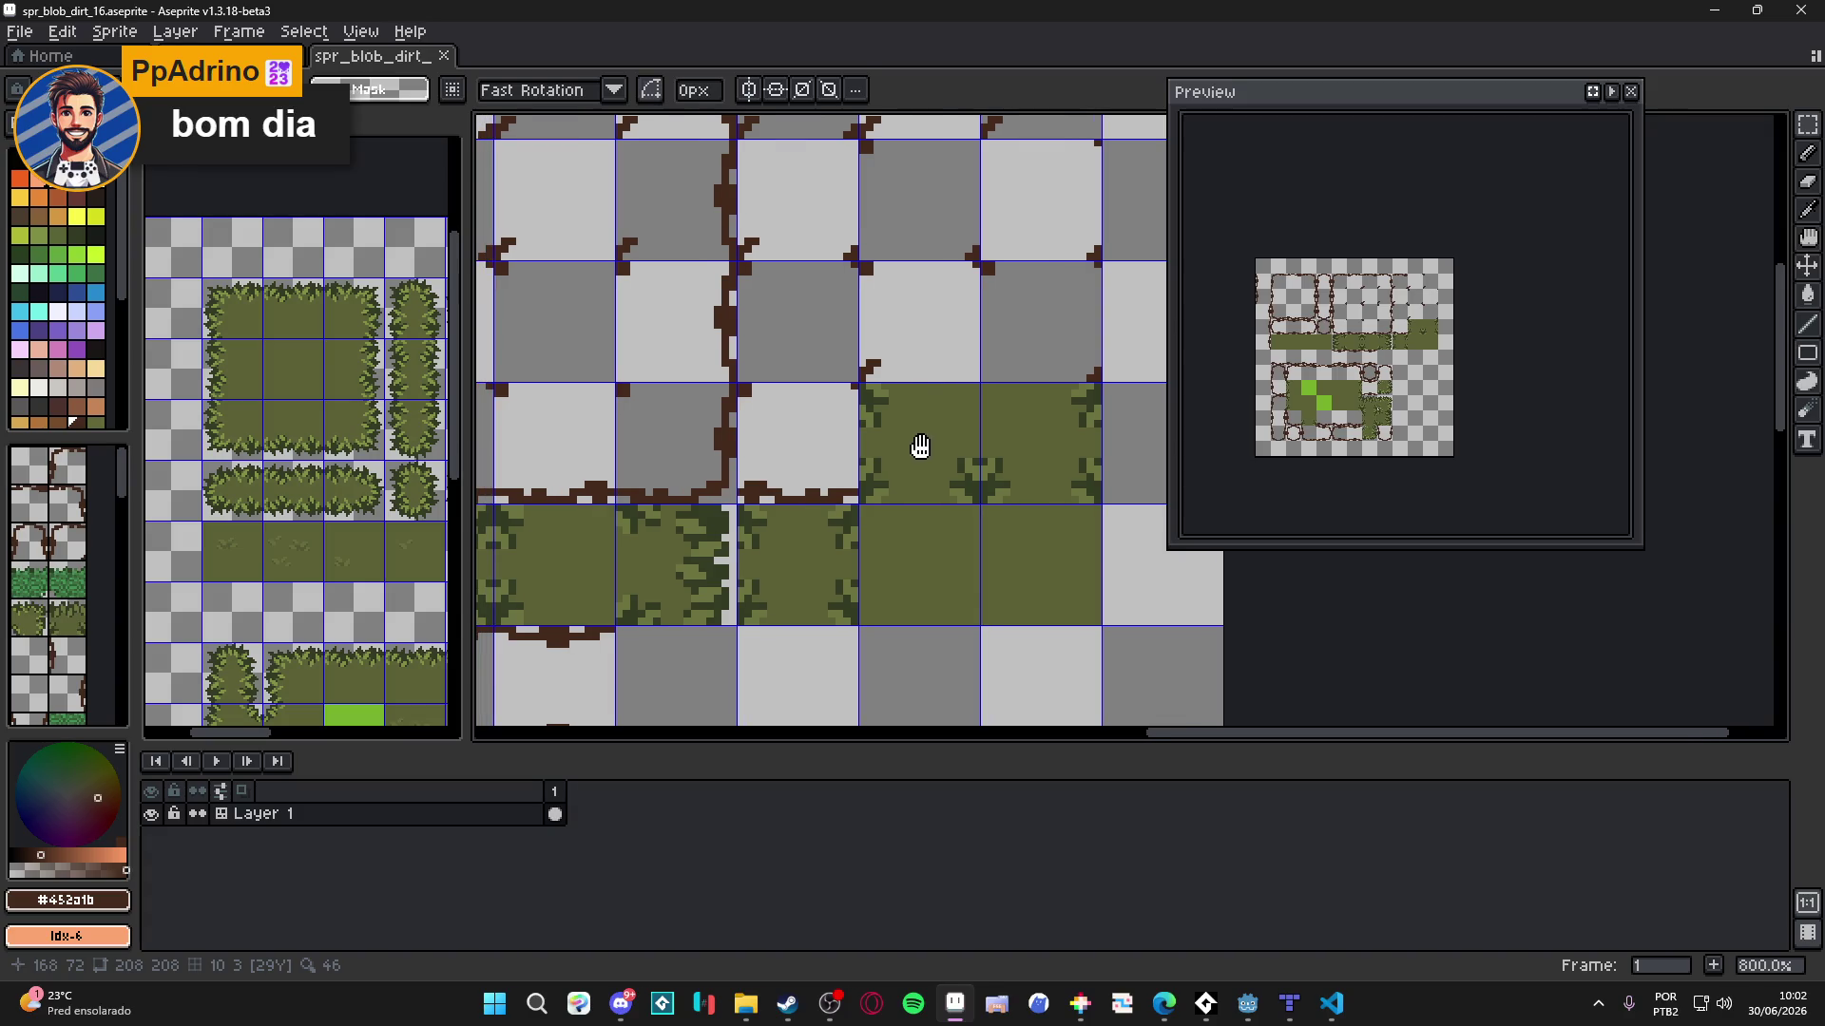
- Delete the pixels of the tile at the grass edge
click(922, 446)
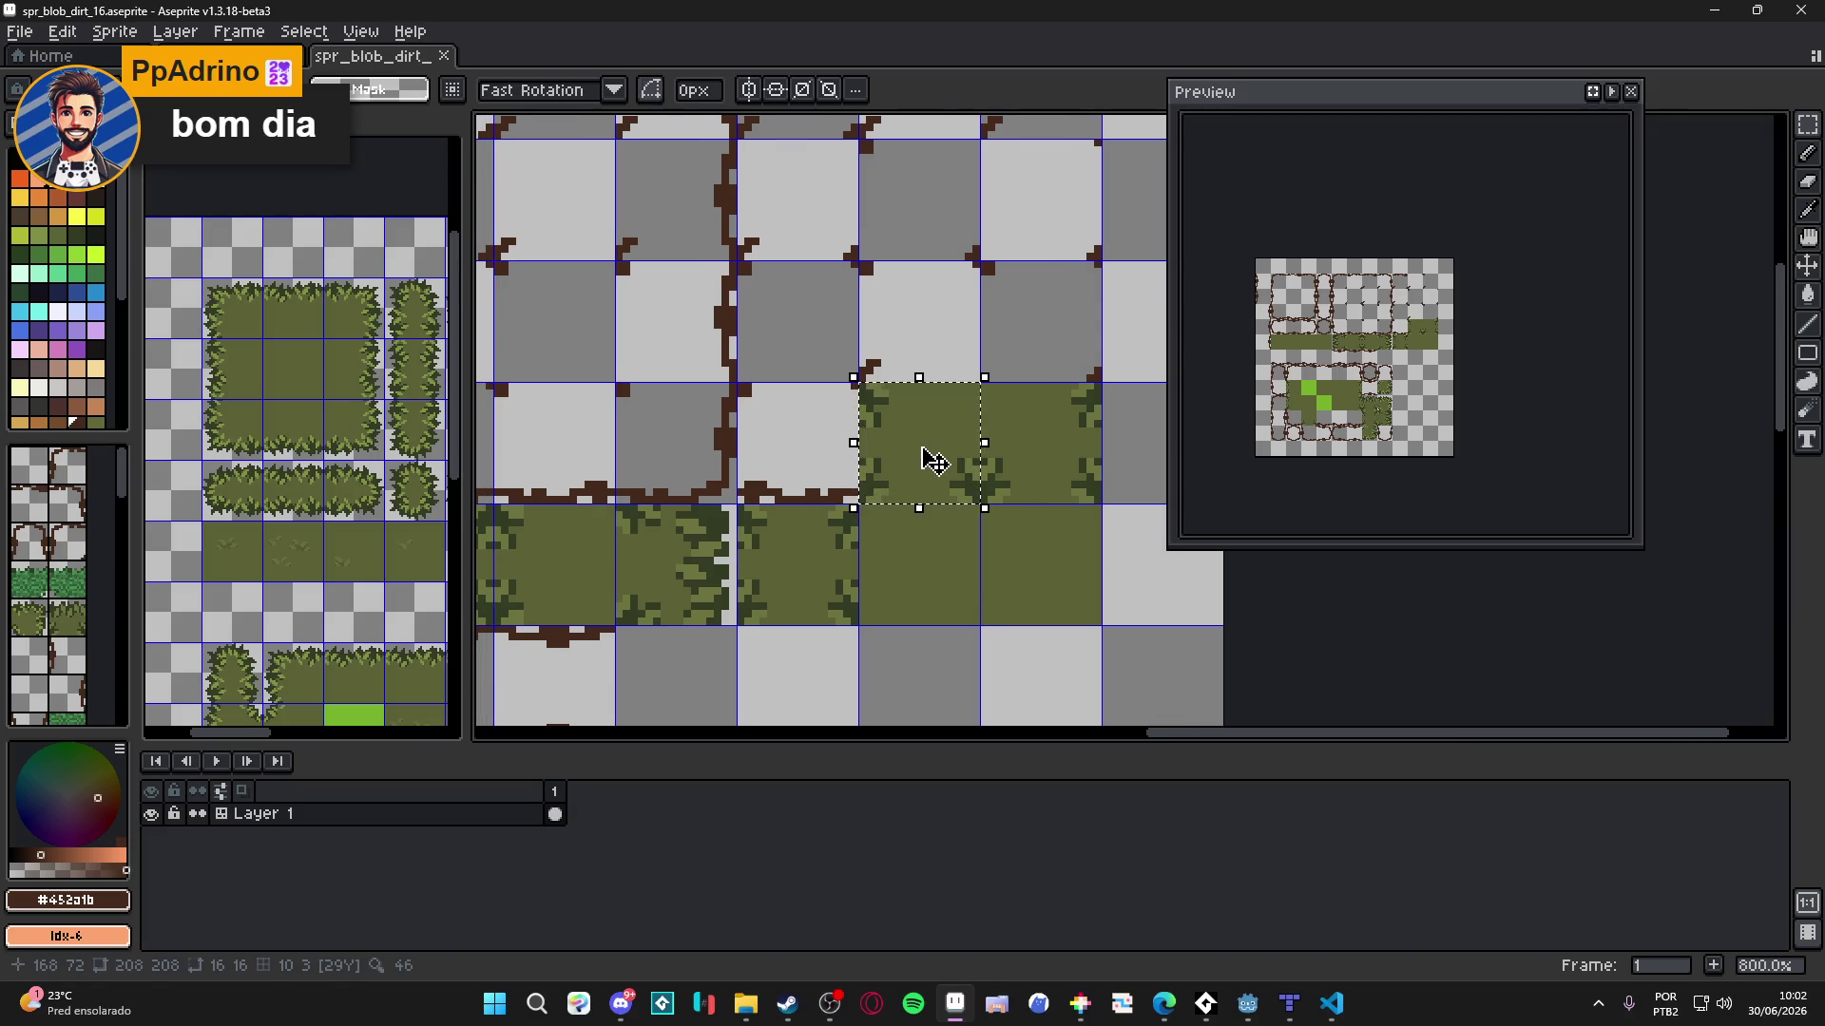
key(Delete)
drag(822, 440, 1056, 452)
scroll(847, 471, down, 1)
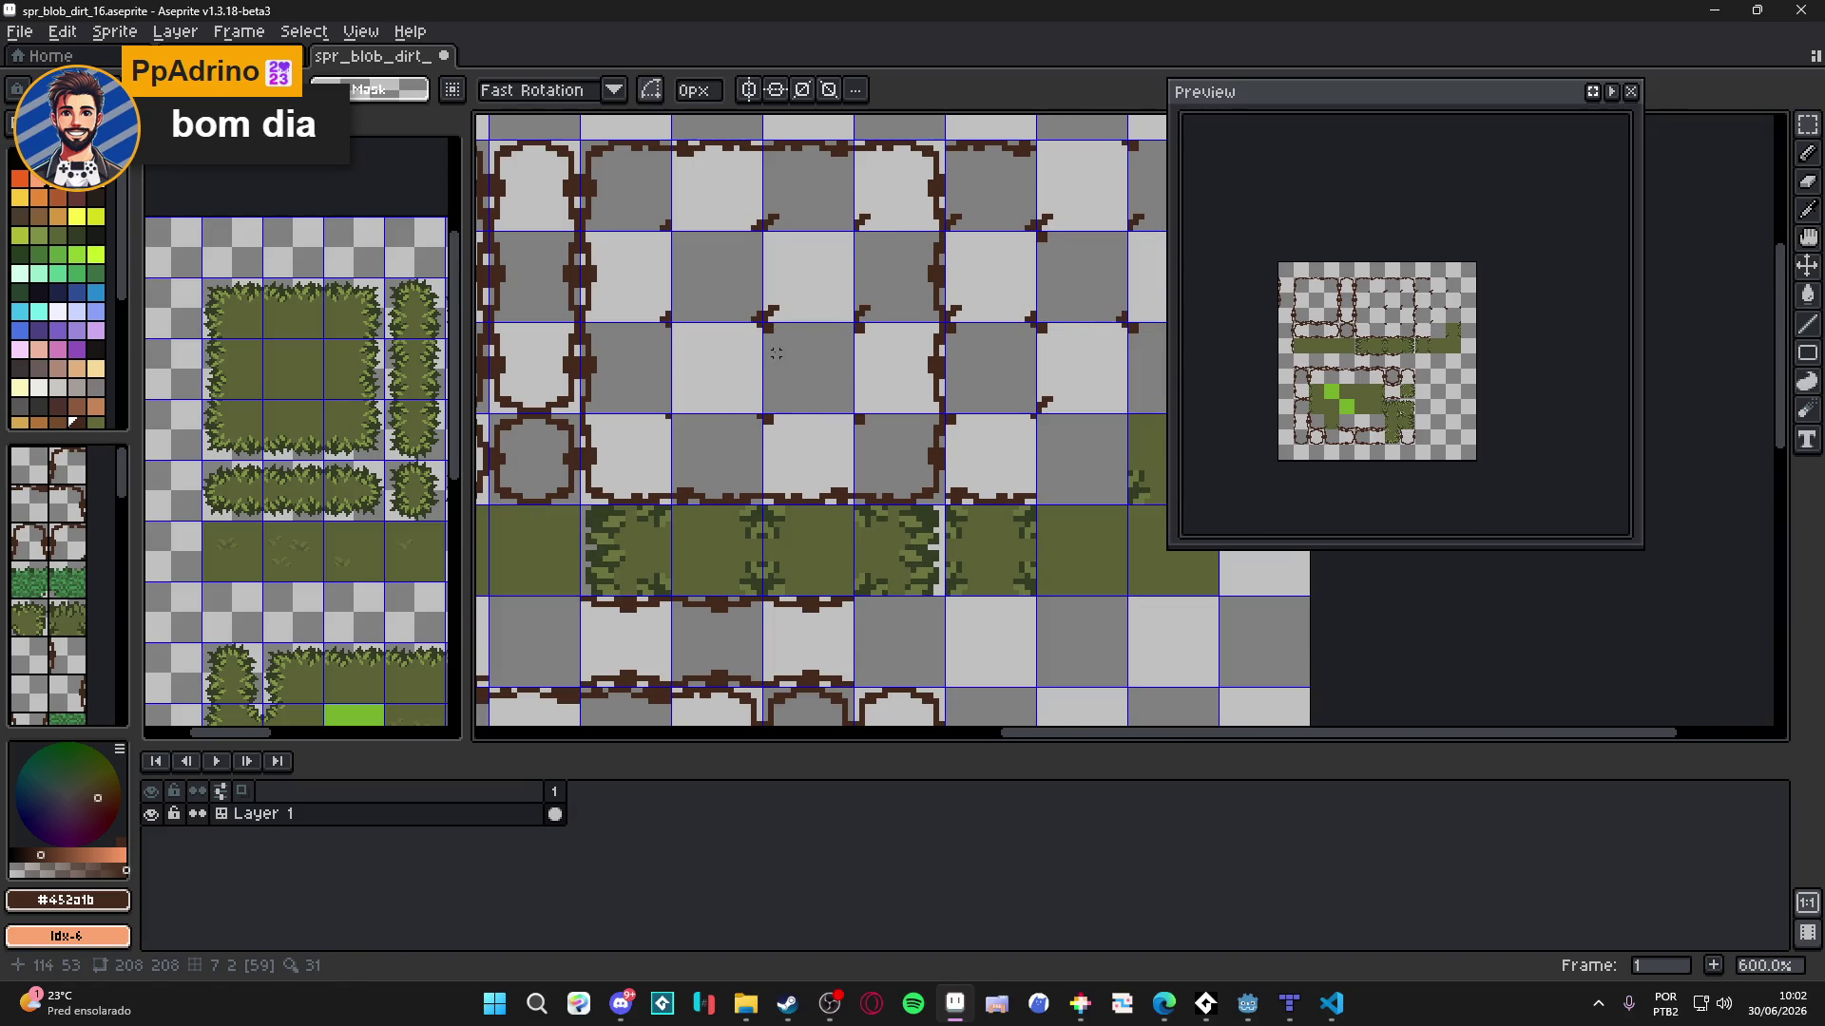
scroll(774, 350, up, 1)
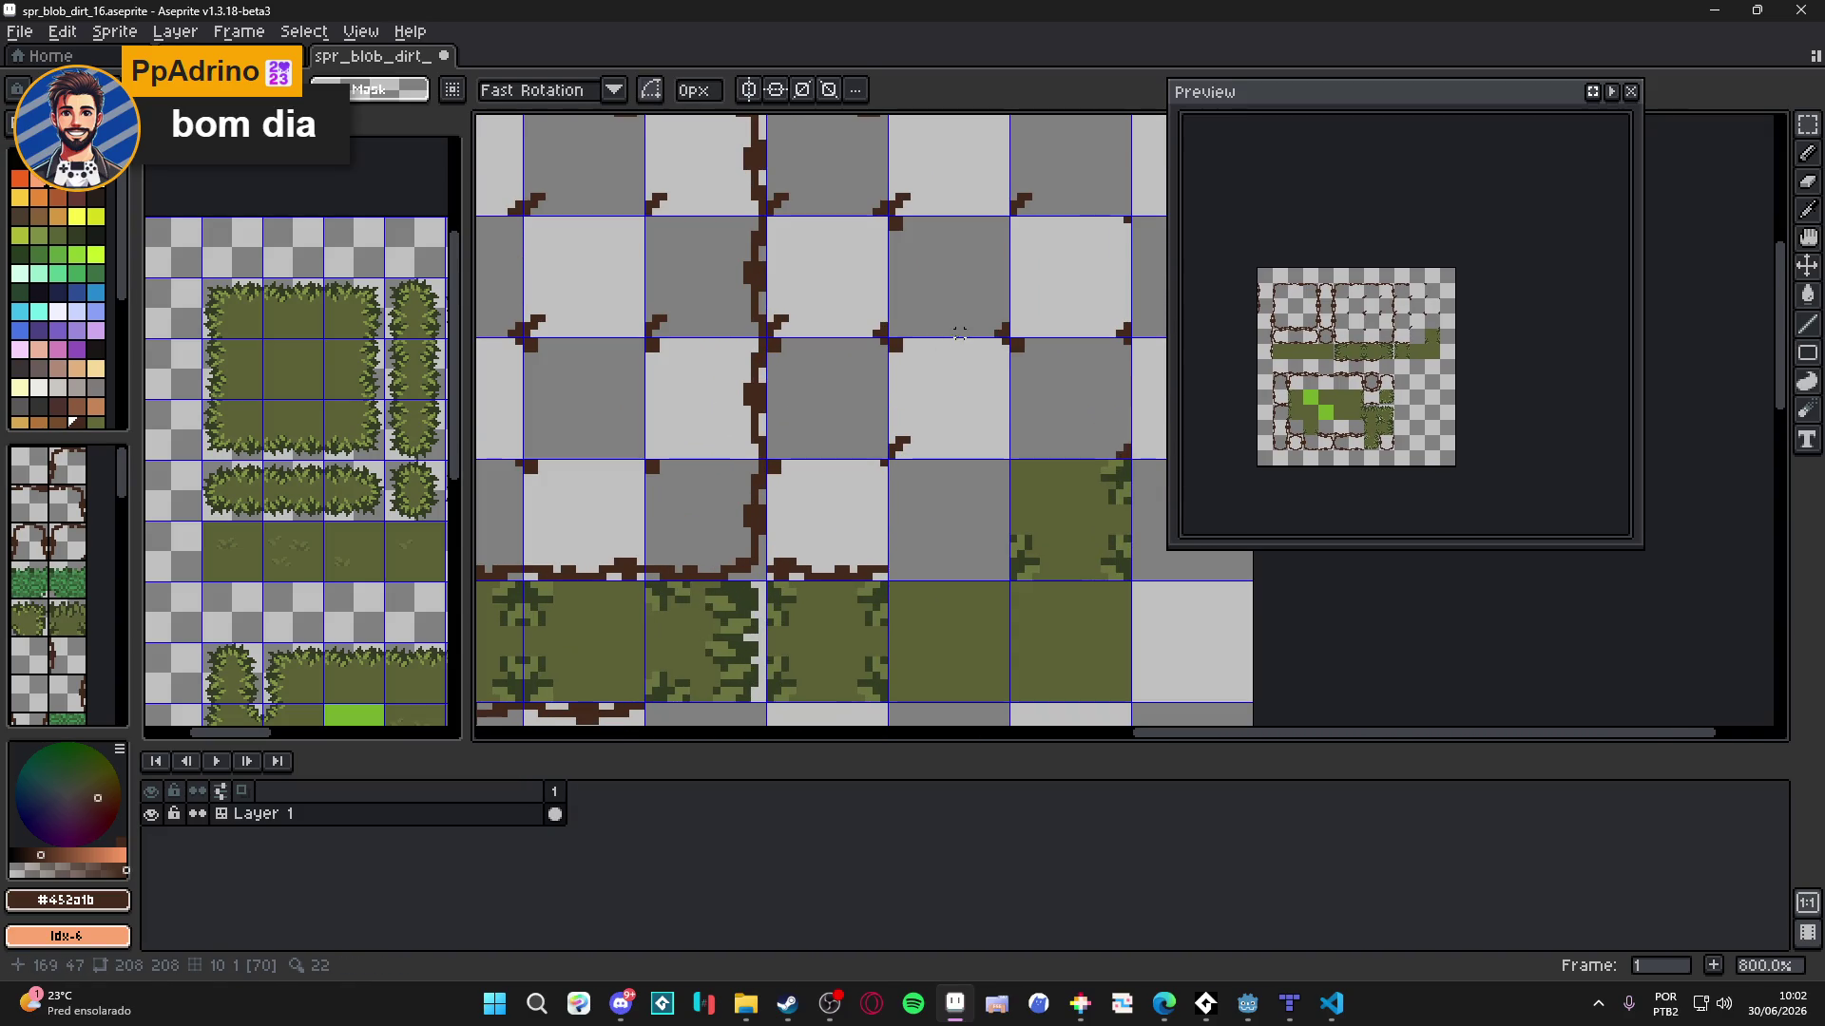
- Shift the crack strip down one tile, paste a crack tile beside the crack column, and save
mouse_move(932, 339)
mouse_down()
mouse_move(886, 460)
mouse_move(922, 586)
mouse_up()
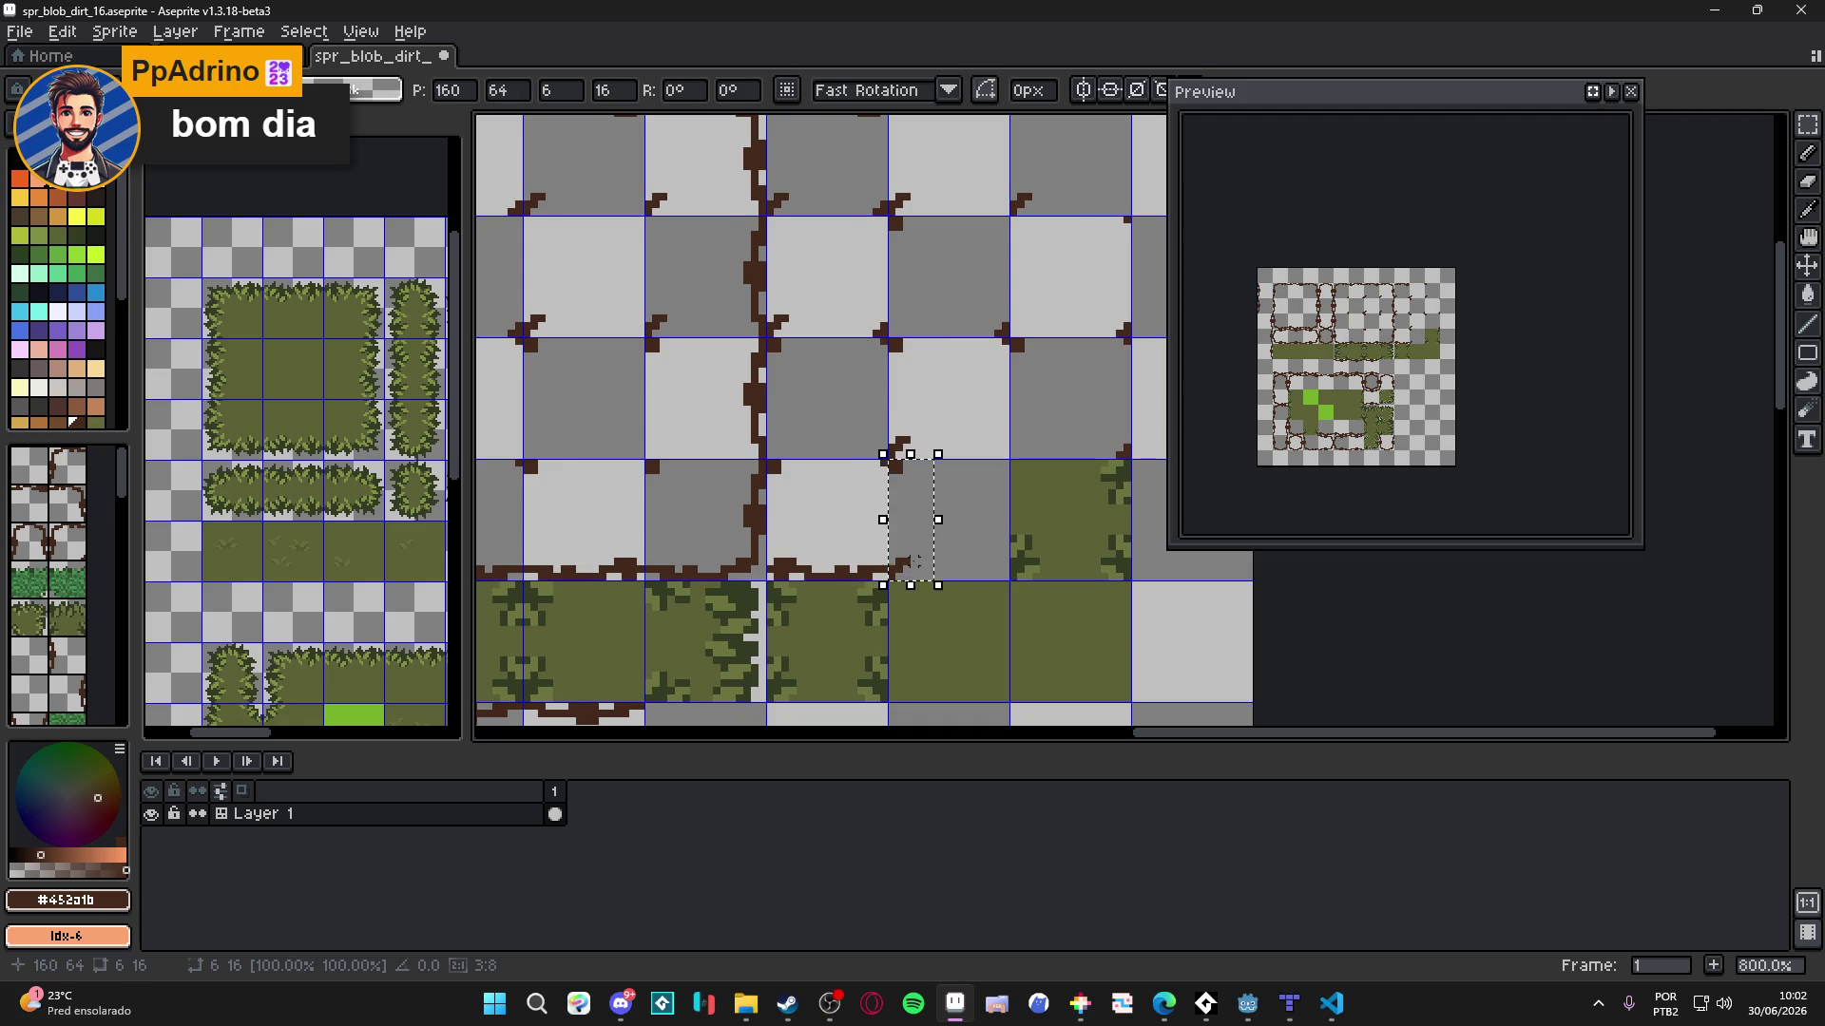
key(ctrl+z)
key(ctrl+z)
key(ctrl+z)
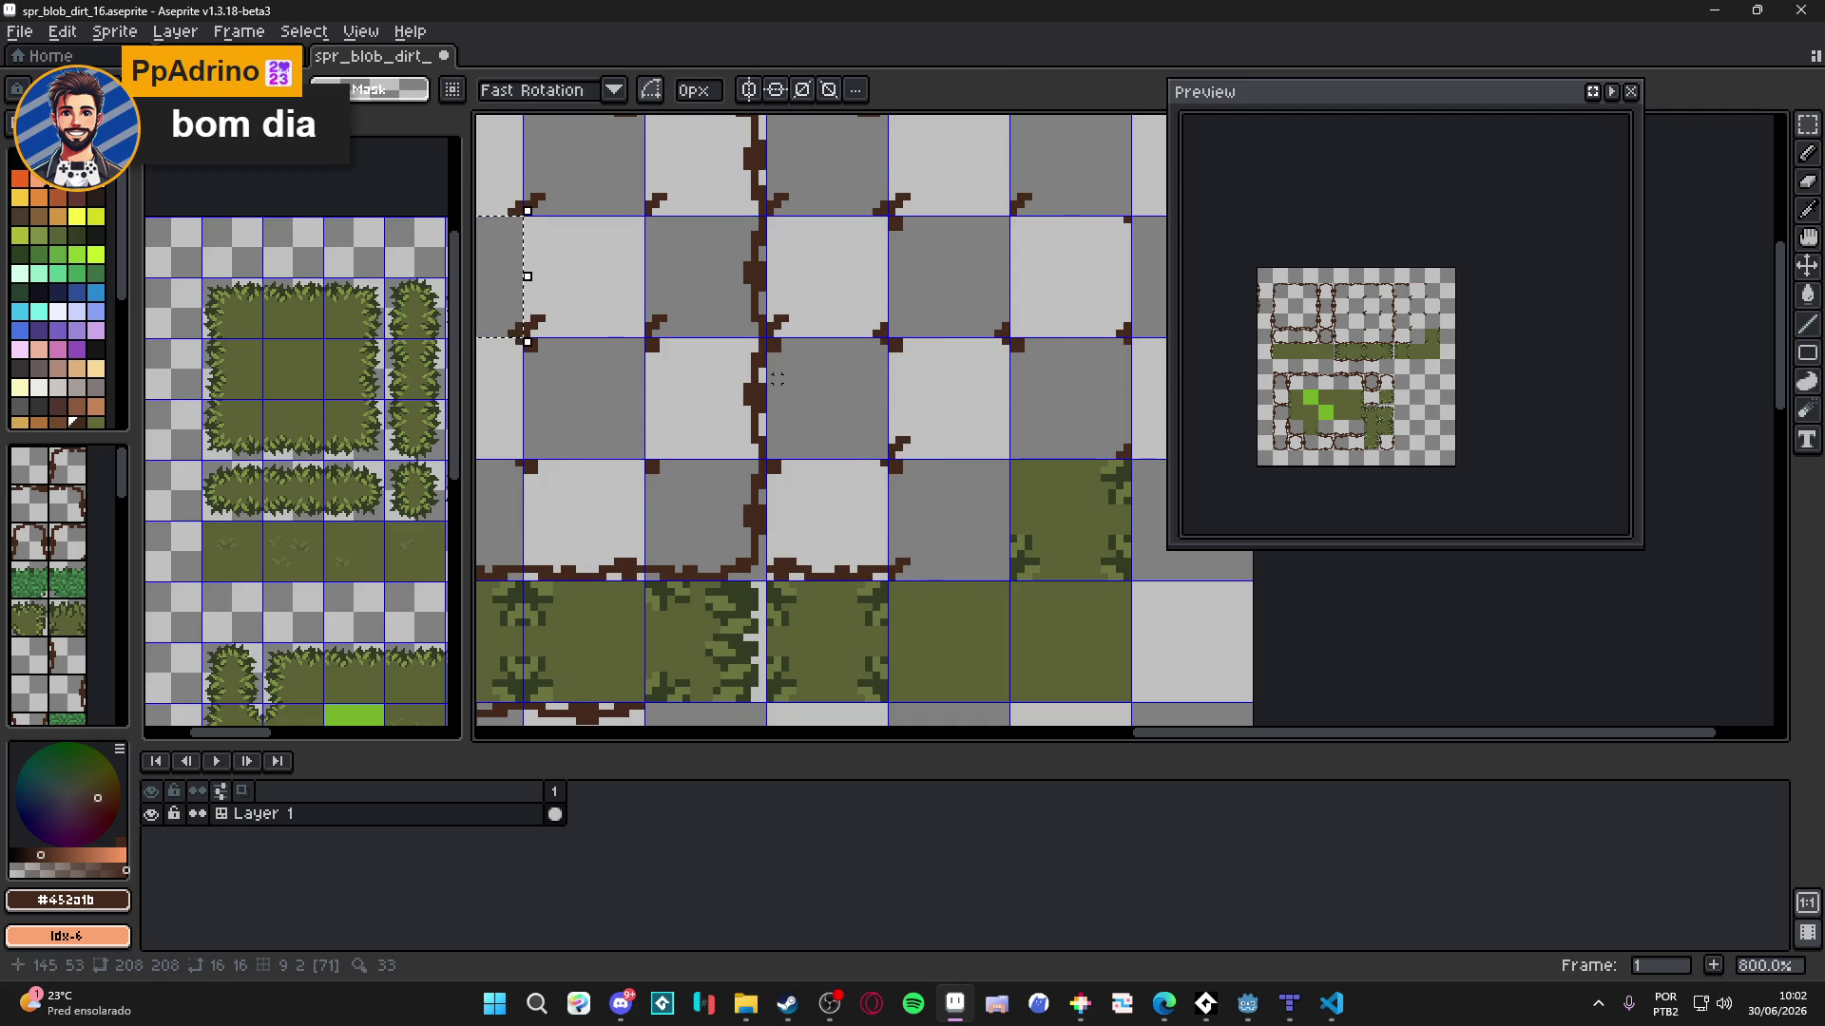
key(ctrl+v)
key(shift+Left)
key(shift+Left)
key(shift+Left)
key(shift+Down)
key(shift+Down)
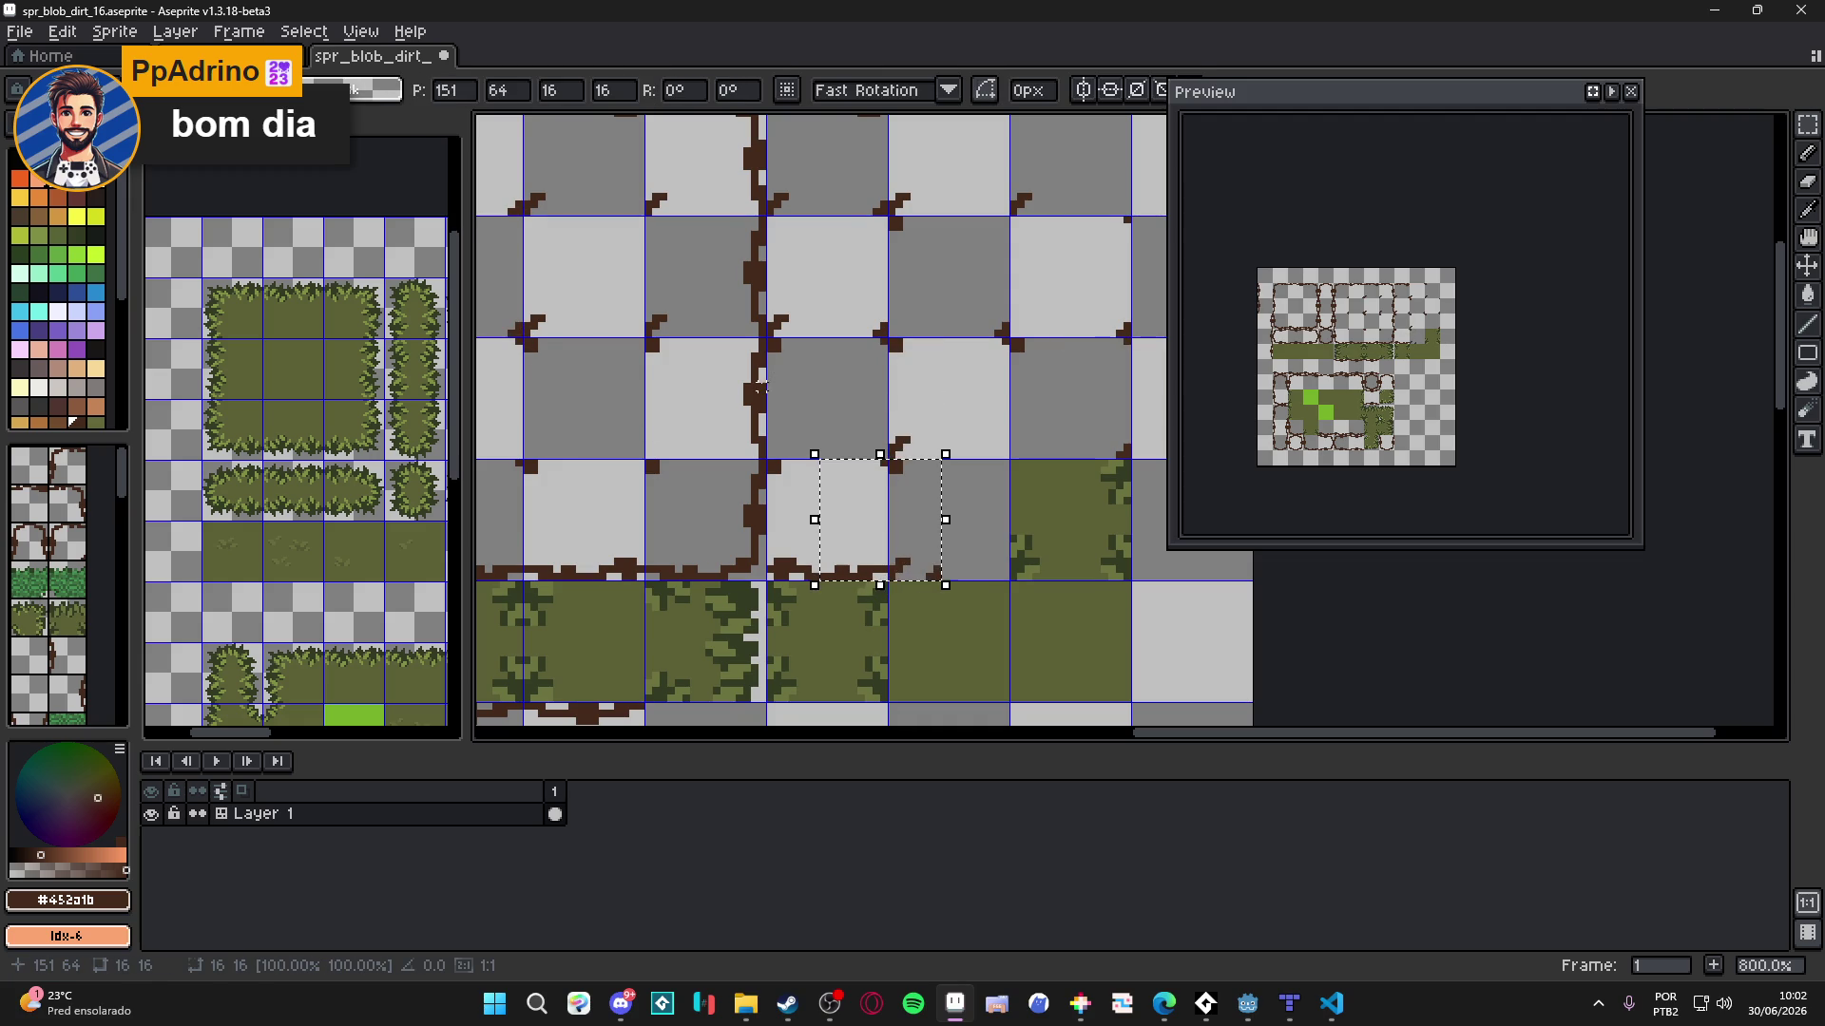
key(Right)
key(Right)
key(Right)
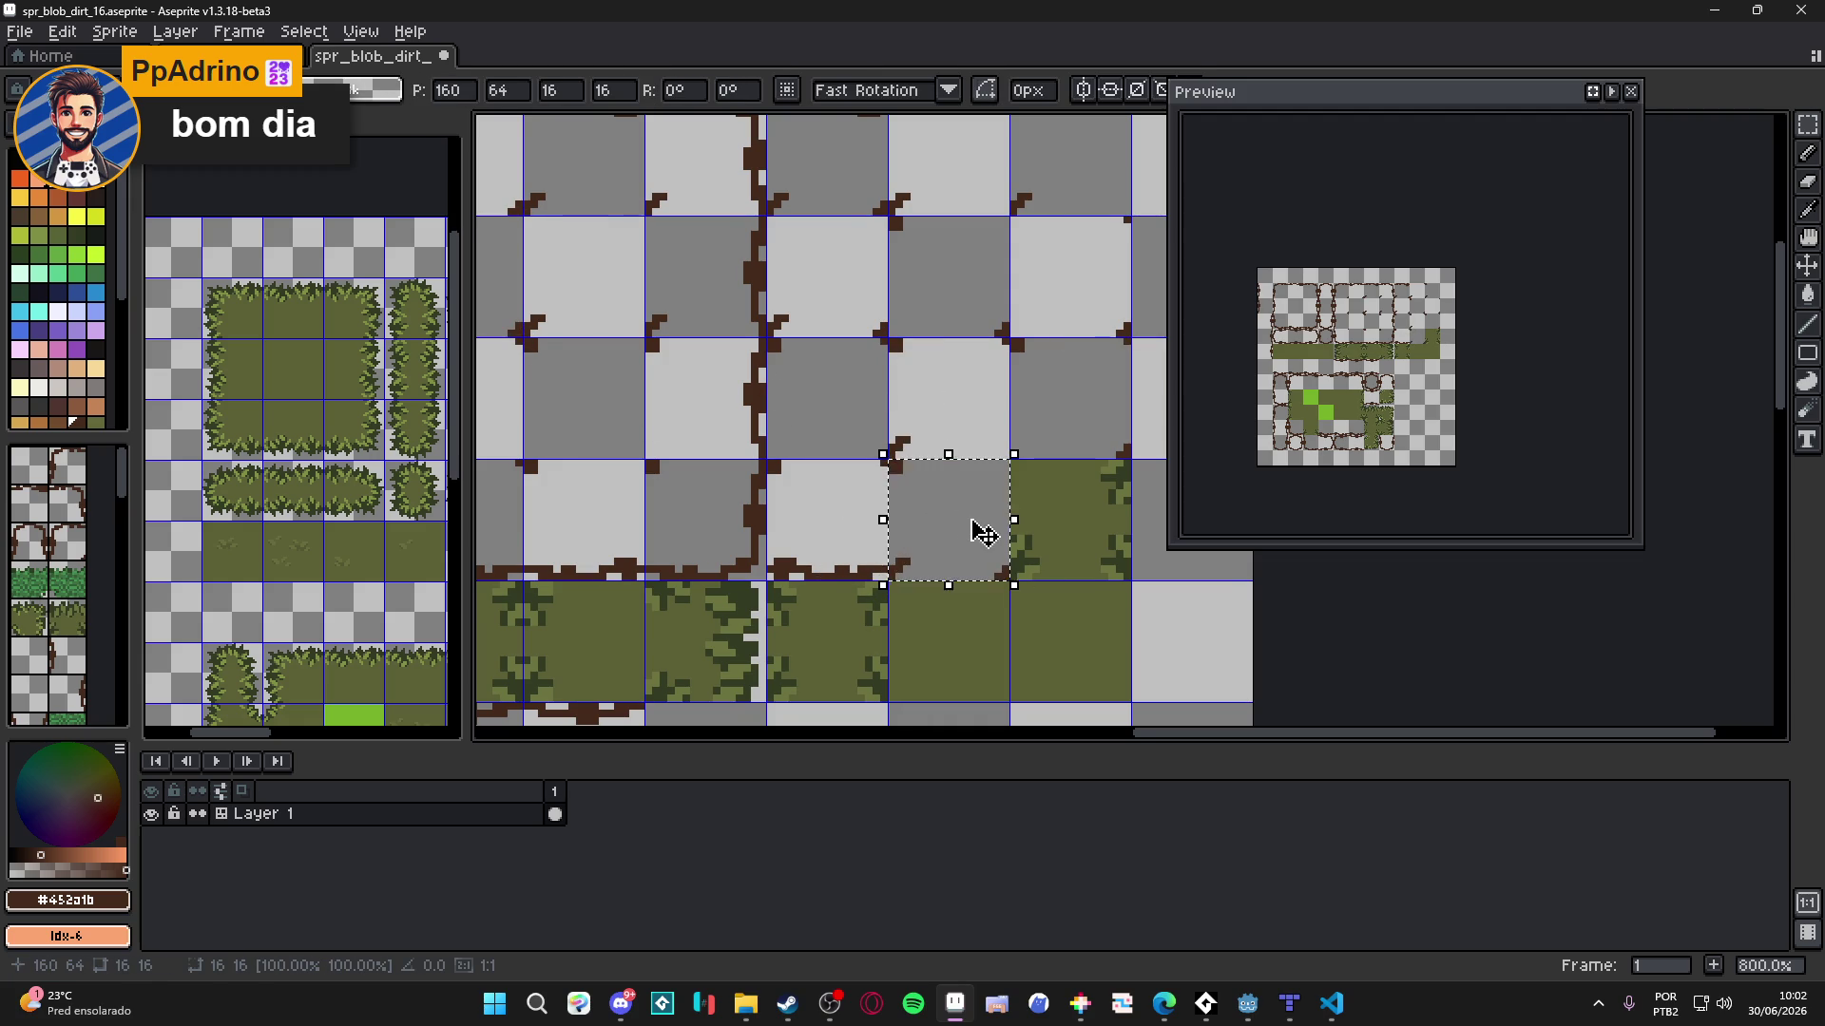
key(Return)
scroll(984, 534, down, 2)
key(ctrl+s)
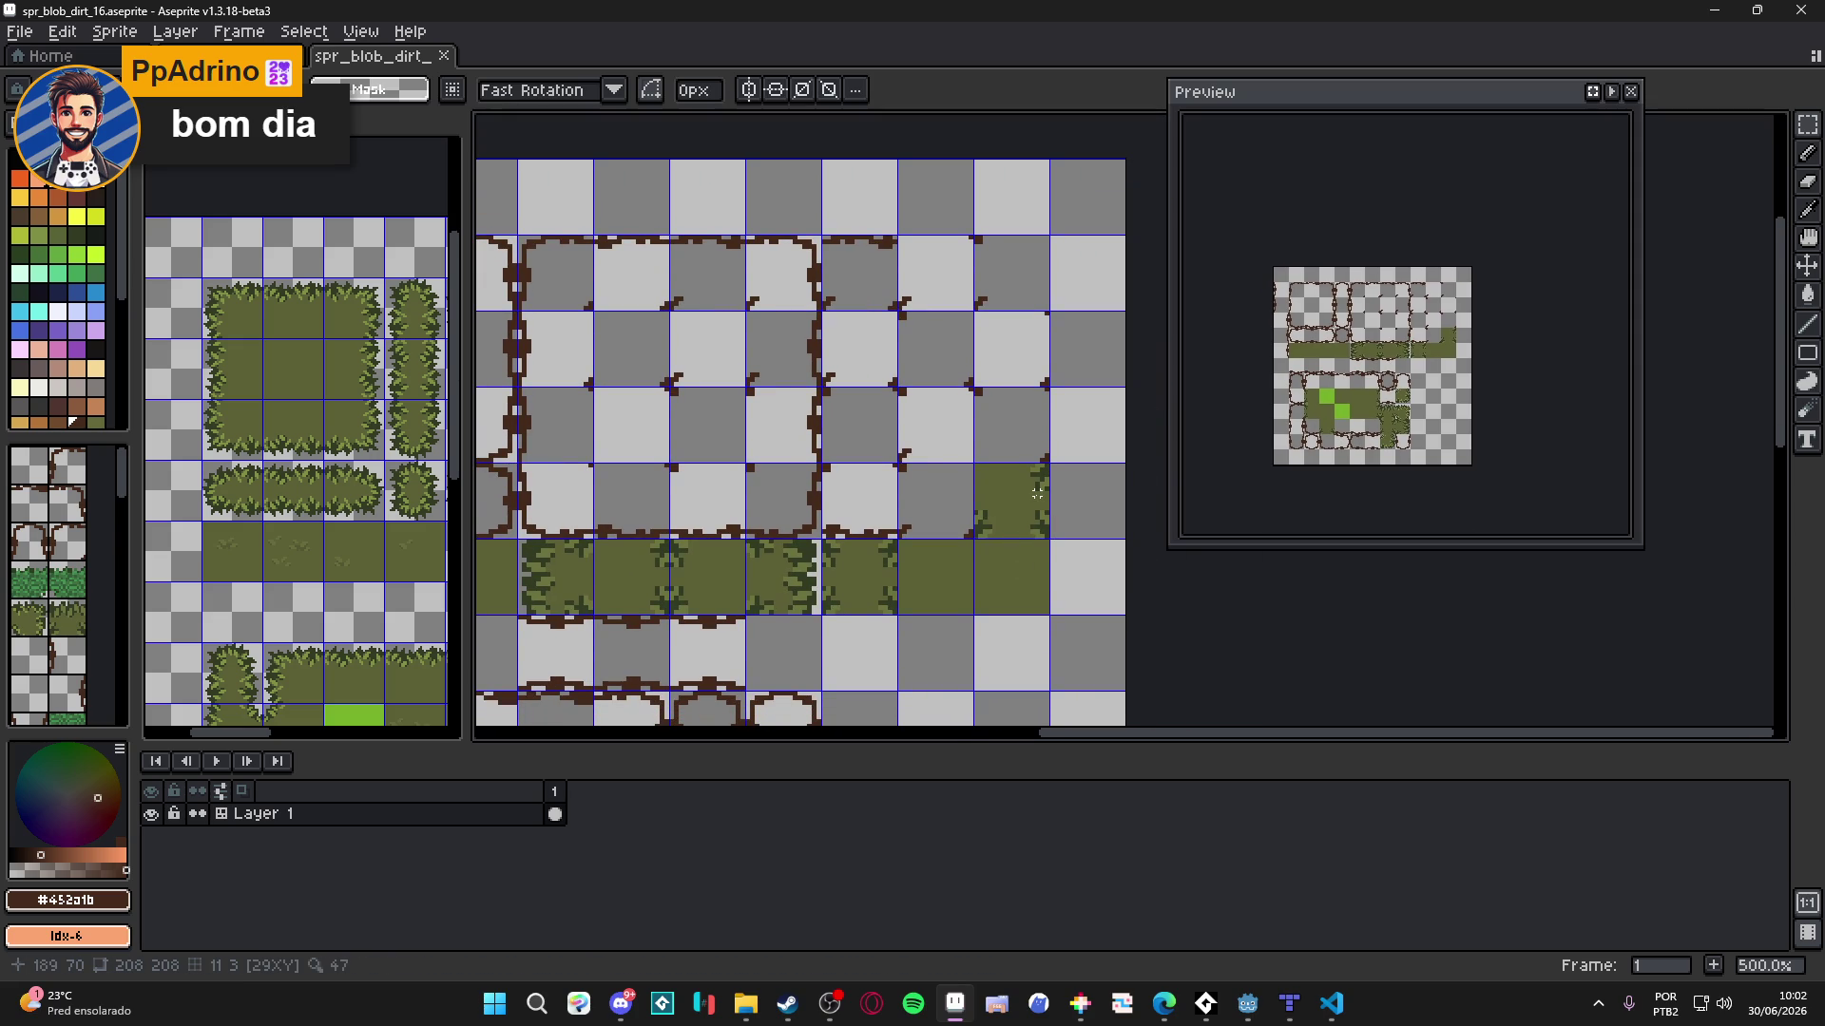
- Clear the stray grass tile, reposition the crack pixels above it, save, and switch to Godot
click(1039, 496)
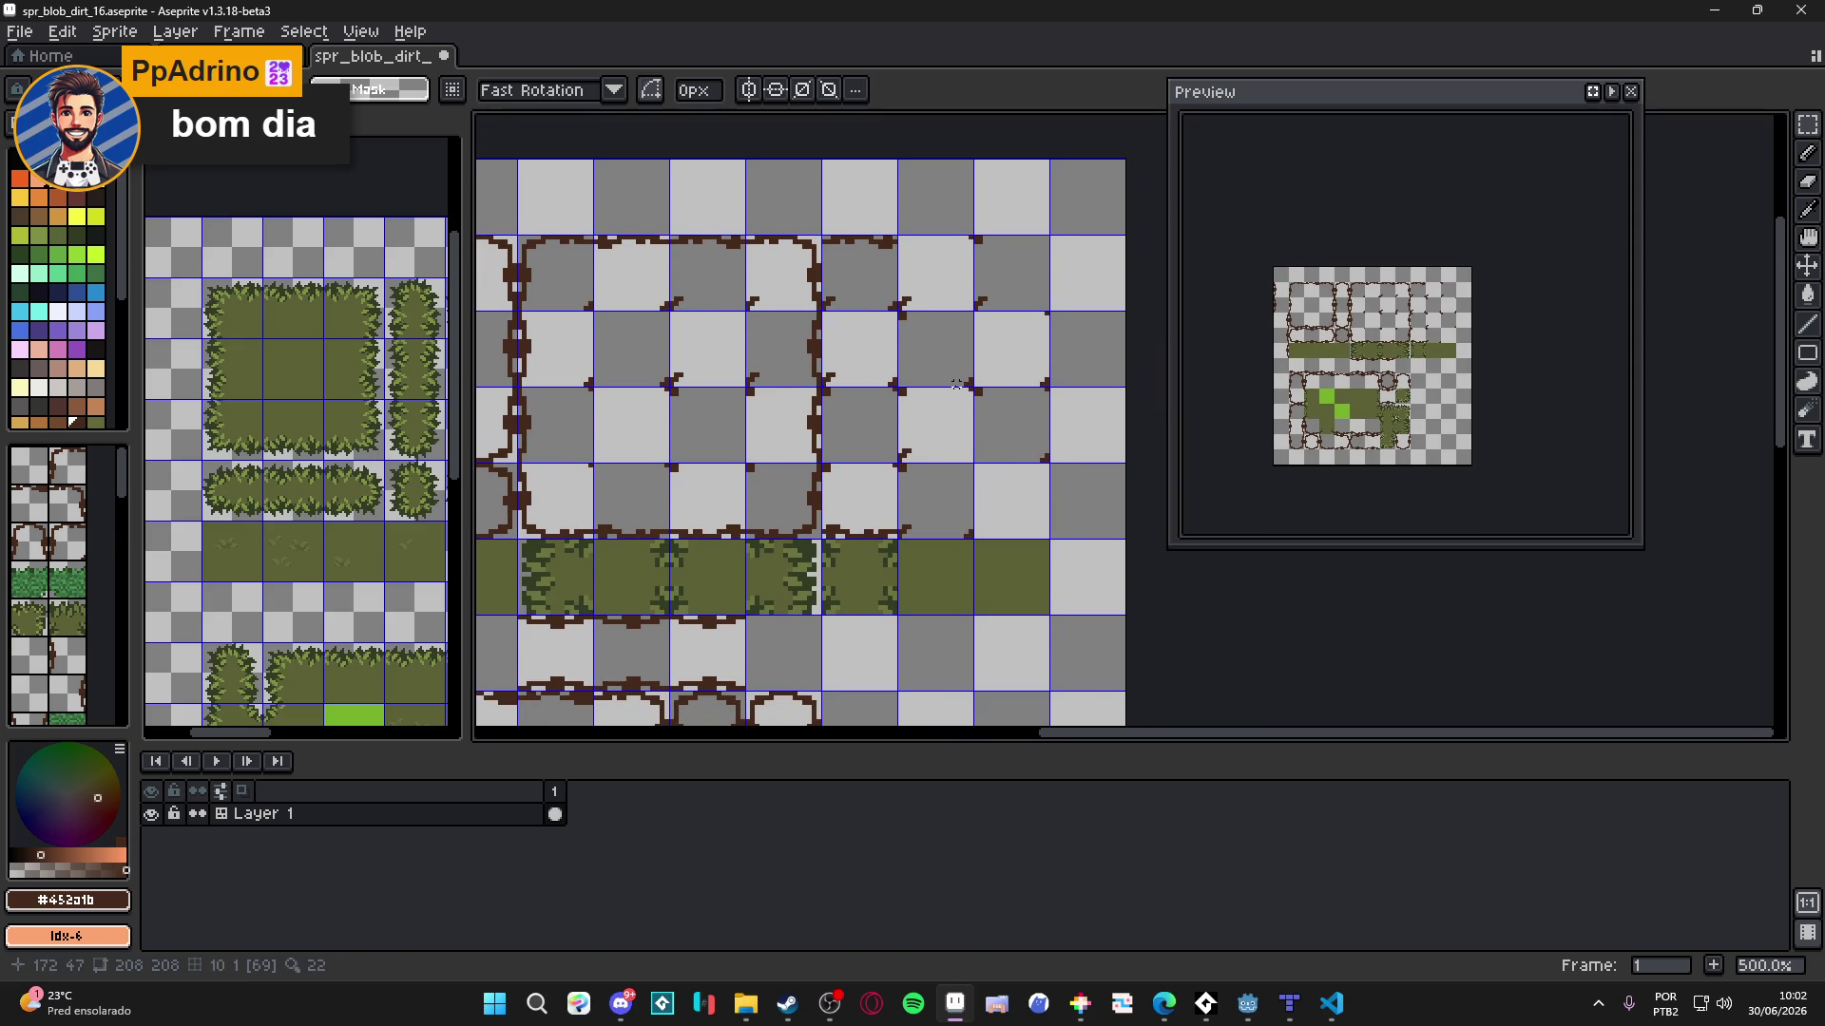
scroll(994, 460, up, 2)
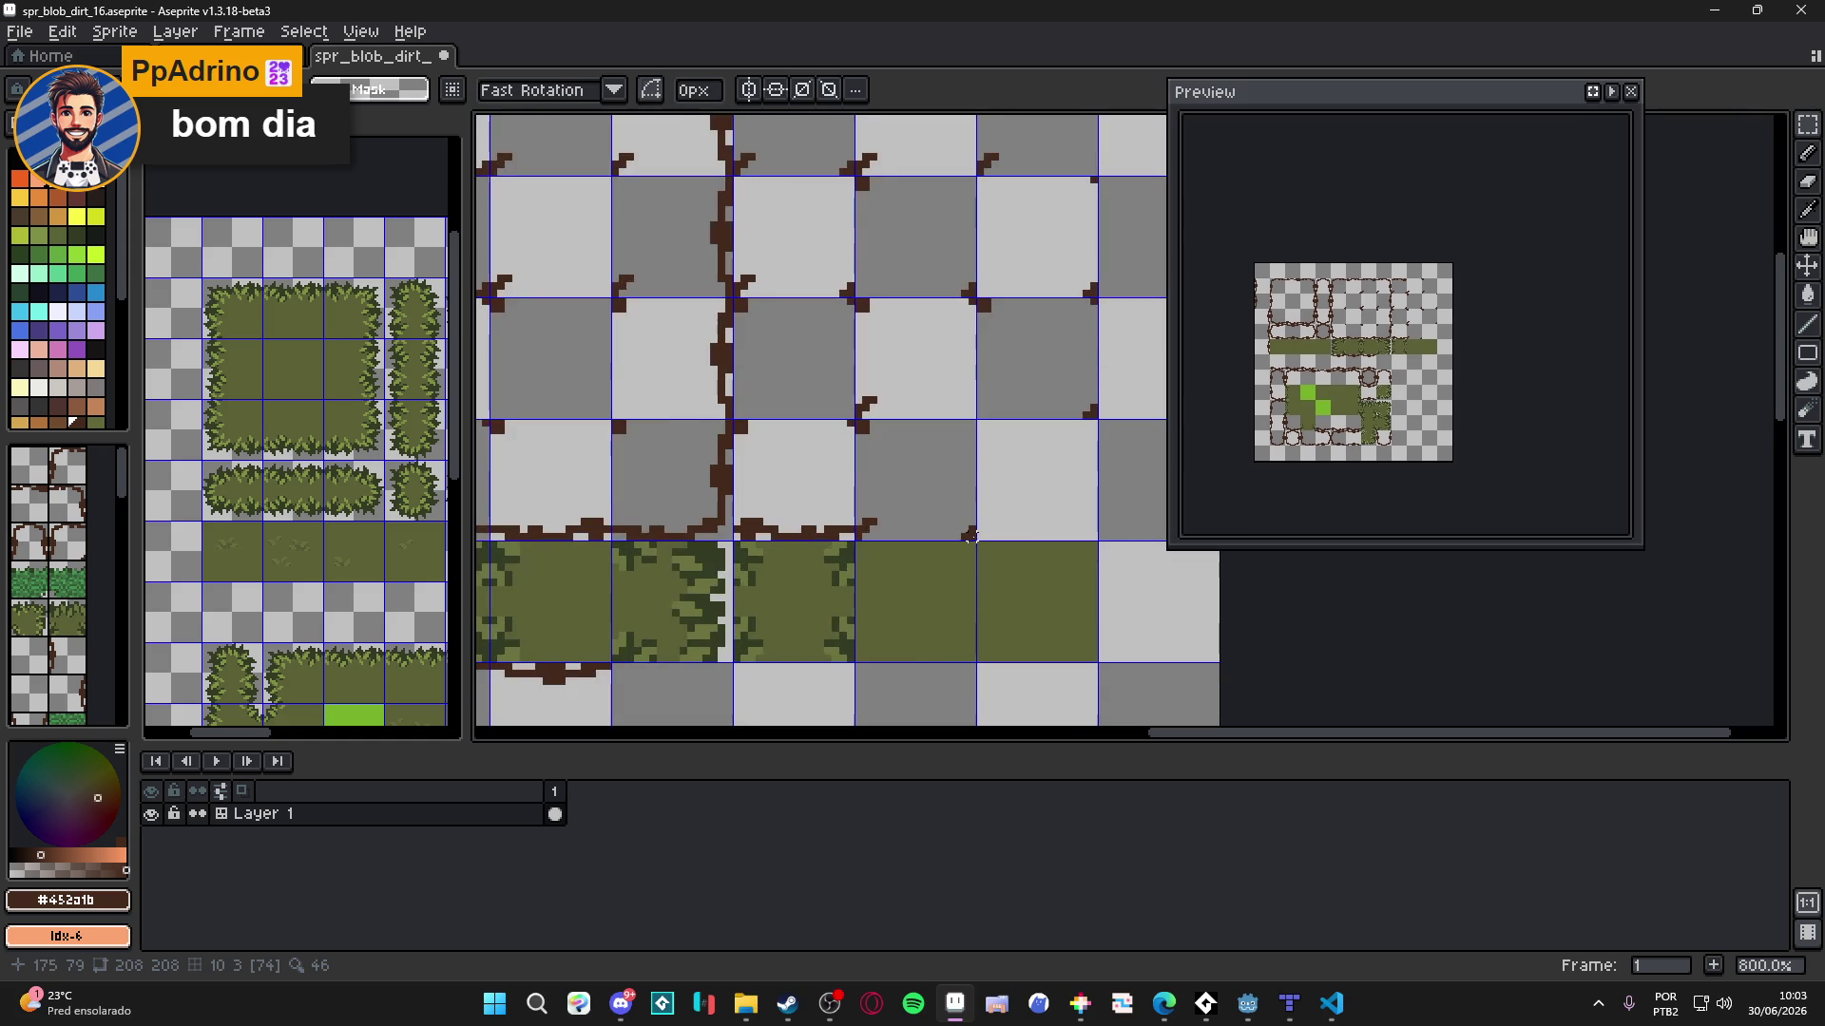
mouse_move(901, 467)
mouse_down()
mouse_move(969, 536)
mouse_move(855, 534)
mouse_move(1062, 530)
mouse_up()
key(ctrl+d)
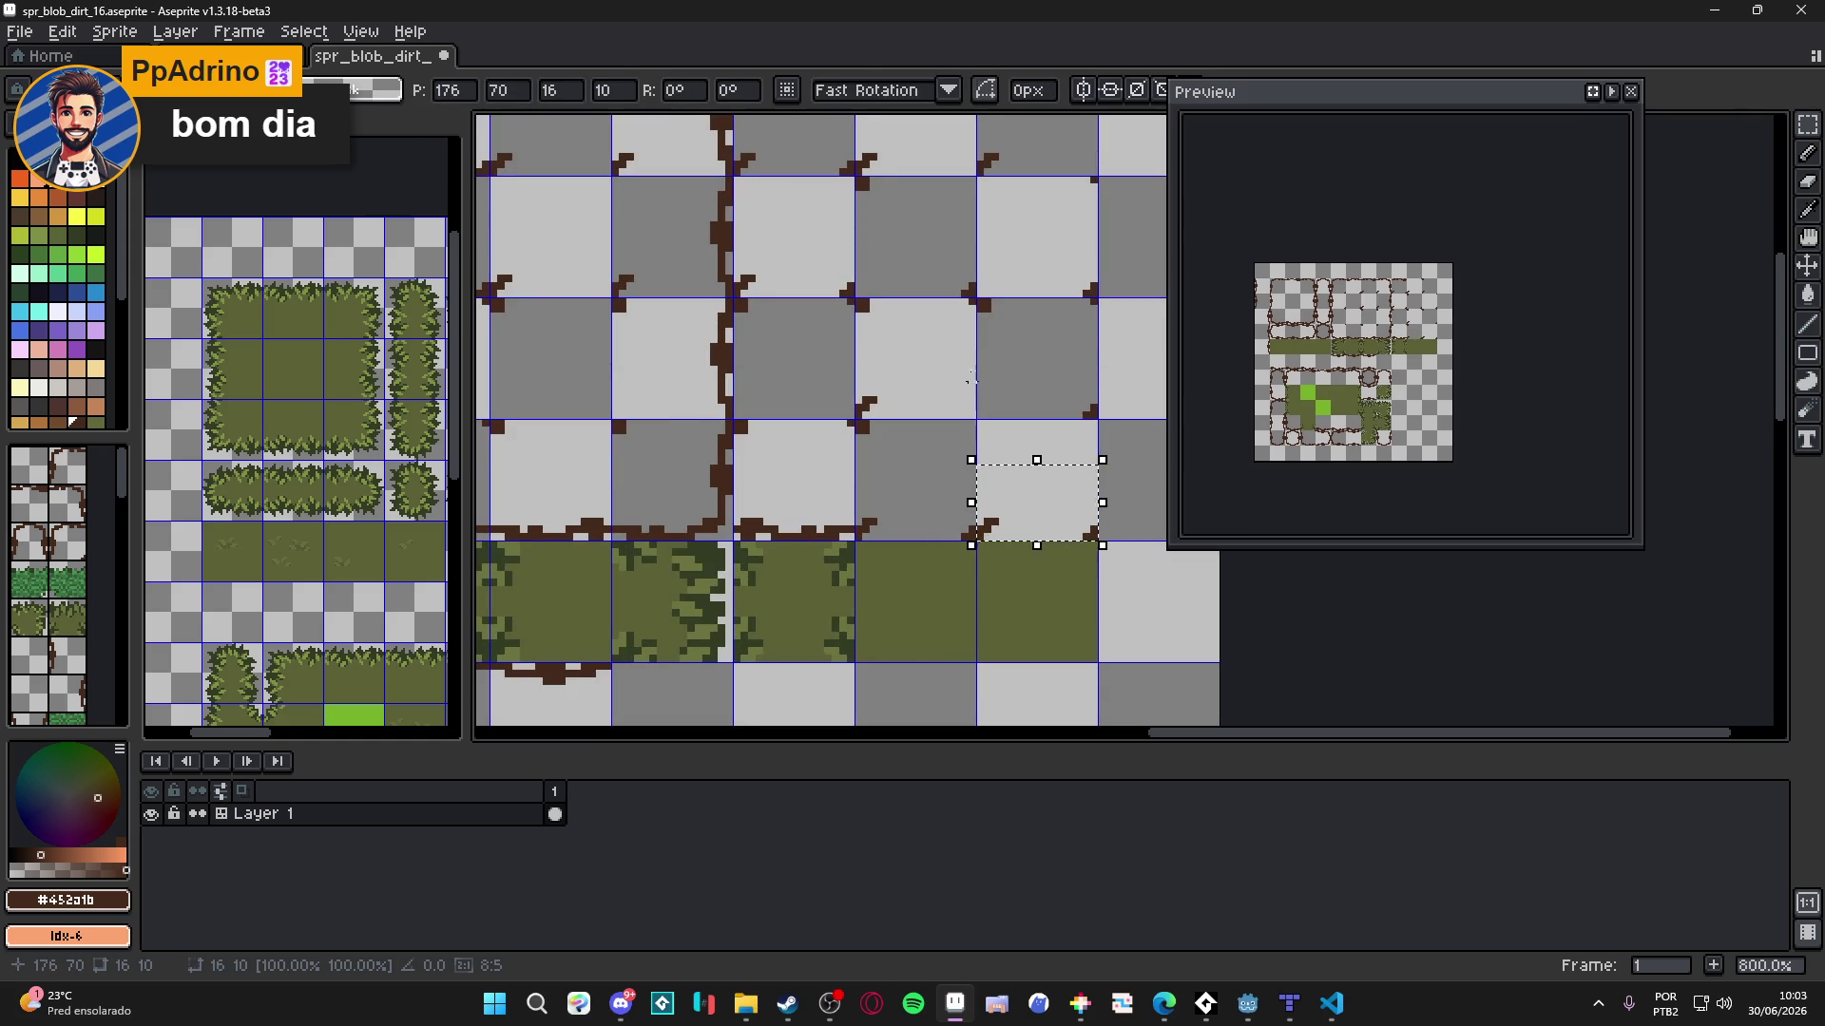
key(b)
scroll(1078, 433, up, 2)
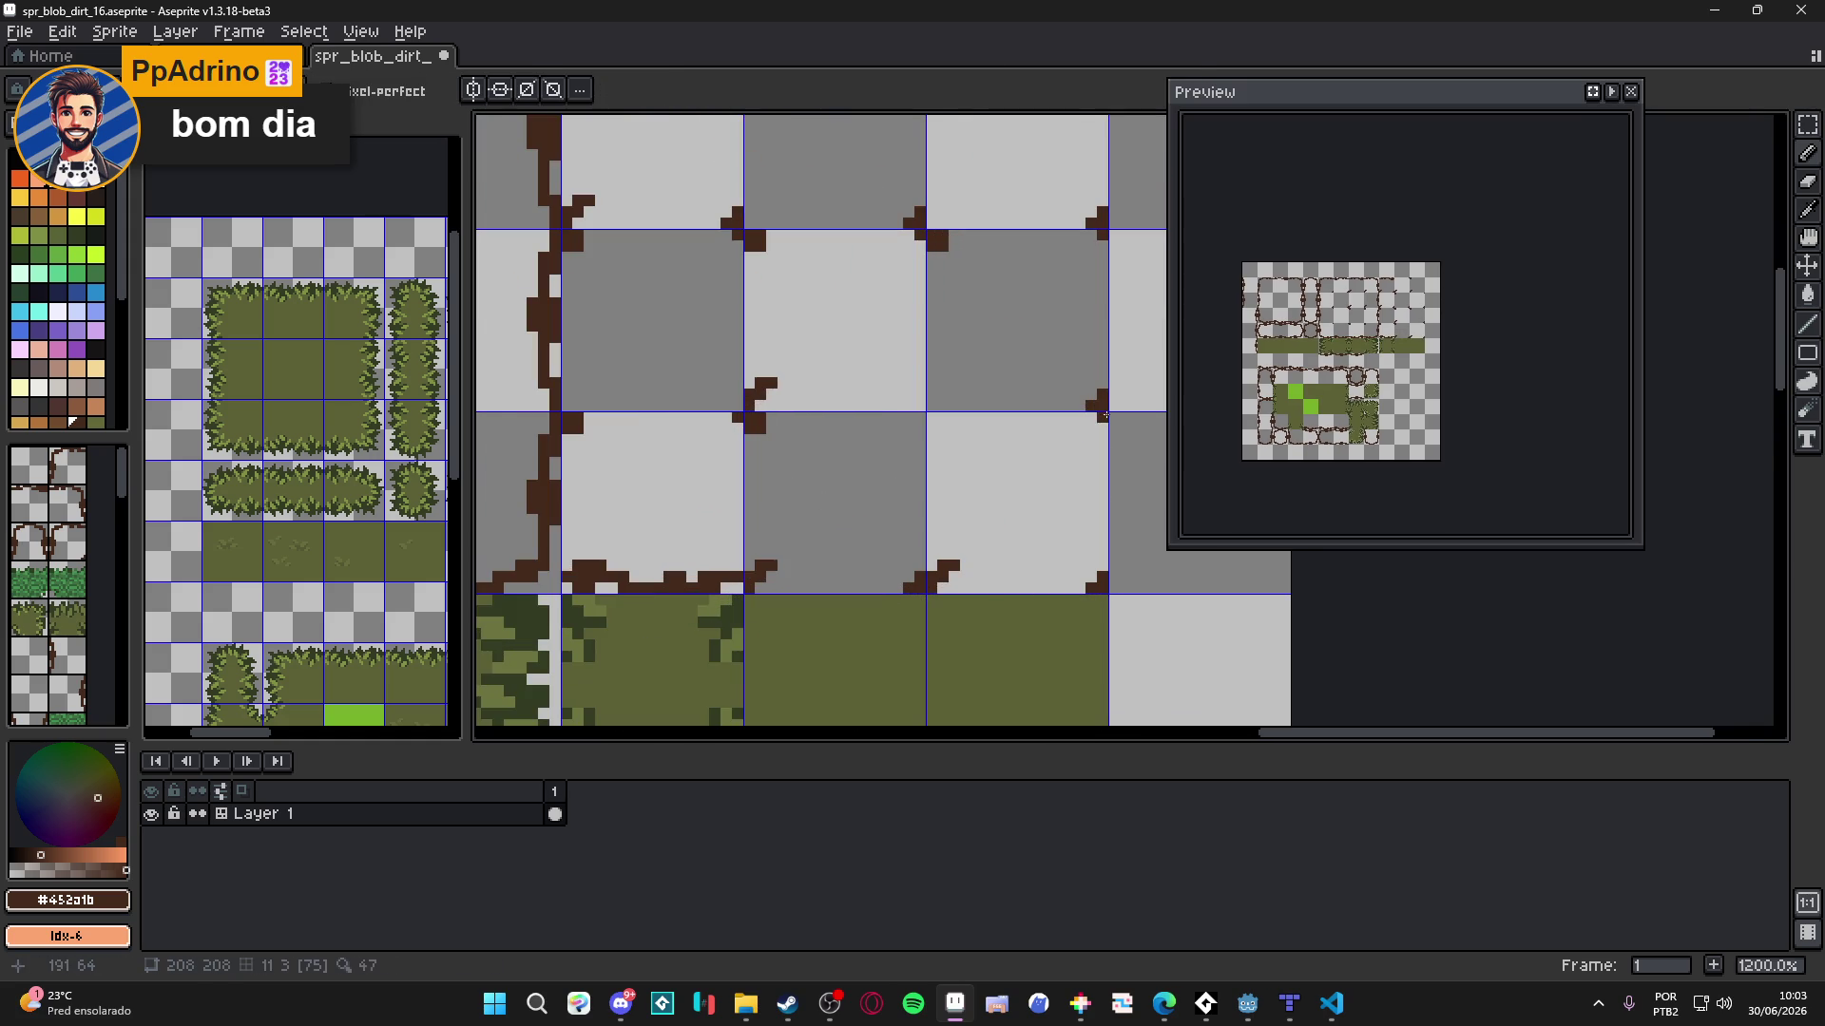
scroll(1104, 415, down, 5)
key(ctrl+s)
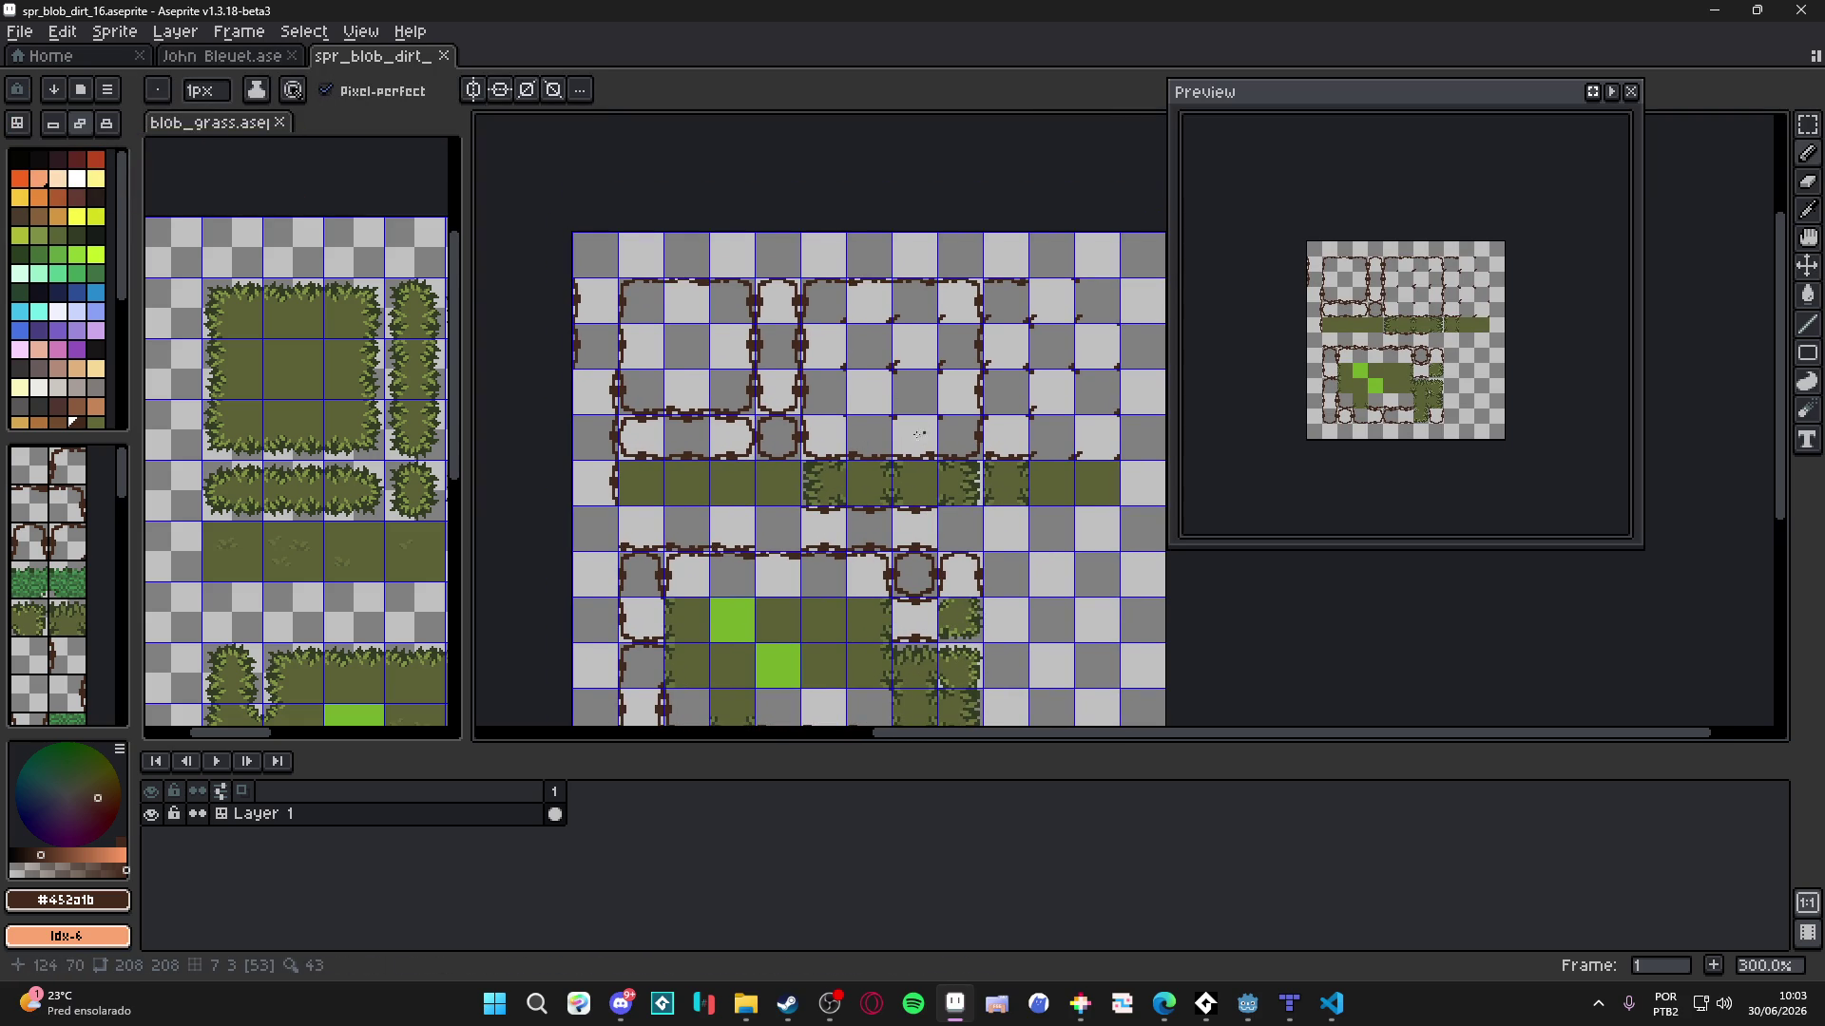
scroll(757, 422, left, 1)
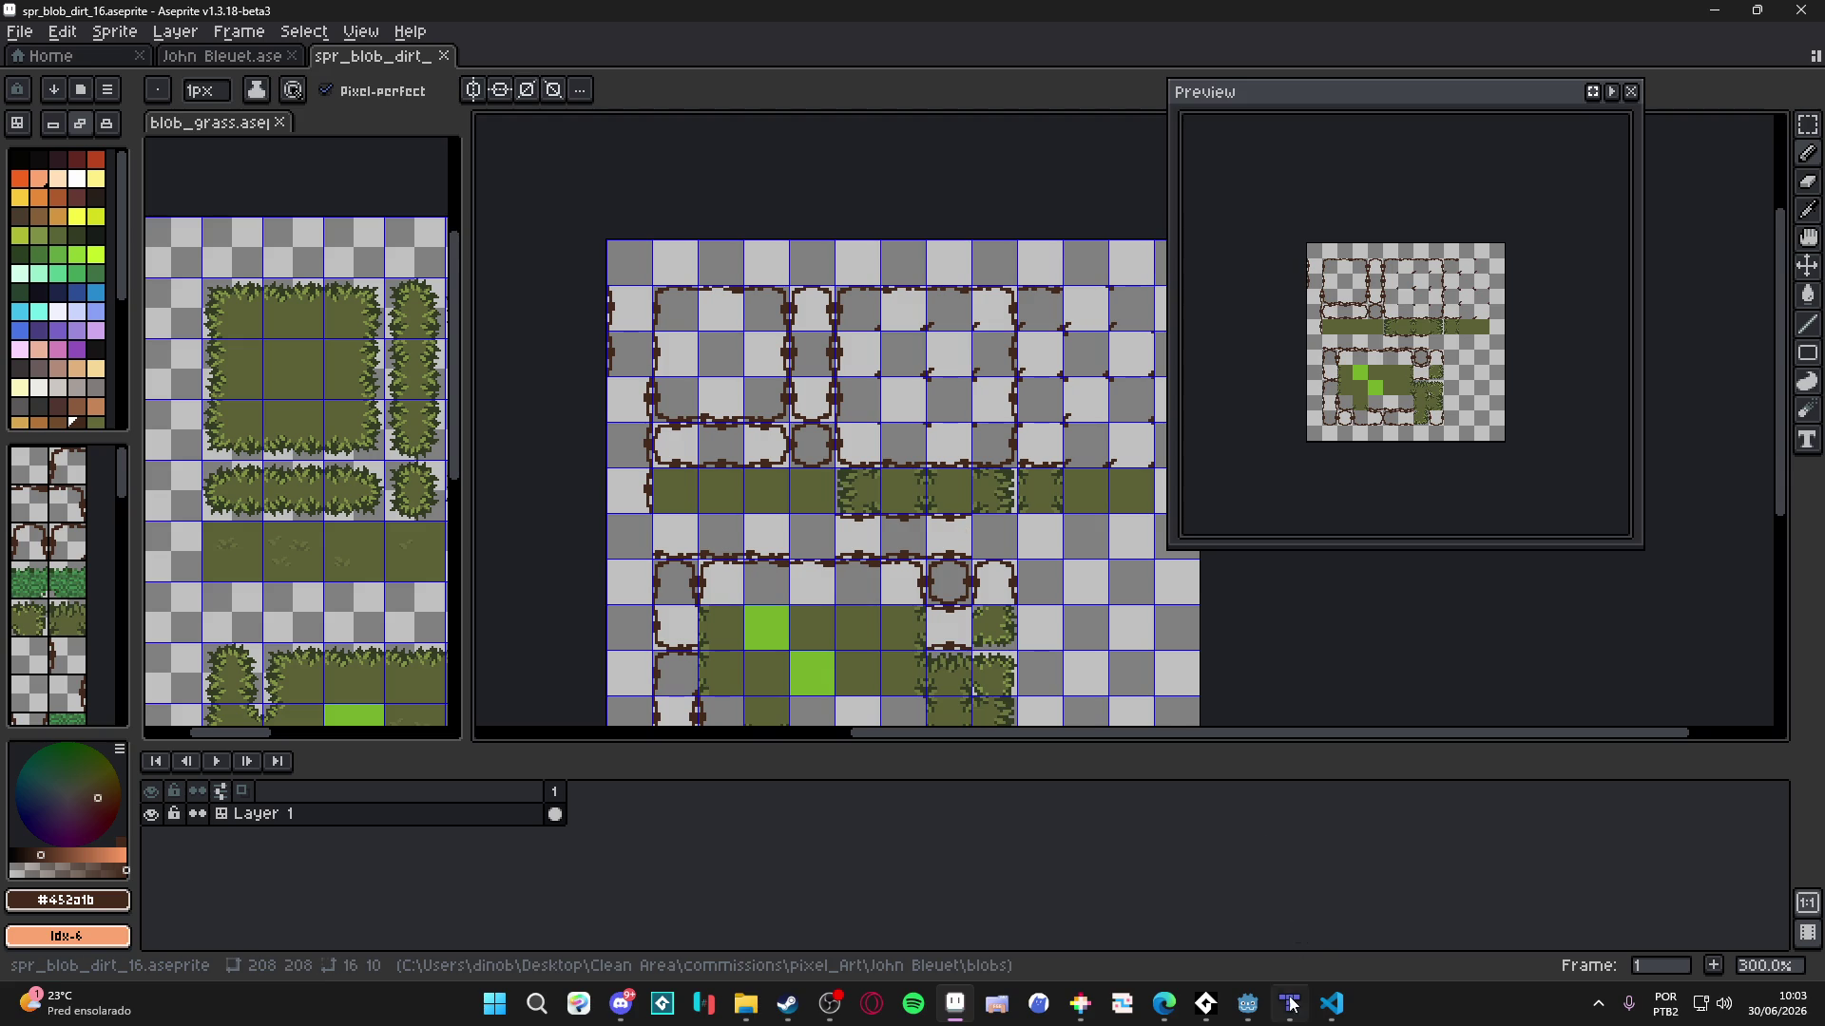
click(1248, 1004)
- Open the TileSet editor in Paint mode with Terrains as the paint property
click(513, 674)
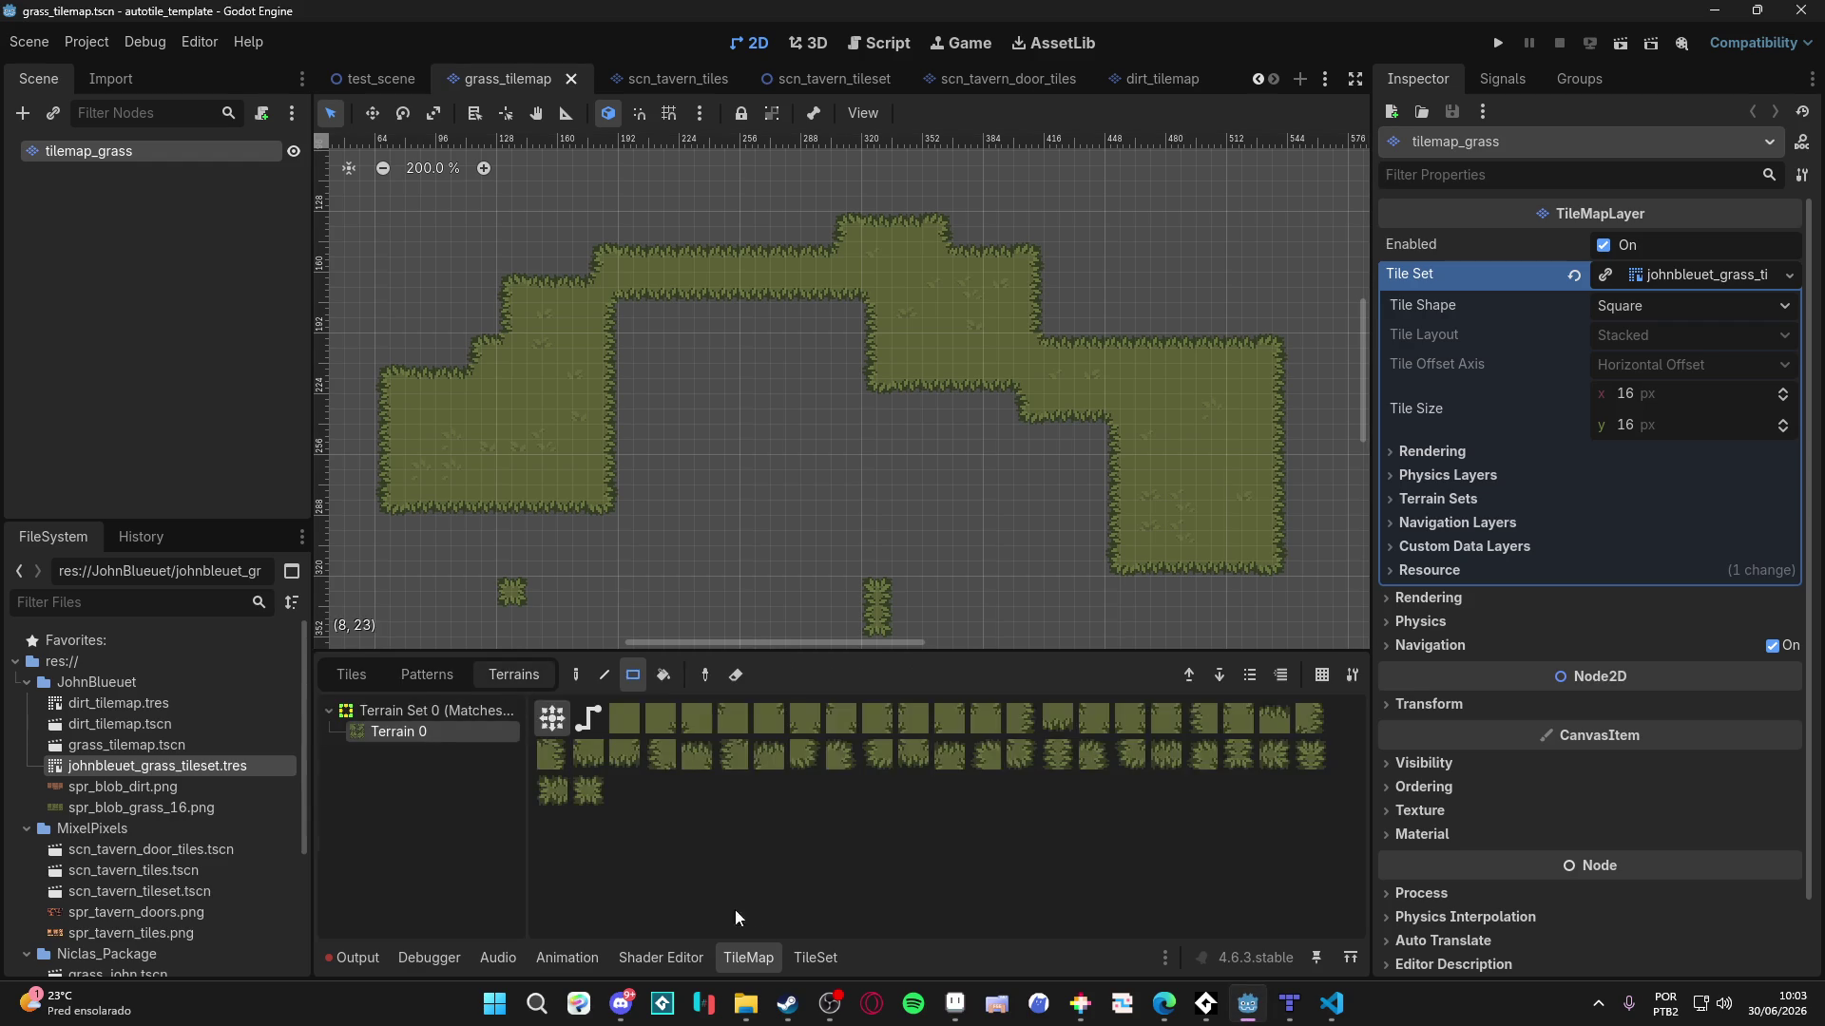
click(808, 957)
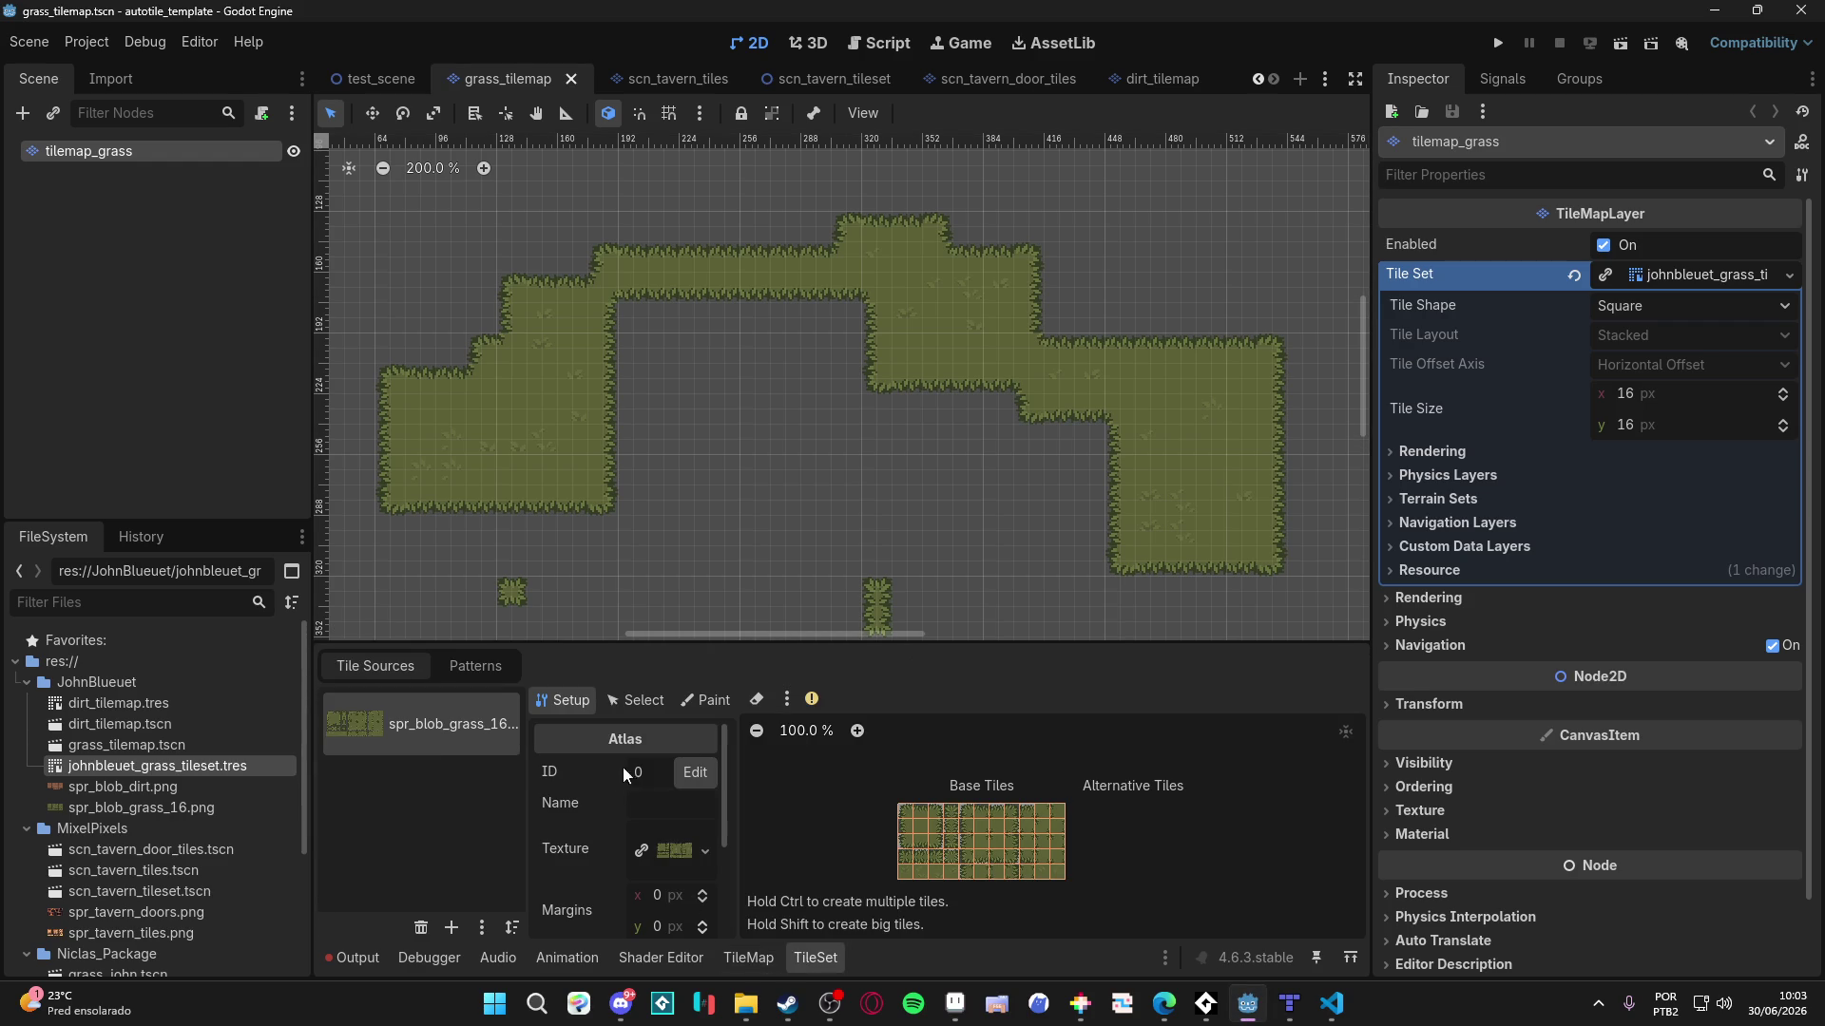
click(633, 701)
click(705, 701)
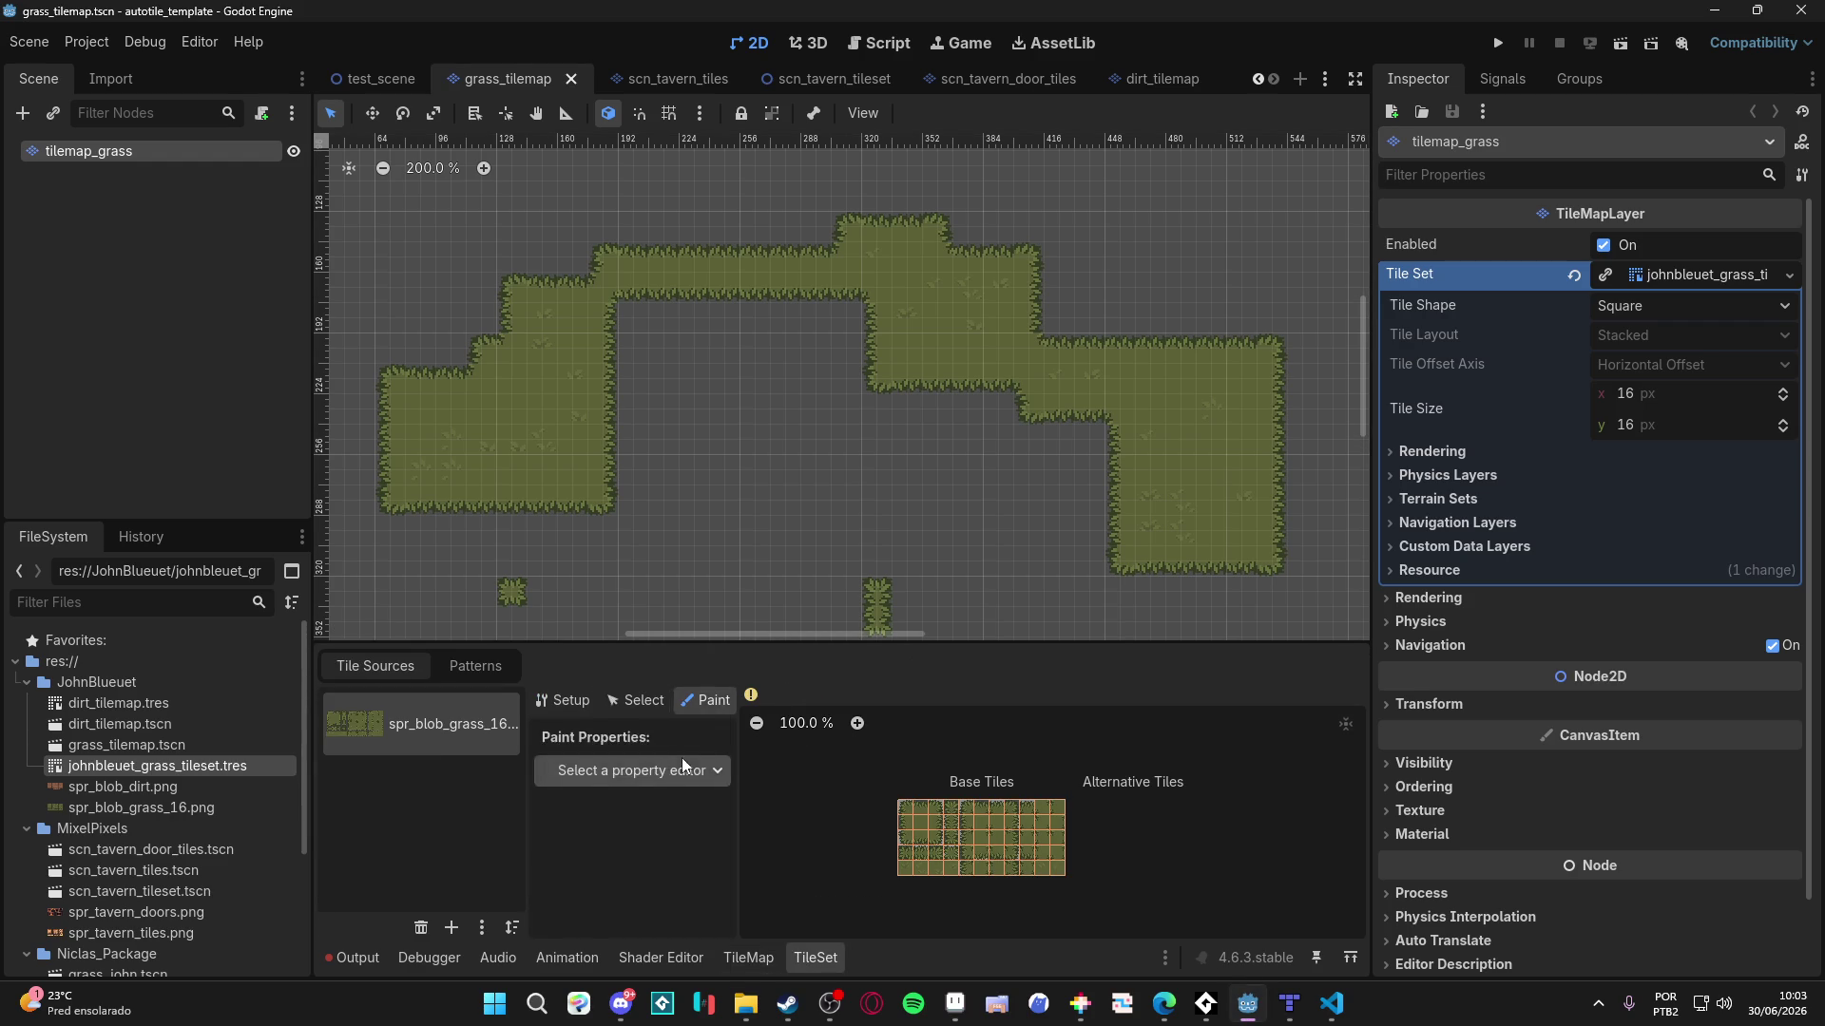
click(683, 770)
click(589, 795)
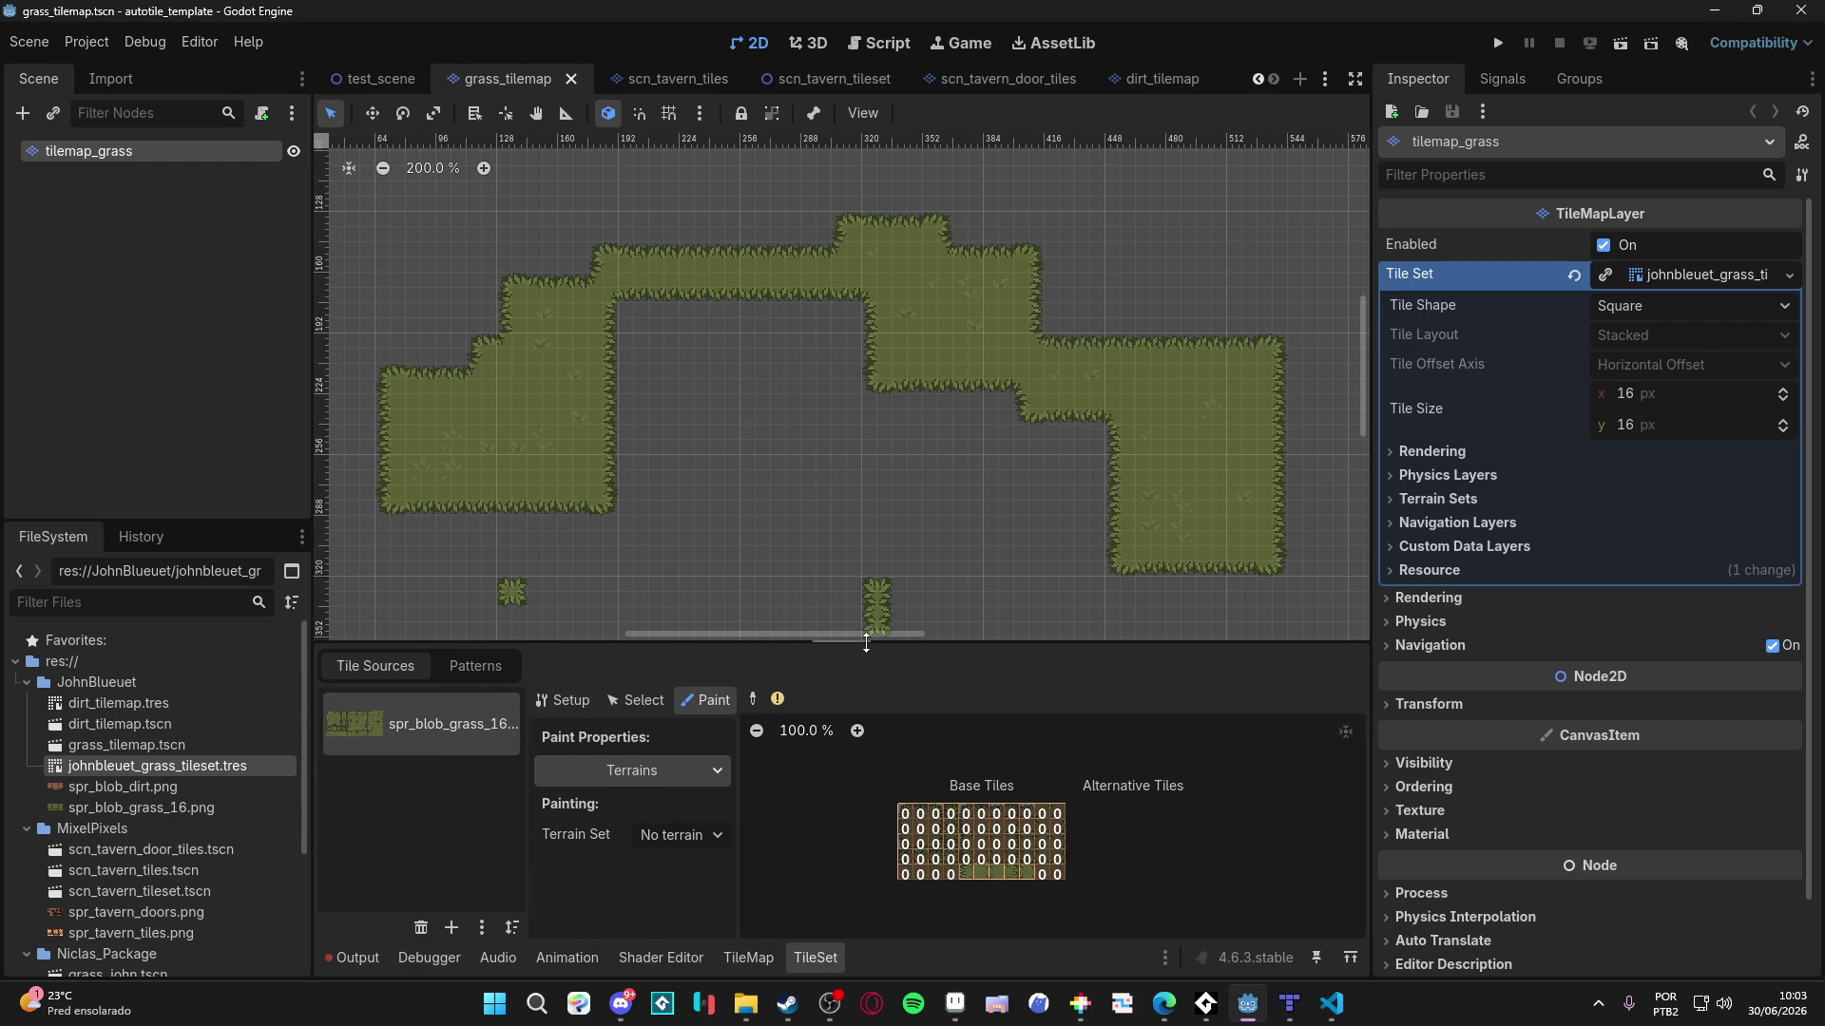
- Choose Terrain Set 0 and the Terrain terrain, then minimize Godot
drag(867, 642, 867, 537)
click(705, 732)
click(683, 785)
click(700, 764)
click(708, 804)
scroll(983, 823, up, 10)
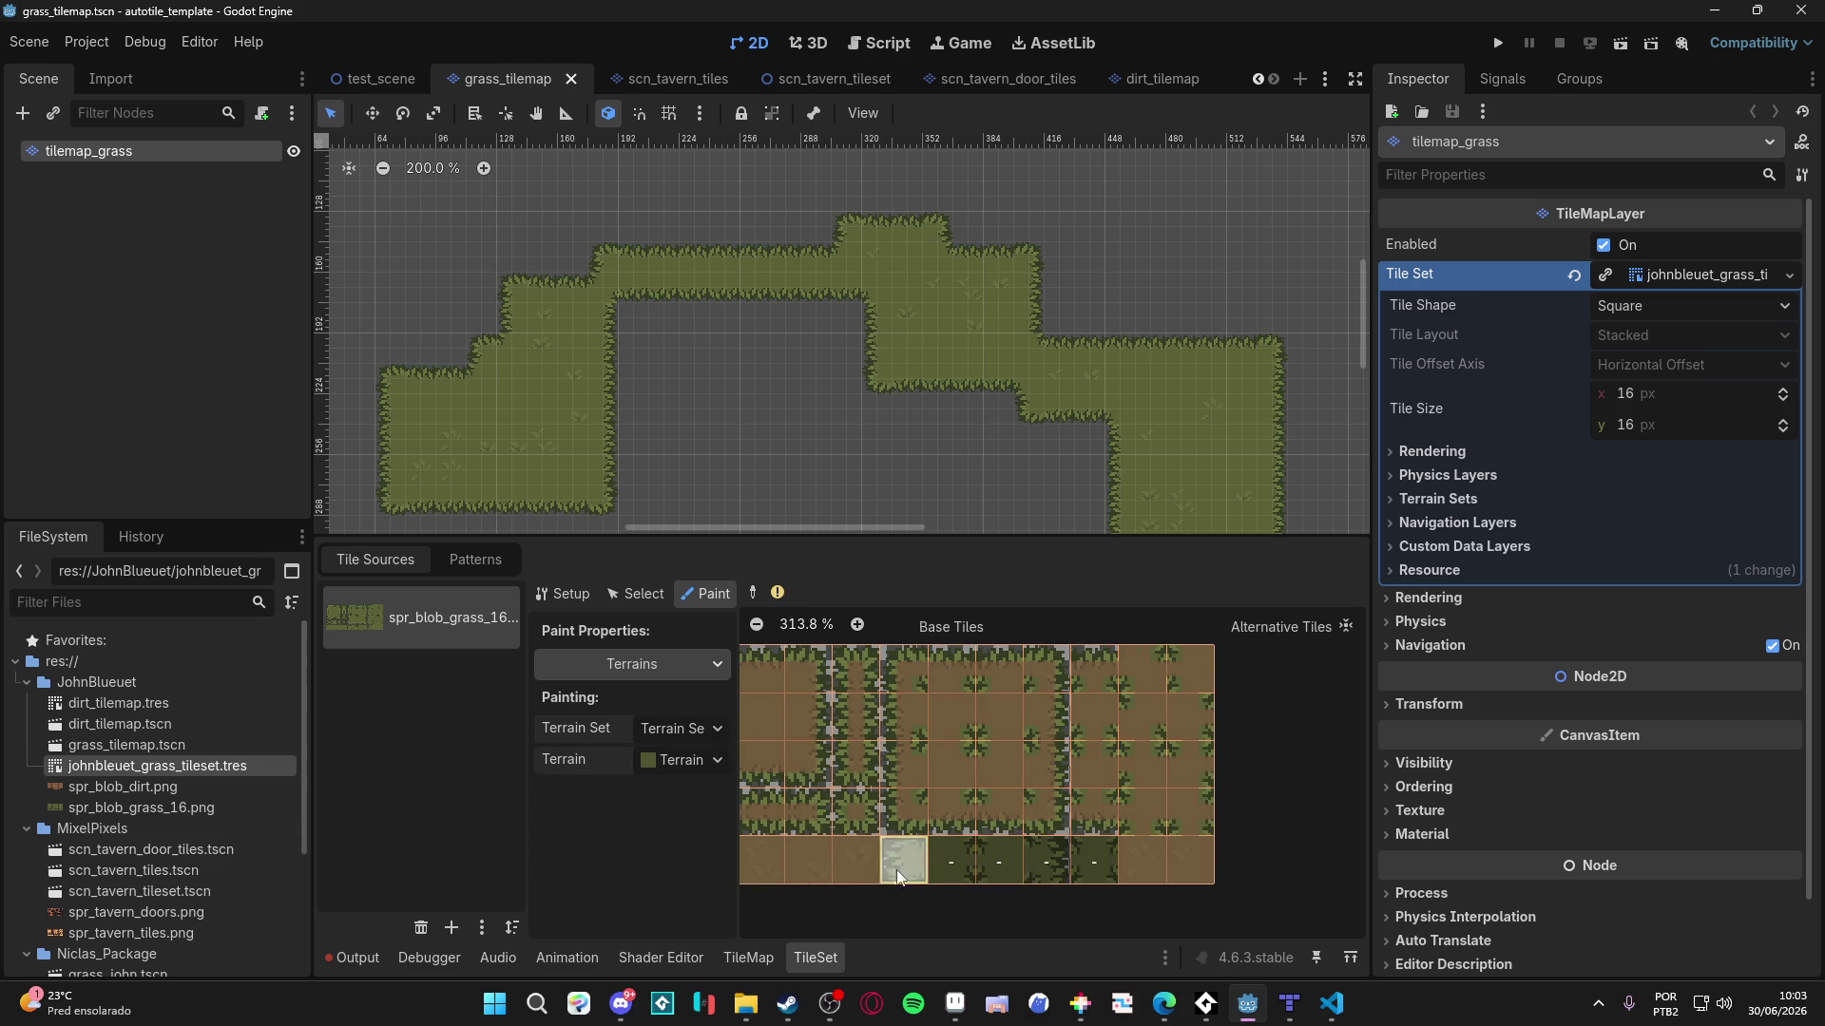
scroll(856, 827, down, 5)
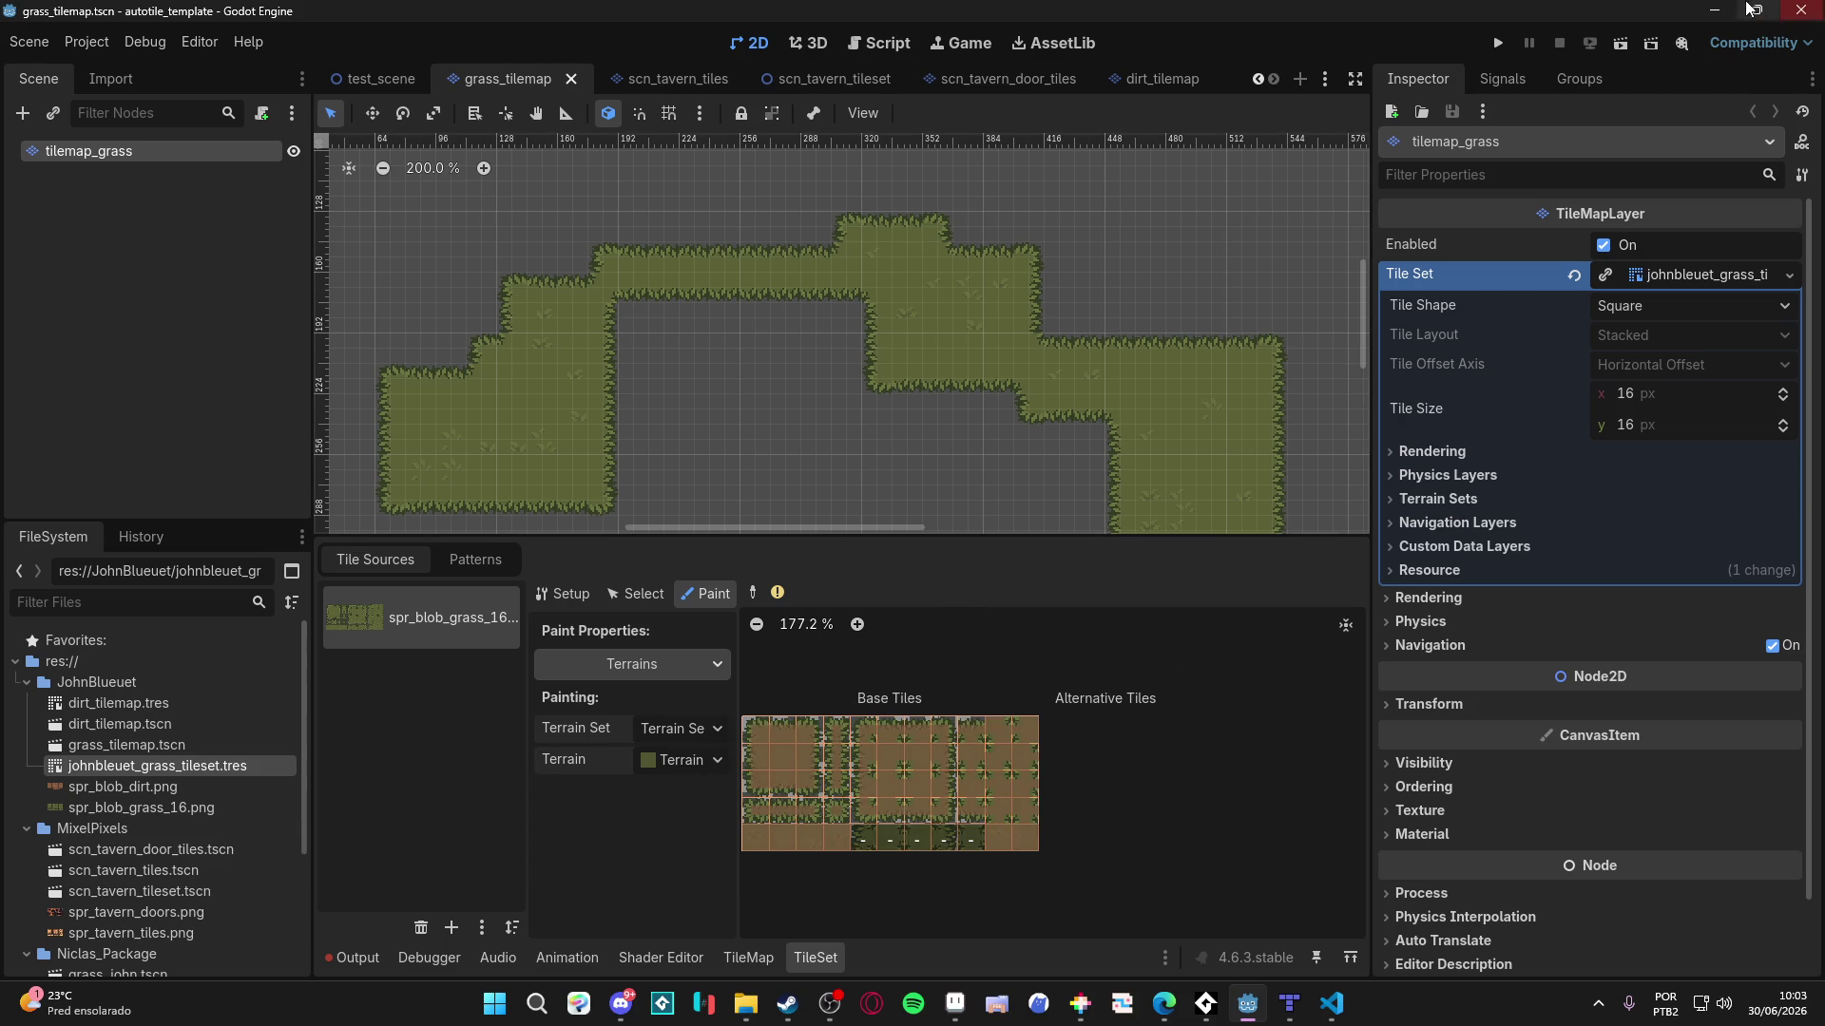
click(1714, 10)
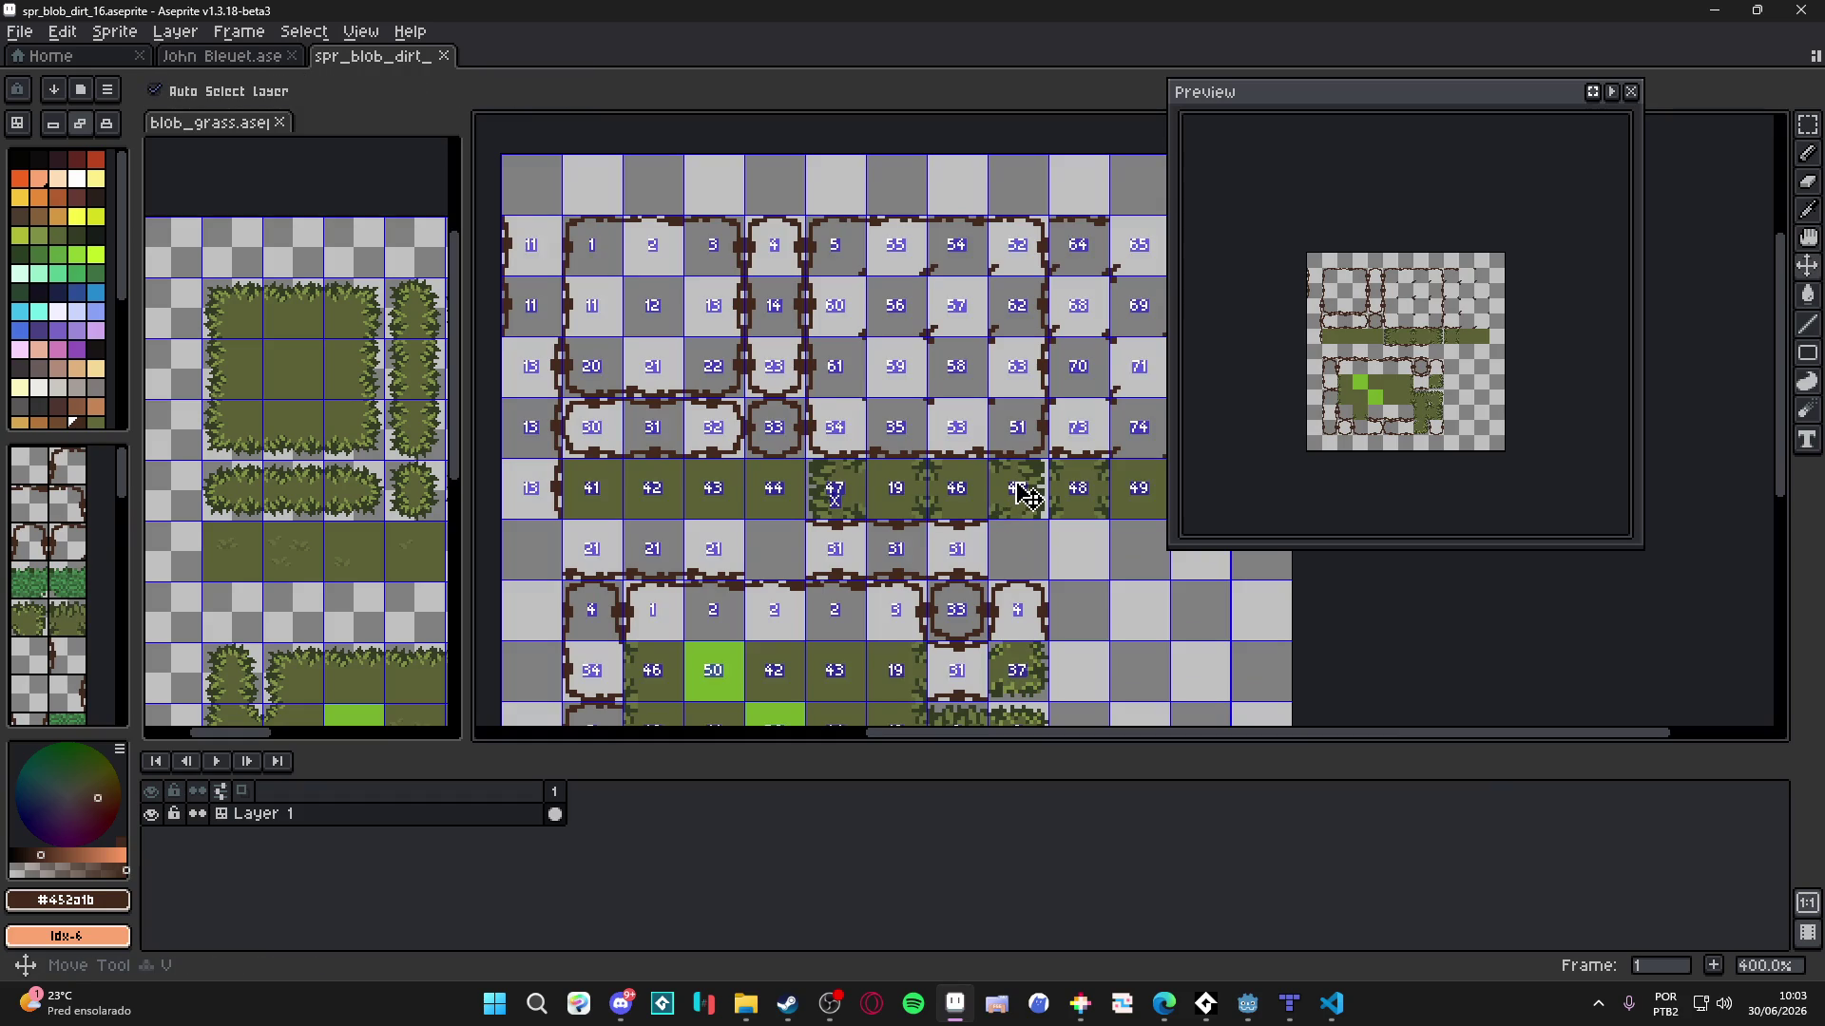
- Recentre and save the spr_blob_dirt_16 sheet
scroll(989, 504, down, 1)
mouse_move(792, 487)
mouse_down()
mouse_move(816, 552)
mouse_move(897, 573)
mouse_up()
key(ctrl+s)
scroll(377, 489, down, 1)
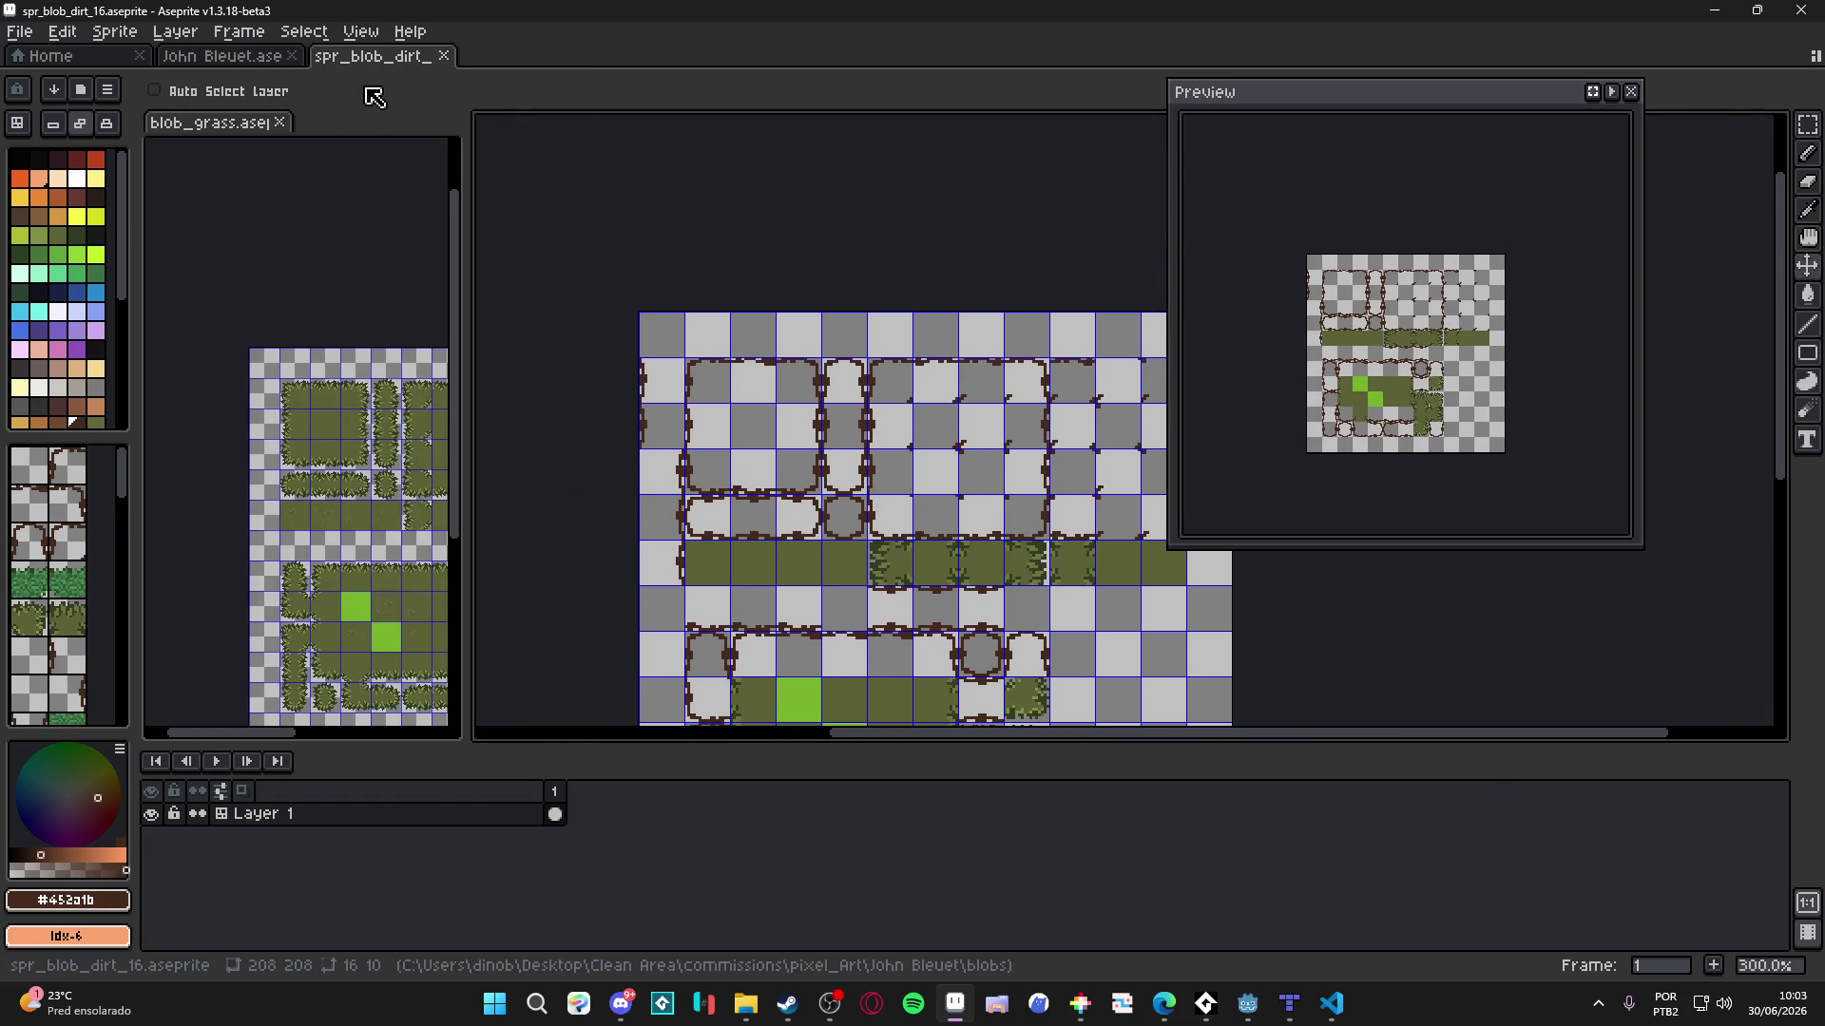
- In the reference artwork, toggle the dirt layer and marquee-select the dirt blob's centre tile
click(232, 56)
drag(745, 447, 736, 332)
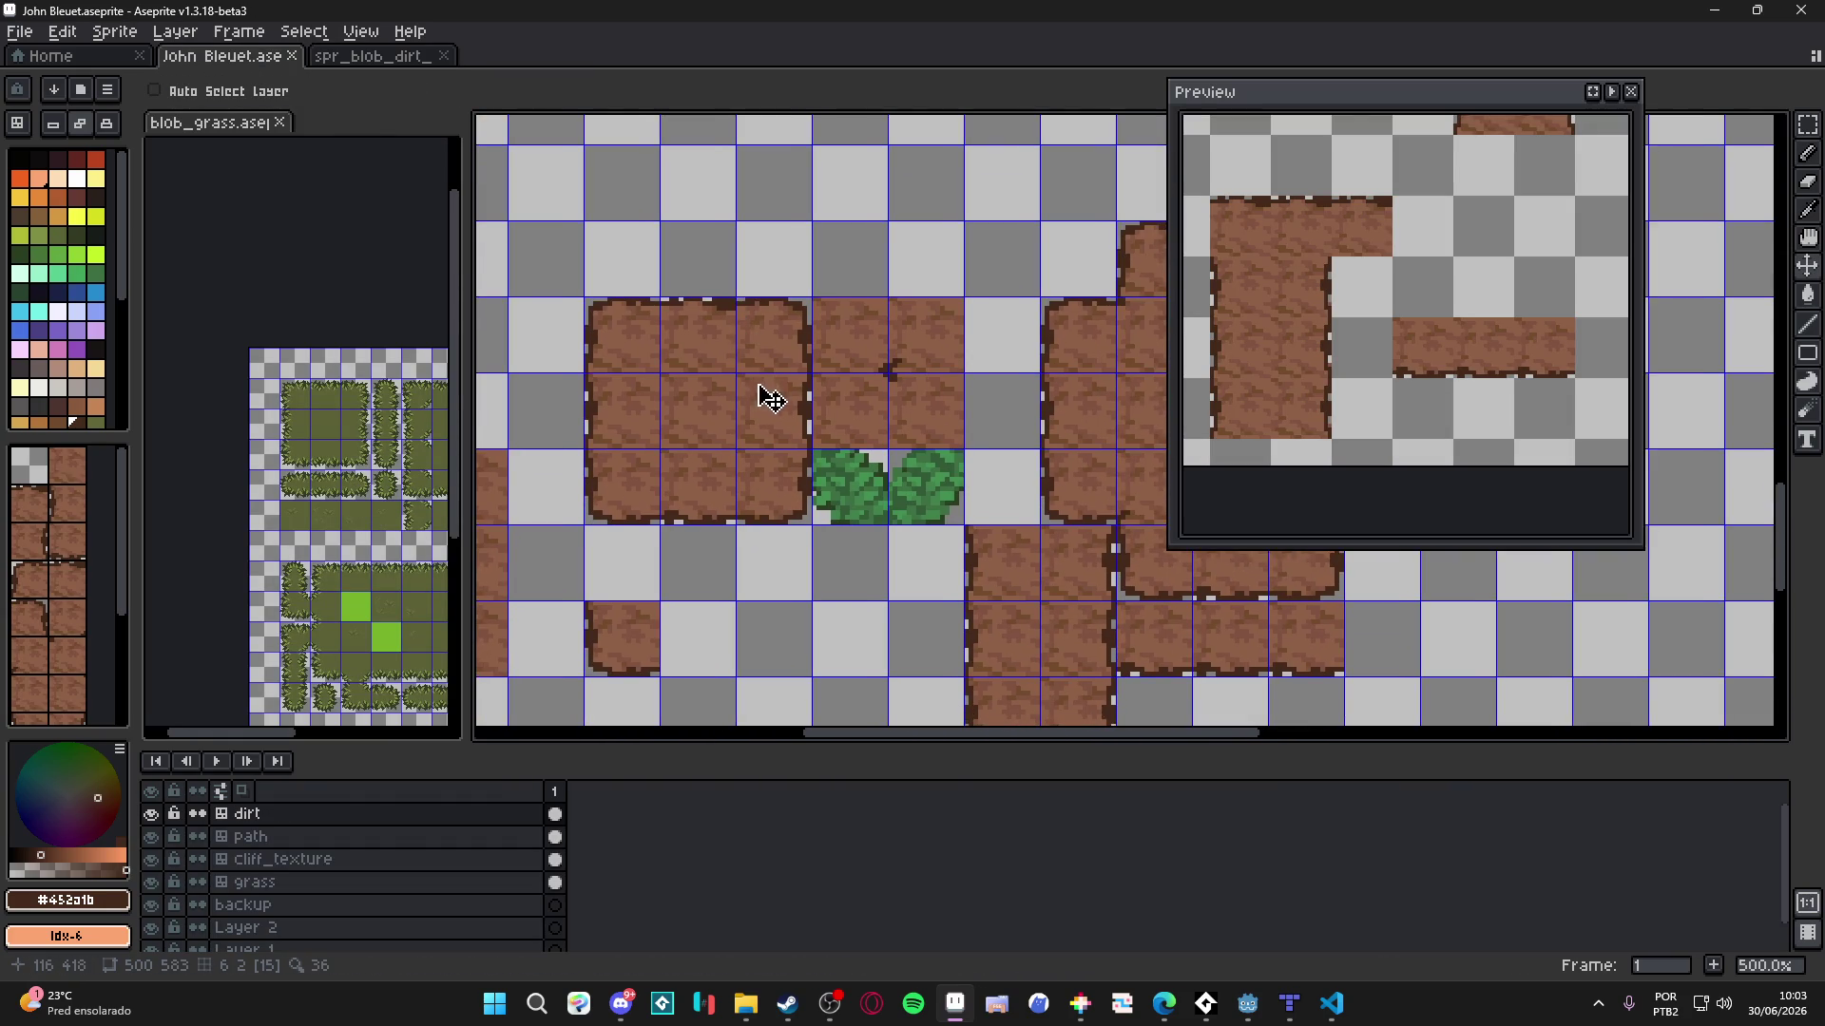
drag(766, 395, 826, 374)
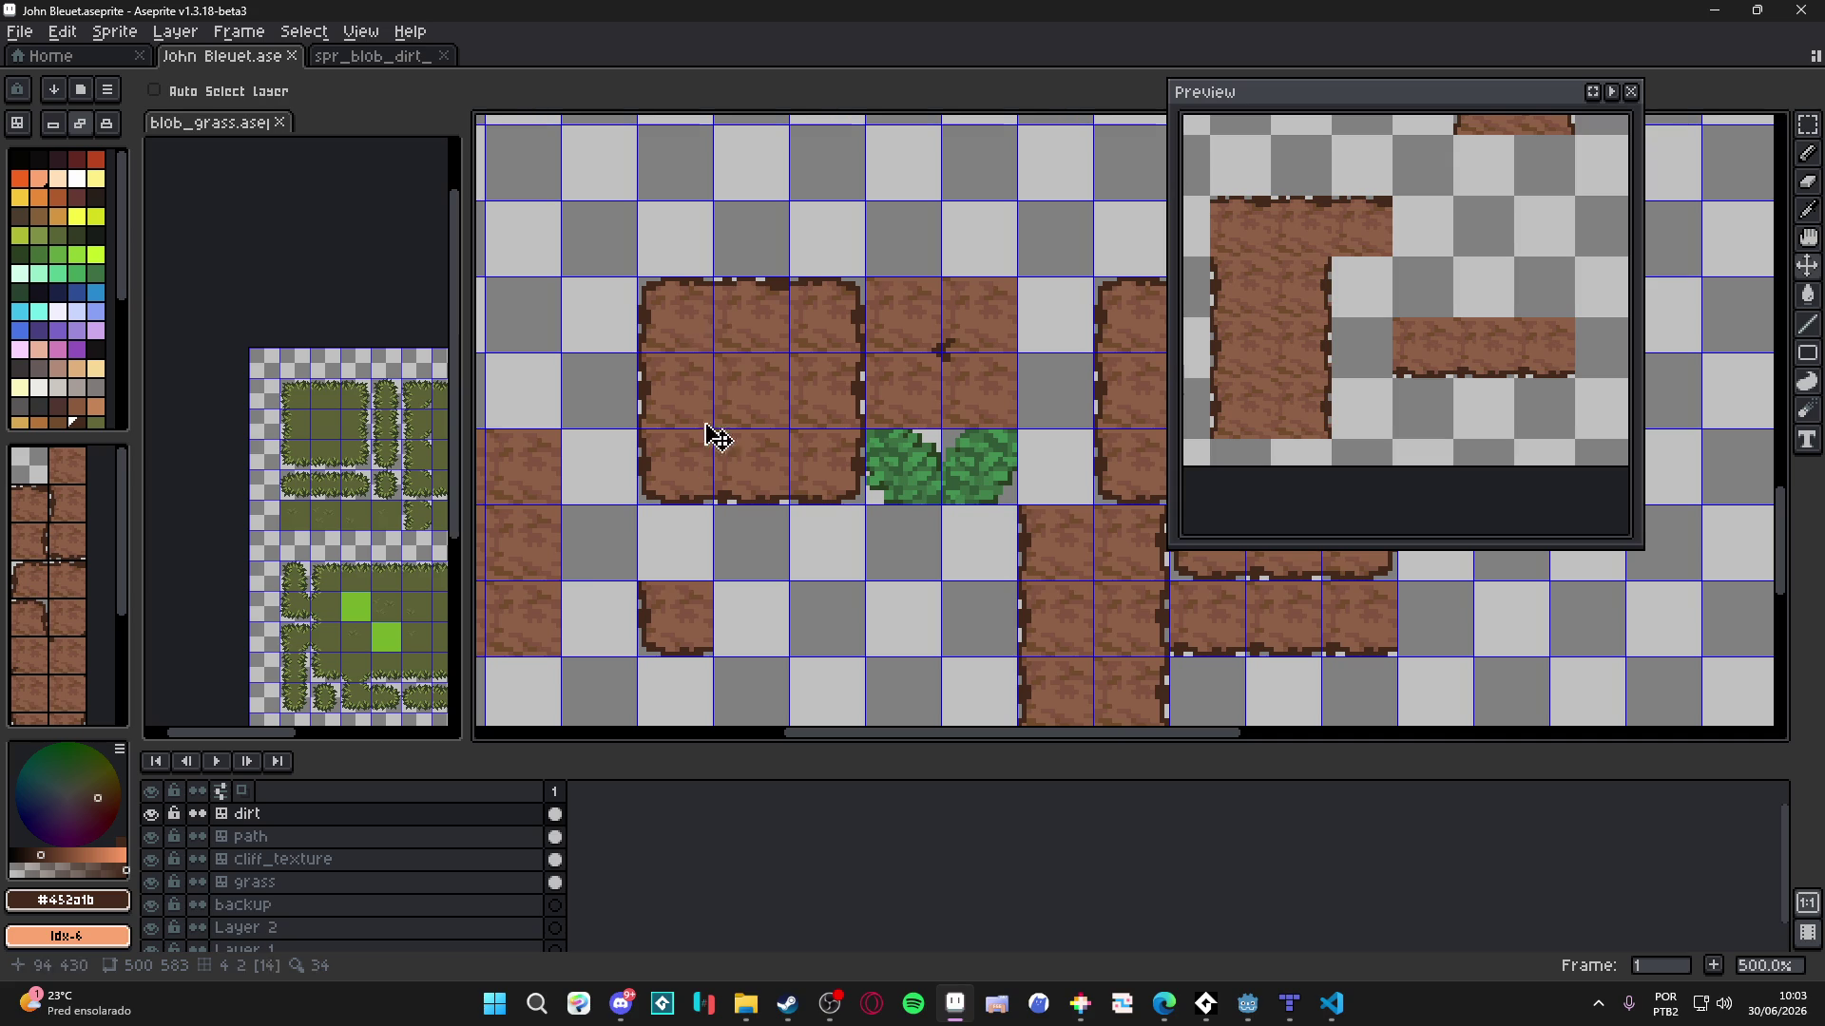
click(152, 814)
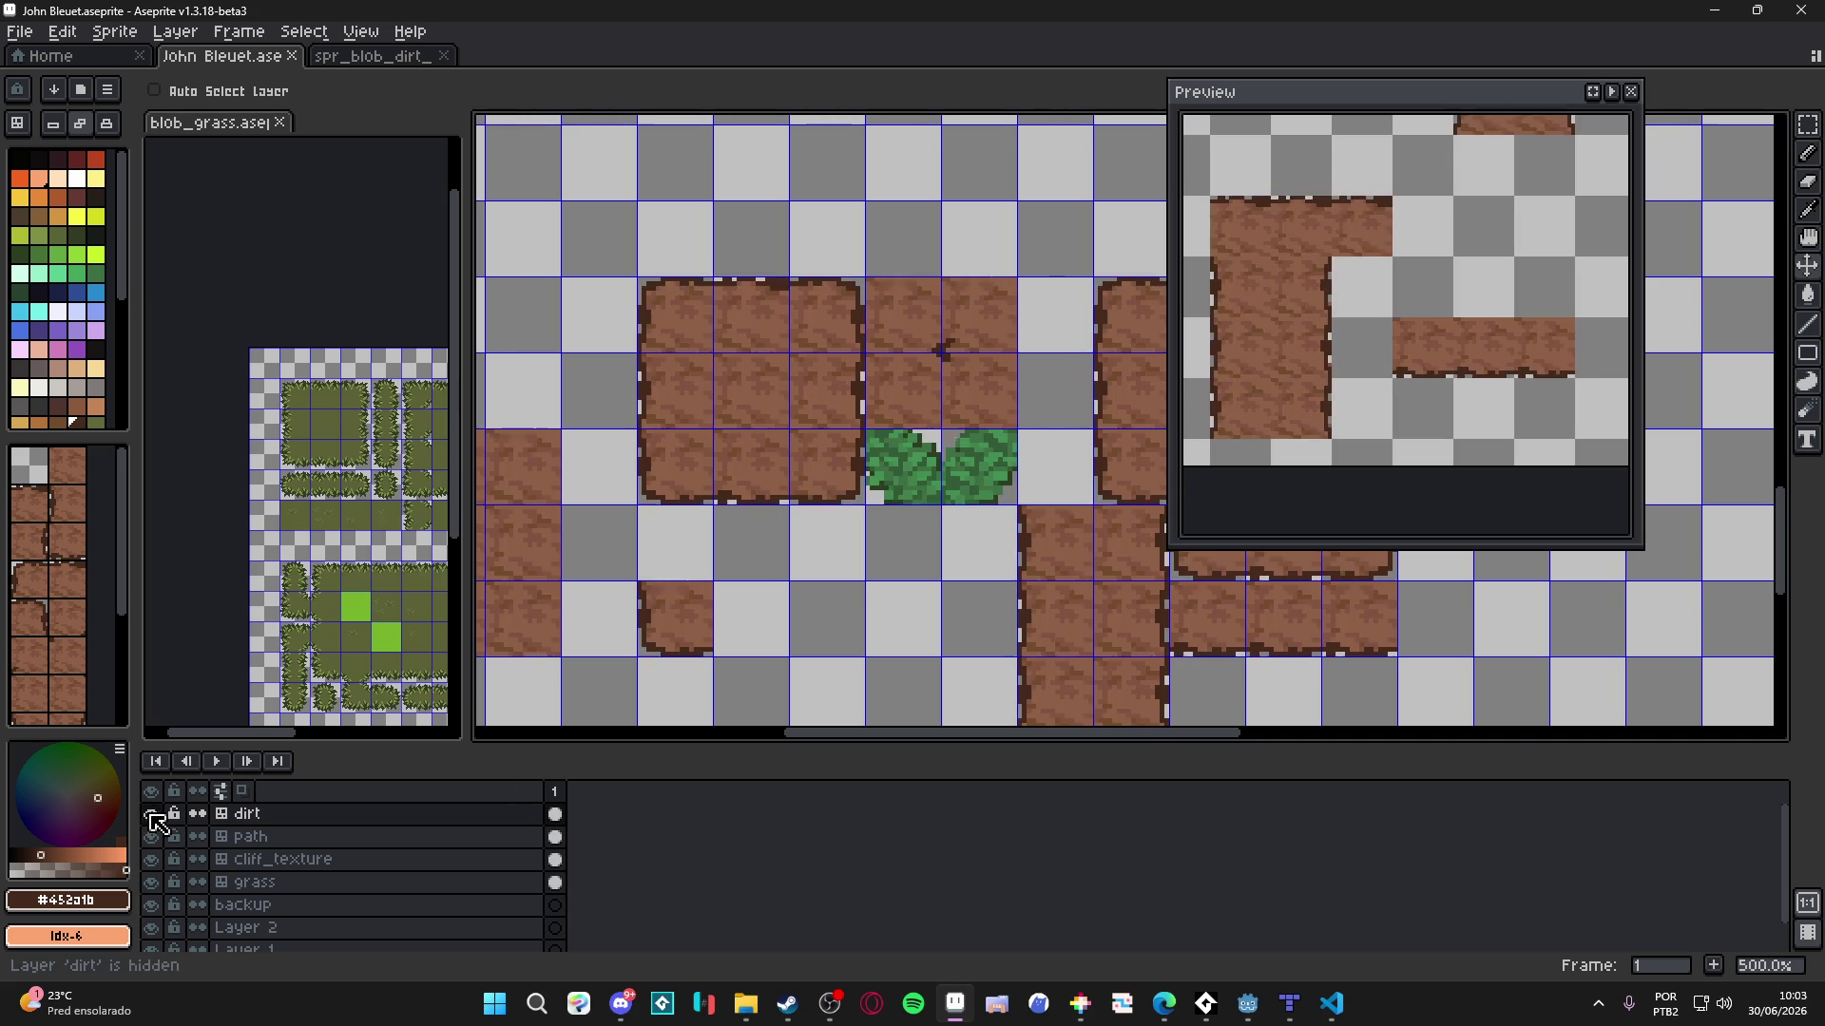
click(152, 814)
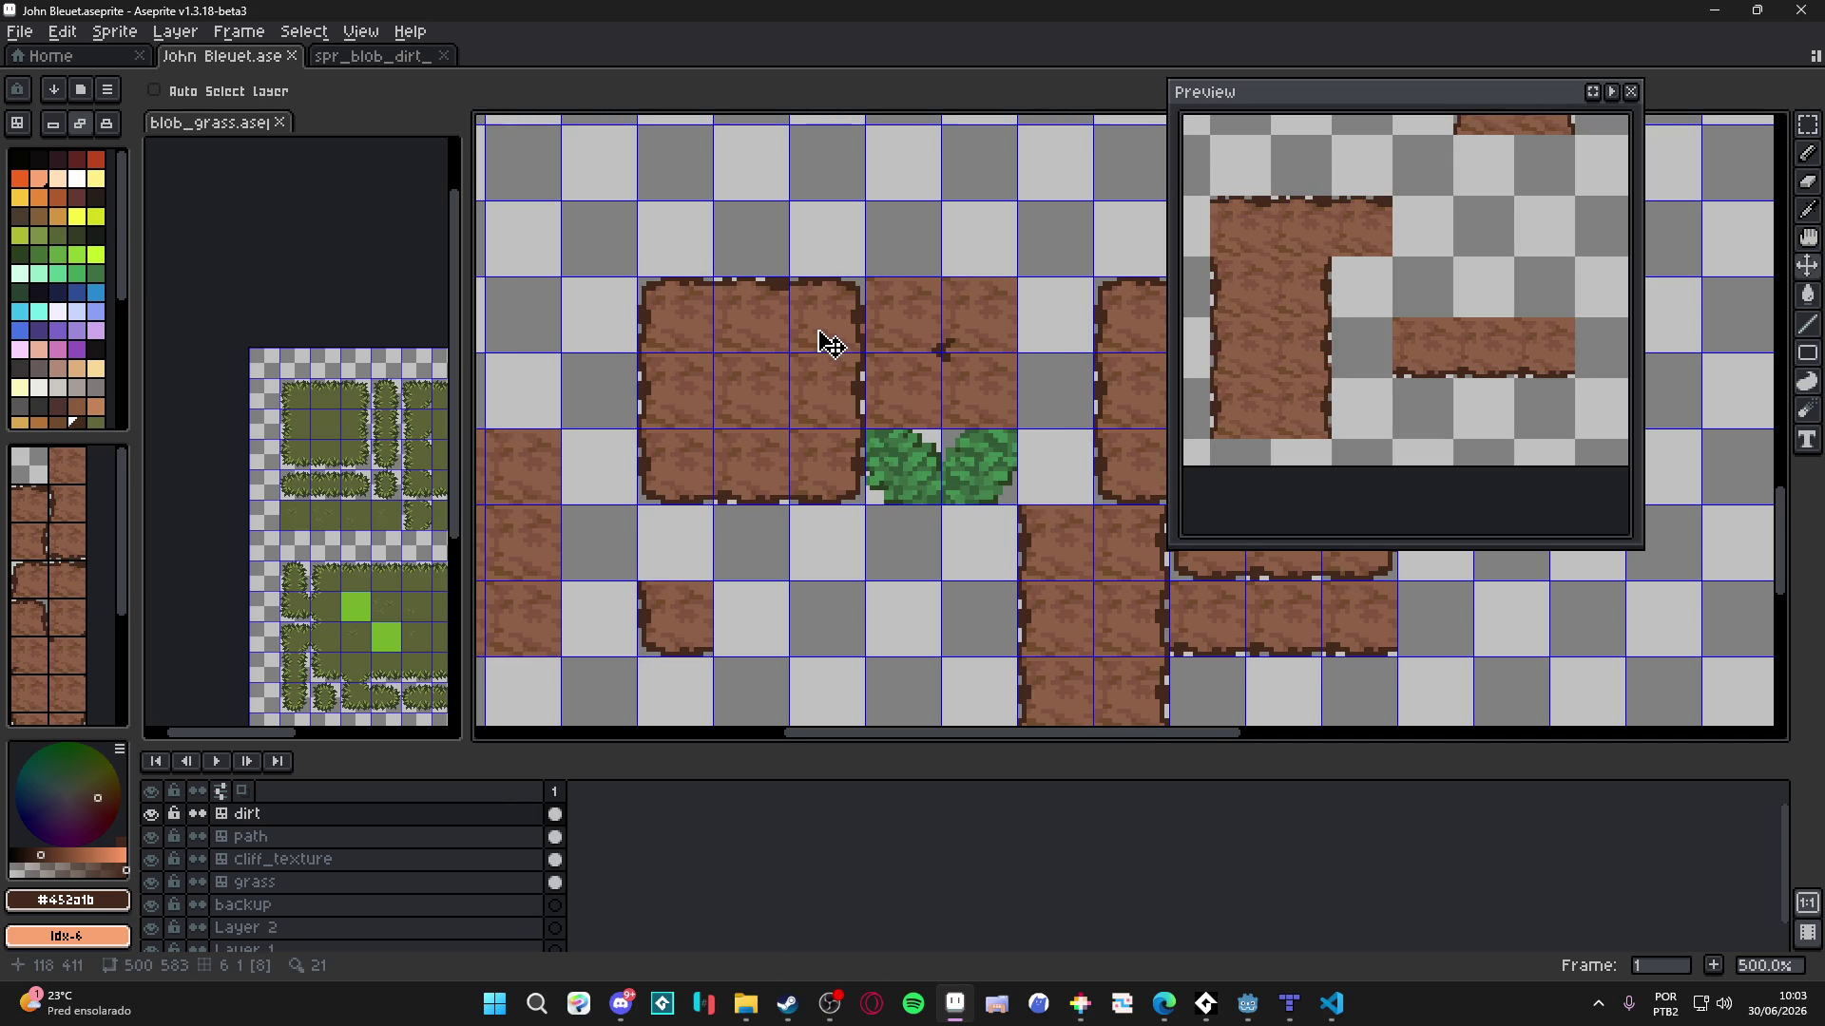
scroll(765, 399, up, 2)
key(m)
drag(763, 398, 766, 406)
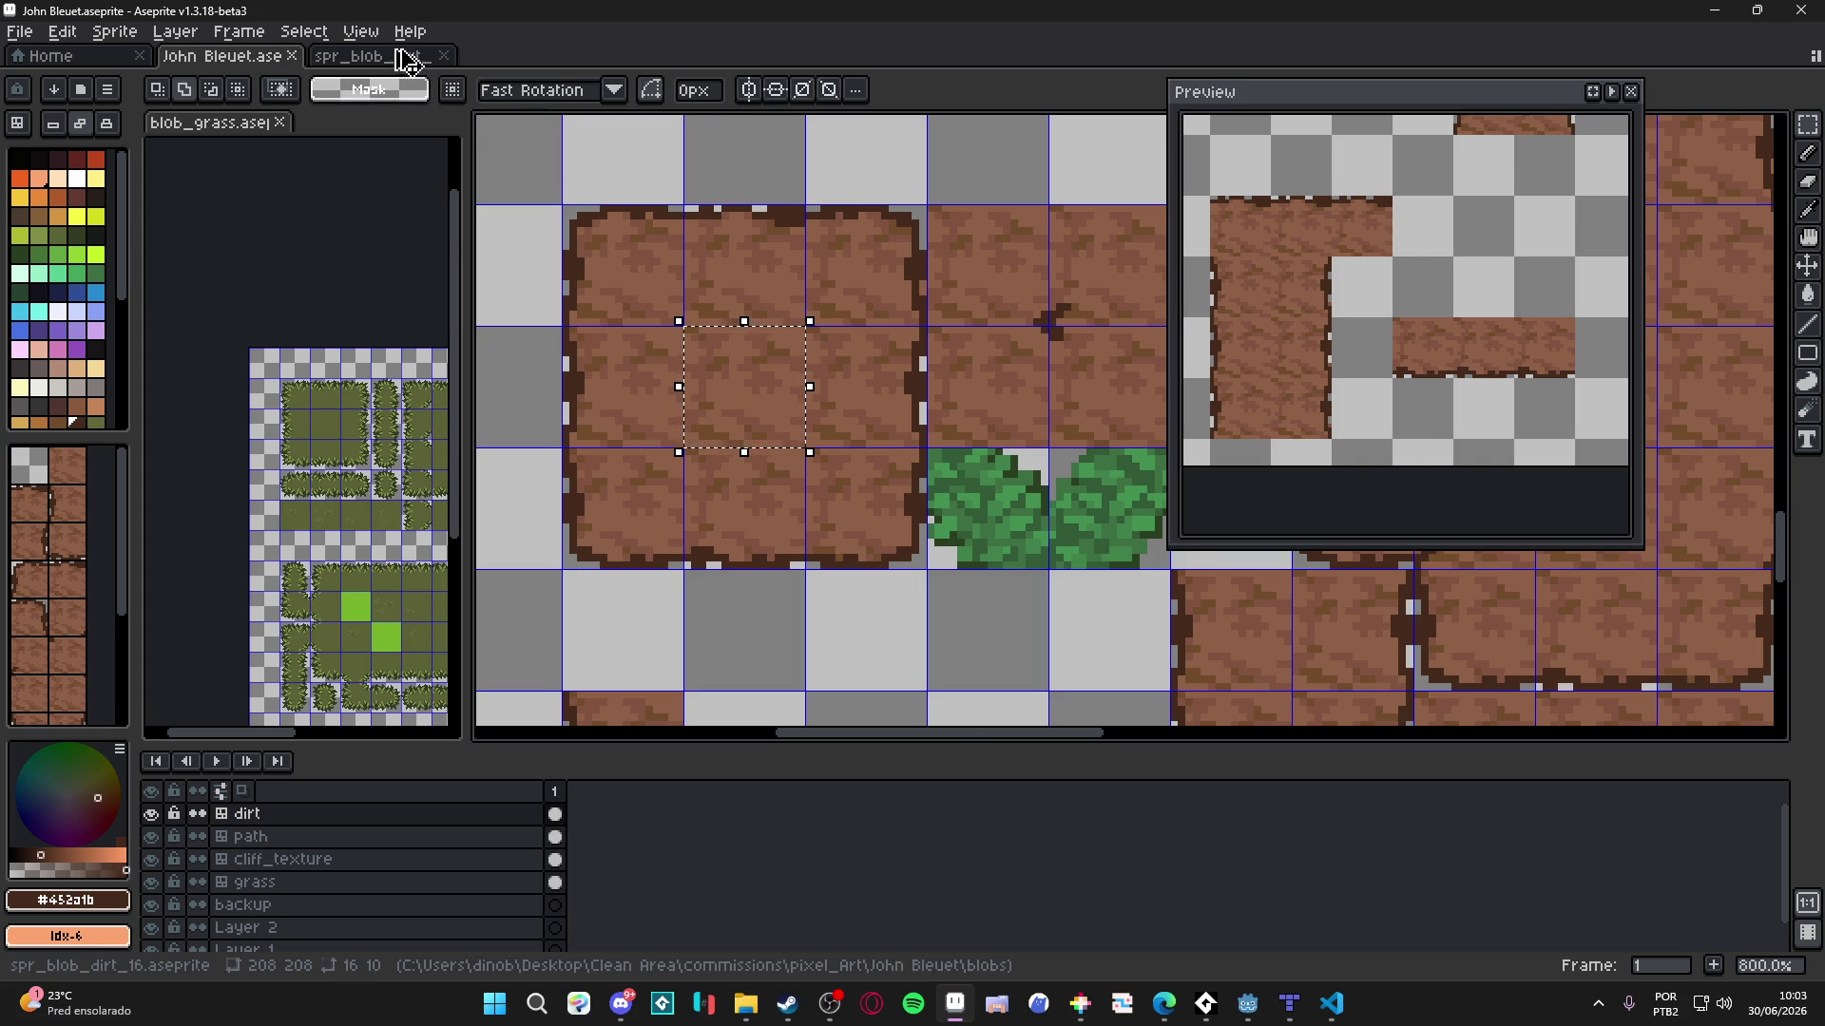
click(389, 56)
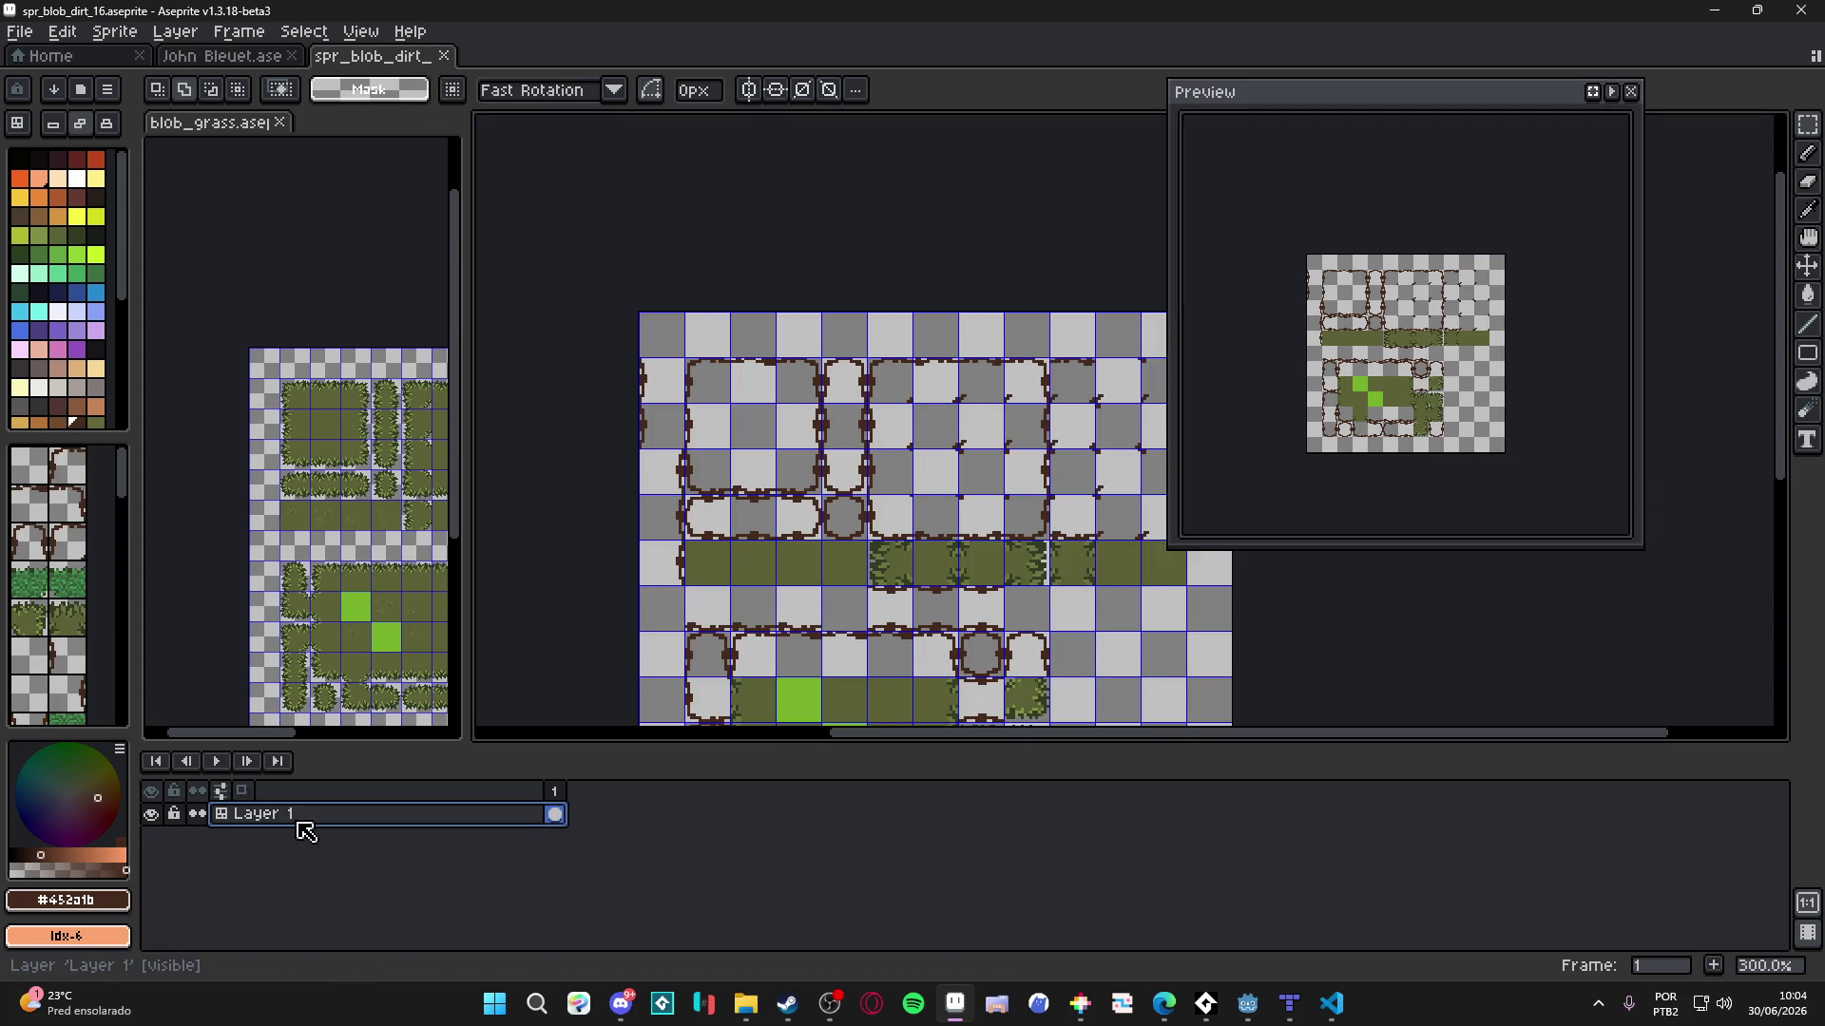
- Add Layer 2 below Layer 1 and paste the dirt tile into the top-left blob slot
key(shift+n)
mouse_move(313, 820)
mouse_down()
mouse_move(379, 852)
mouse_move(451, 844)
mouse_up()
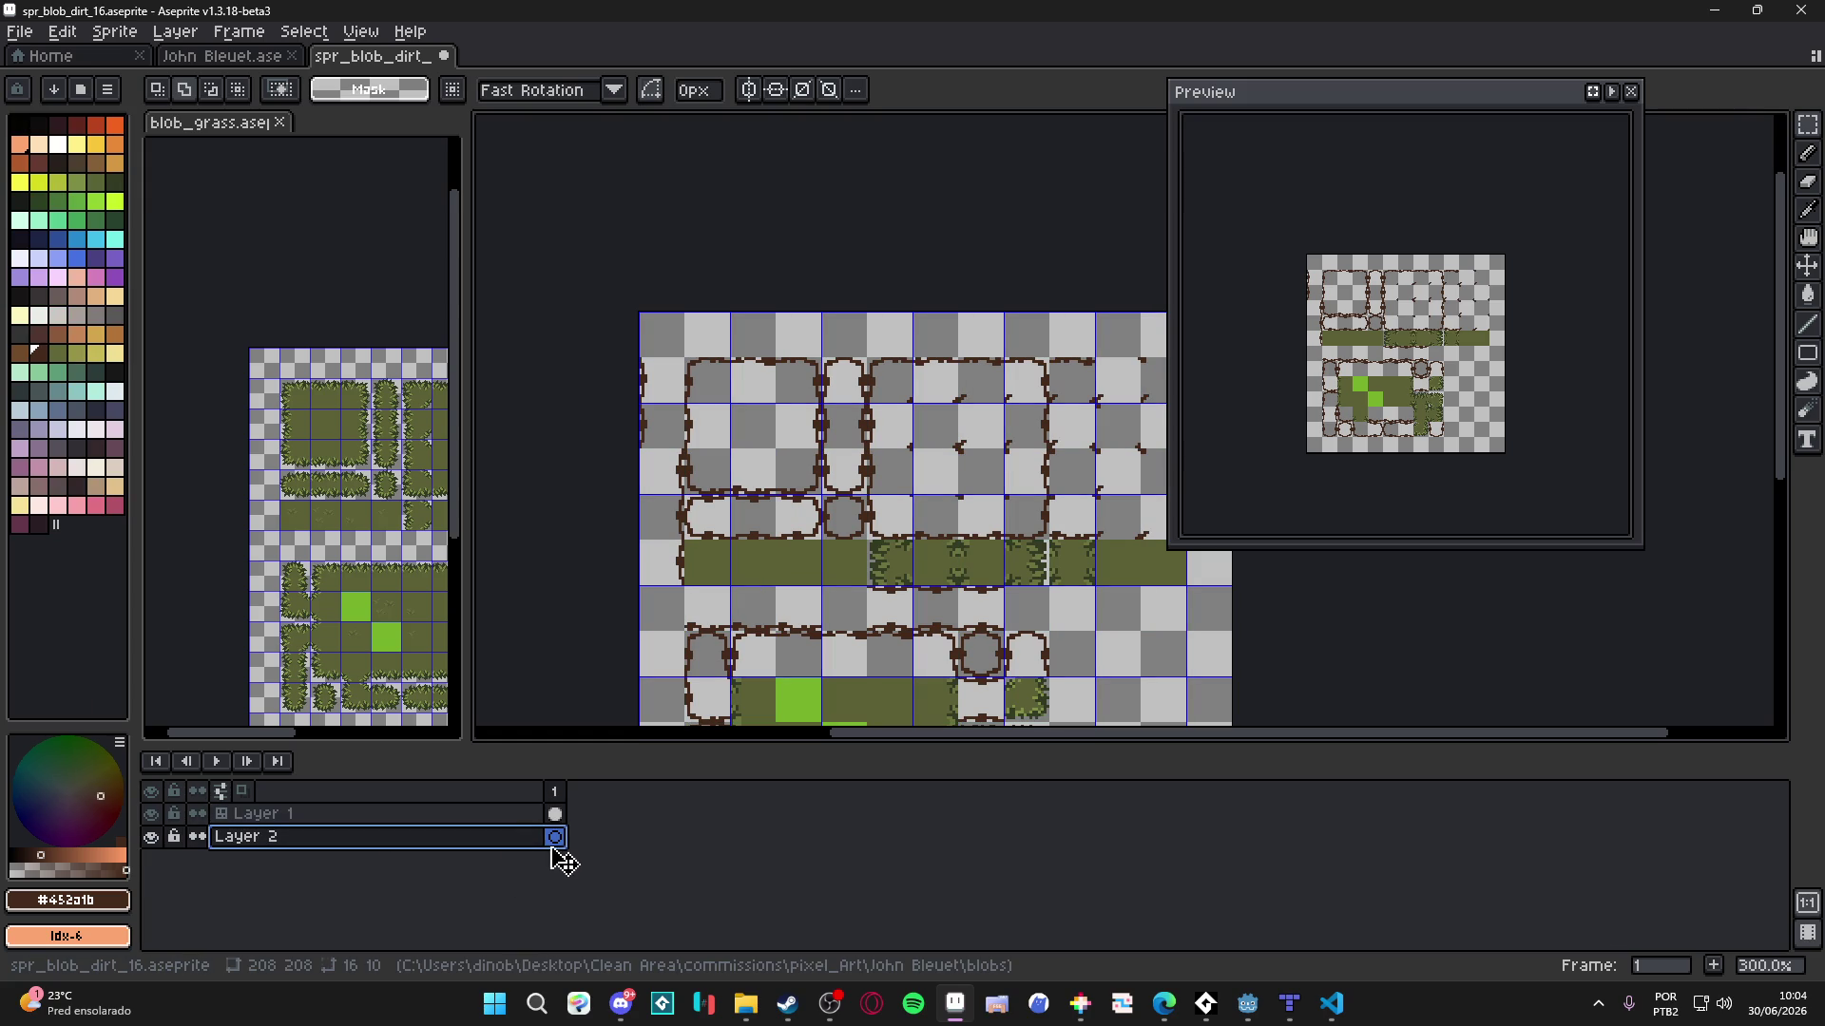
key(ctrl+v)
scroll(903, 415, up, 2)
scroll(902, 416, up, 1)
drag(1086, 516, 630, 436)
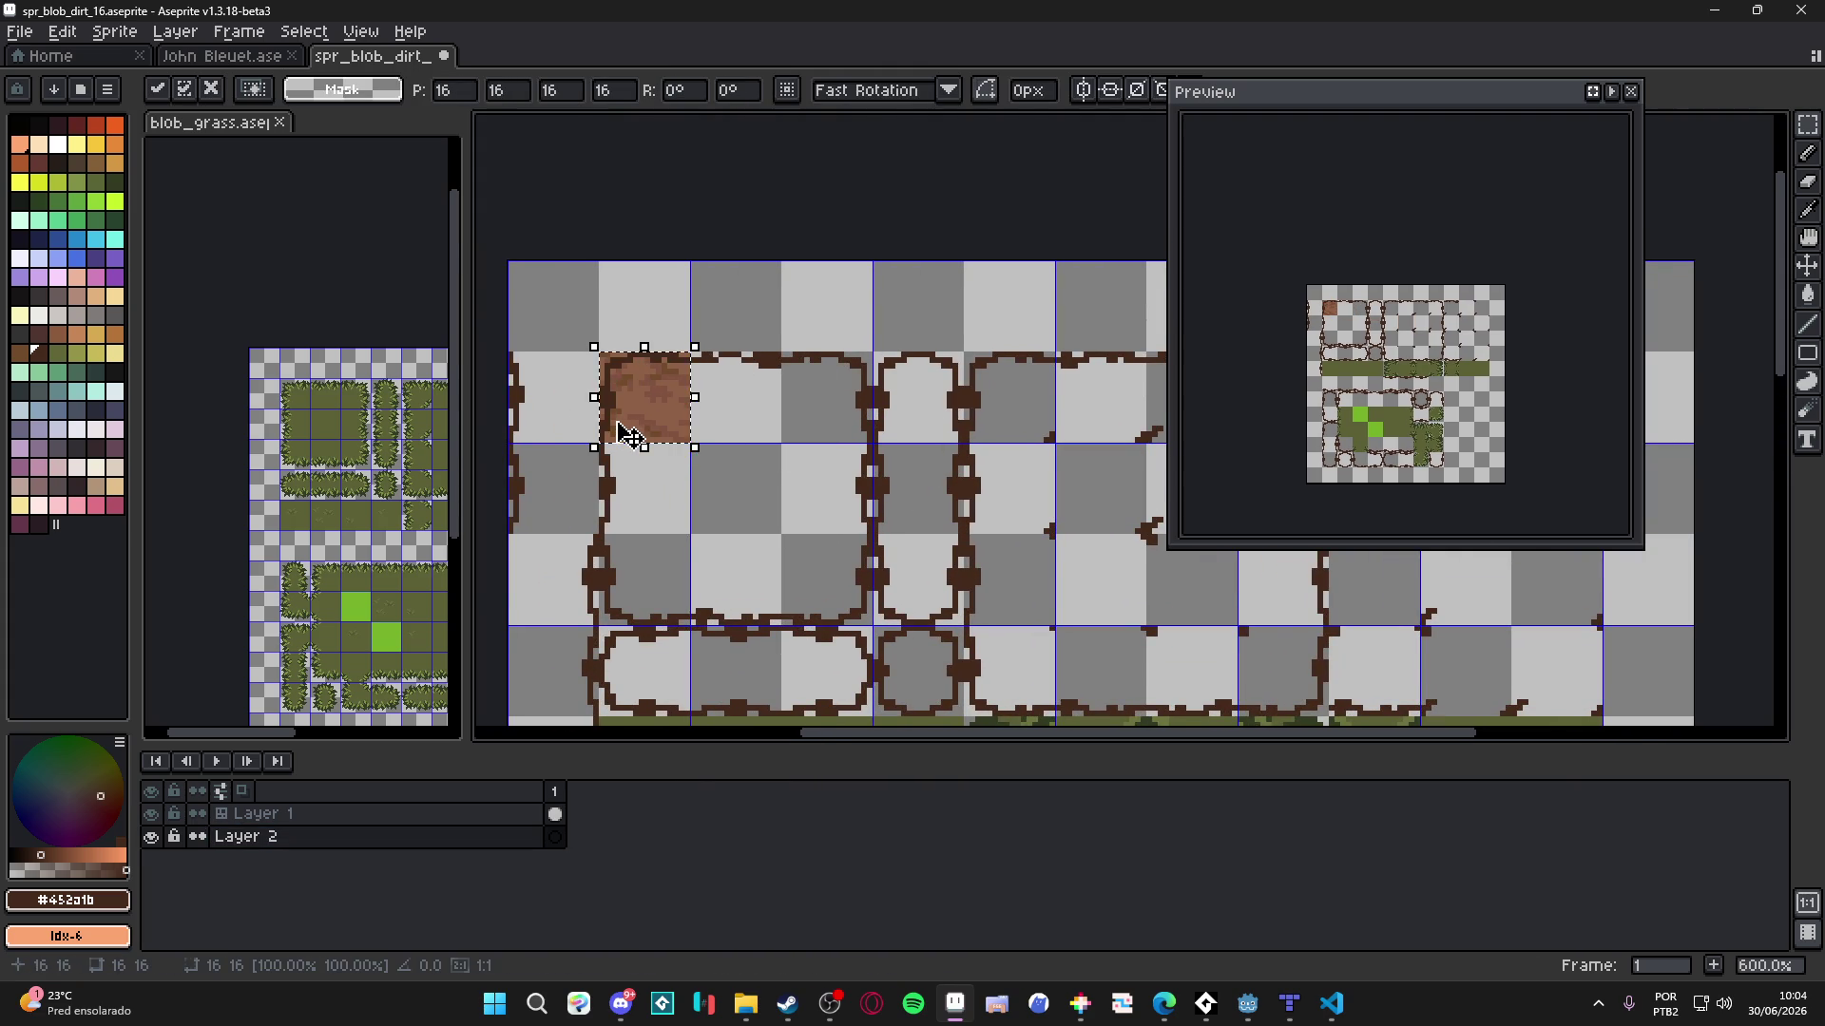
scroll(630, 437, down, 2)
click(651, 426)
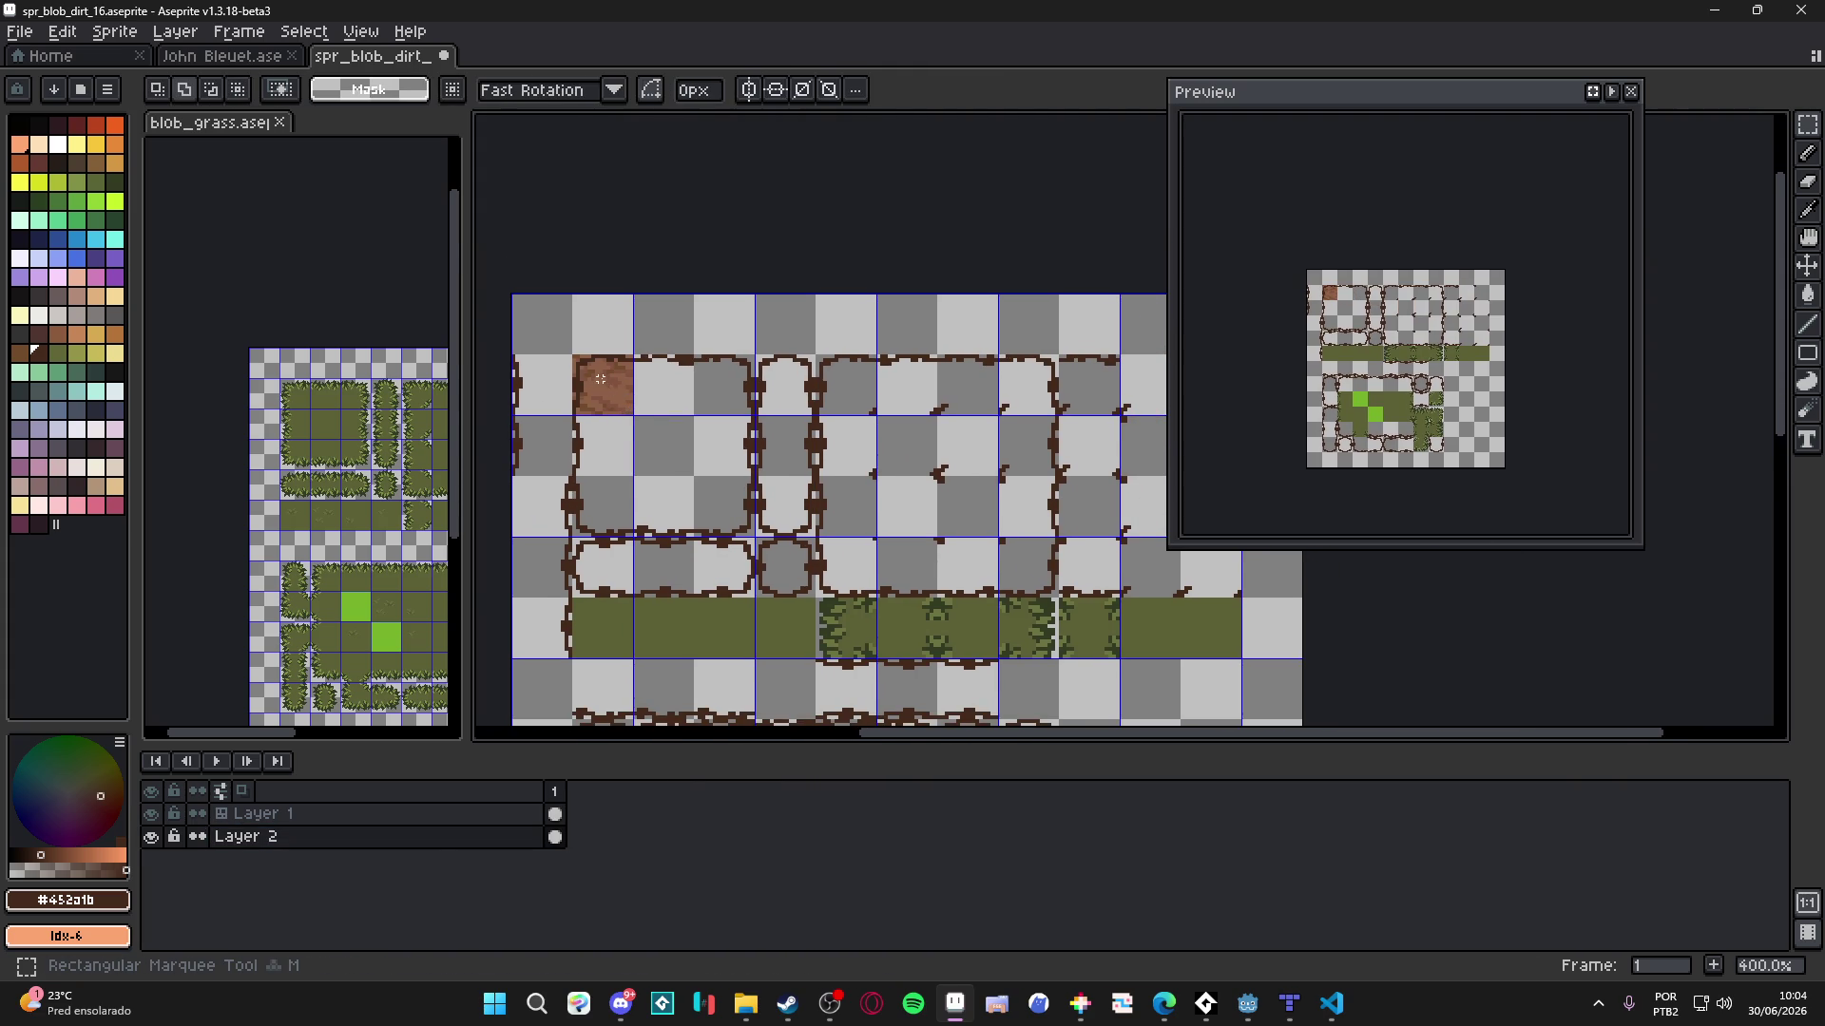
key(ctrl+b)
scroll(604, 363, down, 1)
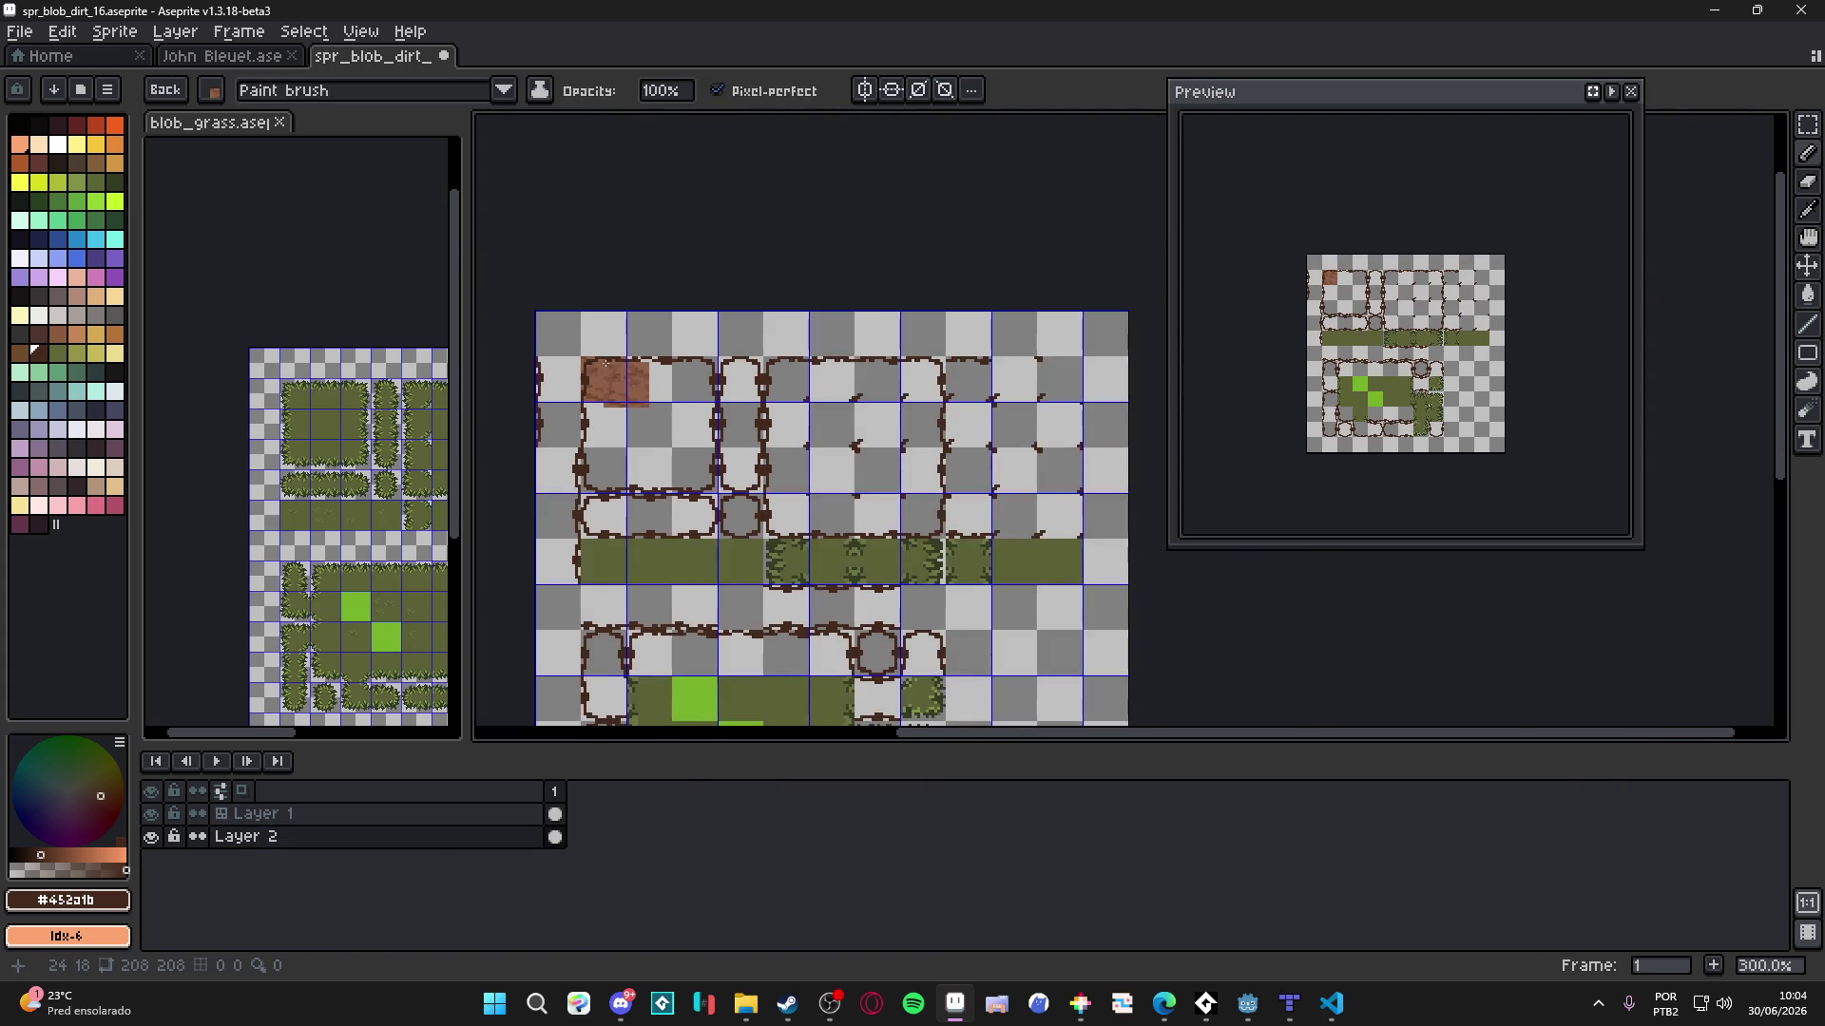
- Set the grid width and height to 16 pixels in Grid Settings
click(360, 32)
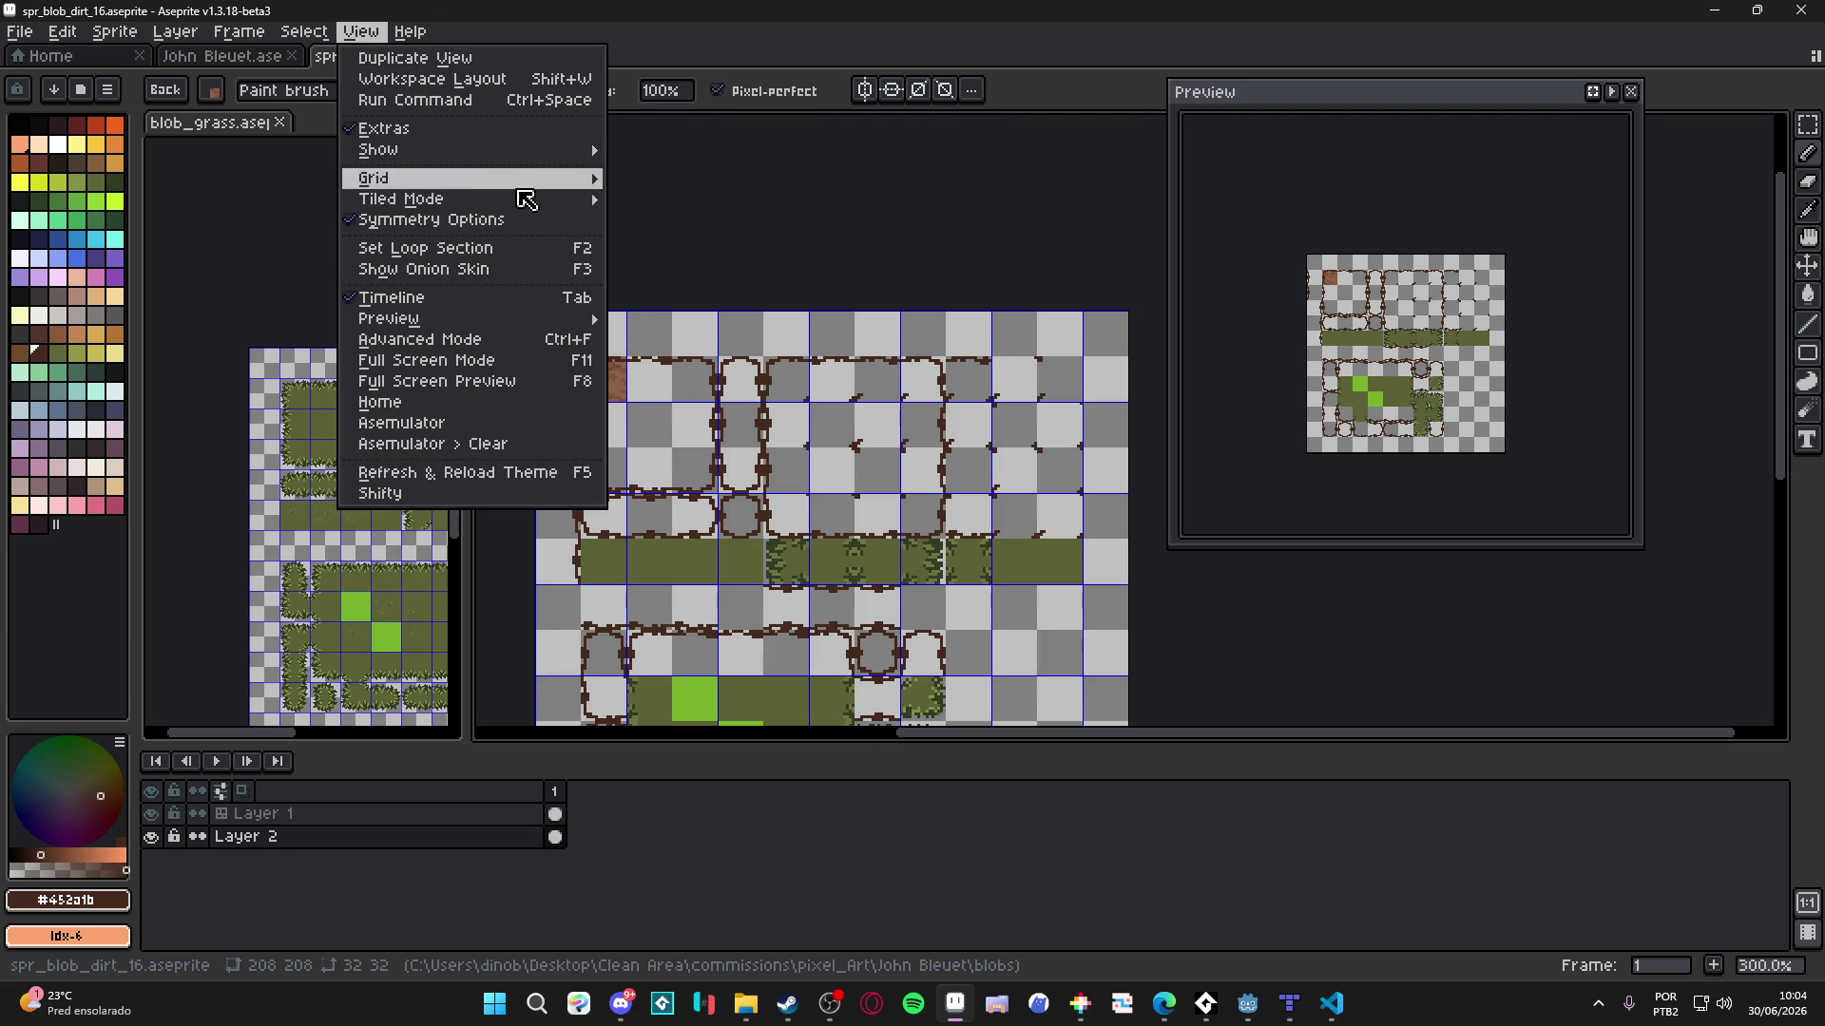
mouse_move(570, 179)
click(723, 178)
key(Tab)
key(Tab)
text(16)
key(Tab)
text(16)
key(Return)
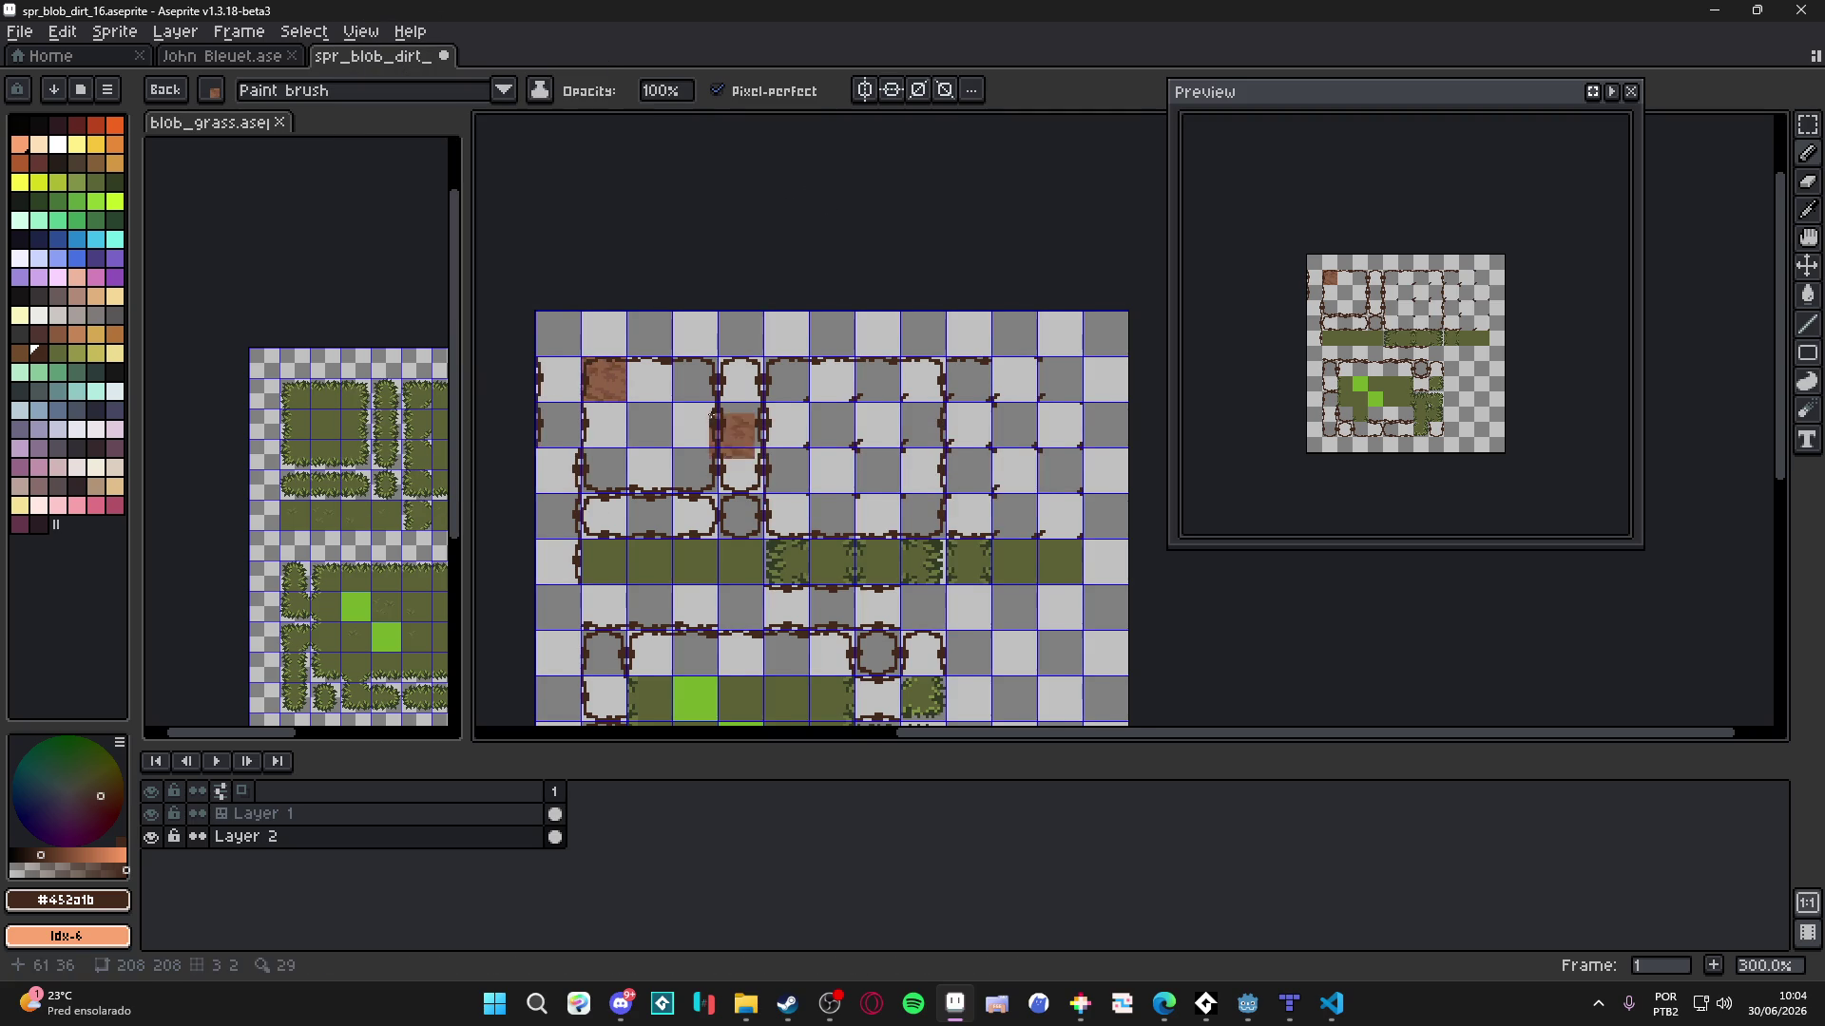
- Select the top-left brown dirt tile with the Rectangular Marquee, then deselect it
key(m)
scroll(594, 378, up, 1)
click(616, 371)
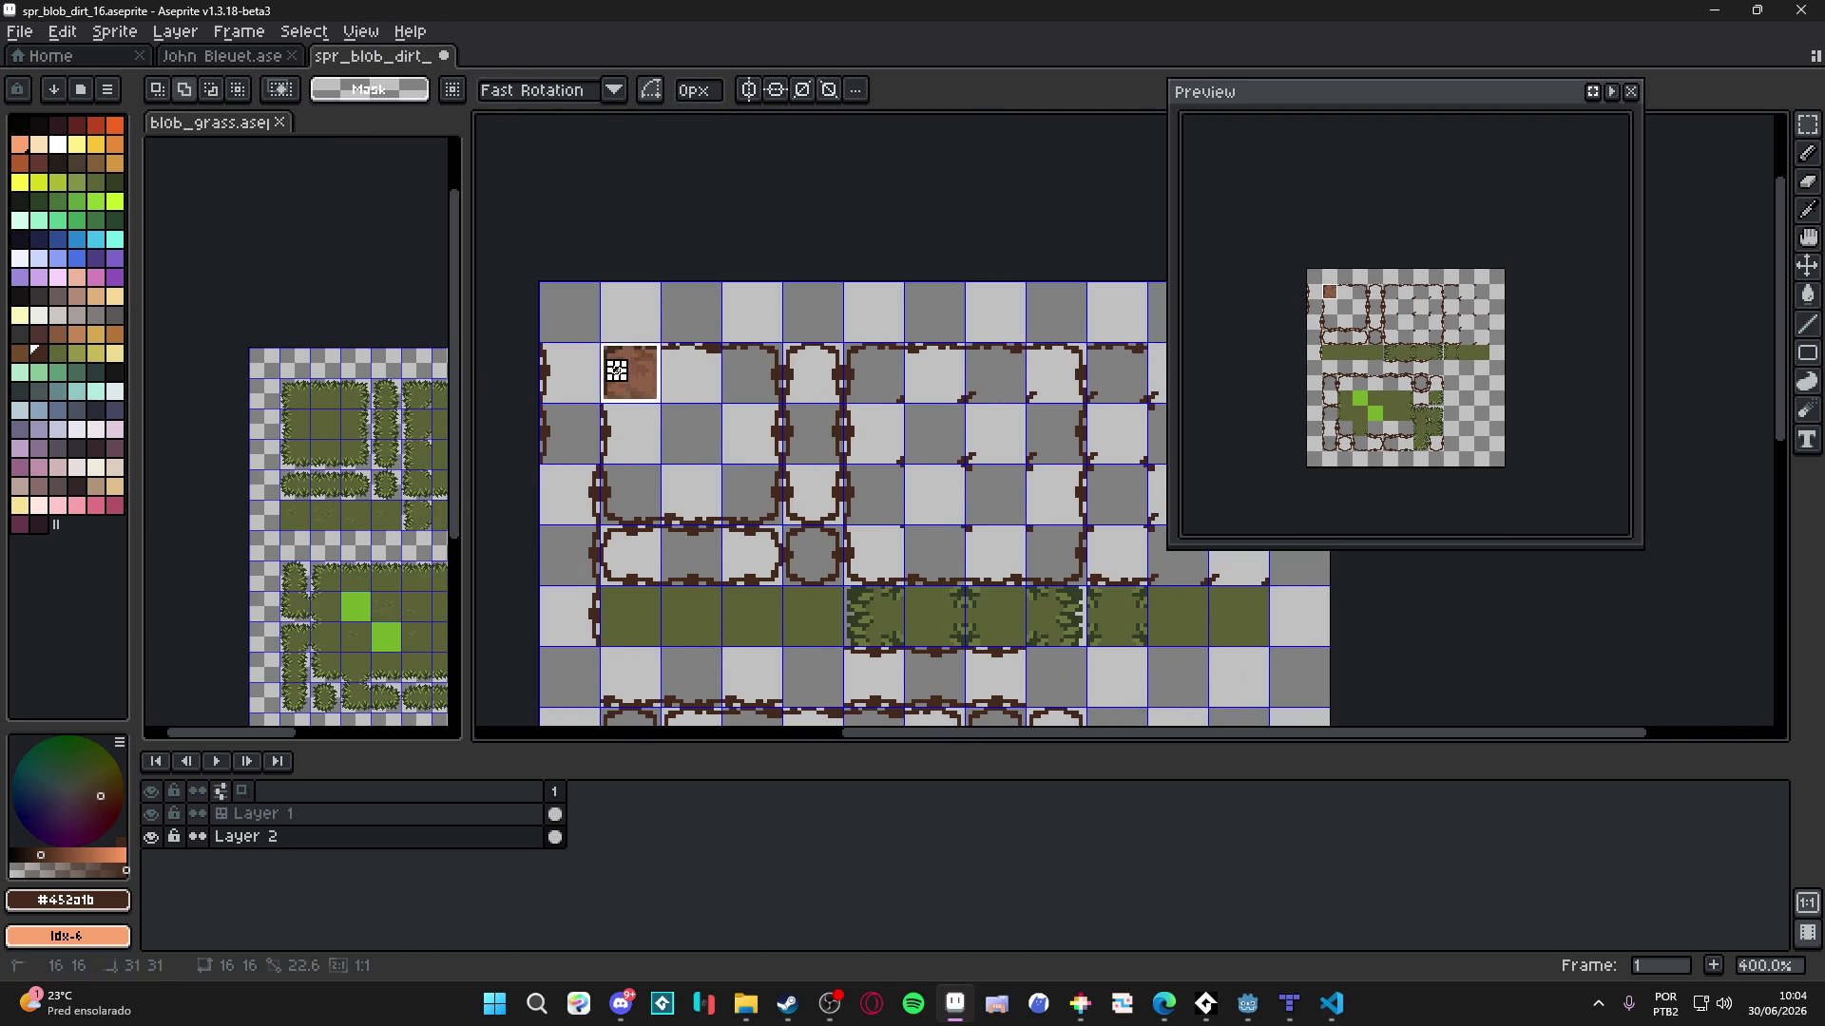
scroll(629, 375, down, 1)
drag(664, 391, 662, 351)
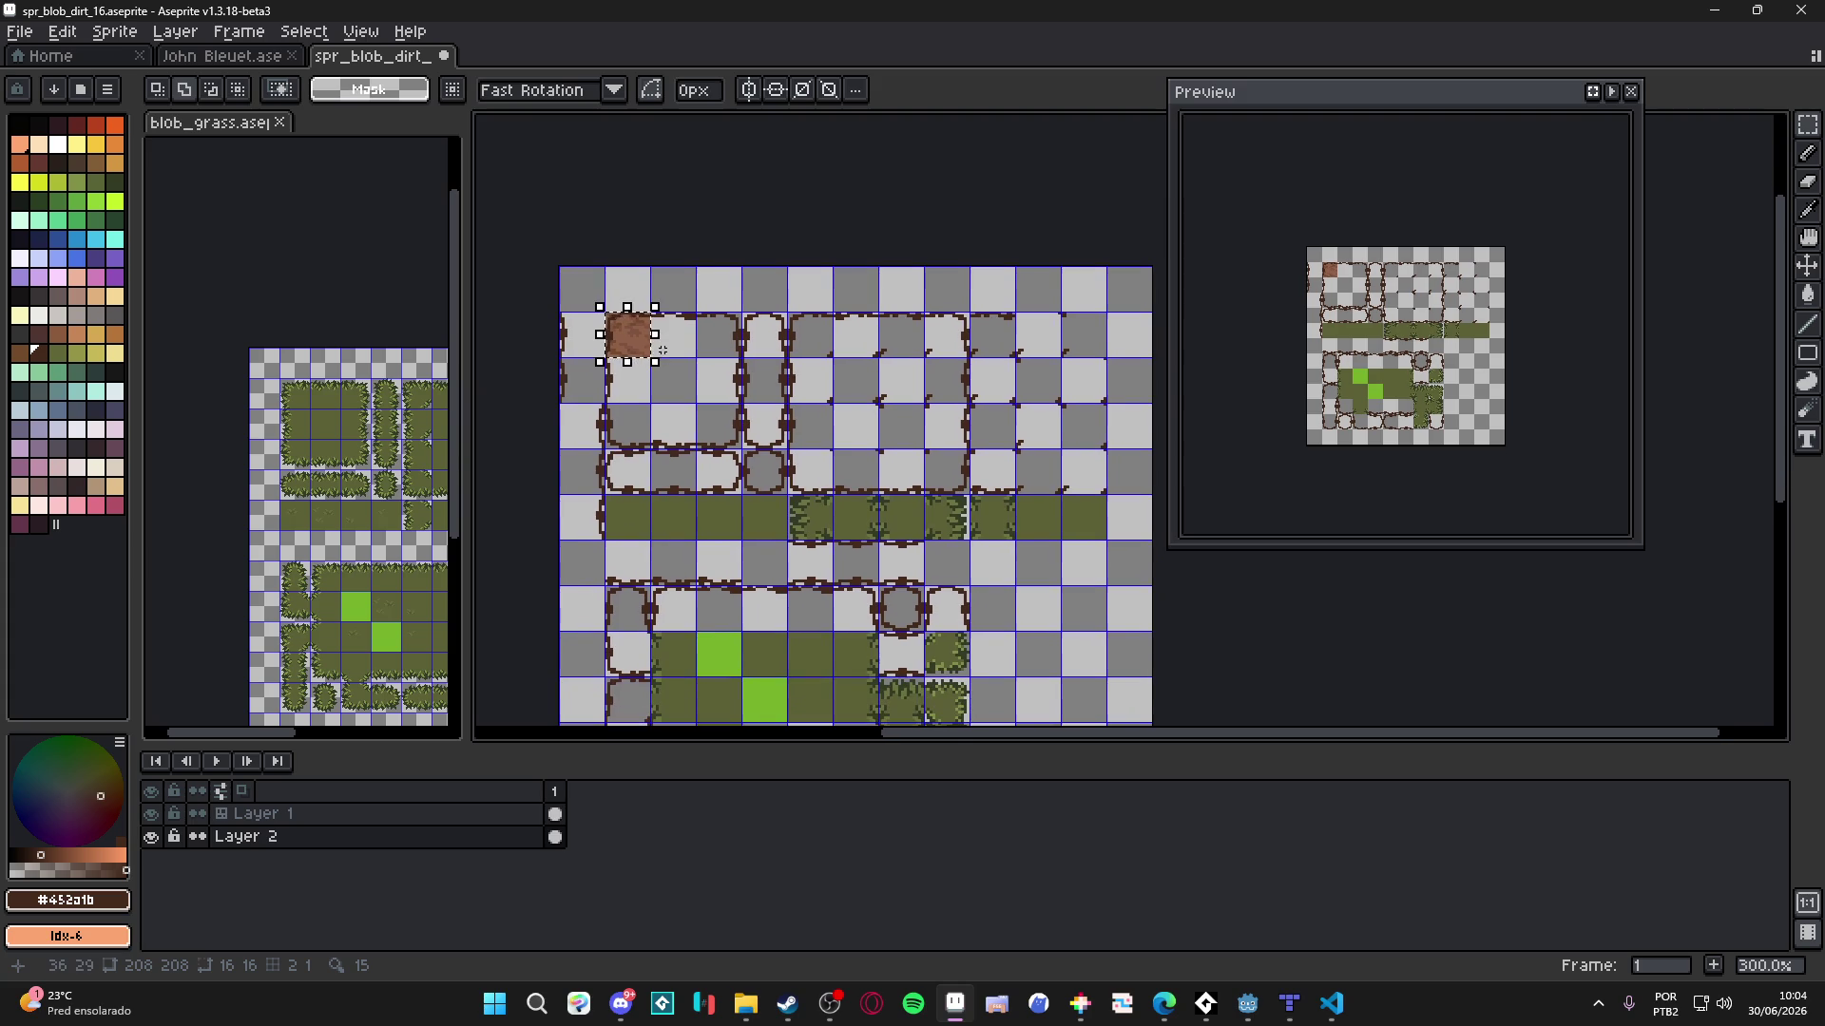
click(631, 335)
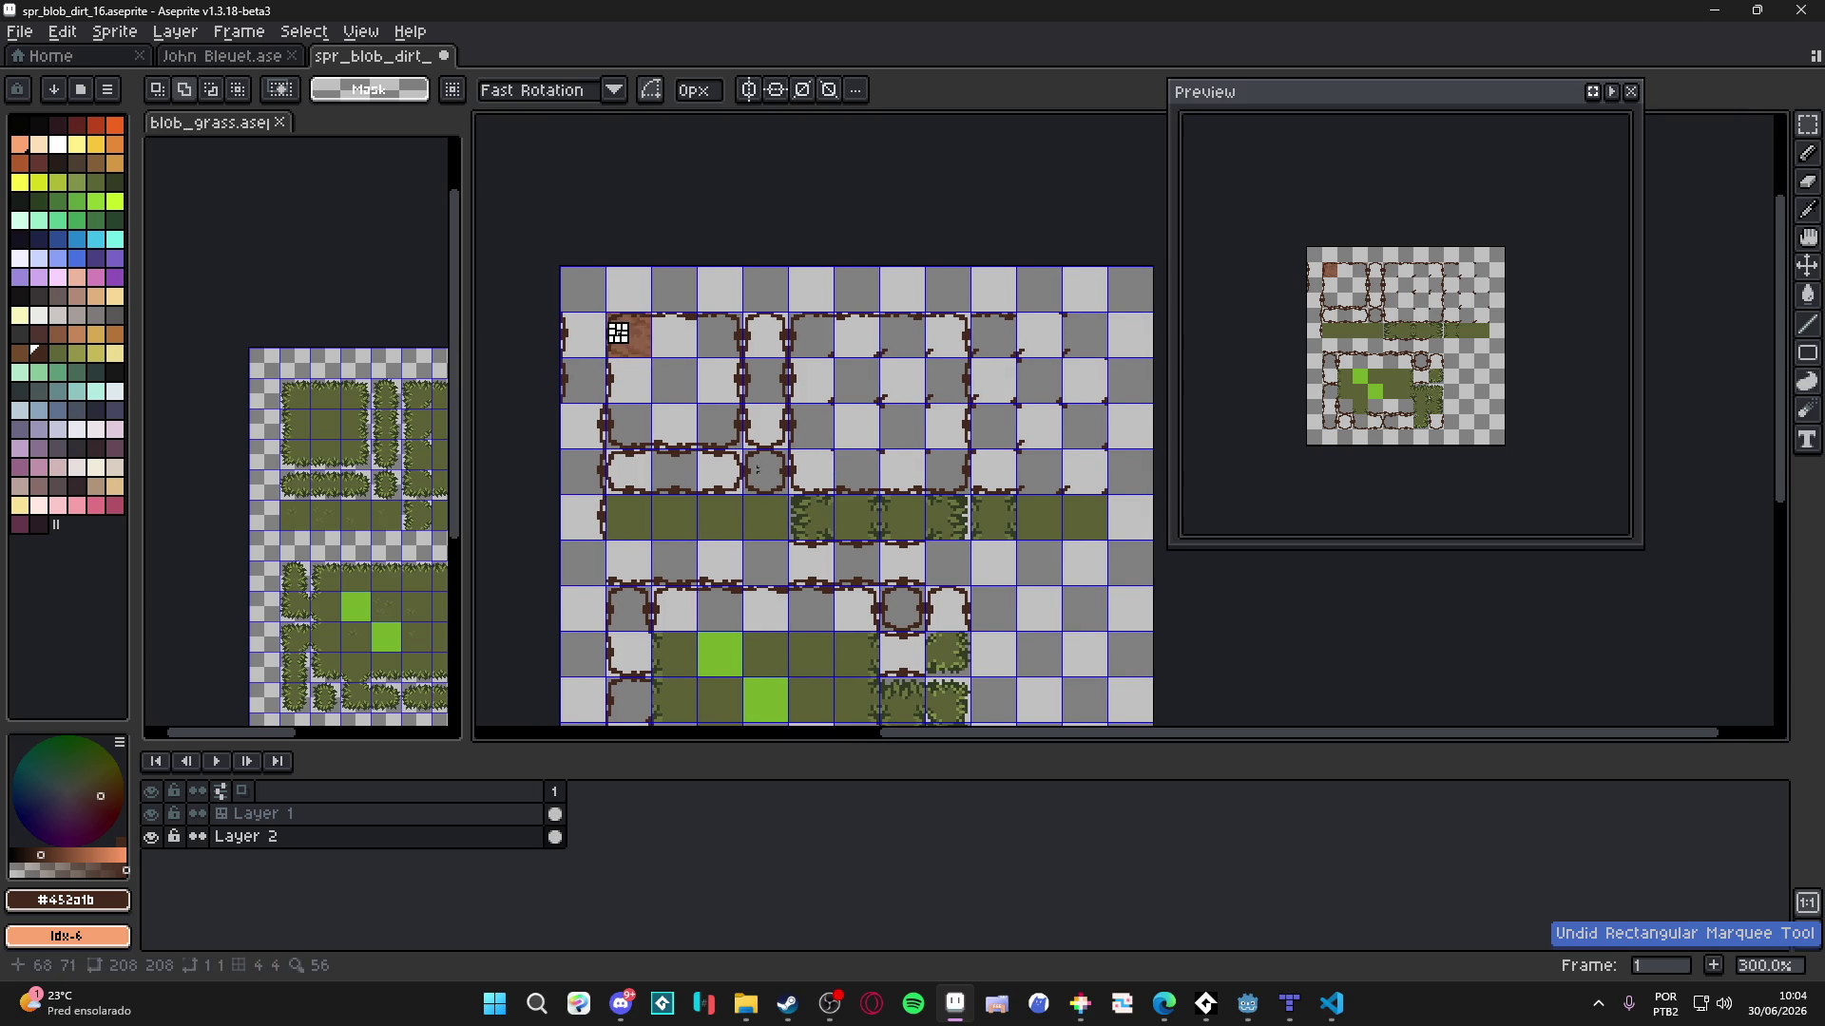
- Duplicate Layer 1 and convert Layer 1 Copy to a Normal Layer
click(269, 818)
right_click(271, 816)
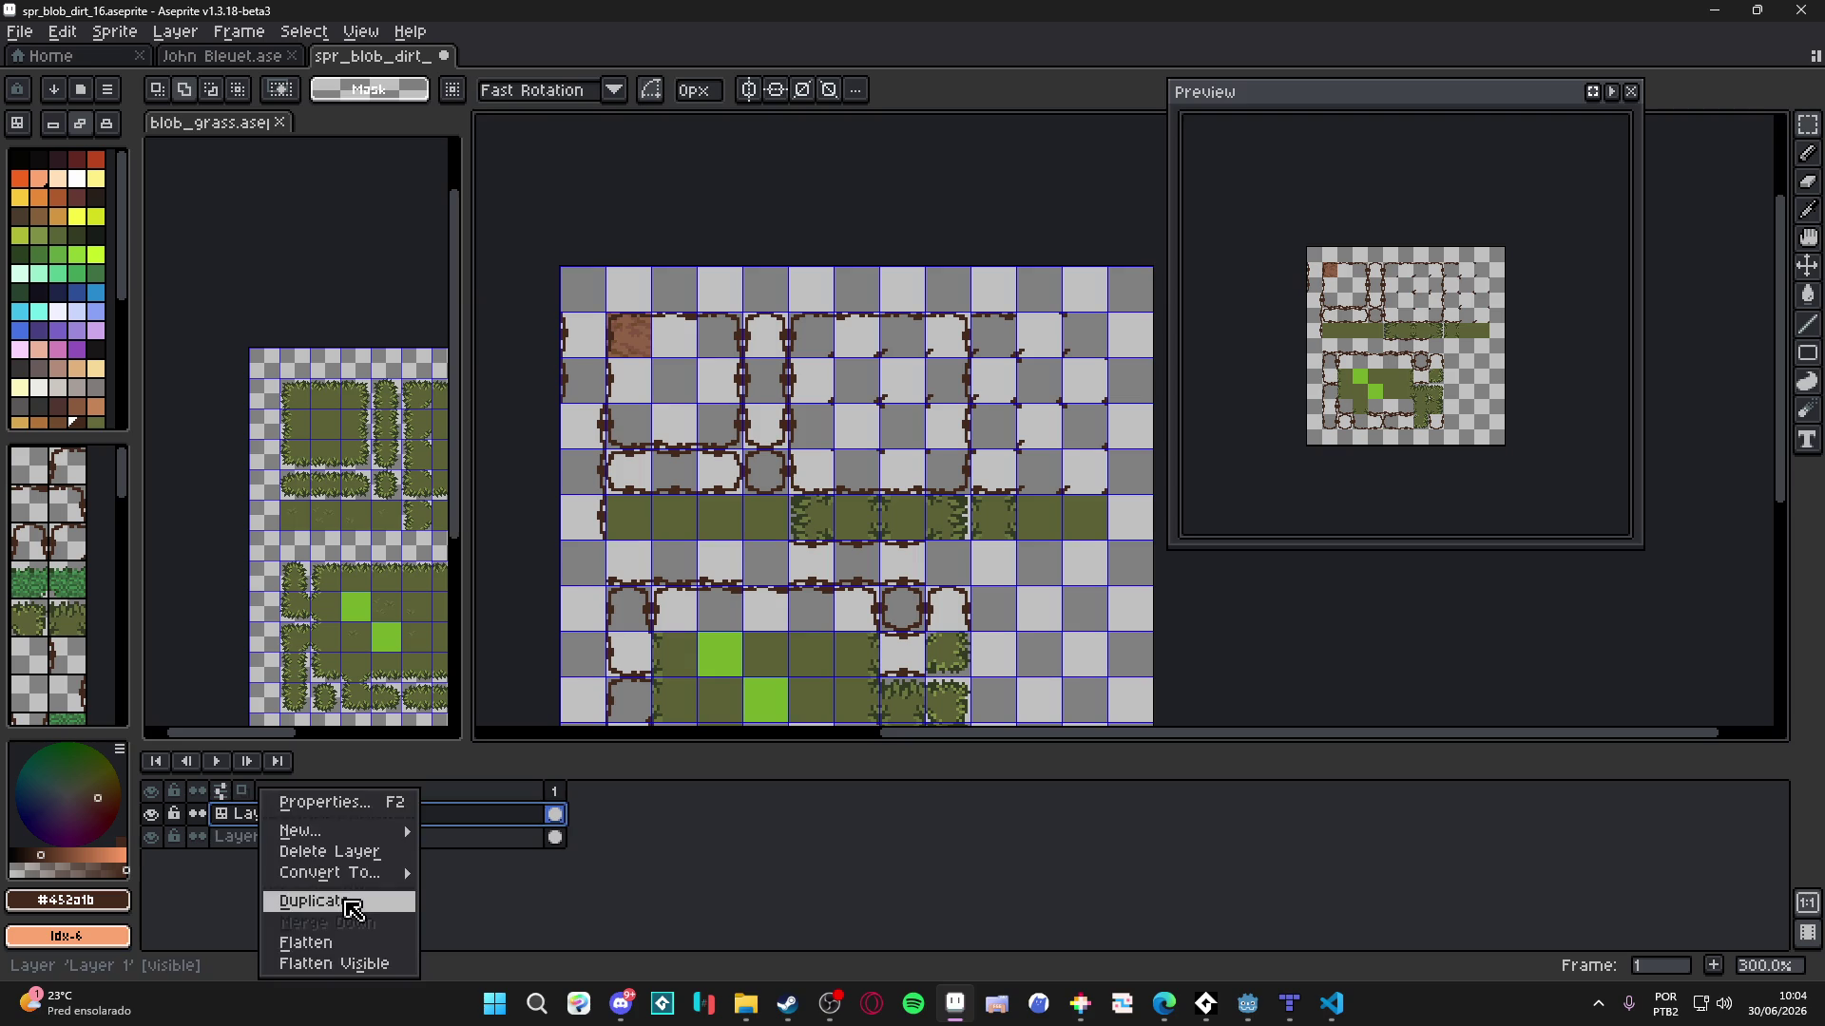
click(347, 901)
right_click(294, 815)
mouse_move(396, 883)
click(499, 893)
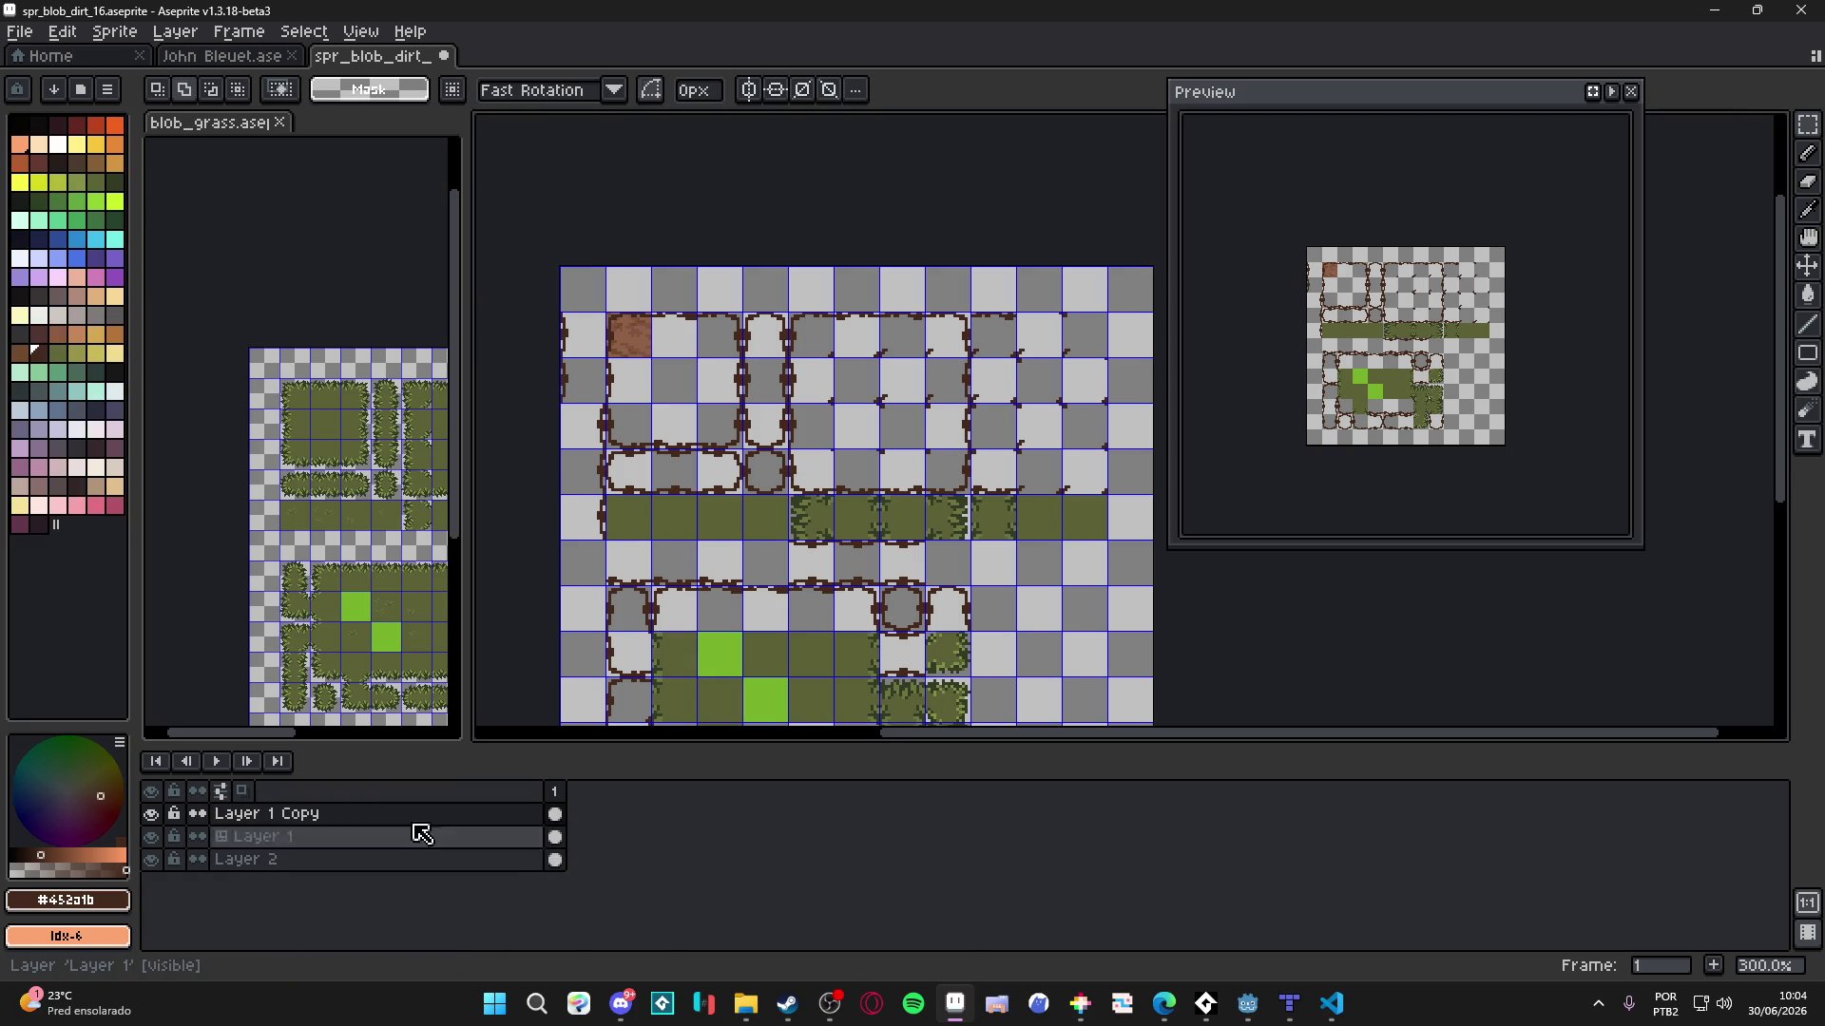
key(w)
click(686, 415)
- Magic Wand-select the vertical shape, bottom bar, circle and rectangle, then add the right tile block
shift+click(675, 472)
shift+click(765, 472)
shift+click(763, 418)
click(860, 469)
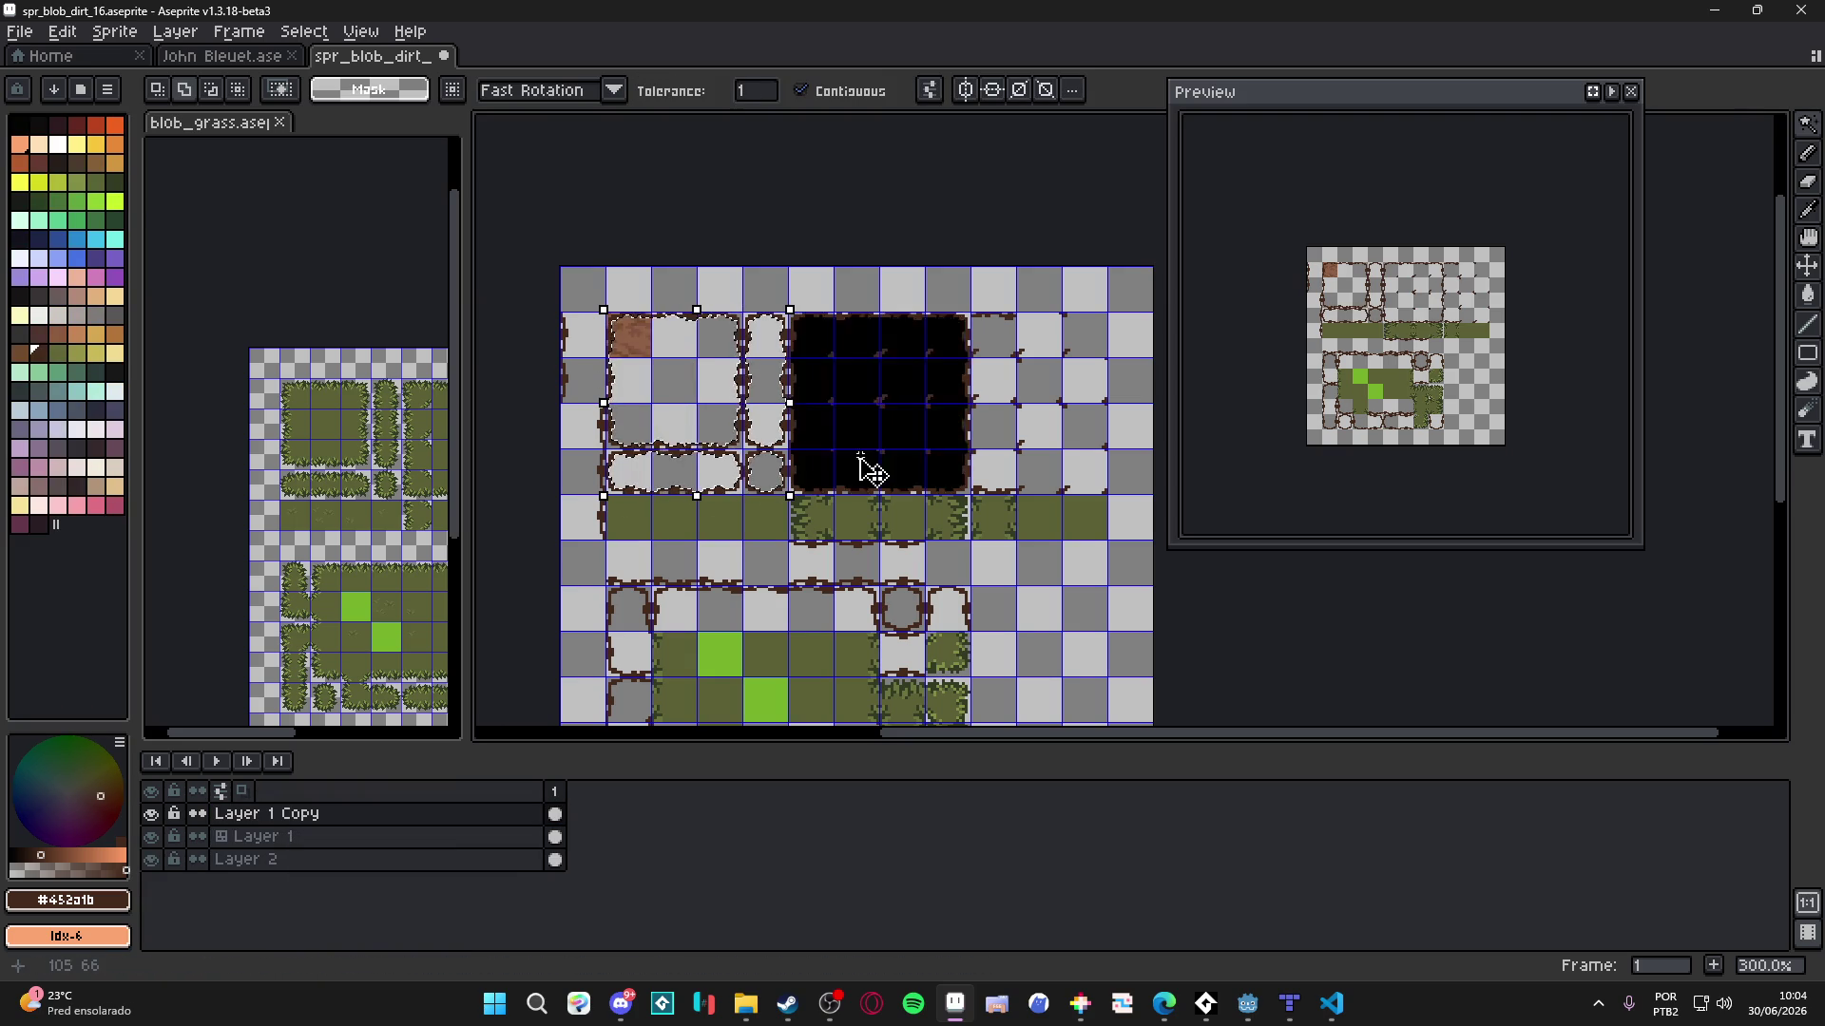
key(m)
drag(991, 327, 1104, 490)
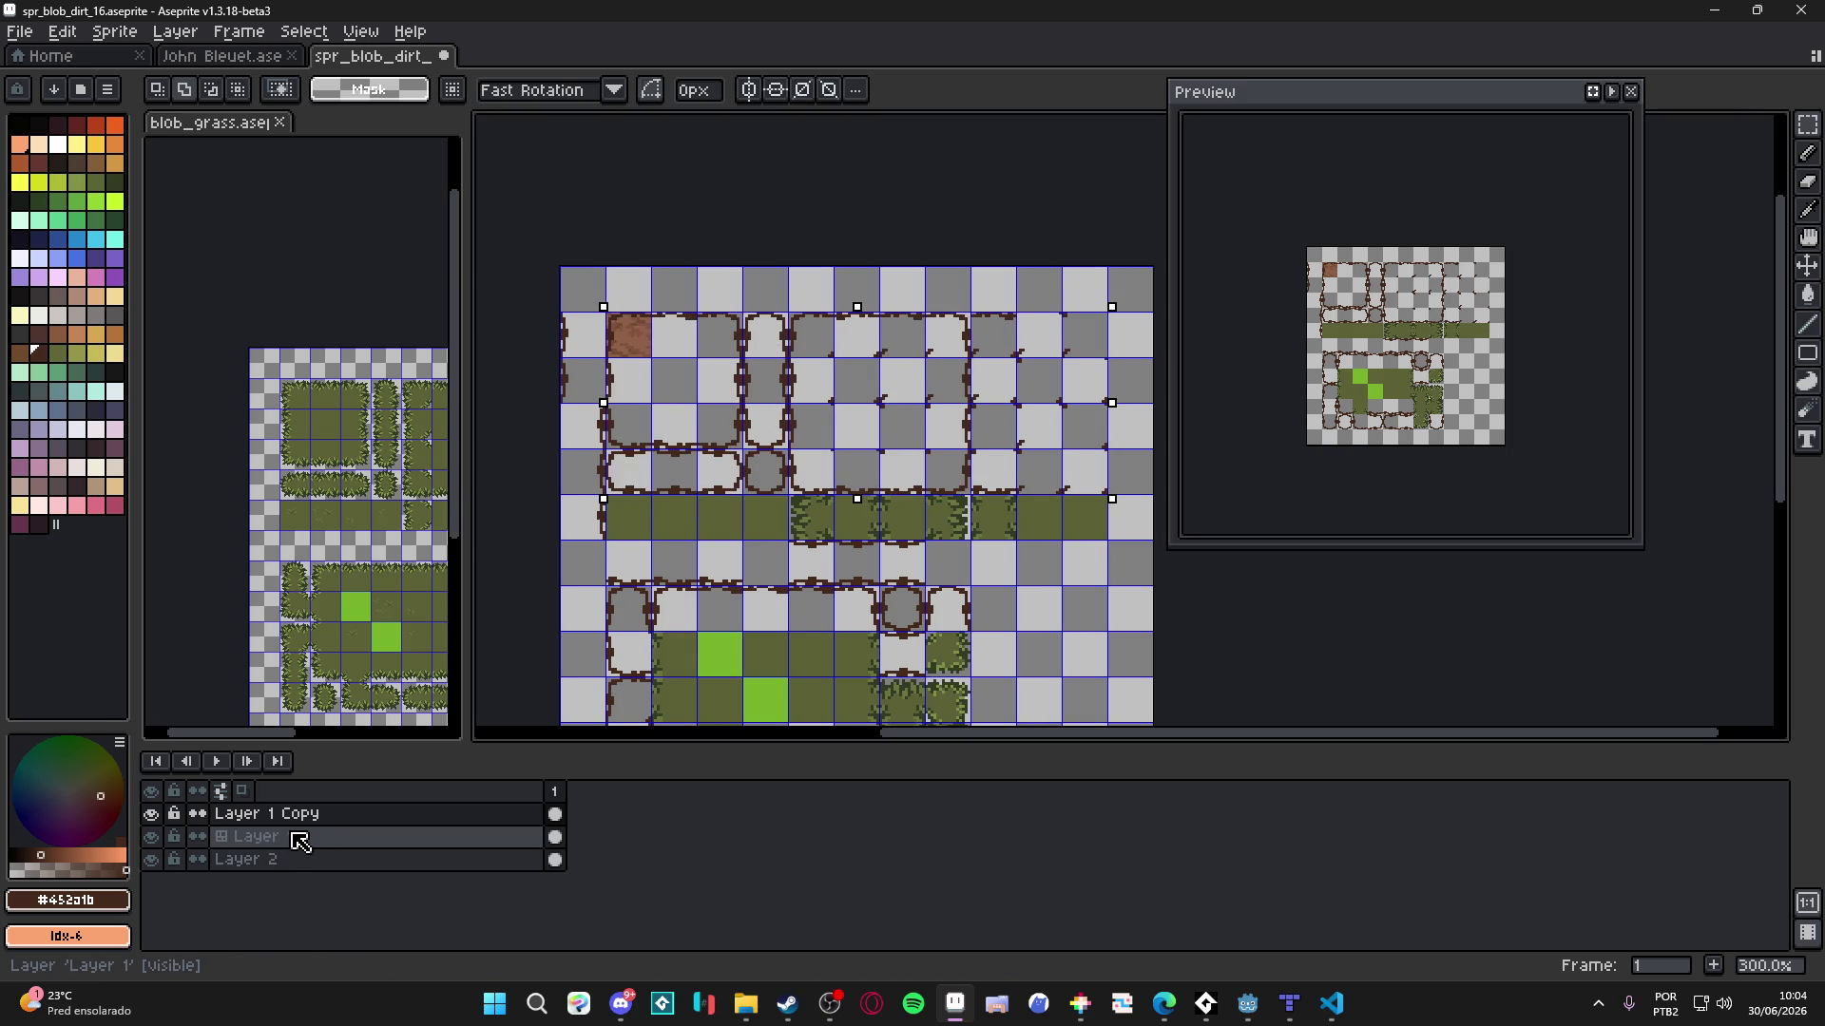
- Back on the blob sheet, zoom in, keep normal brush mode, pick the Paint Bucket, undo the selection
click(299, 836)
key(ctrl+shift+Tab)
key(v)
key(b)
click(389, 58)
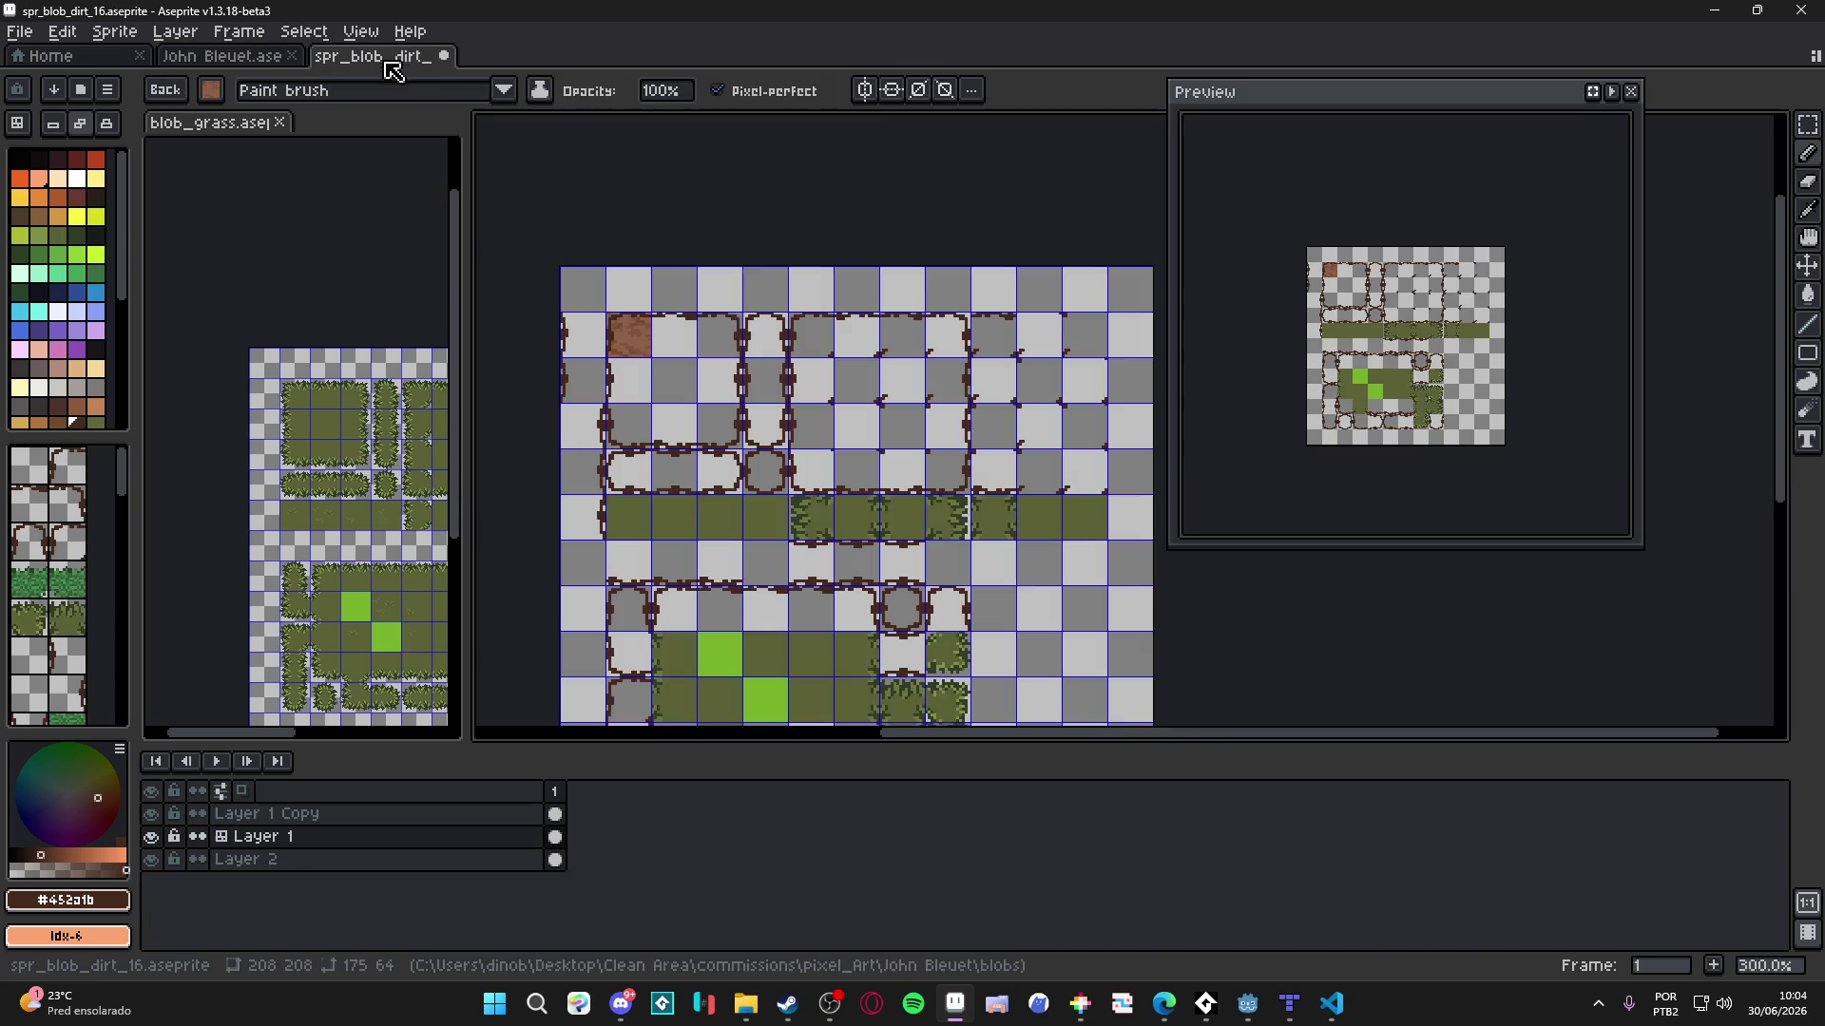
key(plus)
key(plus)
key(plus)
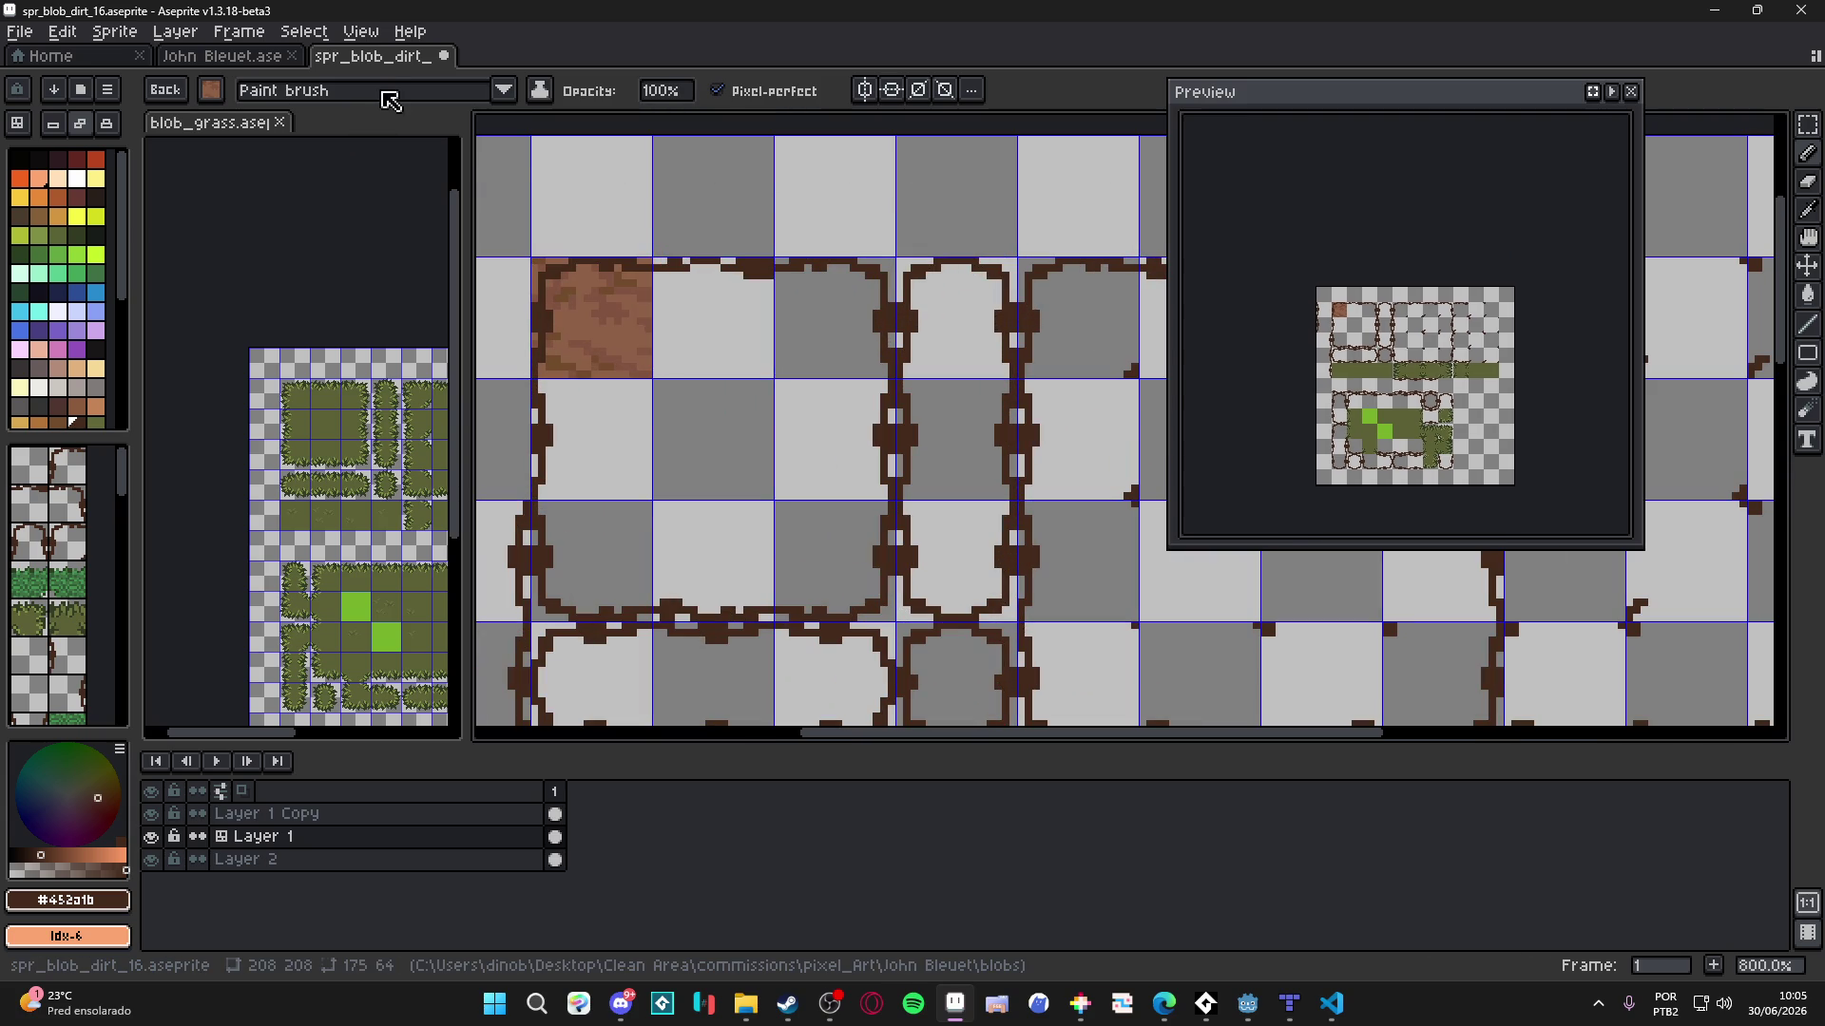
click(389, 93)
click(486, 156)
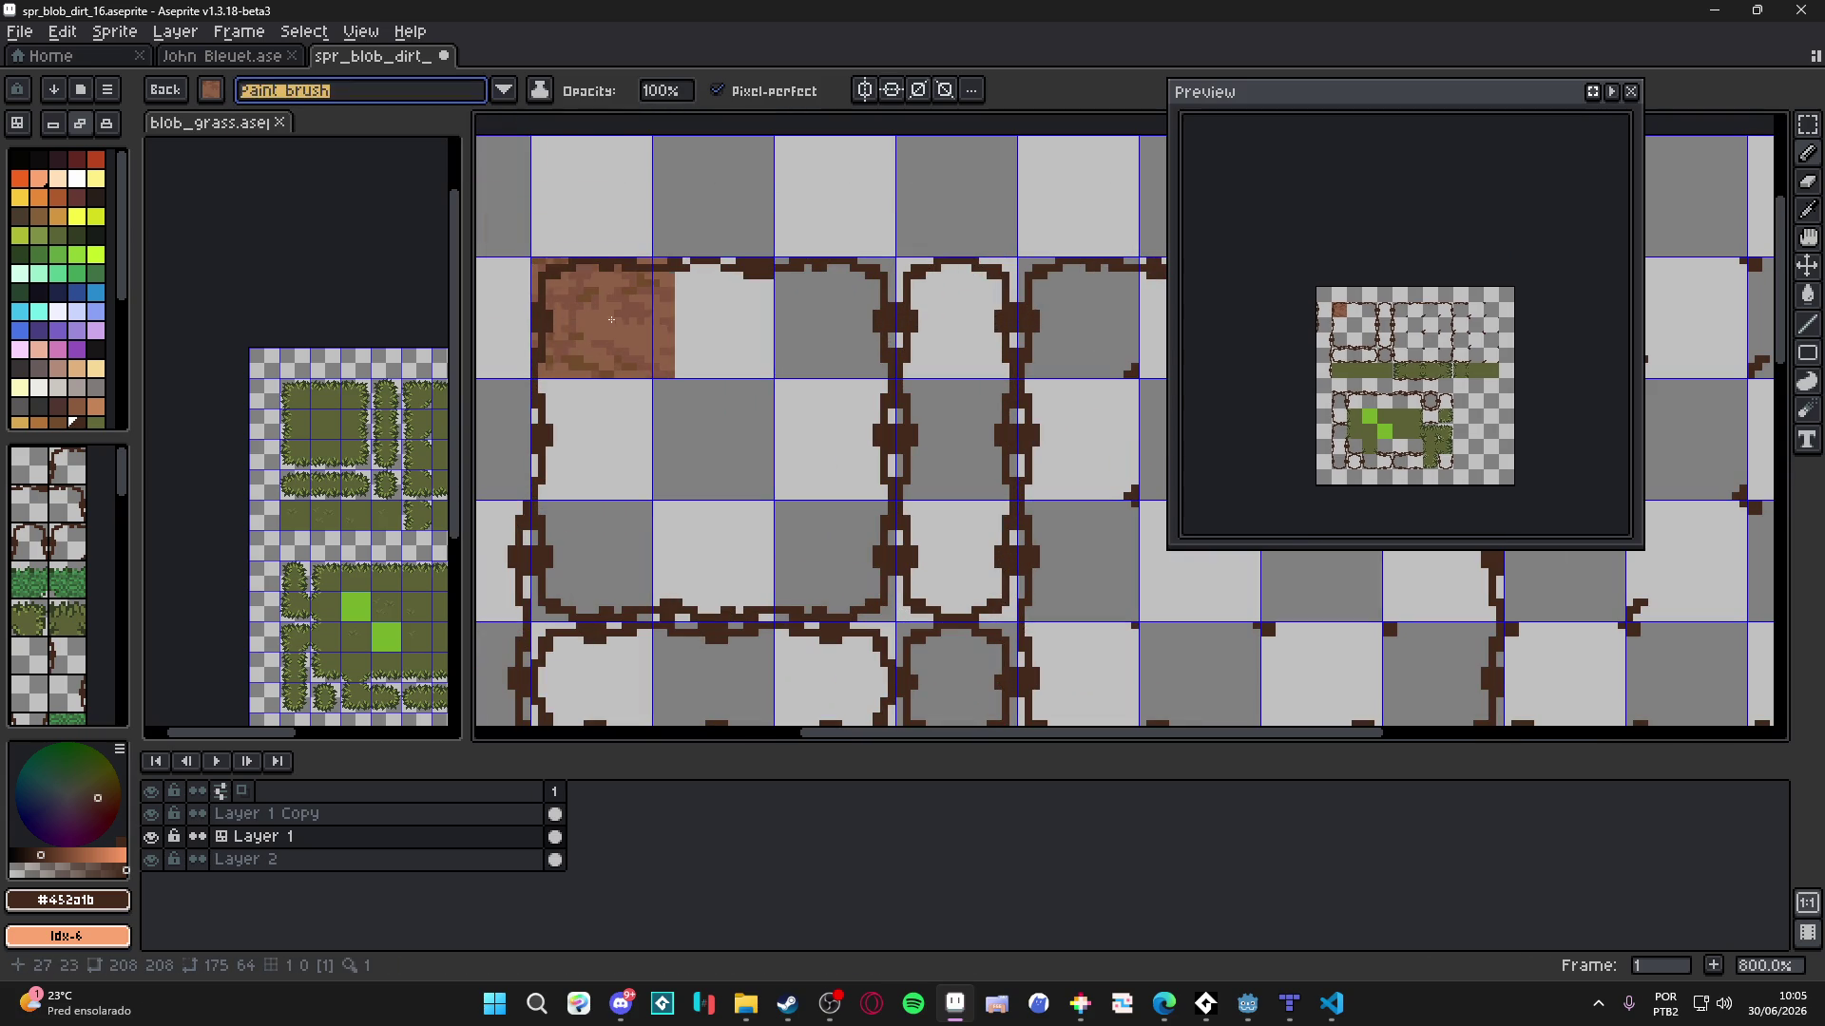
key(g)
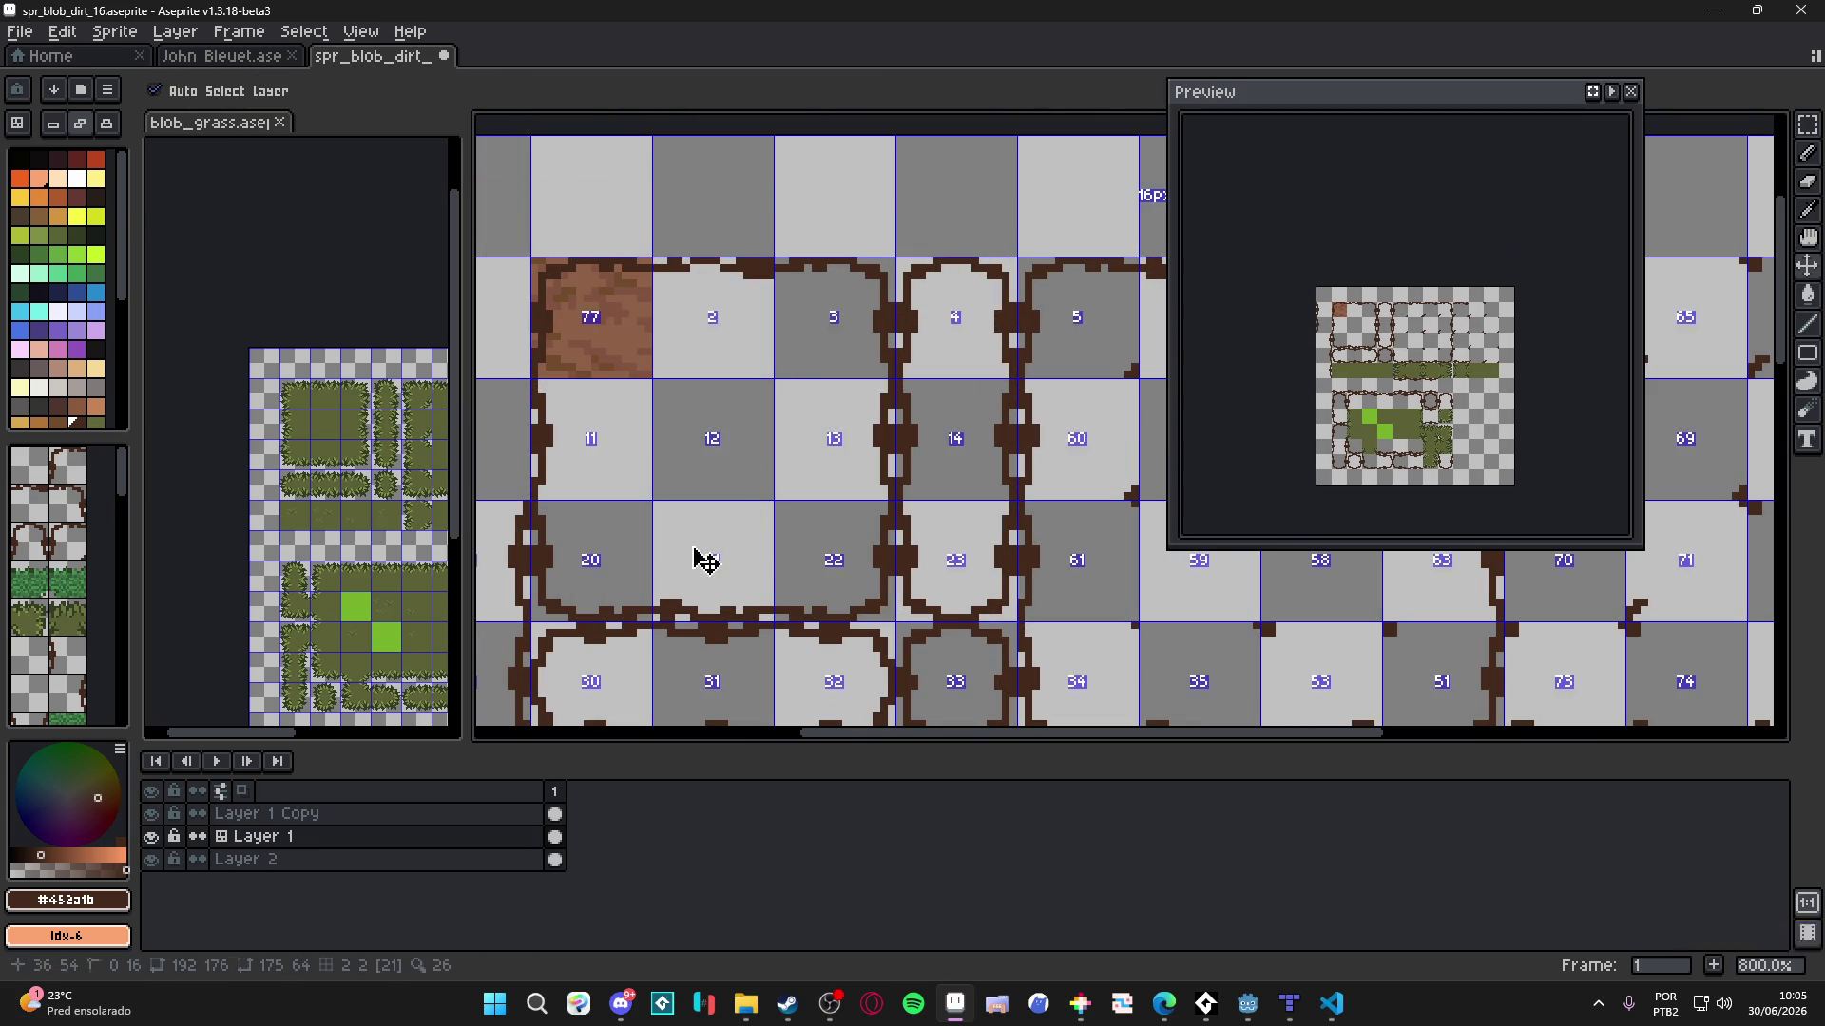
key(ctrl+z)
key(ctrl+z)
key(ctrl+z)
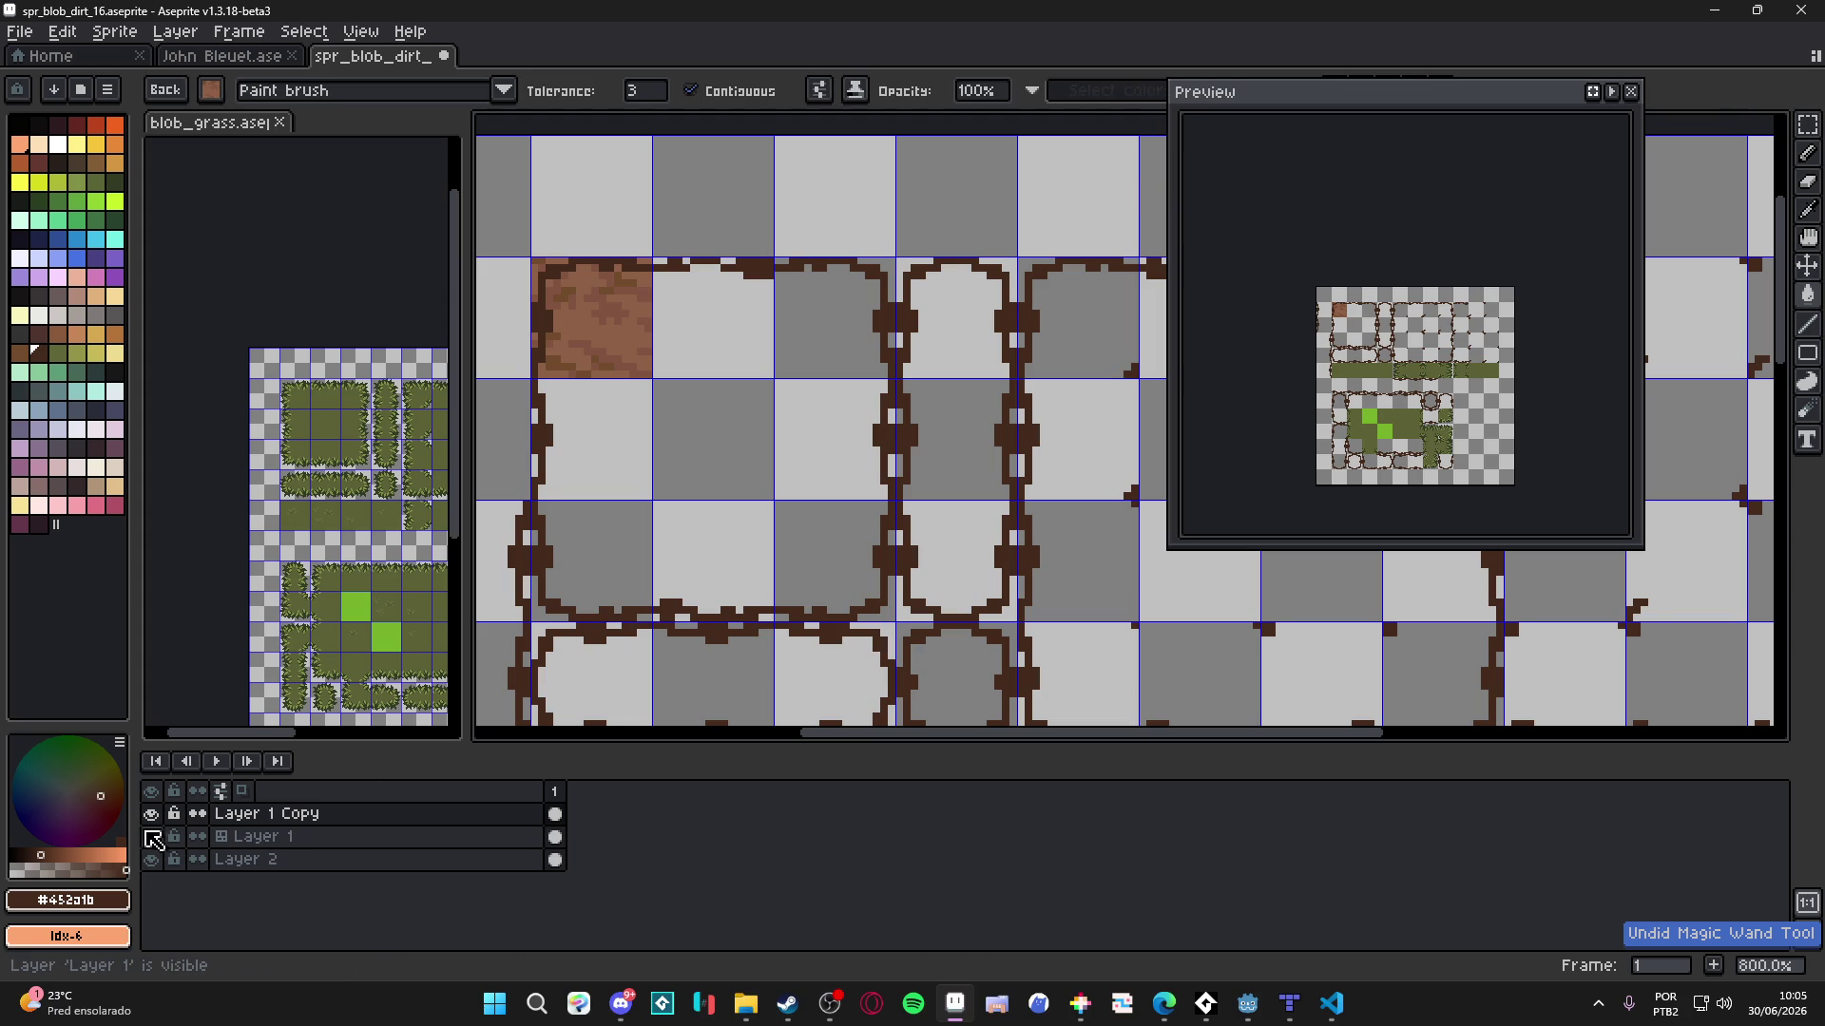
- Hide Layer 1 Copy and Layer 2, activate Layer 1, and bucket-fill the top-left 3x3 block with dirt
click(152, 815)
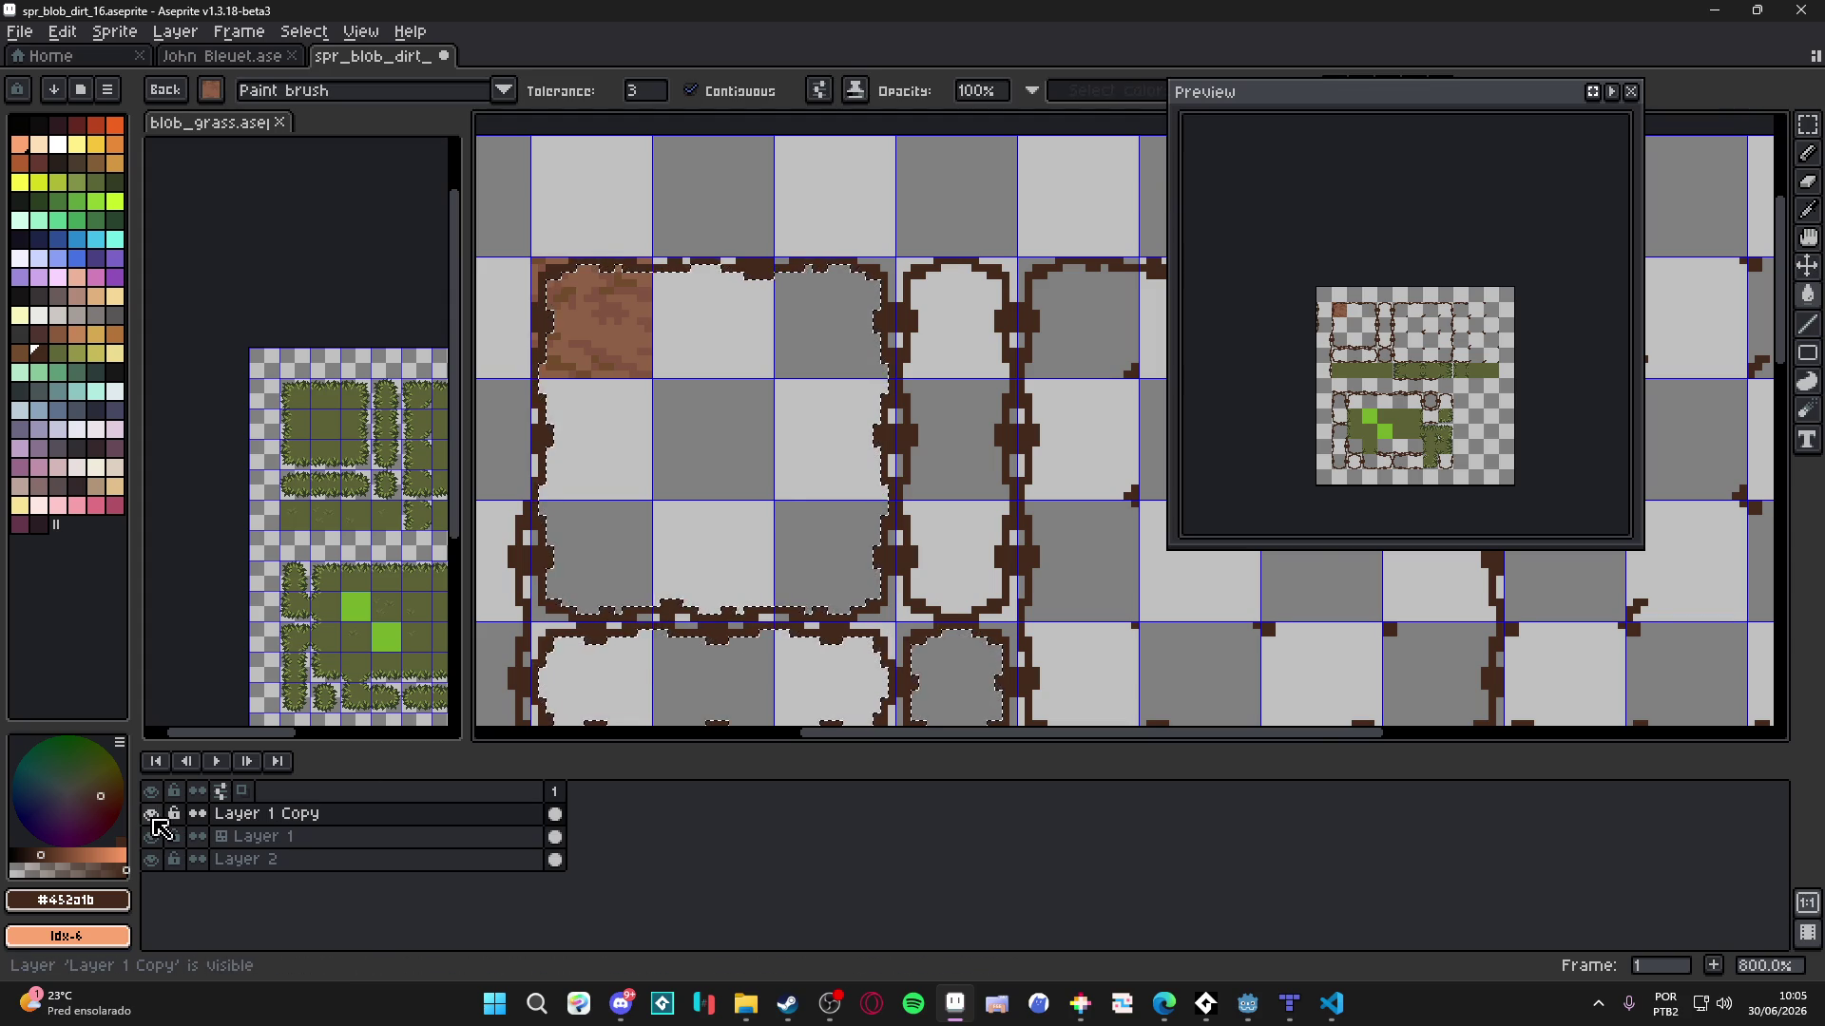
scroll(595, 529, down, 1)
key(ctrl+y)
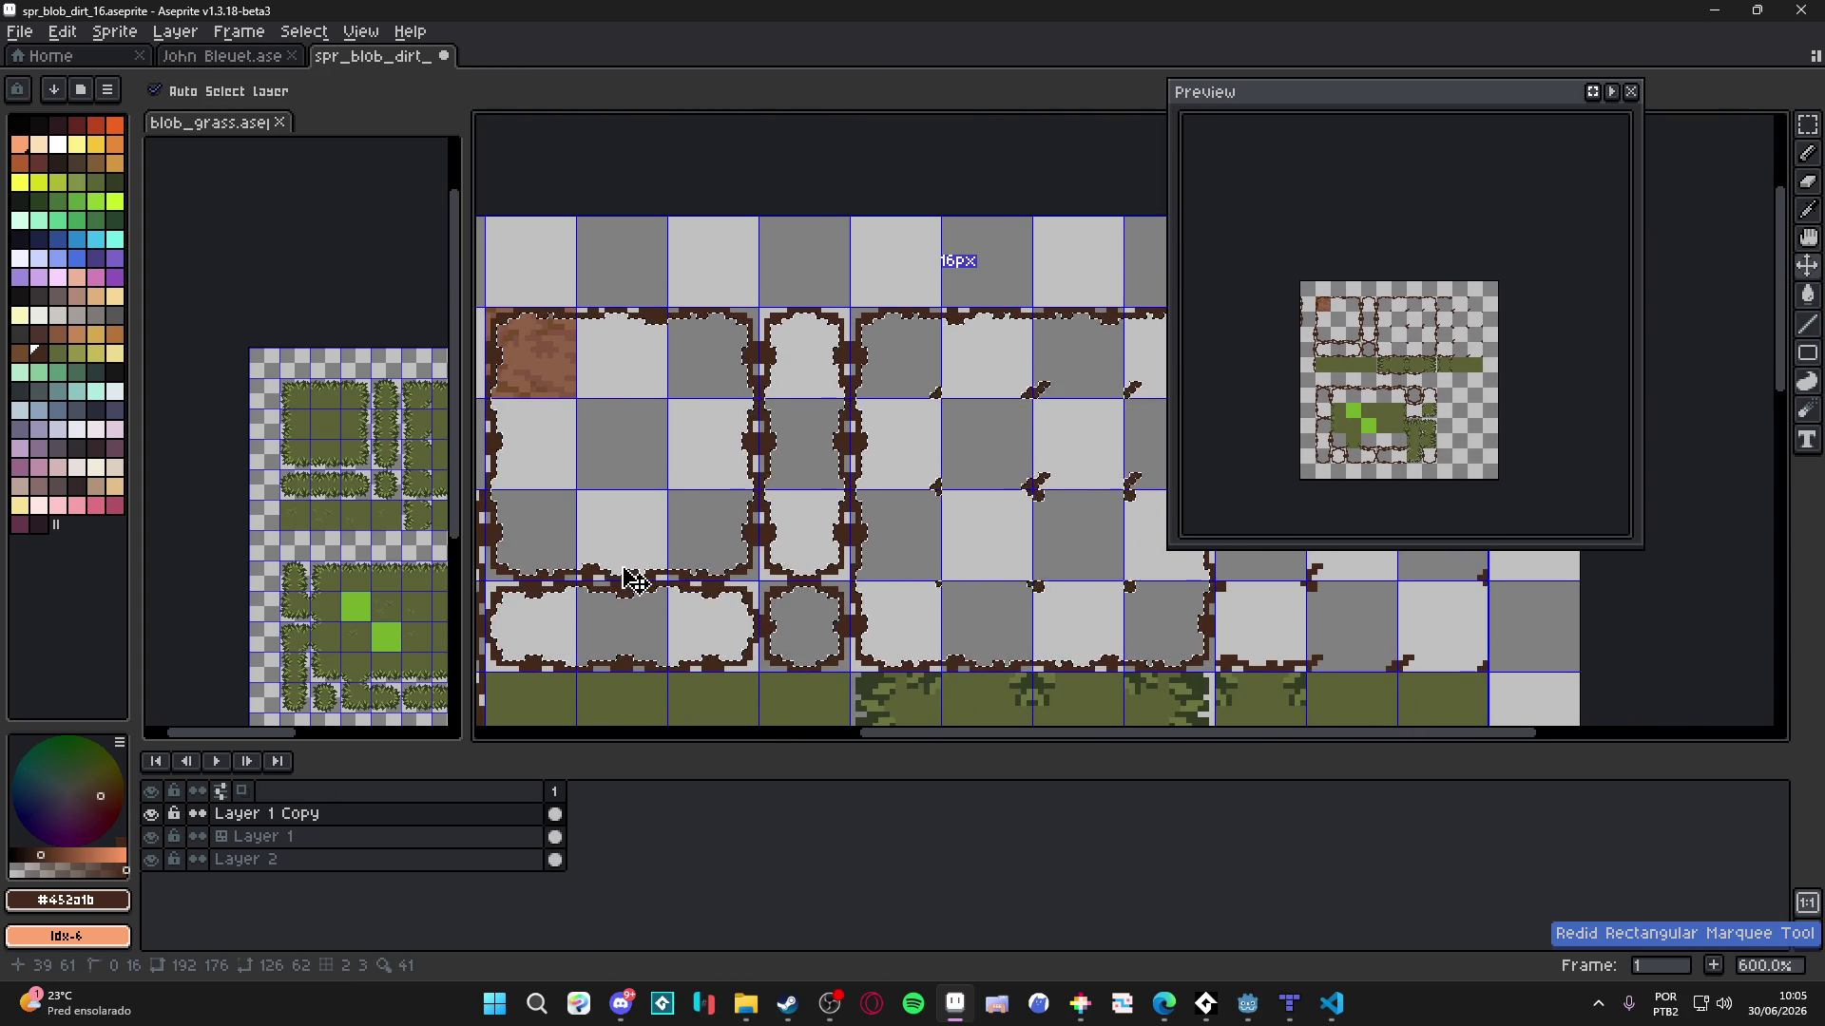
click(262, 836)
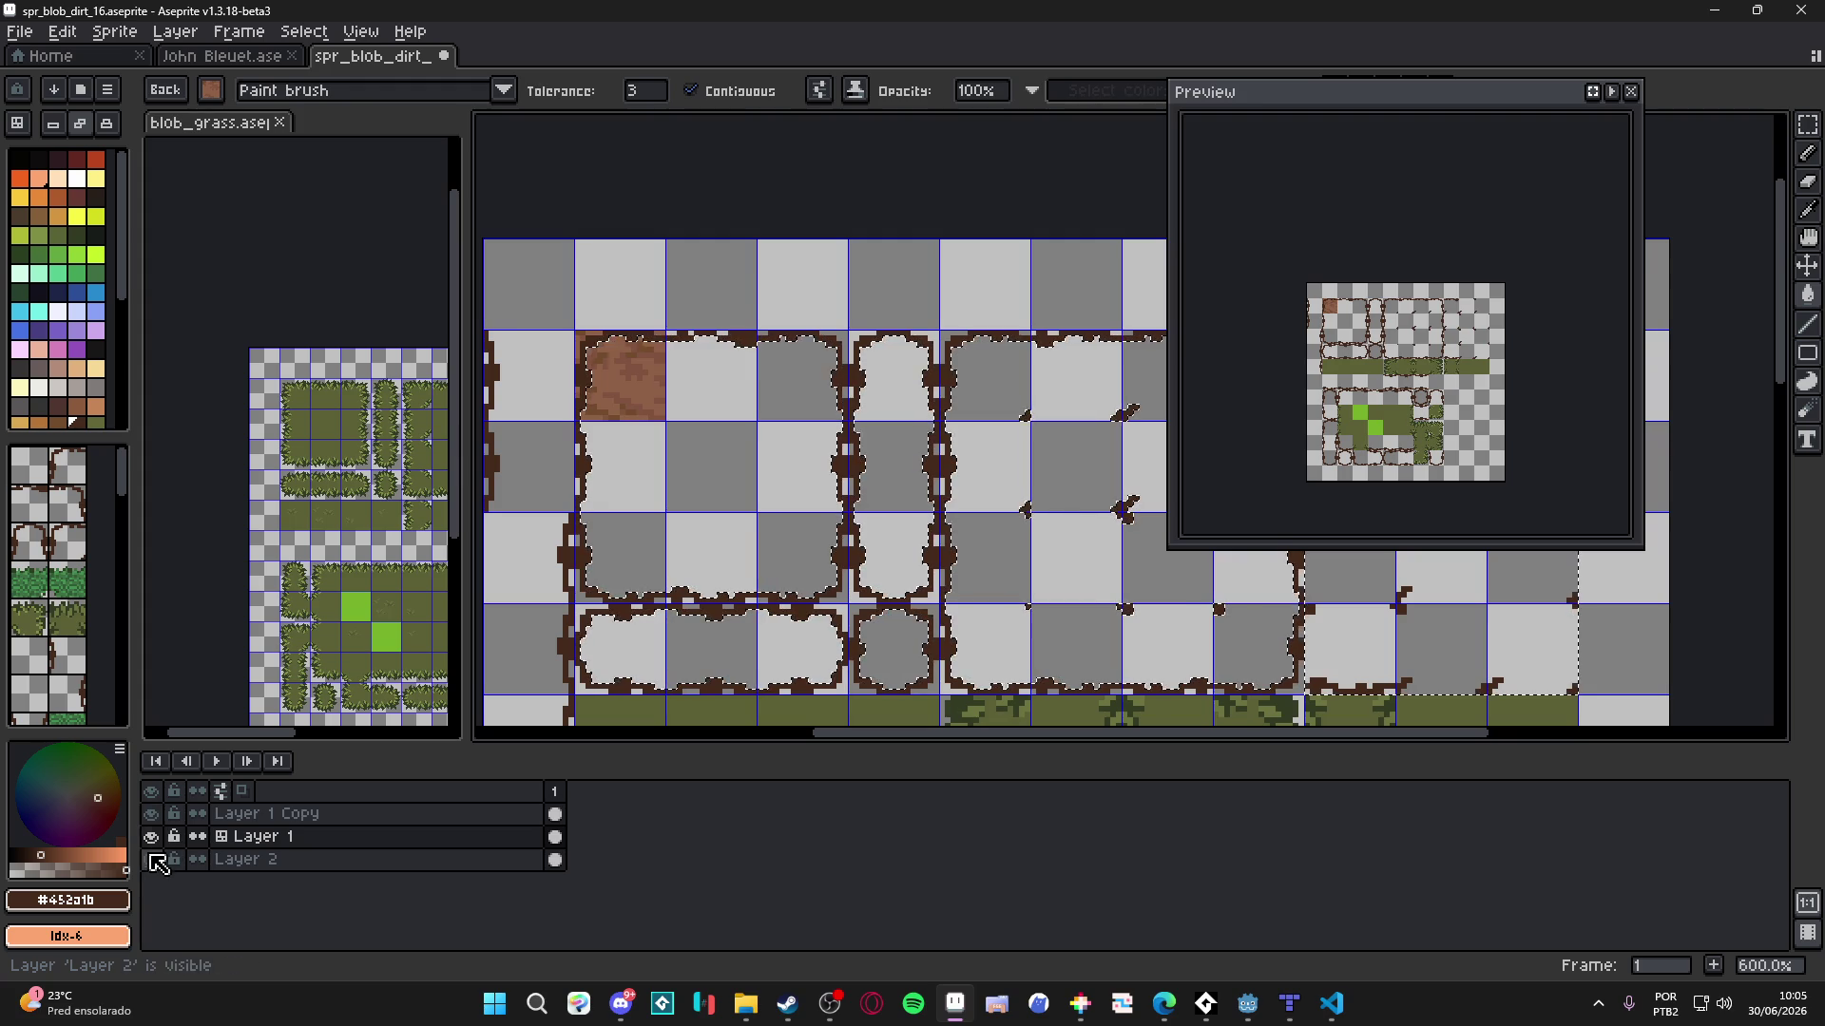
click(152, 860)
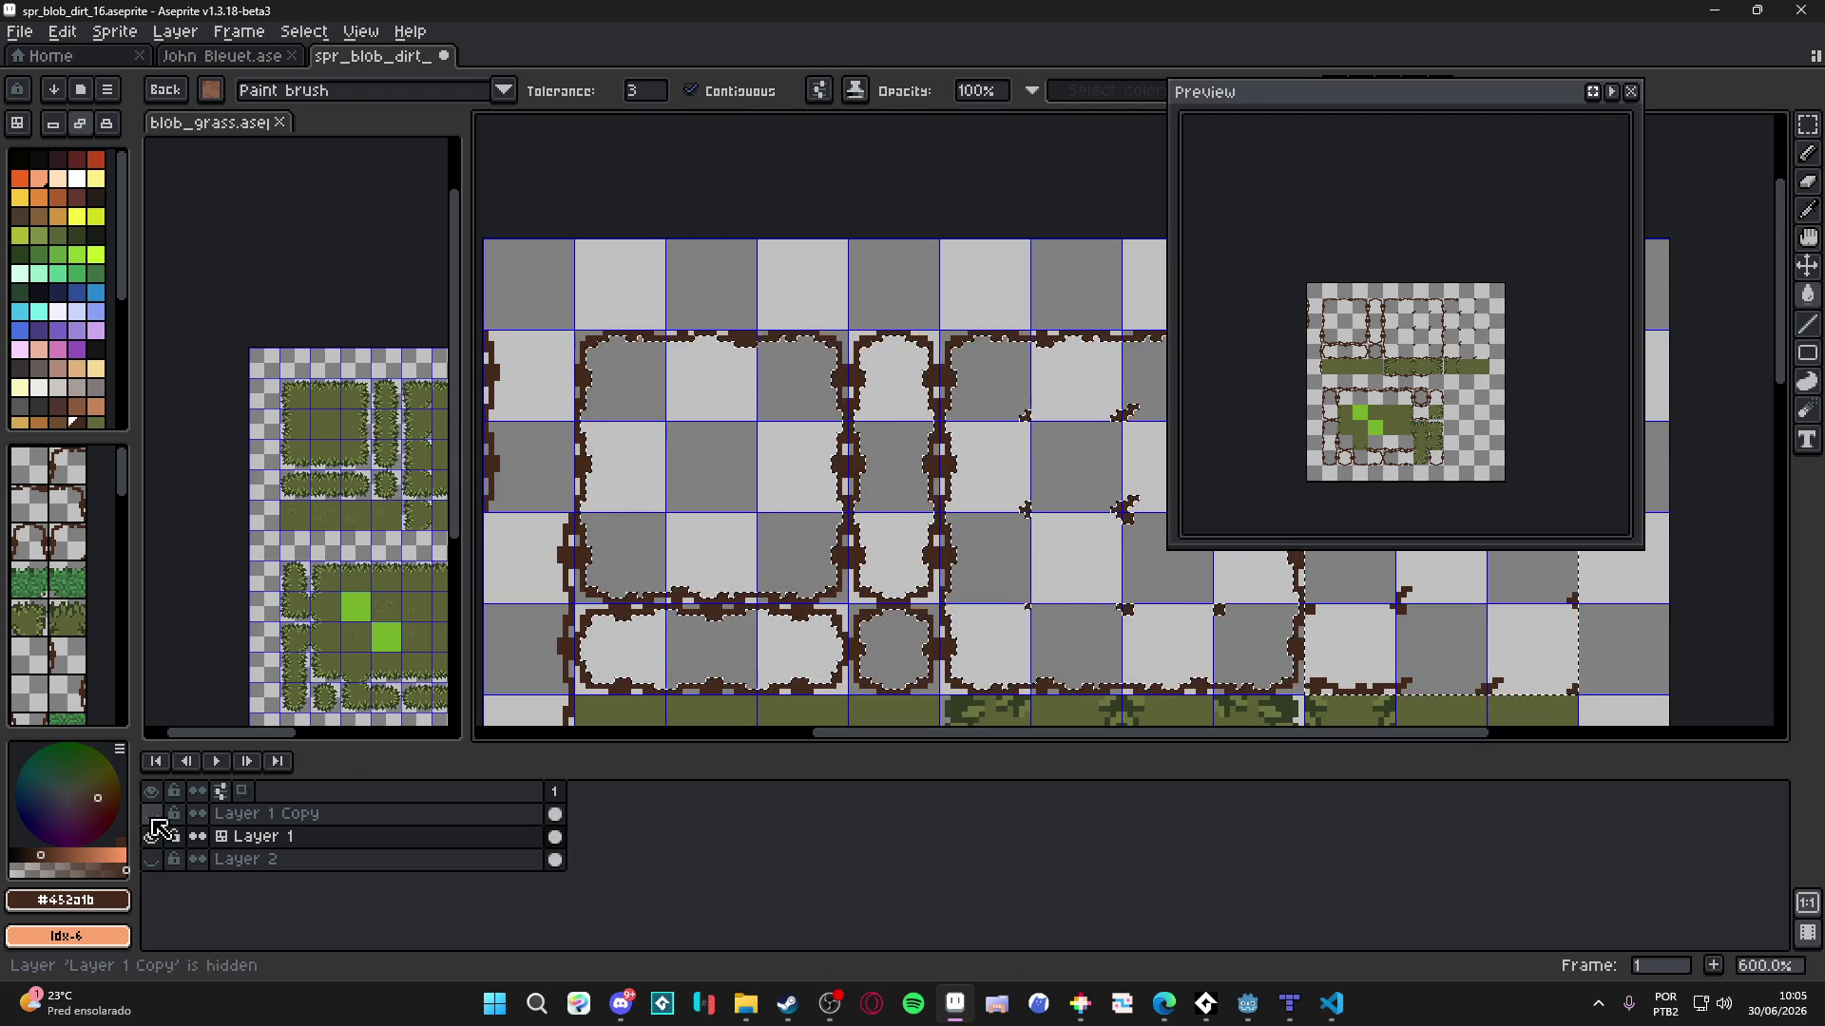
click(152, 860)
click(152, 860)
click(151, 815)
click(152, 836)
click(152, 837)
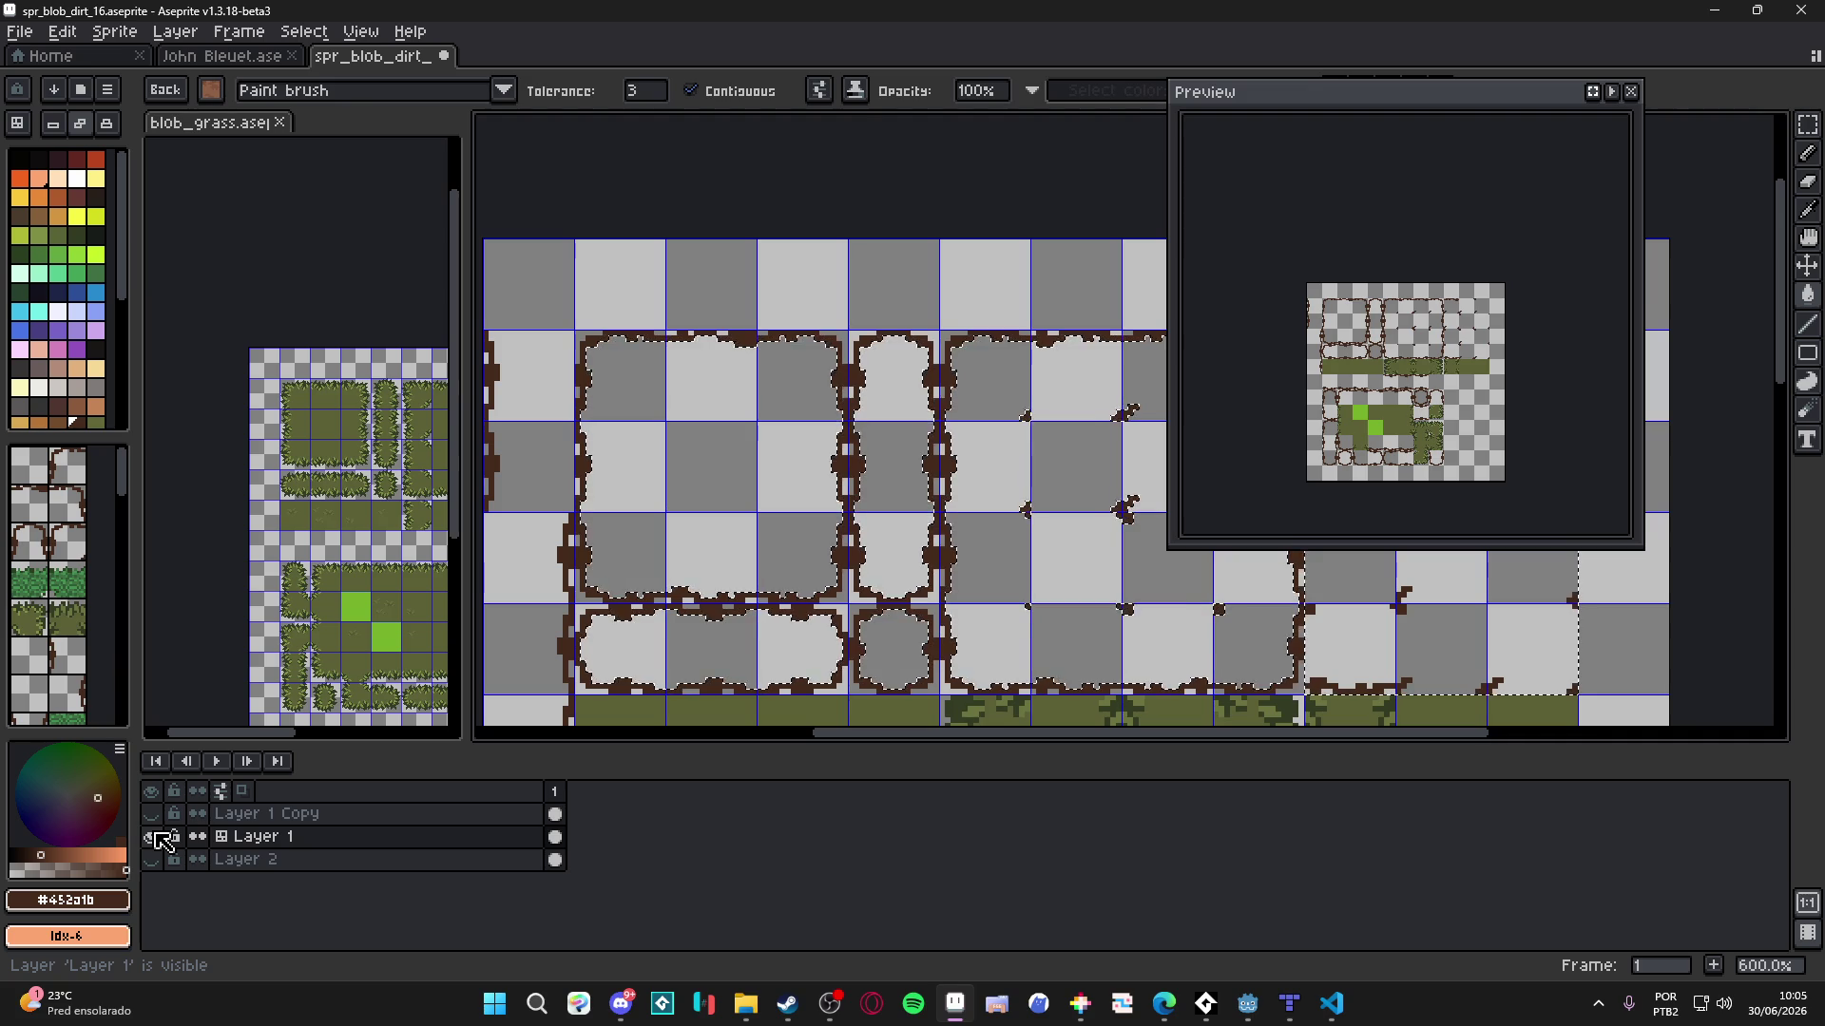
drag(711, 467, 779, 532)
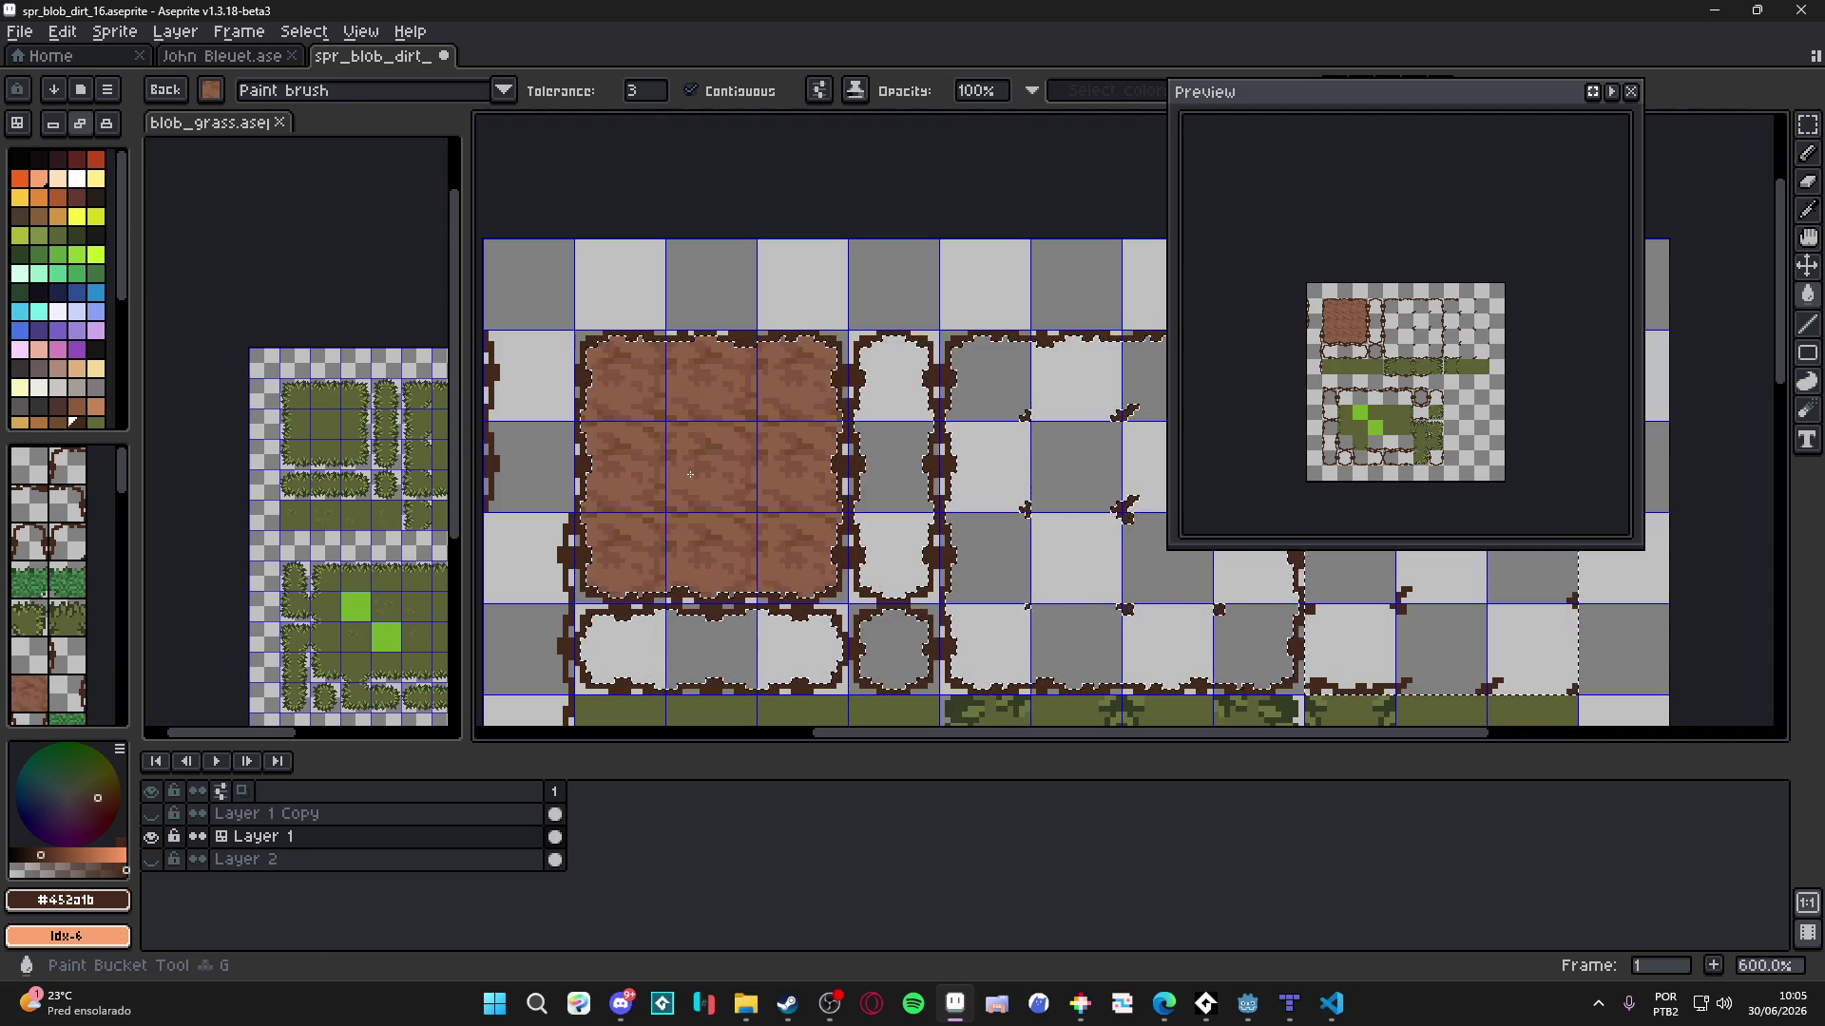
- Set the Paint Bucket to 'Pattern aligned to destination' and non-contiguous, then fill matching tiles
key(ctrl+z)
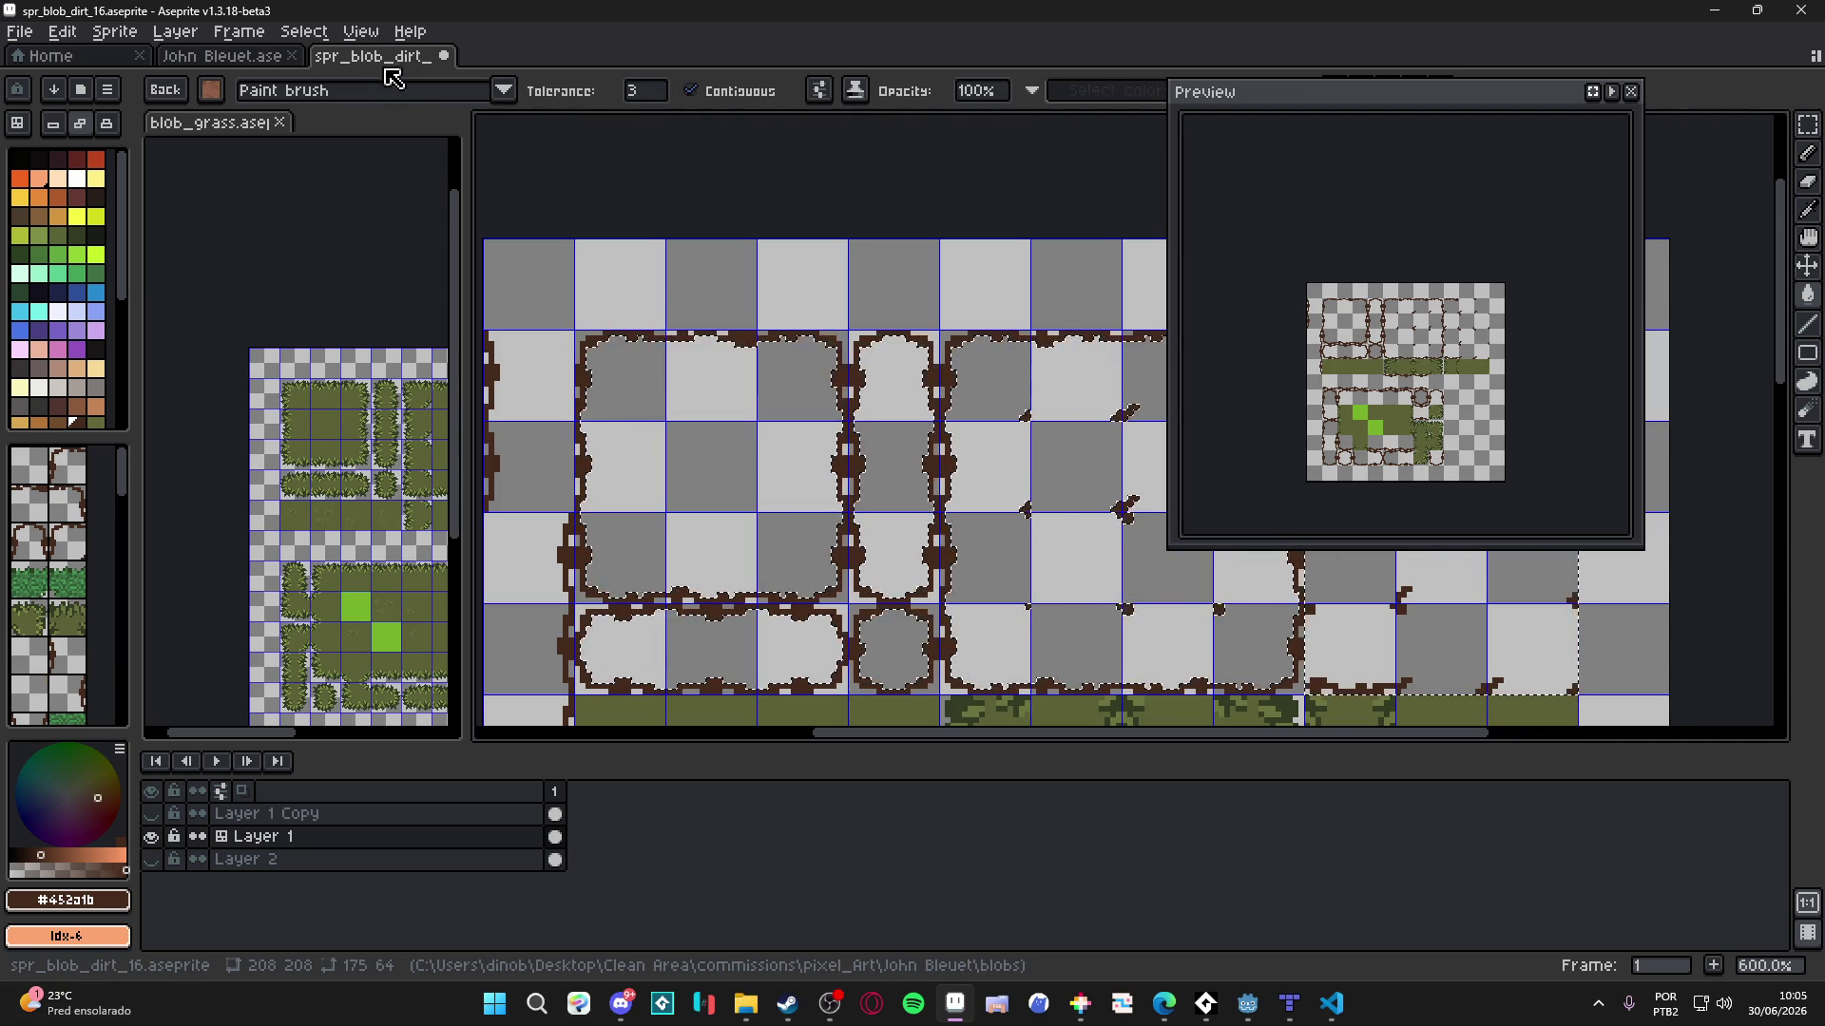
click(397, 97)
click(480, 137)
click(556, 361)
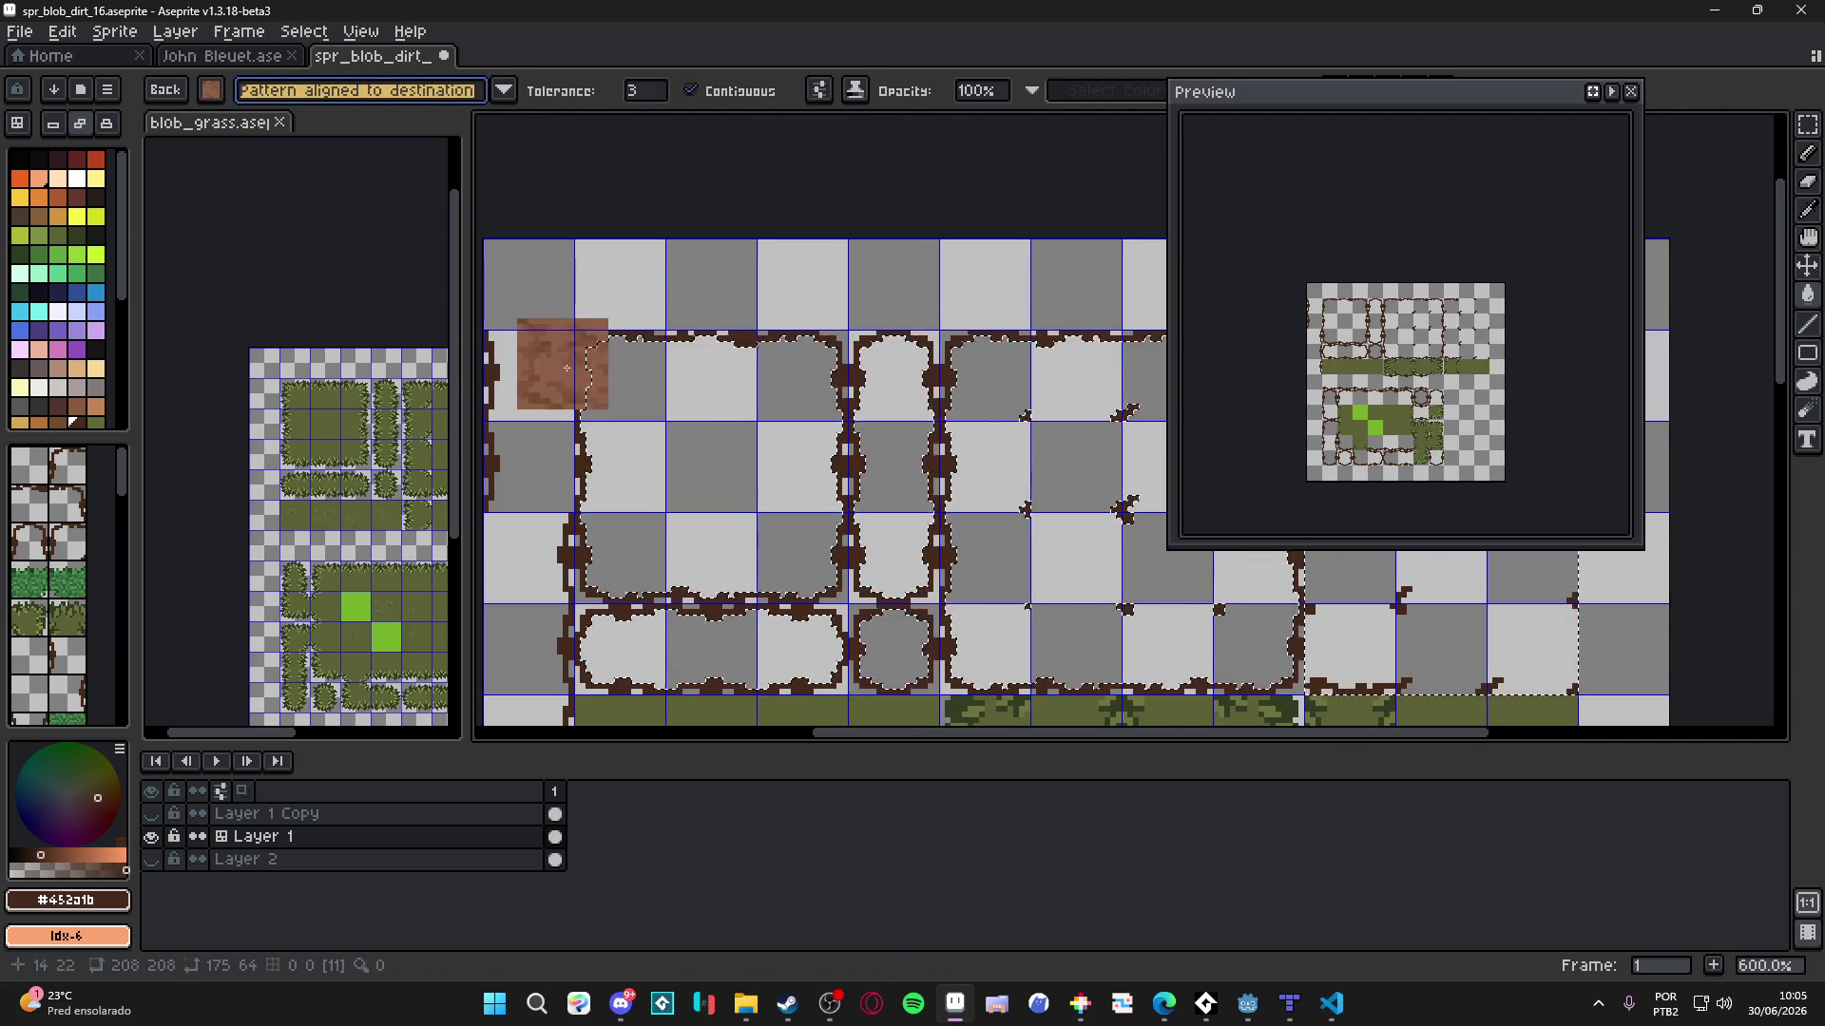
scroll(556, 361, up, 3)
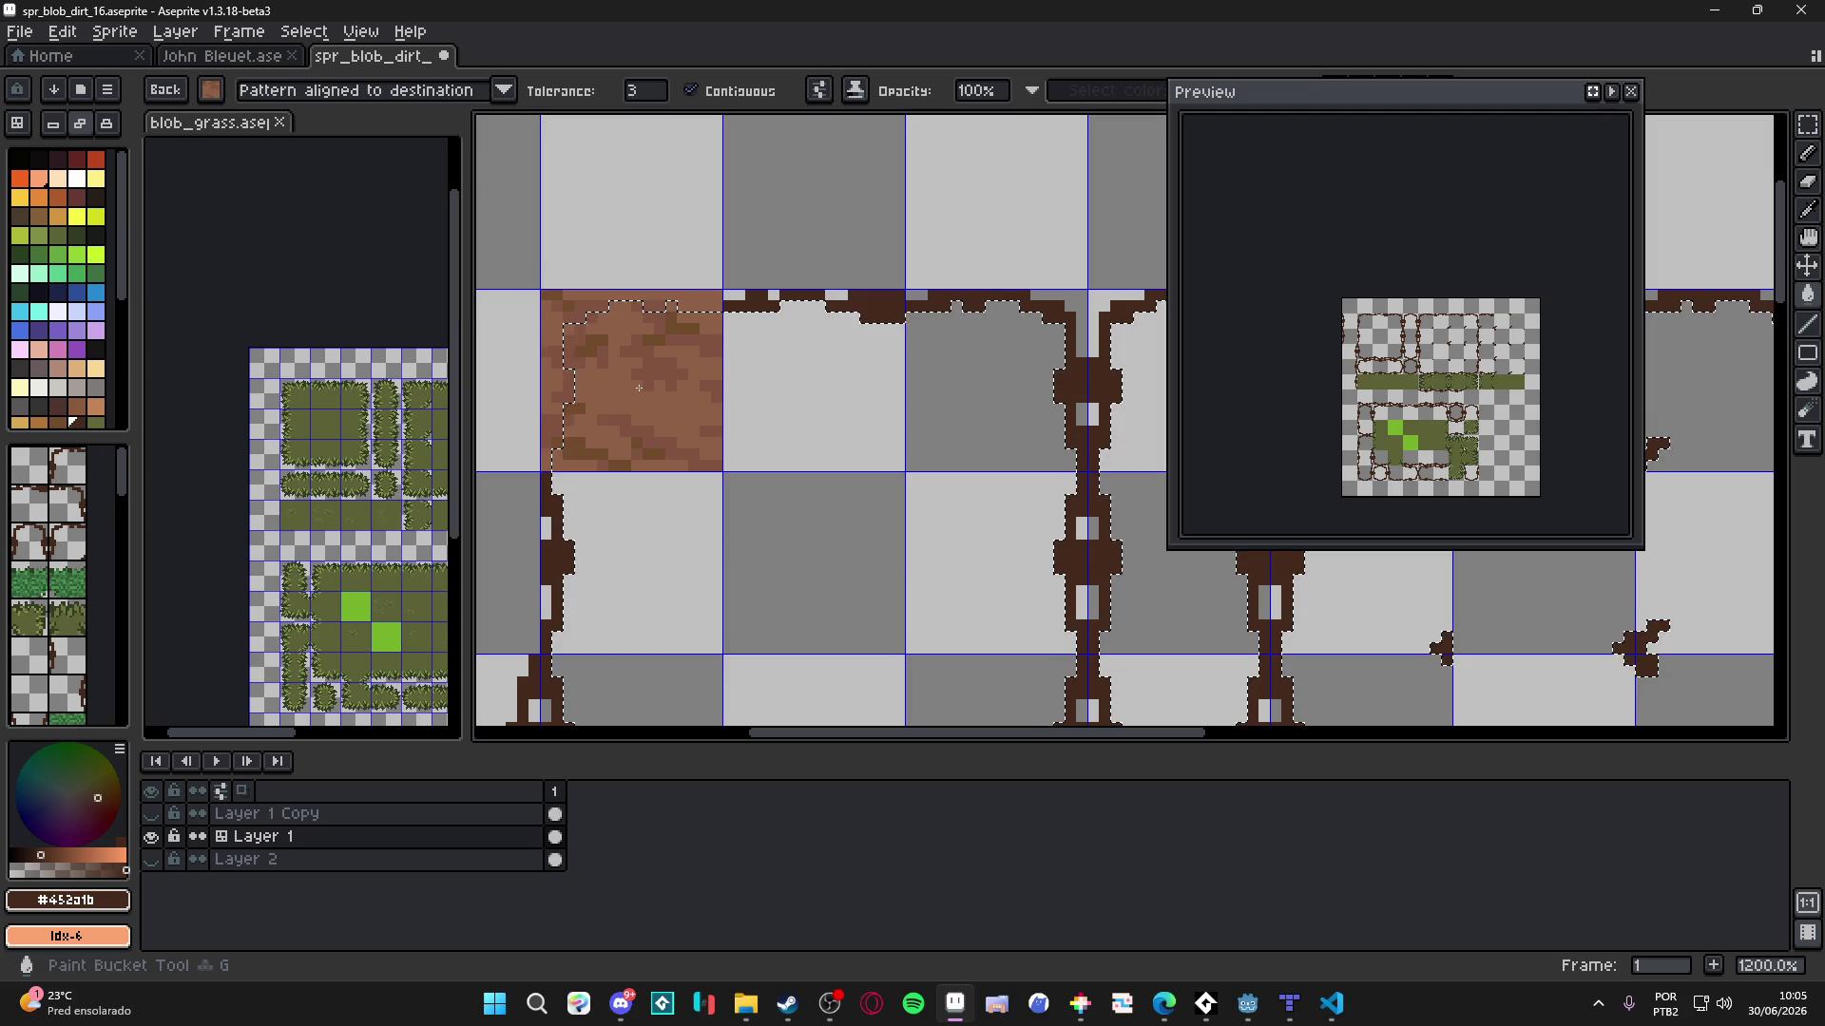
click(751, 91)
click(636, 387)
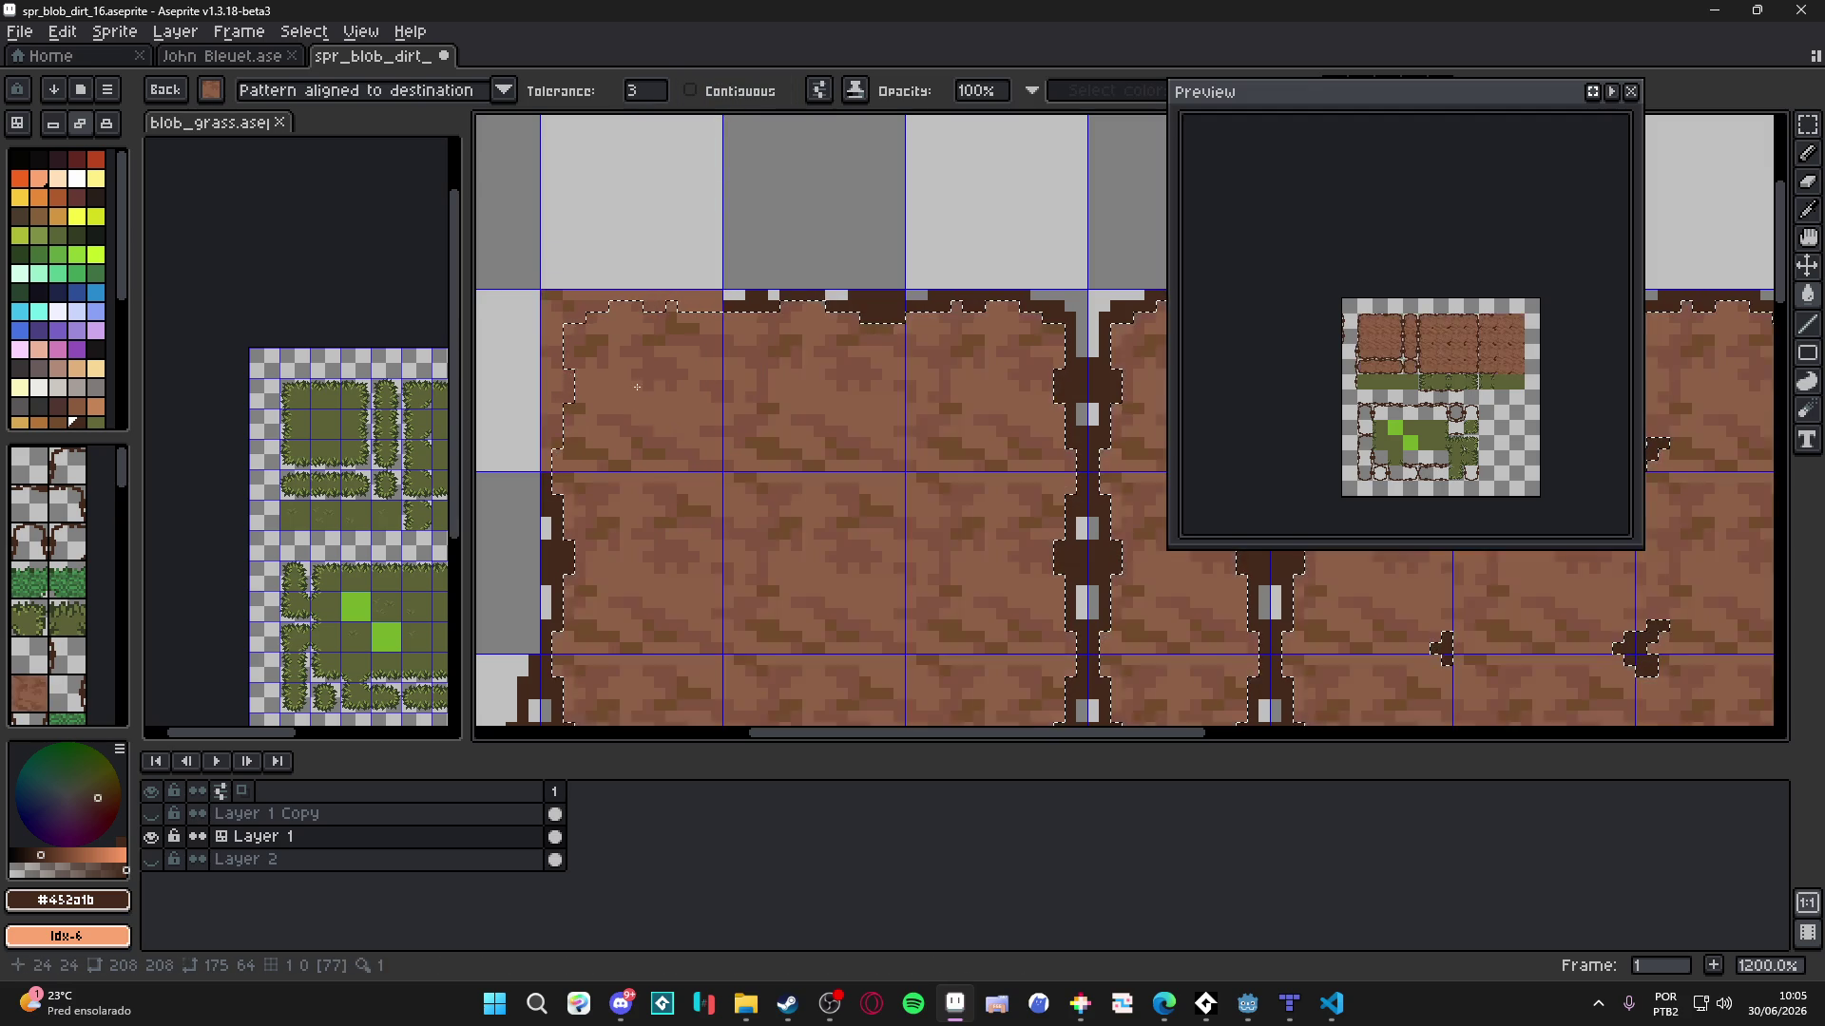
- Deselect, redo the dirt pattern fill of the tile interiors, and switch to the Eraser
scroll(636, 387, down, 5)
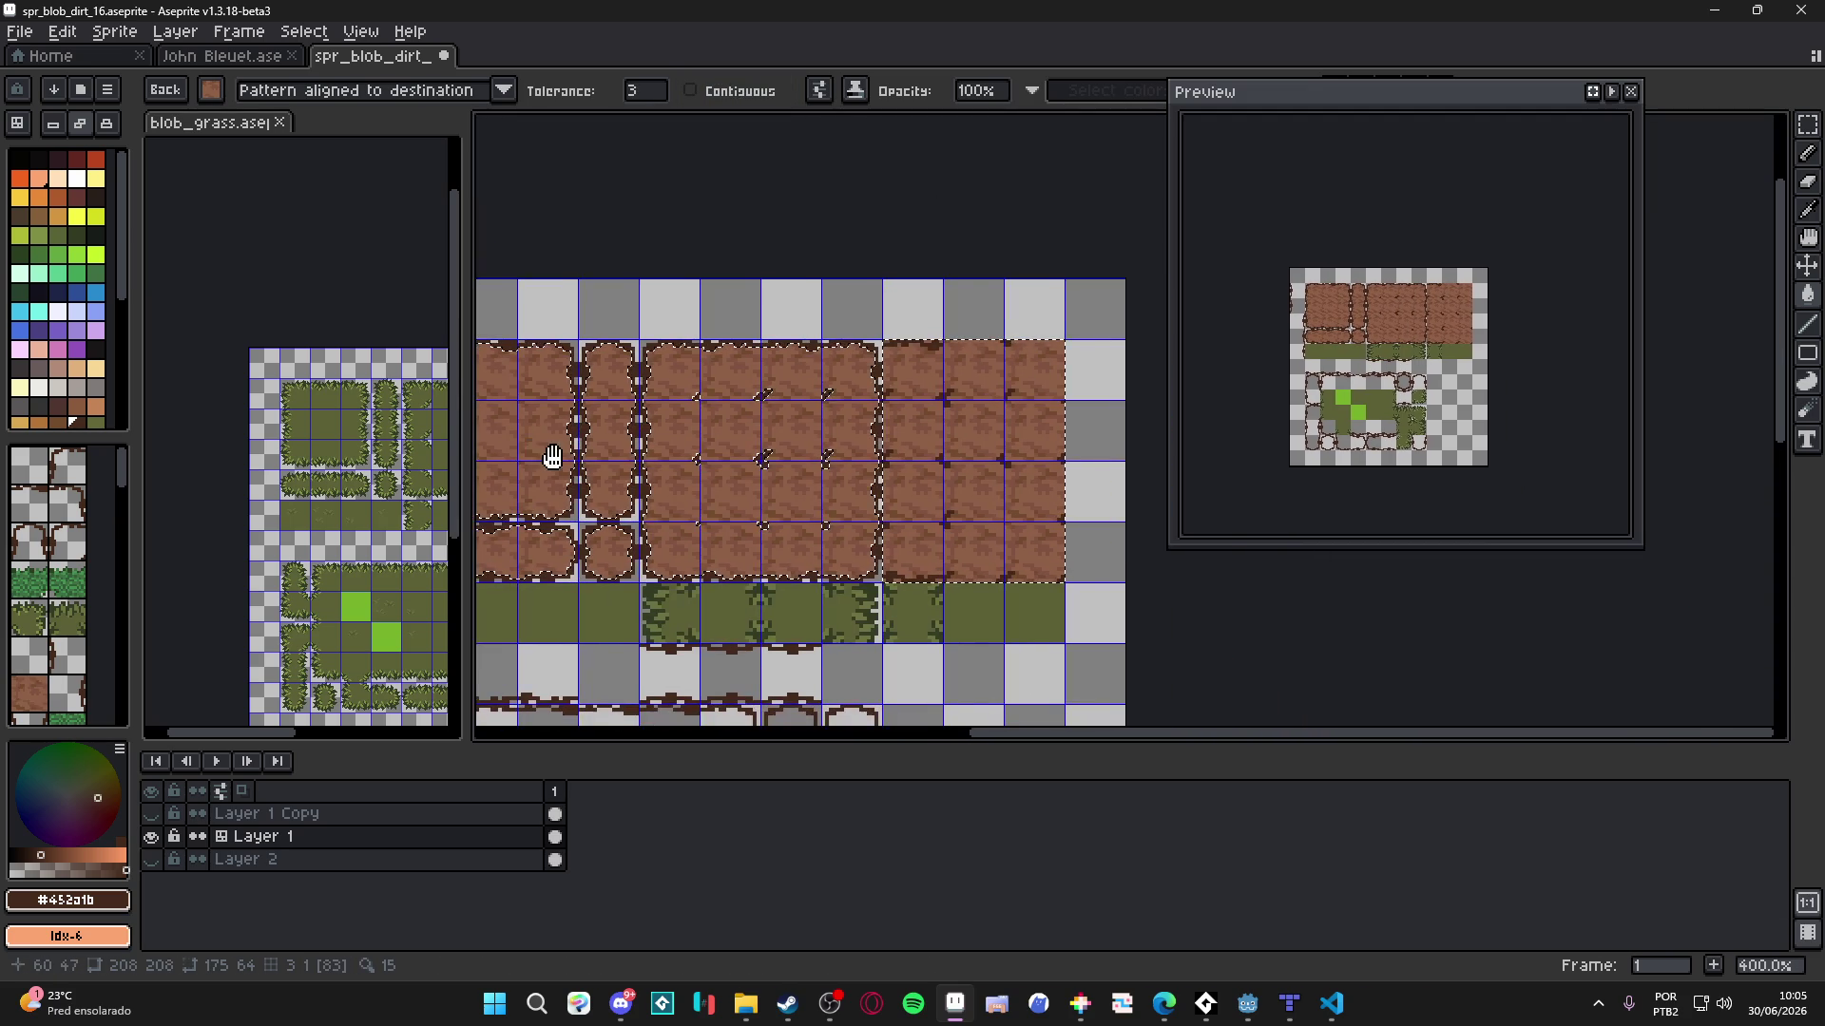
scroll(682, 456, left, 1)
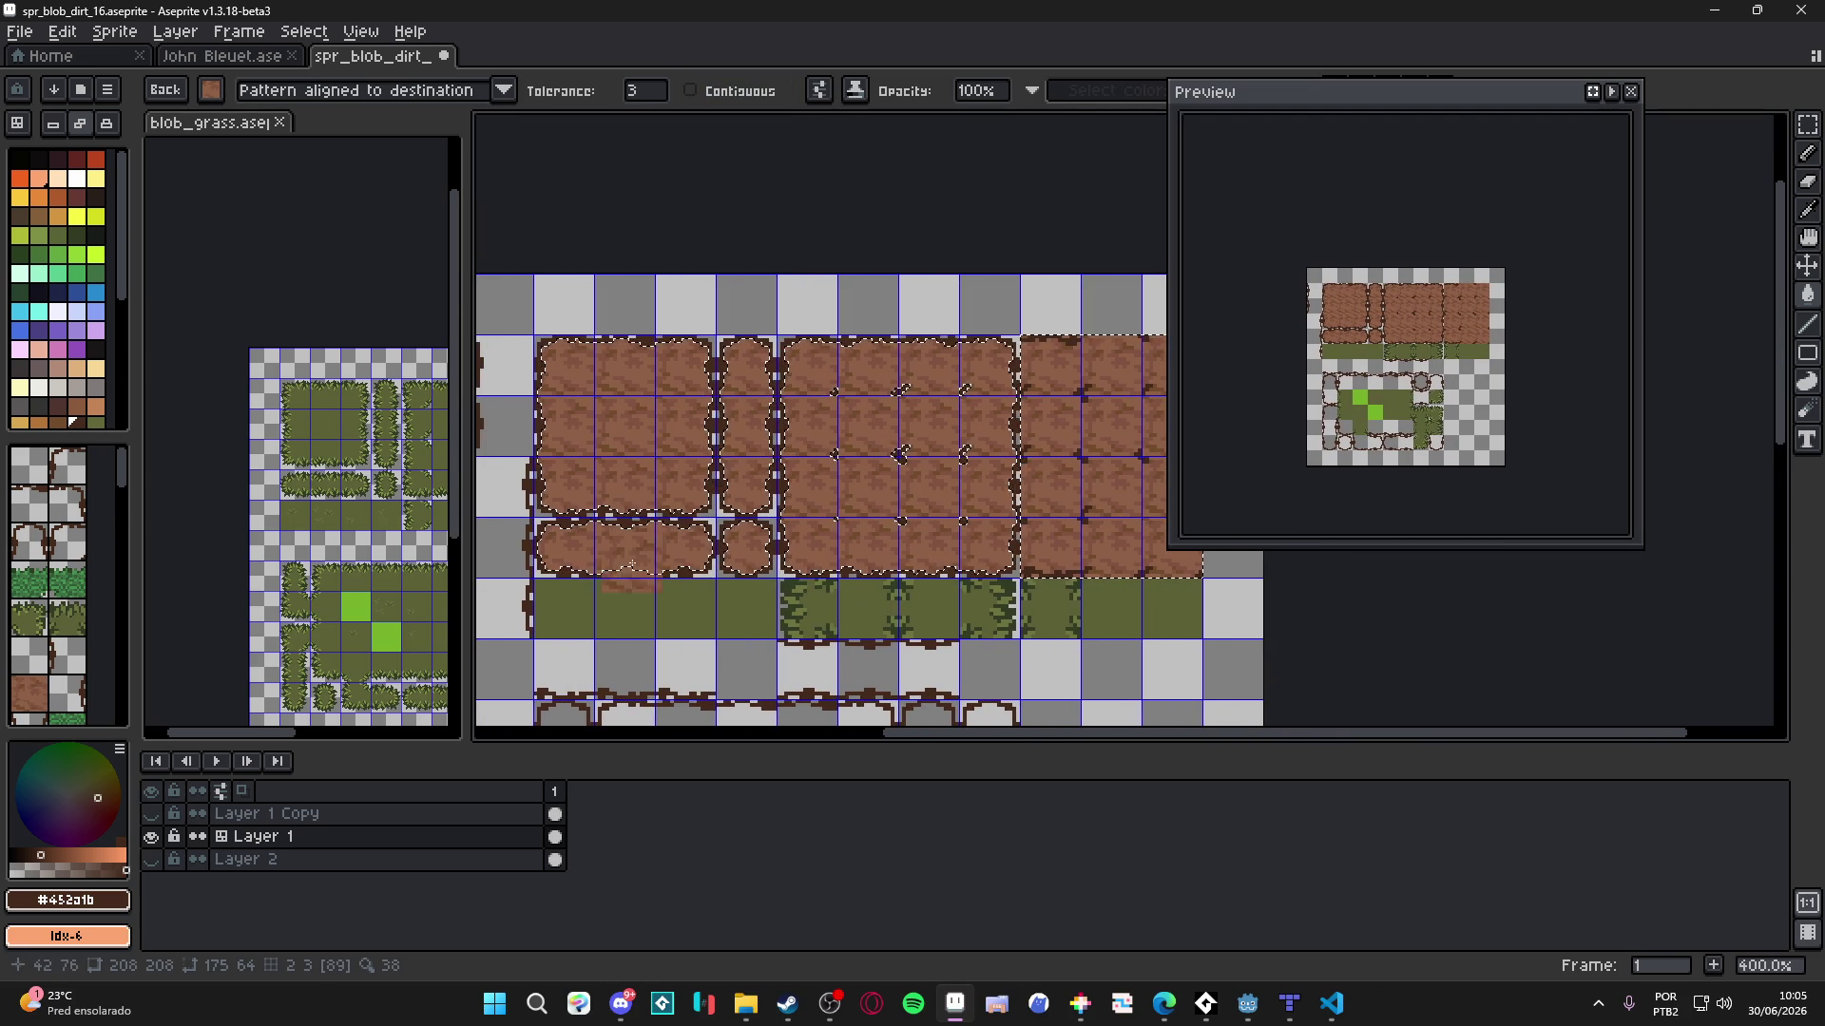
scroll(760, 560, down, 3)
key(ctrl+d)
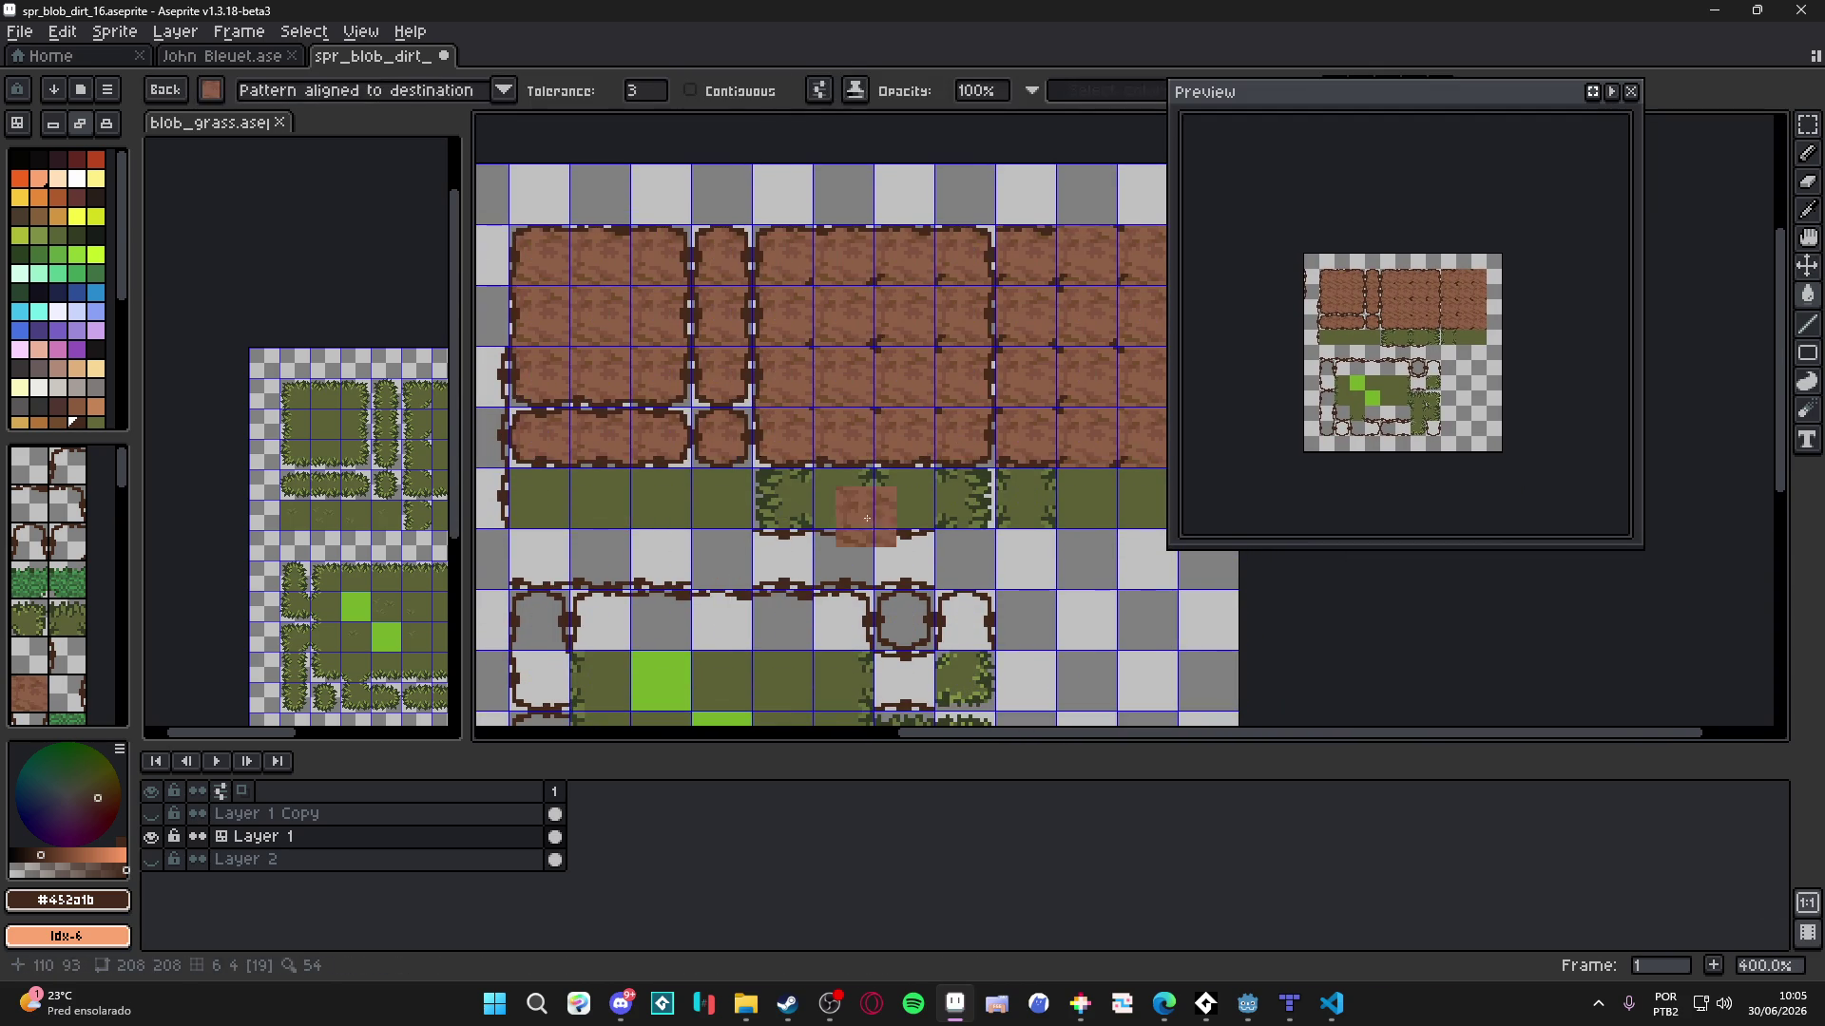
key(ctrl+z)
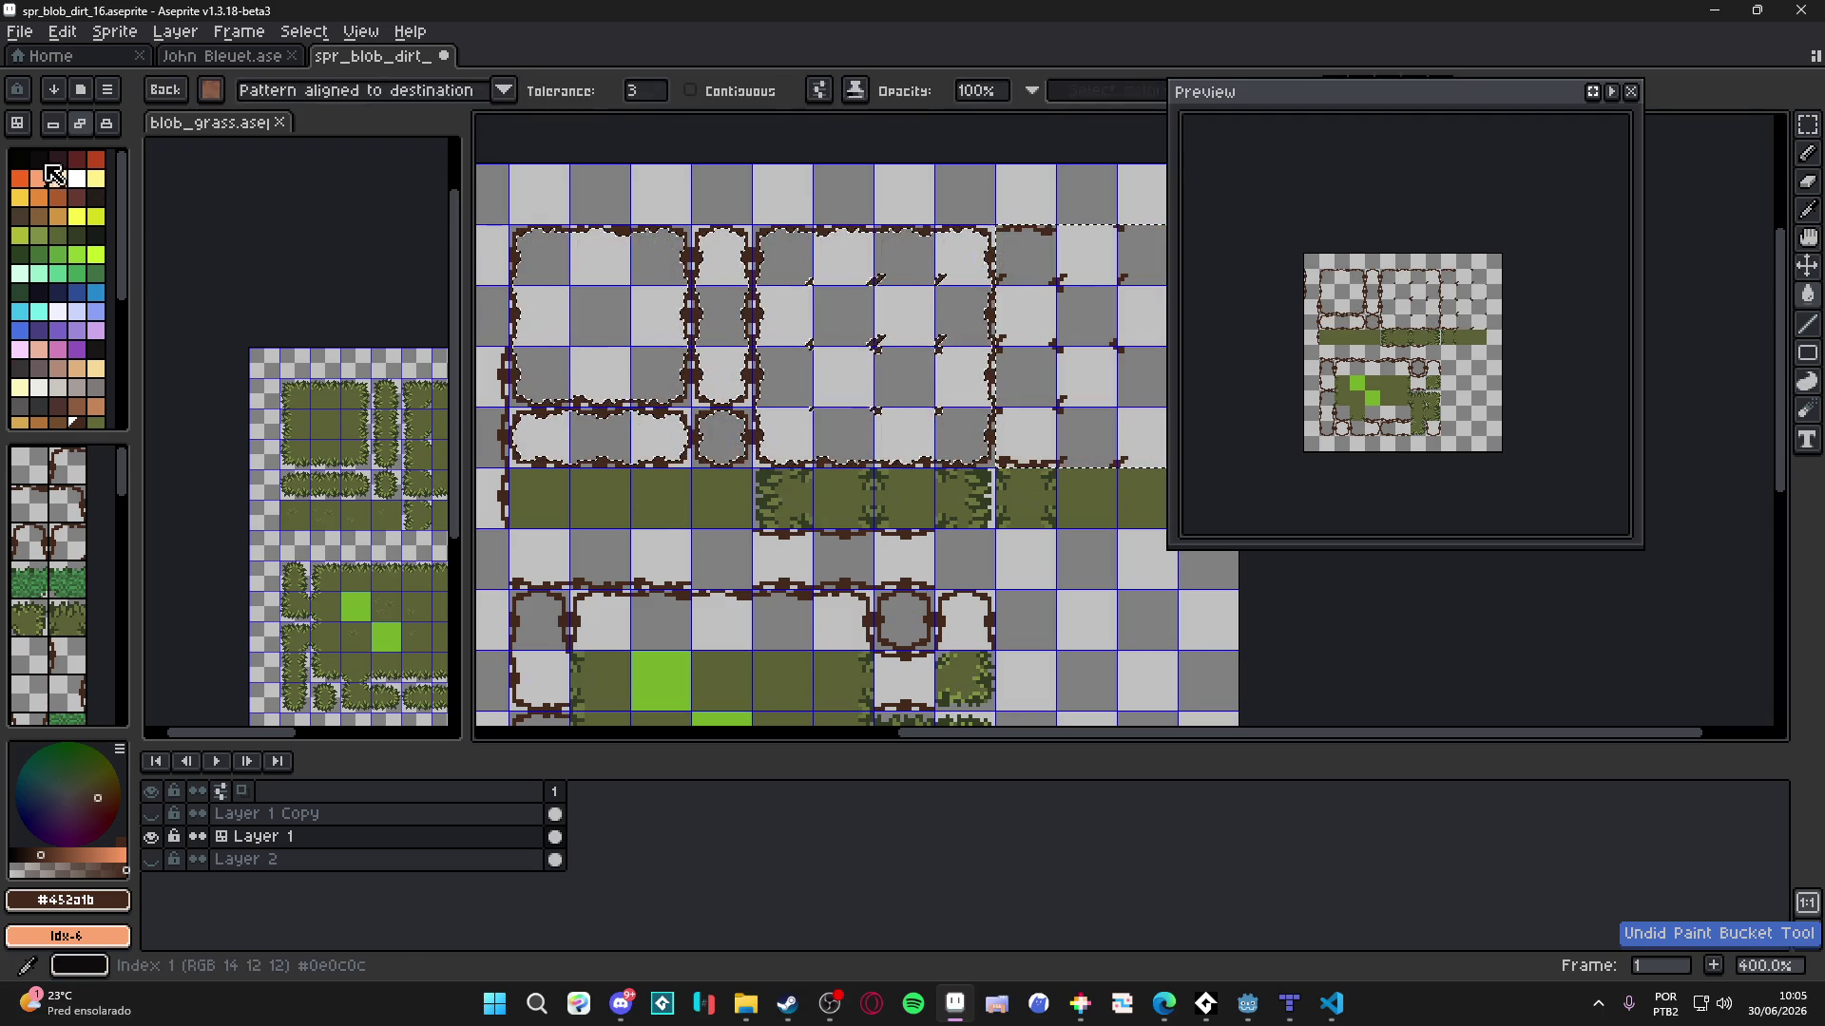
scroll(513, 211, up, 2)
scroll(513, 211, up, 1)
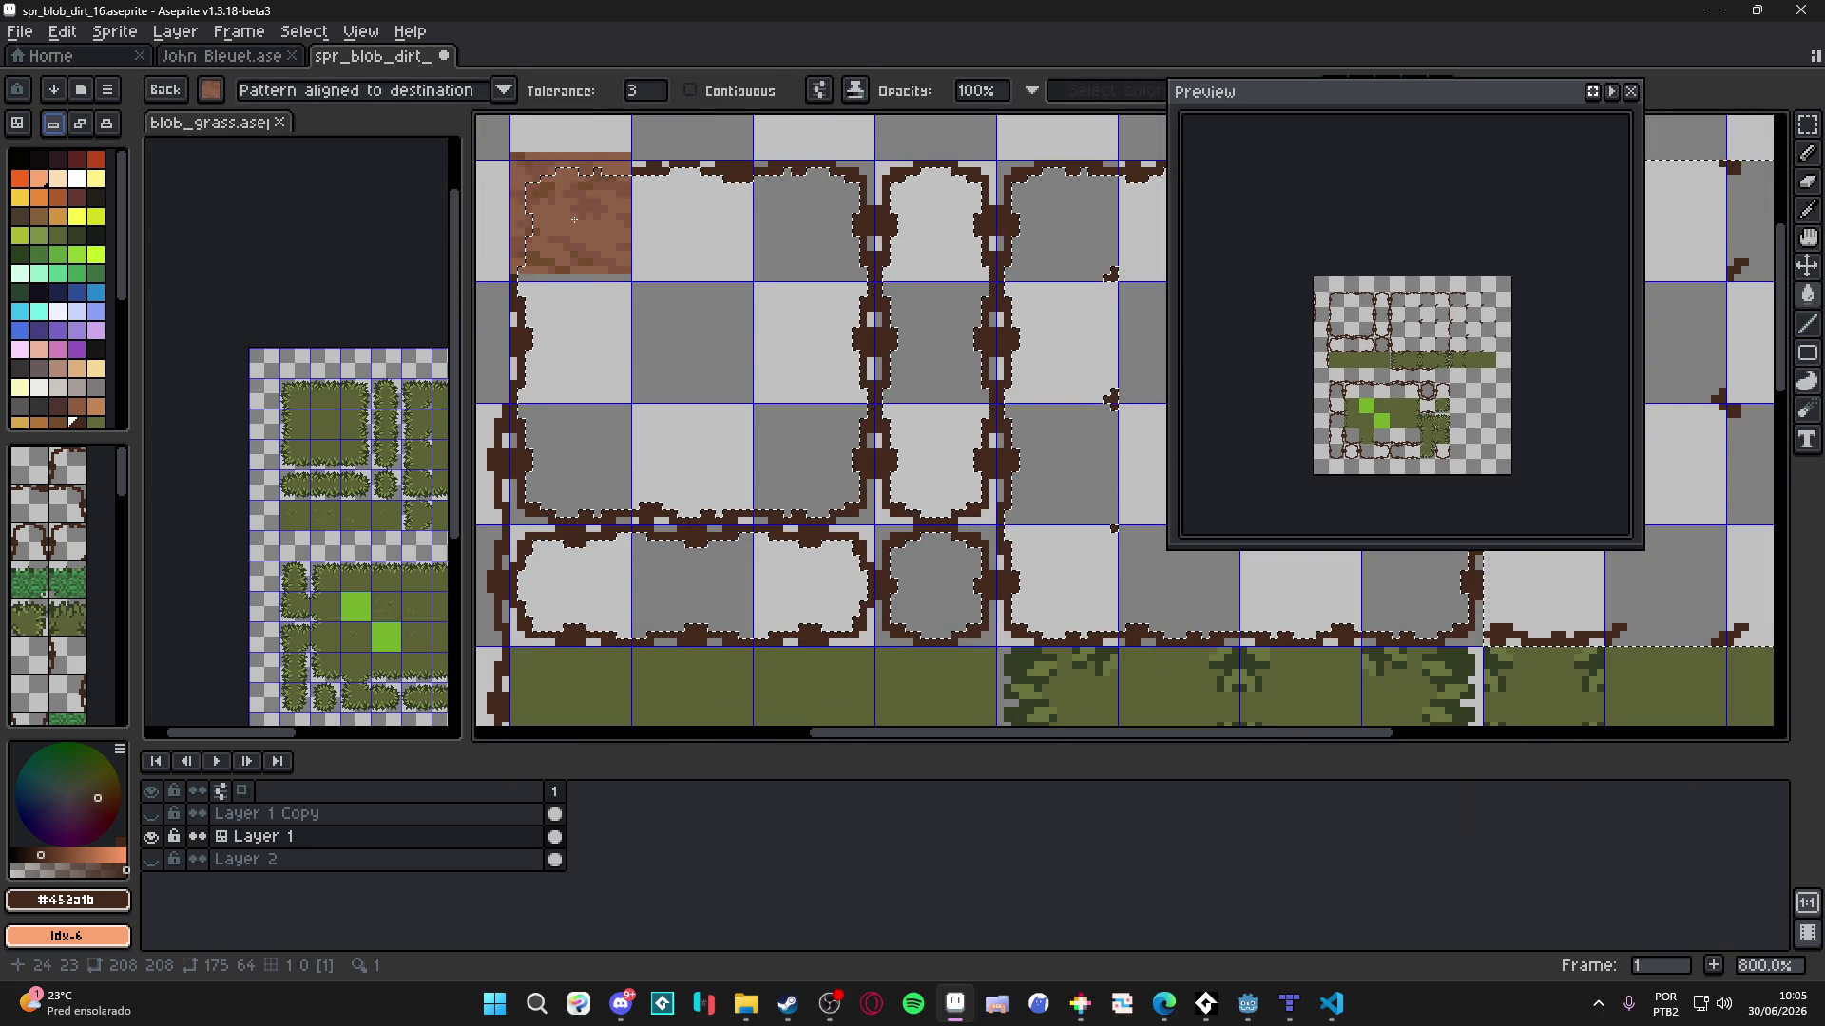
click(574, 222)
scroll(574, 222, down, 2)
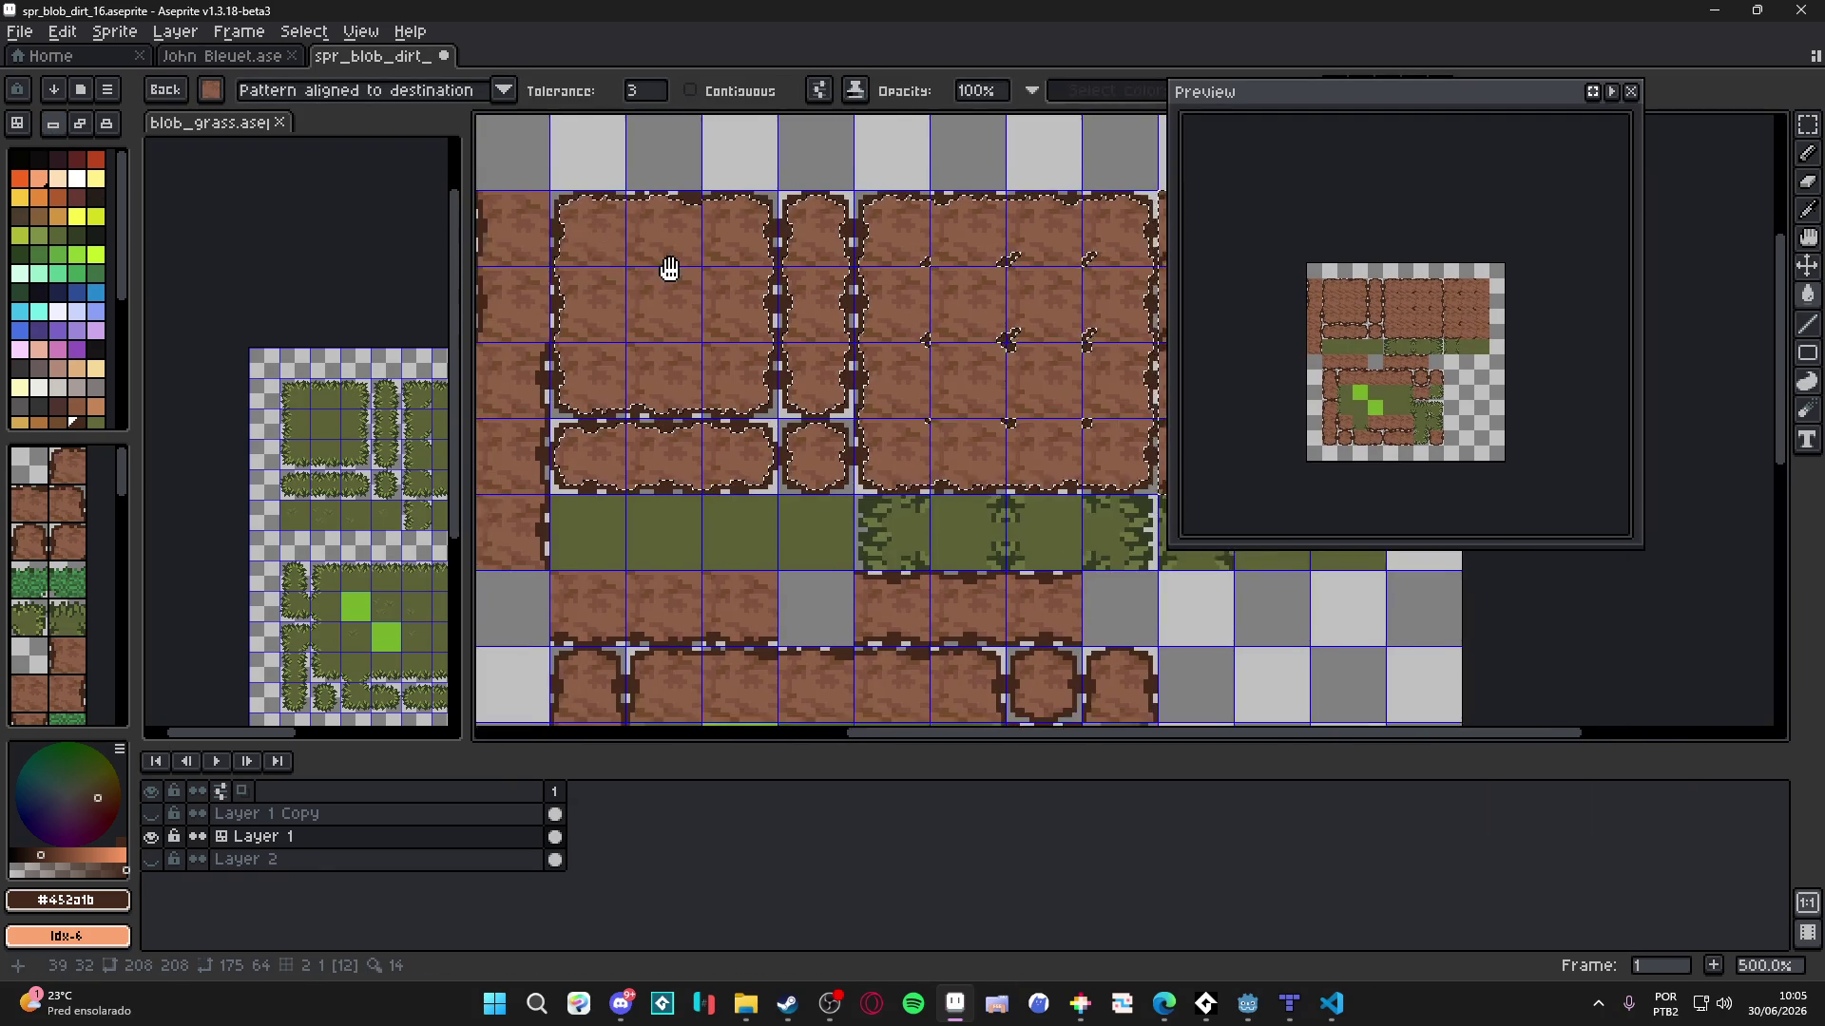
scroll(758, 289, right, 1)
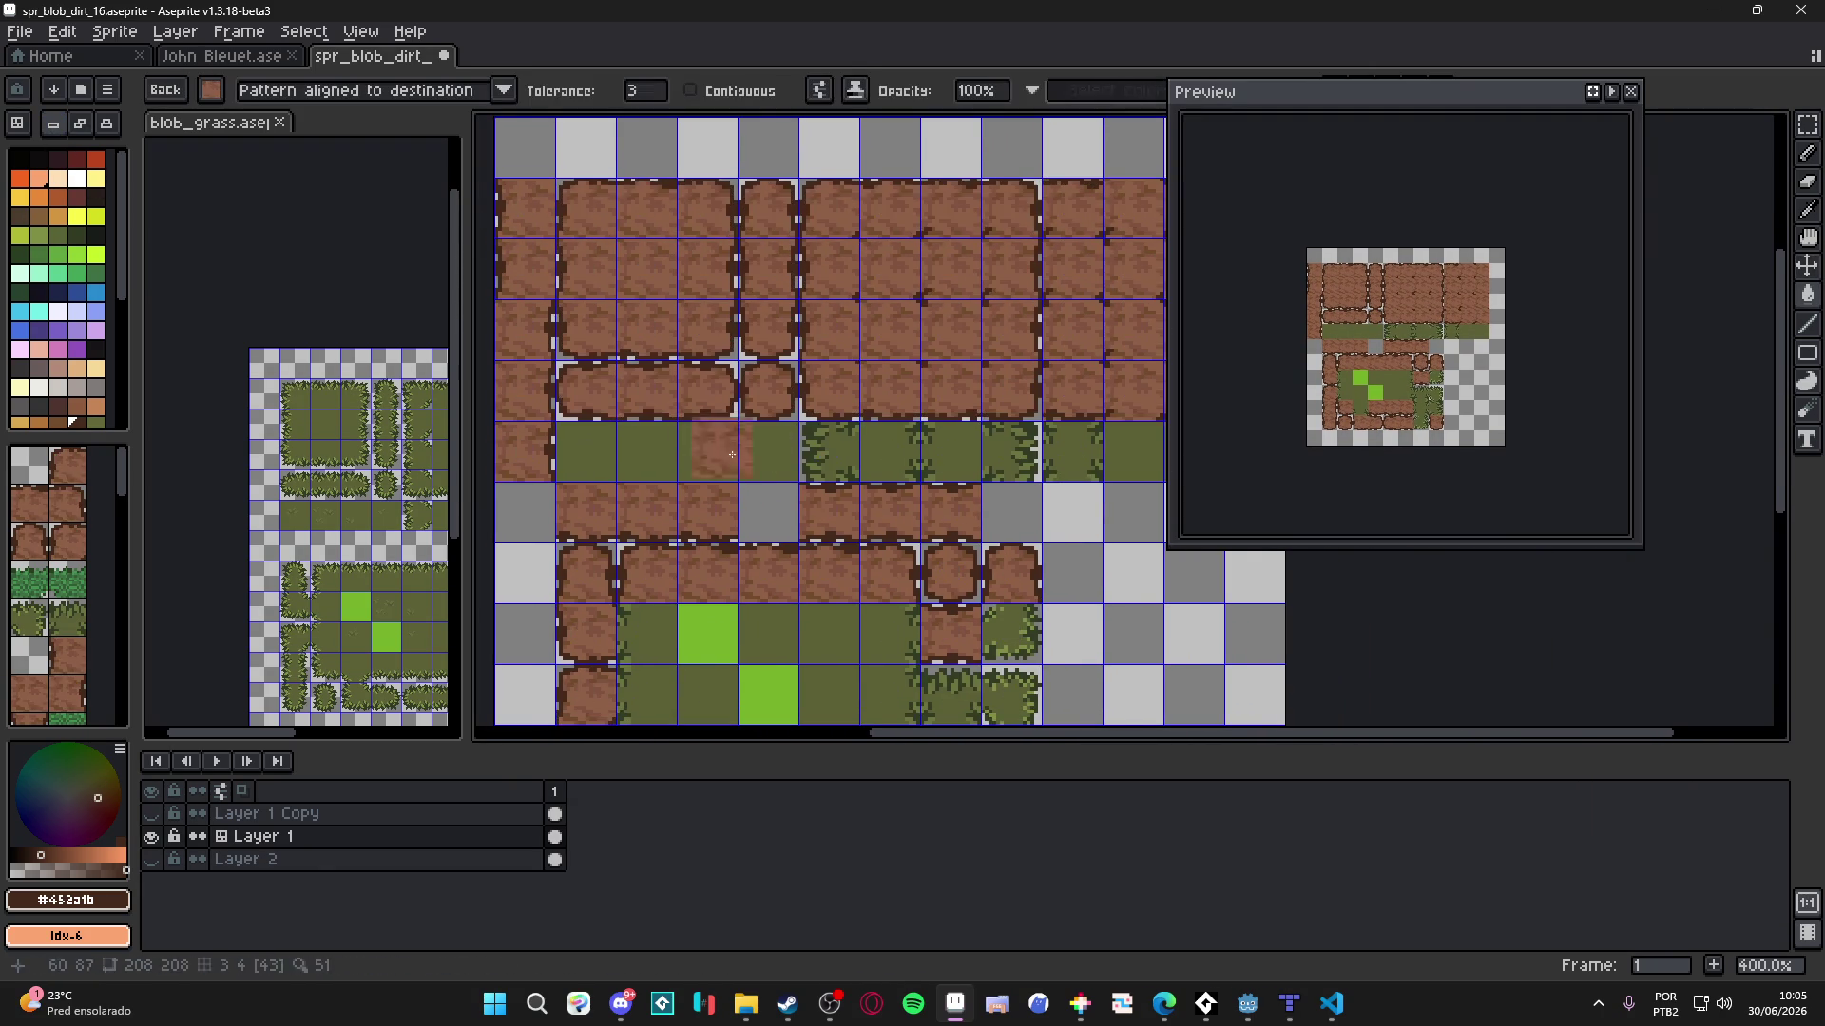
scroll(851, 483, right, 3)
key(e)
scroll(877, 320, up, 8)
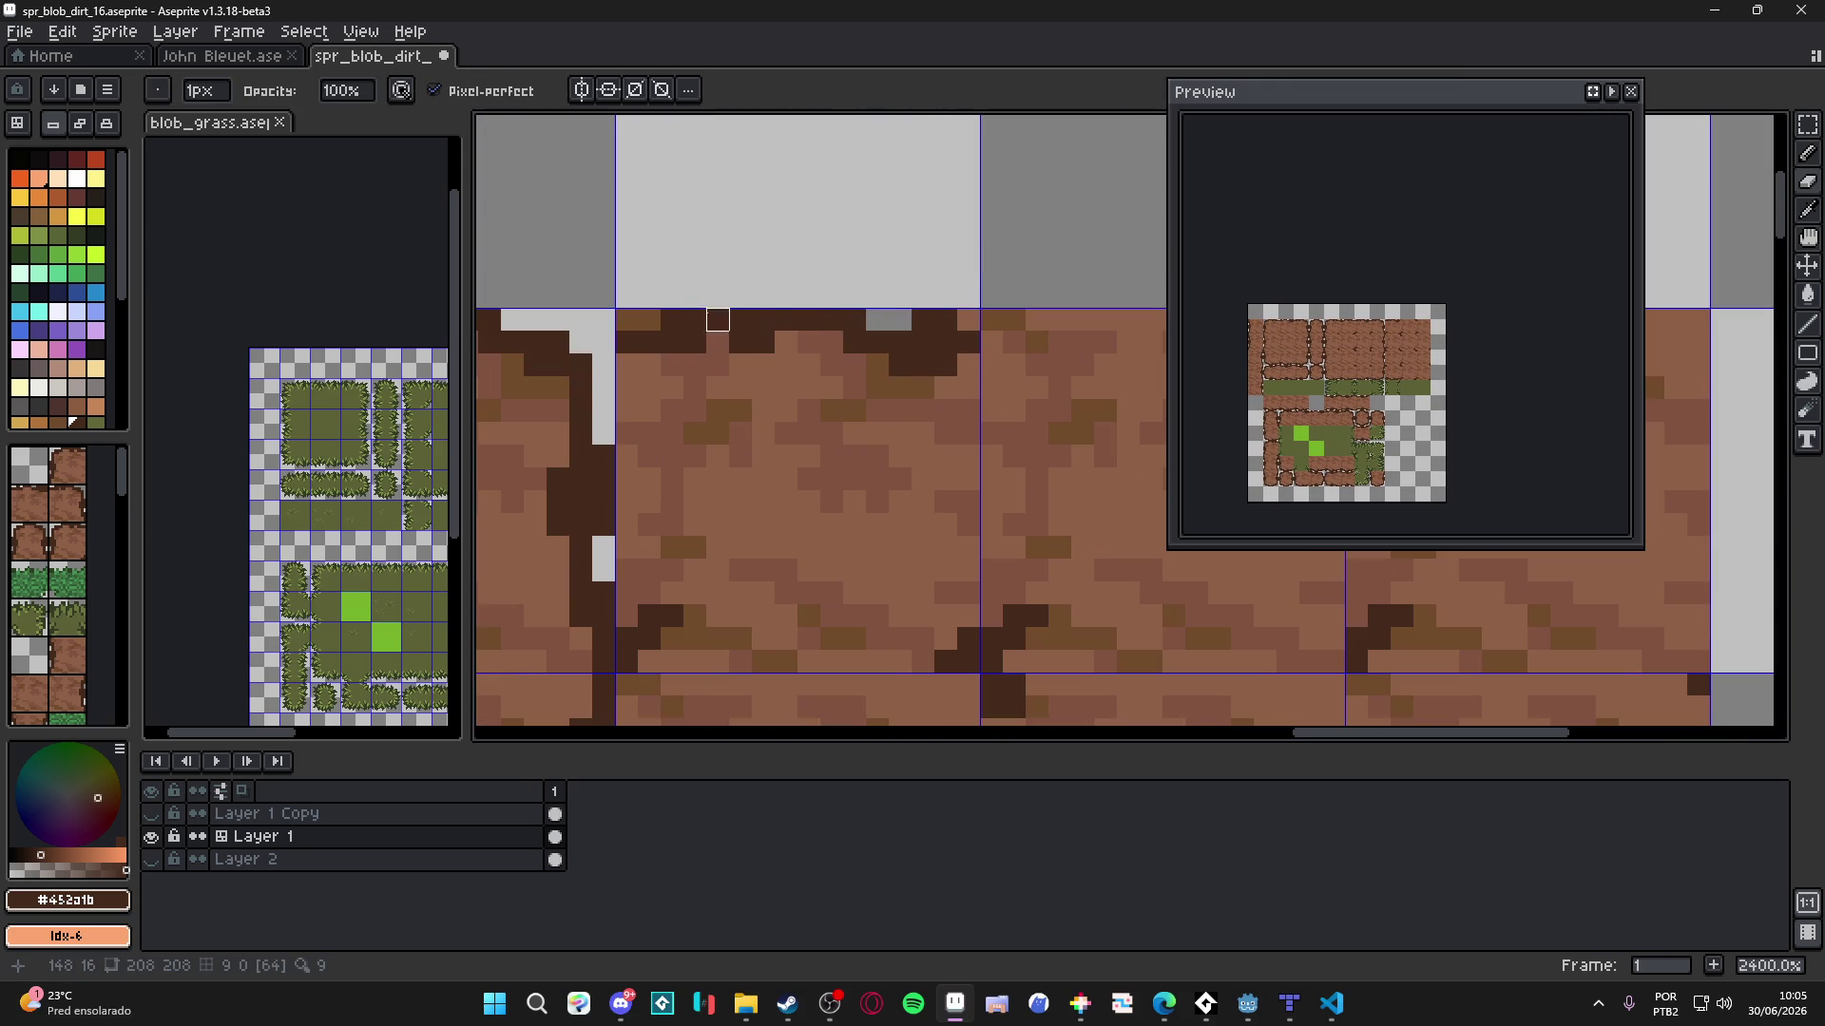
- Hide the tile grid lines, confirm Layer 1's tiles by toggling its visibility, and save the sheet
scroll(890, 613, up, 3)
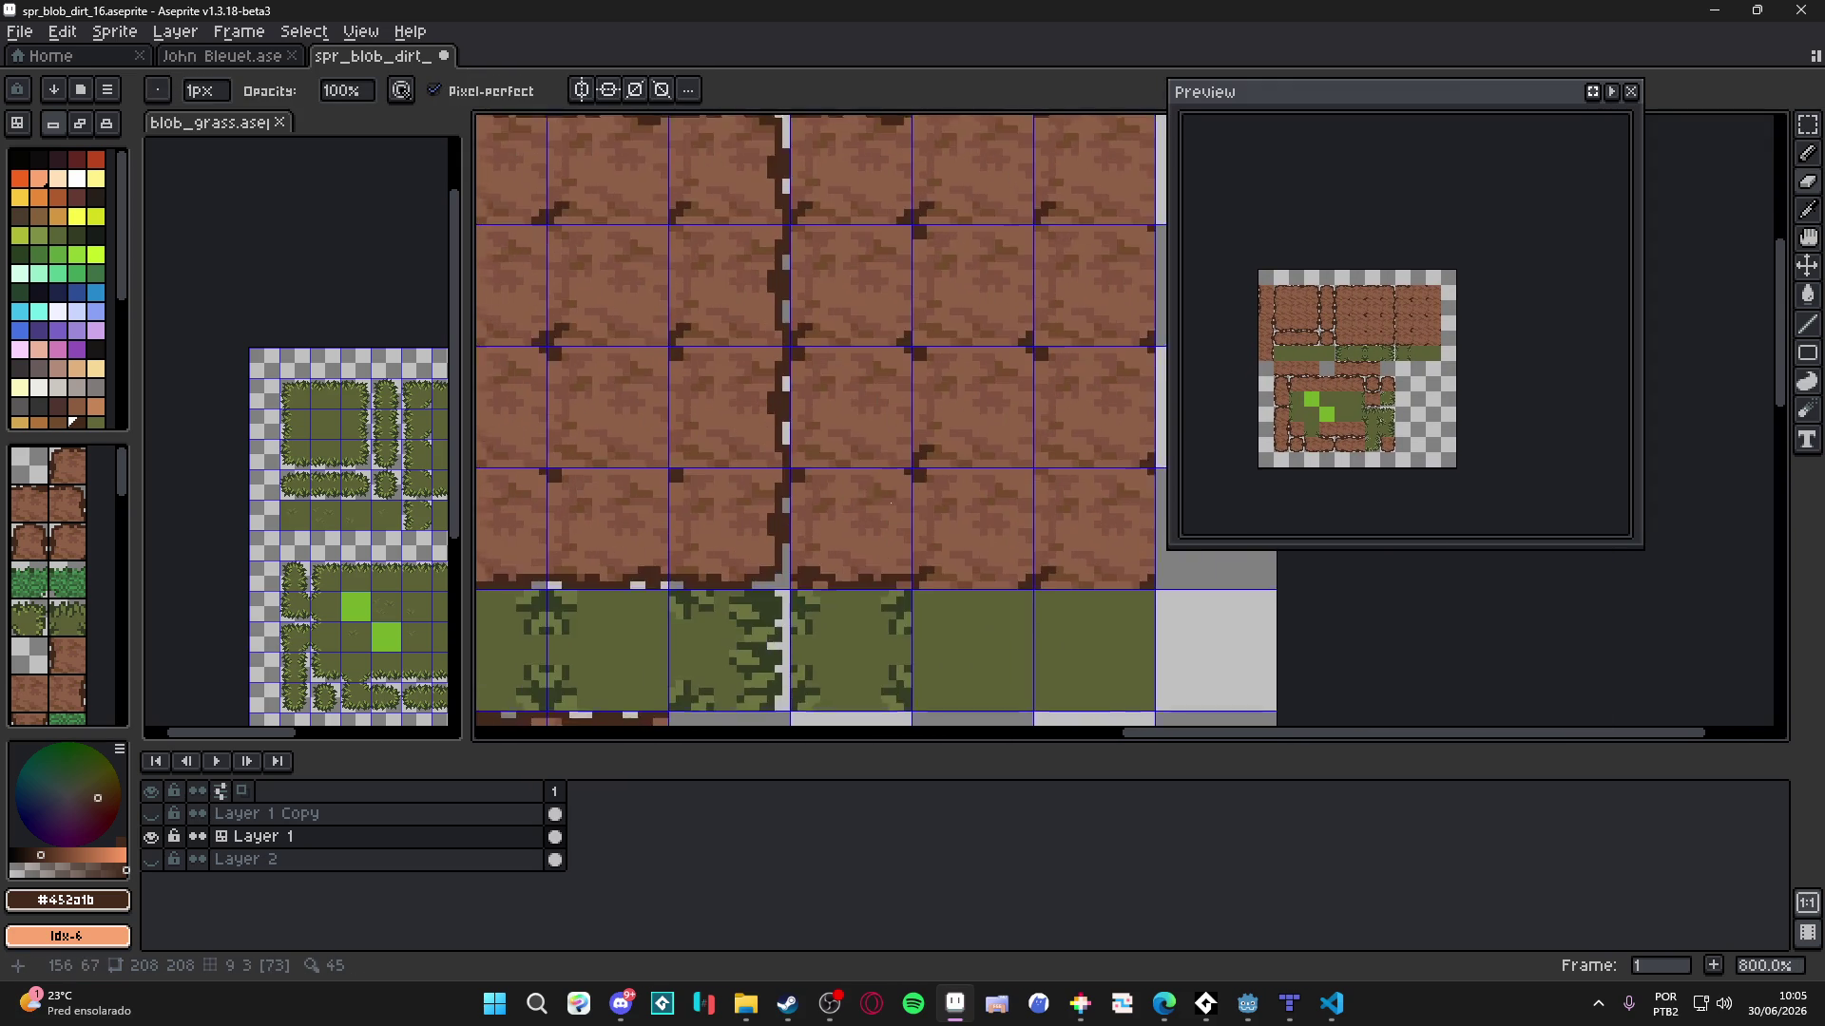
scroll(875, 613, left, 3)
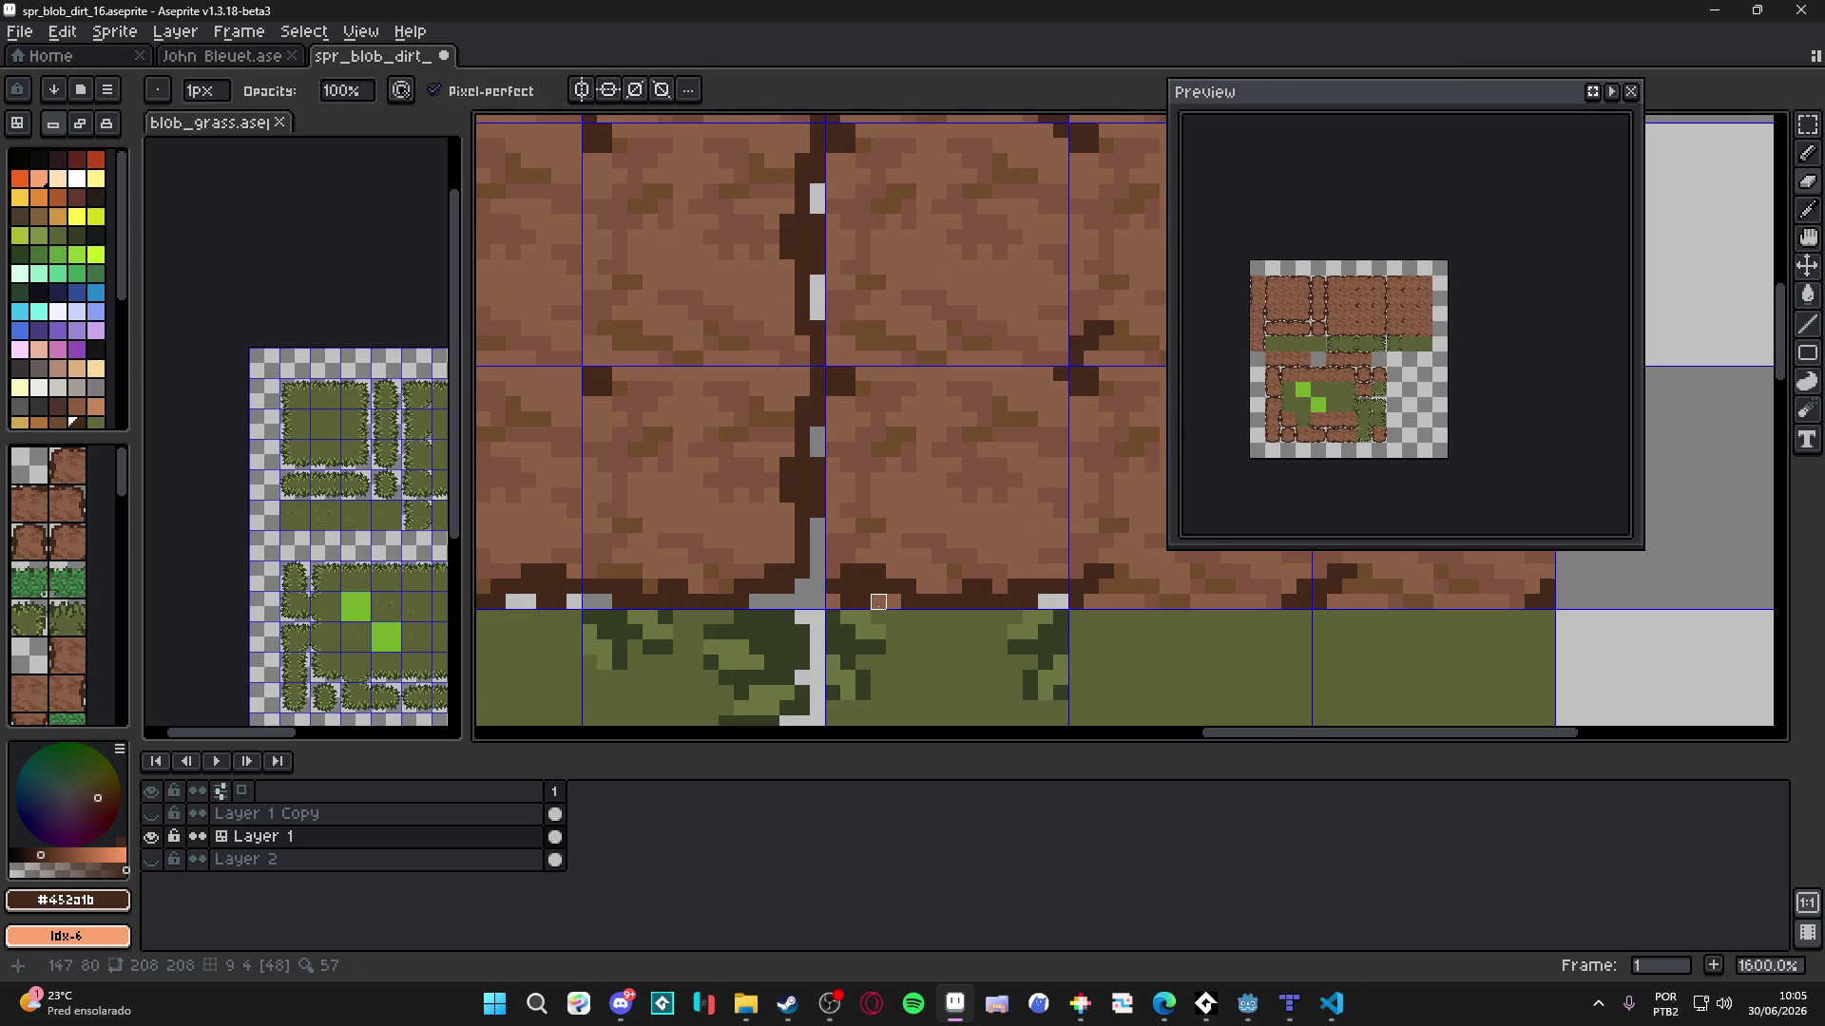
scroll(832, 618, down, 6)
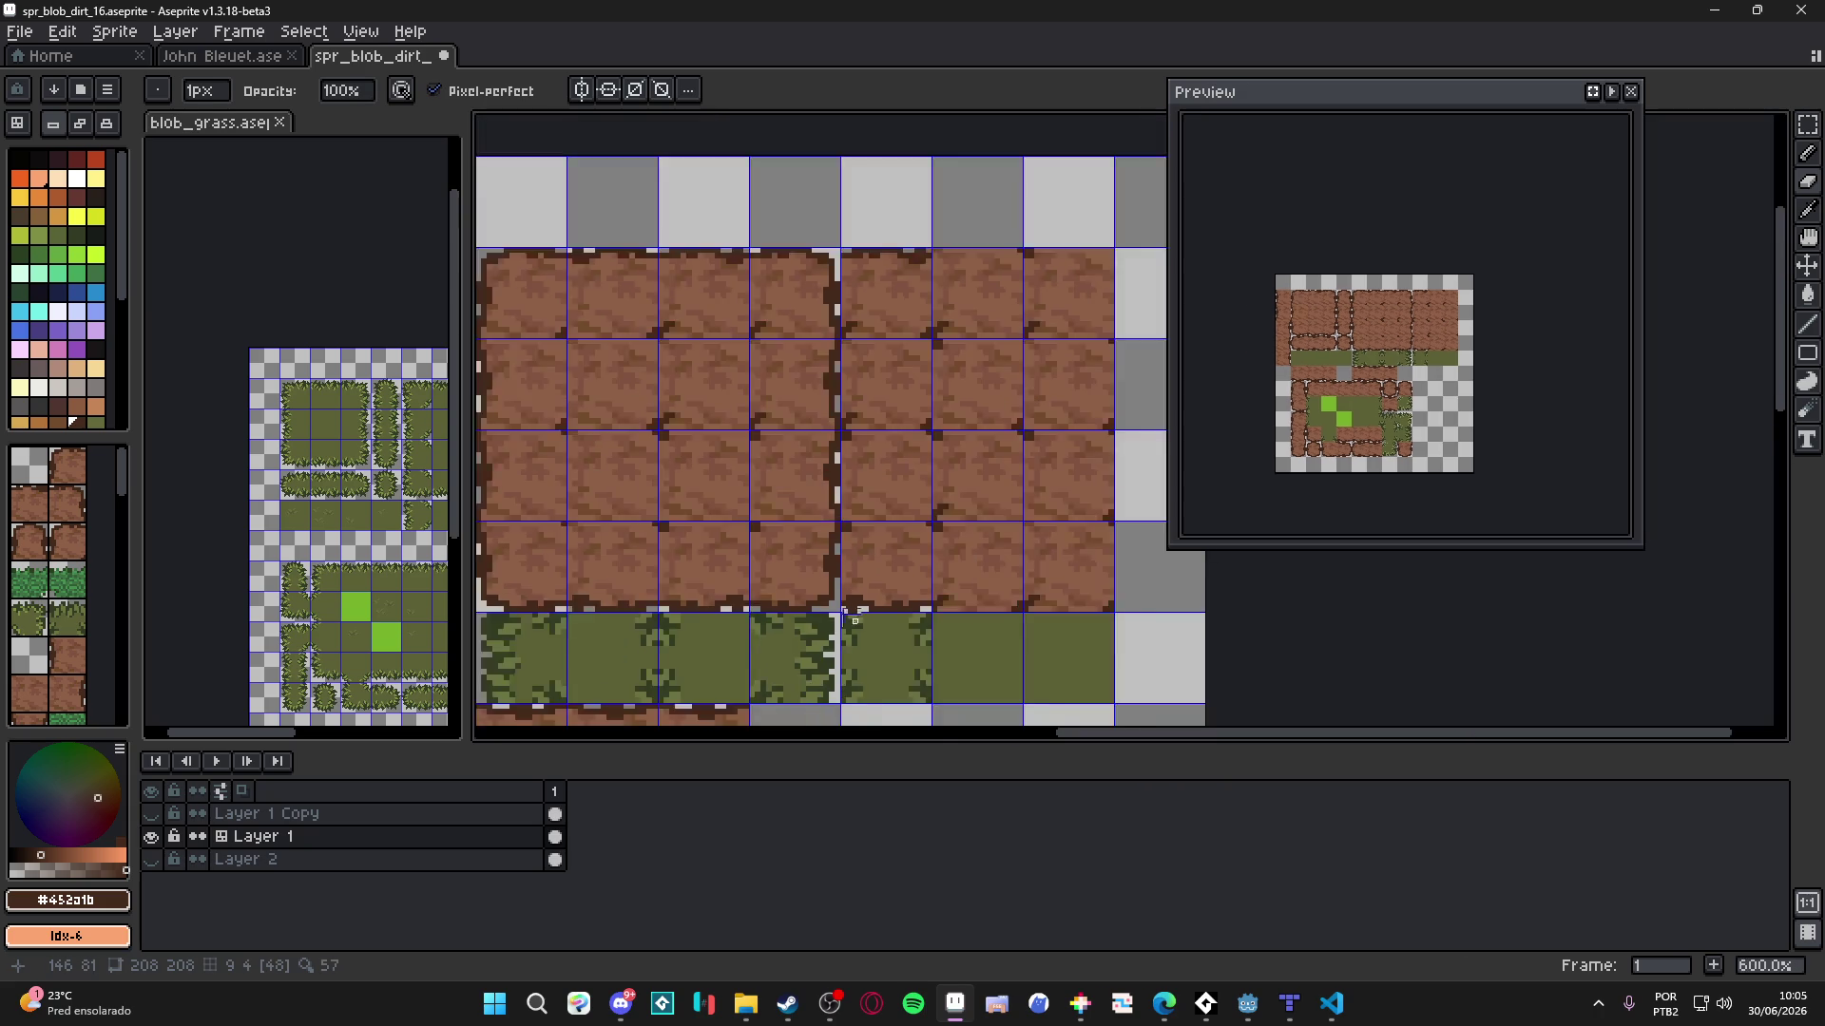
key(ctrl+z)
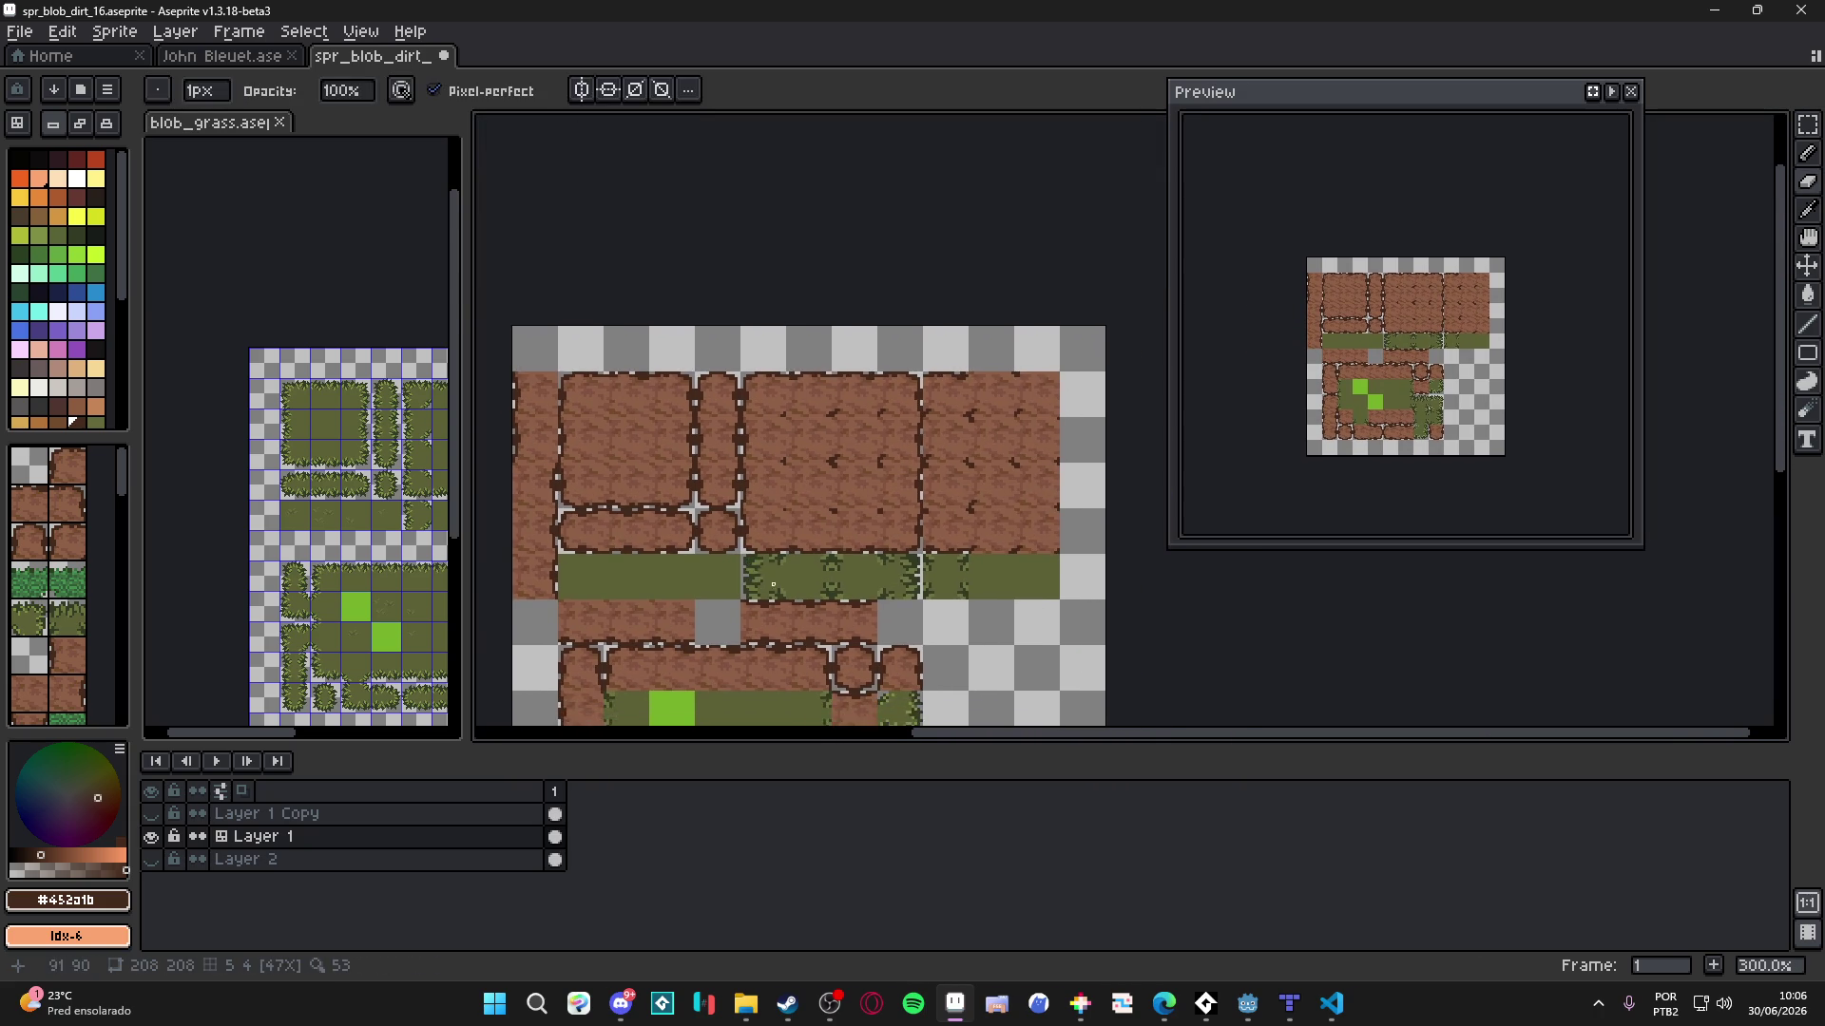
drag(555, 571, 609, 553)
click(151, 836)
click(151, 837)
key(ctrl+s)
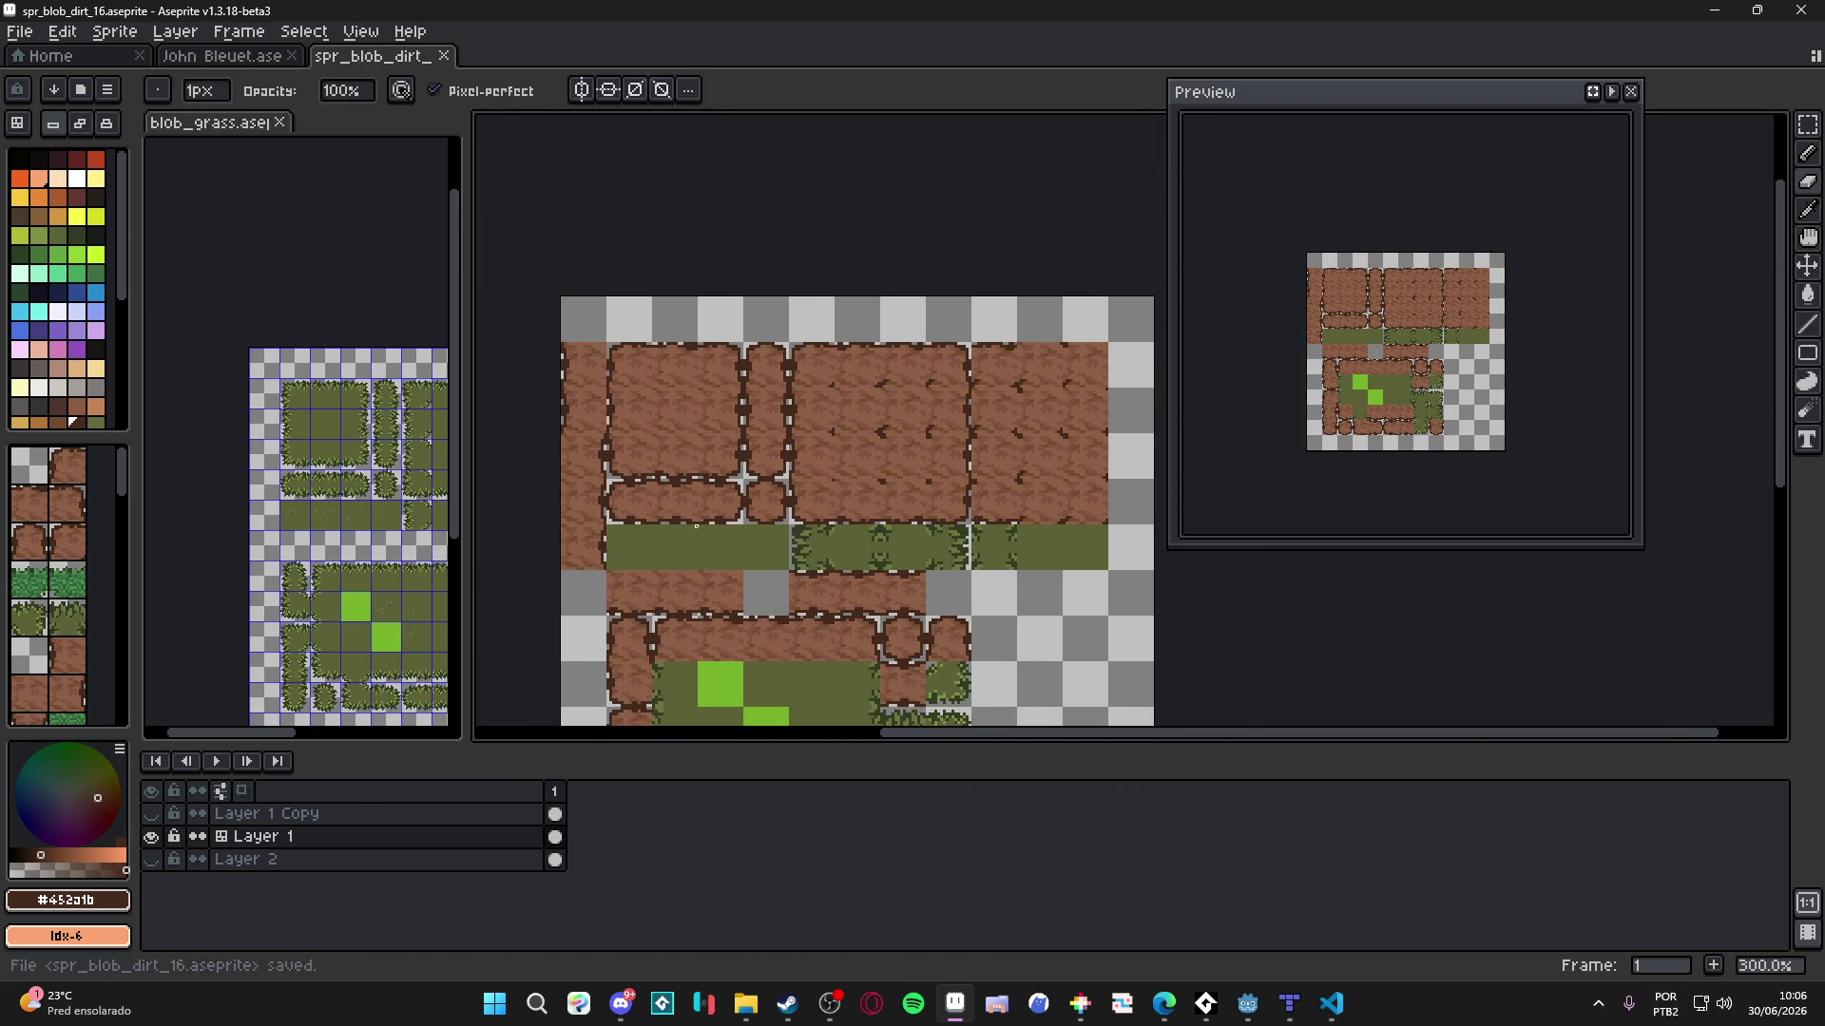
- Preview the sheet tiled, recheck Layer 1, and reframe the view on the upper dirt tiles
key(Tab)
key(Tab)
scroll(614, 517, up, 3)
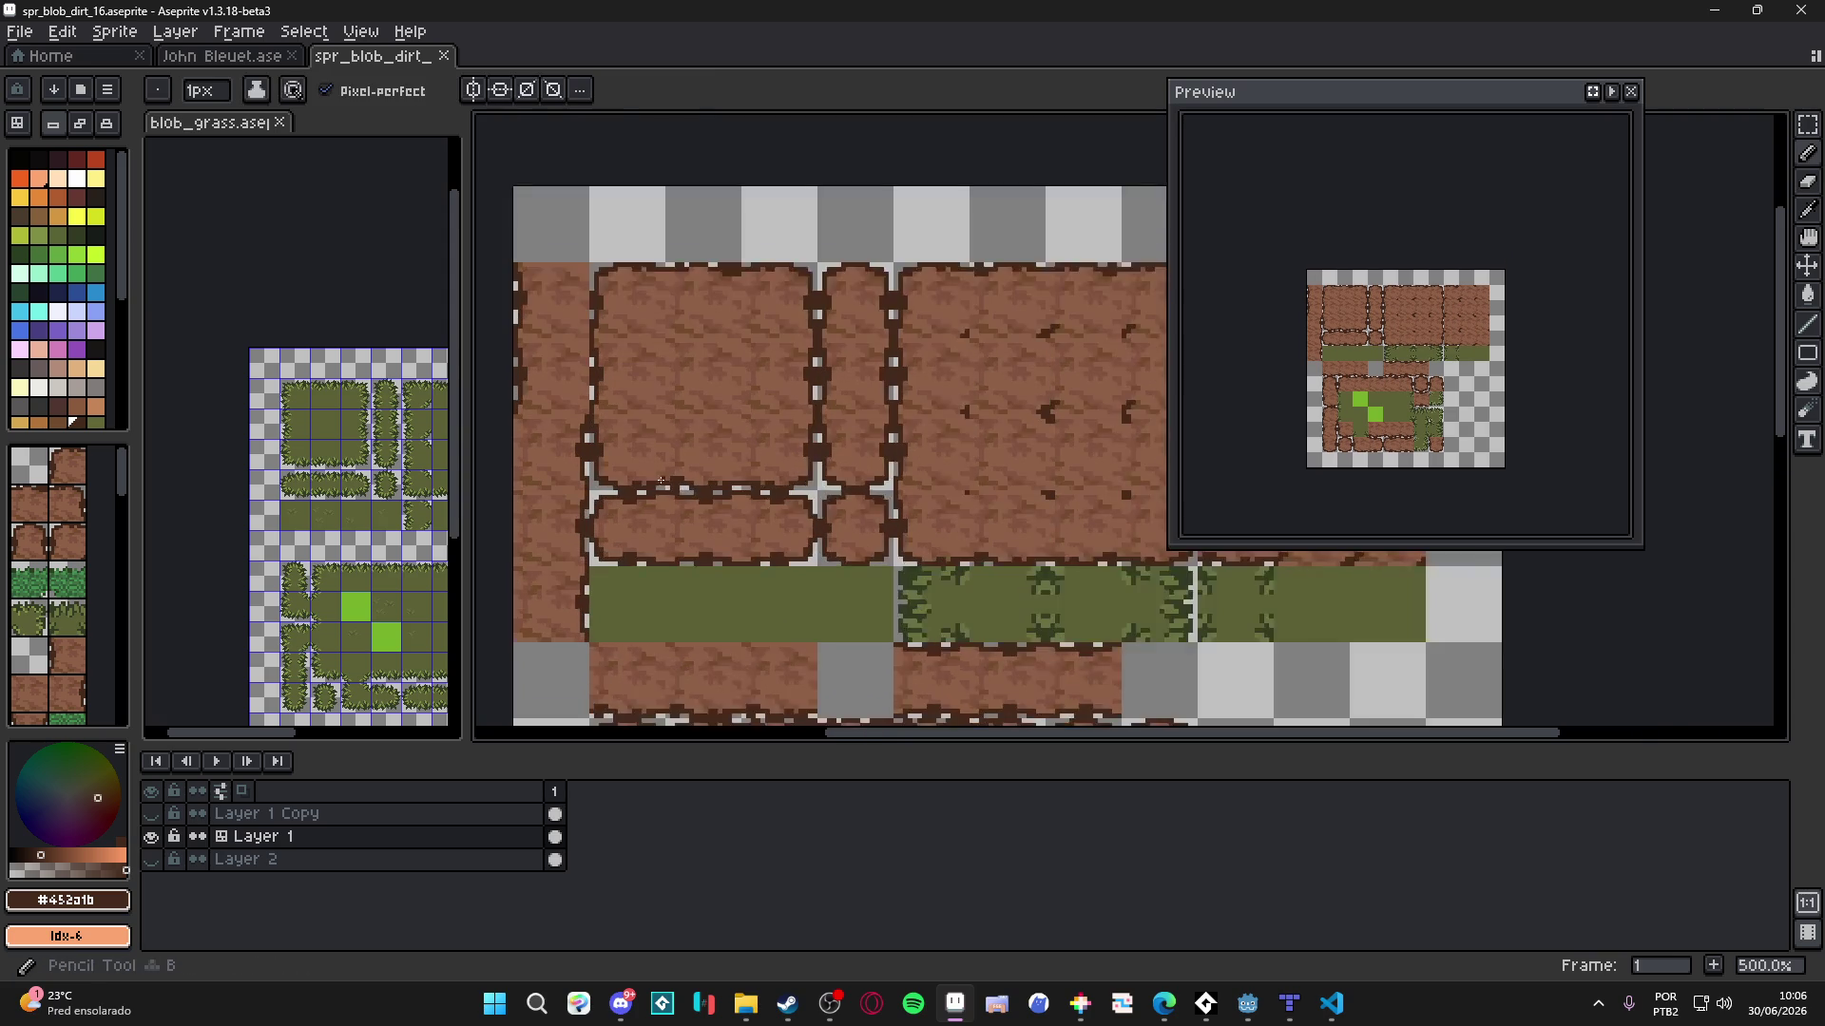
click(151, 836)
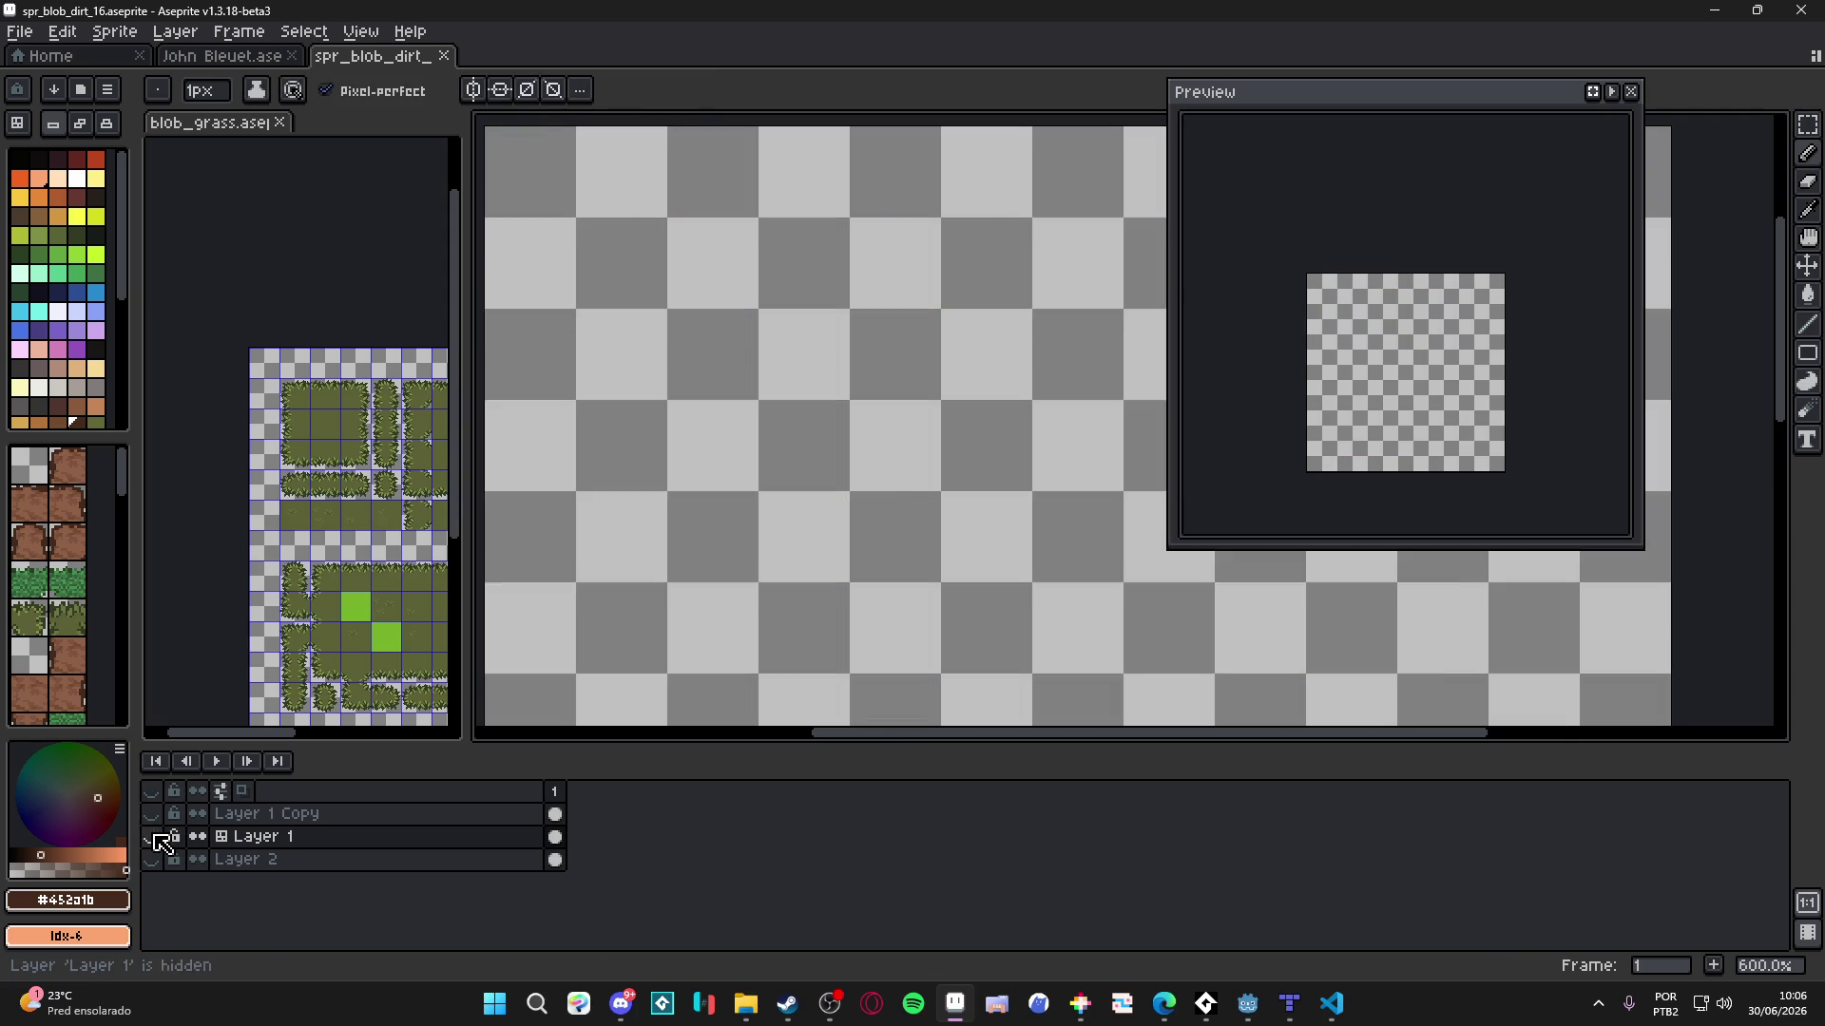
click(151, 836)
scroll(665, 484, down, 2)
drag(659, 484, 713, 475)
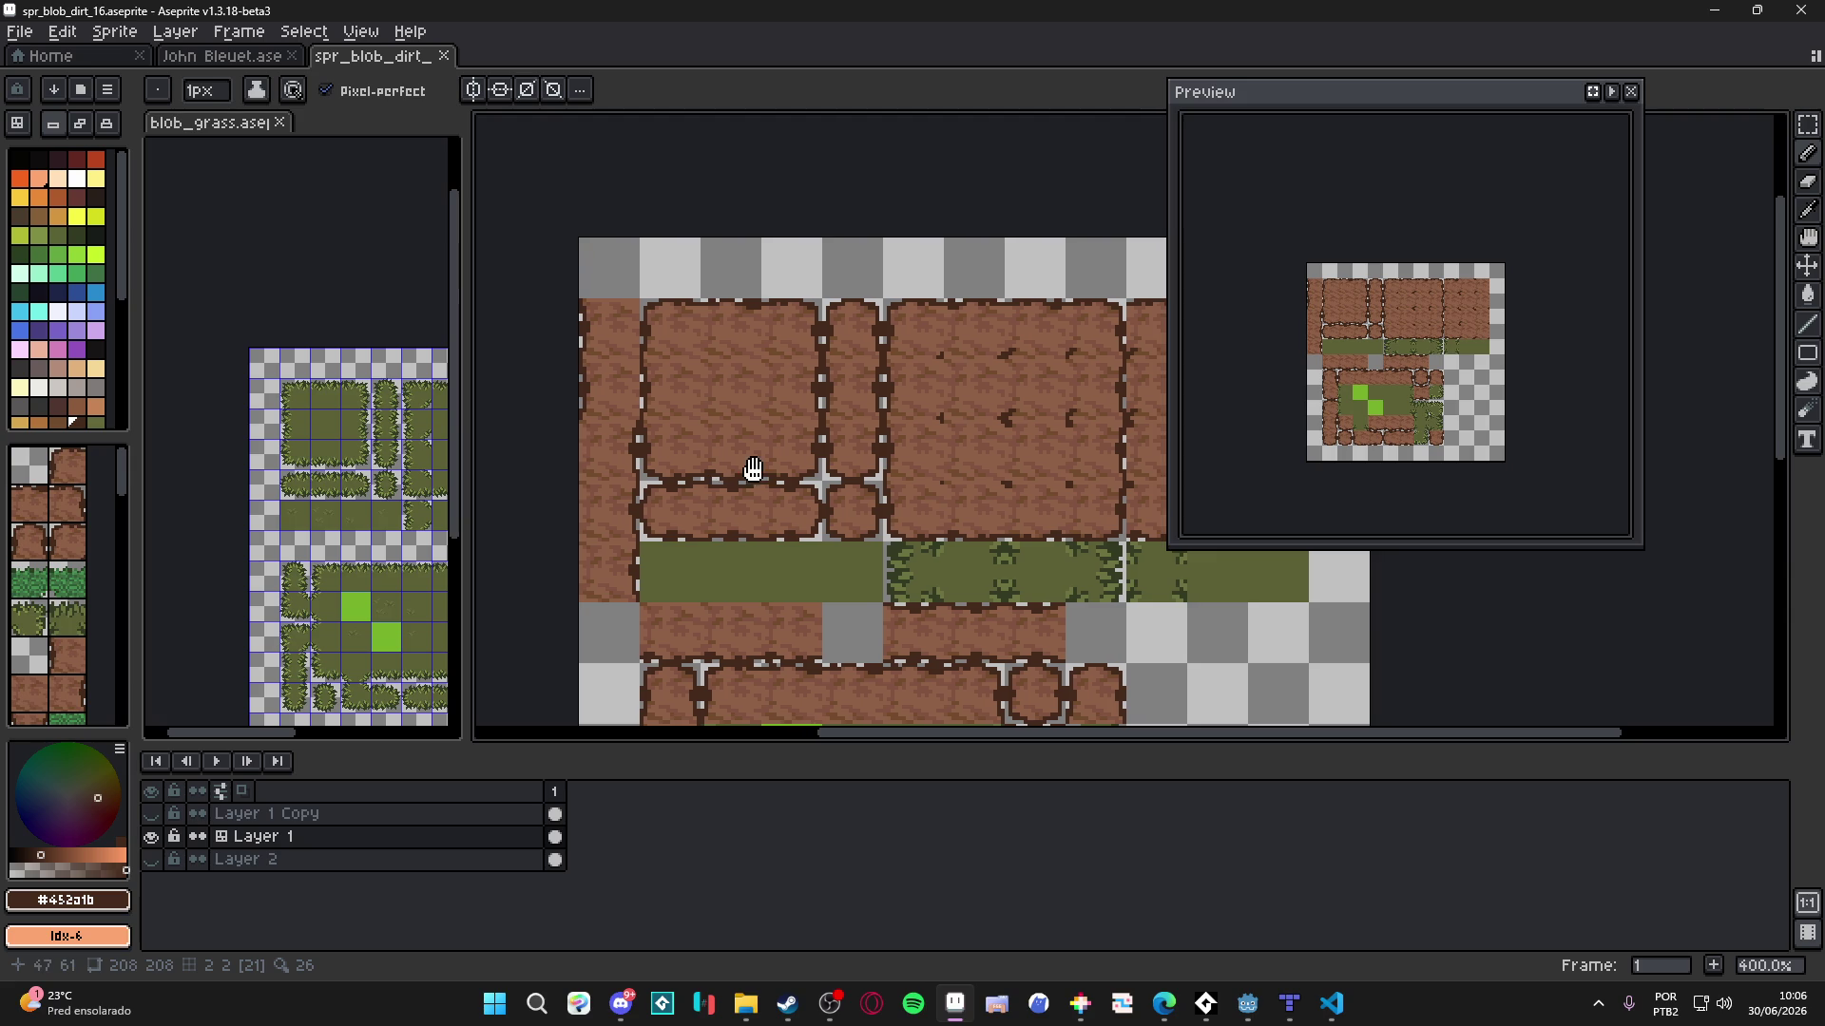
drag(714, 476, 663, 462)
scroll(746, 454, down, 1)
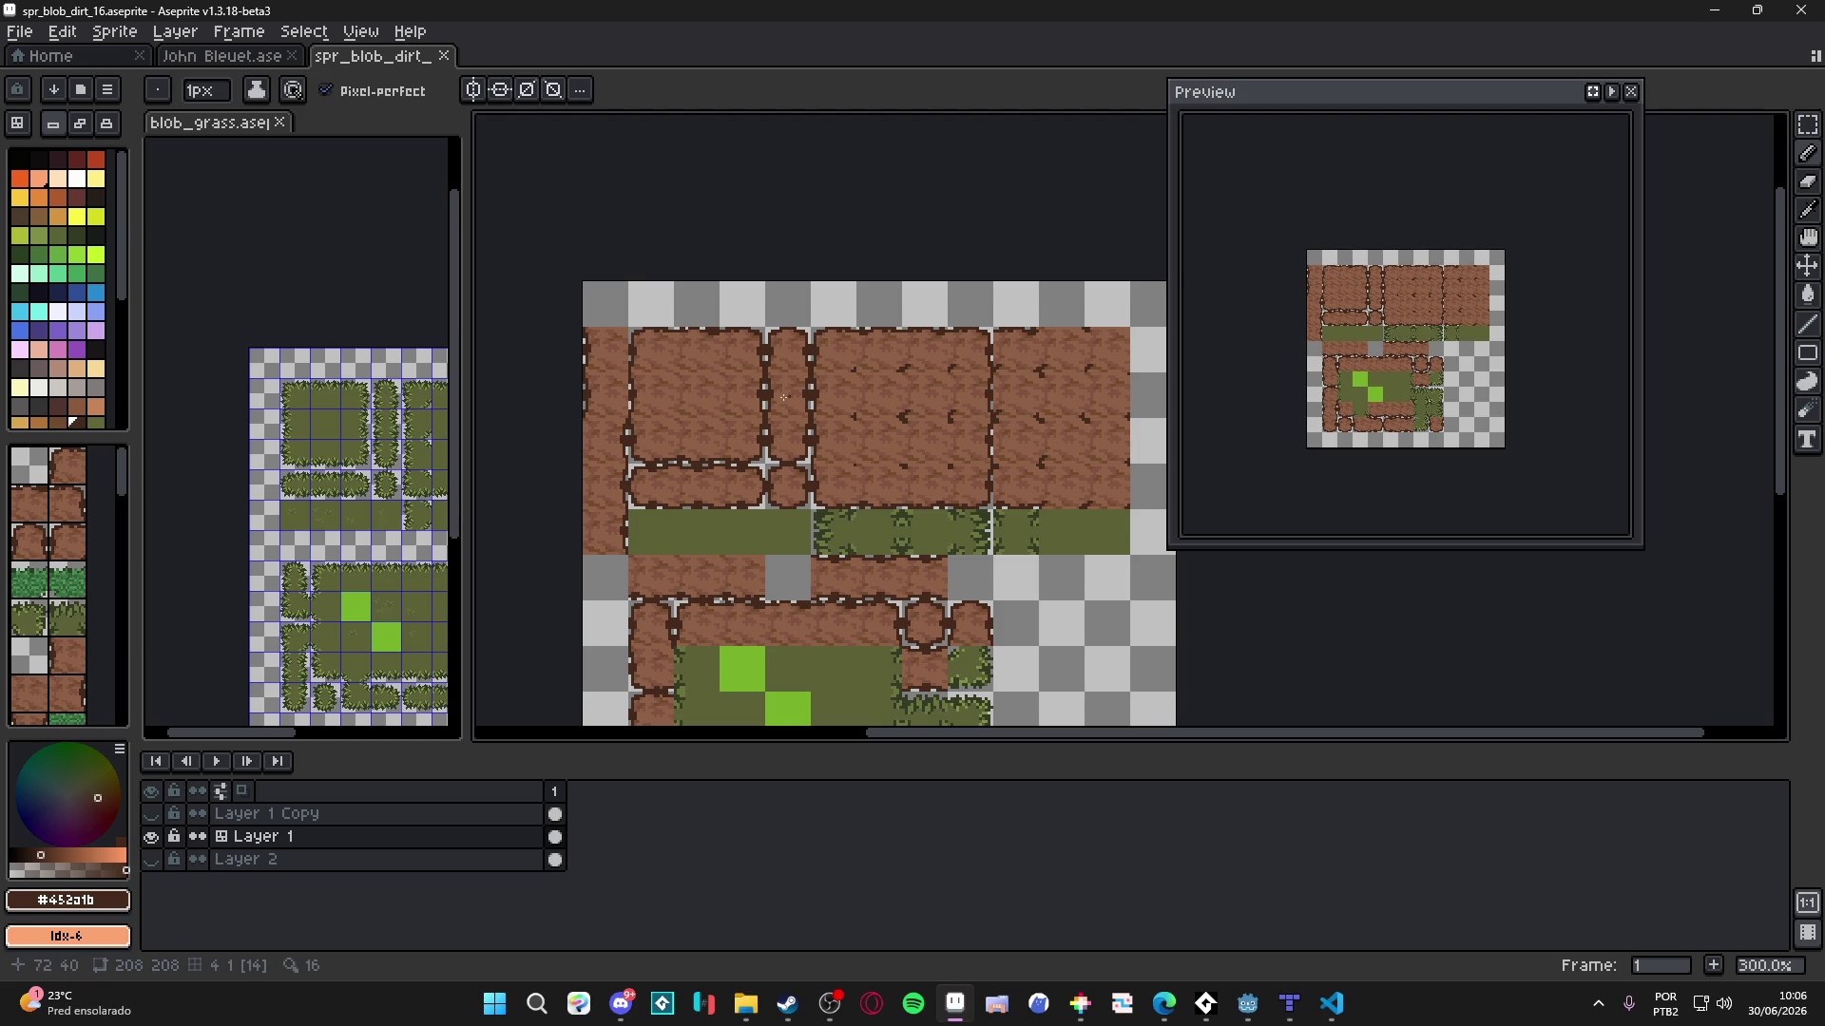
scroll(719, 440, up, 7)
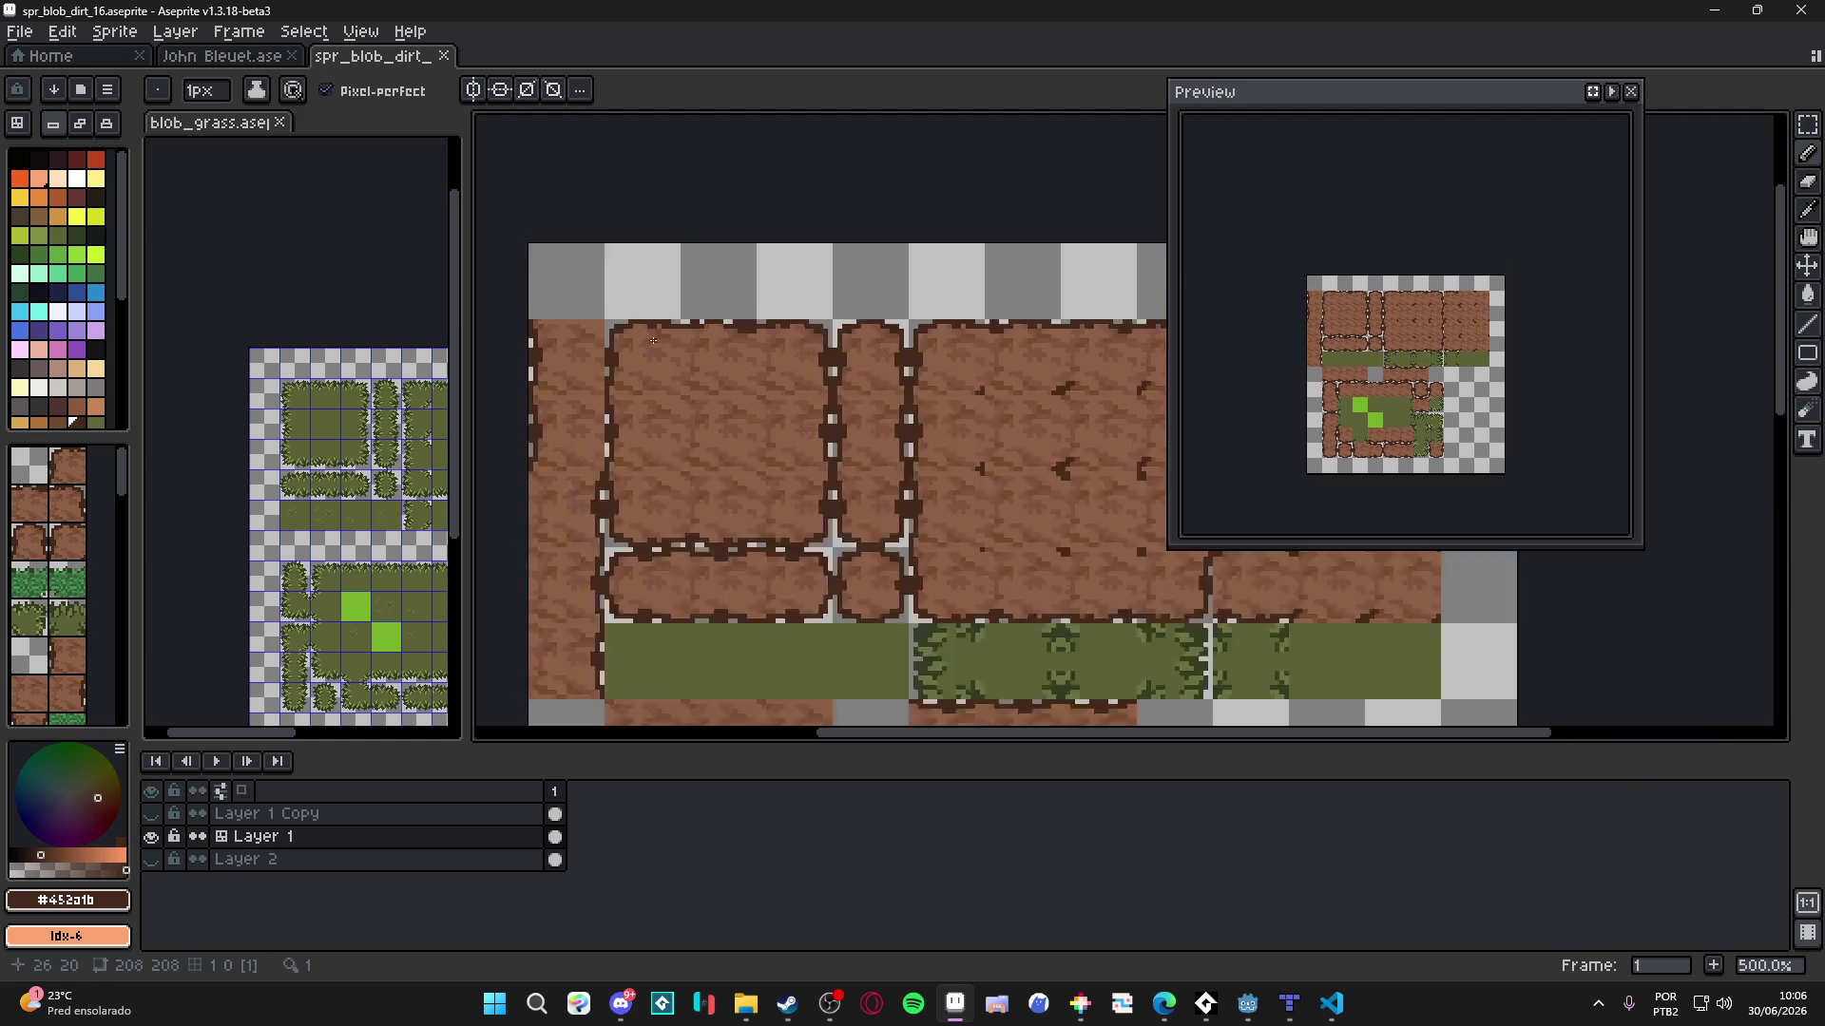
- Sample the dirt browns #815440 and #724b2c, undoing a stray test pencil mark
alt+click(677, 333)
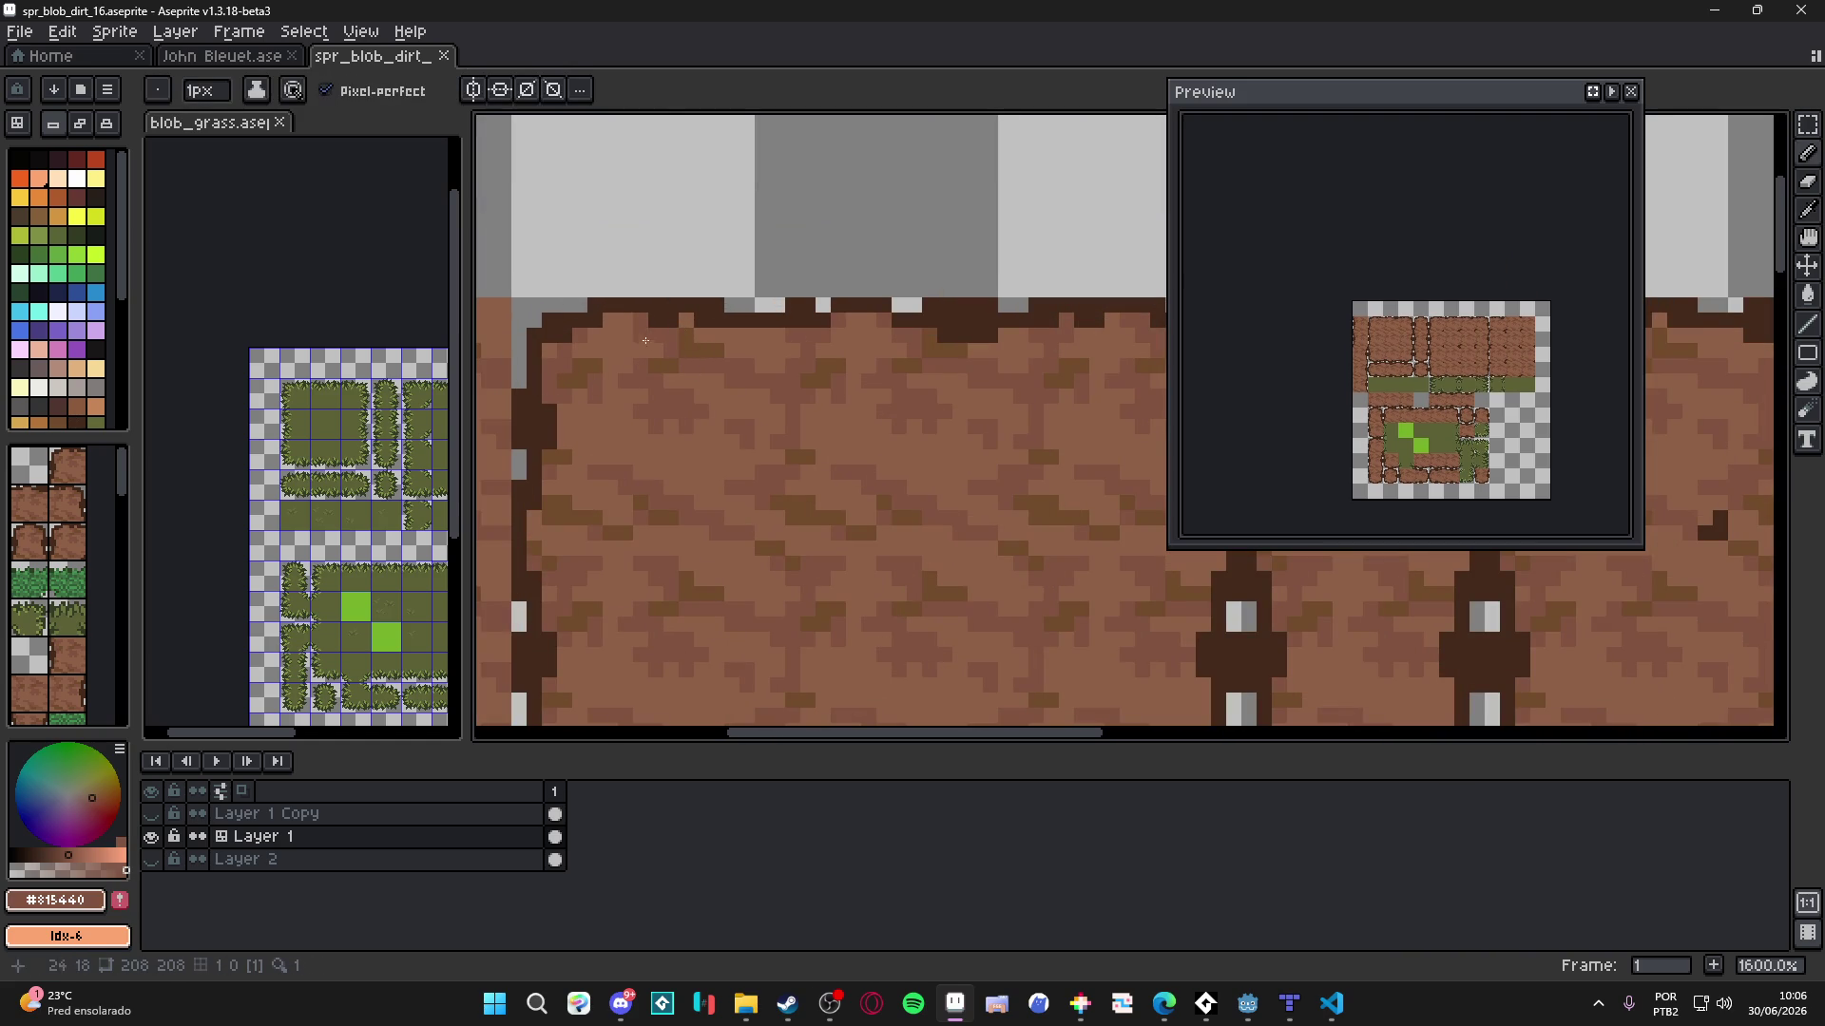
alt+click(631, 327)
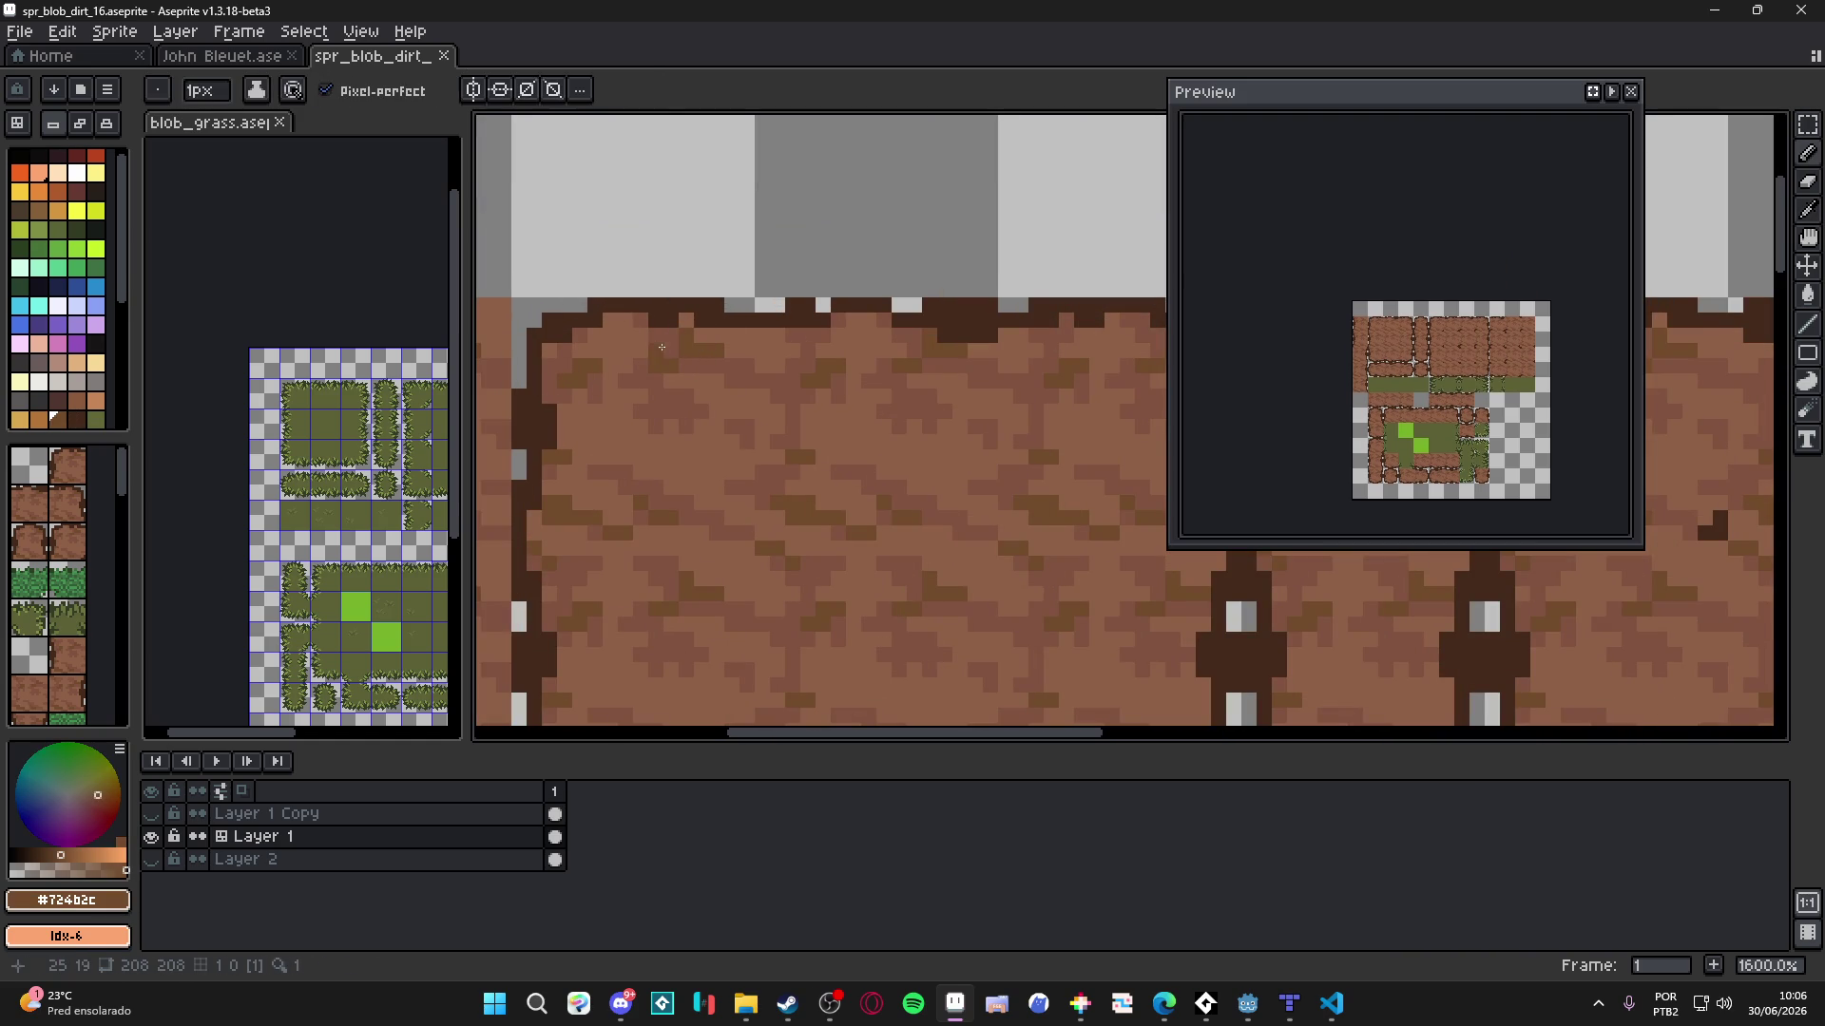
alt+click(669, 340)
scroll(656, 341, up, 1)
scroll(651, 338, down, 1)
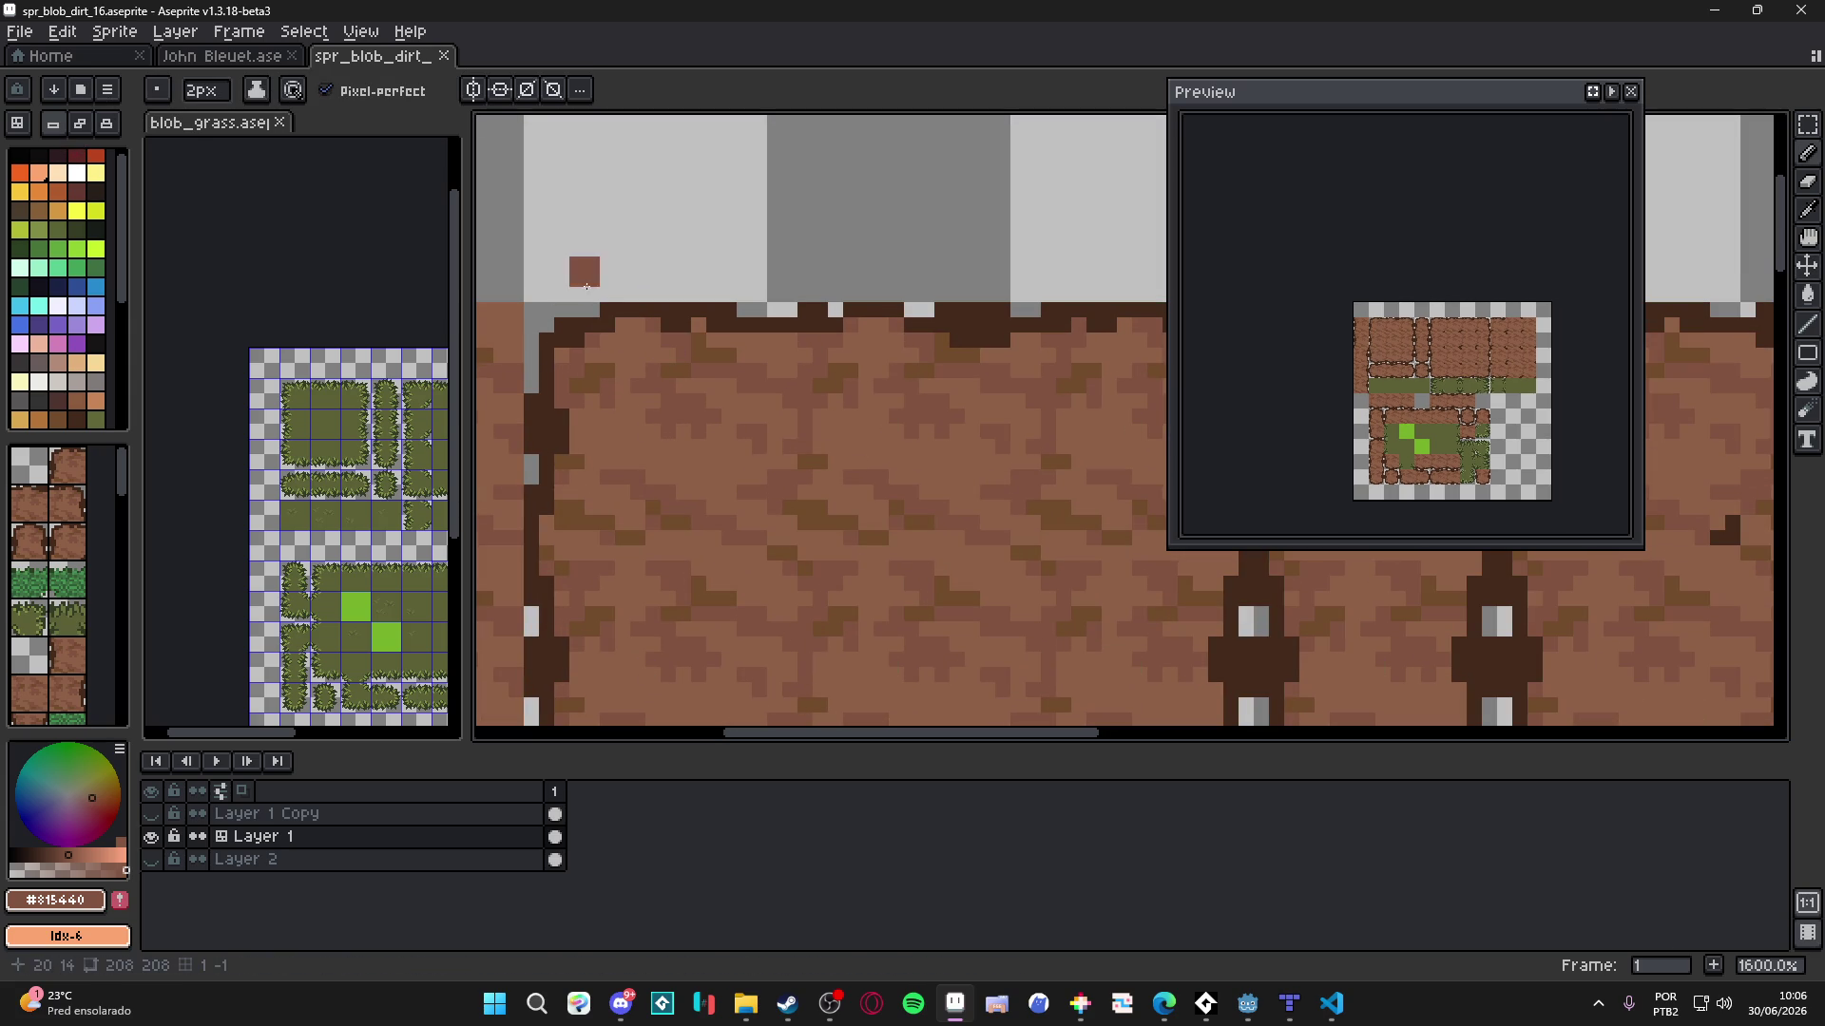
click(608, 354)
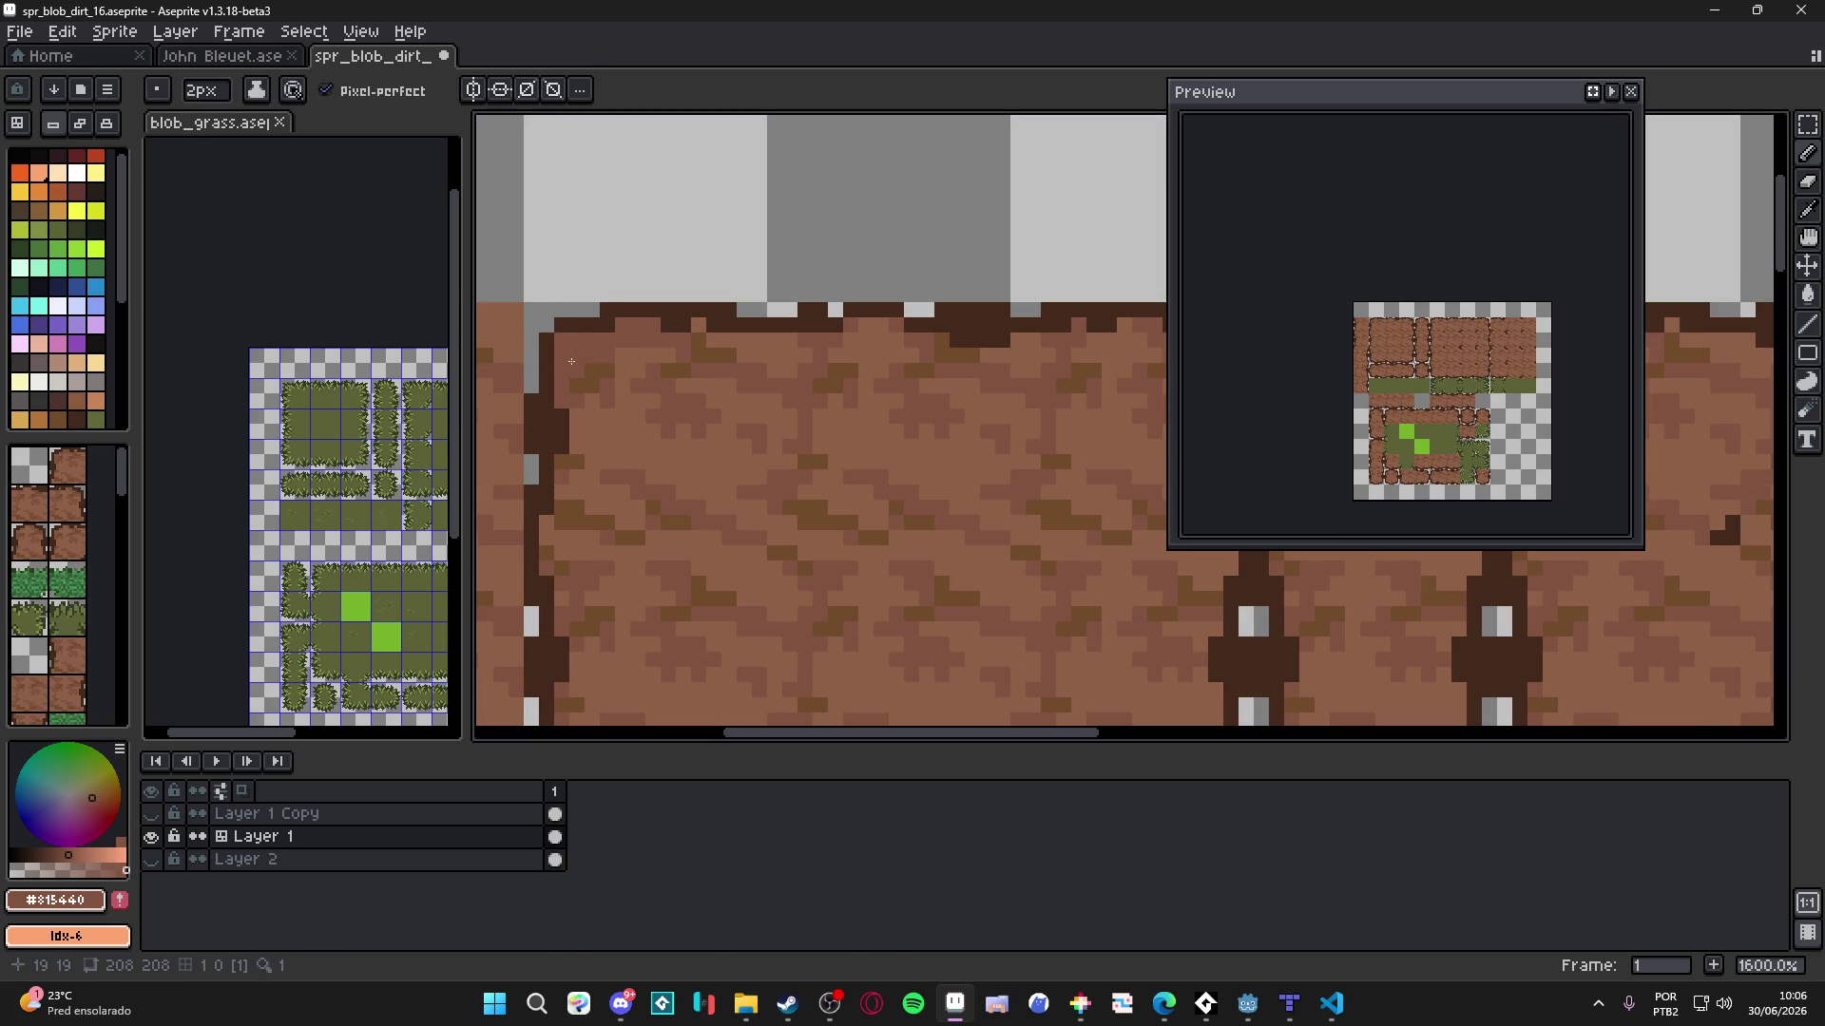
scroll(577, 376, down, 5)
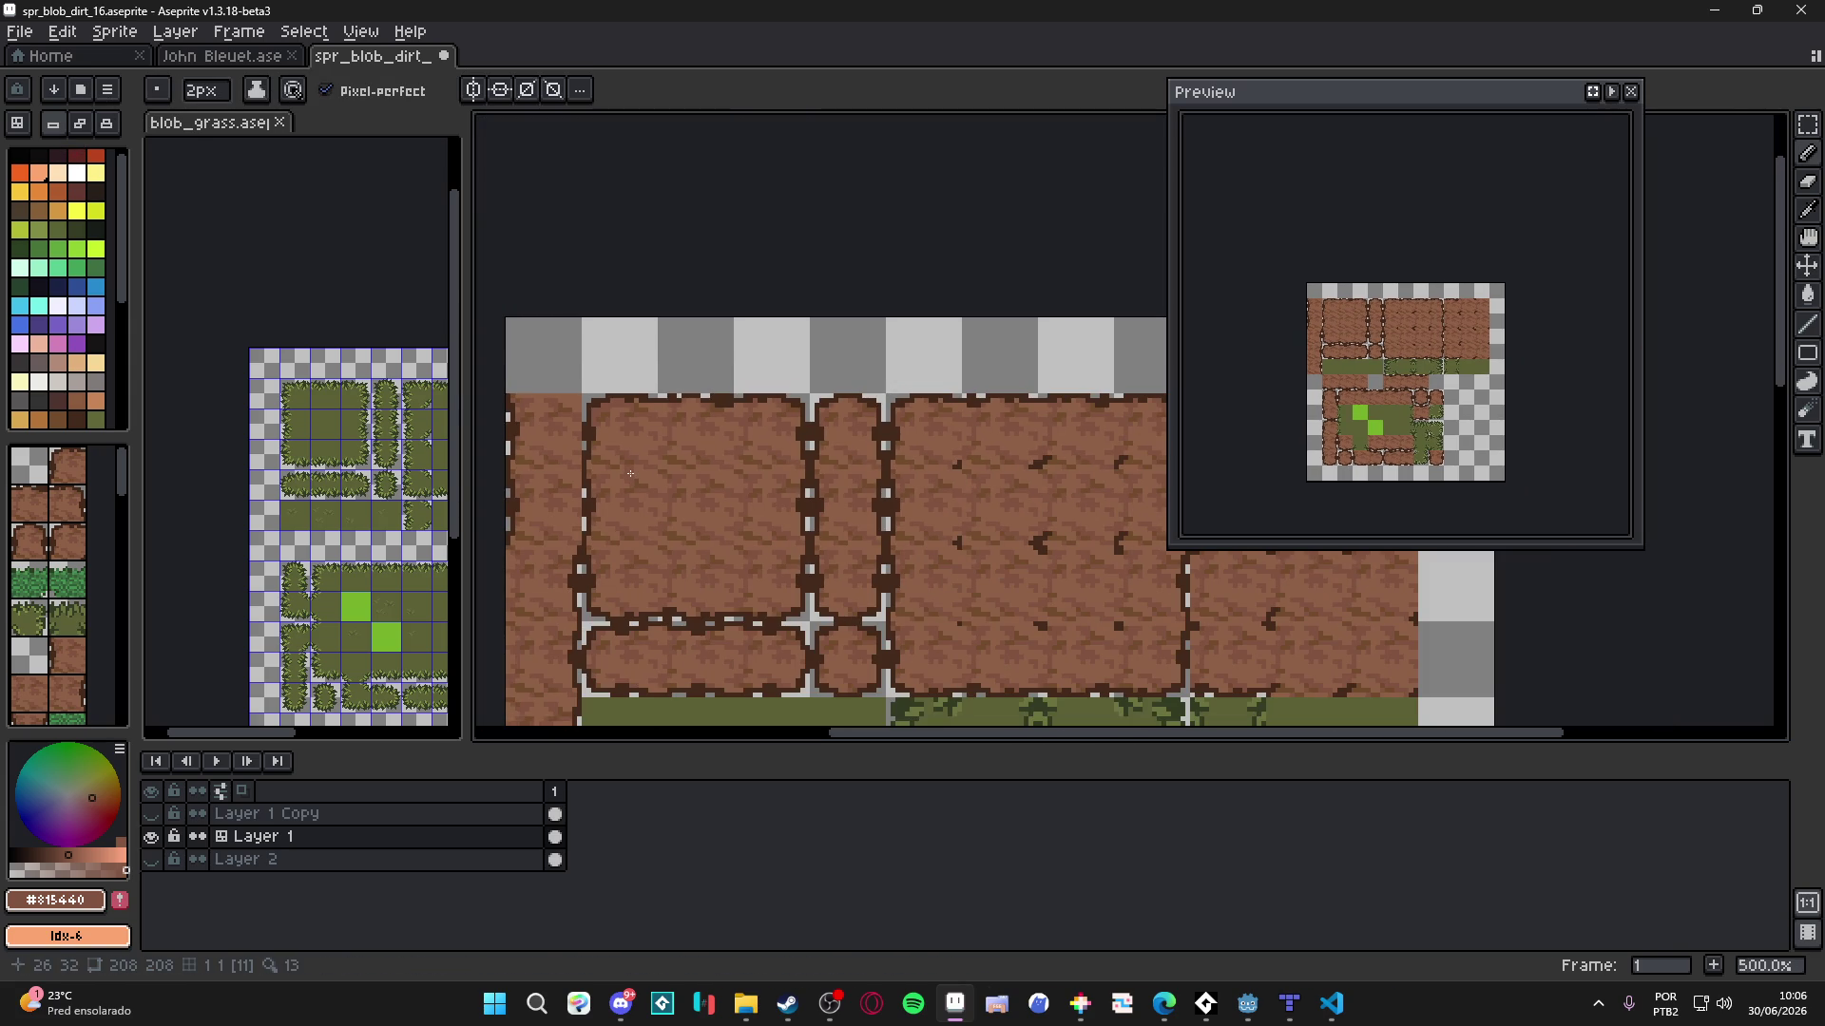
scroll(630, 474, up, 7)
key(ctrl+z)
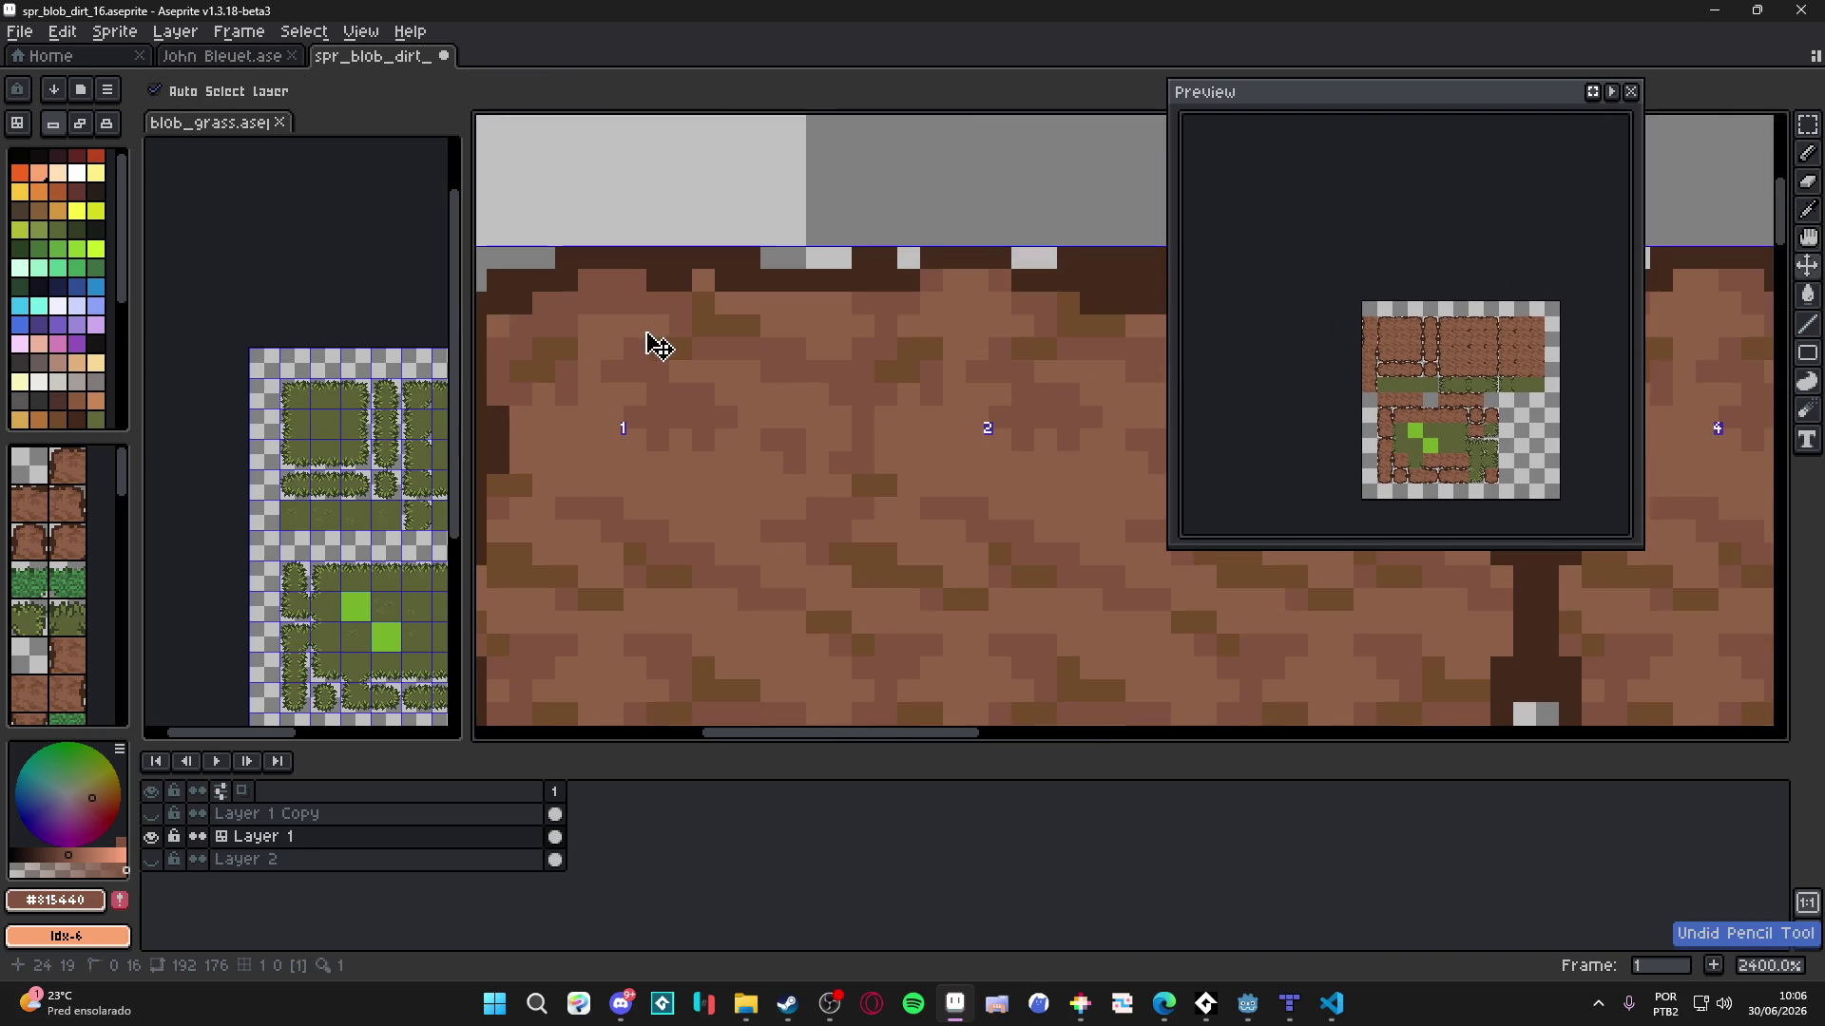
- Pick the darker brown #724b2c and draw a shading stroke inside the blob's left edge
key(alt)
alt+click(693, 340)
mouse_move(590, 281)
mouse_down()
mouse_move(515, 351)
mouse_move(510, 397)
mouse_move(520, 444)
mouse_move(604, 452)
mouse_move(581, 496)
mouse_move(630, 568)
mouse_move(608, 584)
mouse_up()
scroll(523, 446, down, 2)
scroll(520, 444, down, 2)
scroll(618, 570, down, 4)
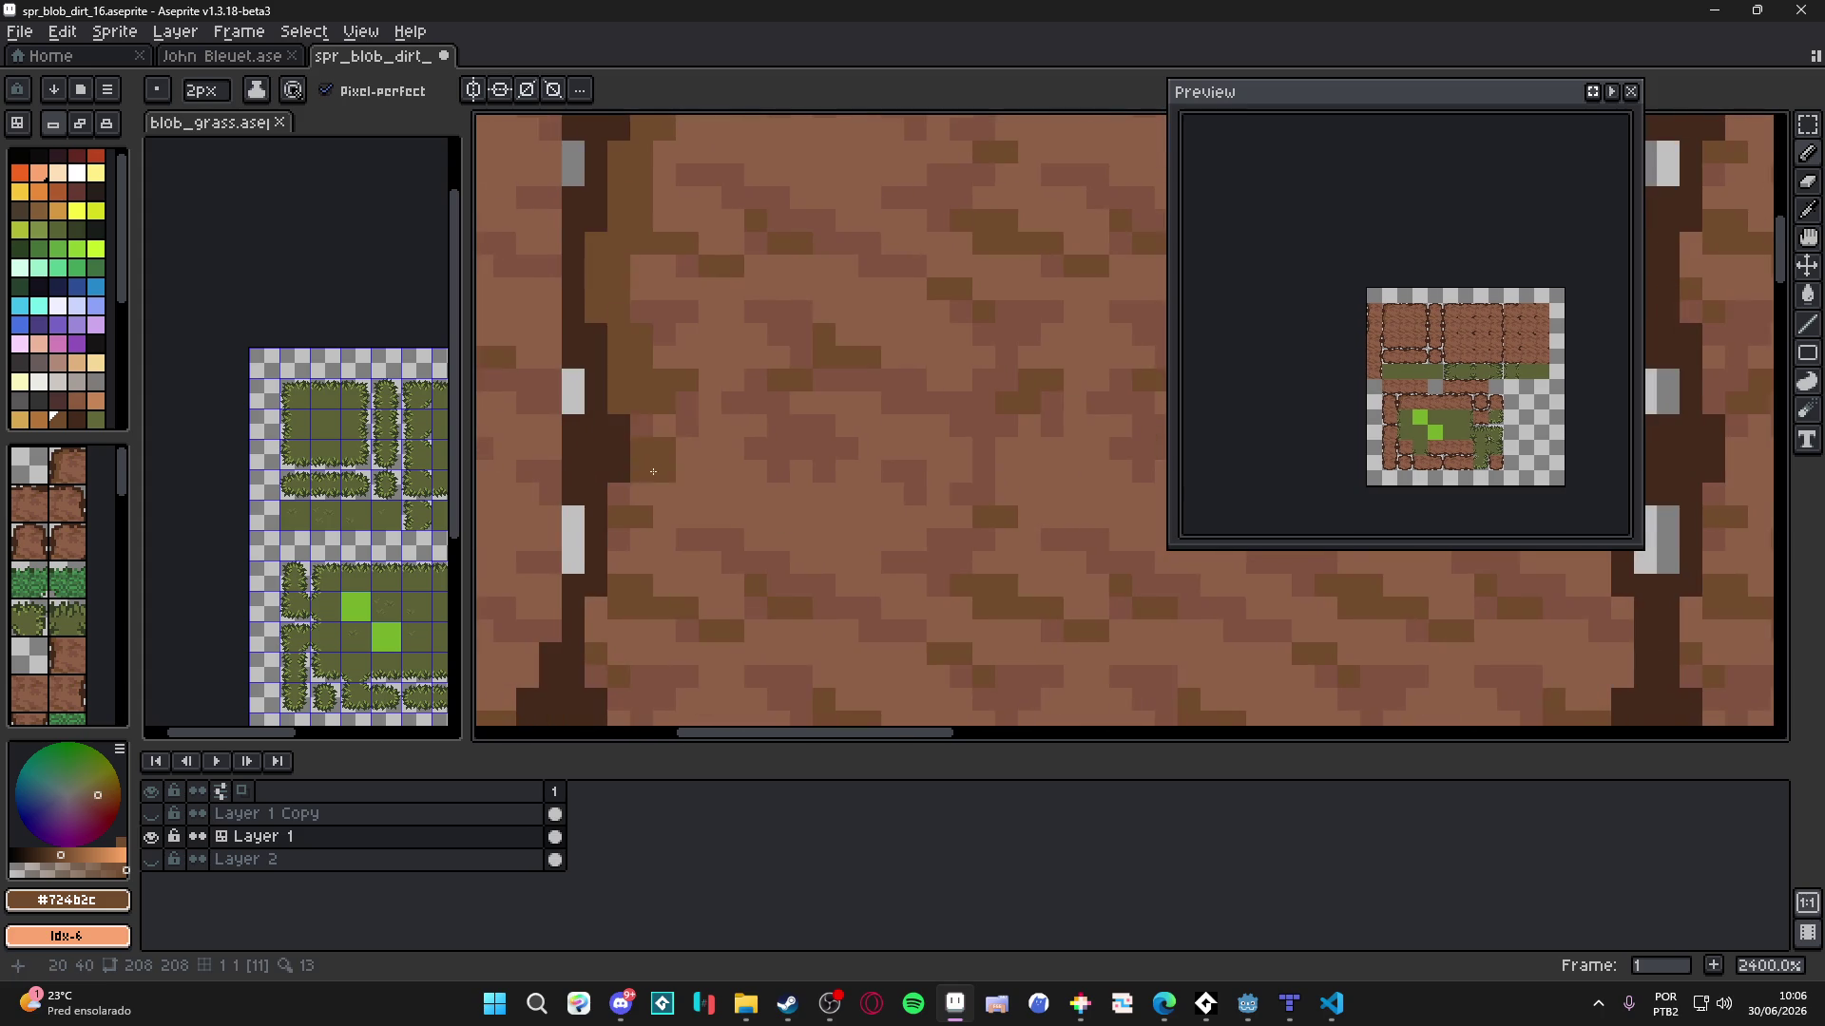
key(ctrl+z)
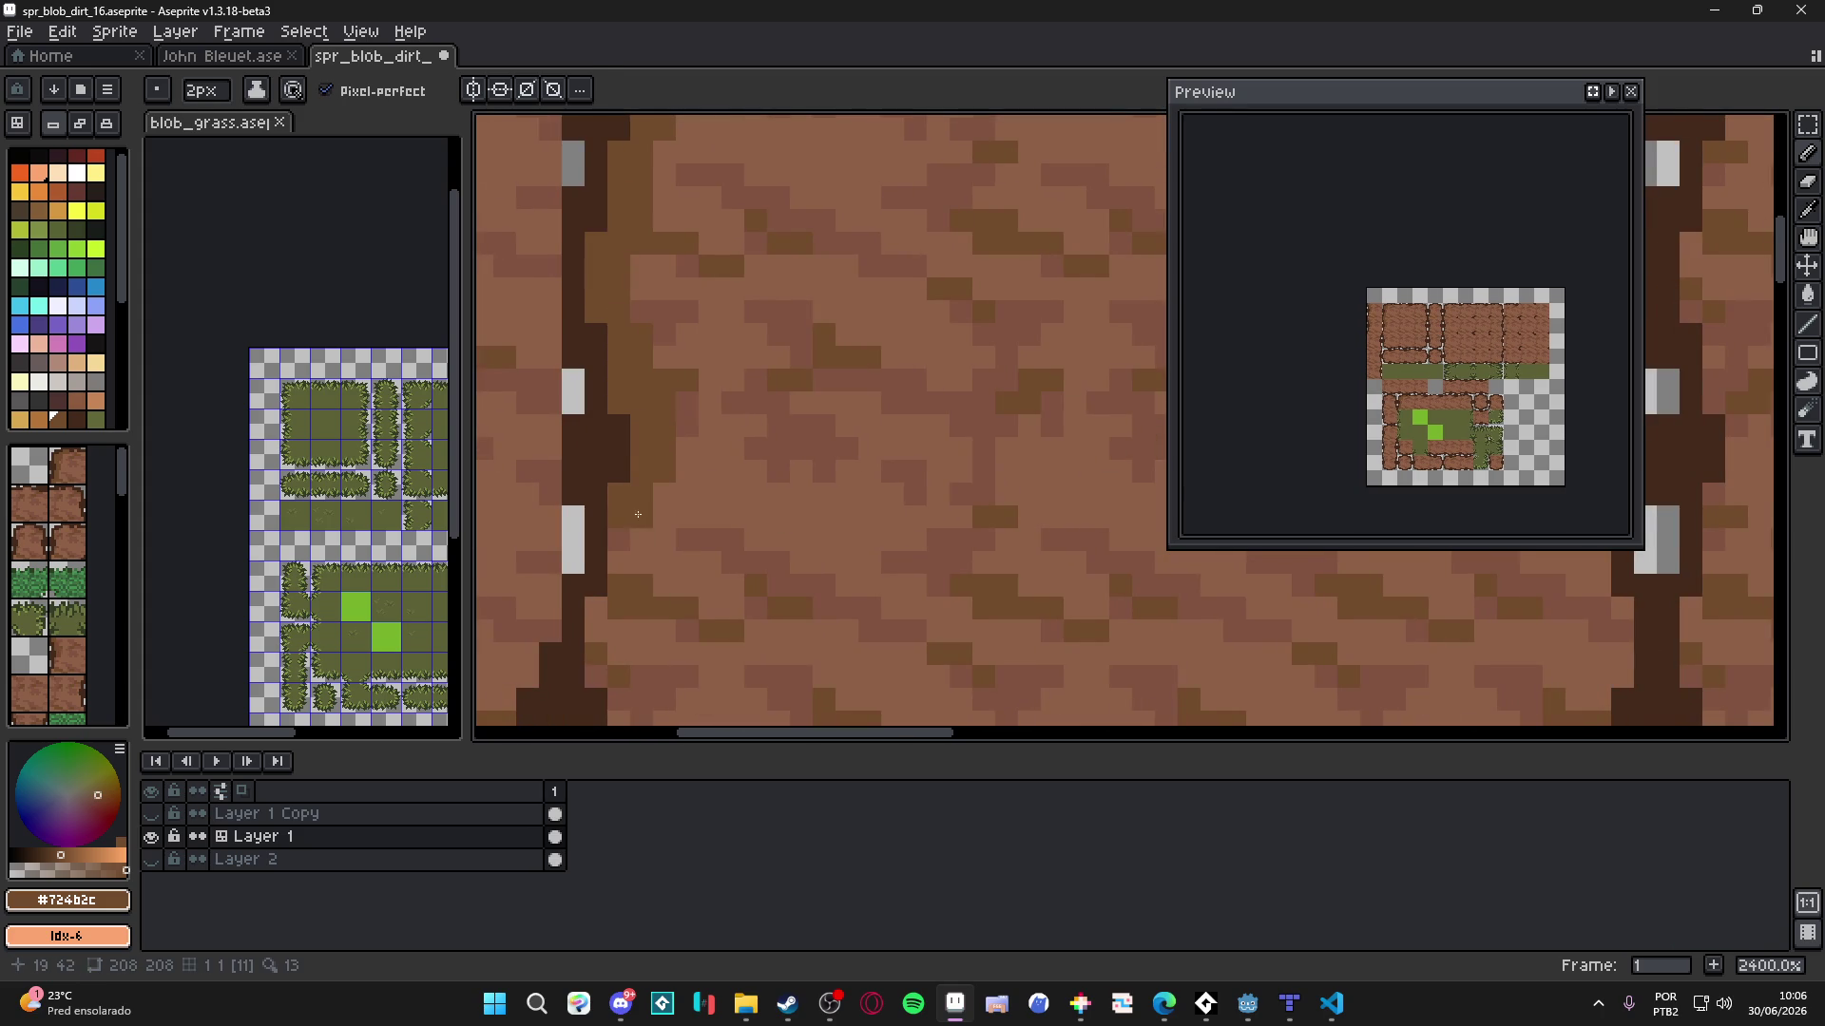
scroll(665, 570, down, 7)
- Check the grass row and Layer 1's tiles, then frame the upper-left dirt tiles
mouse_move(688, 587)
mouse_down()
mouse_move(473, 513)
mouse_move(533, 456)
mouse_move(755, 453)
mouse_move(811, 481)
mouse_move(684, 493)
mouse_move(870, 504)
mouse_move(860, 520)
mouse_up()
click(151, 837)
click(151, 836)
mouse_move(631, 625)
mouse_down()
mouse_move(476, 570)
mouse_move(558, 290)
mouse_move(571, 396)
mouse_move(548, 547)
mouse_up()
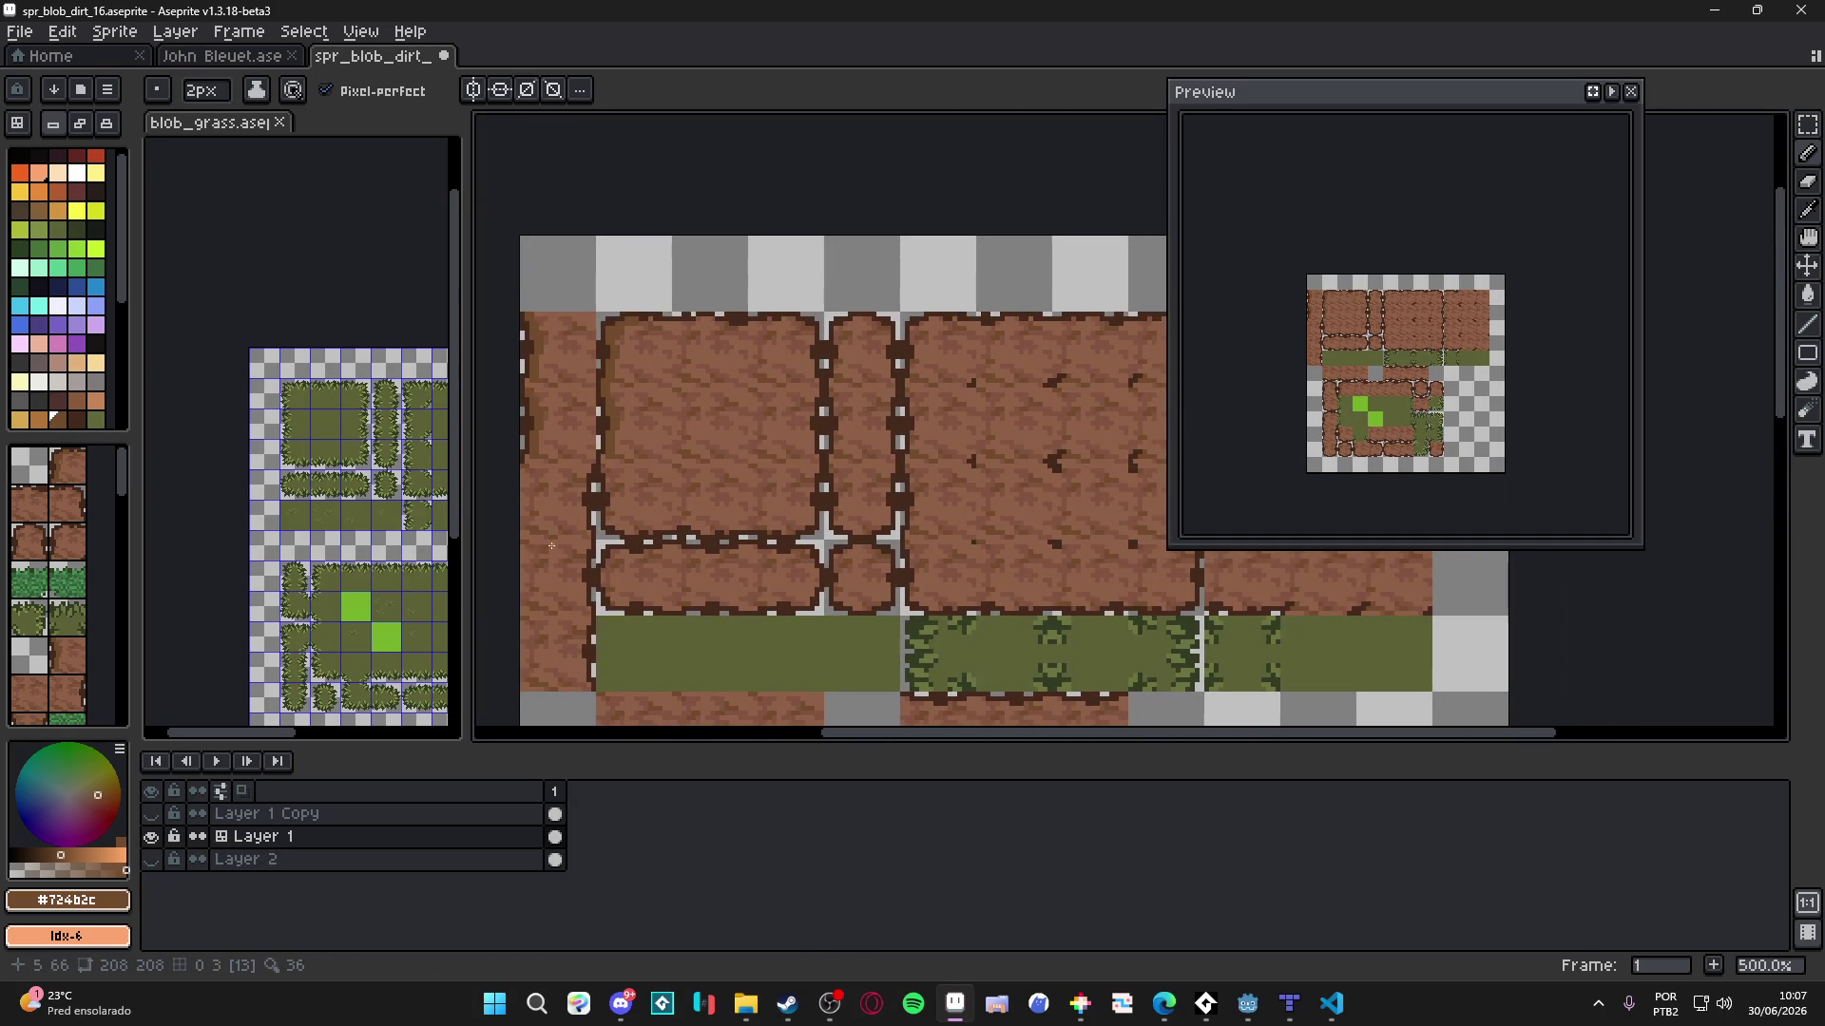
scroll(784, 378, up, 5)
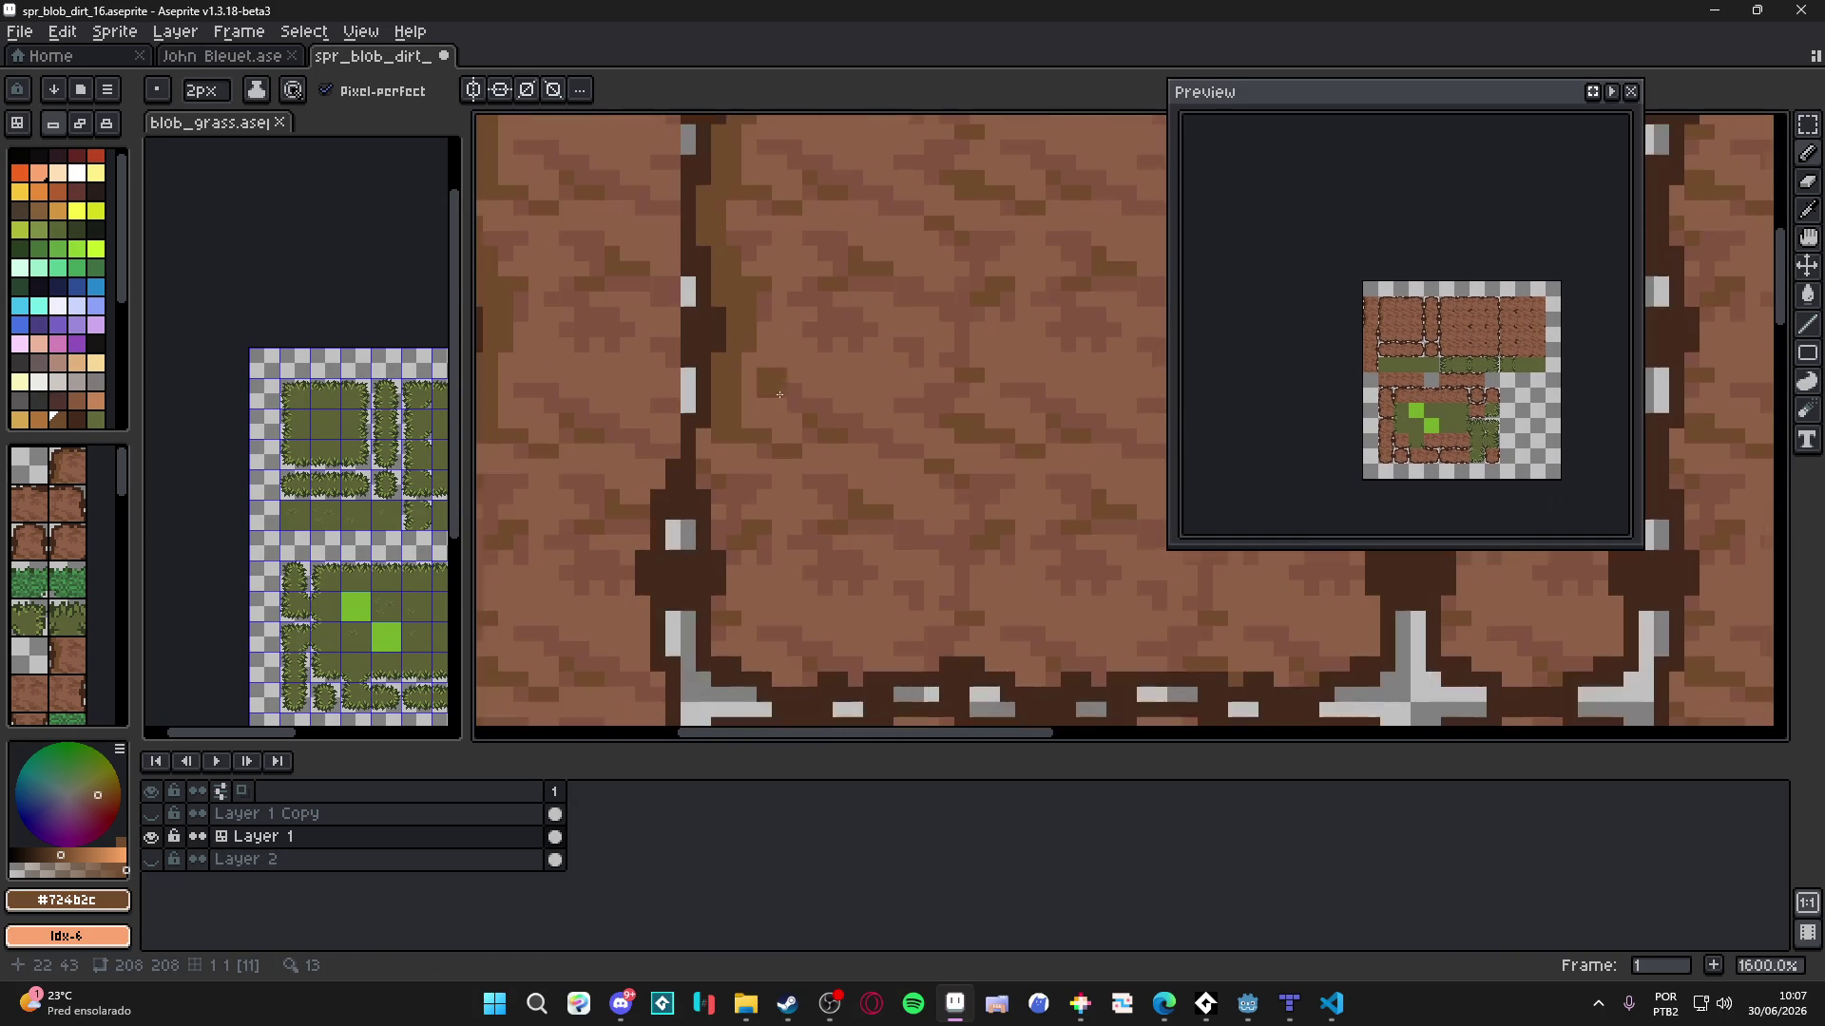
- Extend the dark shading down the left edge and along the bottom with a 2px pencil
mouse_move(723, 472)
mouse_down()
mouse_move(750, 583)
mouse_move(728, 630)
mouse_move(766, 661)
mouse_move(833, 670)
mouse_up()
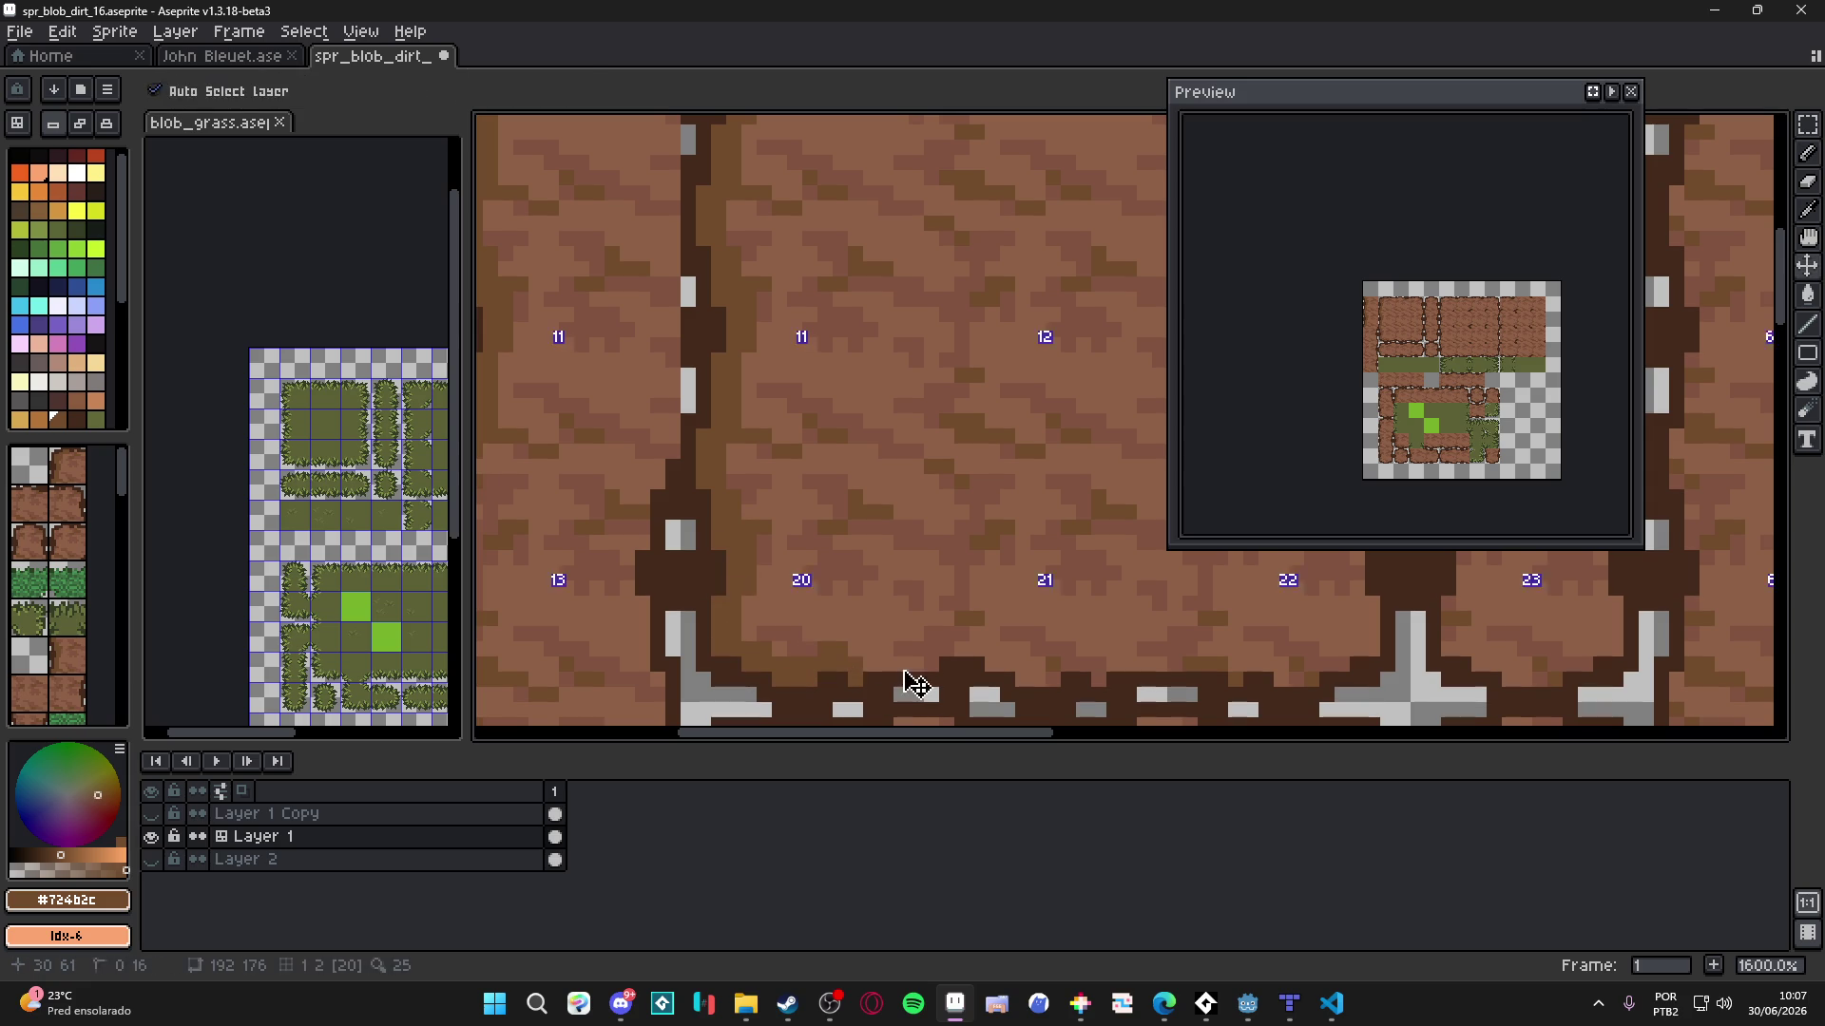
drag(884, 665, 1010, 660)
scroll(988, 666, right, 3)
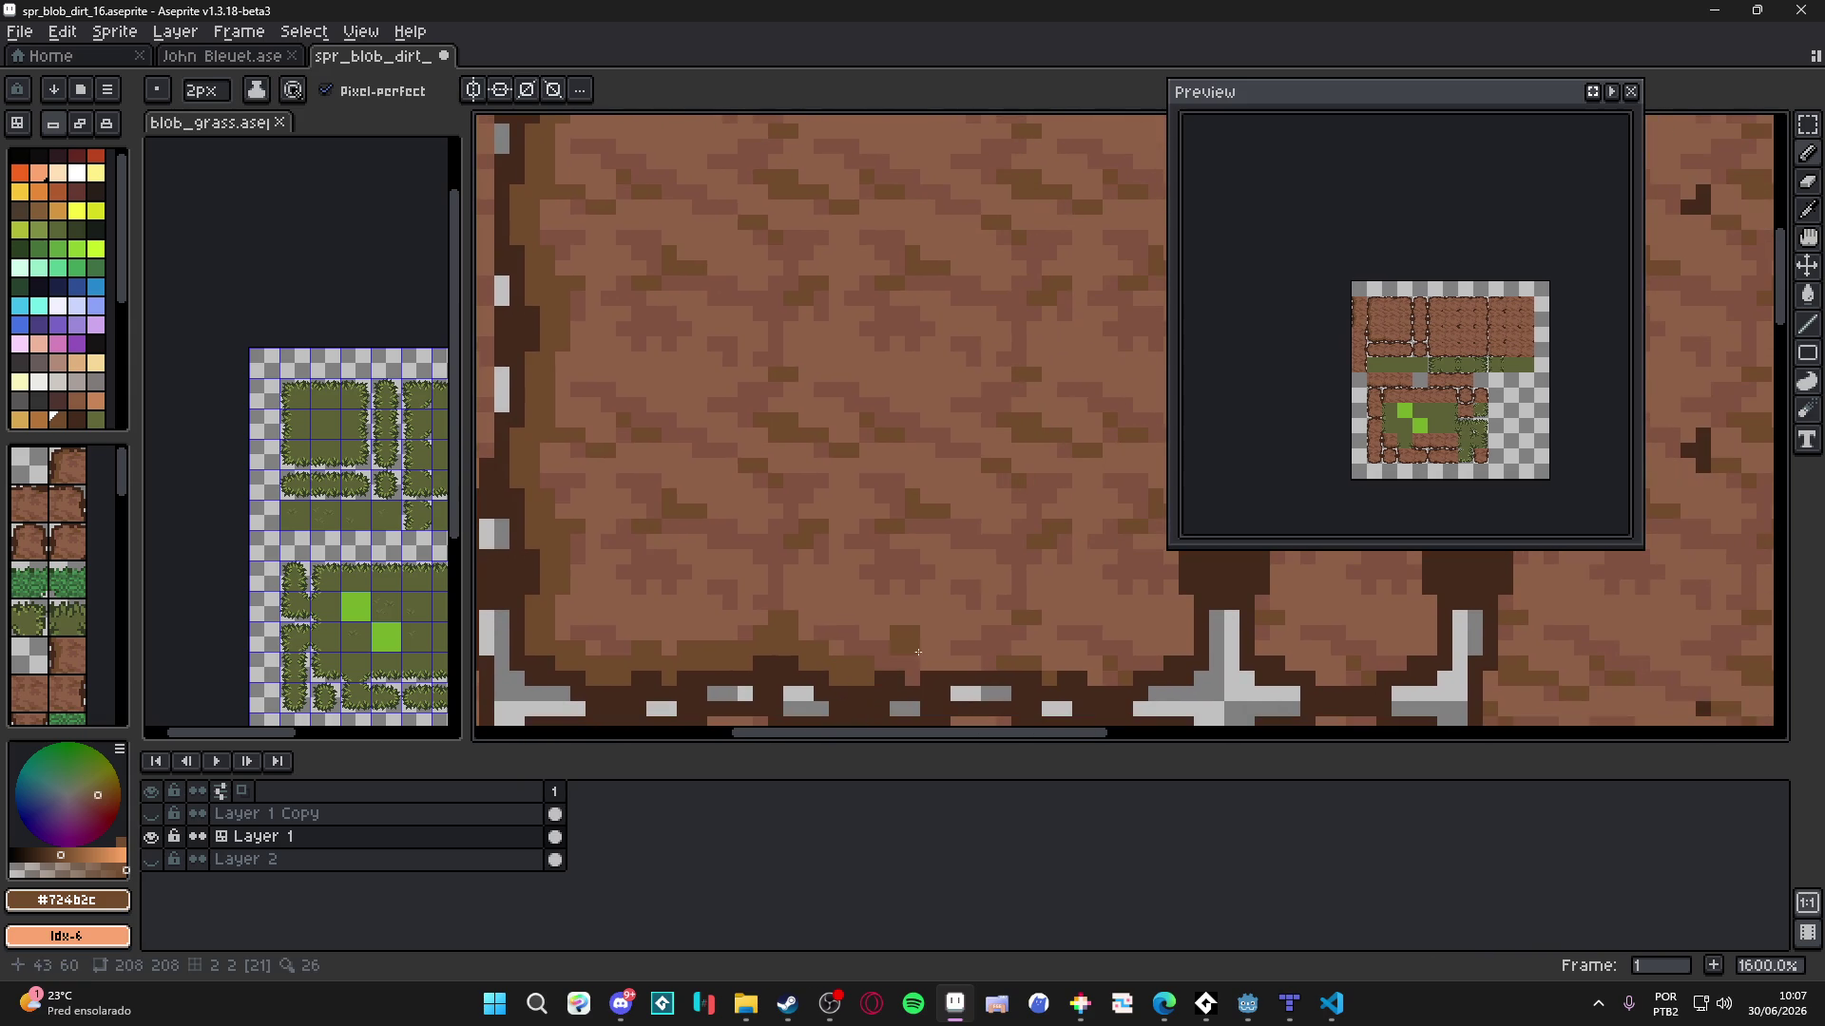
key(plus)
scroll(938, 665, right, 3)
drag(791, 662, 830, 656)
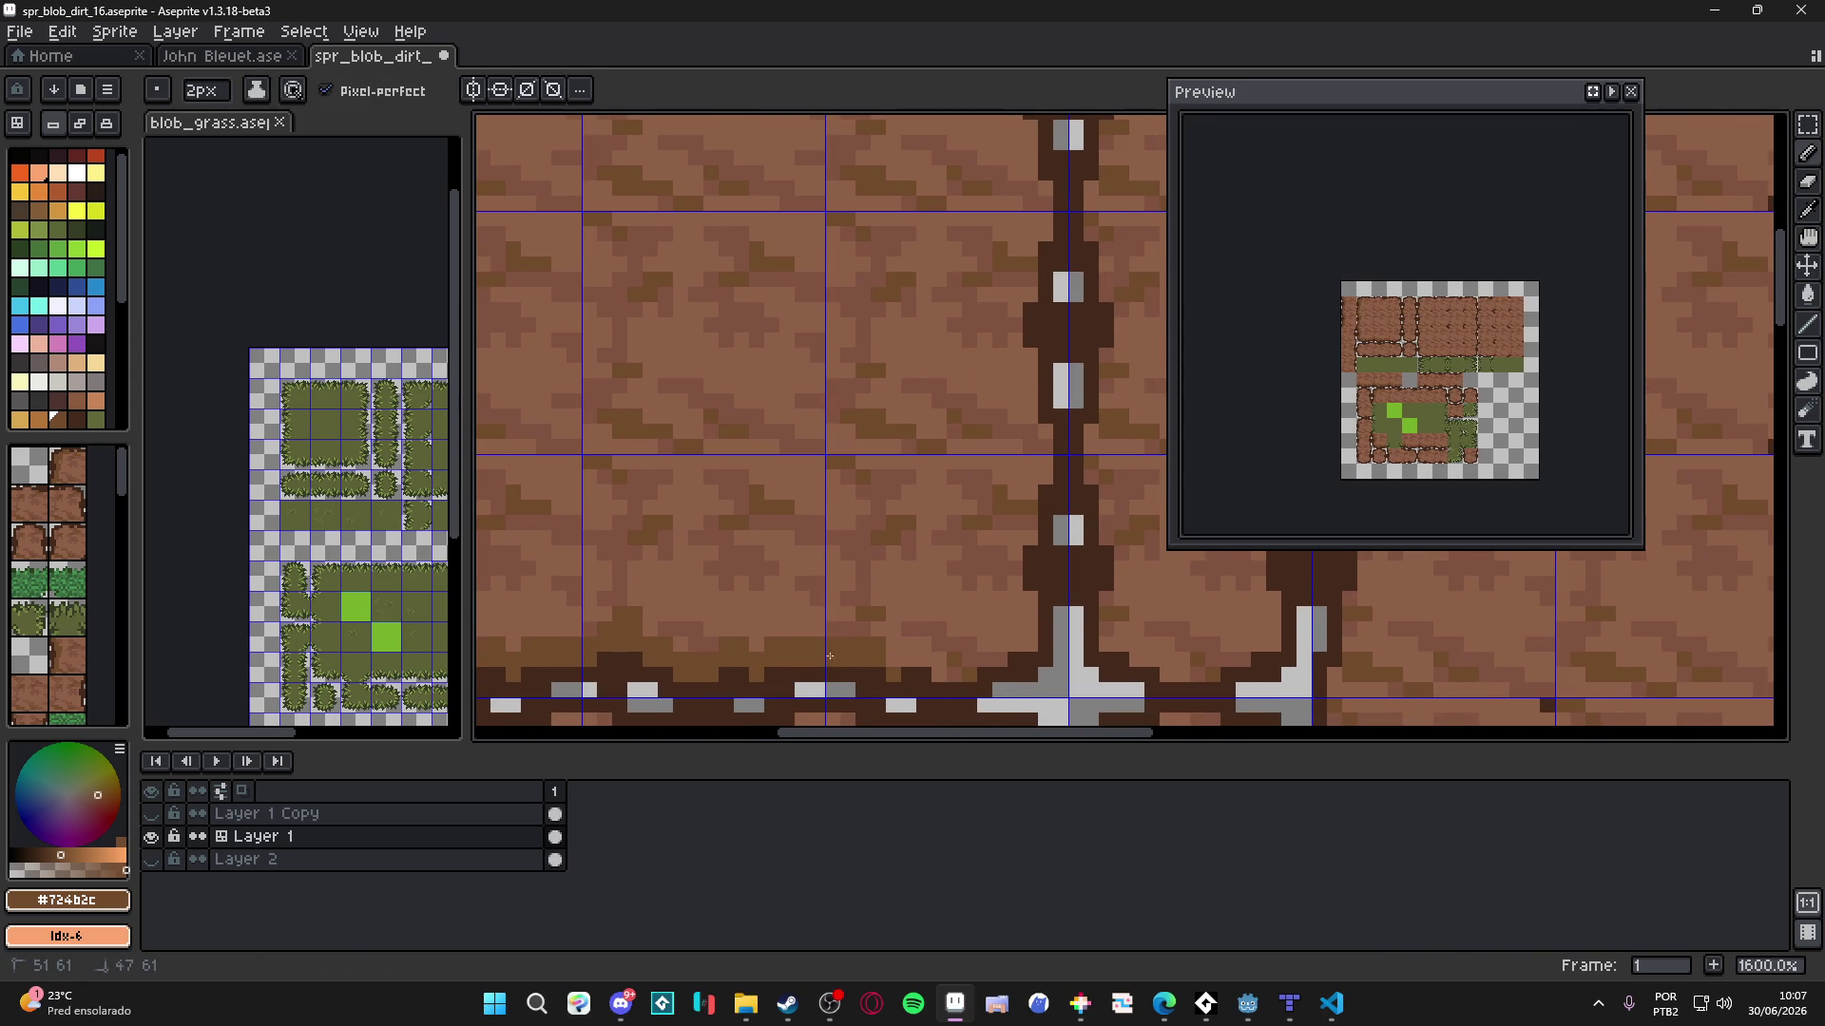
scroll(829, 656, down, 1)
key(minus)
key(plus)
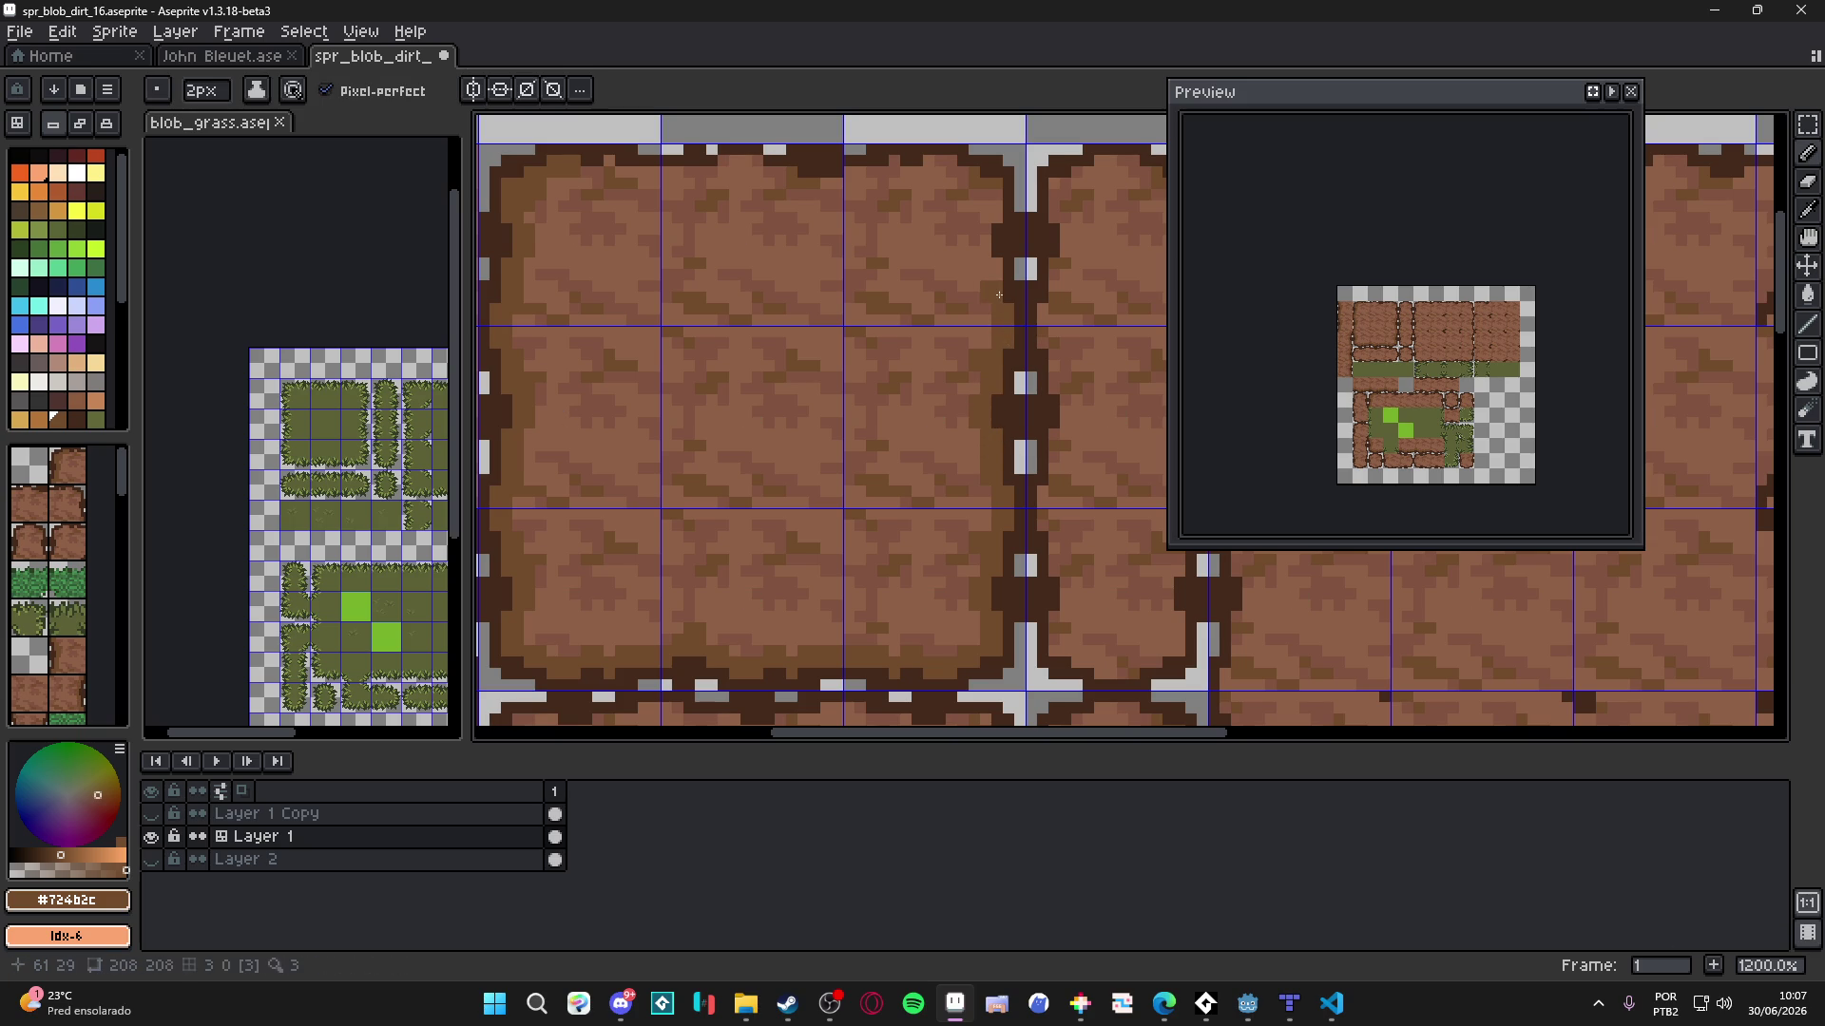
key(v)
key(b)
scroll(686, 373, down, 4)
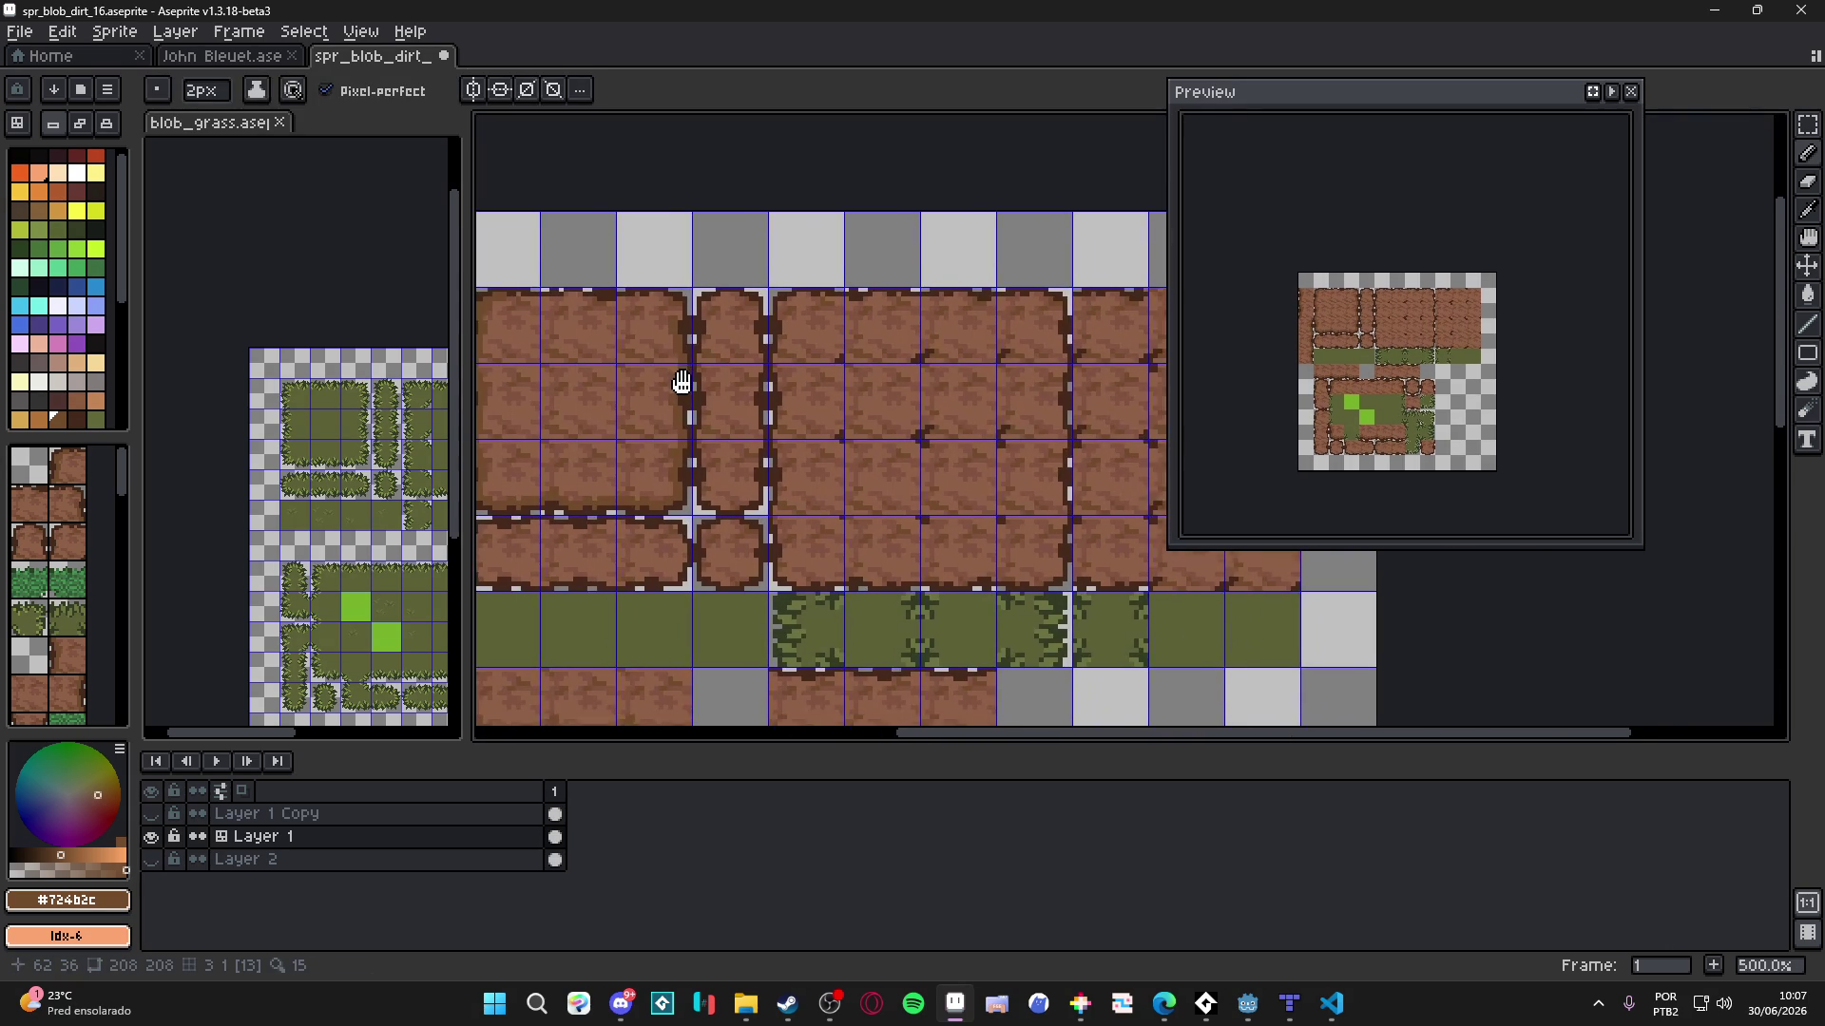
scroll(698, 365, down, 1)
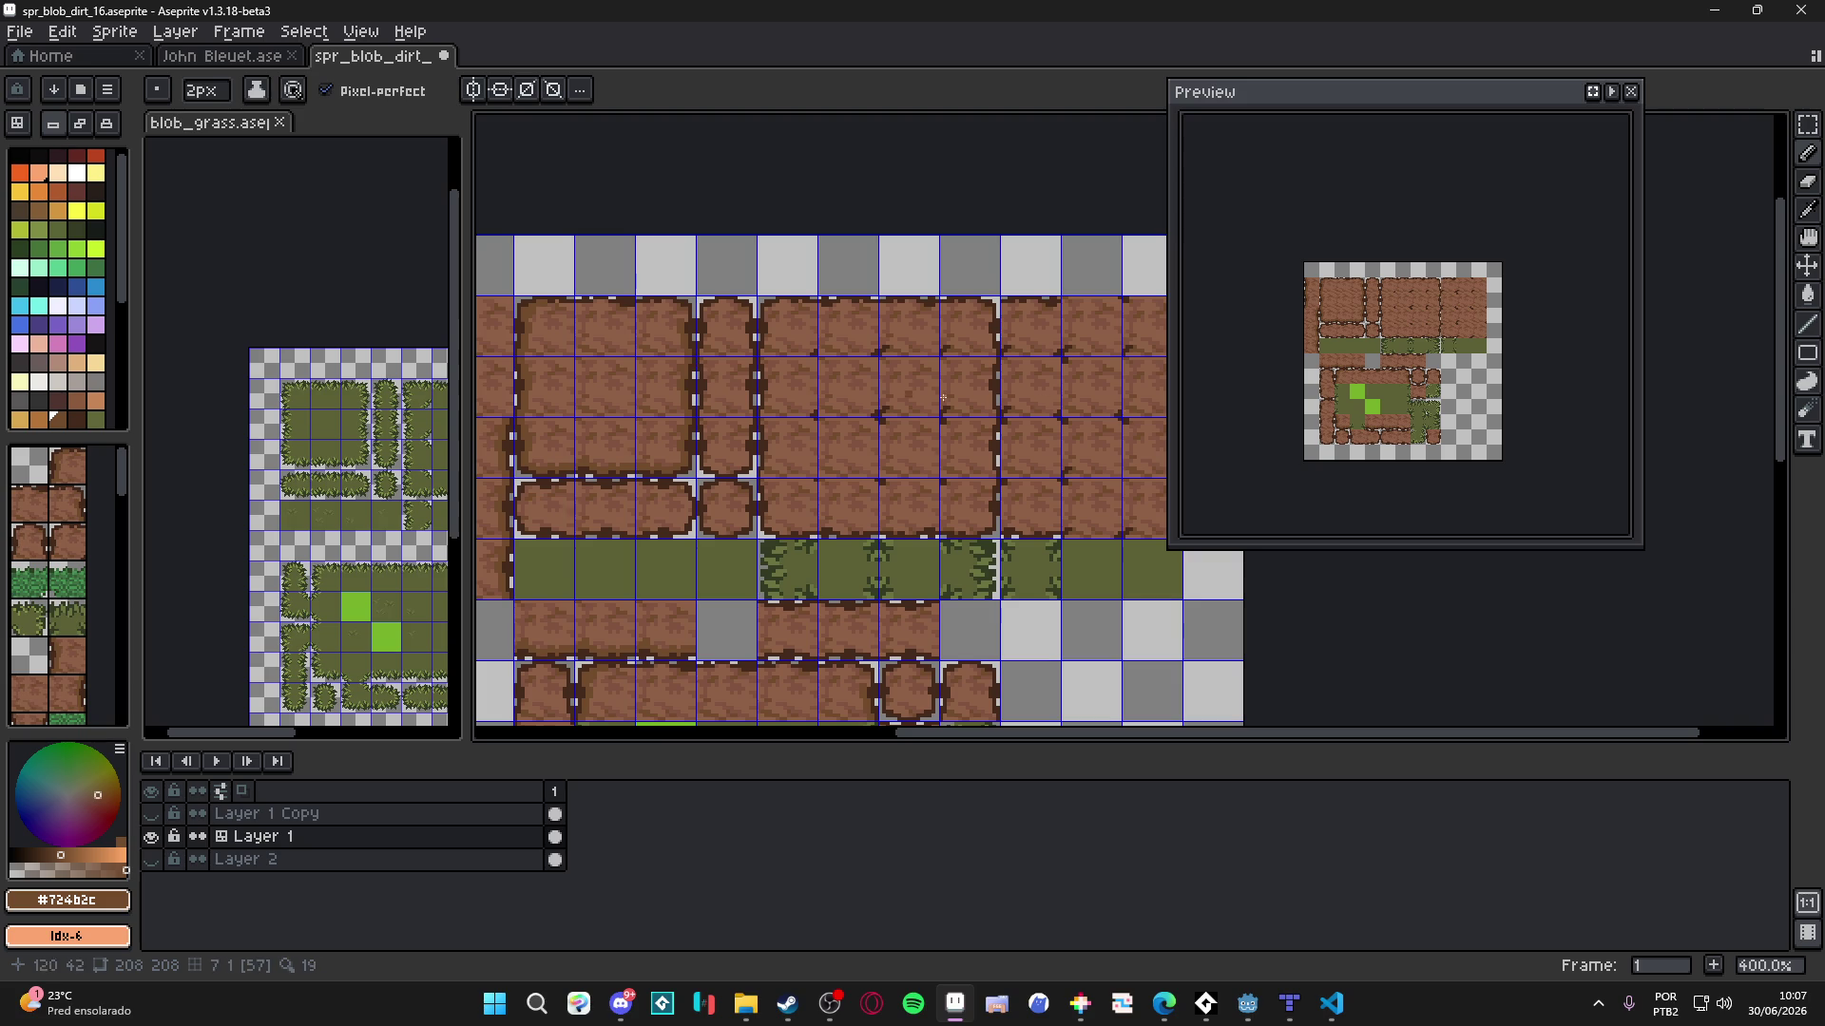
scroll(1005, 424, right, 2)
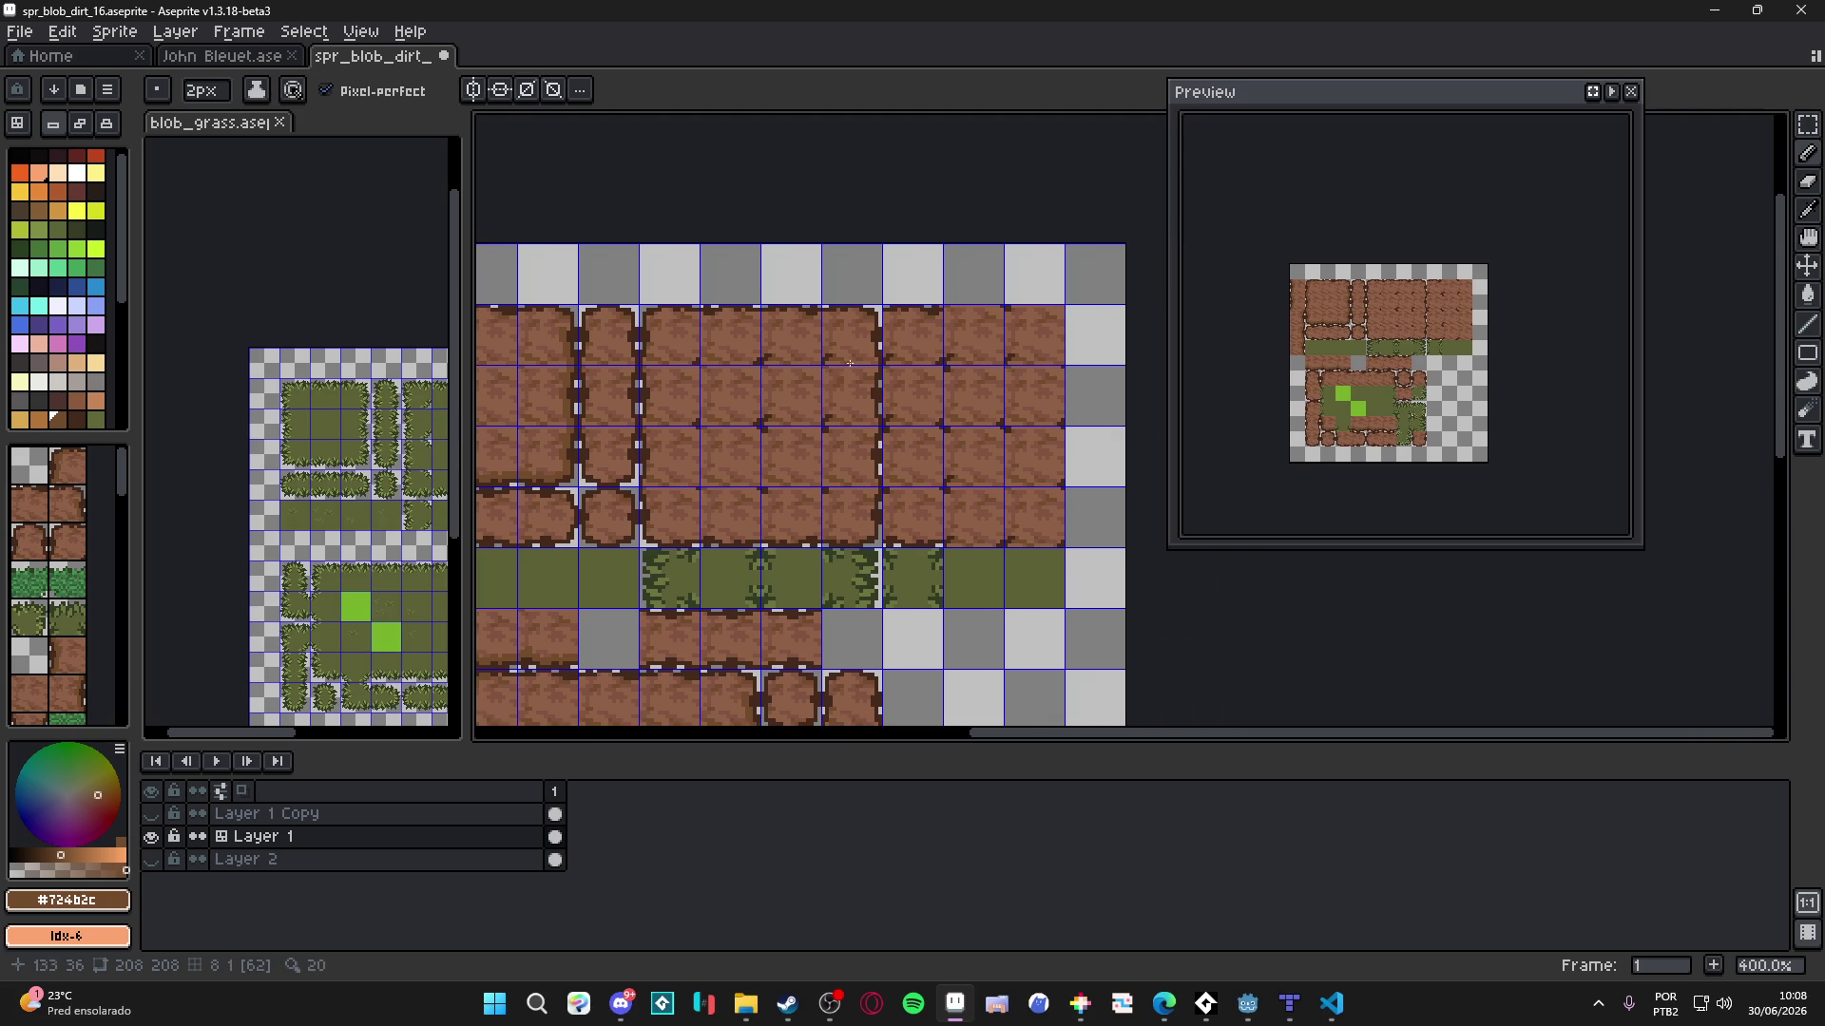
scroll(895, 406, up, 3)
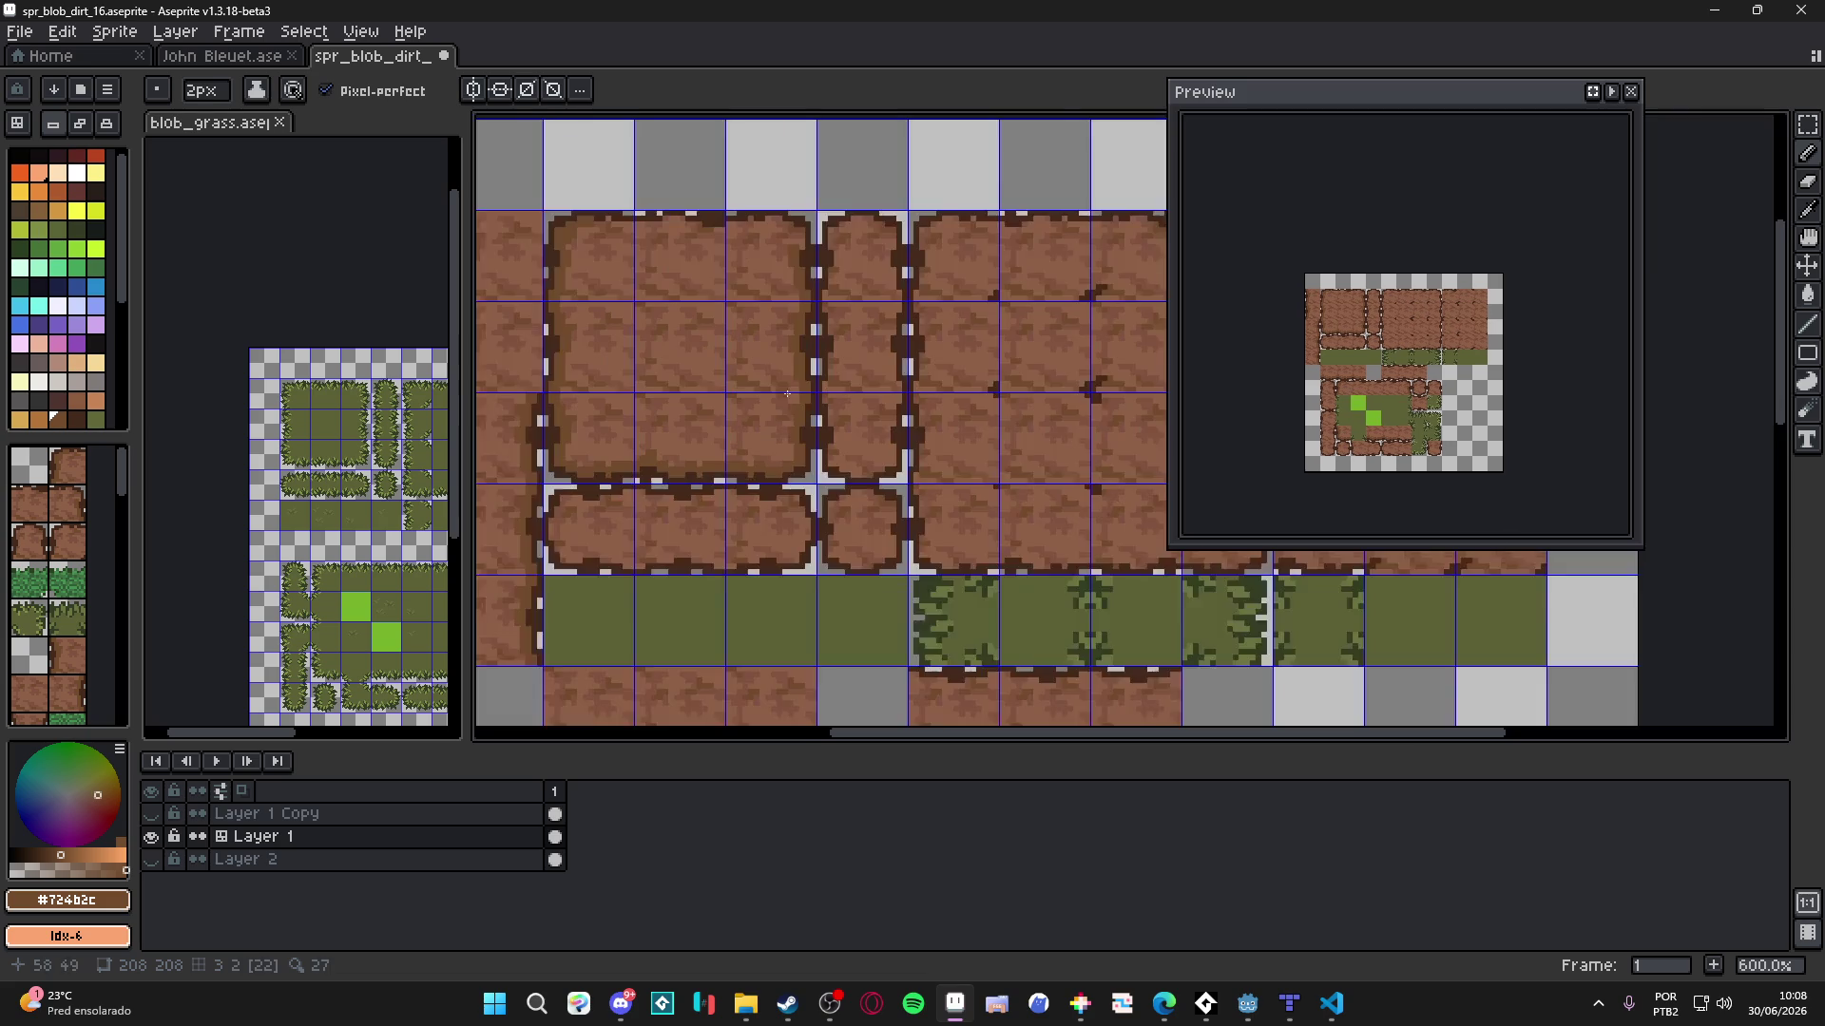
- Try dark brown strokes and single 1px pixels along the top dirt edge, undoing unwanted ones
scroll(895, 406, up, 3)
key(ctrl+z)
drag(864, 328, 823, 332)
key(ctrl+z)
key(minus)
click(754, 299)
mouse_move(734, 353)
mouse_down()
mouse_move(868, 395)
mouse_move(742, 407)
mouse_move(599, 355)
mouse_move(541, 356)
mouse_up()
key(plus)
key(ctrl+z)
- With a 2px pencil, draw dark brown #724b2c lines along the dirt tile edges
drag(589, 365, 1017, 427)
drag(944, 449, 728, 447)
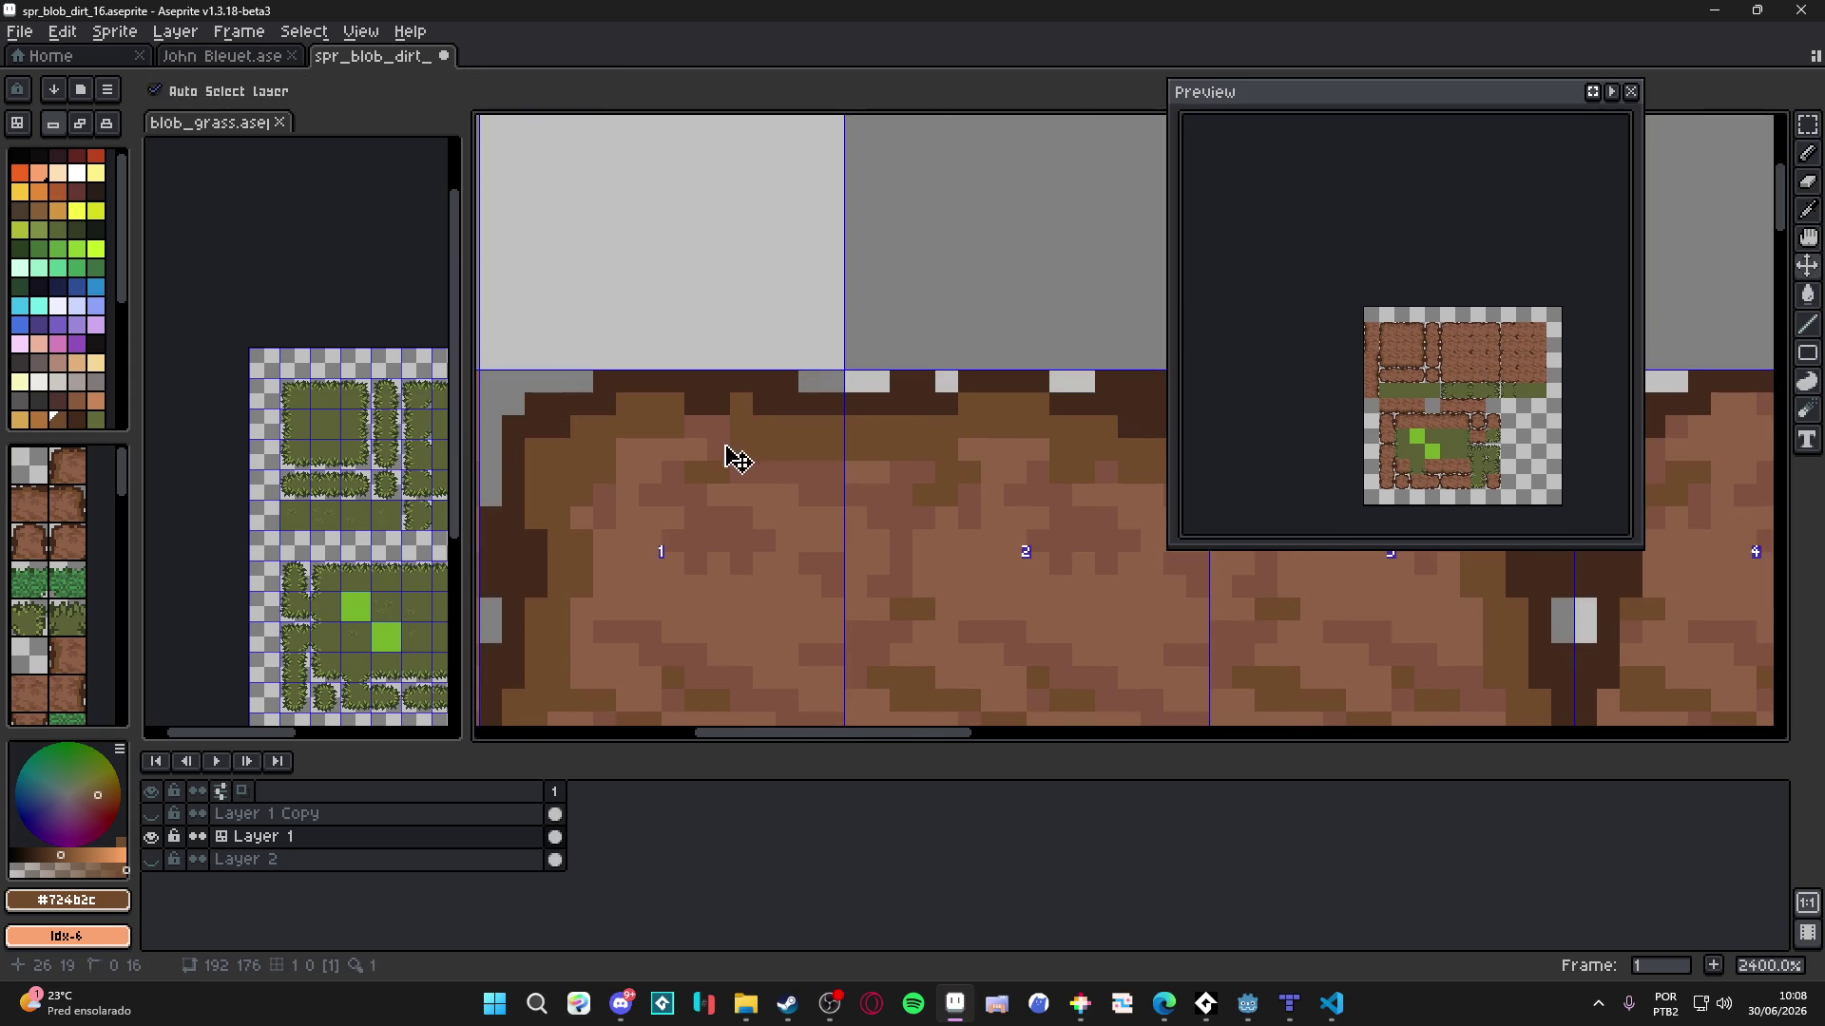
scroll(728, 444, down, 3)
scroll(654, 440, up, 3)
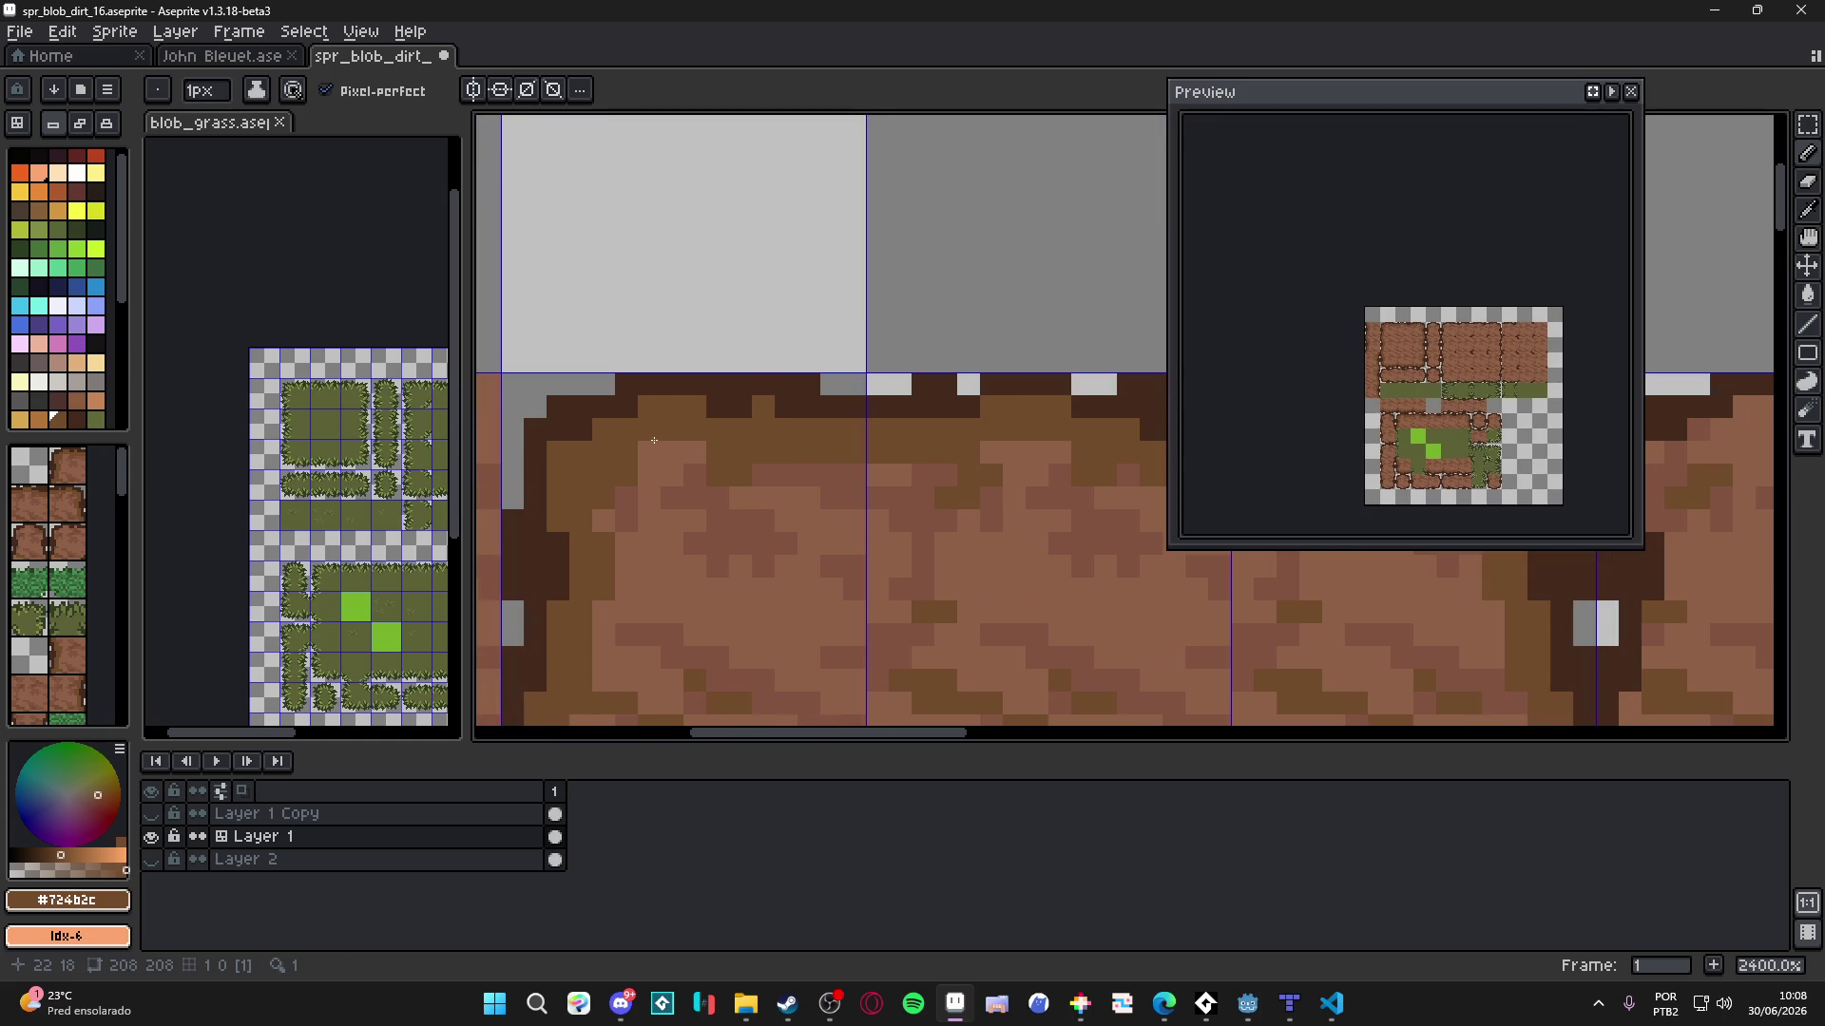
scroll(651, 443, down, 5)
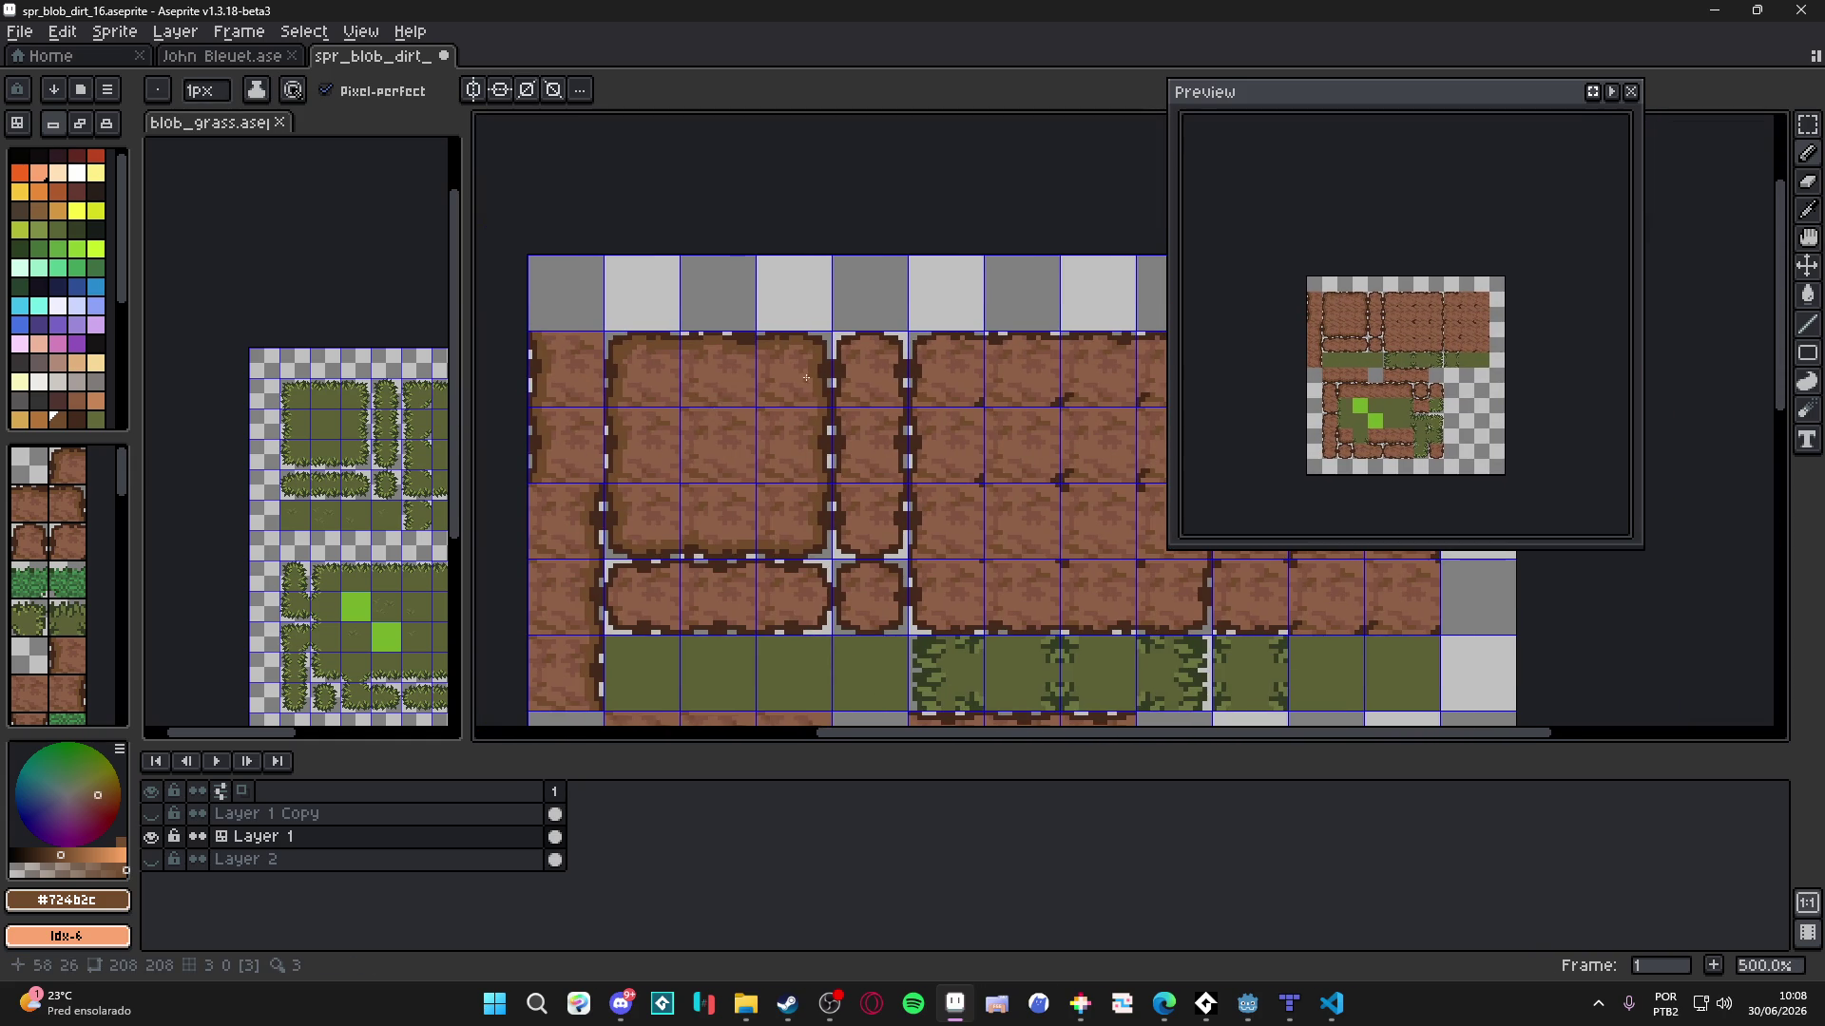
scroll(805, 377, up, 5)
key(plus)
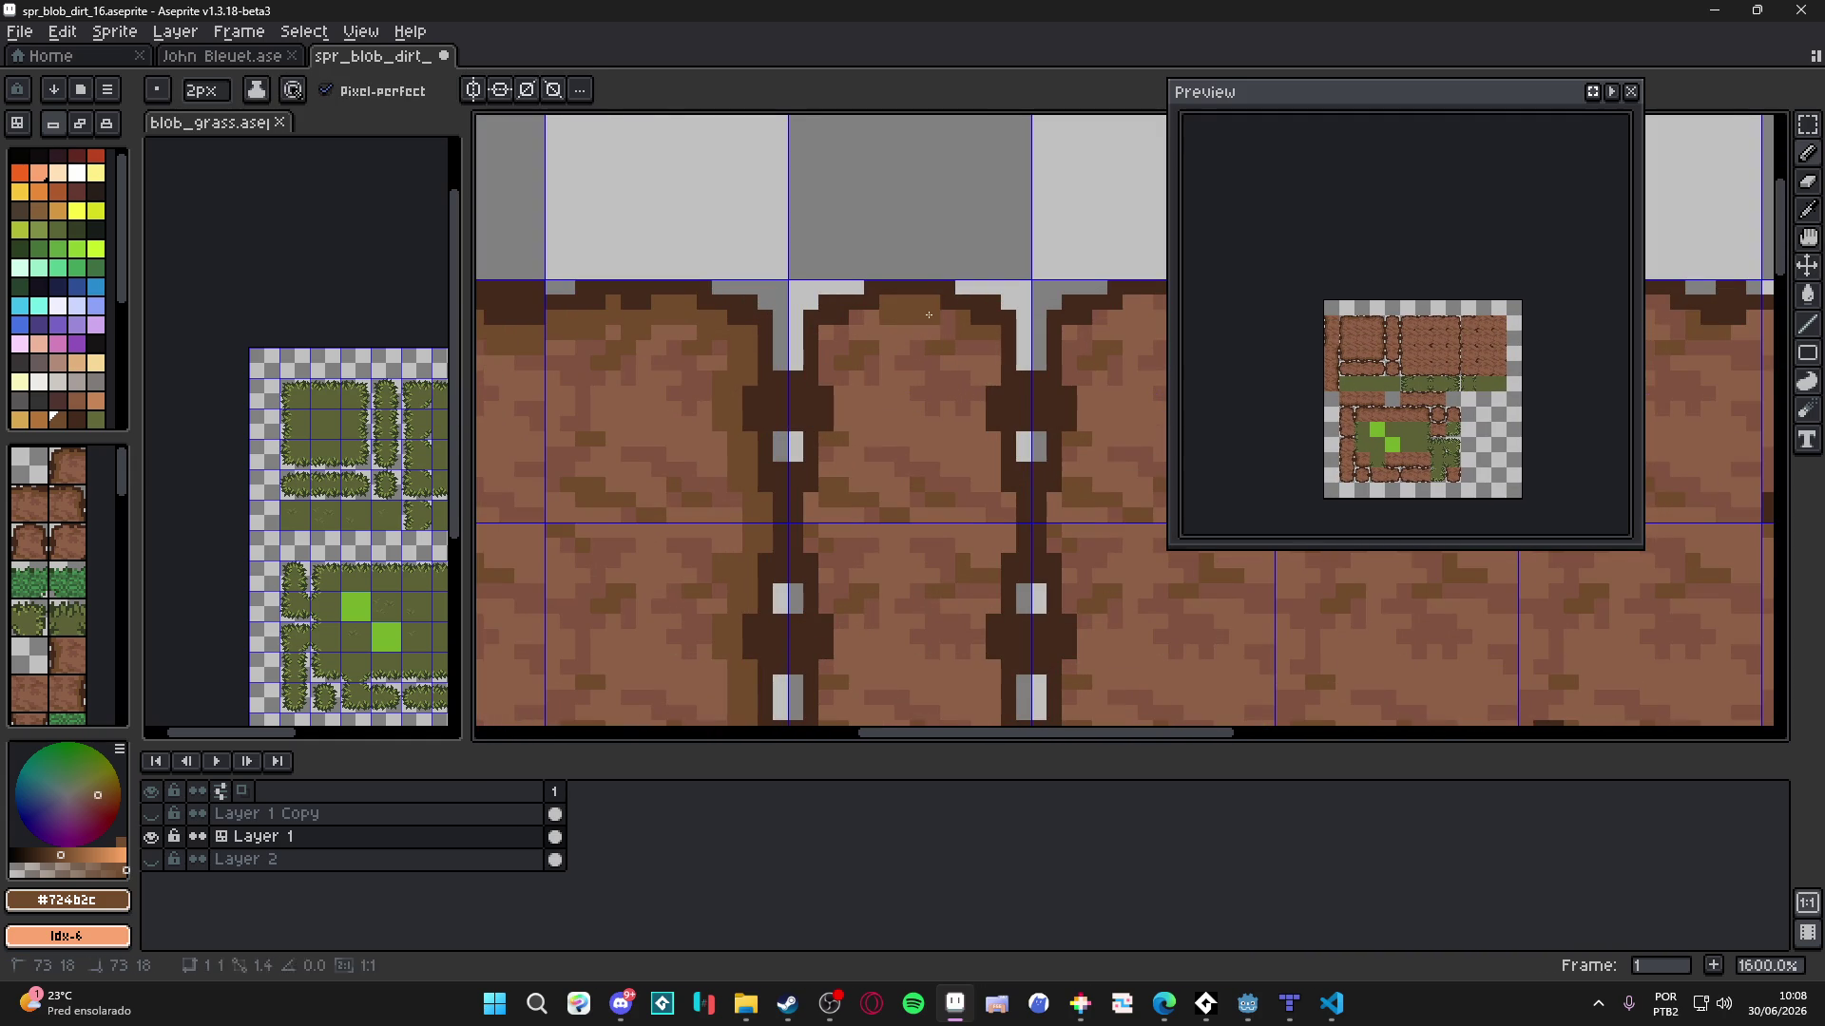
mouse_move(998, 352)
mouse_down()
mouse_move(984, 429)
mouse_move(1001, 537)
mouse_up()
drag(847, 336, 873, 343)
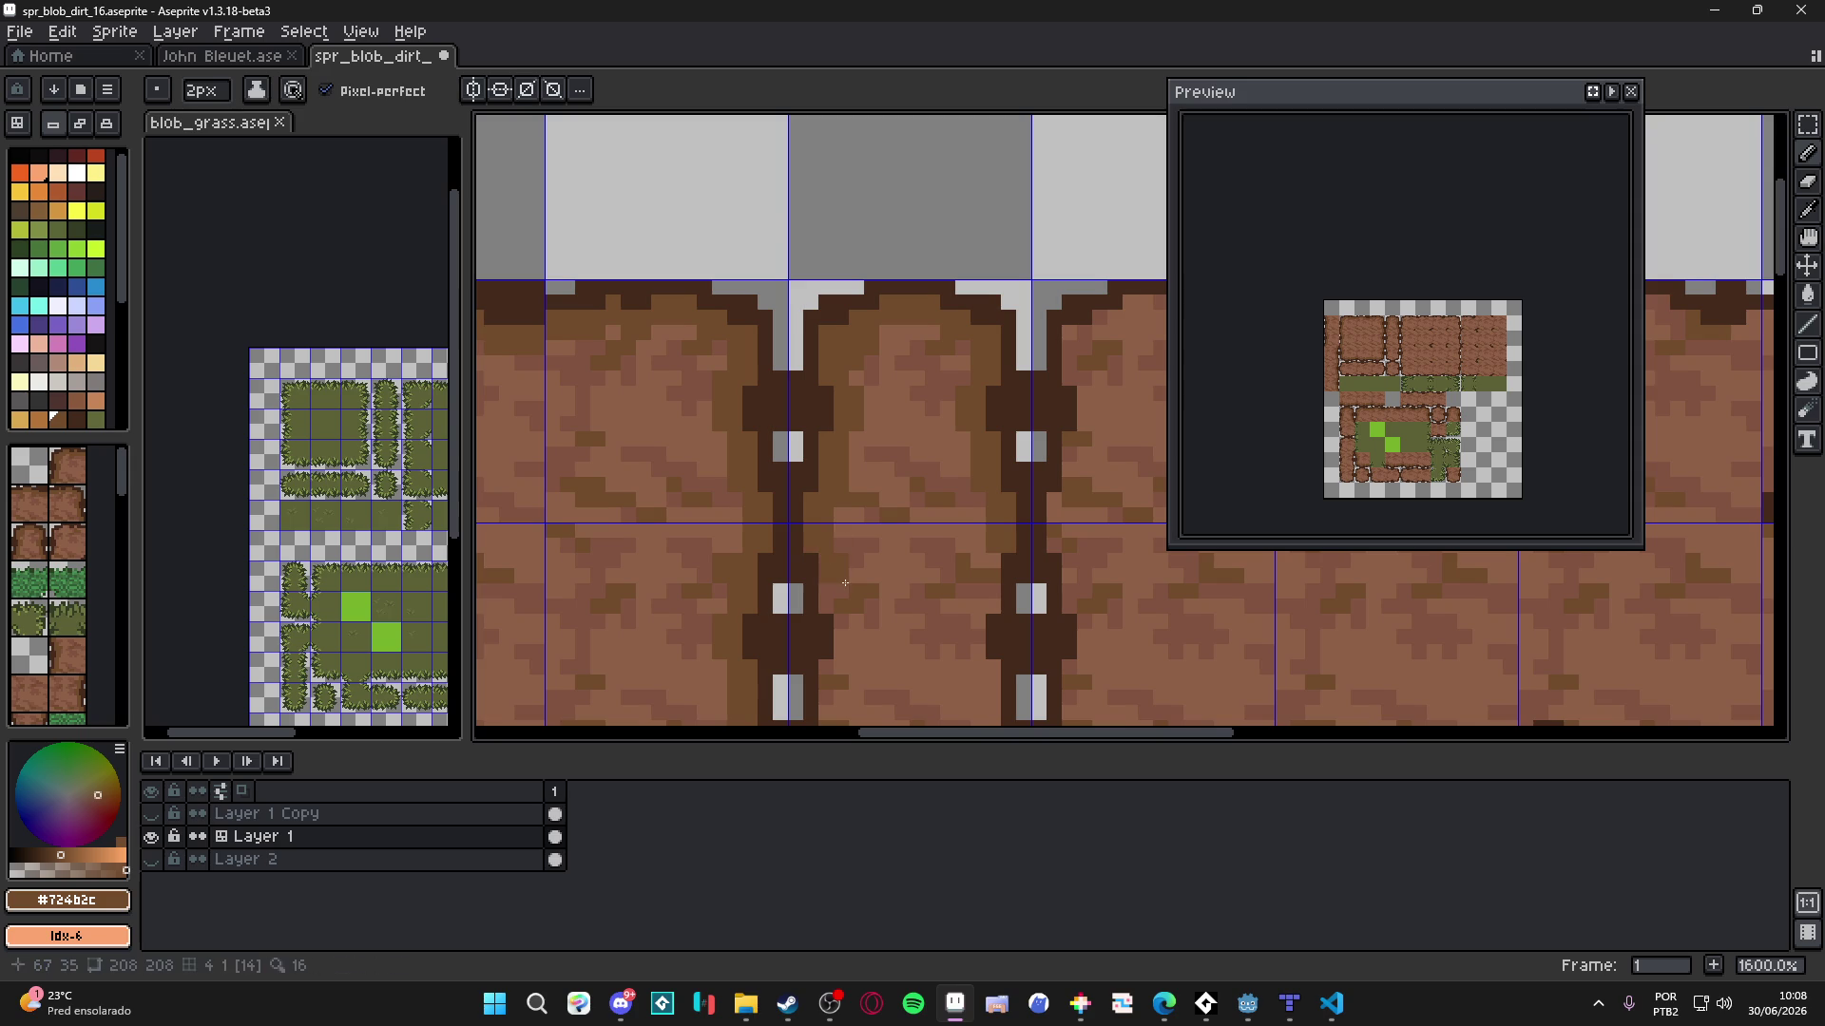
- Paint dark shading down beside the vertical seam and up the blob's edge
scroll(826, 533, down, 3)
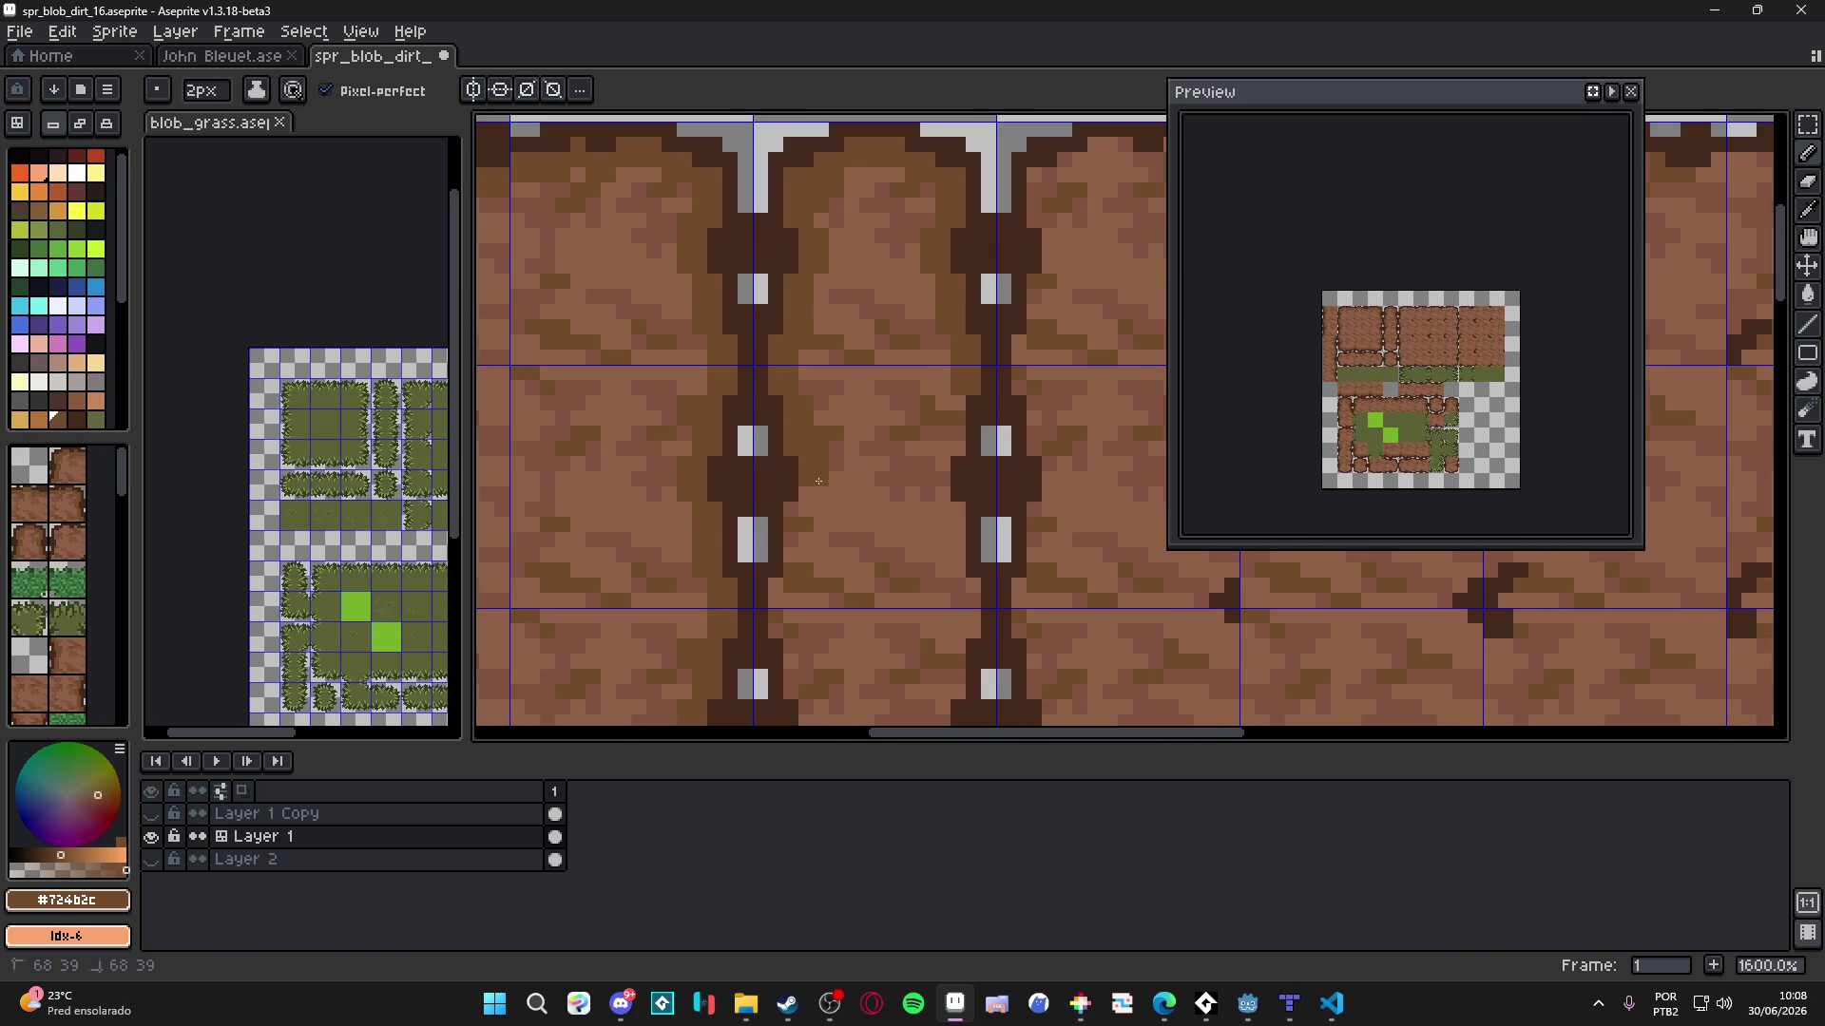
scroll(814, 532, down, 3)
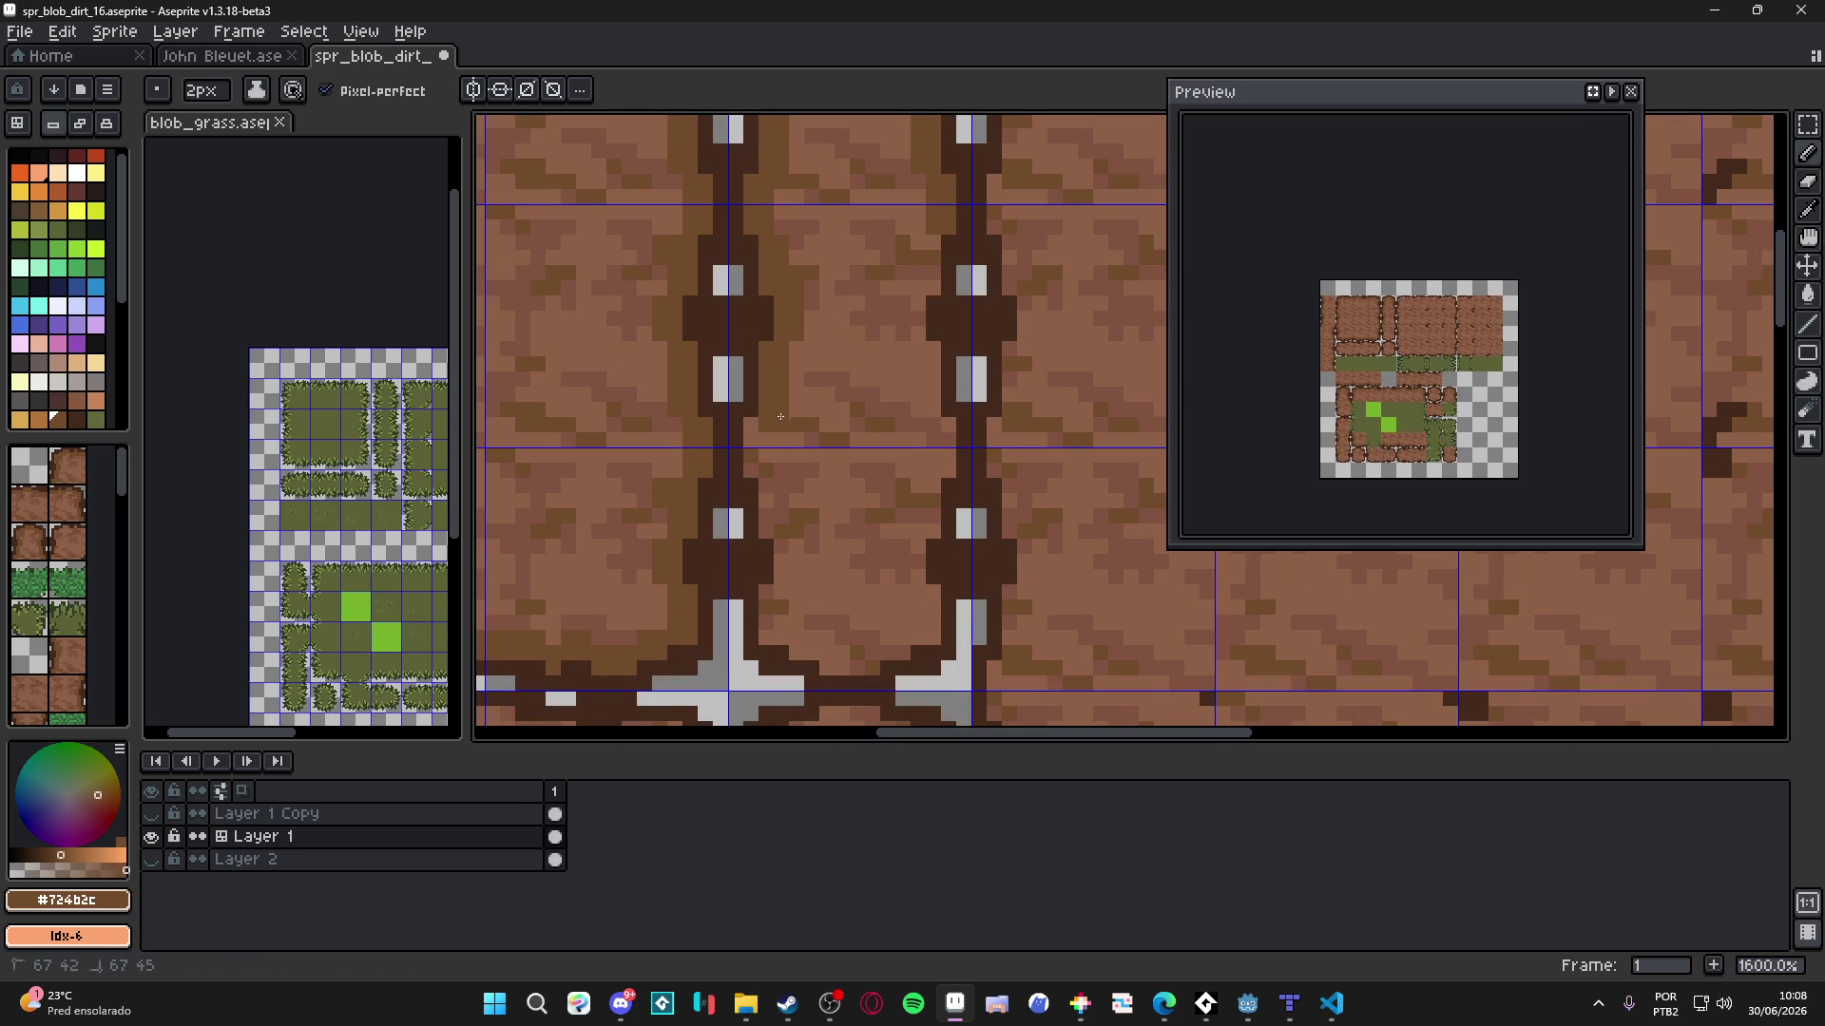
mouse_move(751, 467)
mouse_down()
mouse_move(800, 557)
mouse_move(775, 641)
mouse_move(809, 655)
mouse_up()
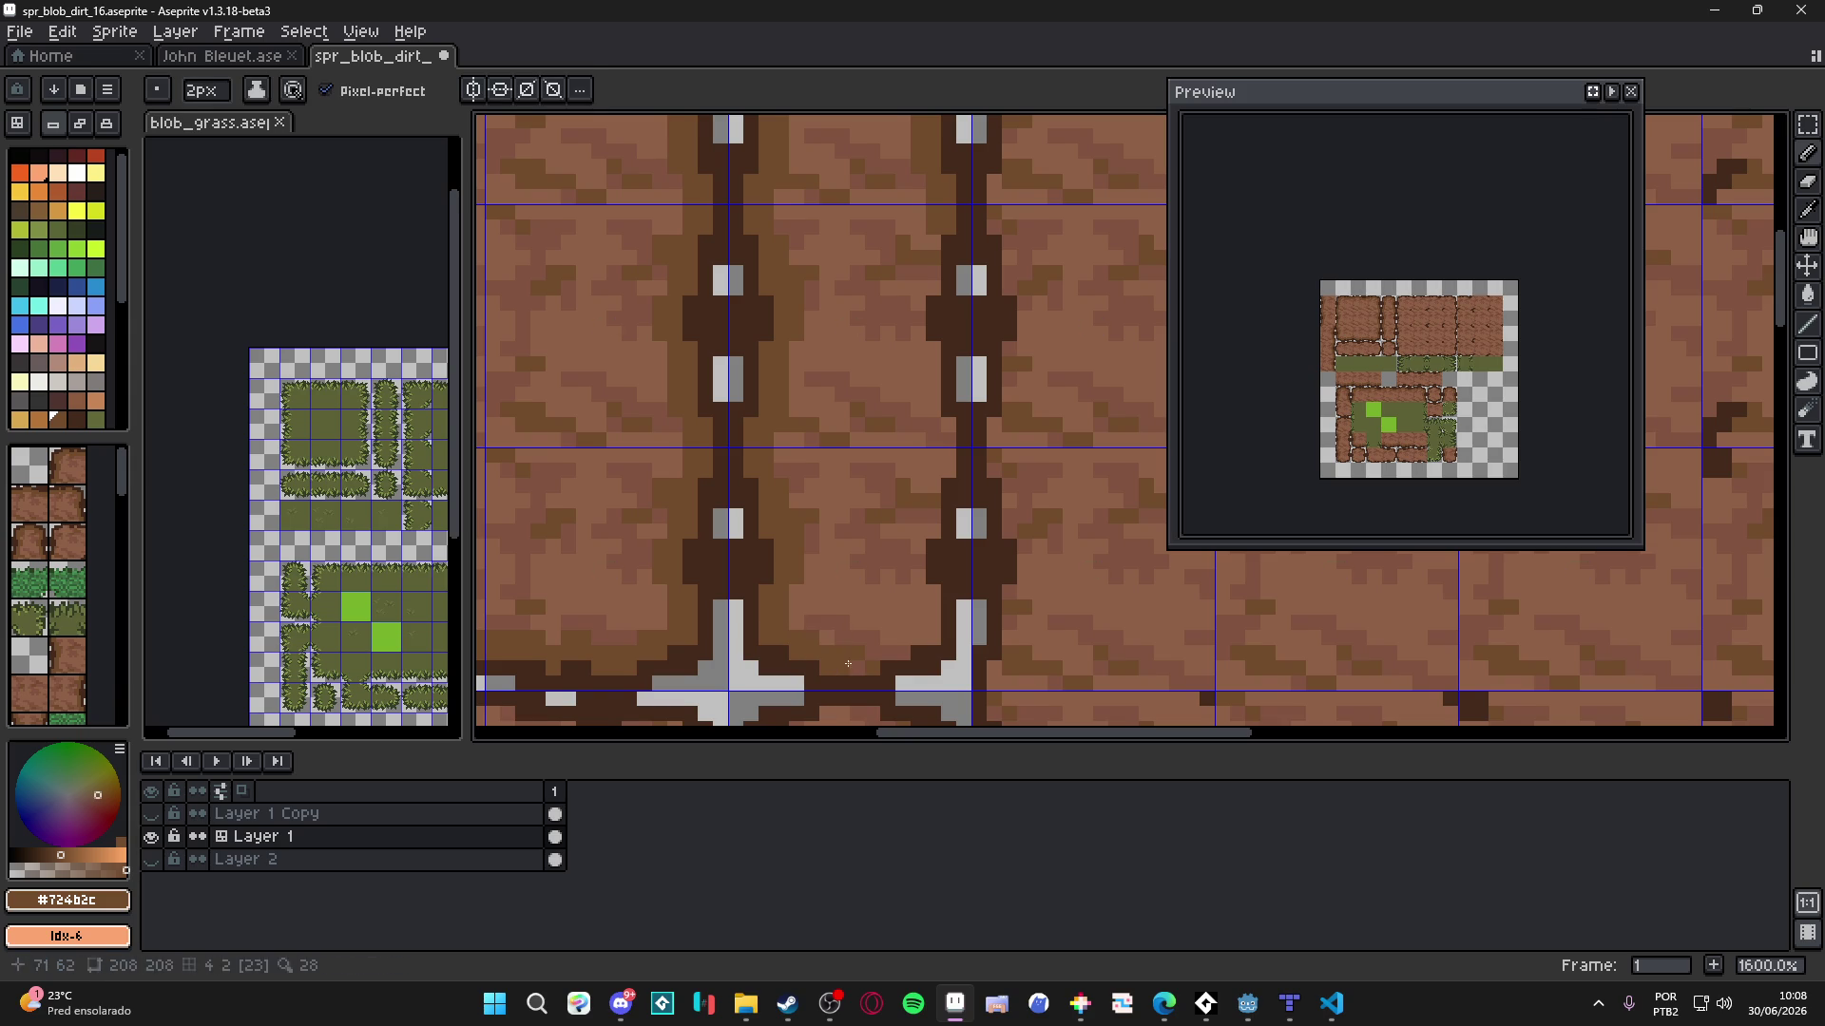
click(892, 649)
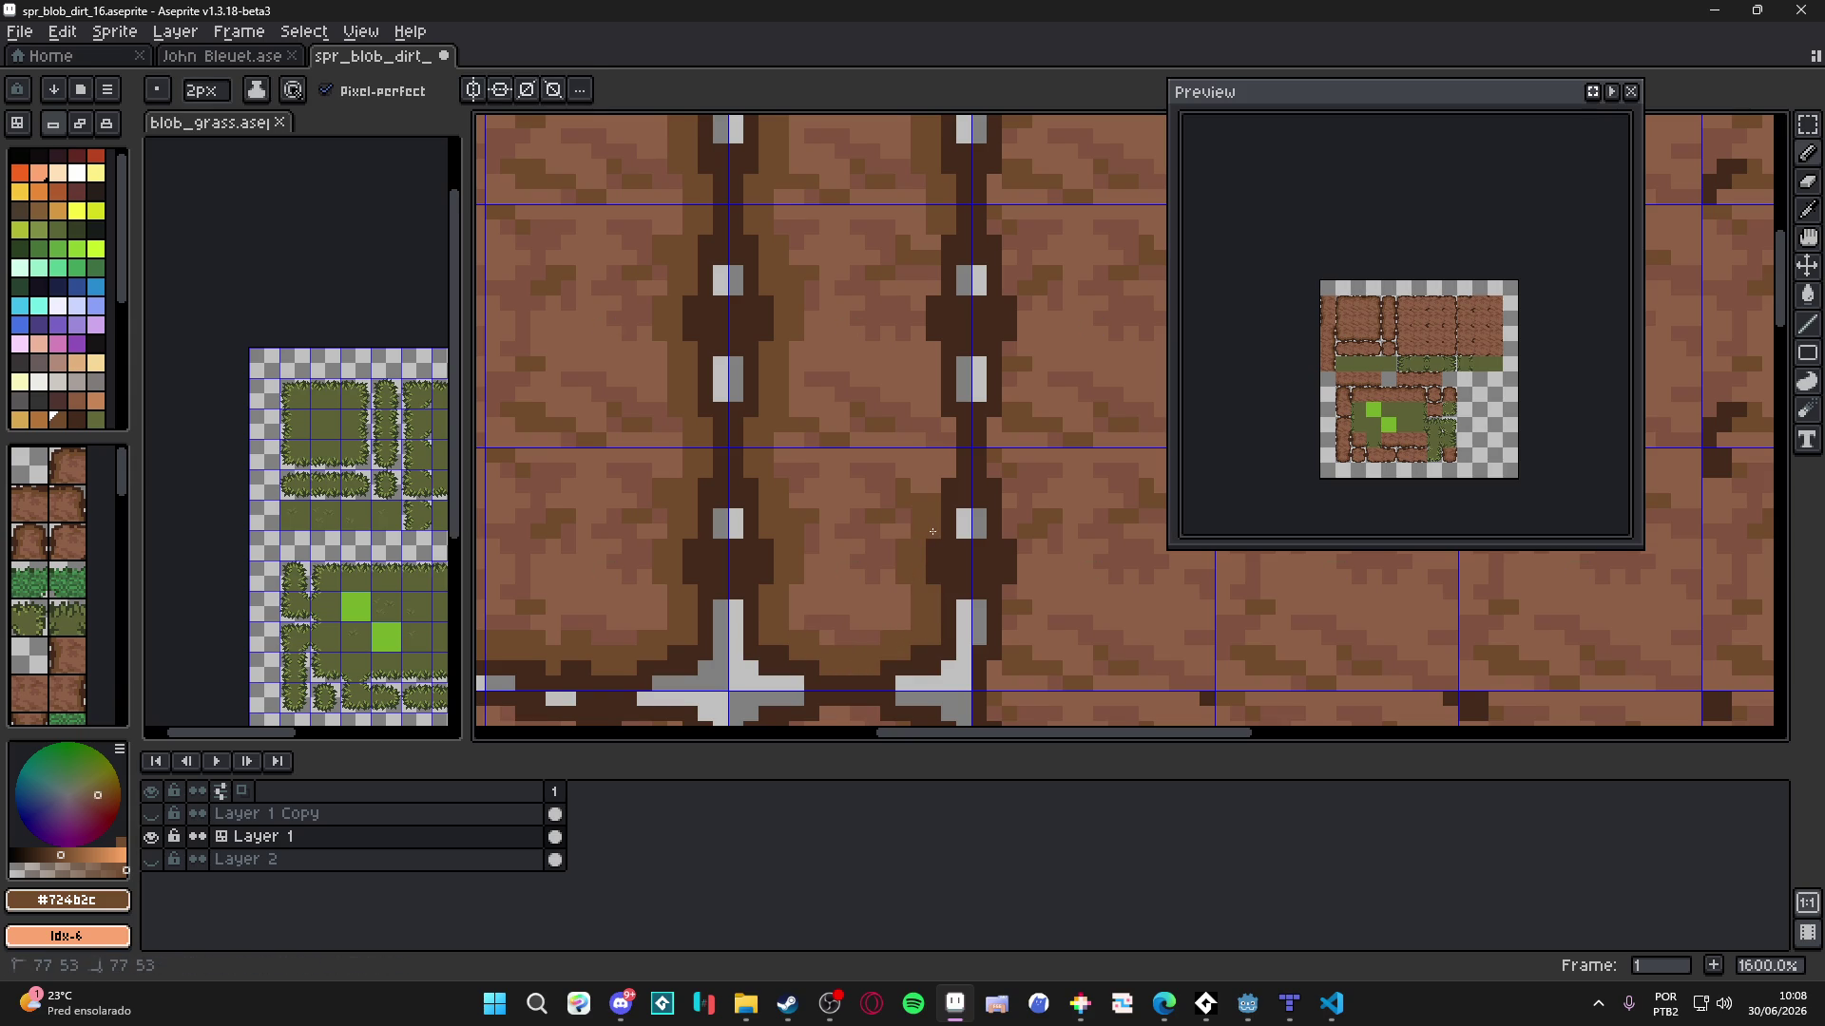
drag(920, 407, 922, 240)
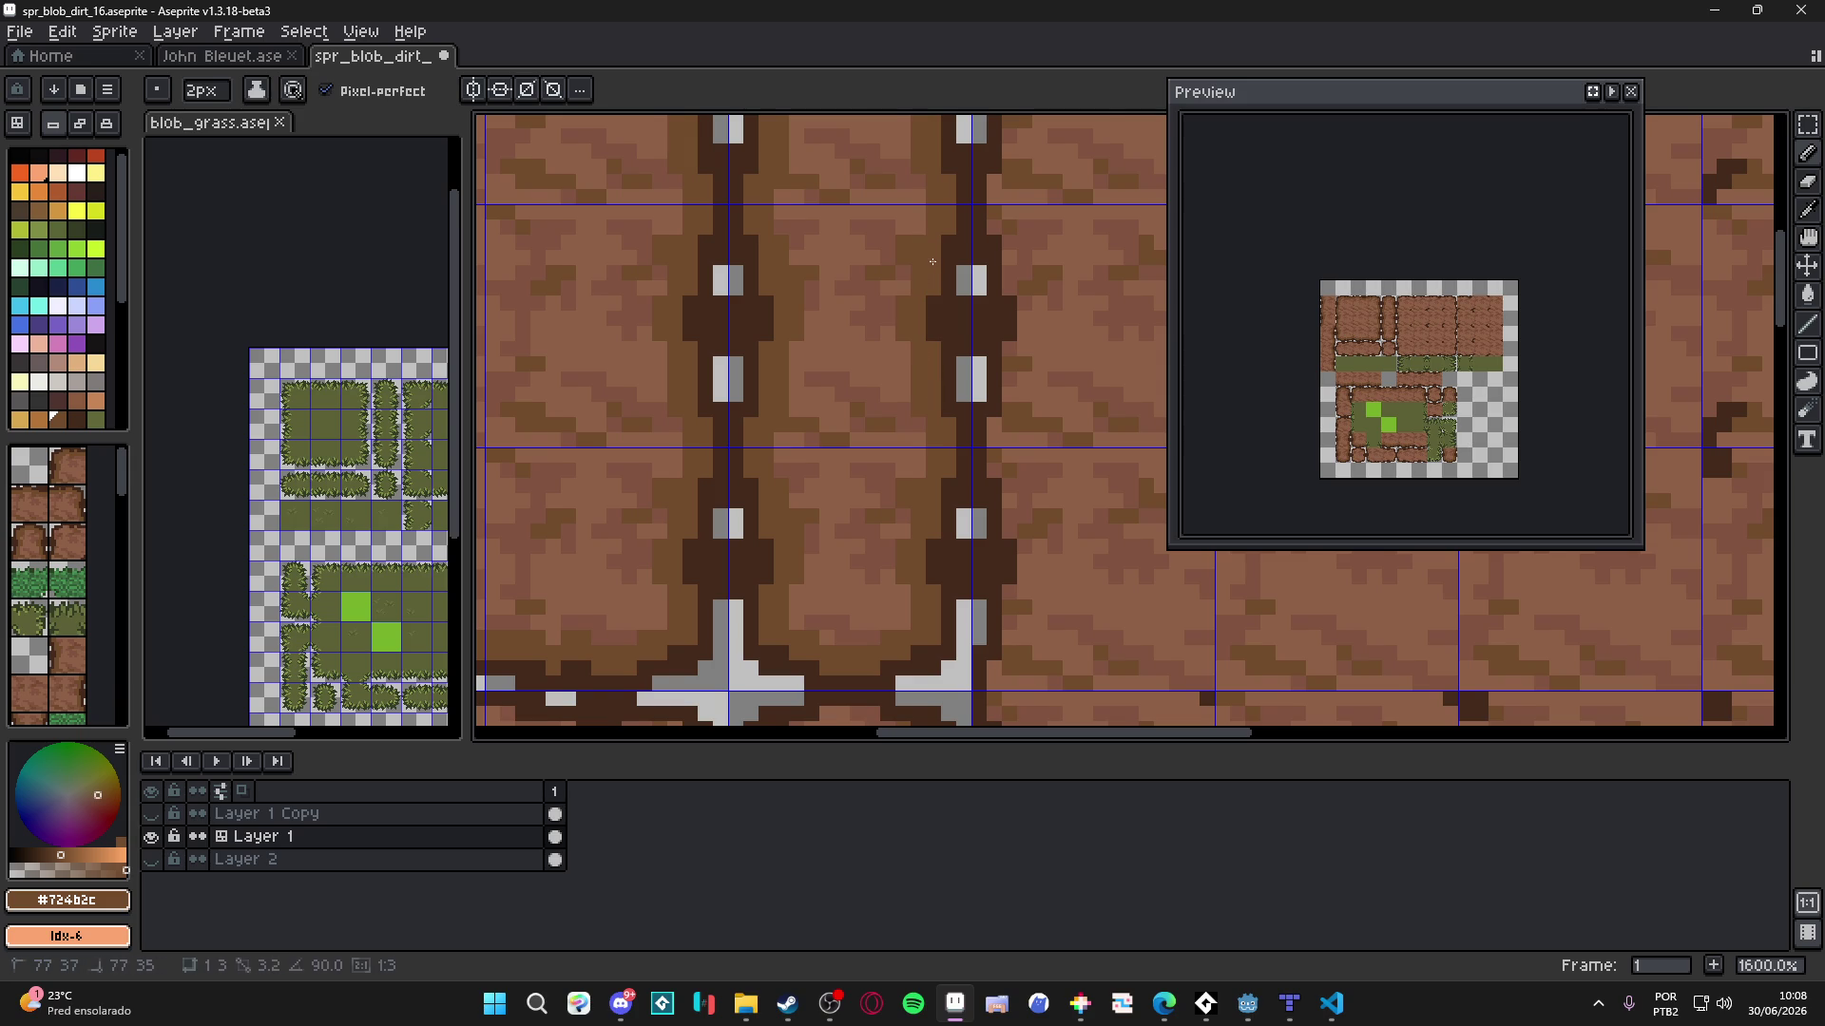
scroll(950, 380, down, 4)
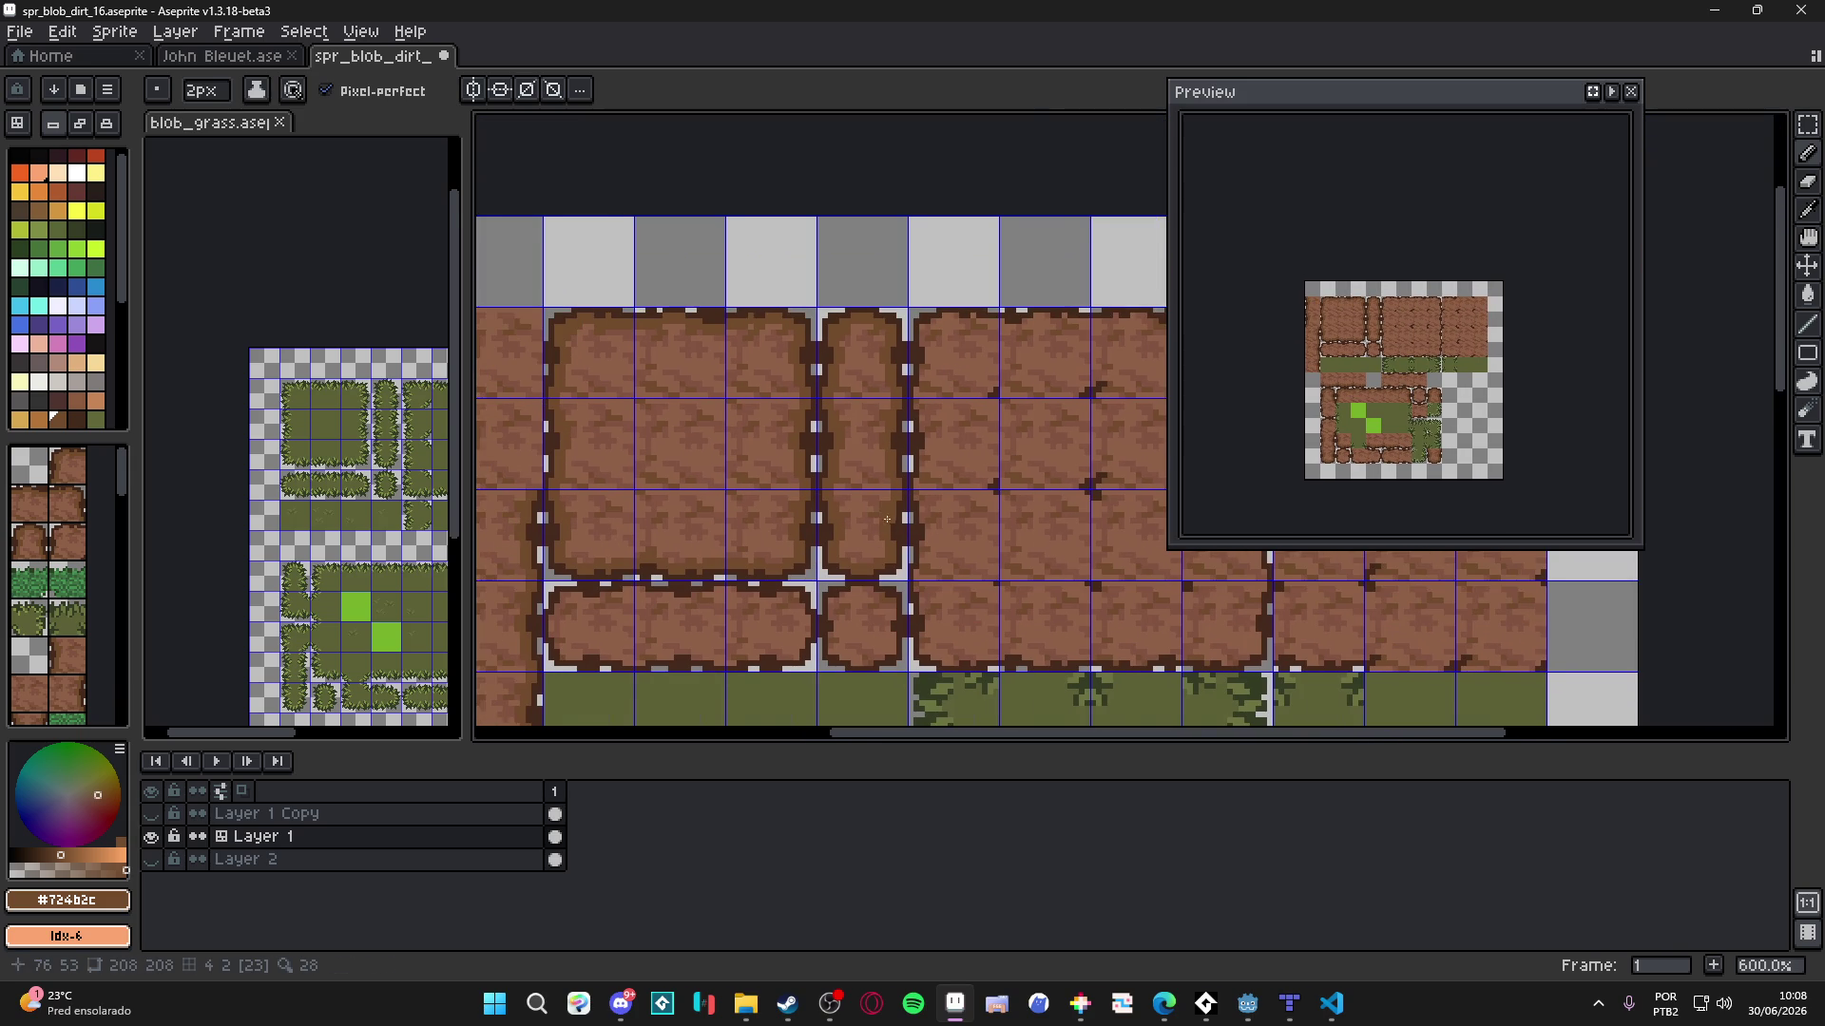
- Save the sheet, then shade the blob's edge, lower edge and right edge in brown
scroll(887, 519, up, 7)
key(ctrl+s)
mouse_move(871, 474)
mouse_down()
mouse_move(935, 488)
mouse_move(967, 666)
mouse_move(1013, 389)
mouse_up()
scroll(998, 420, up, 1)
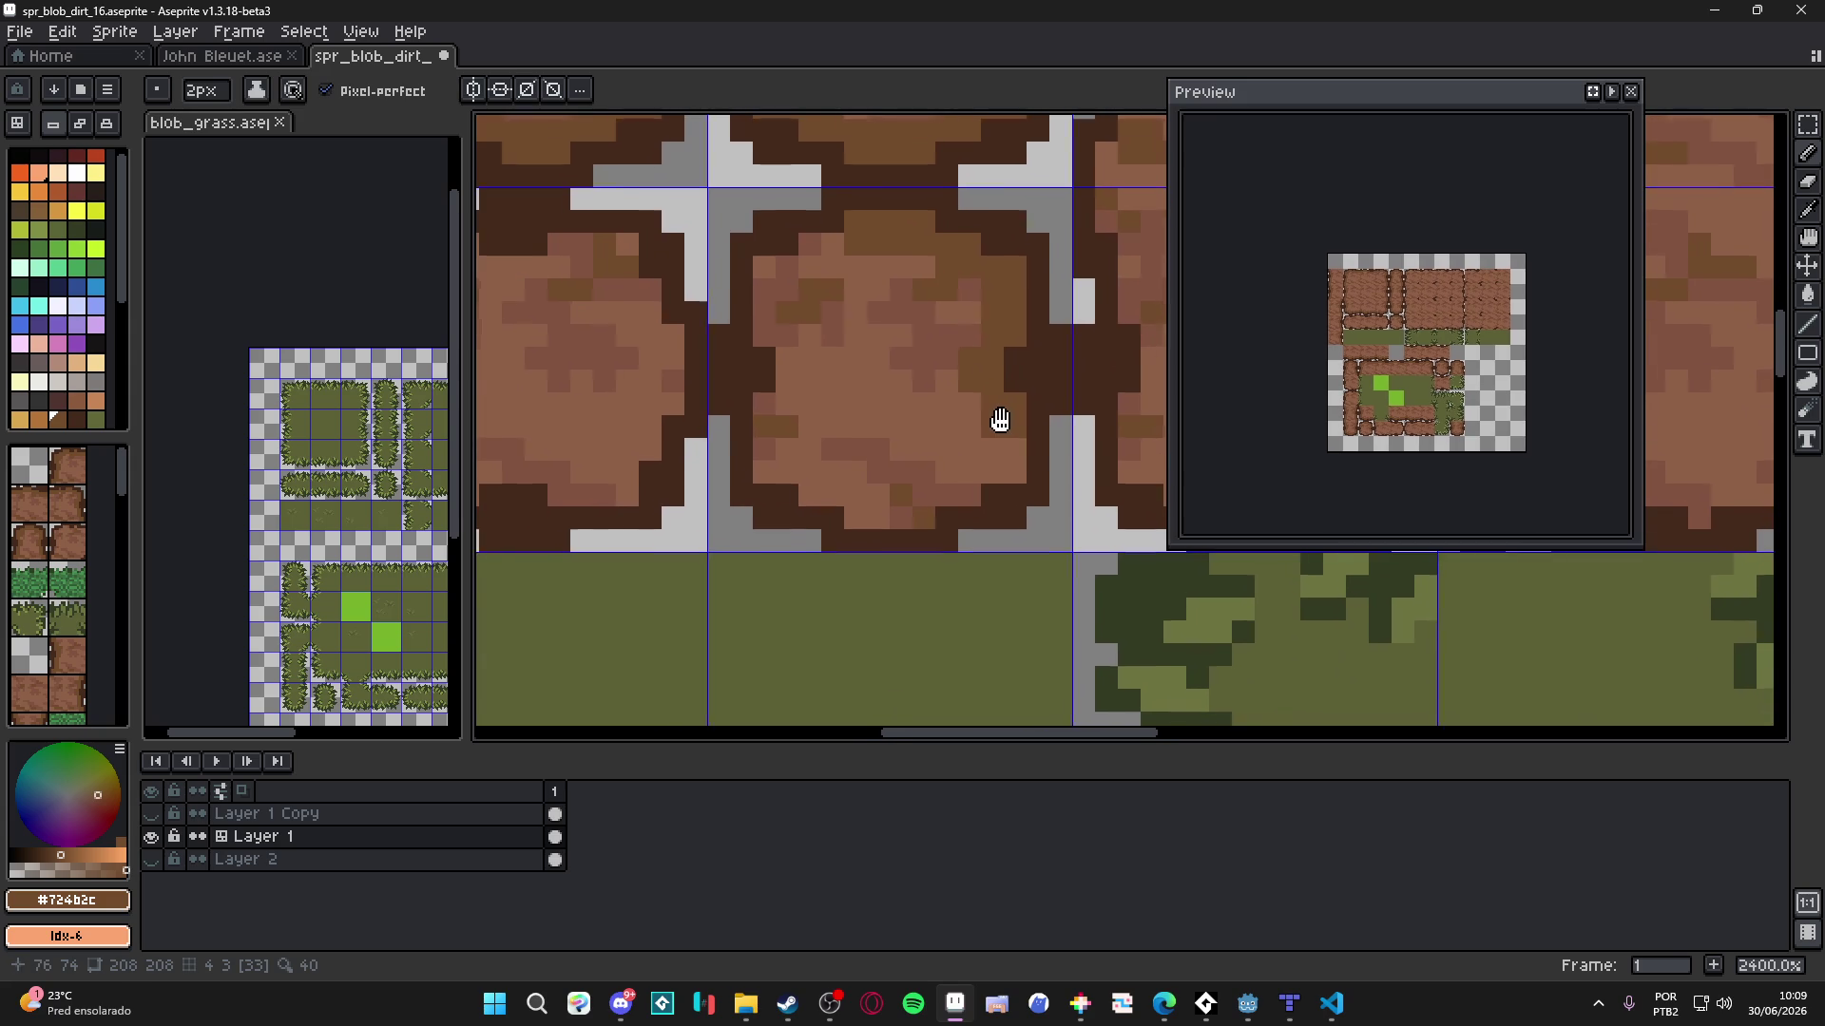
mouse_move(1045, 495)
mouse_down()
mouse_move(989, 480)
mouse_move(817, 559)
mouse_move(711, 490)
mouse_move(684, 451)
mouse_move(706, 436)
mouse_move(698, 233)
mouse_move(761, 210)
mouse_up()
scroll(761, 210, down, 3)
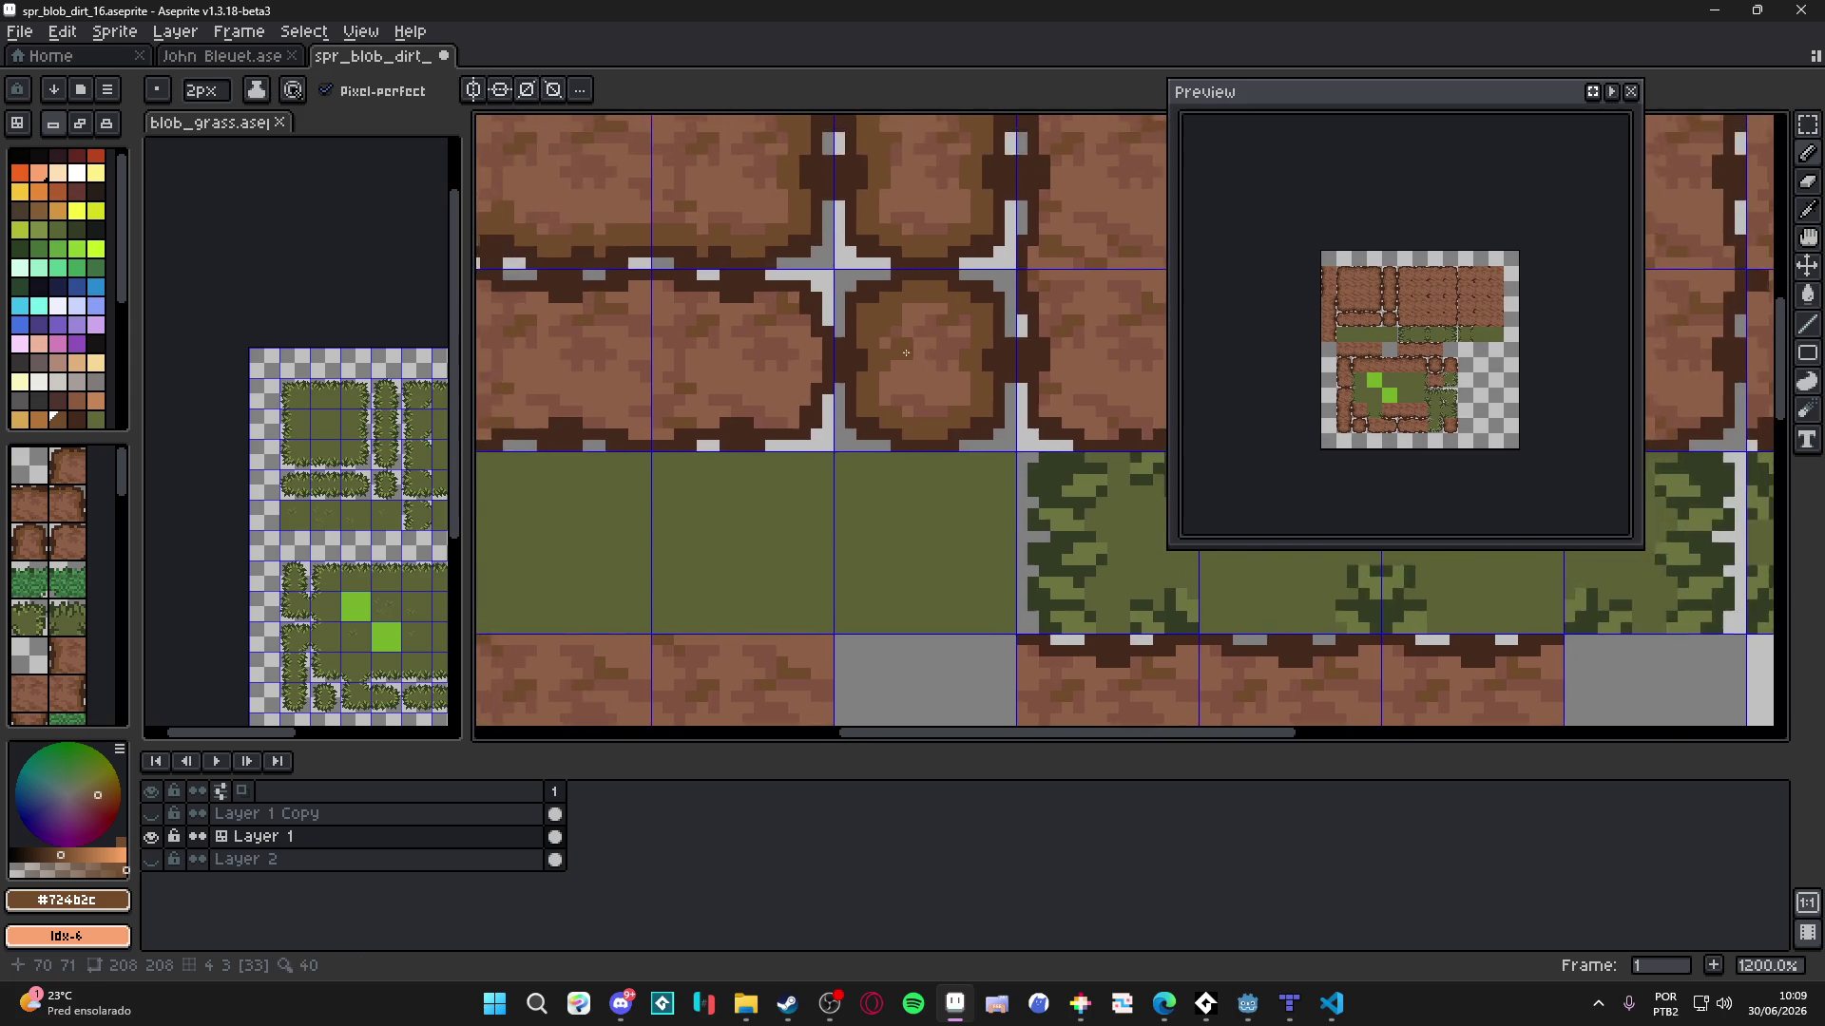
scroll(879, 341, up, 2)
mouse_move(879, 341)
mouse_down()
mouse_move(813, 475)
mouse_move(790, 480)
mouse_up()
- Paint darker brown strokes and blocks across the dirt tile, undoing the last one
click(665, 475)
scroll(956, 482, left, 3)
drag(866, 487, 745, 472)
scroll(745, 473, left, 3)
mouse_move(944, 445)
mouse_down()
mouse_move(714, 511)
mouse_move(670, 447)
mouse_move(659, 476)
mouse_up()
key(ctrl+z)
- Darken the dirt tile's left inner edge and top, including the wide blob above the grass
scroll(643, 476, left, 4)
scroll(642, 476, up, 1)
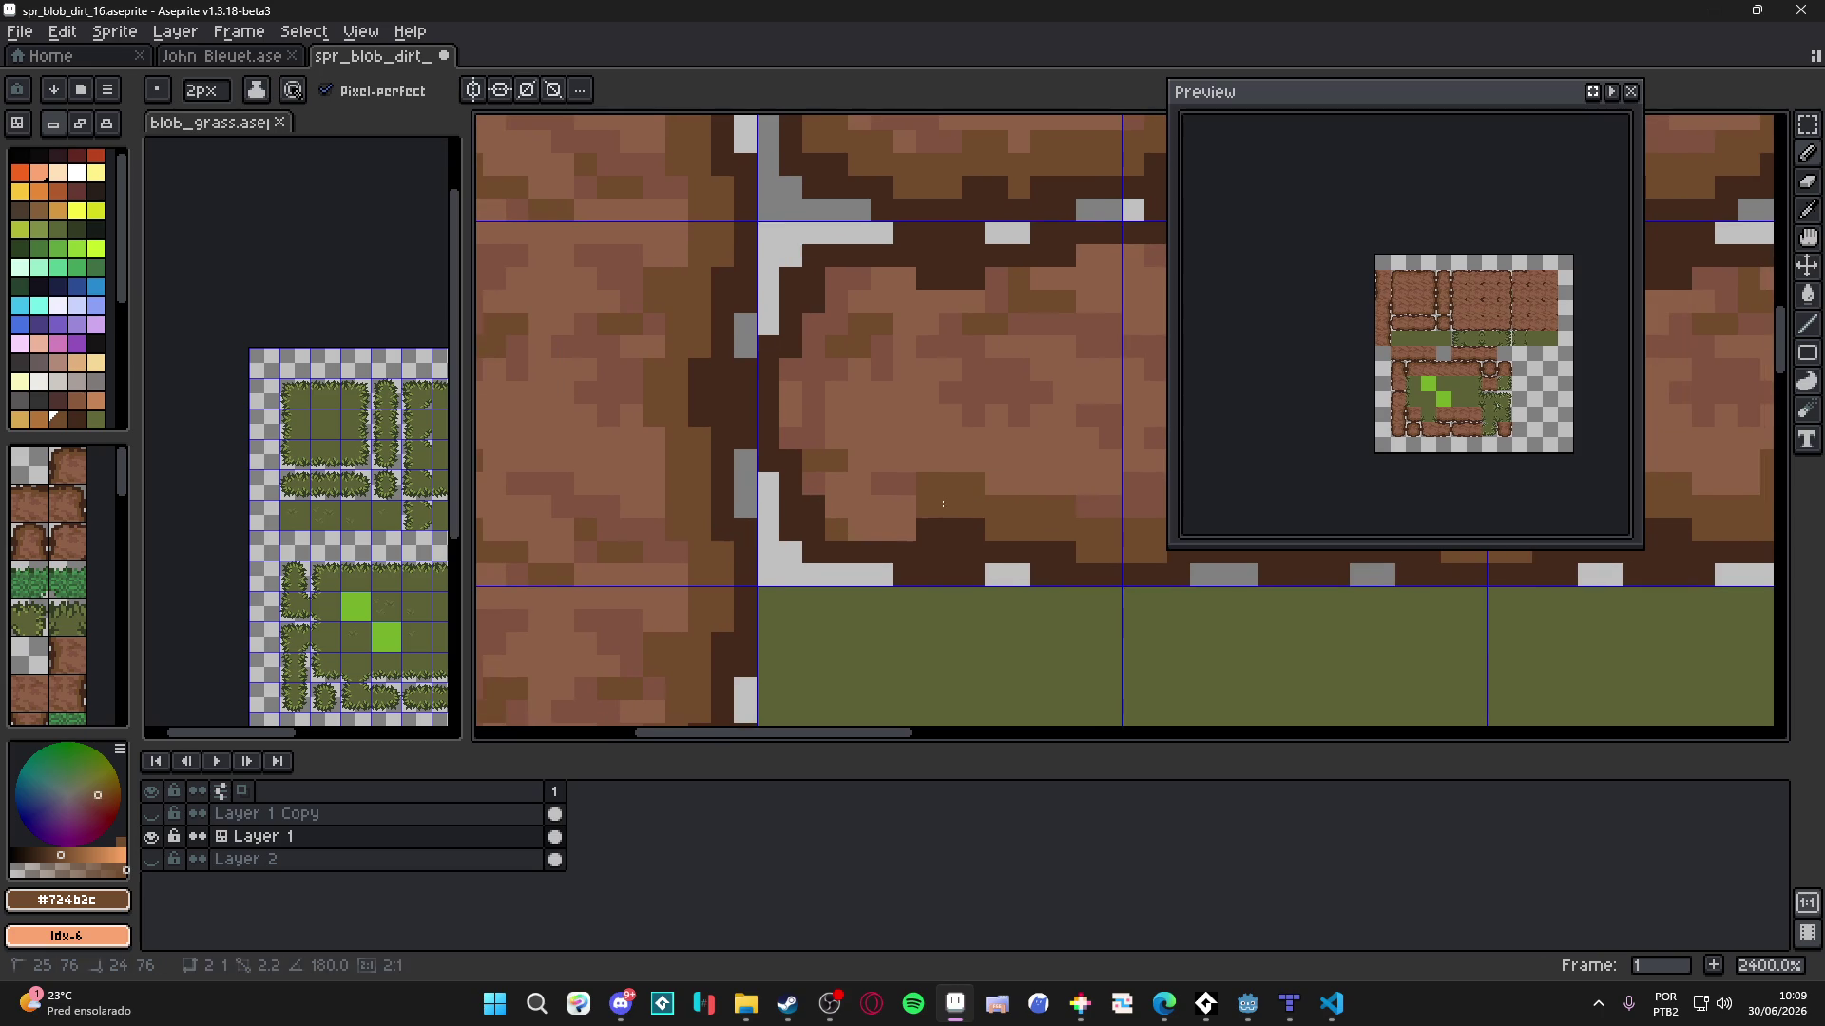
mouse_move(857, 530)
mouse_down()
mouse_move(813, 480)
mouse_move(801, 380)
mouse_move(844, 351)
mouse_move(872, 291)
mouse_move(902, 290)
mouse_up()
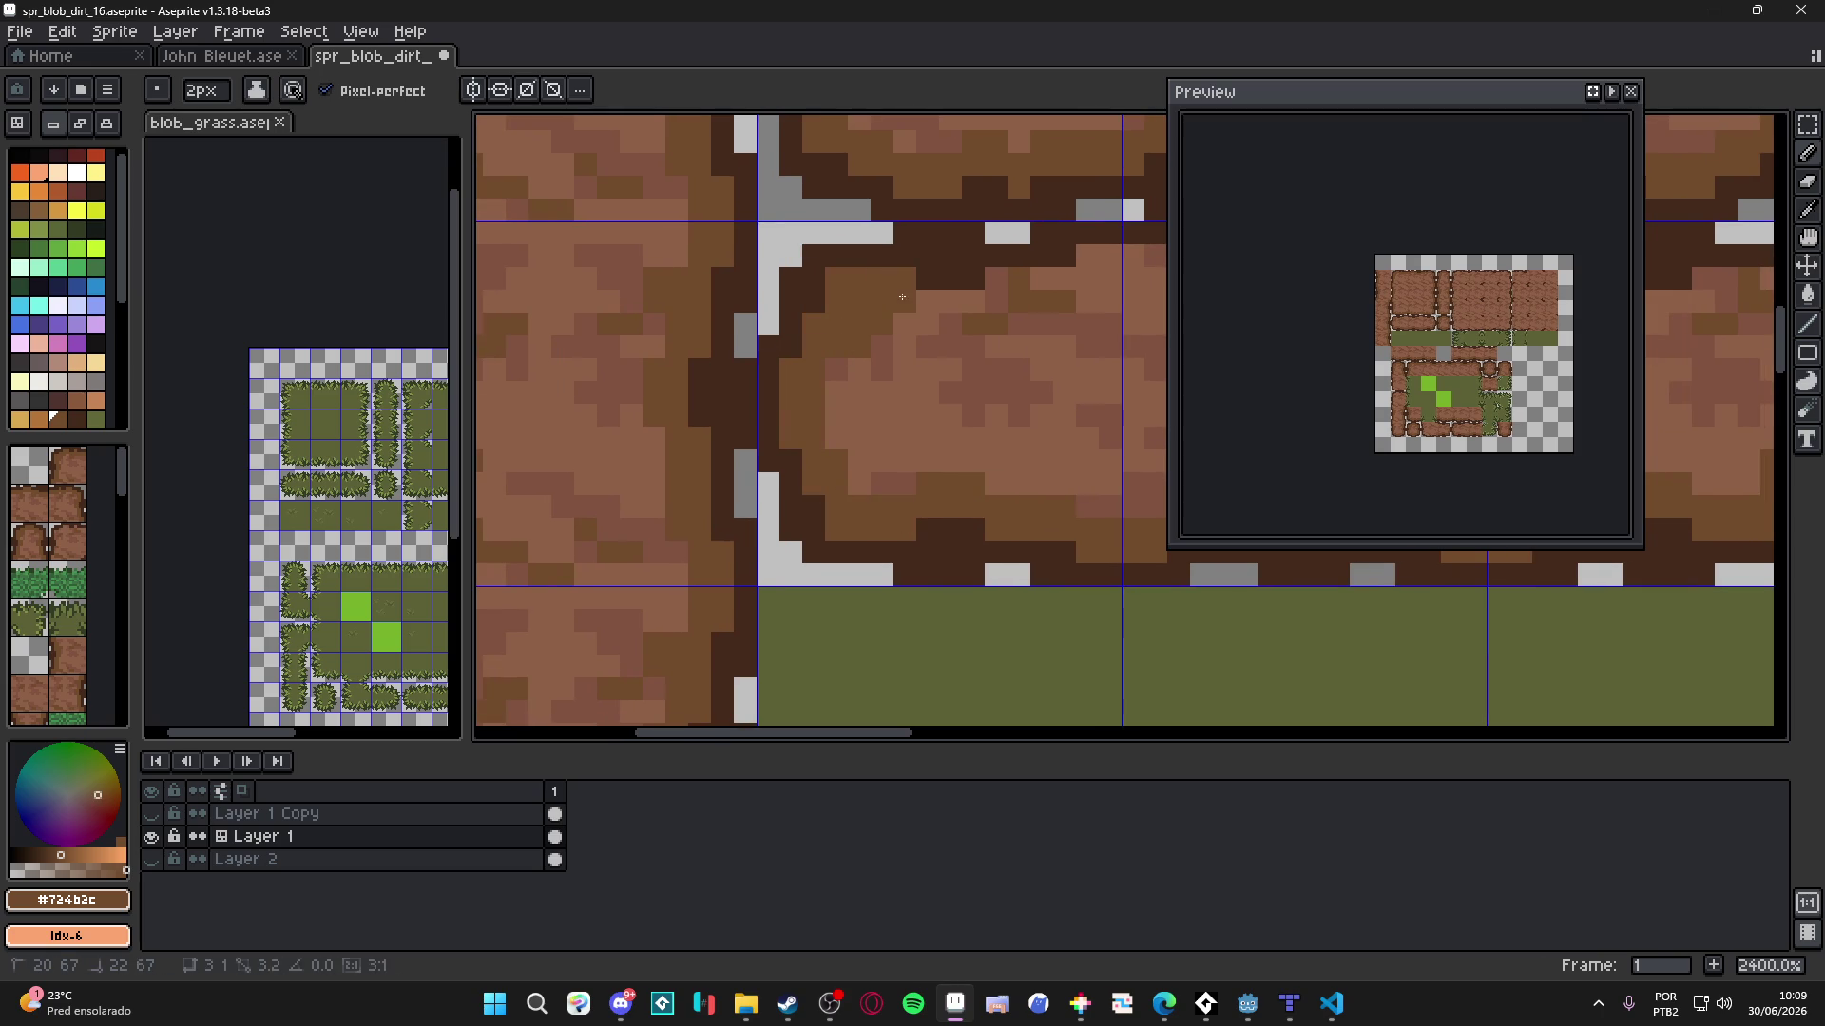
scroll(757, 374, right, 2)
scroll(757, 374, up, 1)
mouse_move(793, 384)
mouse_down()
mouse_move(780, 376)
mouse_move(859, 385)
mouse_move(884, 350)
mouse_move(926, 342)
mouse_move(1093, 362)
mouse_up()
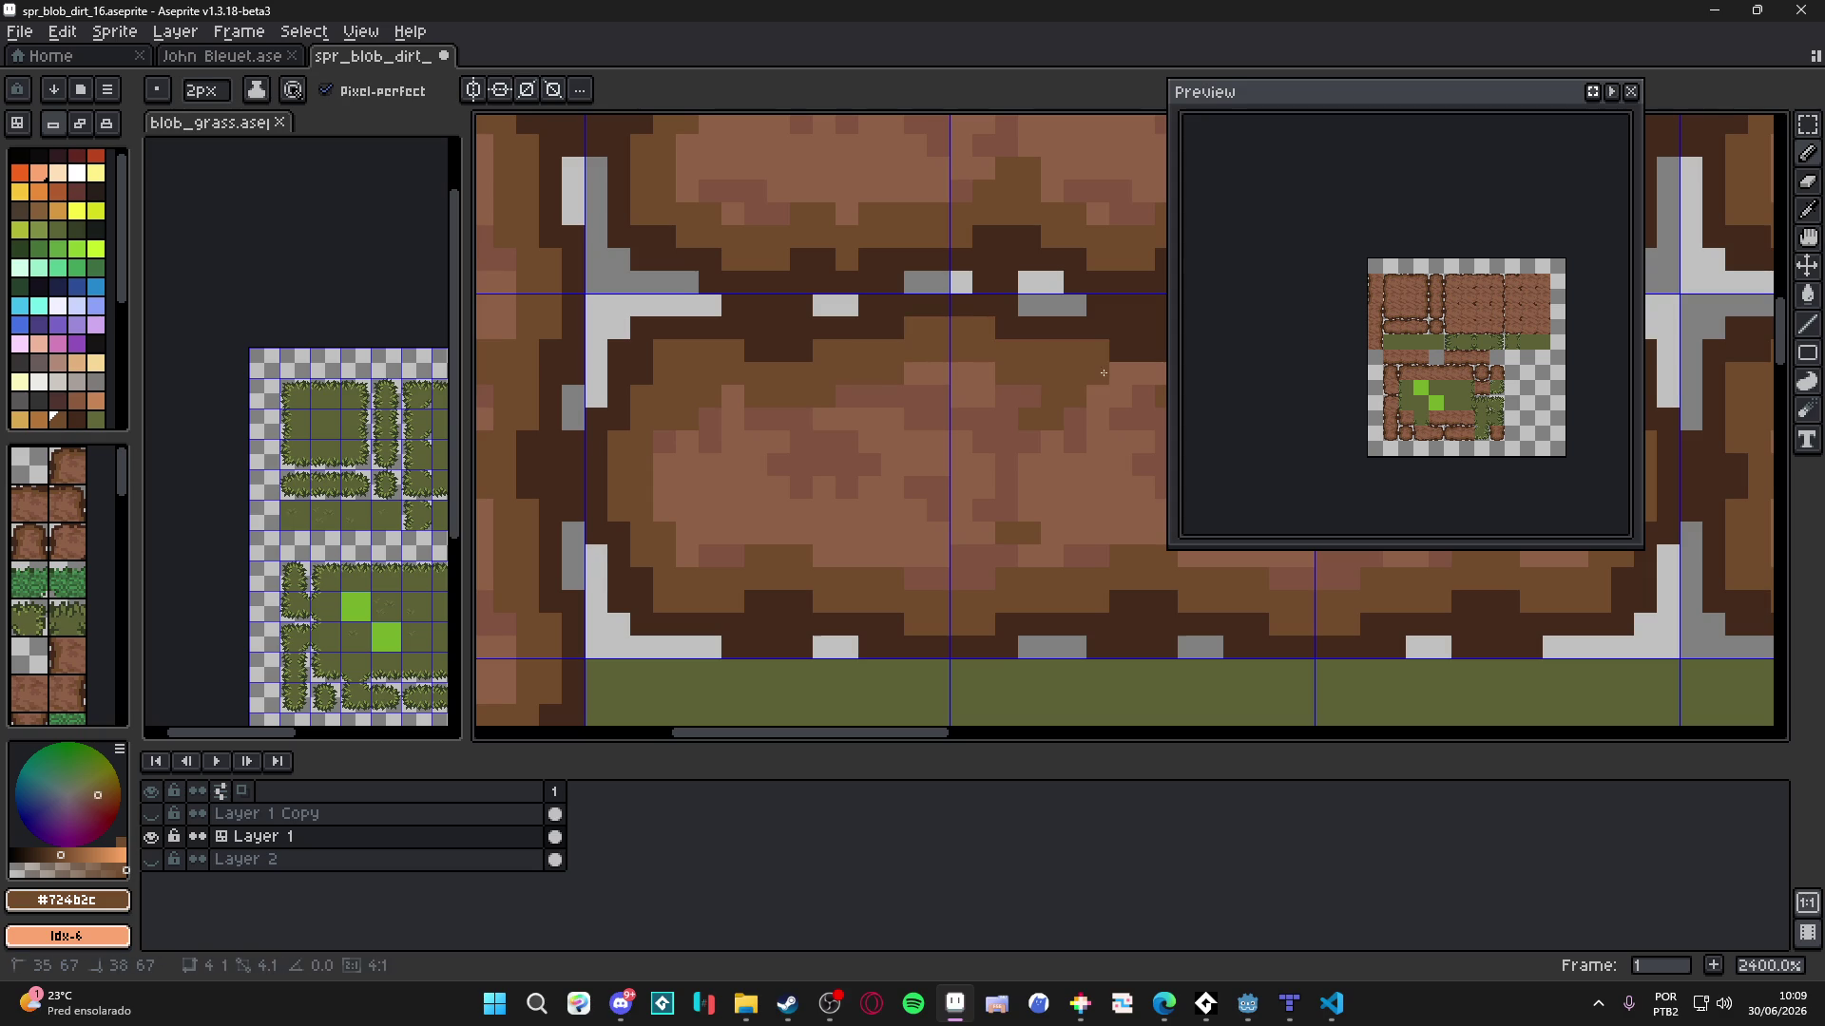
scroll(807, 411, right, 4)
scroll(806, 412, up, 1)
mouse_move(807, 411)
mouse_down()
mouse_move(845, 427)
mouse_move(899, 385)
mouse_move(1022, 380)
mouse_move(1131, 418)
mouse_move(715, 454)
mouse_move(796, 453)
mouse_up()
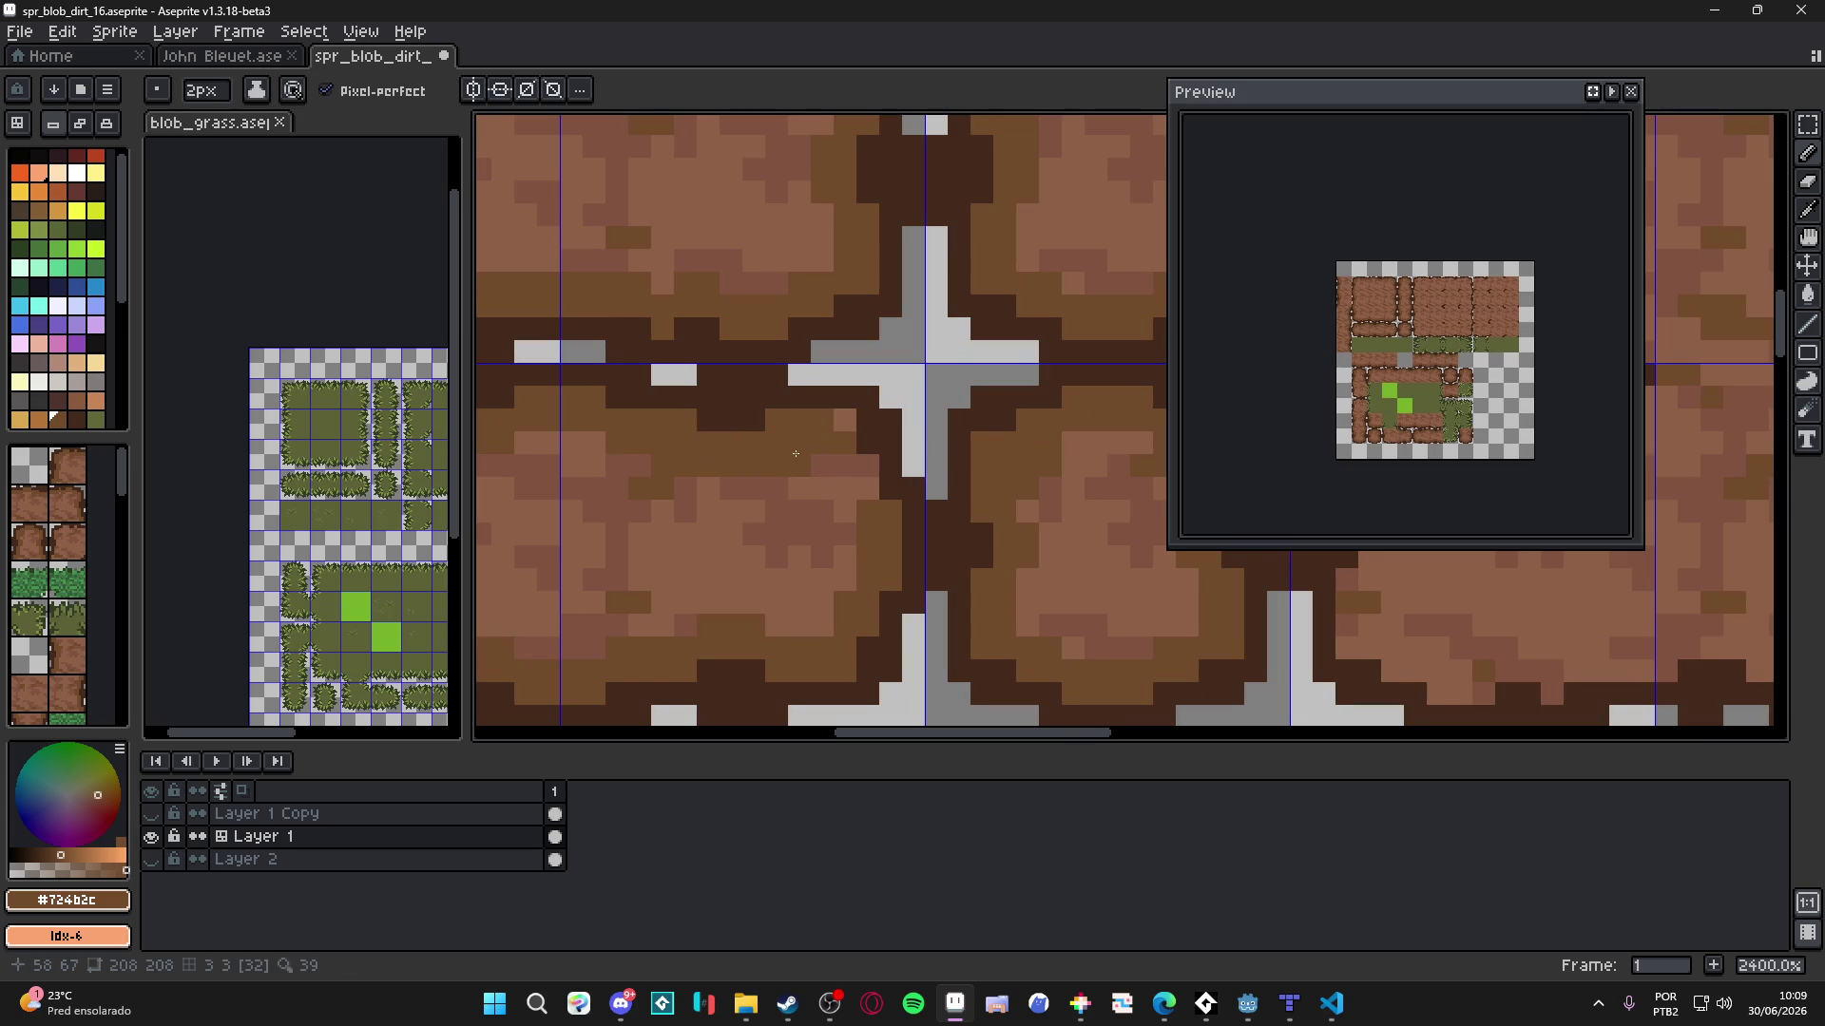
scroll(857, 472, down, 8)
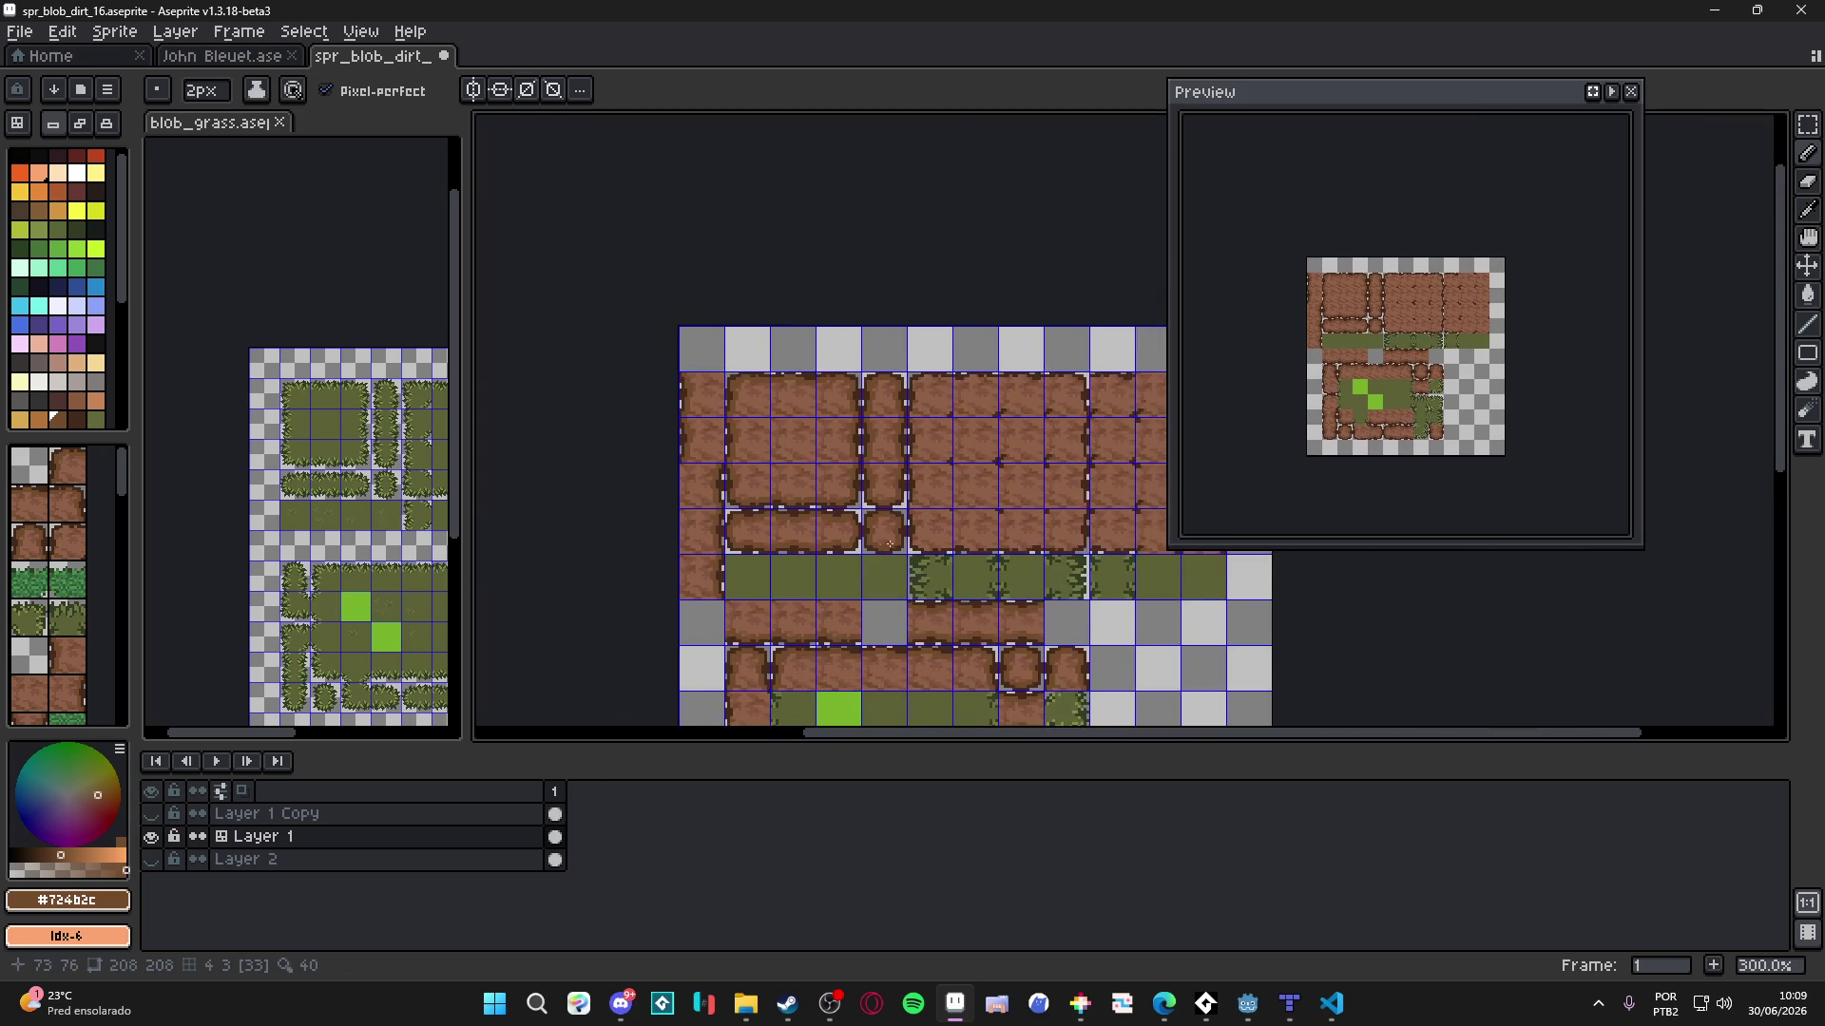
- Recheck Layer 1's visibility and drag the splitter to widen the palette, tileset and layer panels
scroll(930, 332, up, 1)
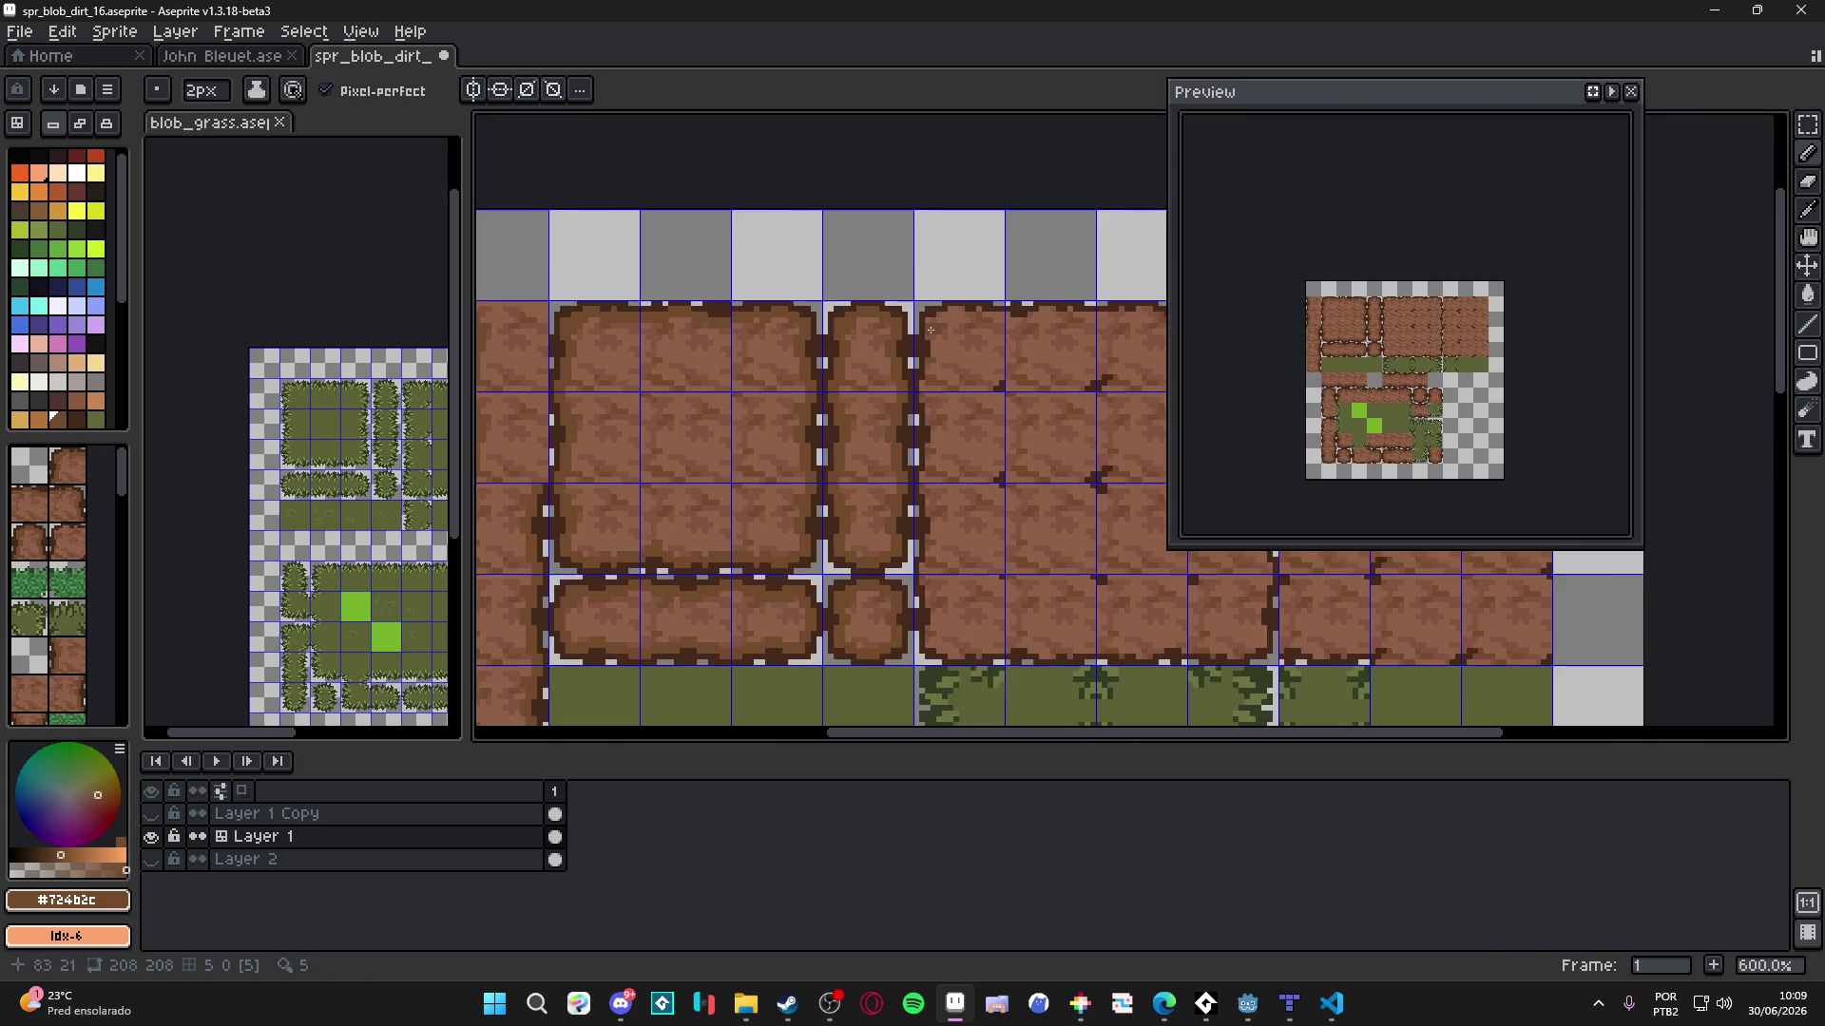
scroll(868, 345, down, 1)
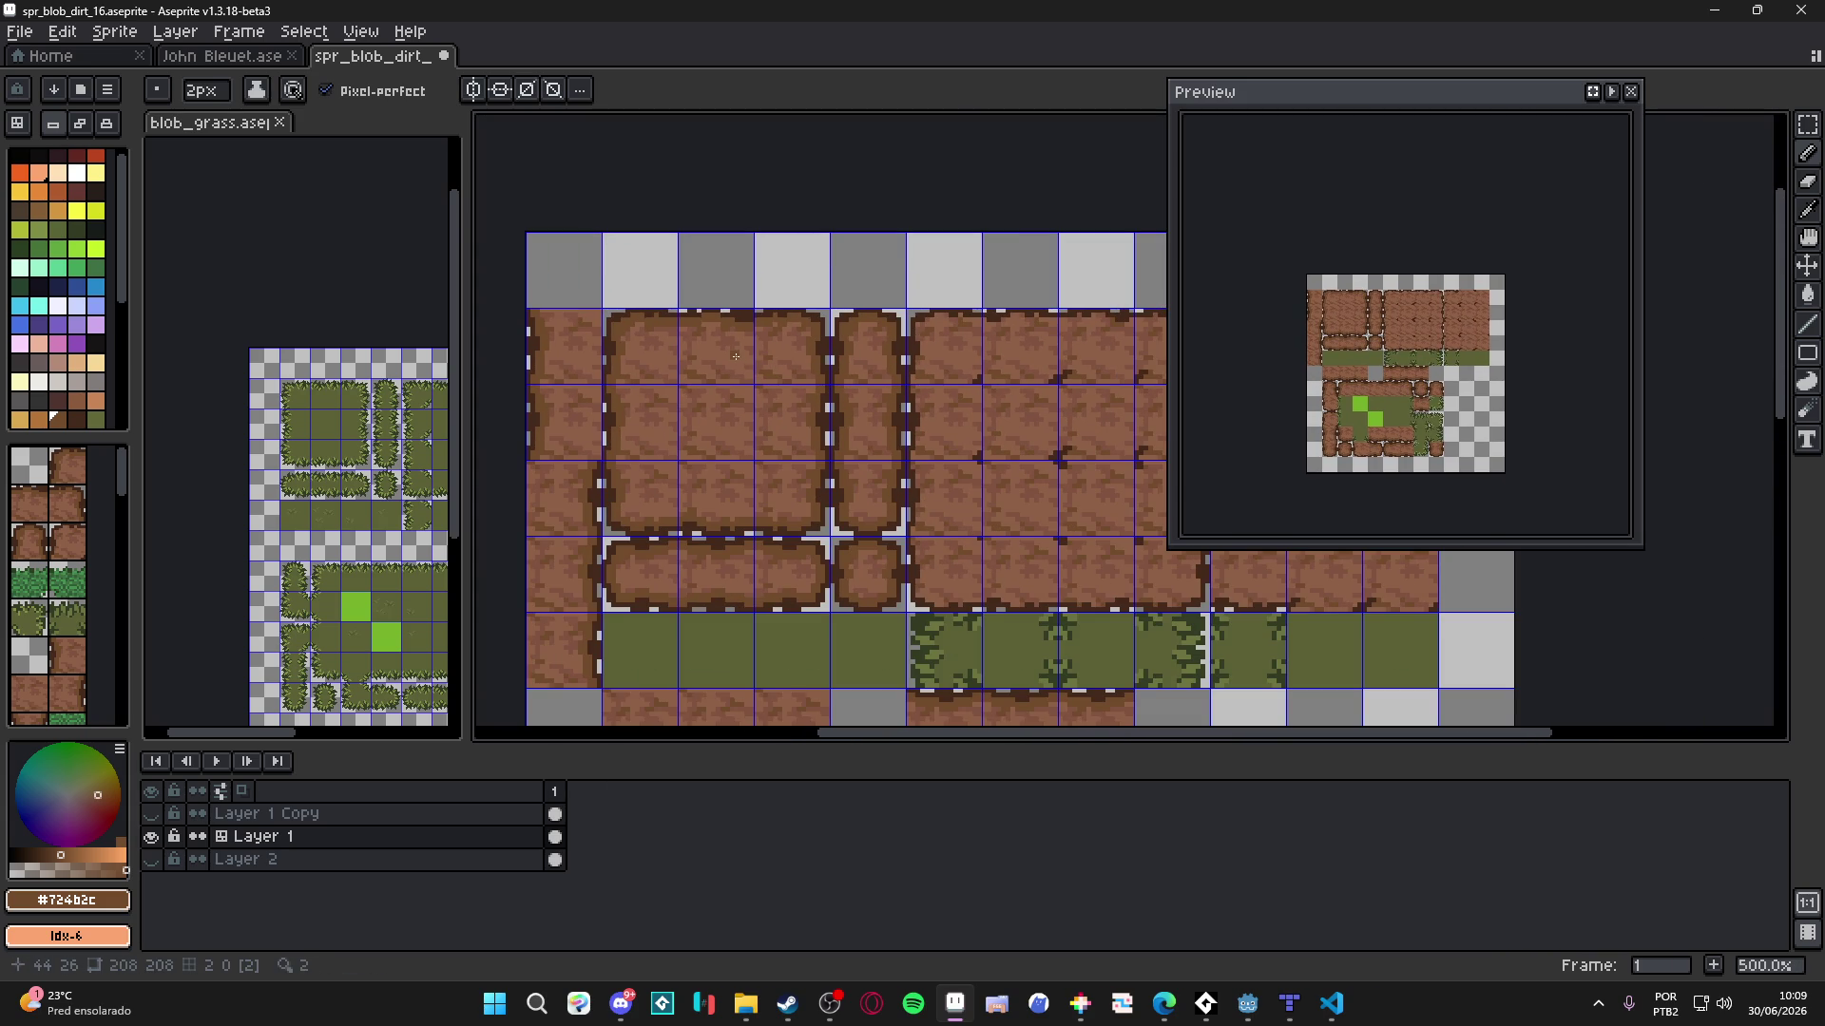
click(152, 836)
click(151, 836)
mouse_move(466, 609)
mouse_down()
mouse_move(440, 608)
mouse_move(500, 618)
mouse_up()
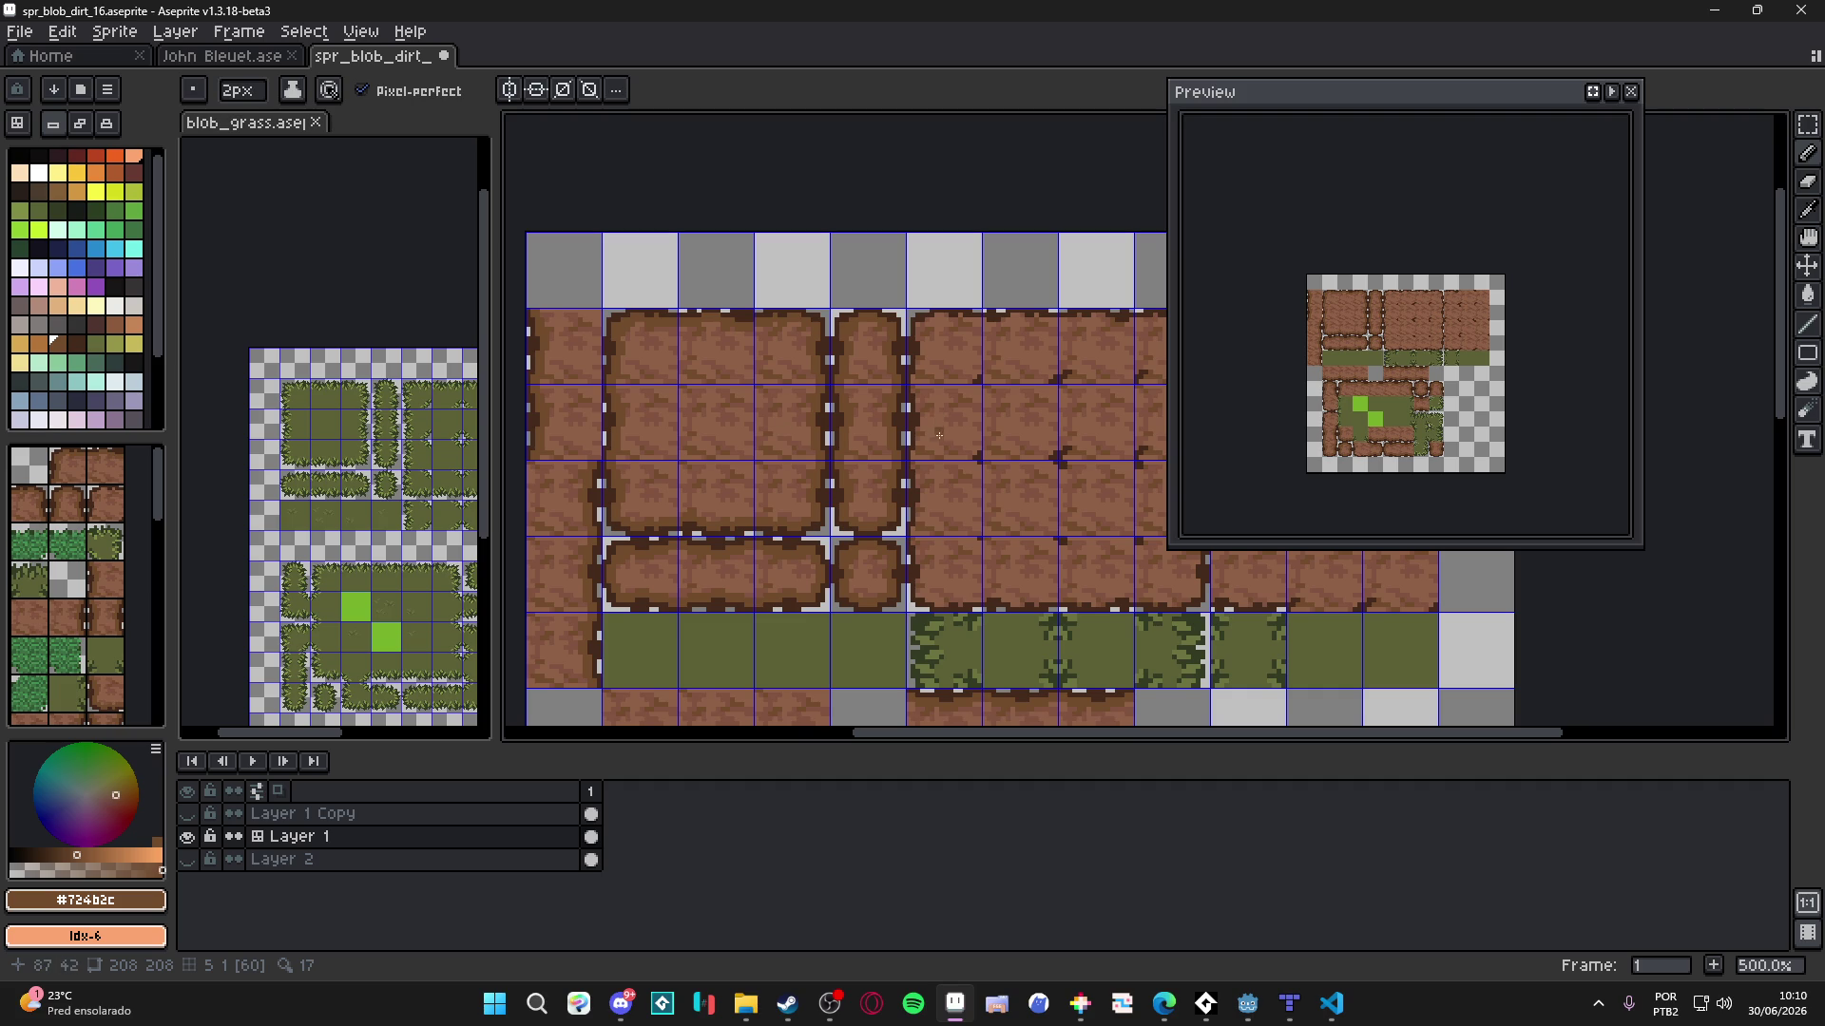
- Pick the lighter dirt brown #815440 from the canvas as the drawing colour
scroll(960, 453, down, 1)
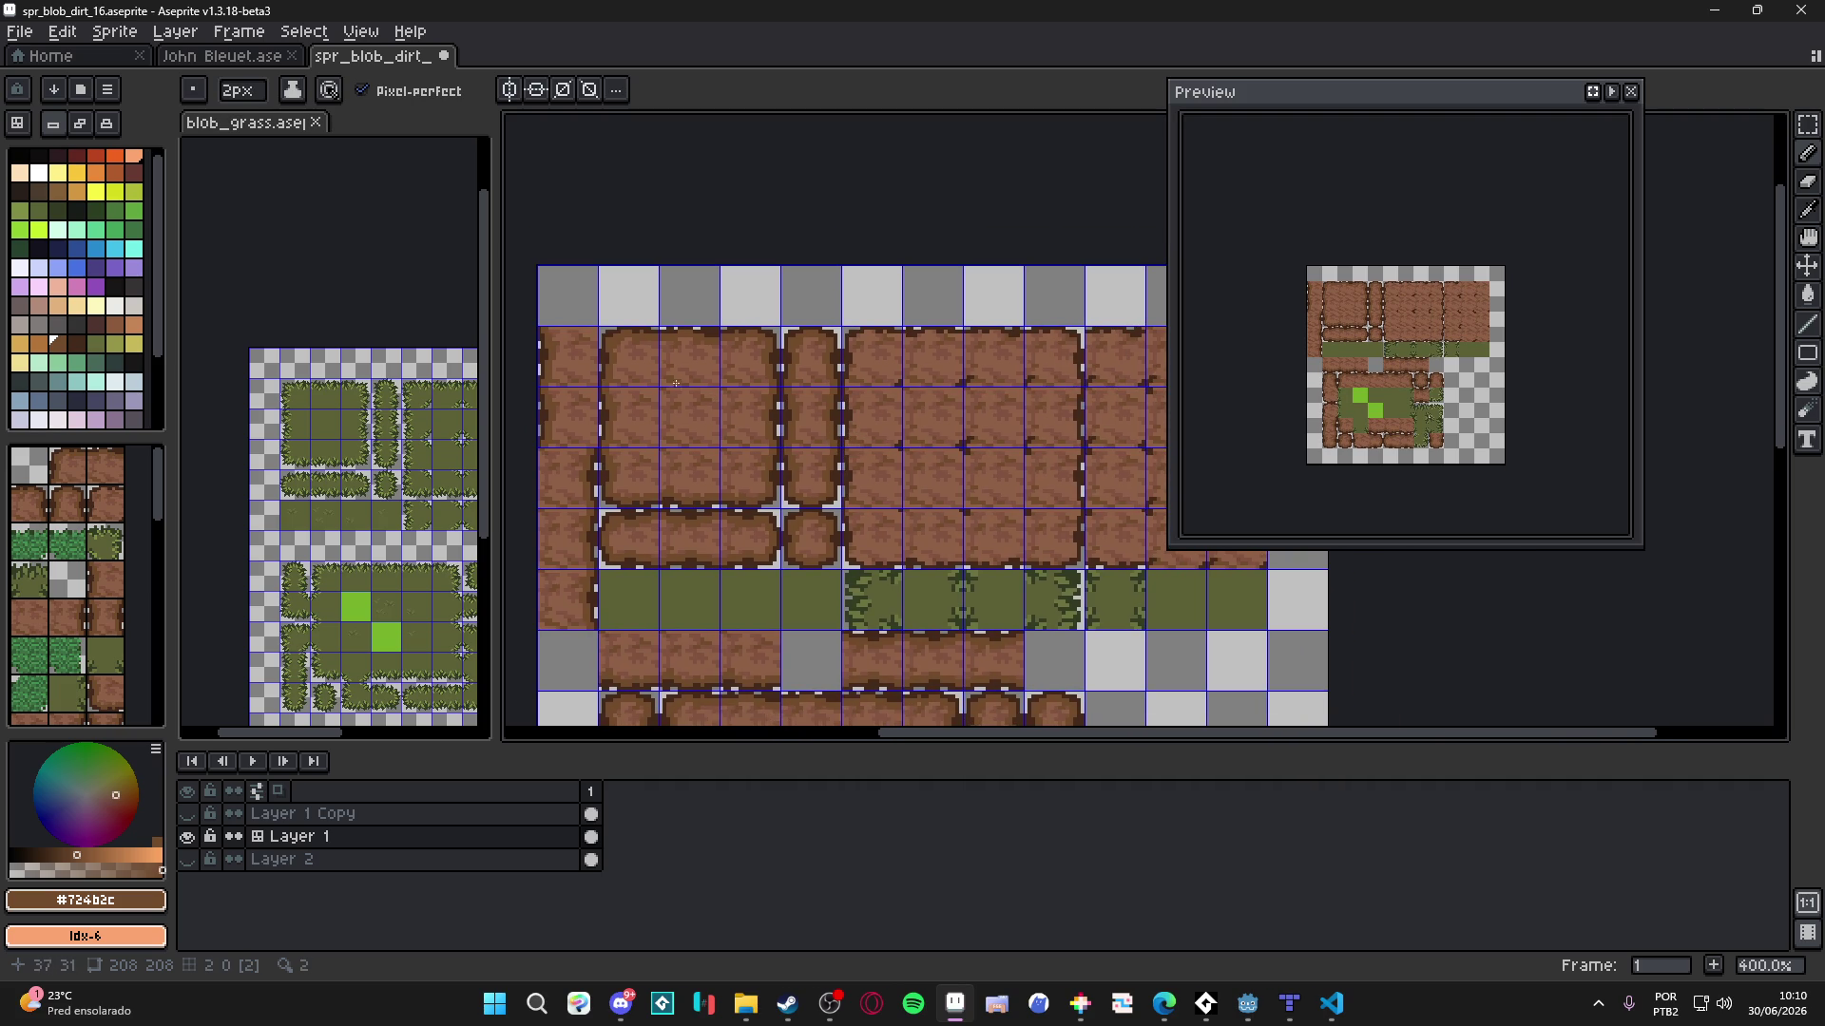
scroll(617, 399, up, 6)
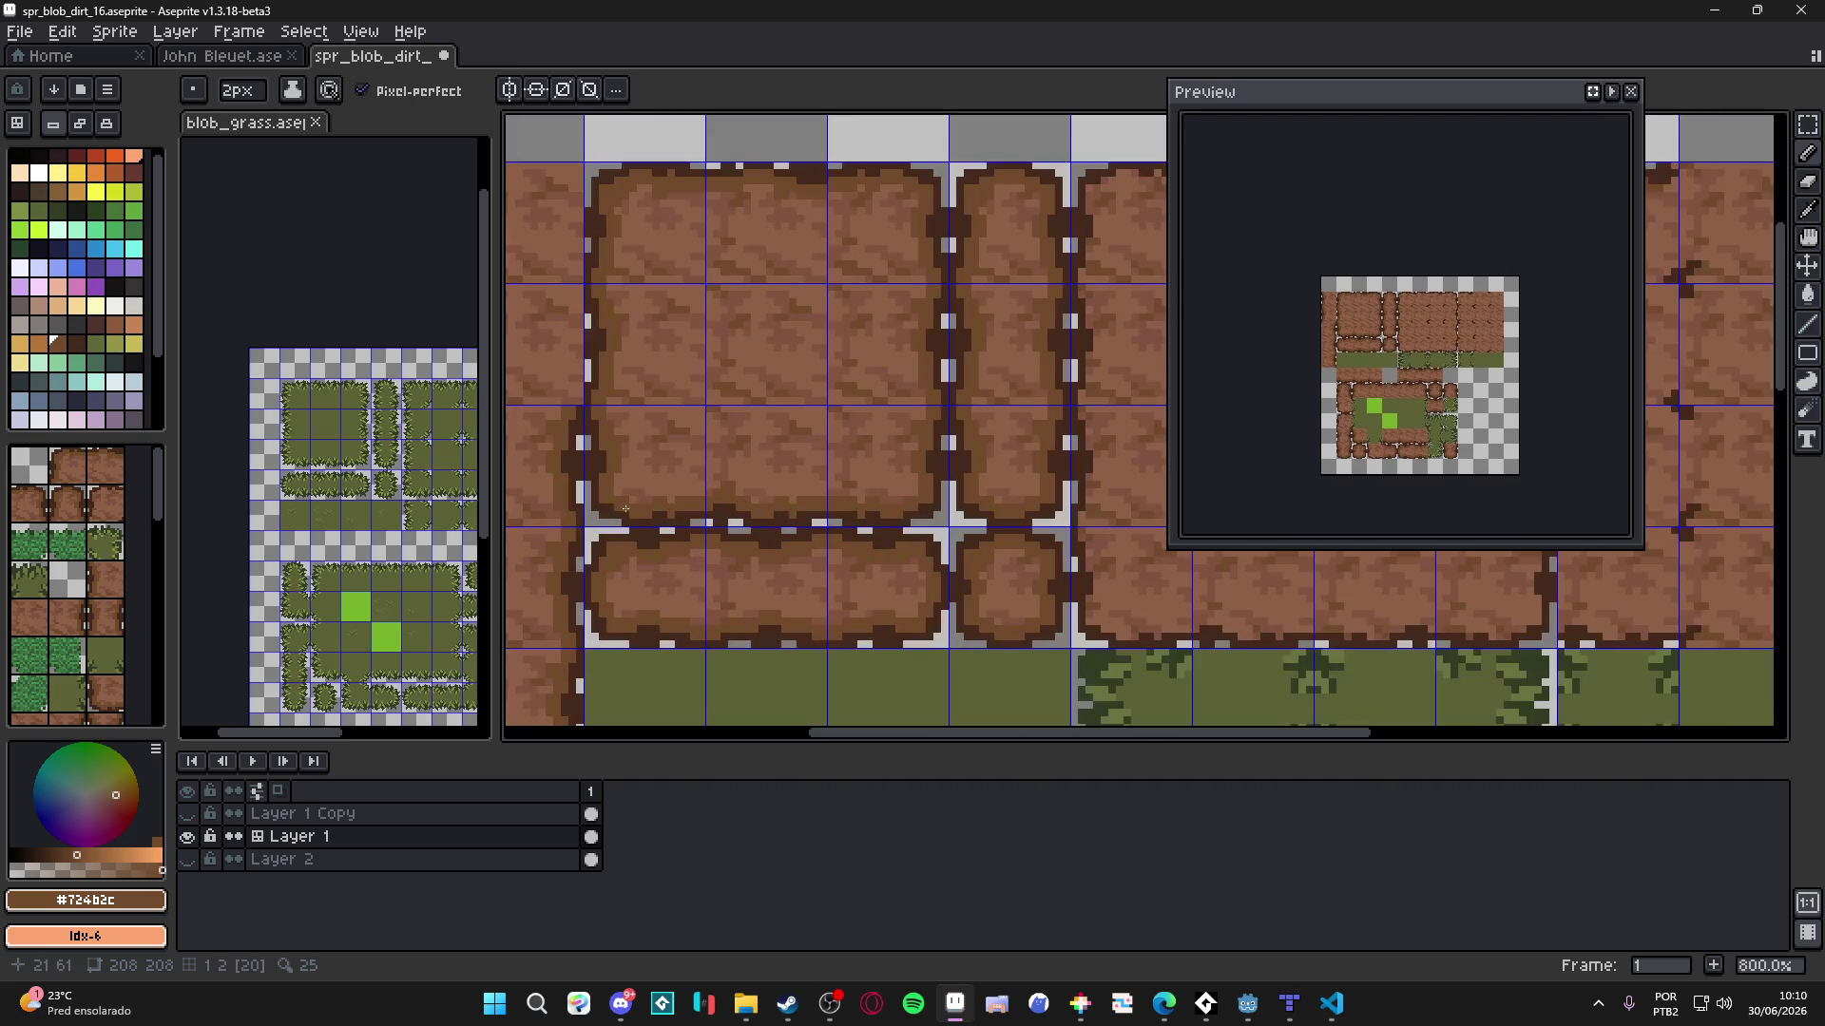
alt+click(596, 541)
scroll(595, 541, up, 2)
- Touch up the seam cracks over the large dirt blob, switching the pencil between 1px and 2px
key(minus)
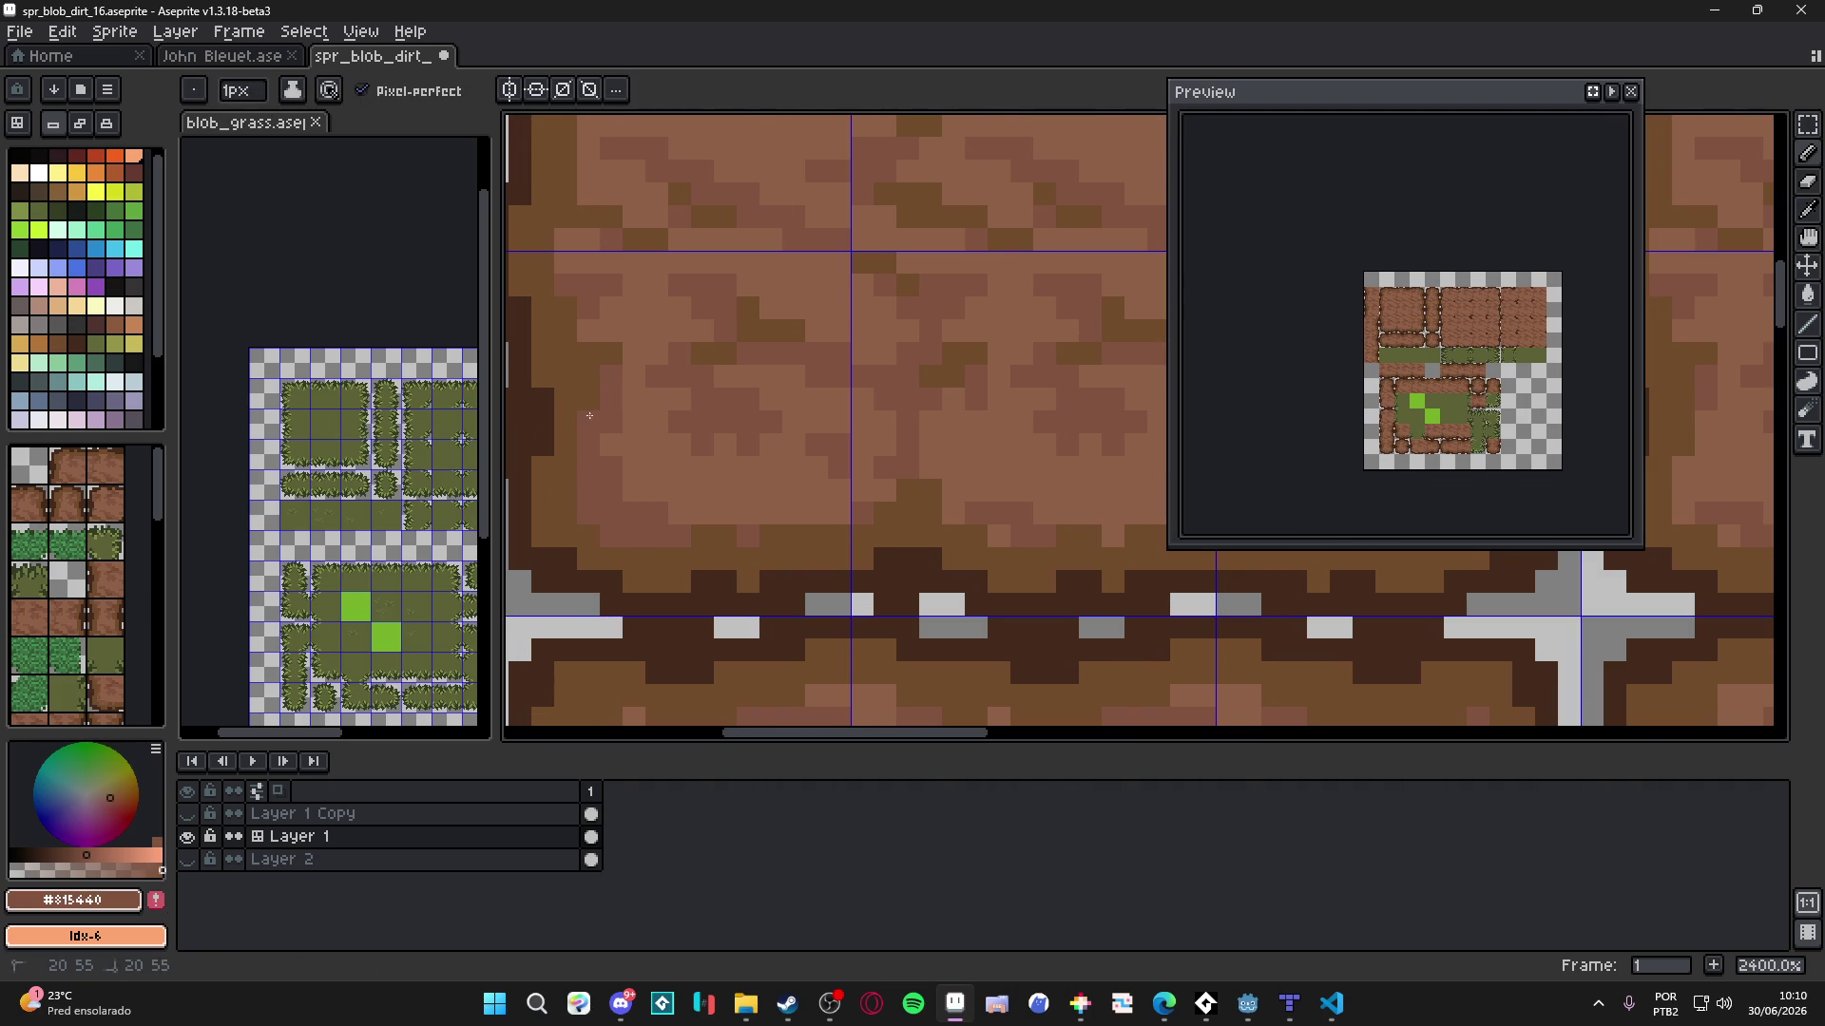
drag(583, 353, 613, 478)
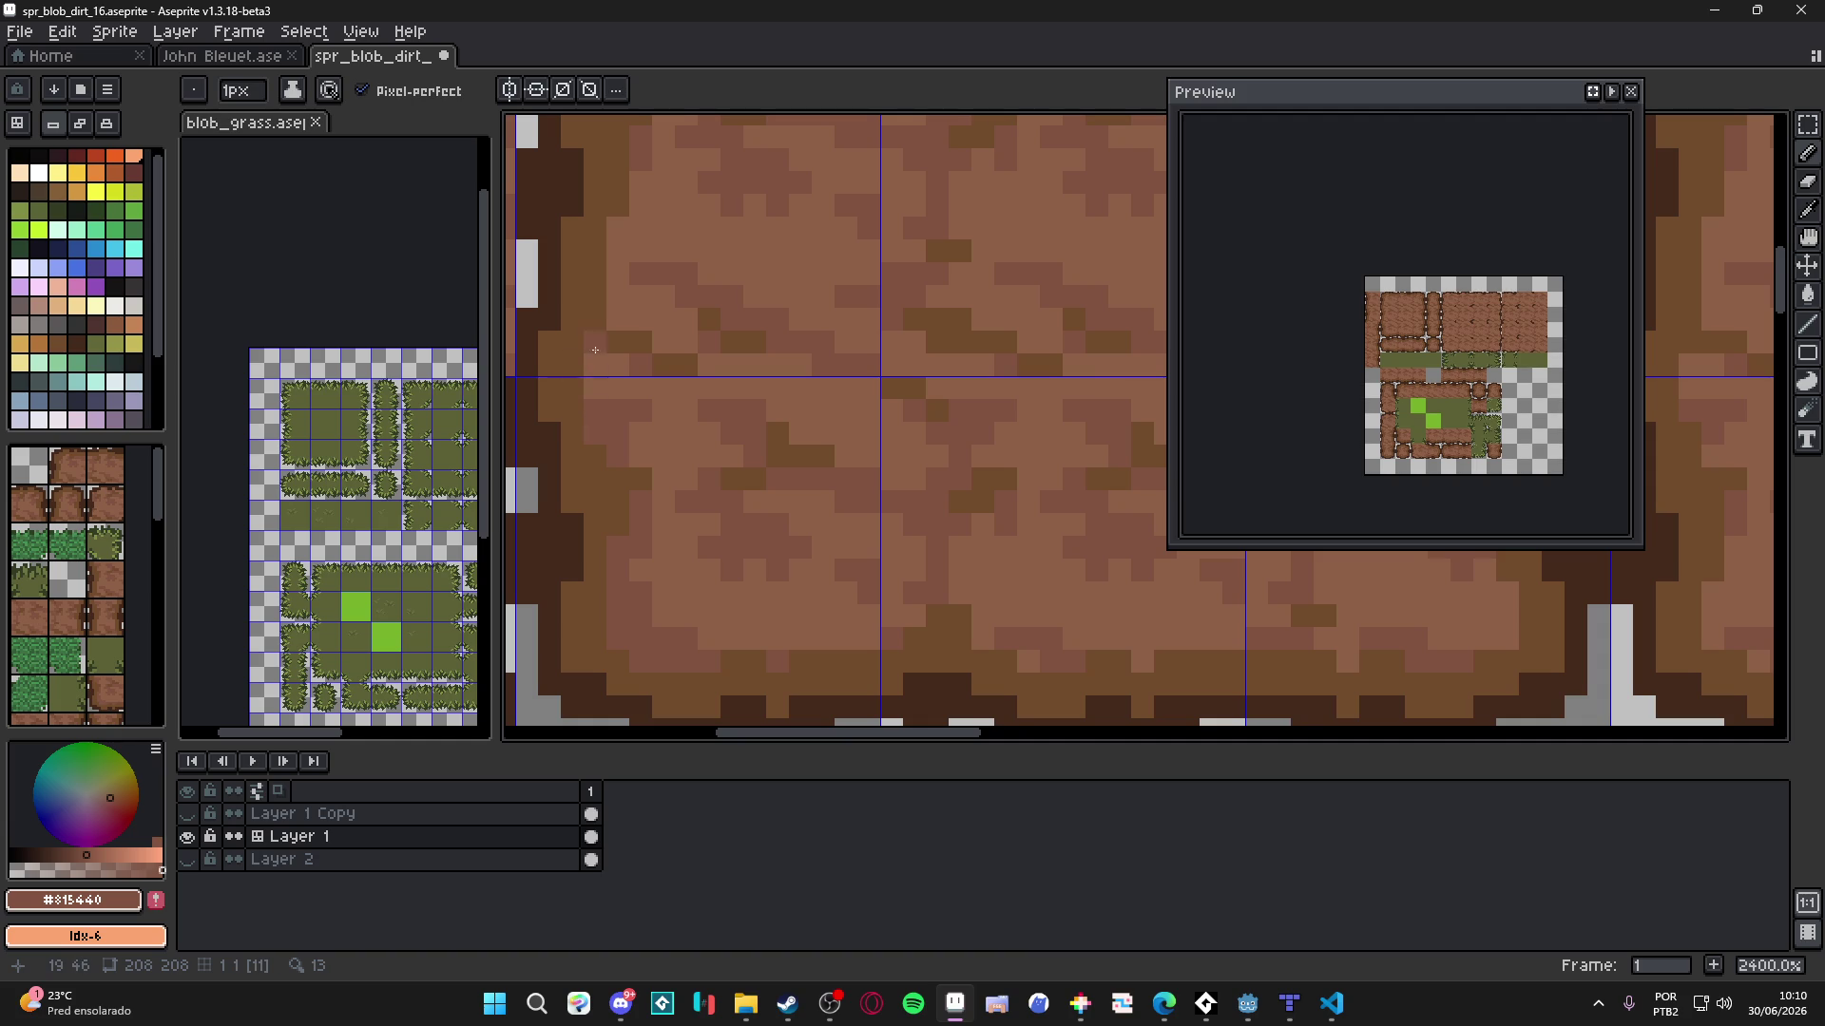
scroll(617, 380, down, 2)
scroll(632, 418, up, 2)
key(plus)
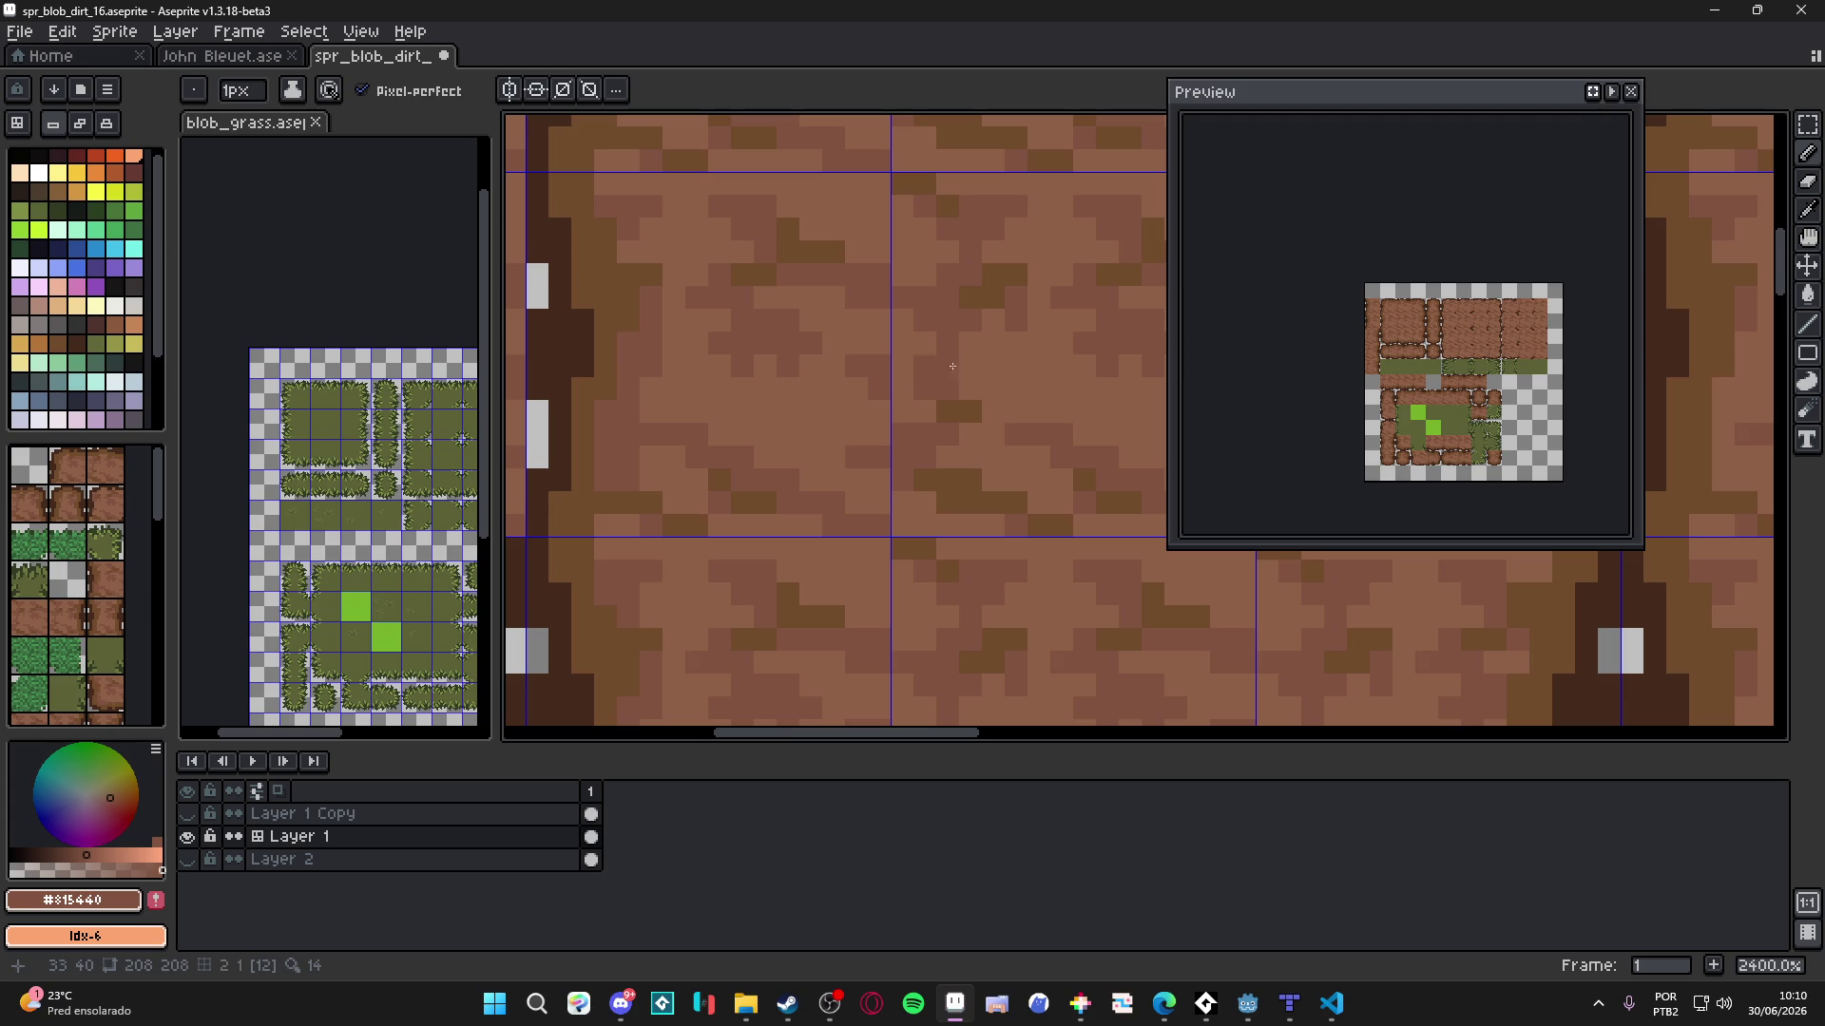
scroll(1430, 309, up, 2)
scroll(1429, 310, up, 1)
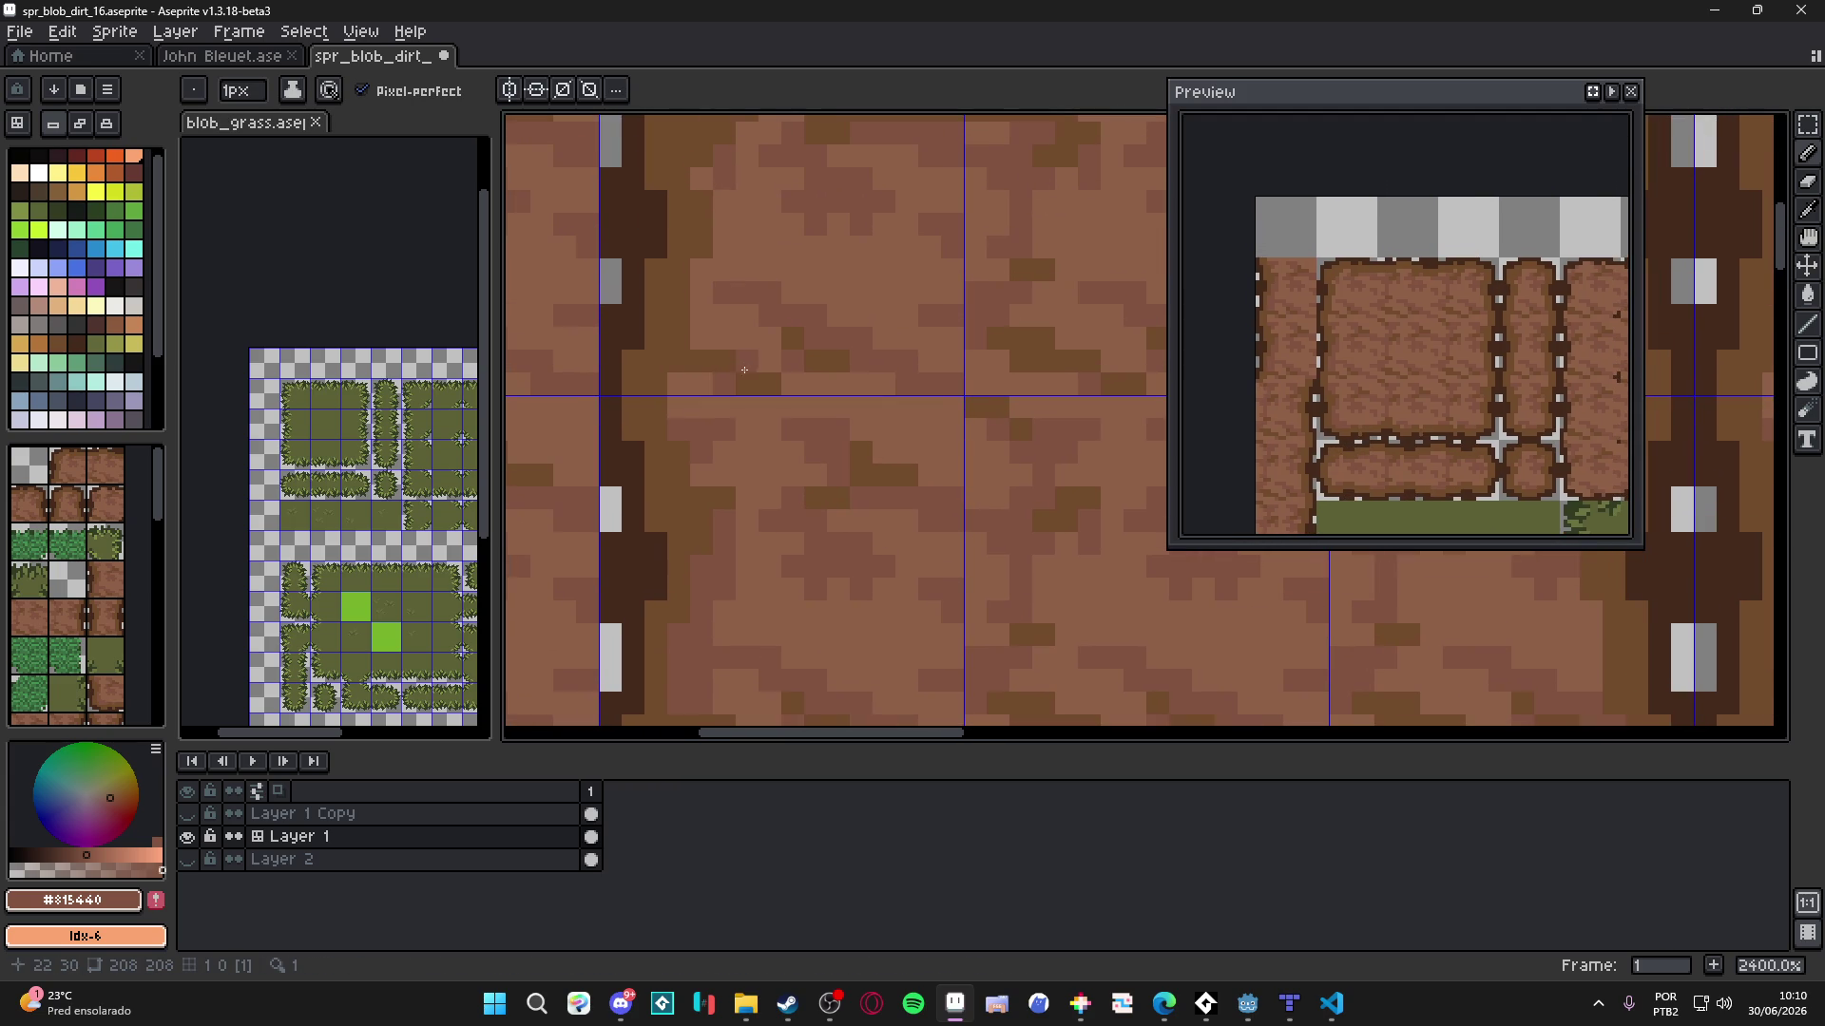
key(plus)
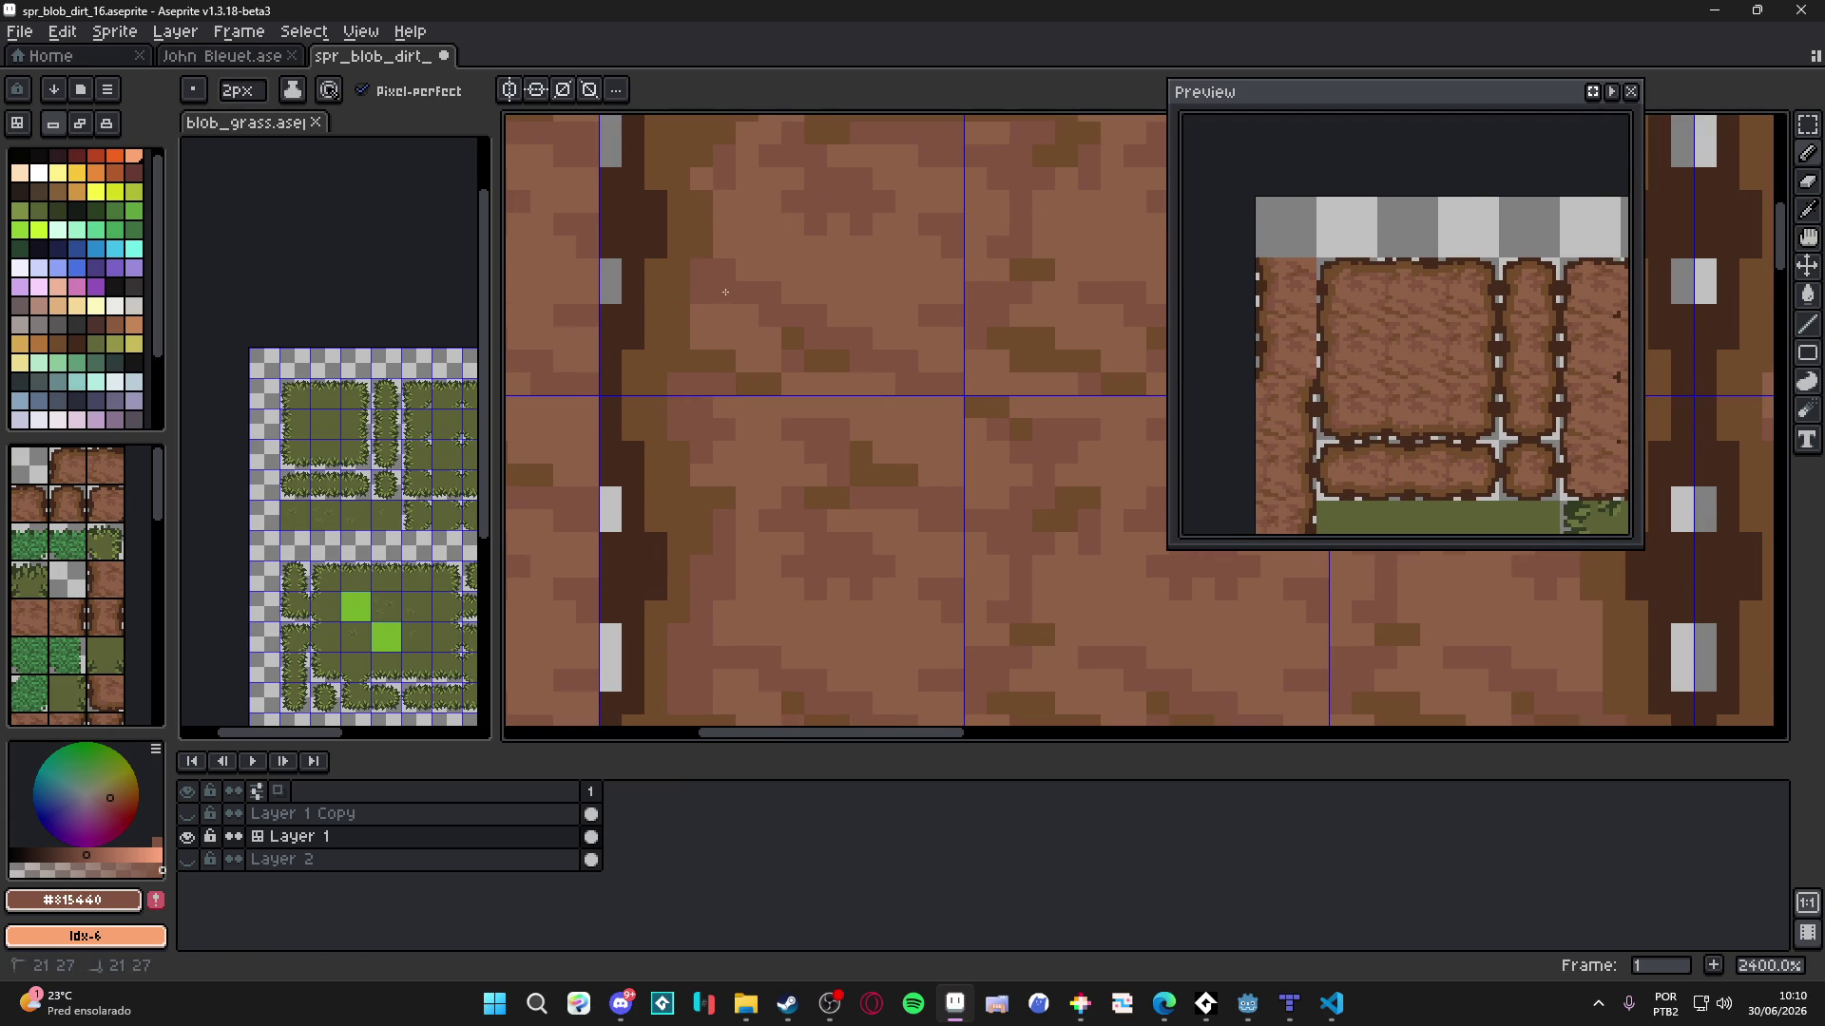
scroll(724, 334, up, 3)
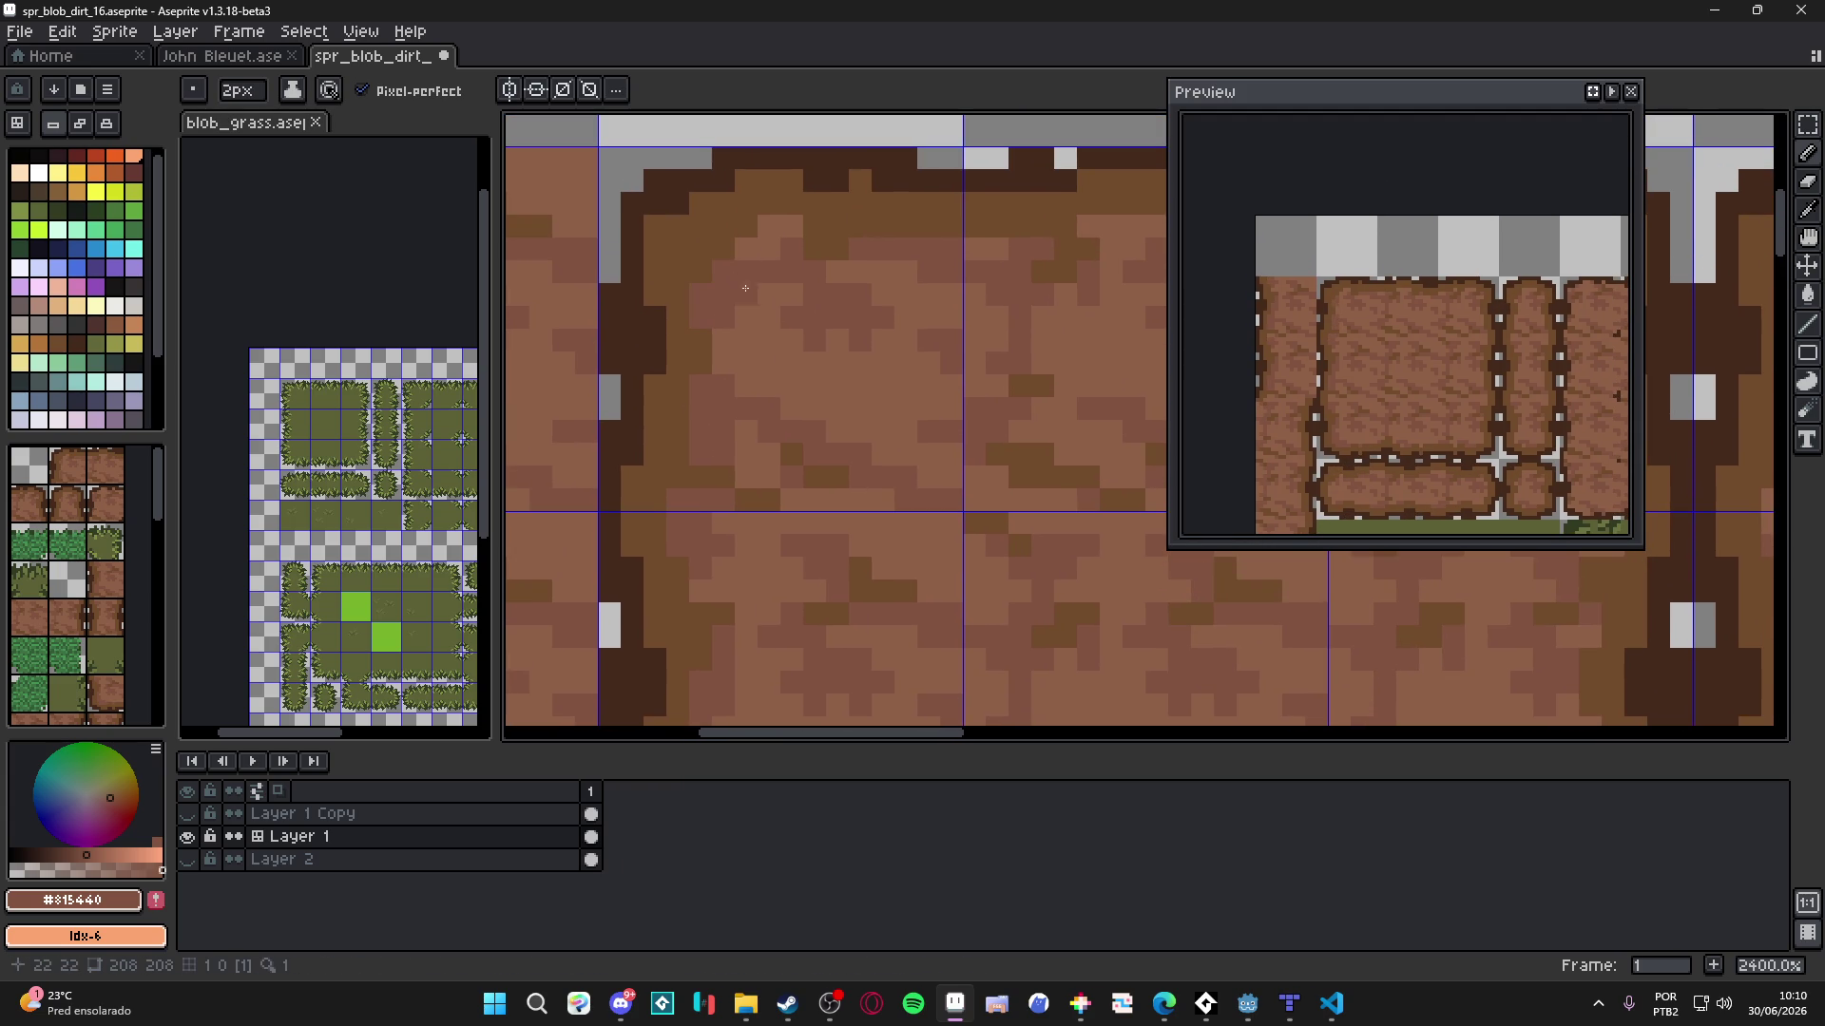
scroll(762, 271, down, 2)
key(minus)
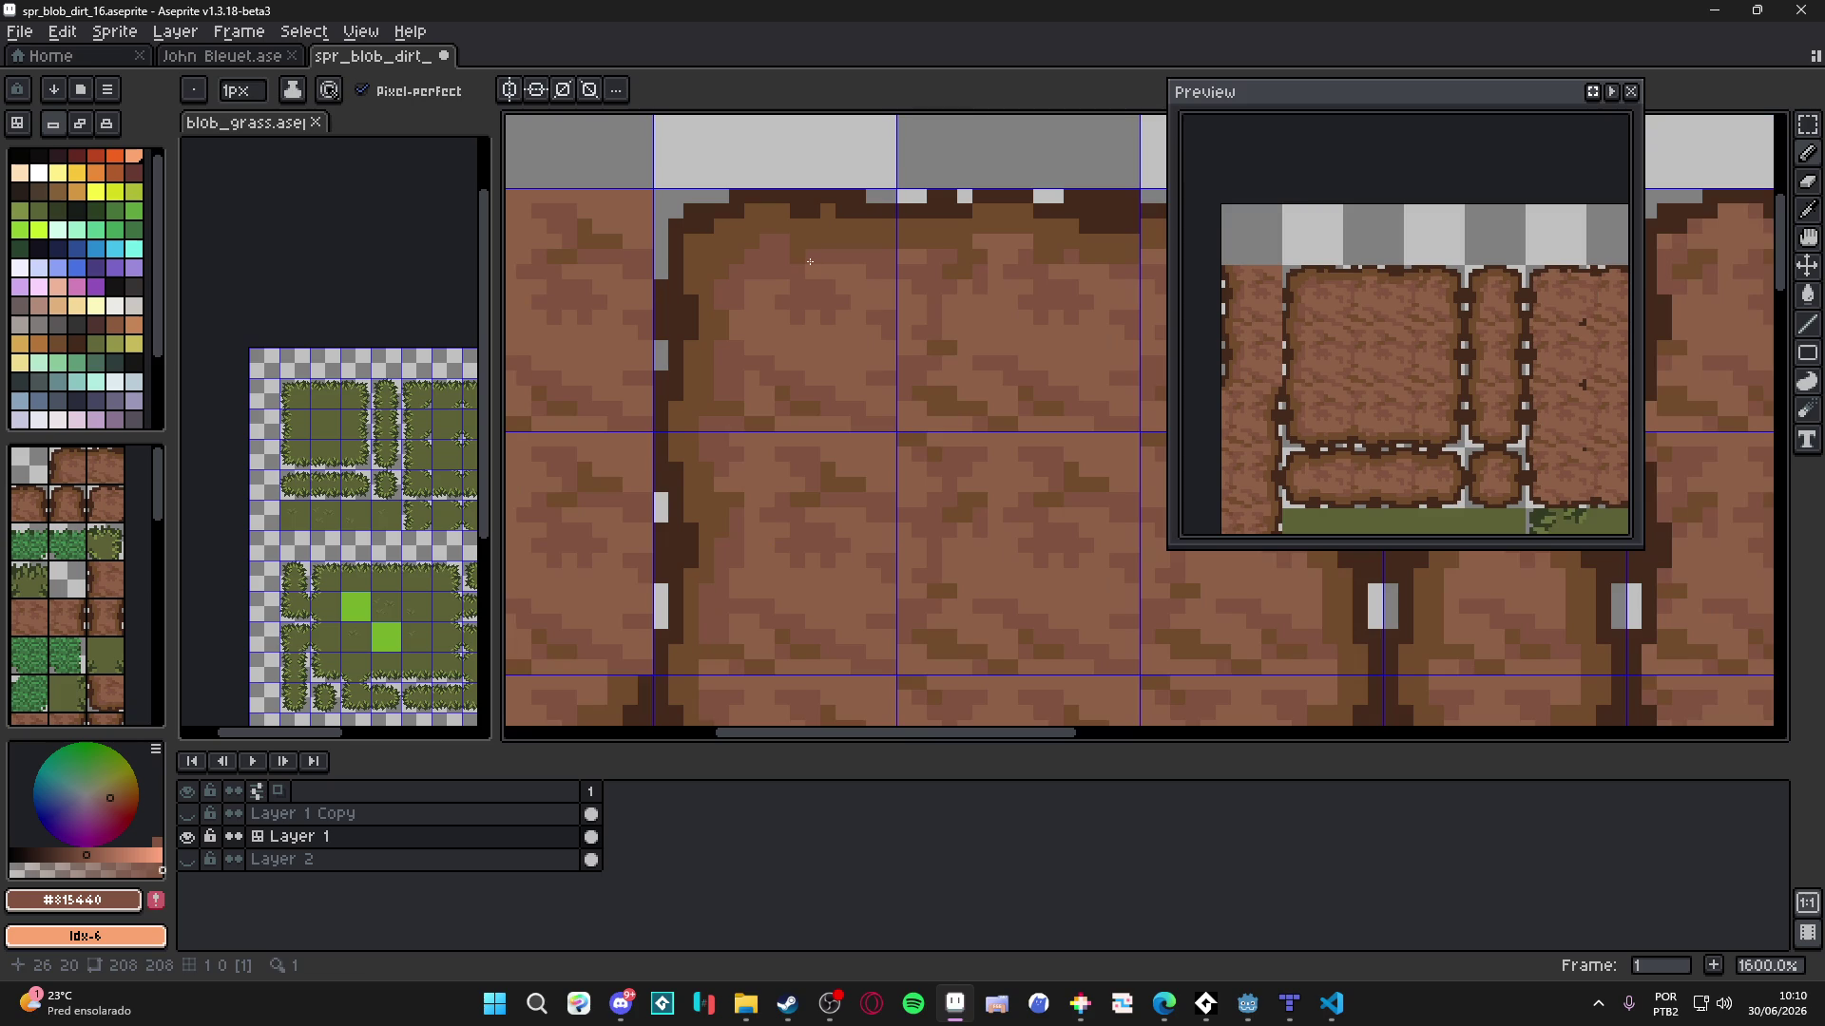
scroll(808, 275, up, 2)
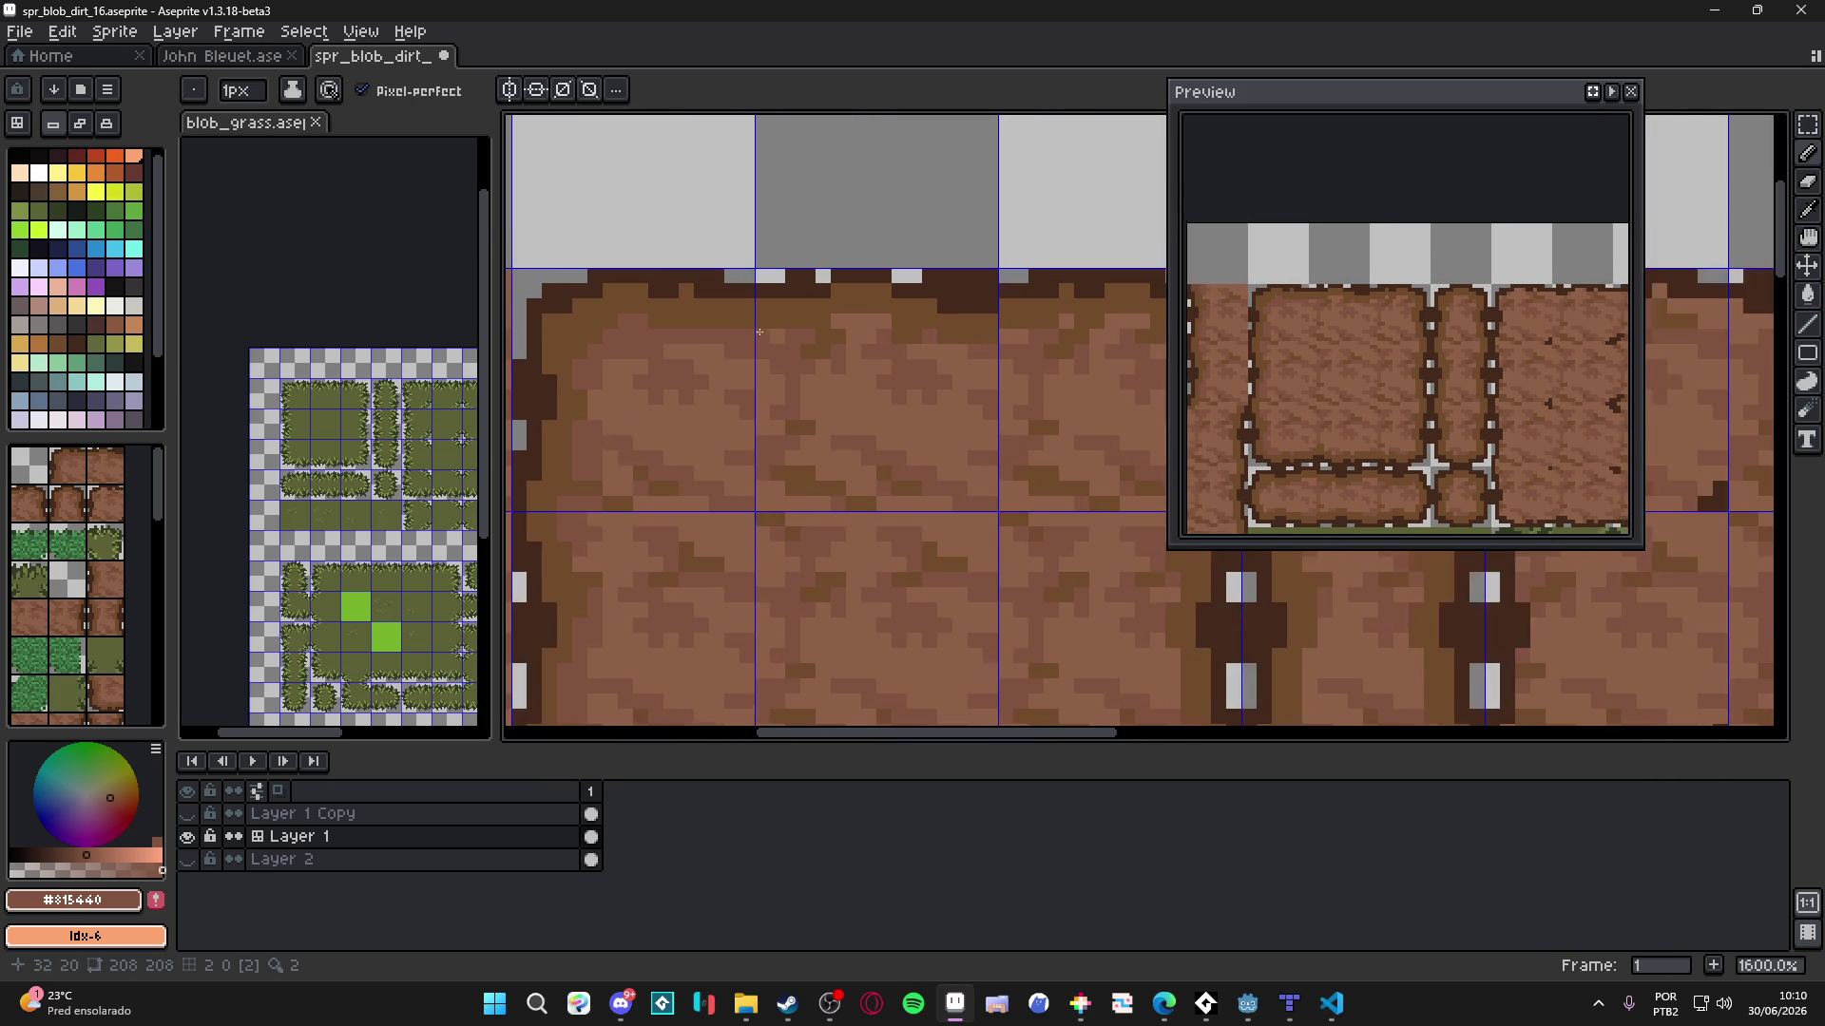
key(plus)
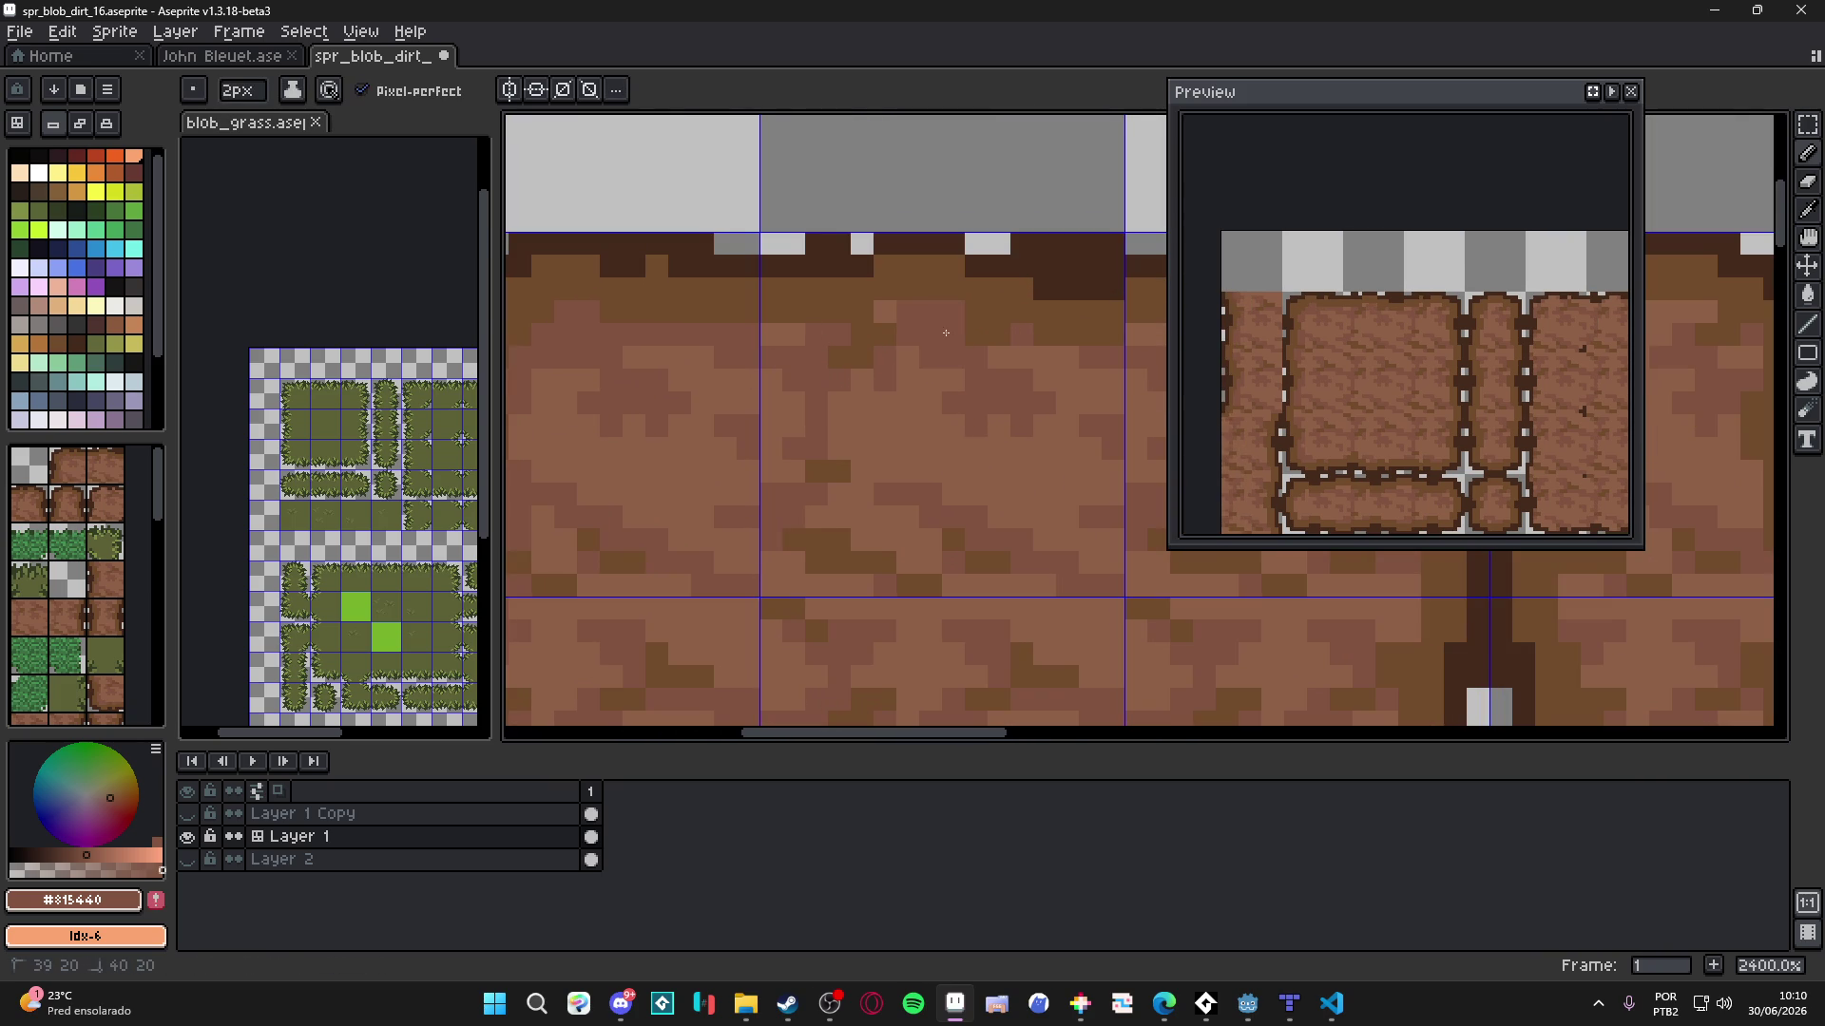
- Finish the remaining seam touch-ups and save spr_blob_dirt_16.aseprite
scroll(831, 371, down, 2)
key(plus)
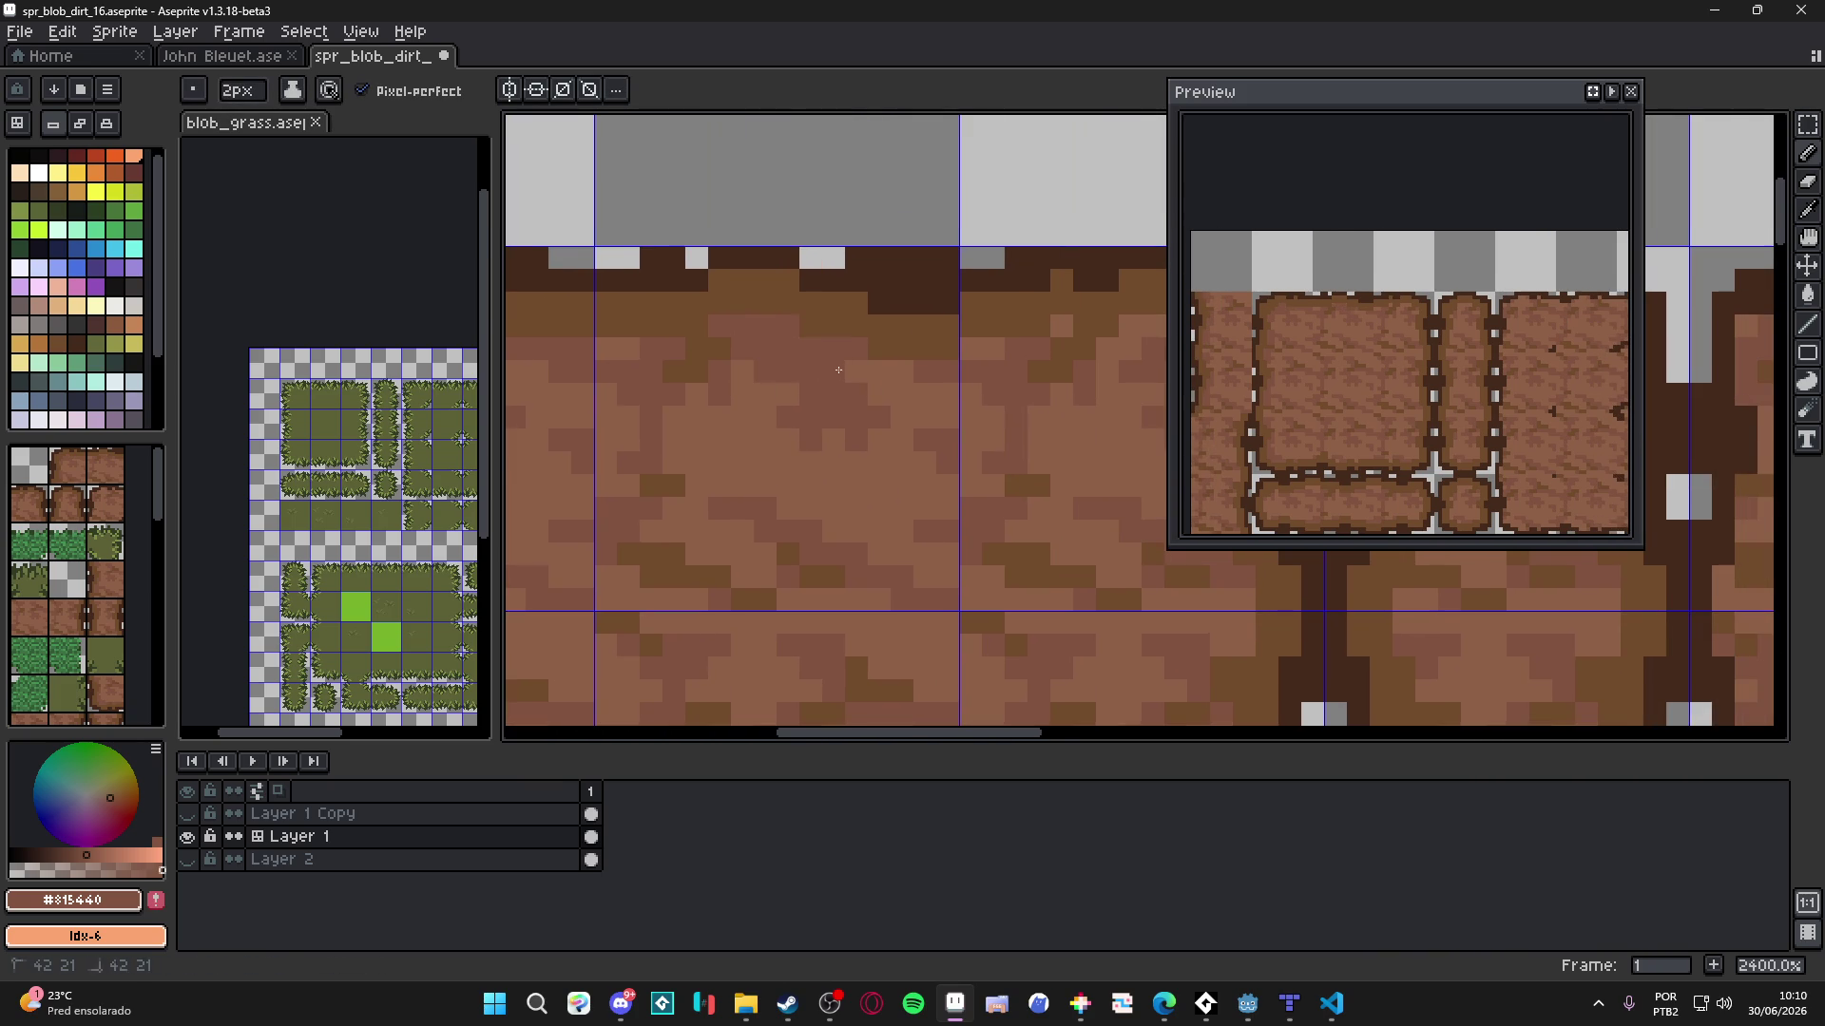
scroll(845, 396, up, 2)
key(minus)
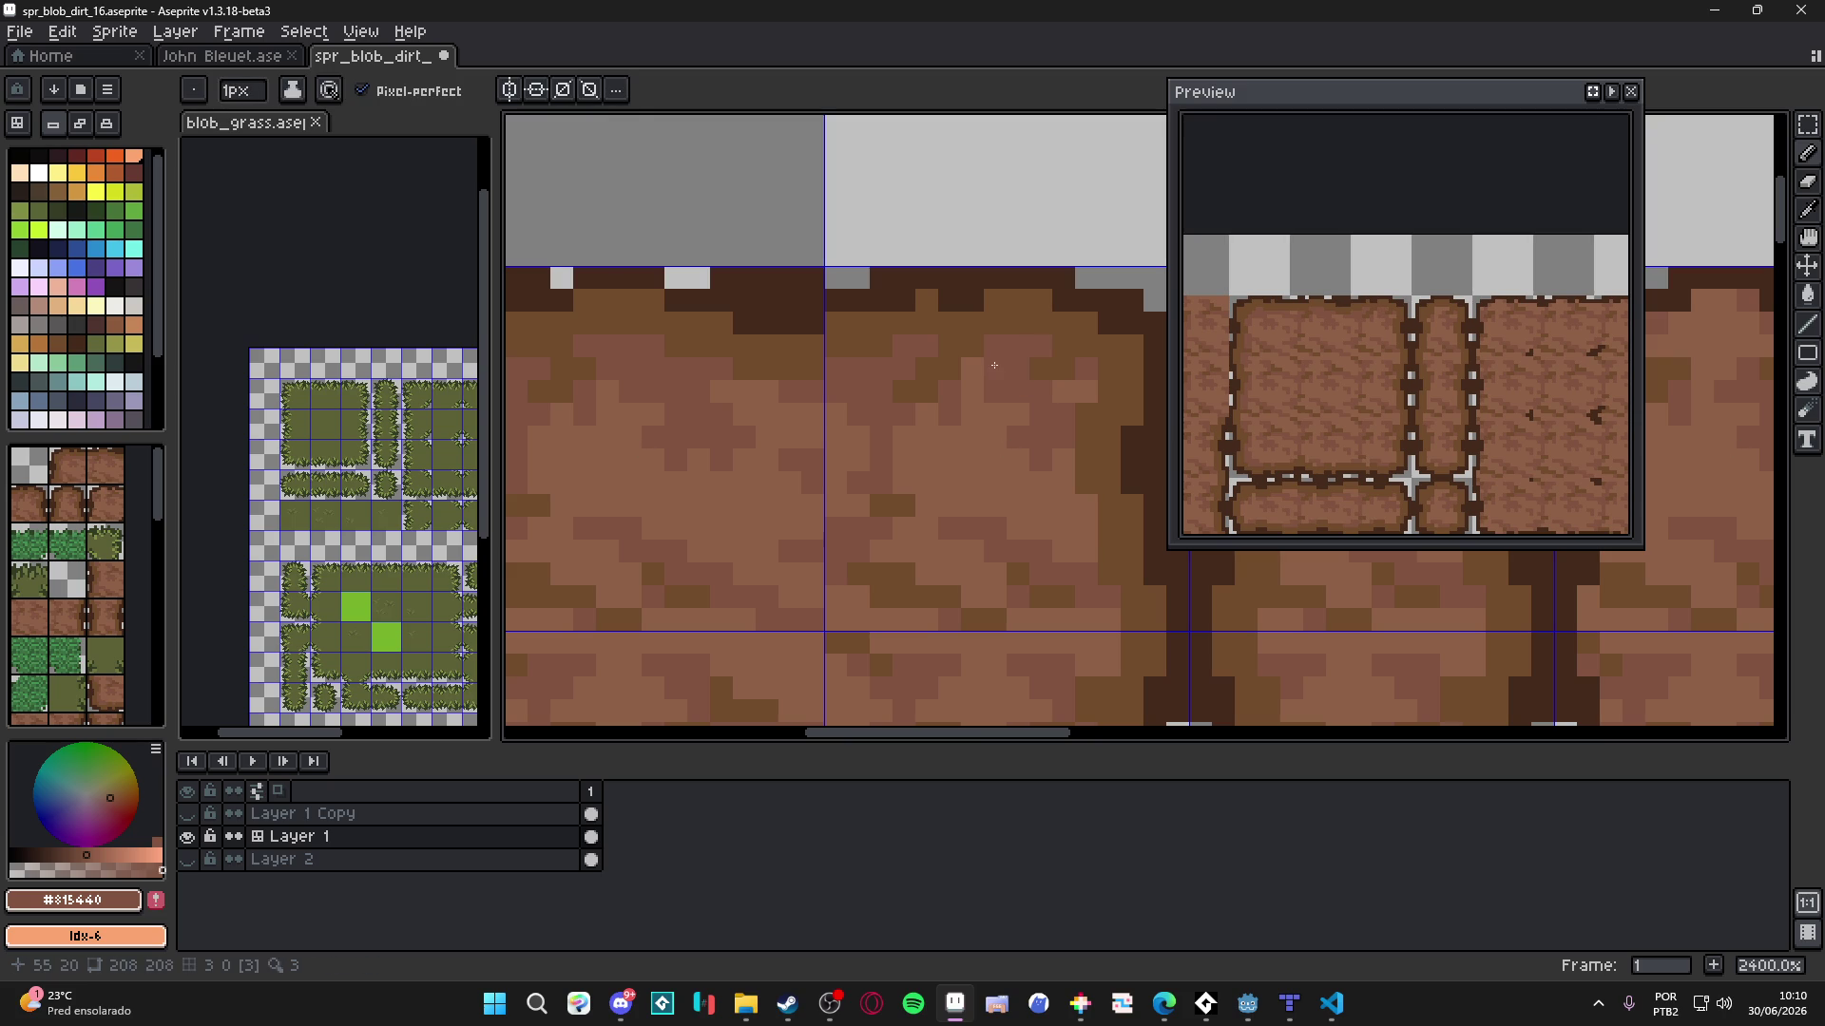
scroll(1008, 399, down, 3)
key(plus)
key(minus)
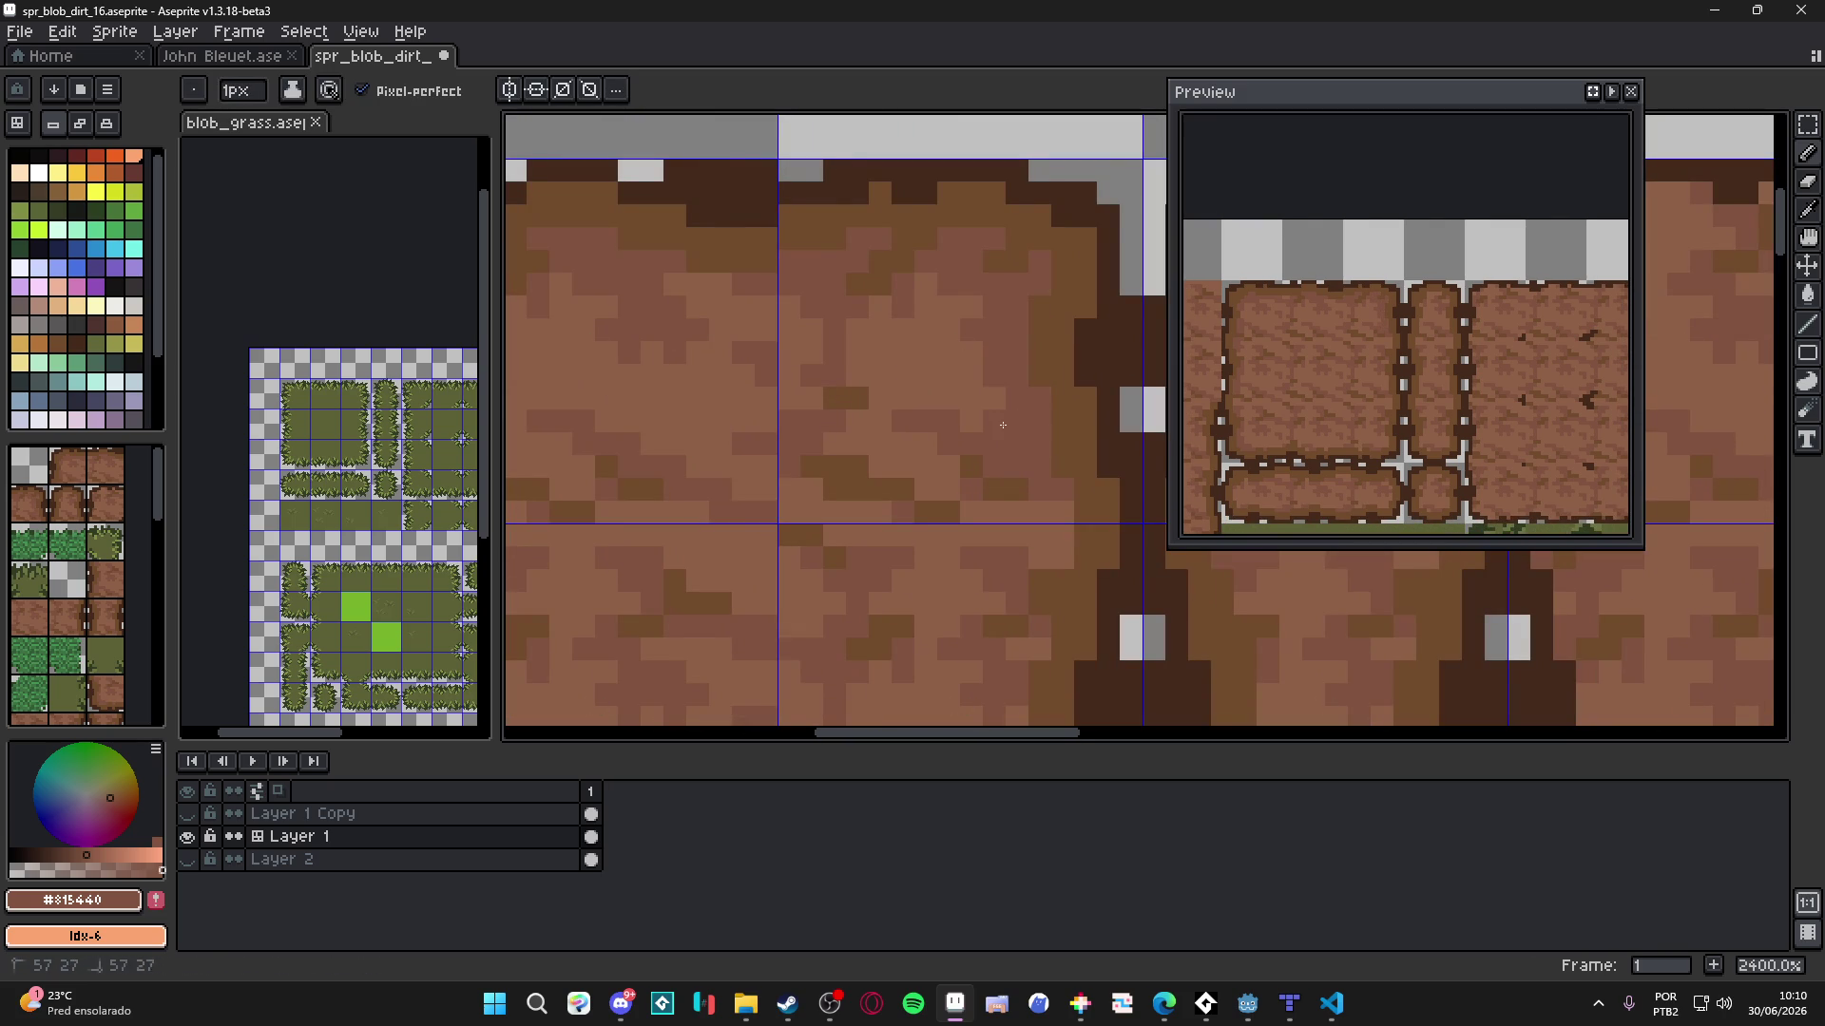
key(plus)
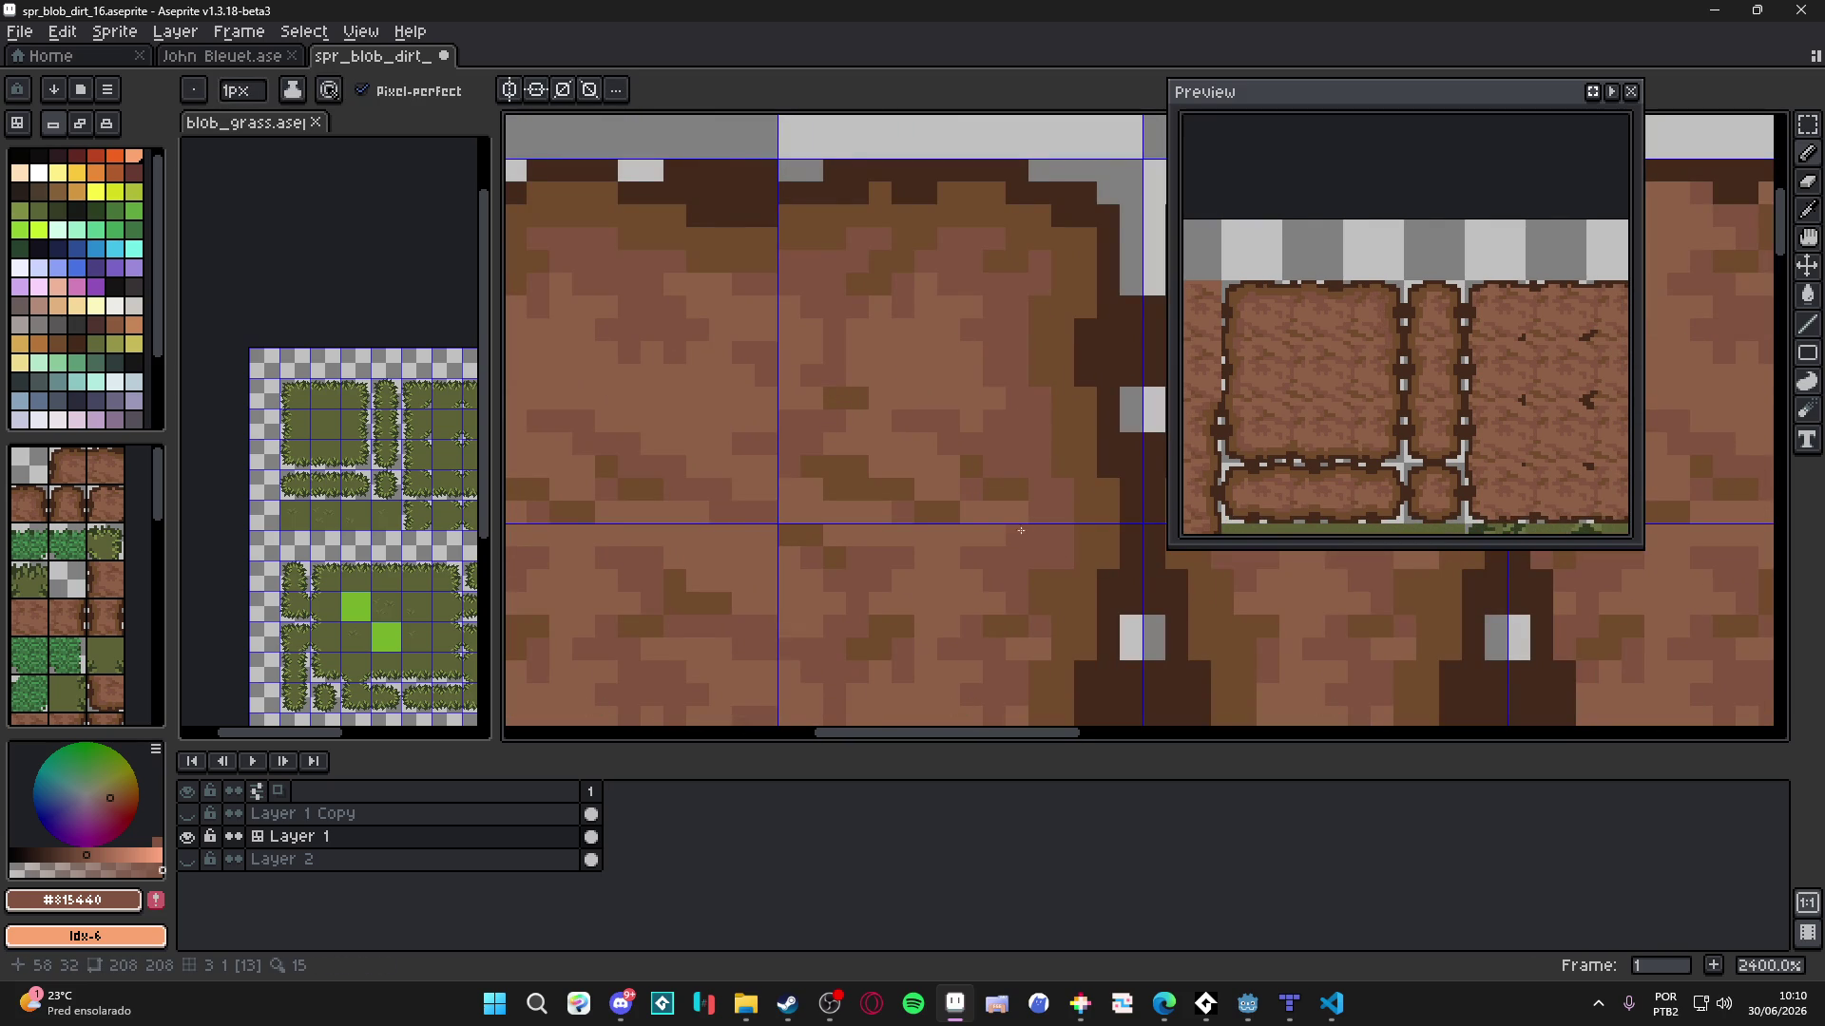
scroll(1008, 504, down, 3)
scroll(992, 458, up, 3)
key(plus)
key(minus)
scroll(987, 500, down, 1)
scroll(928, 419, up, 1)
key(ctrl+s)
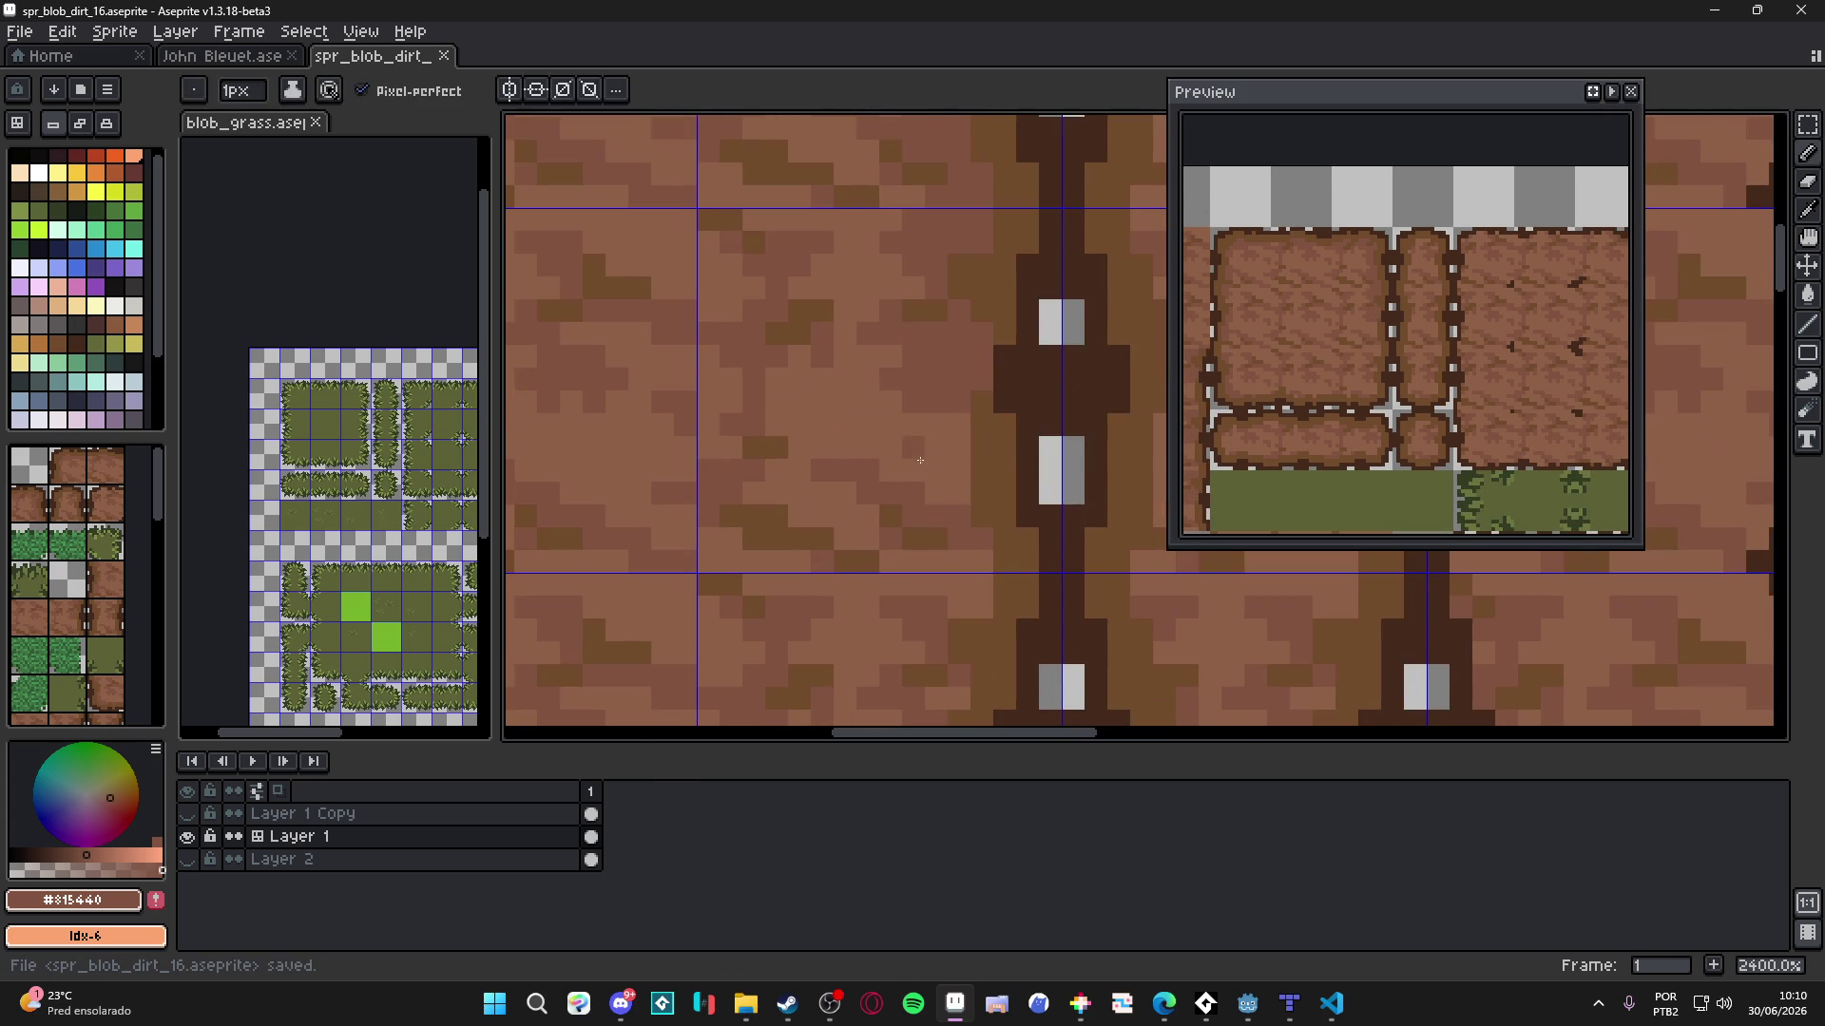
- Paint dark crack pixels across a dirt tile with a 2px Pencil brush
scroll(944, 403, down, 1)
scroll(943, 403, up, 1)
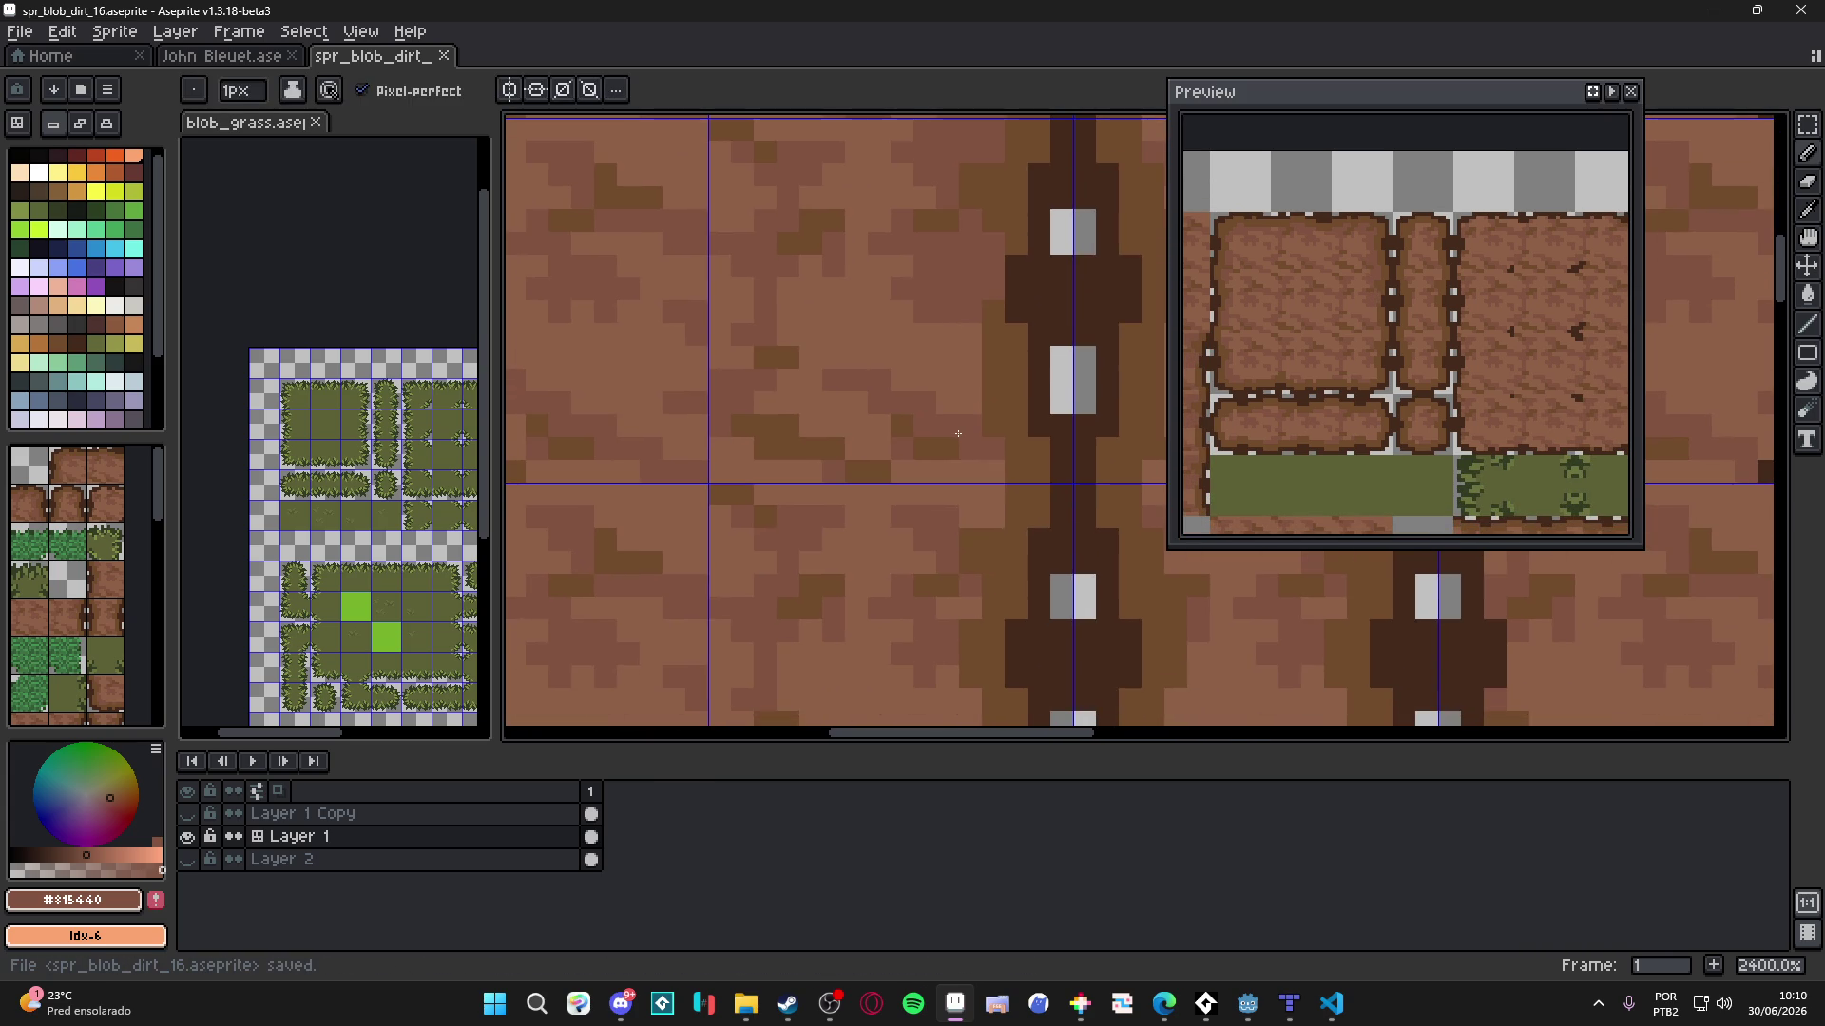
key(plus)
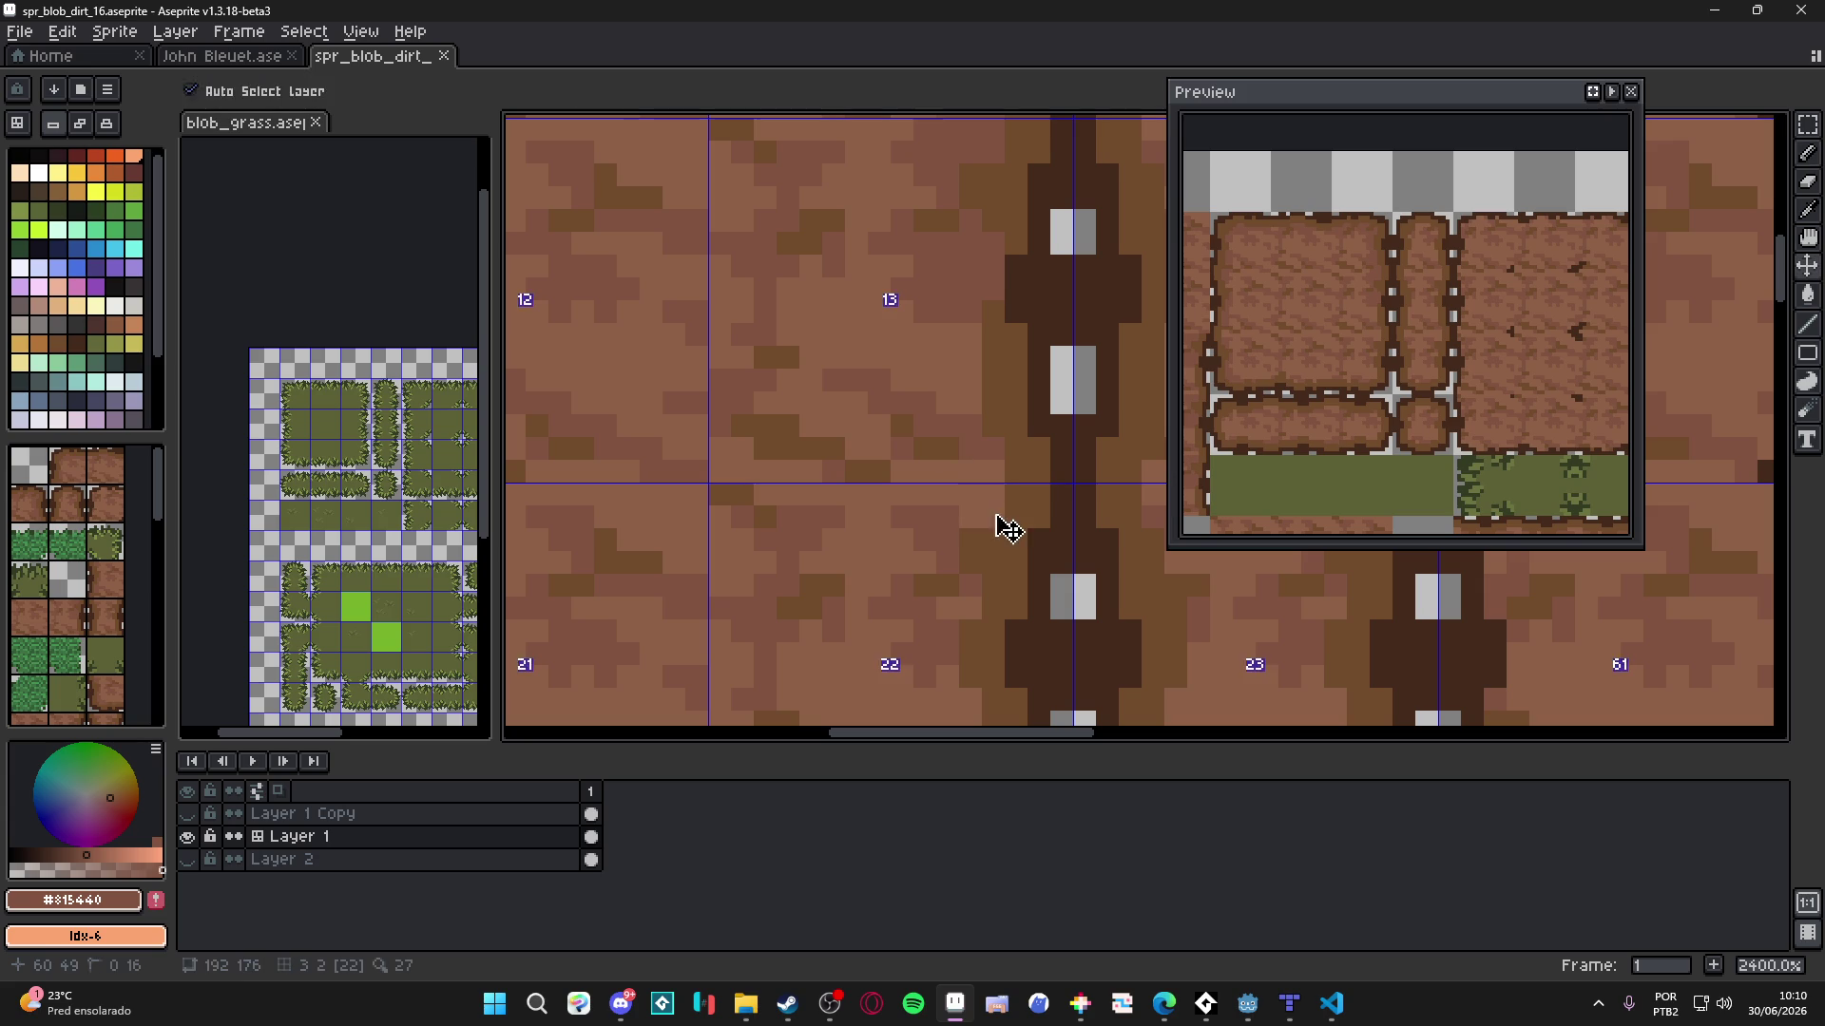
scroll(943, 496, down, 2)
key(minus)
key(plus)
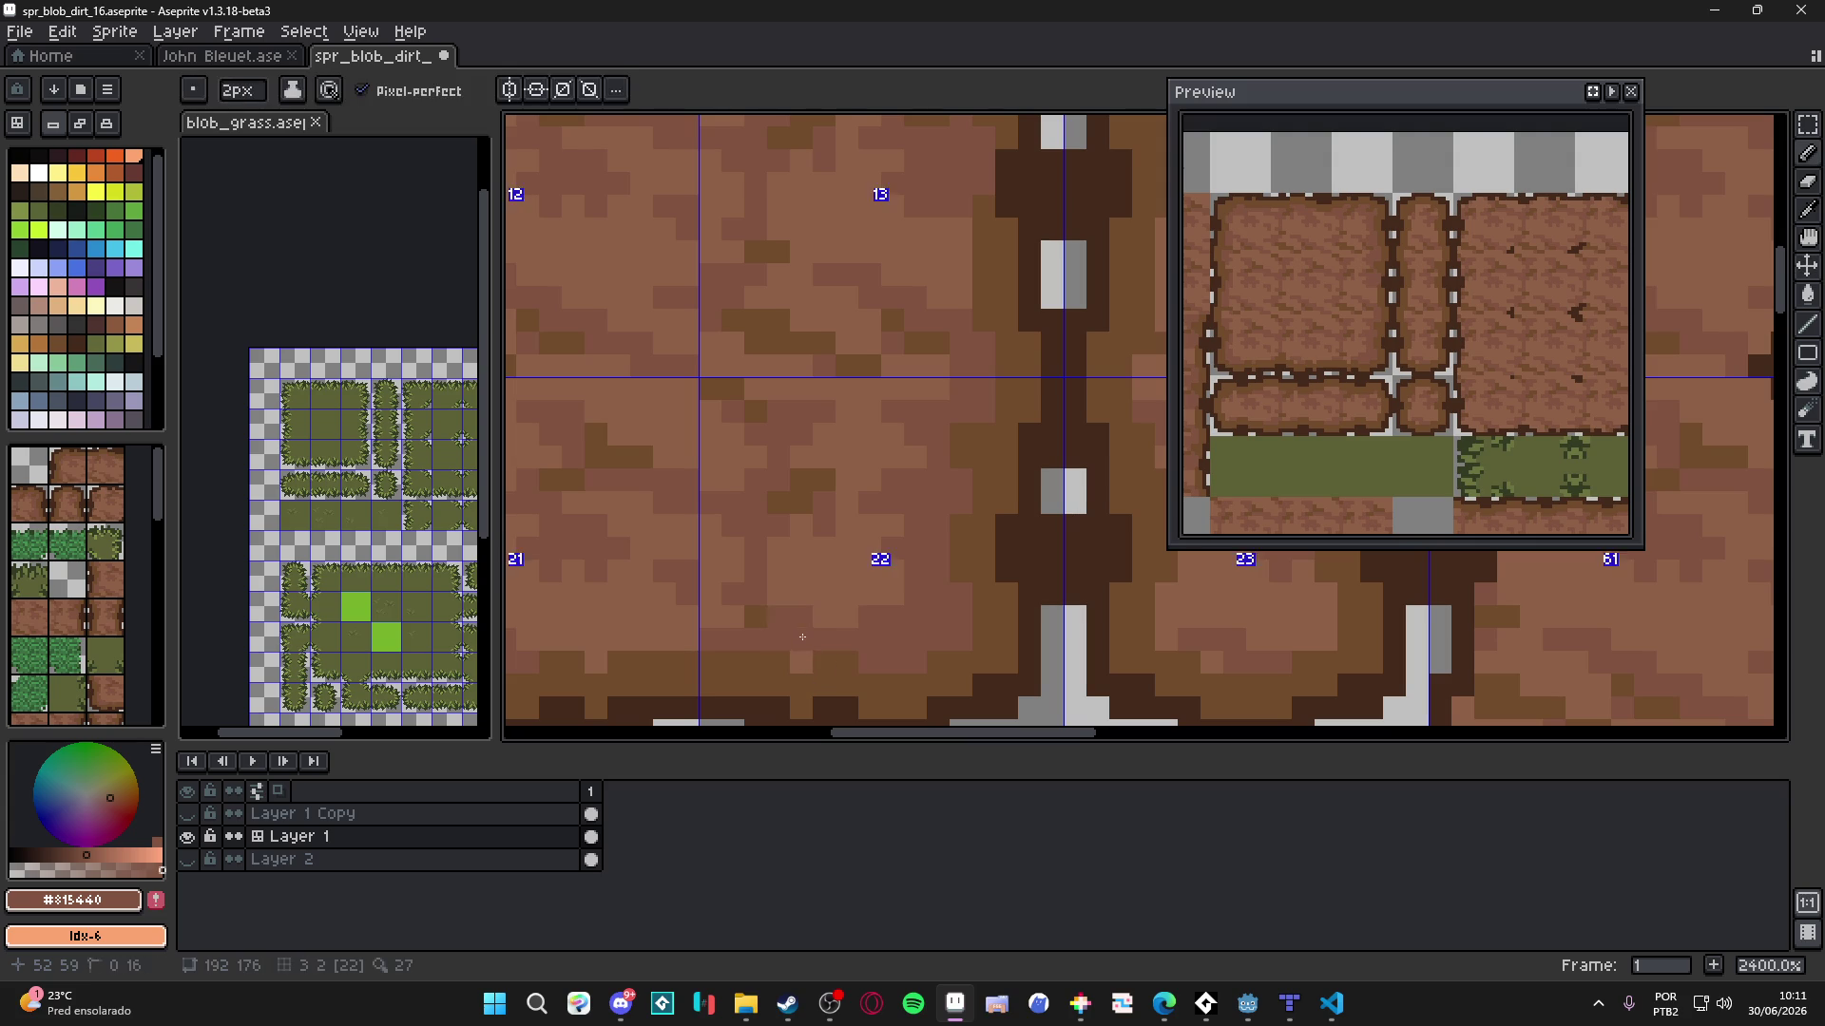
scroll(762, 610, down, 2)
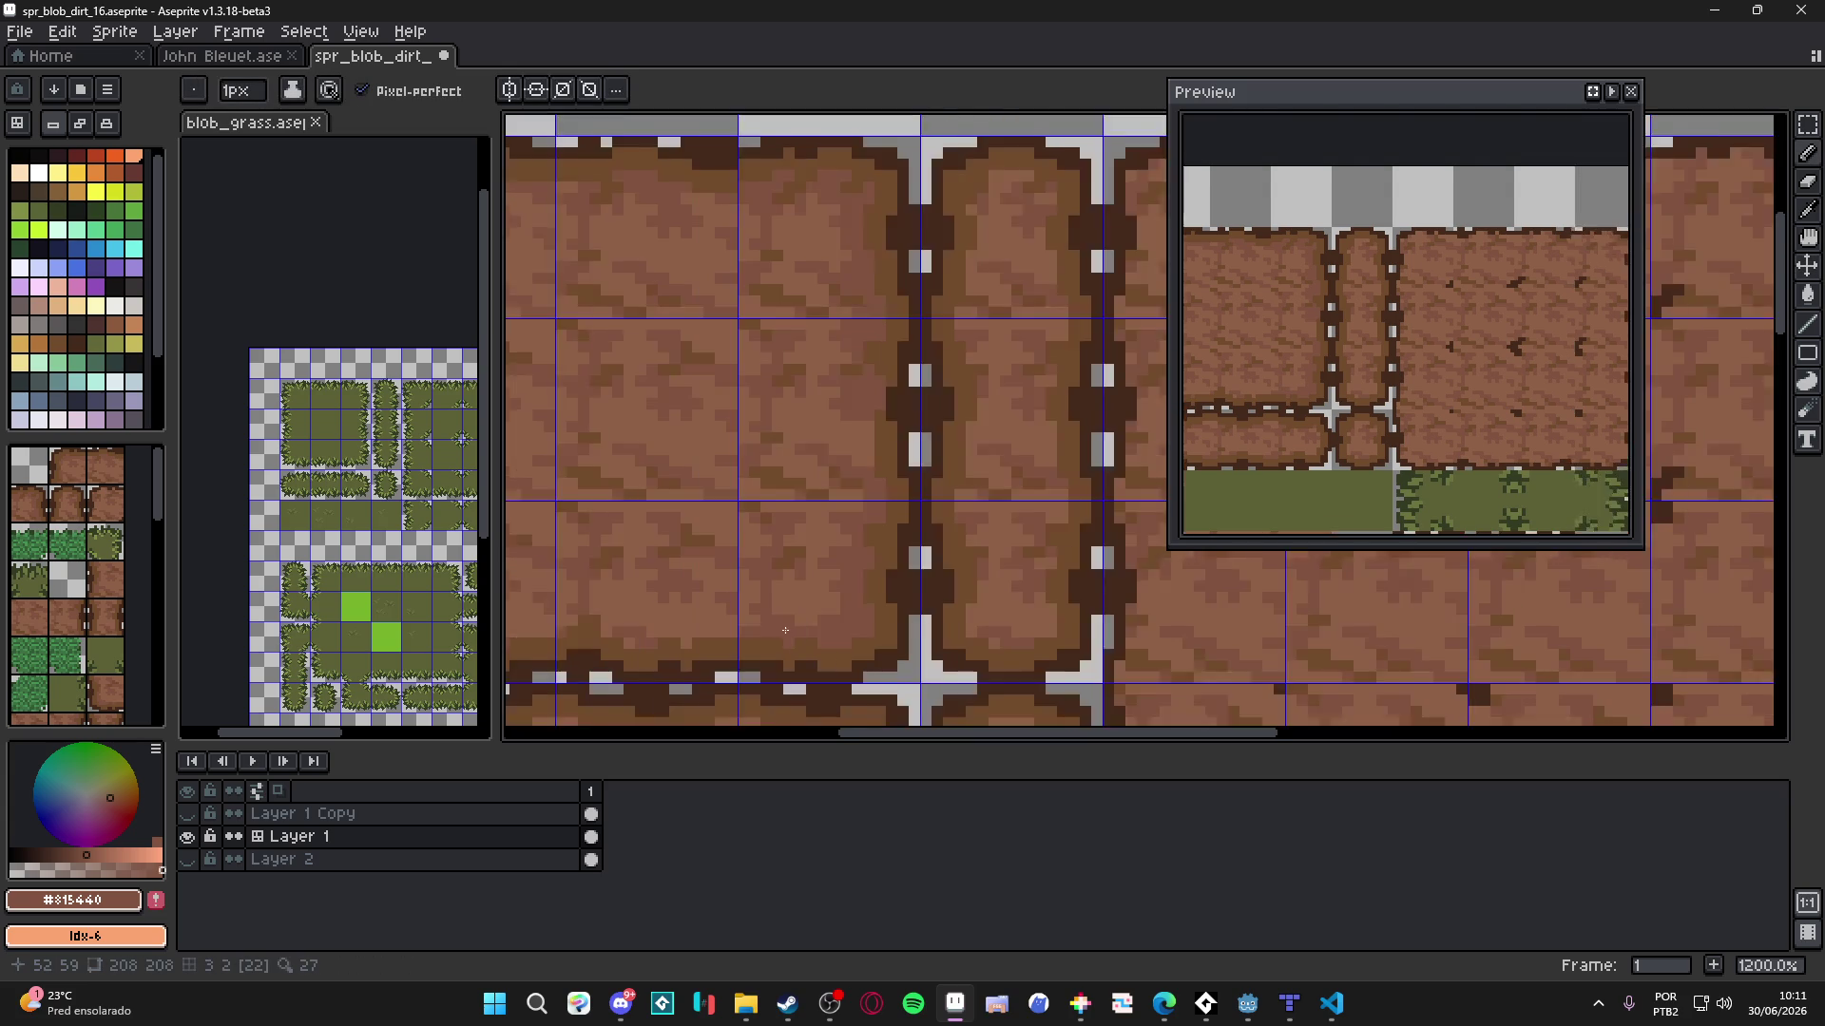
scroll(855, 618, up, 1)
key(plus)
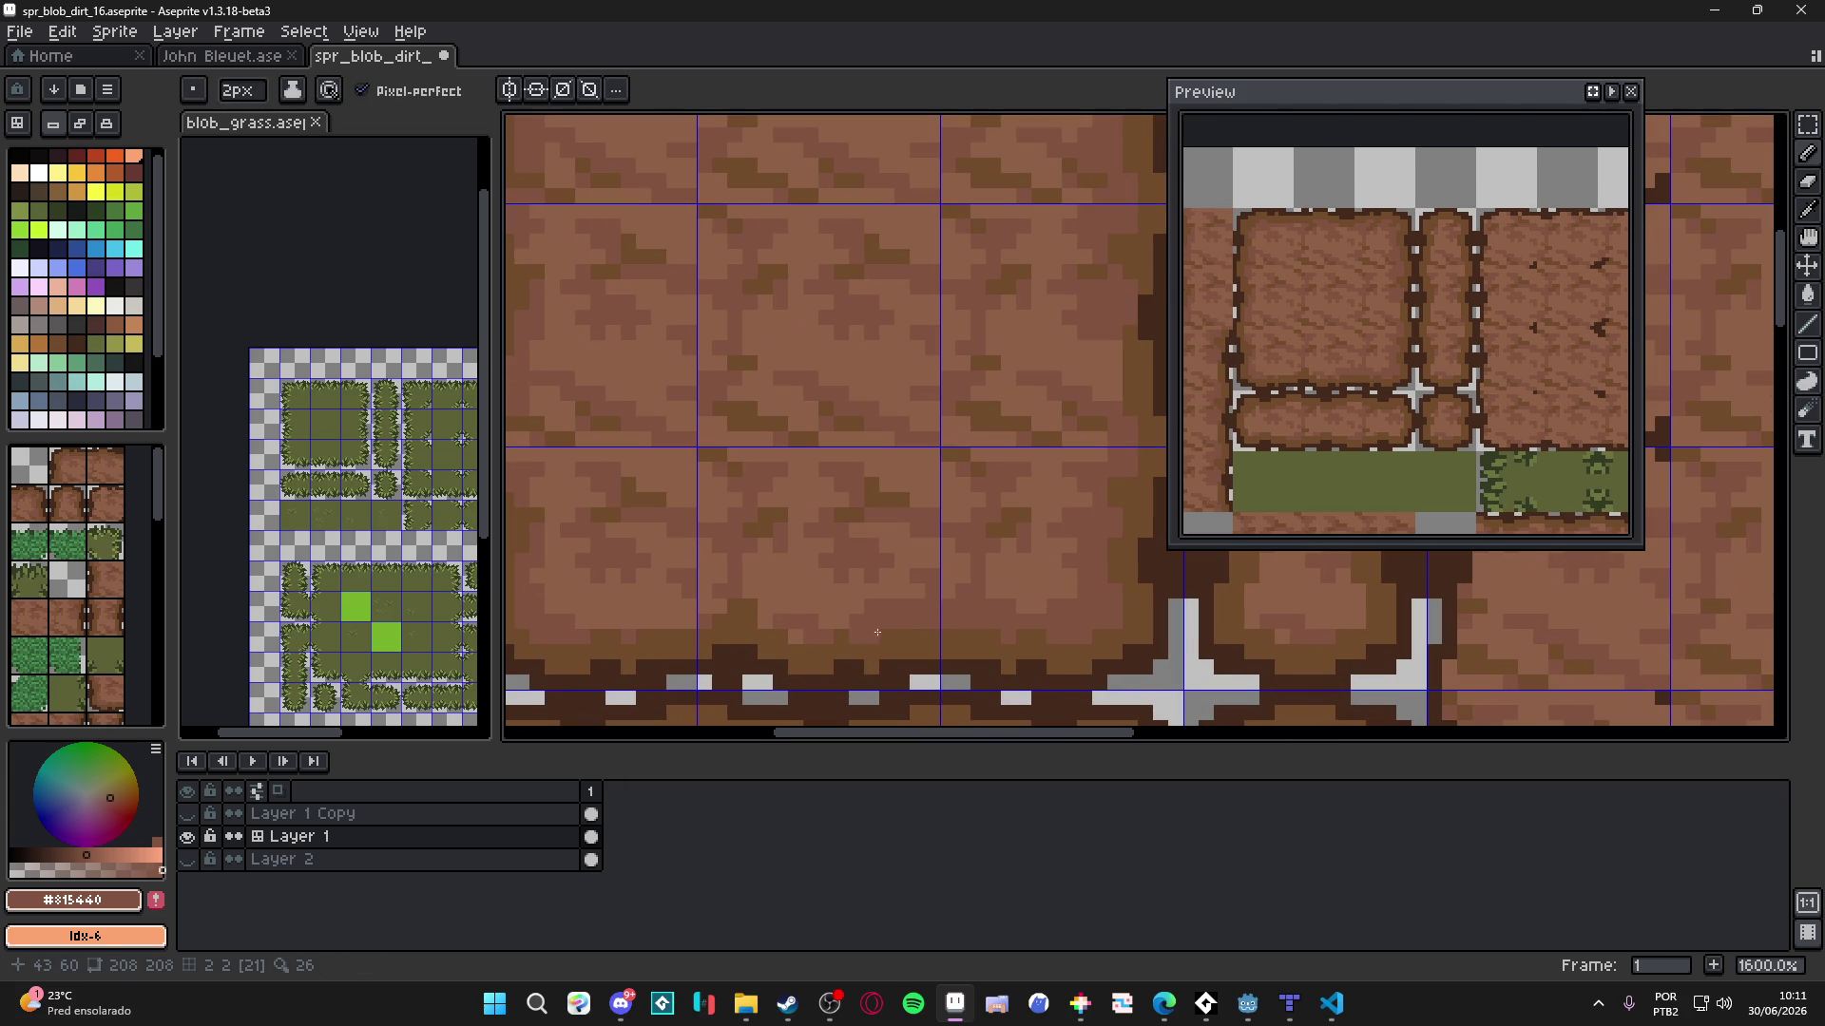
mouse_move(778, 616)
mouse_down()
mouse_move(792, 621)
mouse_move(764, 600)
mouse_move(586, 622)
mouse_move(626, 622)
mouse_up()
key(minus)
- Eyedrop the dirt browns #8c6146 and #815440 from the canvas for seam shading
scroll(557, 609, down, 3)
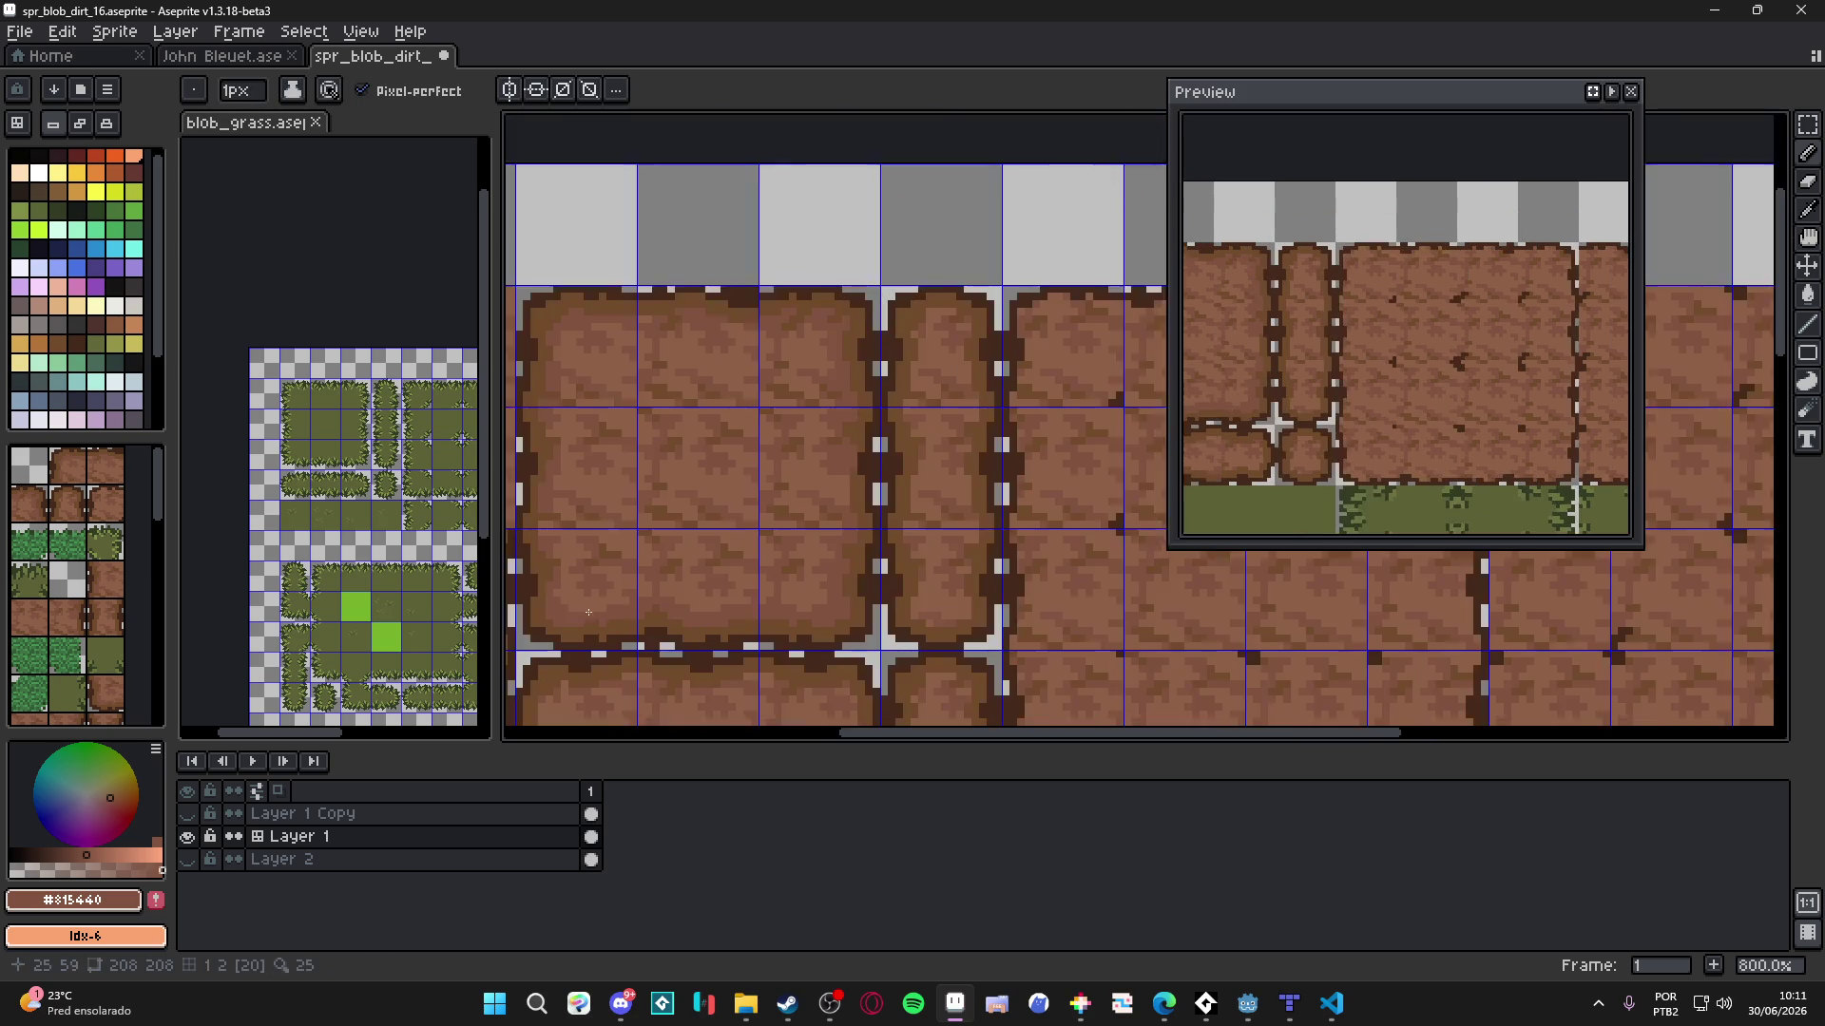
scroll(830, 526, up, 2)
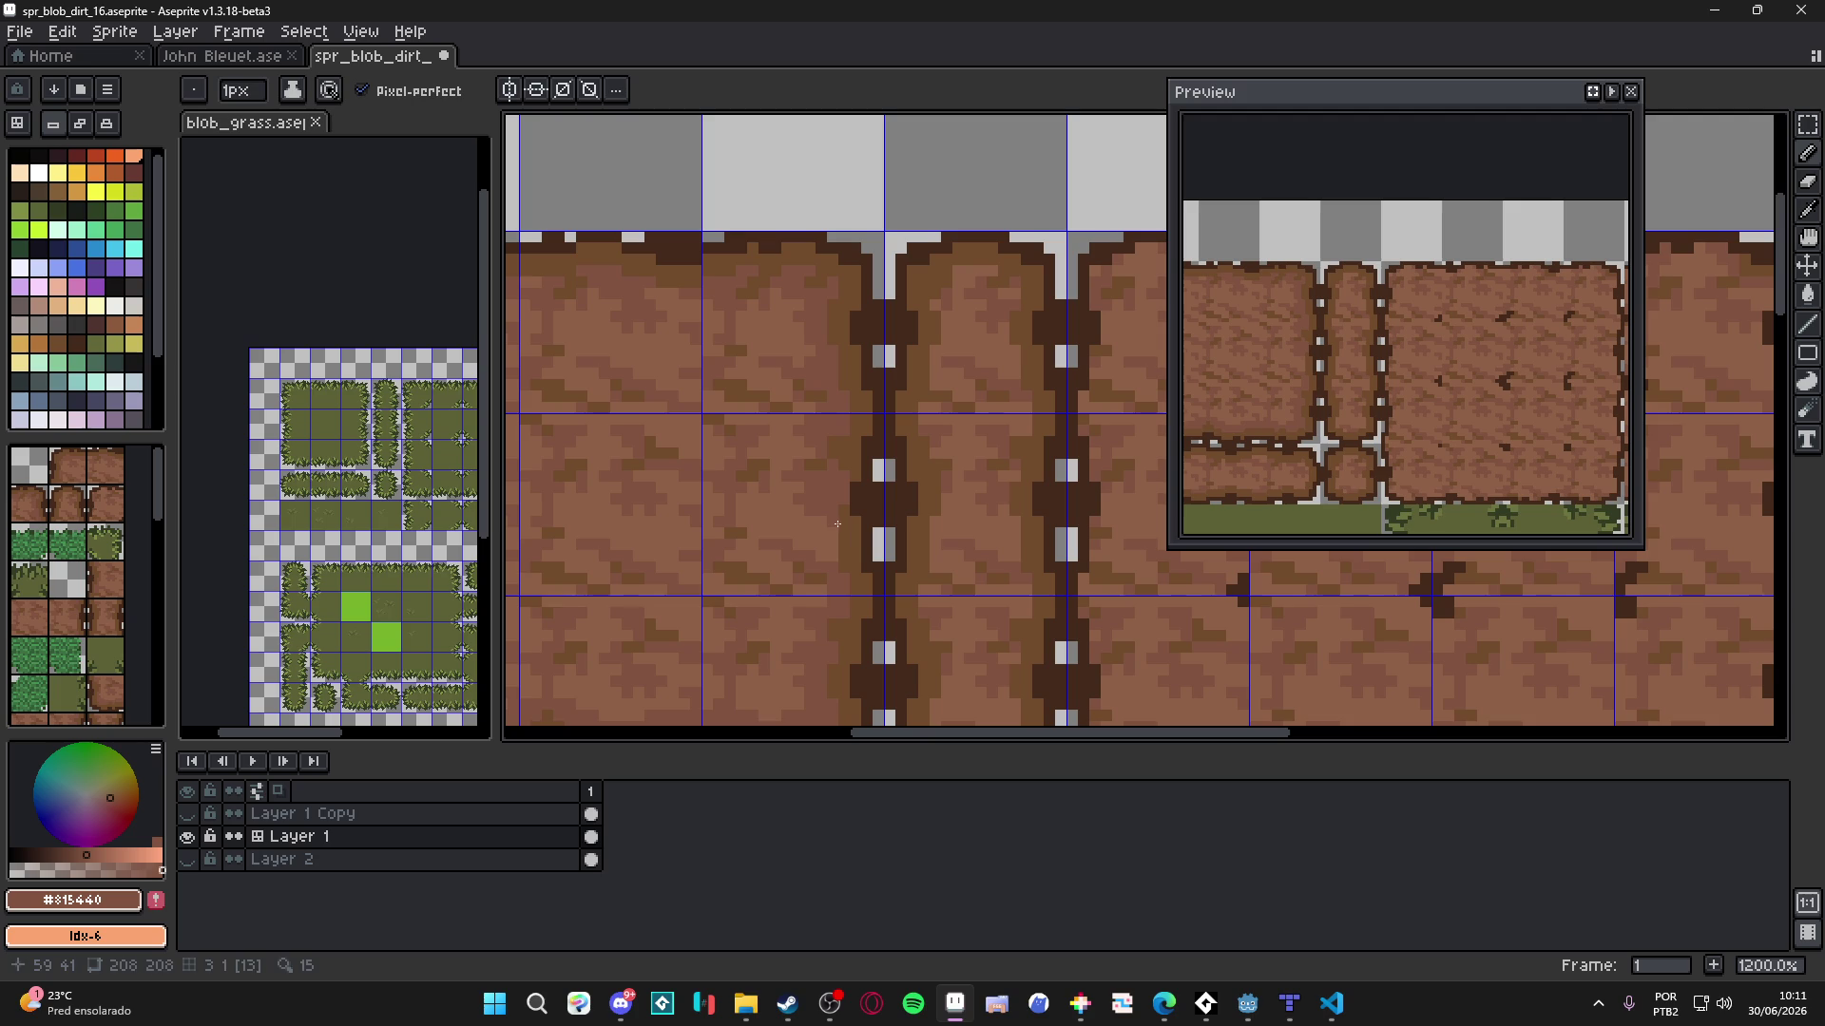
scroll(826, 522, down, 4)
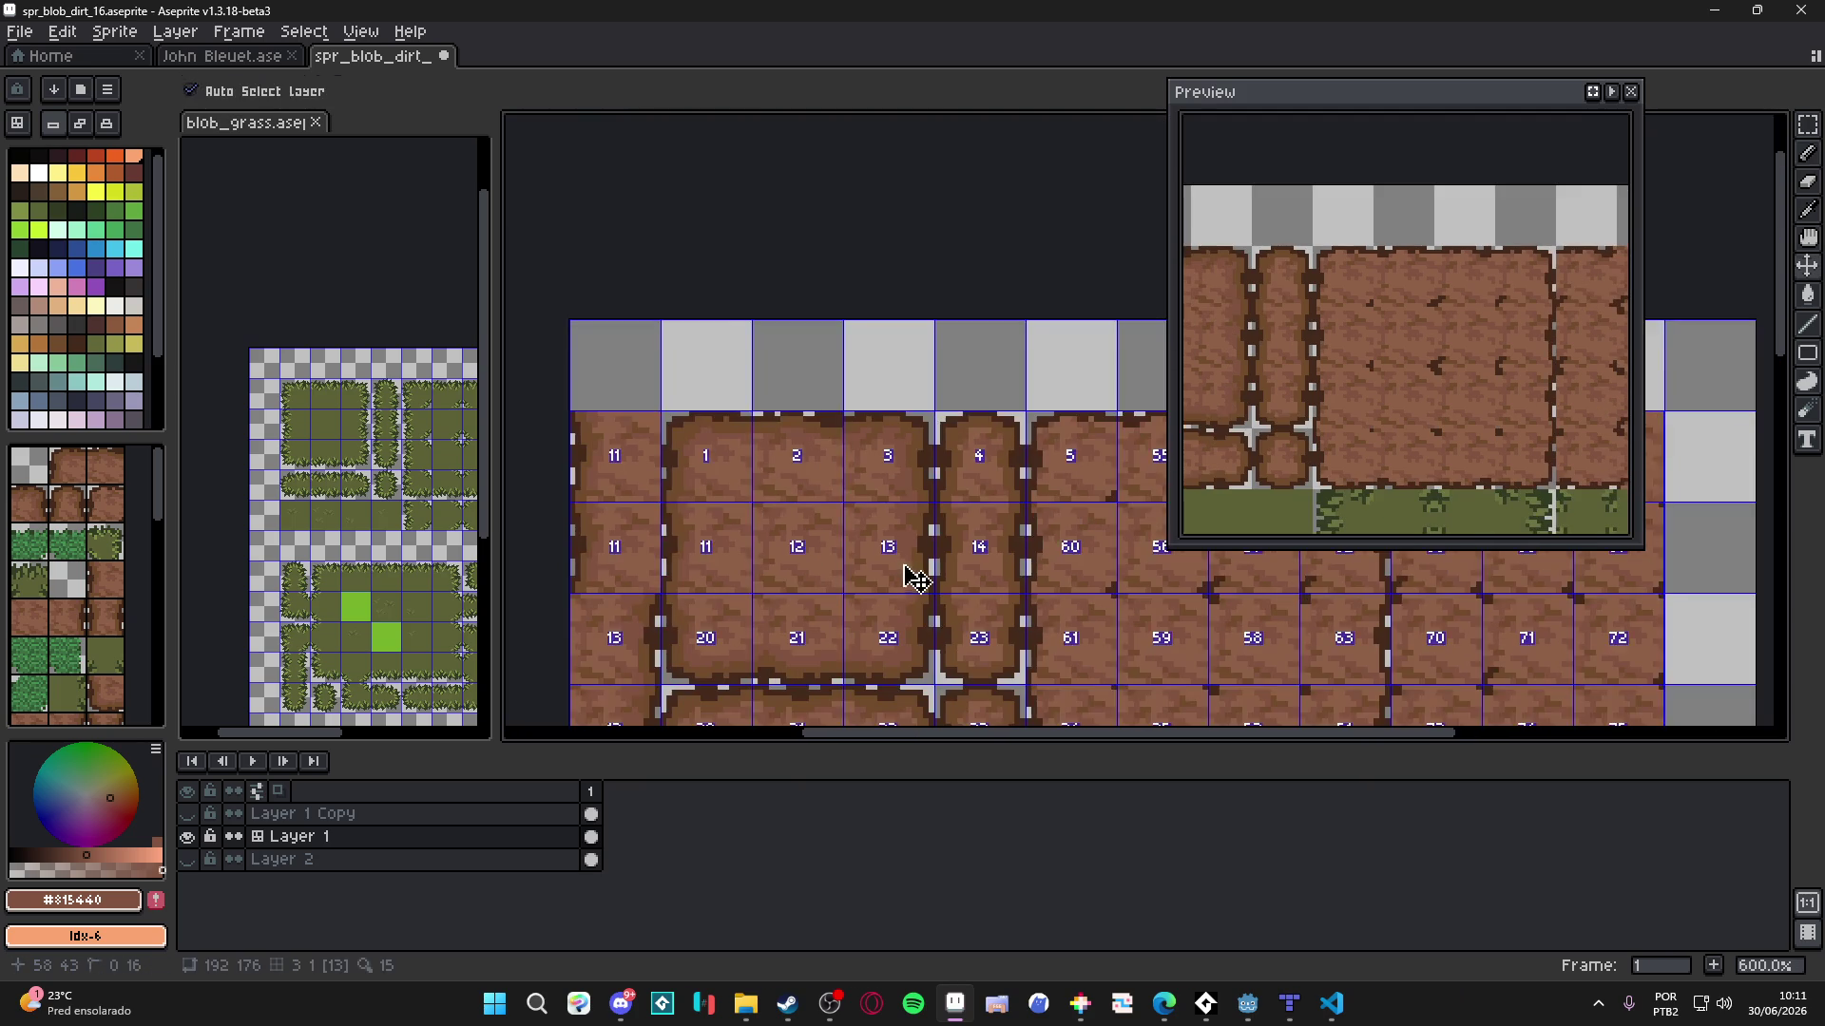
drag(892, 527, 896, 504)
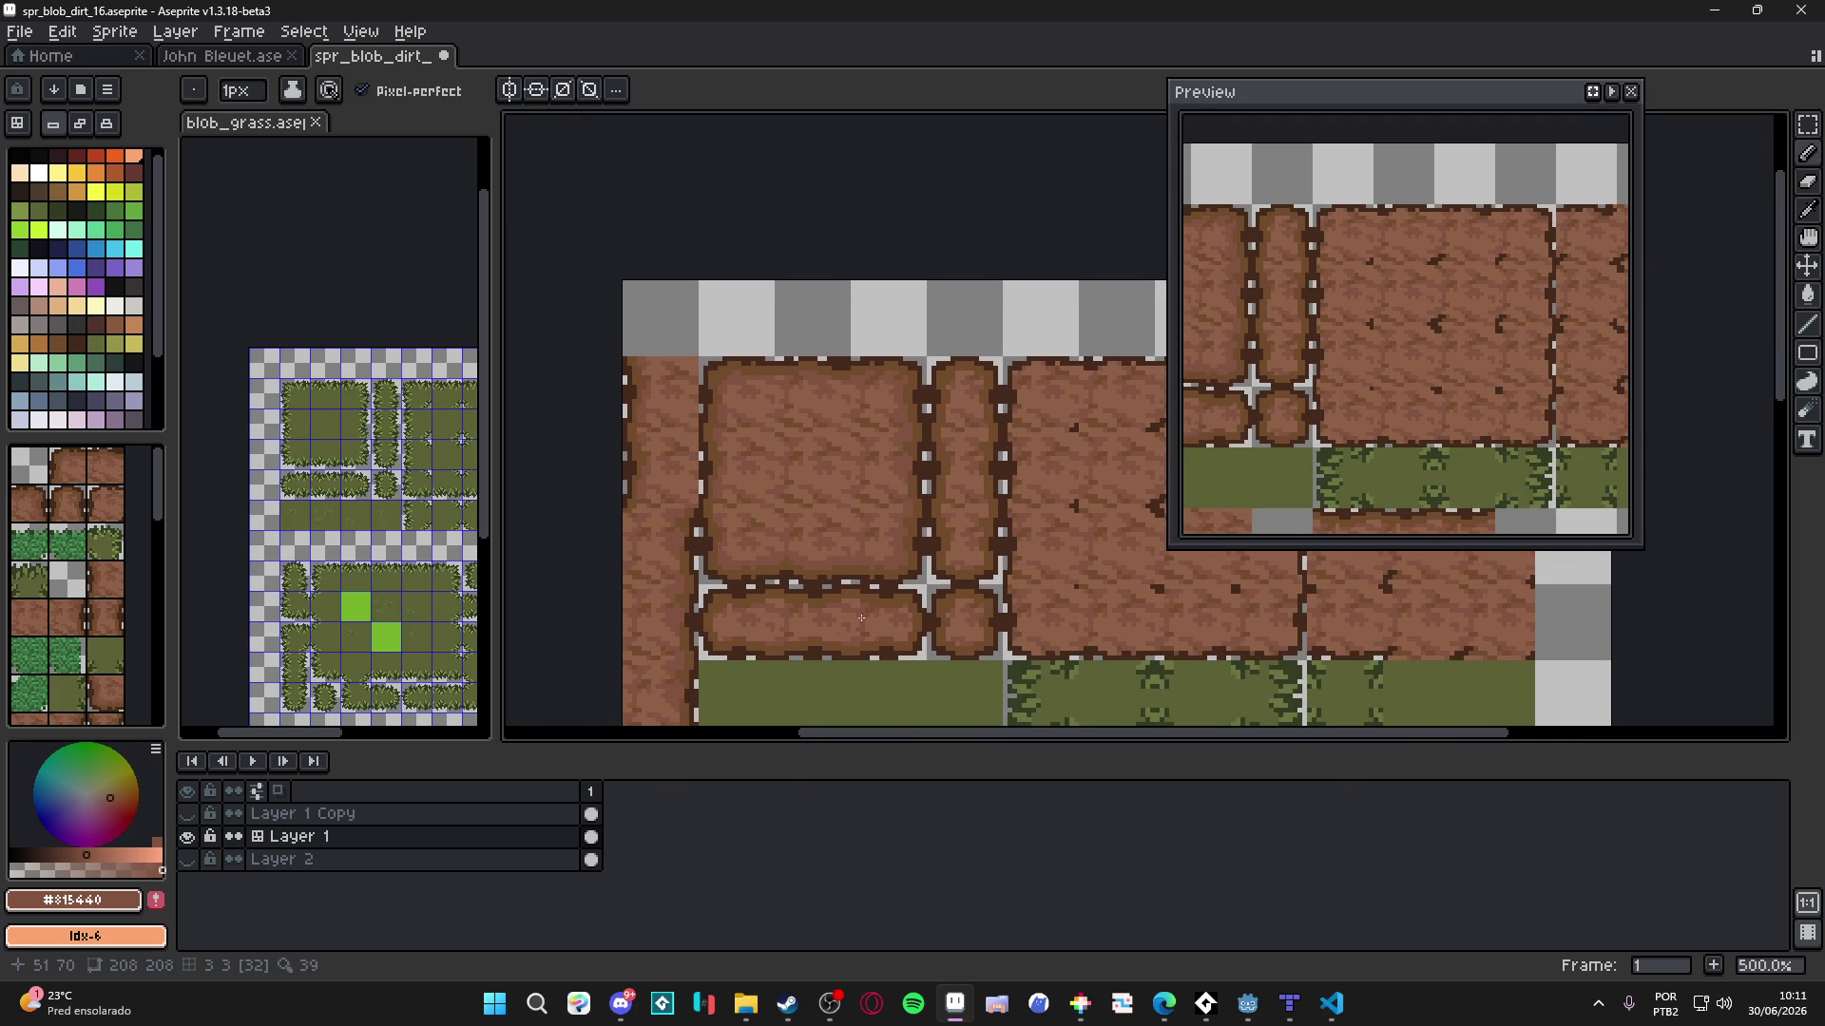
scroll(861, 619, up, 7)
key(plus)
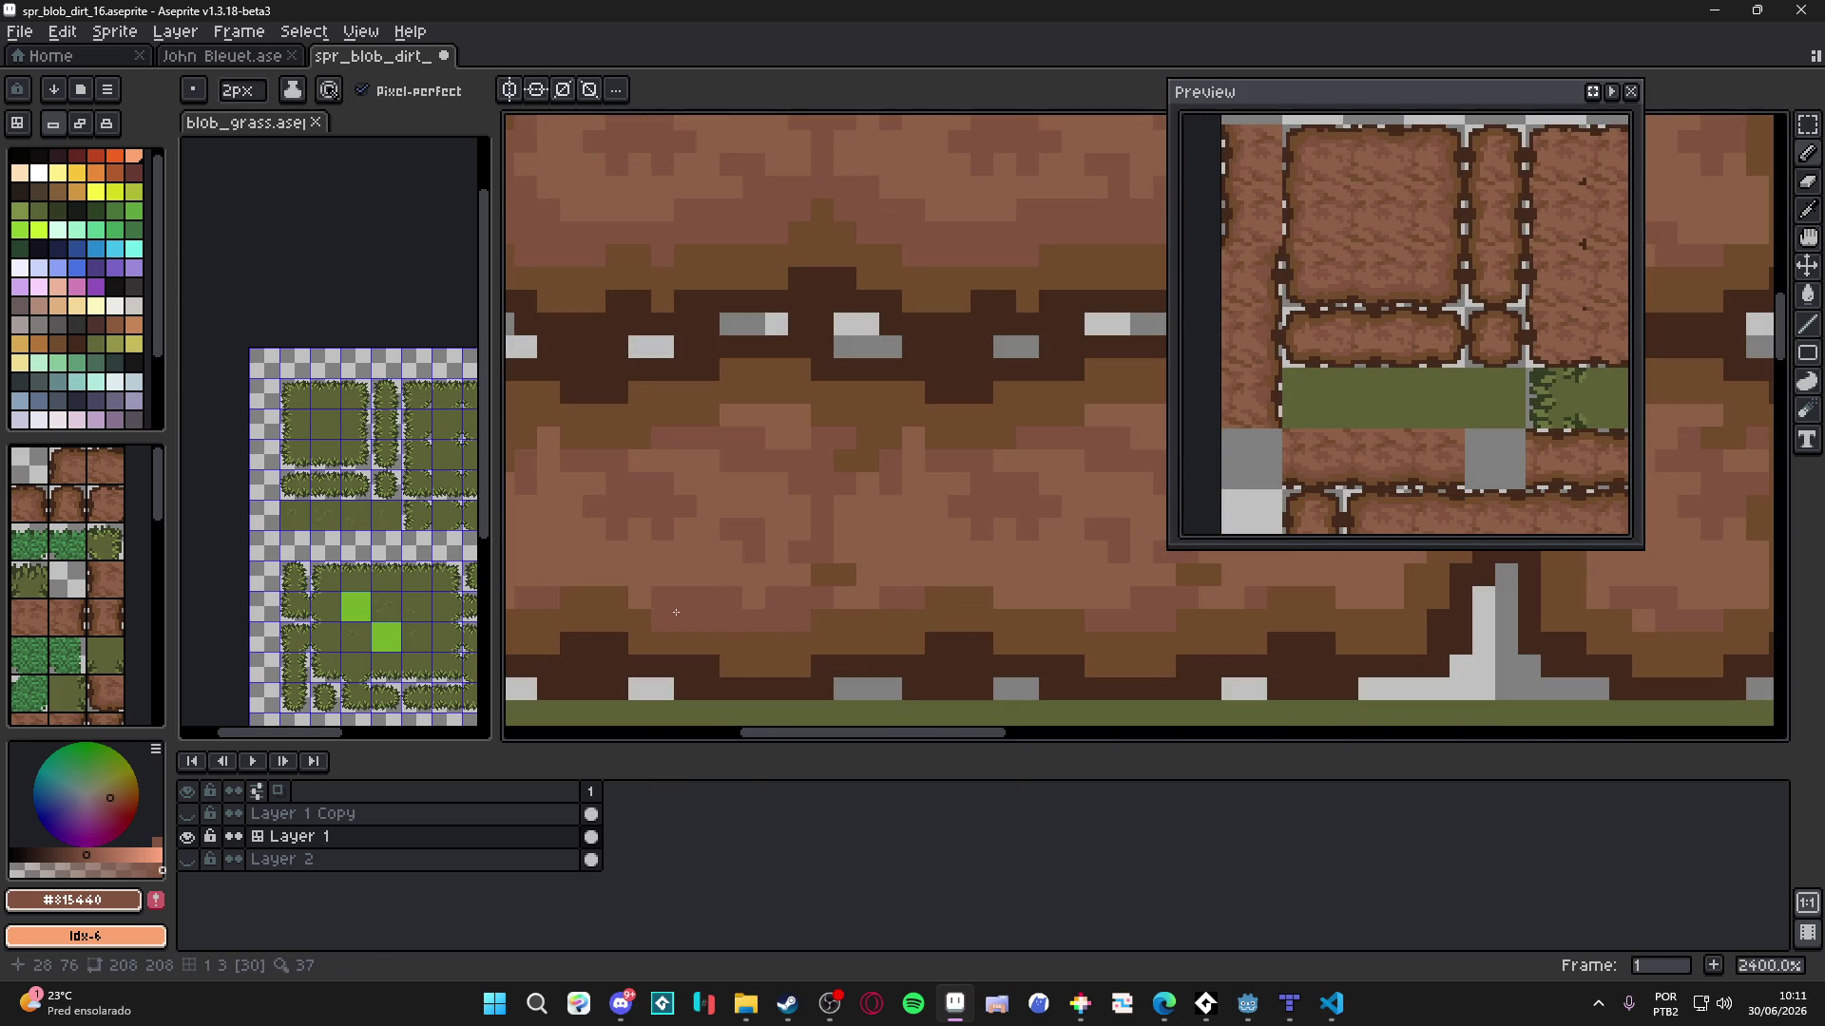
key(minus)
alt+click(700, 588)
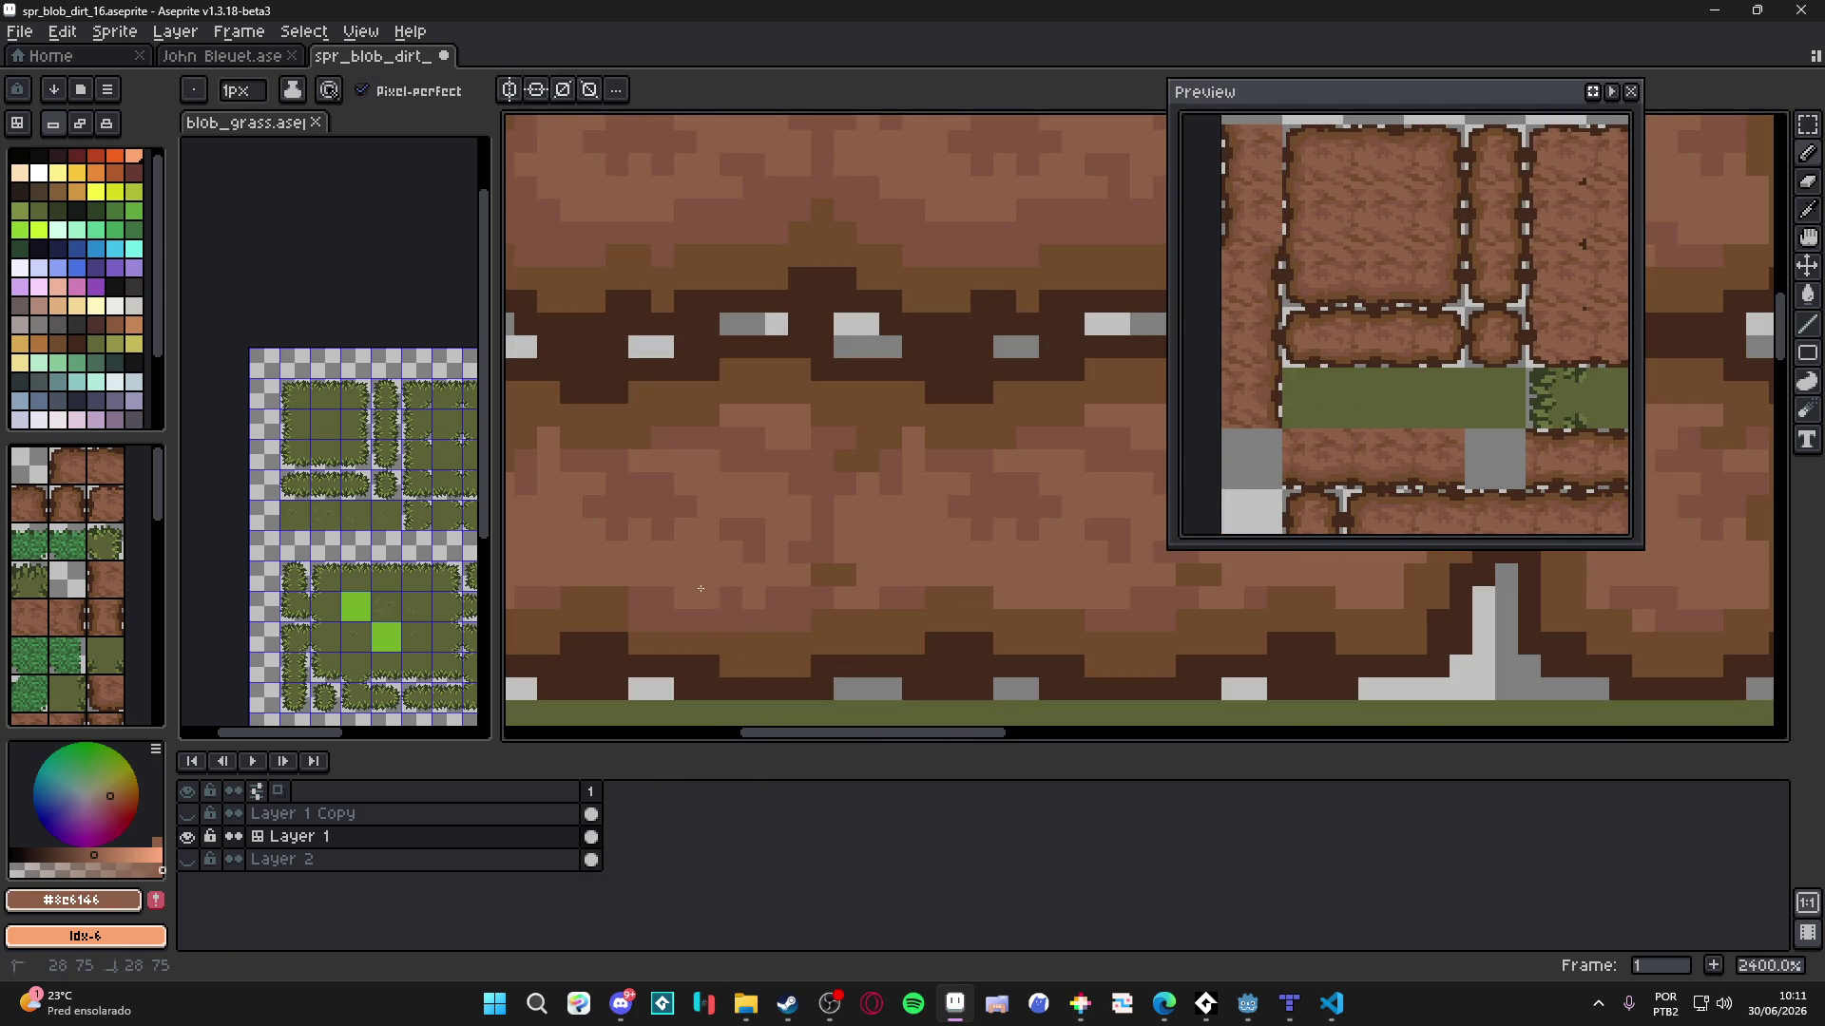
scroll(722, 609, left, 3)
alt+click(685, 620)
key(plus)
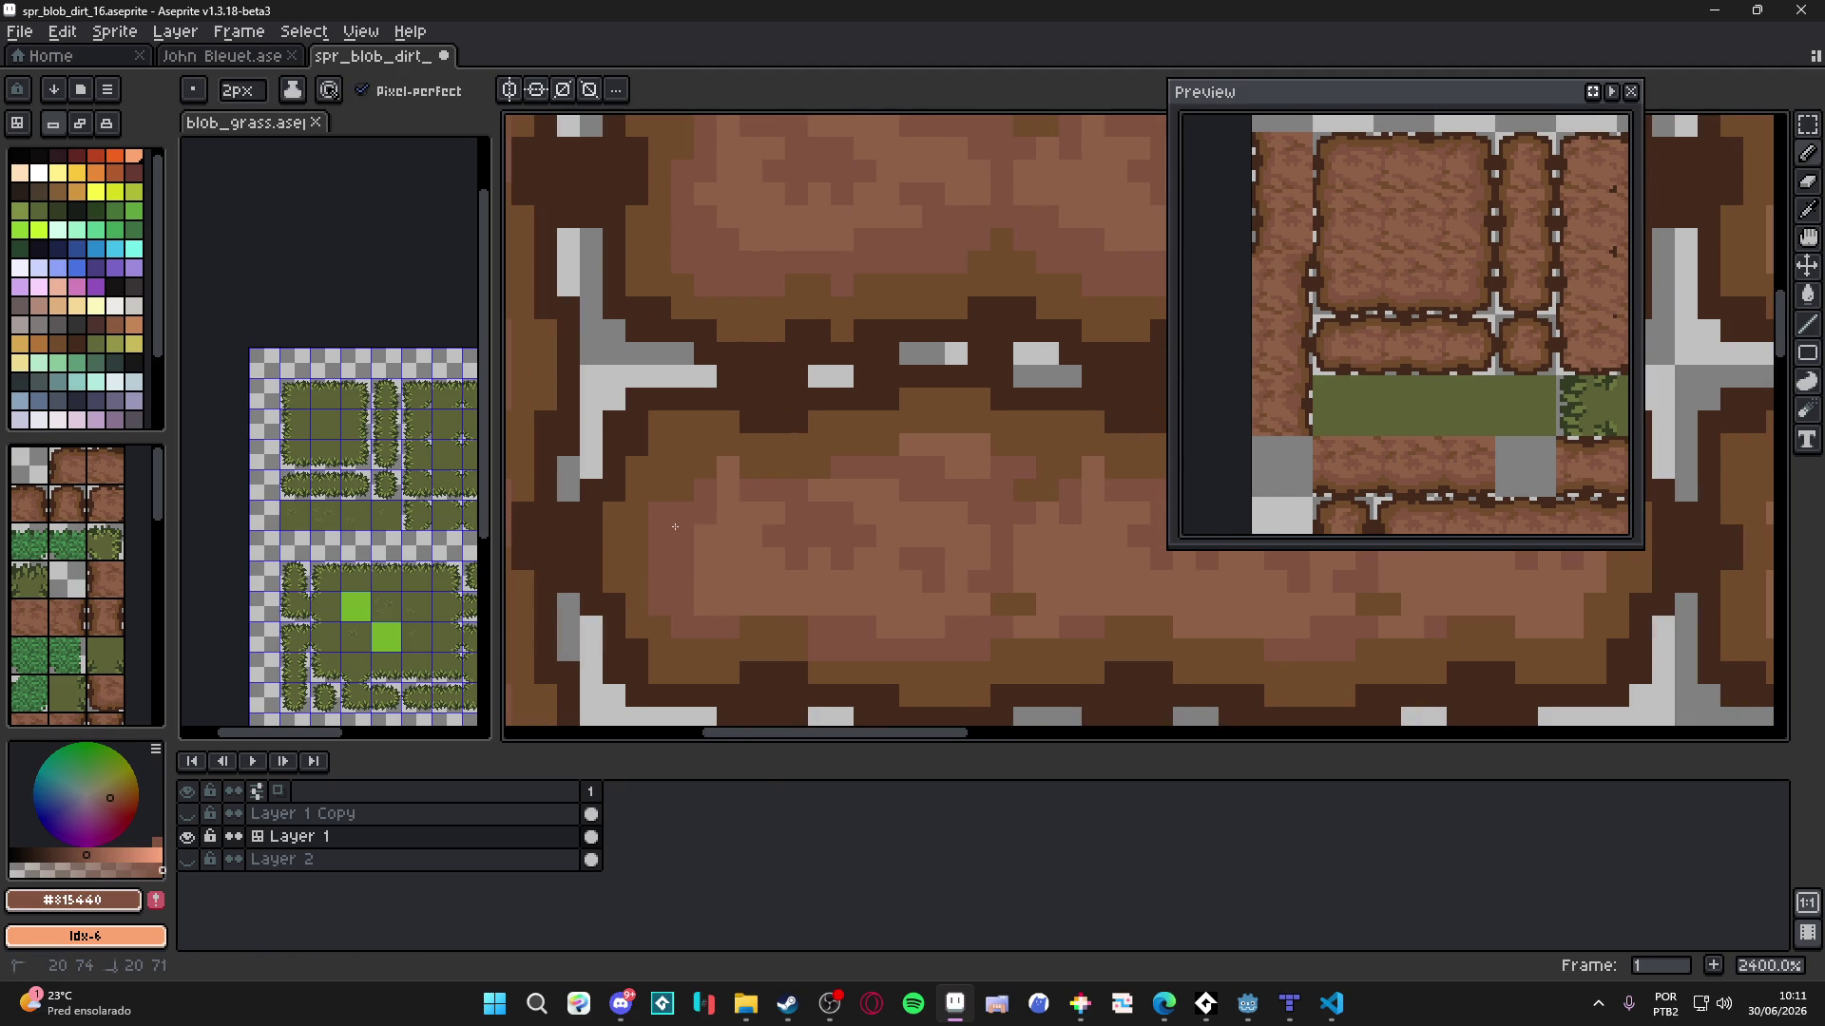
- Pick dark brown #724b2c and #815440, touching up seam edges with 1–2px brushes
alt+click(682, 444)
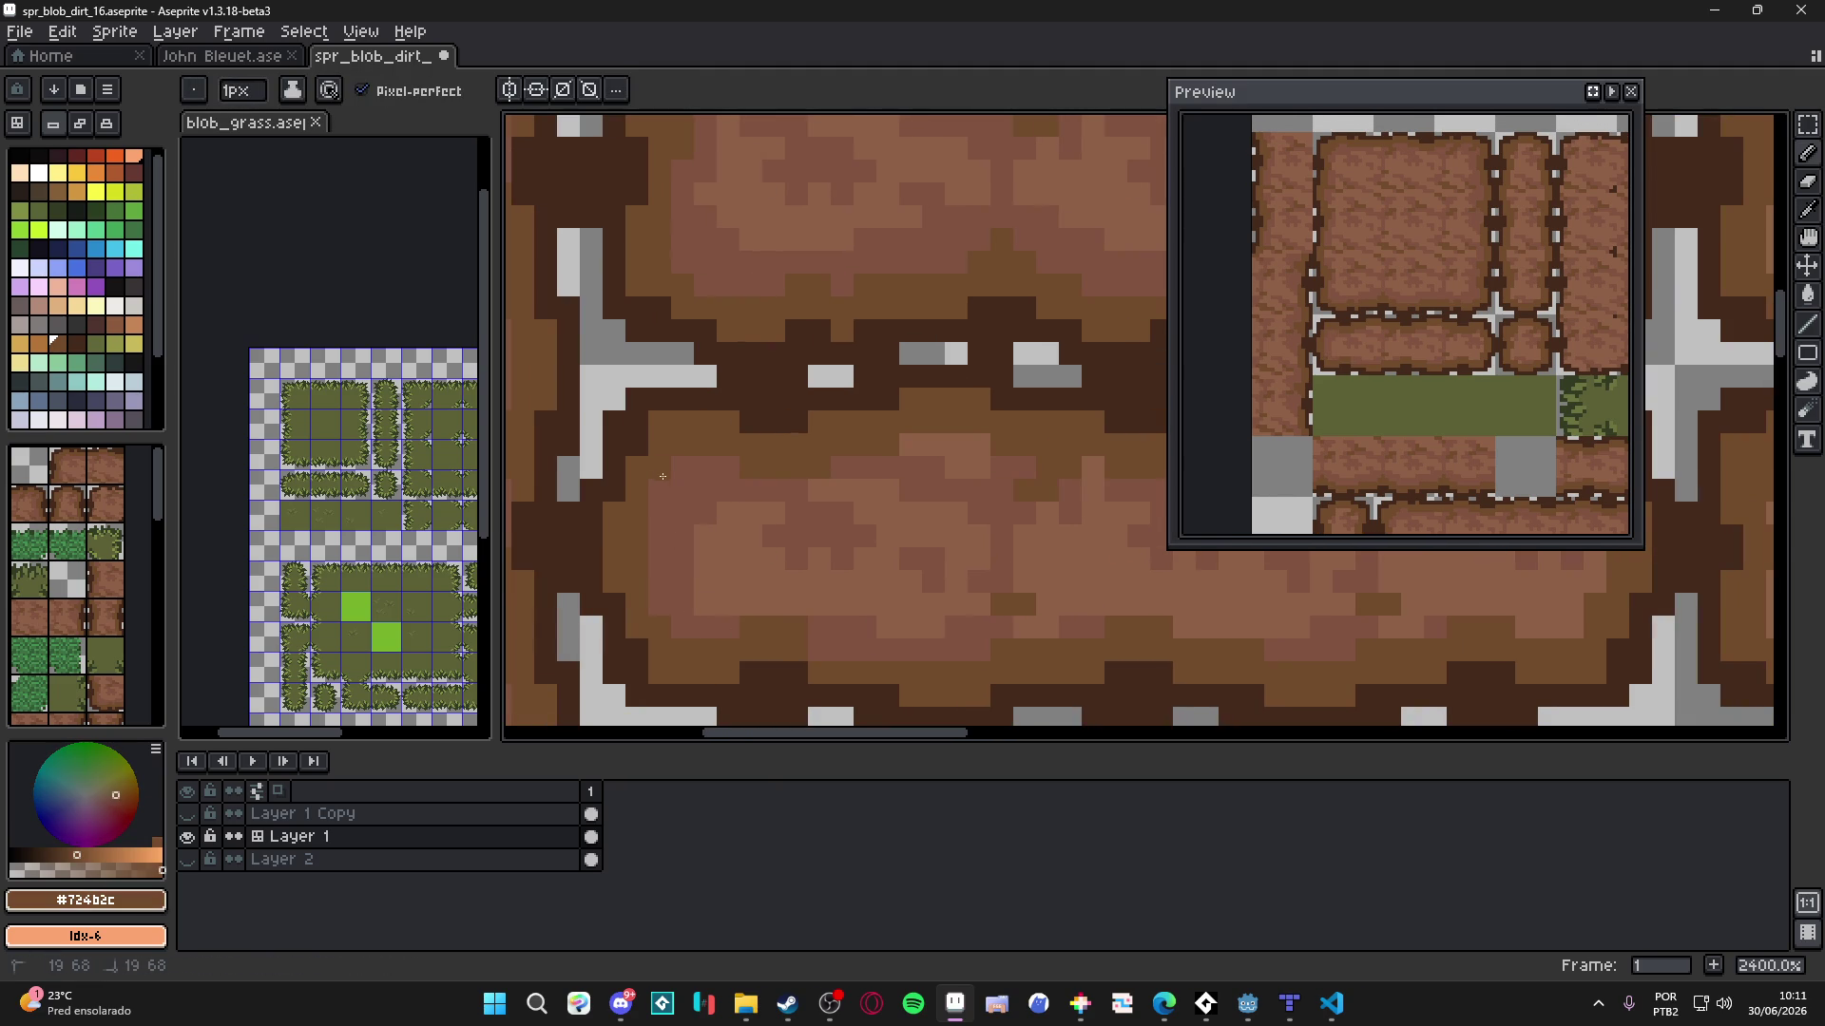
alt+click(775, 477)
key(plus)
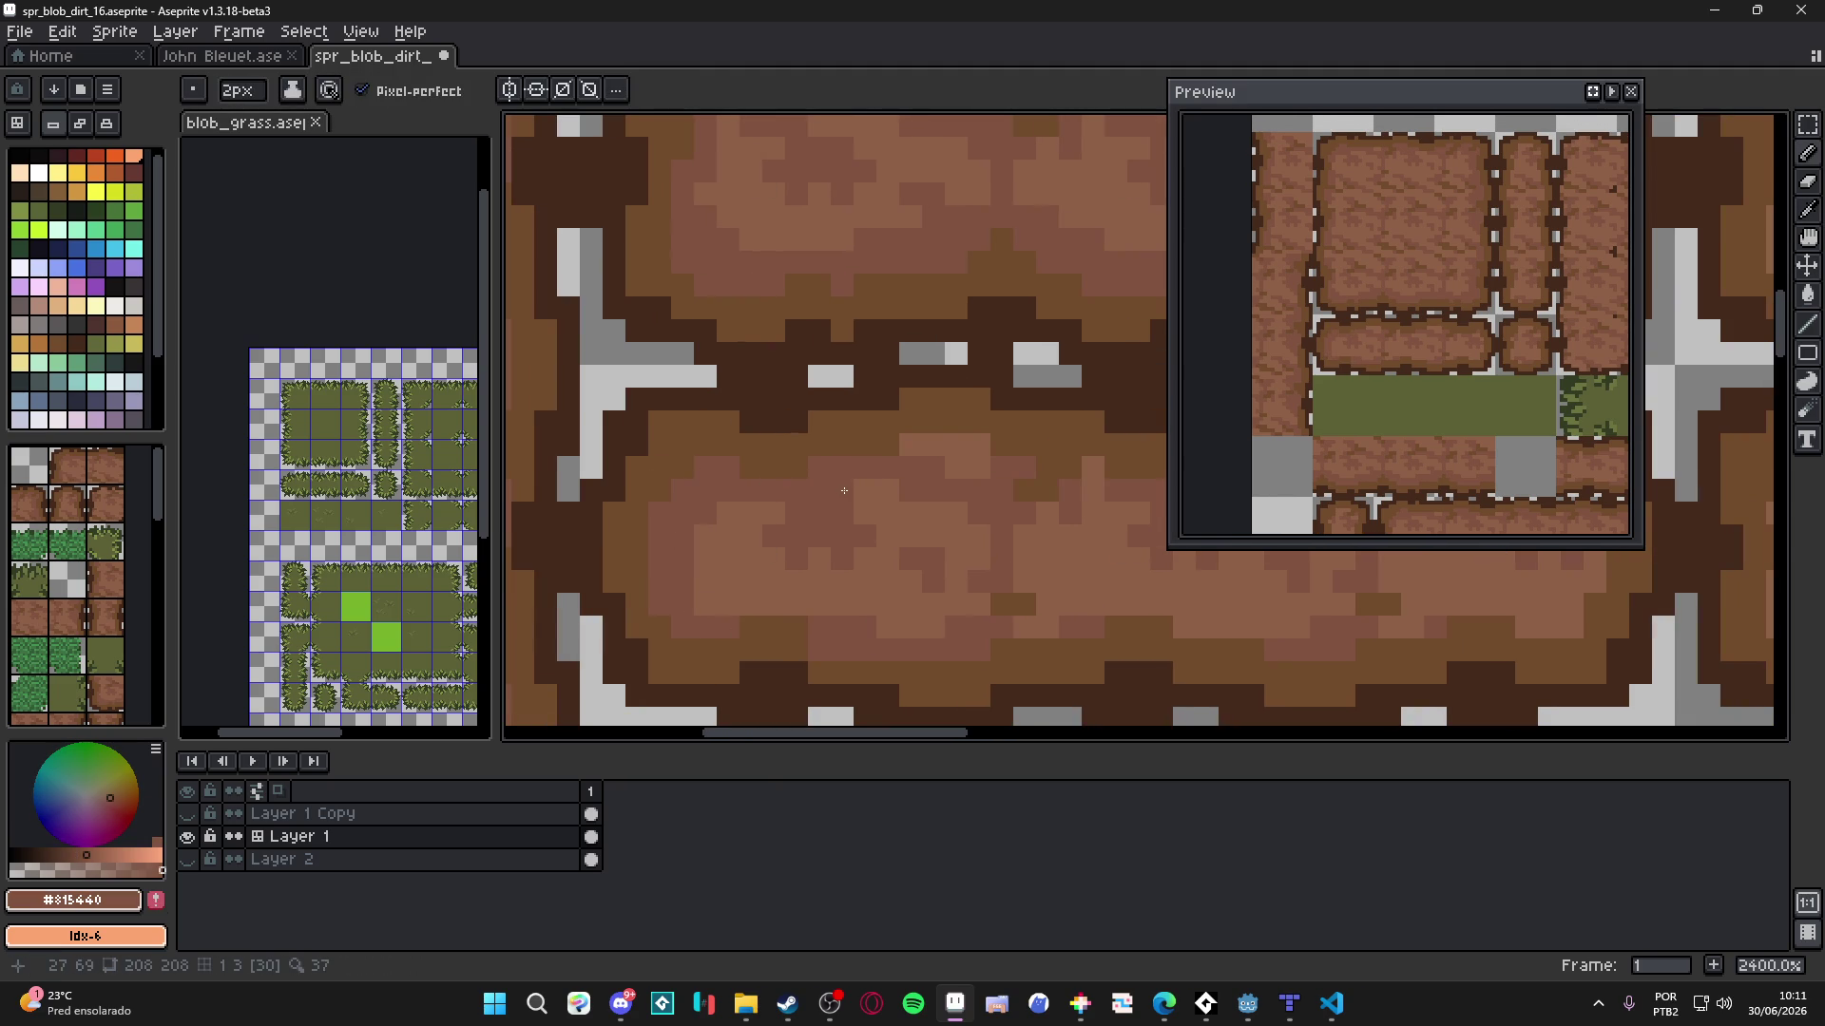
scroll(855, 485, right, 3)
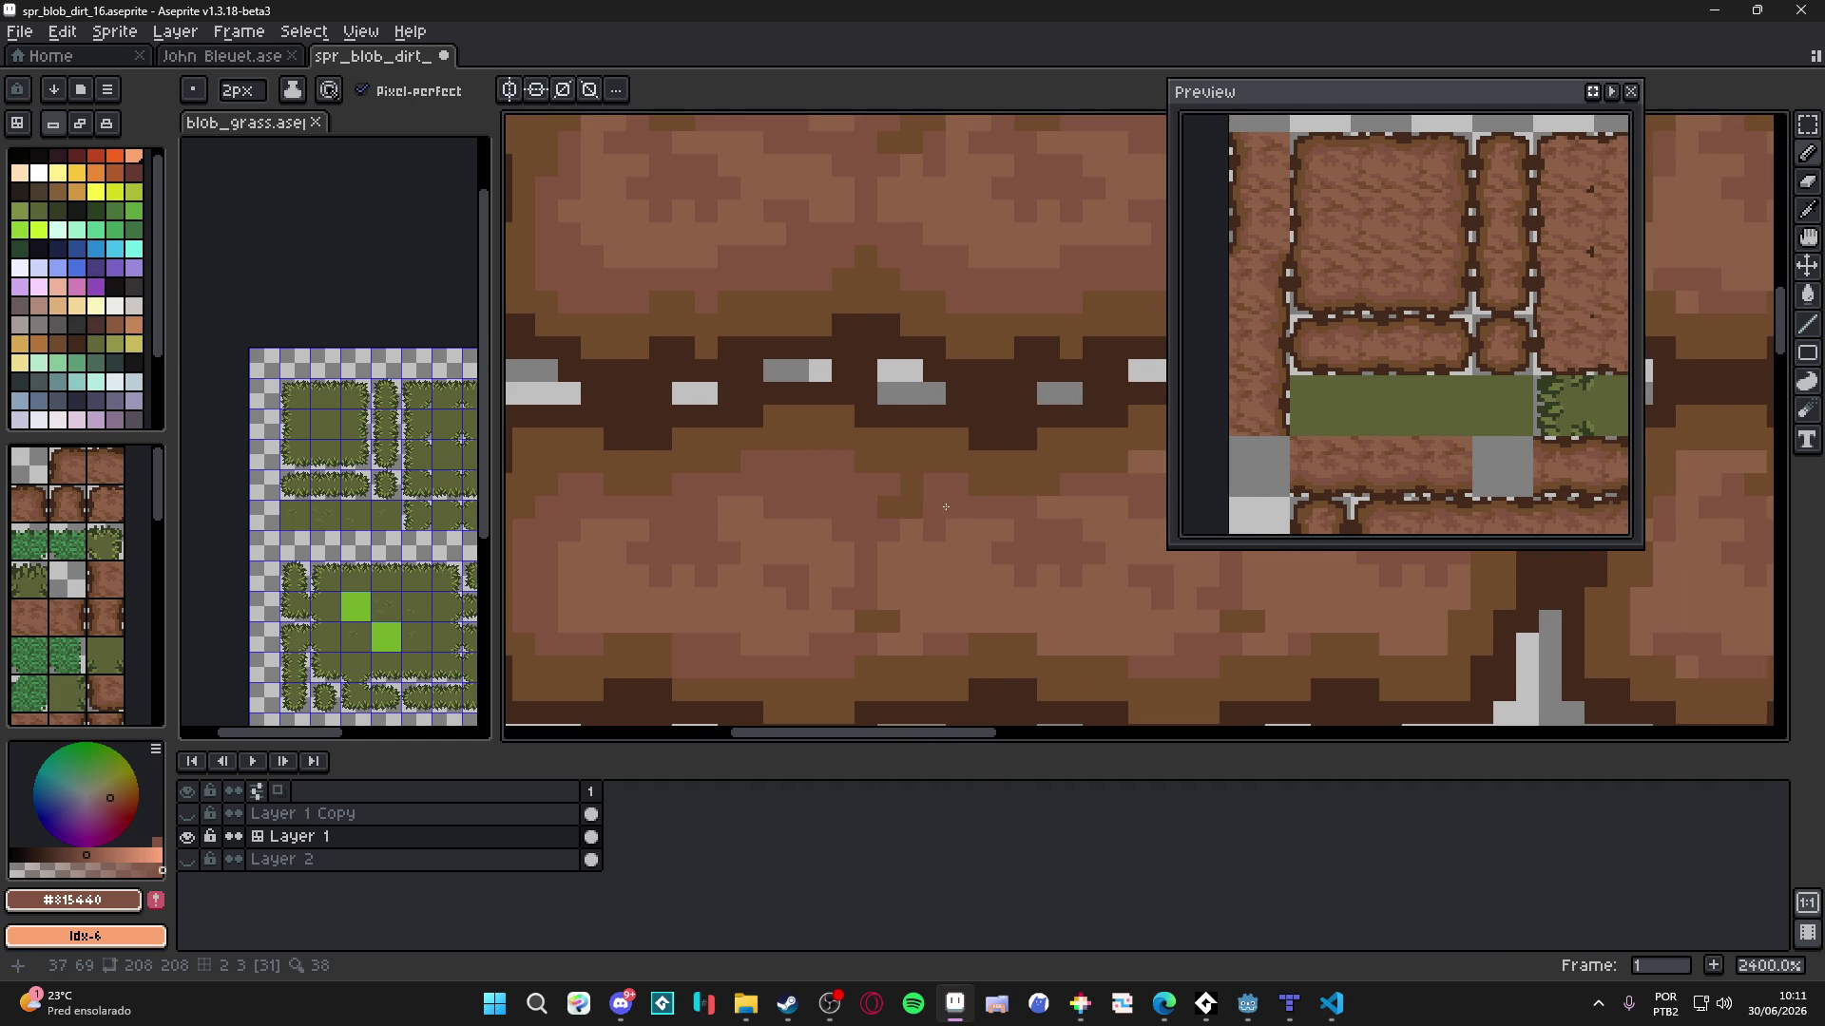
scroll(926, 509, right, 3)
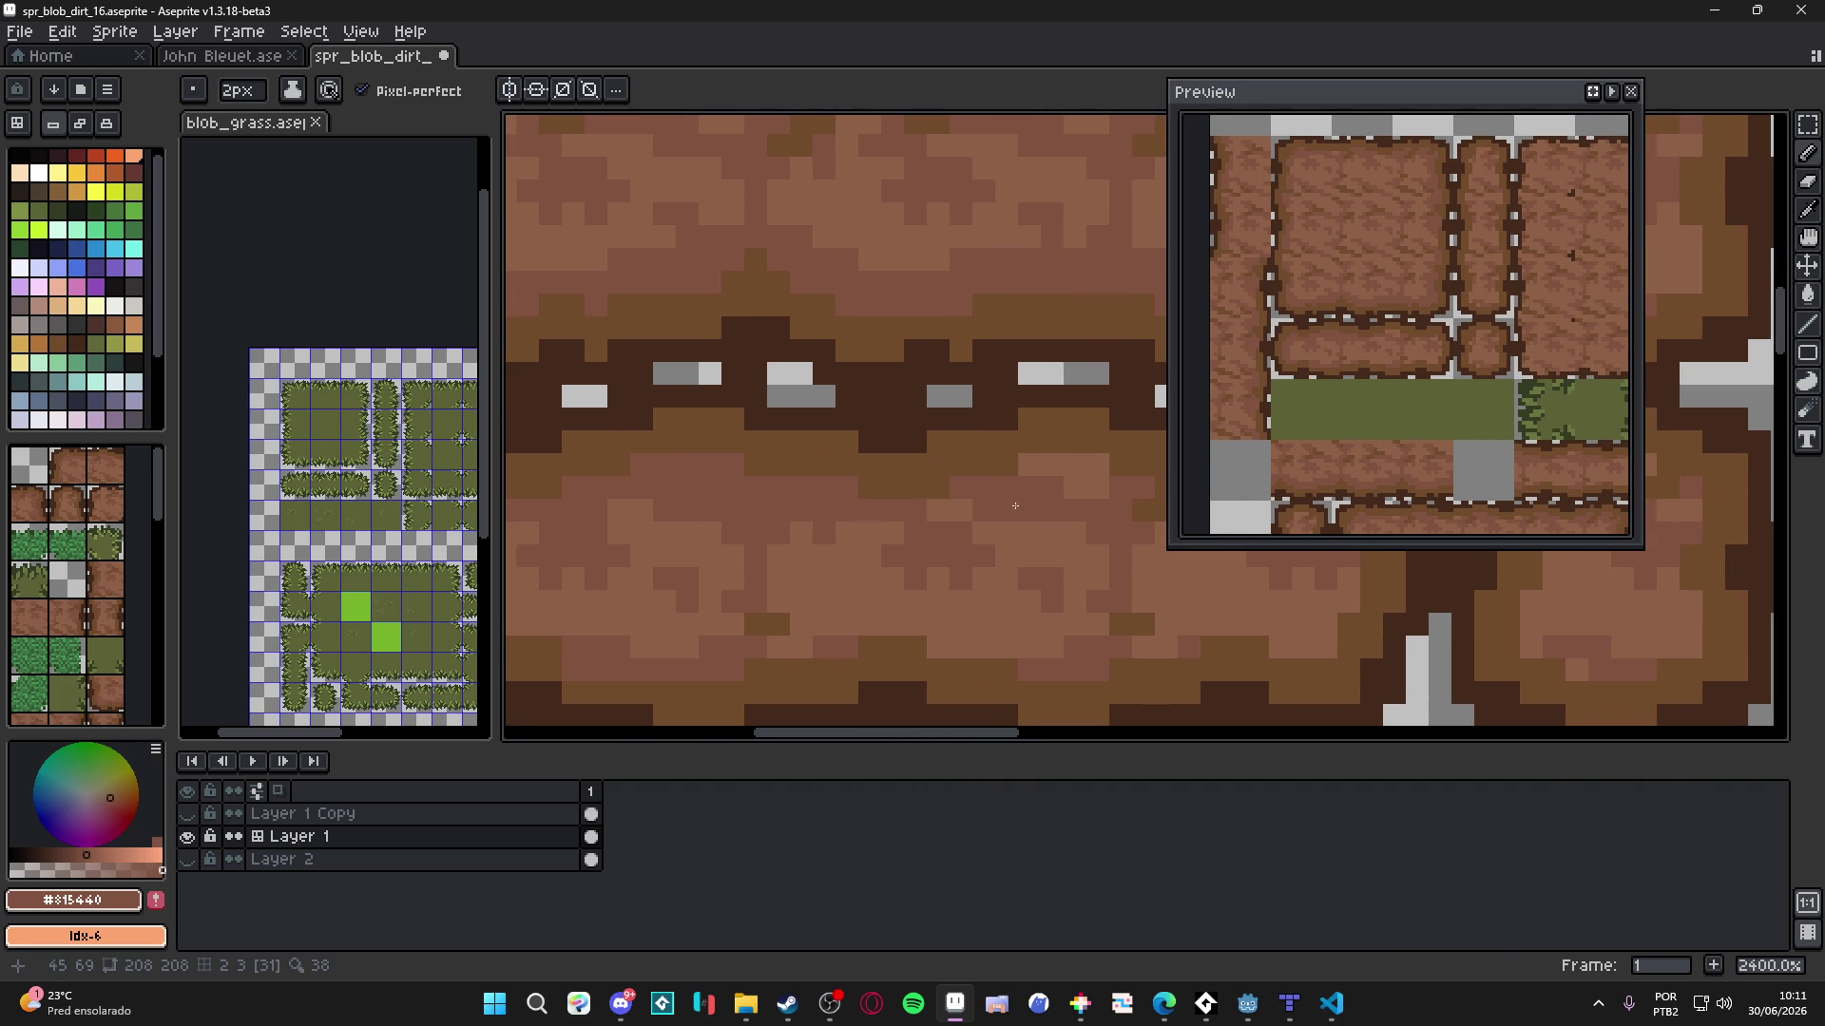
scroll(1042, 497, right, 3)
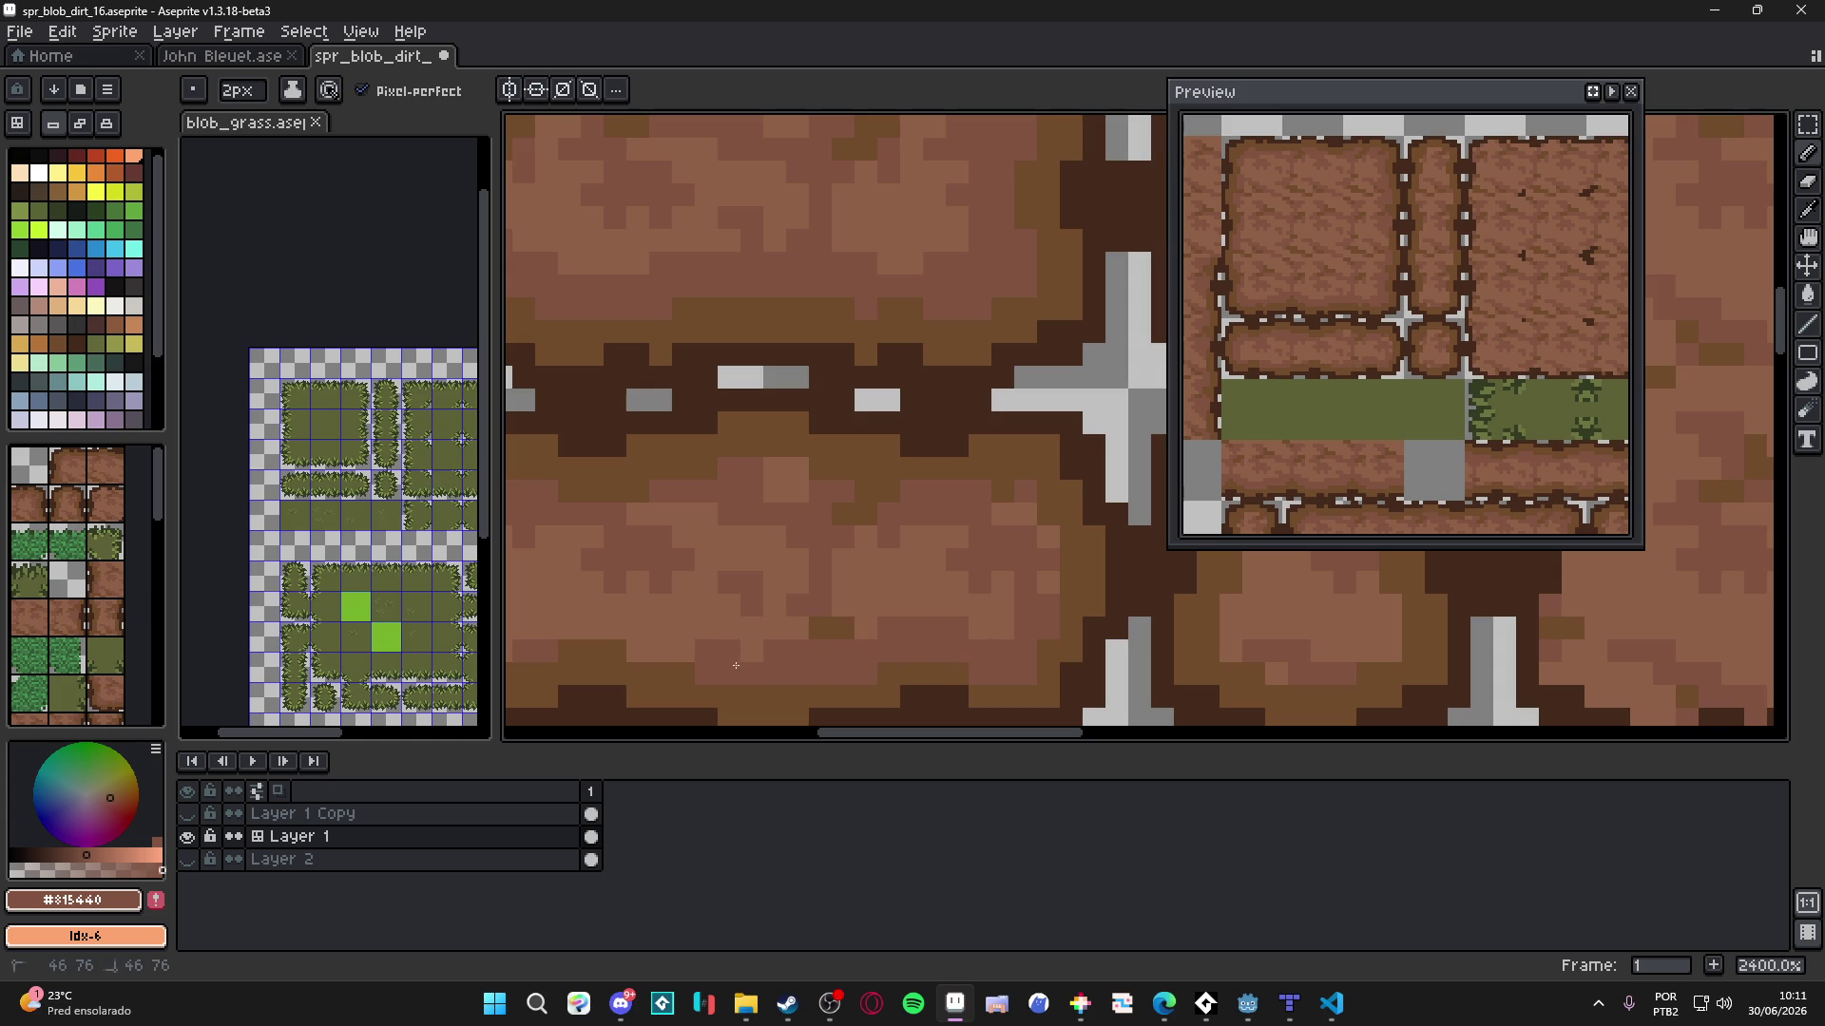
key(minus)
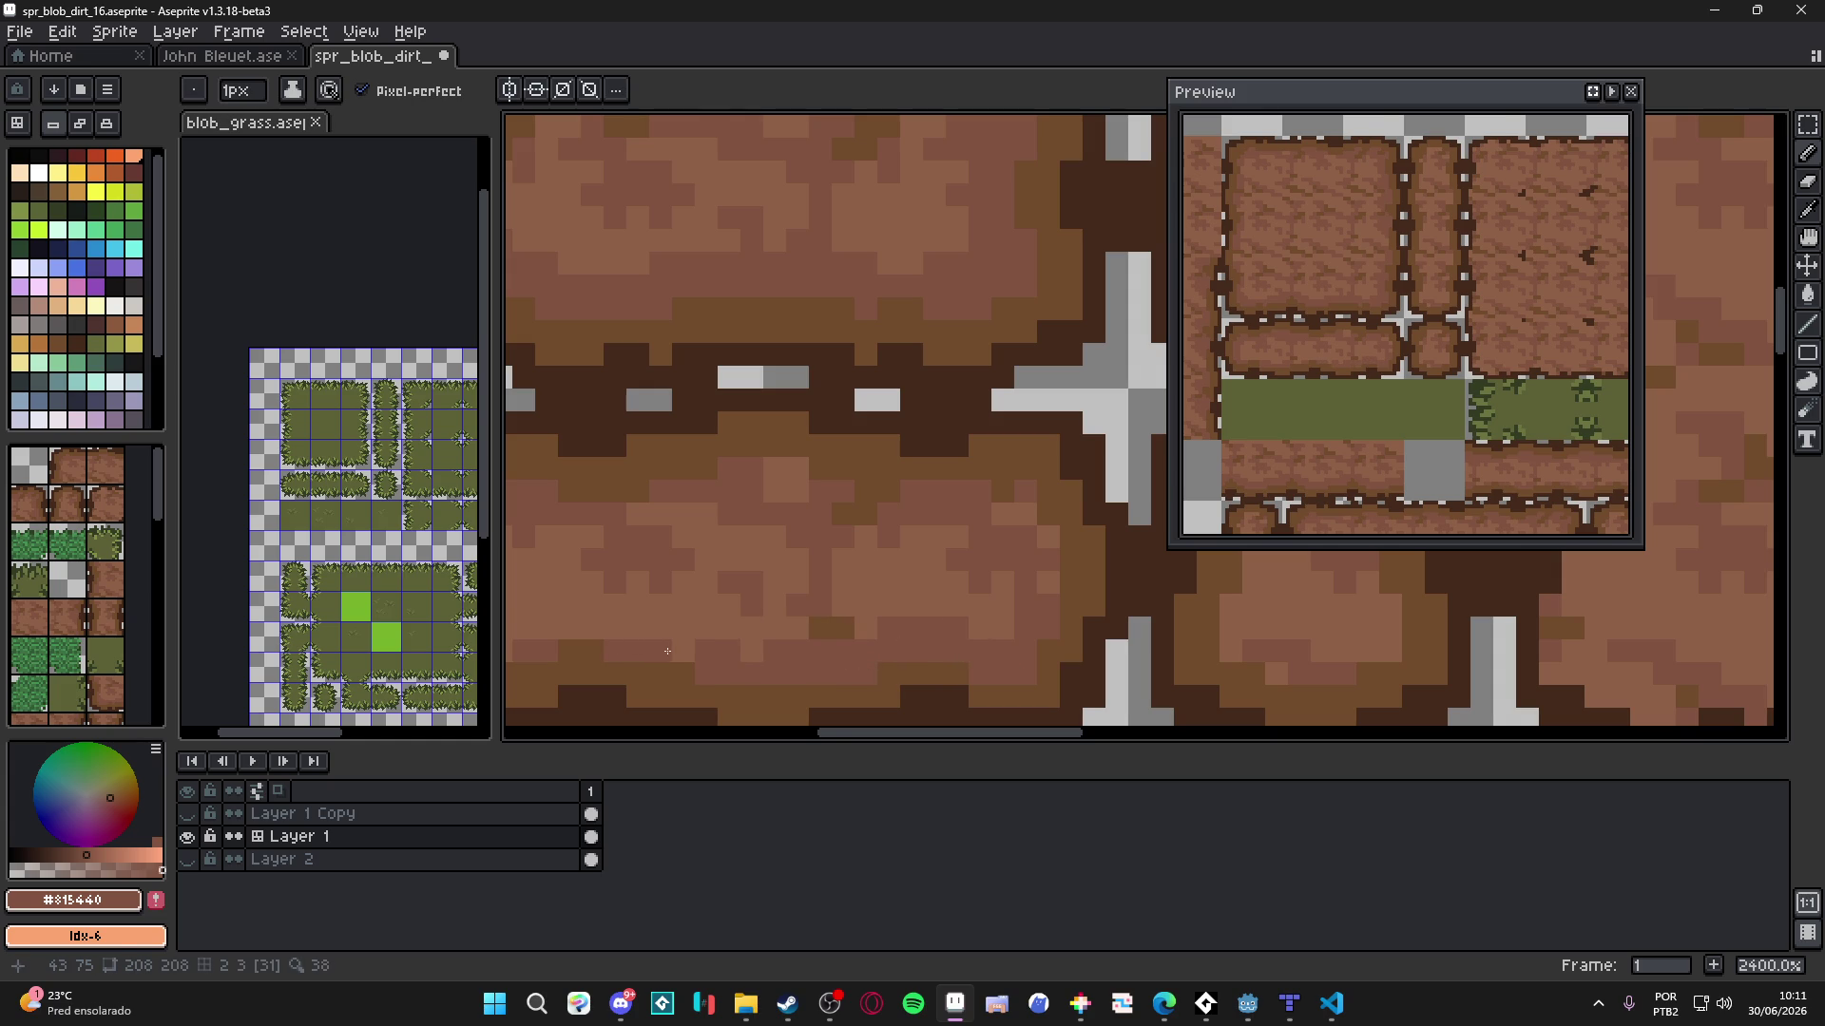
scroll(667, 651, down, 2)
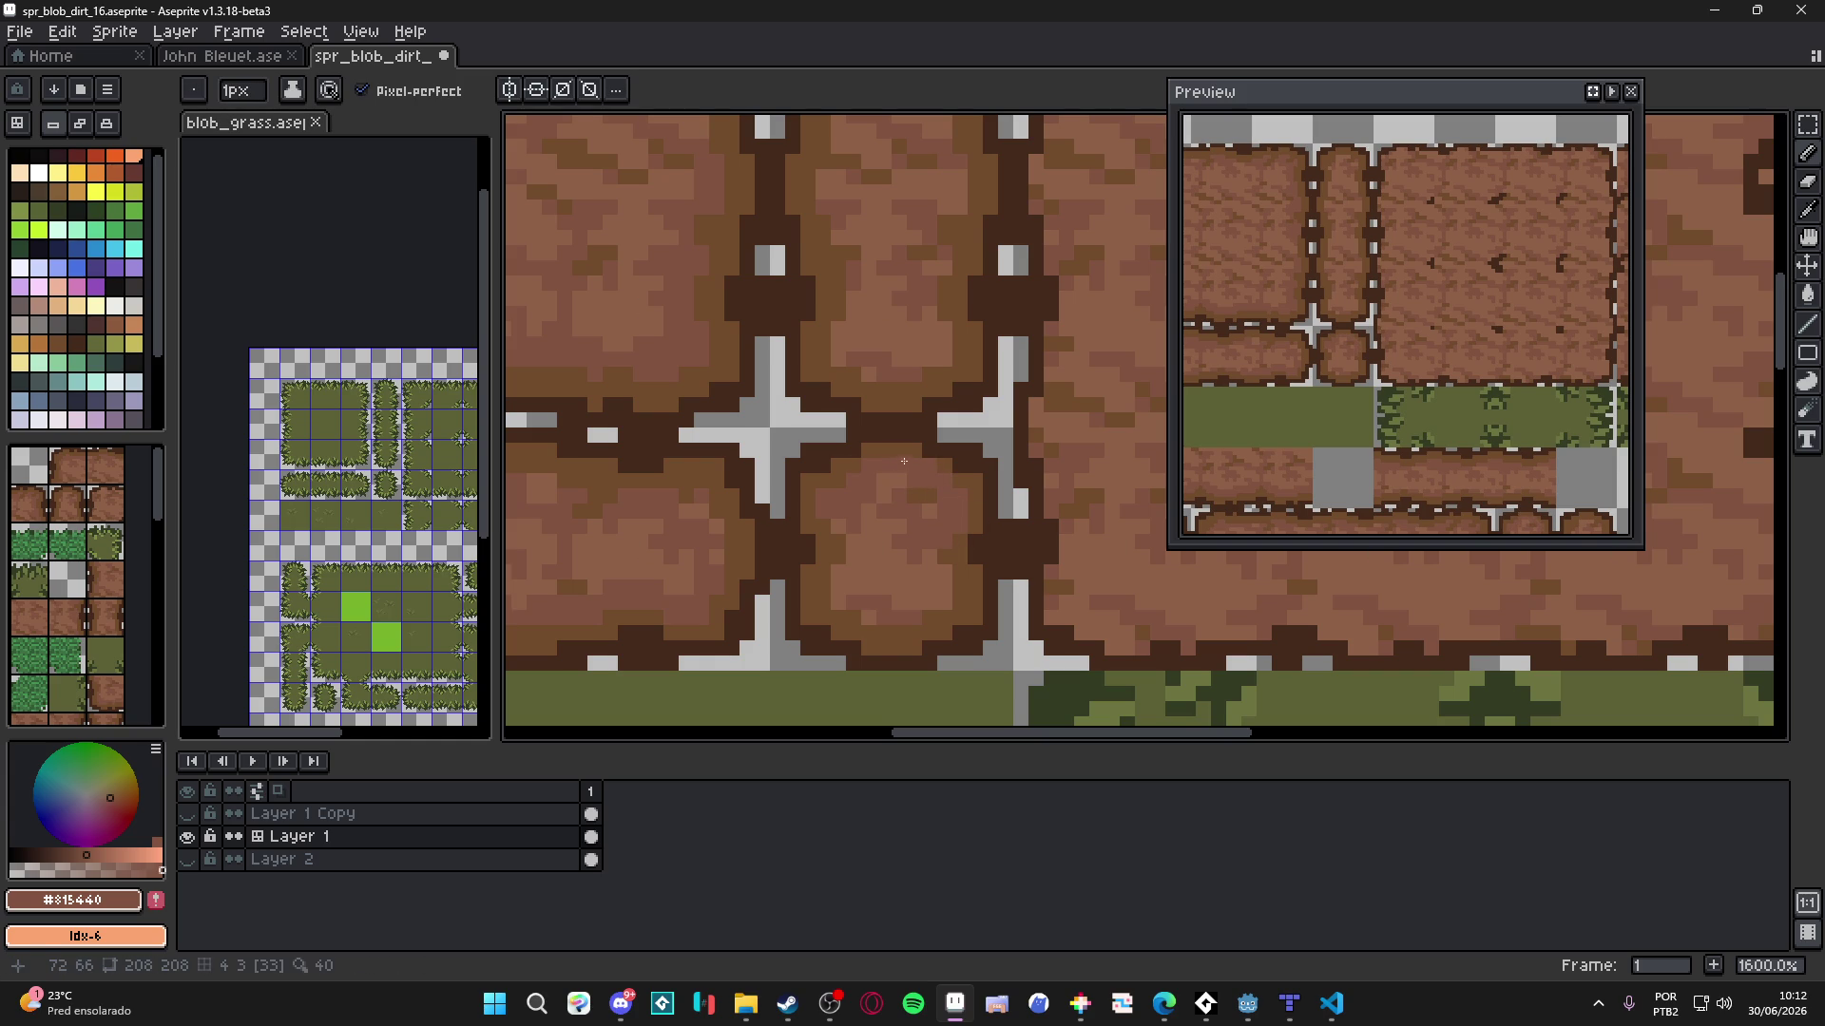
scroll(912, 485, down, 2)
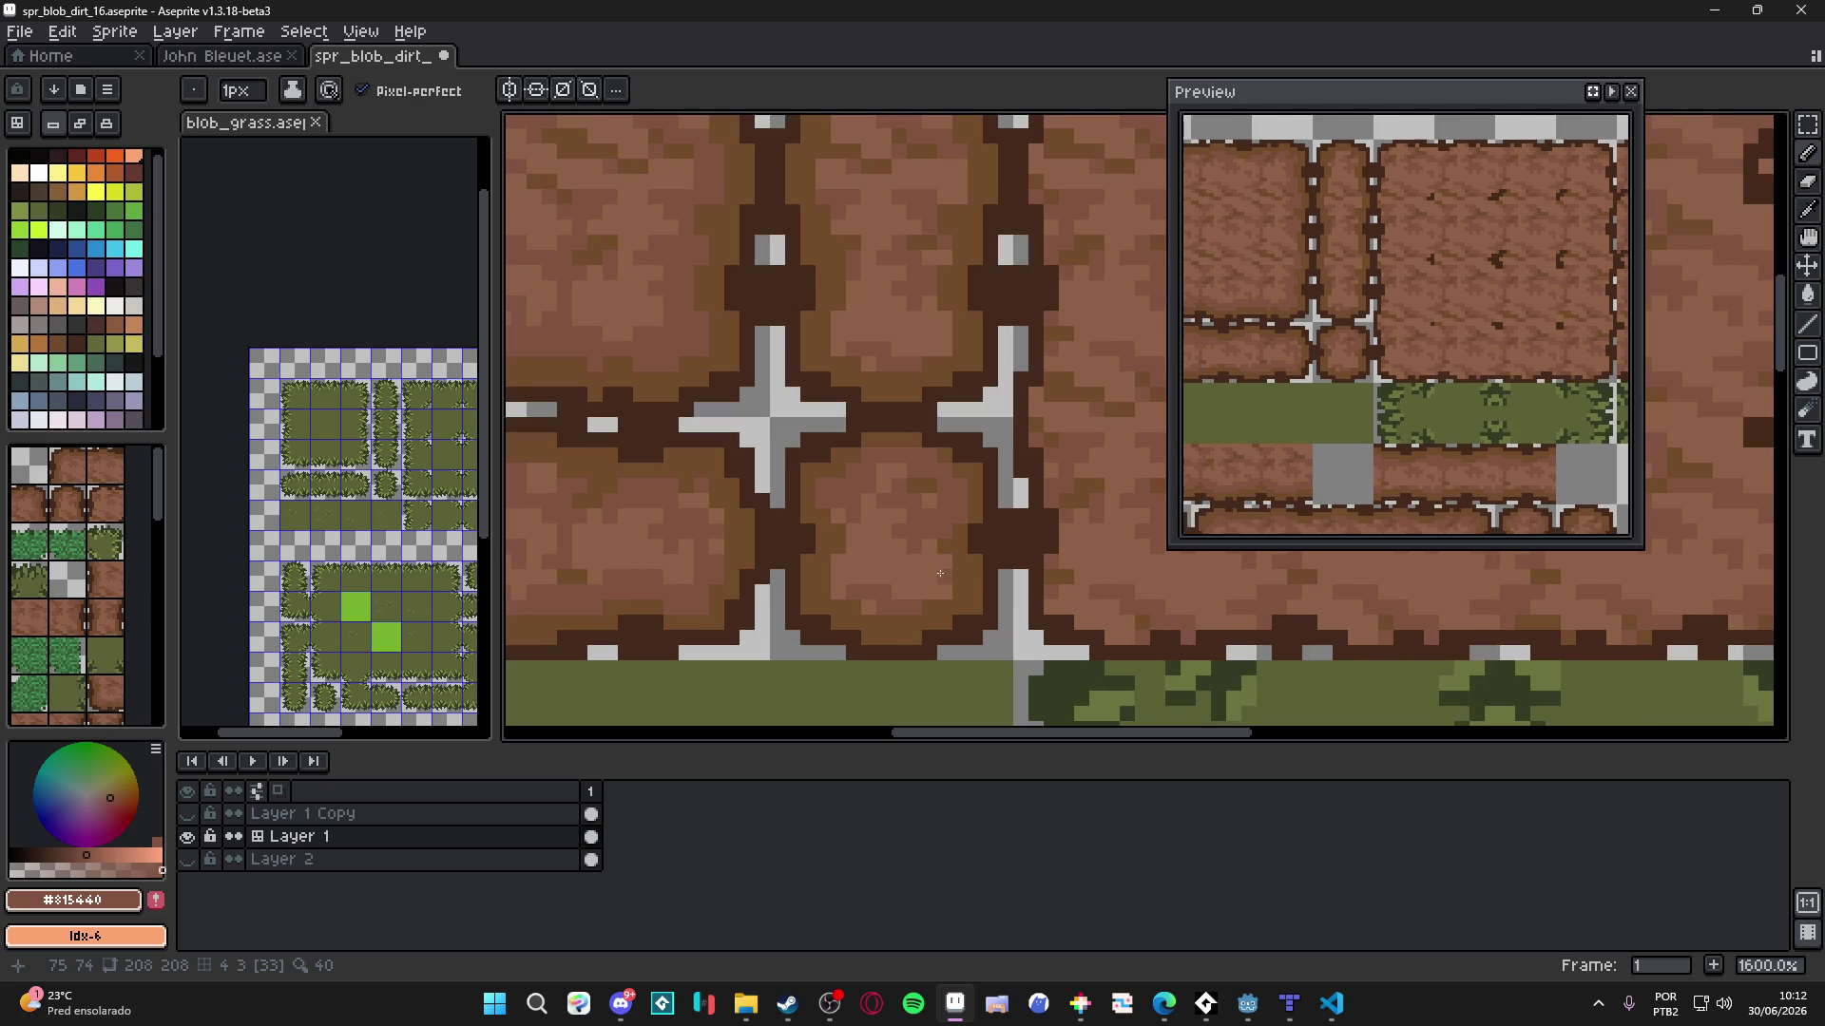
key(plus)
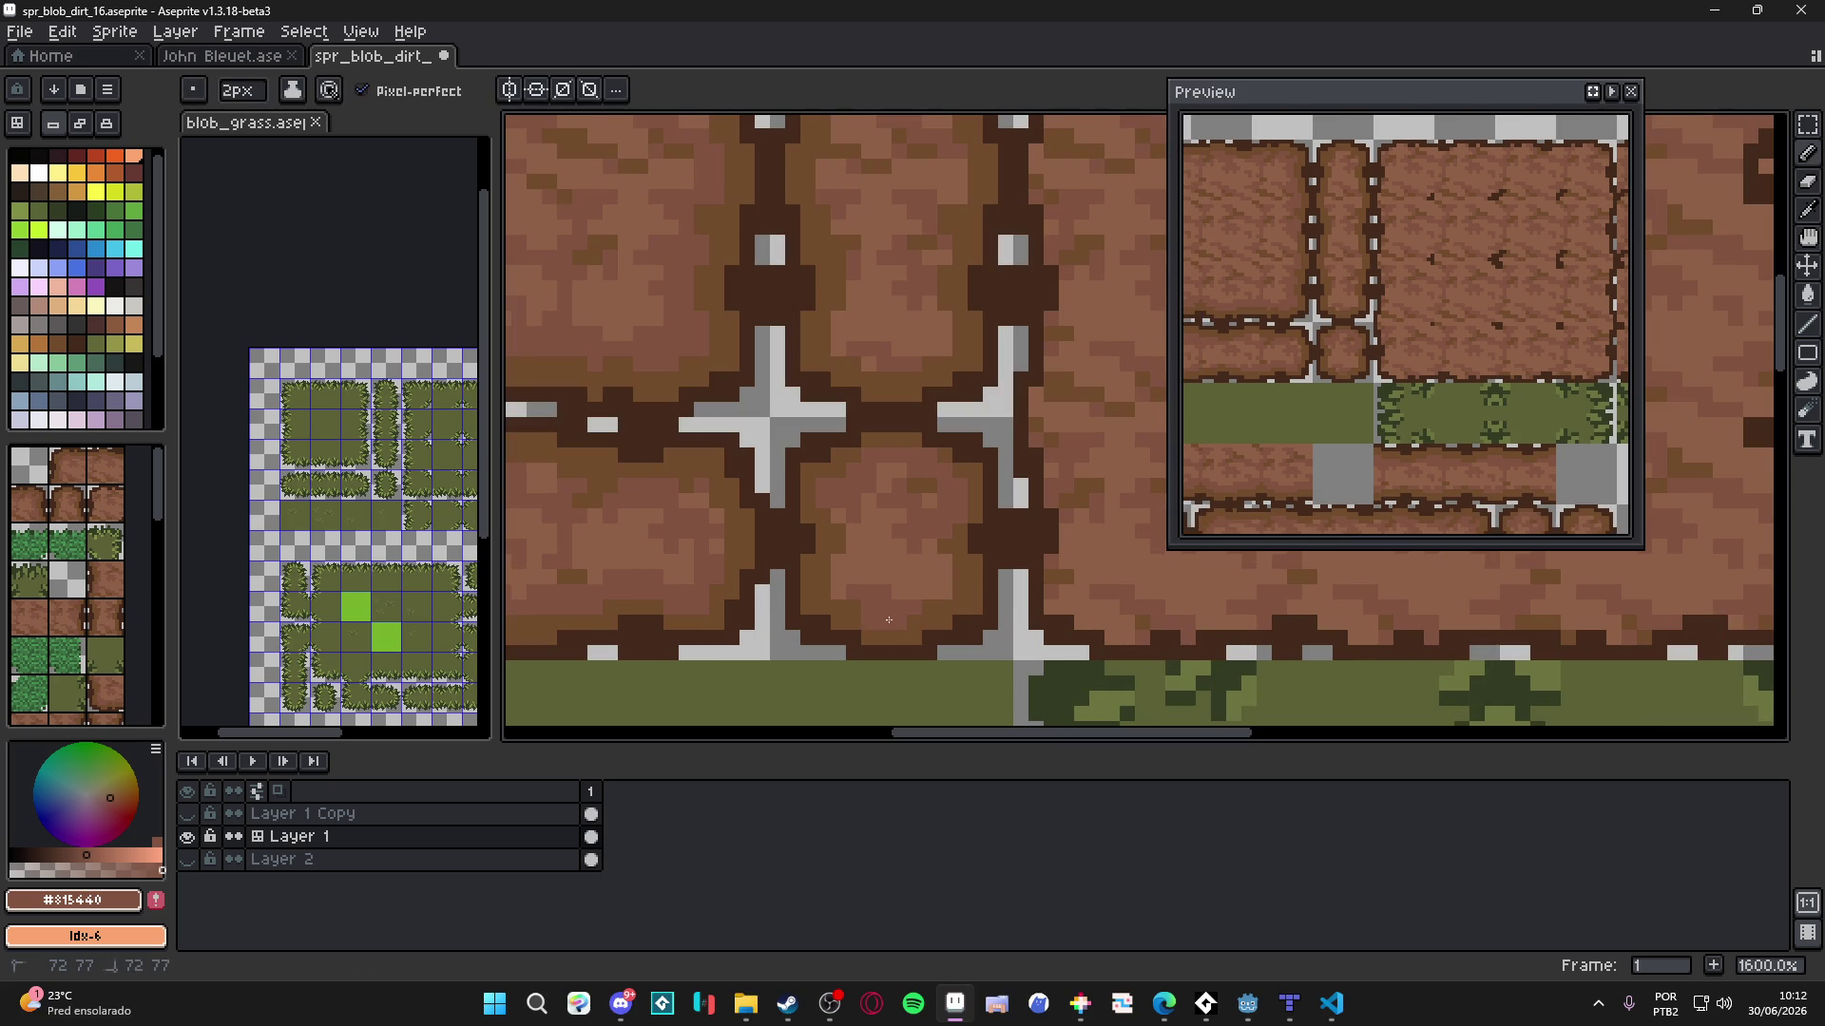
key(minus)
scroll(870, 605, down, 6)
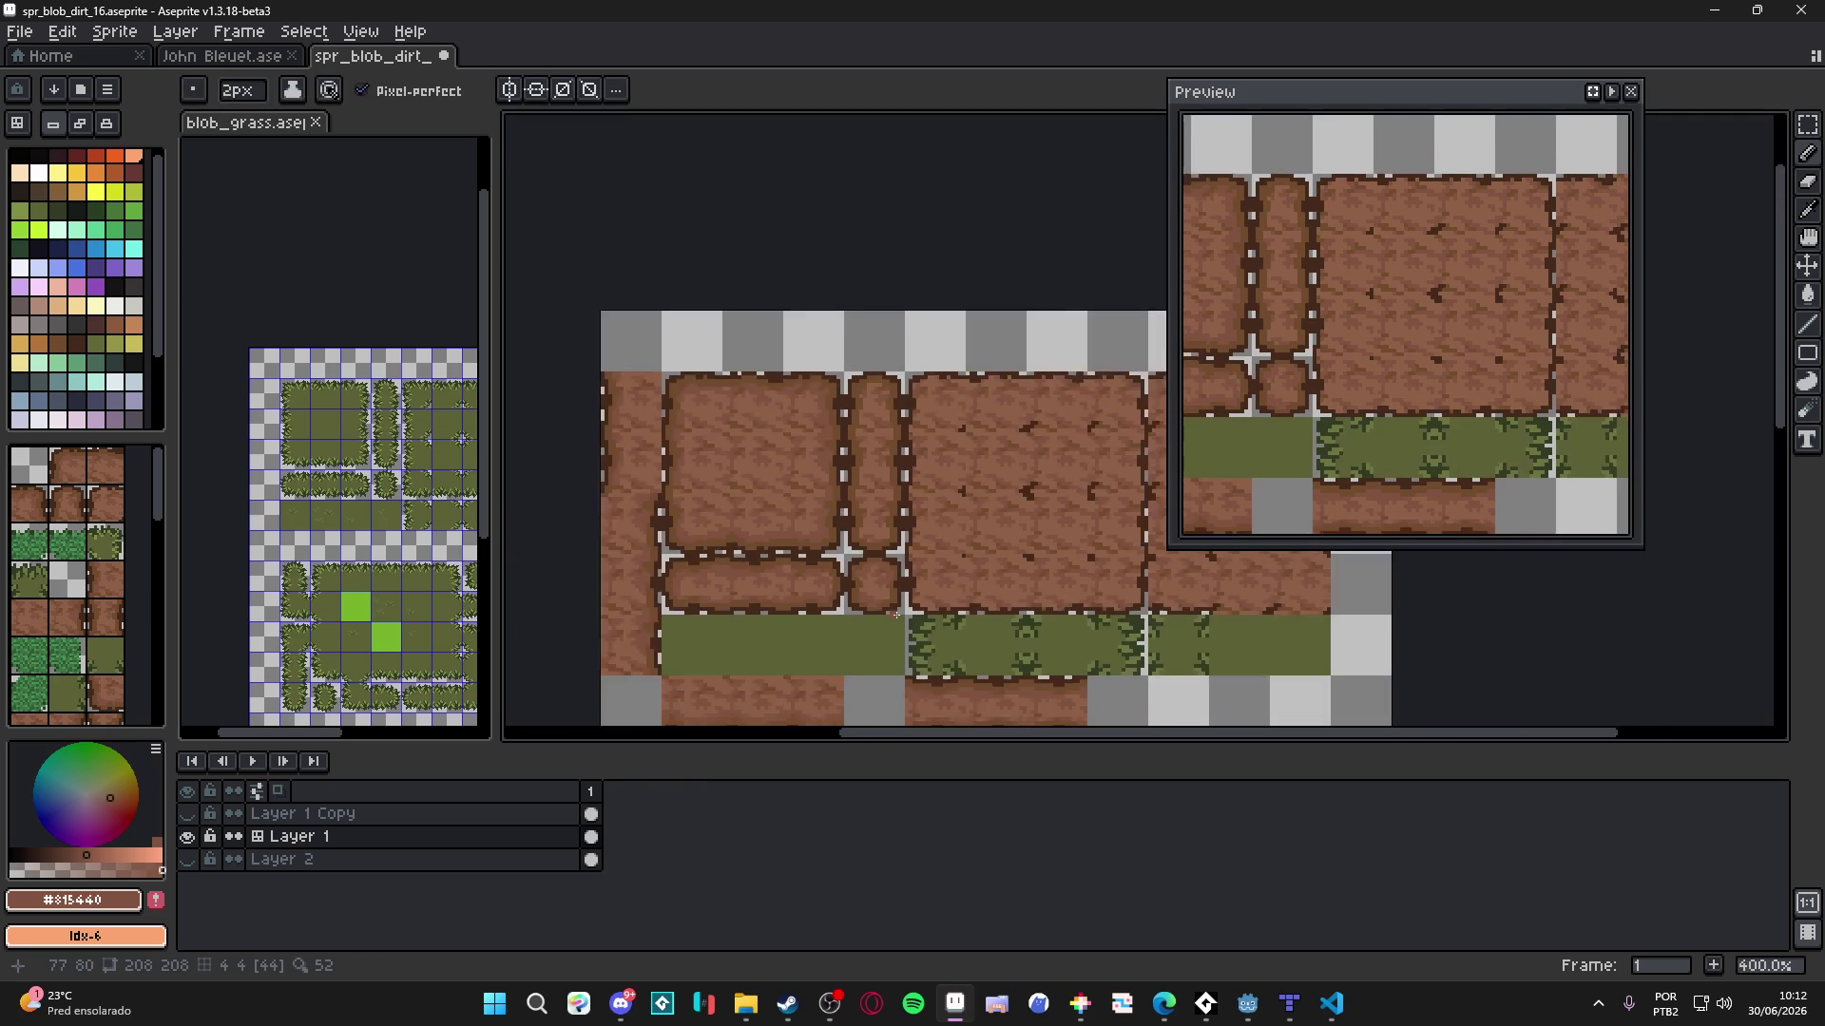
- Save the dirt tile sheet and temporarily show the tile index numbers
scroll(896, 613, down, 1)
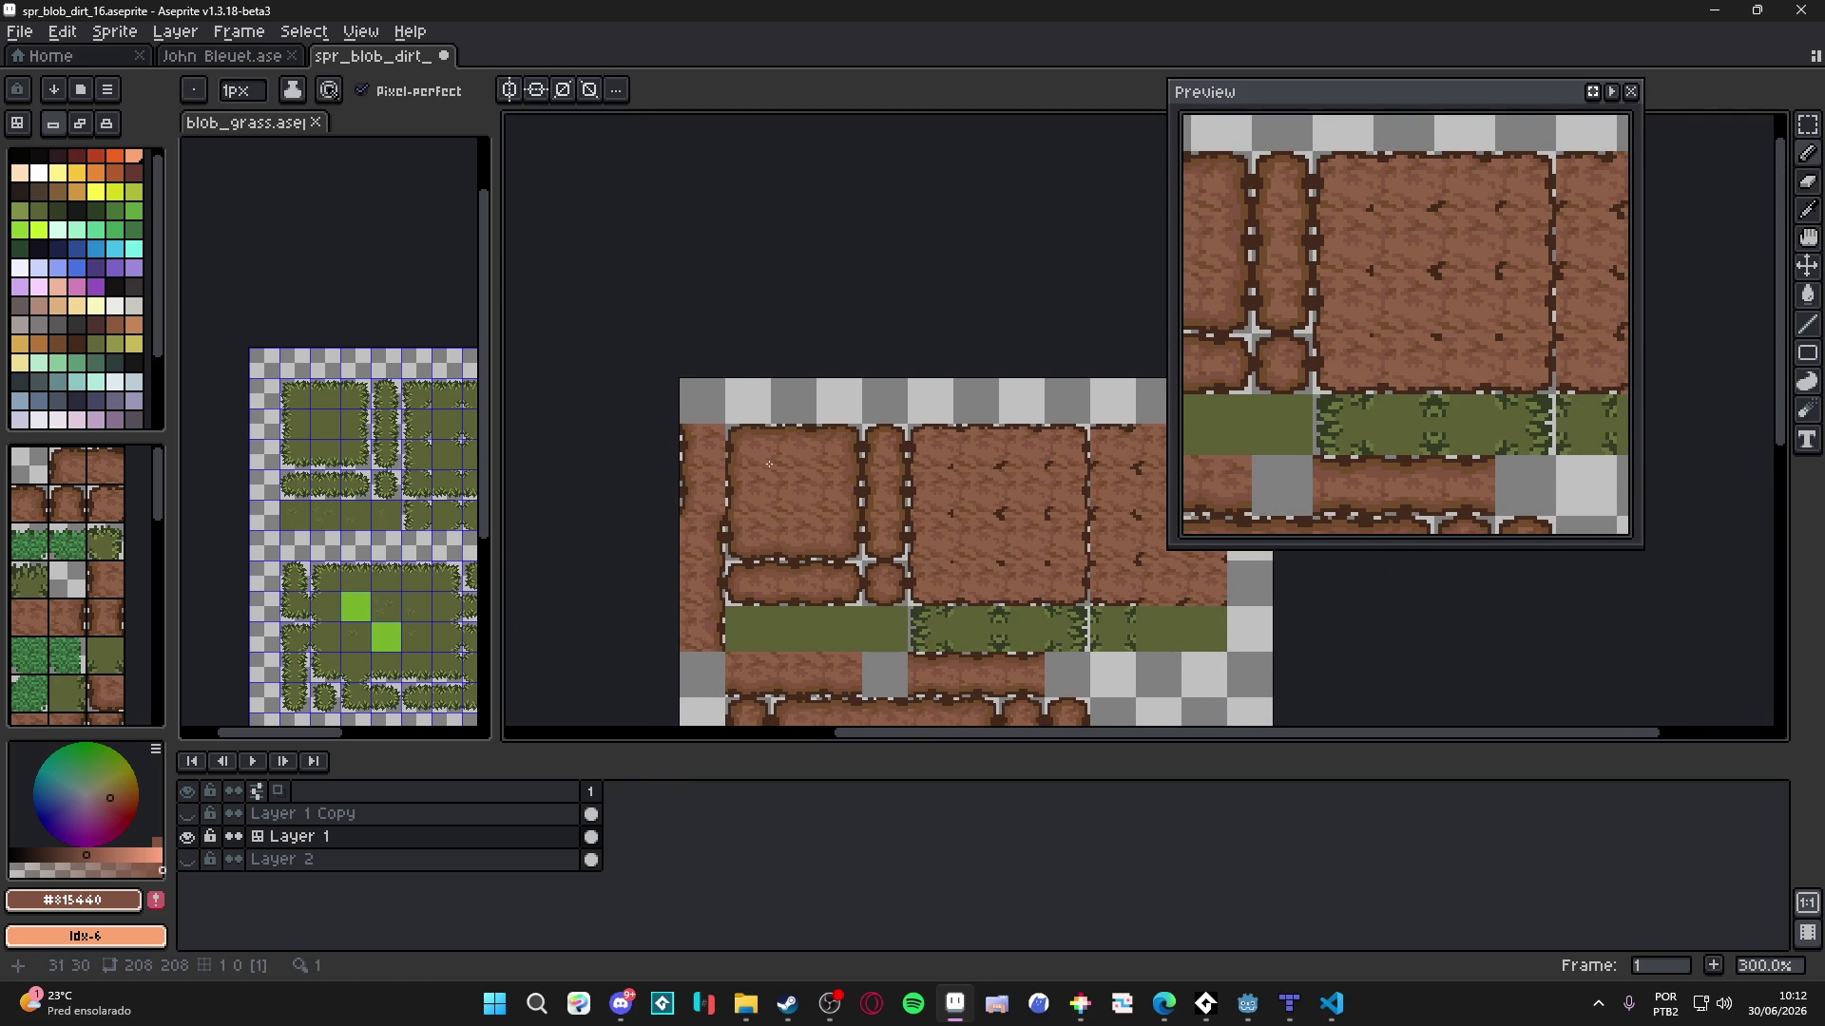
scroll(840, 495, down, 10)
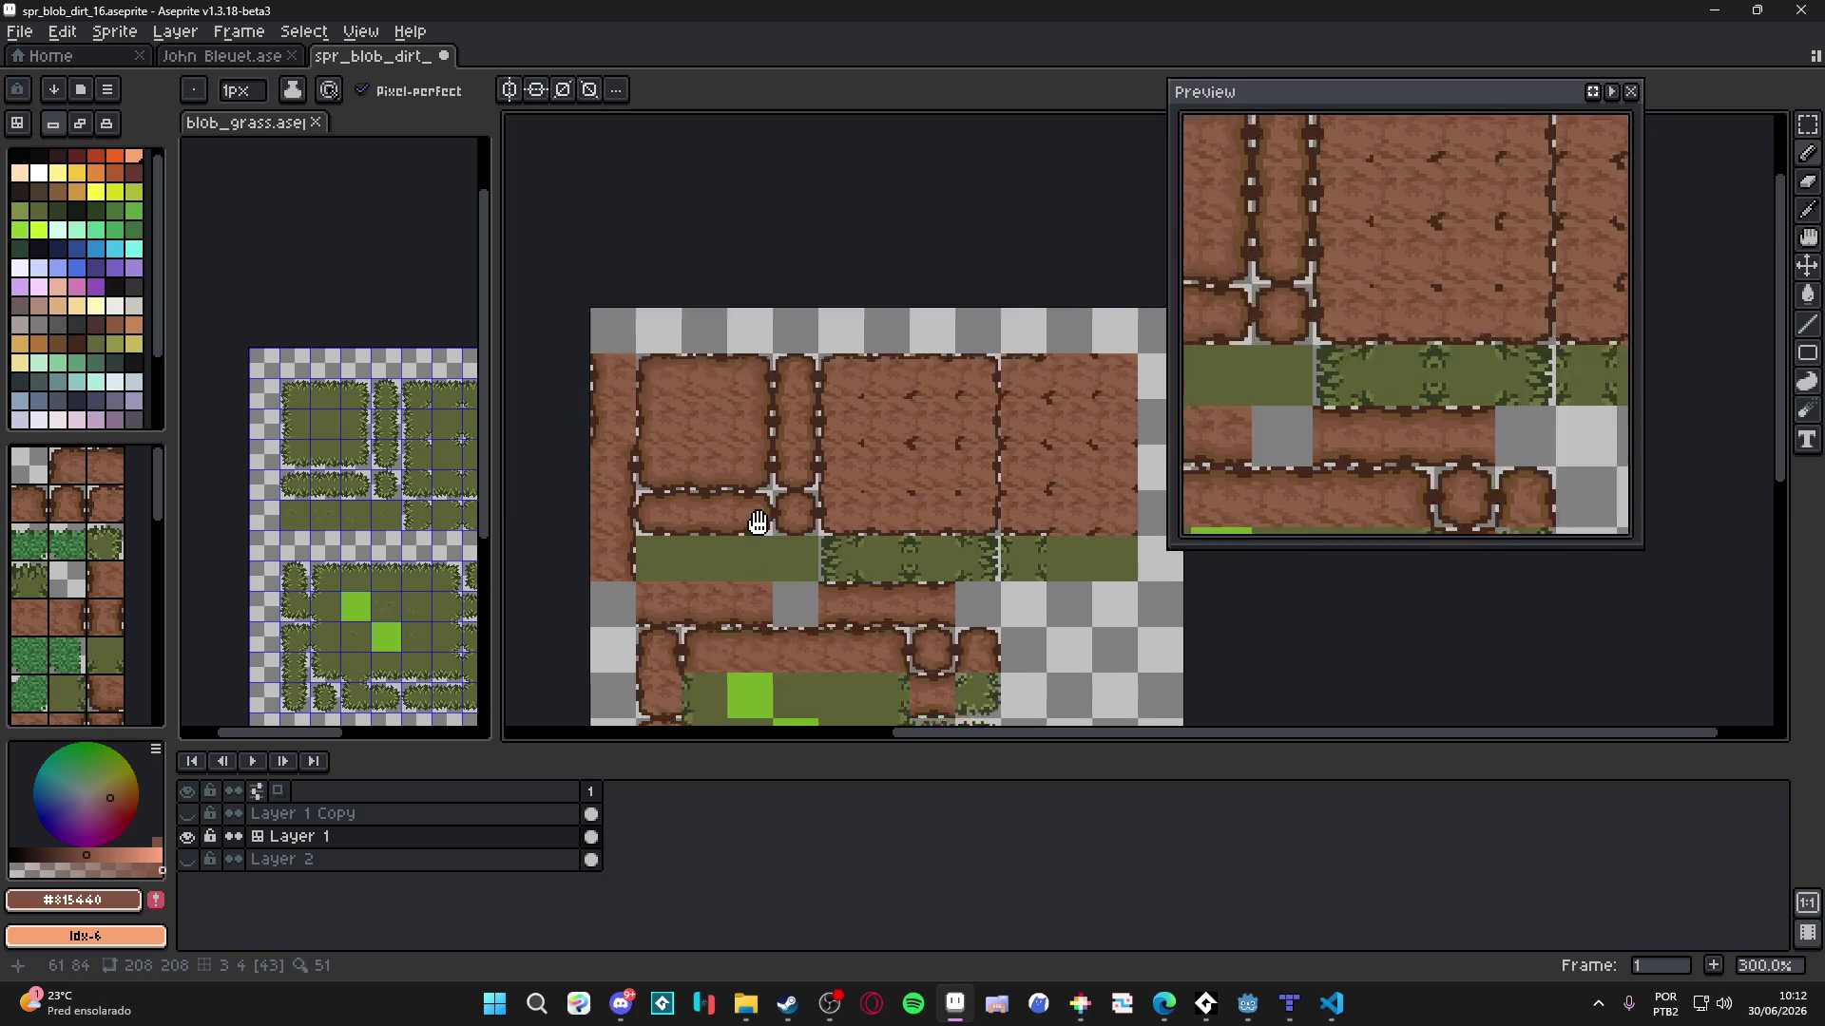
key(ctrl+s)
scroll(742, 397, up, 4)
key(ctrl)
key(ctrl)
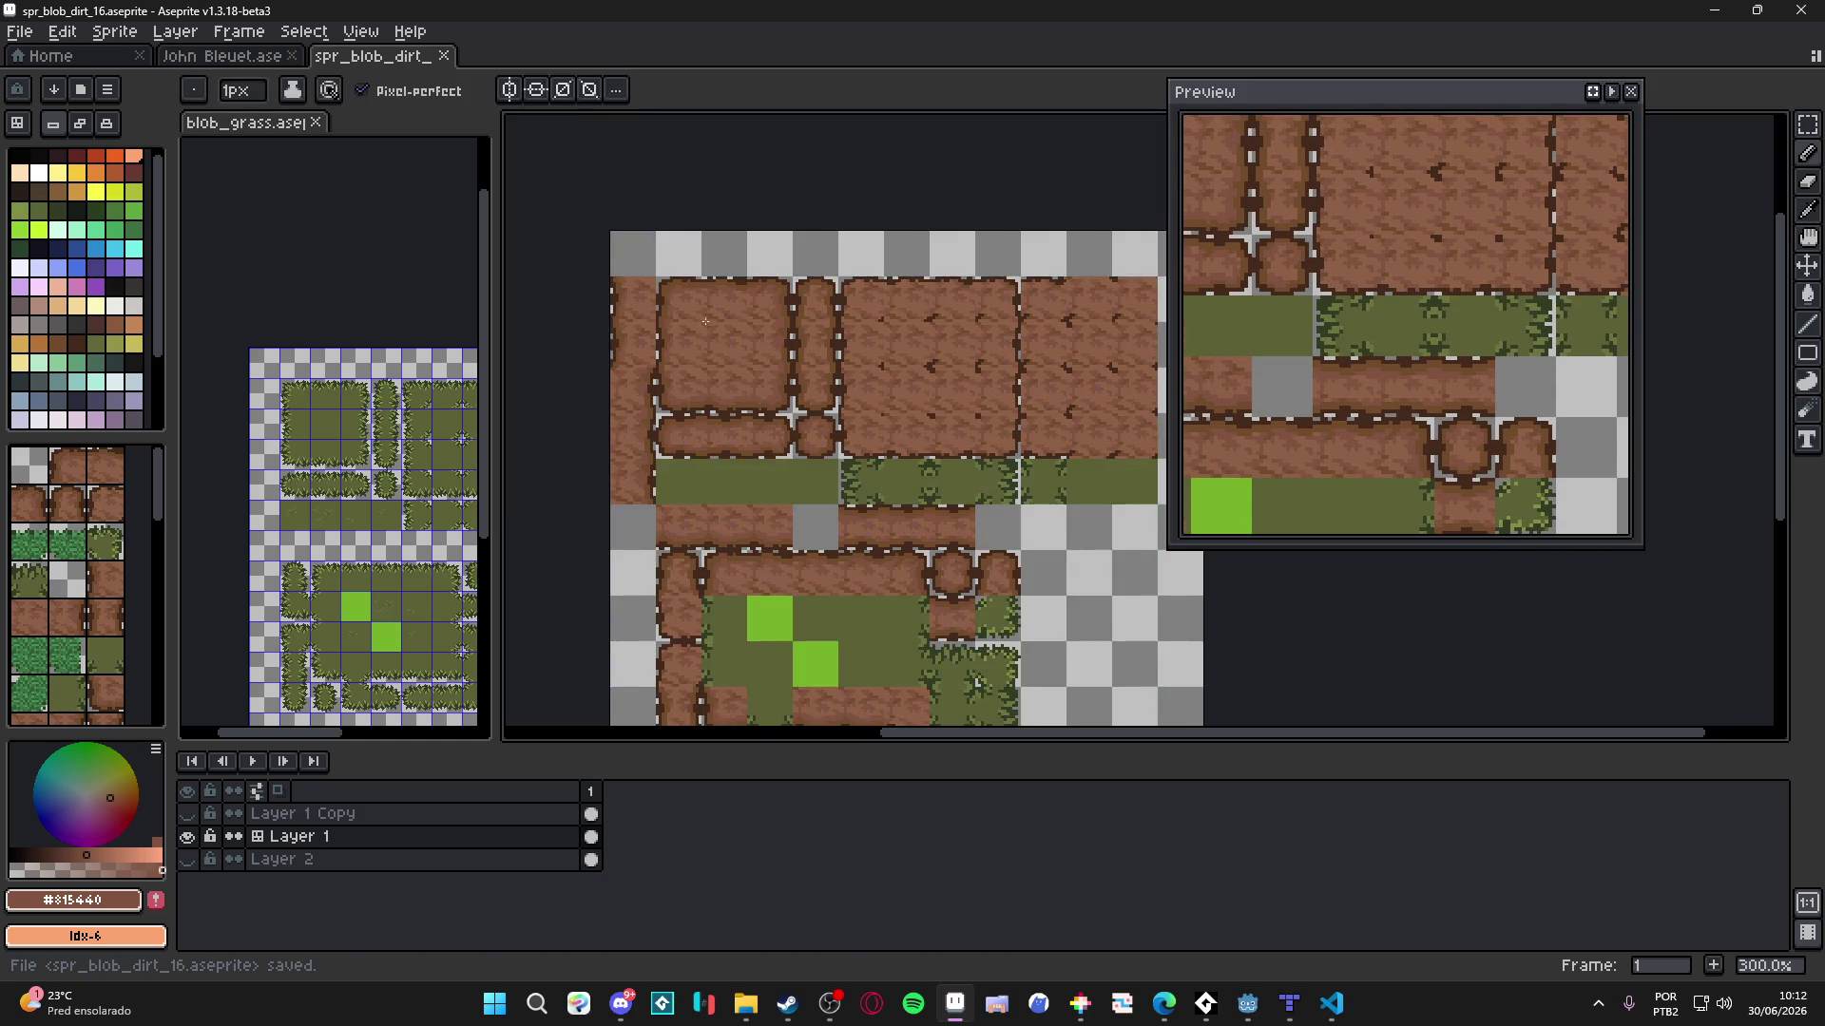
scroll(622, 308, up, 6)
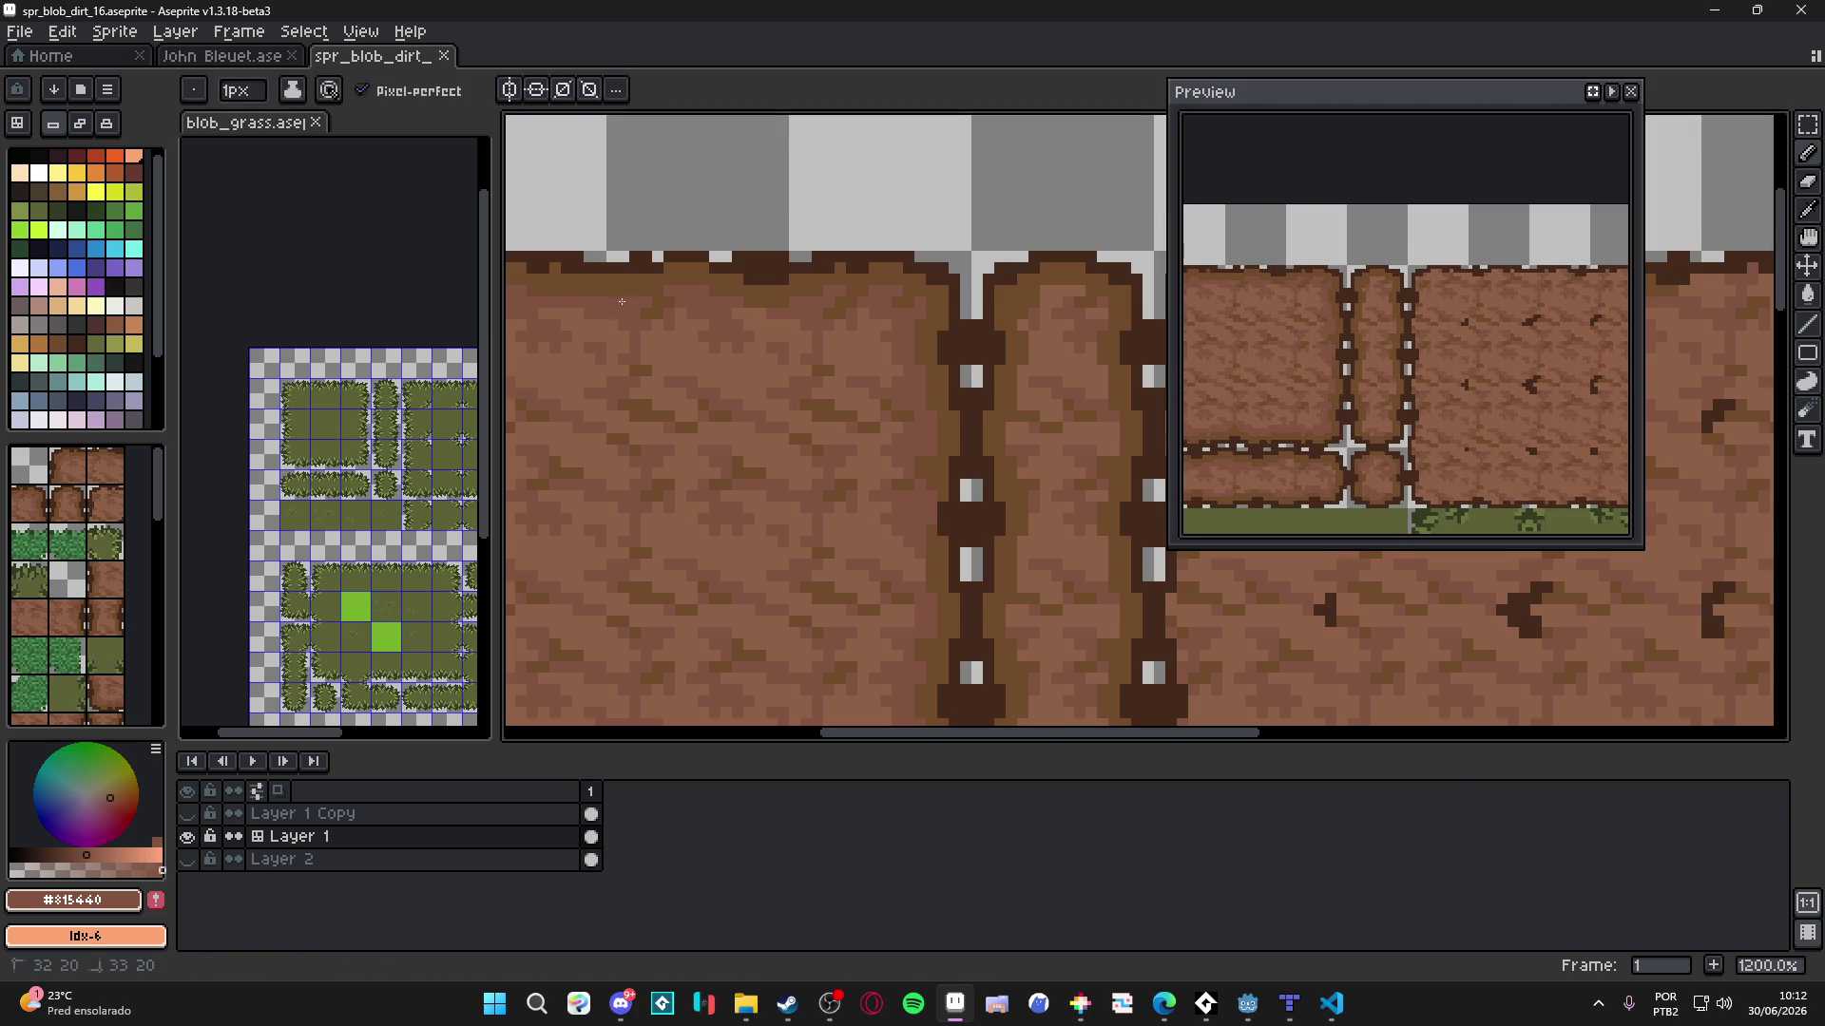
- Fix a stray pixel on the dirt blob's top edge and save the sprite
drag(579, 288, 587, 288)
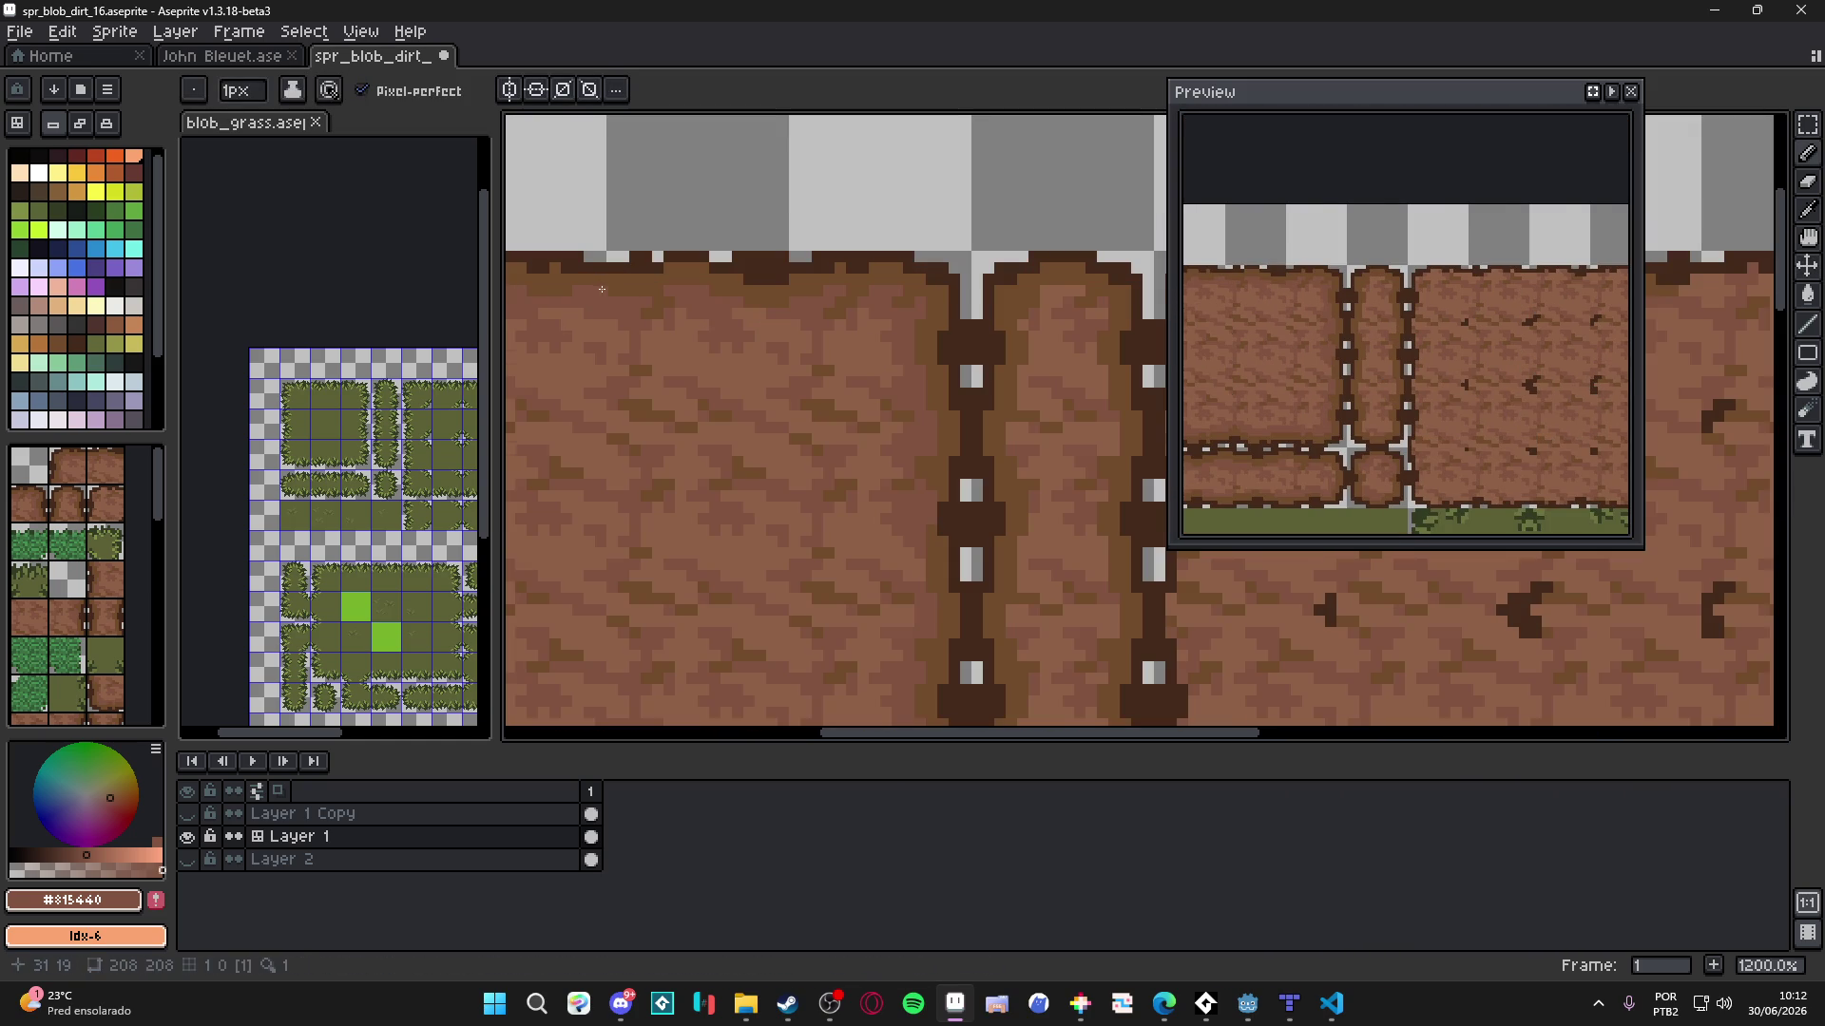
scroll(693, 391, down, 5)
key(ctrl+s)
scroll(720, 415, up, 6)
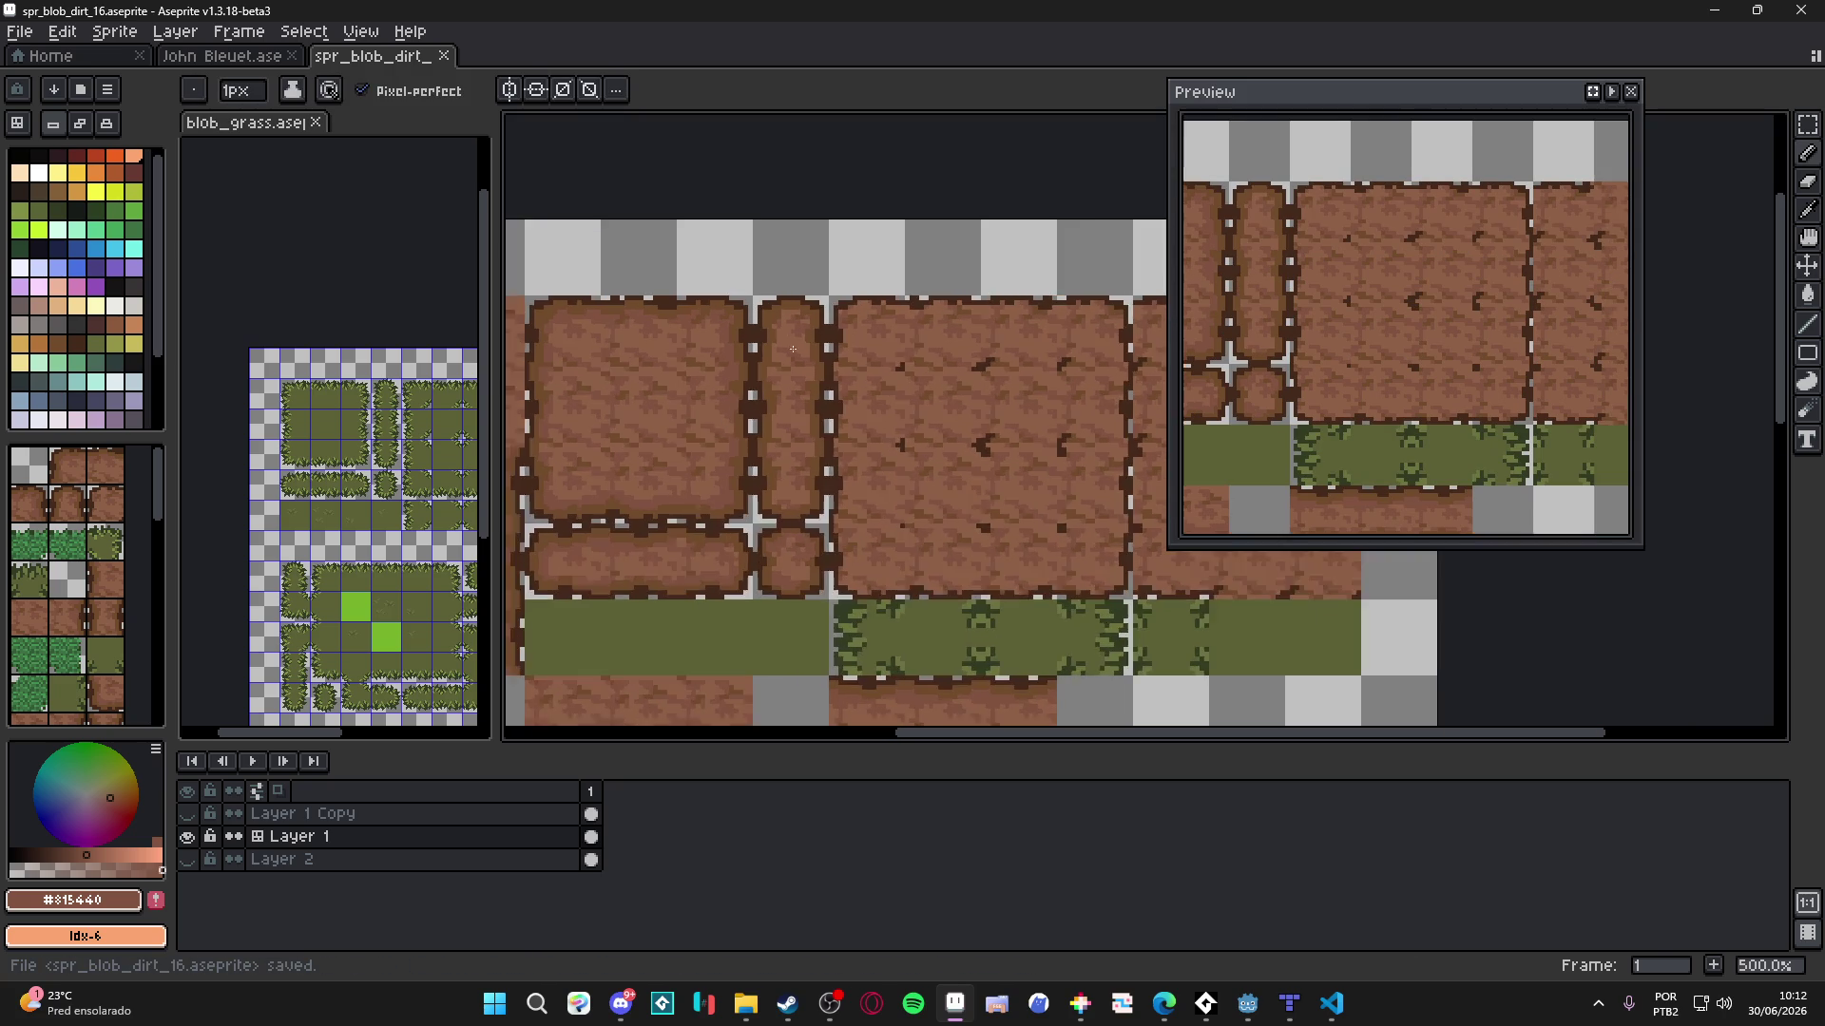
scroll(835, 252, down, 2)
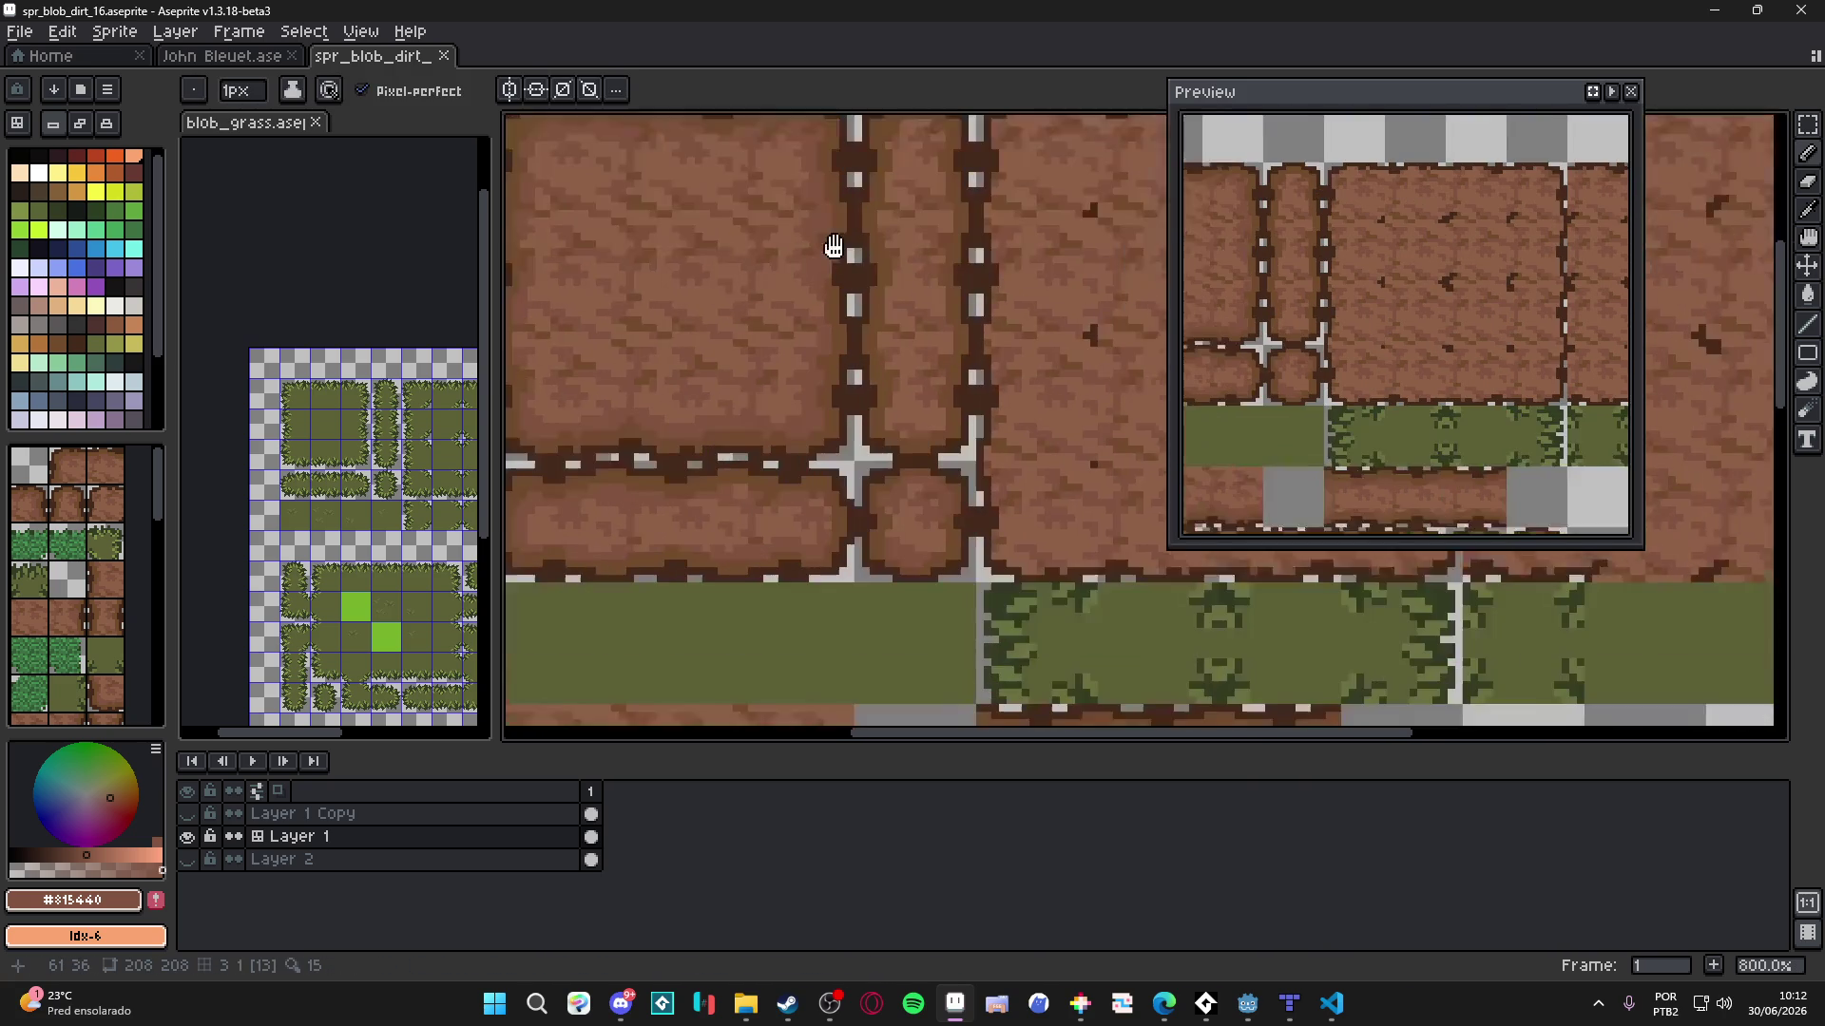
key(v)
scroll(844, 519, down, 2)
- Rotate the 48x16 horizontal dirt strip upright onto the top edge and save
key(m)
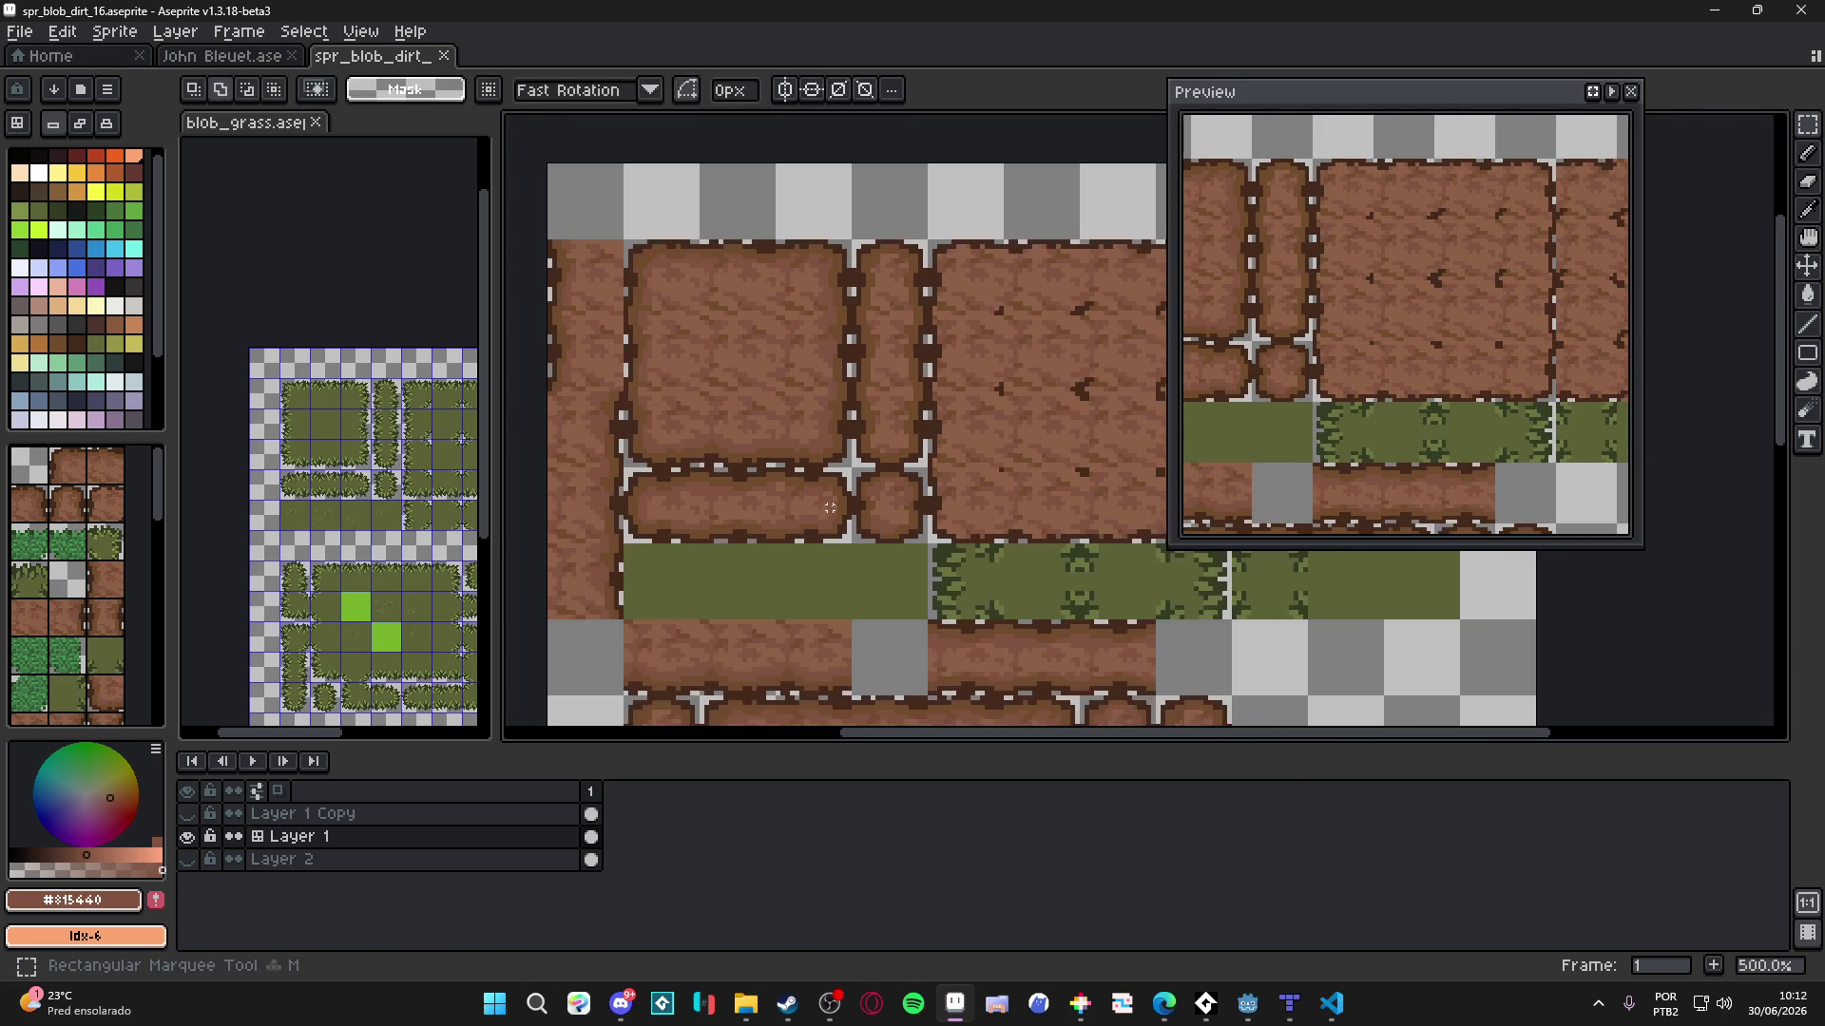
drag(841, 513, 652, 518)
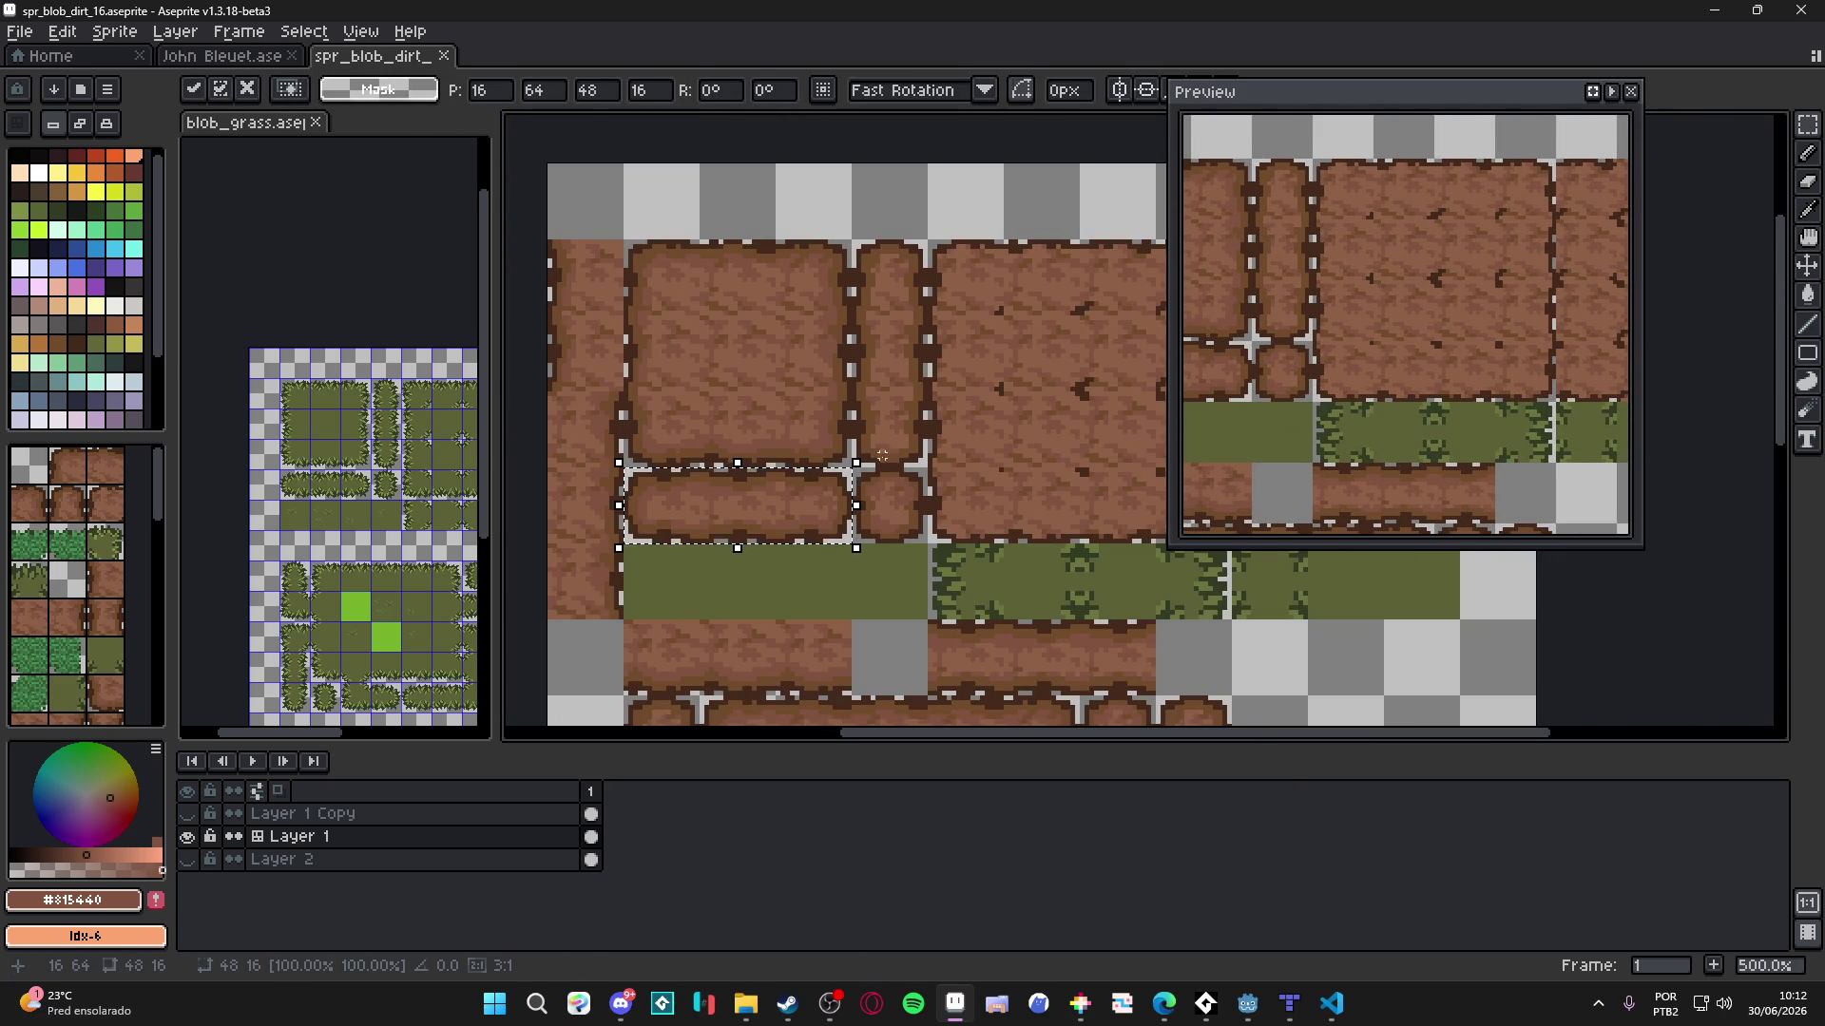
mouse_move(871, 460)
mouse_down()
mouse_move(676, 351)
mouse_move(785, 370)
mouse_move(851, 285)
mouse_up()
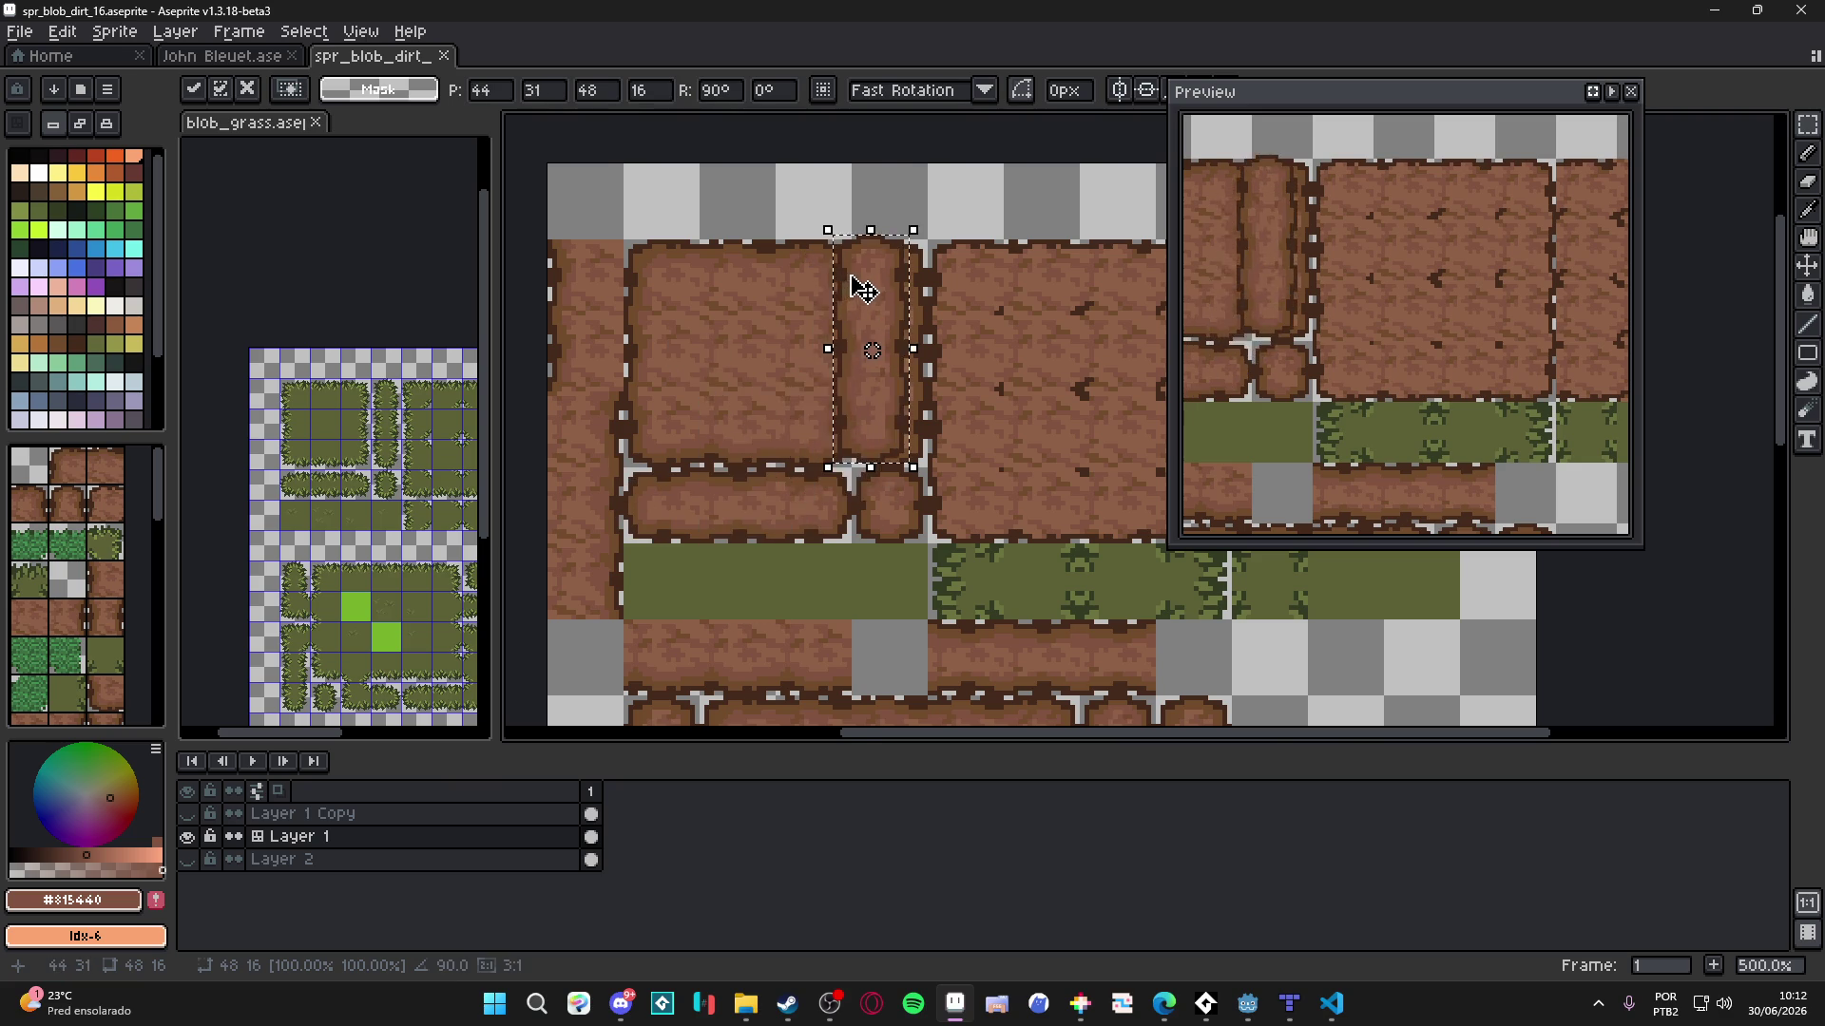
scroll(902, 276, up, 5)
key(Return)
scroll(905, 394, down, 5)
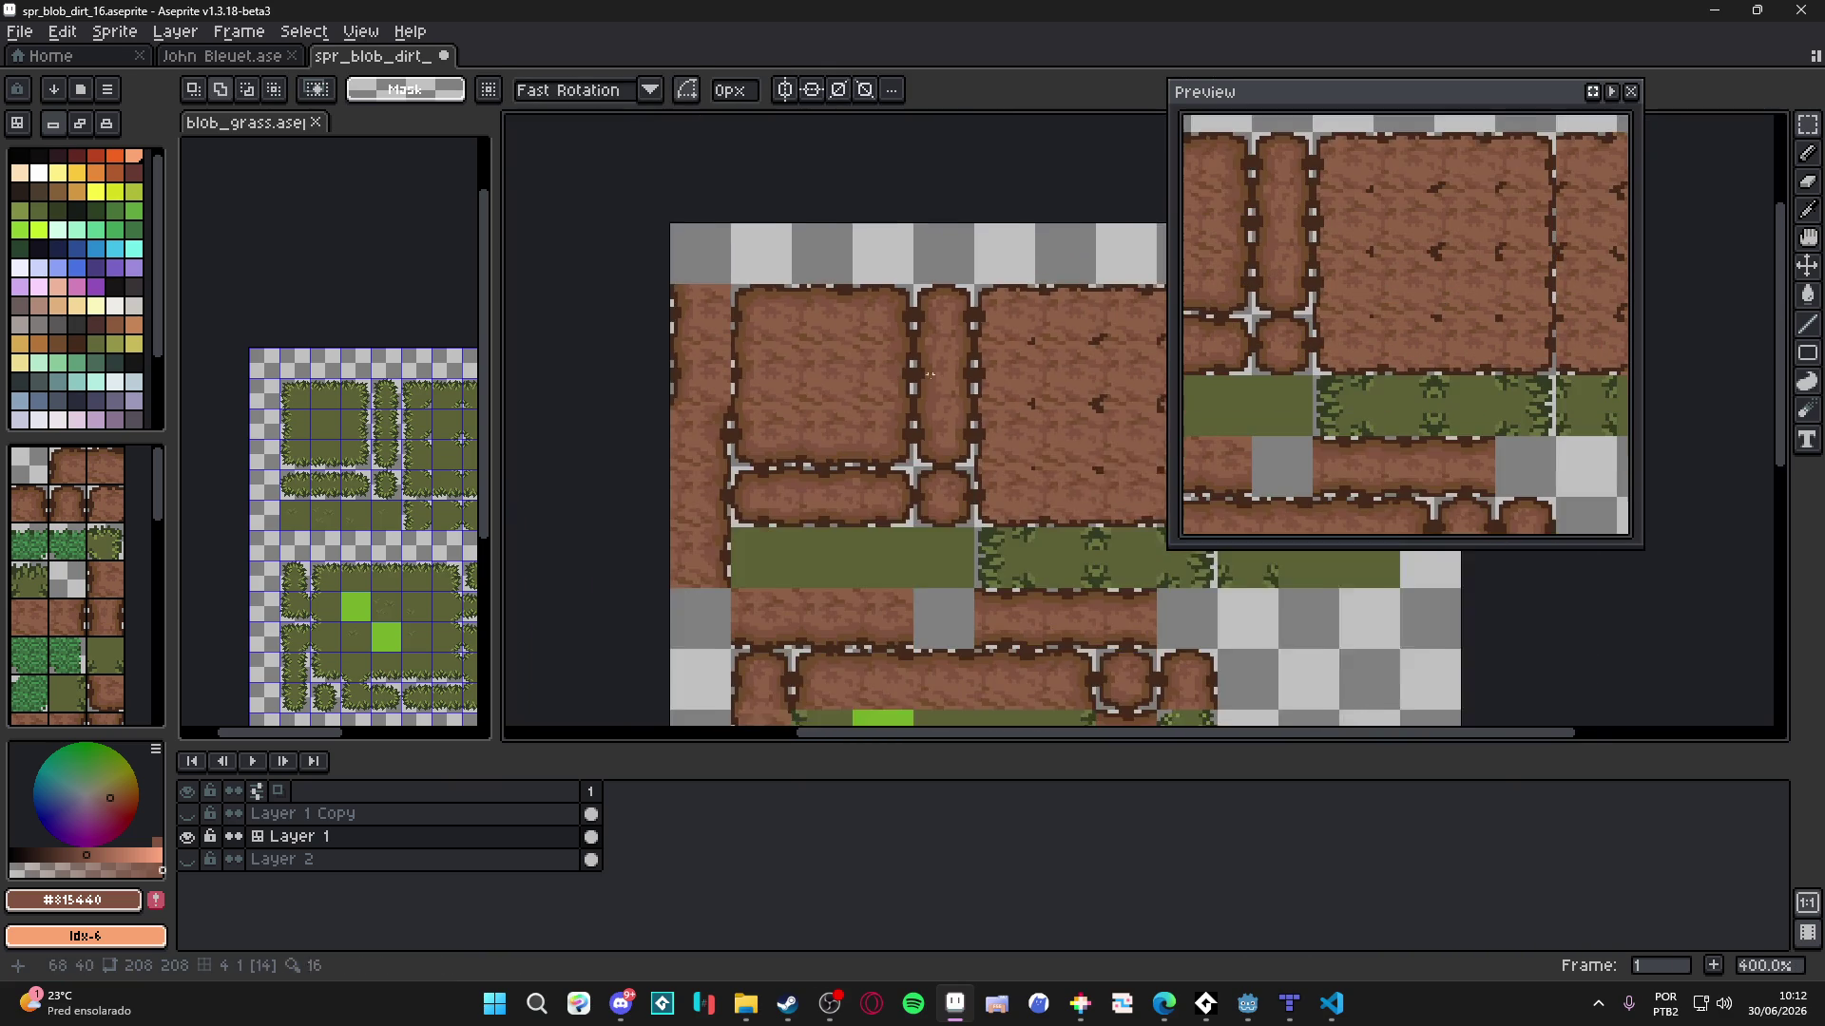
key(ctrl+s)
scroll(693, 363, up, 2)
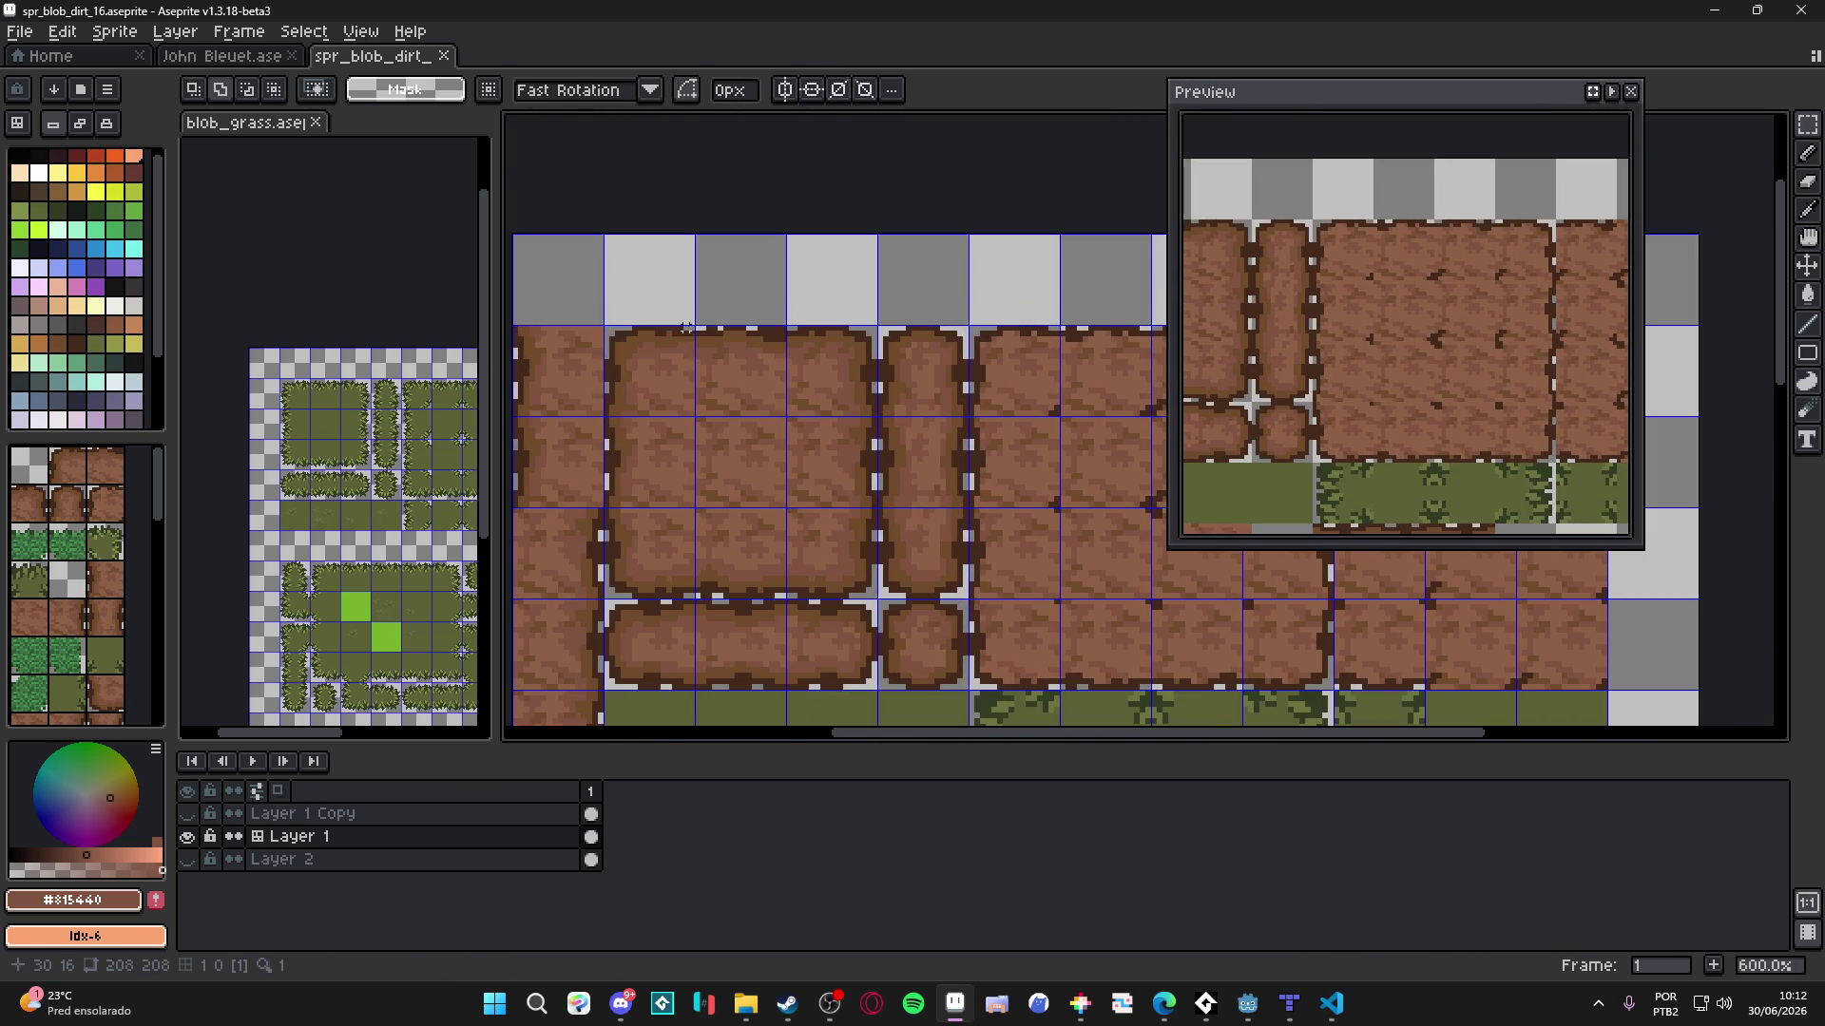
- Select a block of dirt tiles and move it four tiles right
drag(691, 327, 616, 350)
scroll(616, 350, up, 2)
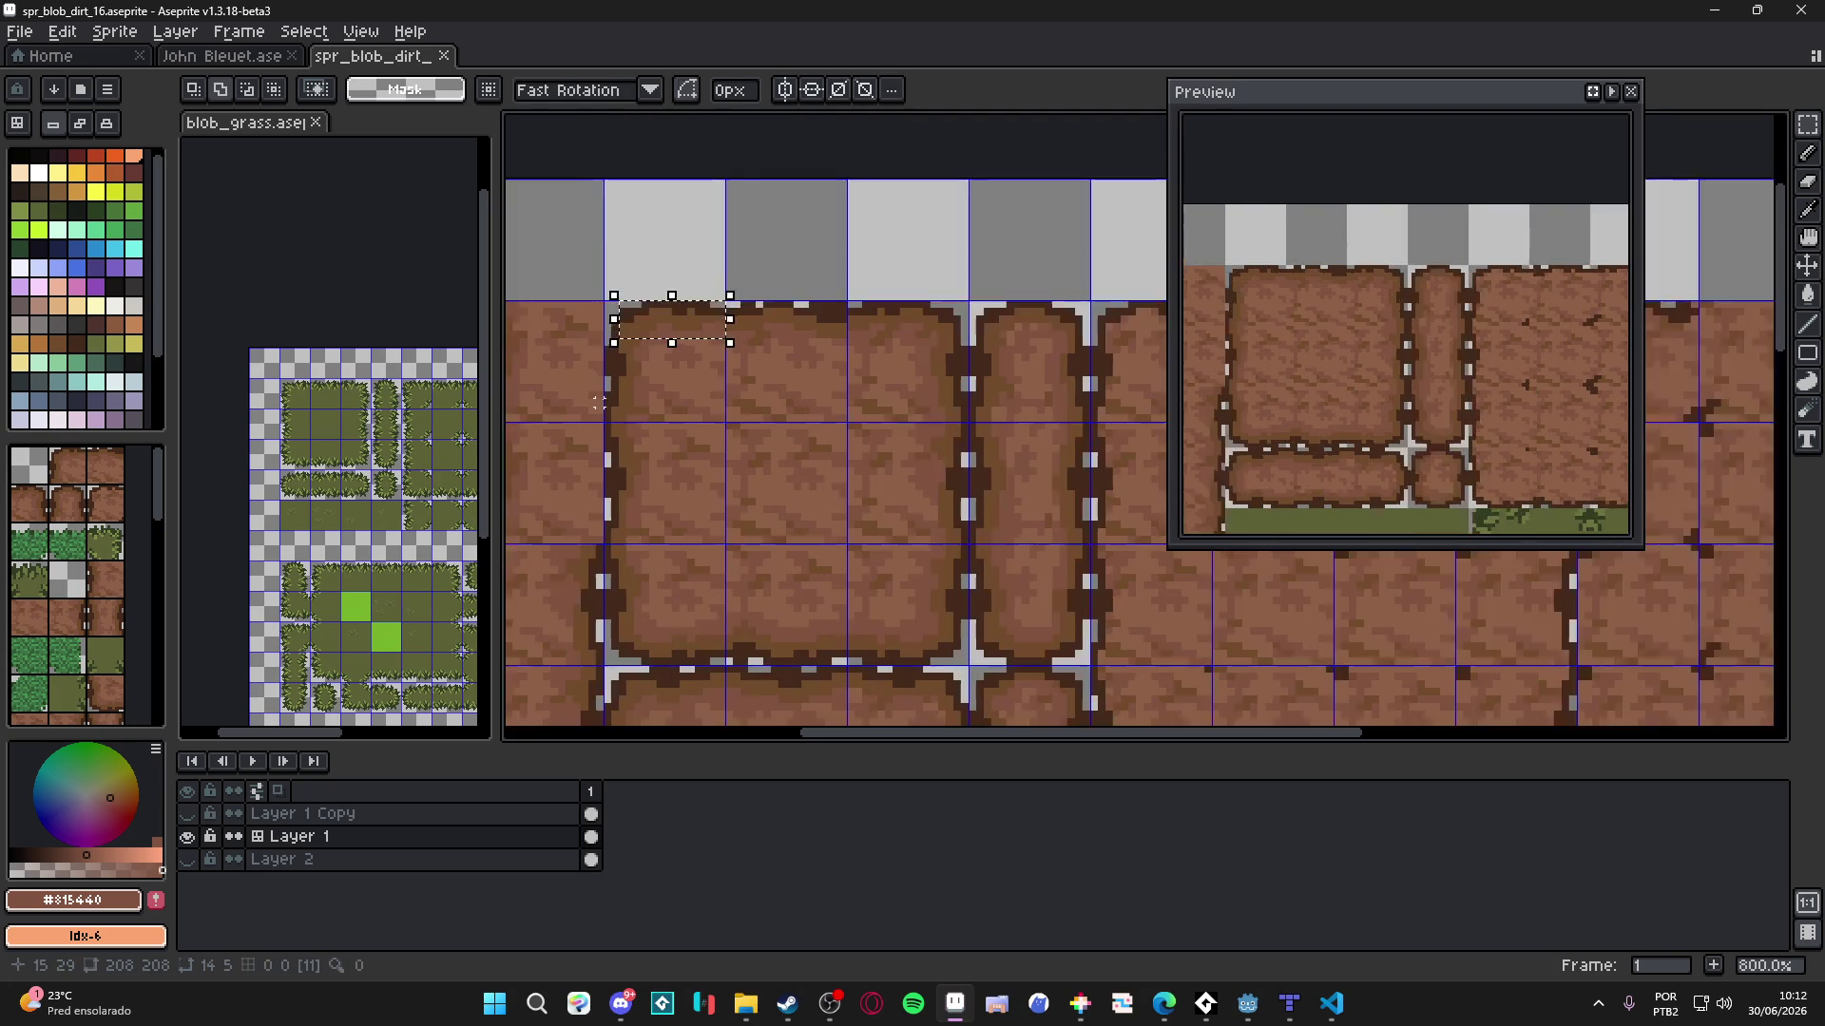
mouse_move(609, 427)
mouse_down()
mouse_move(691, 349)
mouse_move(670, 288)
mouse_move(684, 273)
mouse_up()
drag(785, 329, 665, 274)
scroll(664, 274, down, 4)
drag(693, 337, 997, 338)
click(787, 302)
mouse_move(787, 302)
mouse_down()
mouse_move(803, 367)
mouse_move(734, 300)
mouse_move(667, 338)
mouse_move(684, 354)
mouse_move(968, 342)
mouse_up()
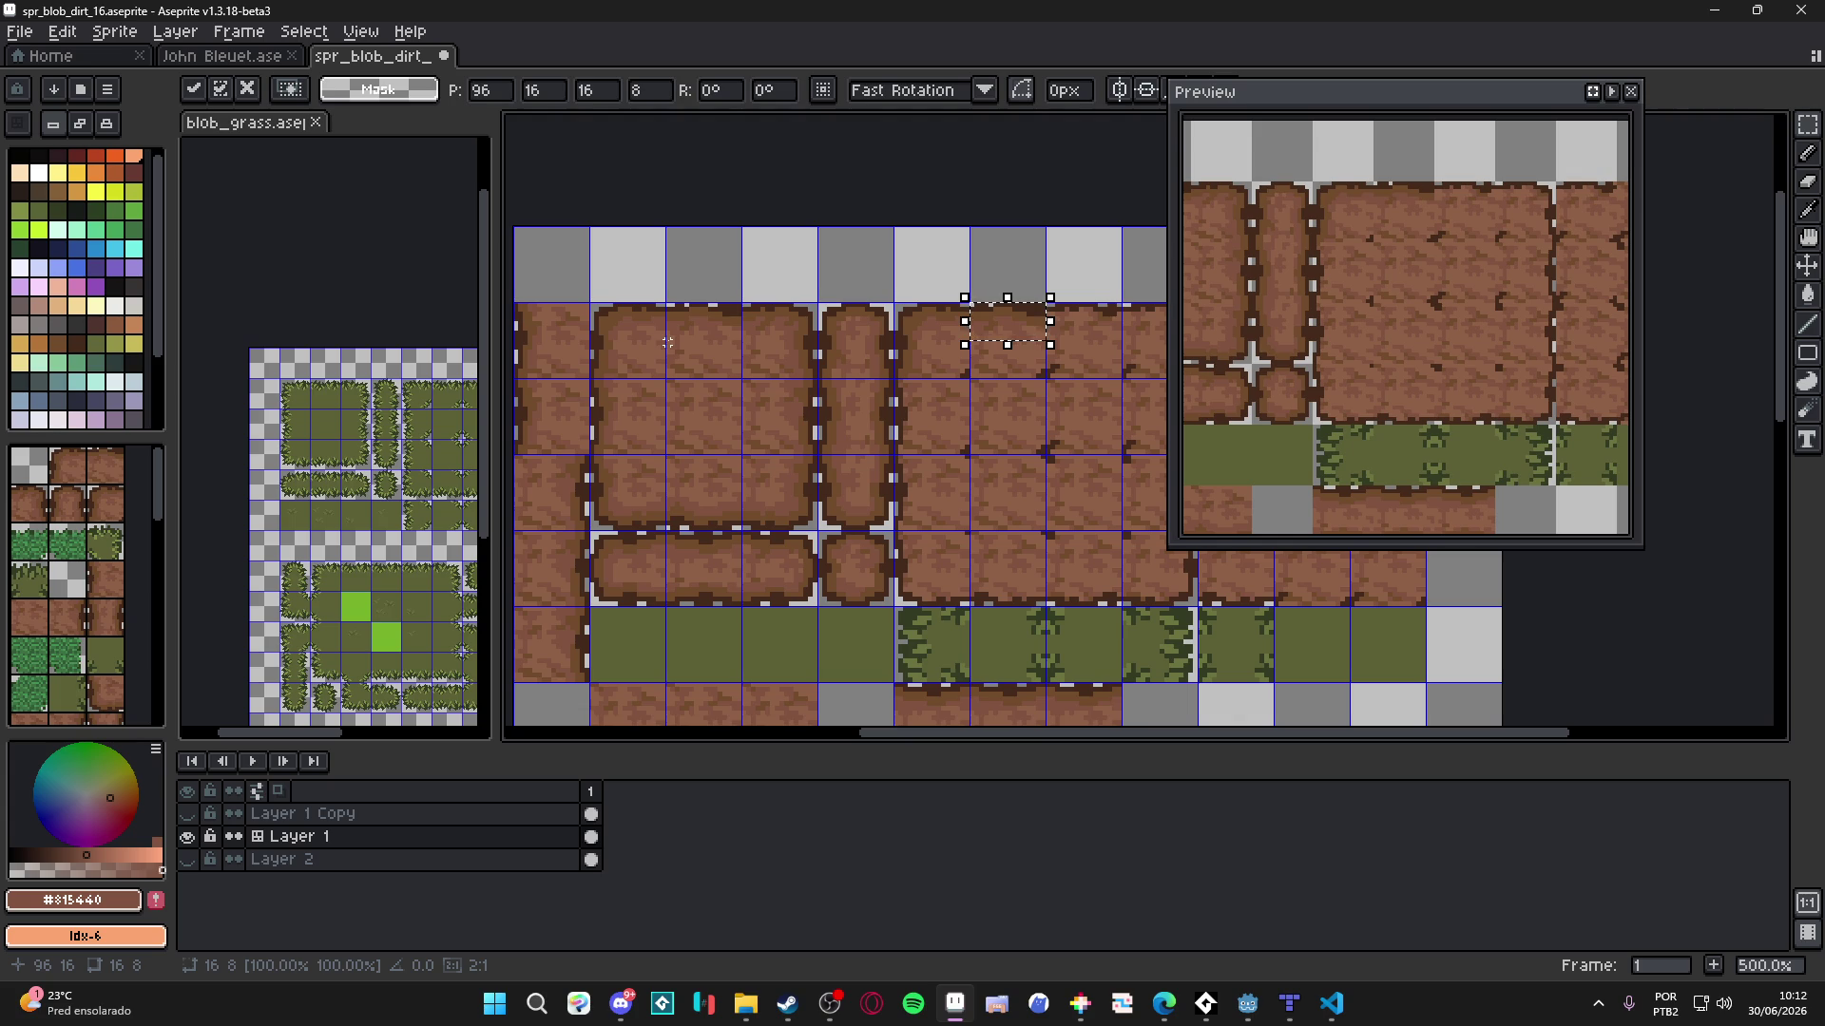
- Commit the moved block and paste a 16x8 edge piece four tiles left, 2 px right
scroll(668, 342, right, 5)
key(Return)
key(ctrl+v)
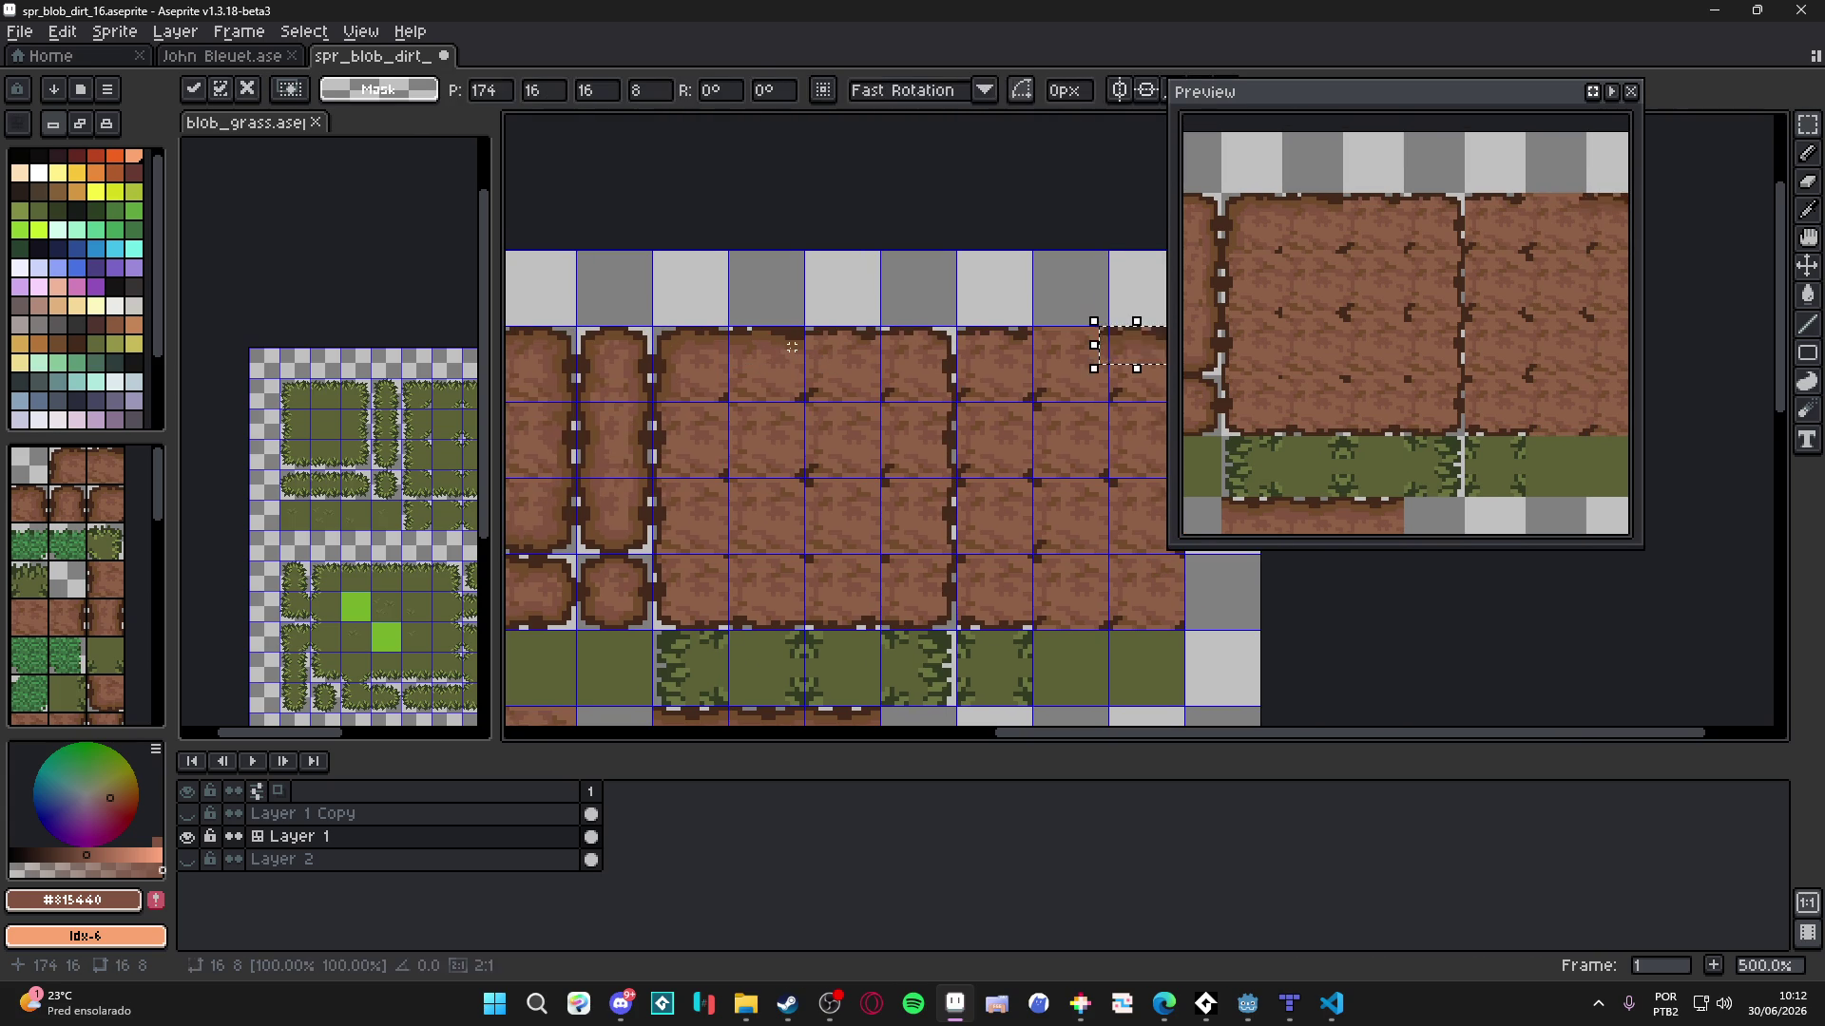
key(shift+Left)
key(shift+Left)
key(shift+Left)
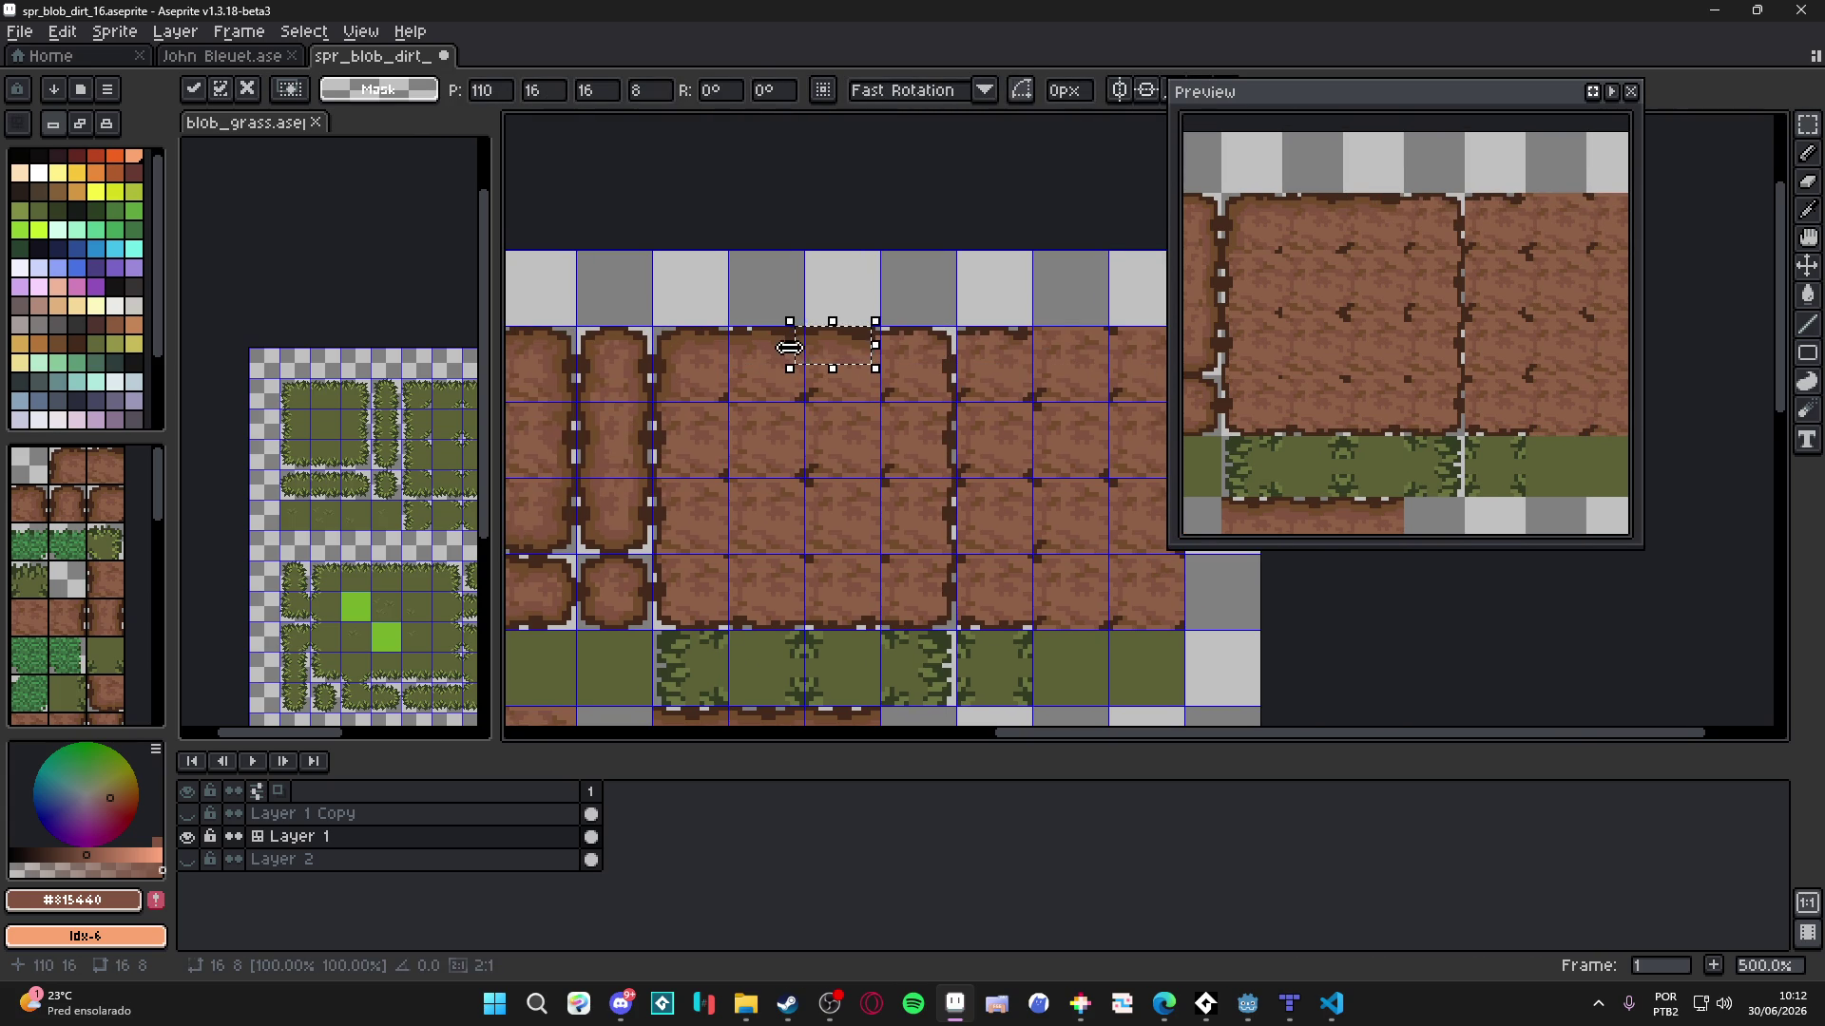
scroll(790, 348, up, 4)
drag(855, 326, 896, 335)
scroll(898, 332, down, 3)
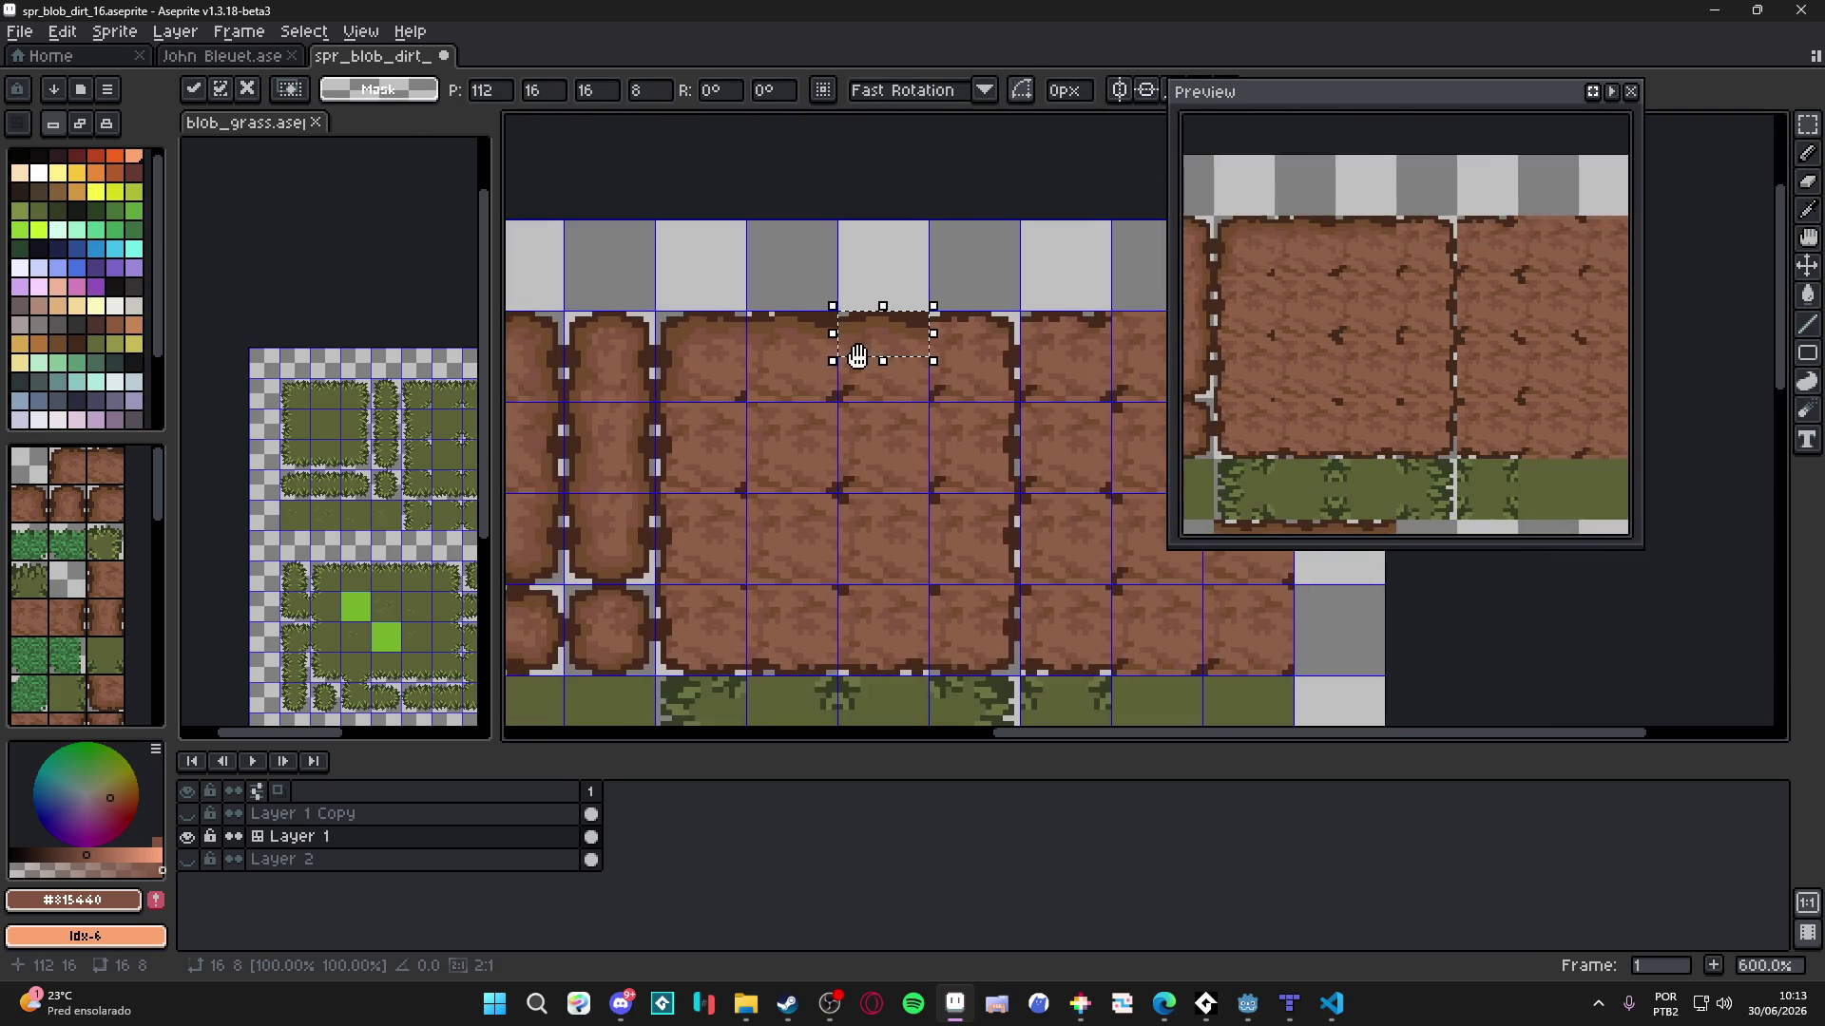
click(806, 407)
scroll(806, 407, down, 1)
mouse_move(806, 406)
mouse_down()
mouse_move(665, 380)
mouse_move(607, 417)
mouse_up()
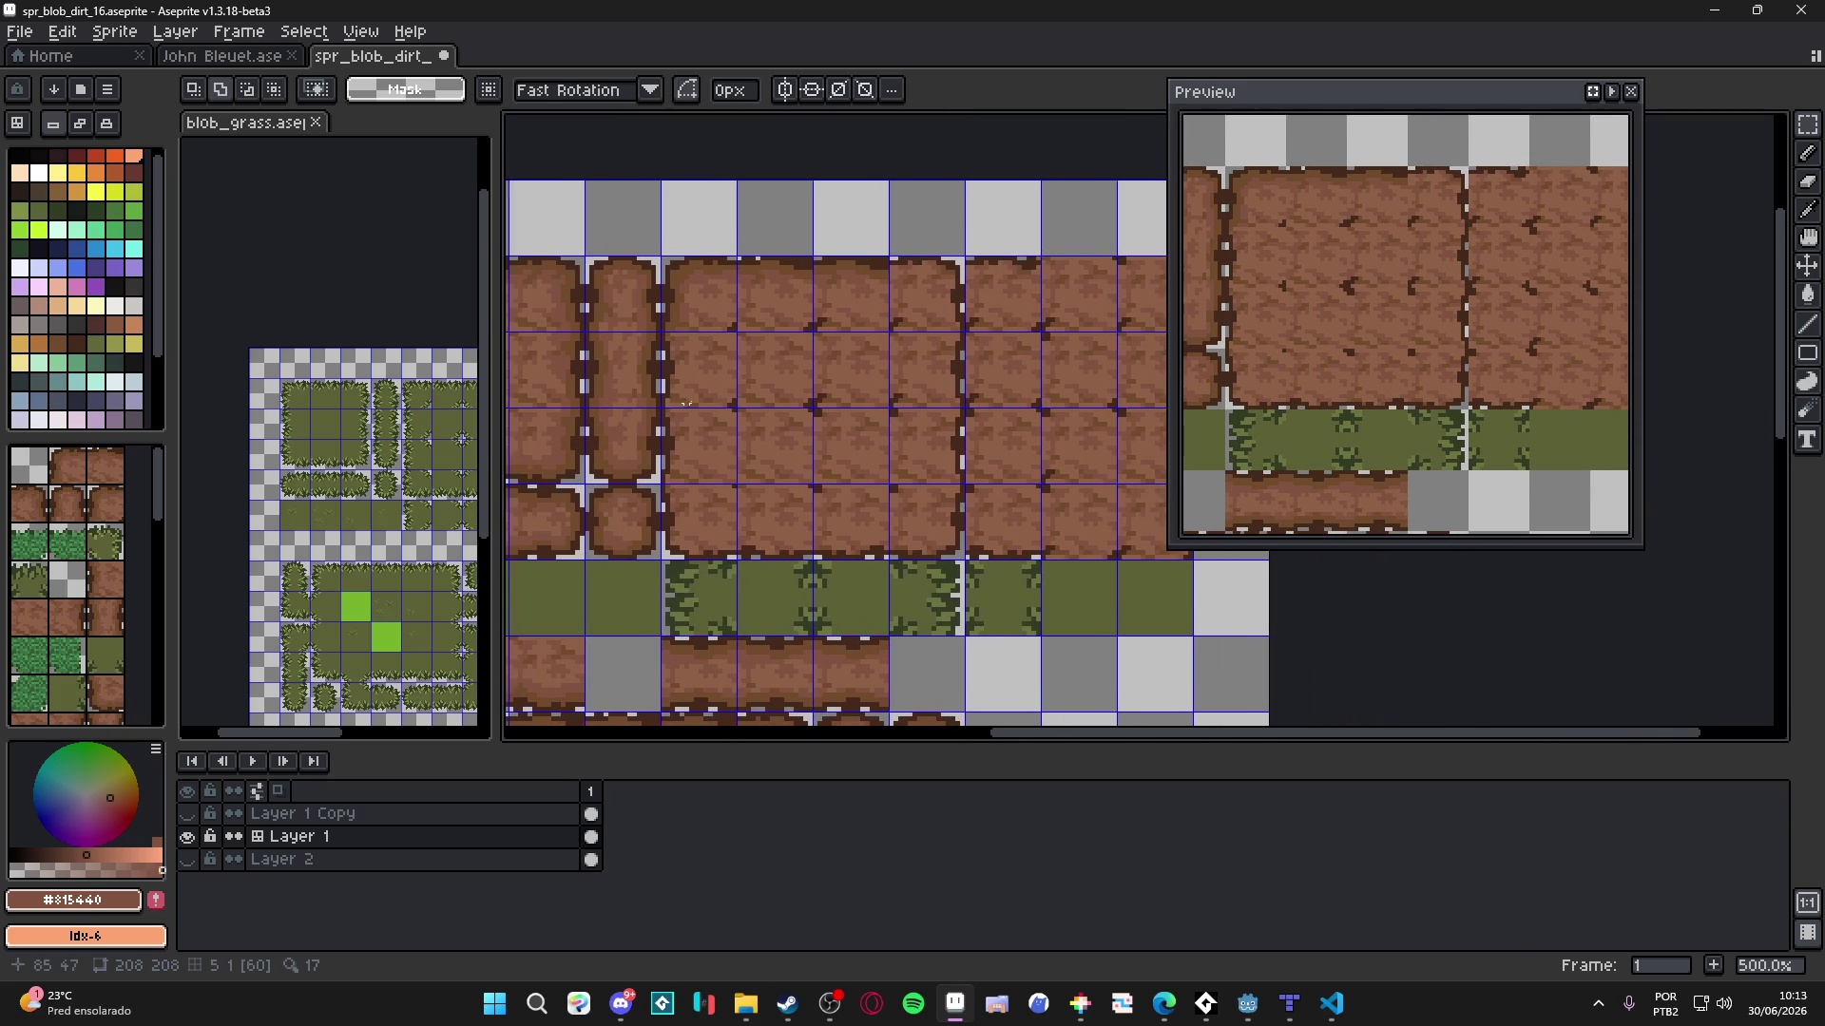
- Paste two more 16x8 edge pieces into the top row, clearing a 16x4 area
scroll(815, 370, up, 2)
key(ctrl+v)
mouse_move(1089, 395)
mouse_down()
mouse_move(728, 405)
mouse_move(904, 395)
mouse_move(747, 399)
mouse_up()
key(Return)
scroll(919, 380, up, 2)
key(ctrl+d)
key(ctrl+v)
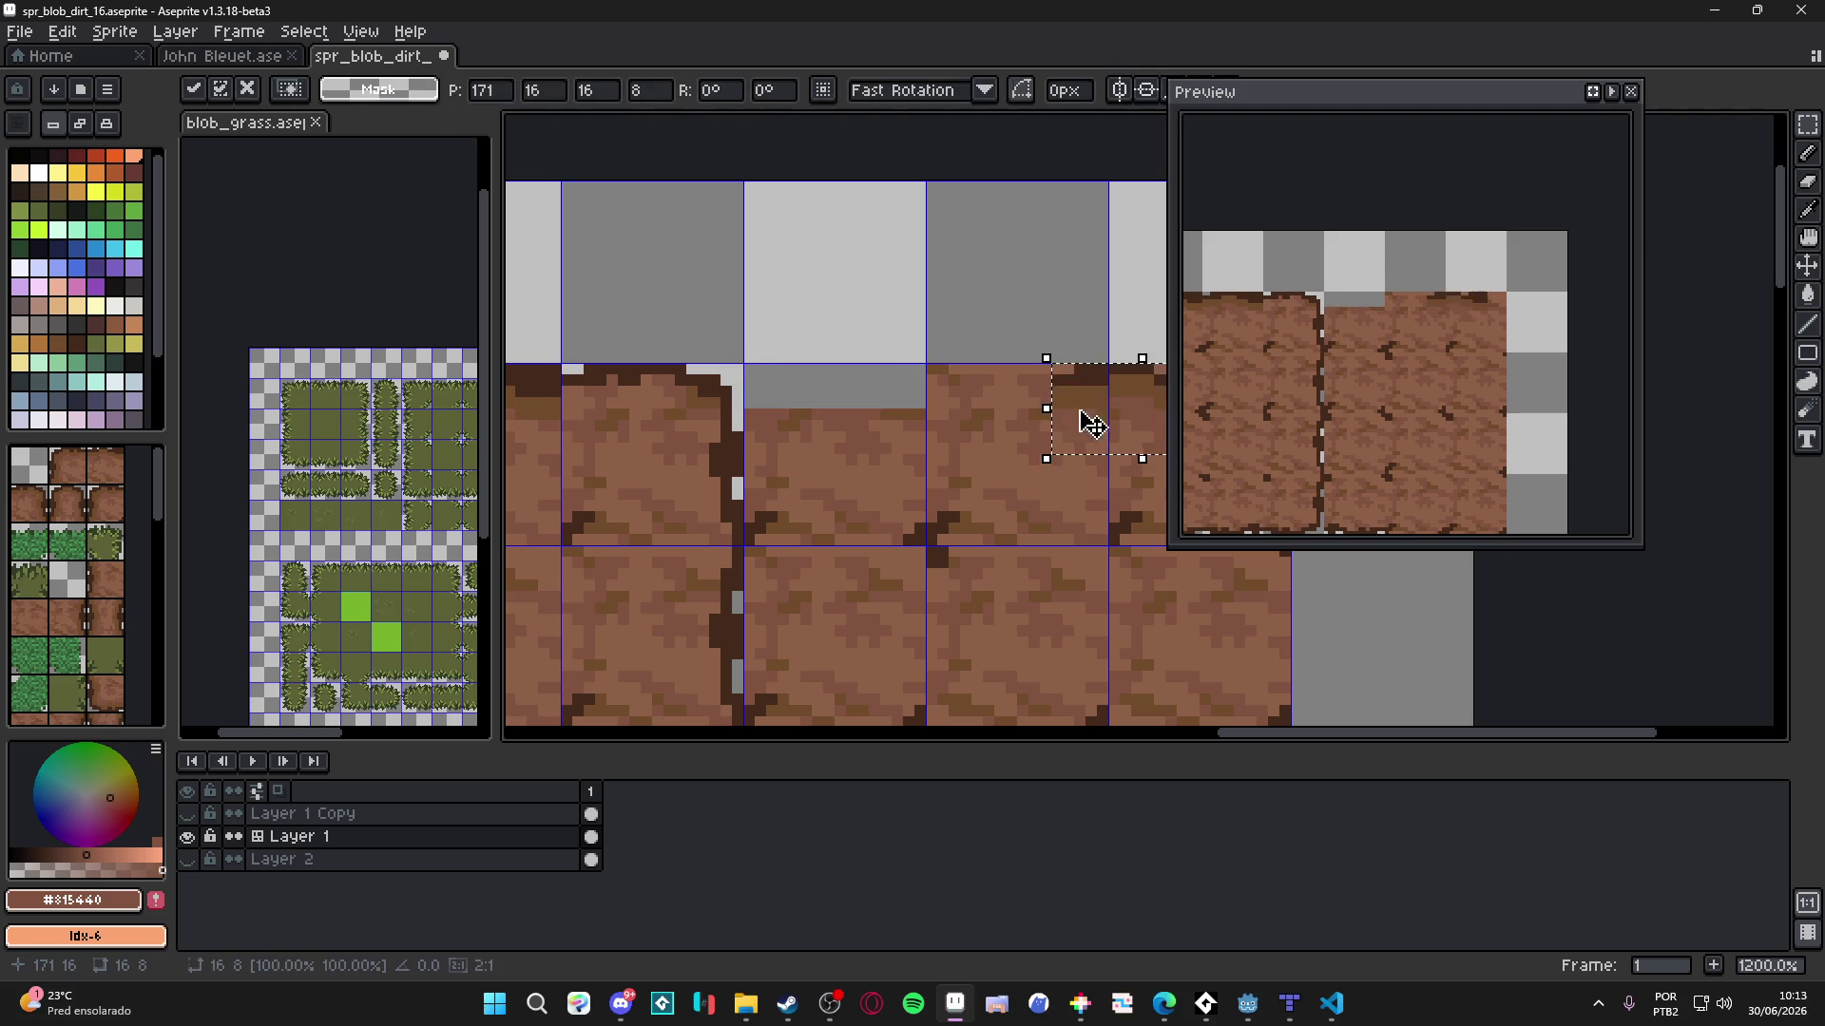
drag(1087, 418, 785, 411)
key(Return)
scroll(808, 423, down, 5)
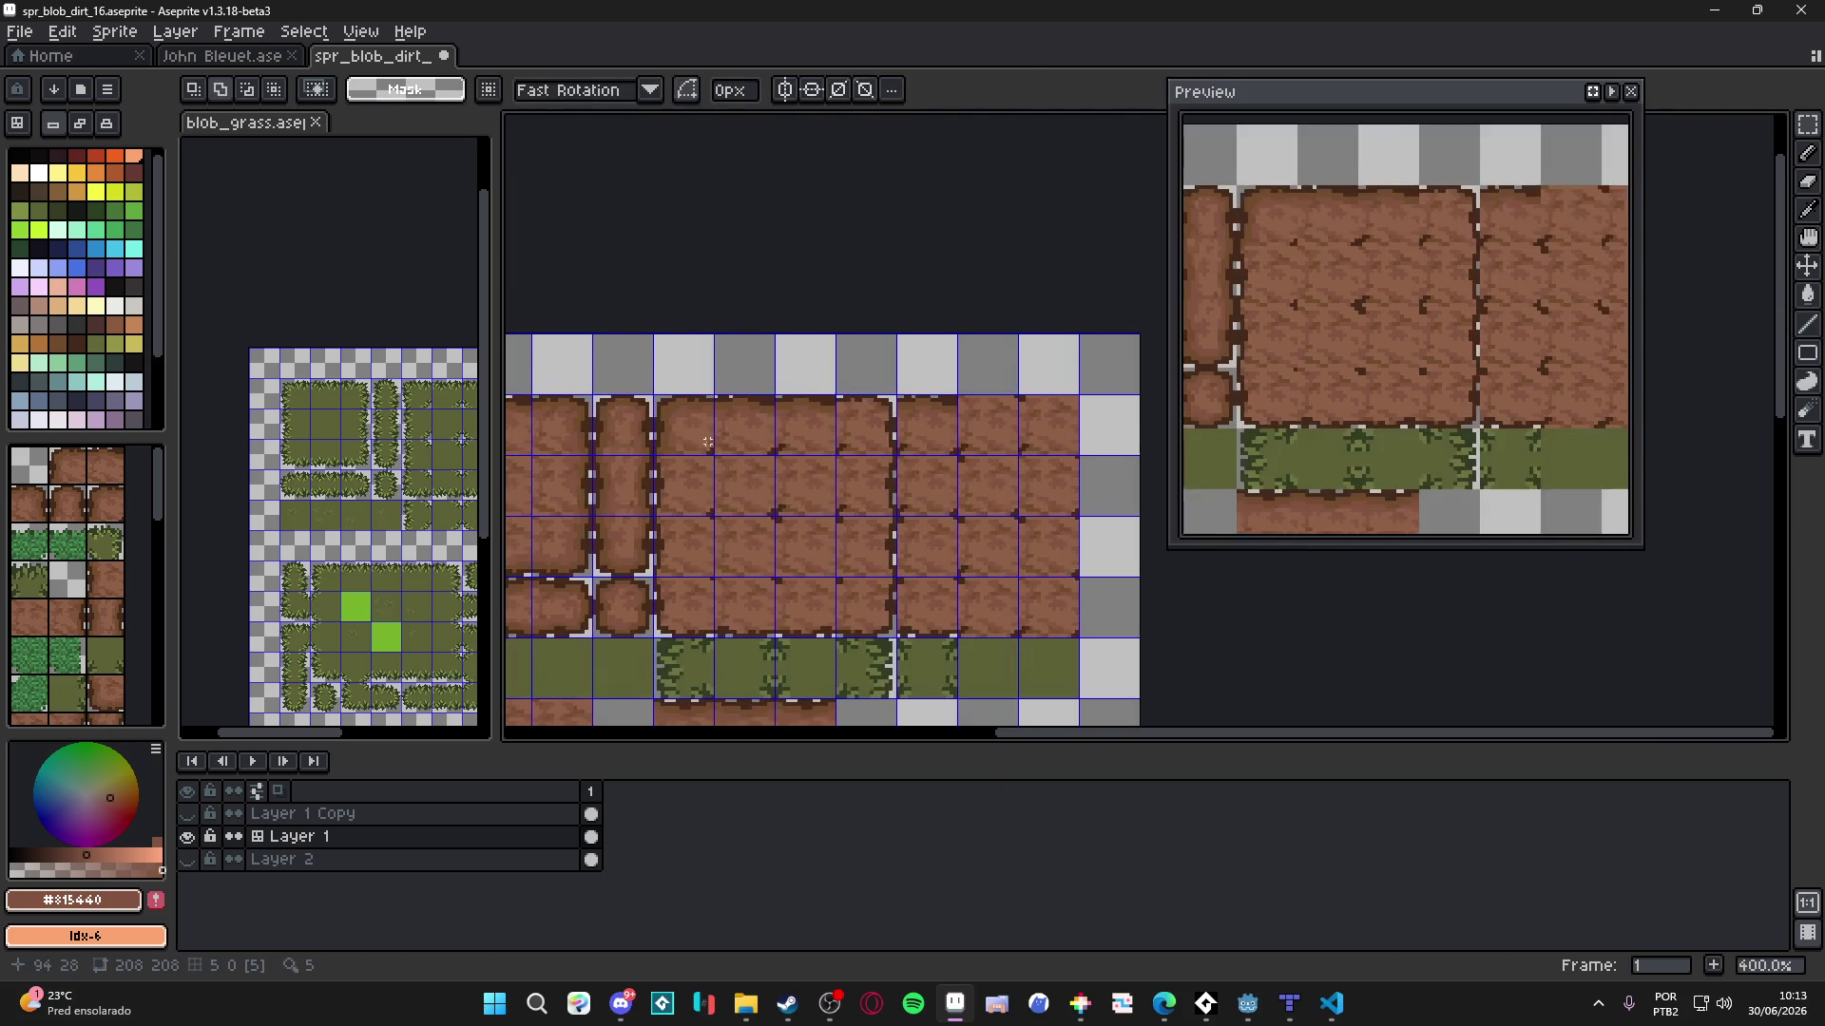
mouse_move(790, 416)
mouse_down()
mouse_move(725, 297)
mouse_move(722, 342)
mouse_move(748, 351)
mouse_up()
- Select a full 16x16 tile and move it five tiles right
key(ctrl+apostrophe)
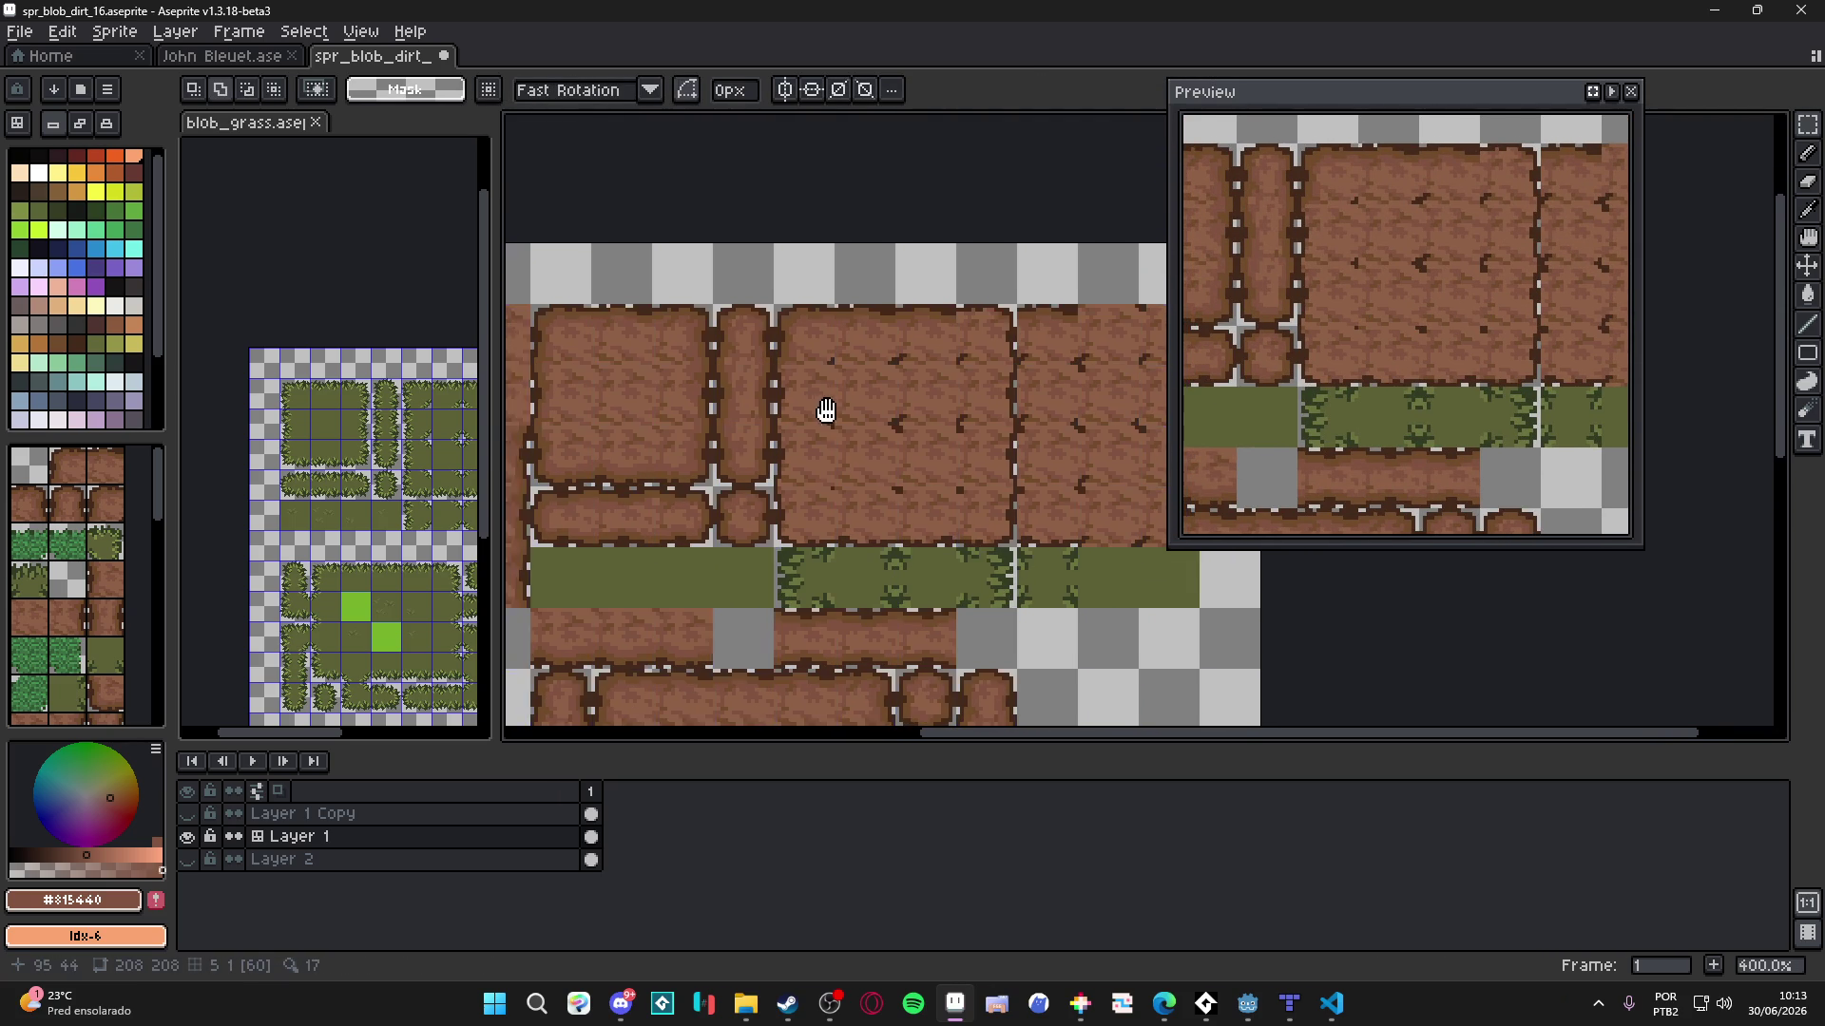
scroll(823, 404, right, 1)
scroll(774, 373, up, 5)
key(ctrl+apostrophe)
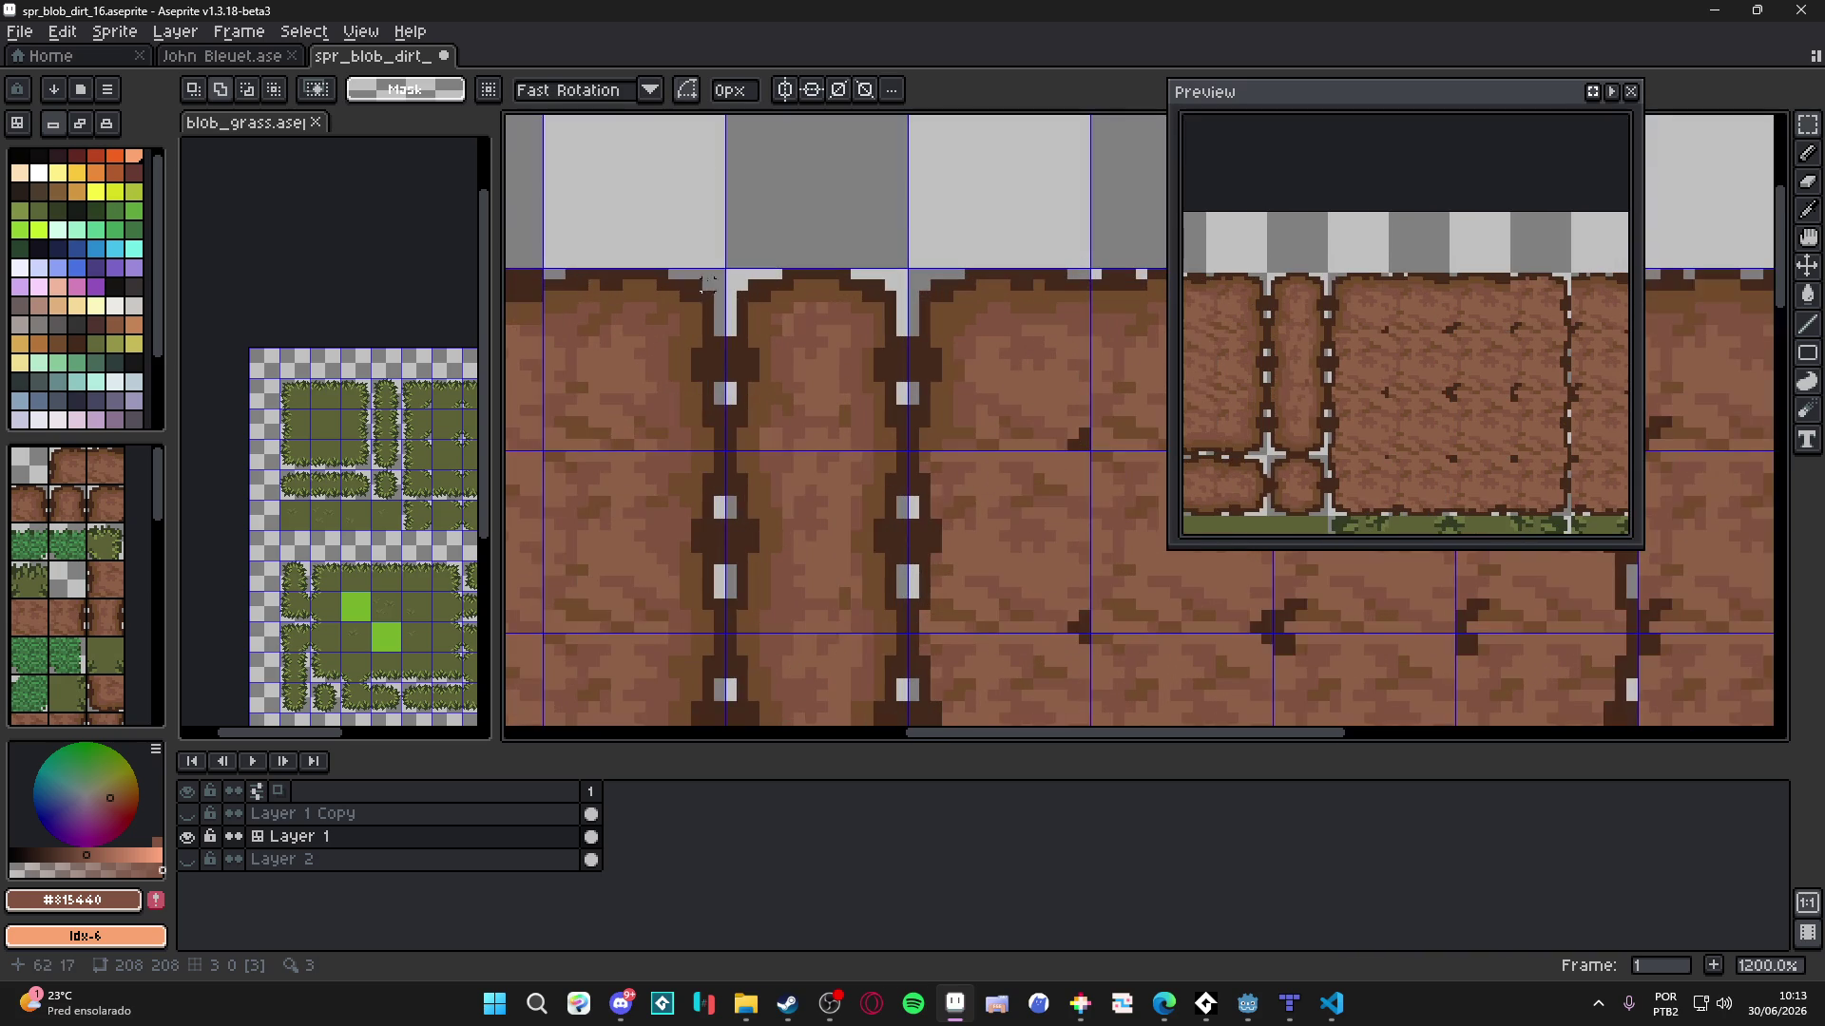
mouse_move(719, 275)
mouse_down()
mouse_move(538, 326)
mouse_move(539, 365)
mouse_up()
drag(719, 444, 631, 314)
scroll(656, 361, down, 5)
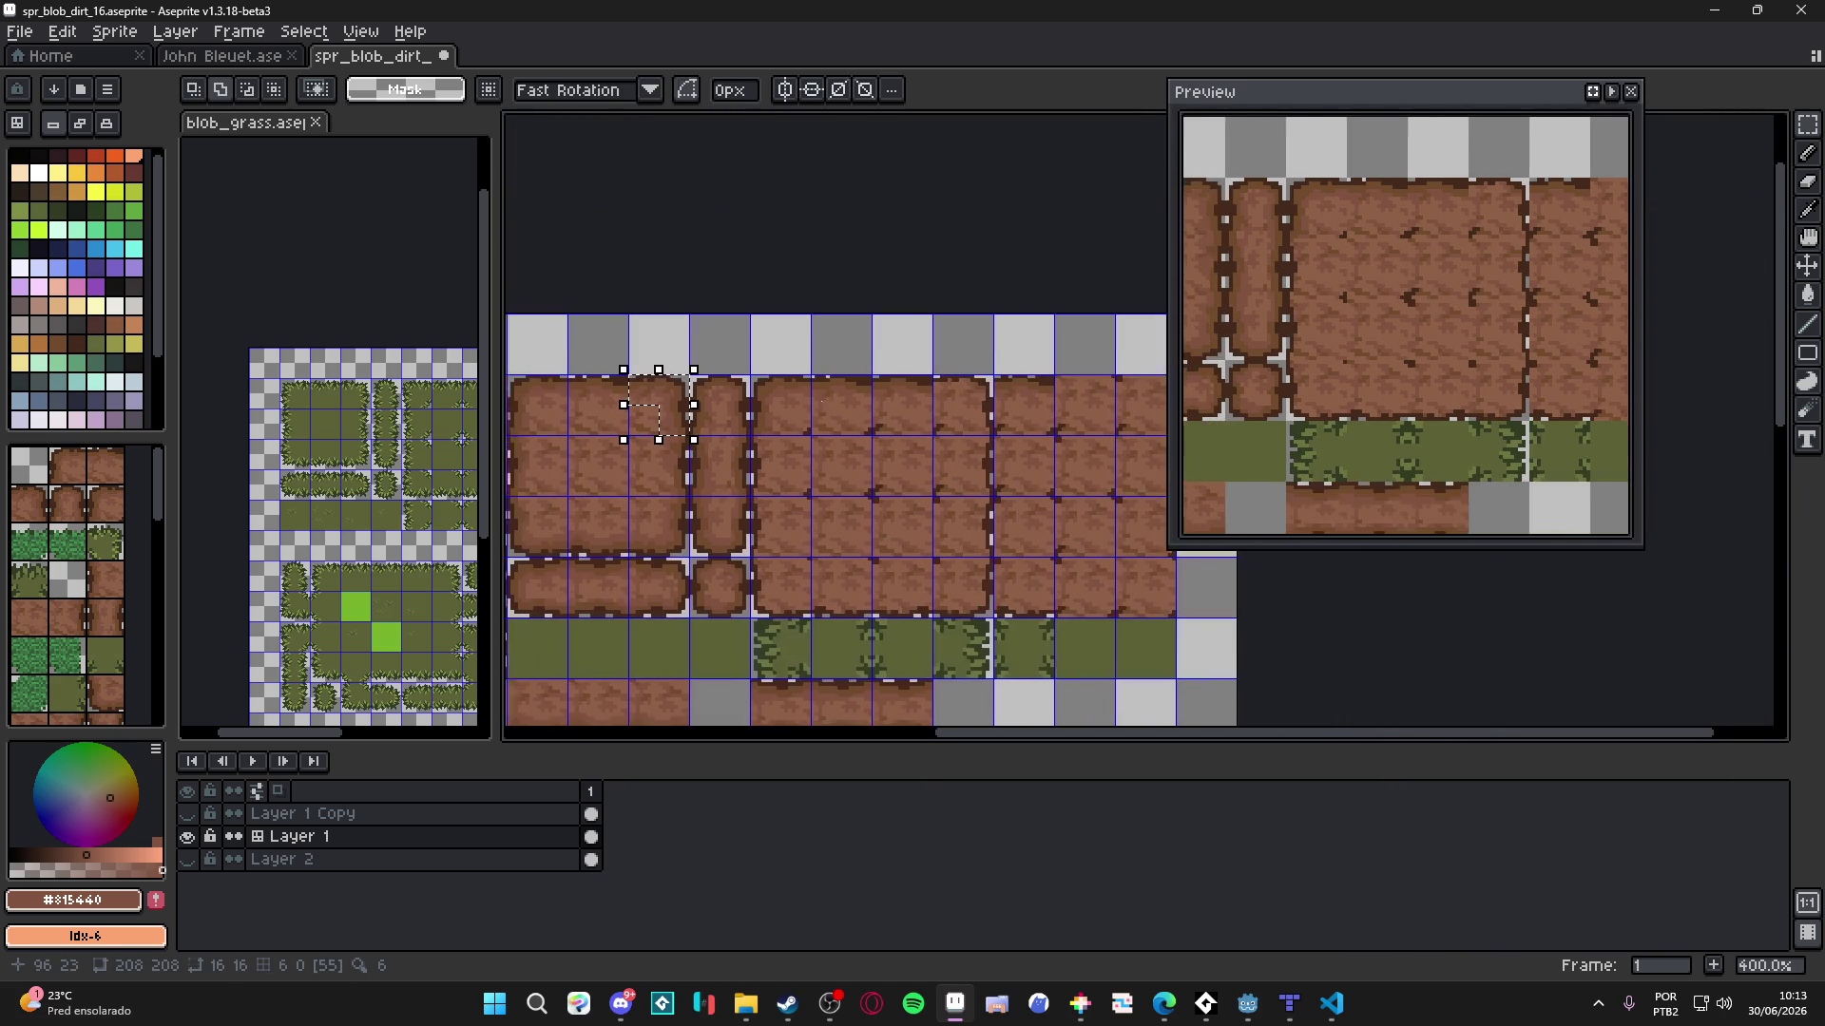
drag(632, 403, 852, 394)
key(shift+Right)
key(Return)
- Hide the tile grid and save the sprite
key(ctrl+apostrophe)
scroll(855, 439, down, 1)
scroll(855, 439, down, 2)
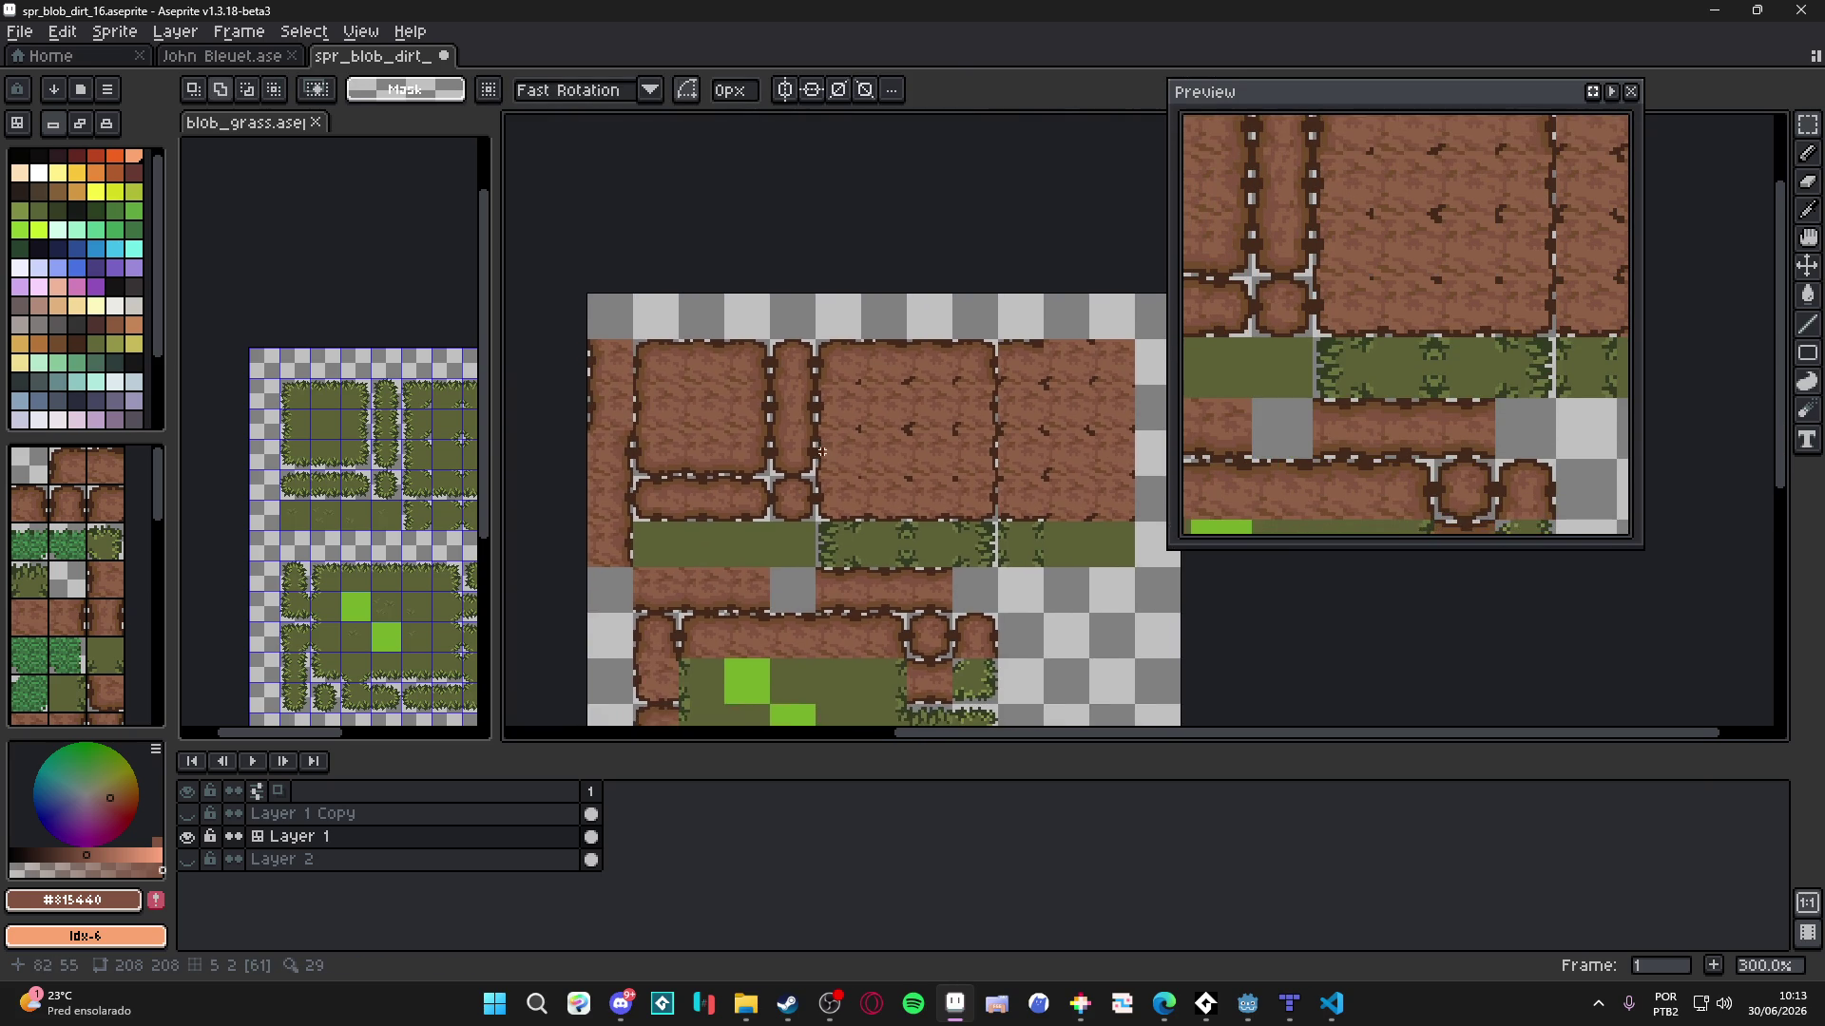
key(ctrl+s)
scroll(832, 422, up, 1)
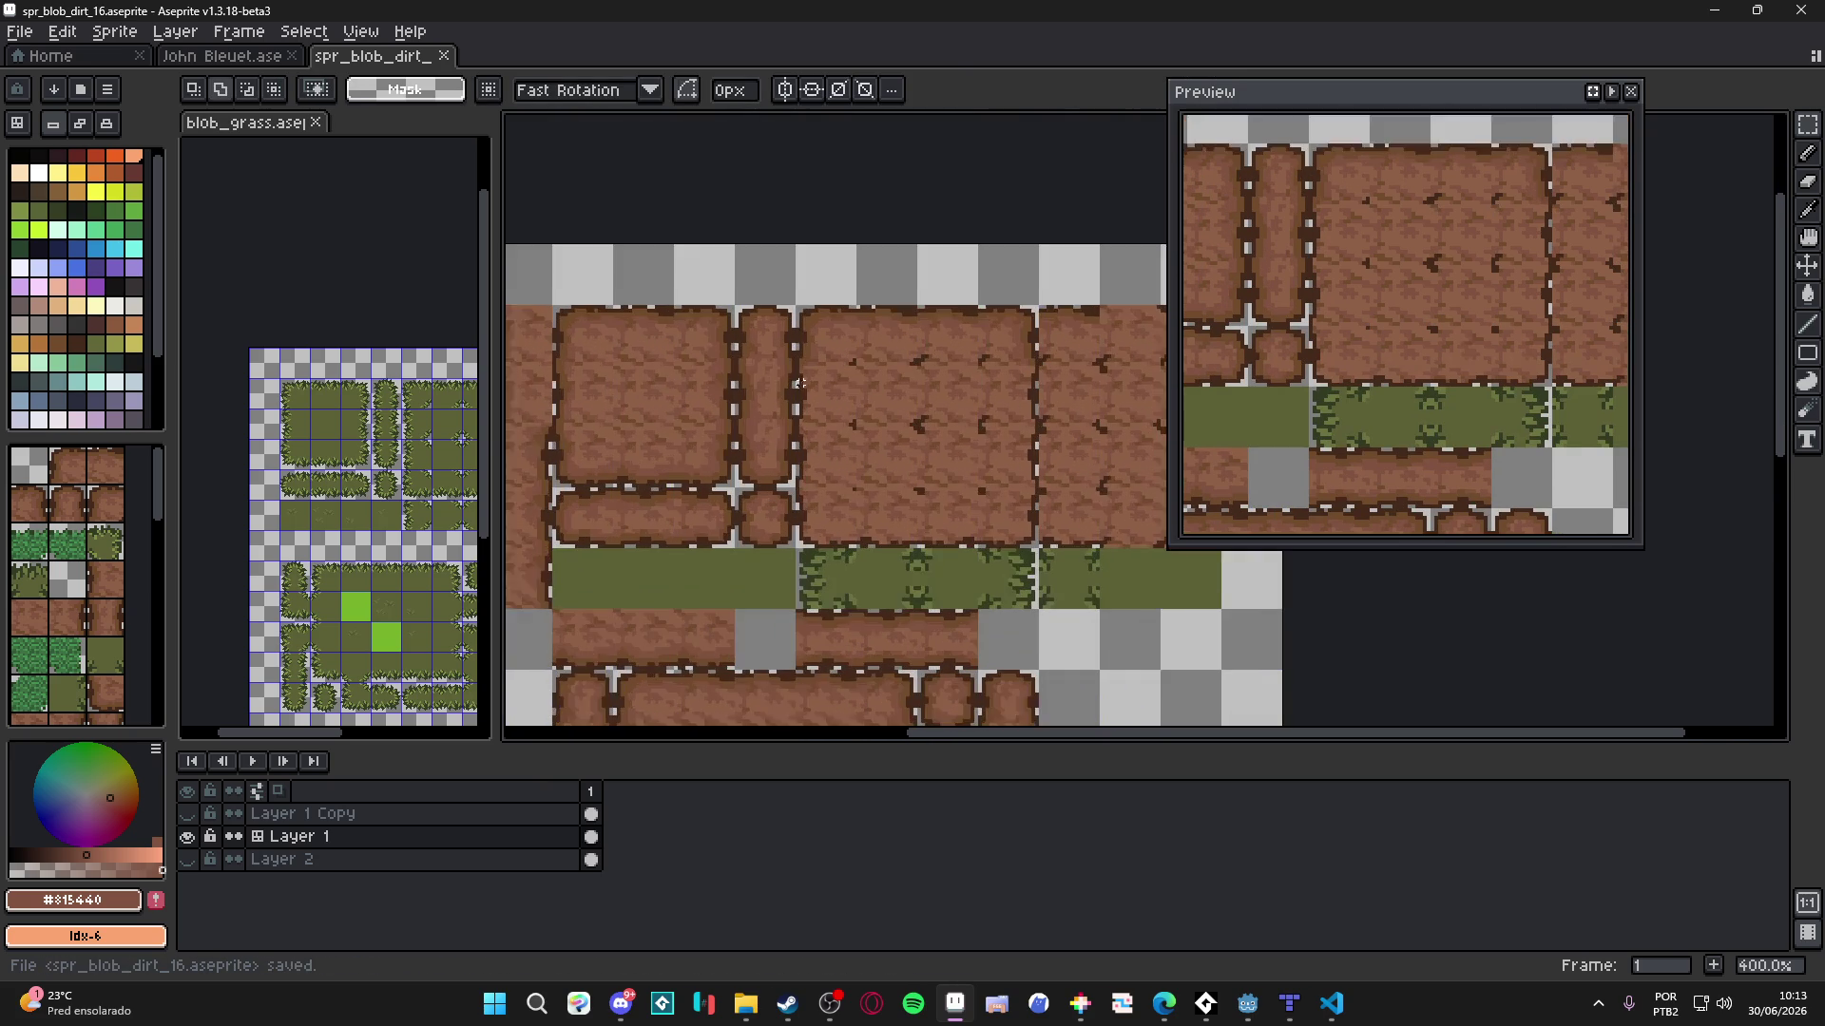
- Move a strip along the left blob edge four tiles right
scroll(691, 355, down, 1)
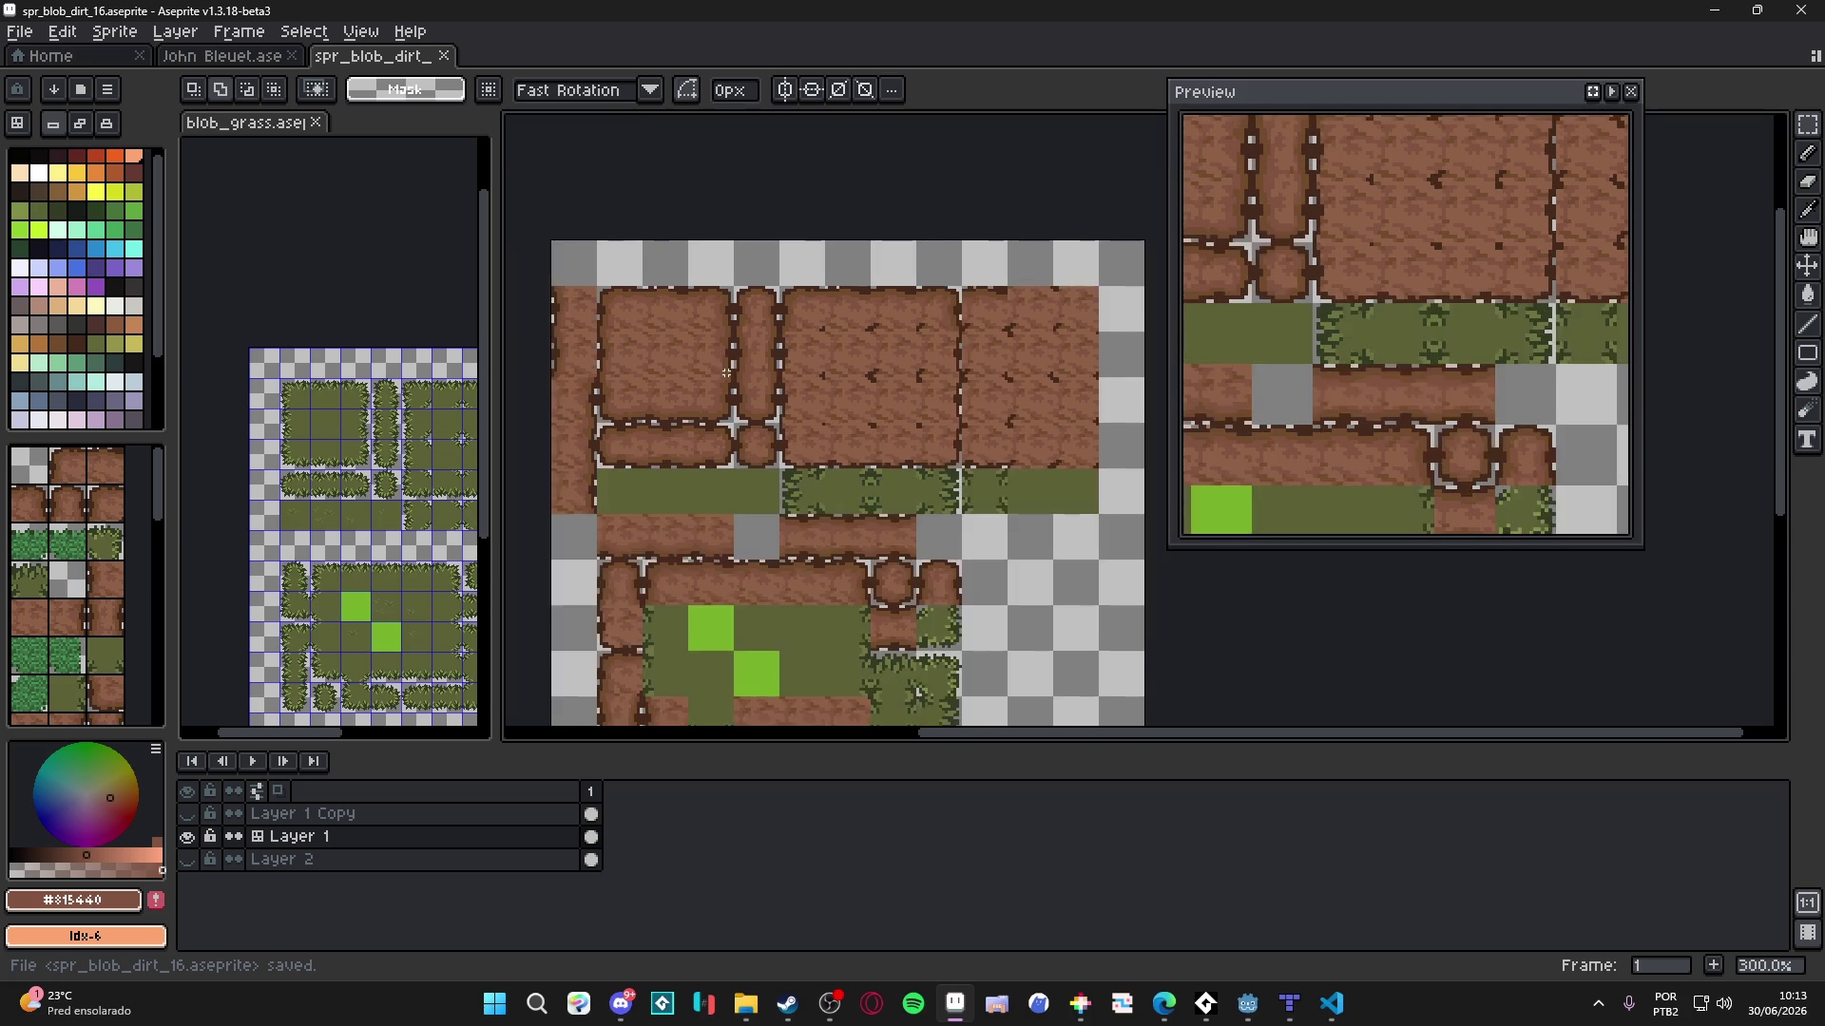
scroll(652, 356, up, 4)
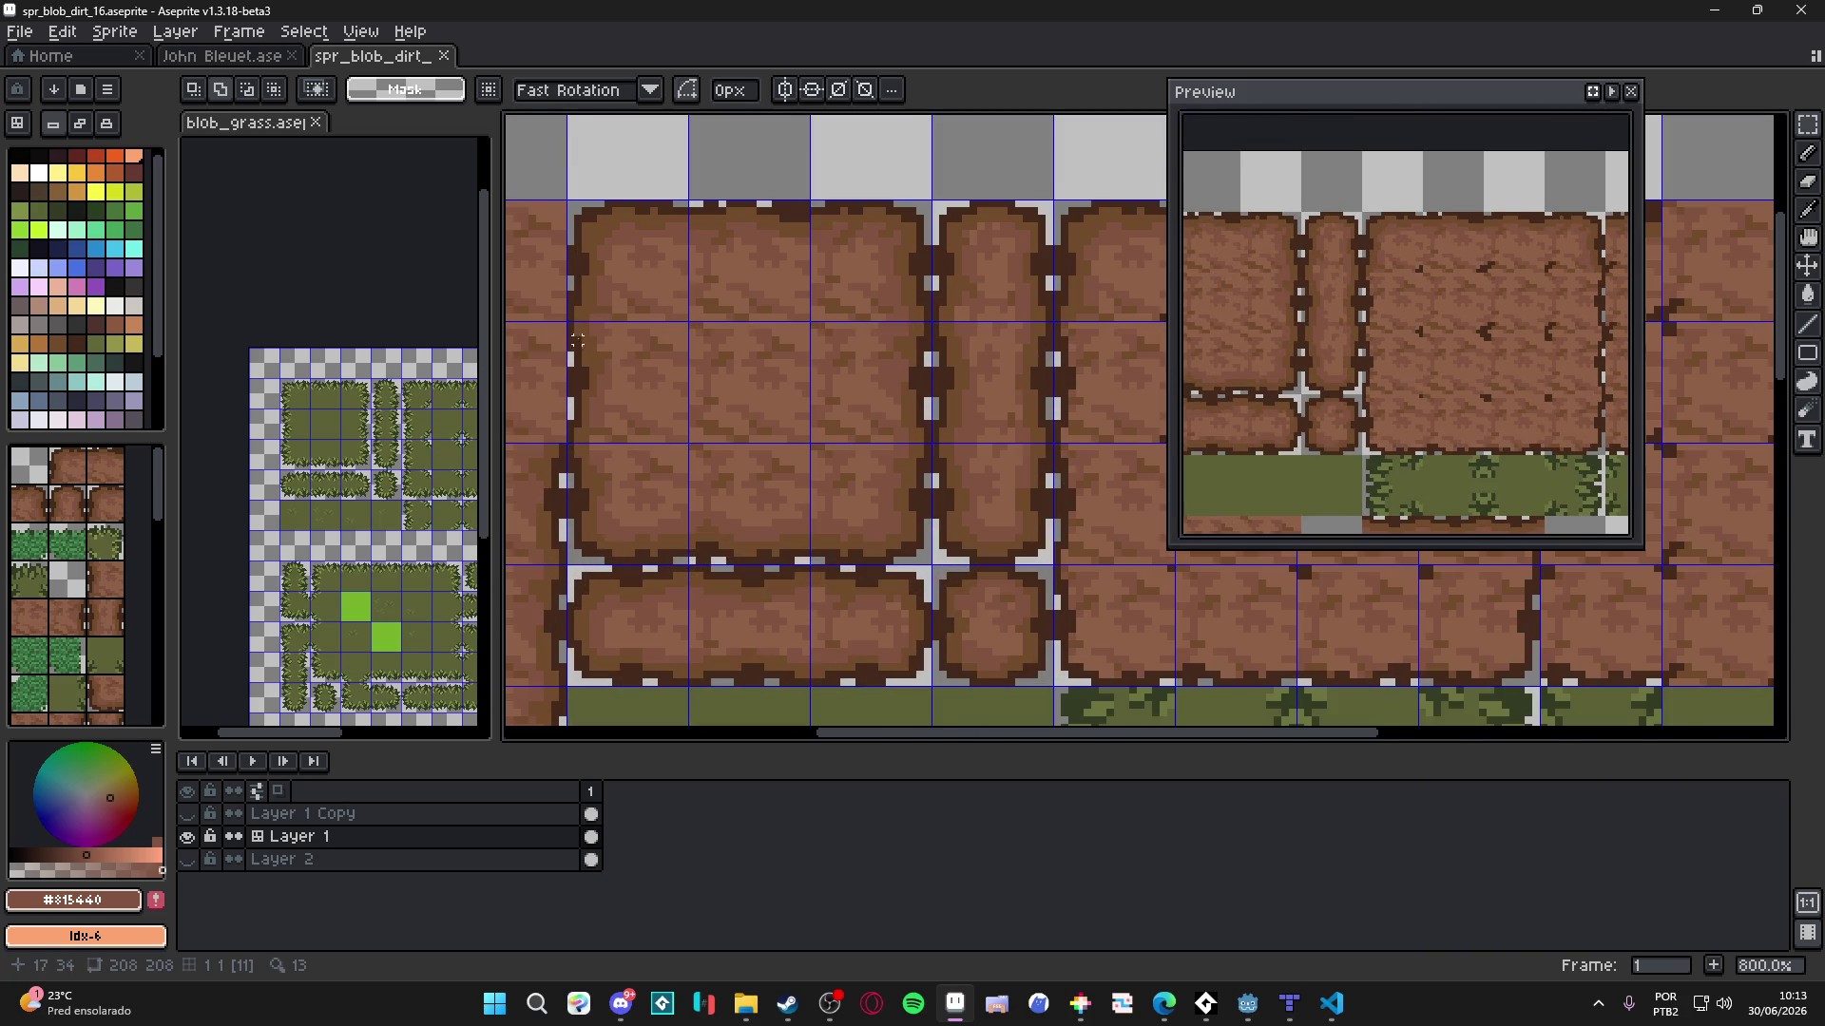
scroll(577, 340, up, 2)
drag(570, 326, 652, 489)
scroll(660, 443, down, 3)
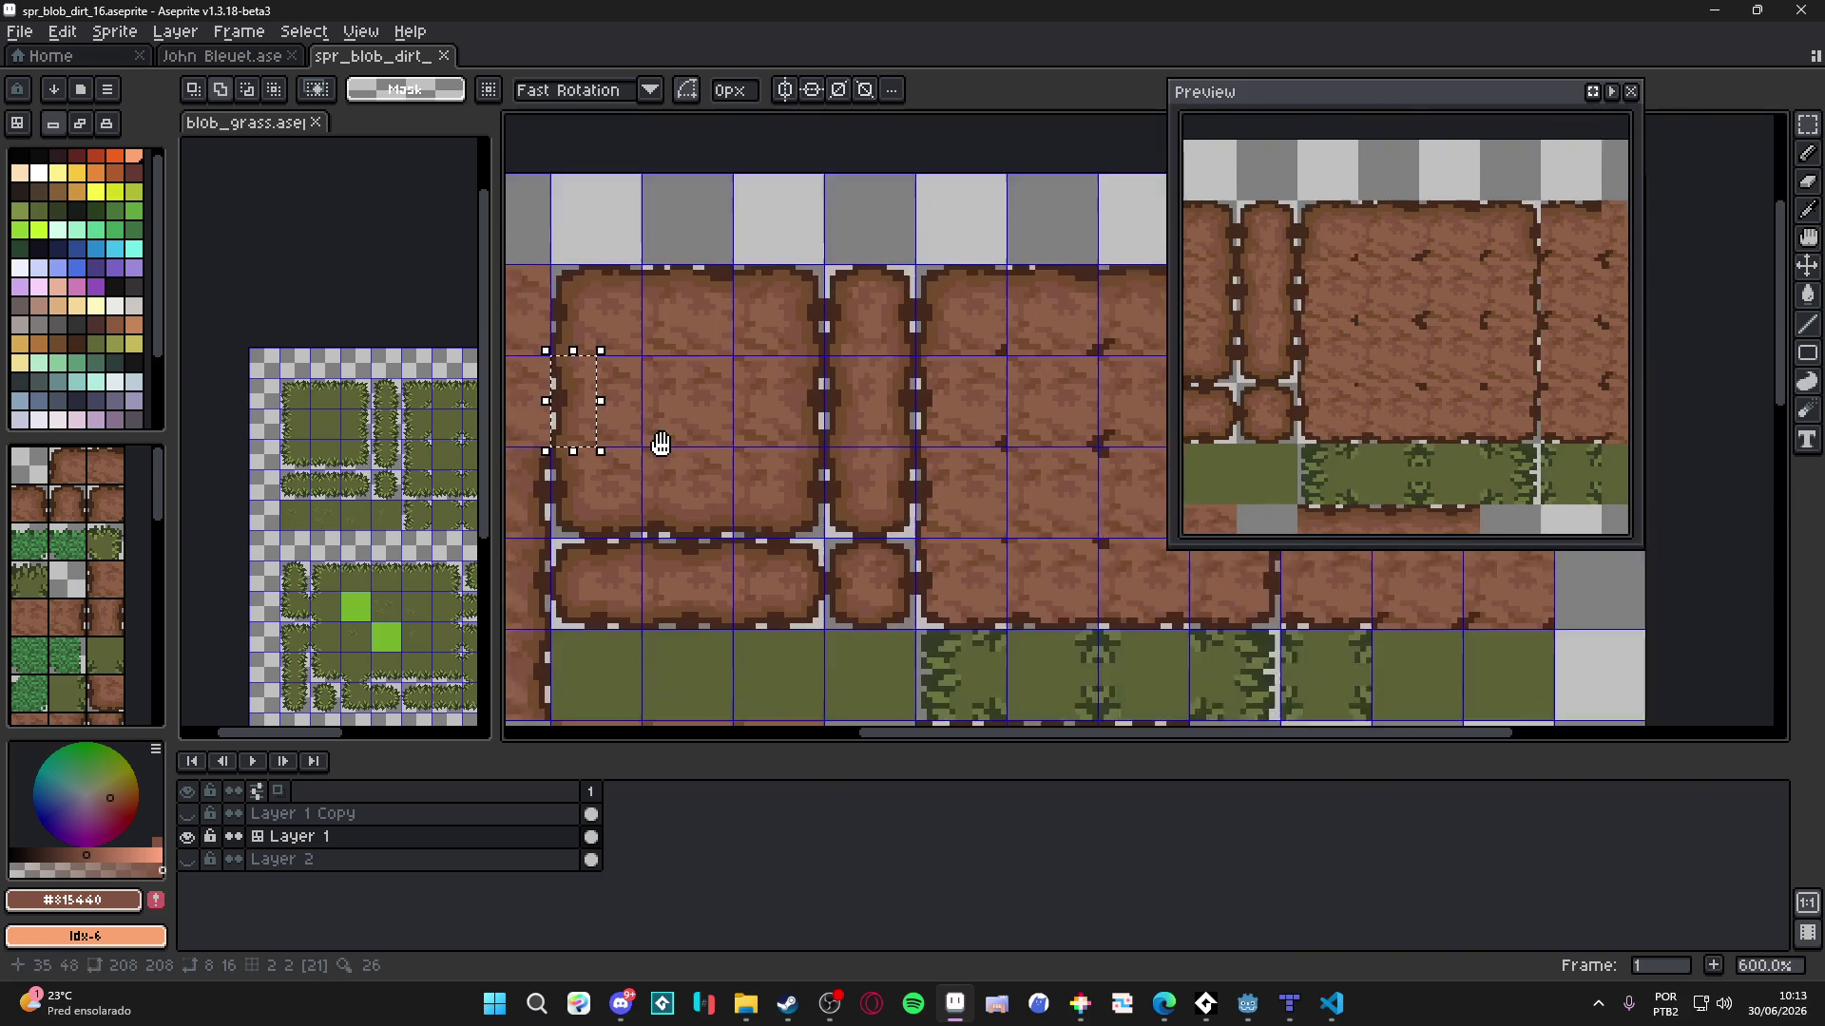
scroll(660, 444, down, 1)
key(shift+Right)
key(shift+Right)
key(shift+Right)
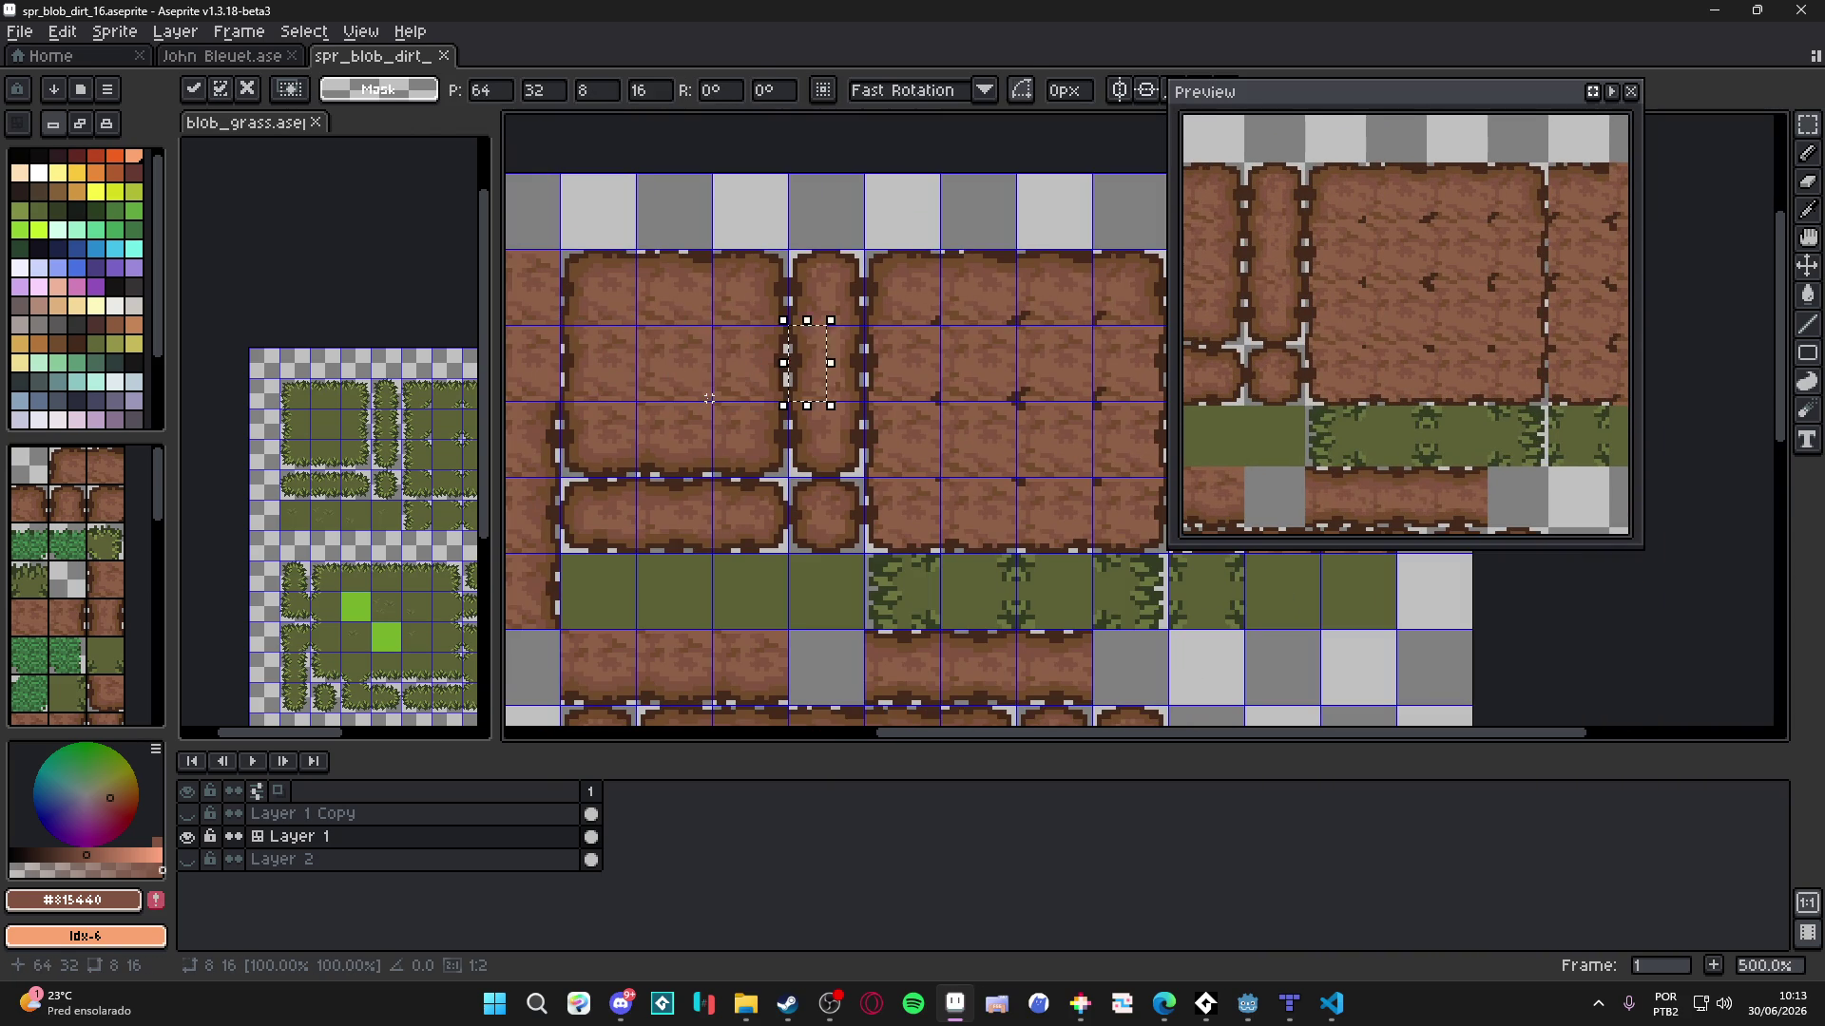
key(Return)
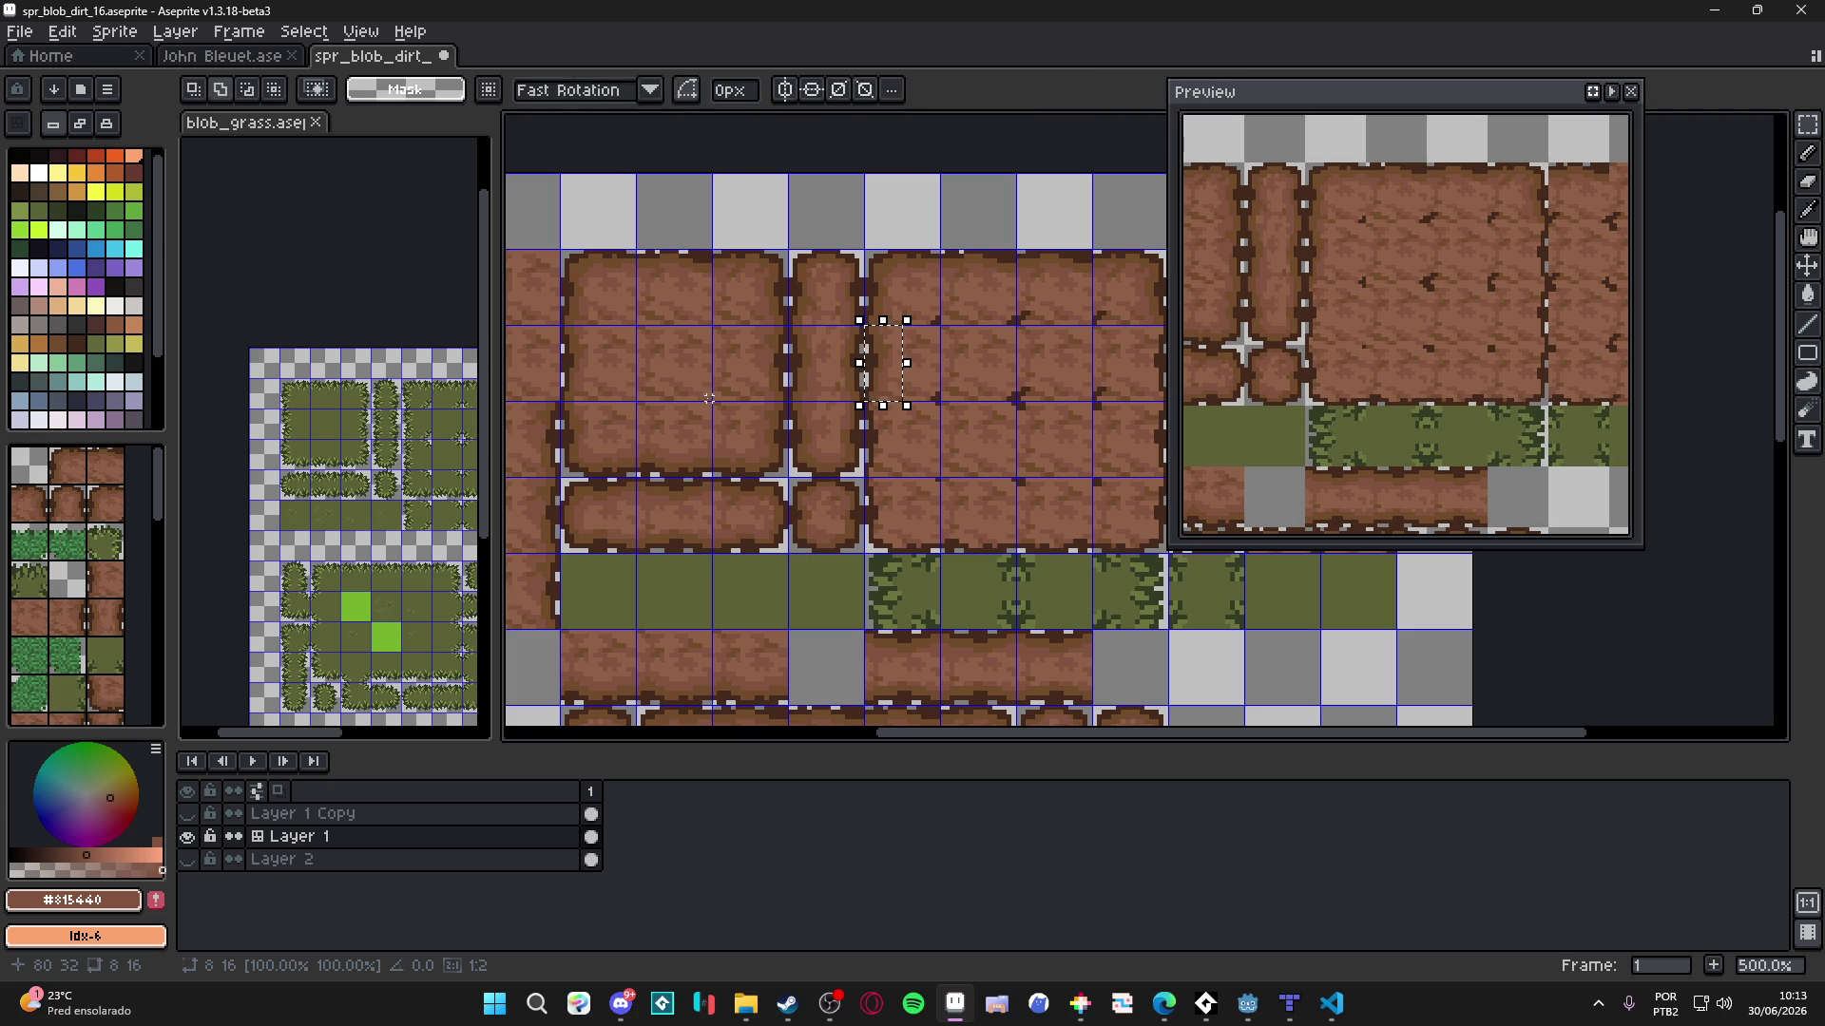
key(shift+Down)
key(ctrl+d)
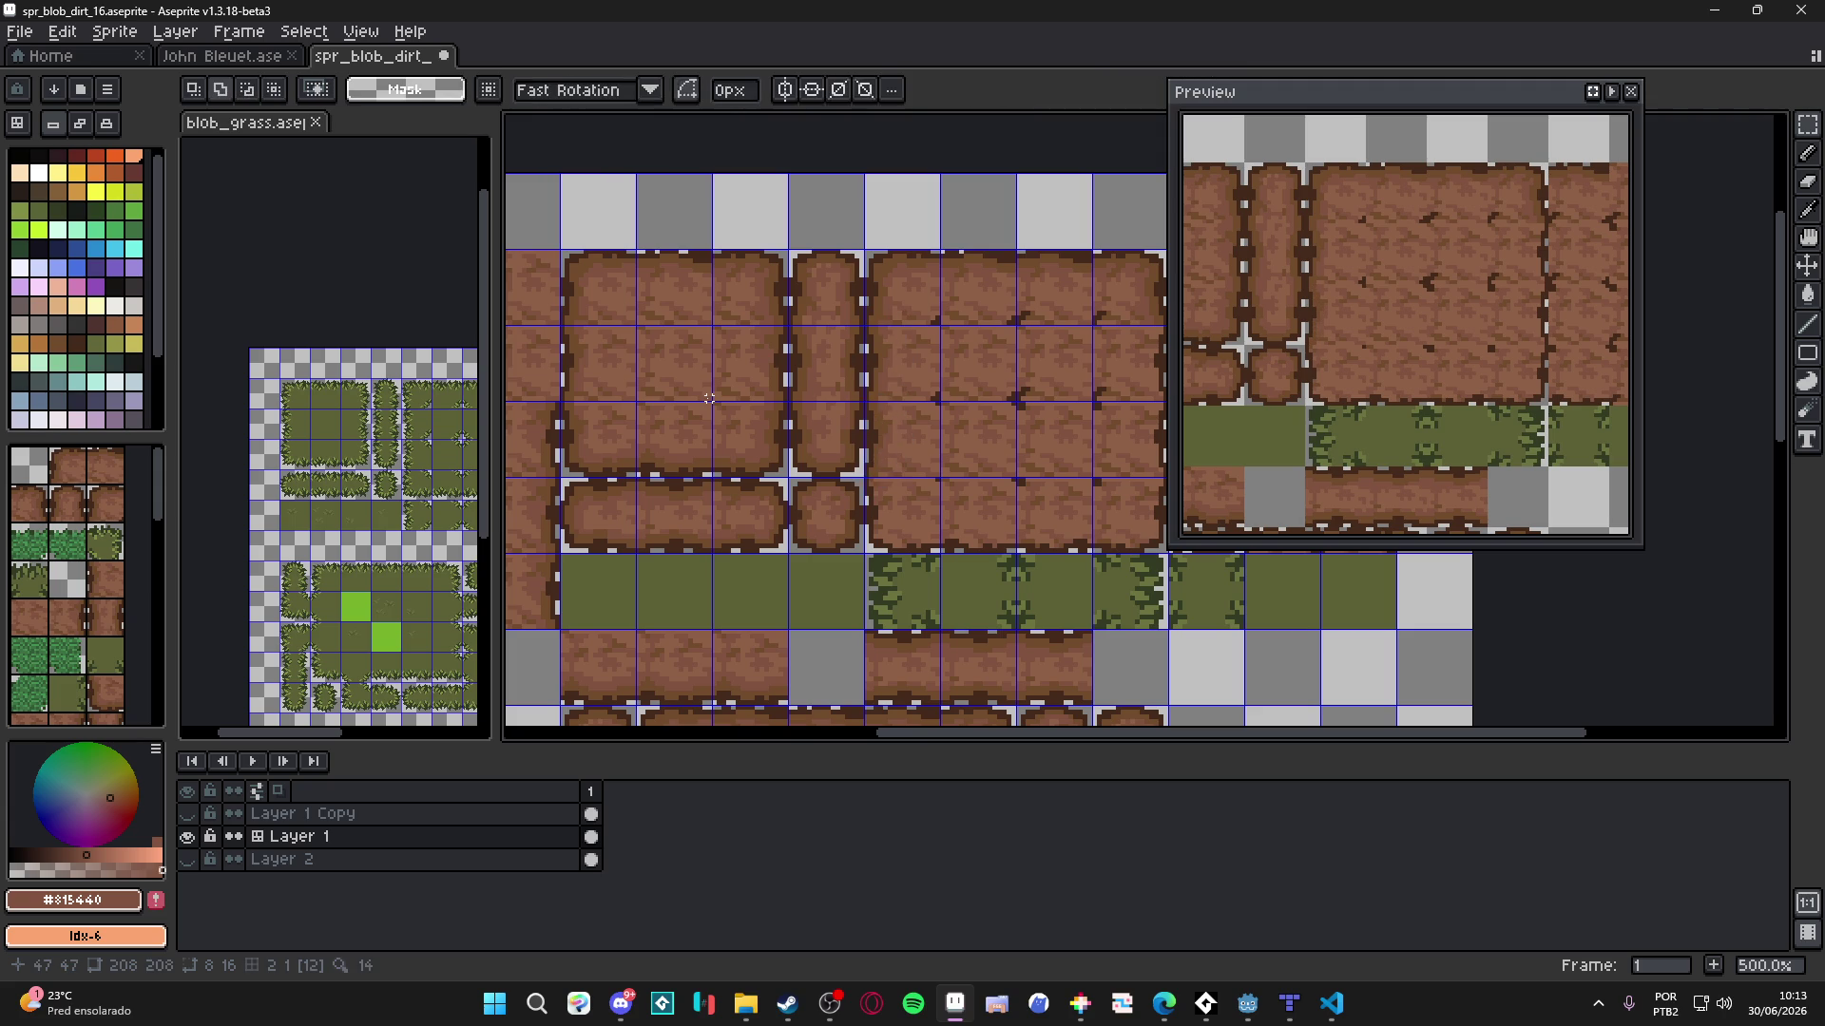
- Shift another dirt edge piece five tiles right
scroll(791, 389, up, 4)
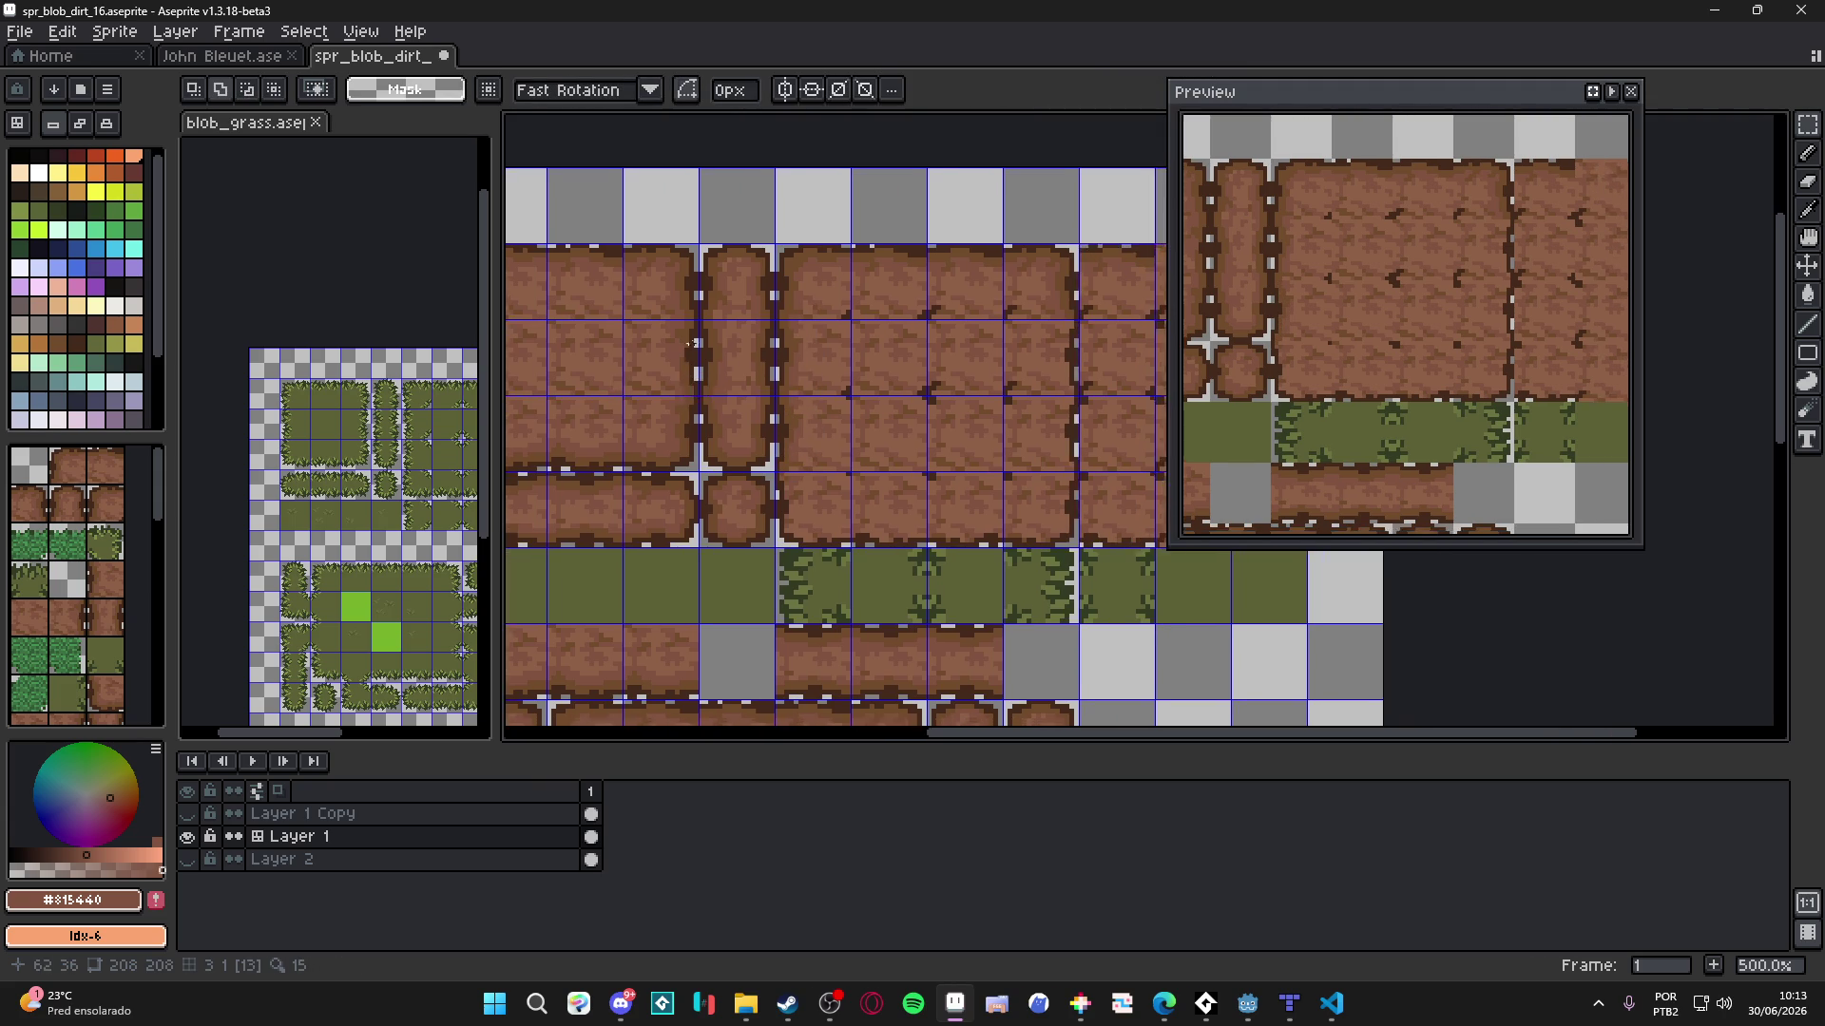
mouse_move(708, 324)
mouse_down()
mouse_move(689, 409)
mouse_move(596, 500)
mouse_up()
scroll(595, 500, down, 4)
key(shift+Right)
key(shift+Right)
key(shift+Right)
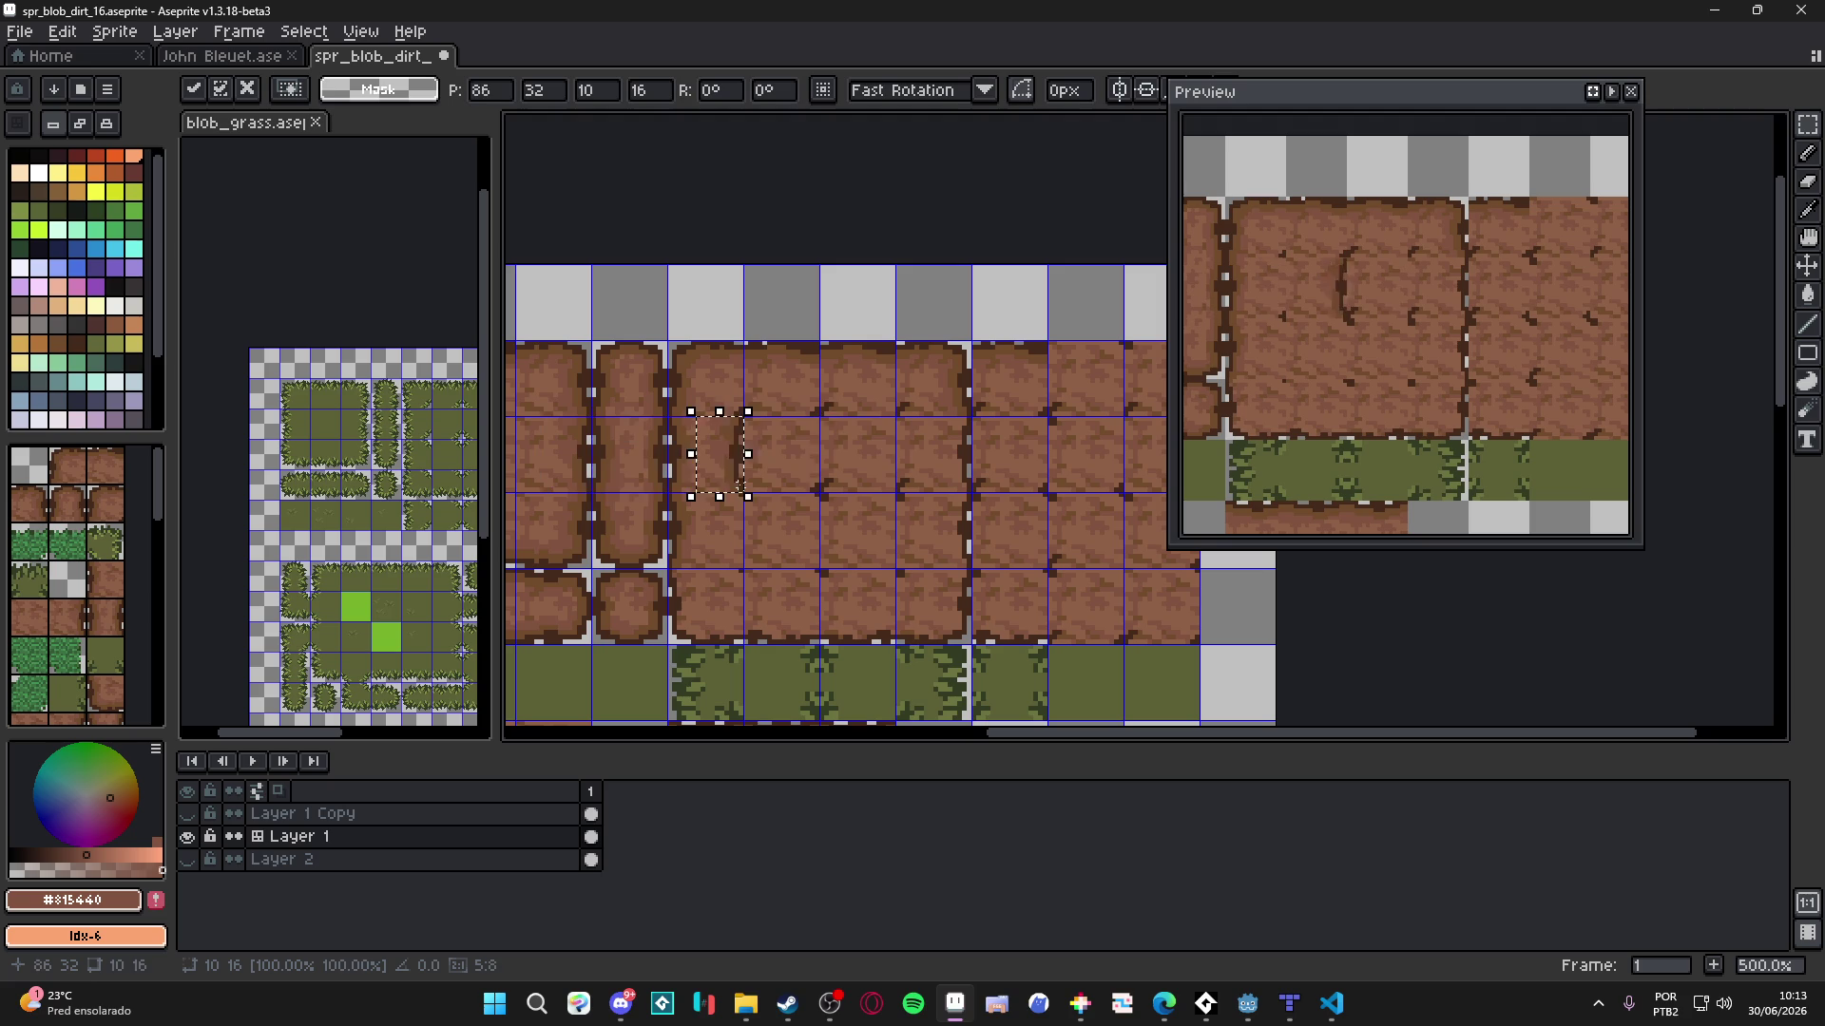
key(Return)
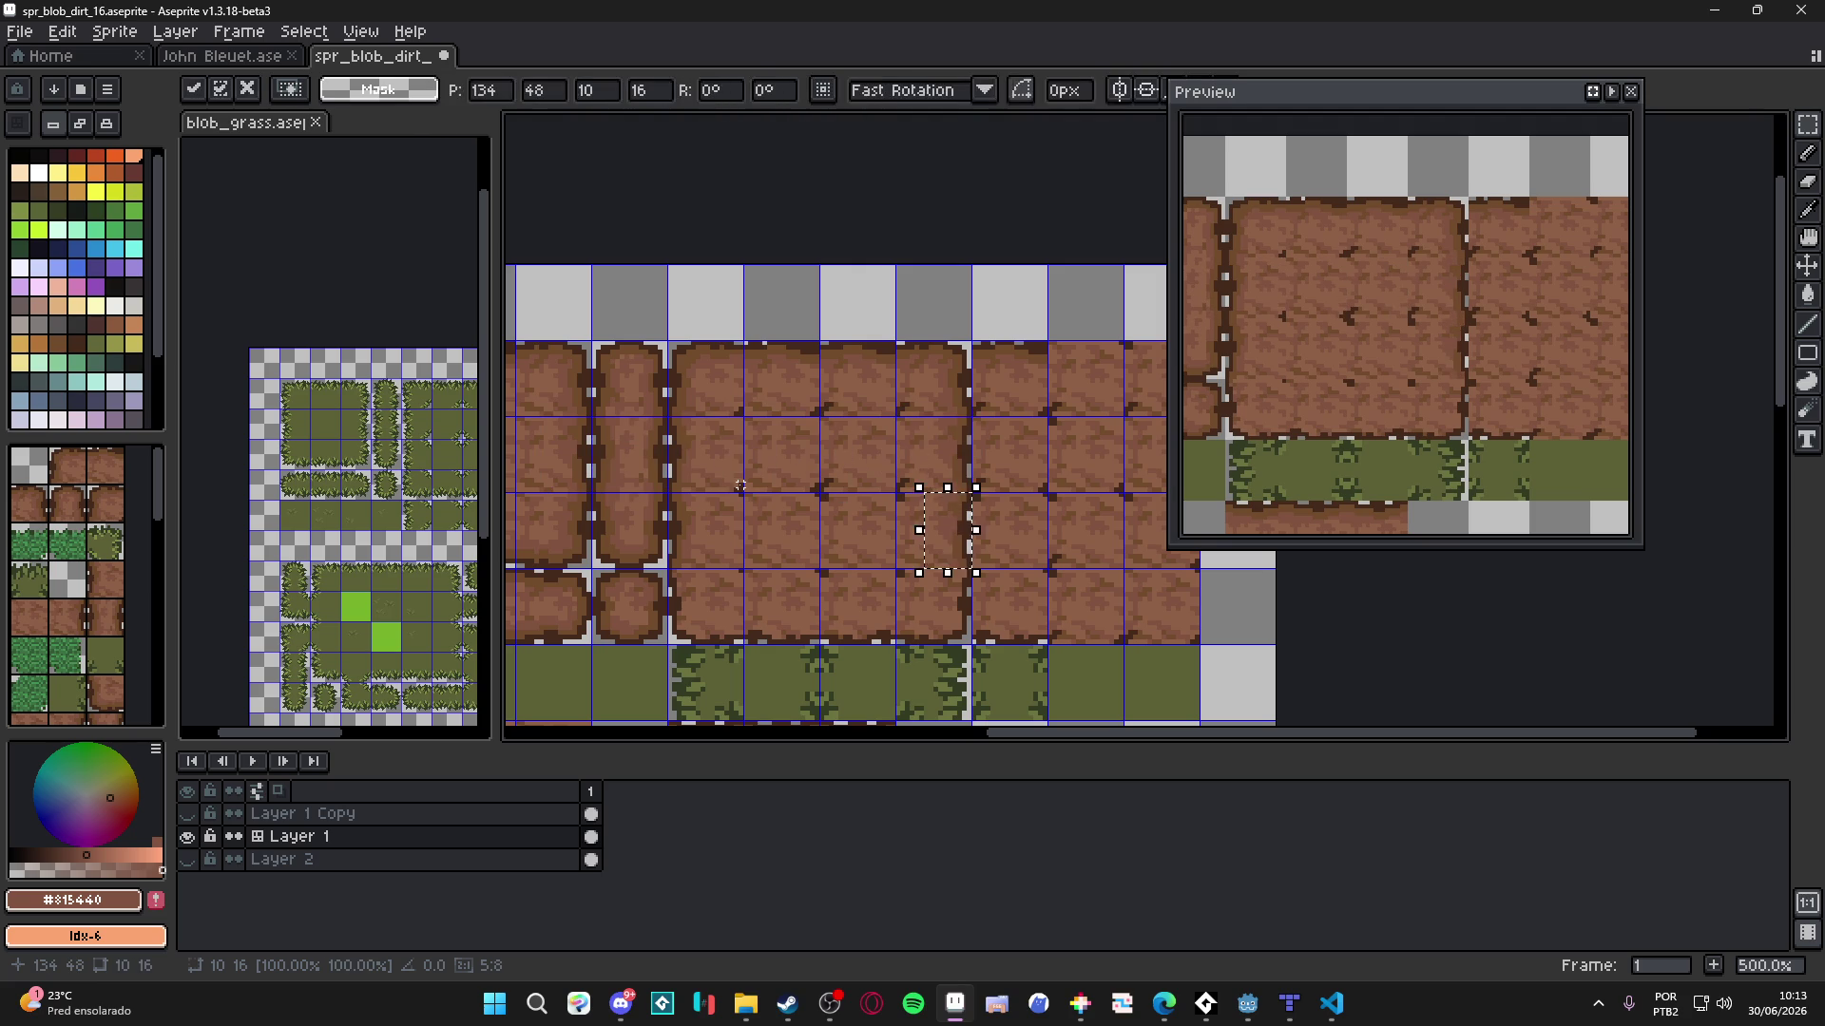
- Move the small 16x10 dirt strip one tile left and one down, then save
scroll(598, 654, up, 4)
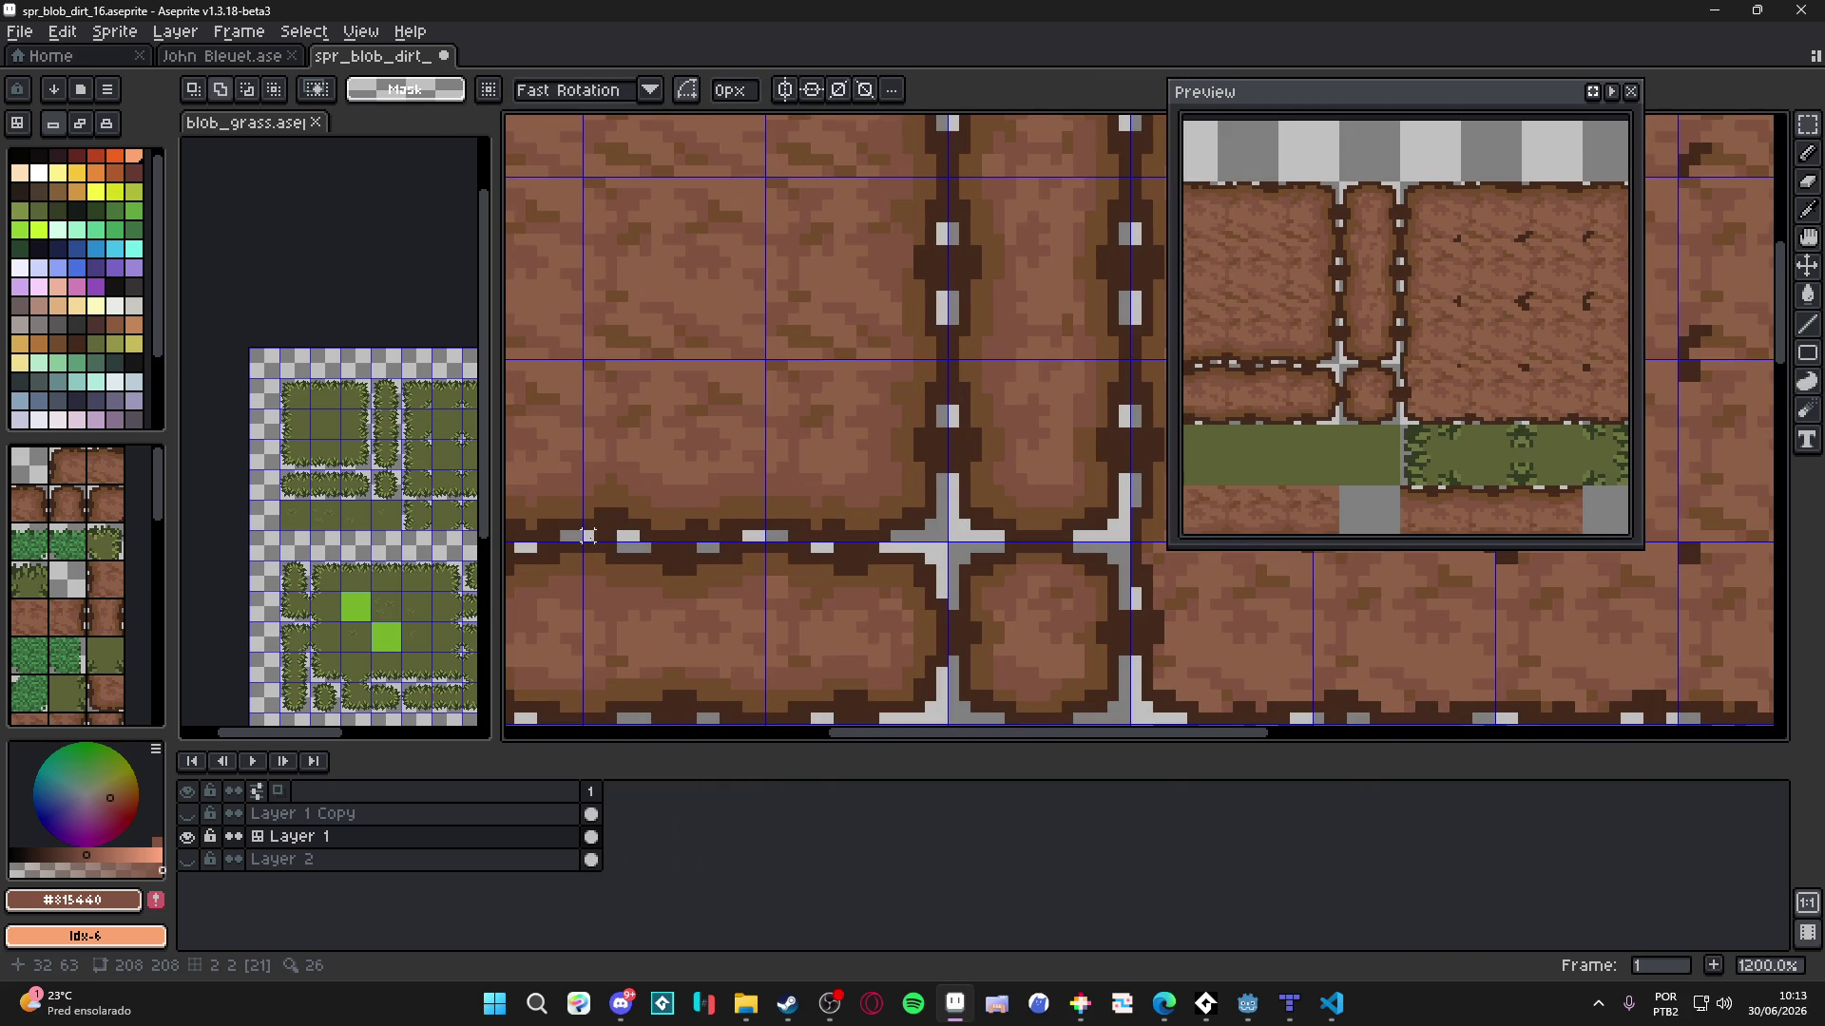
mouse_move(587, 538)
mouse_down()
mouse_move(716, 440)
mouse_move(766, 440)
mouse_up()
scroll(759, 559, down, 4)
drag(758, 559, 702, 549)
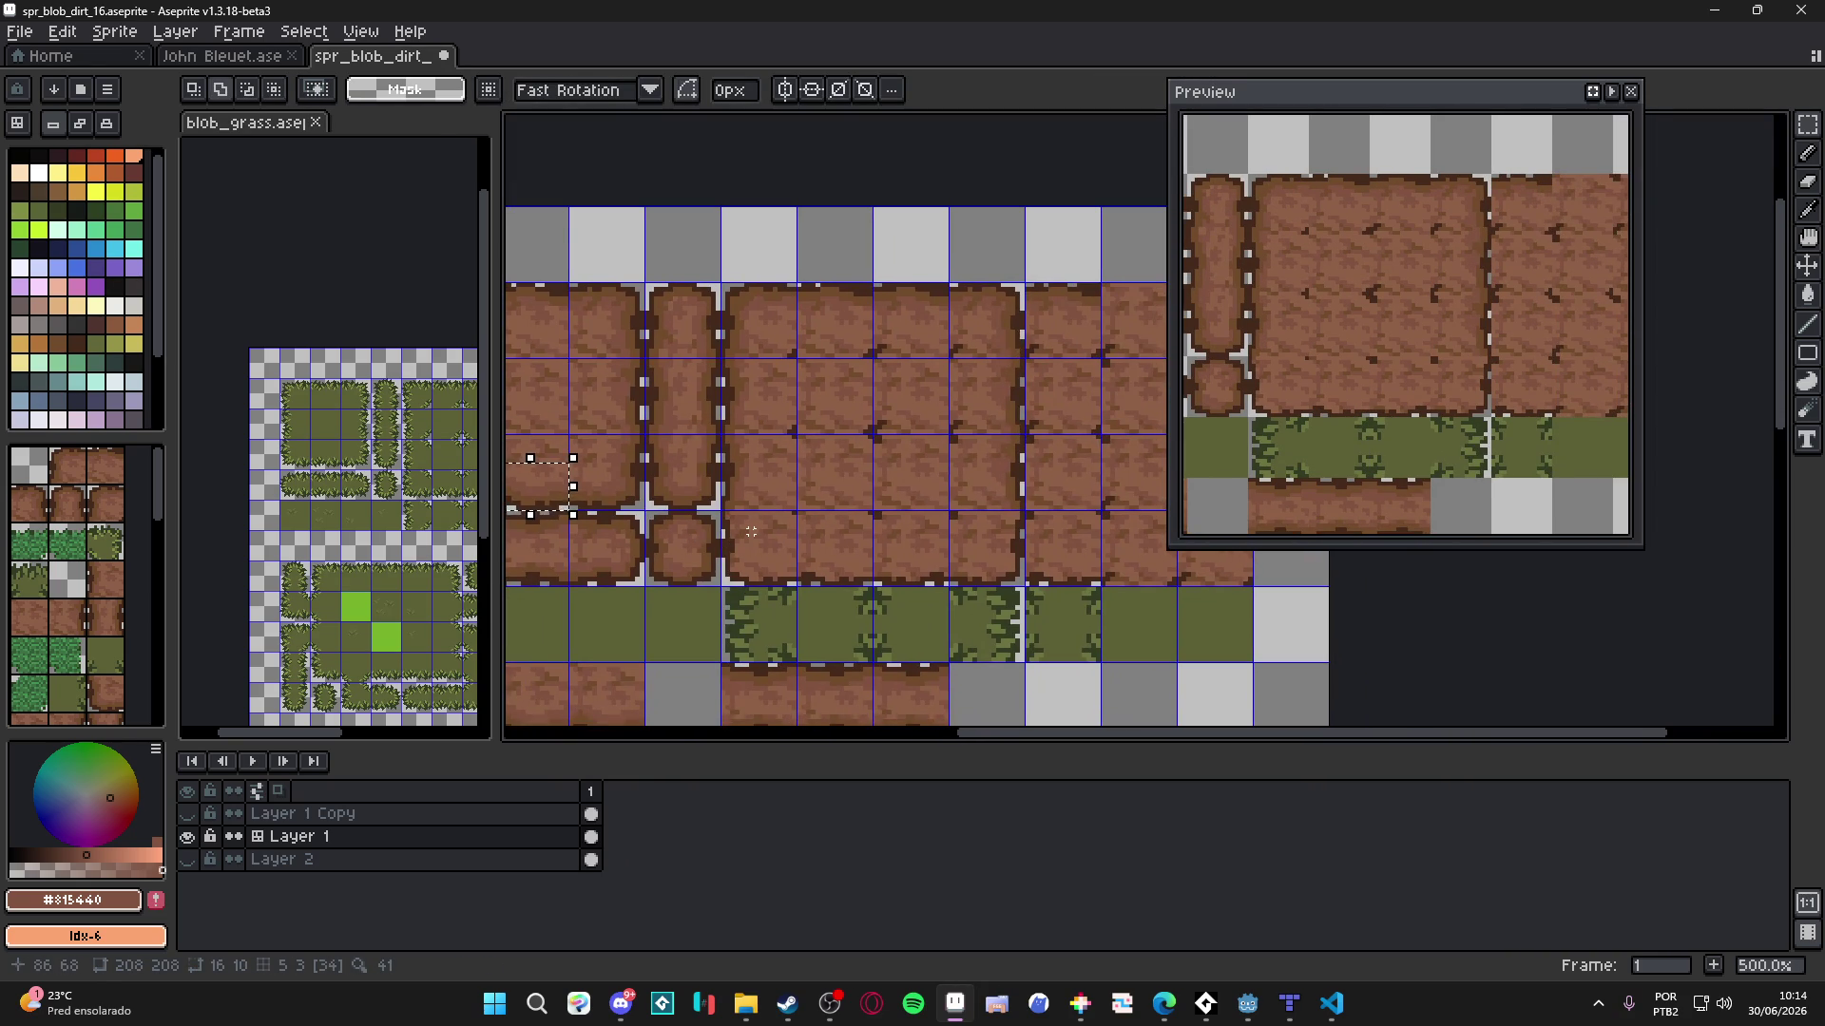
key(shift+Right)
key(shift+Right)
key(shift+Right)
key(shift+Left)
key(shift+Down)
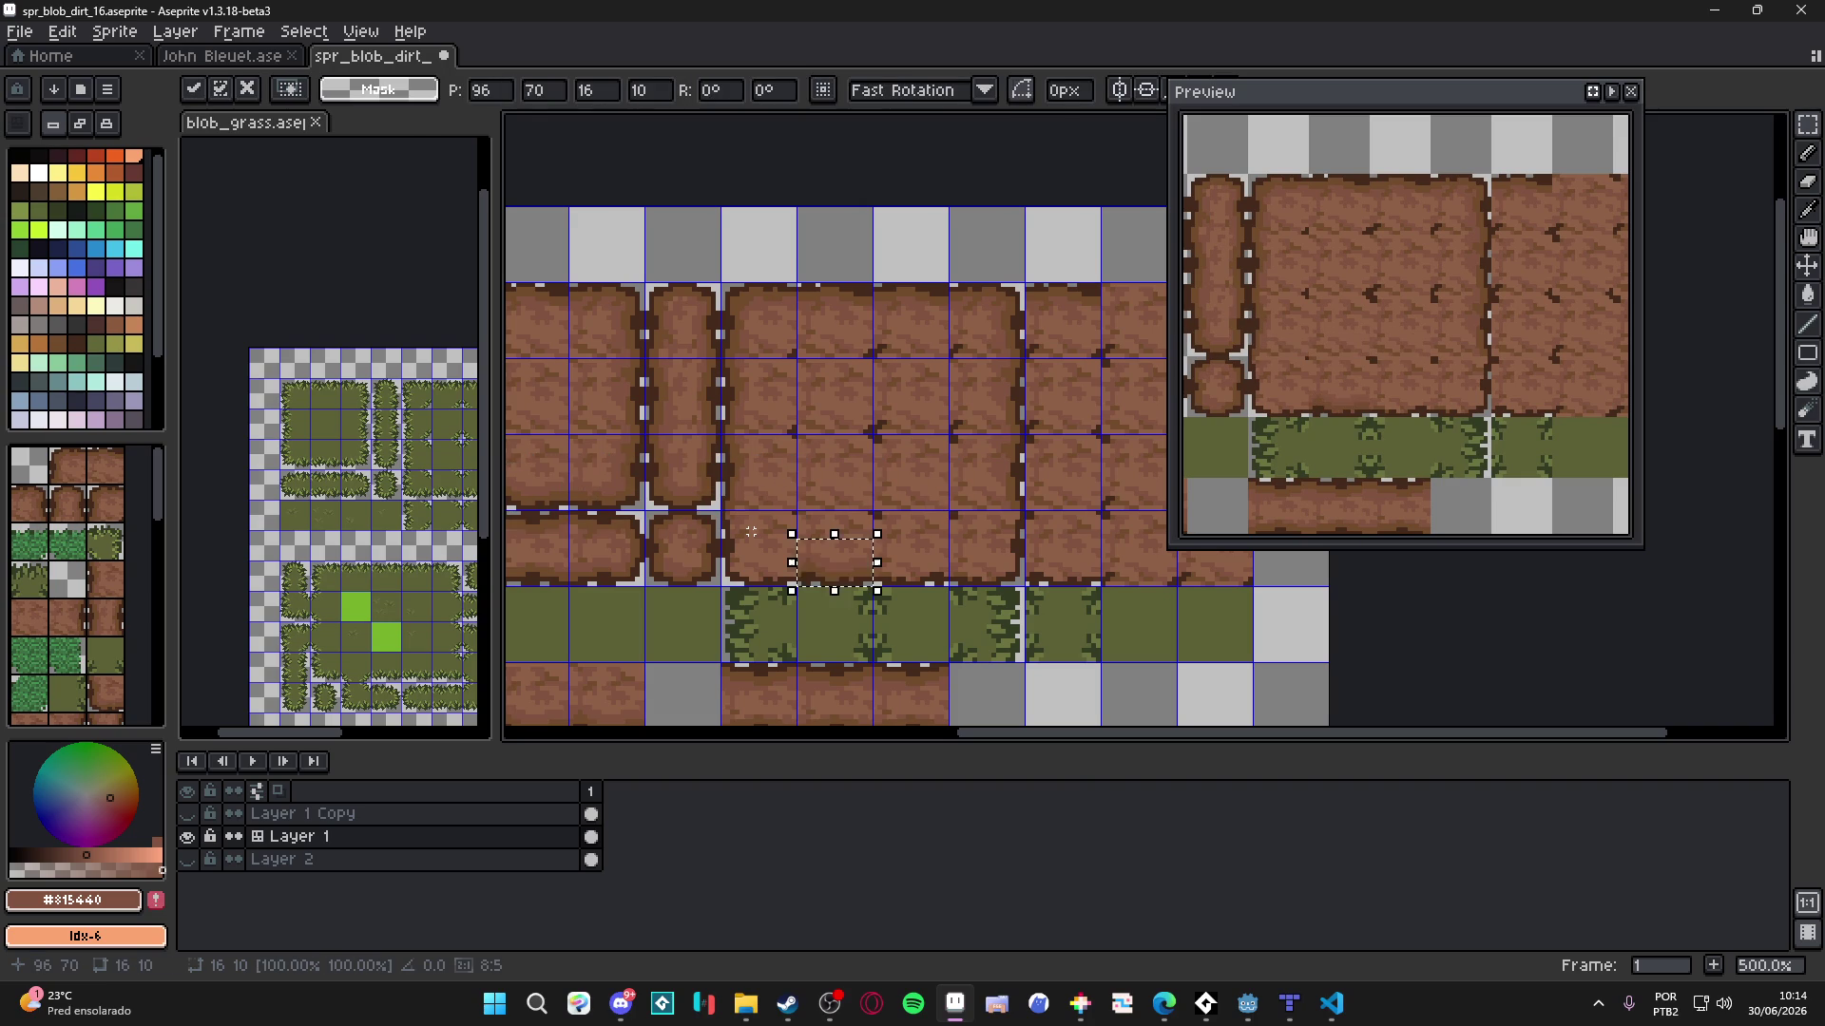
key(Return)
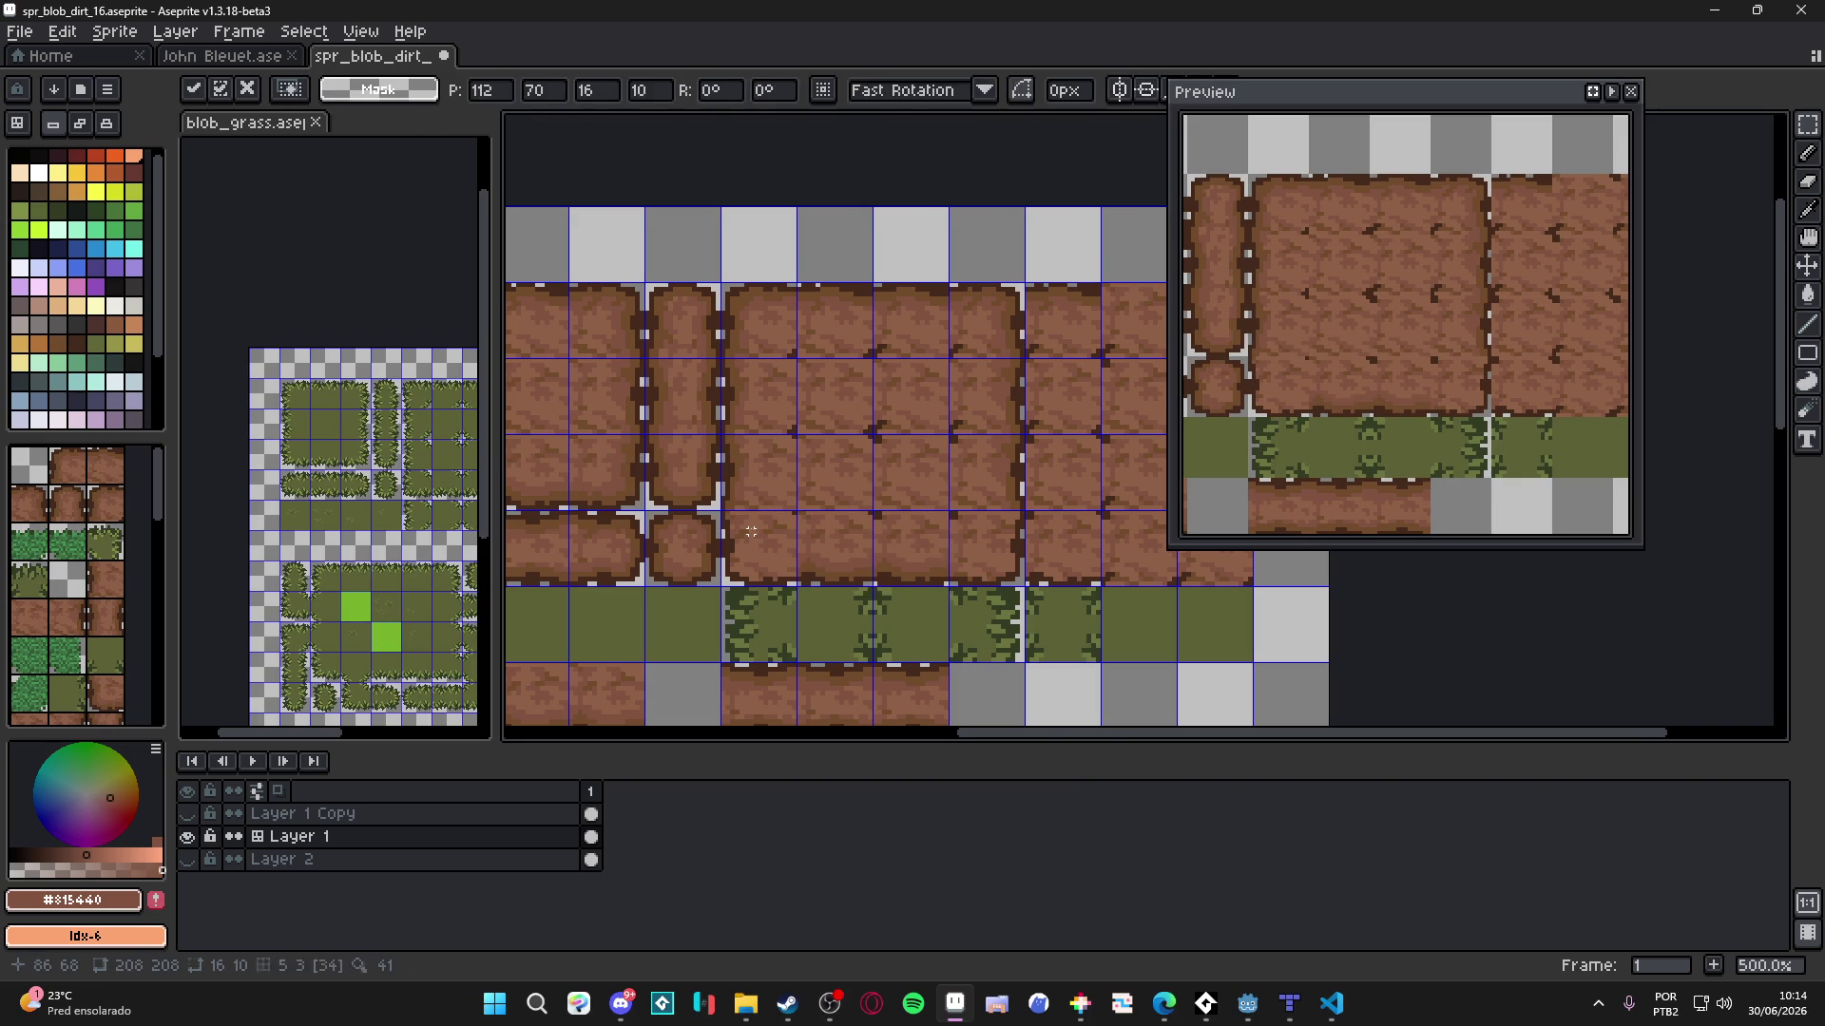
drag(872, 582, 843, 487)
key(ctrl+s)
scroll(771, 475, up, 4)
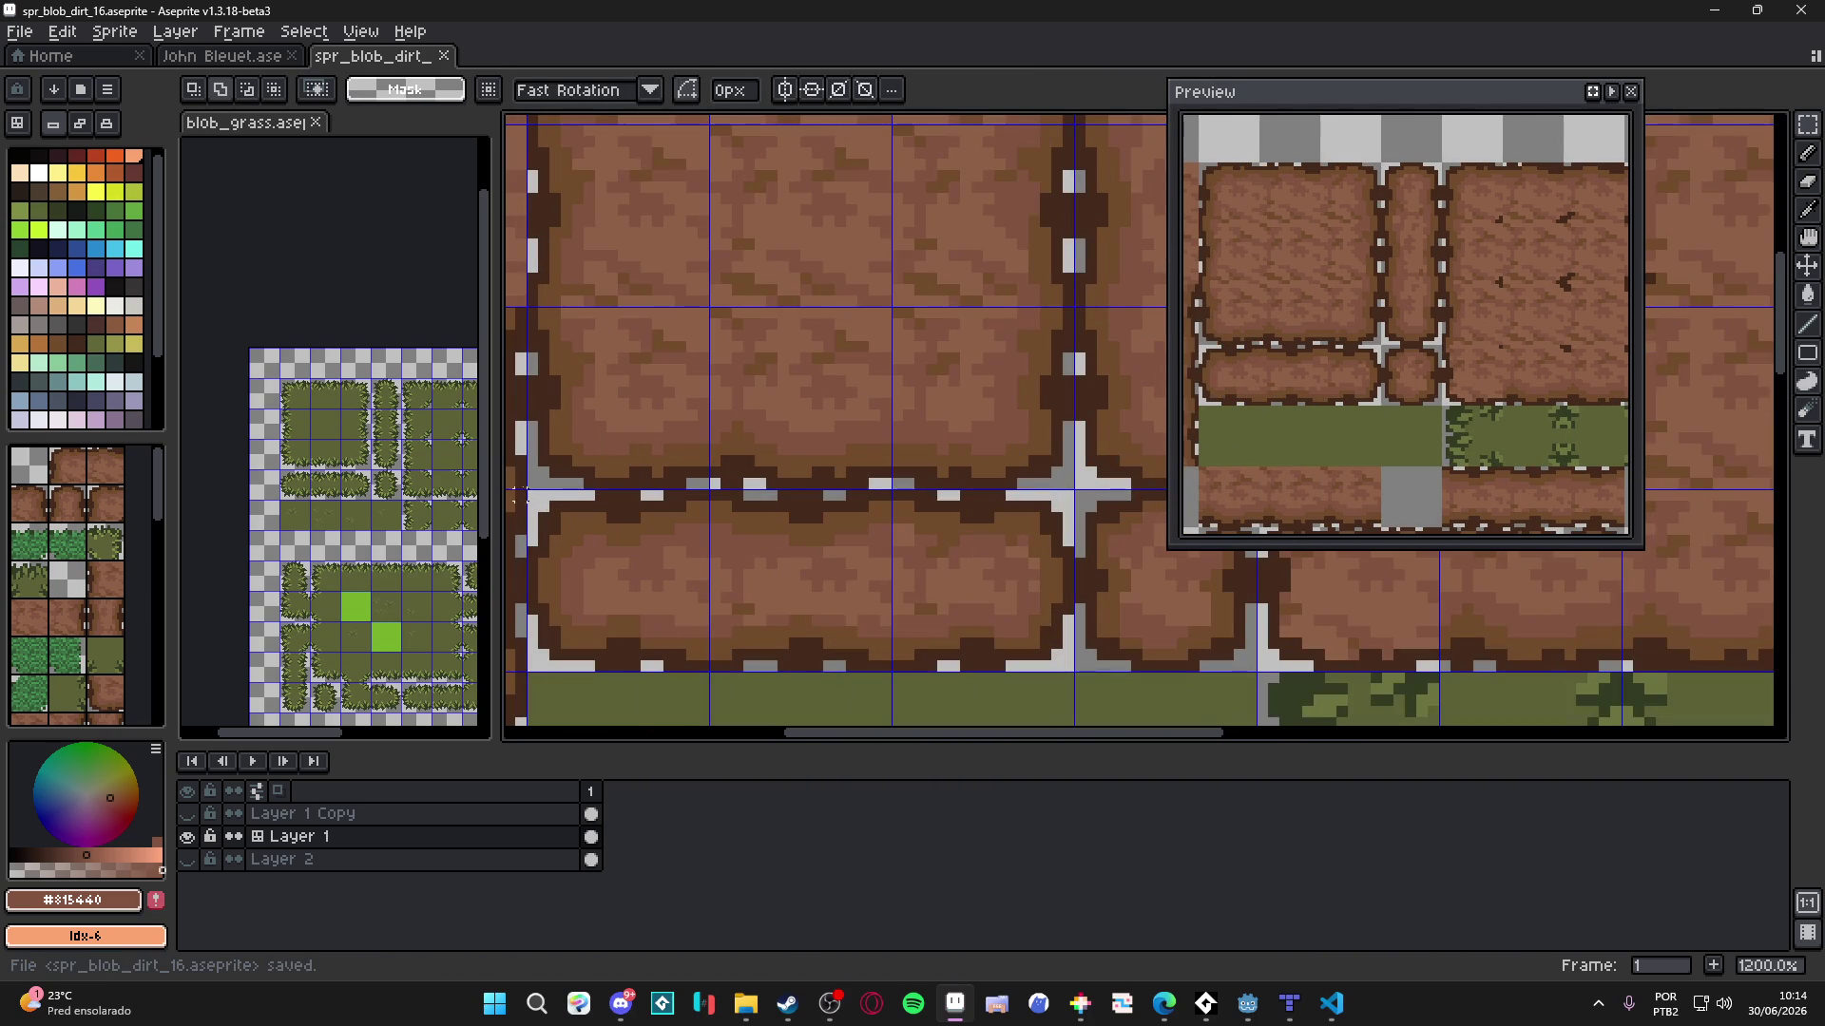
- Move the selected left dirt edge piece one tile right and one tile down
mouse_move(533, 483)
mouse_down()
mouse_move(660, 357)
mouse_move(621, 388)
mouse_move(637, 375)
mouse_move(592, 369)
mouse_move(609, 304)
mouse_up()
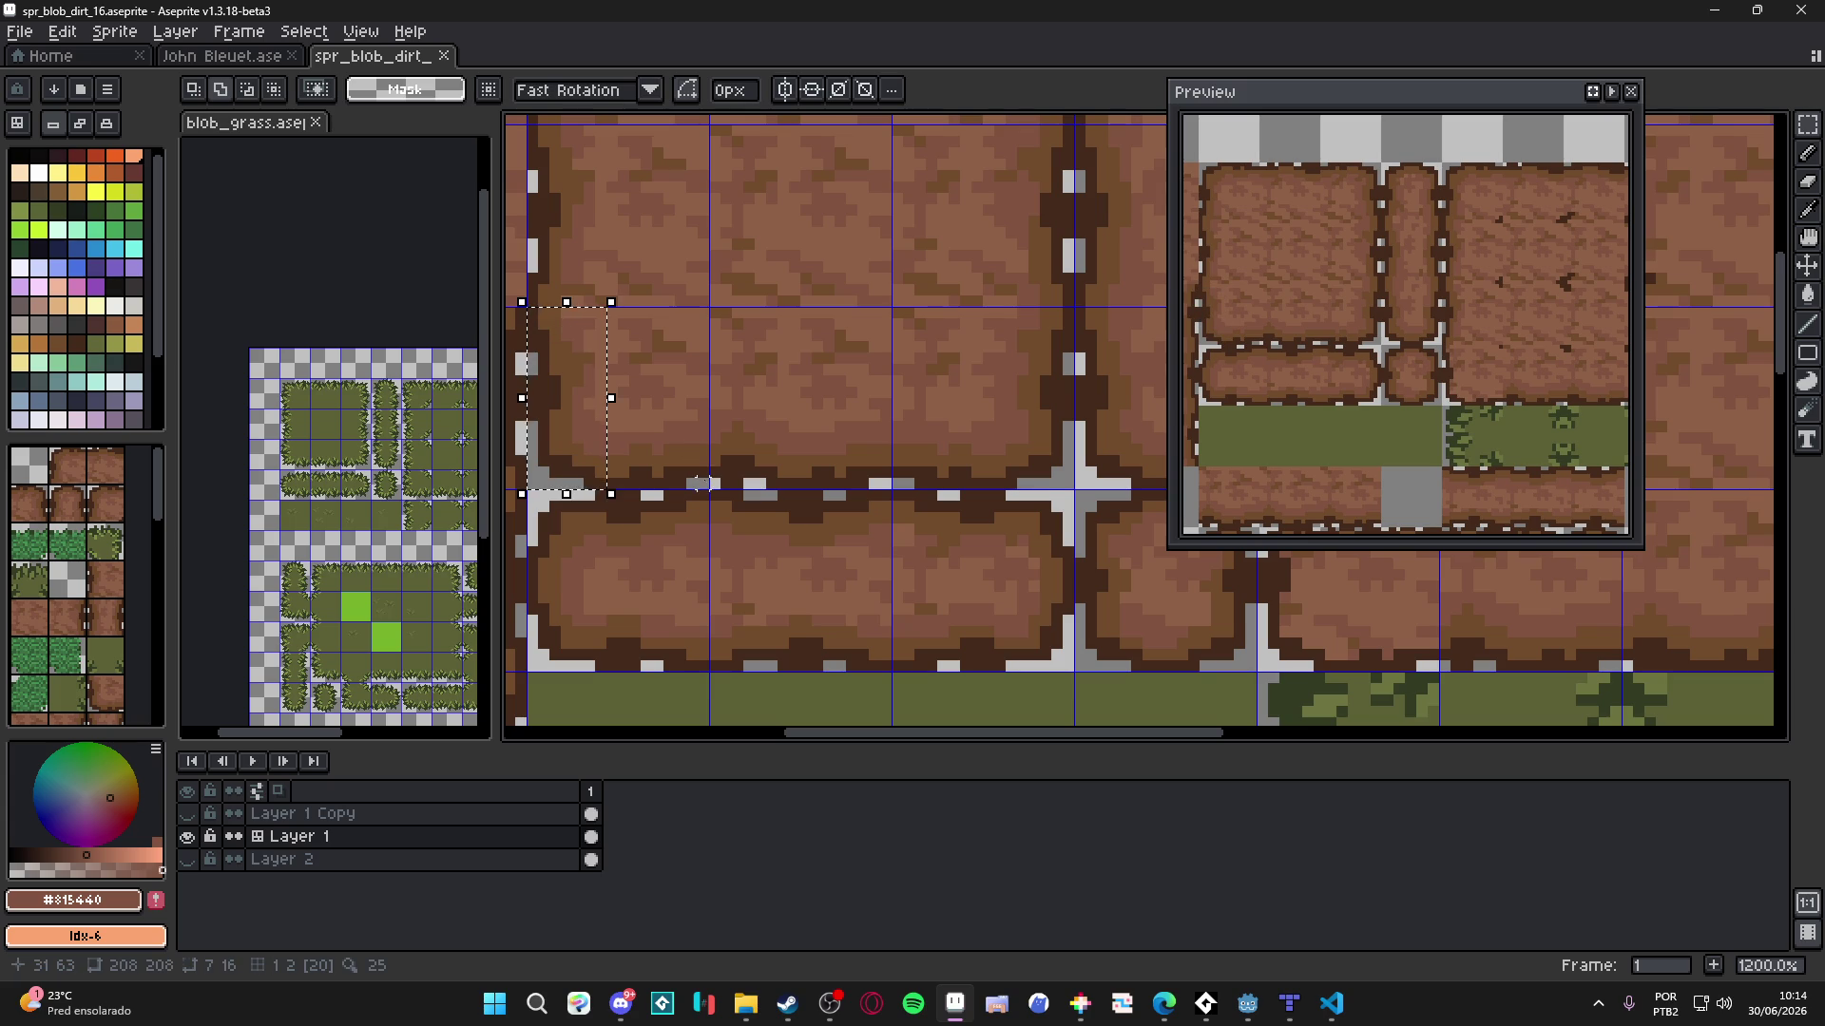
scroll(791, 445, down, 4)
key(ctrl+t)
key(Right)
key(Right)
key(Right)
key(Right)
key(Down)
key(Return)
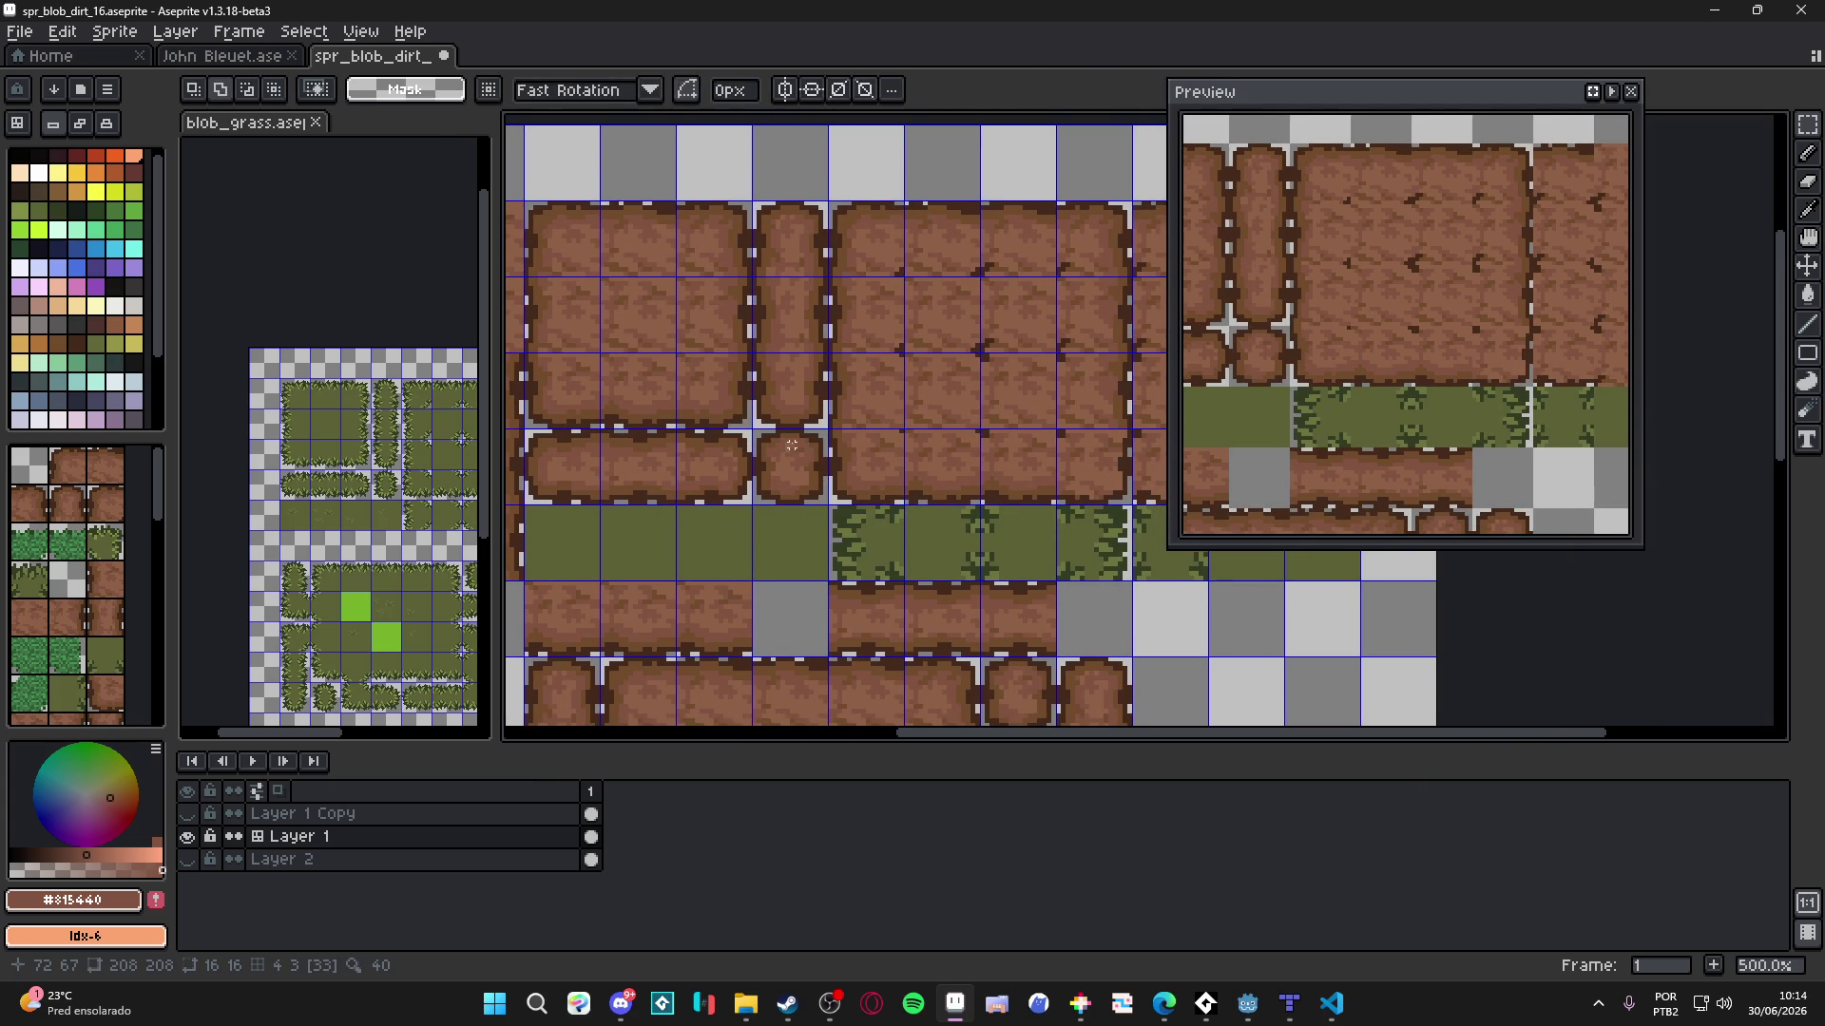
- Select the corner area by the cross junction plus a second area, and shift both by whole tiles into a new slot
scroll(743, 427, up, 4)
drag(819, 470, 633, 383)
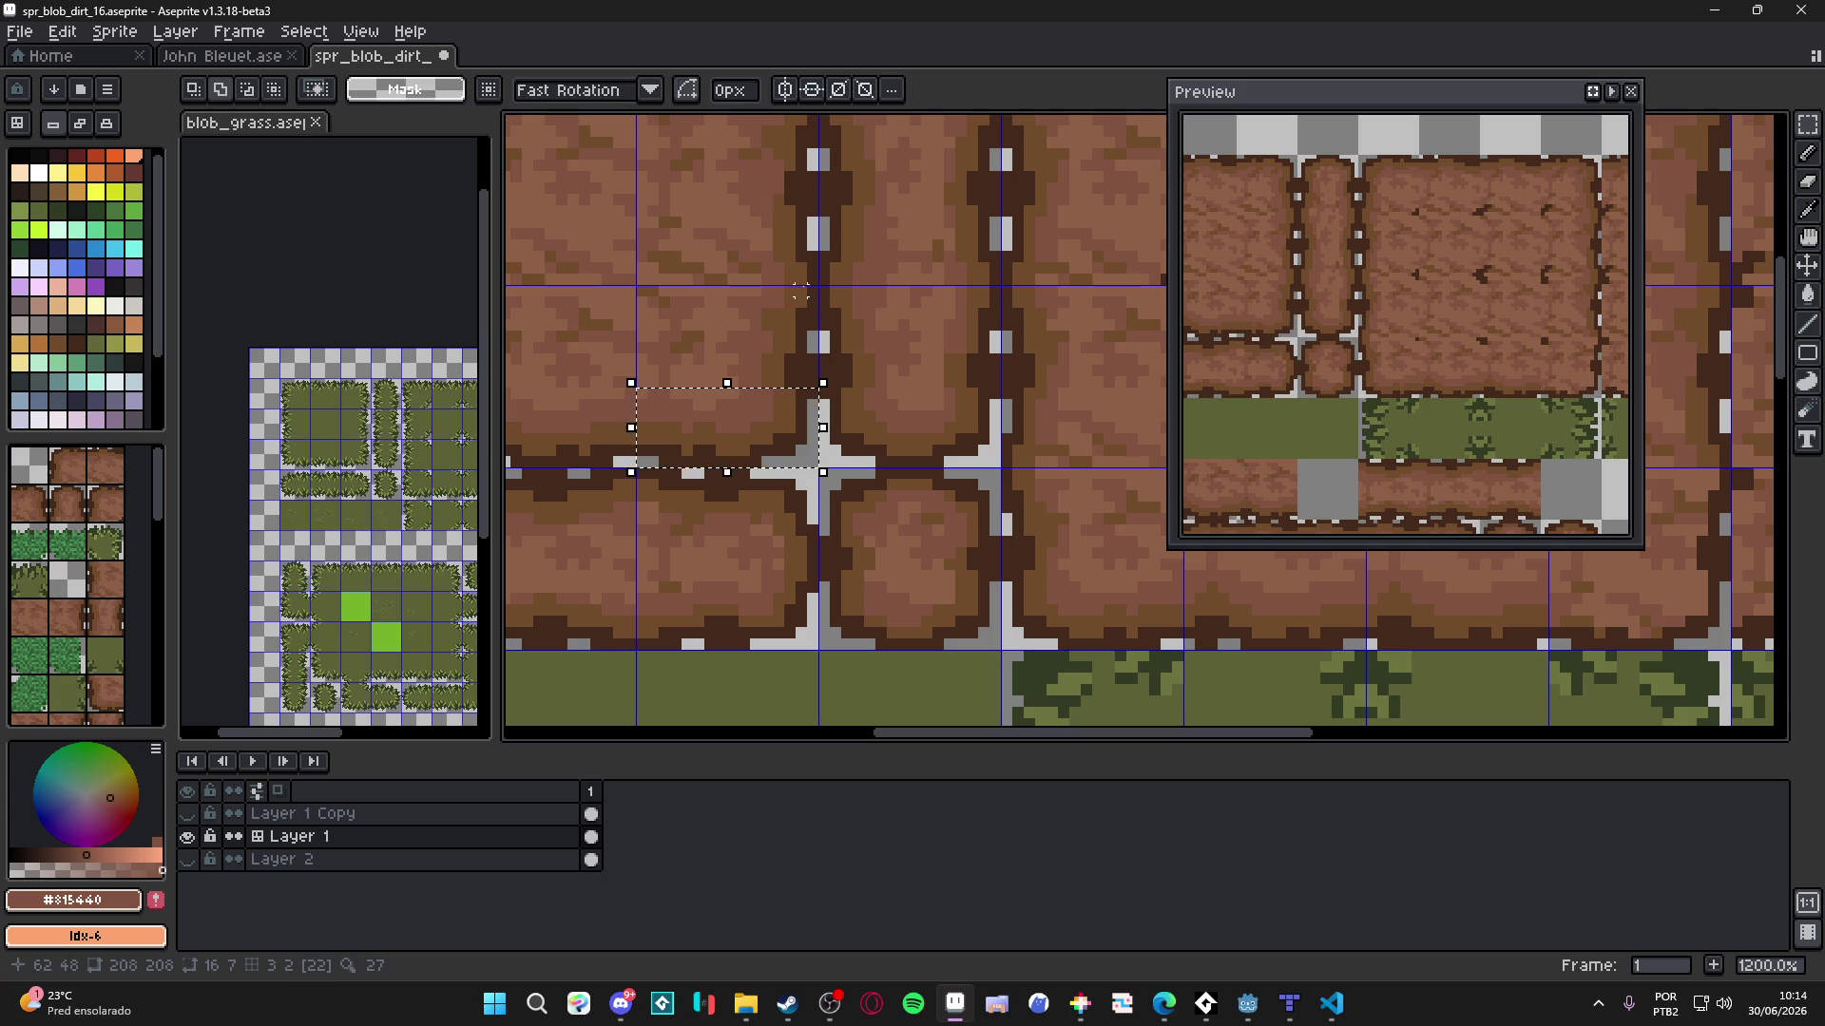
drag(813, 290, 725, 409)
scroll(722, 428, down, 3)
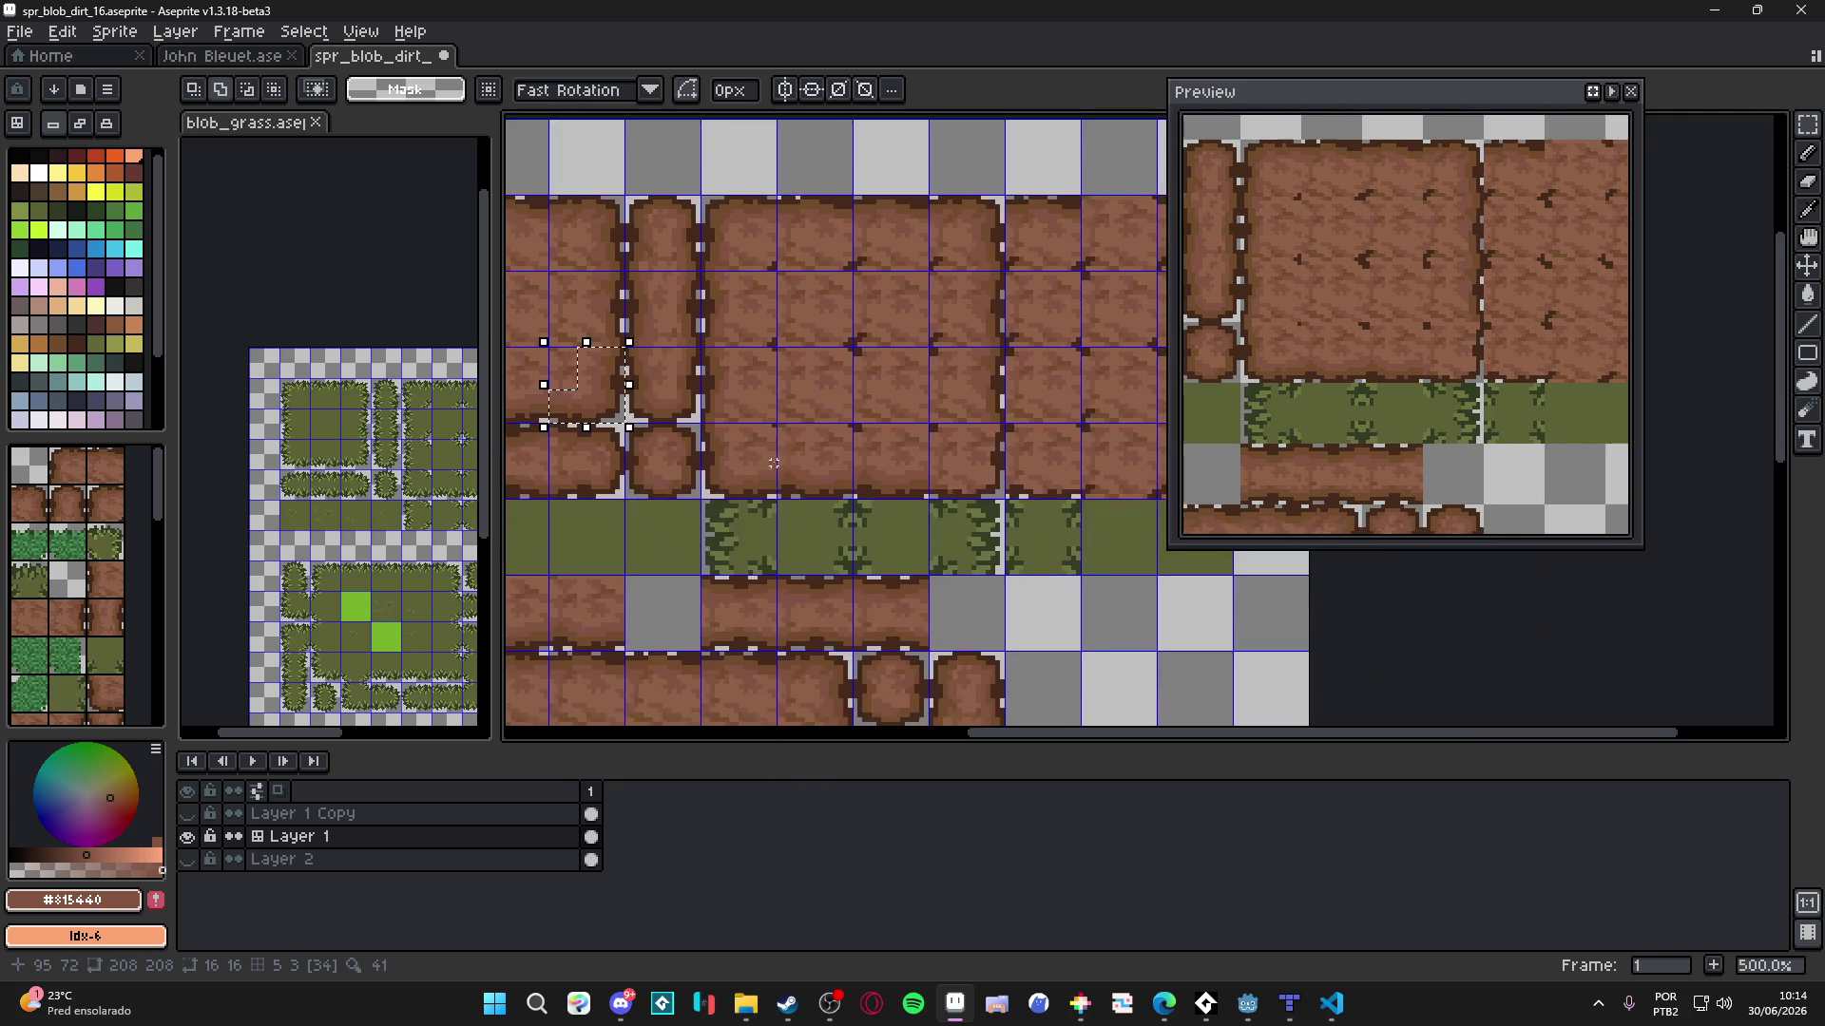
key(ctrl+t)
key(shift+Right)
key(shift+Right)
key(shift+Right)
key(shift+Down)
key(shift+Right)
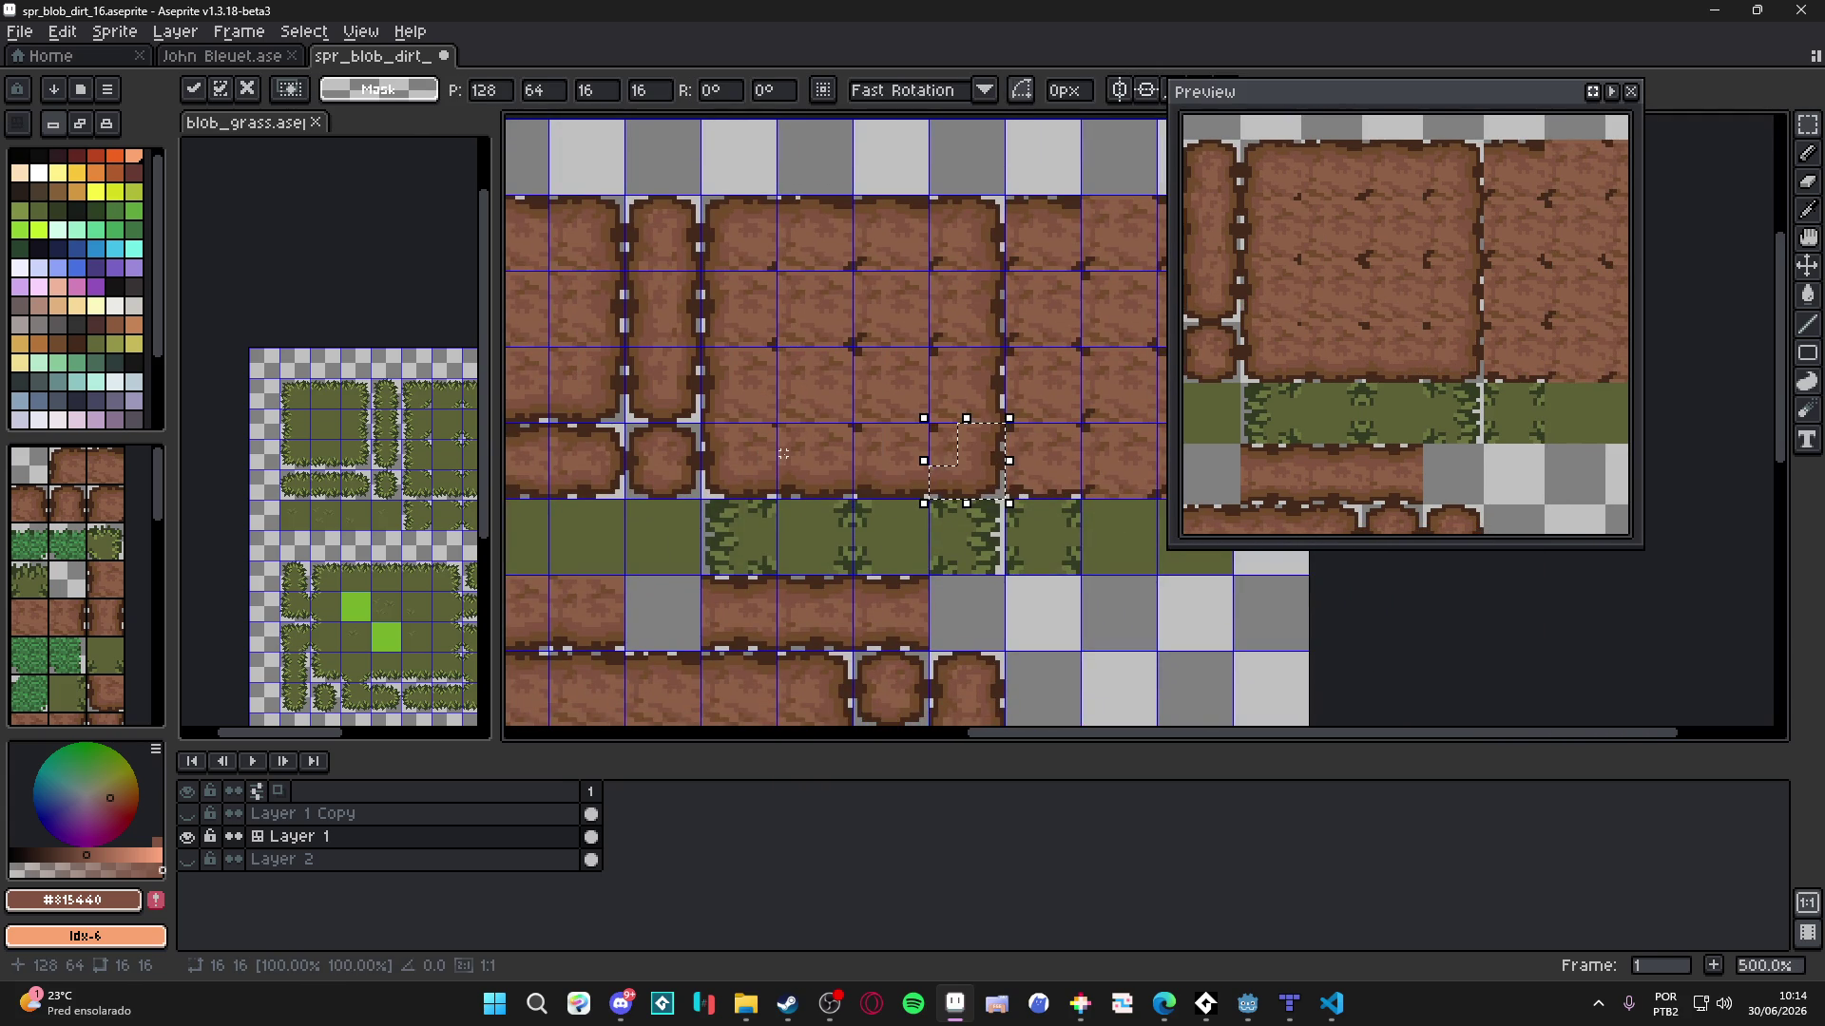
key(Return)
- Save spr_blob_dirt_16.aseprite and hide the tile grid
scroll(783, 455, down, 1)
key(ctrl+s)
key(ctrl+apostrophe)
scroll(819, 457, right, 2)
mouse_move(775, 460)
mouse_down()
mouse_move(838, 473)
mouse_move(880, 447)
mouse_move(900, 298)
mouse_up()
- With the Pencil, paint the stray dirt-edge pixel darker brown #724b2c, then resample the regular dirt brown
key(b)
drag(784, 459, 812, 374)
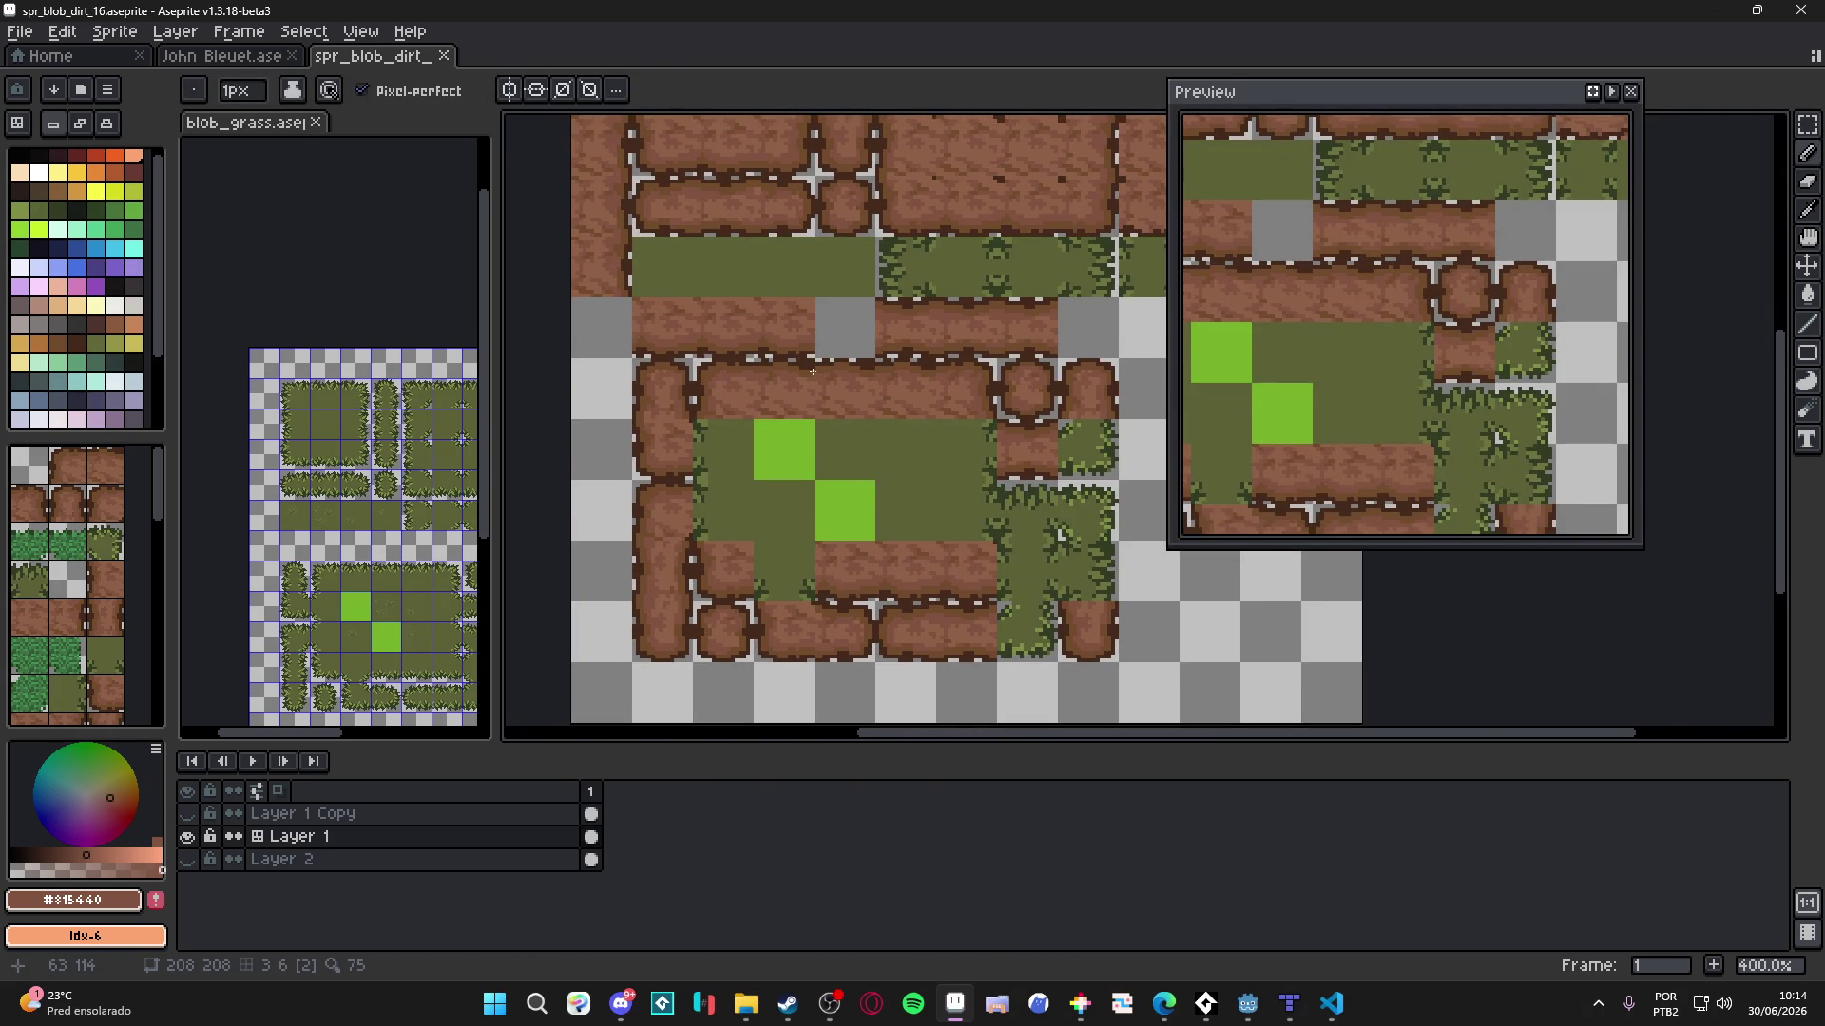
scroll(836, 456, up, 8)
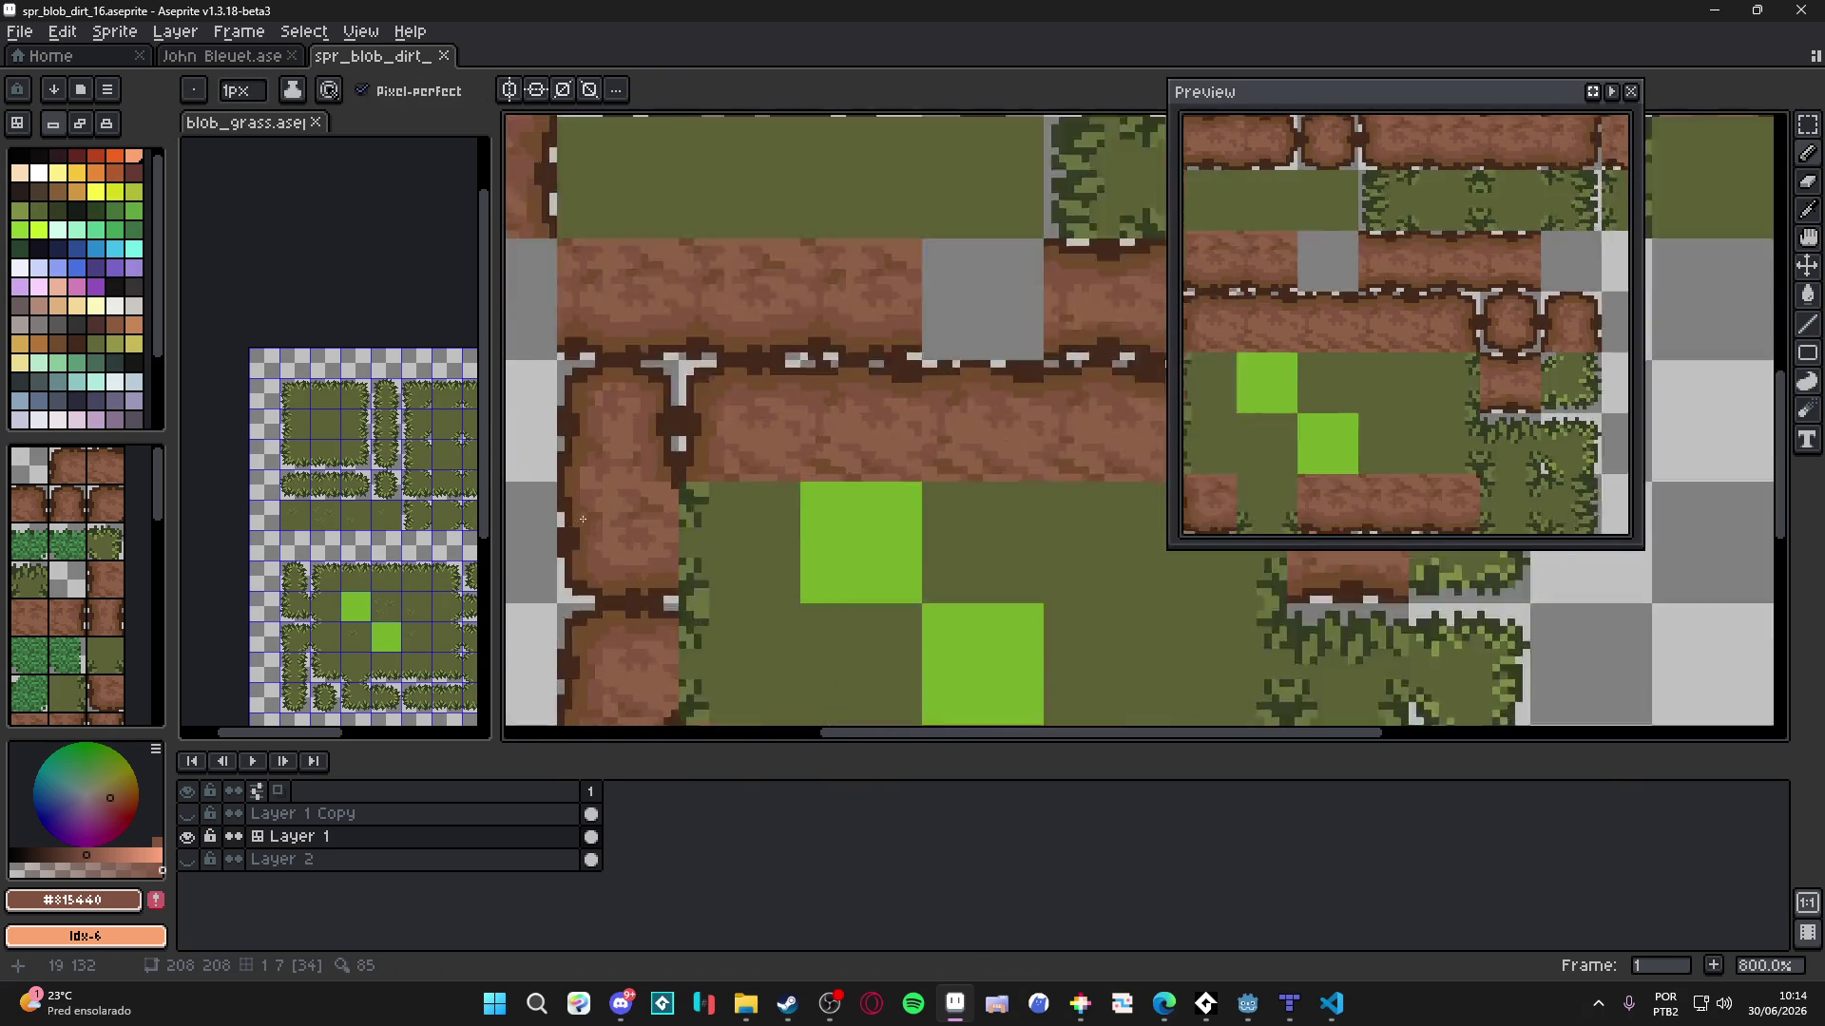
alt+click(698, 498)
click(718, 459)
key(alt)
alt+click(641, 423)
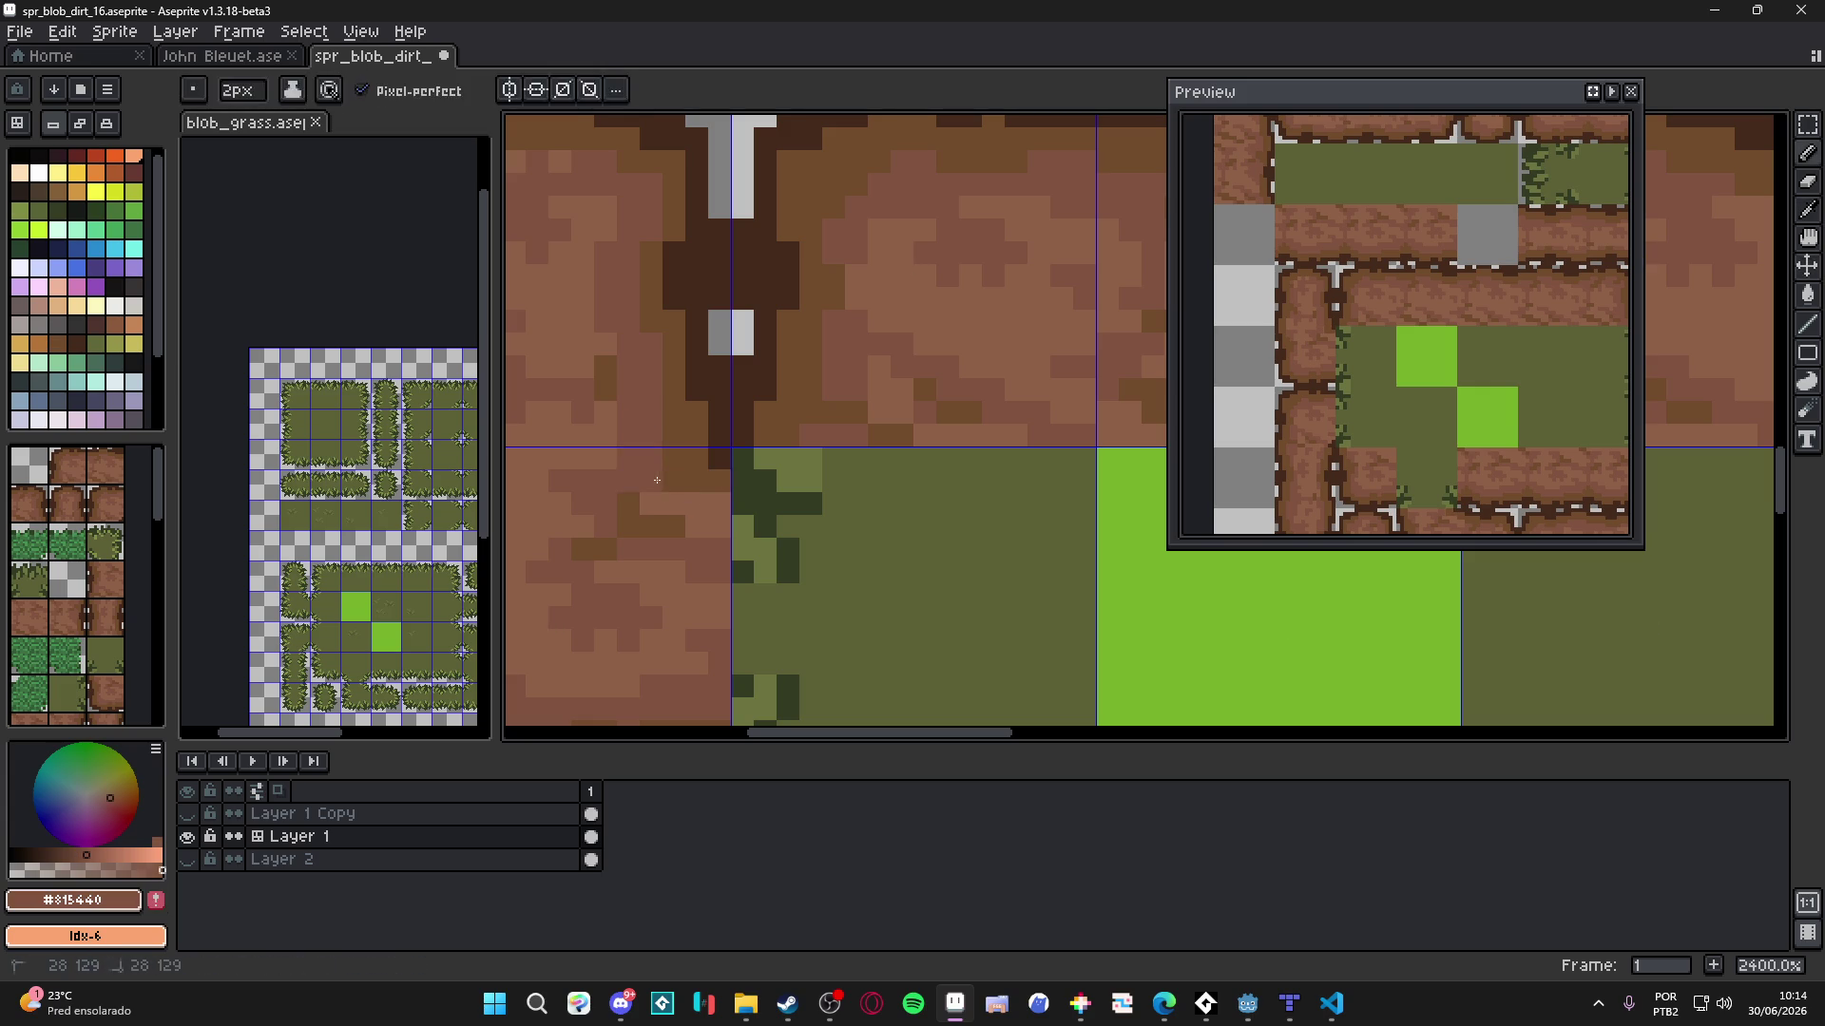
scroll(773, 494, down, 5)
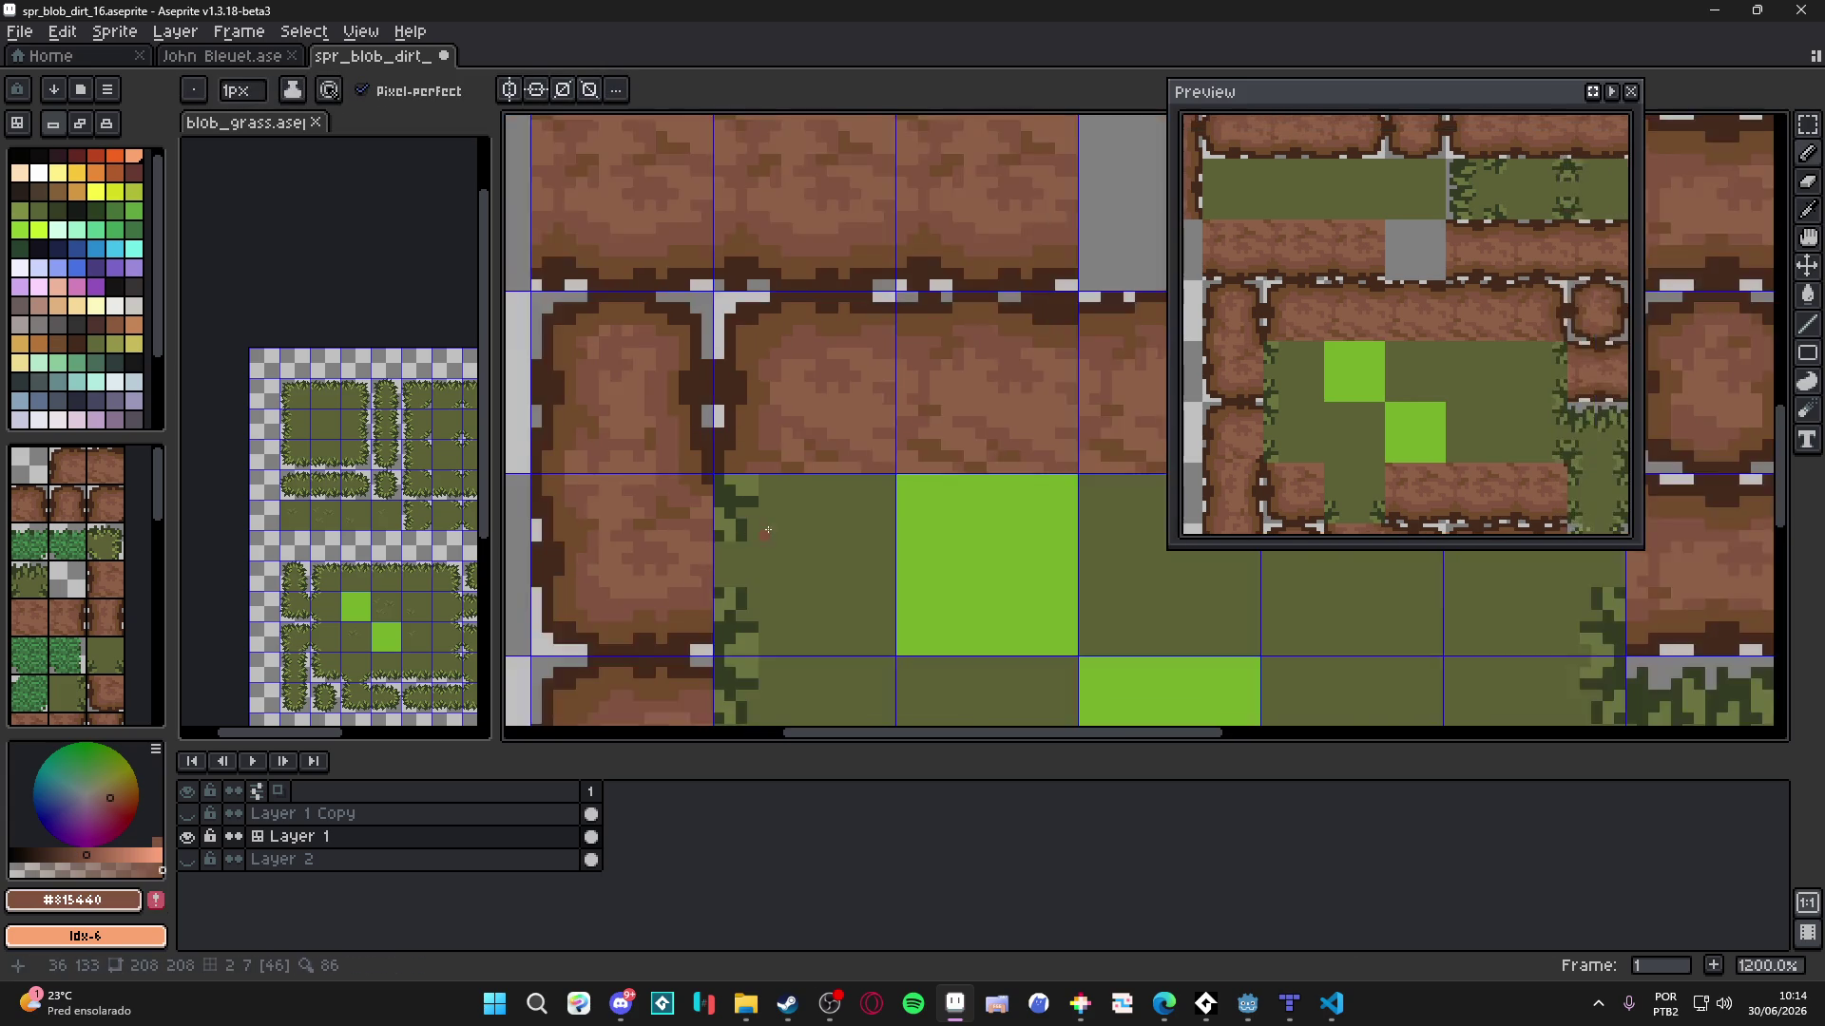
drag(774, 494, 488, 701)
scroll(860, 533, down, 1)
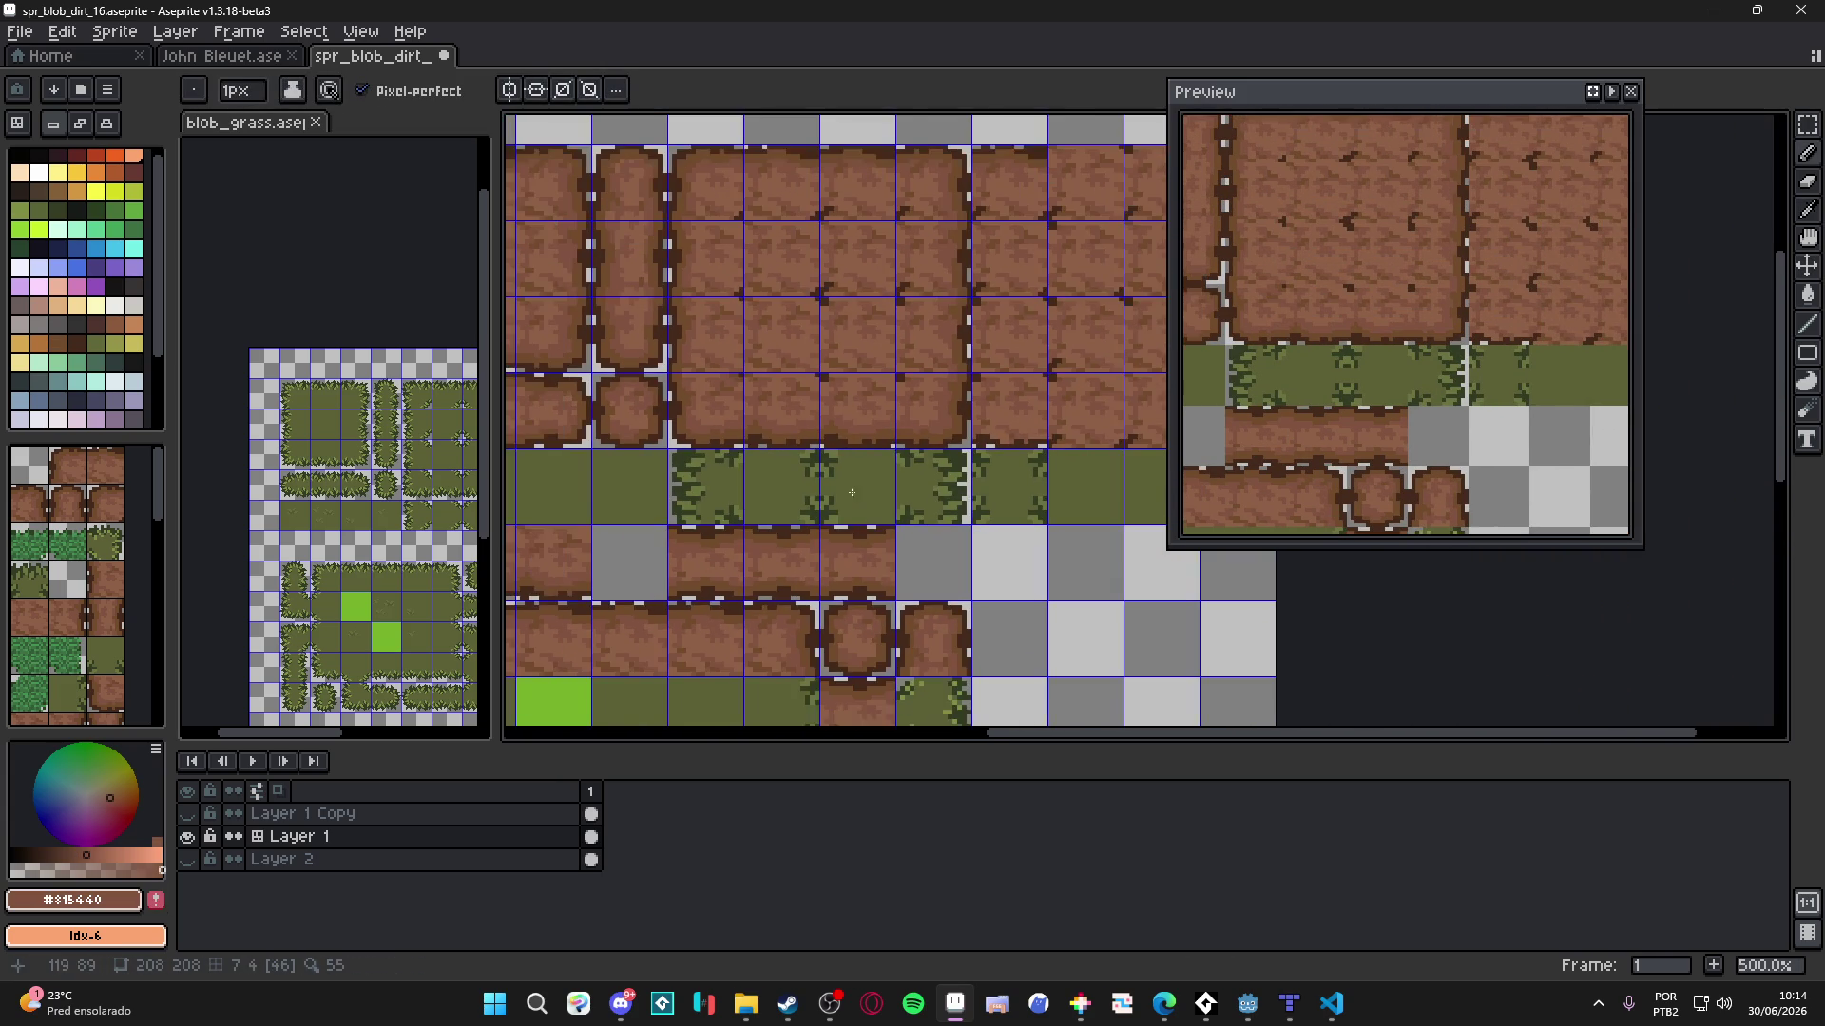
scroll(771, 342, up, 5)
- Zoom in and sample the dark crack brown, then the regular dirt brown
scroll(808, 314, up, 1)
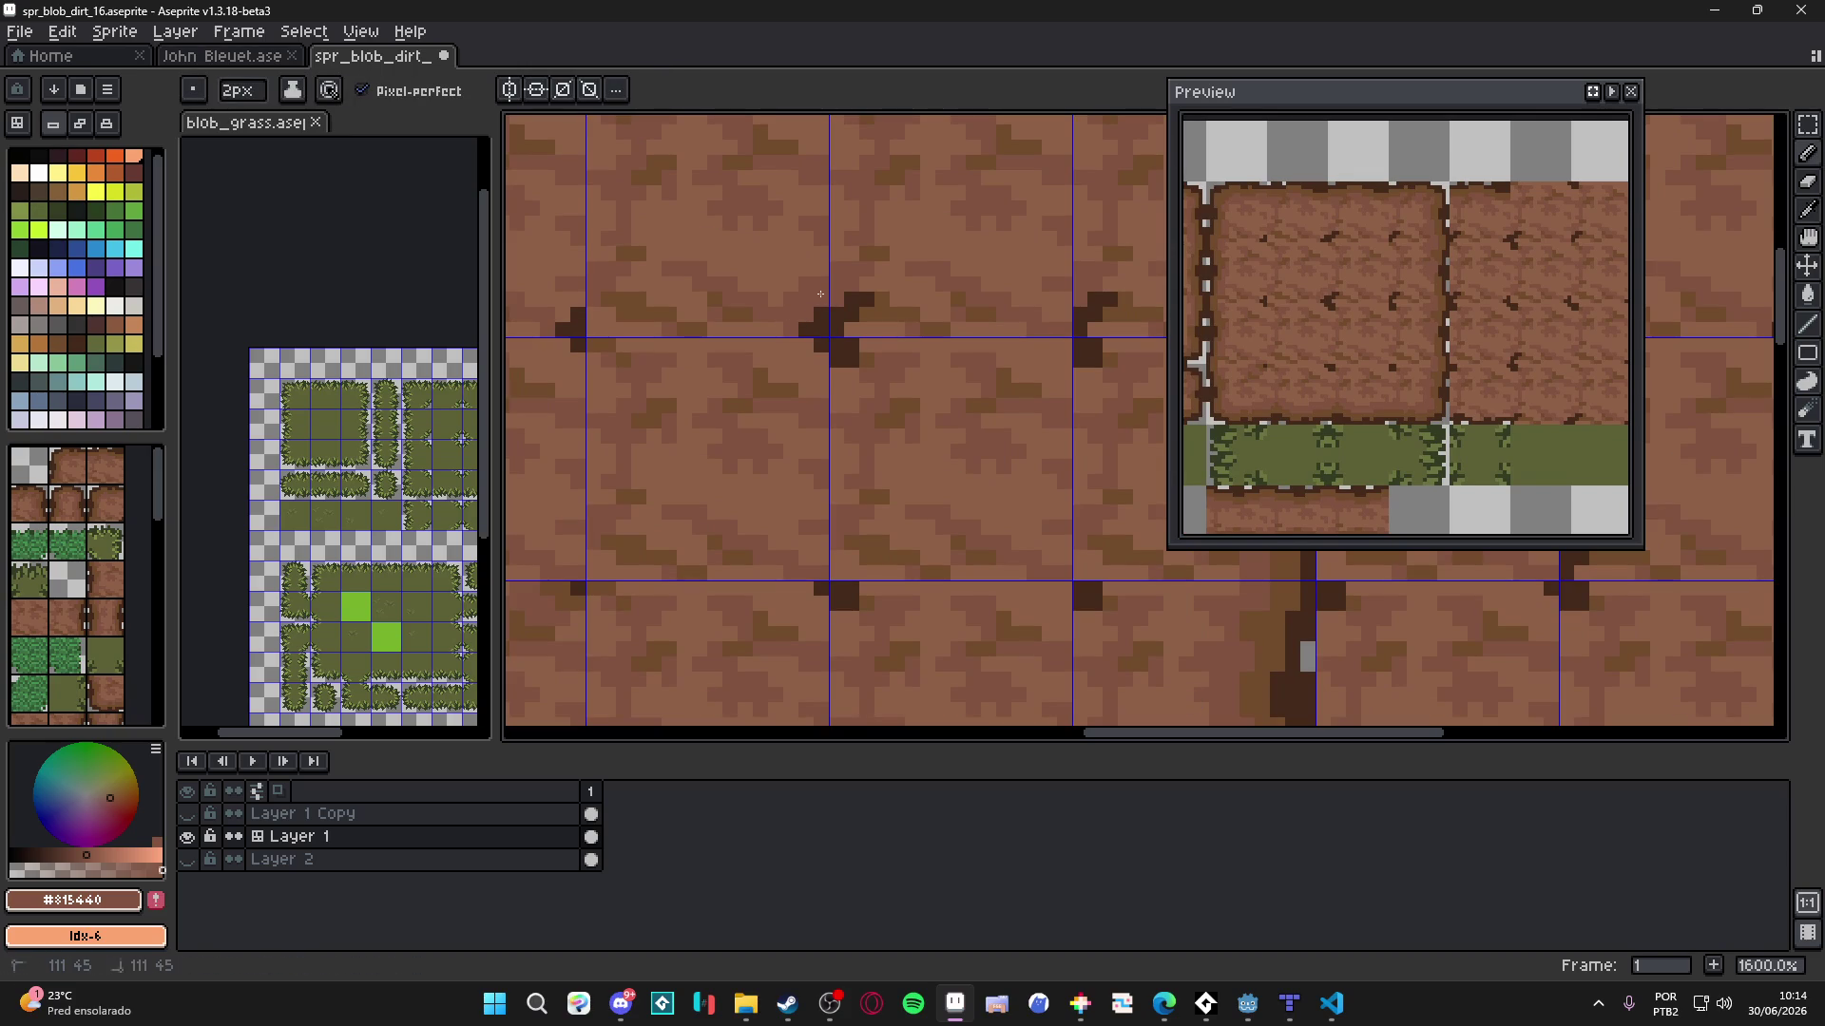
scroll(817, 298, down, 1)
scroll(836, 313, up, 3)
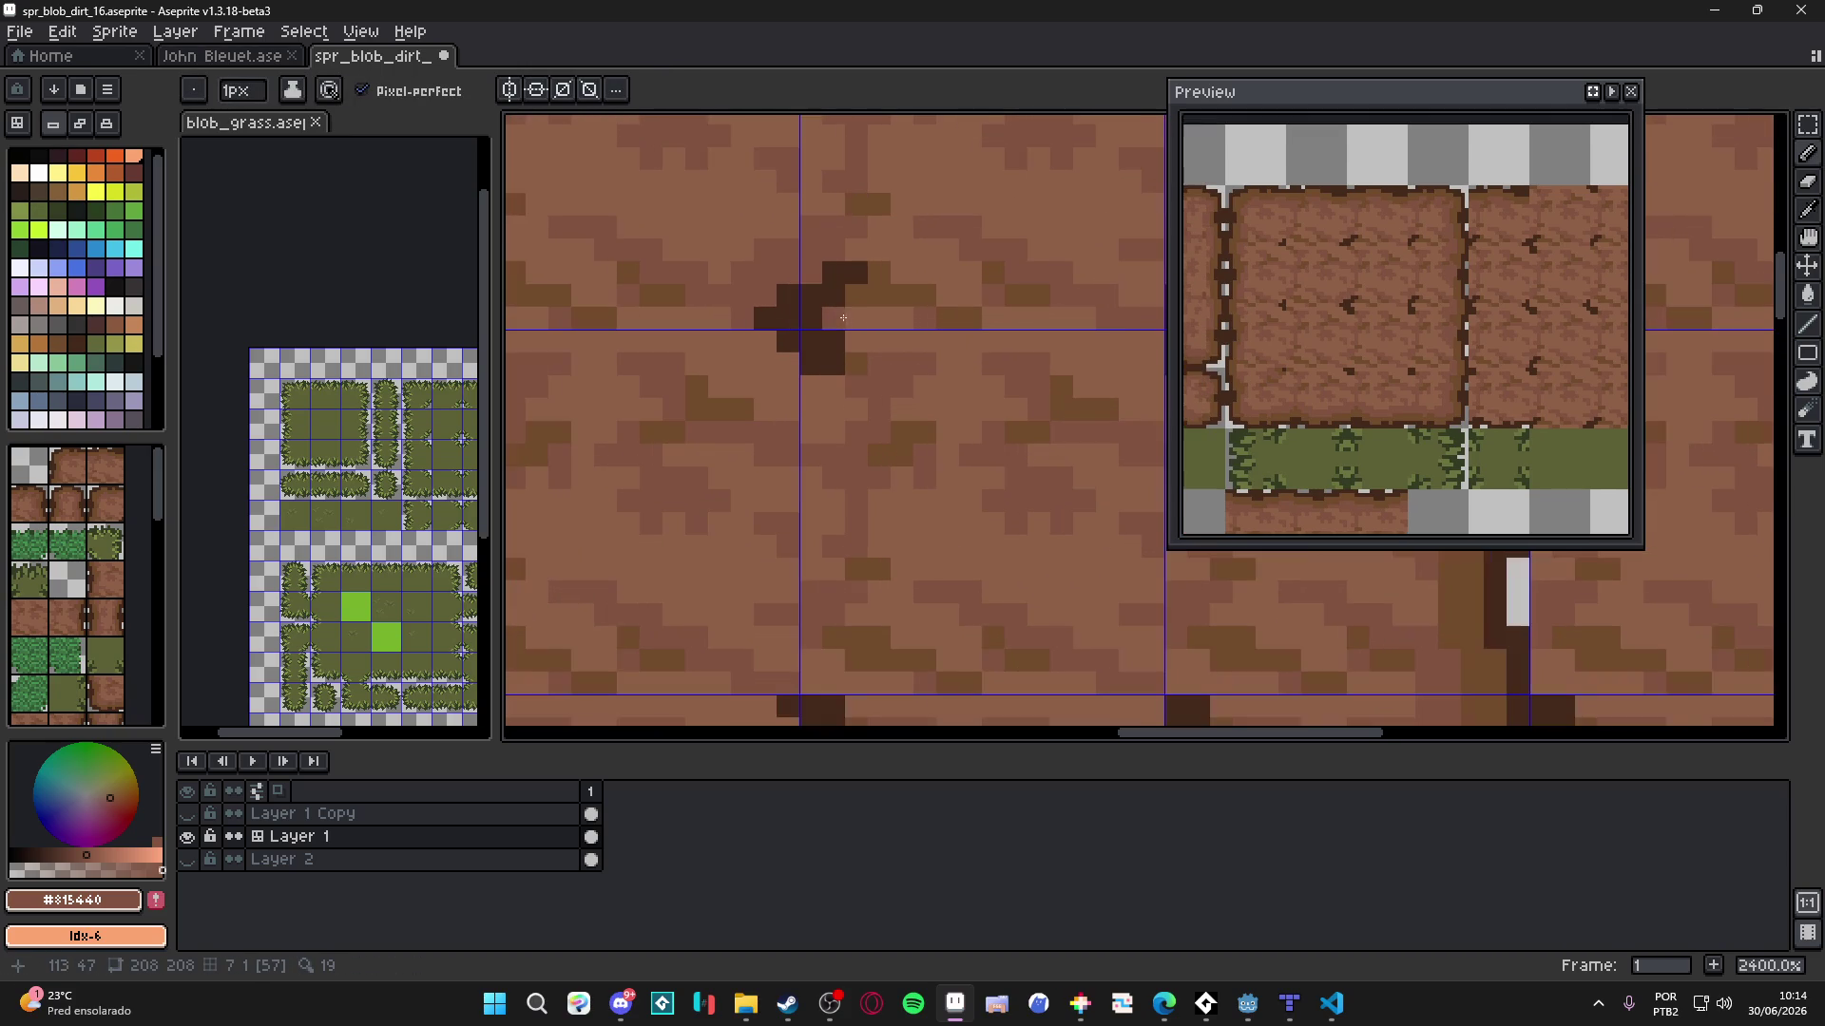
alt+click(892, 282)
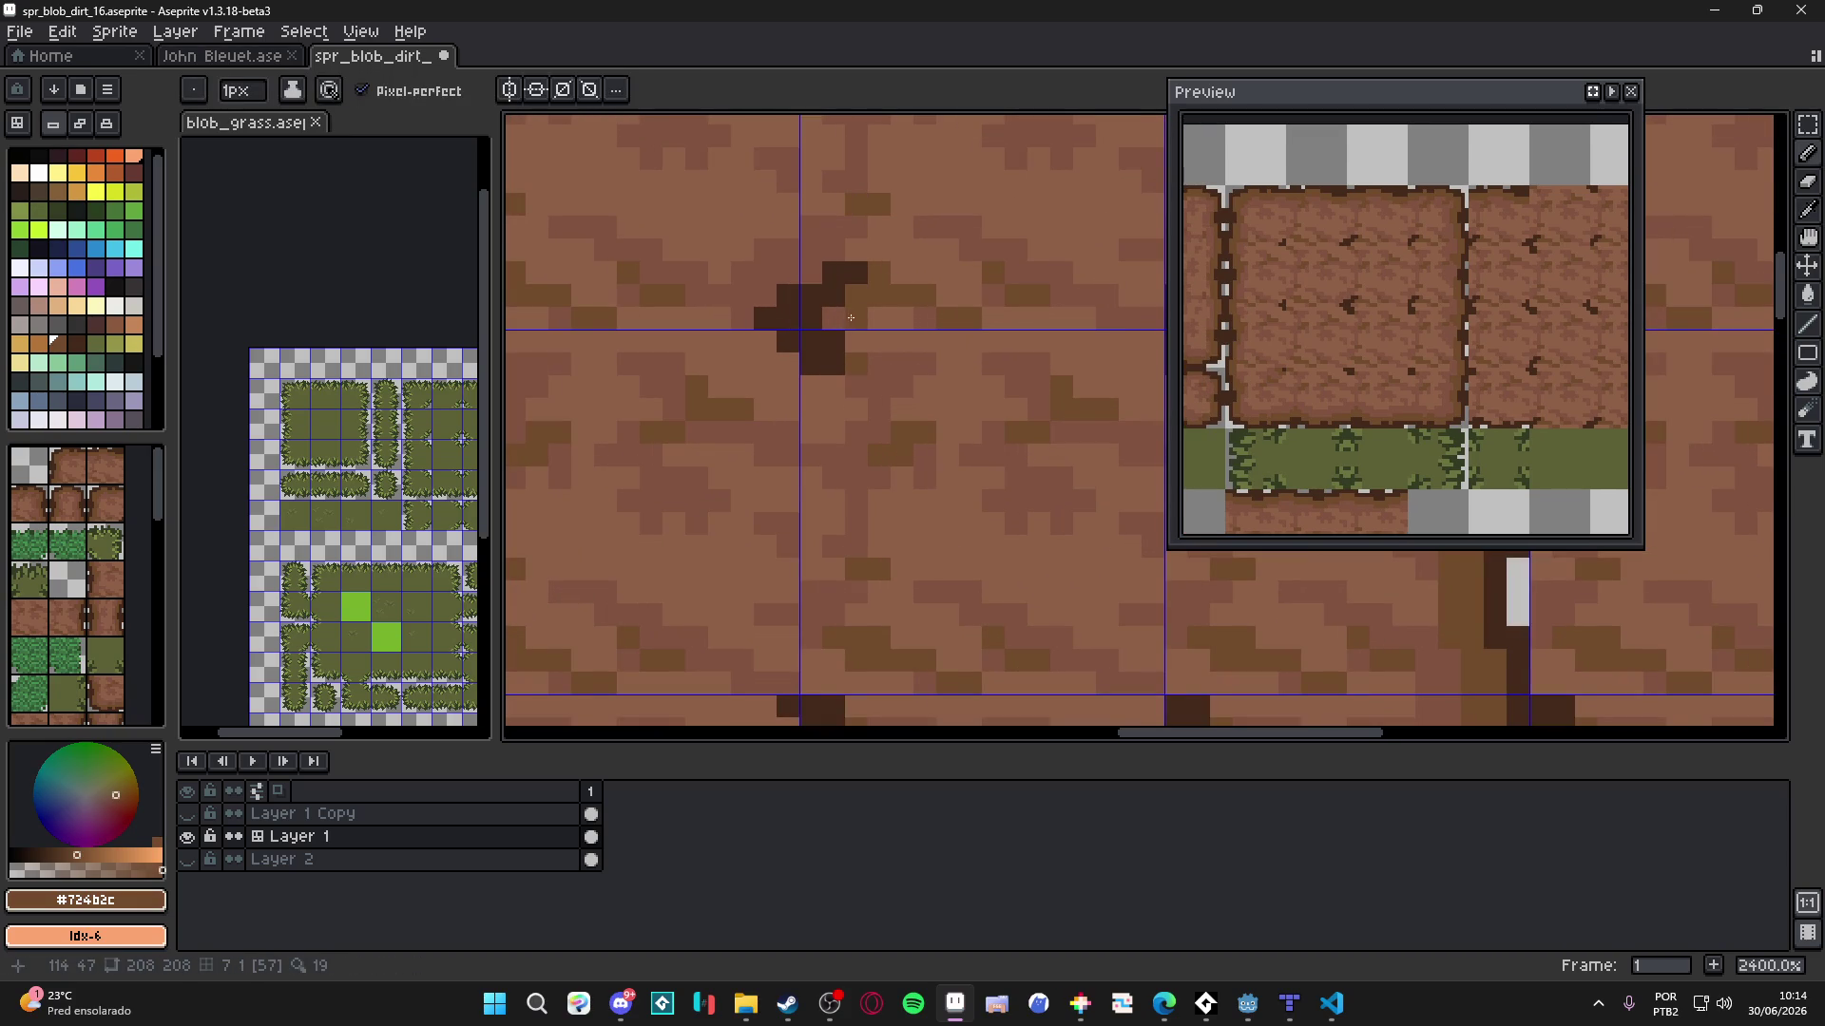
alt+click(859, 317)
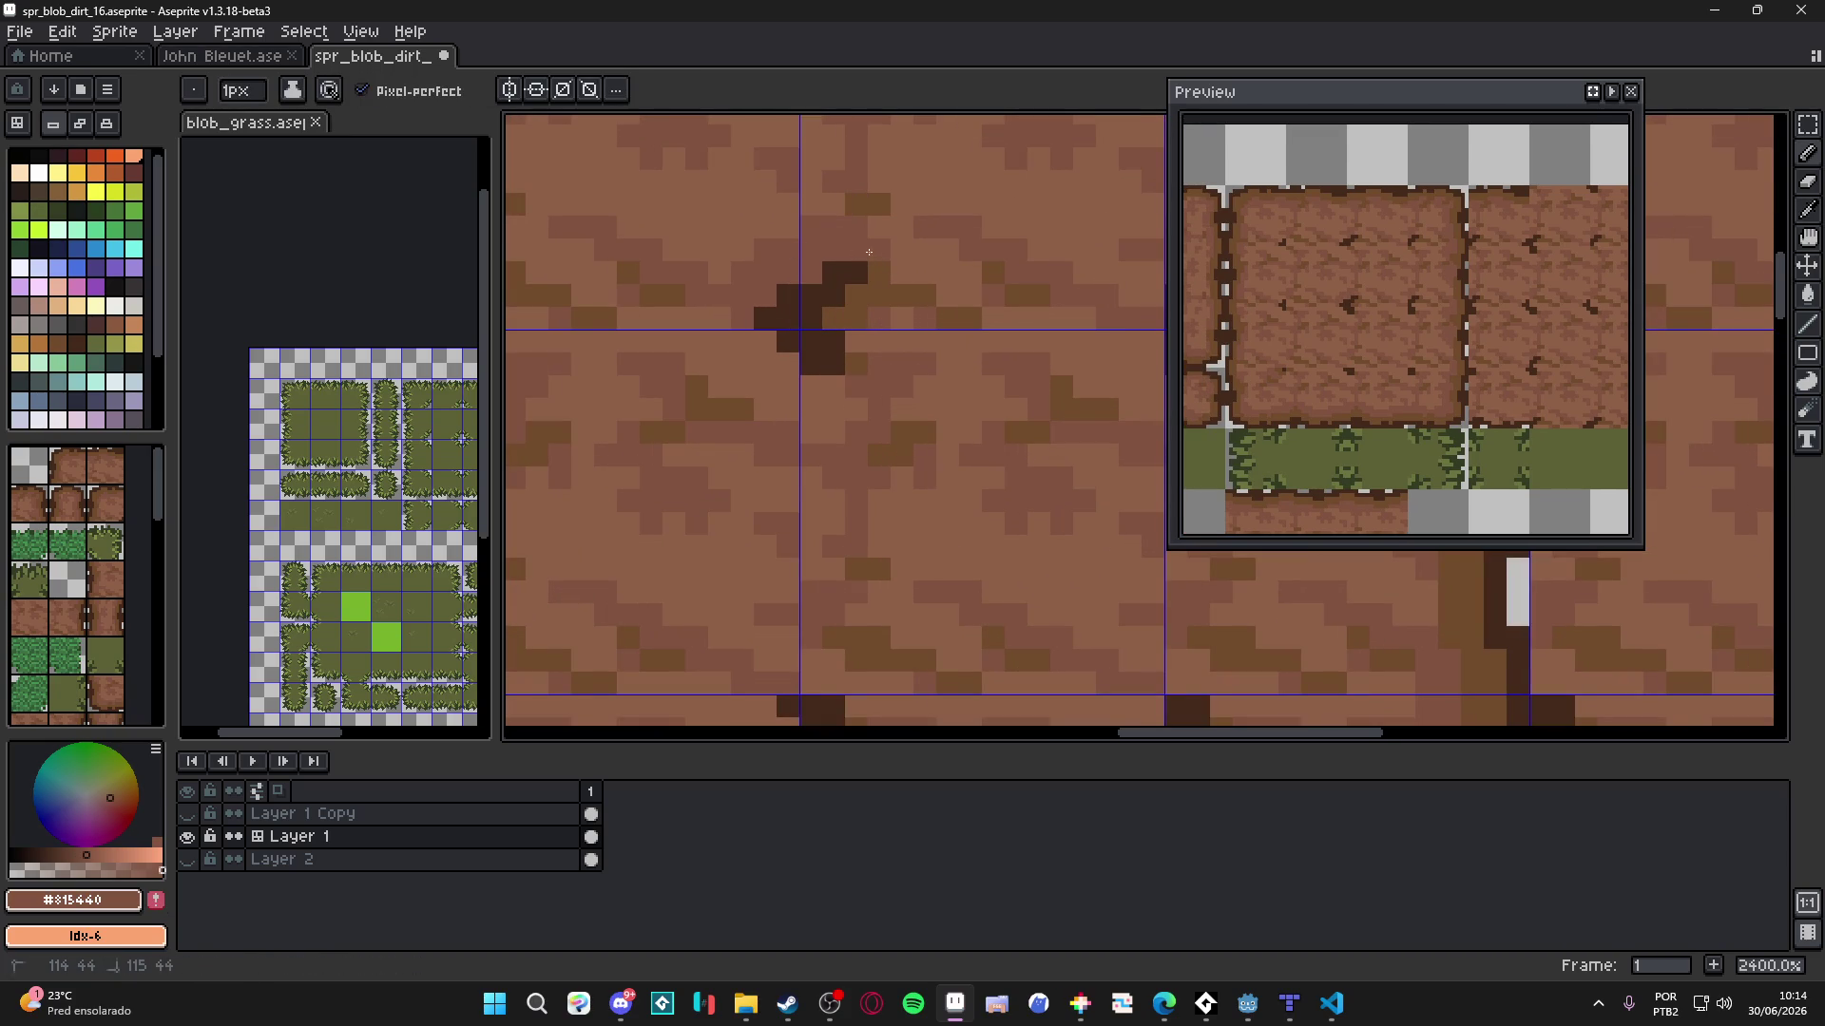
scroll(789, 379, up, 1)
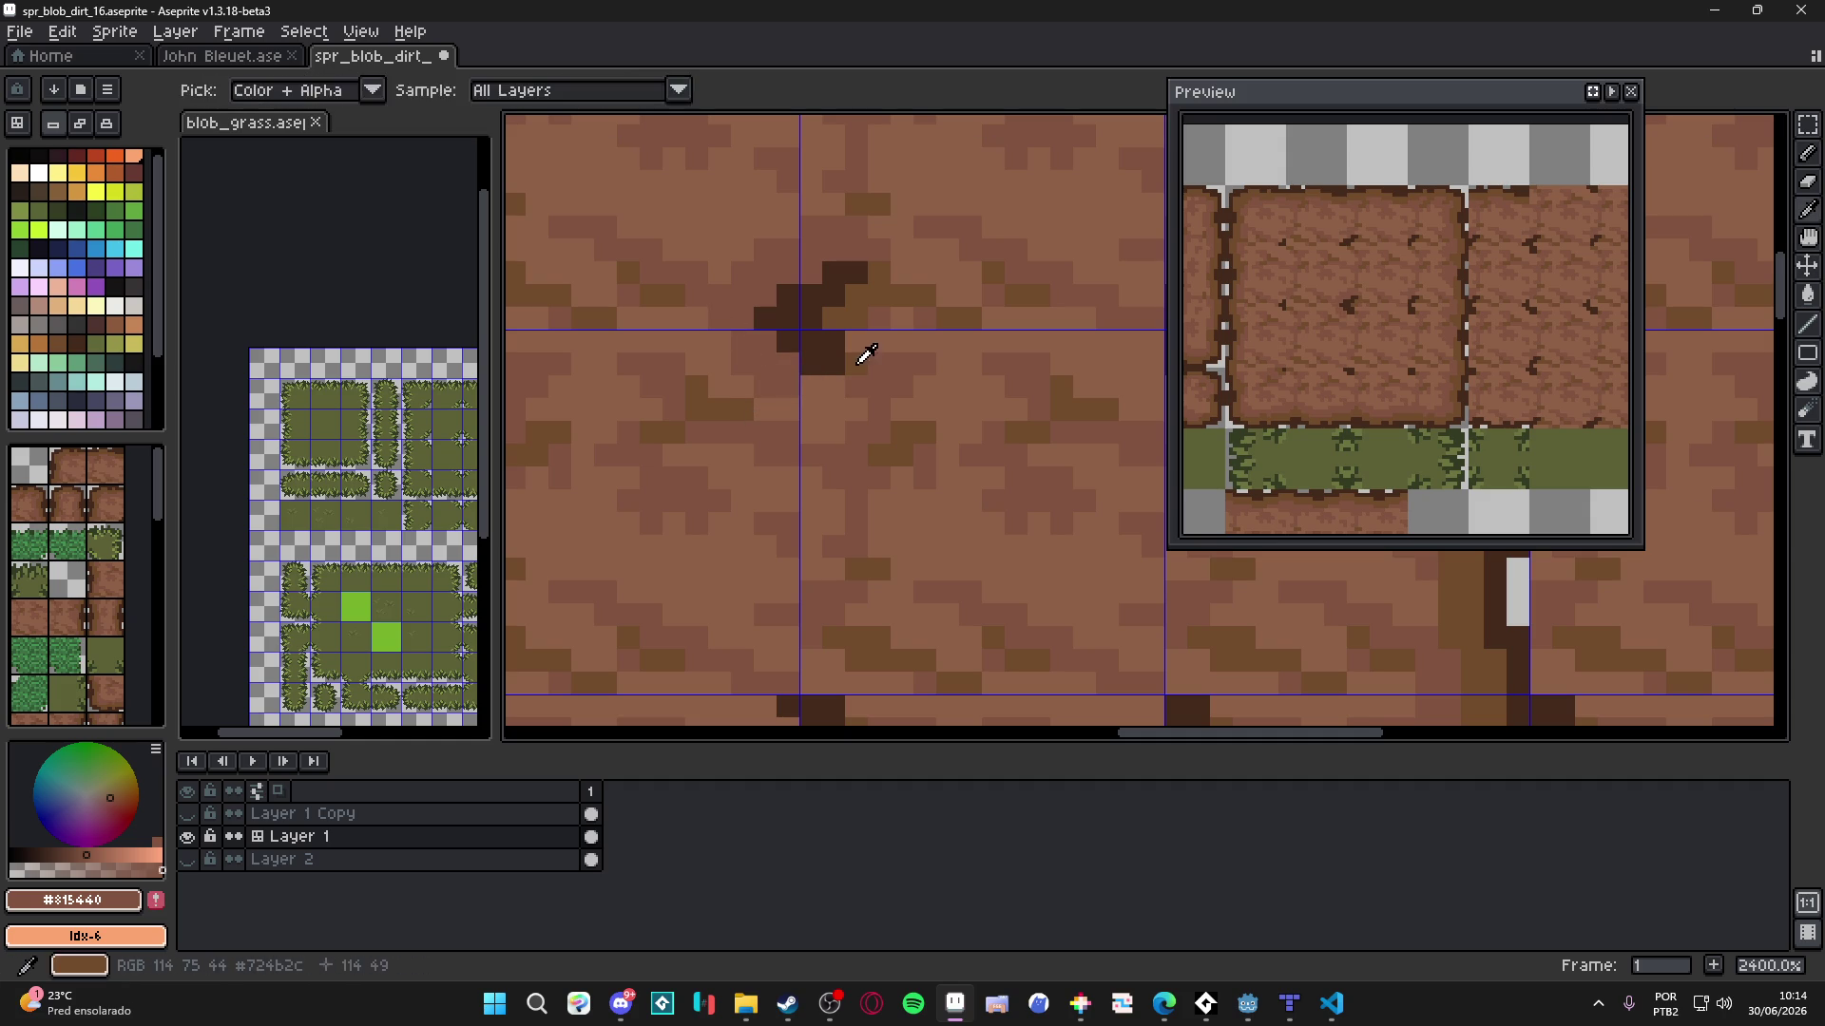
scroll(860, 362, down, 3)
scroll(860, 361, up, 3)
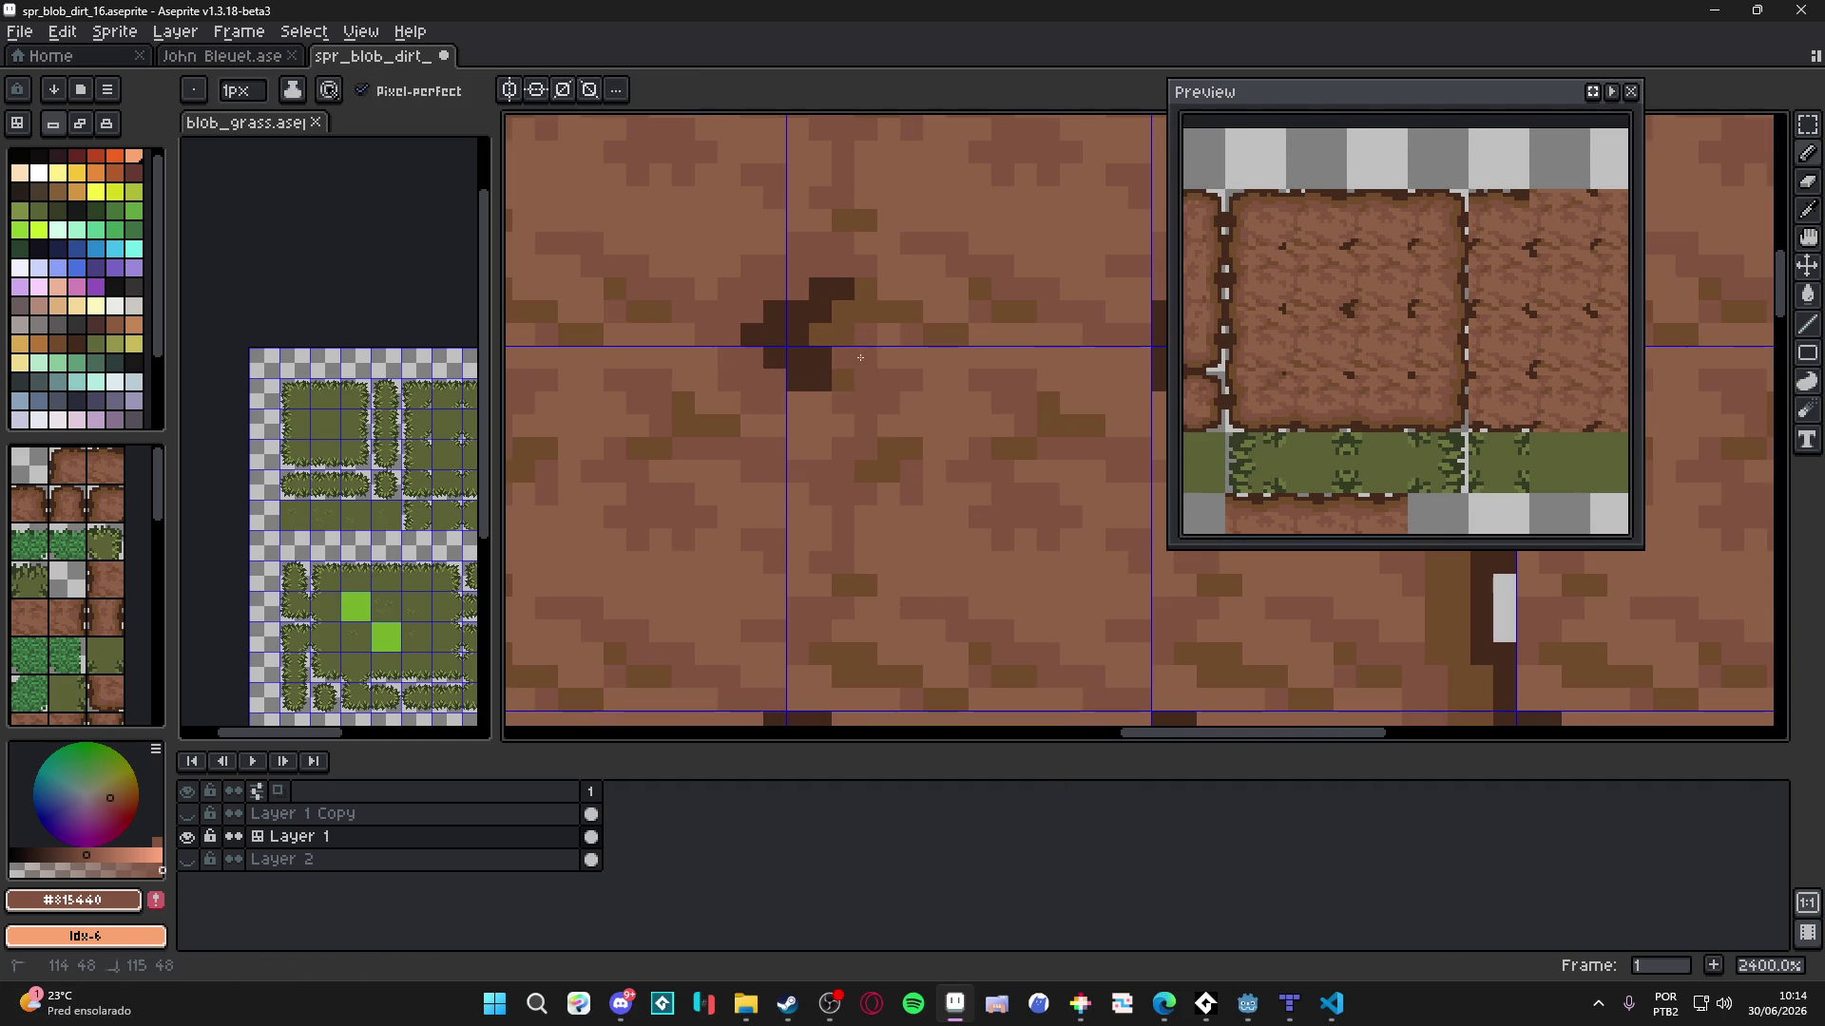
scroll(856, 347, down, 2)
scroll(941, 319, up, 2)
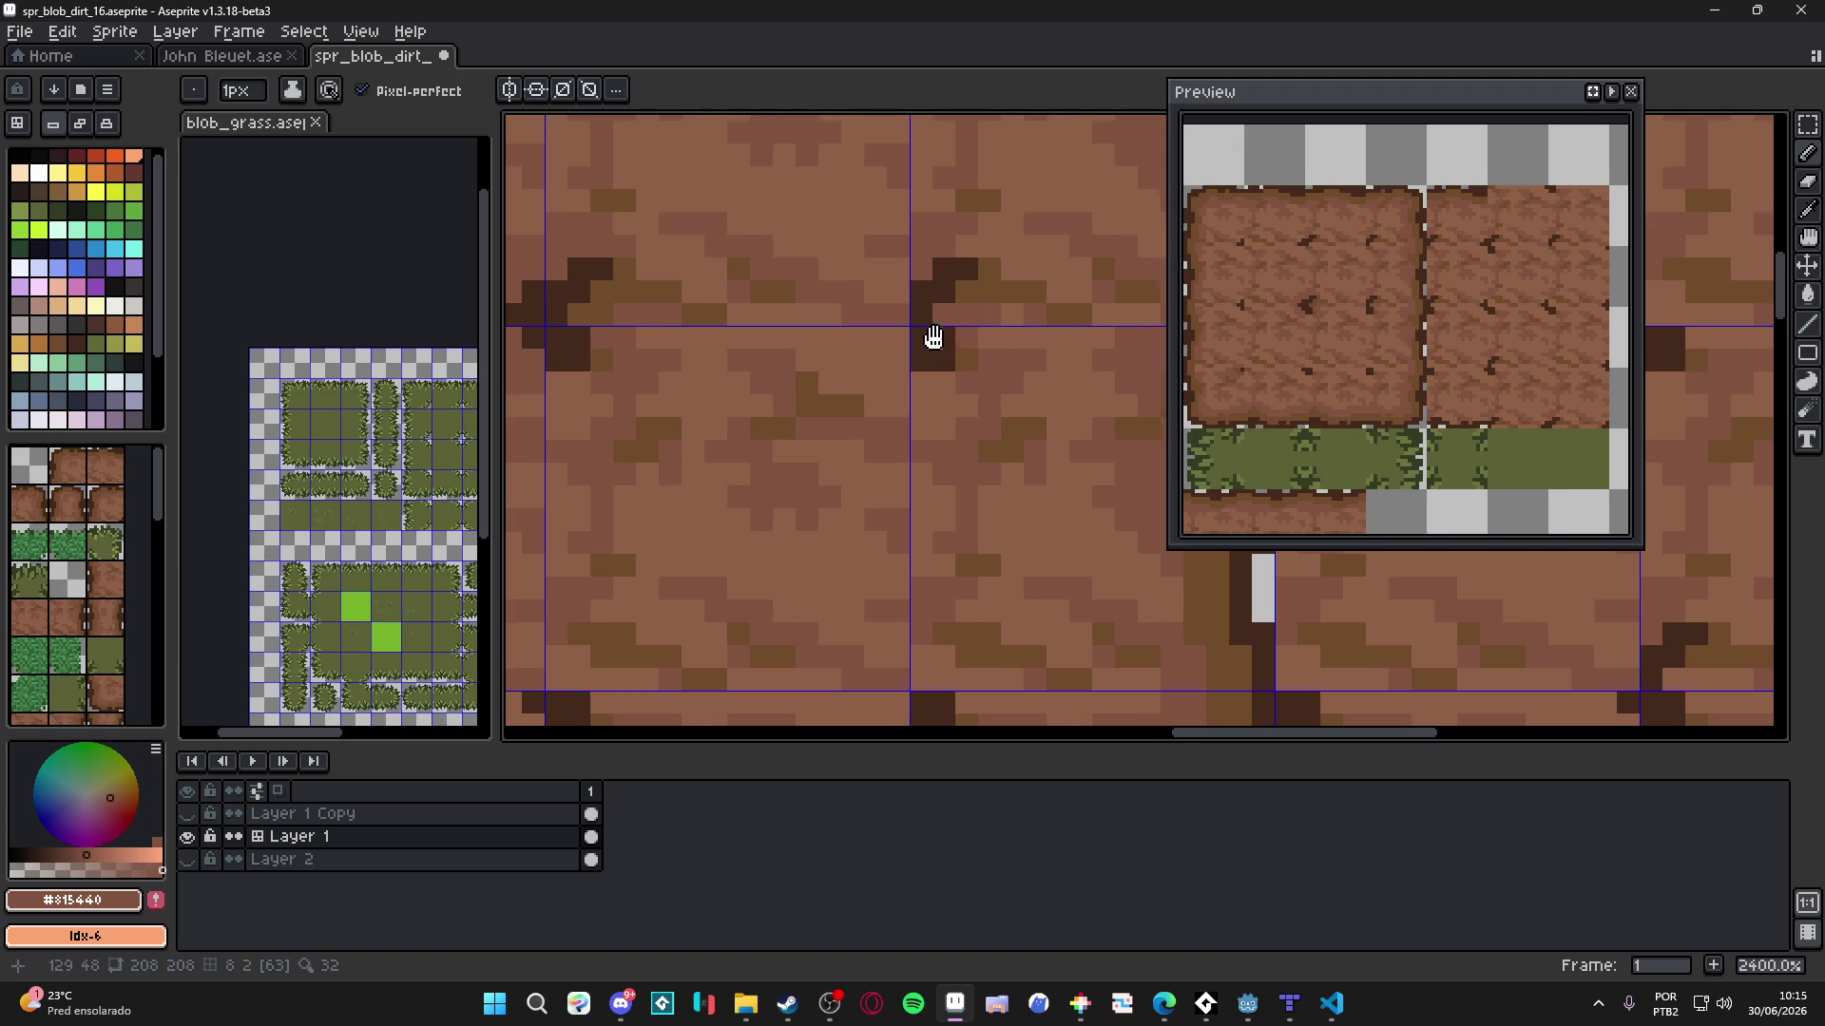
- Move to the next tile corner and set the pencil brush to 2 pixels
drag(933, 337, 945, 383)
key(plus)
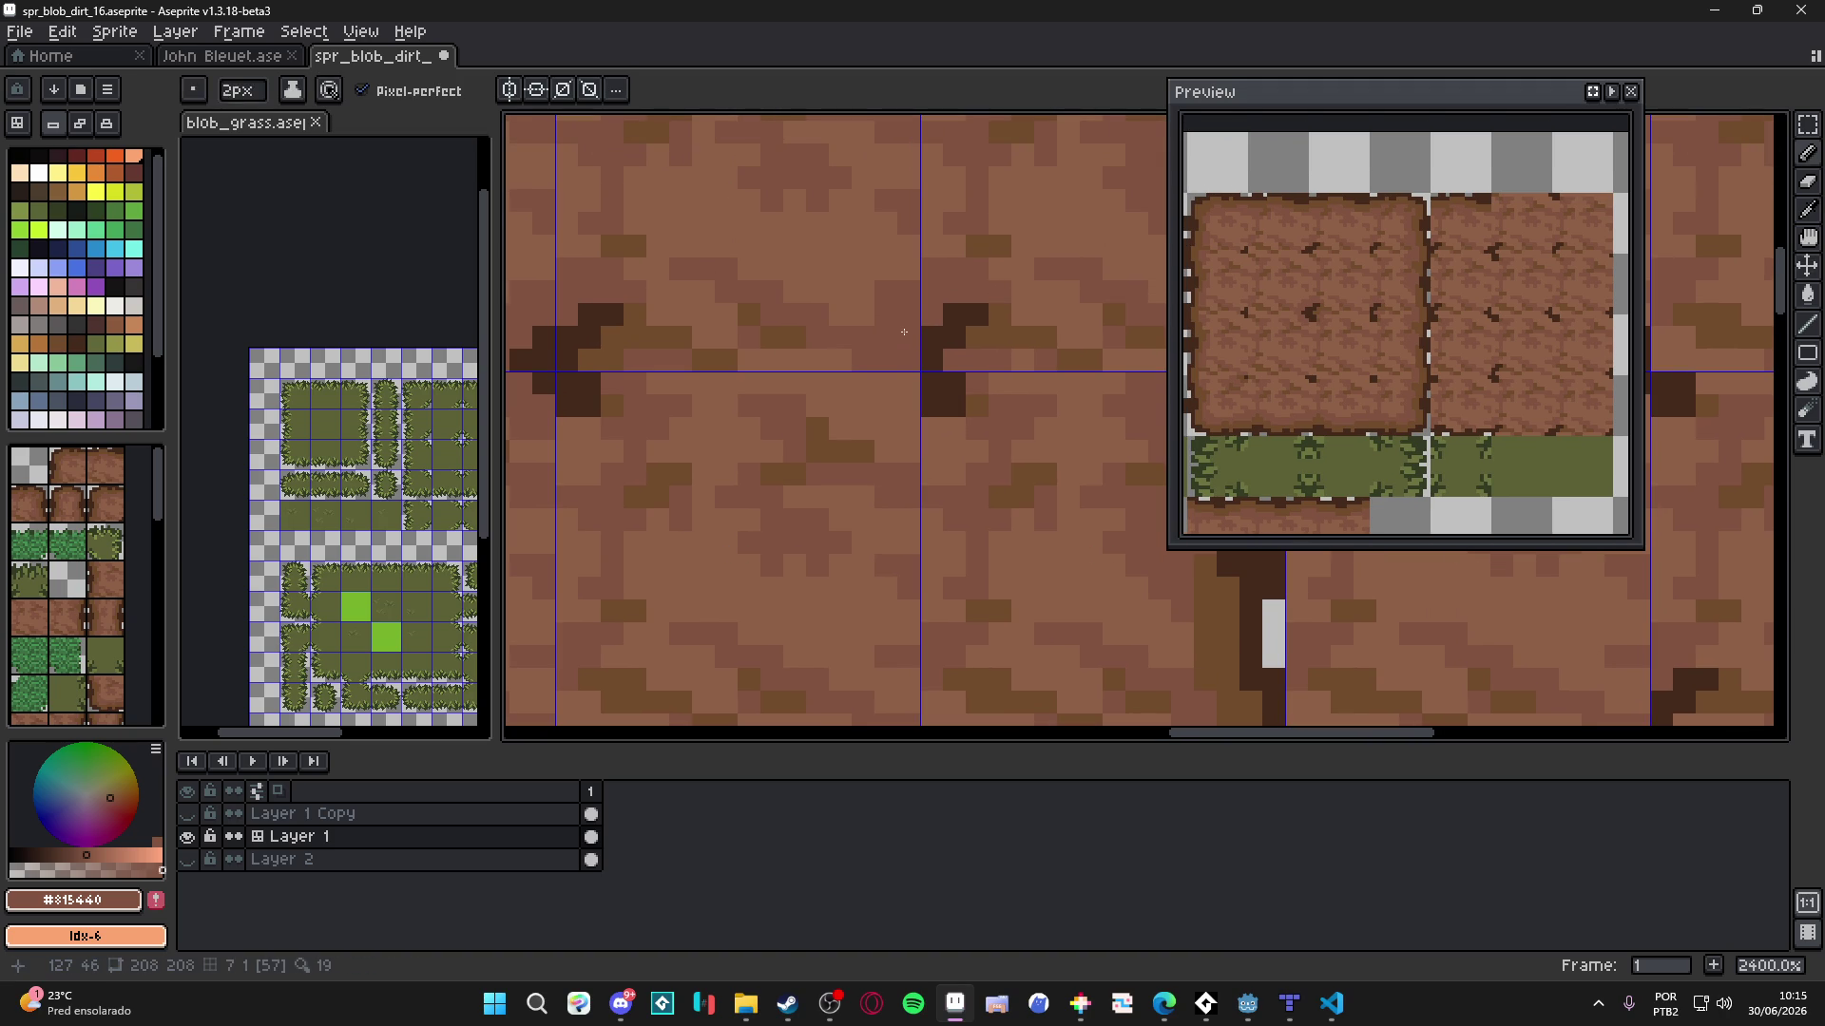
scroll(896, 349, down, 1)
scroll(899, 366, up, 1)
key(plus)
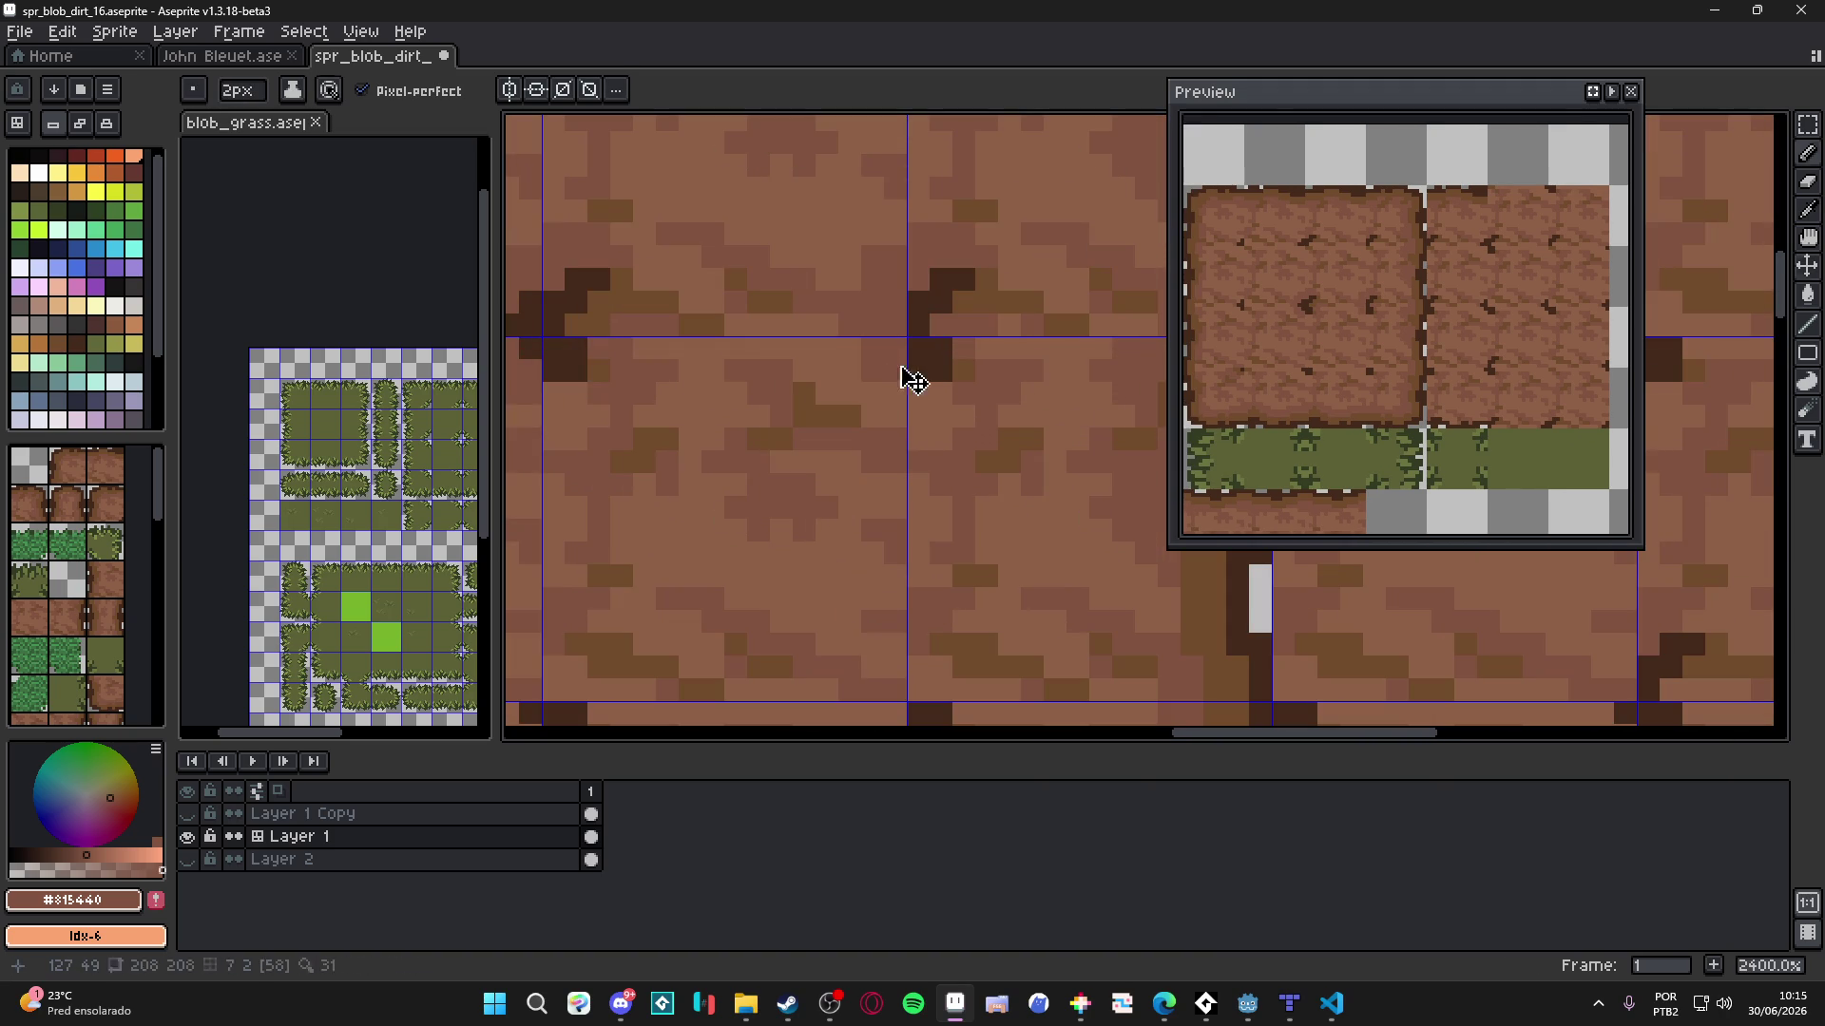
key(minus)
scroll(894, 390, down, 5)
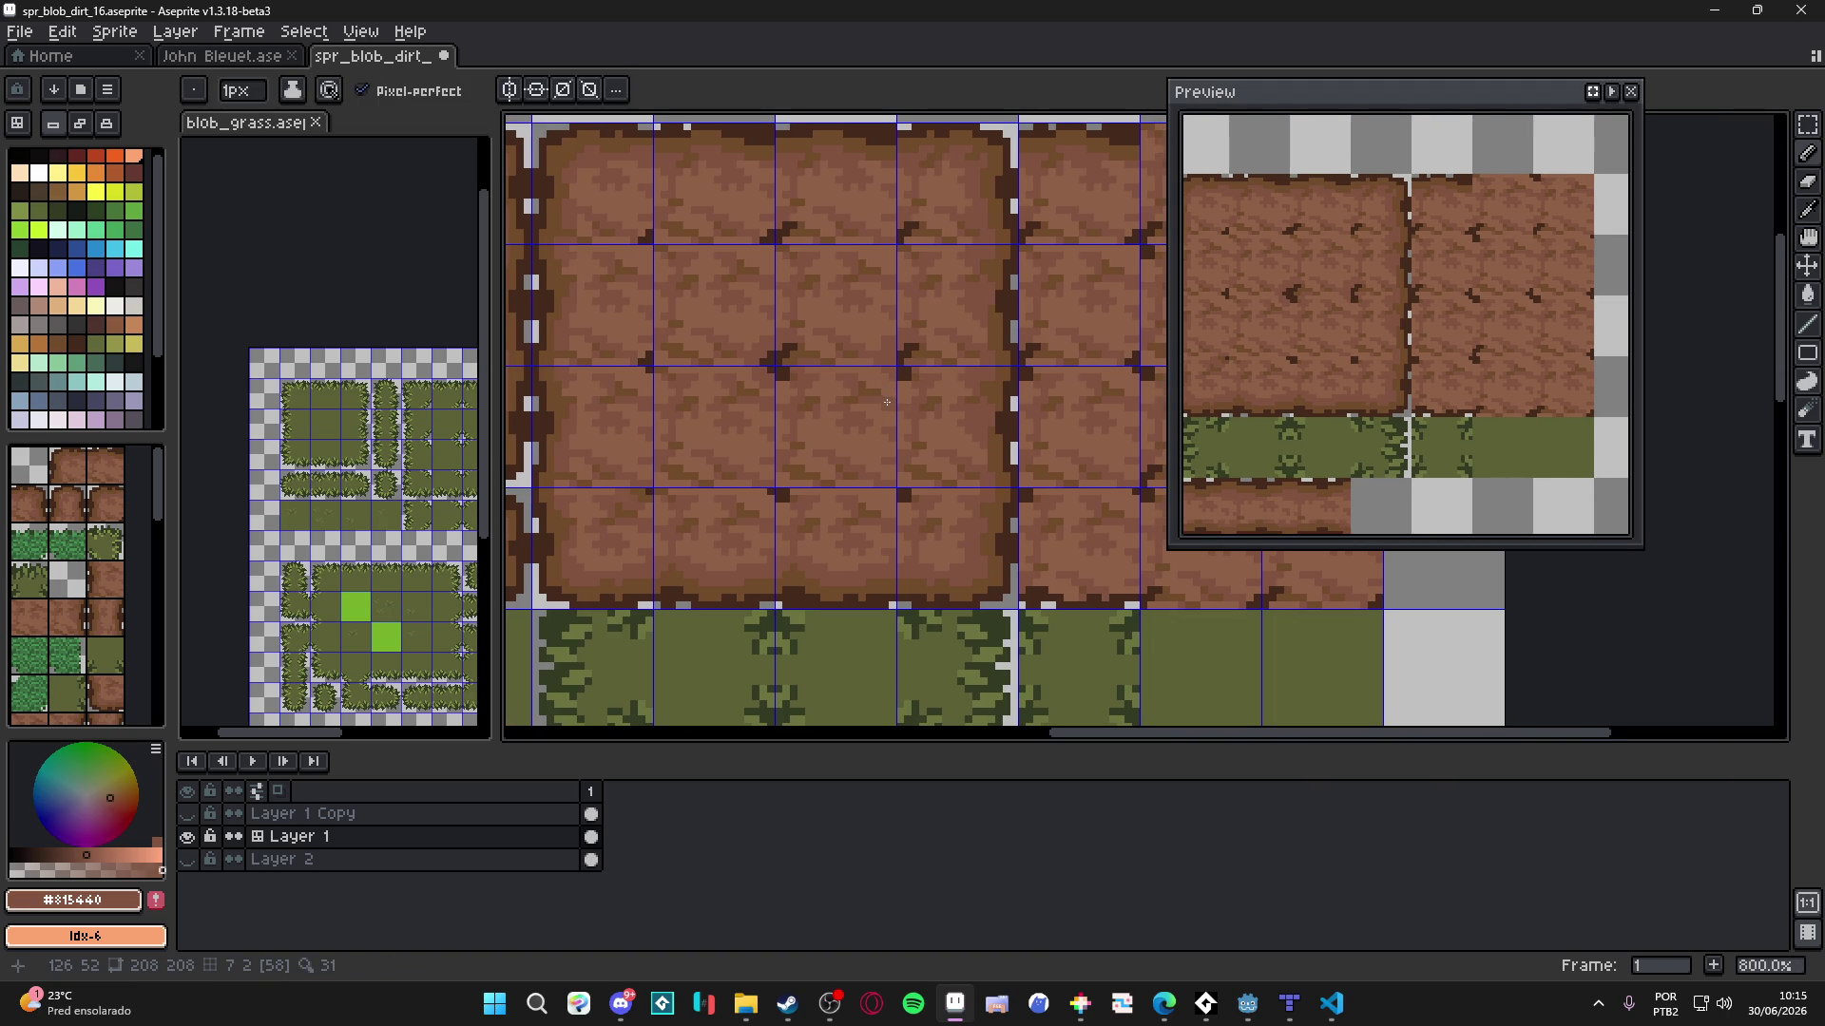
scroll(887, 402, up, 5)
key(plus)
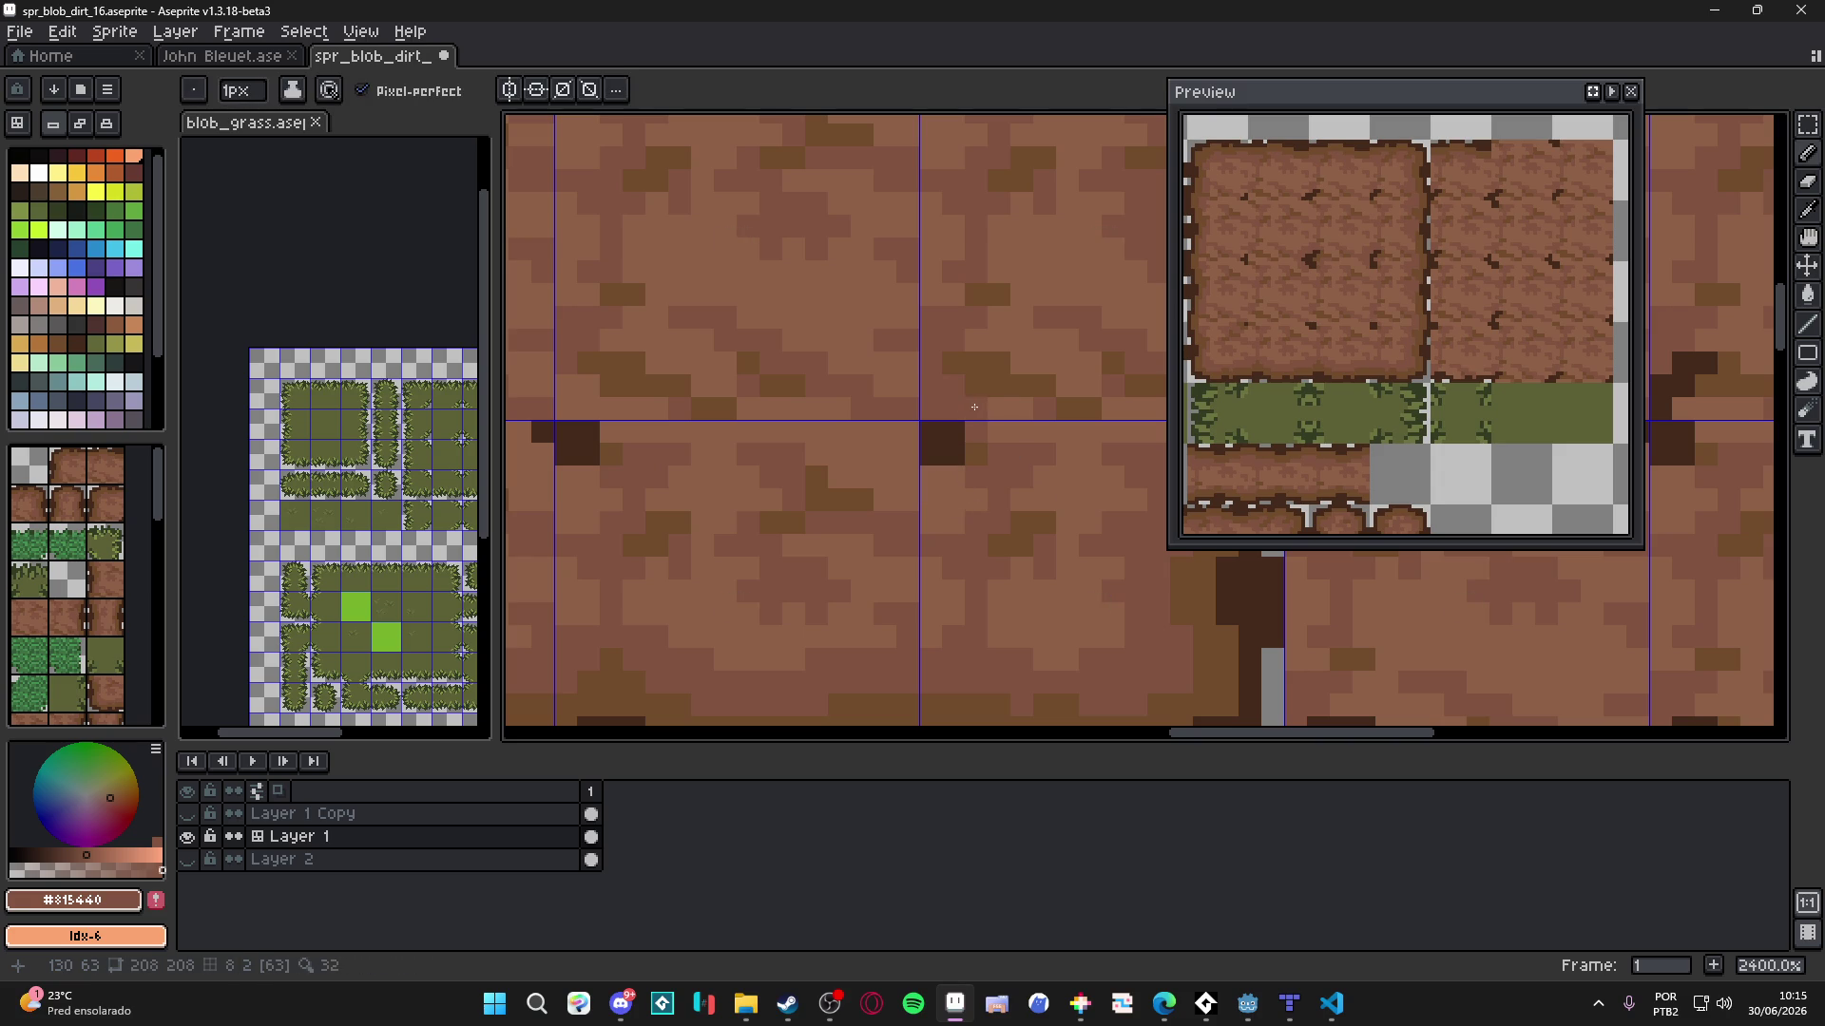
ctrl+scroll(898, 470, up, 1)
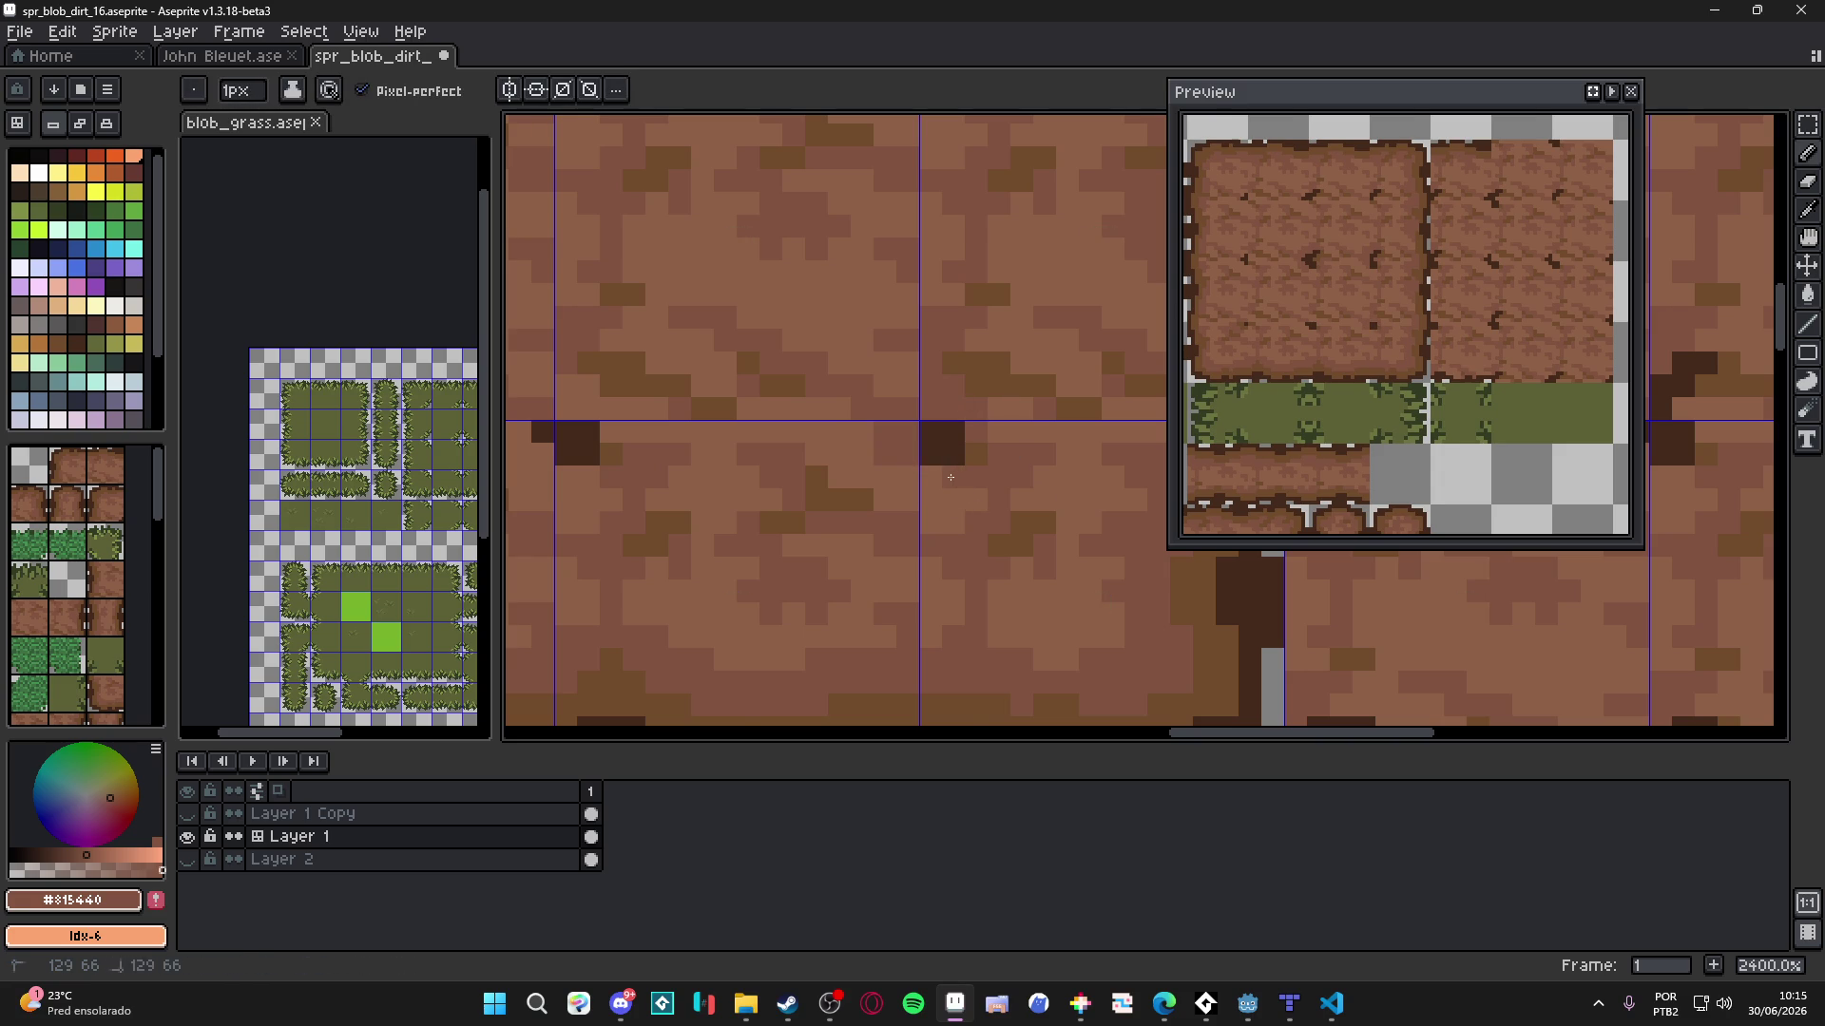
scroll(950, 477, down, 1)
scroll(841, 473, up, 1)
ctrl+scroll(841, 472, up, 1)
ctrl+scroll(841, 473, down, 1)
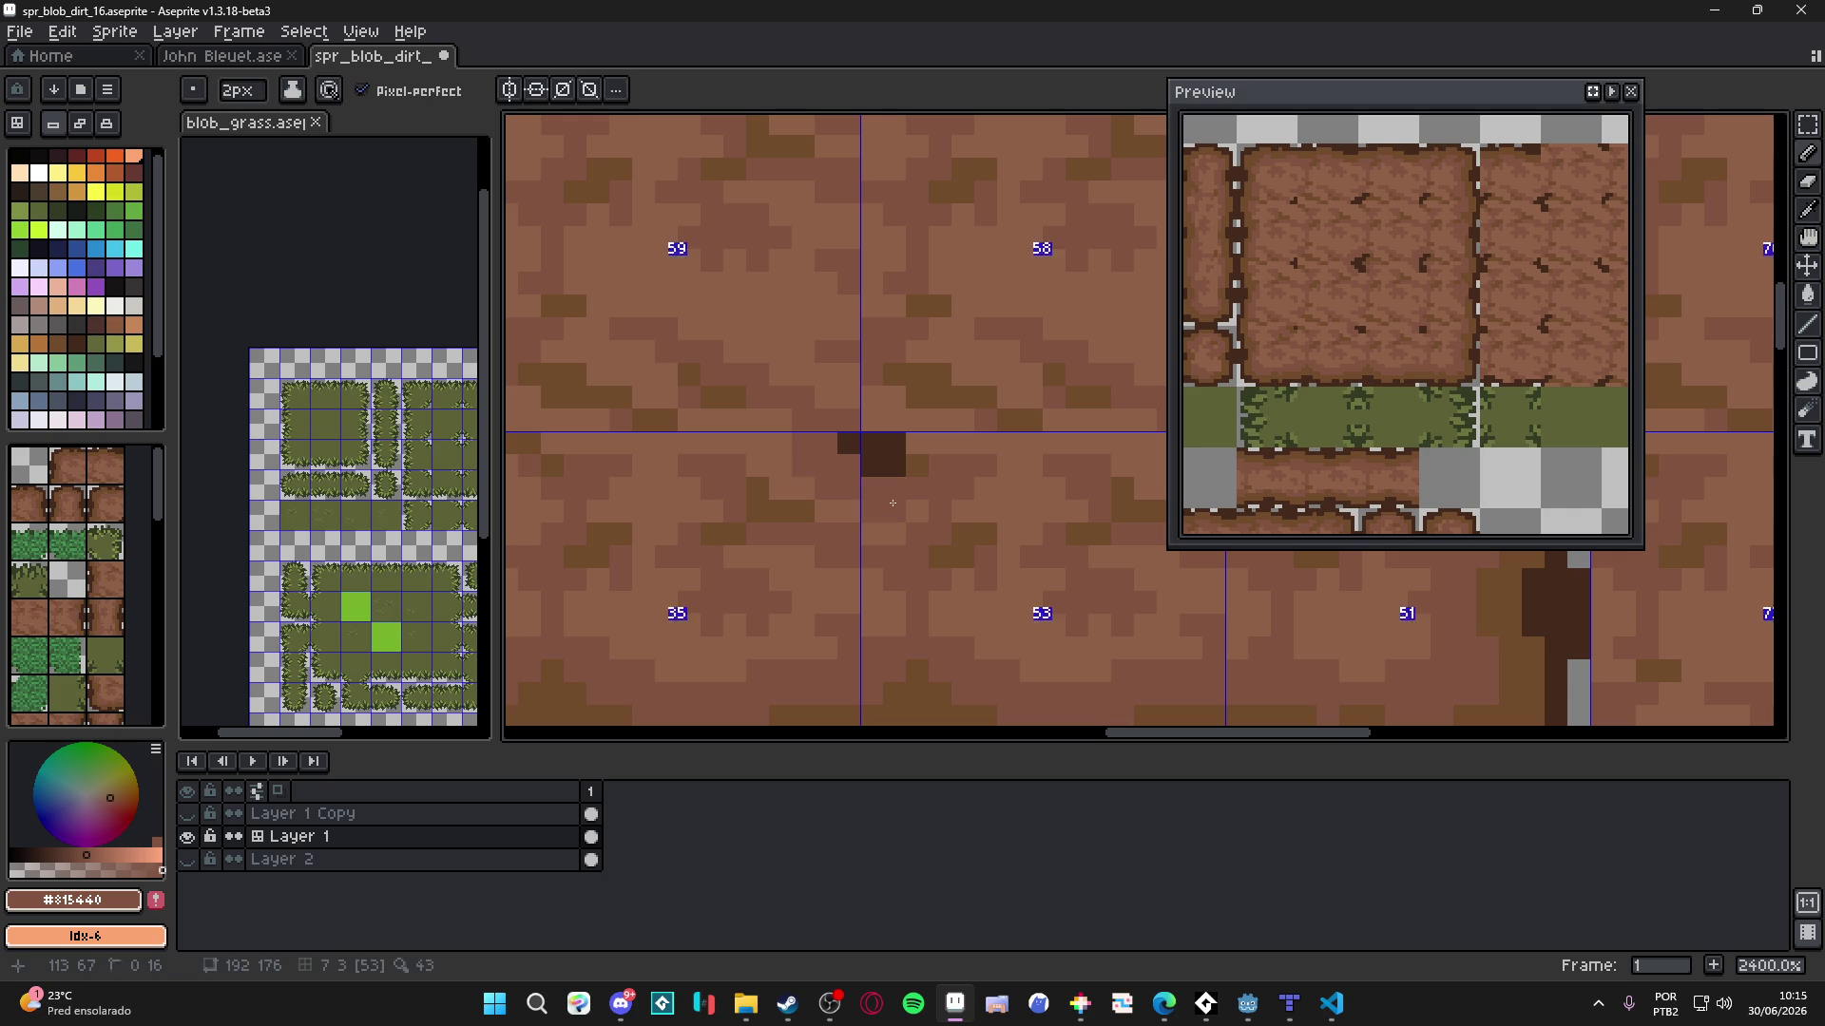
scroll(922, 444, down, 3)
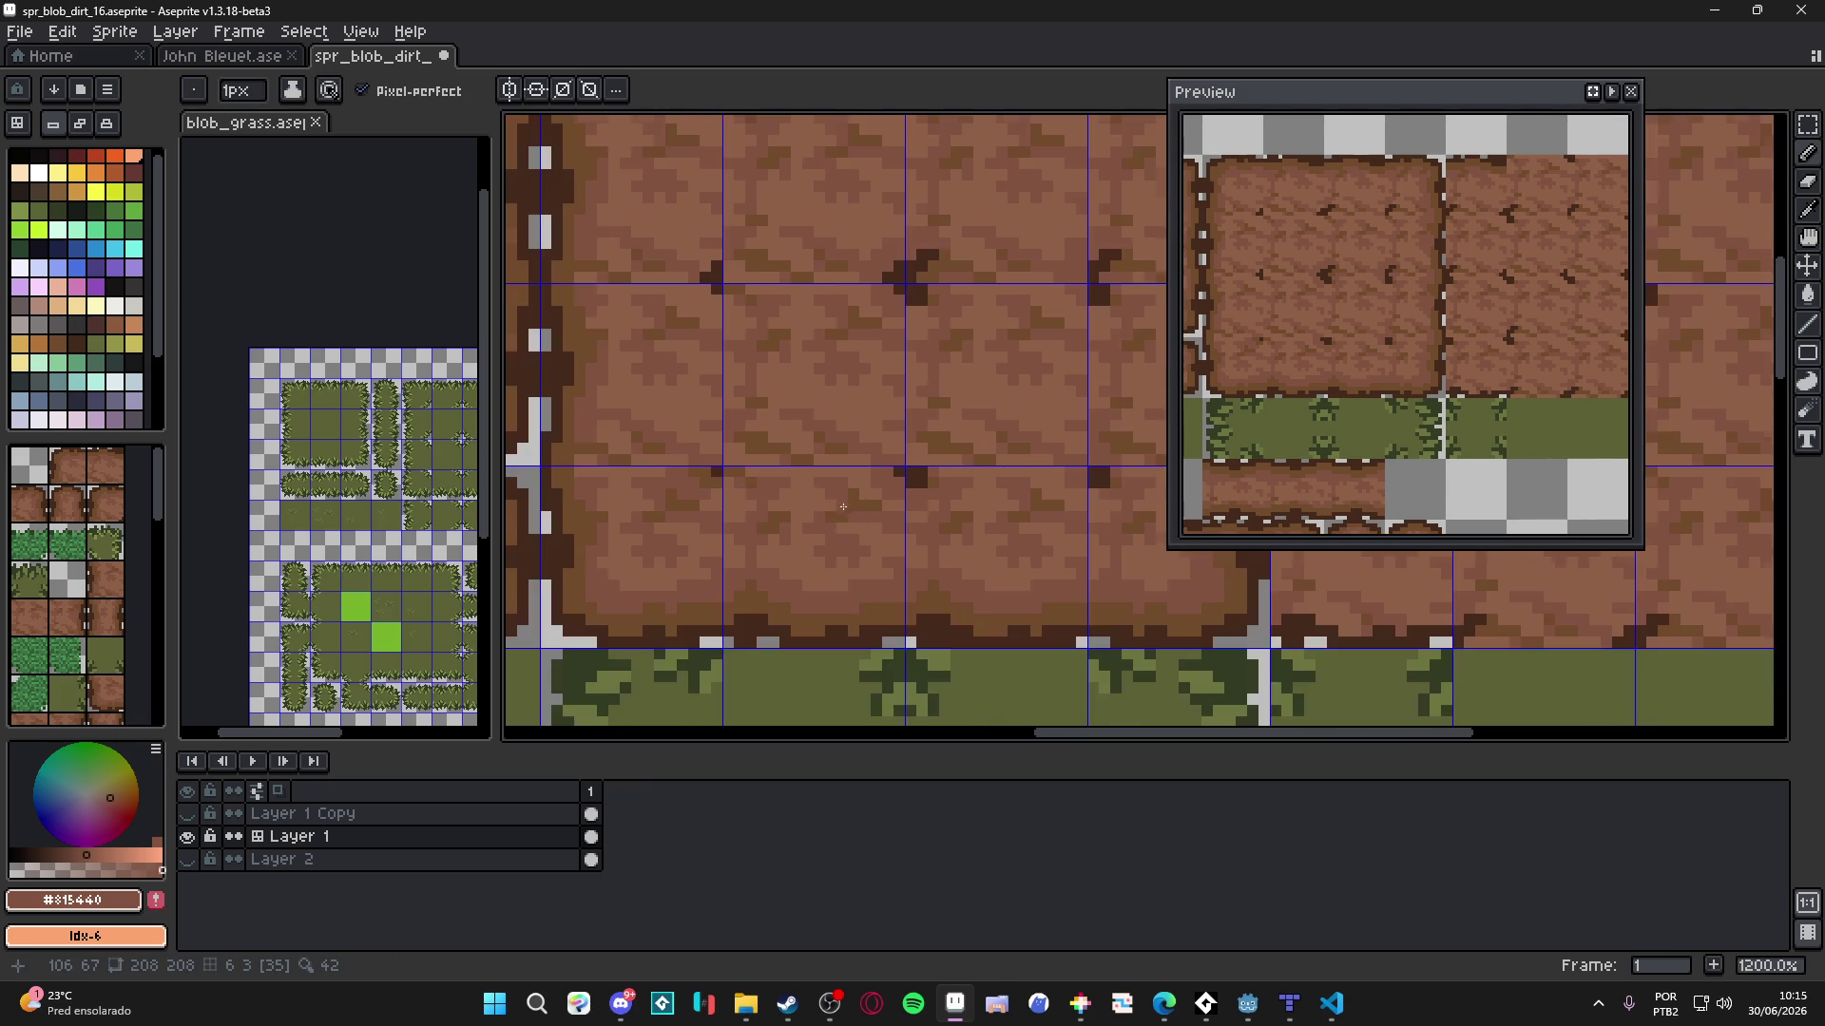
- Paint dark crack pixels along a tile seam and a dark block at its corner
scroll(737, 466, up, 2)
ctrl+scroll(772, 484, up, 1)
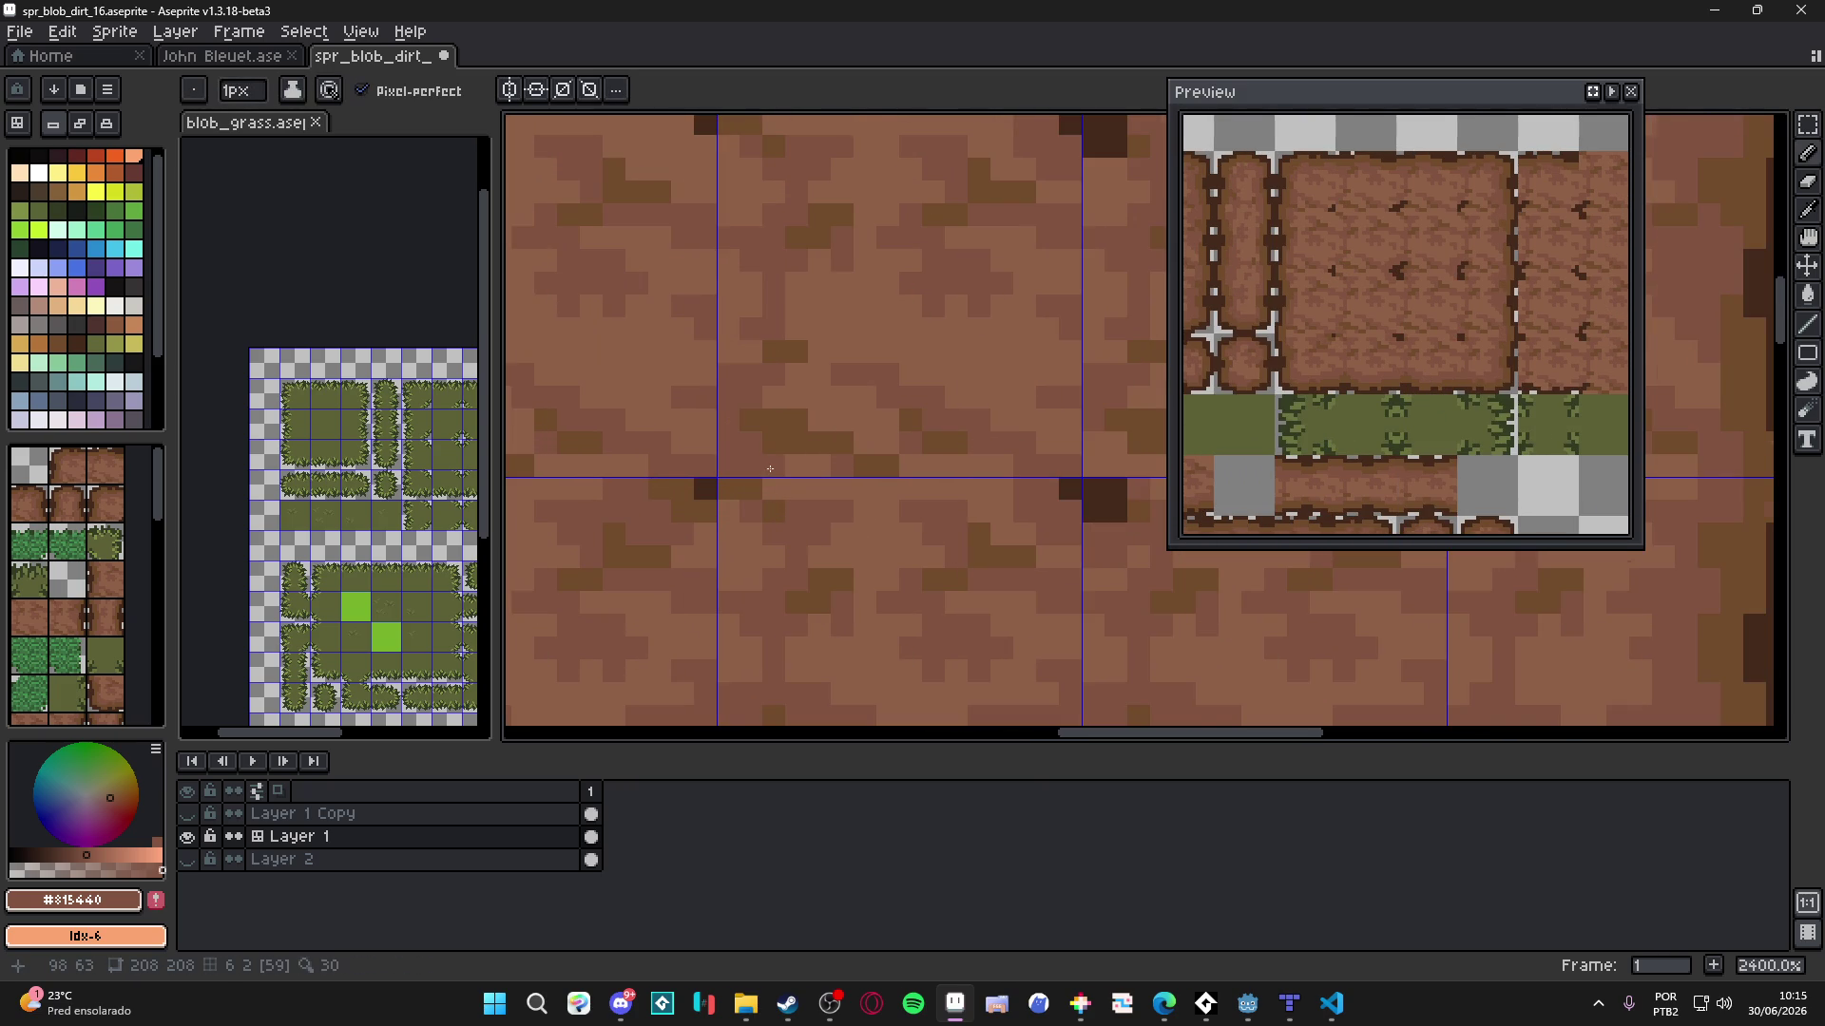
scroll(770, 469, down, 3)
scroll(785, 364, up, 4)
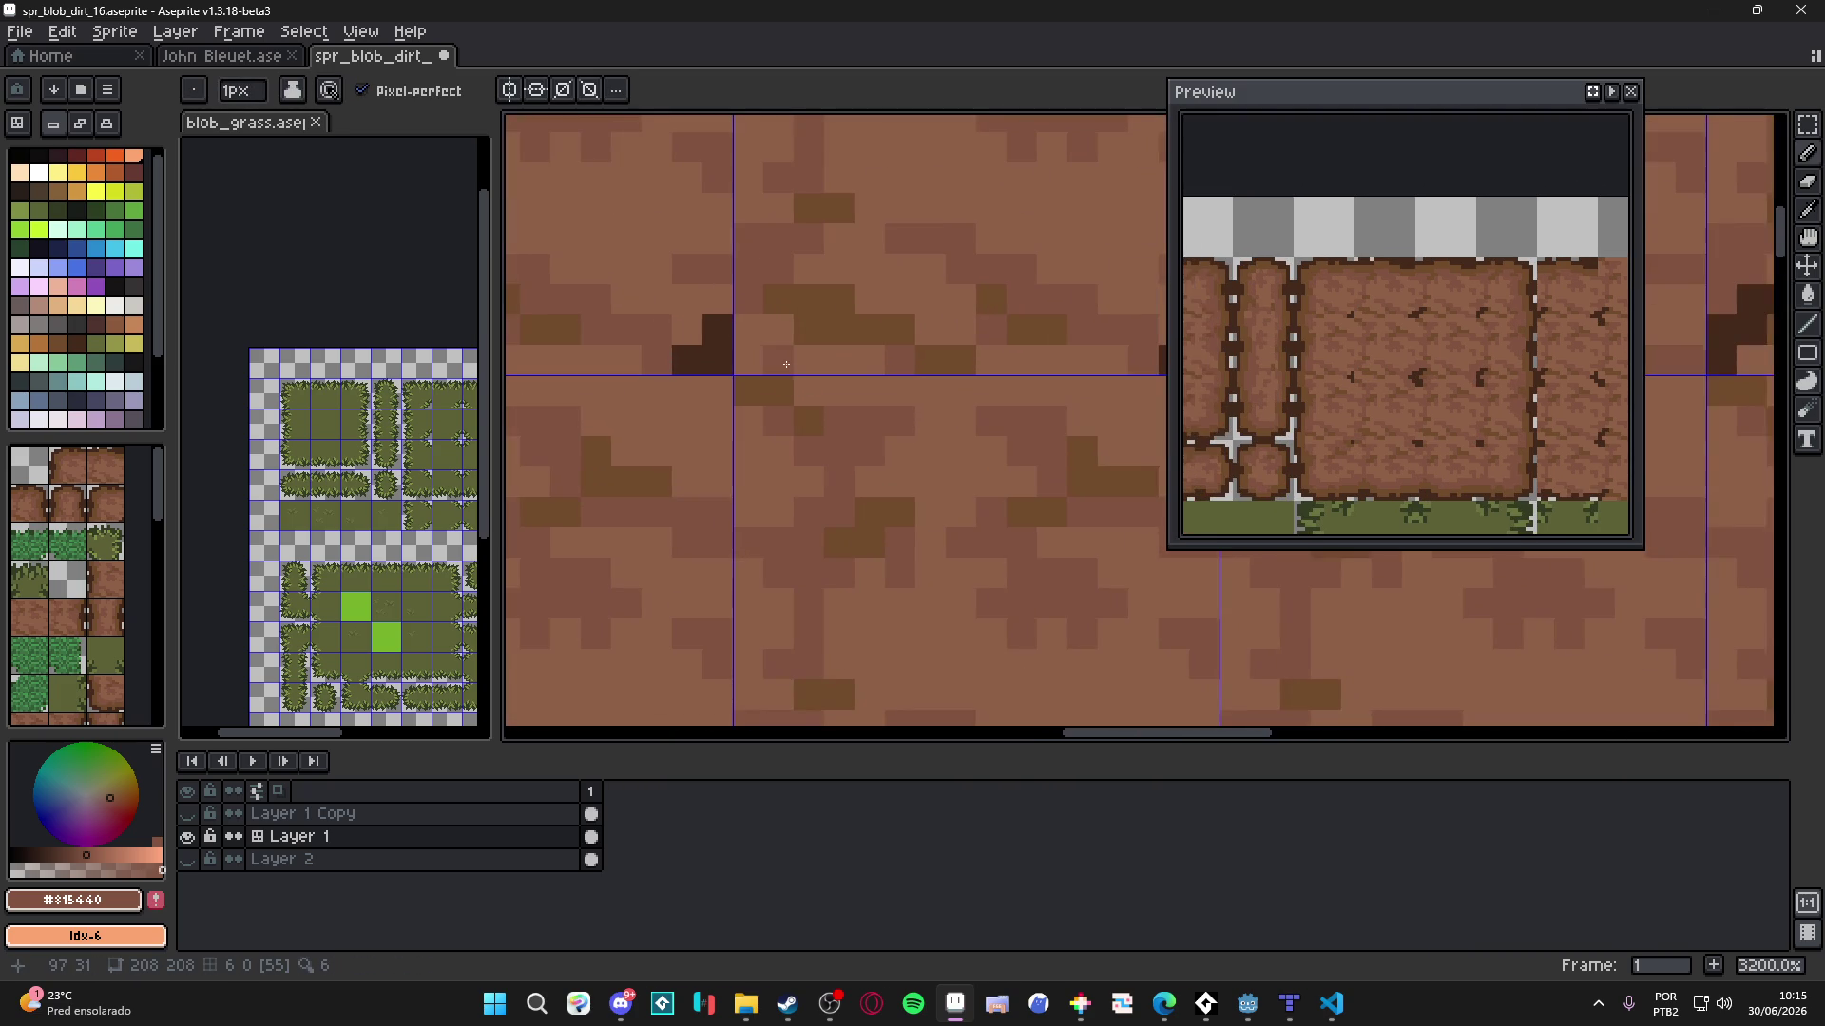
scroll(734, 407, down, 1)
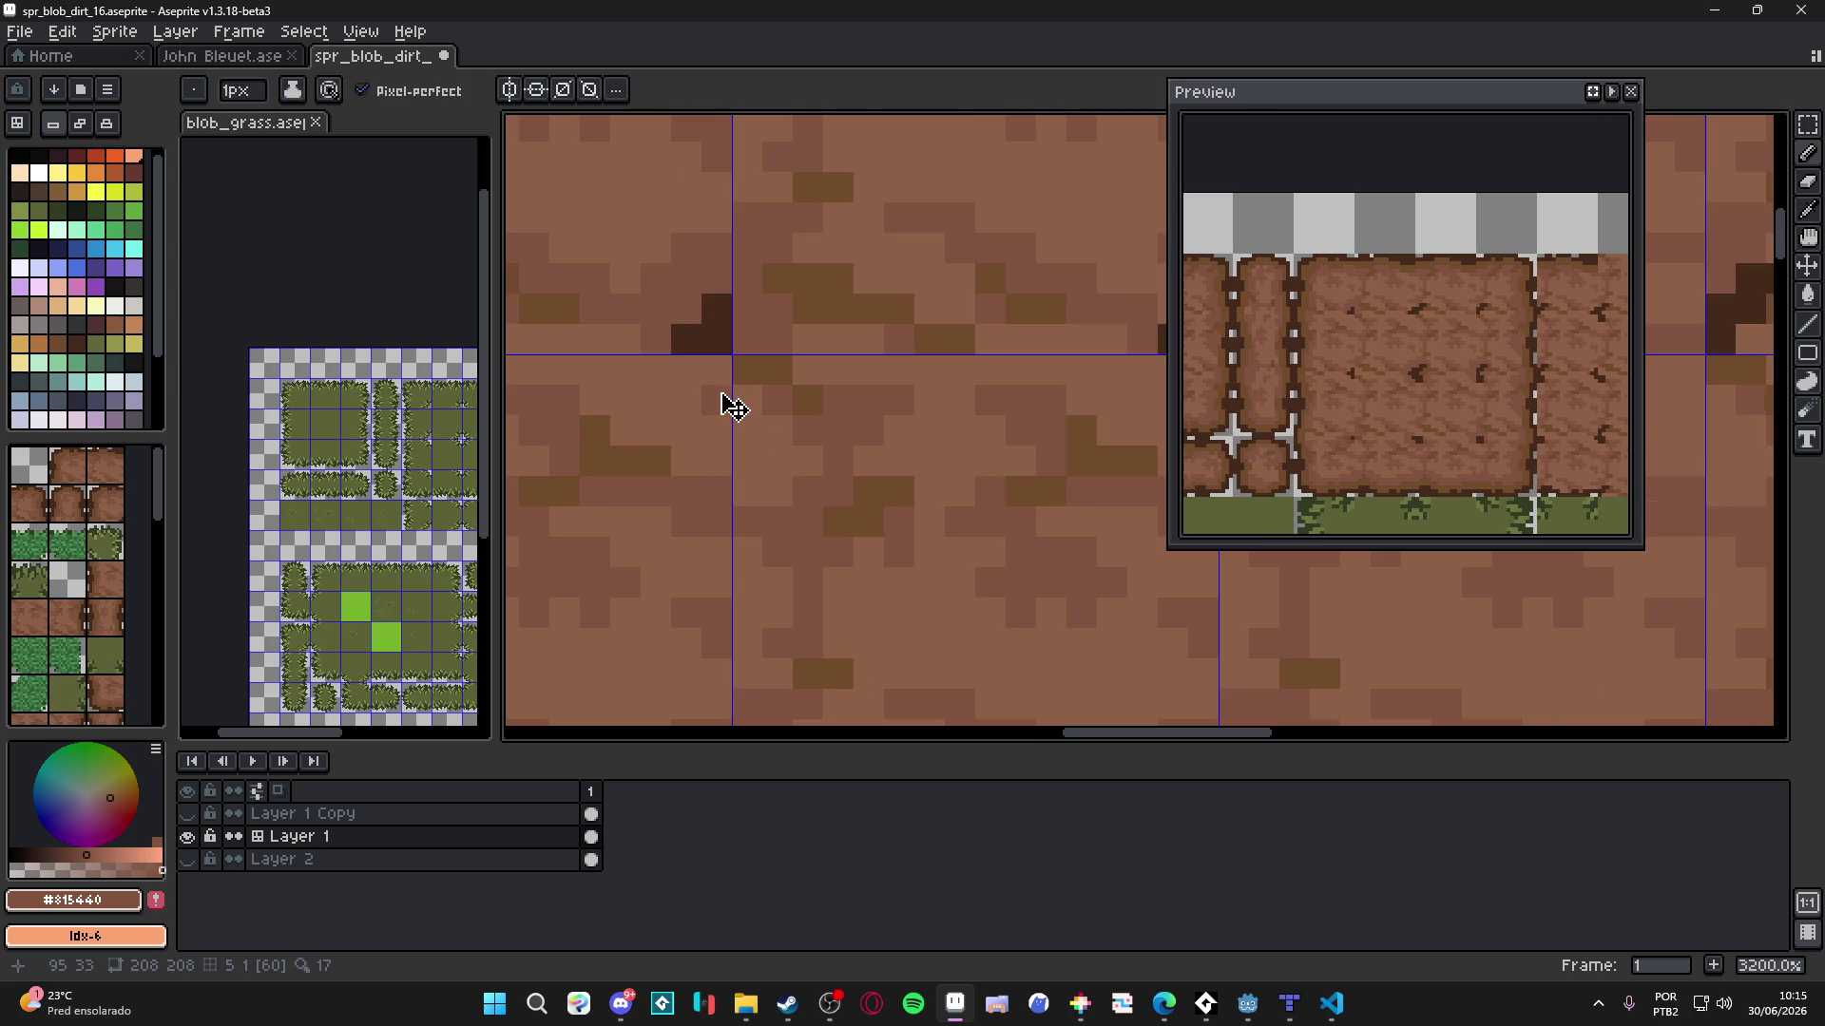
drag(699, 370, 746, 404)
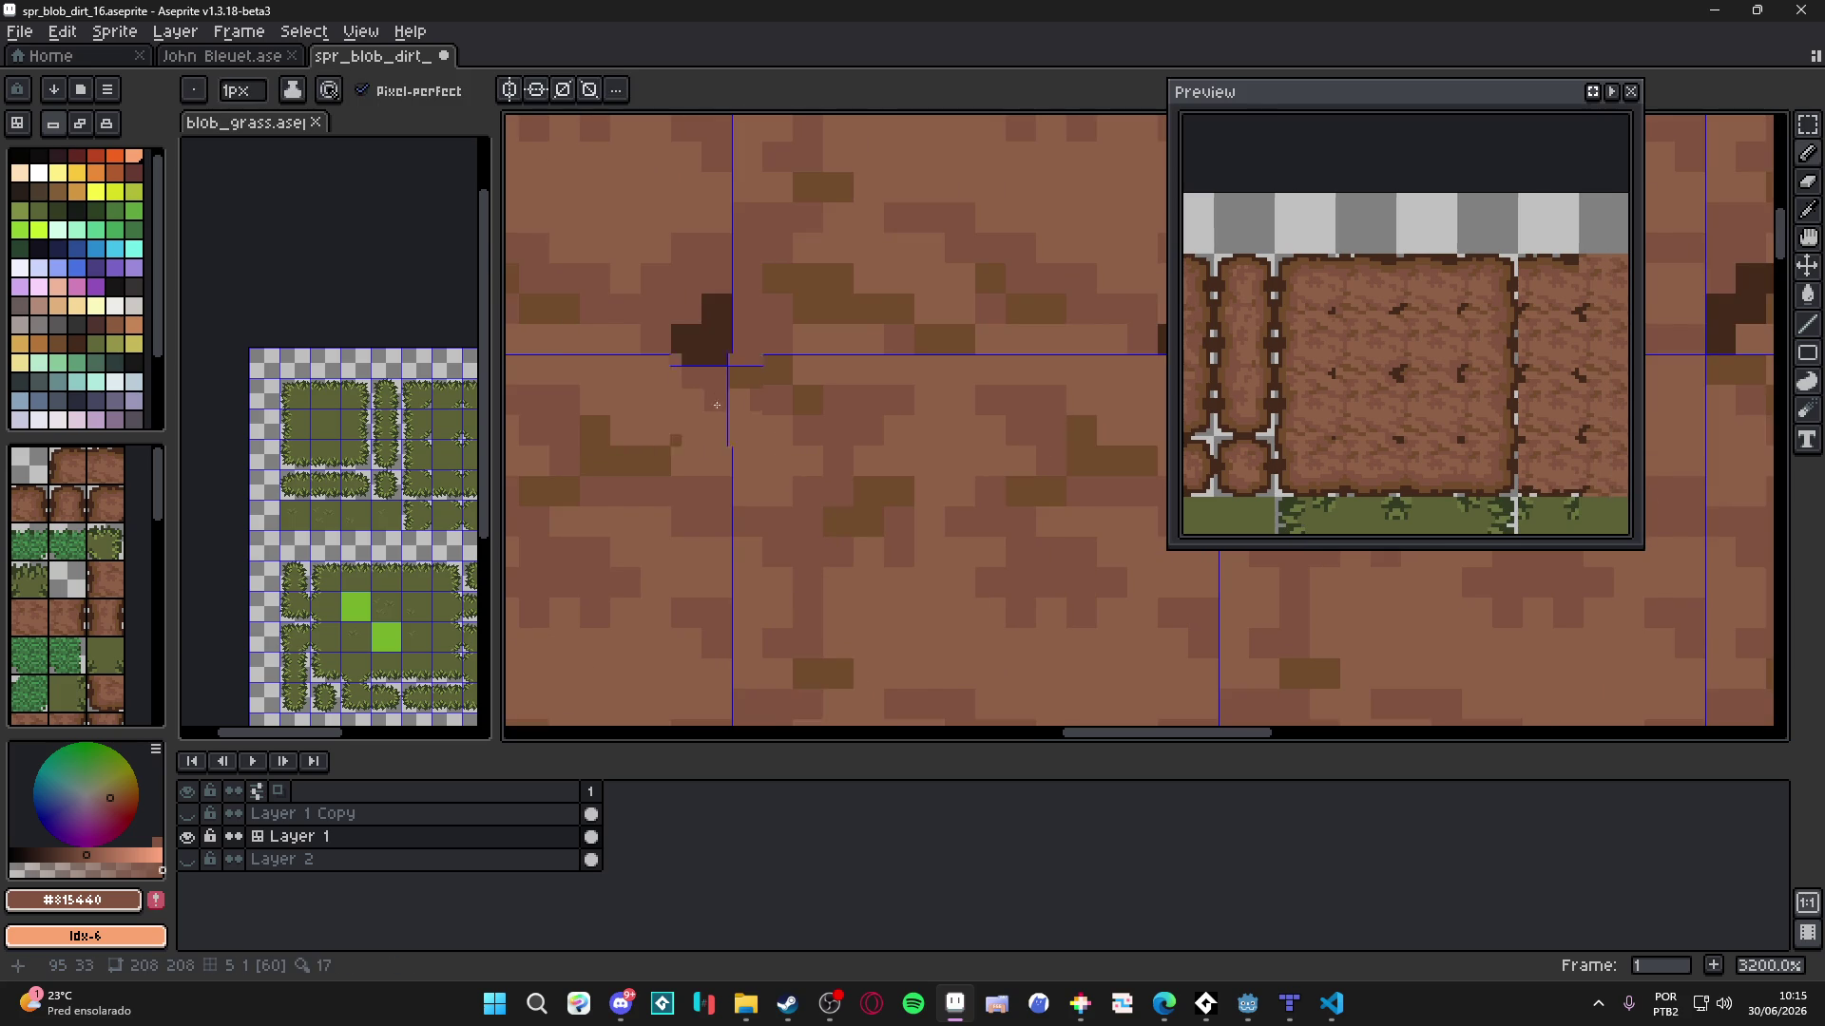
scroll(751, 408, down, 3)
scroll(773, 425, up, 3)
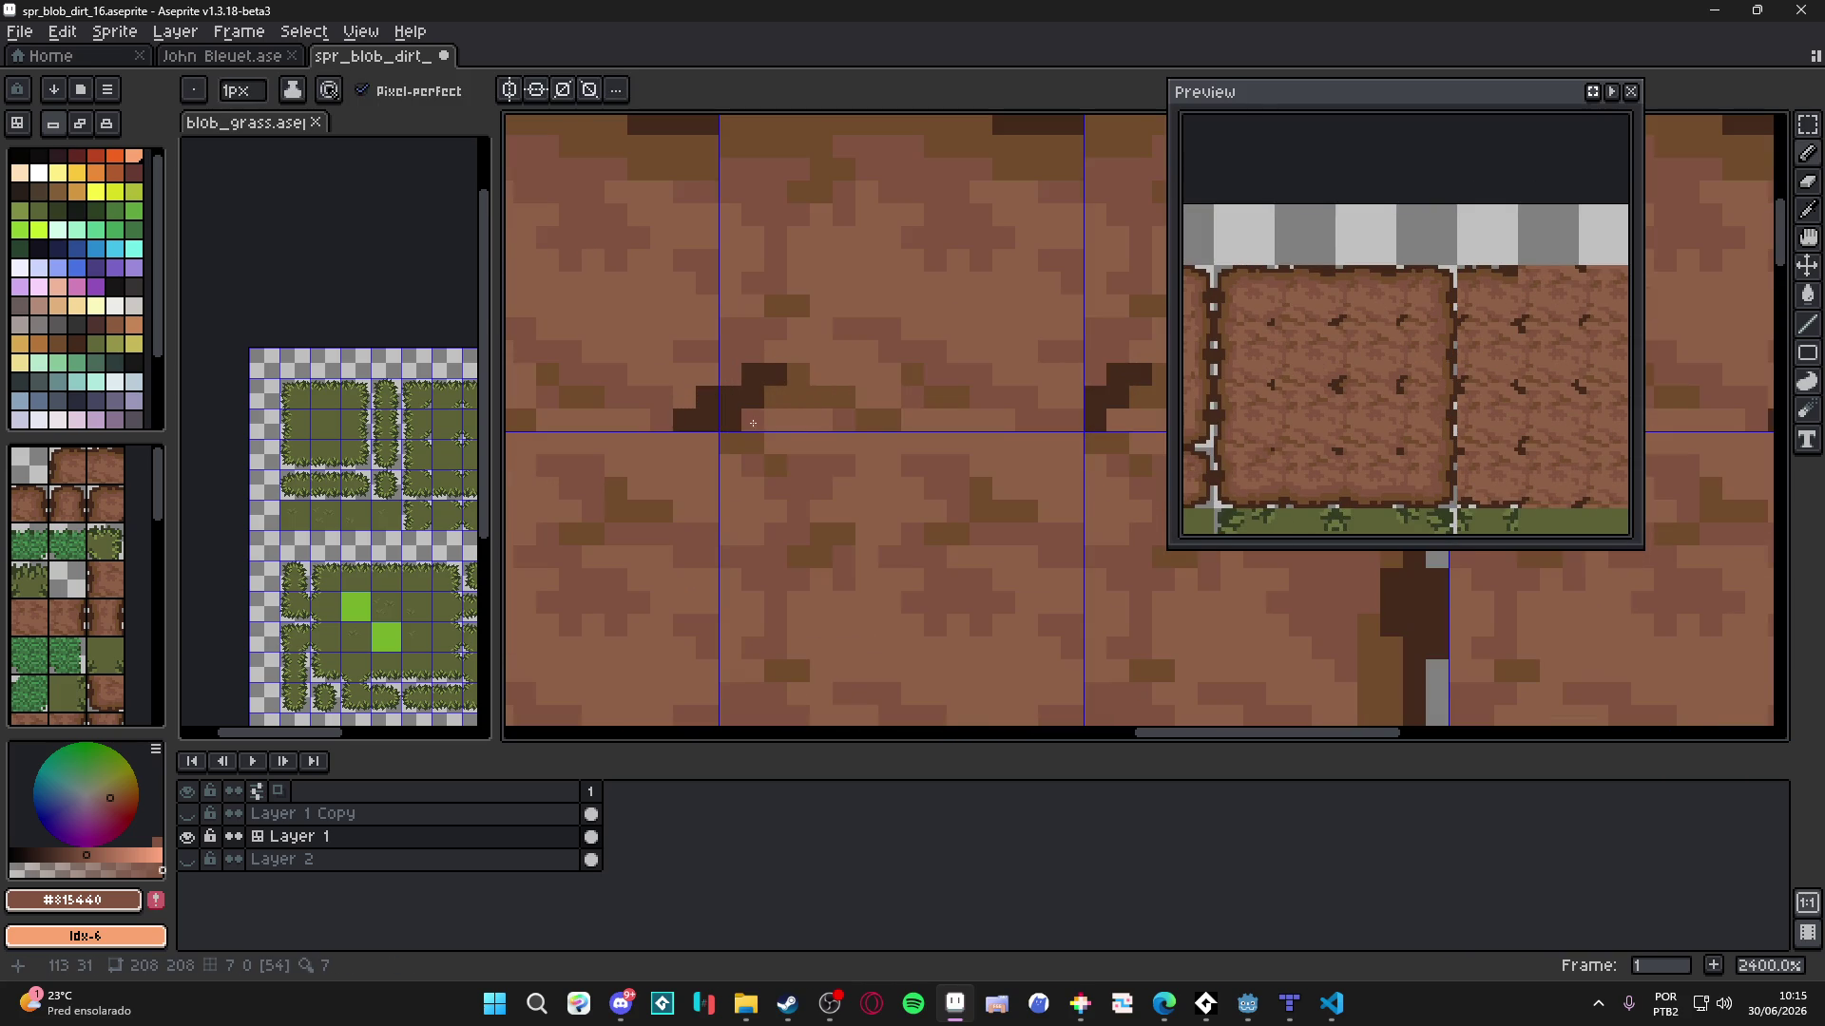
scroll(760, 426, down, 3)
click(733, 435)
scroll(960, 409, up, 3)
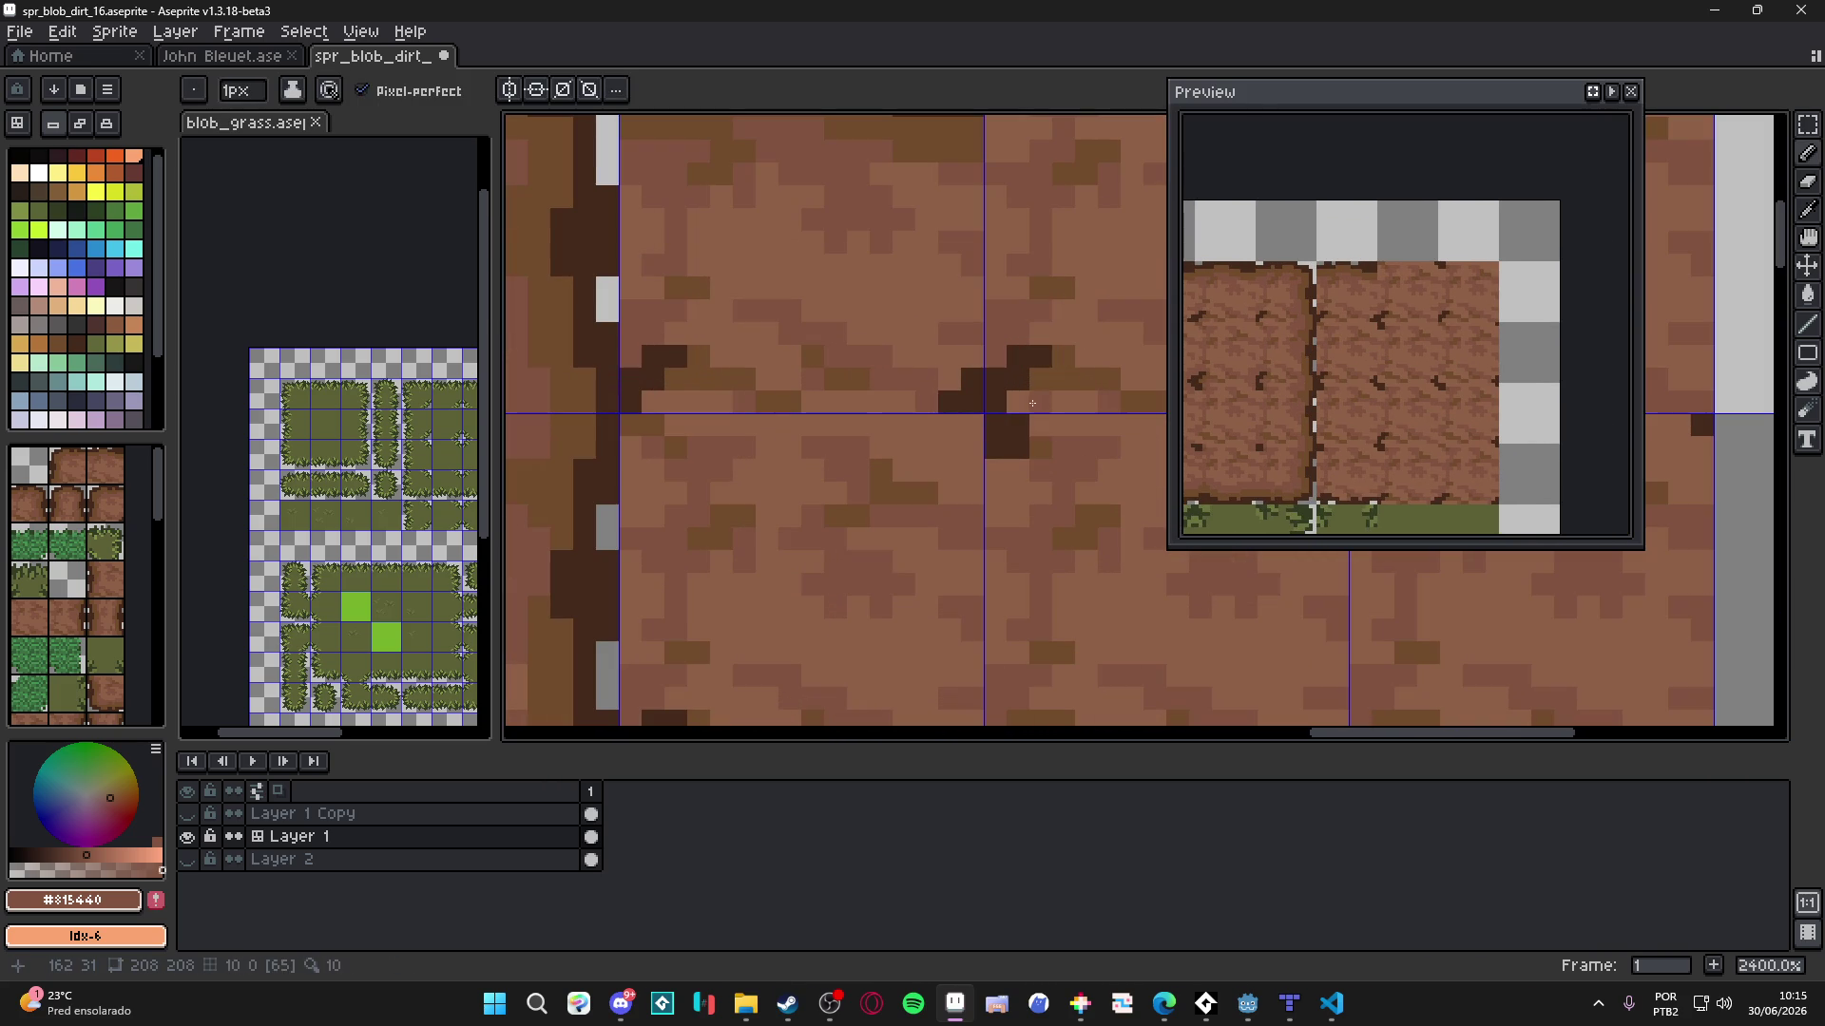
- Paint two 2-pixel dark crack blocks at seam points, then return the brush to 1 pixel
key(plus)
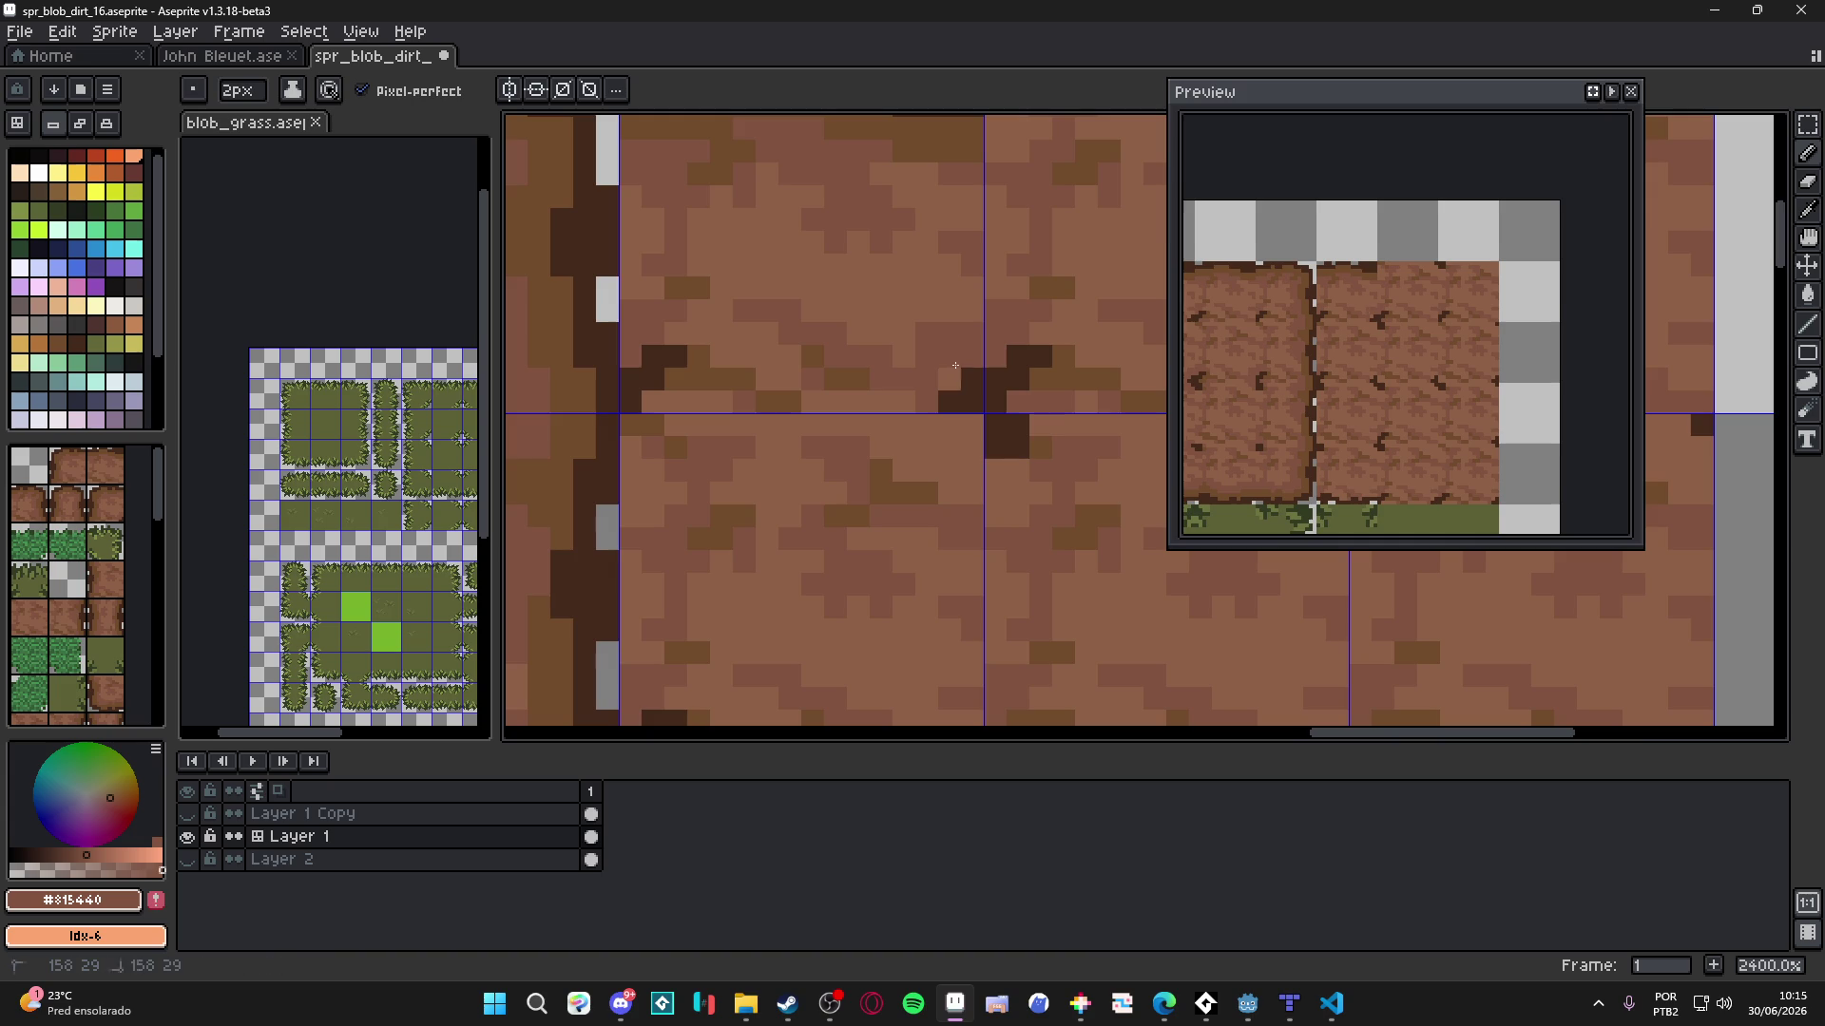
click(955, 366)
scroll(955, 366, down, 3)
scroll(964, 422, up, 4)
key(plus)
scroll(1010, 456, down, 4)
scroll(890, 414, up, 3)
click(961, 385)
key(minus)
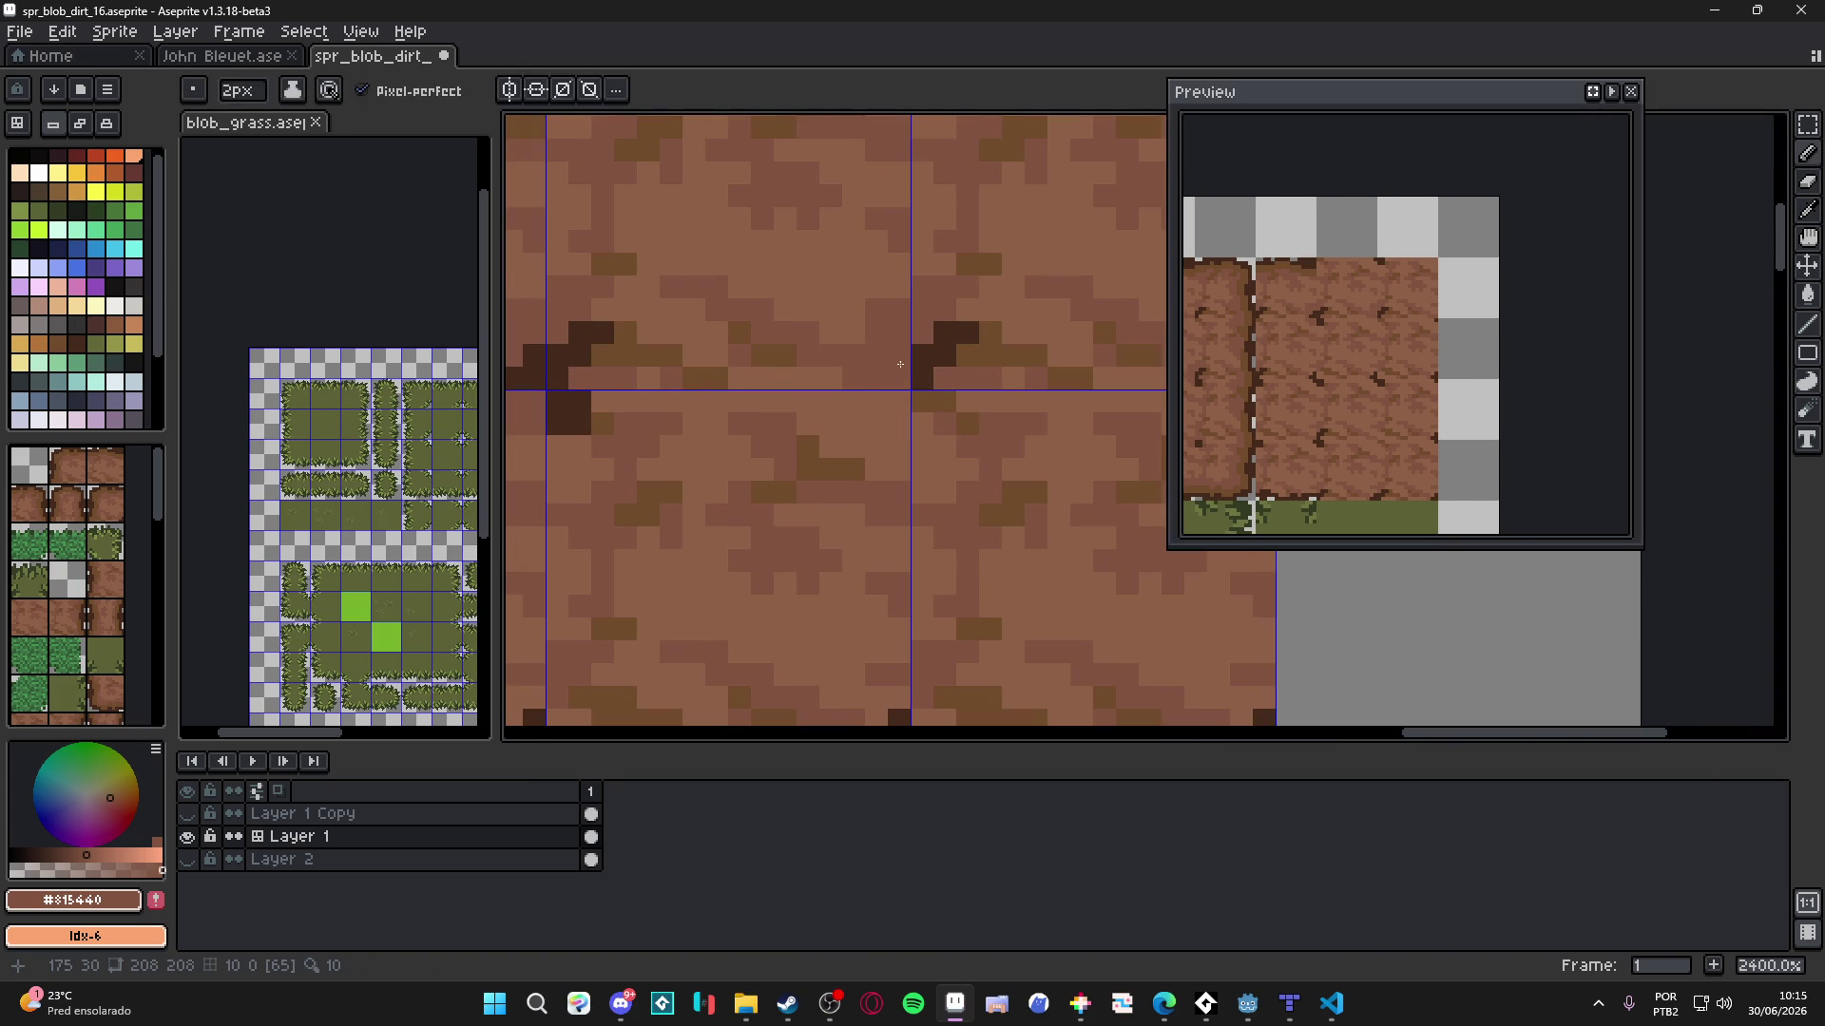
- Dot two dark crack pixels near the next tile corner
scroll(904, 380, down, 2)
scroll(907, 415, up, 2)
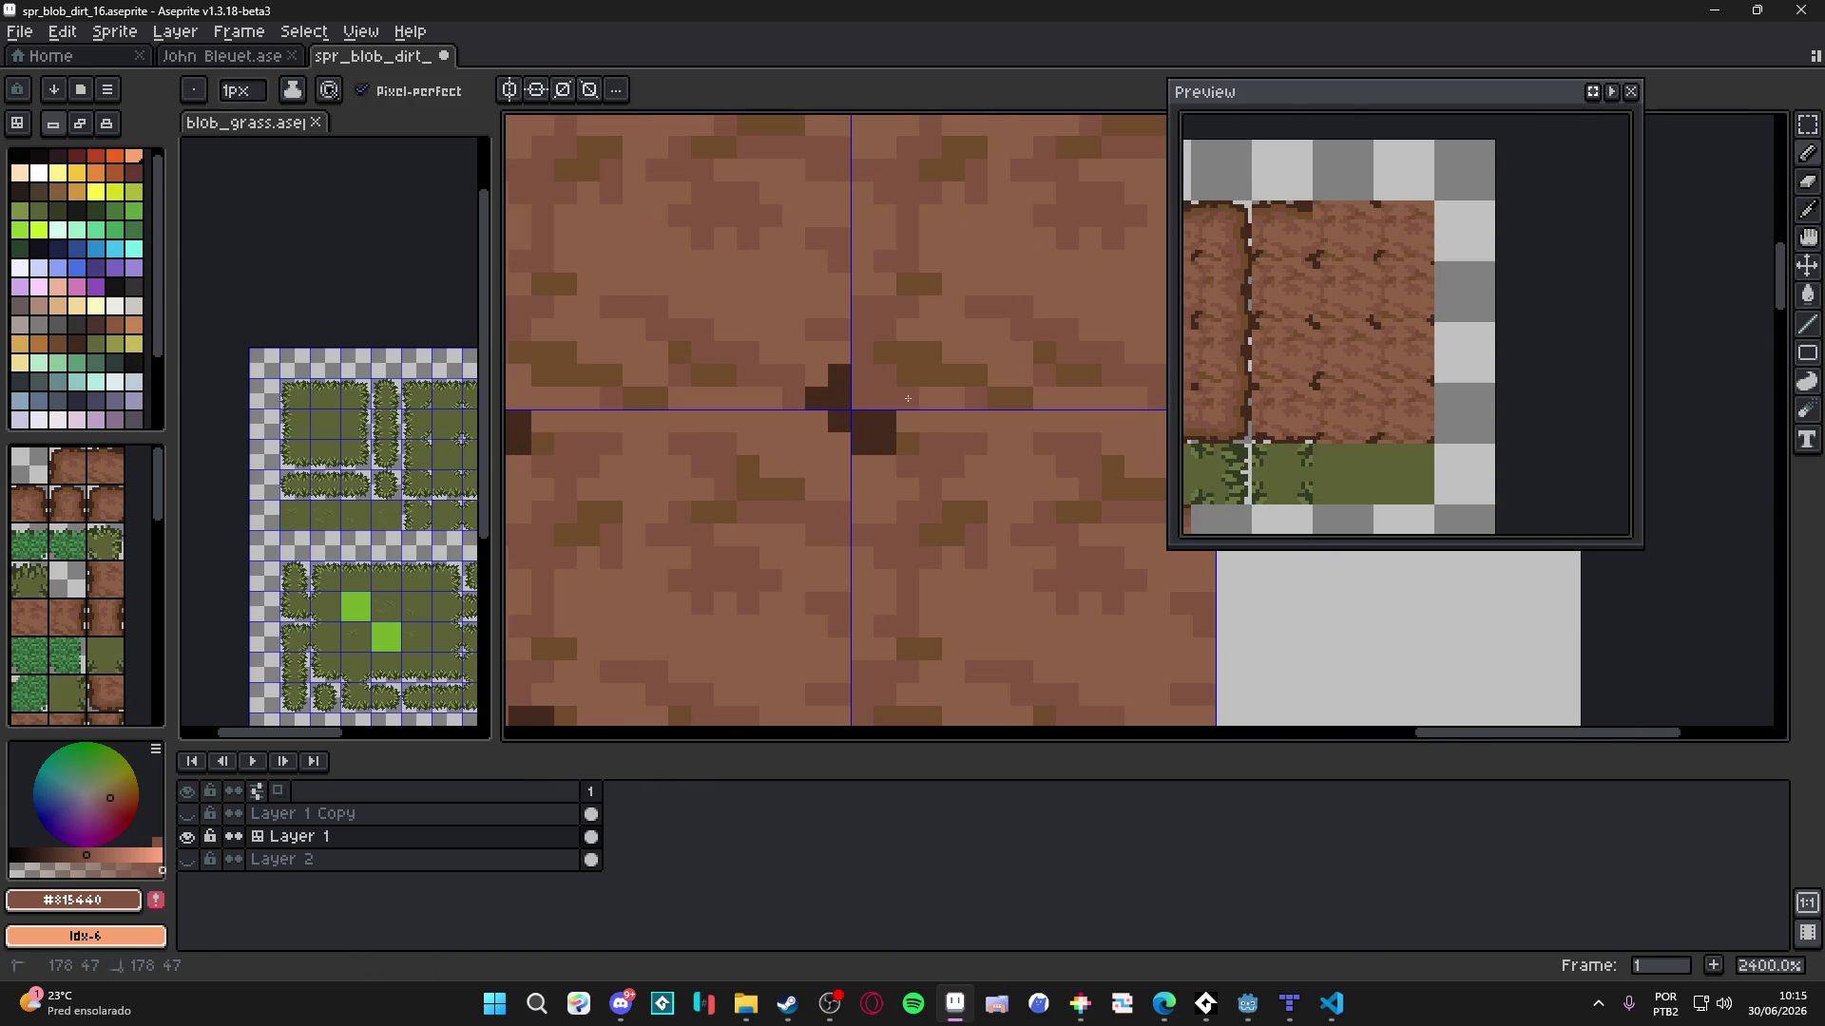
scroll(800, 352, down, 2)
scroll(808, 399, up, 2)
click(819, 427)
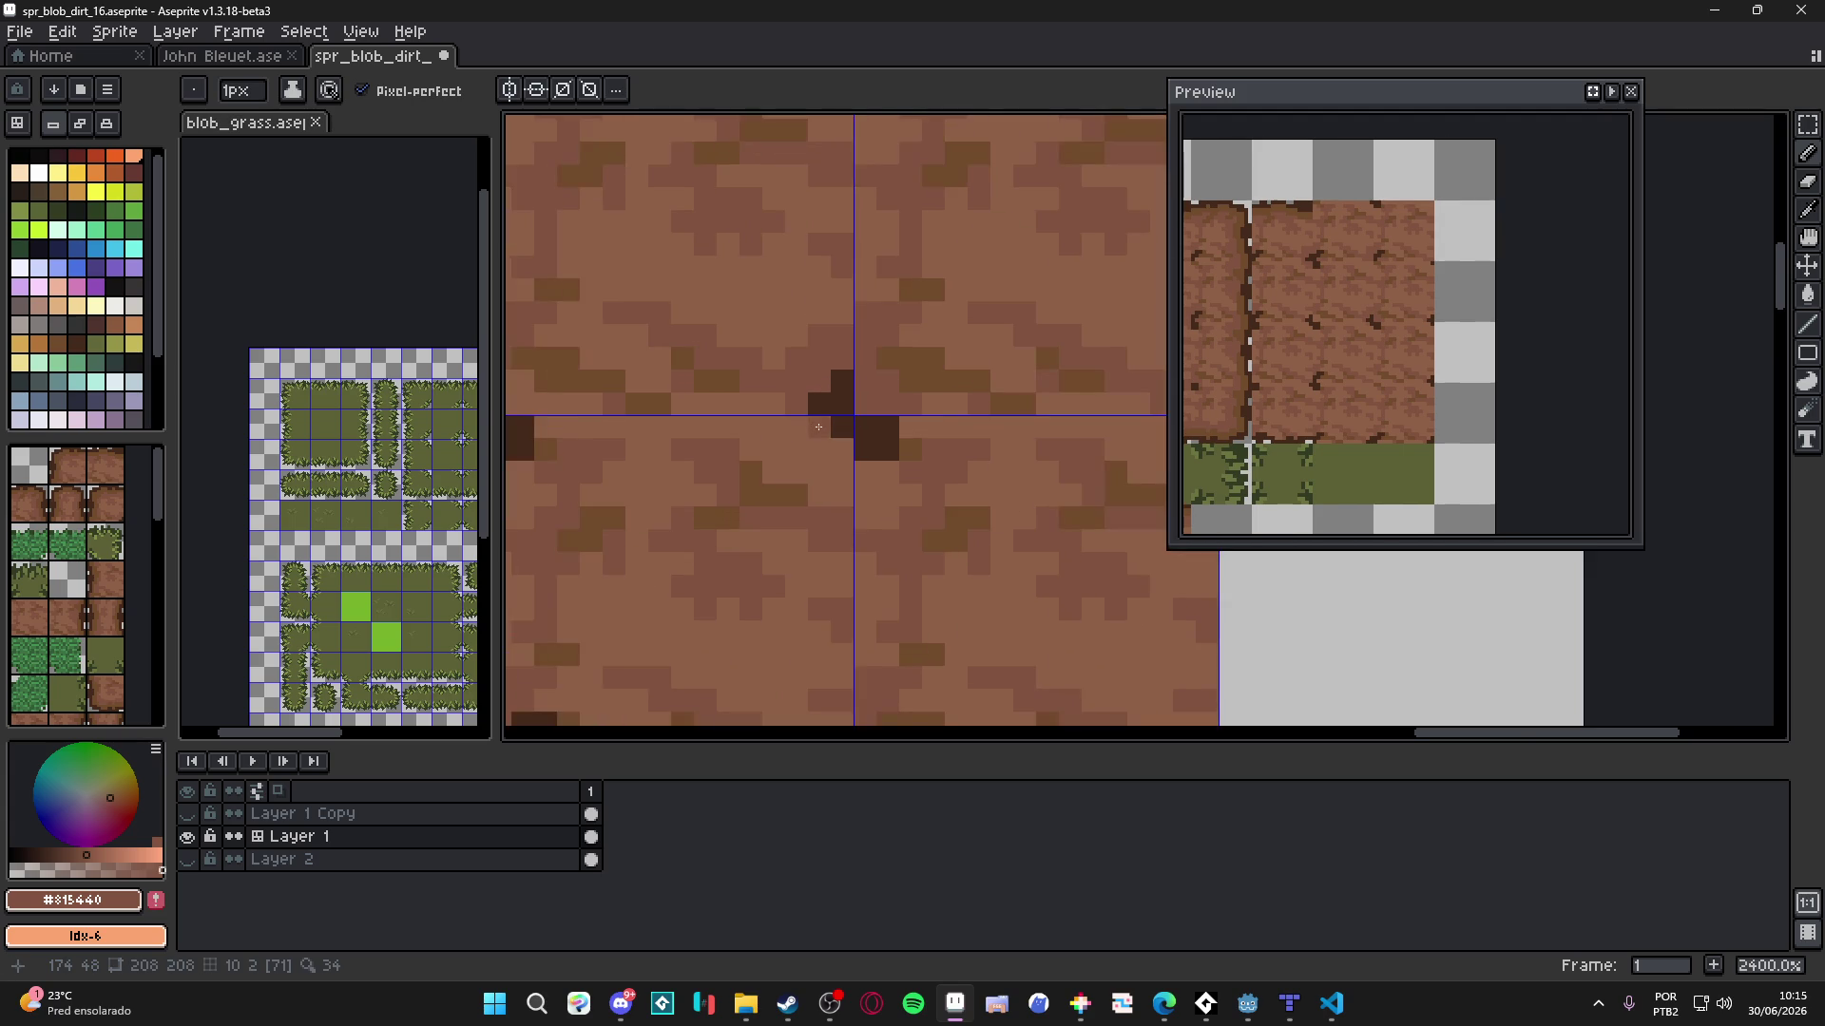
click(841, 448)
scroll(861, 466, down, 3)
scroll(837, 499, up, 3)
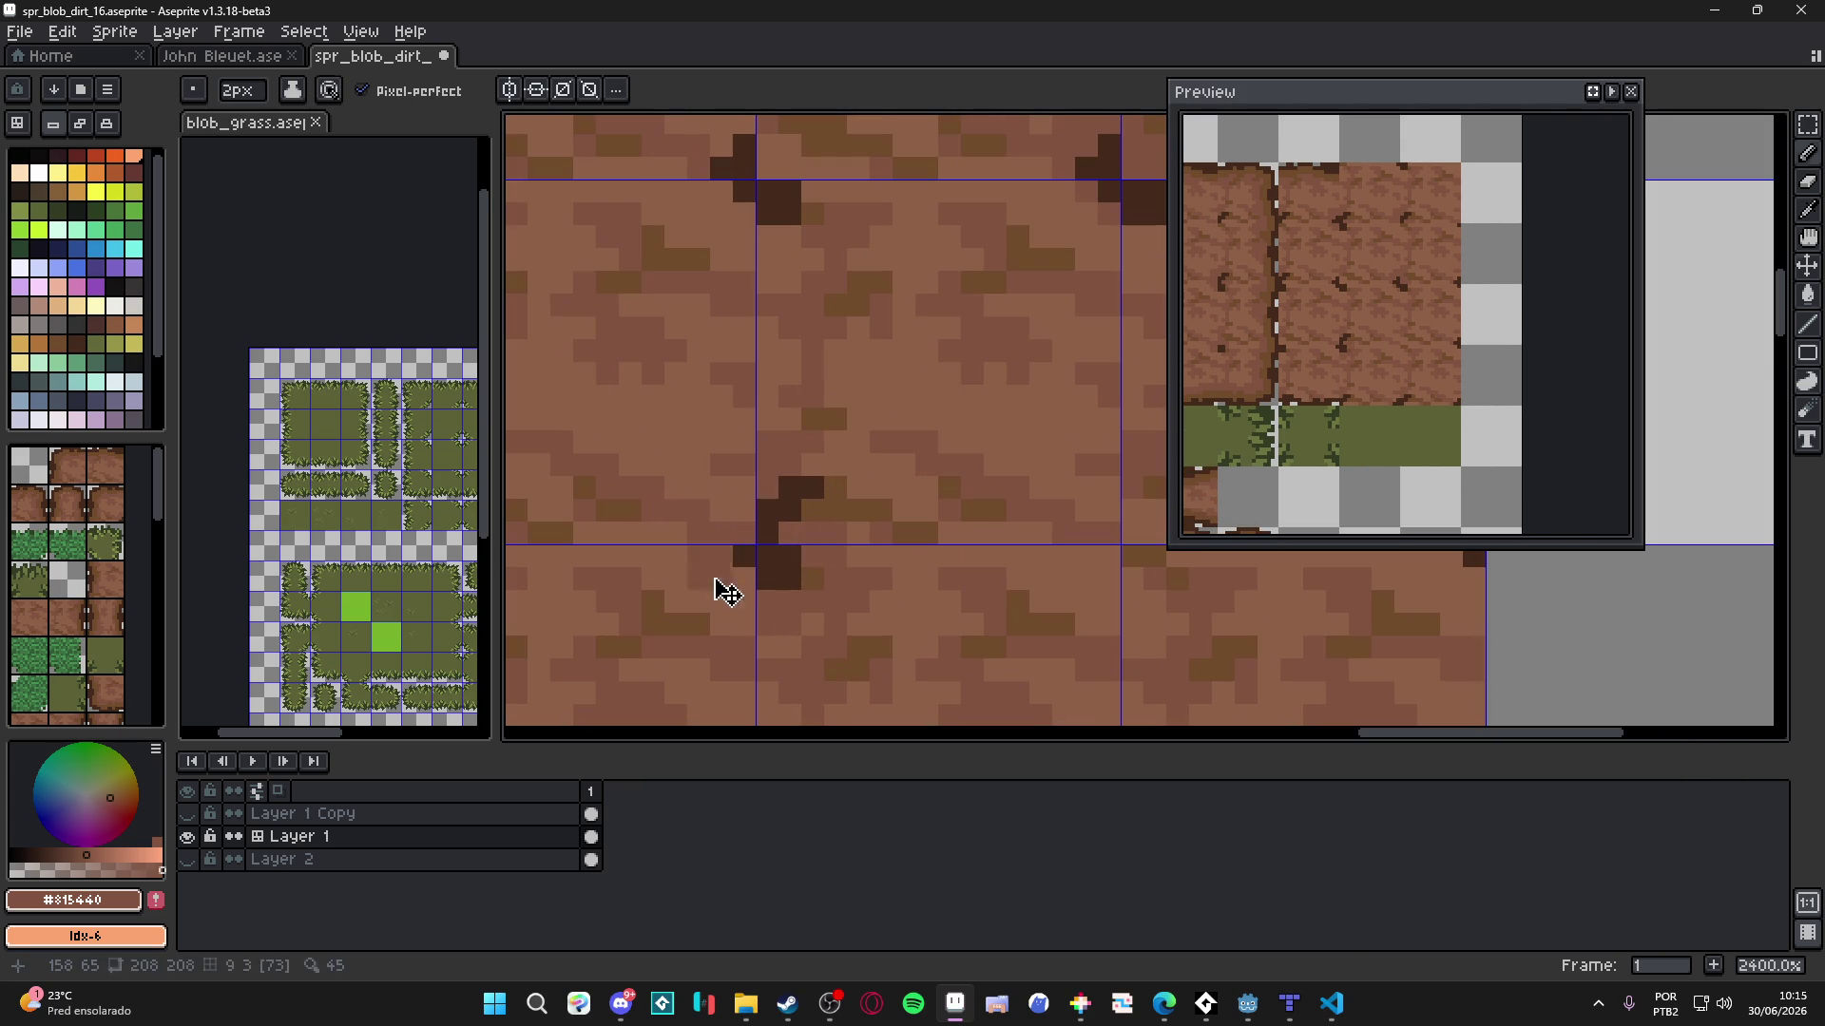
- At the lower edge of the dirt tiles, sample the #724b2c and #815440 browns with a 2px brush
key(plus)
scroll(758, 523, down, 6)
scroll(759, 522, up, 7)
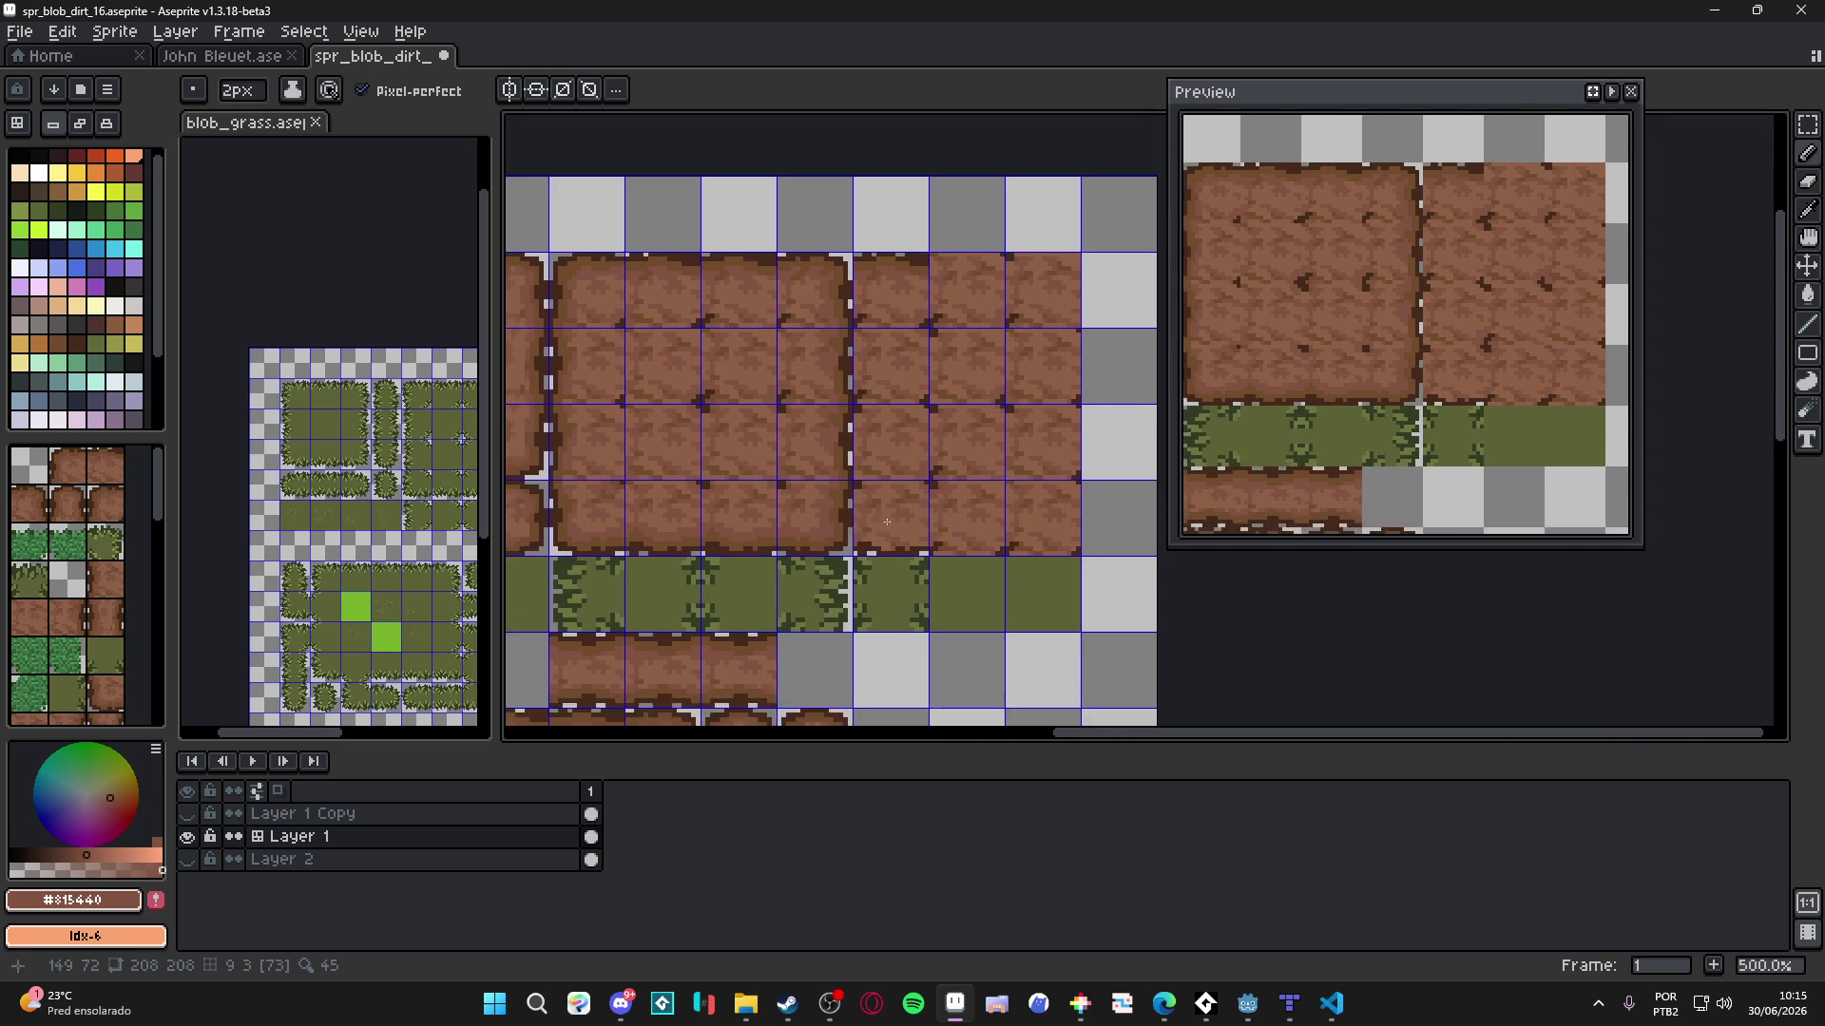
drag(1102, 552, 718, 592)
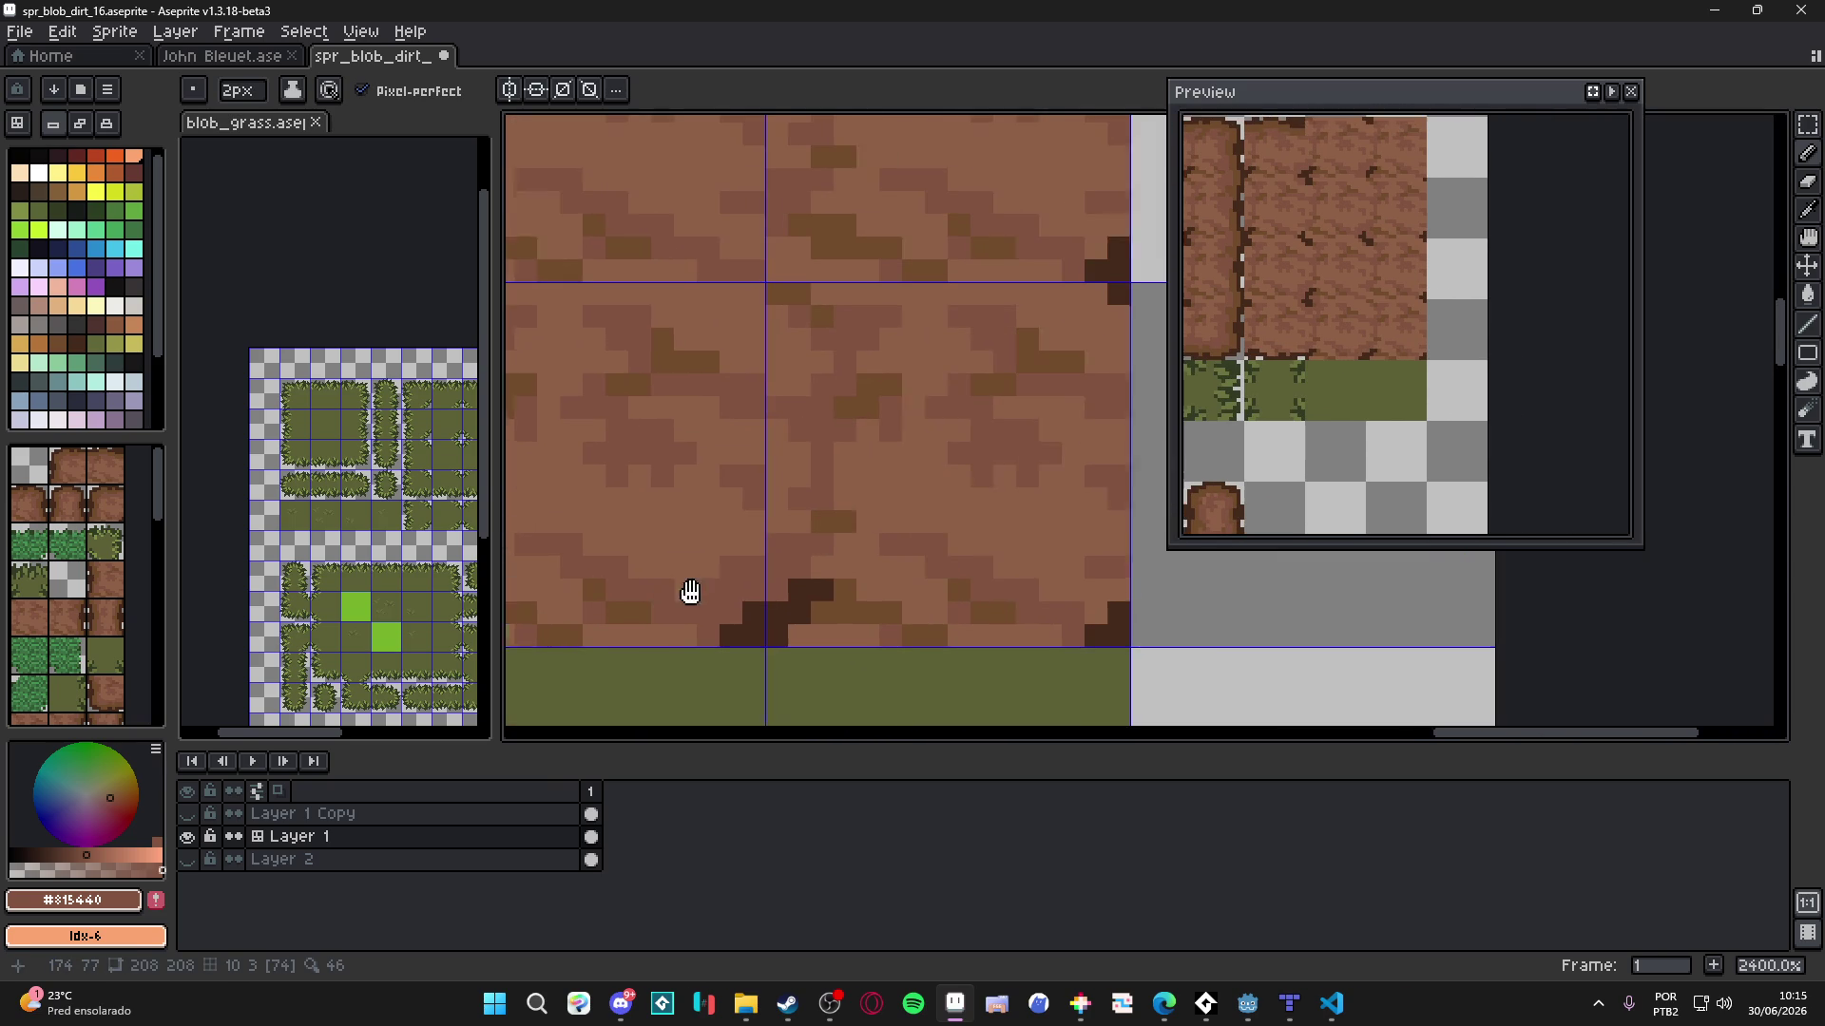
alt+click(748, 596)
key(minus)
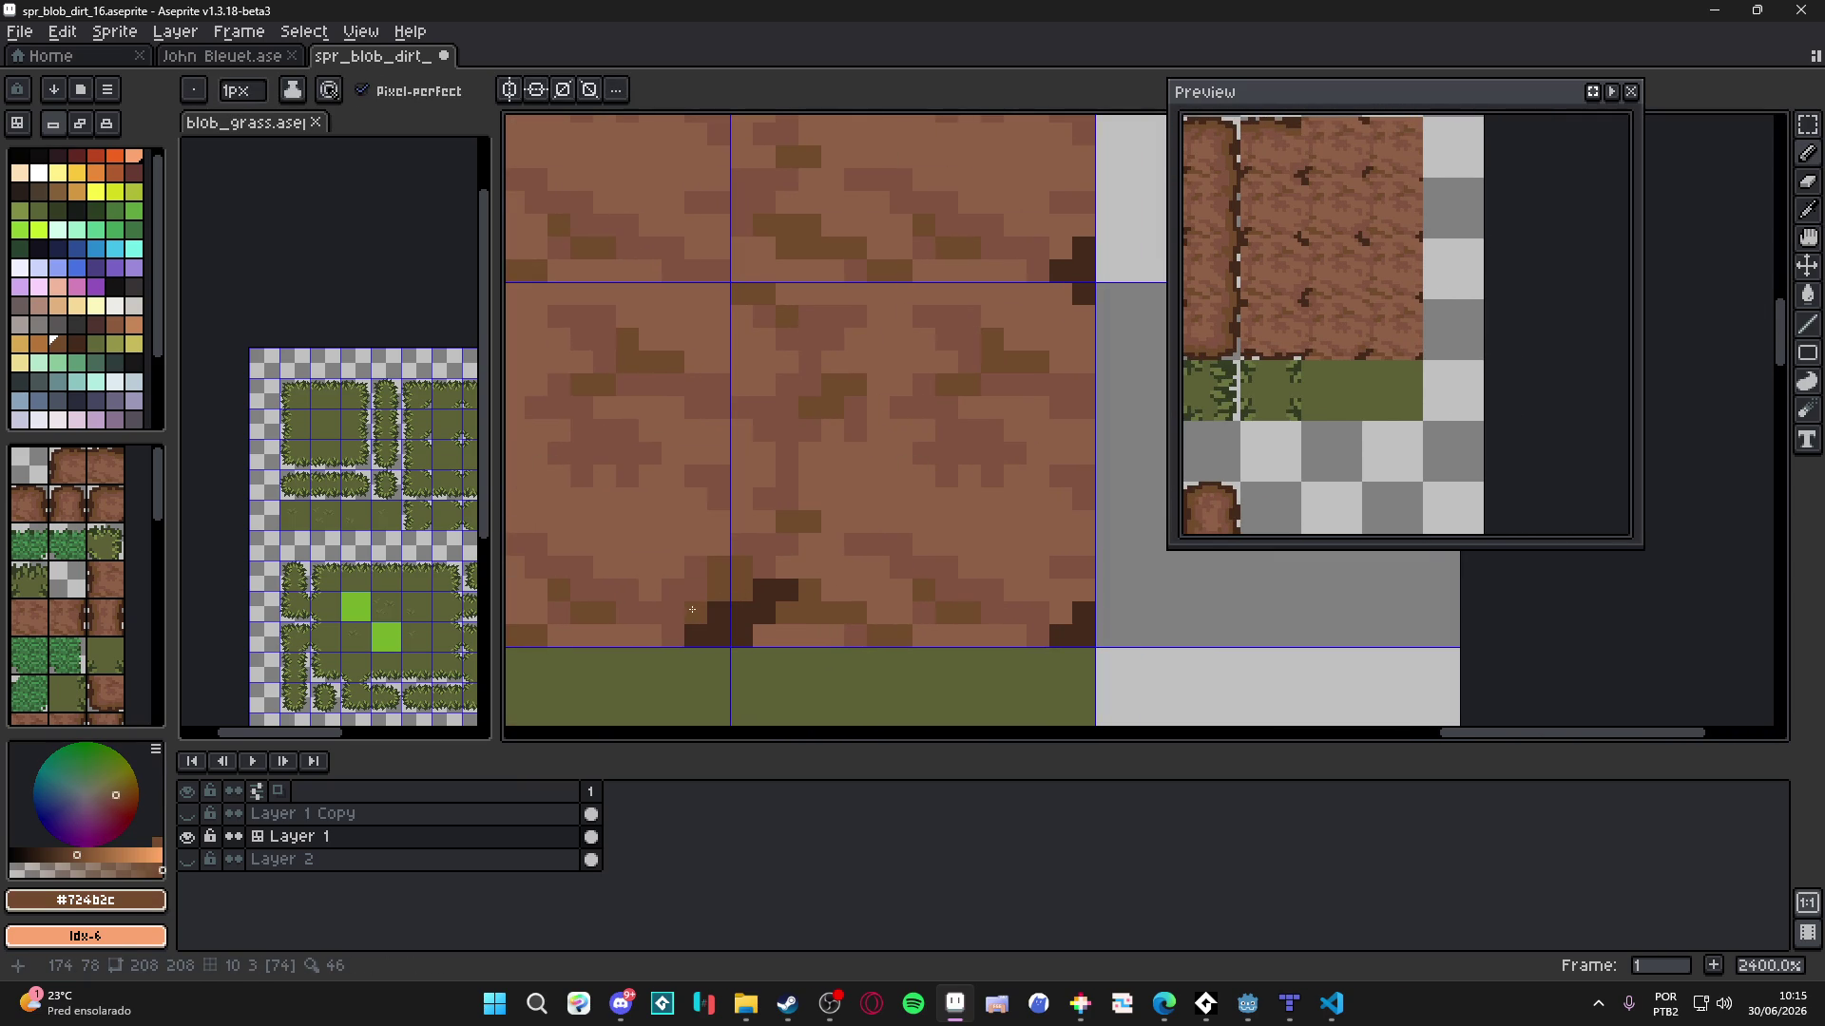
alt+click(672, 598)
key(plus)
scroll(672, 598, down, 2)
scroll(965, 456, up, 2)
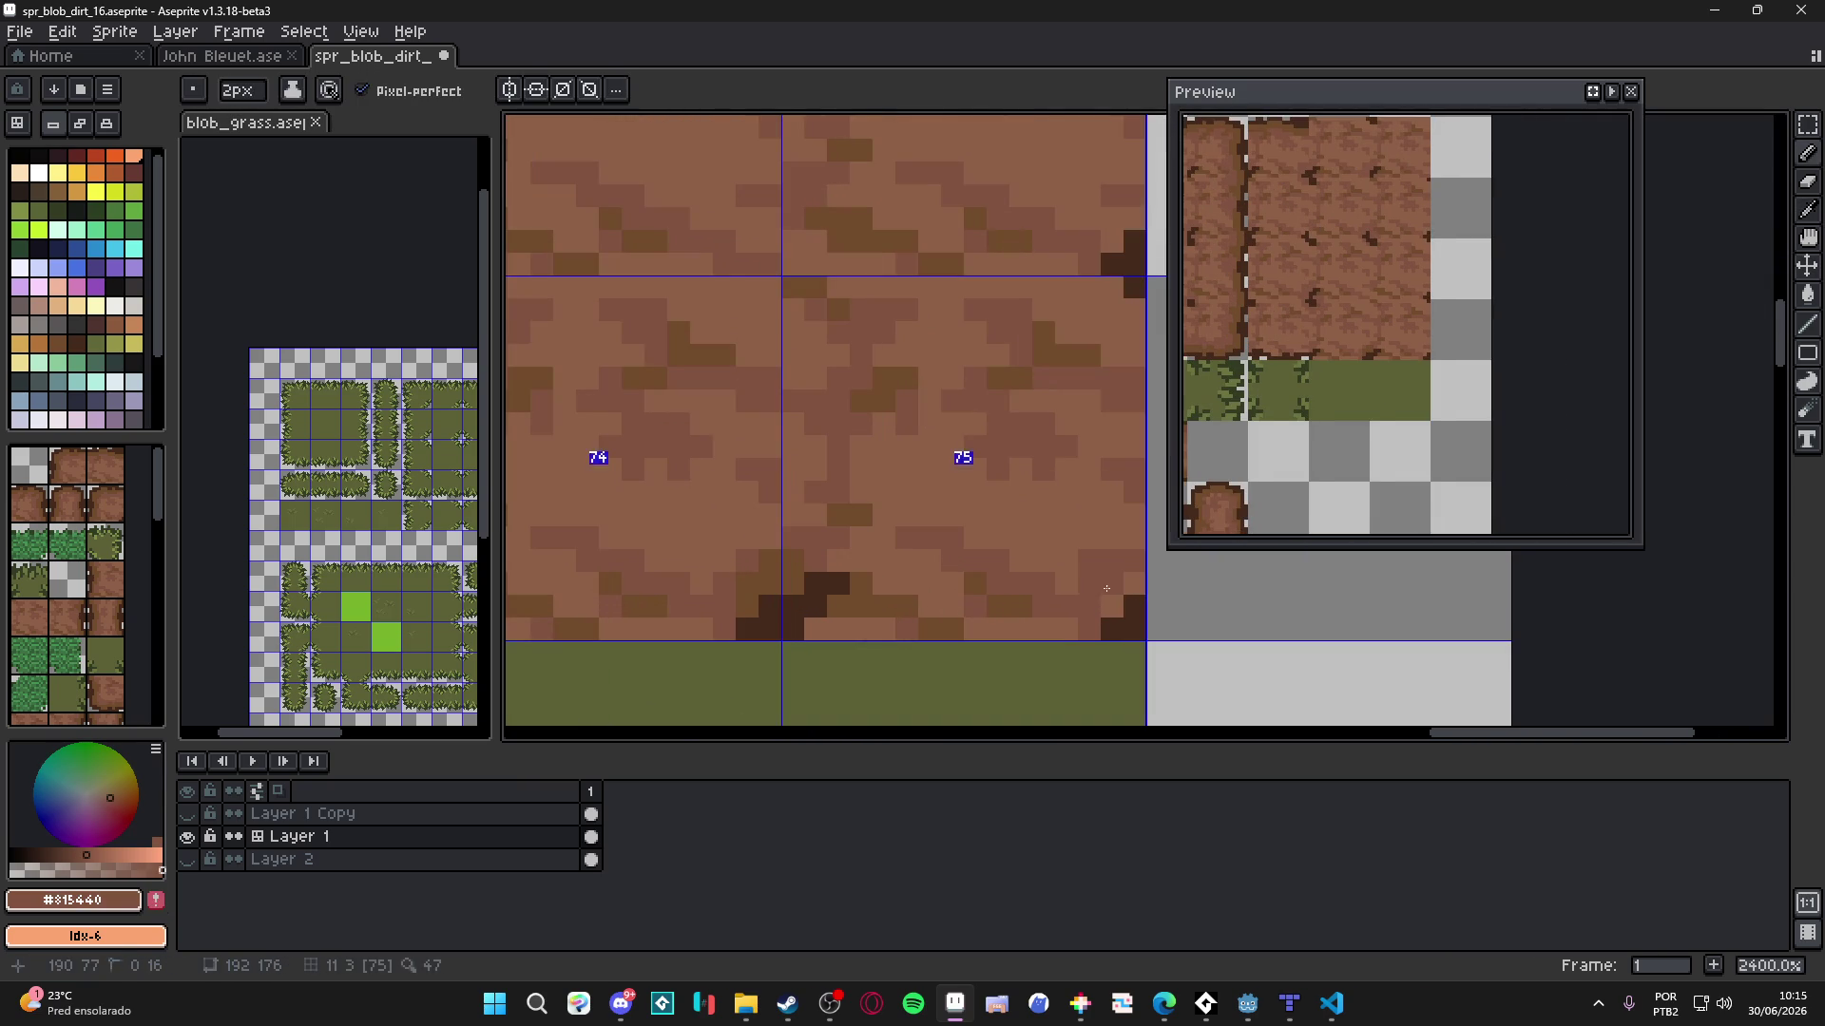
scroll(1093, 599, down, 1)
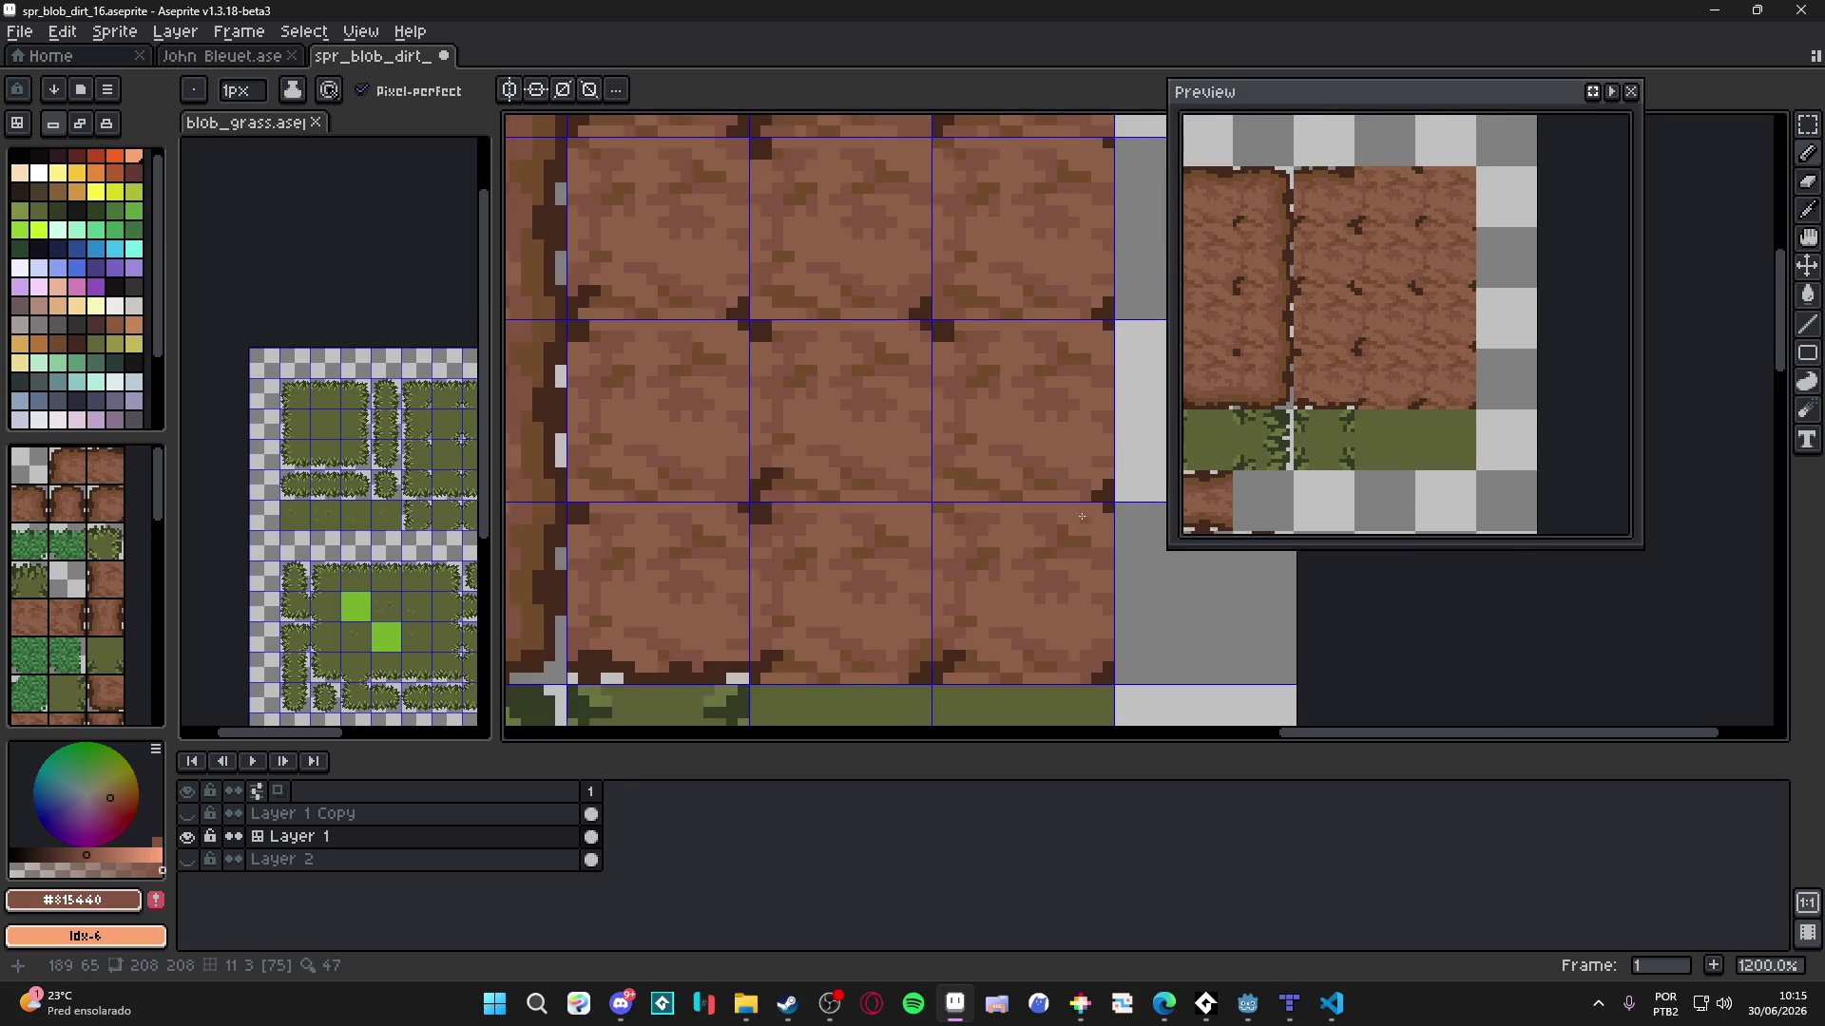
scroll(1112, 561, up, 1)
- Briefly show the tile numbers over the sheet, then return to the Pencil
key(v)
scroll(1112, 533, down, 1)
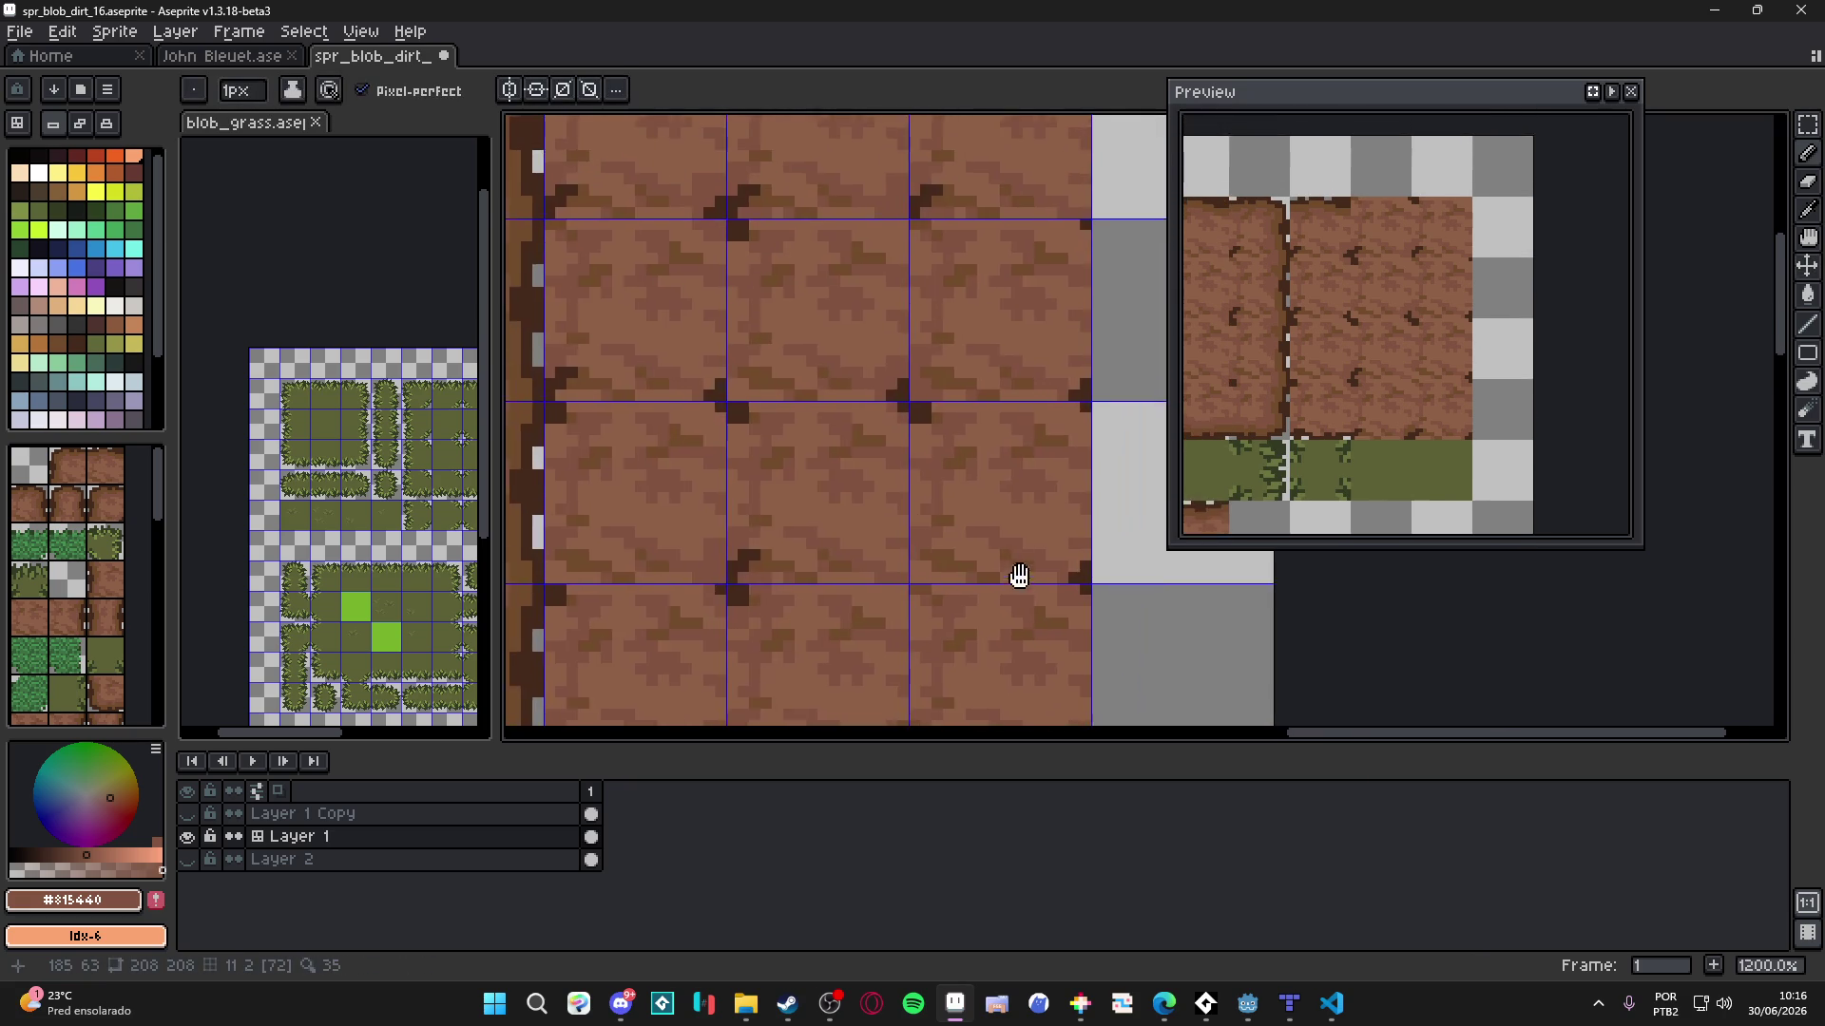
scroll(1017, 578, up, 1)
key(b)
scroll(1045, 435, down, 2)
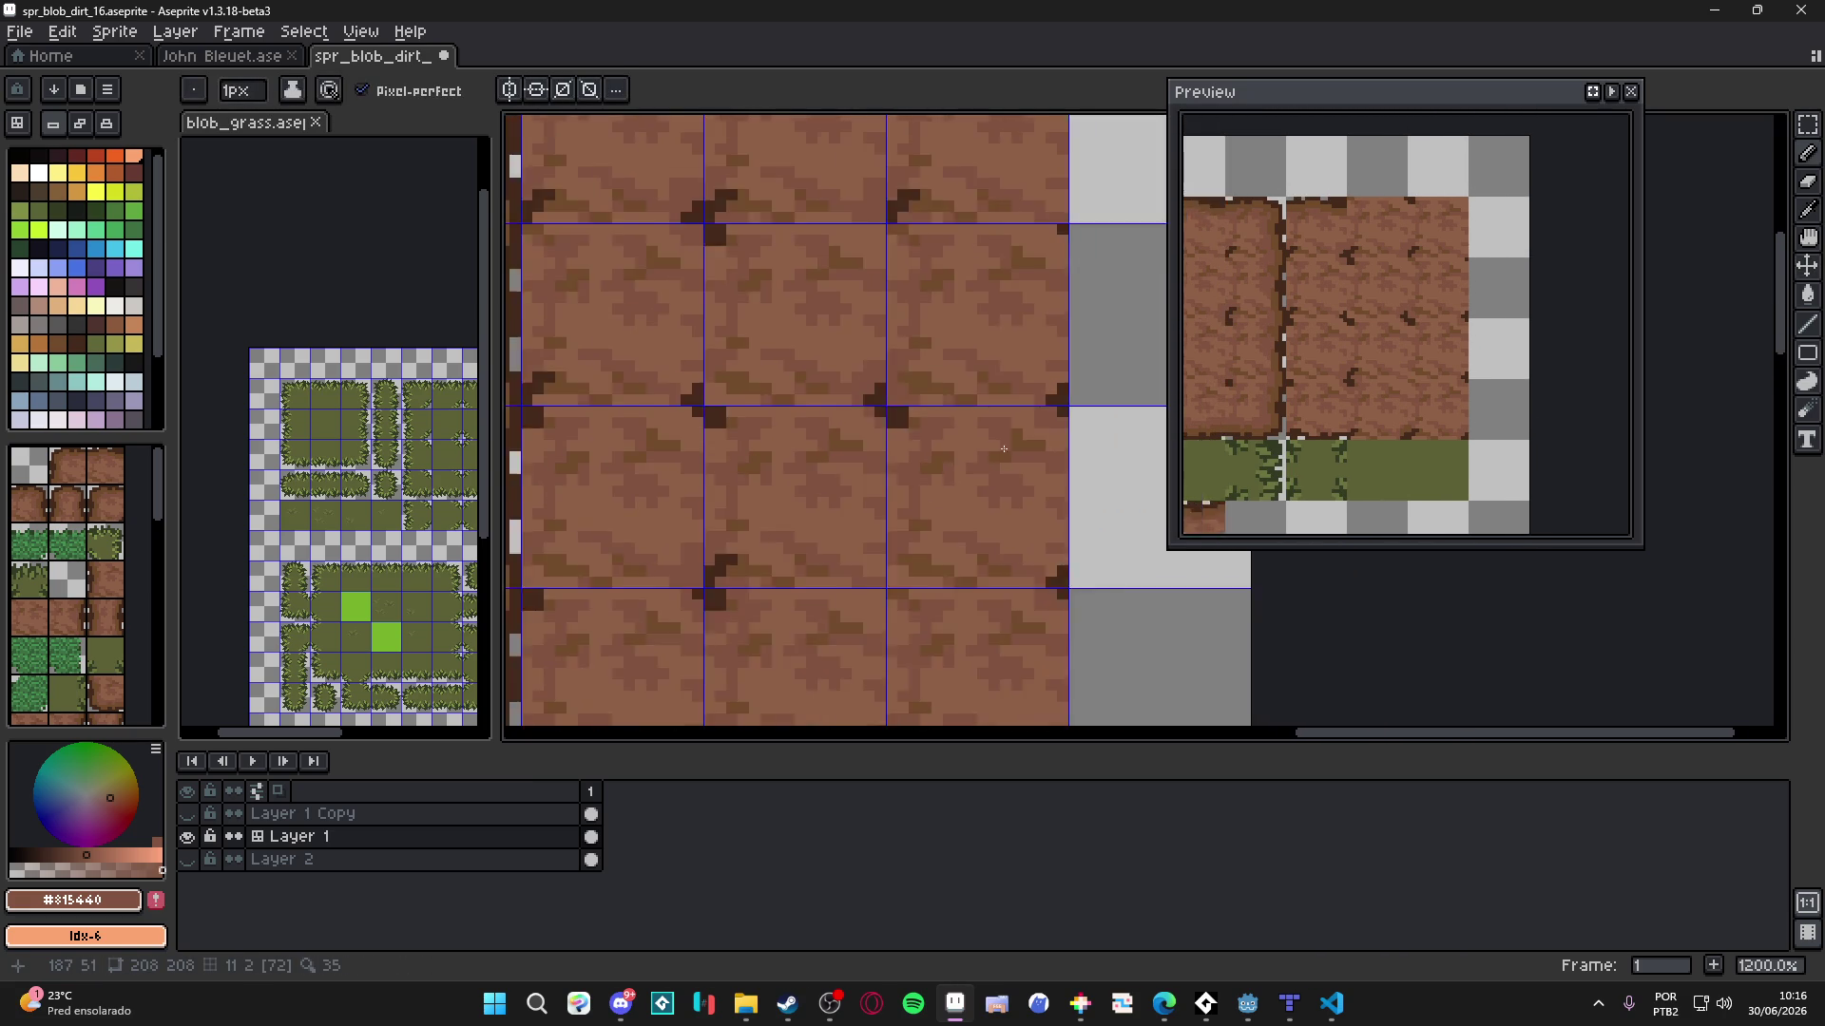
scroll(1005, 447, up, 2)
scroll(982, 453, down, 3)
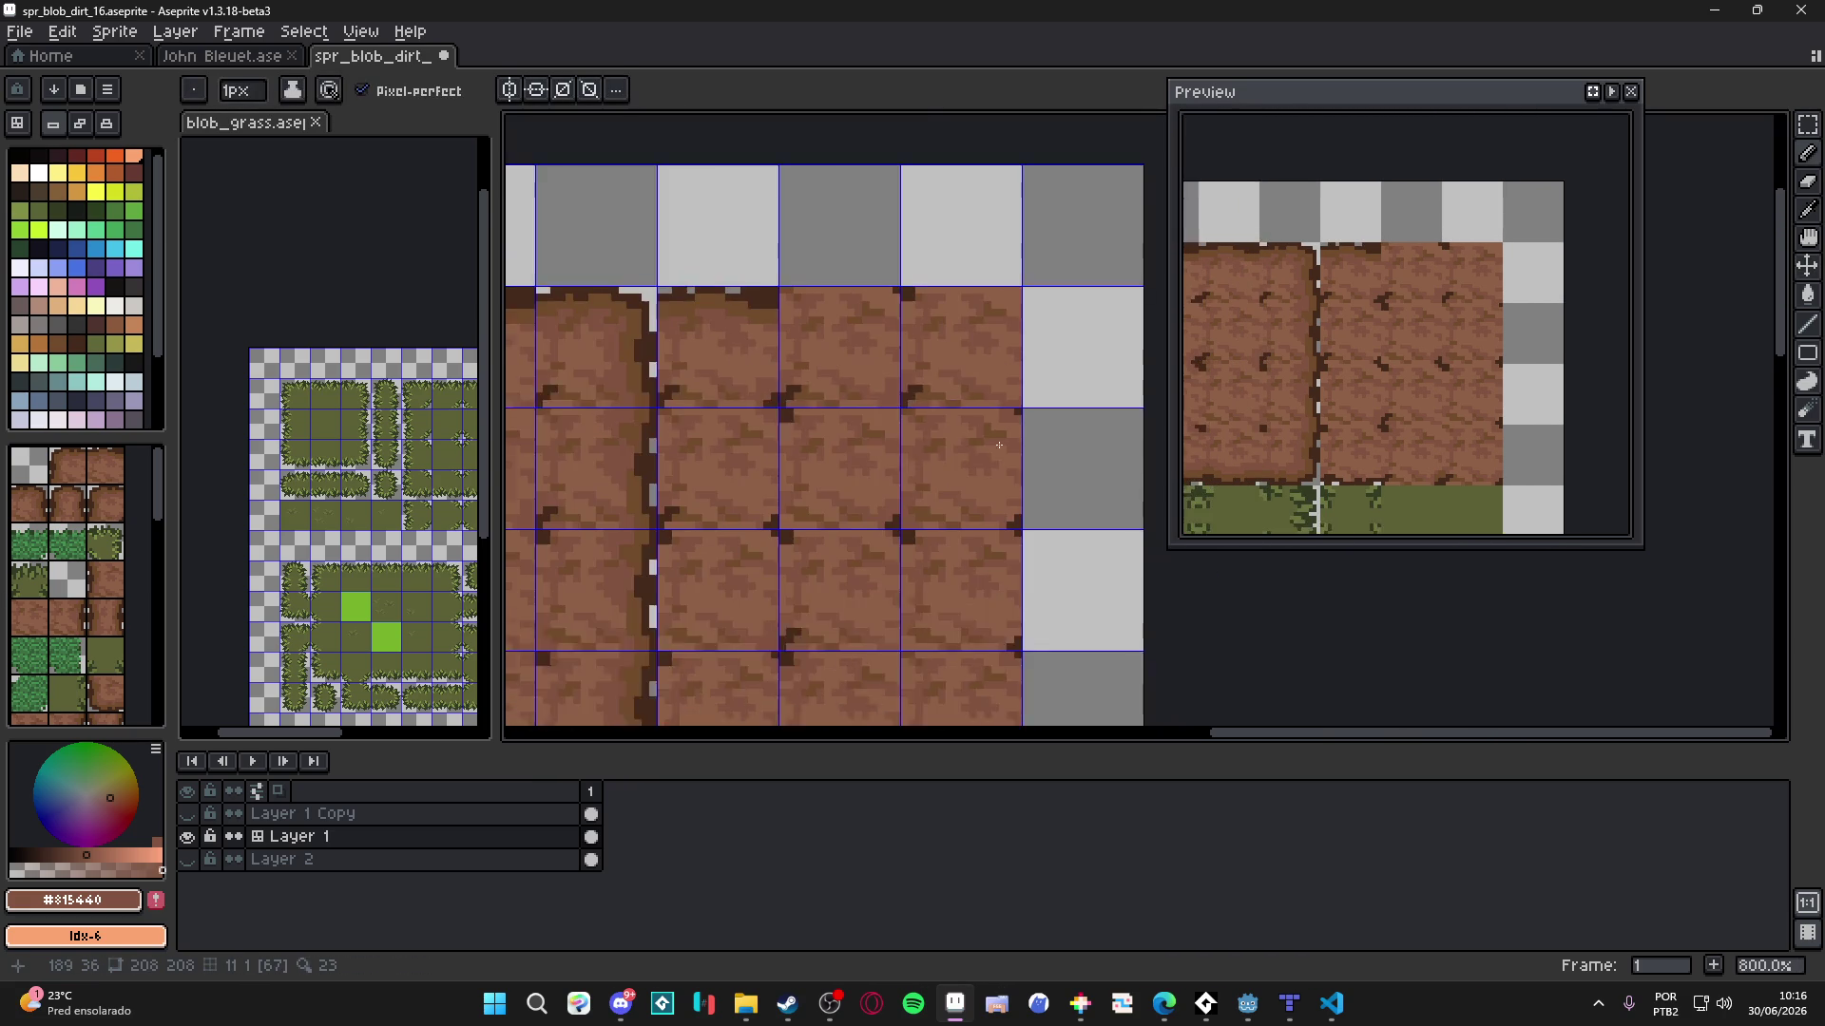
scroll(981, 454, up, 3)
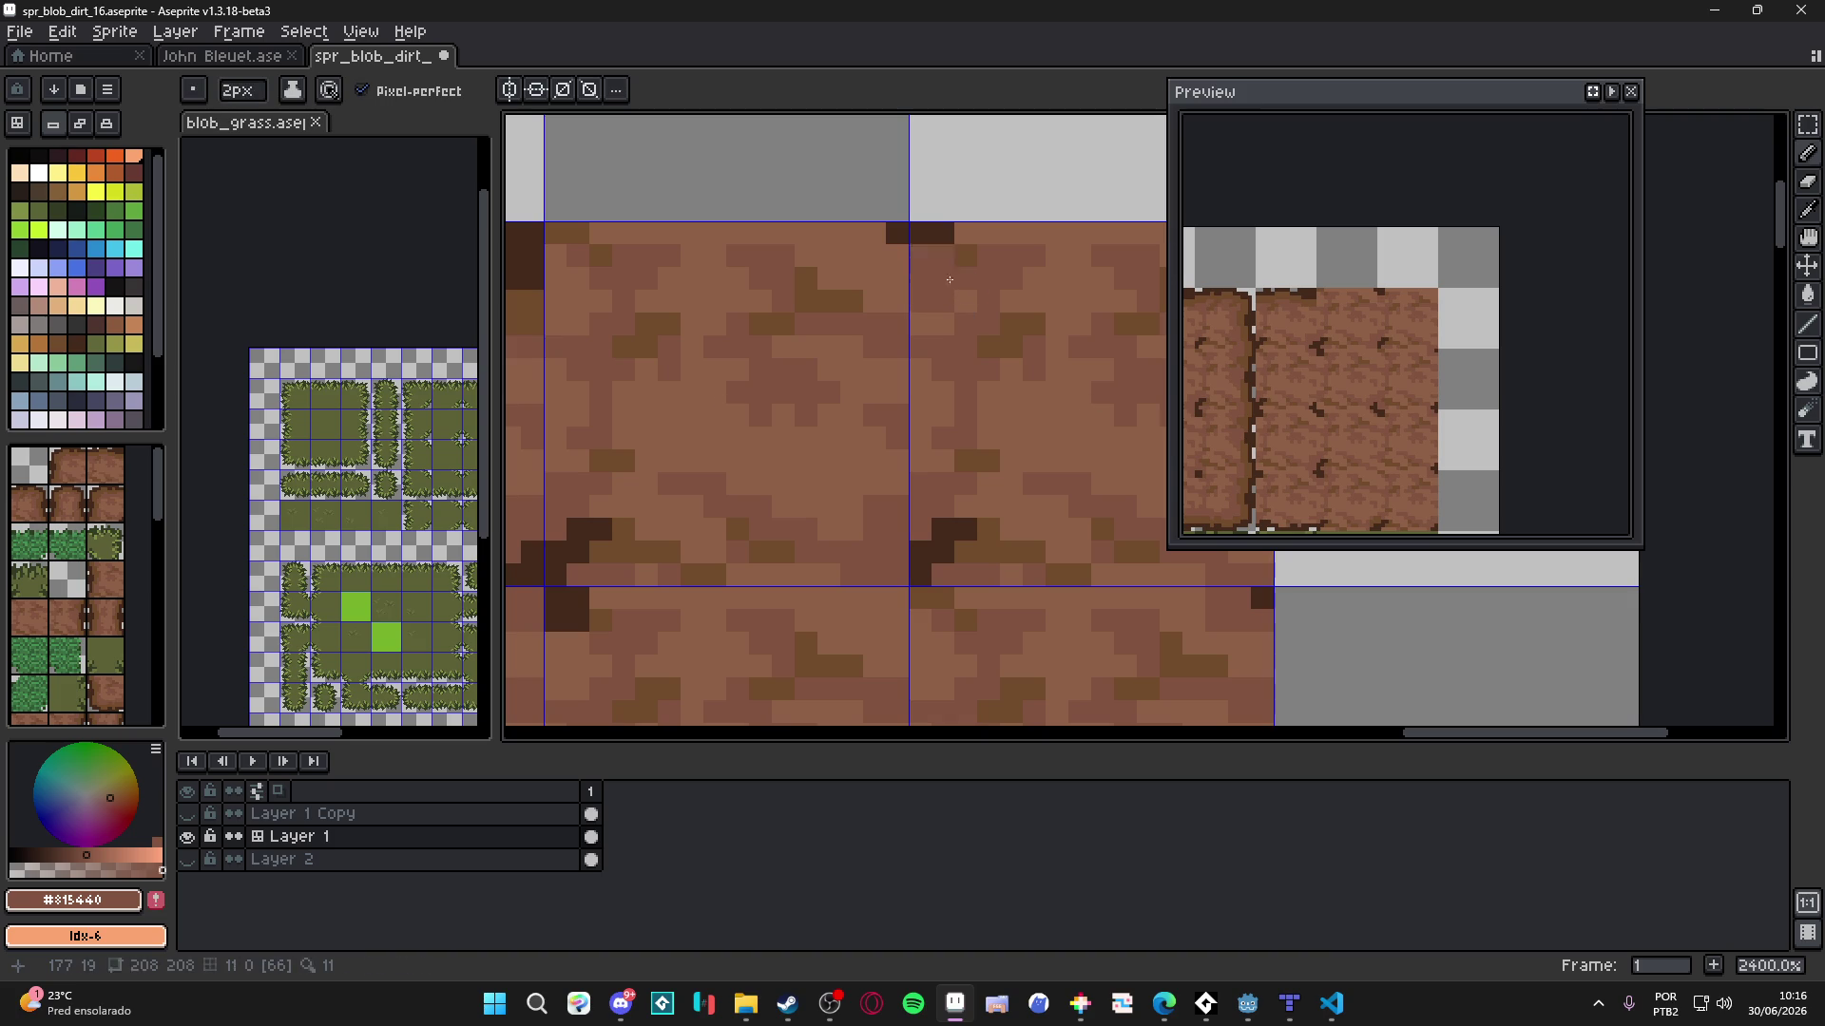
- Paint a 2px #724b2c crack block at a seam and save the file
alt+click(1030, 334)
key(plus)
click(974, 267)
scroll(969, 318, down, 2)
key(minus)
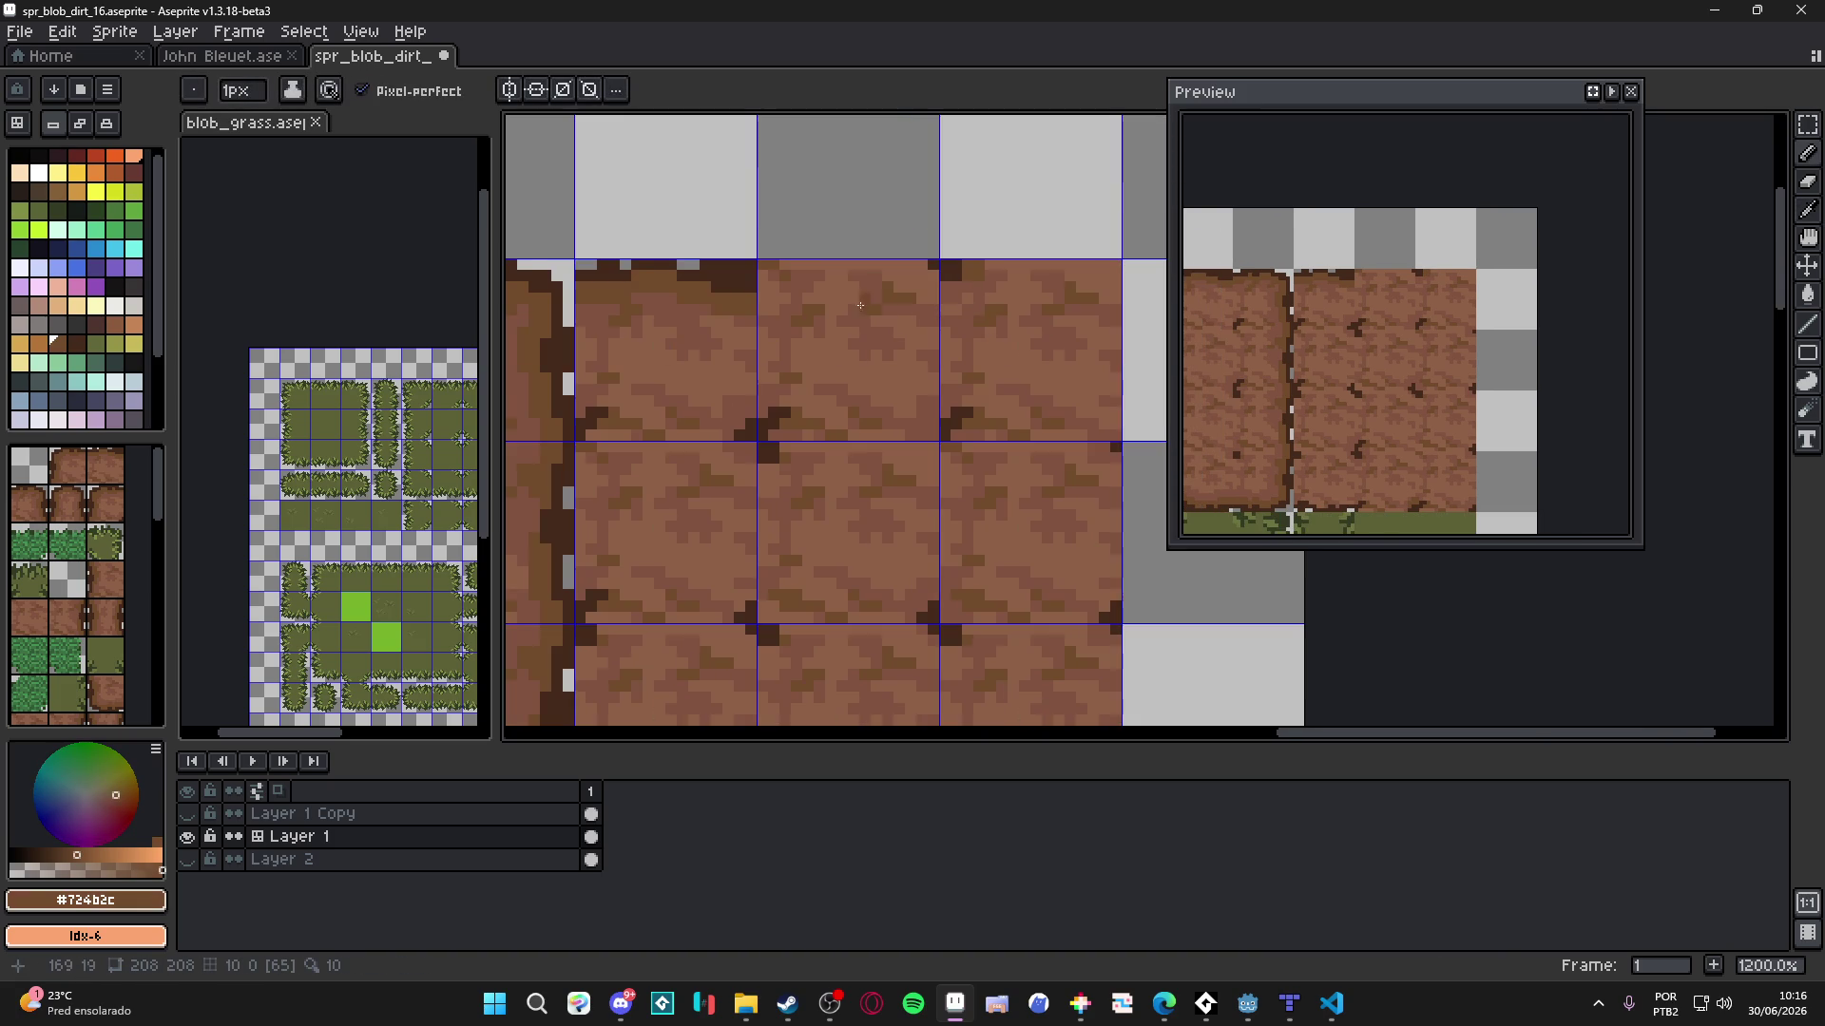
scroll(889, 206, down, 1)
key(ctrl+s)
- Darken pixels at a seam crossing with #815440 at 2px and 1px, then save
scroll(919, 298, up, 3)
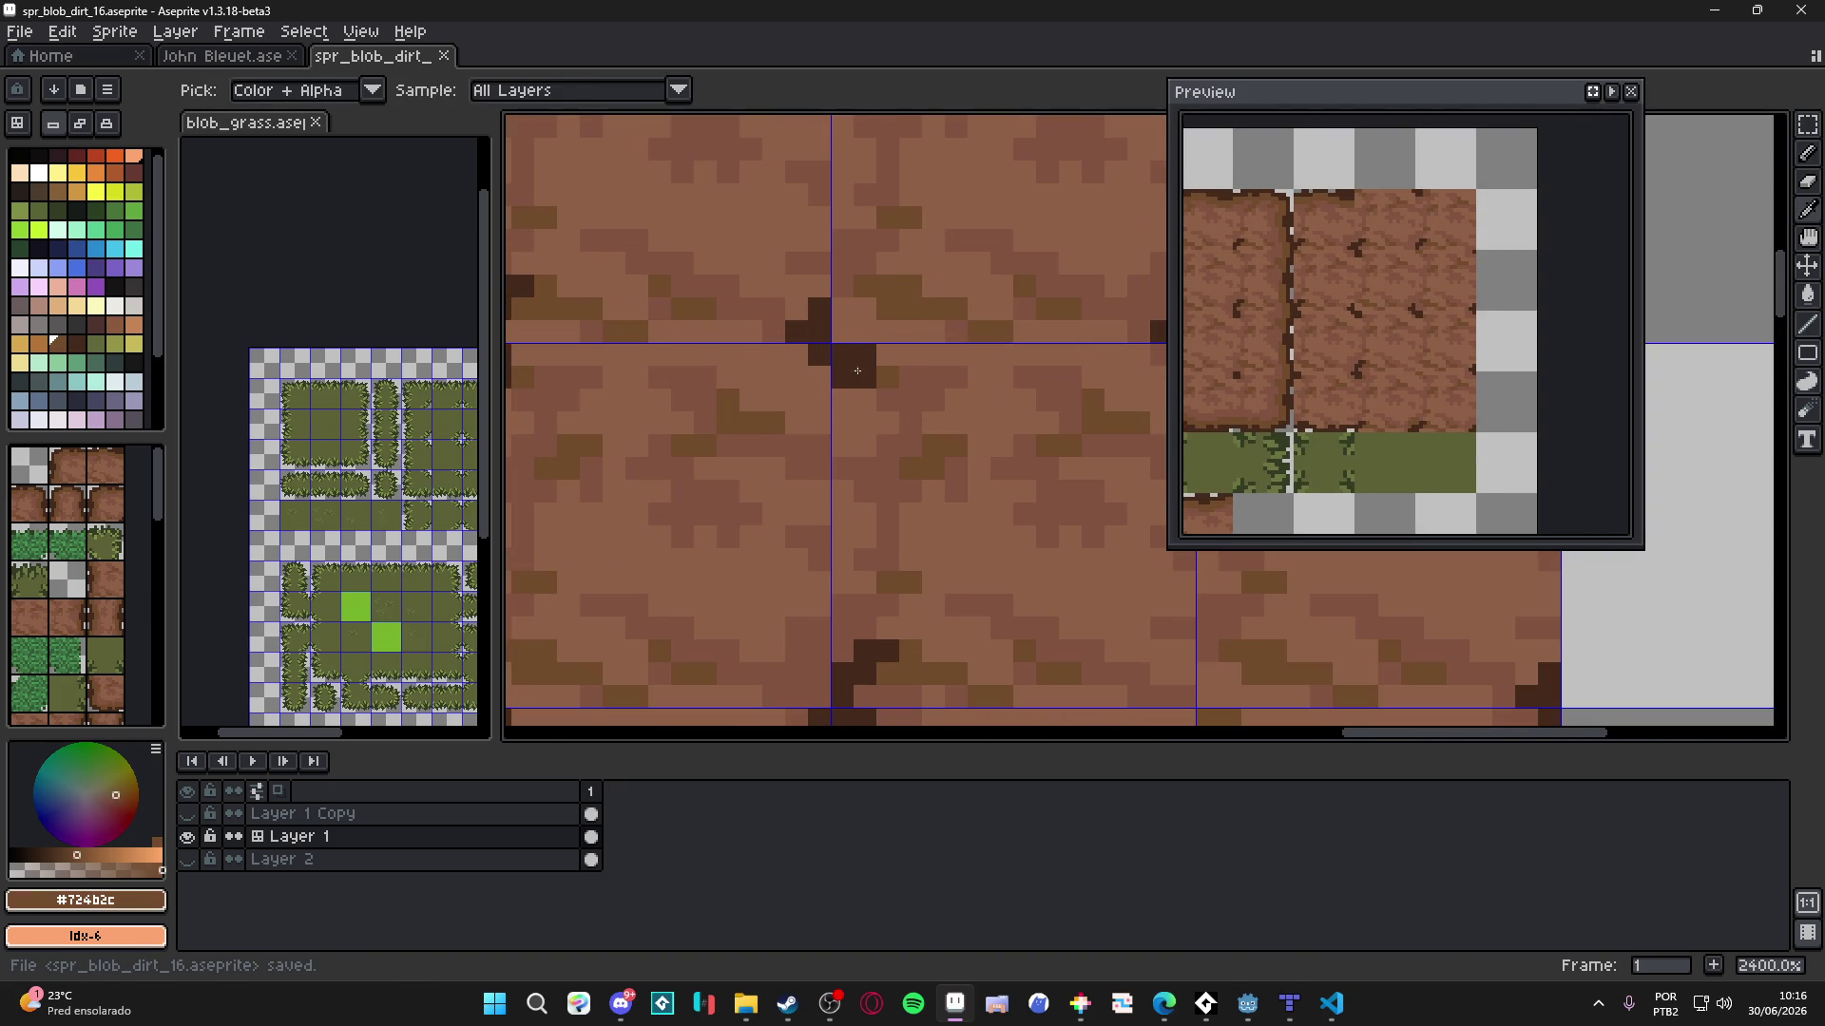
scroll(857, 371, down, 1)
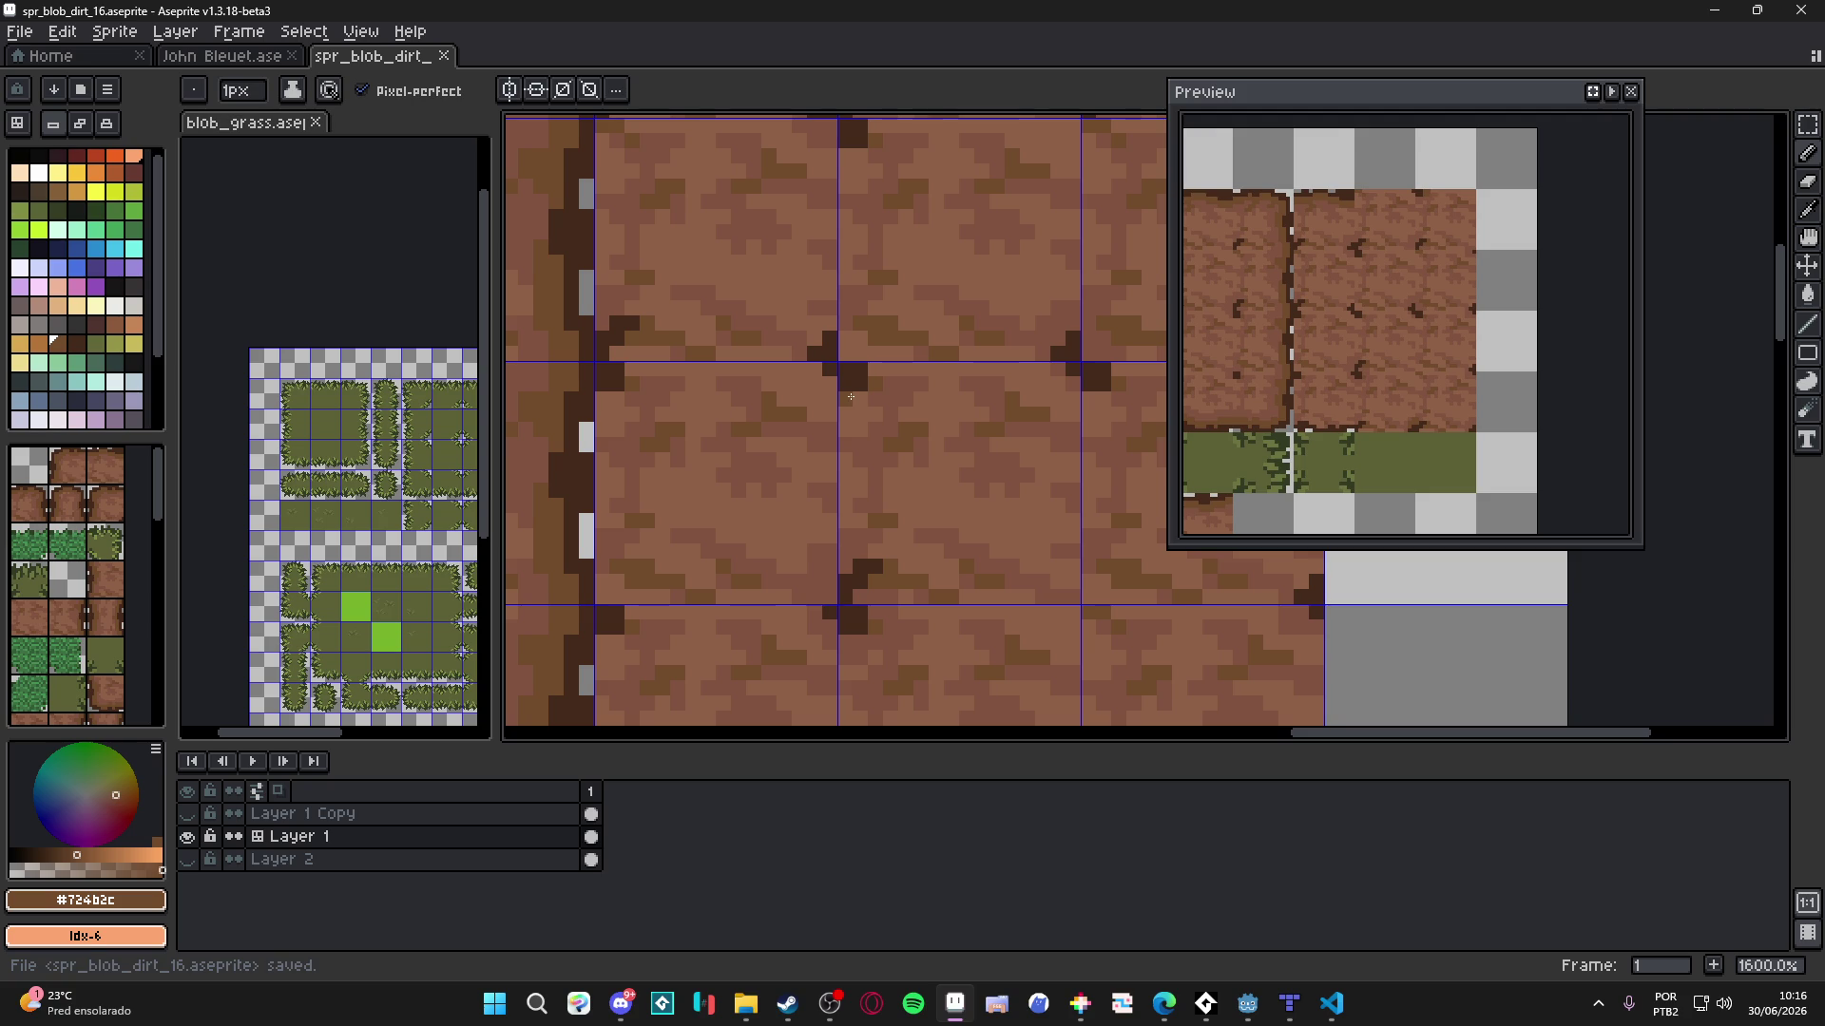
scroll(851, 397, up, 2)
alt+click(822, 357)
key(plus)
click(822, 357)
key(minus)
click(826, 389)
scroll(826, 389, down, 2)
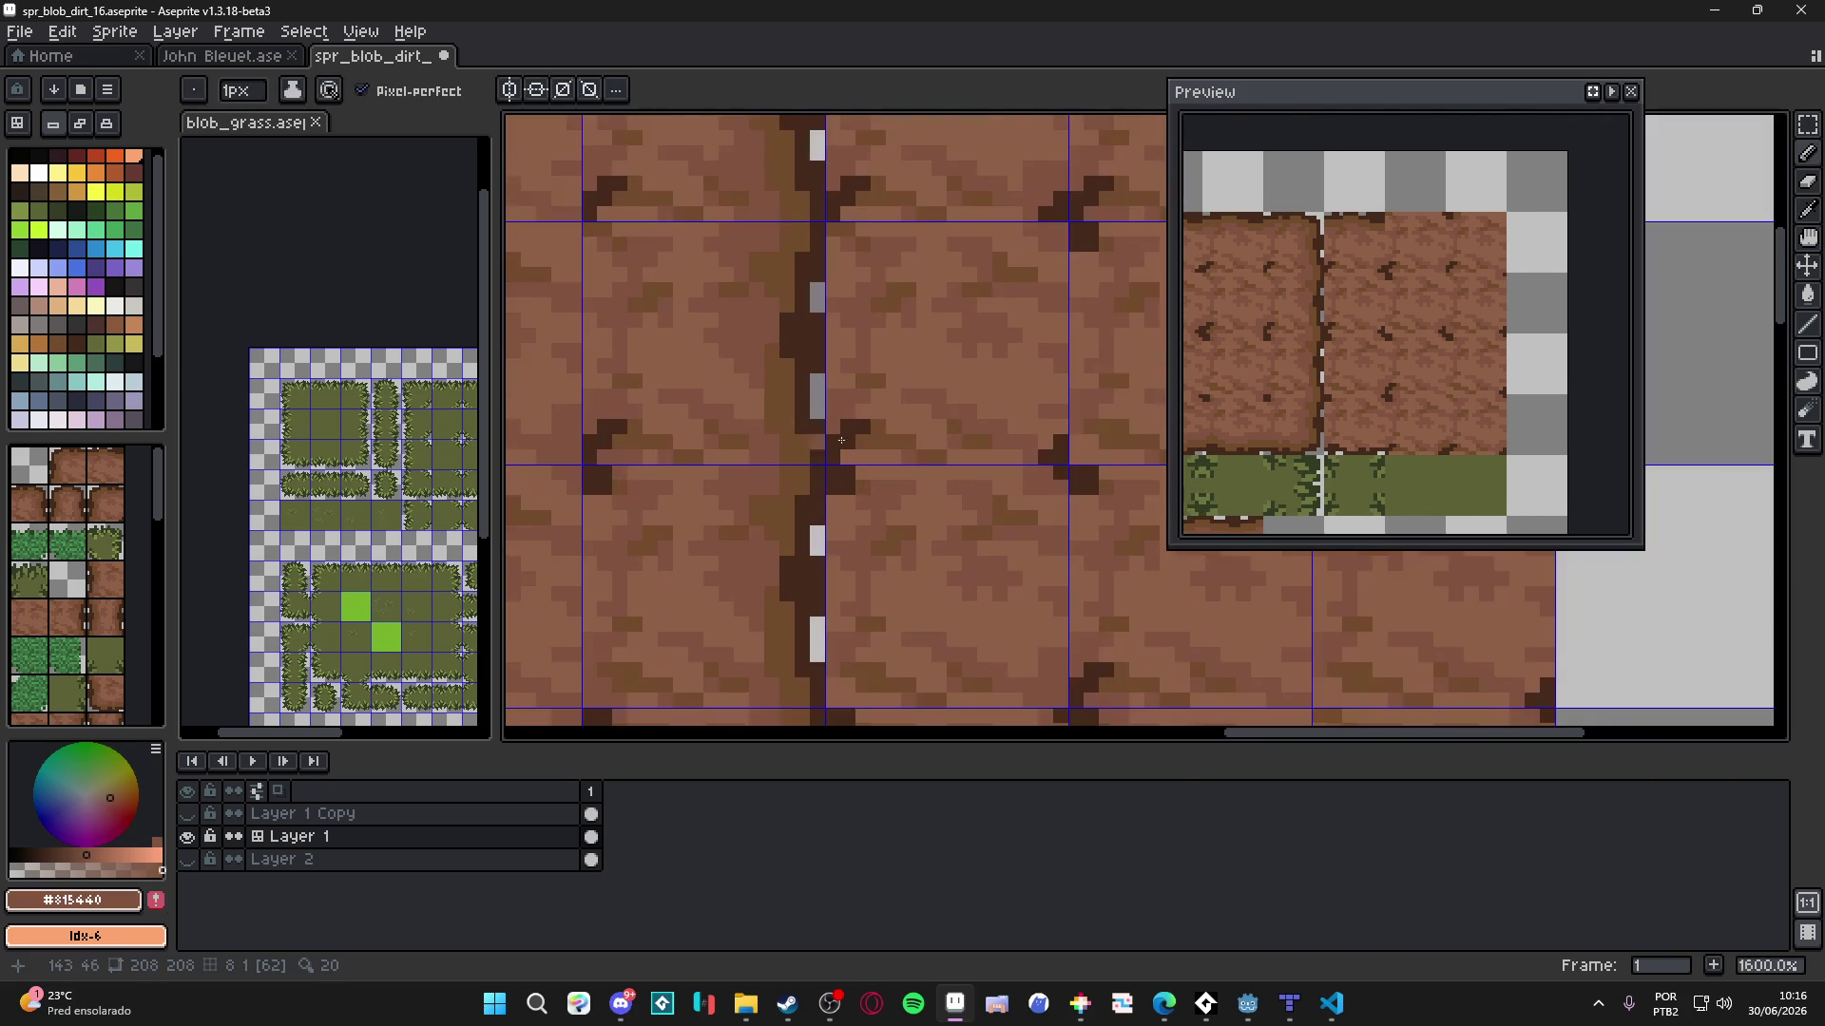
scroll(841, 440, up, 2)
key(ctrl+s)
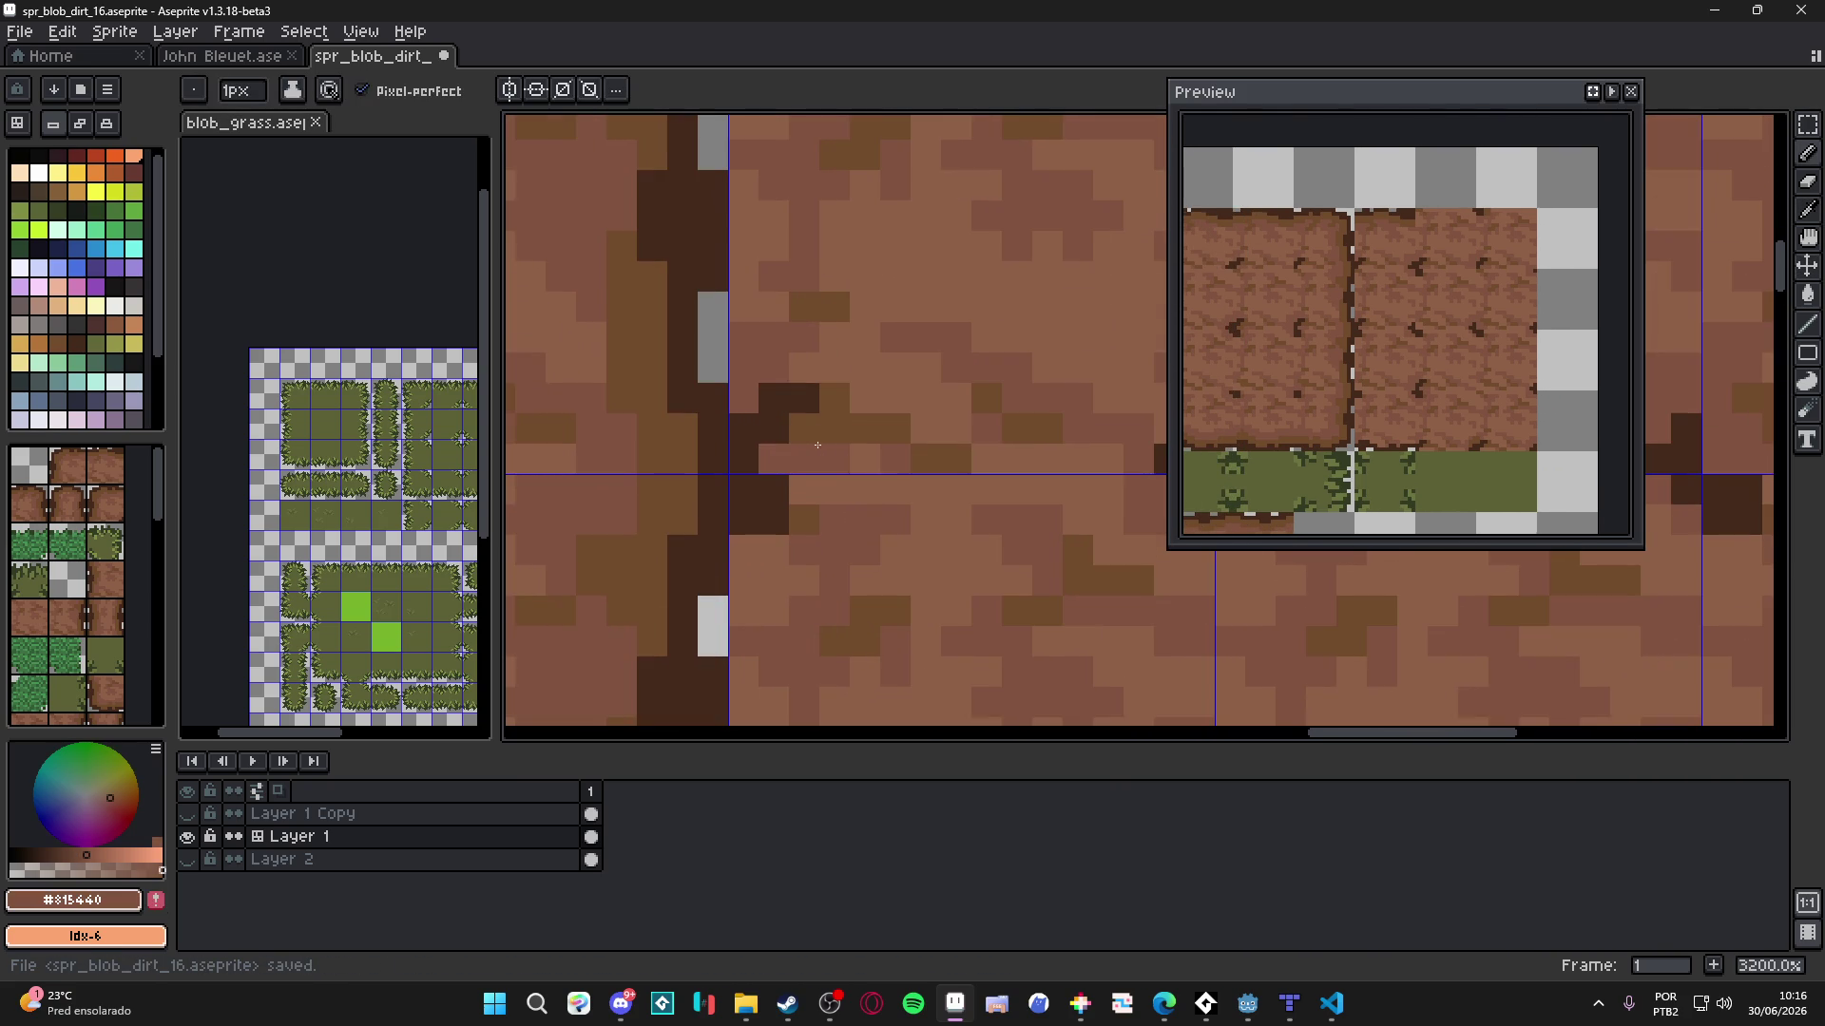
- Check the tile numbers, resample the #724b2c and #815440 browns, and save again
scroll(817, 445, down, 3)
alt+click(817, 445)
key(v)
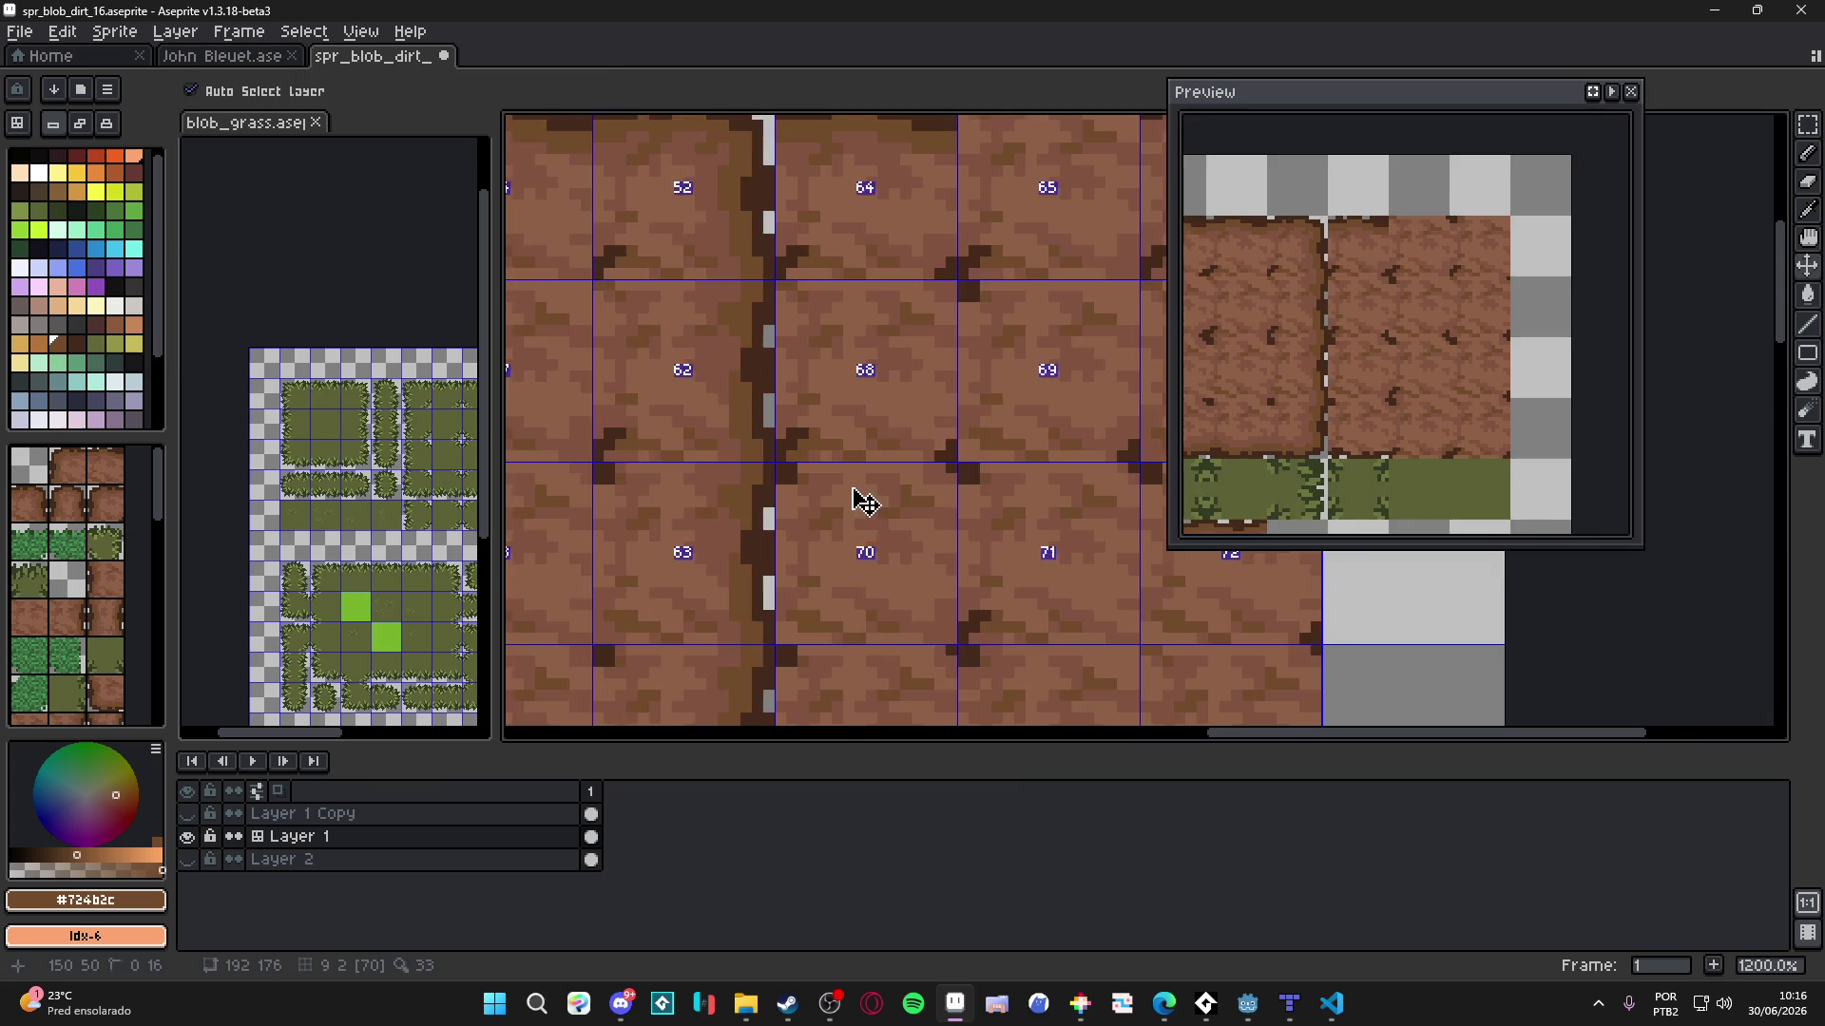
scroll(860, 501, down, 4)
key(b)
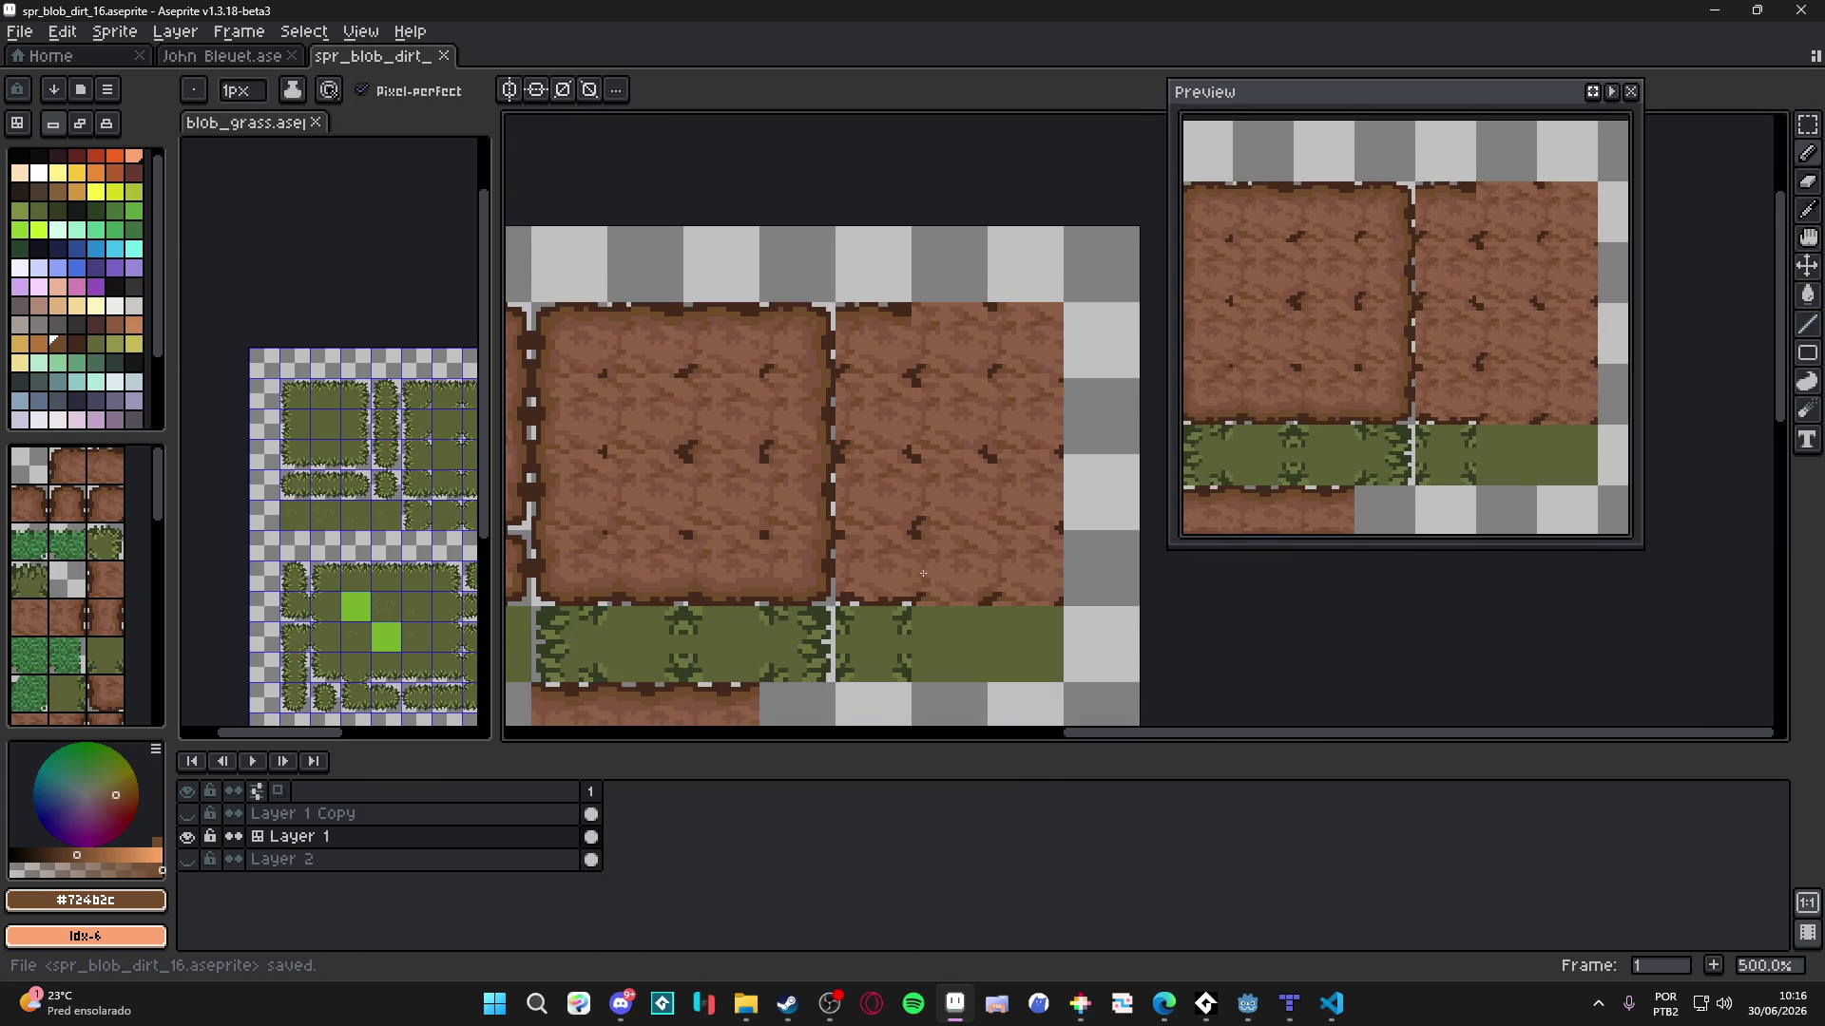
scroll(912, 514, up, 6)
alt+click(898, 352)
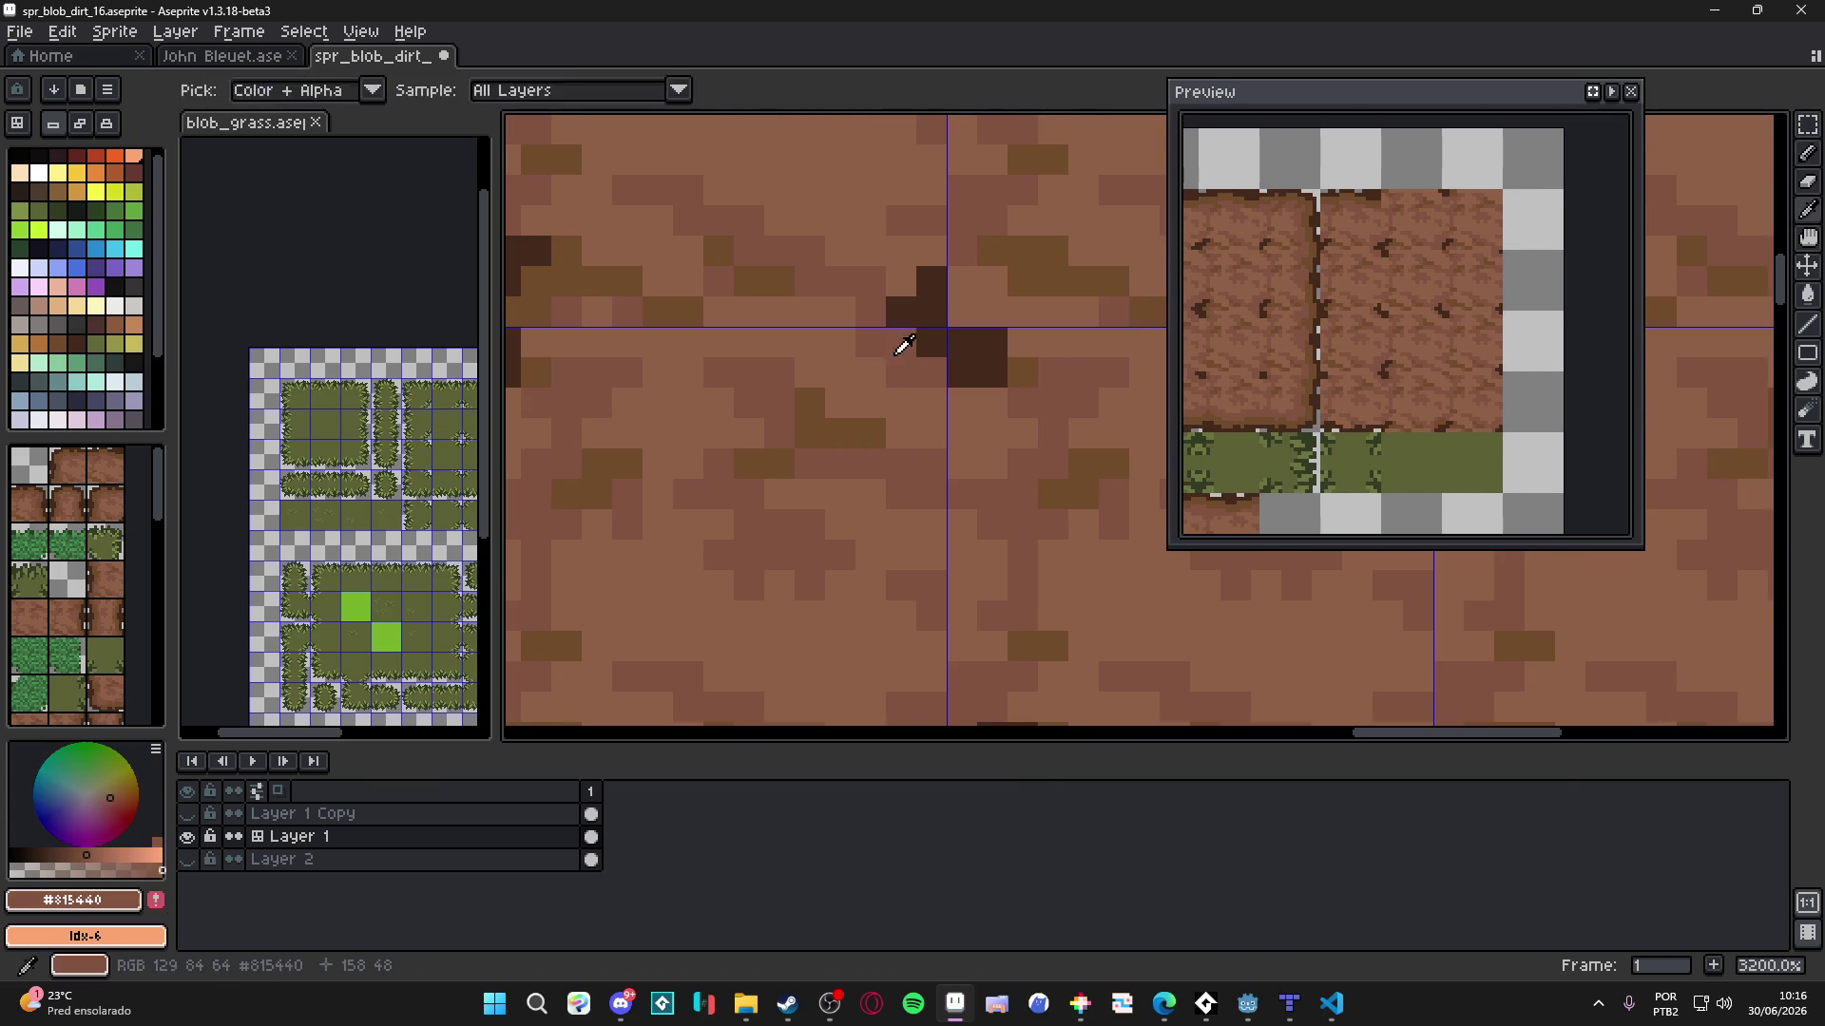
scroll(902, 347, down, 5)
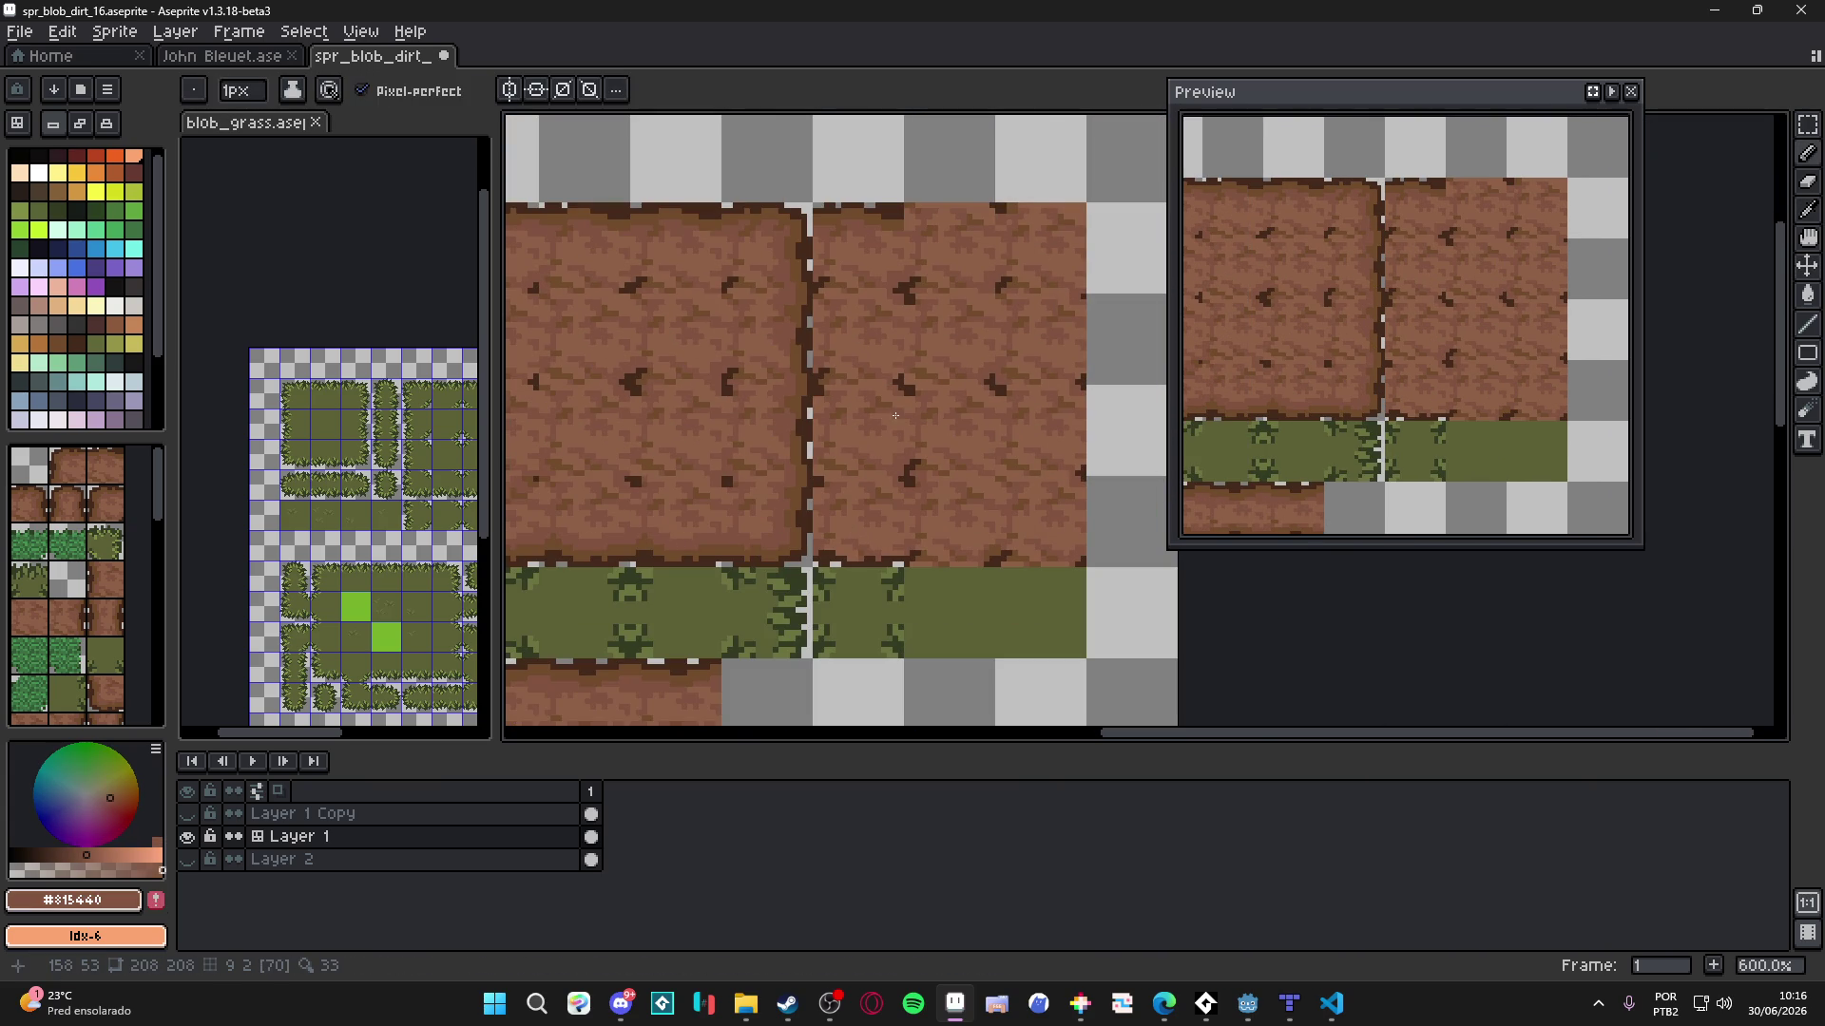
scroll(895, 416, down, 1)
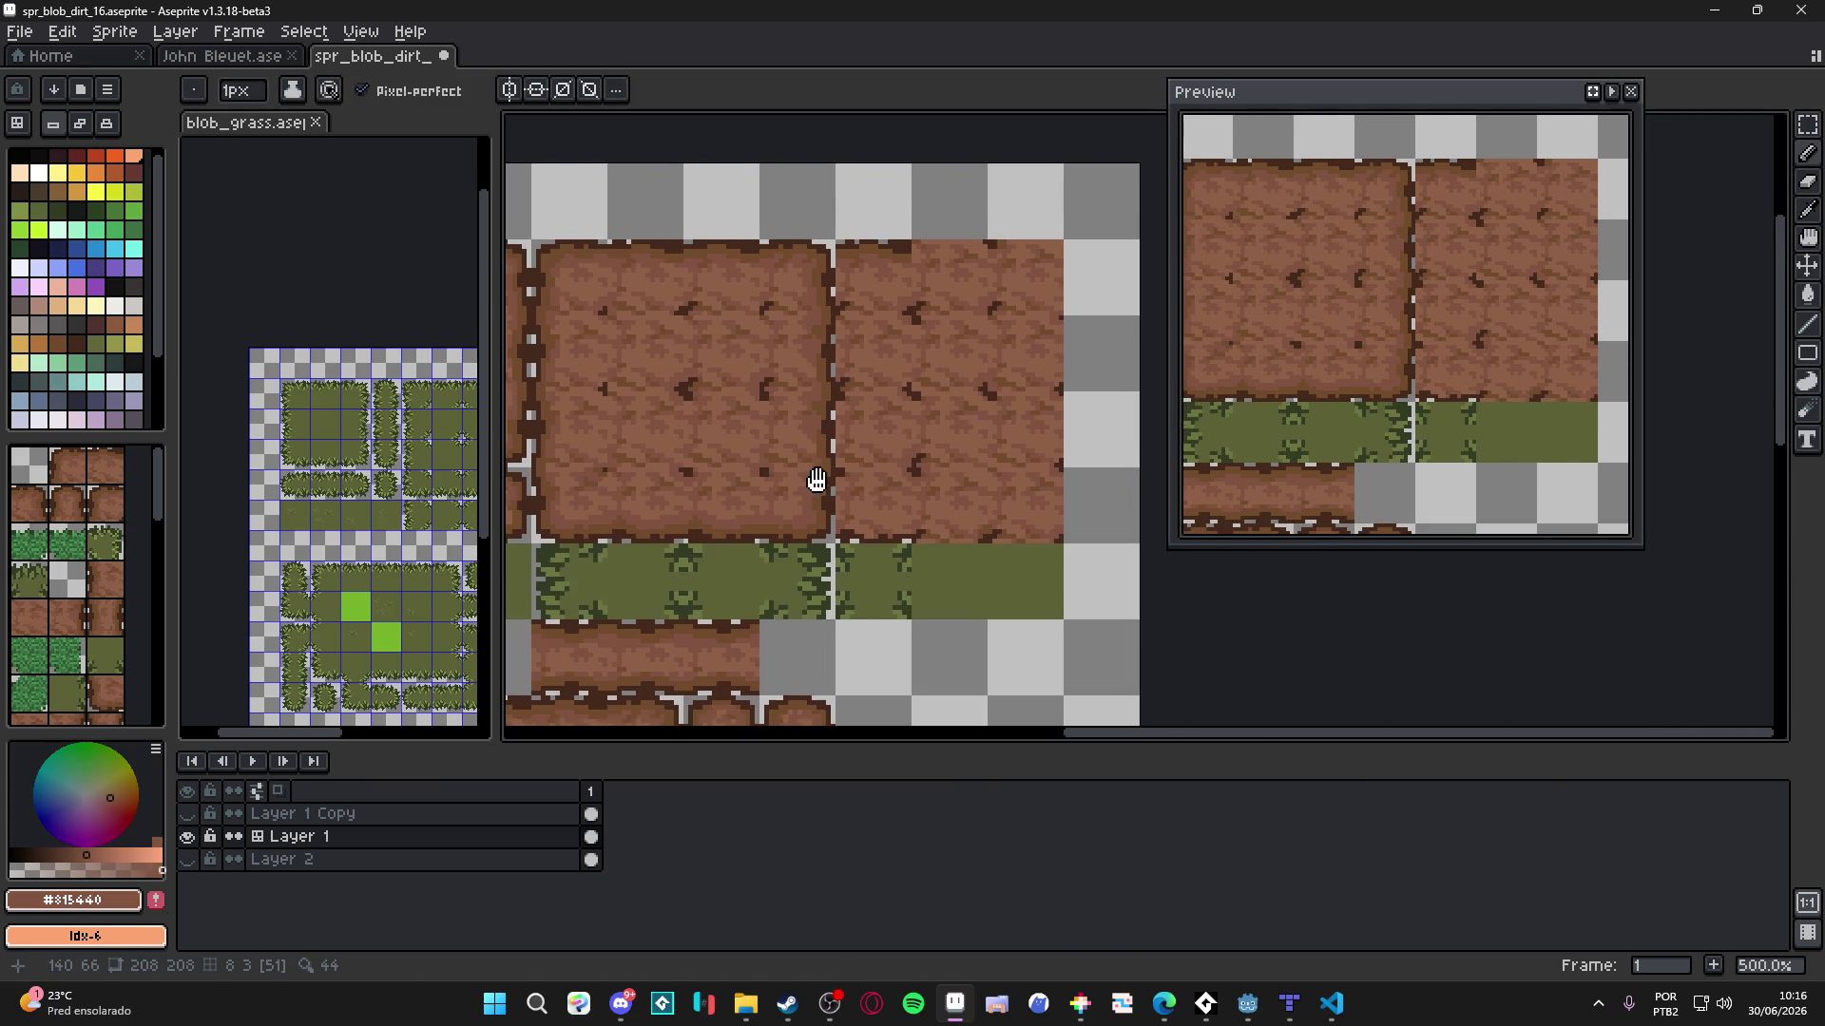
key(ctrl+s)
scroll(762, 544, up, 8)
- Darken a tile-seam pixel, pick the lighter brown #8c6146, and save the sprite
click(738, 459)
alt+click(772, 468)
scroll(772, 467, down, 7)
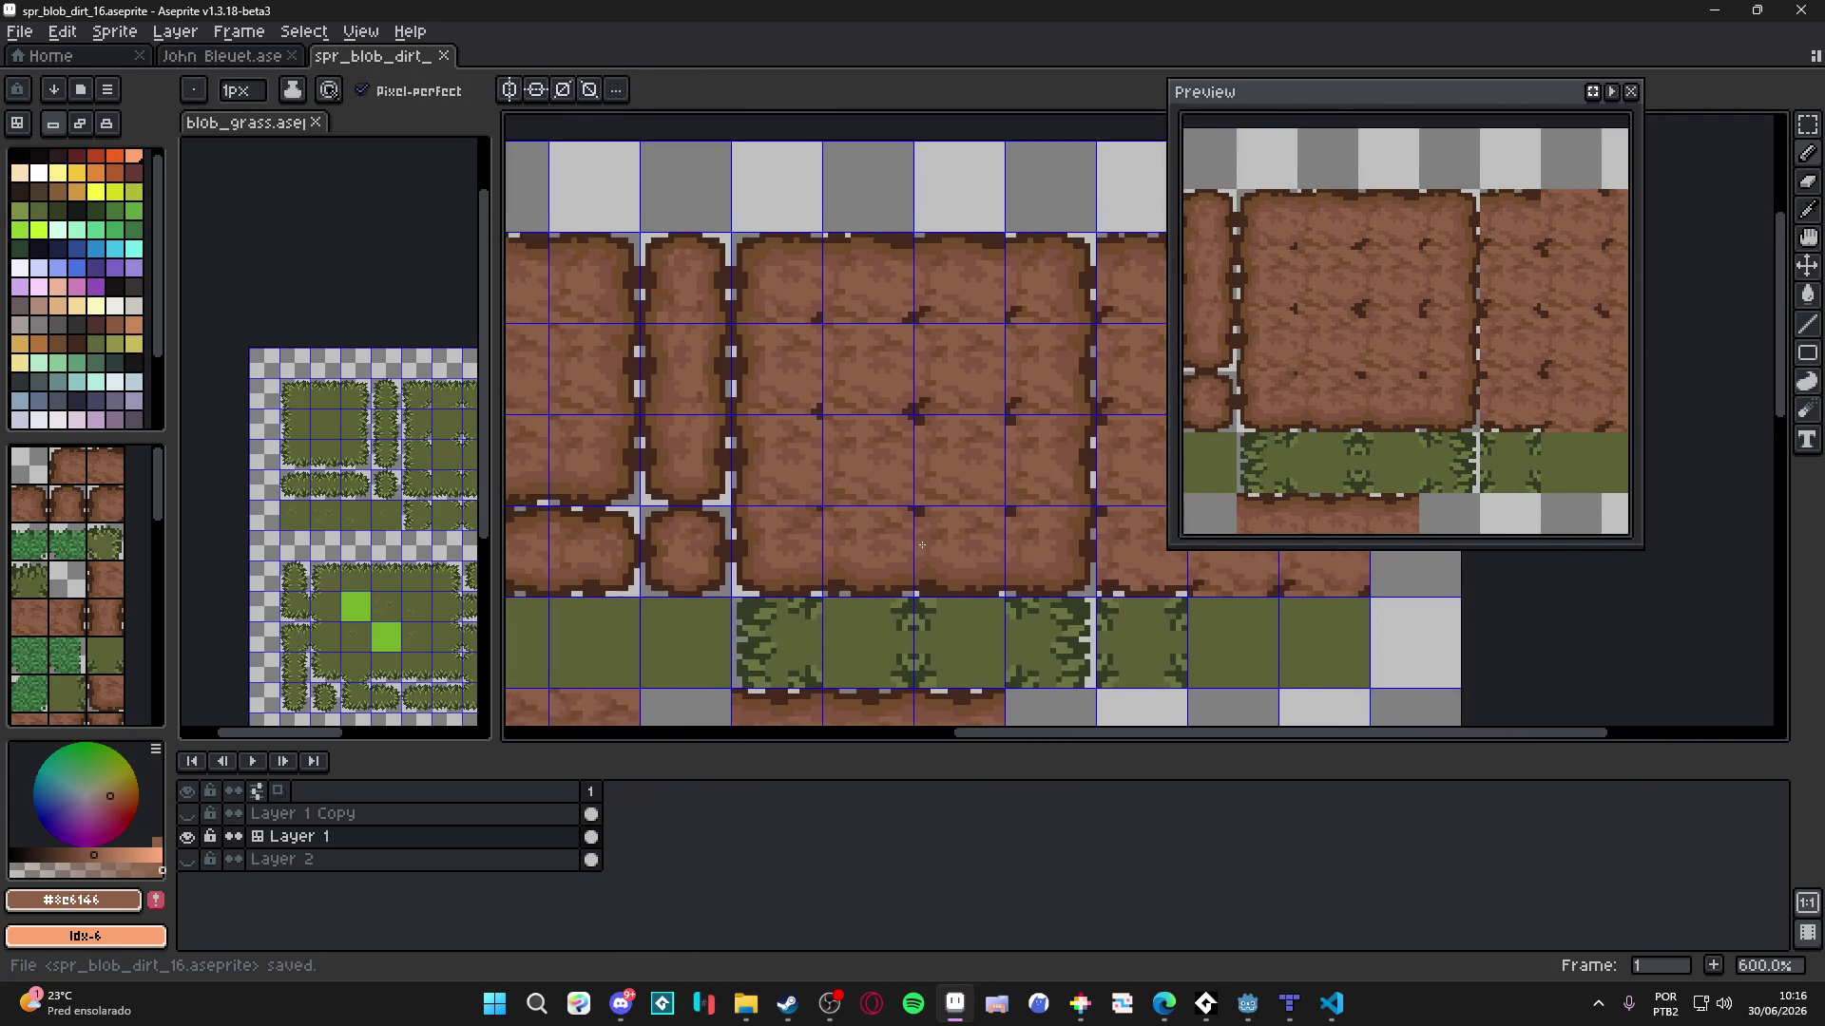
key(ctrl+s)
- Erase the grass strip beneath the upper dirt tiles using two rectangular selections
scroll(872, 518, down, 1)
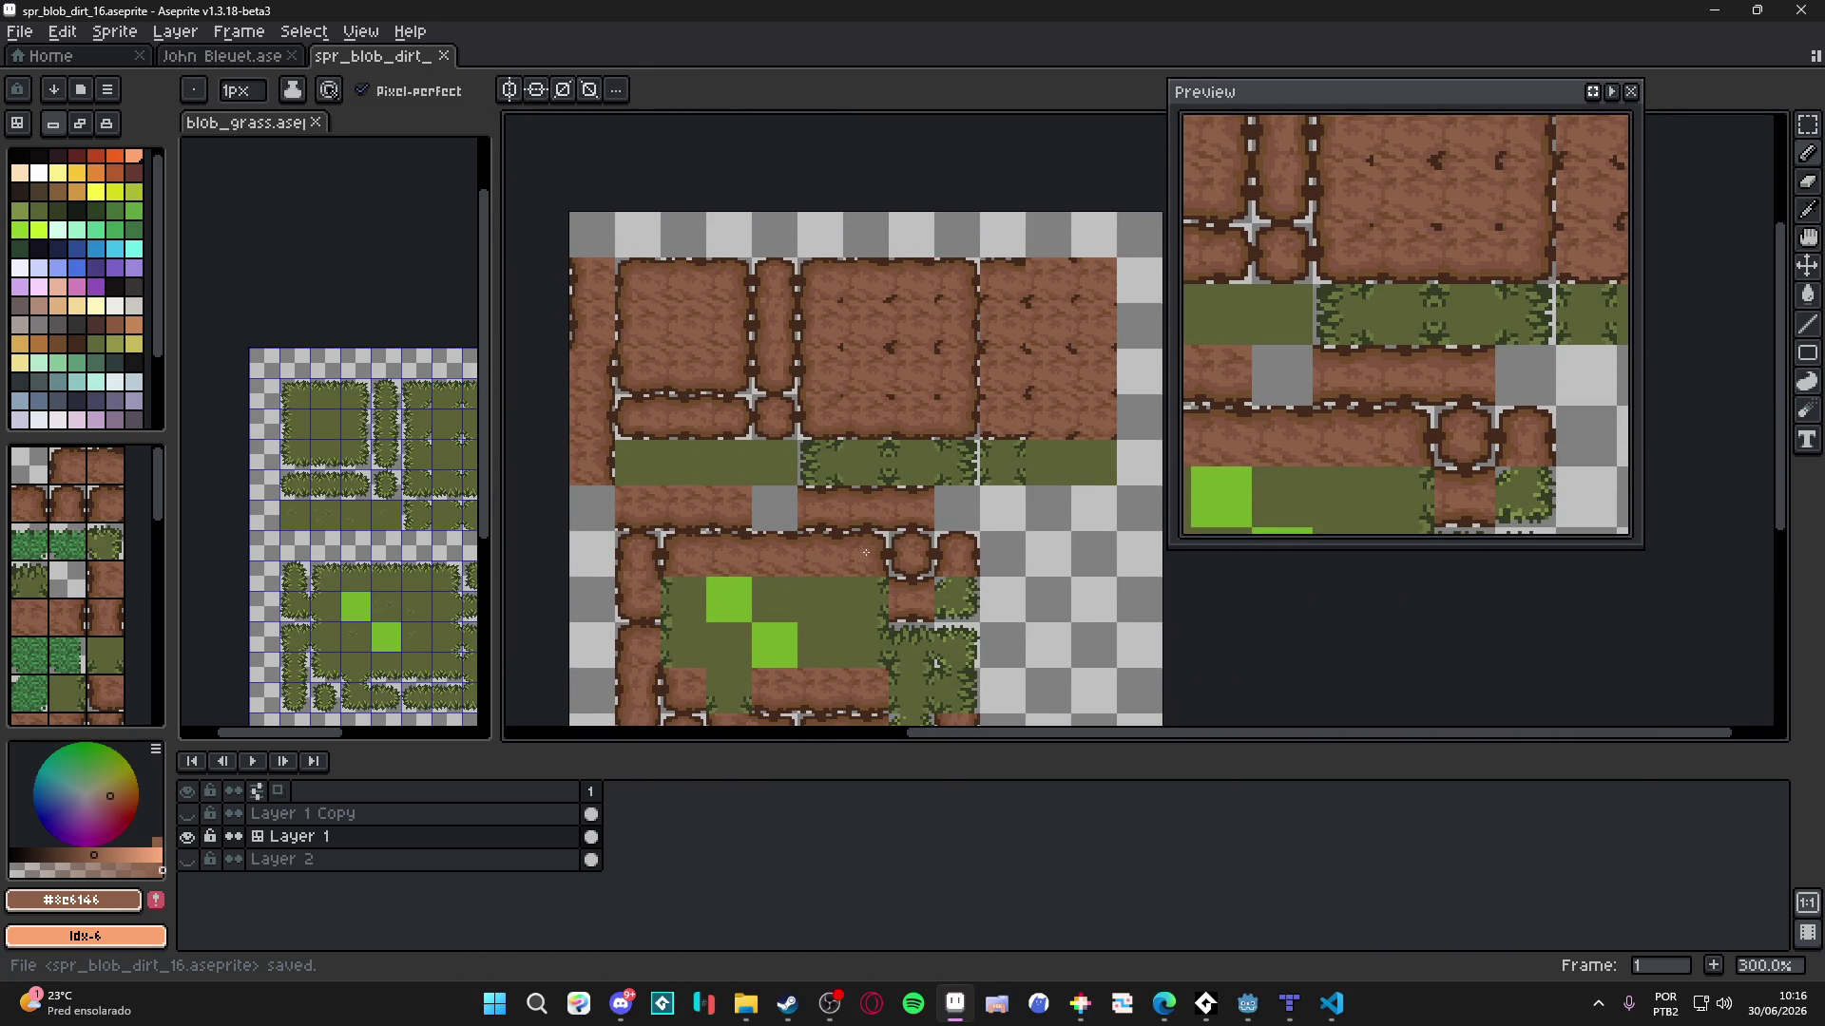
scroll(850, 558, left, 2)
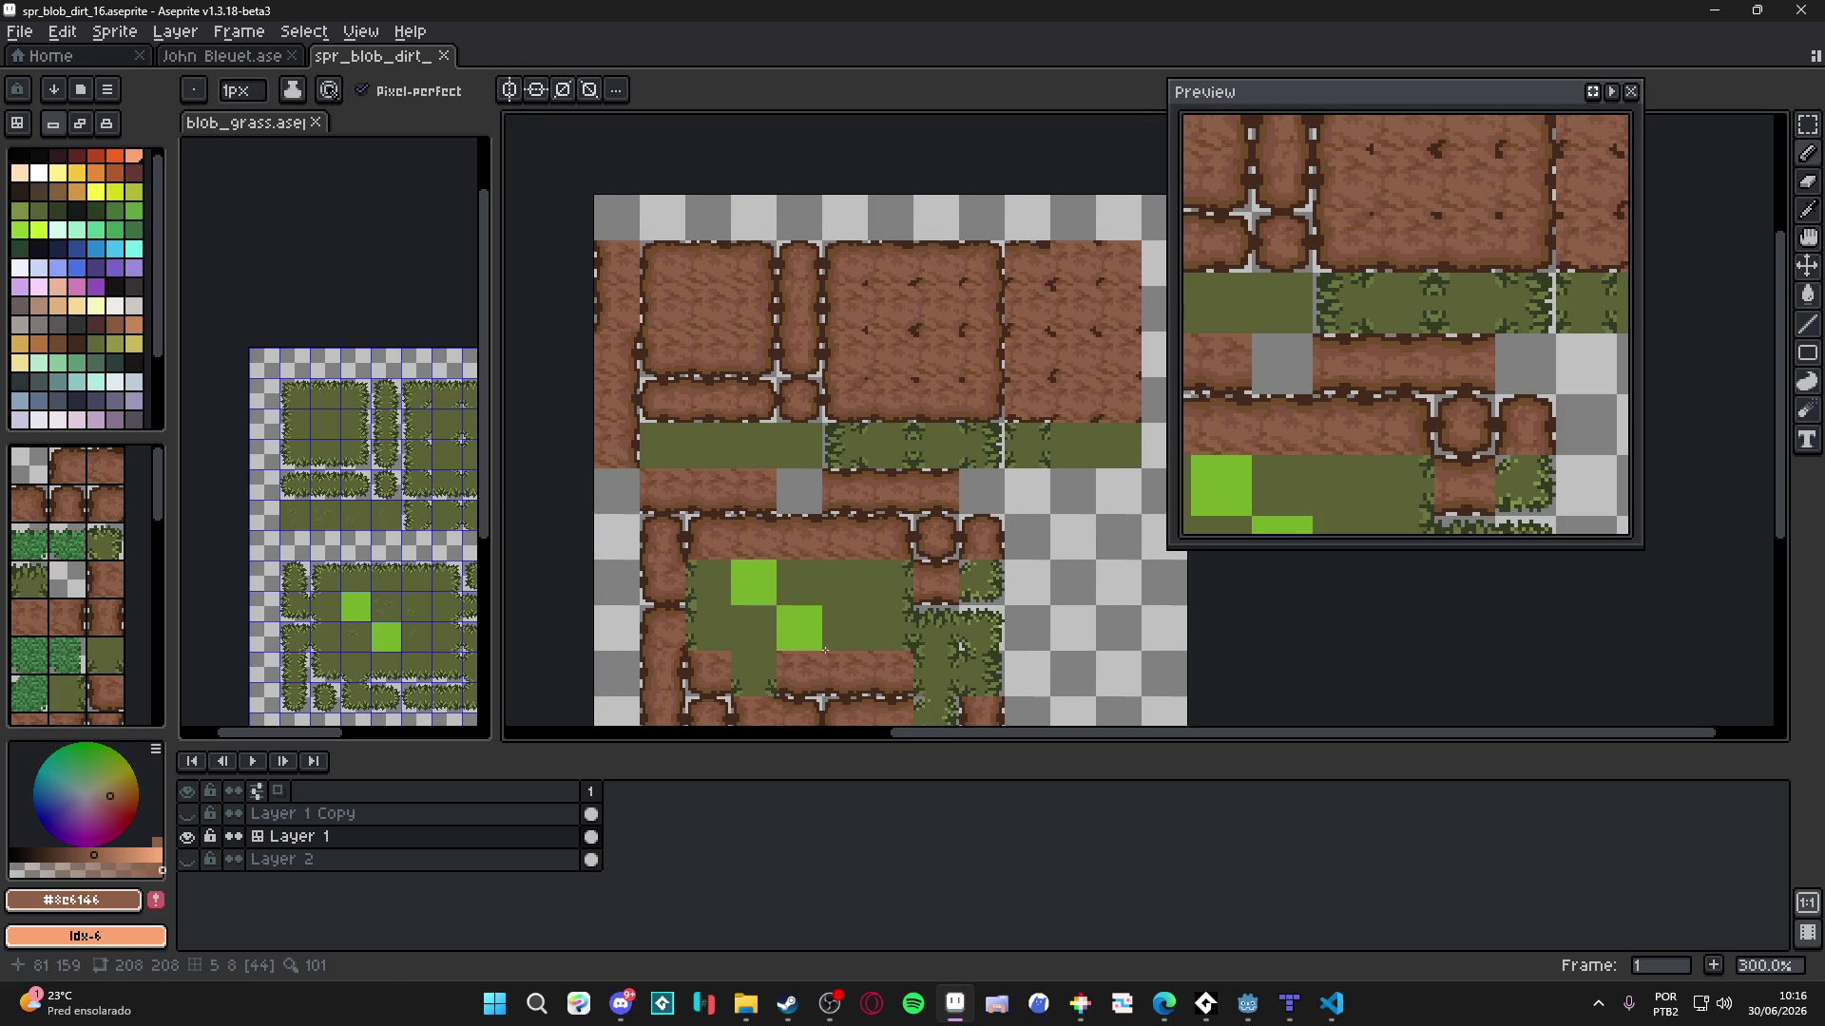
key(m)
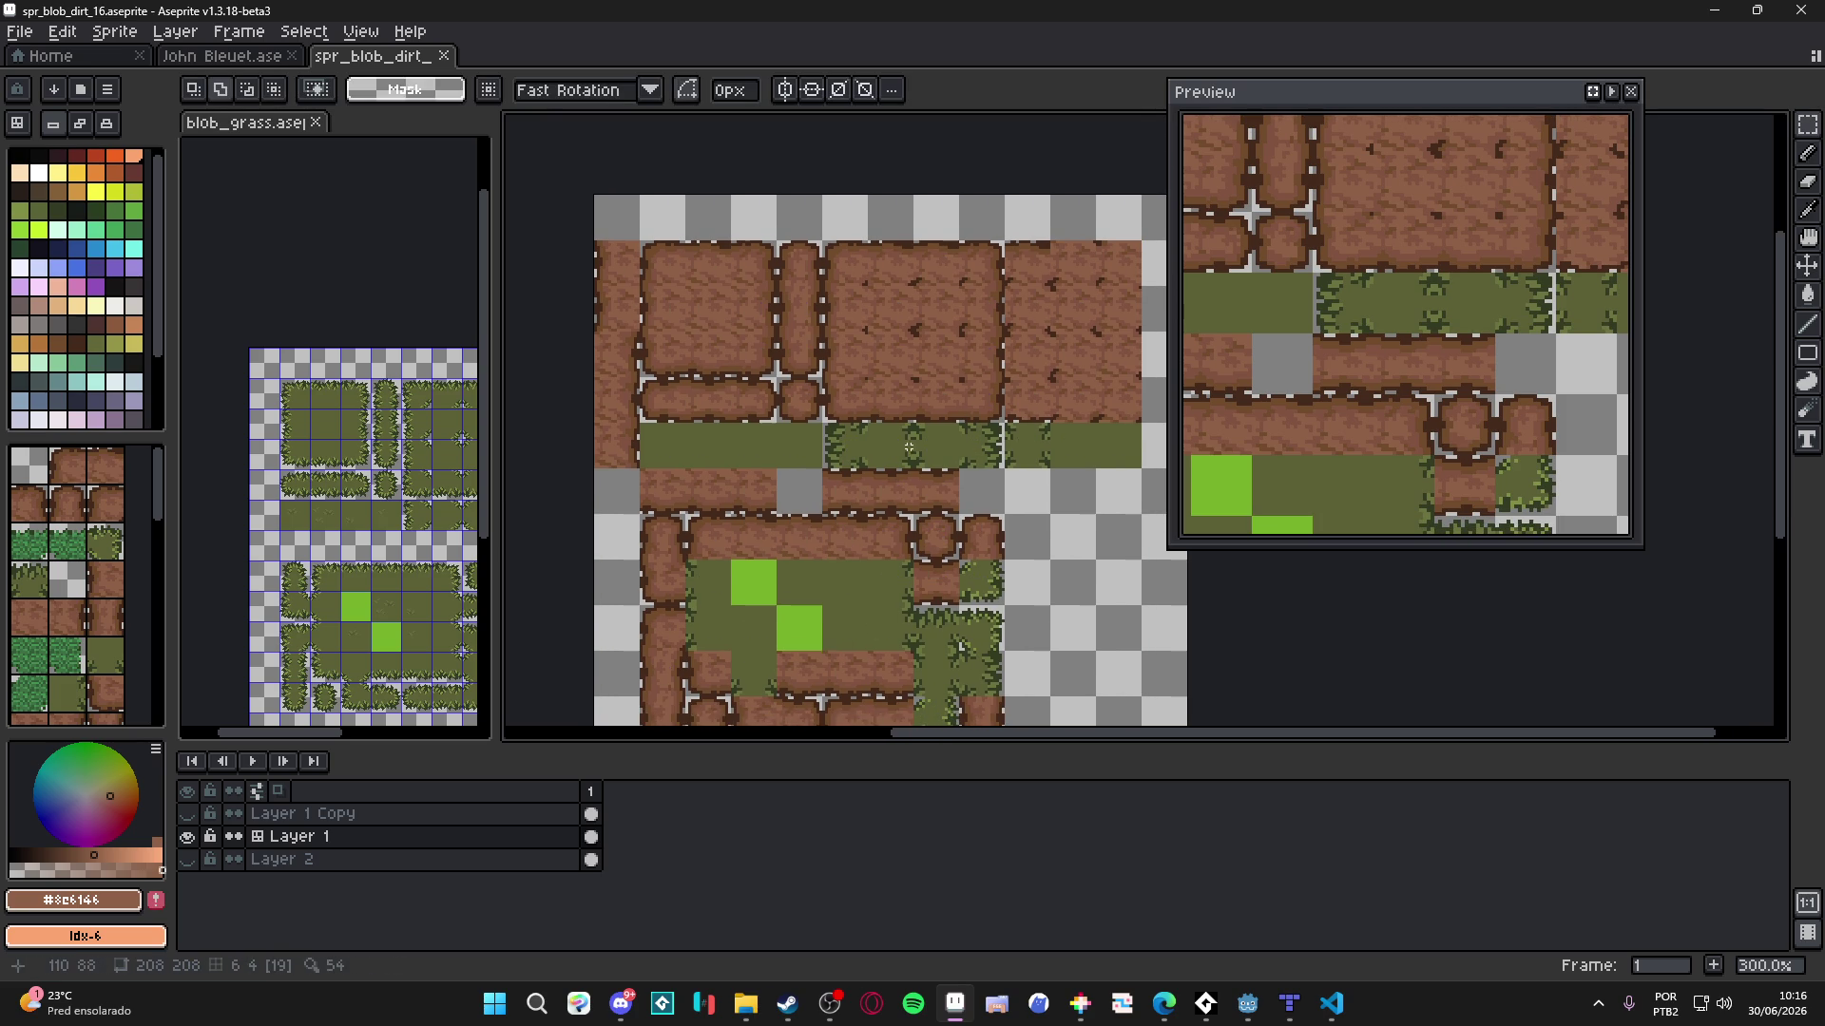
scroll(914, 440, down, 1)
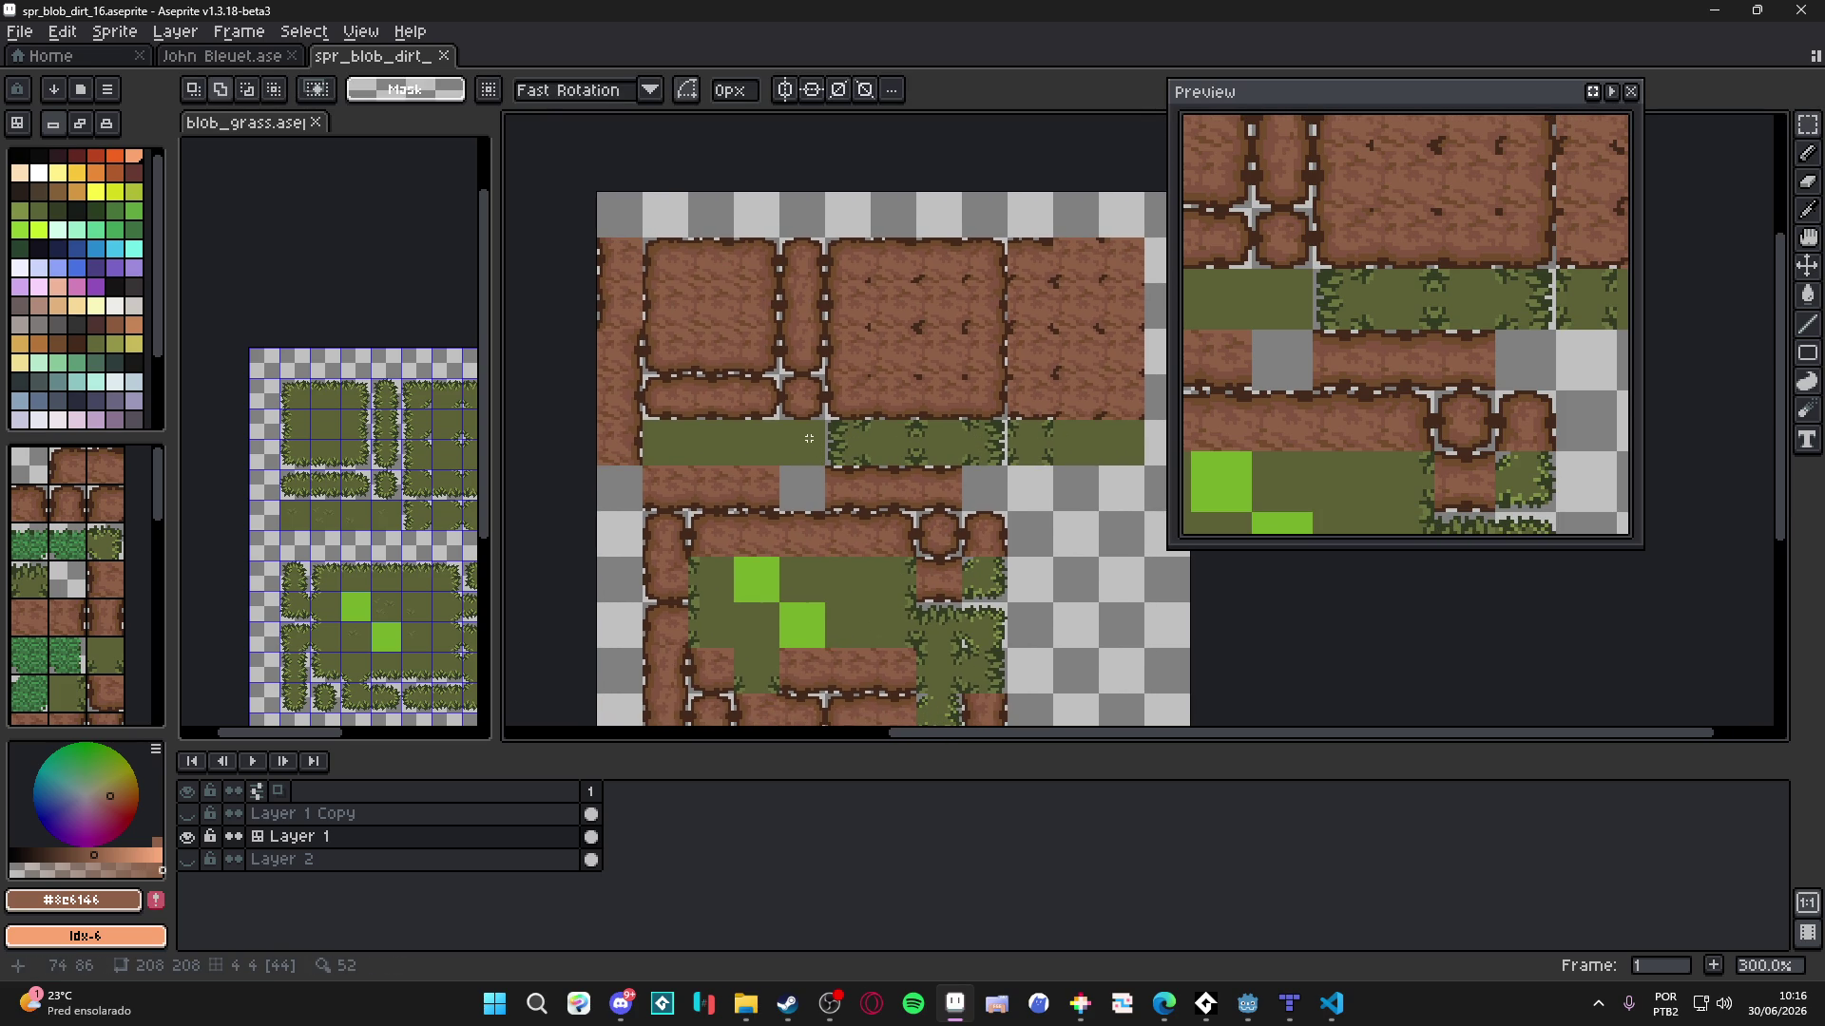
drag(809, 438, 656, 447)
key(Delete)
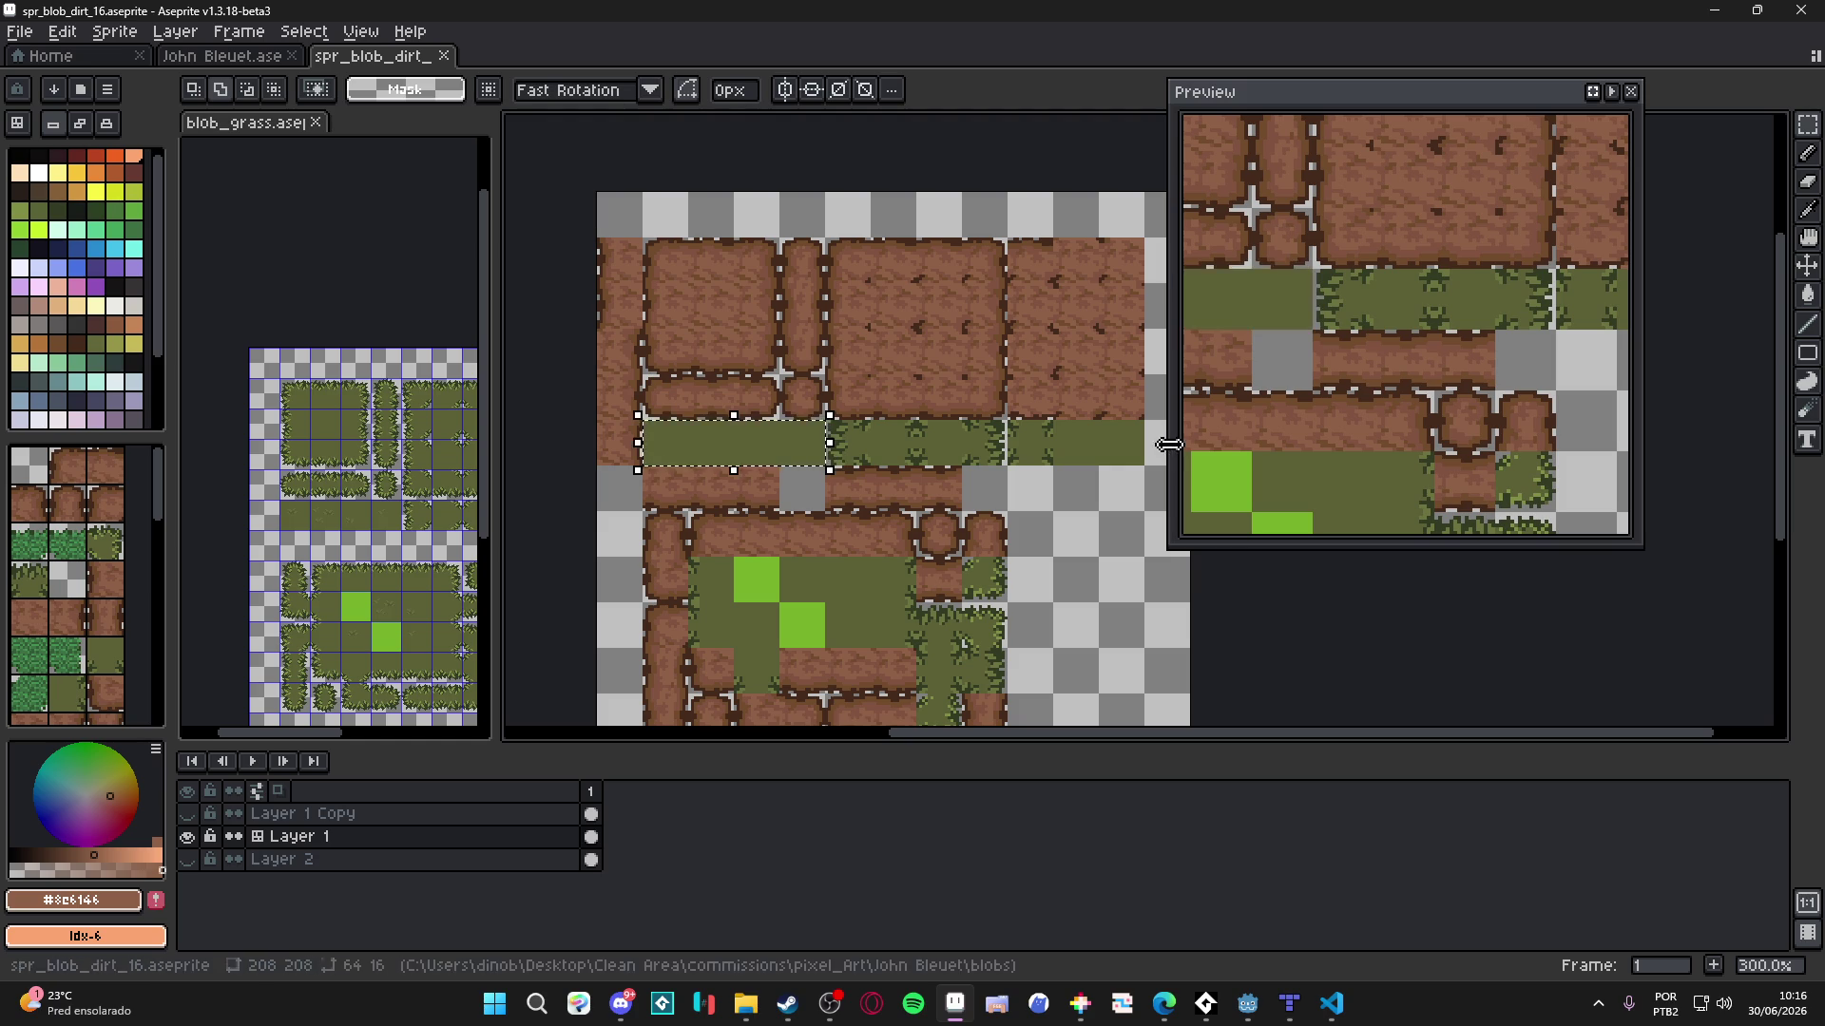
key(ctrl+d)
drag(850, 454, 1145, 465)
key(Delete)
key(Delete)
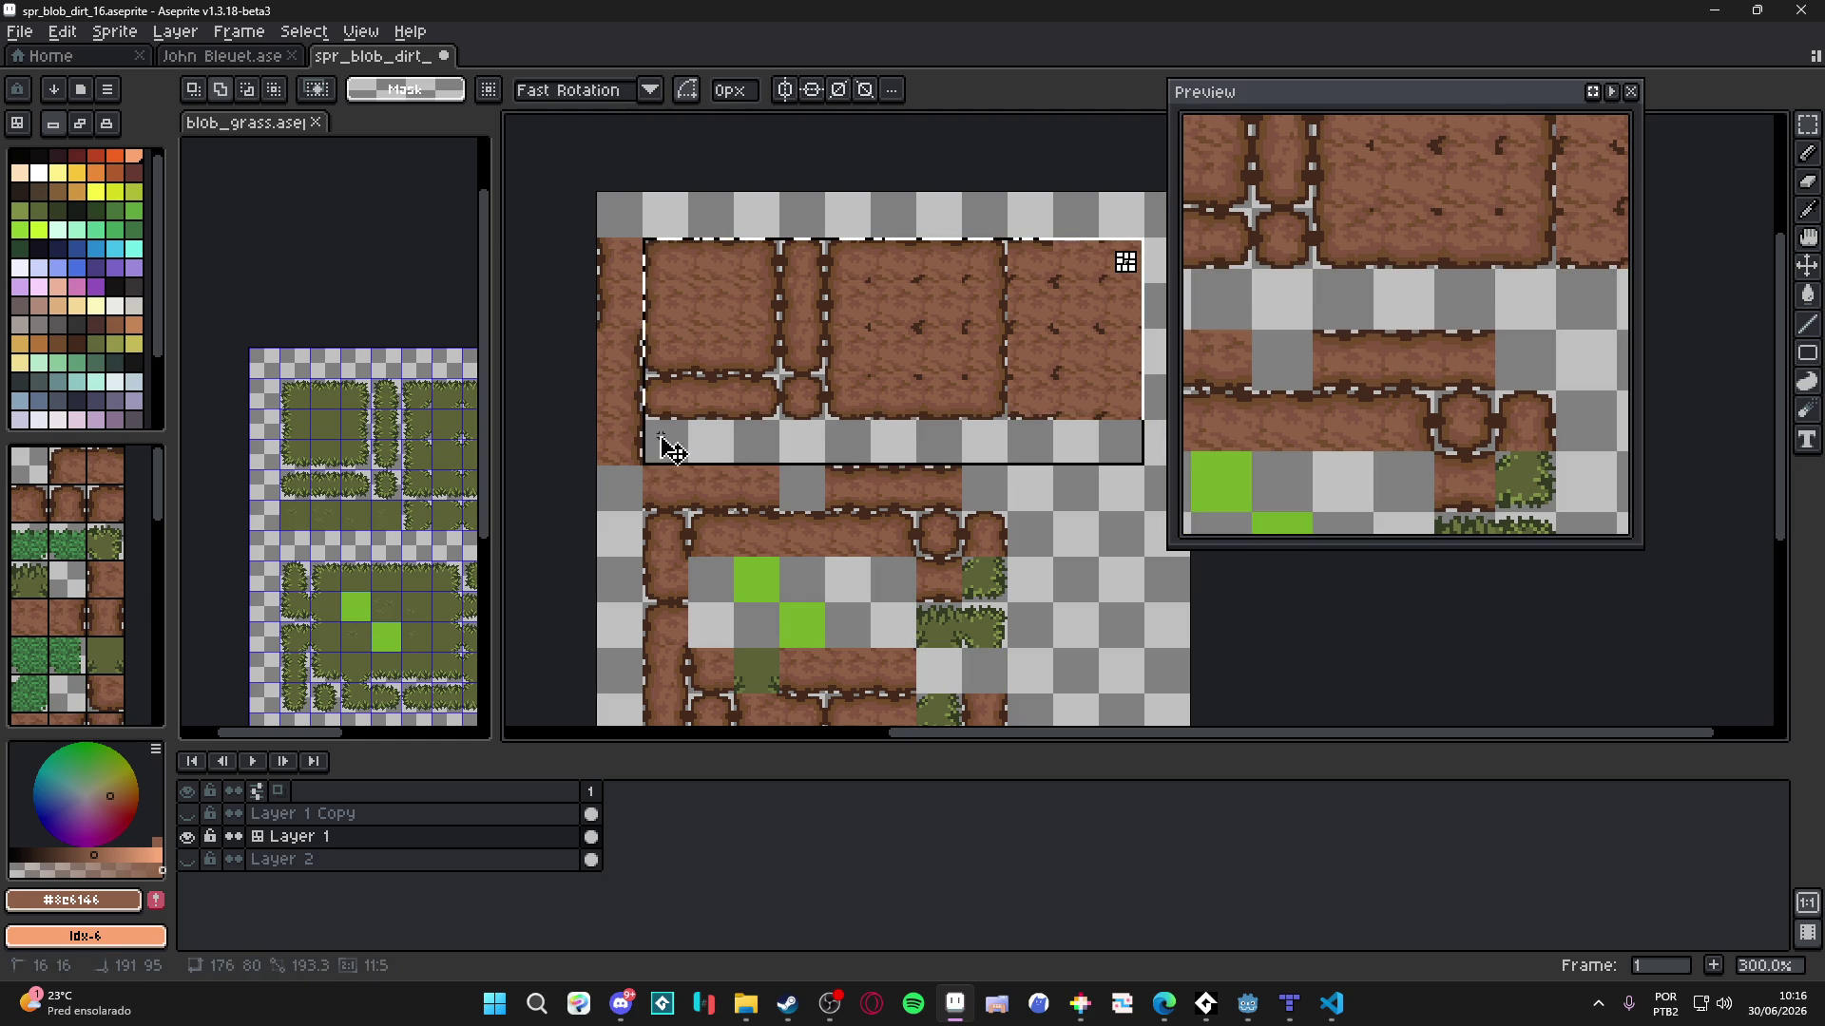
- Copy the selected dirt tiles into a new 176×80 sprite
click(26, 33)
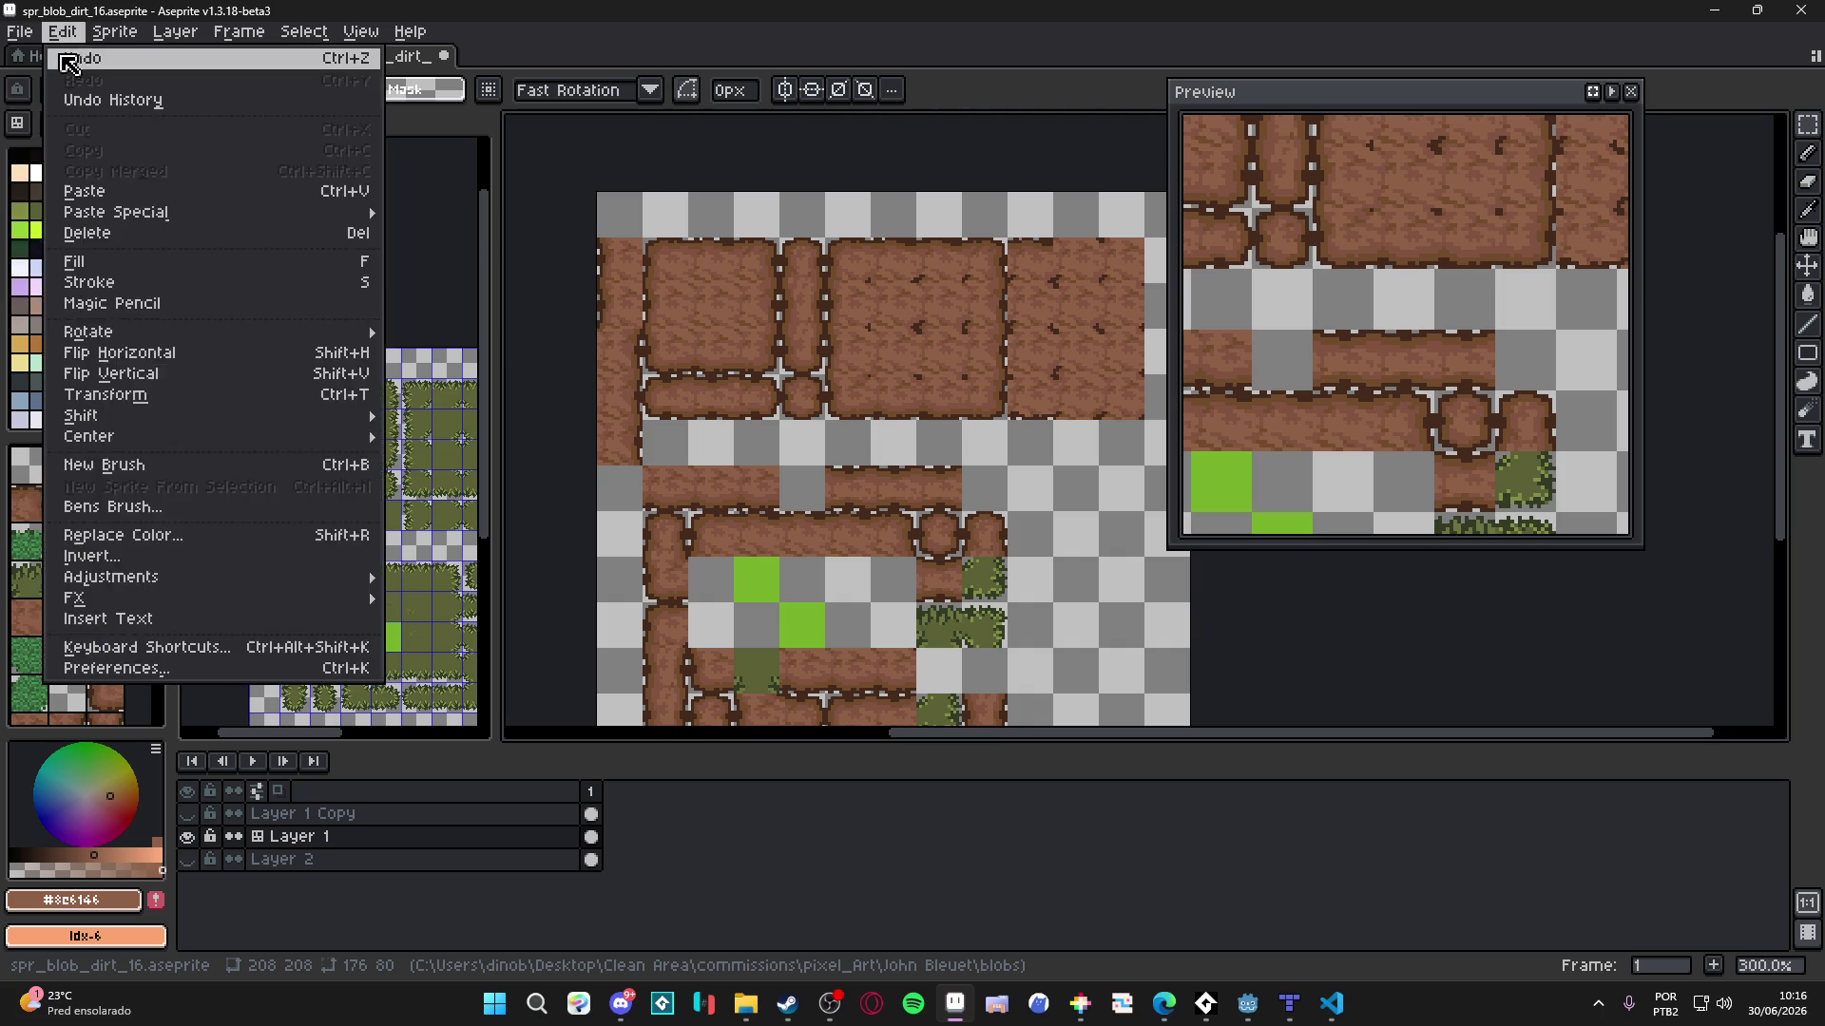
click(38, 54)
click(872, 704)
key(ctrl+v)
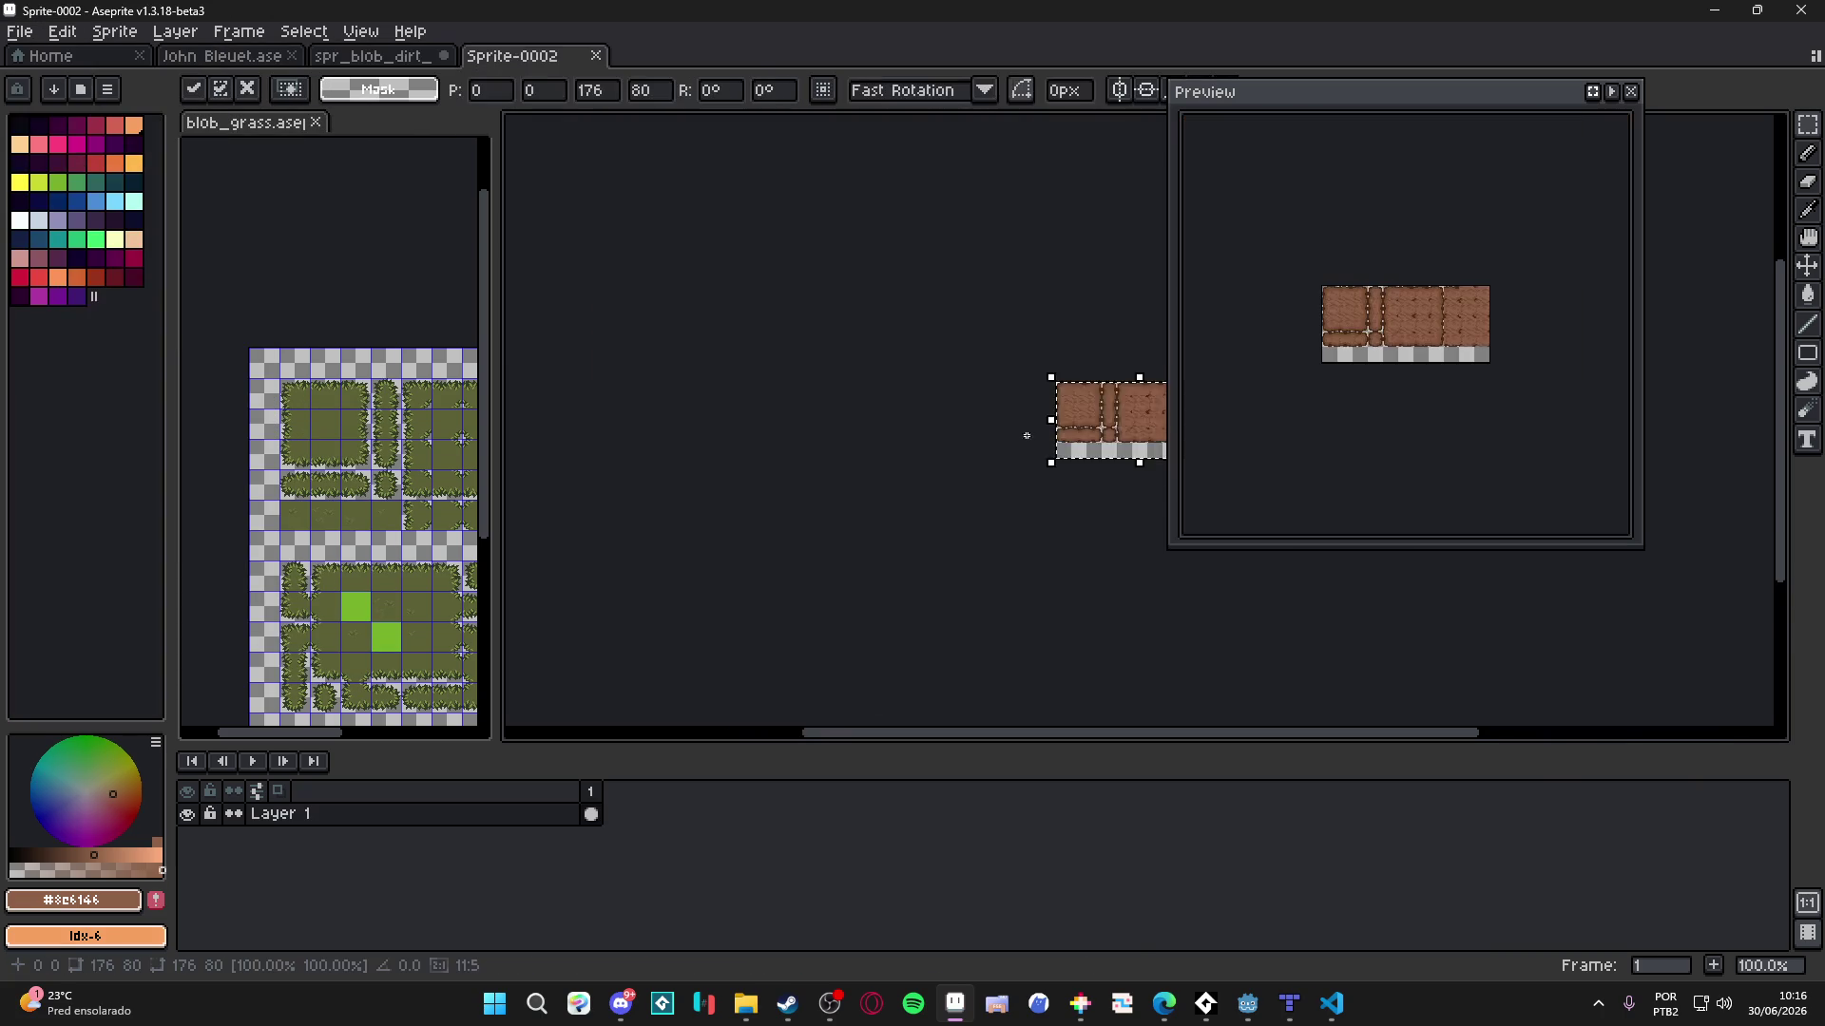
- Save the new sprite as a PNG named spr_blob_dirt_16.png
click(19, 31)
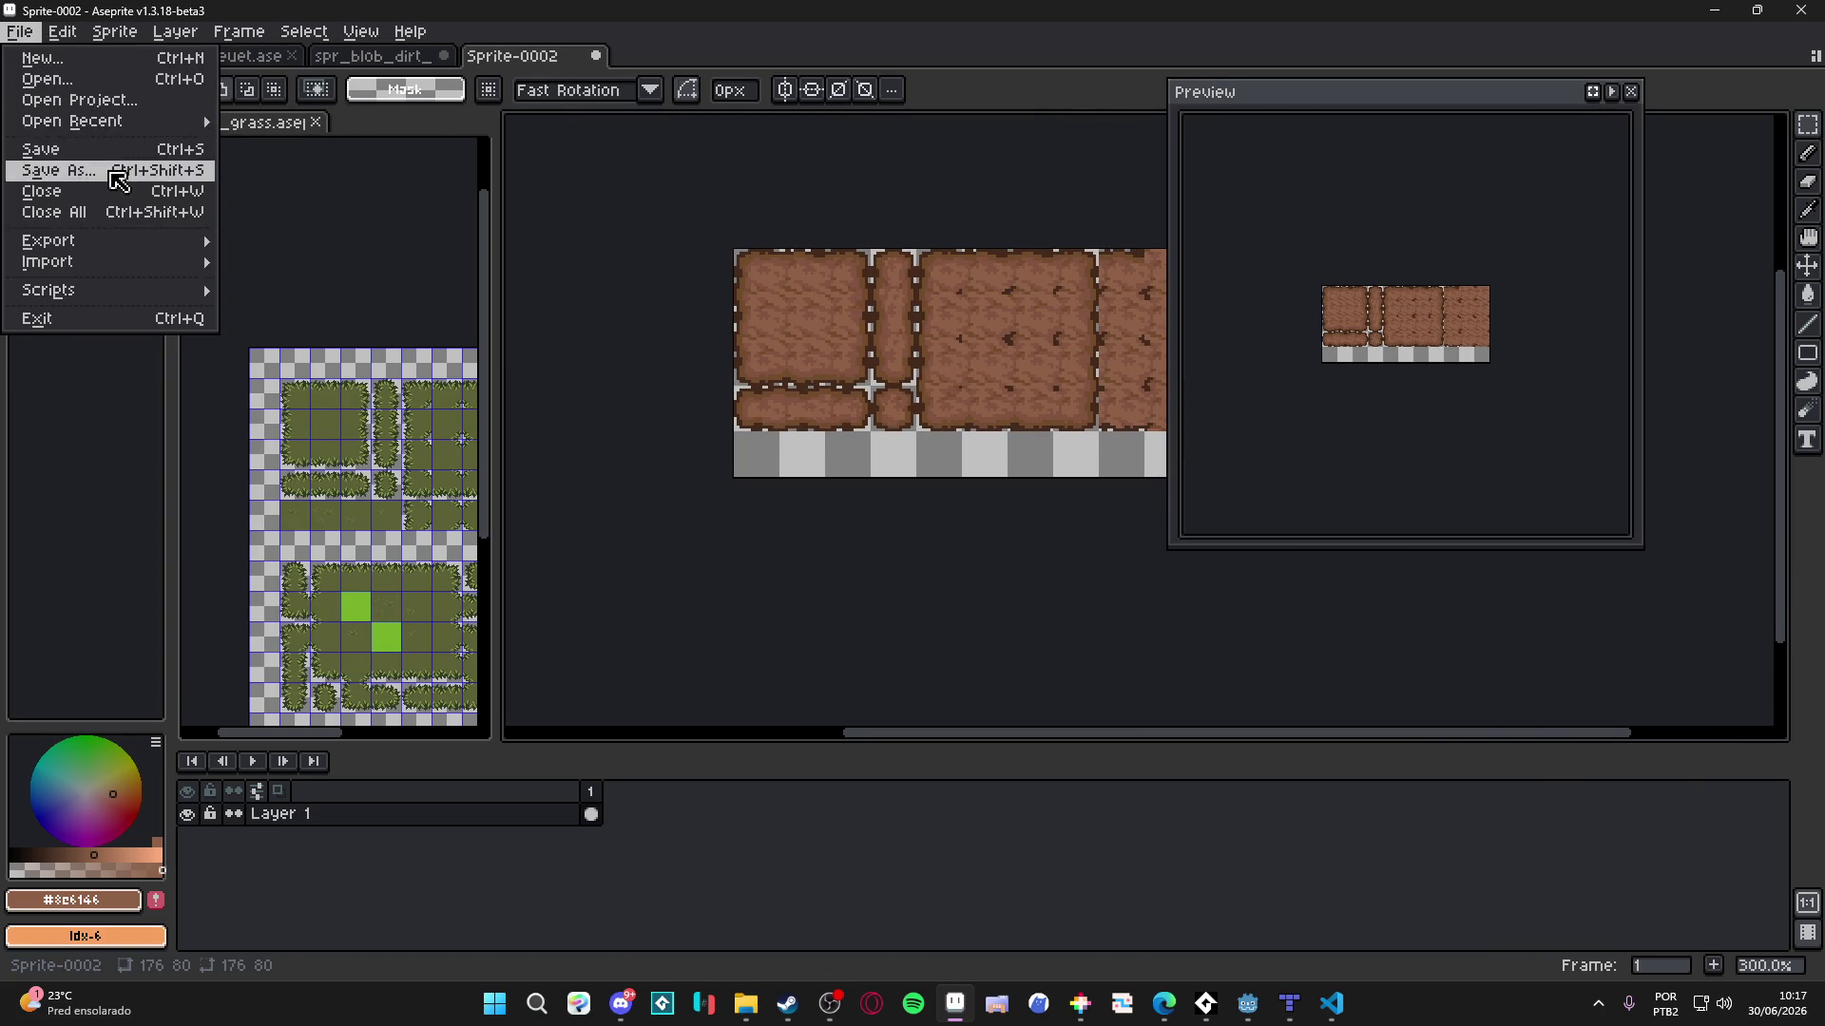
click(43, 167)
click(163, 874)
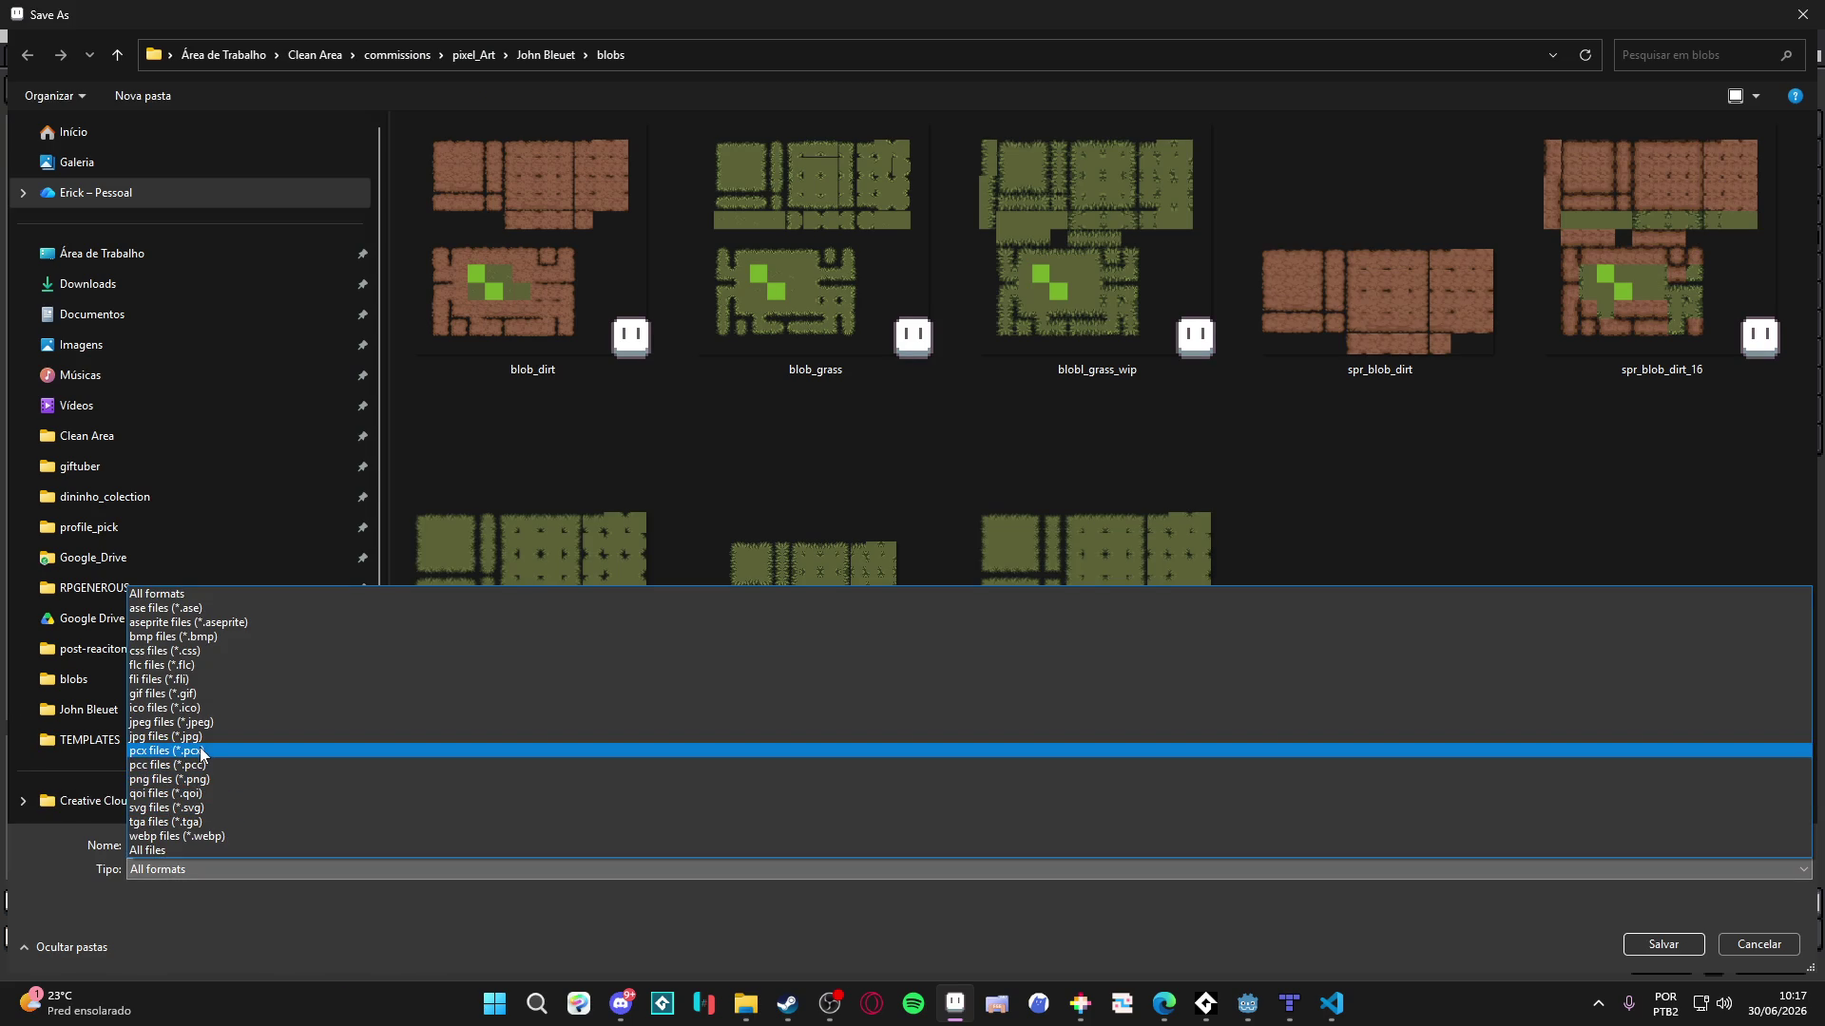
click(171, 779)
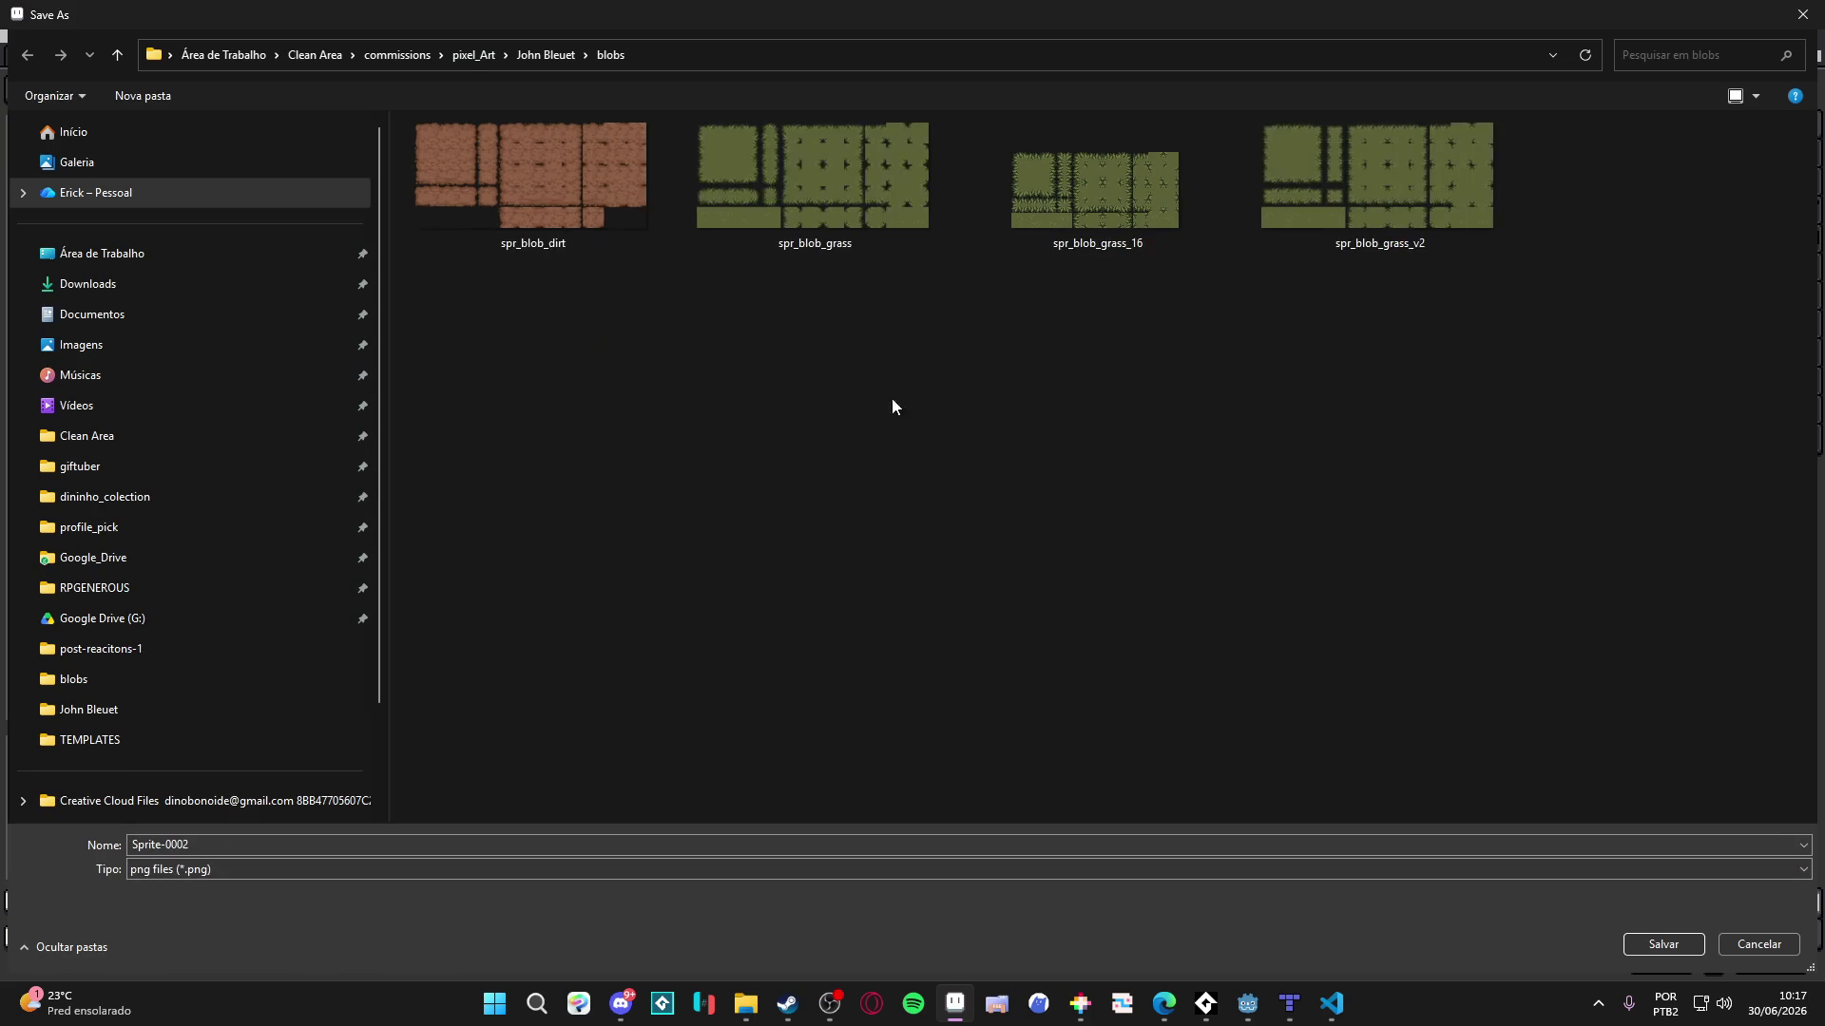
click(532, 190)
click(285, 844)
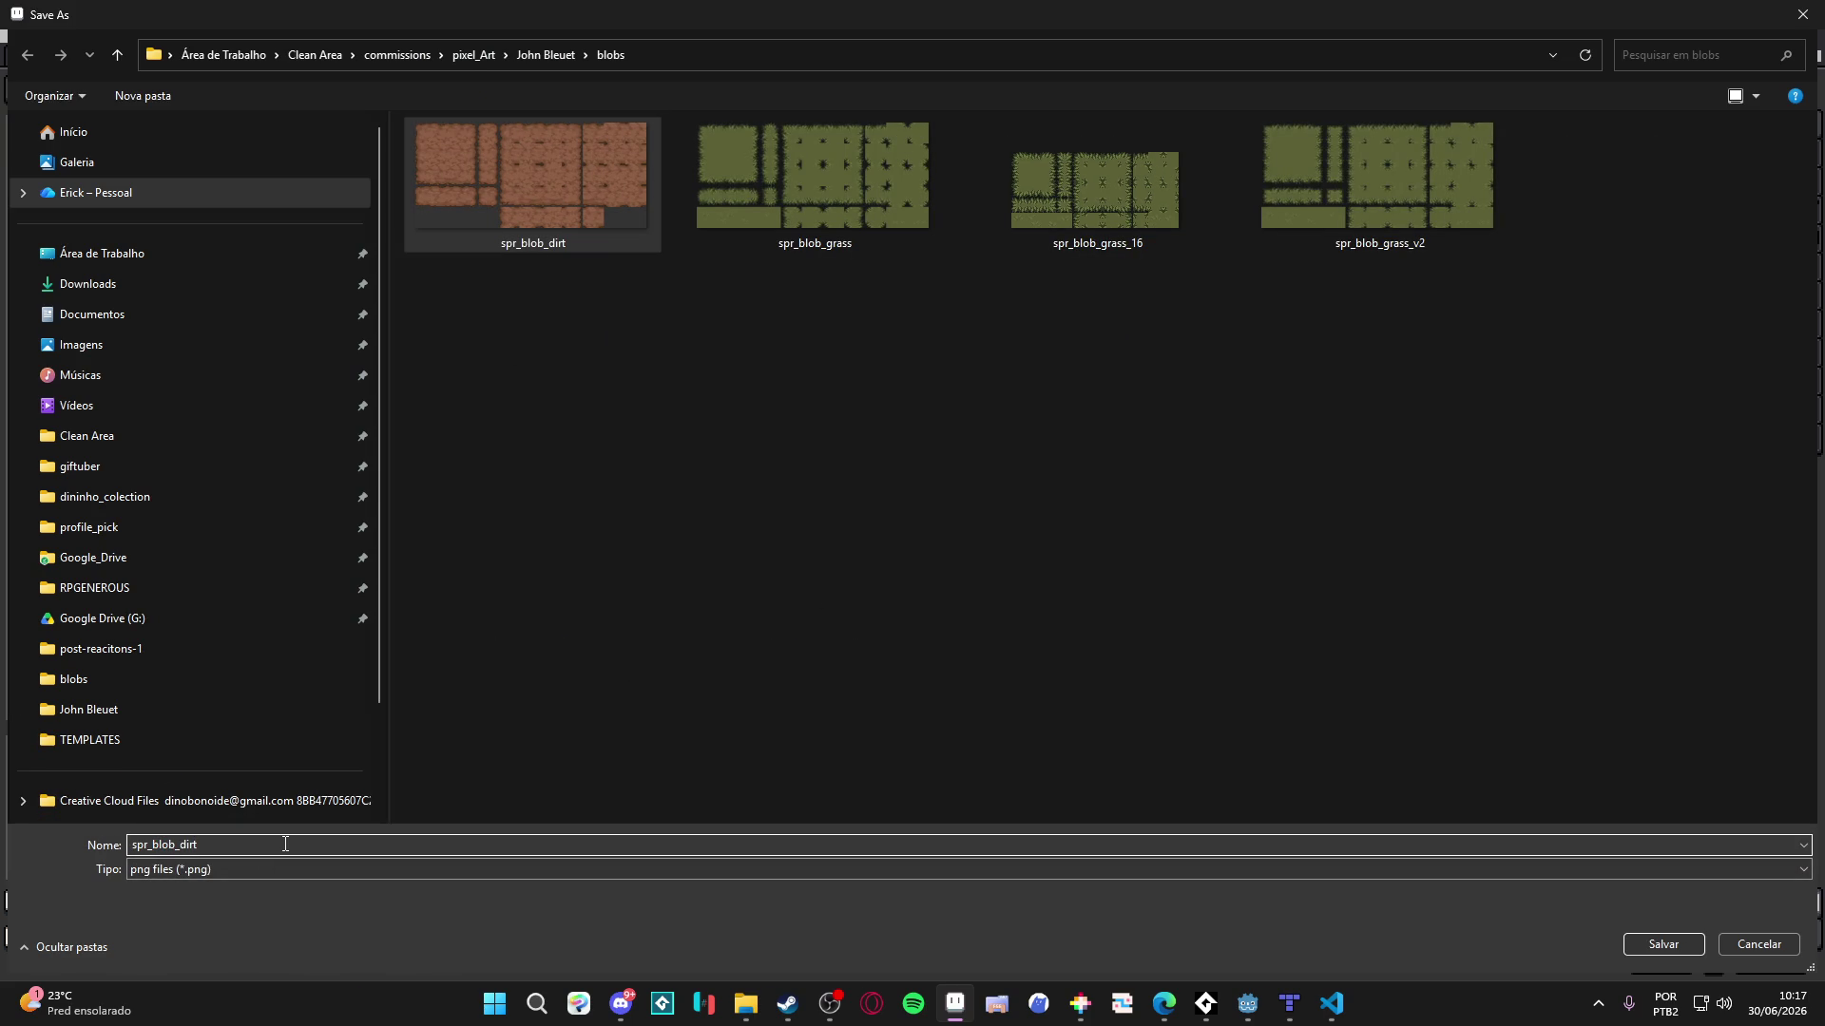
text(_16)
key(Return)
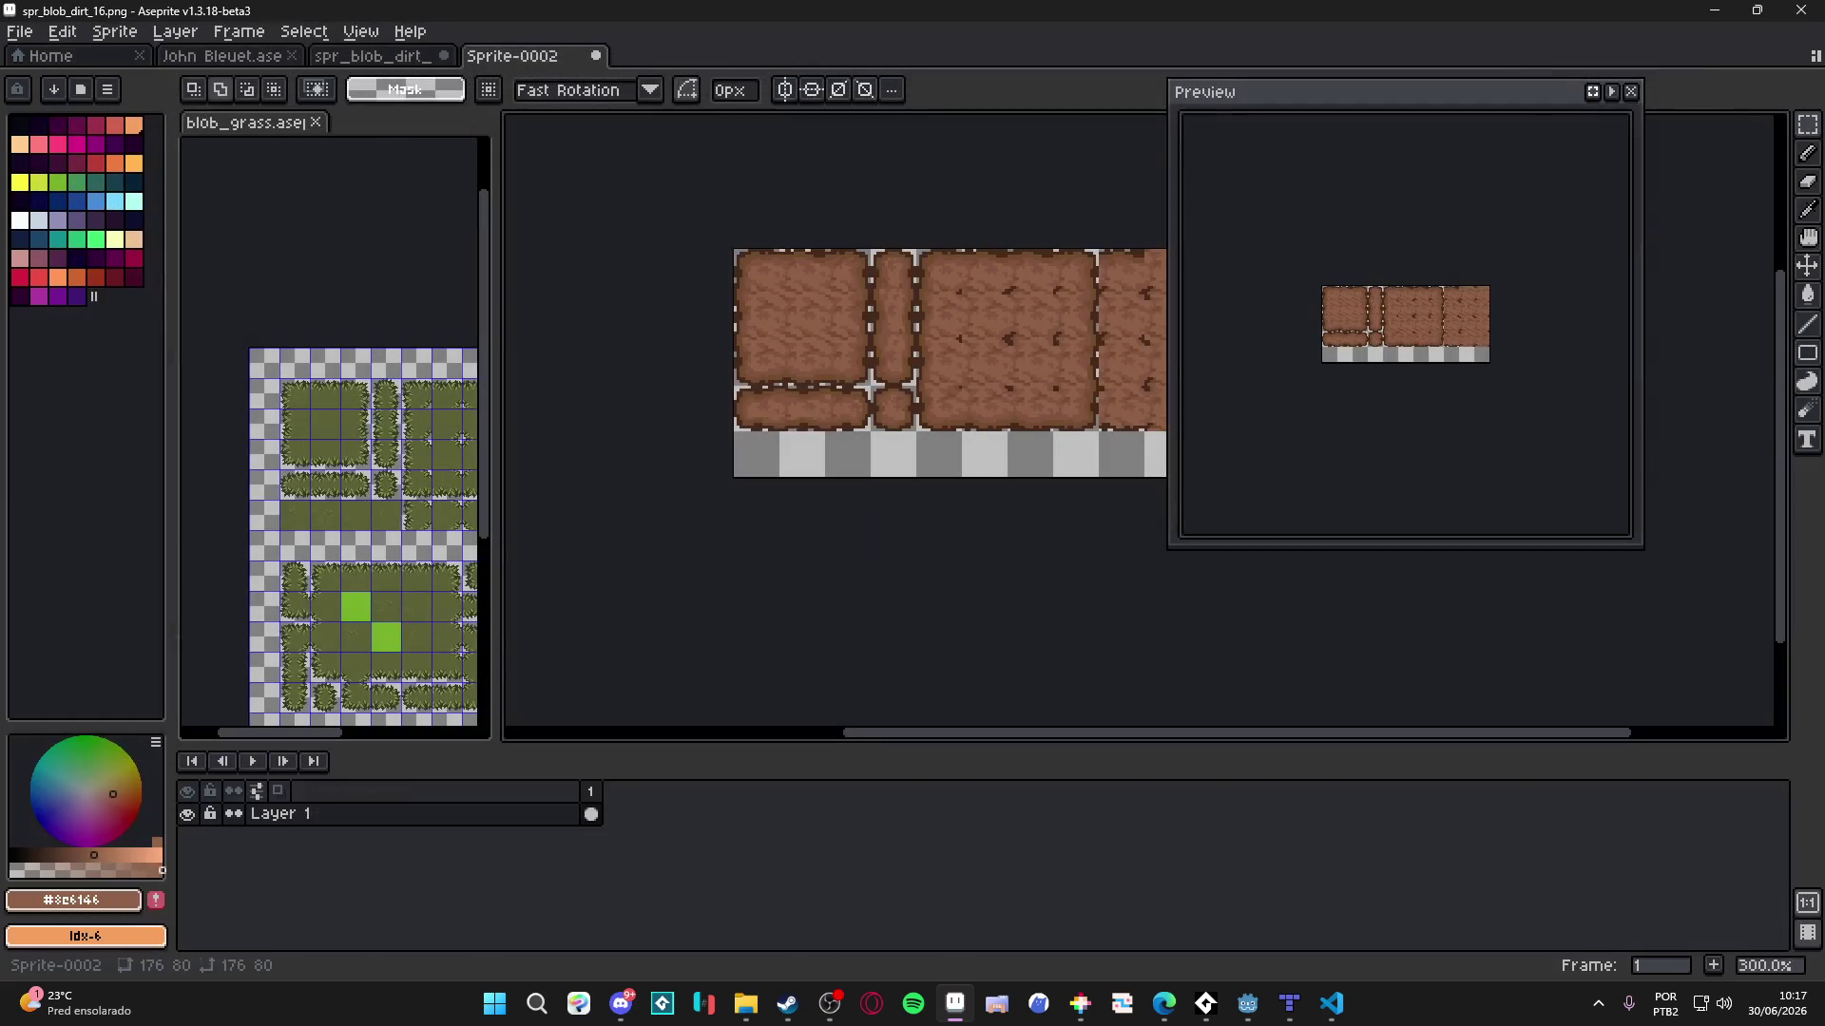
click(1250, 999)
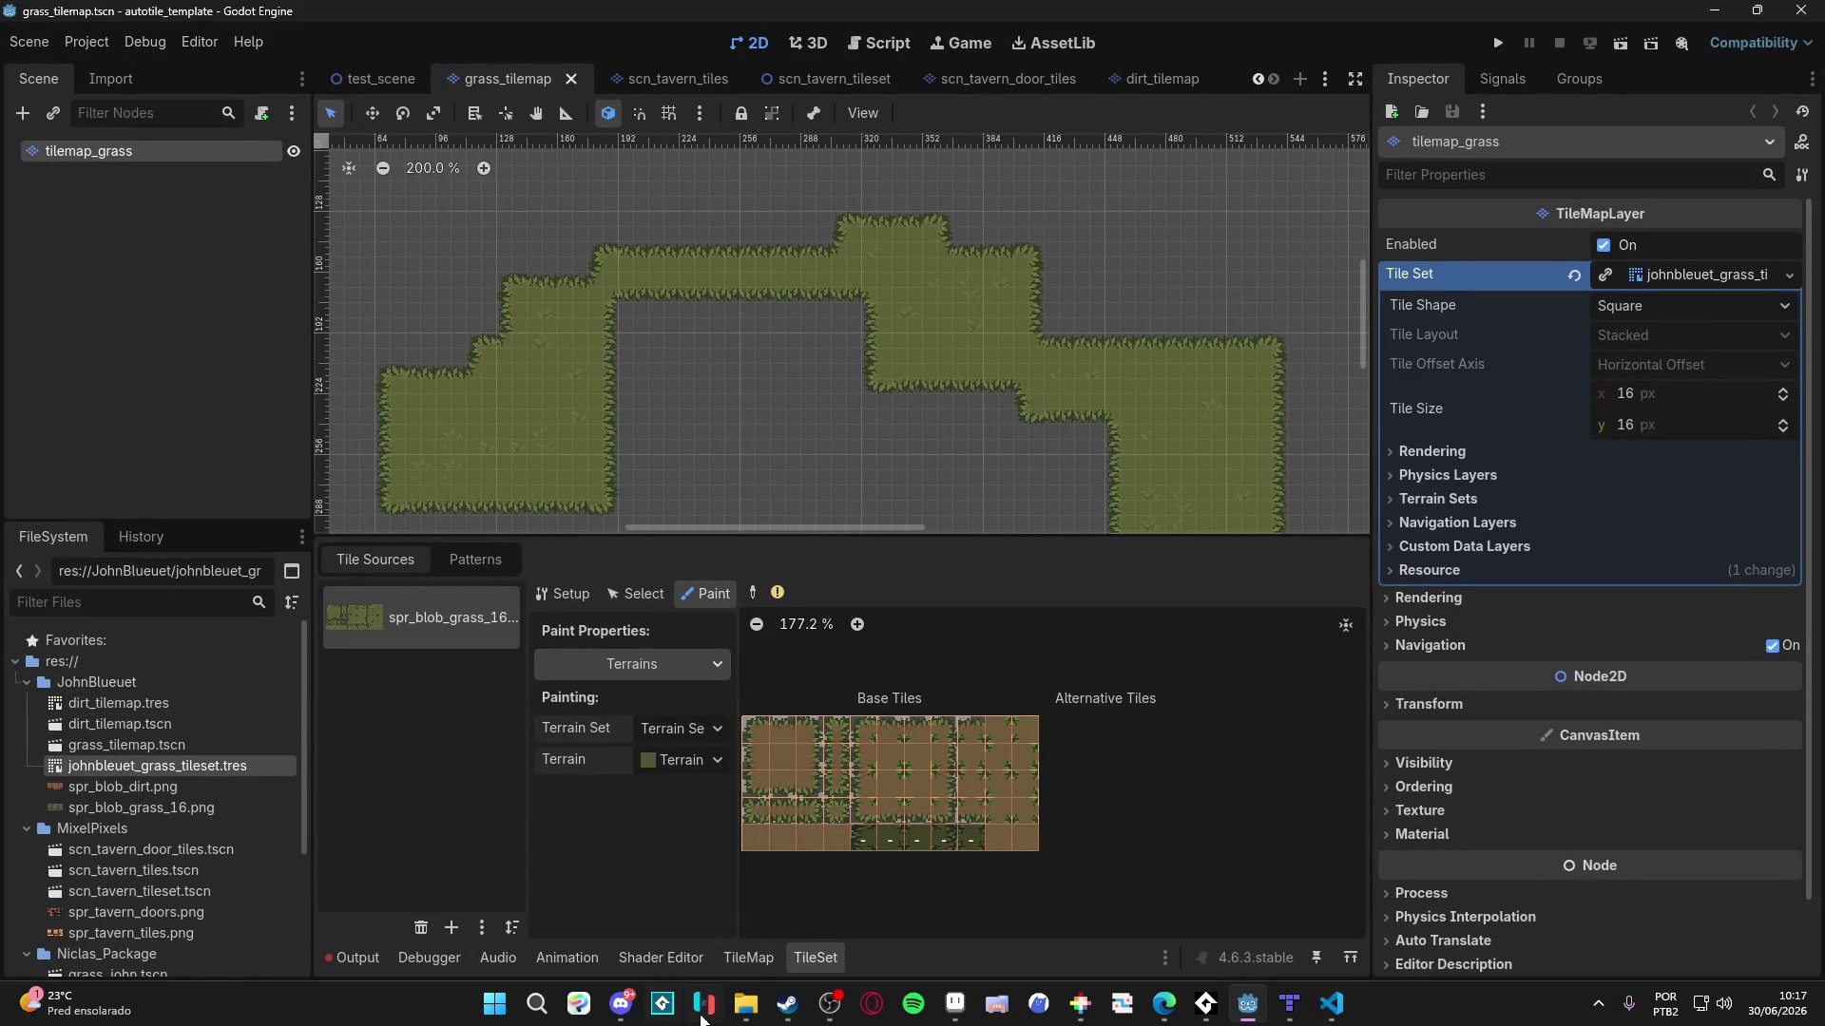
- Check the blobs folder, then select spr_blob_dirt_16.png in Godot's FileSystem dock
click(745, 1005)
key(ctrl+shift+3)
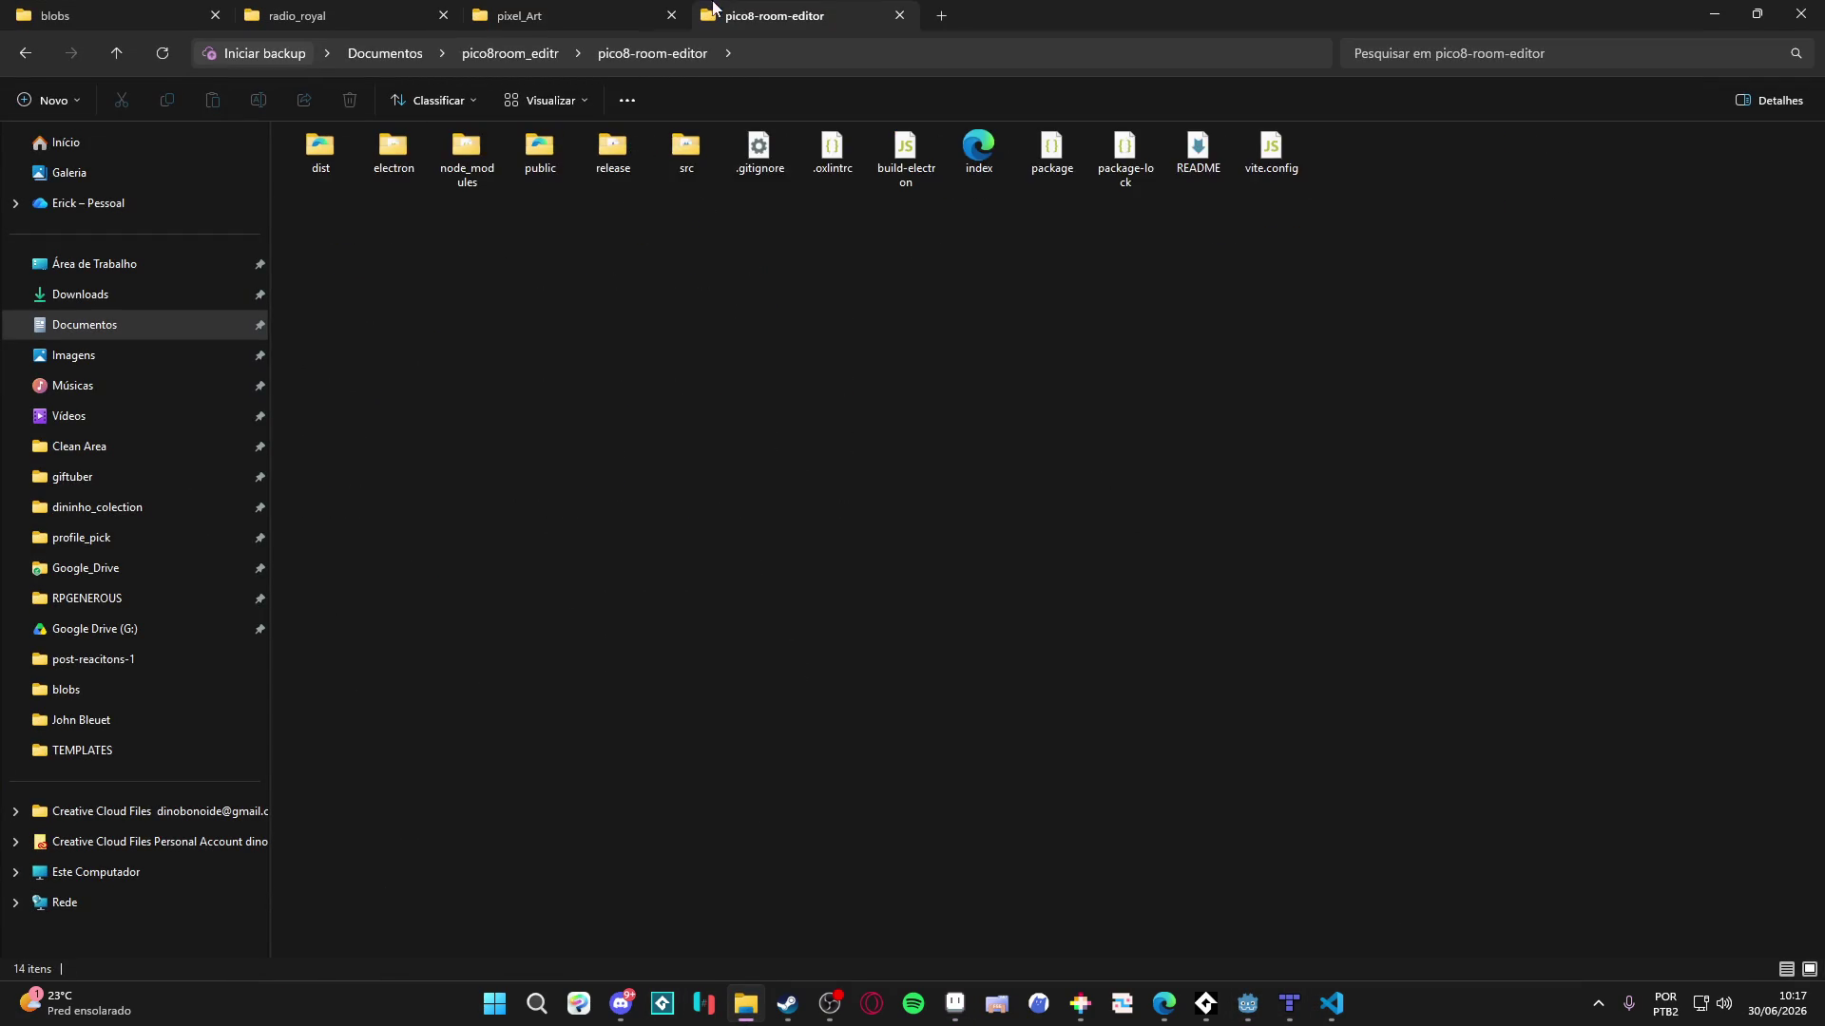
click(560, 14)
click(57, 16)
click(745, 1006)
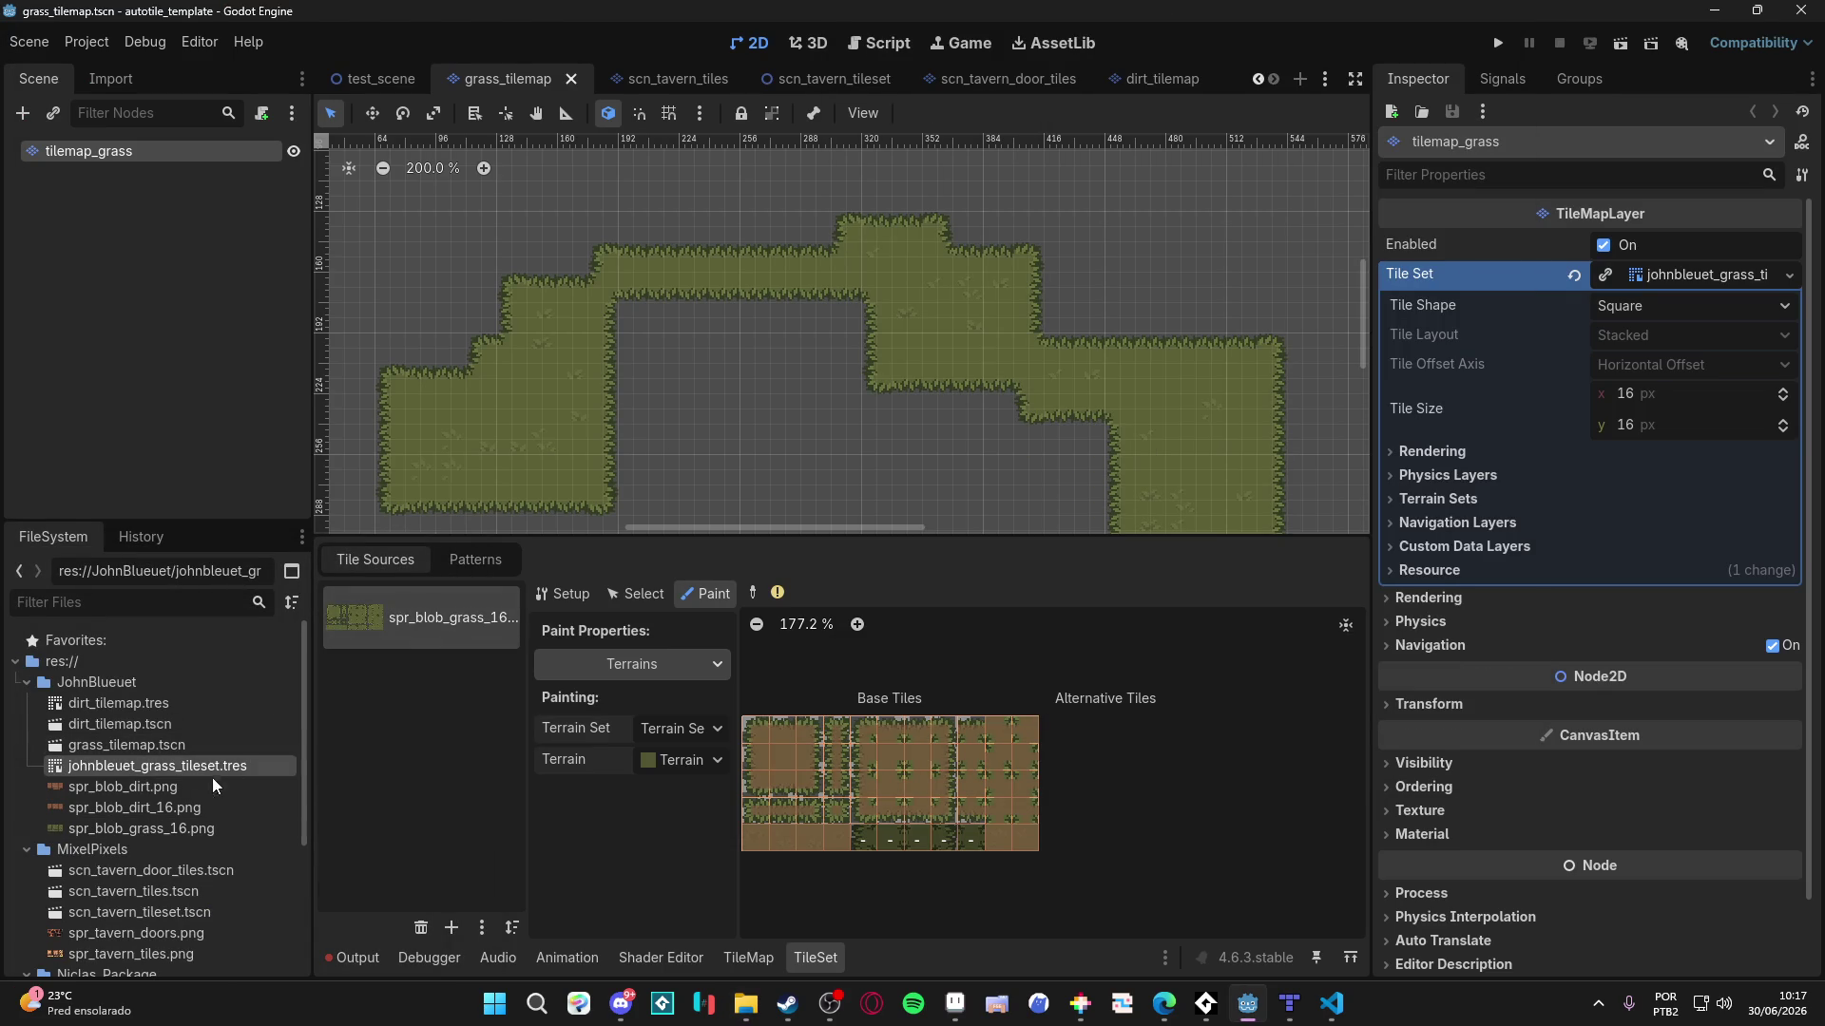
click(190, 813)
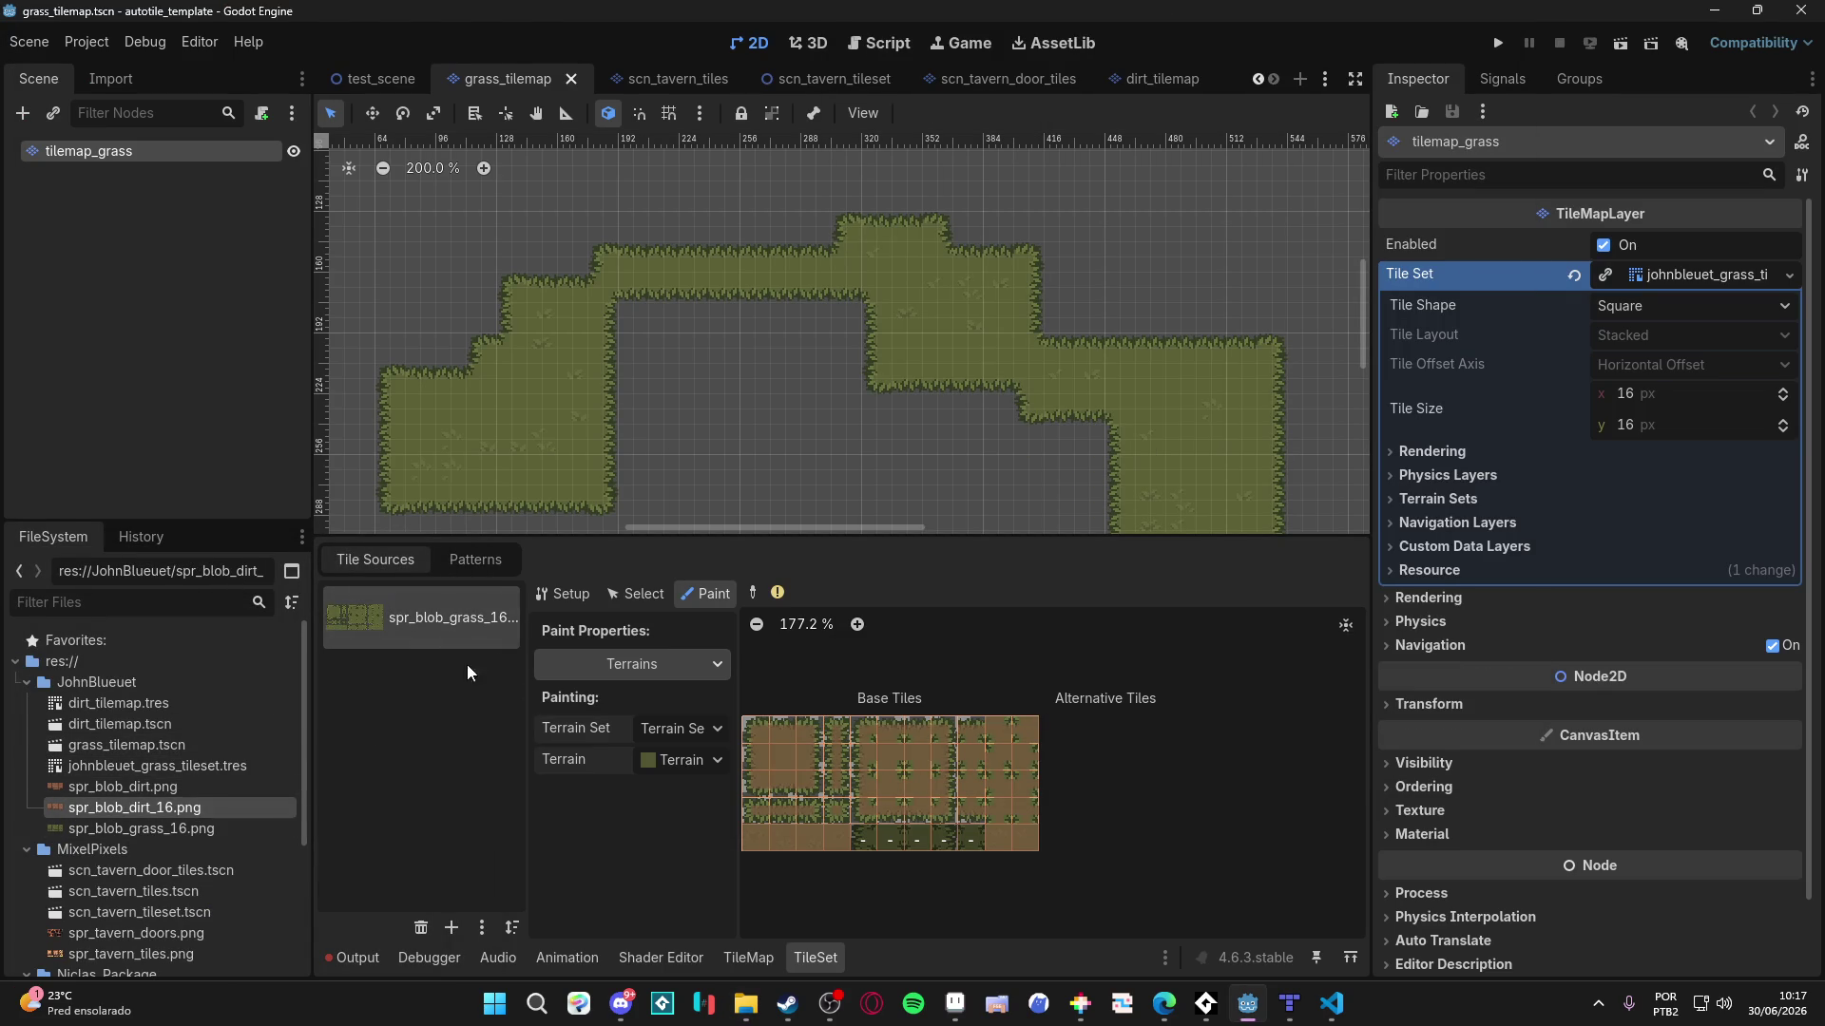
- Show the spr_blob_grass_16 atlas's Setup properties in the TileSet panel and its texture options
click(748, 957)
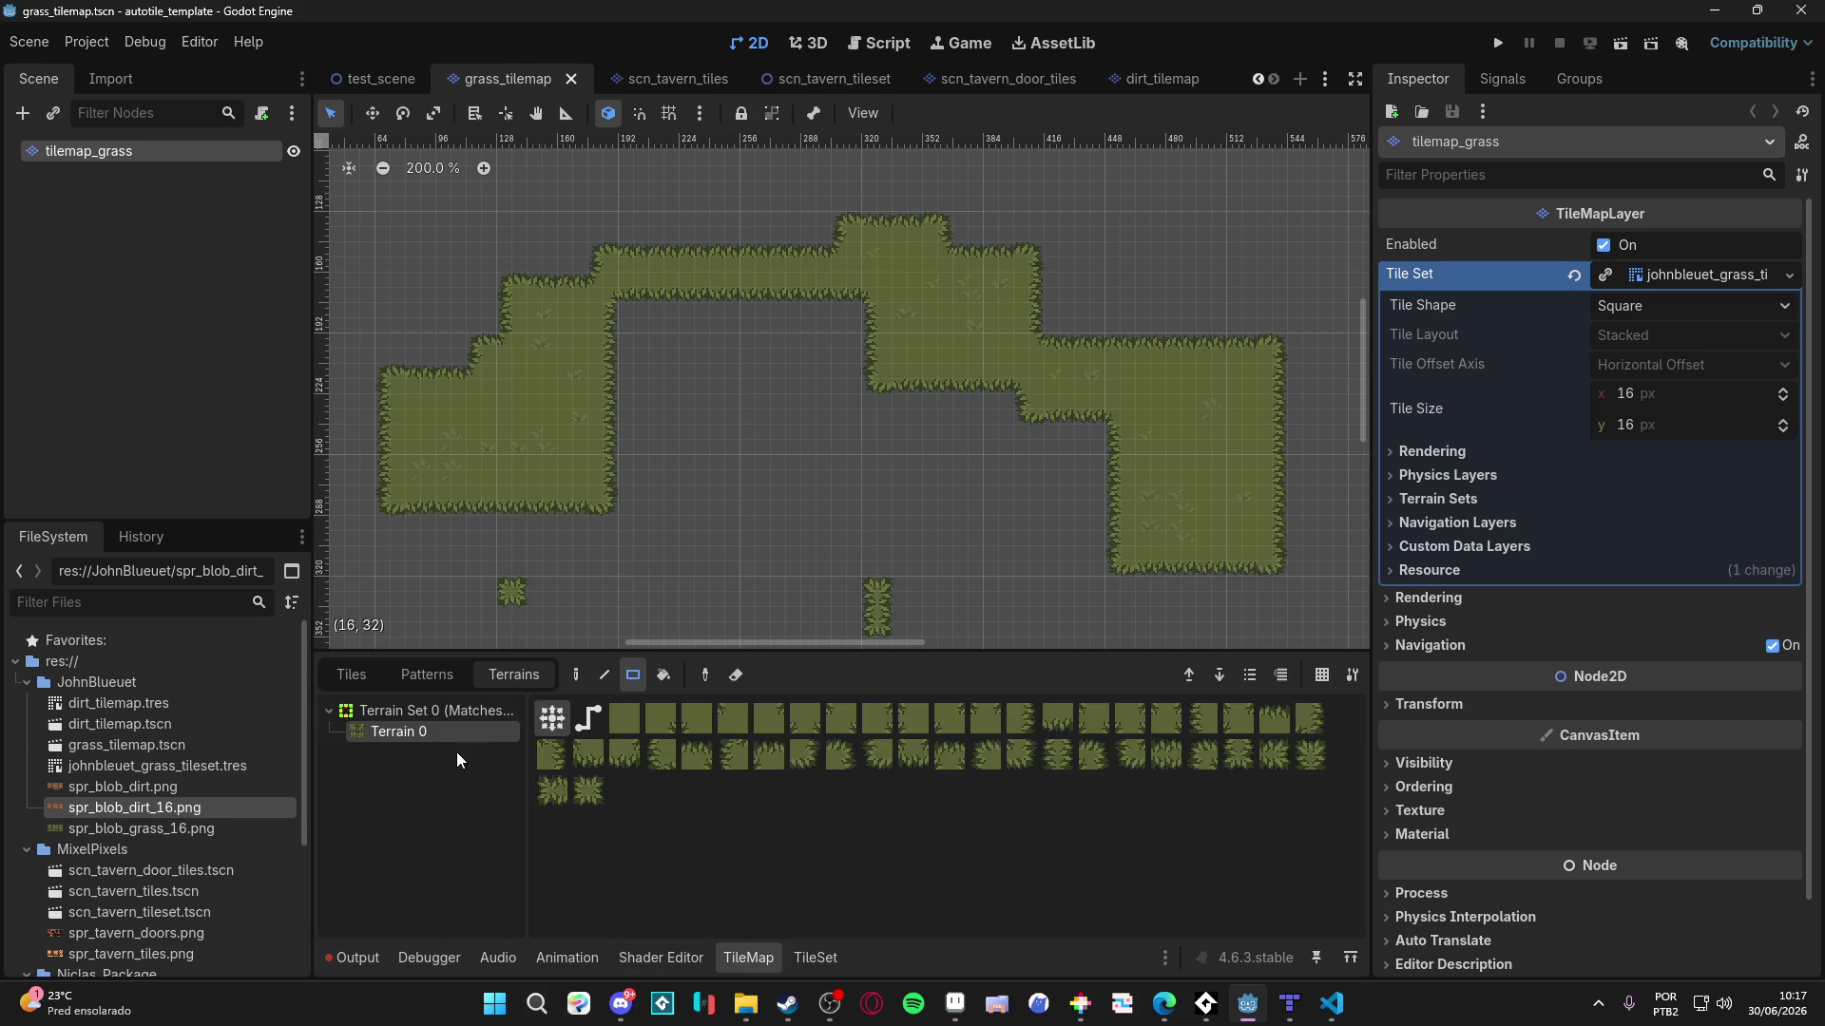
click(371, 676)
click(454, 676)
click(367, 680)
click(806, 961)
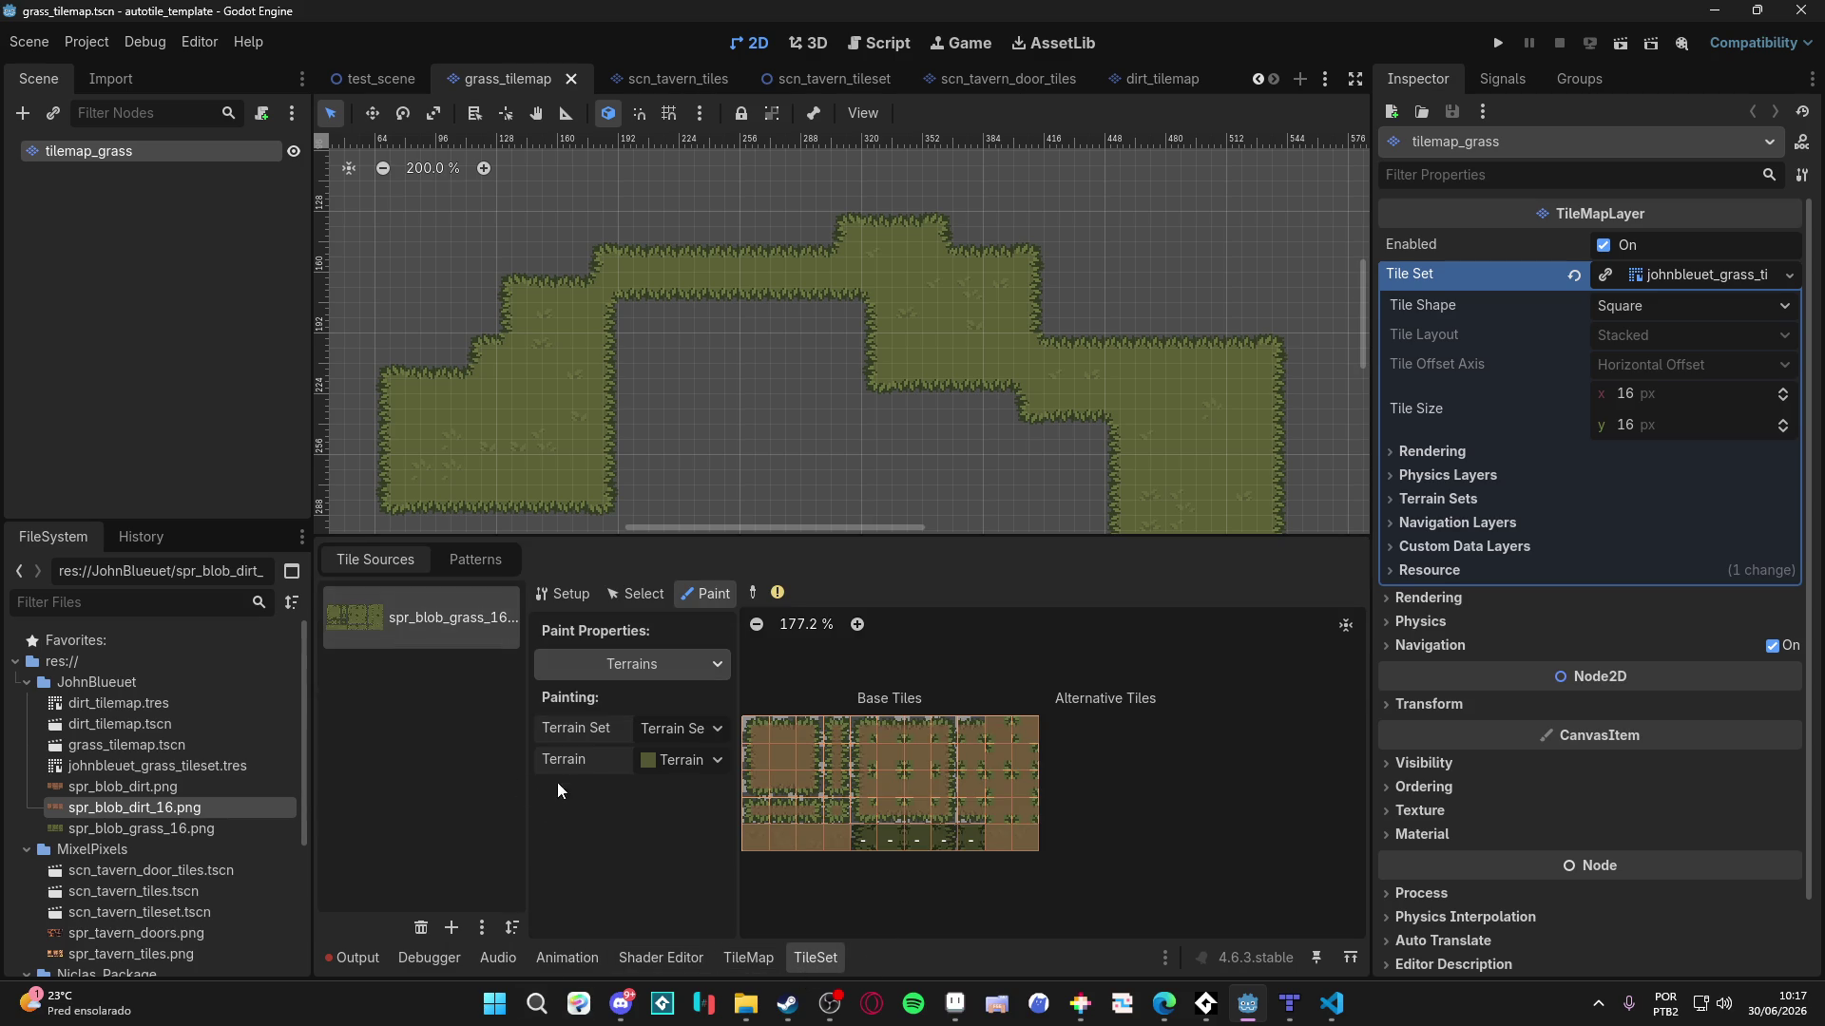
click(466, 563)
click(416, 564)
click(570, 598)
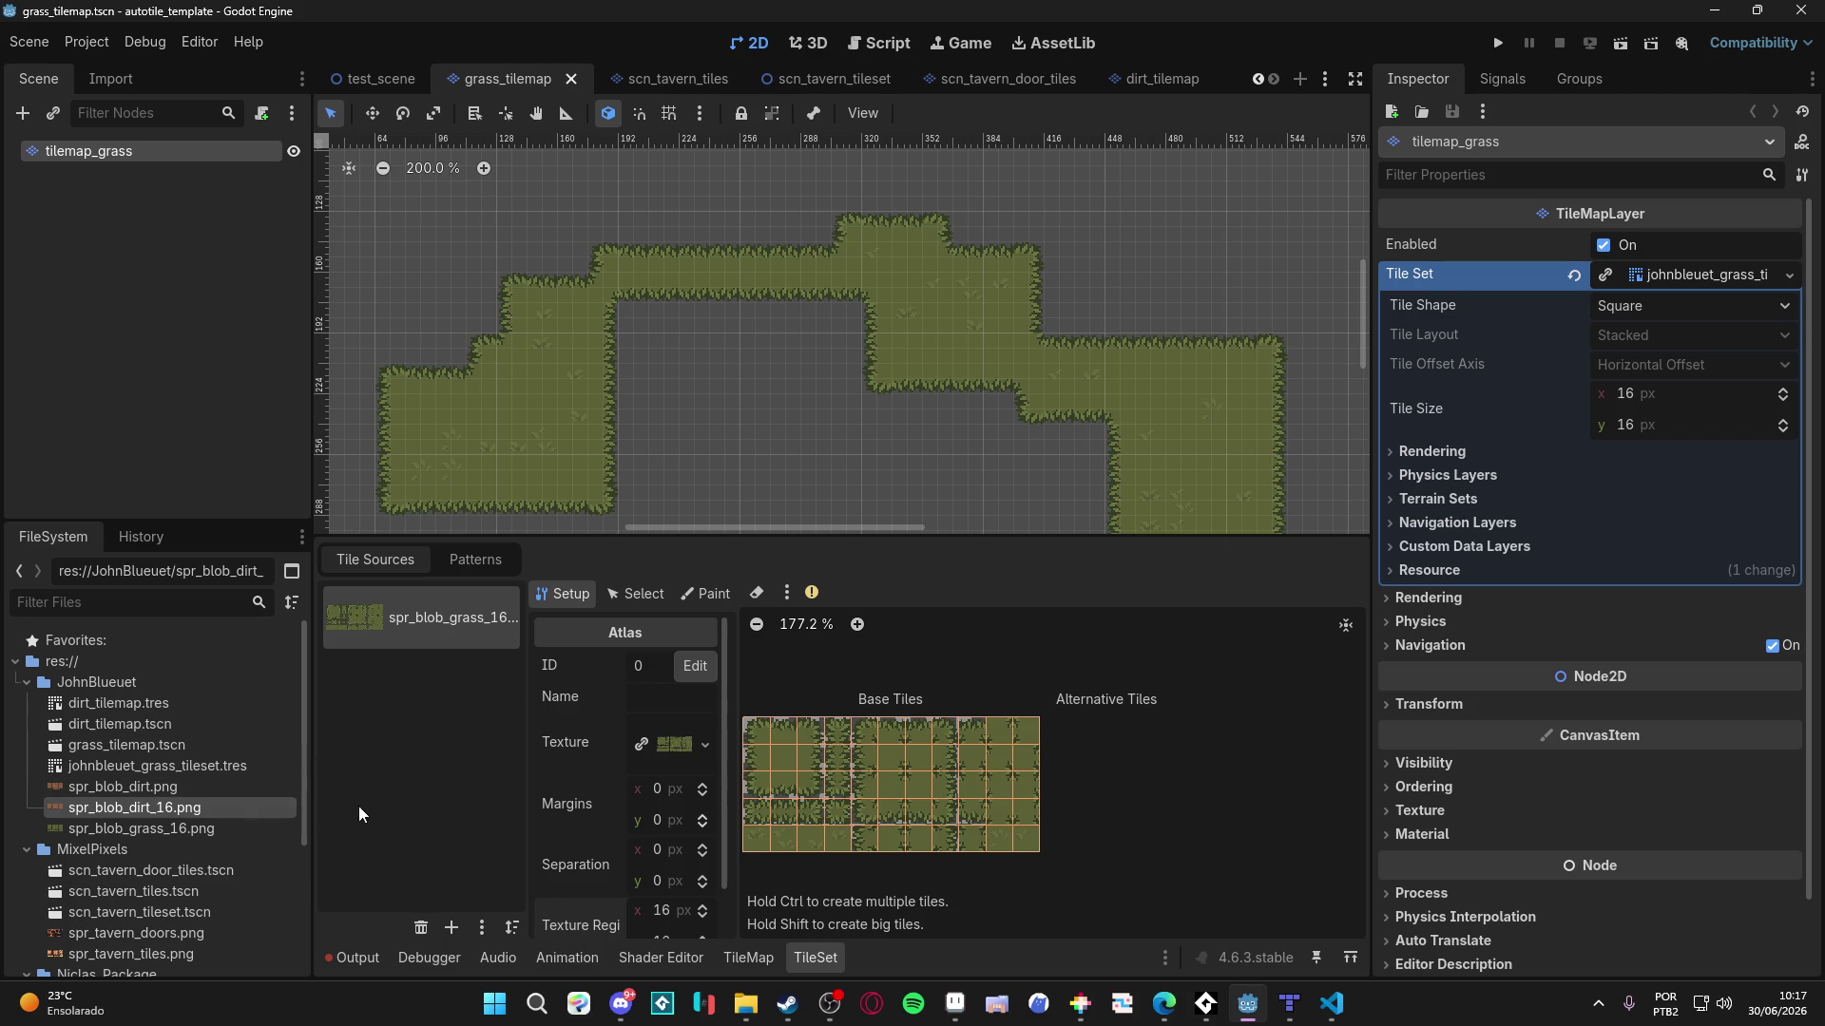
click(705, 746)
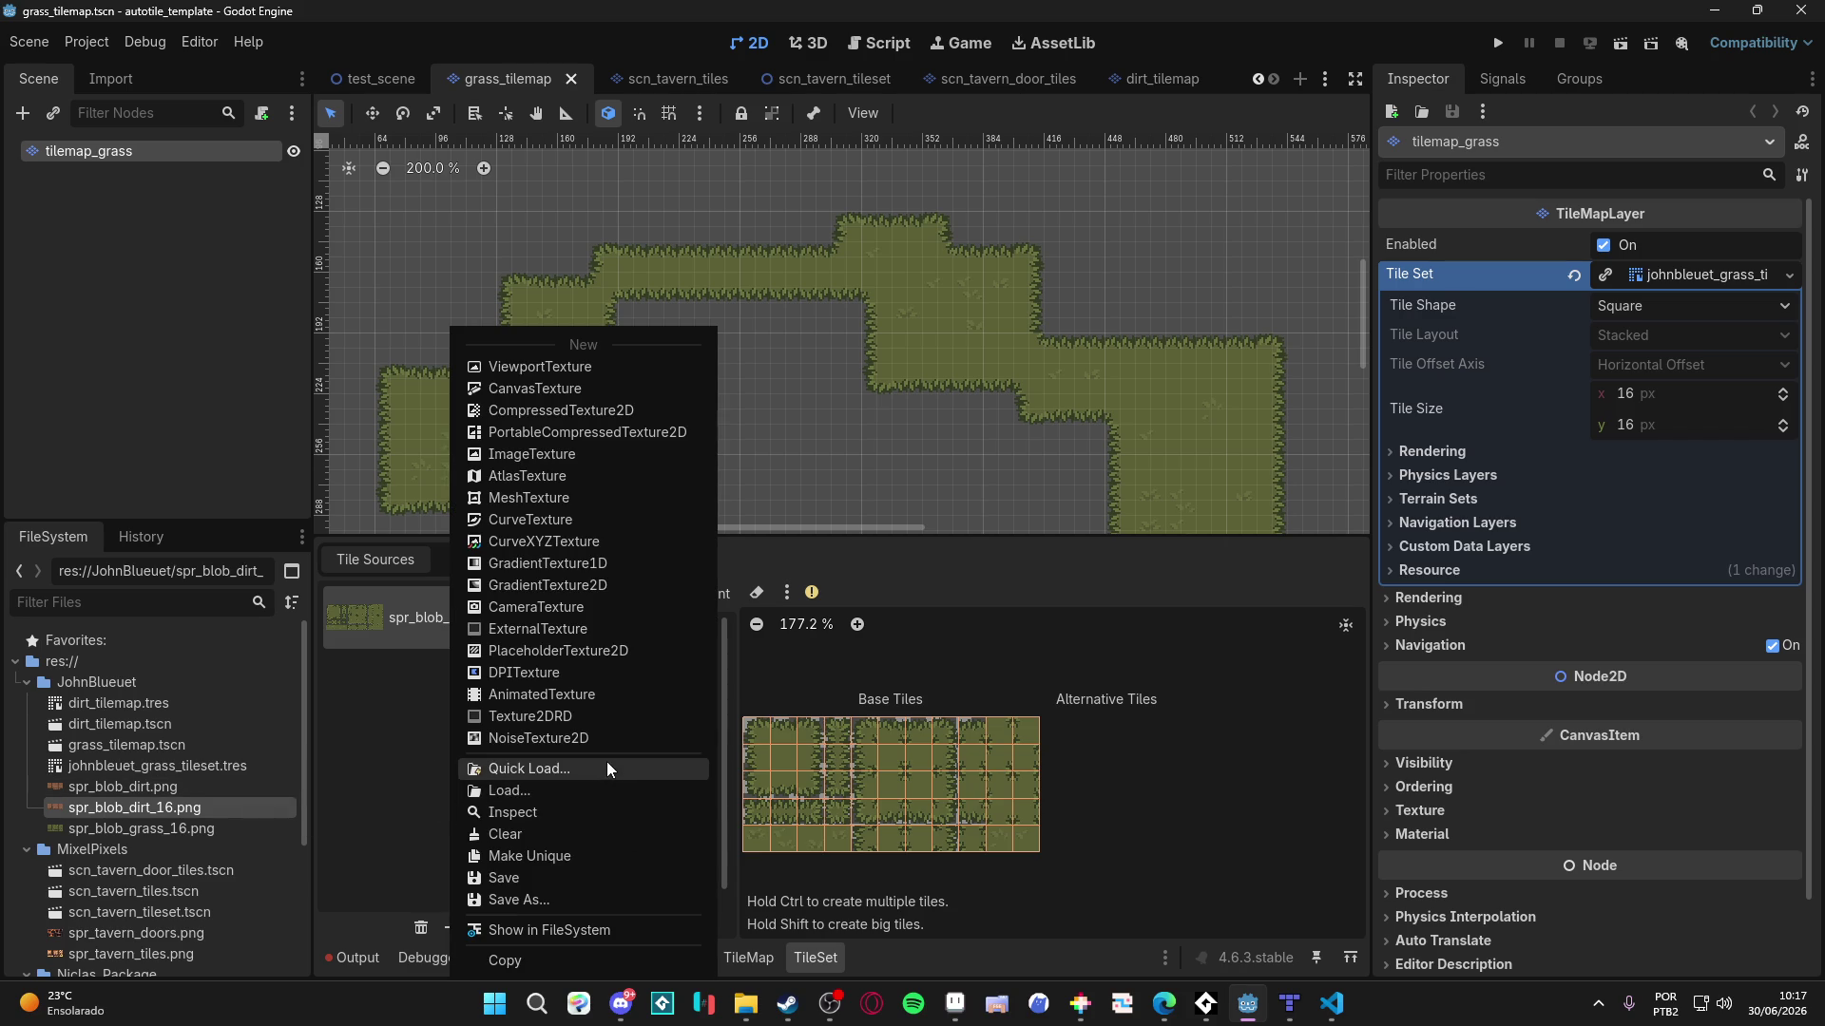
- Quick-load spr_blob_dirt_16 as the atlas texture, auto-create its tiles, and save the scene
click(606, 761)
click(812, 221)
text(16)
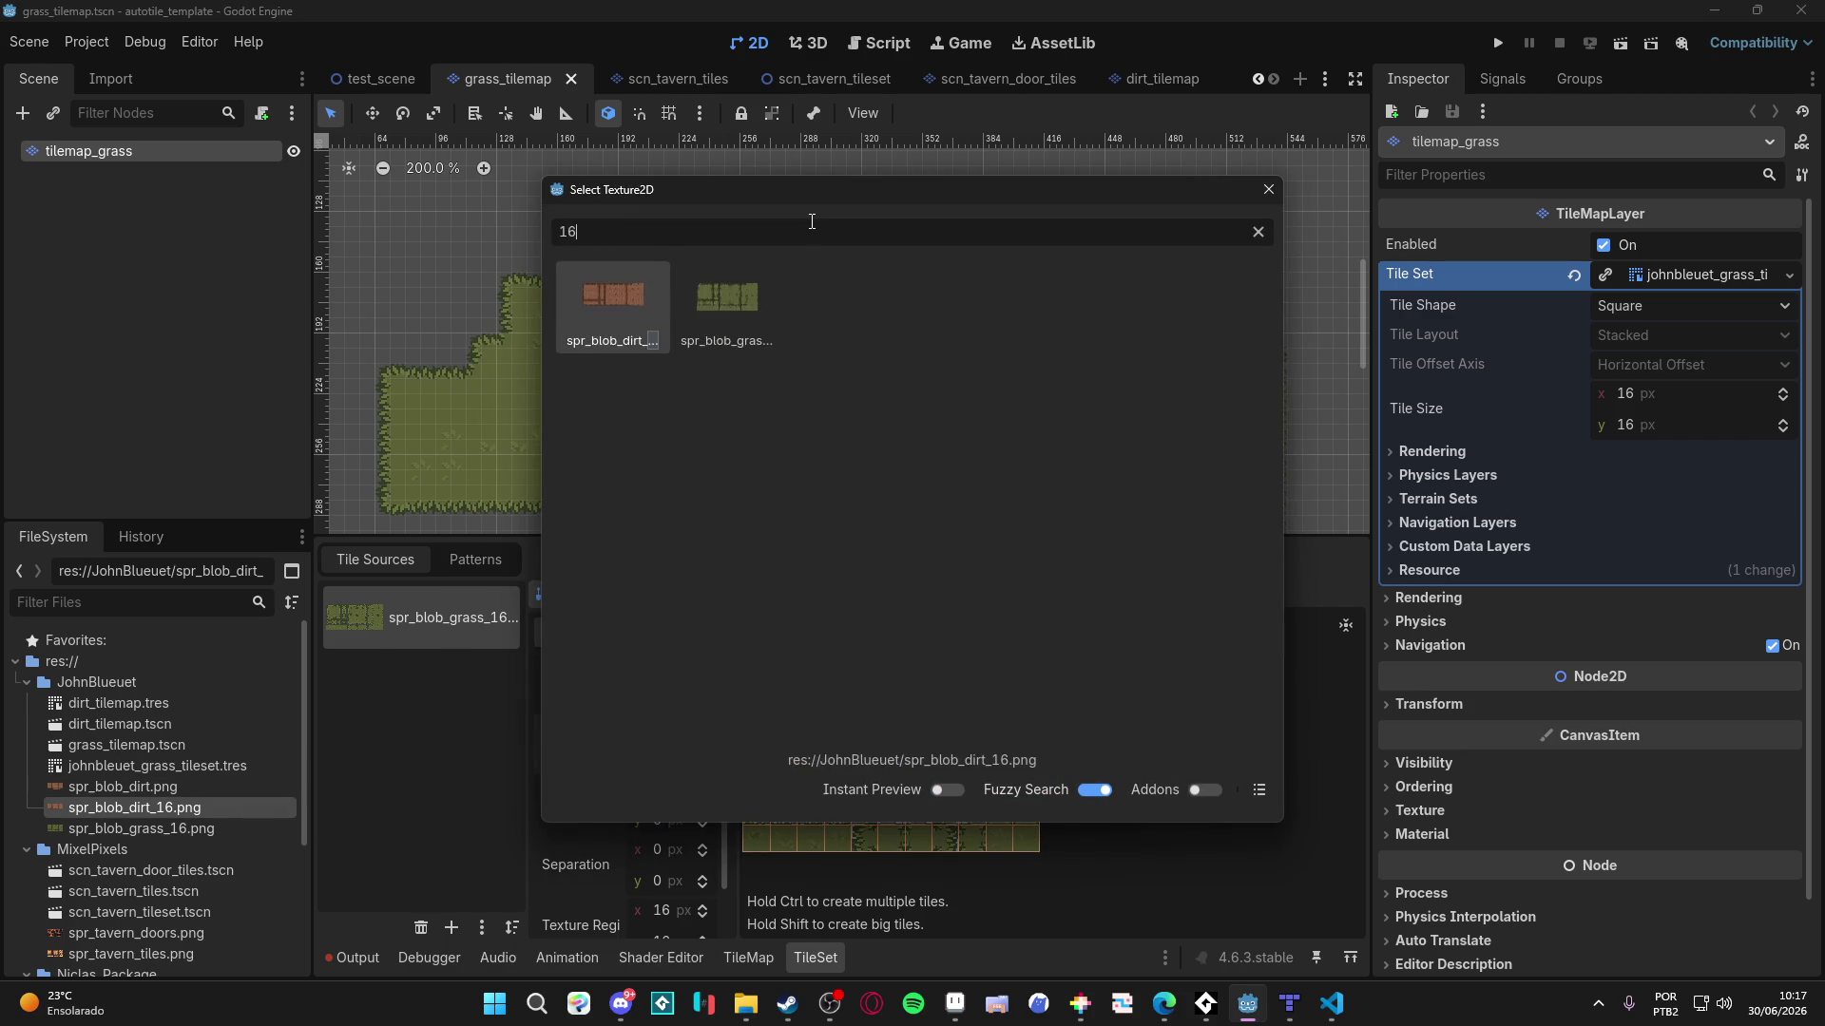
double_click(632, 314)
click(855, 542)
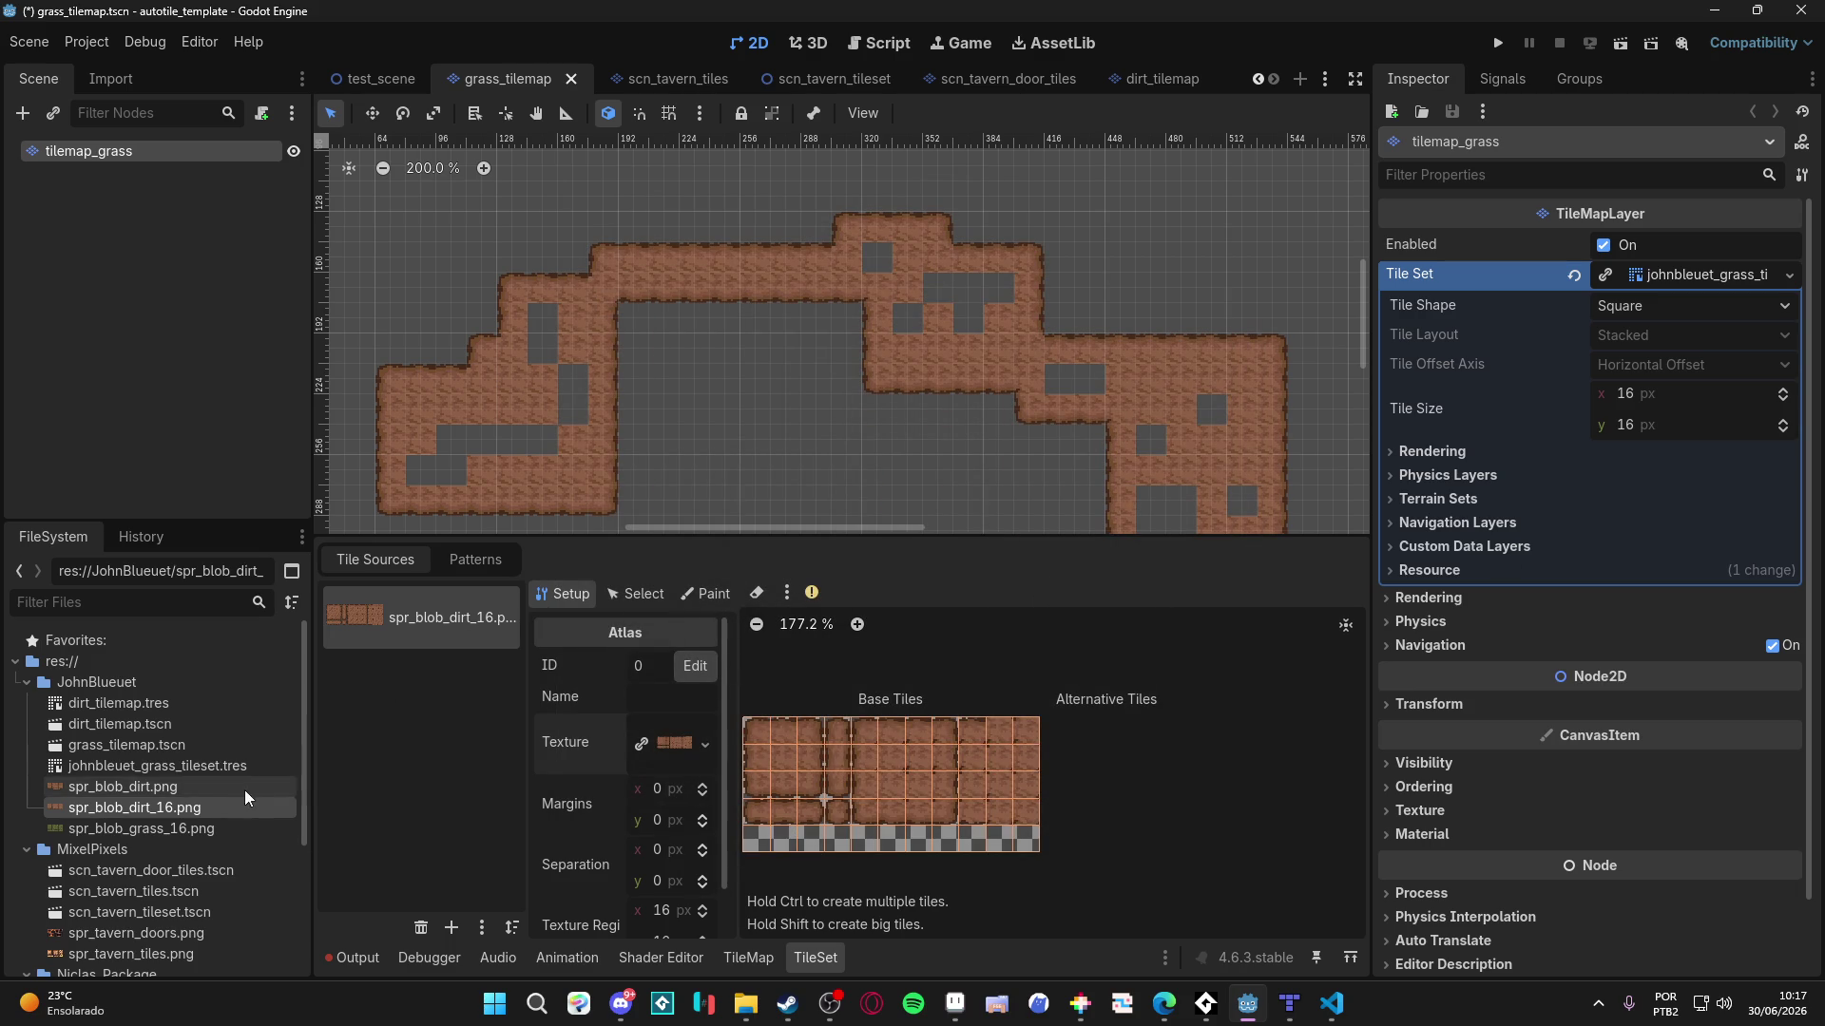
scroll(728, 453, up, 1)
key(ctrl+s)
- Choose the dirt terrain and paint a peering bit on a bottom-row tile
click(705, 594)
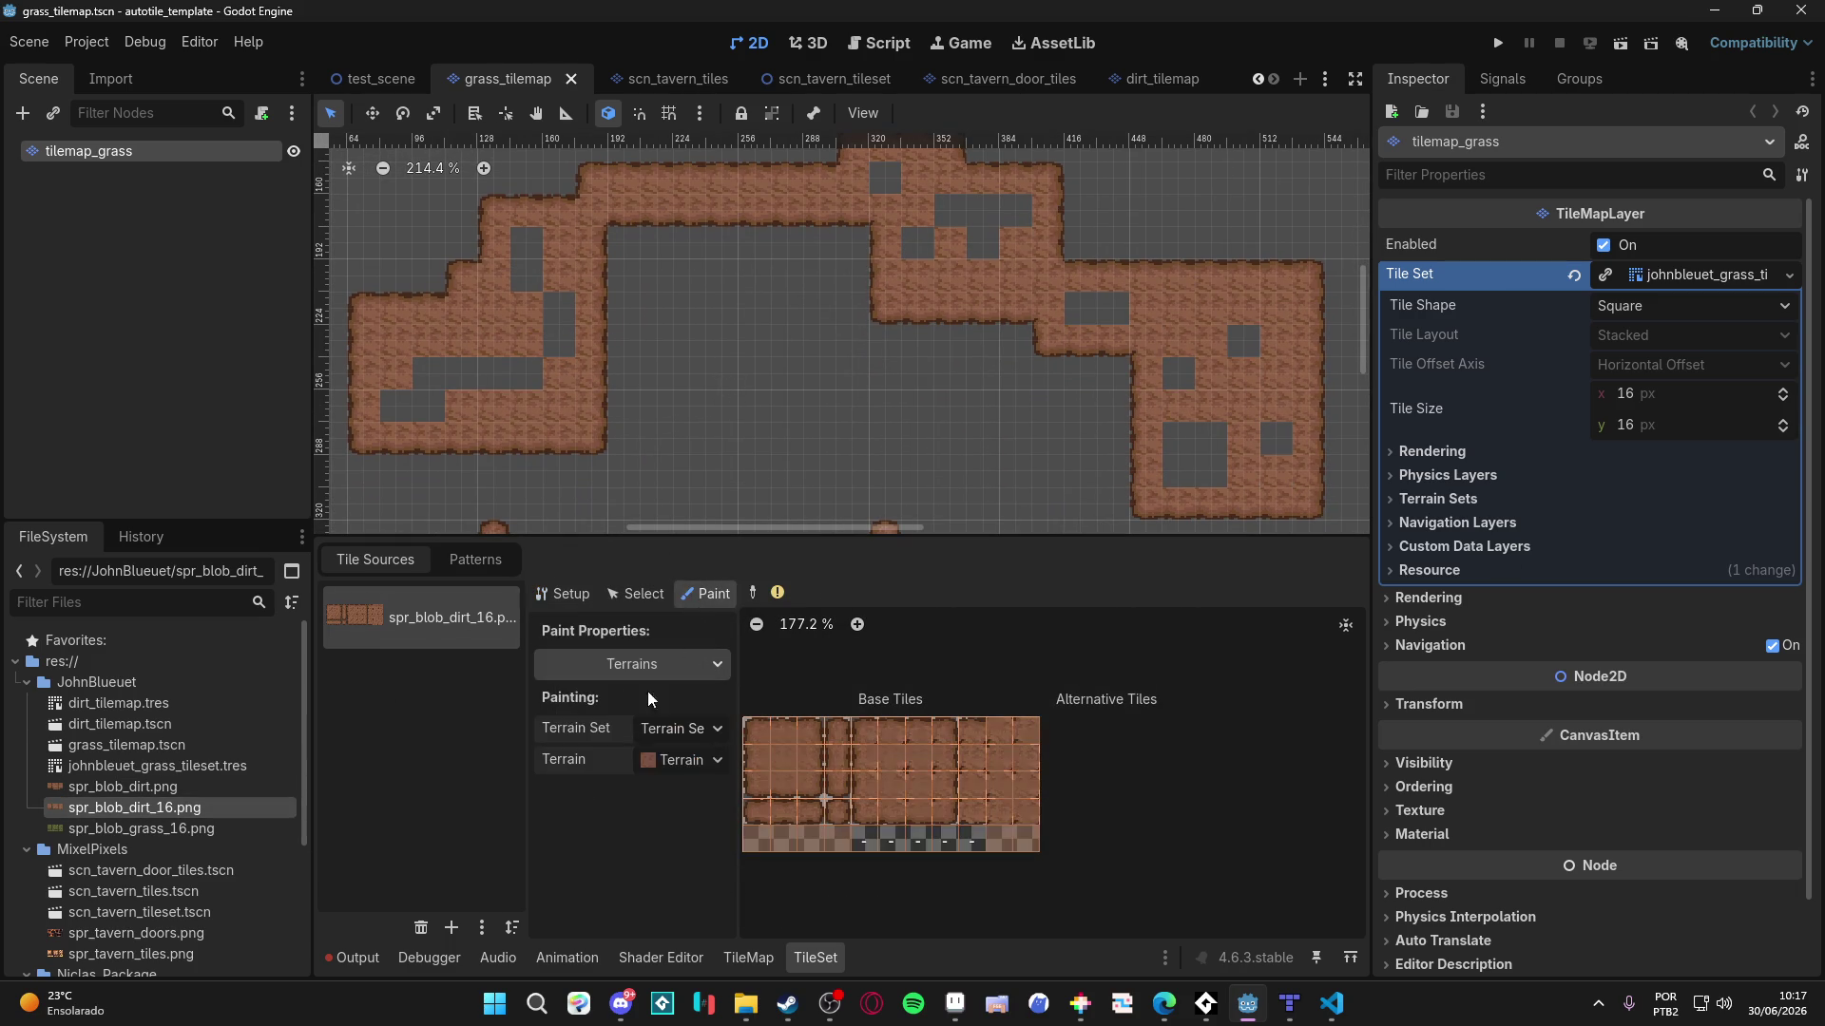
click(676, 767)
click(693, 785)
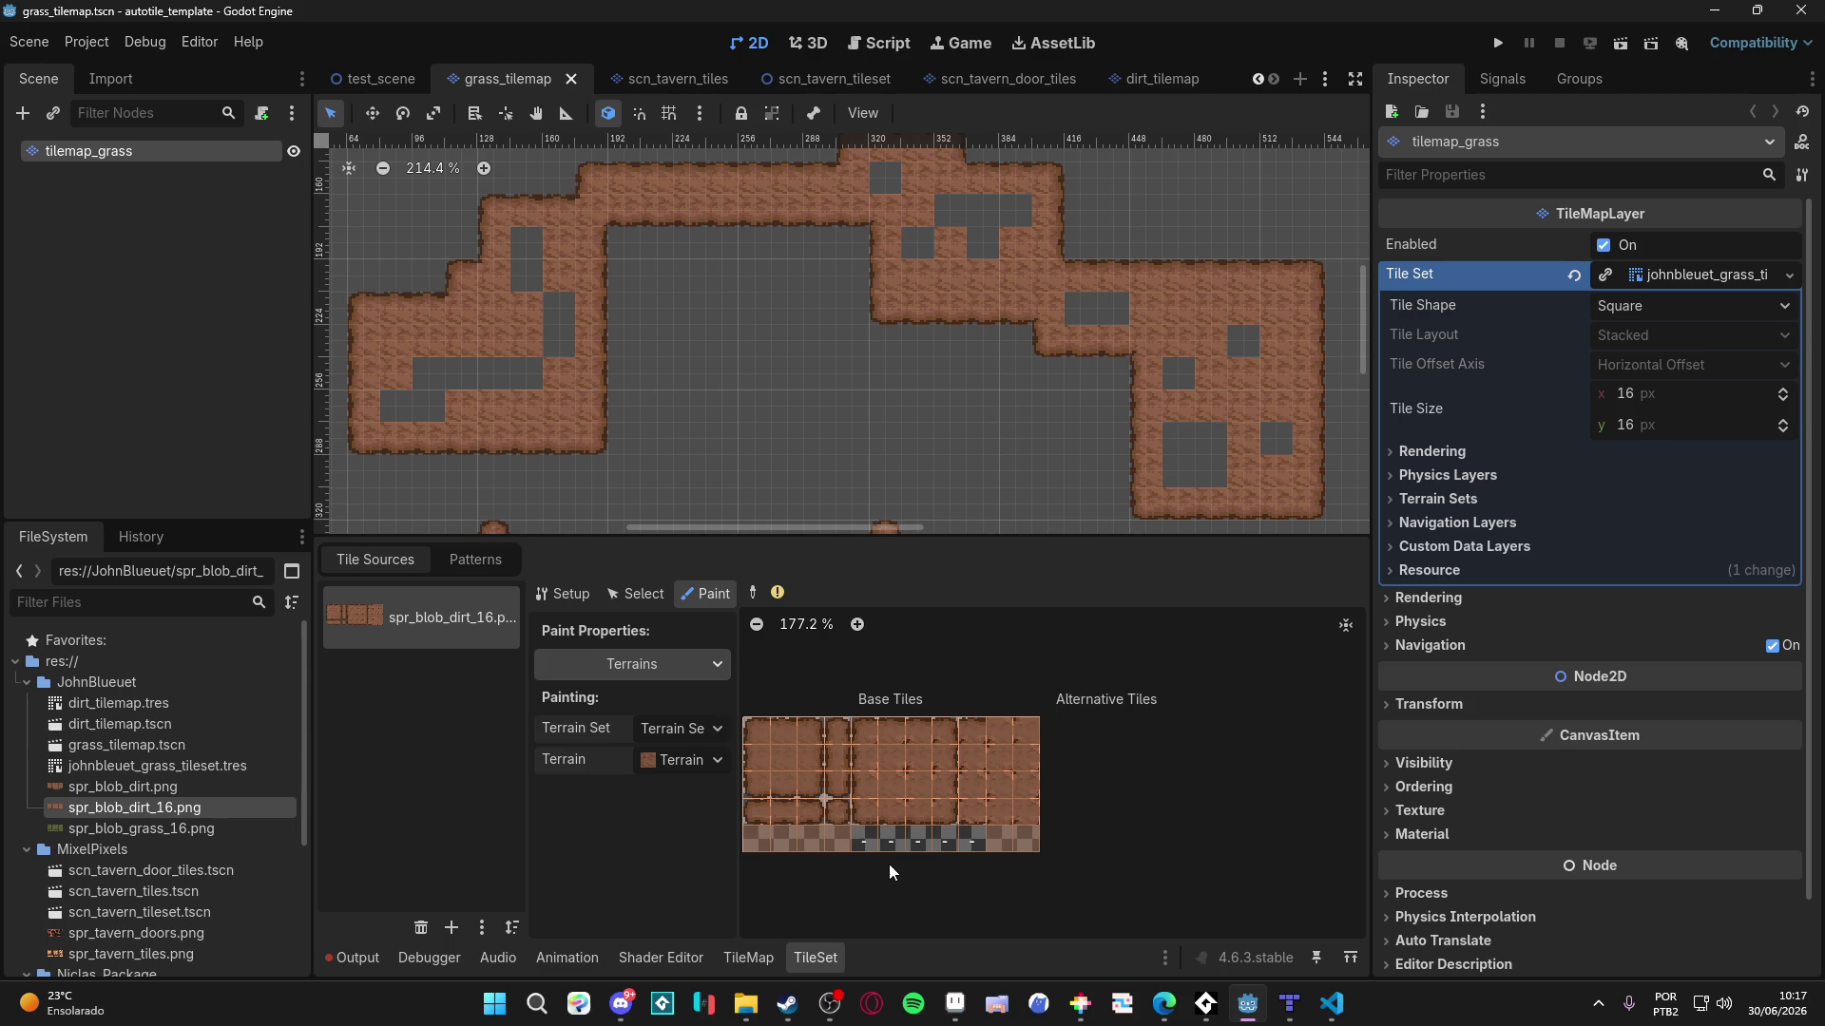
click(833, 847)
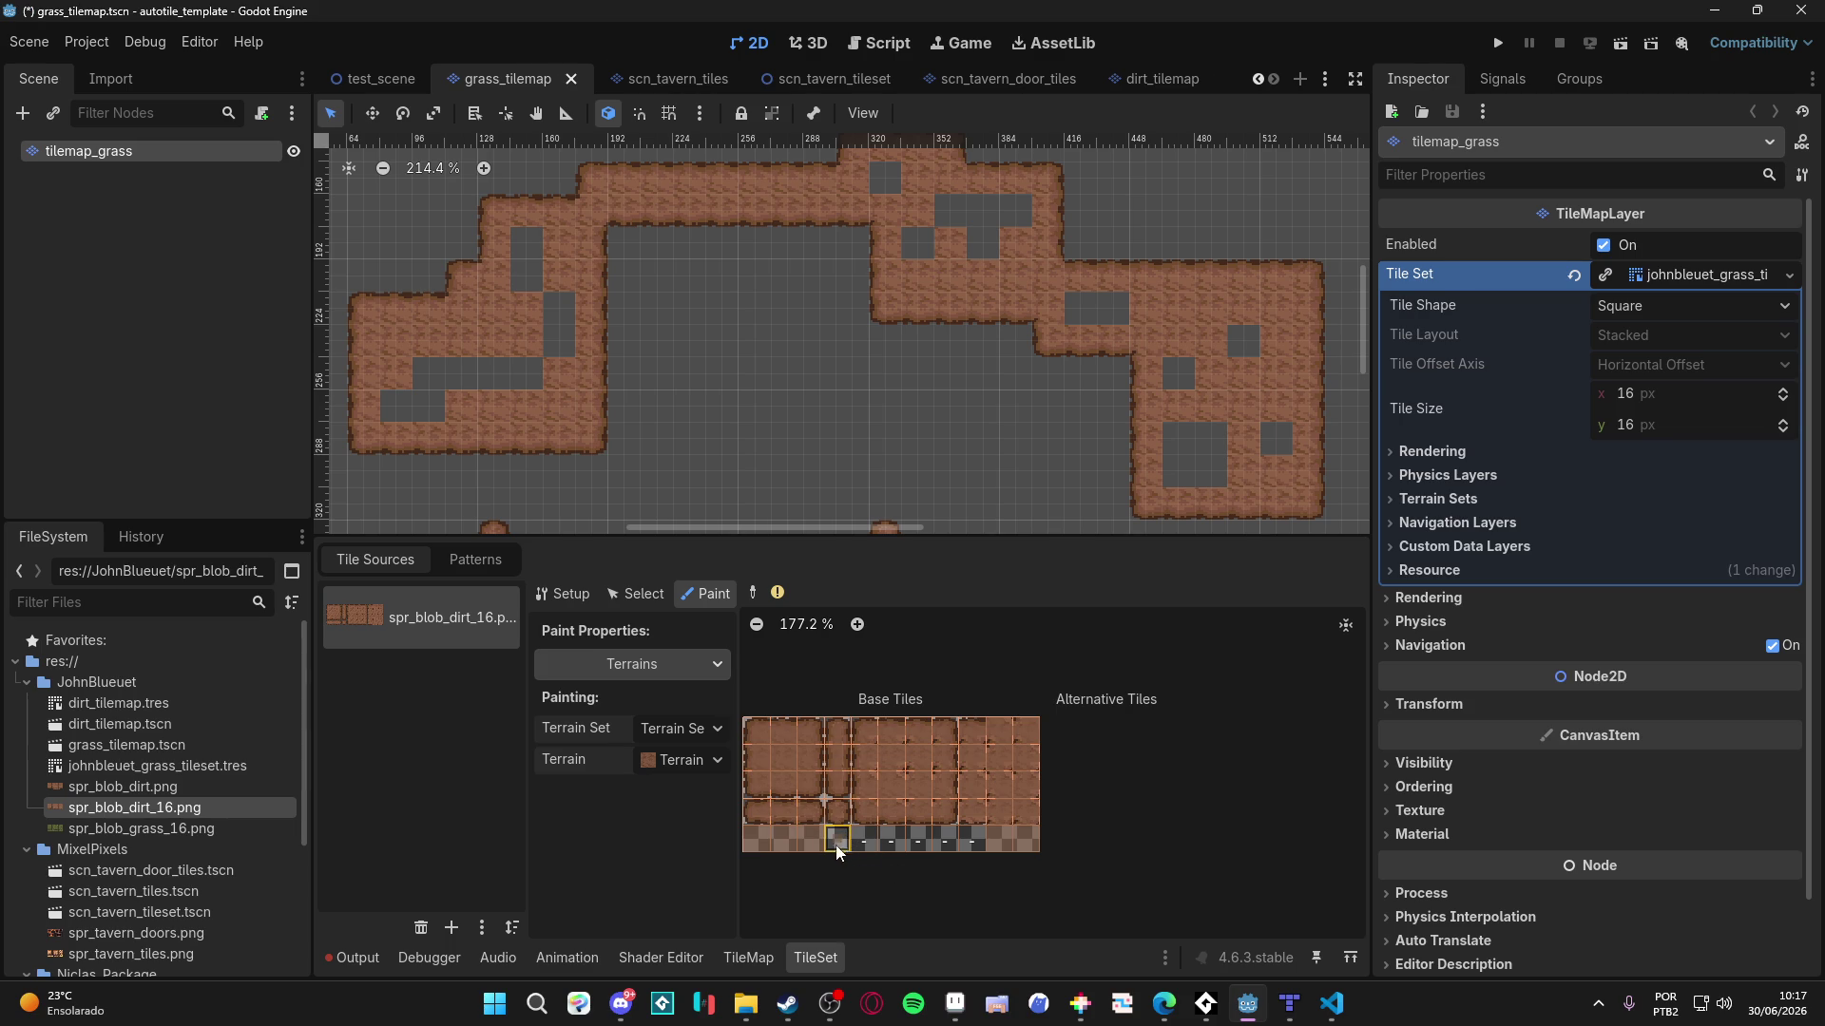
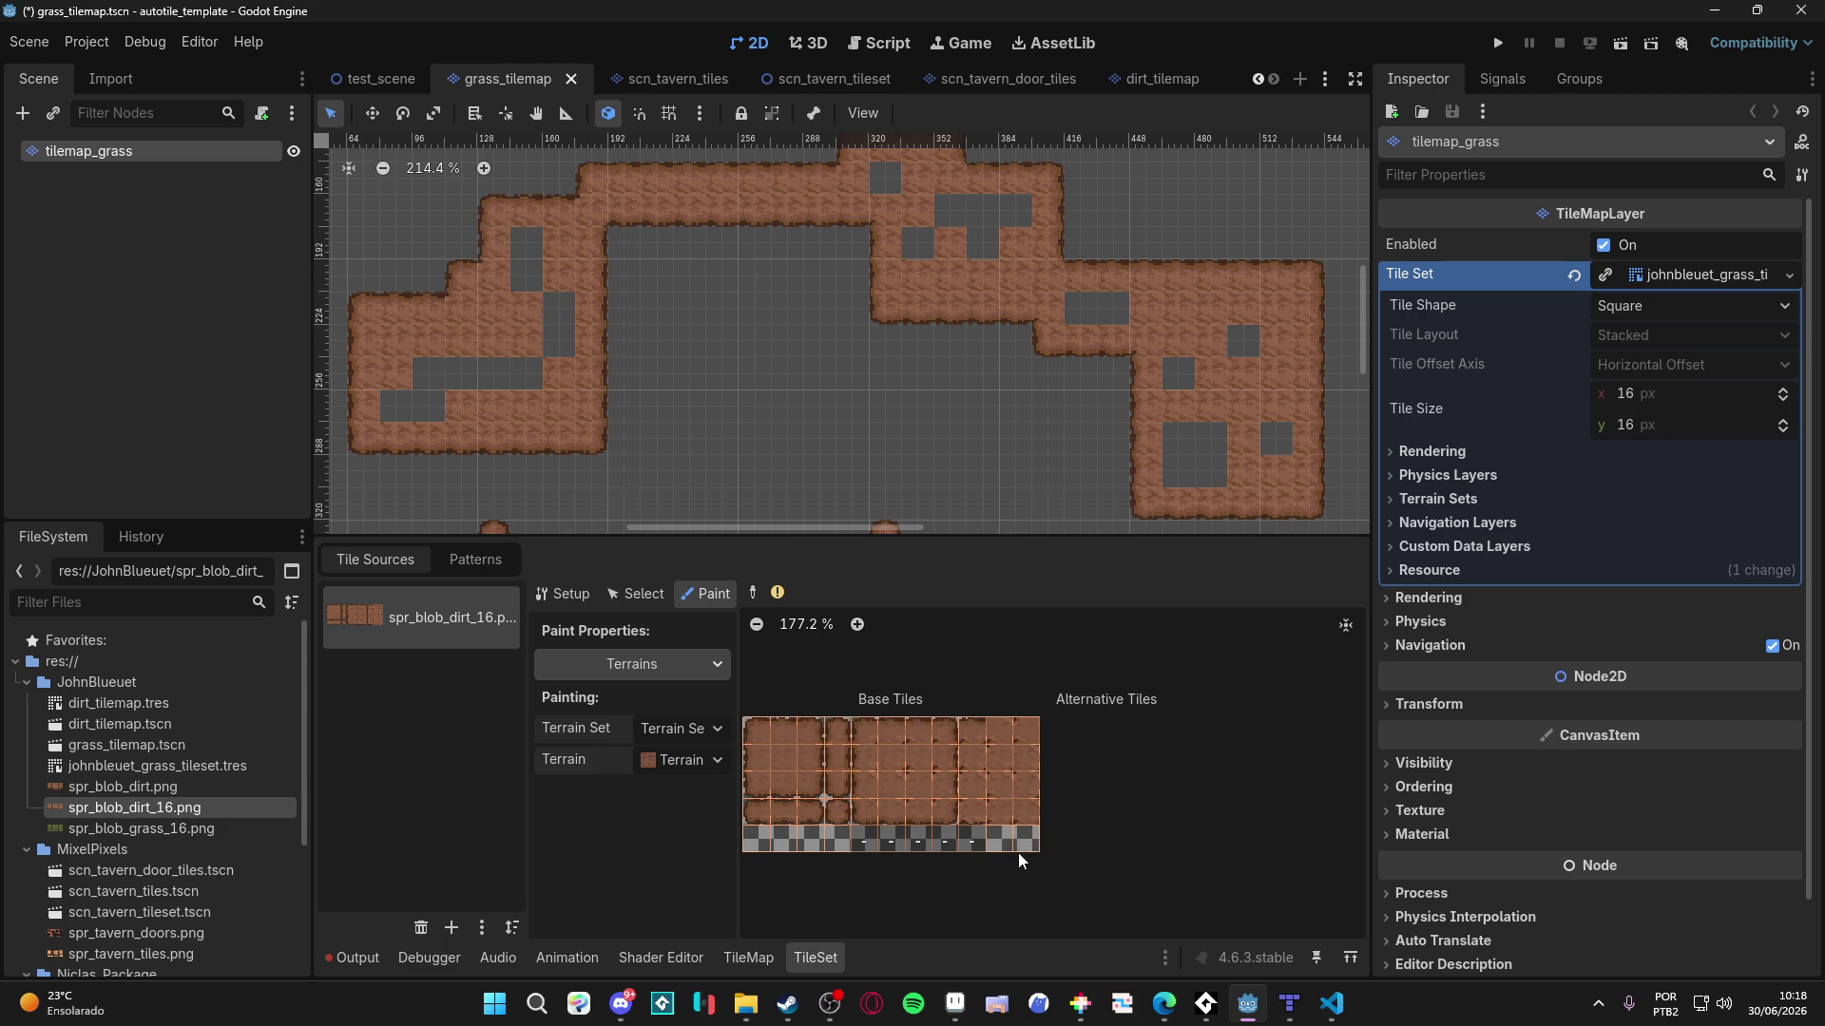
- Save the grass tilemap scene and review its tile set sources and patterns
key(ctrl+s)
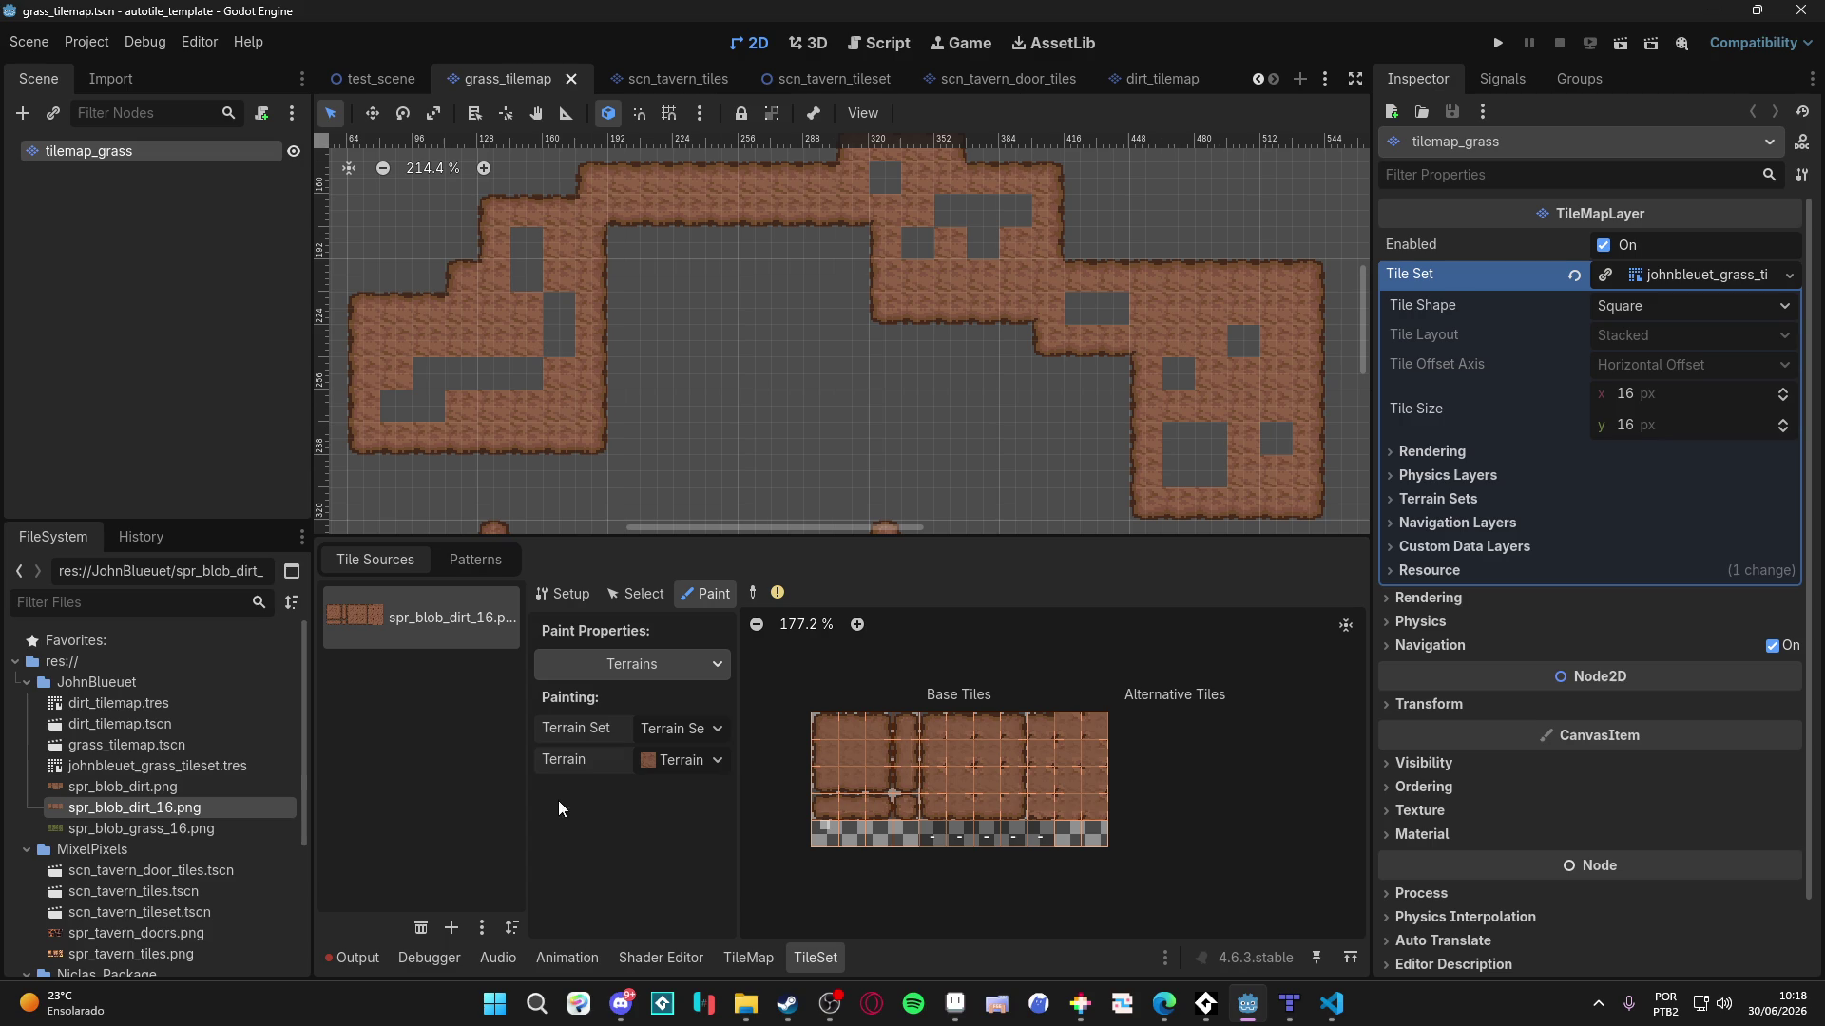
click(406, 559)
scroll(723, 418, left, 2)
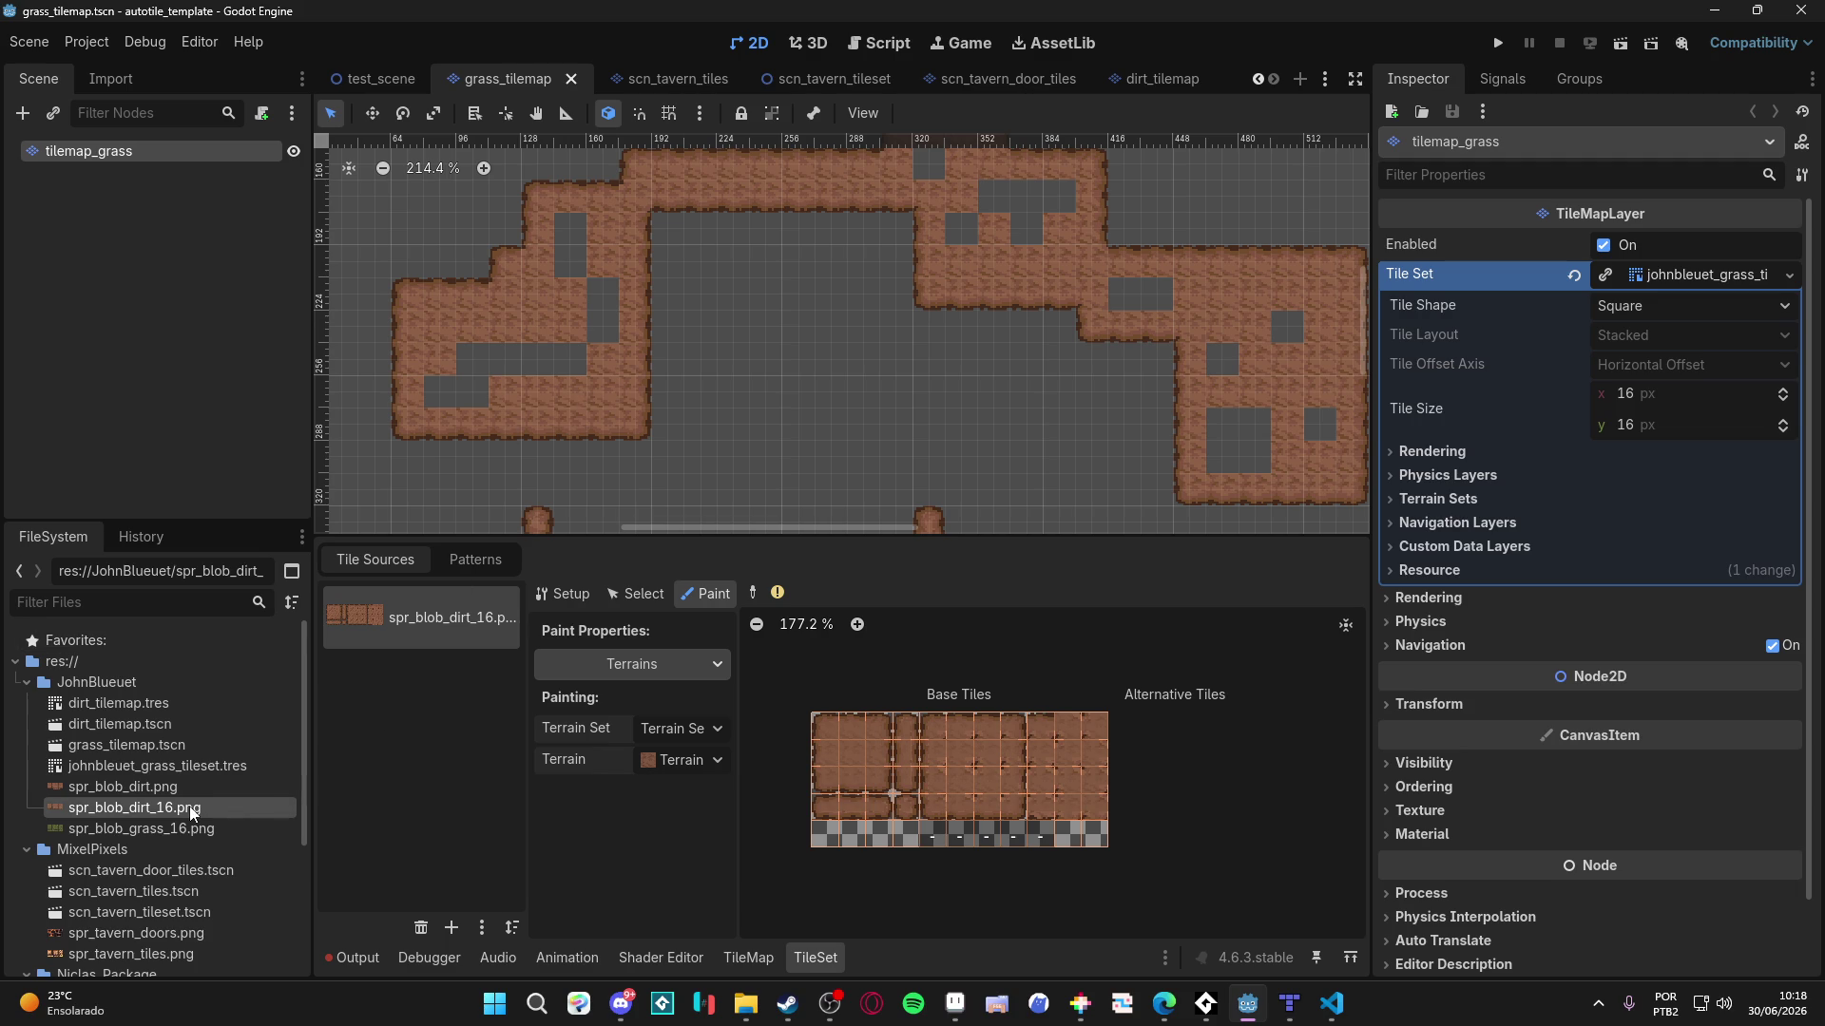
click(456, 563)
click(749, 961)
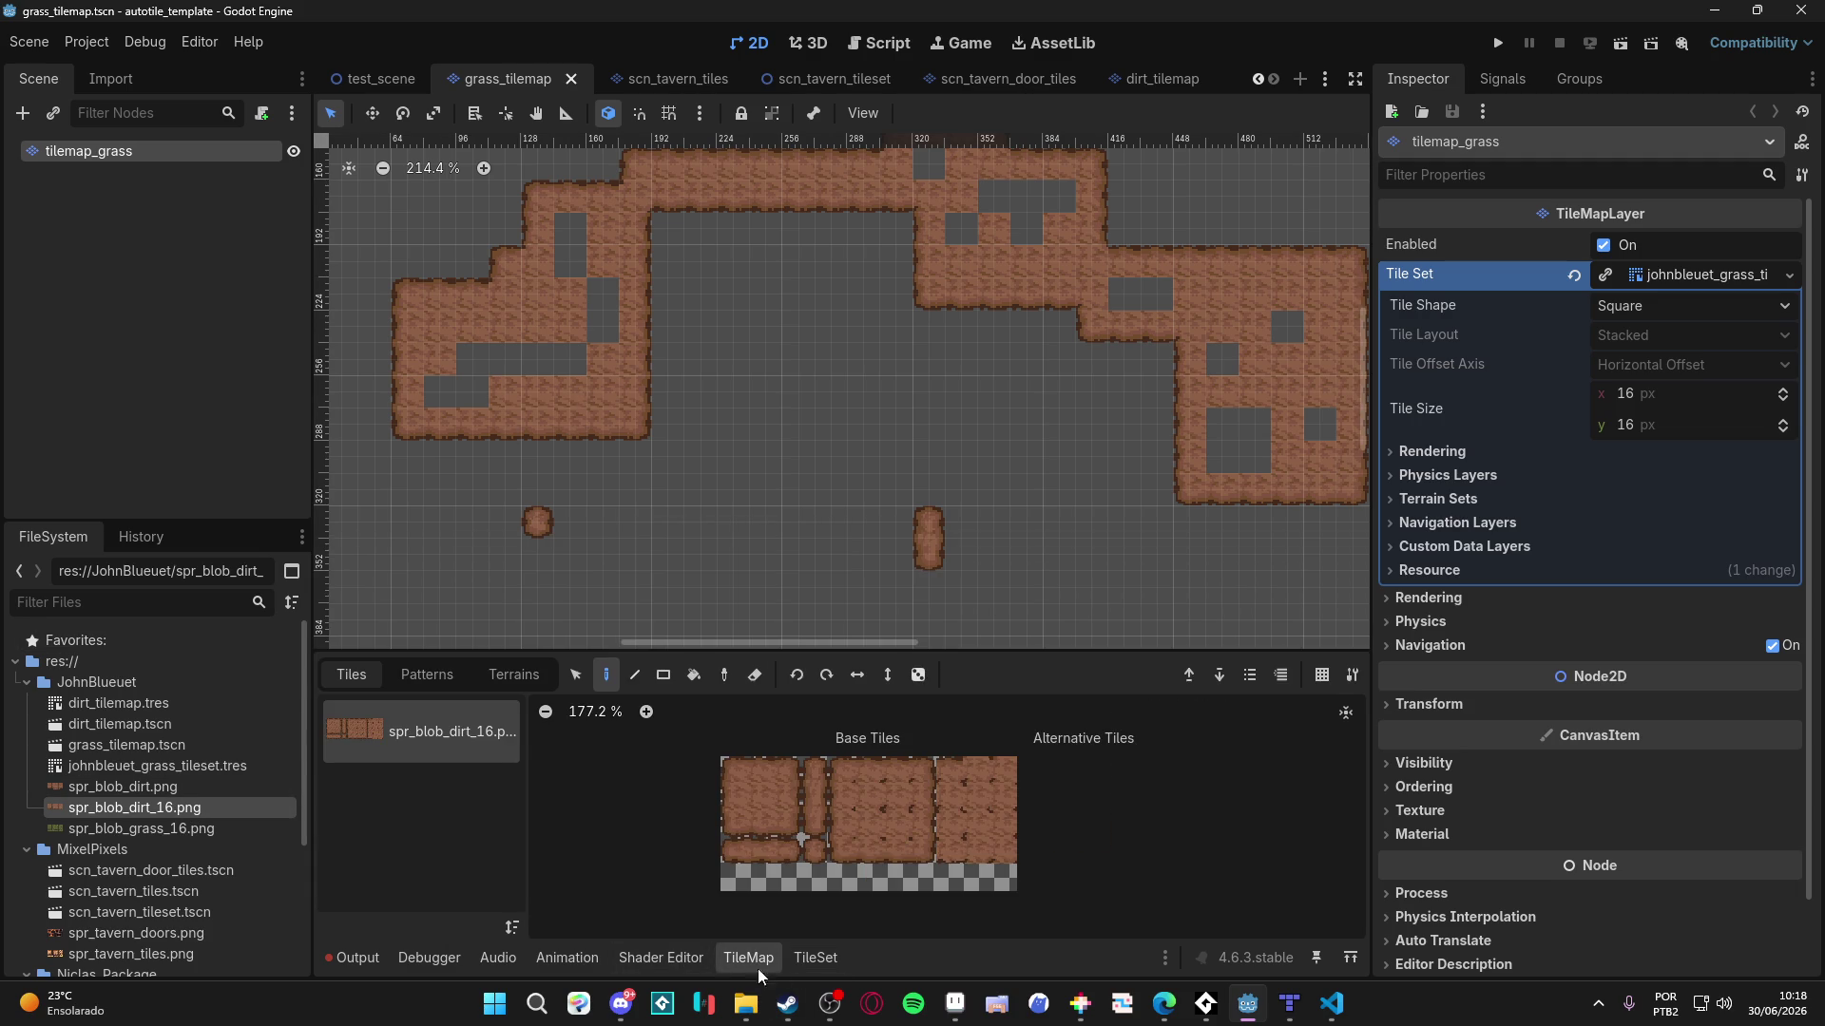
- Decline auto-creating atlas tiles for spr_blob_grass_16, then open dirt_tilemap.tscn
click(815, 958)
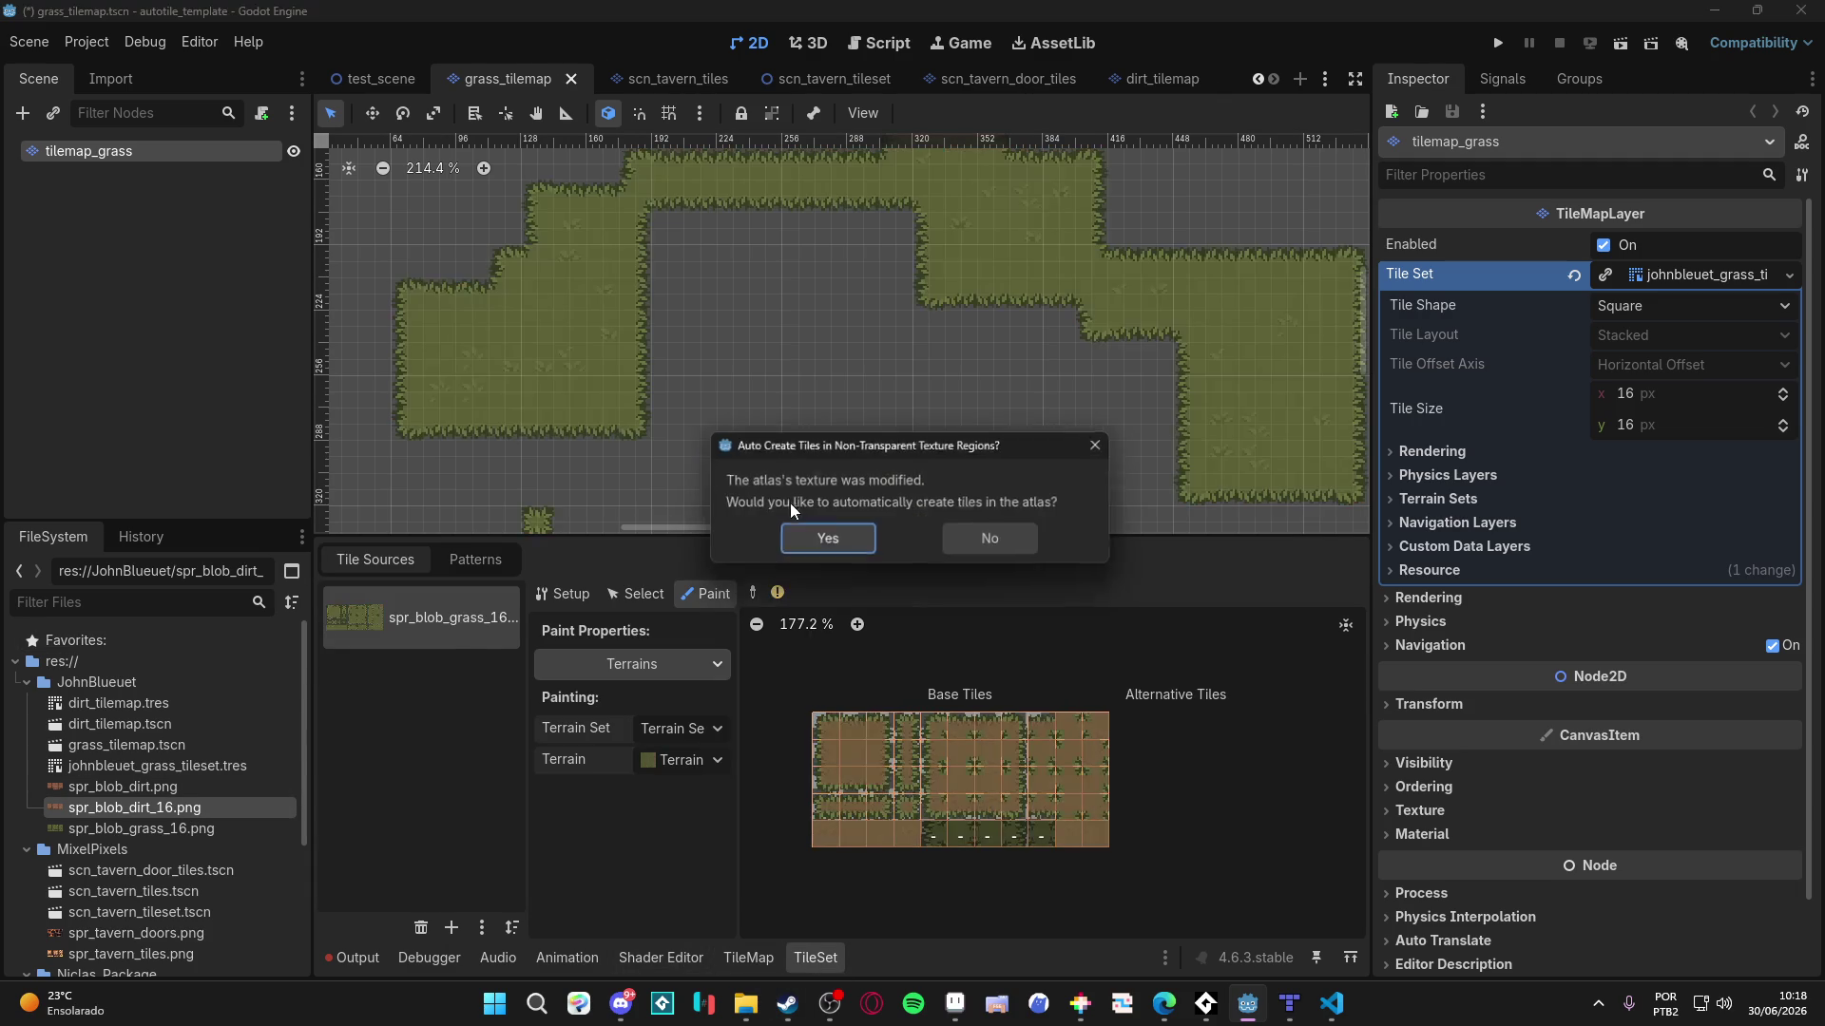
click(989, 544)
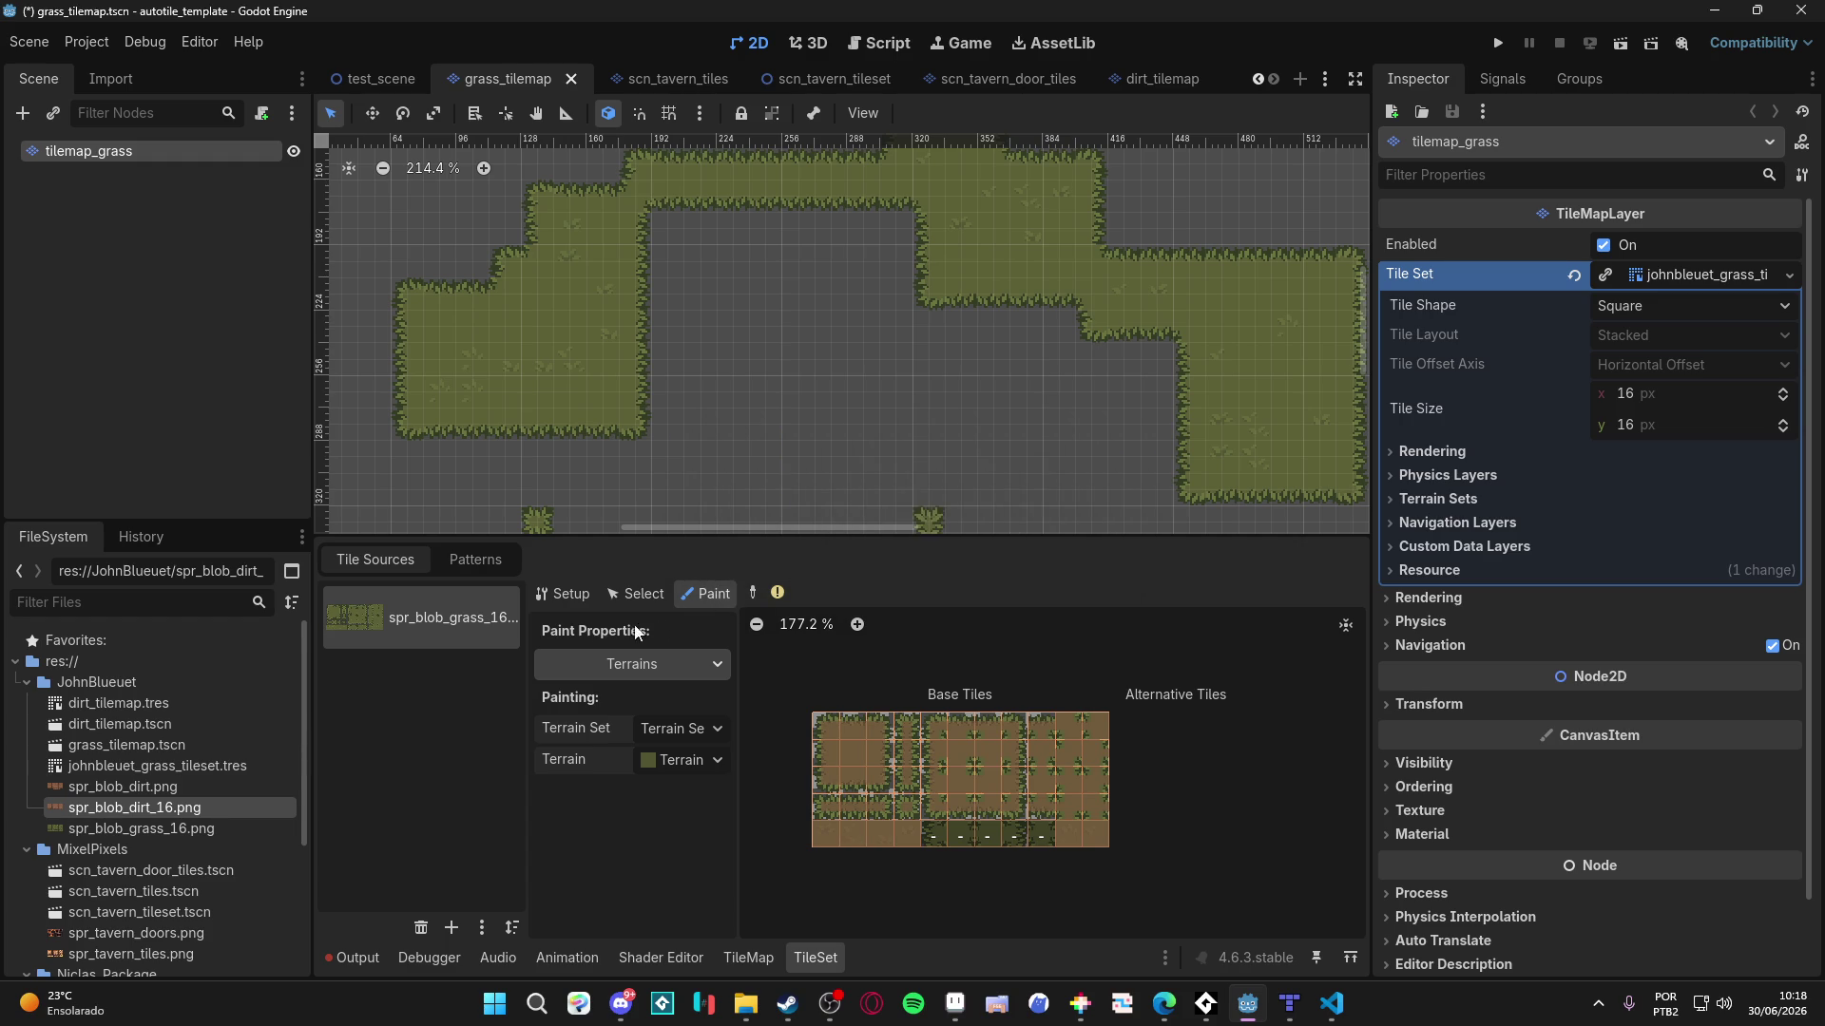
click(162, 723)
double_click(162, 722)
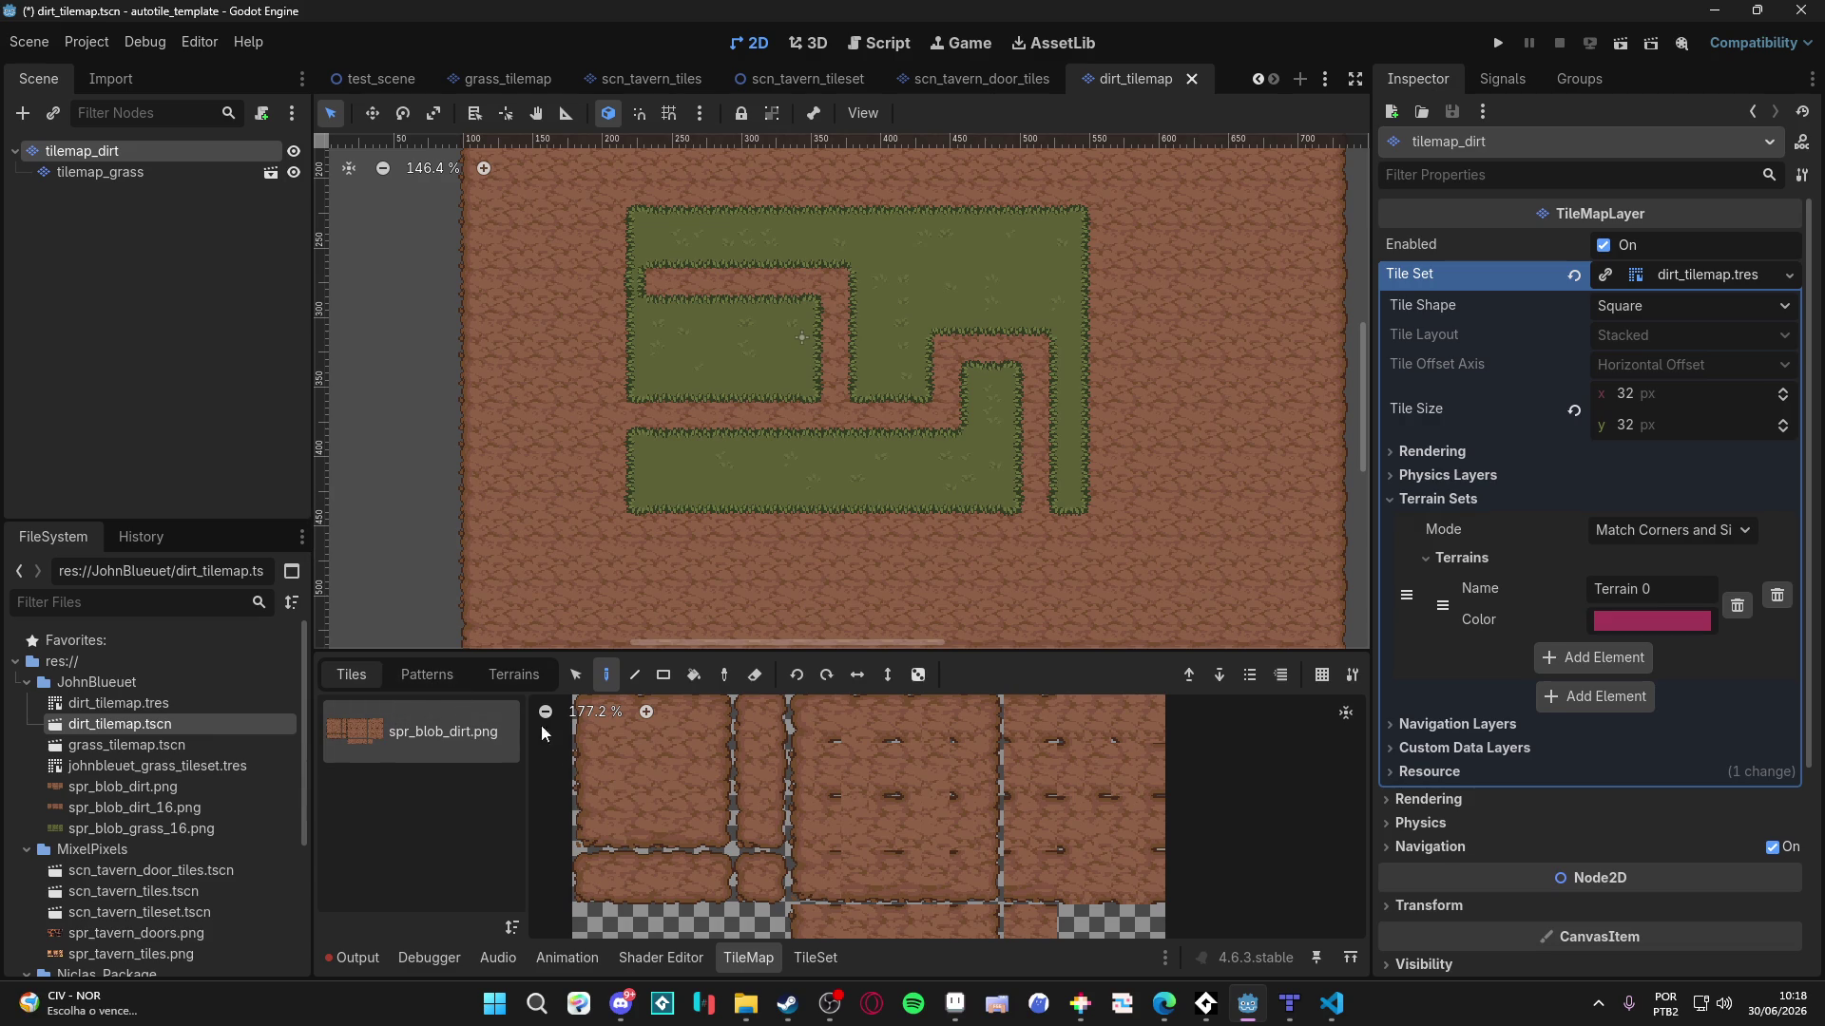
- Load spr_blob_dirt_16 as the dirt atlas texture, declining auto-created tiles
click(817, 957)
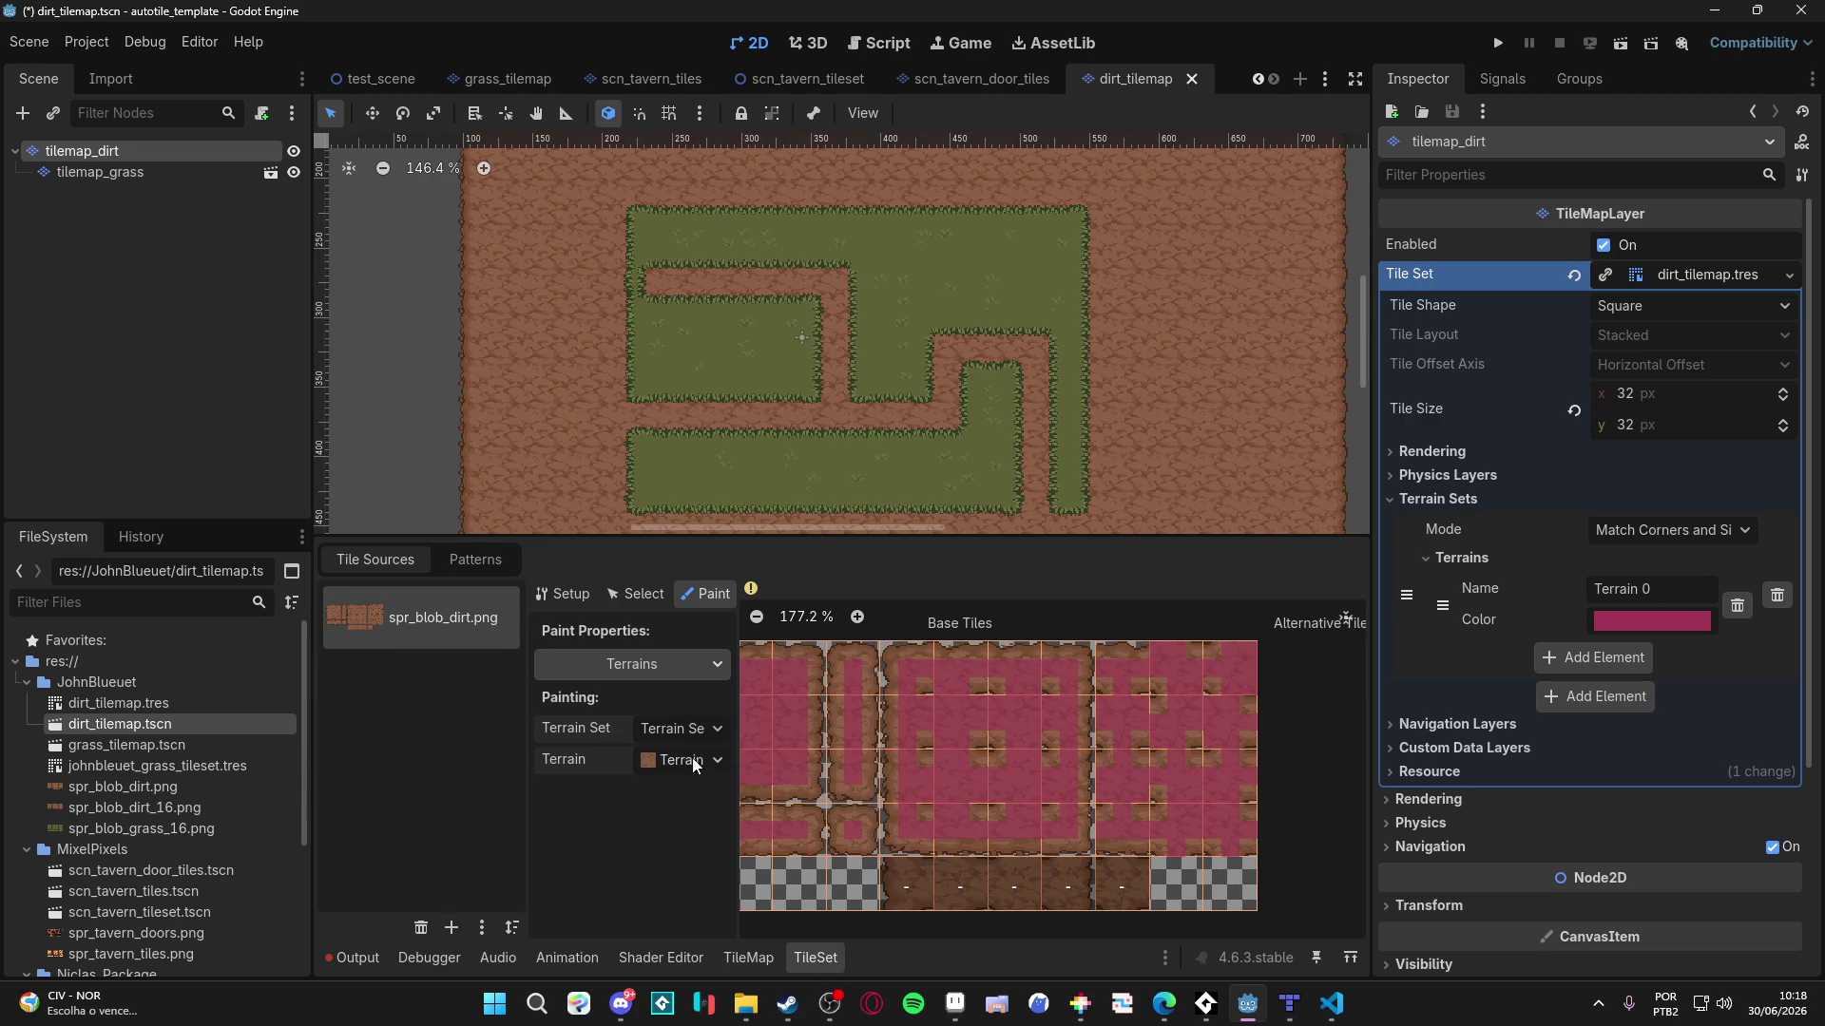
click(562, 593)
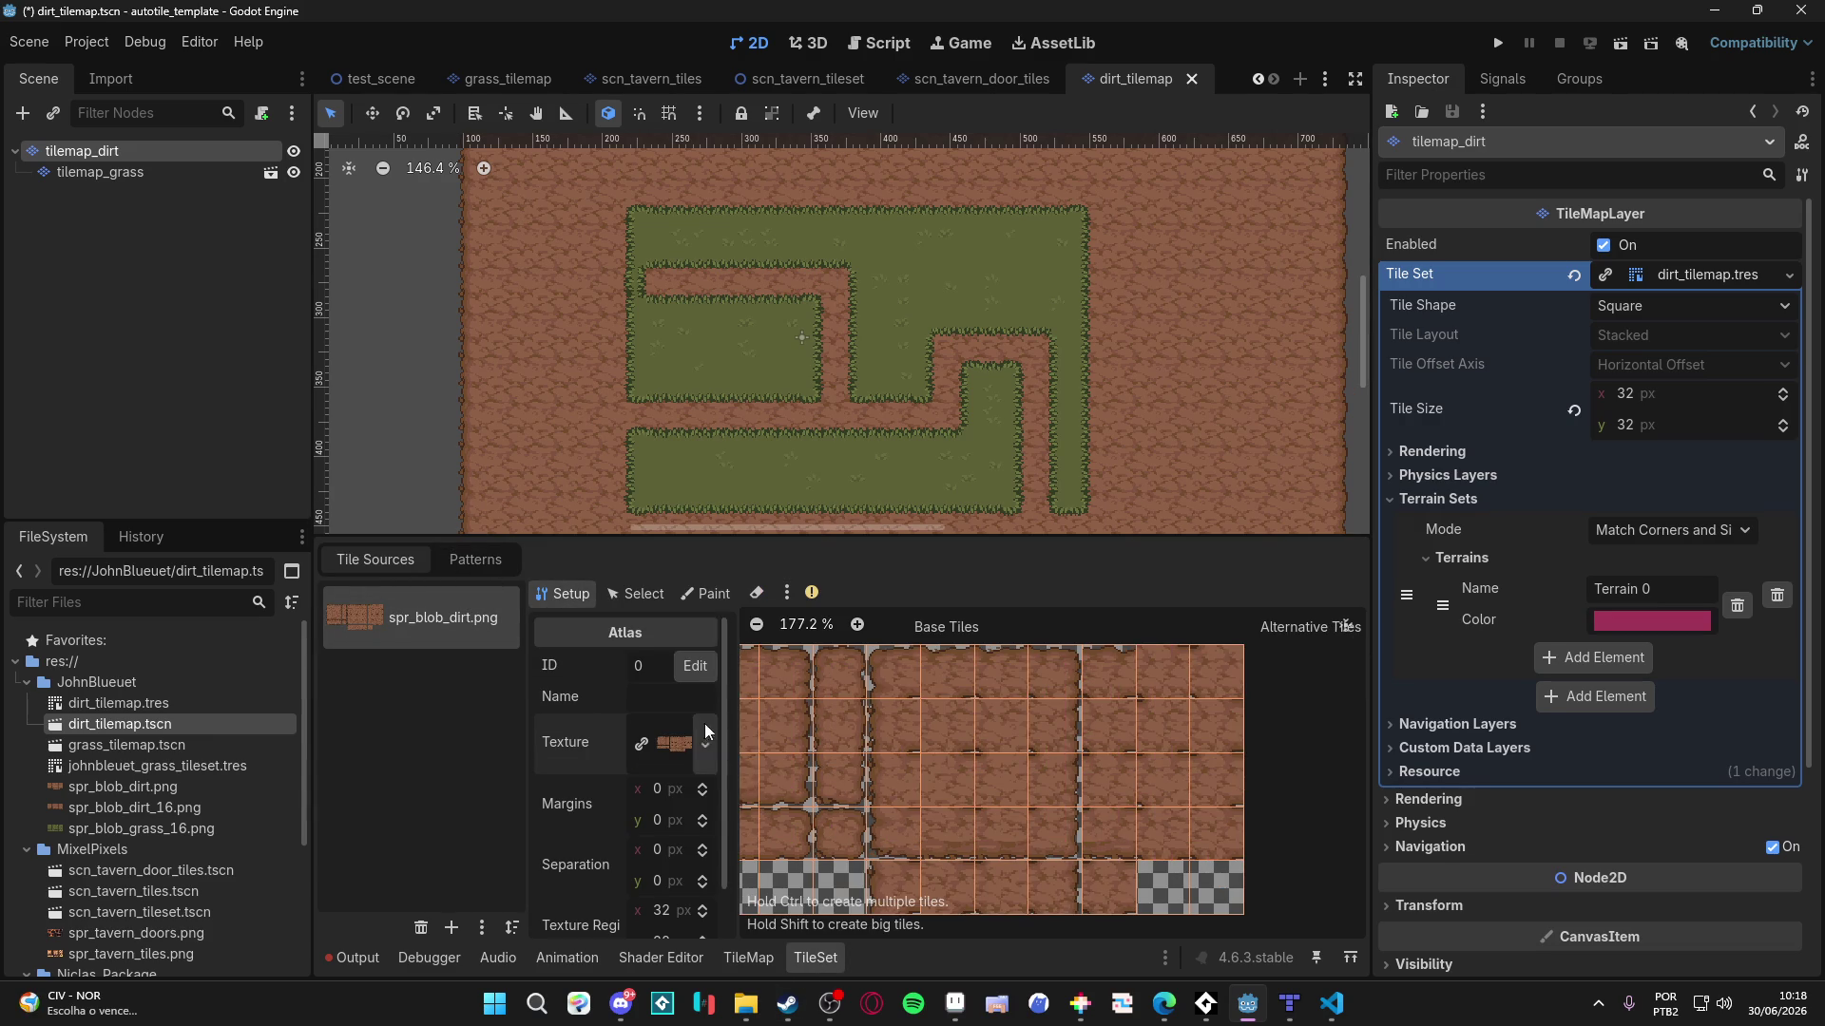
click(701, 728)
click(568, 767)
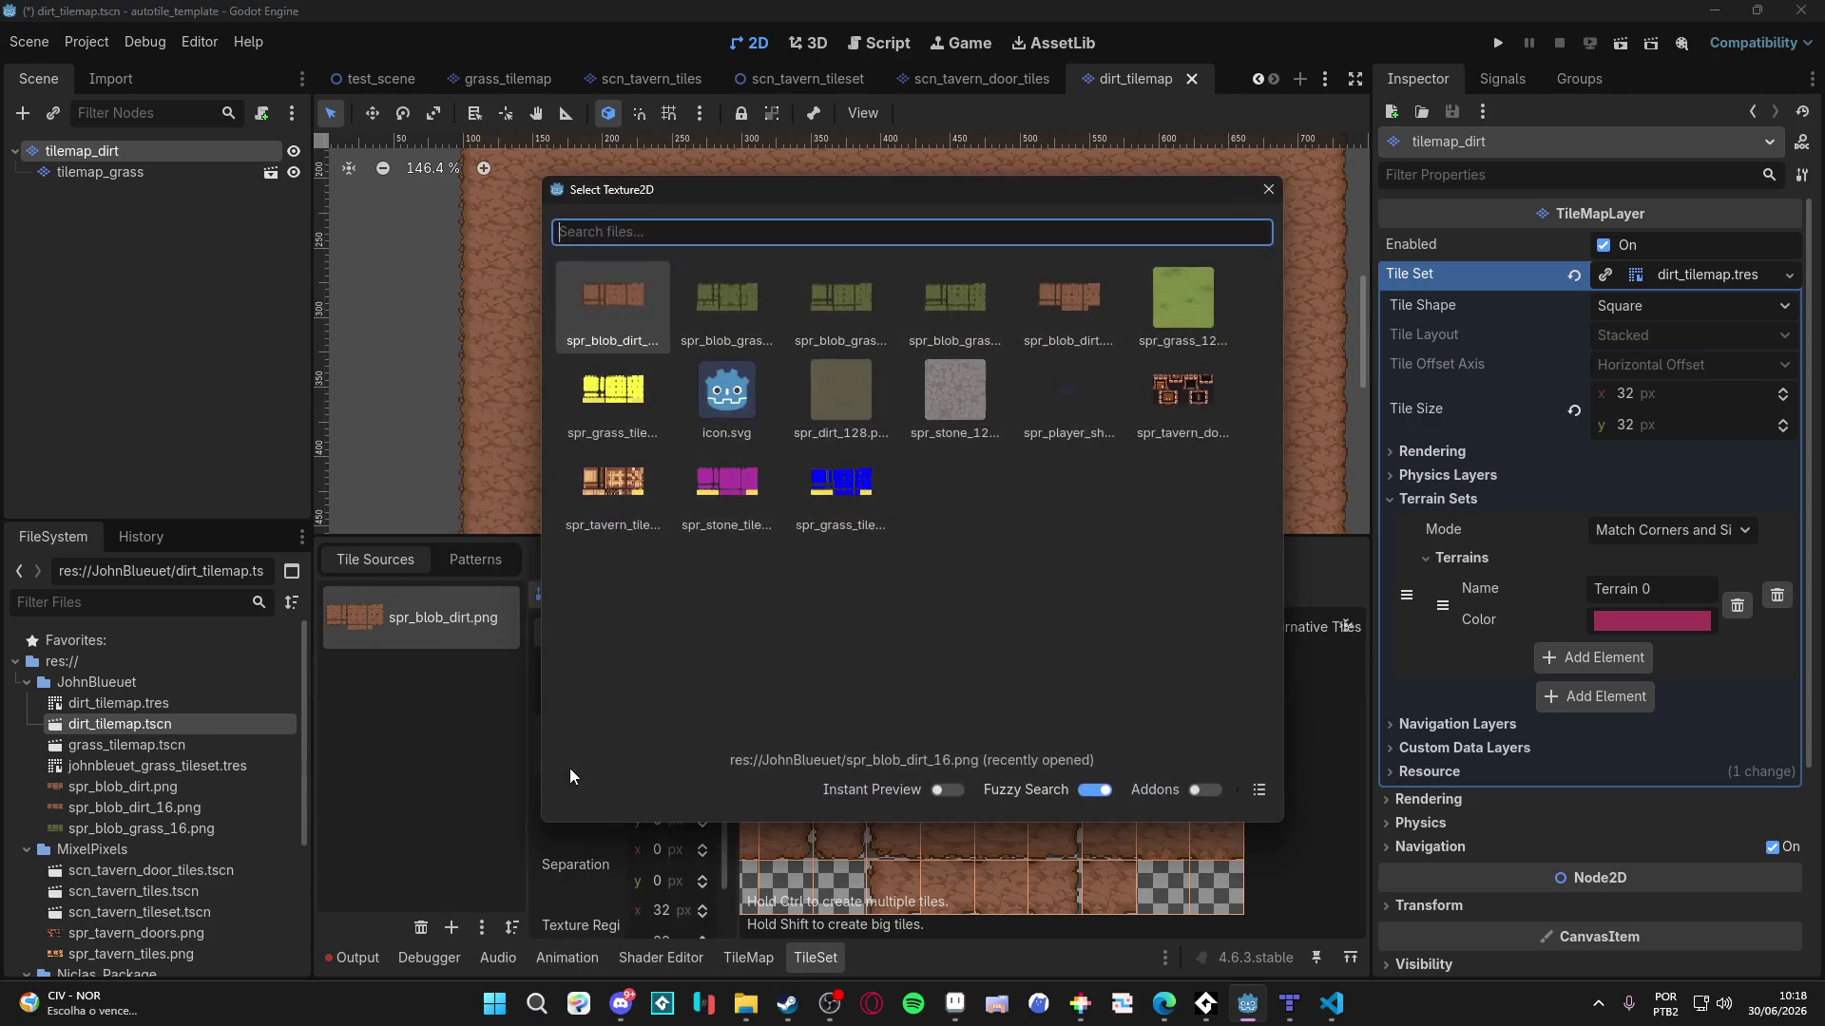
text(di)
text(16)
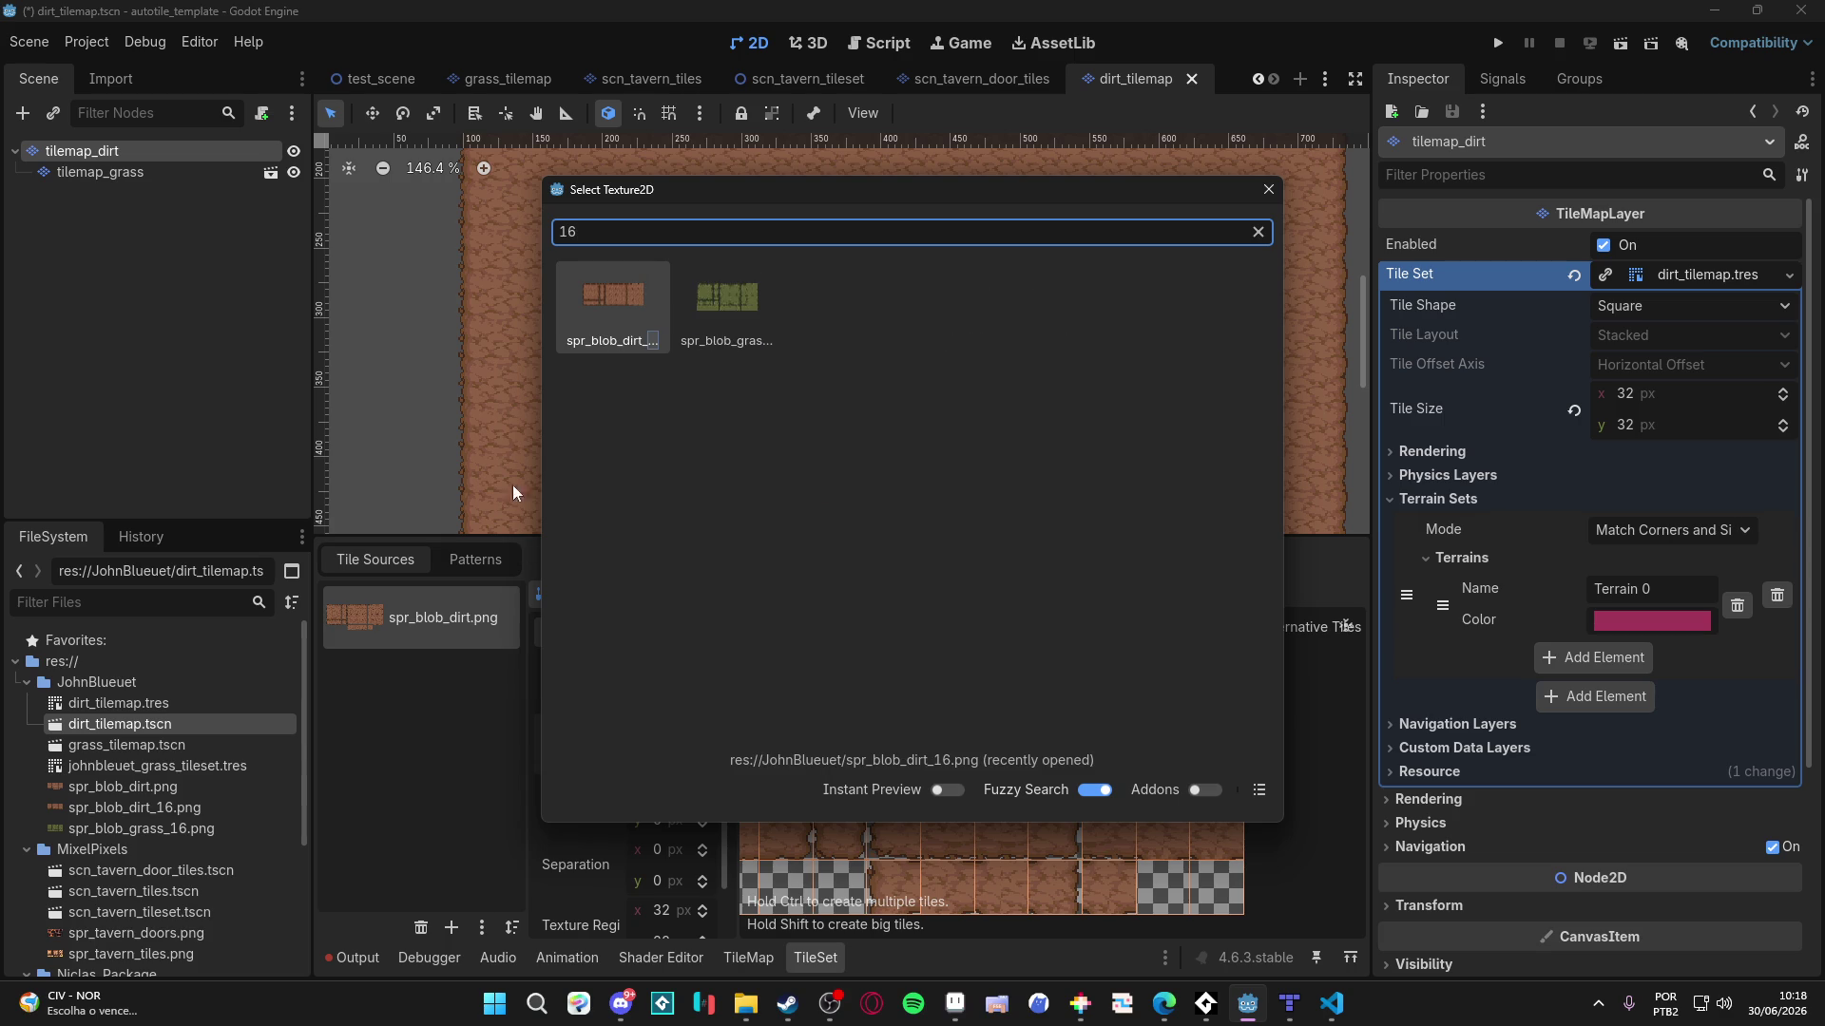
click(599, 298)
click(912, 538)
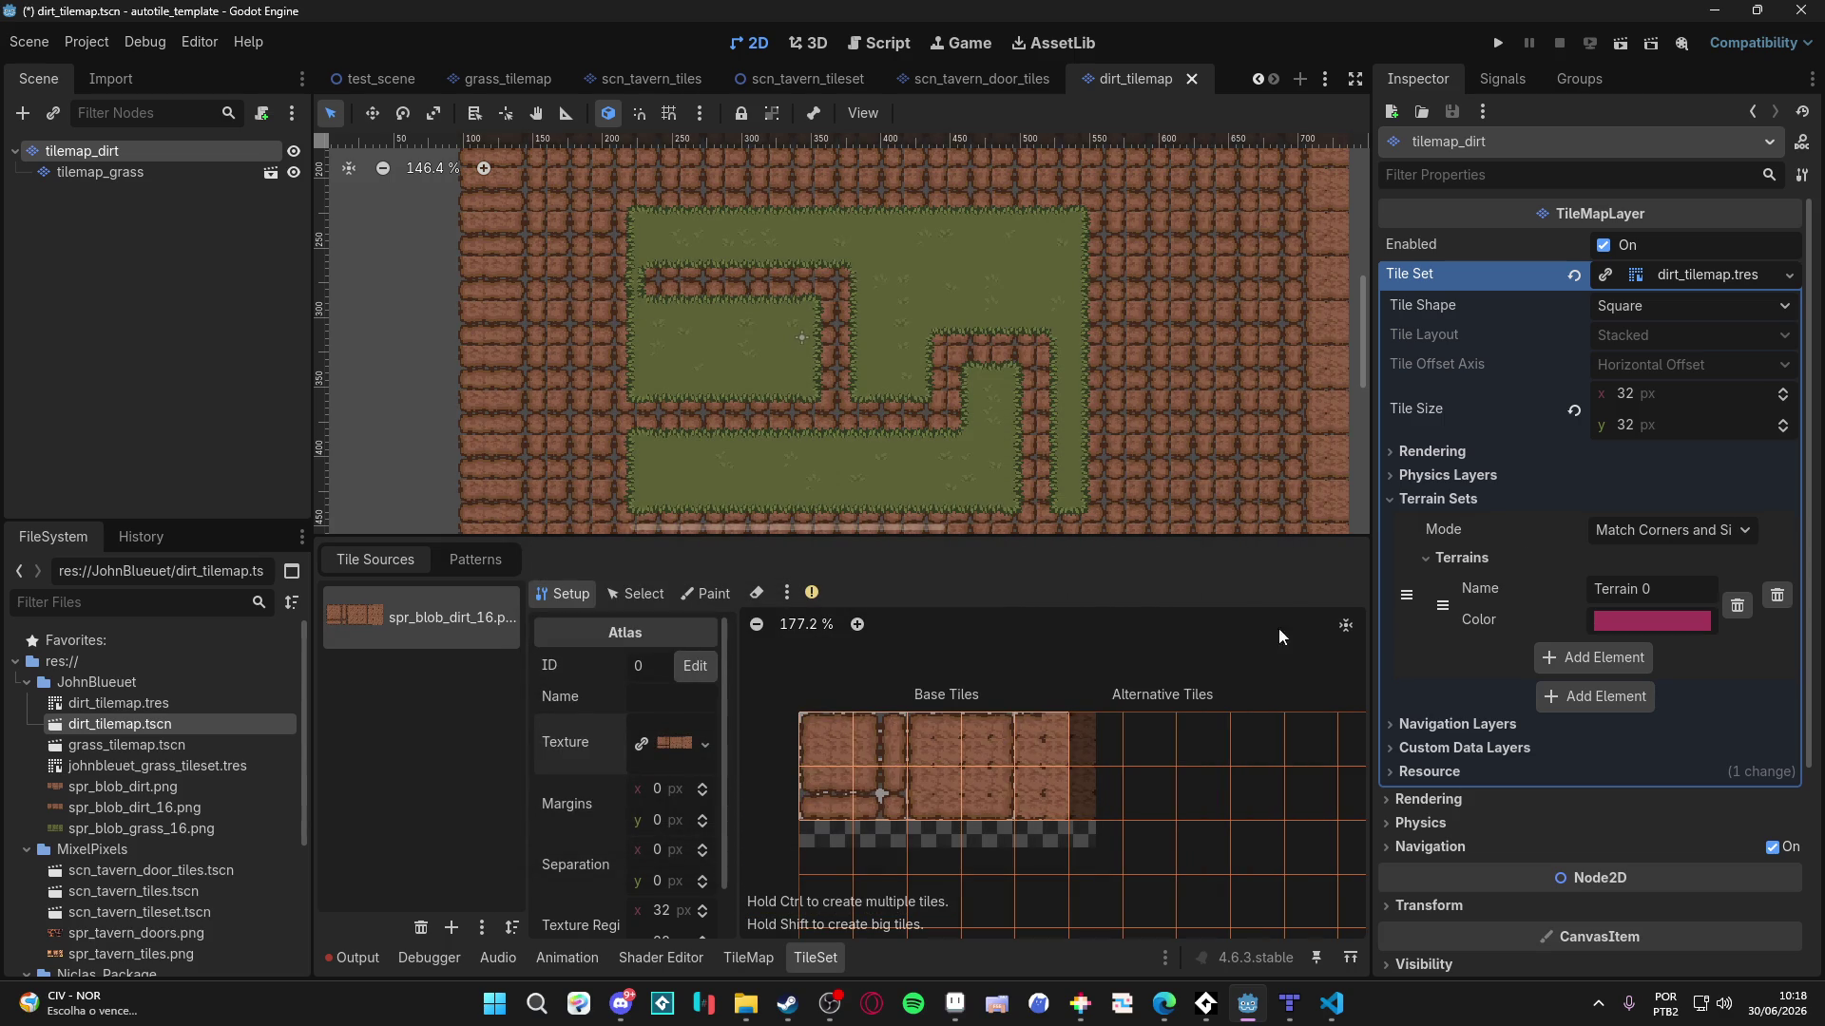
- Set the tile size and texture region to 16×16 px and save the scene
click(1674, 390)
text(10)
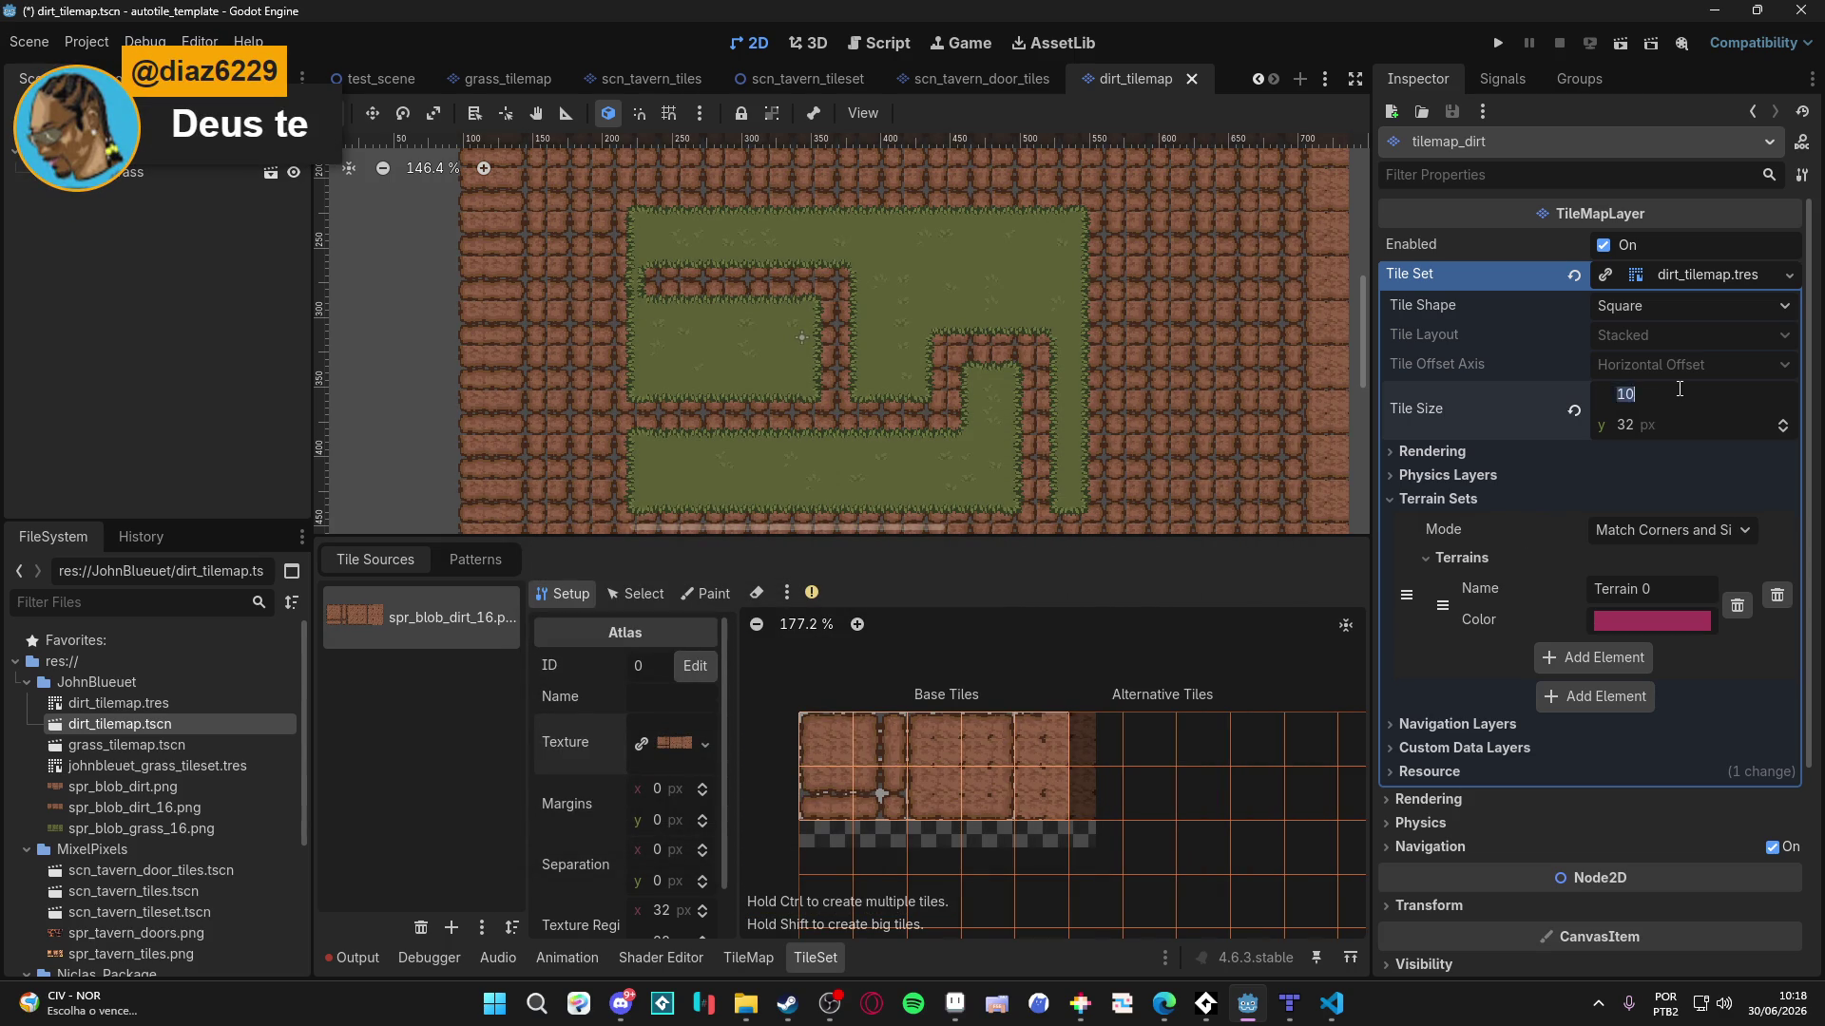
text(16)
key(Tab)
text(16)
key(Return)
scroll(692, 804, down, 1)
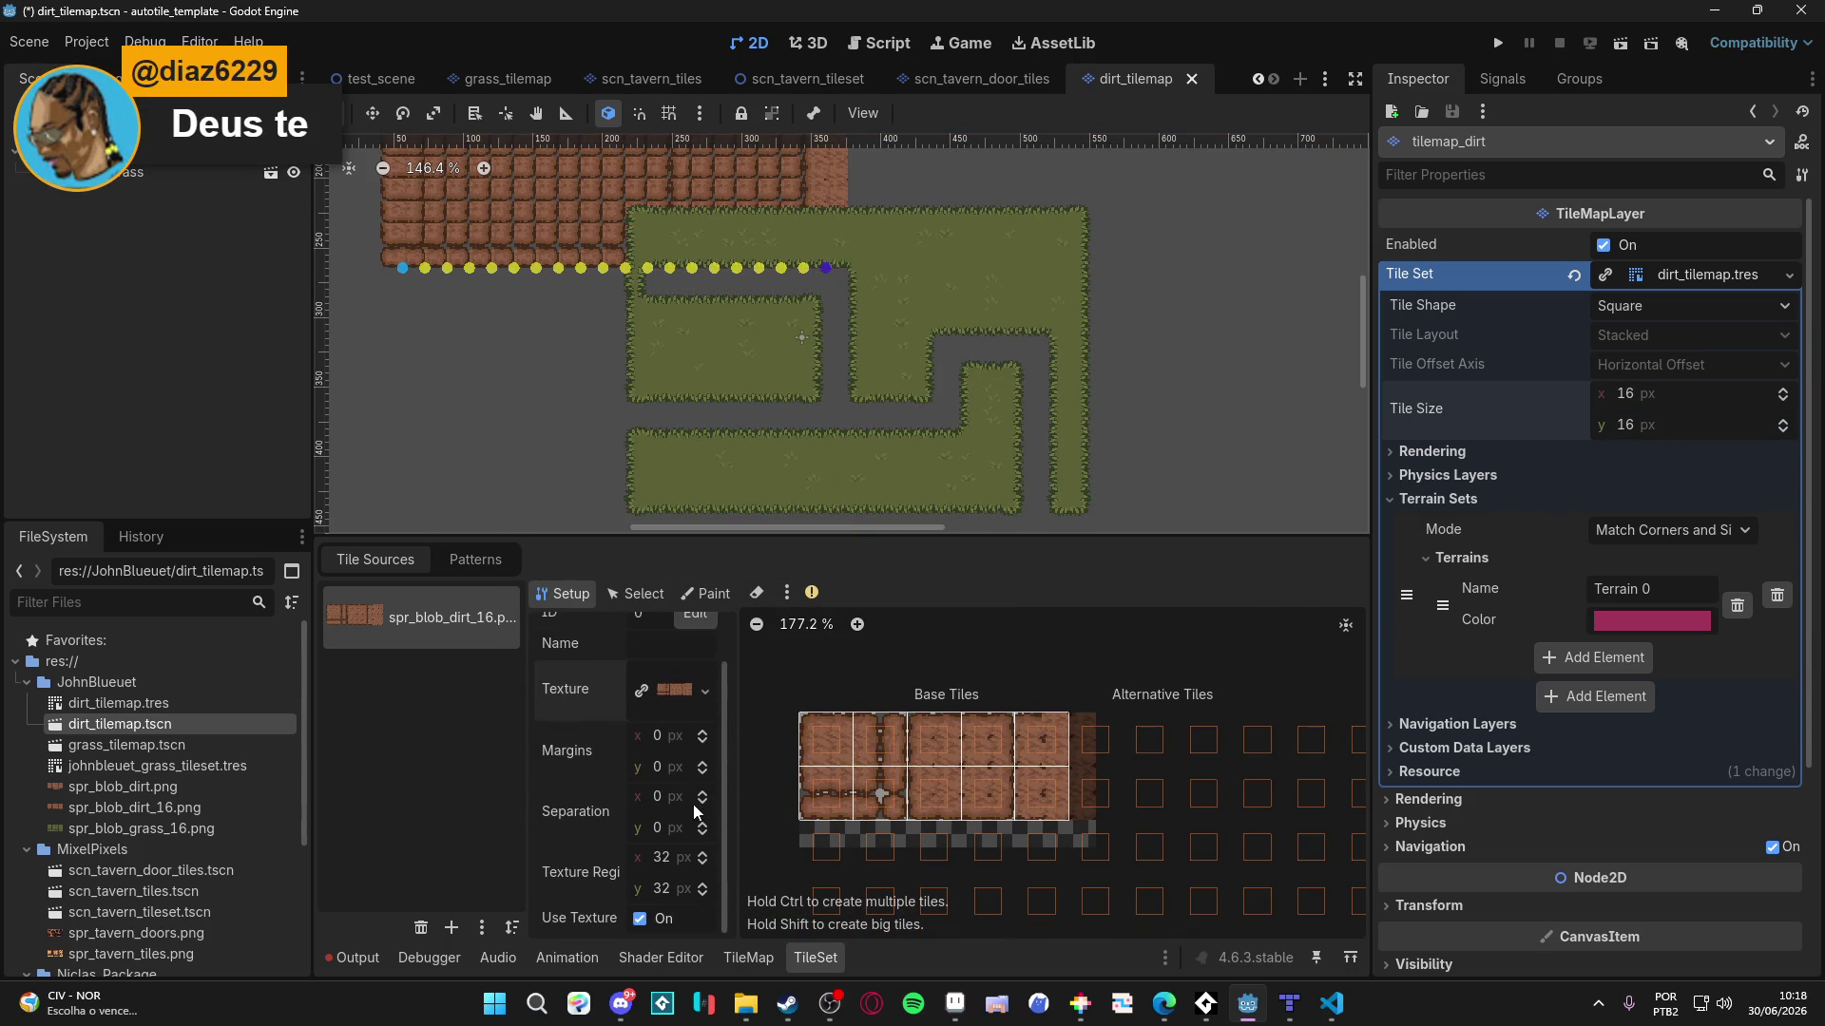
text(16)
key(Tab)
text(16)
key(Return)
key(ctrl+s)
- Inspect the resized dirt tile set and return to the TileMap painting panel
scroll(819, 419, up, 2)
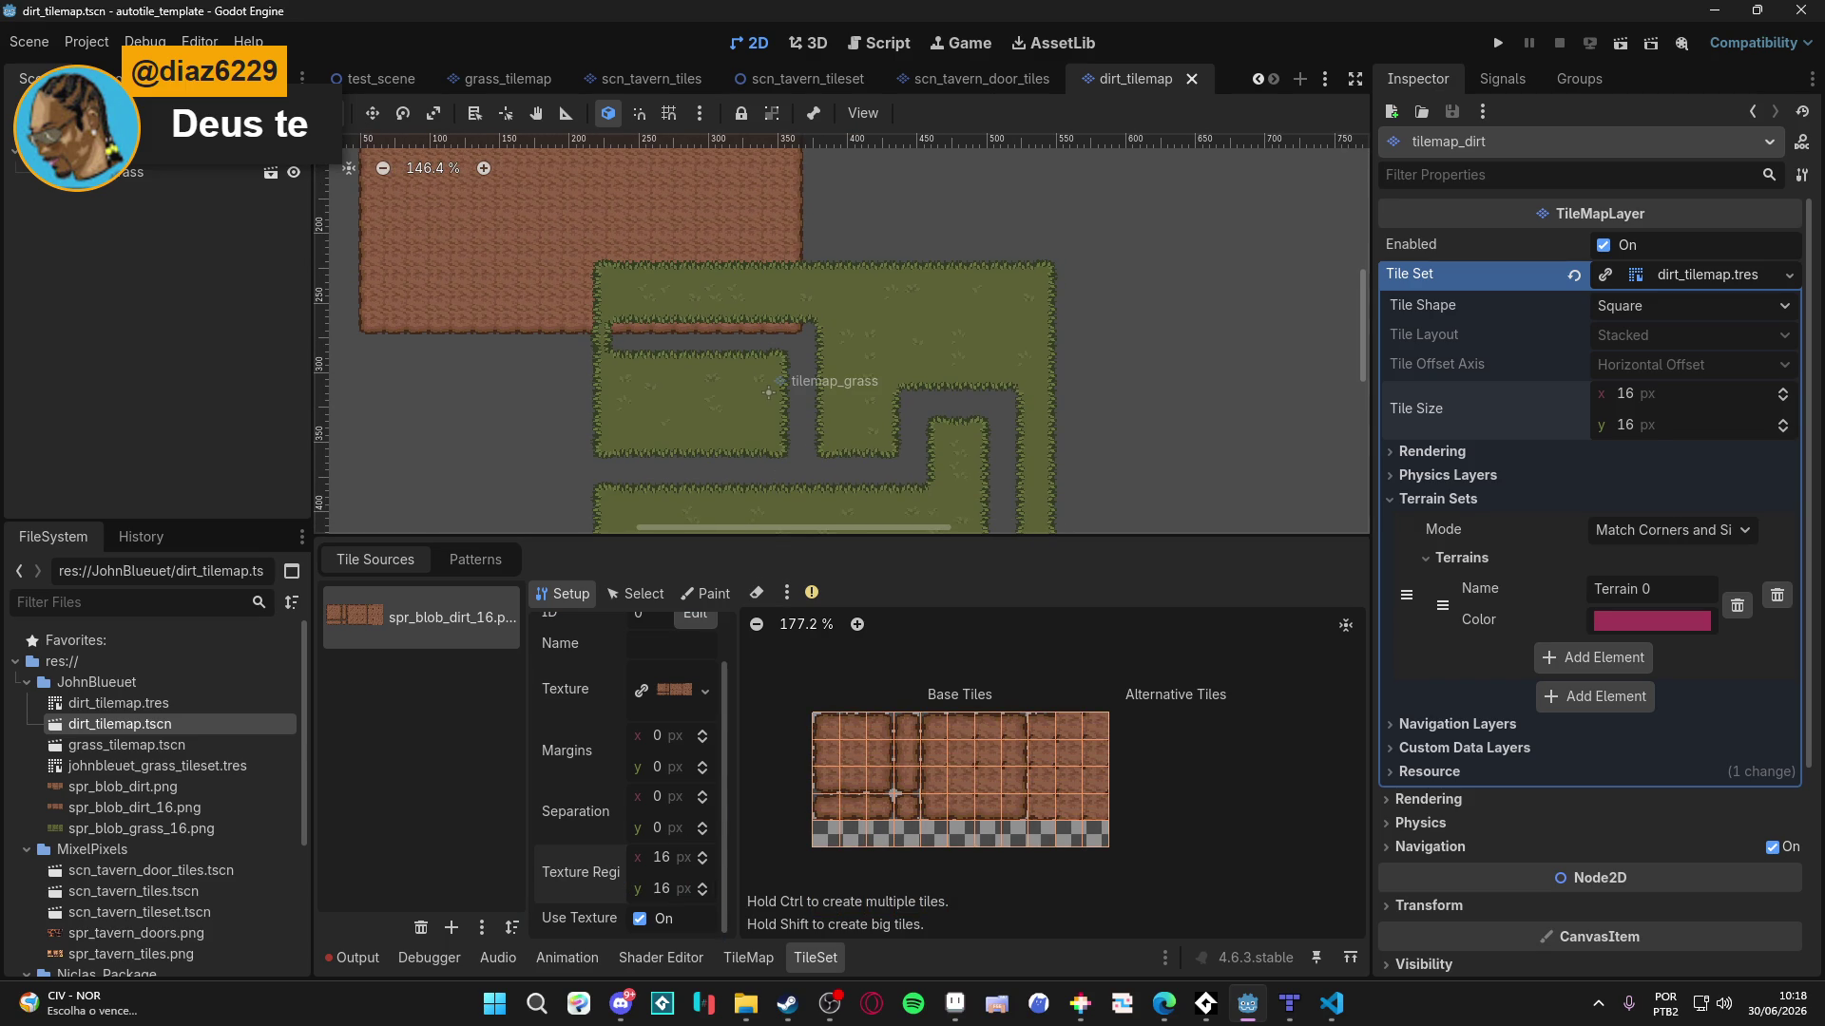
scroll(703, 342, down, 2)
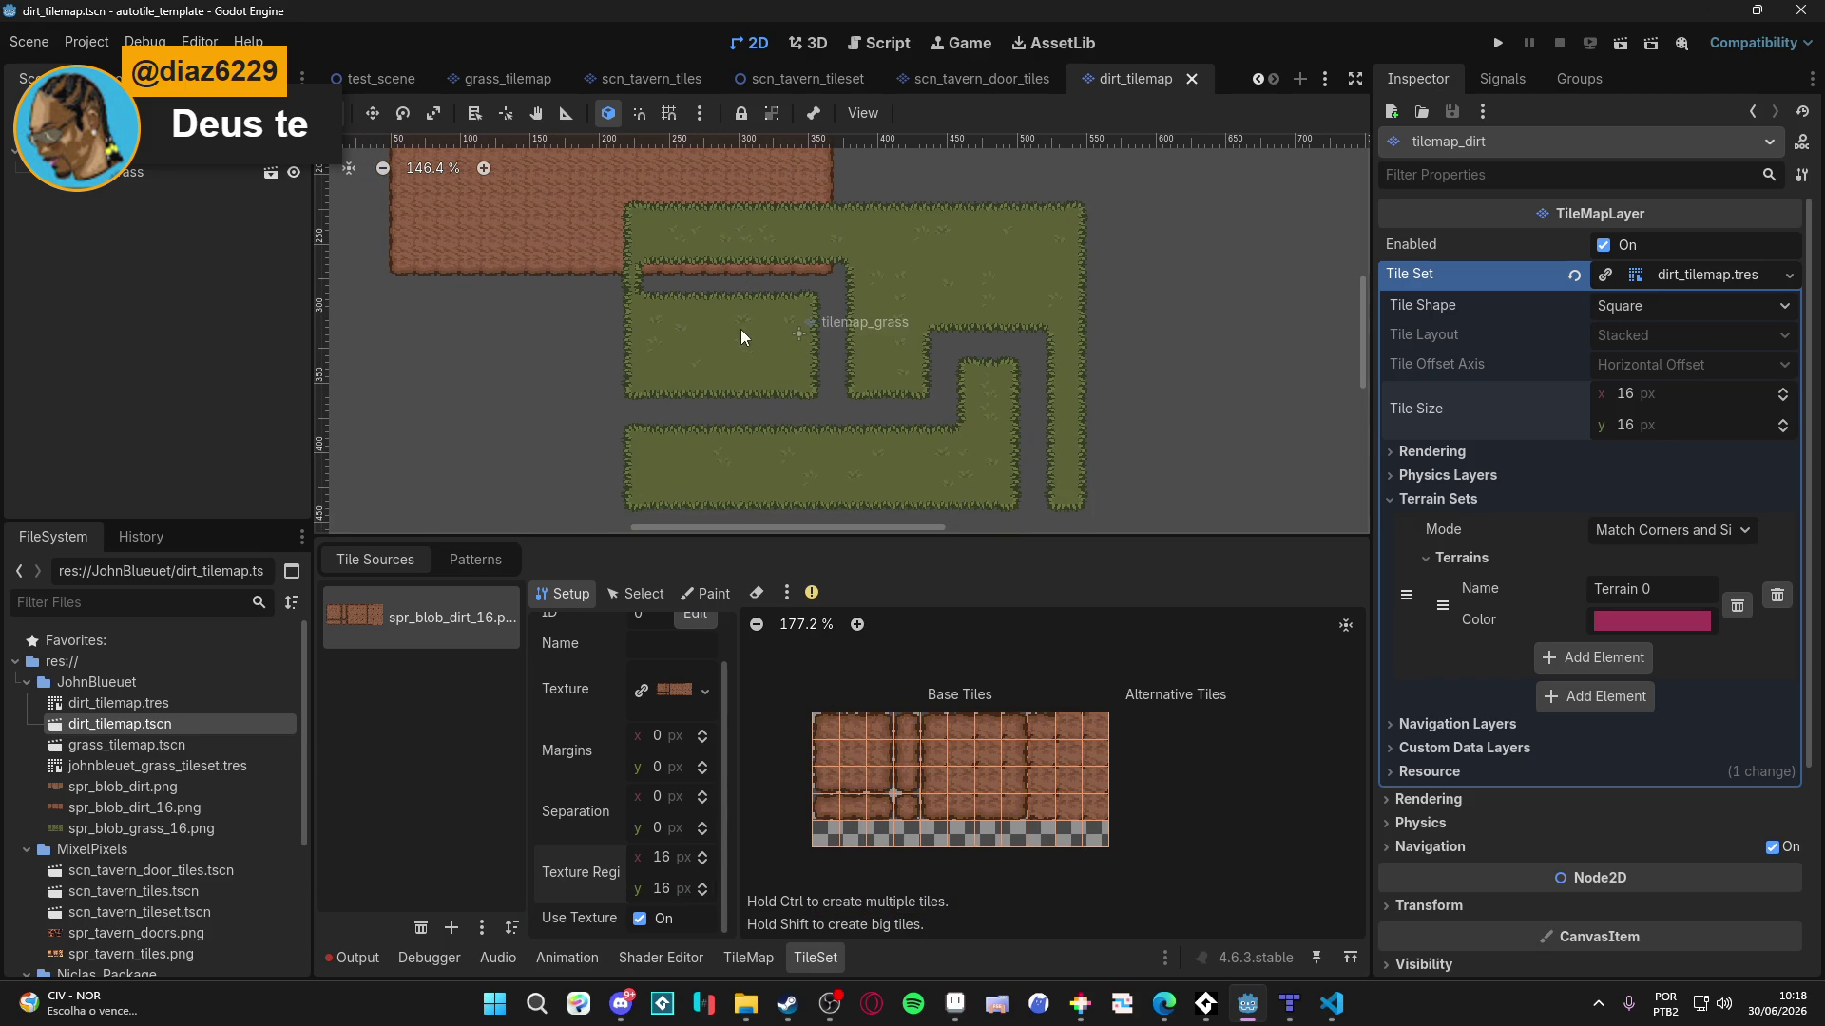
scroll(772, 388, up, 1)
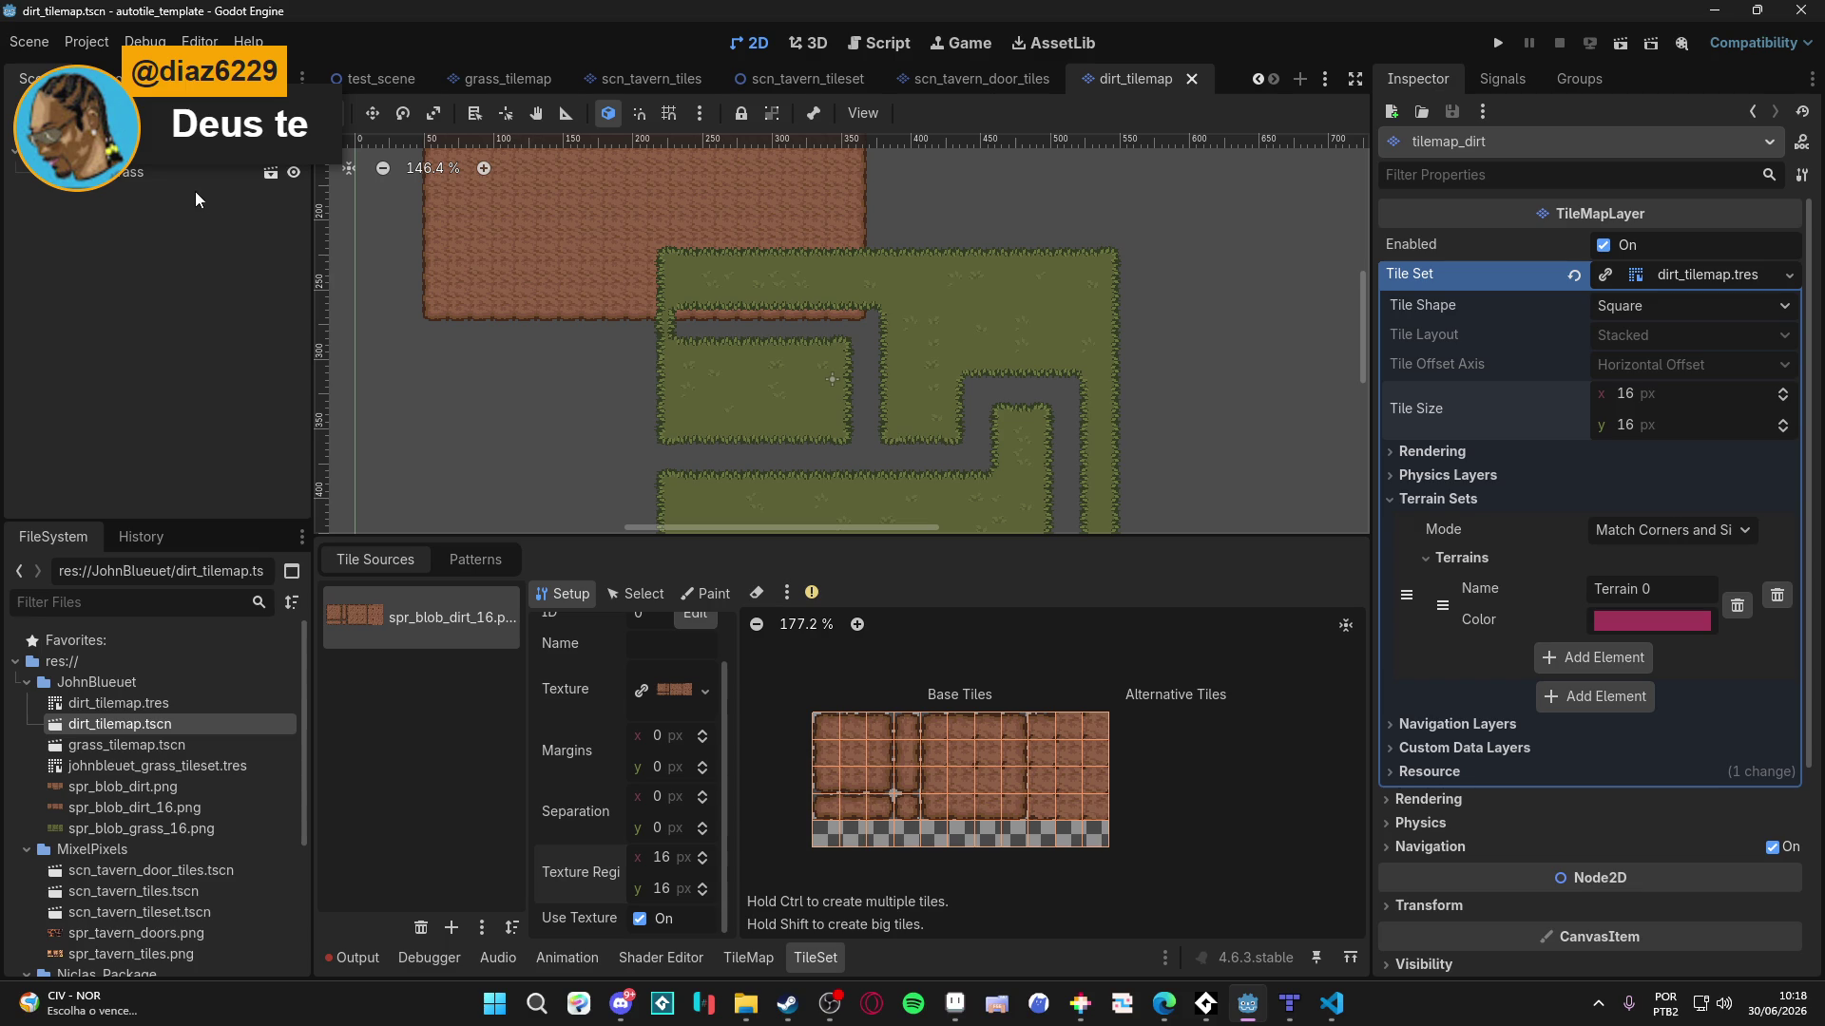
key(e)
click(748, 957)
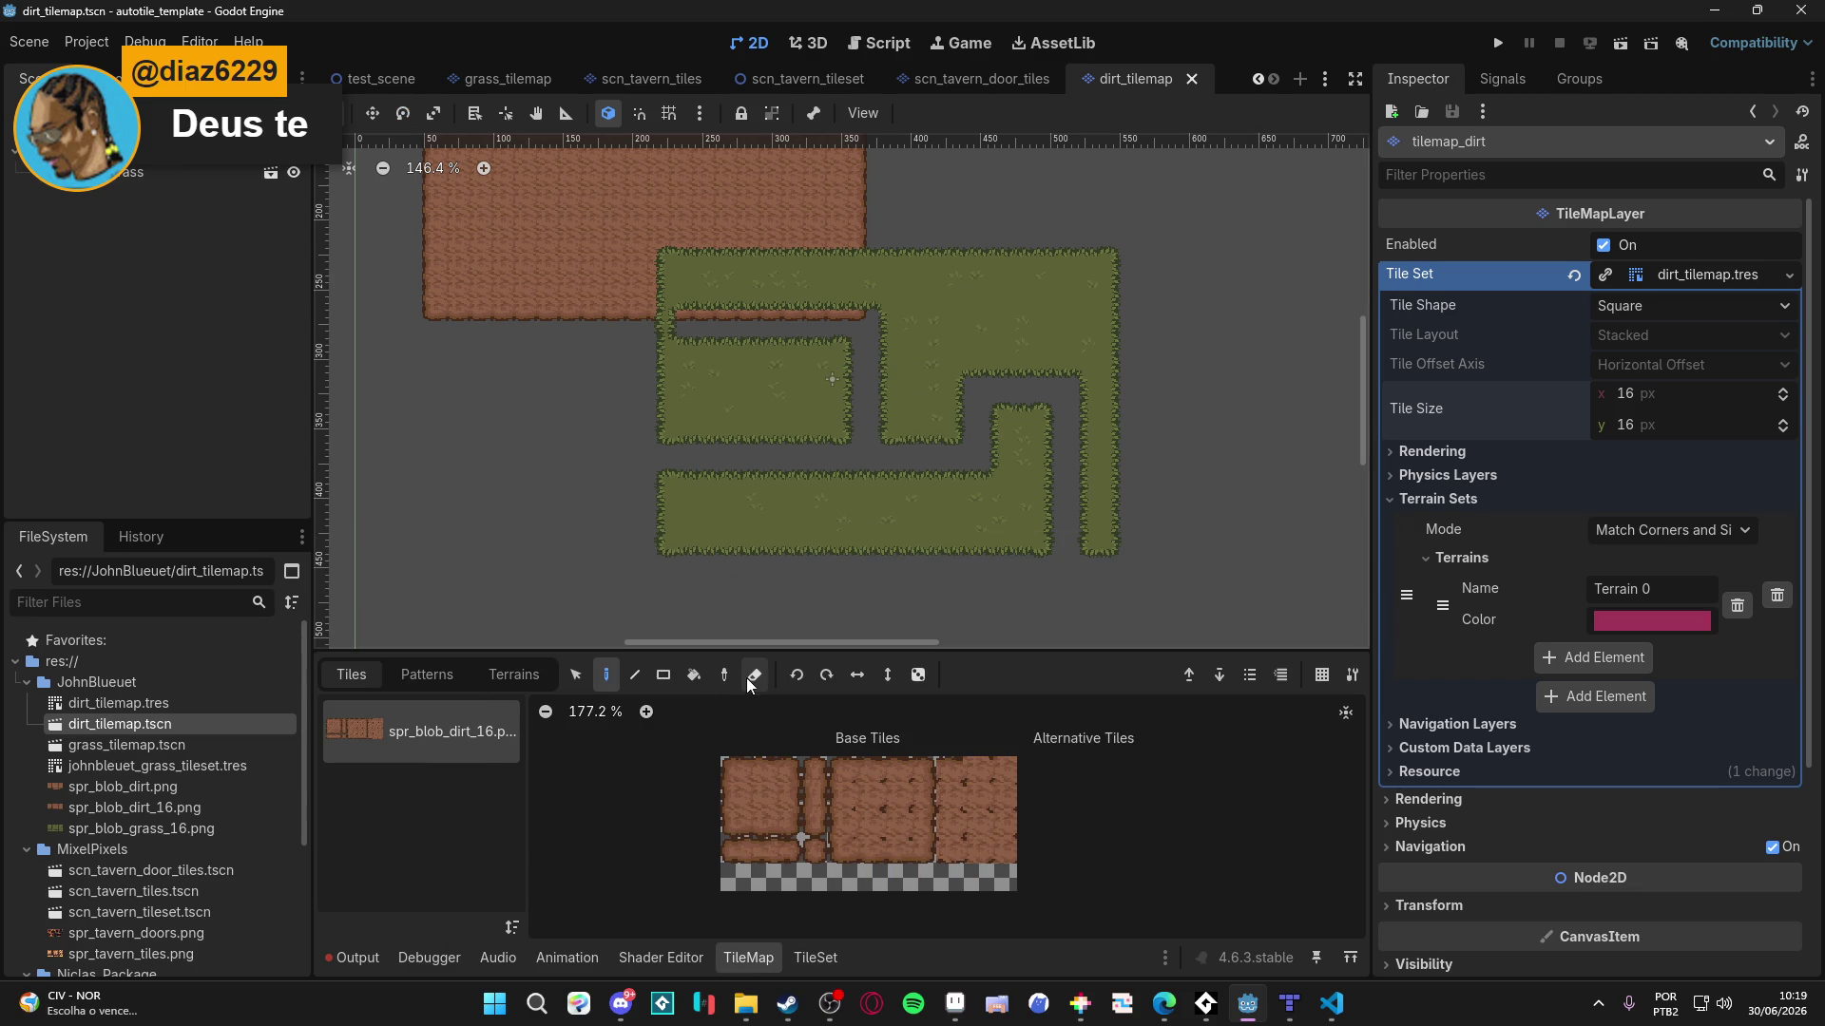
- Erase the old dirt block at the top left with the rectangle eraser
scroll(637, 541, up, 2)
click(663, 674)
drag(462, 143, 901, 384)
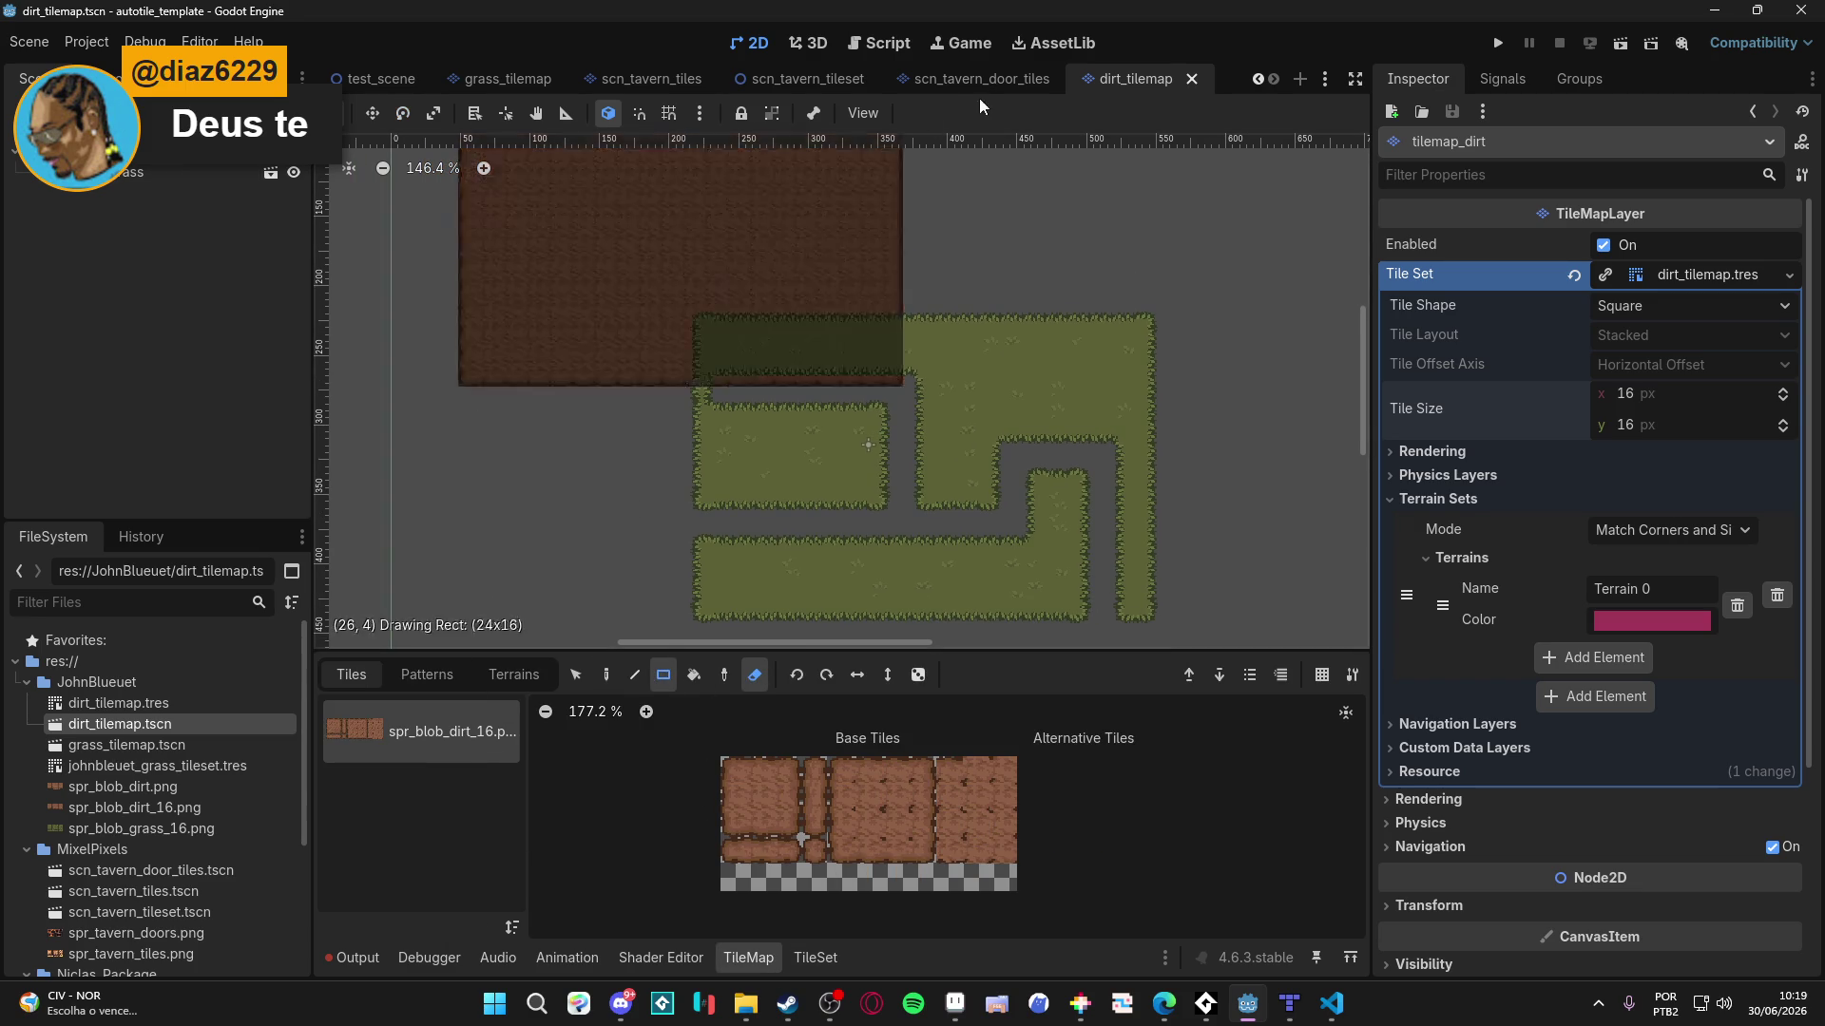
scroll(859, 412, up, 4)
scroll(794, 476, right, 2)
scroll(751, 269, down, 8)
scroll(751, 270, down, 1)
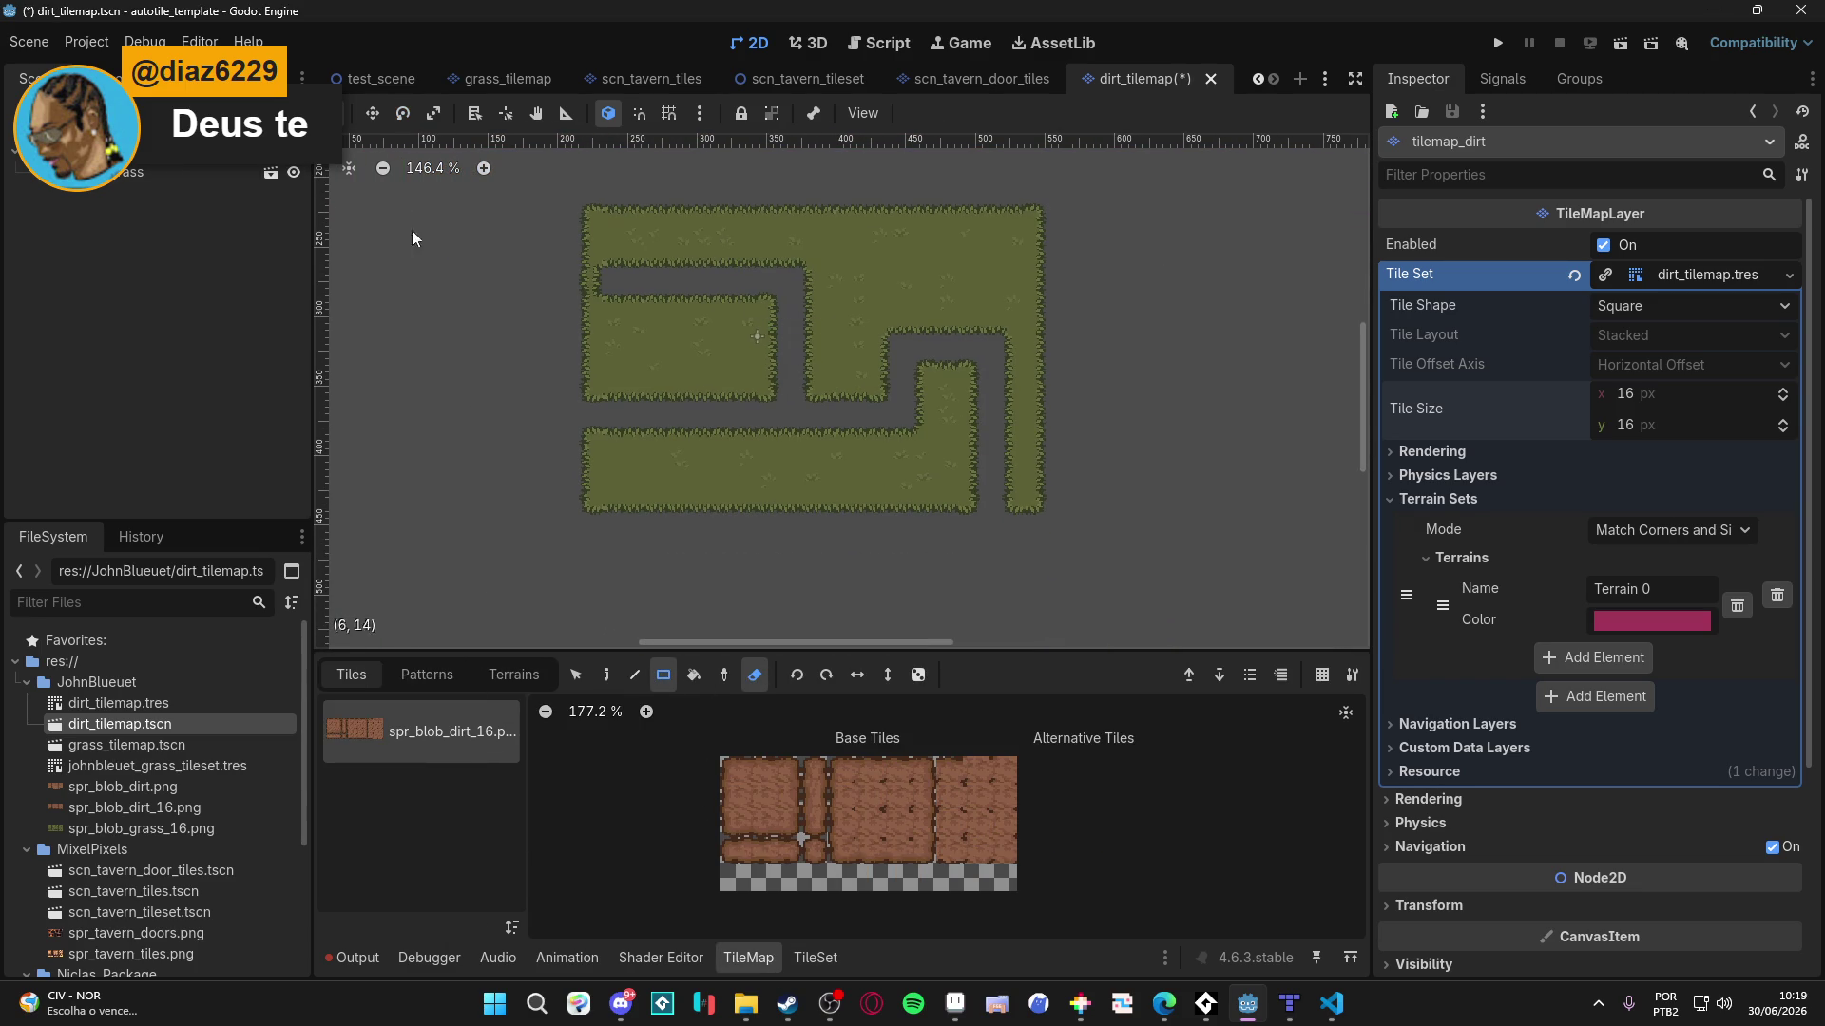
- Pick a dirt tile and choose Terrain 0 for terrain painting
click(747, 684)
click(762, 852)
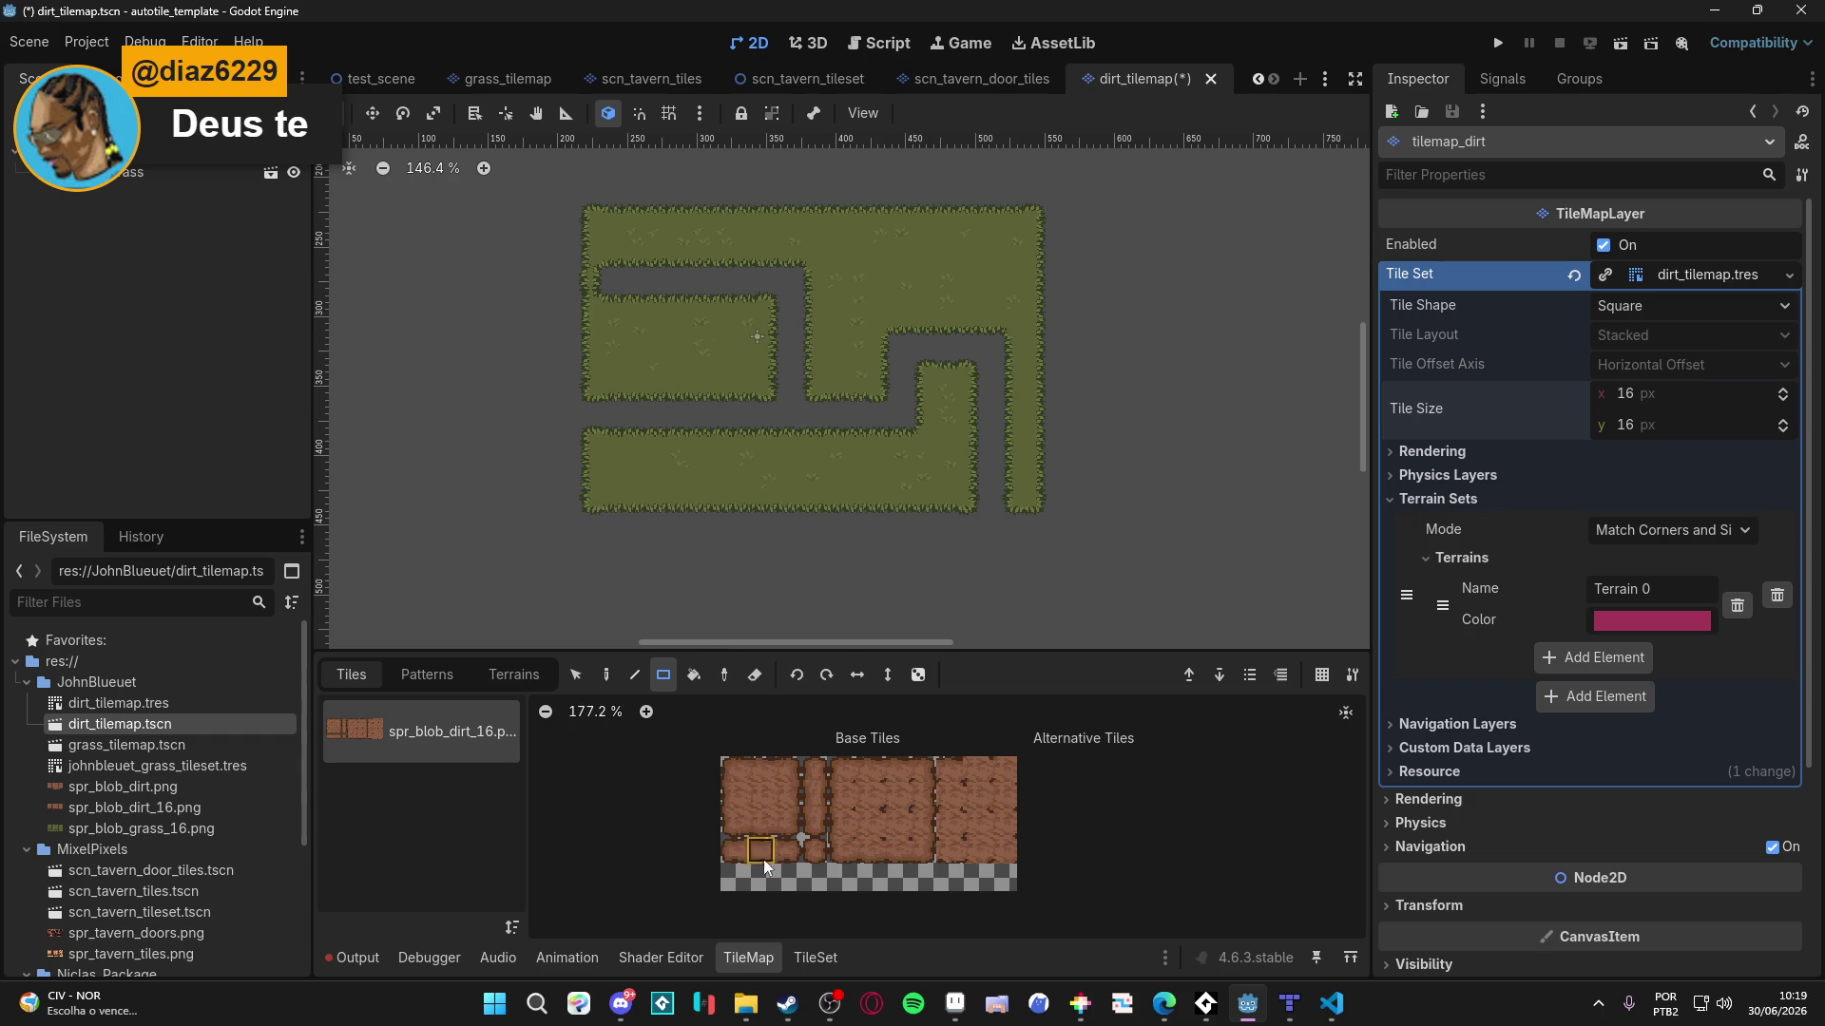
click(816, 957)
click(475, 559)
click(371, 560)
click(748, 957)
click(513, 674)
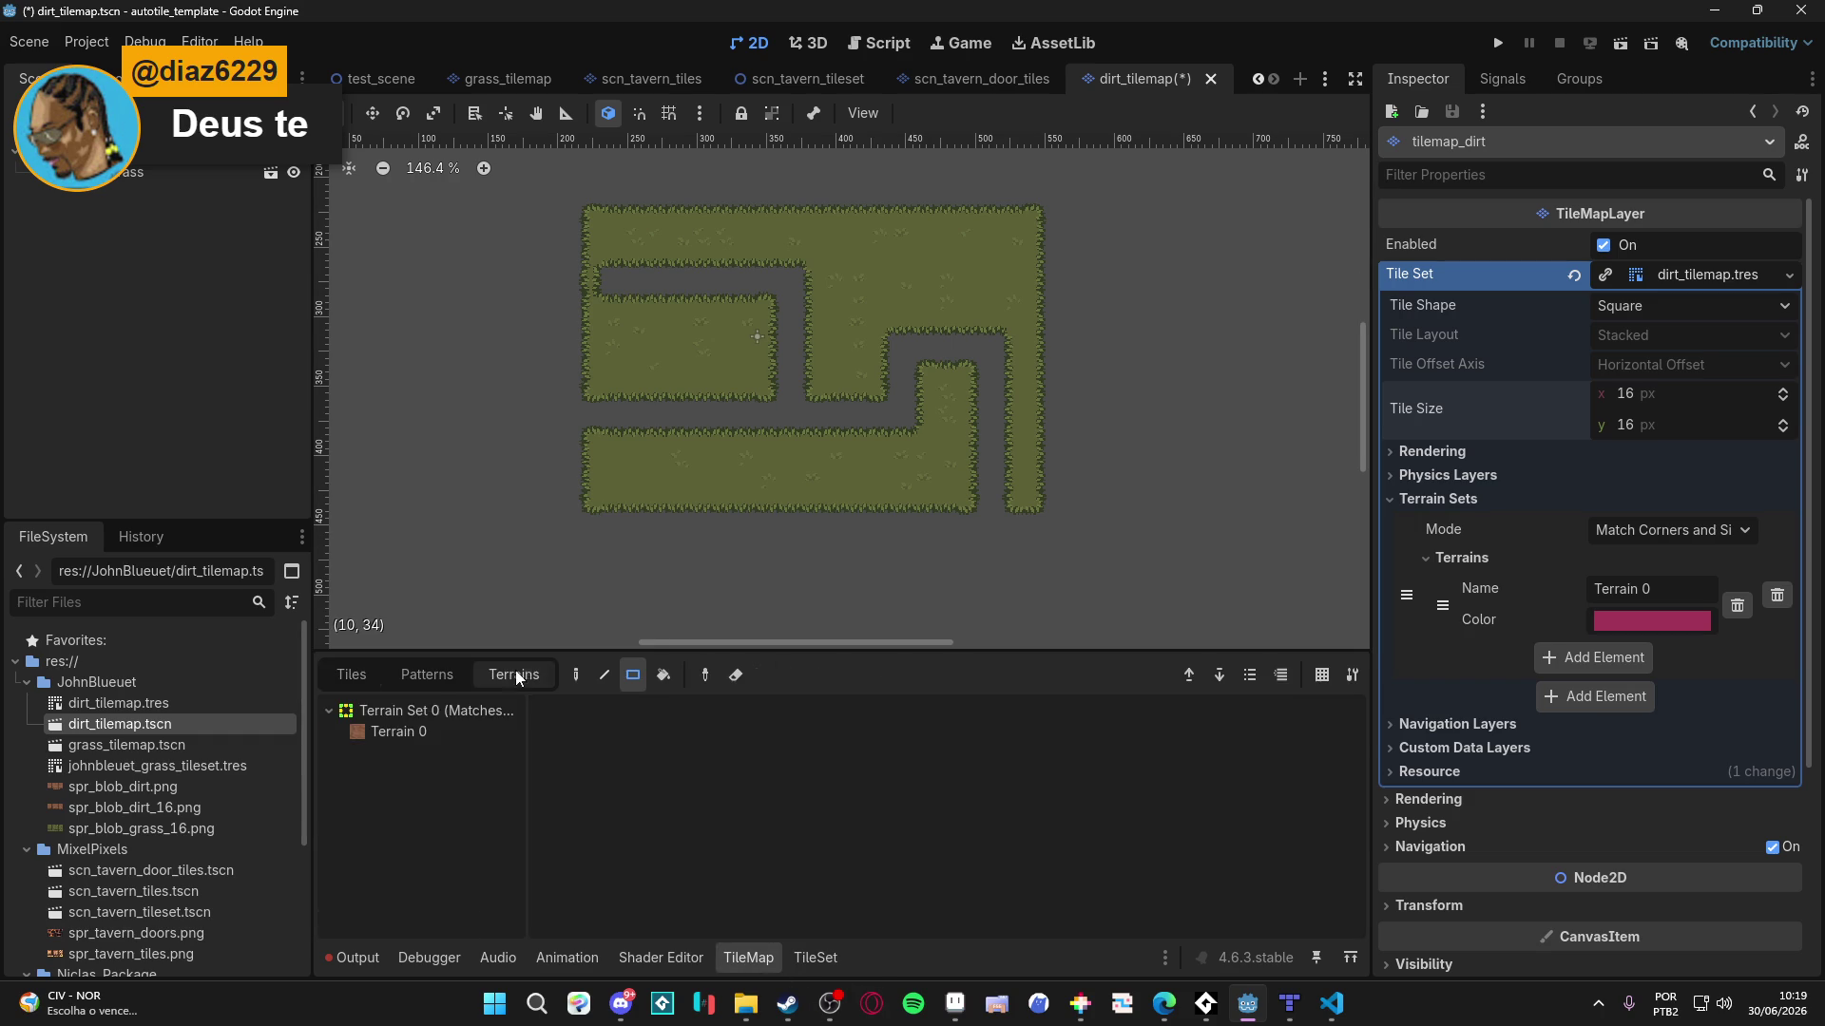
click(418, 732)
- Paint dirt terrain rectangles, strips and blocks around the grass areas
drag(568, 192, 1039, 524)
scroll(579, 442, up, 5)
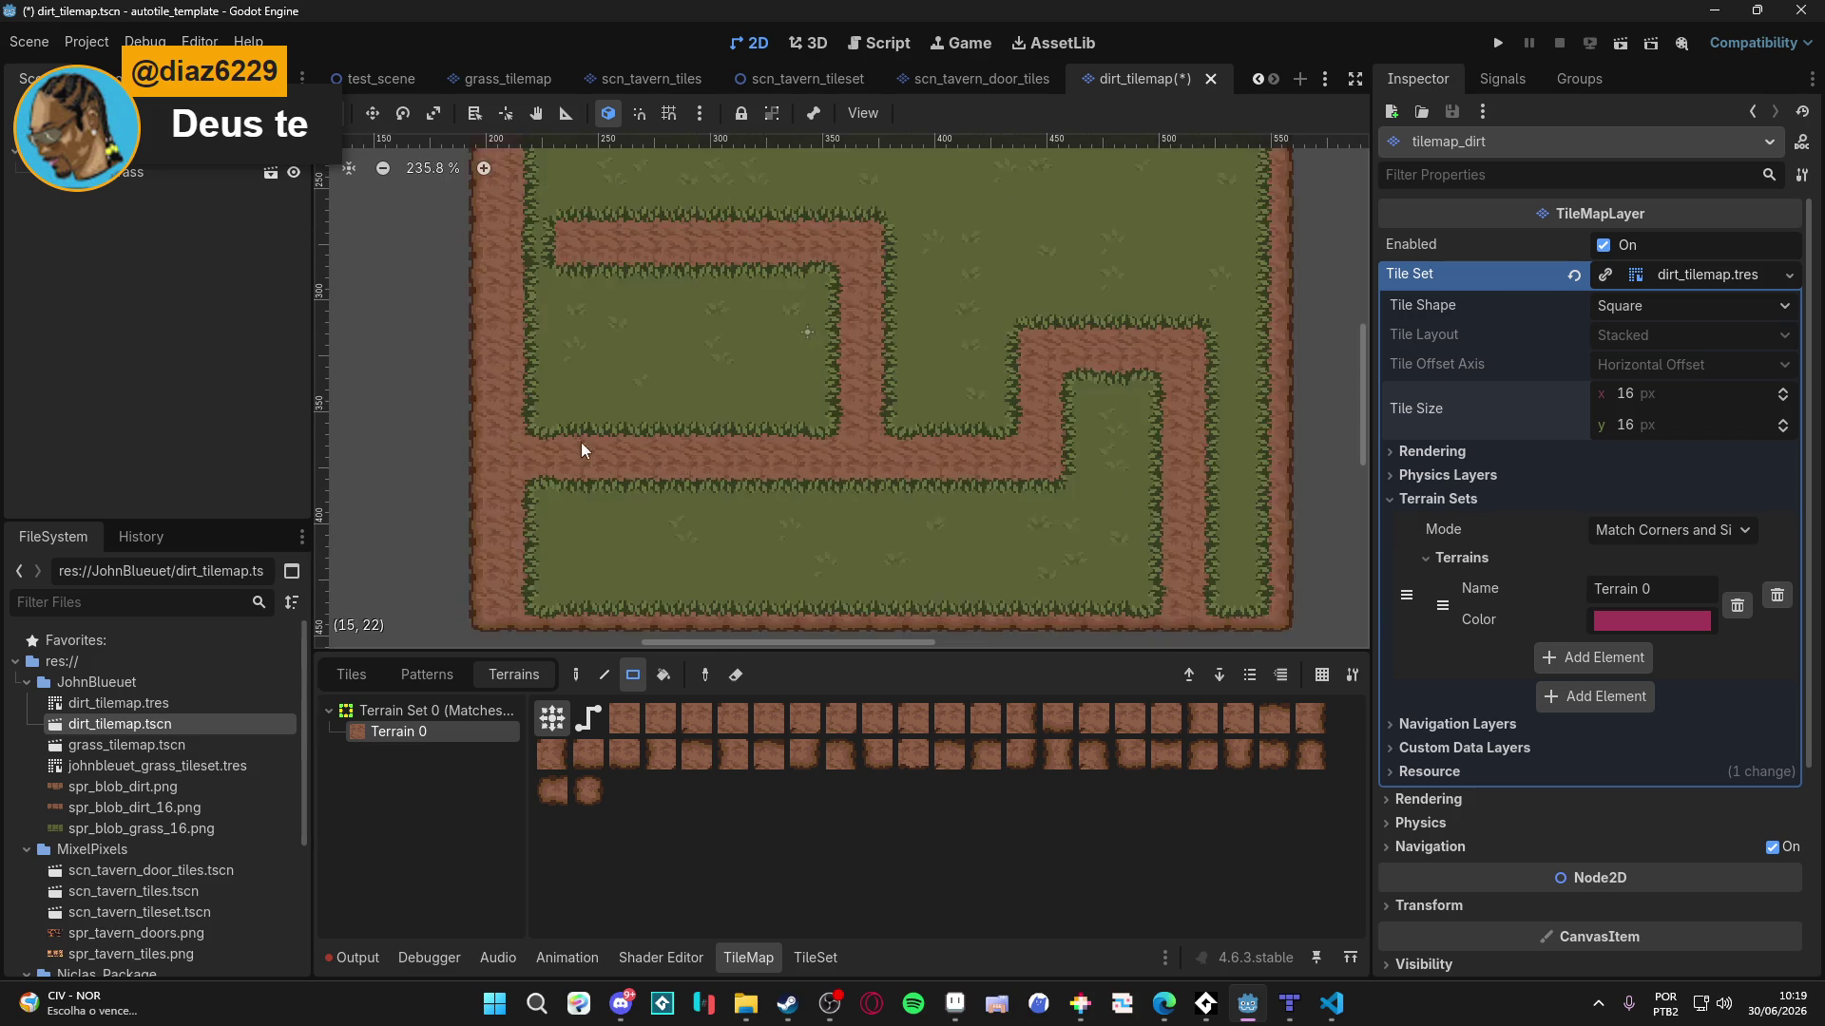
mouse_move(779, 309)
mouse_down()
mouse_move(594, 385)
mouse_move(805, 346)
mouse_up()
scroll(798, 380, down, 3)
drag(1184, 435, 1235, 437)
scroll(927, 359, right, 5)
drag(1046, 332, 1050, 570)
scroll(1185, 517, up, 3)
drag(846, 227, 823, 366)
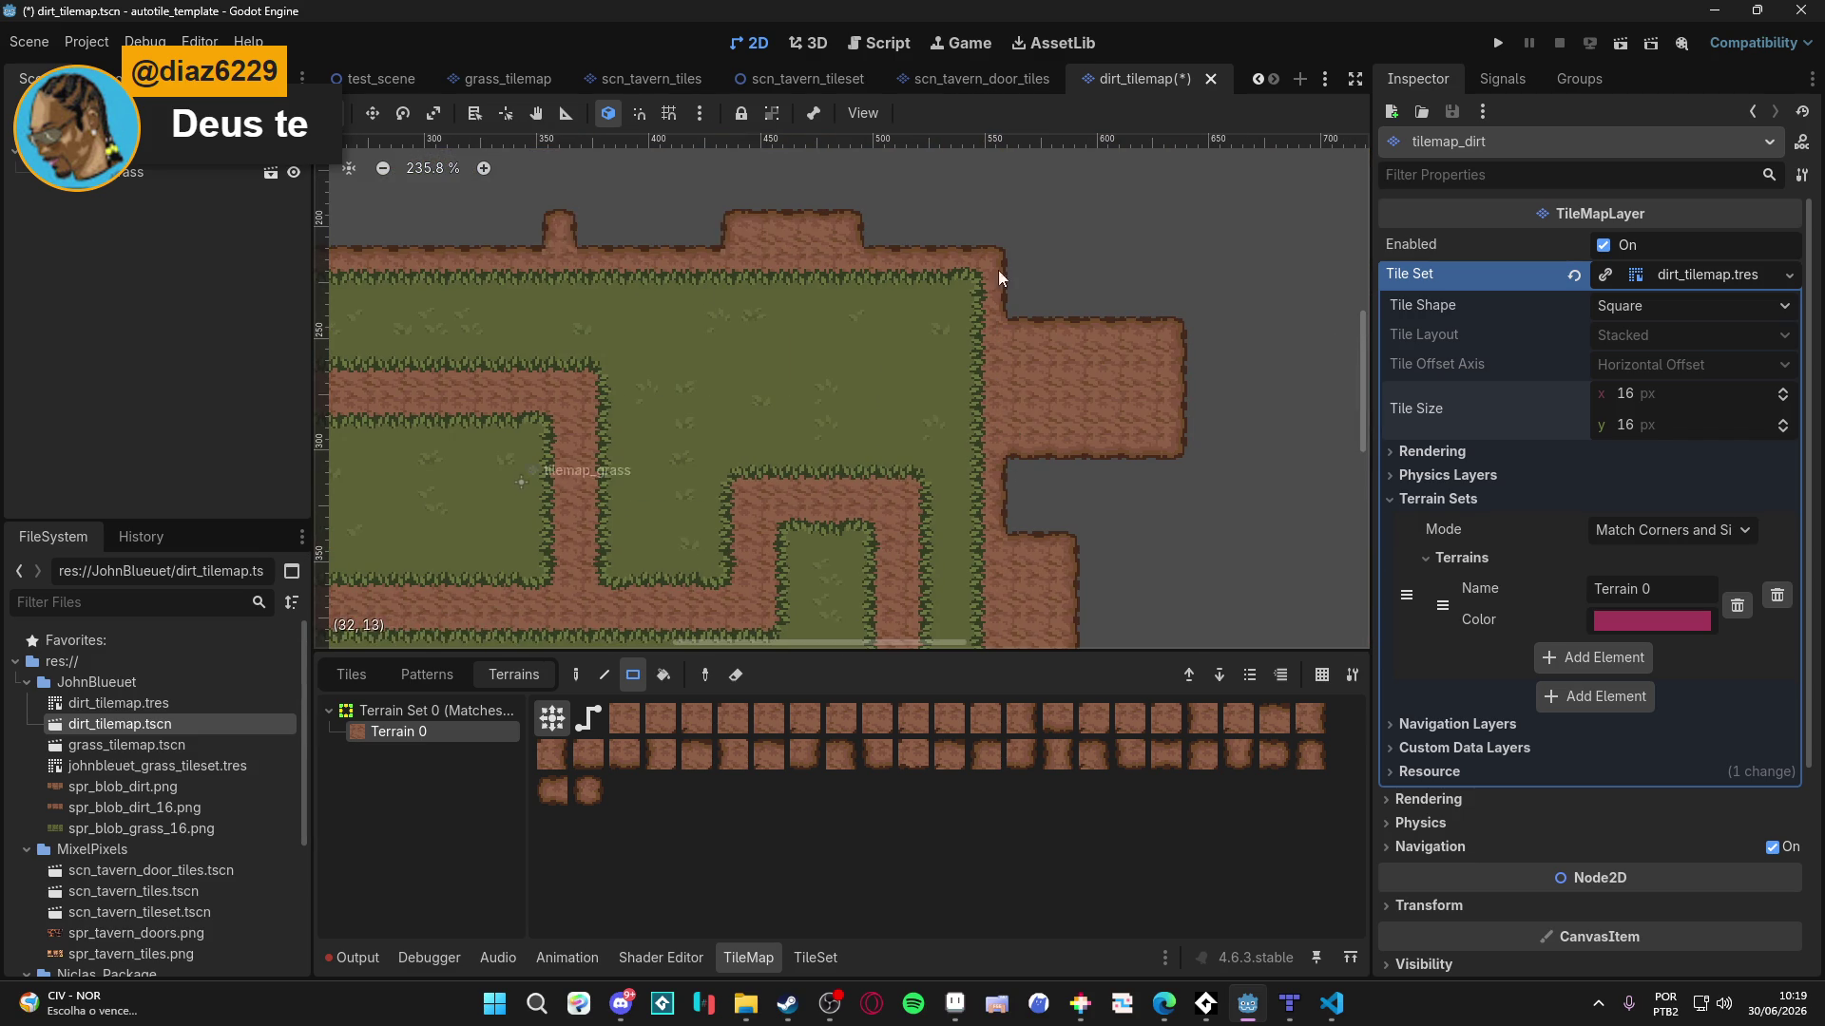
scroll(1087, 375, down, 3)
scroll(1088, 374, right, 2)
drag(1178, 395, 1178, 508)
drag(1070, 394, 1107, 480)
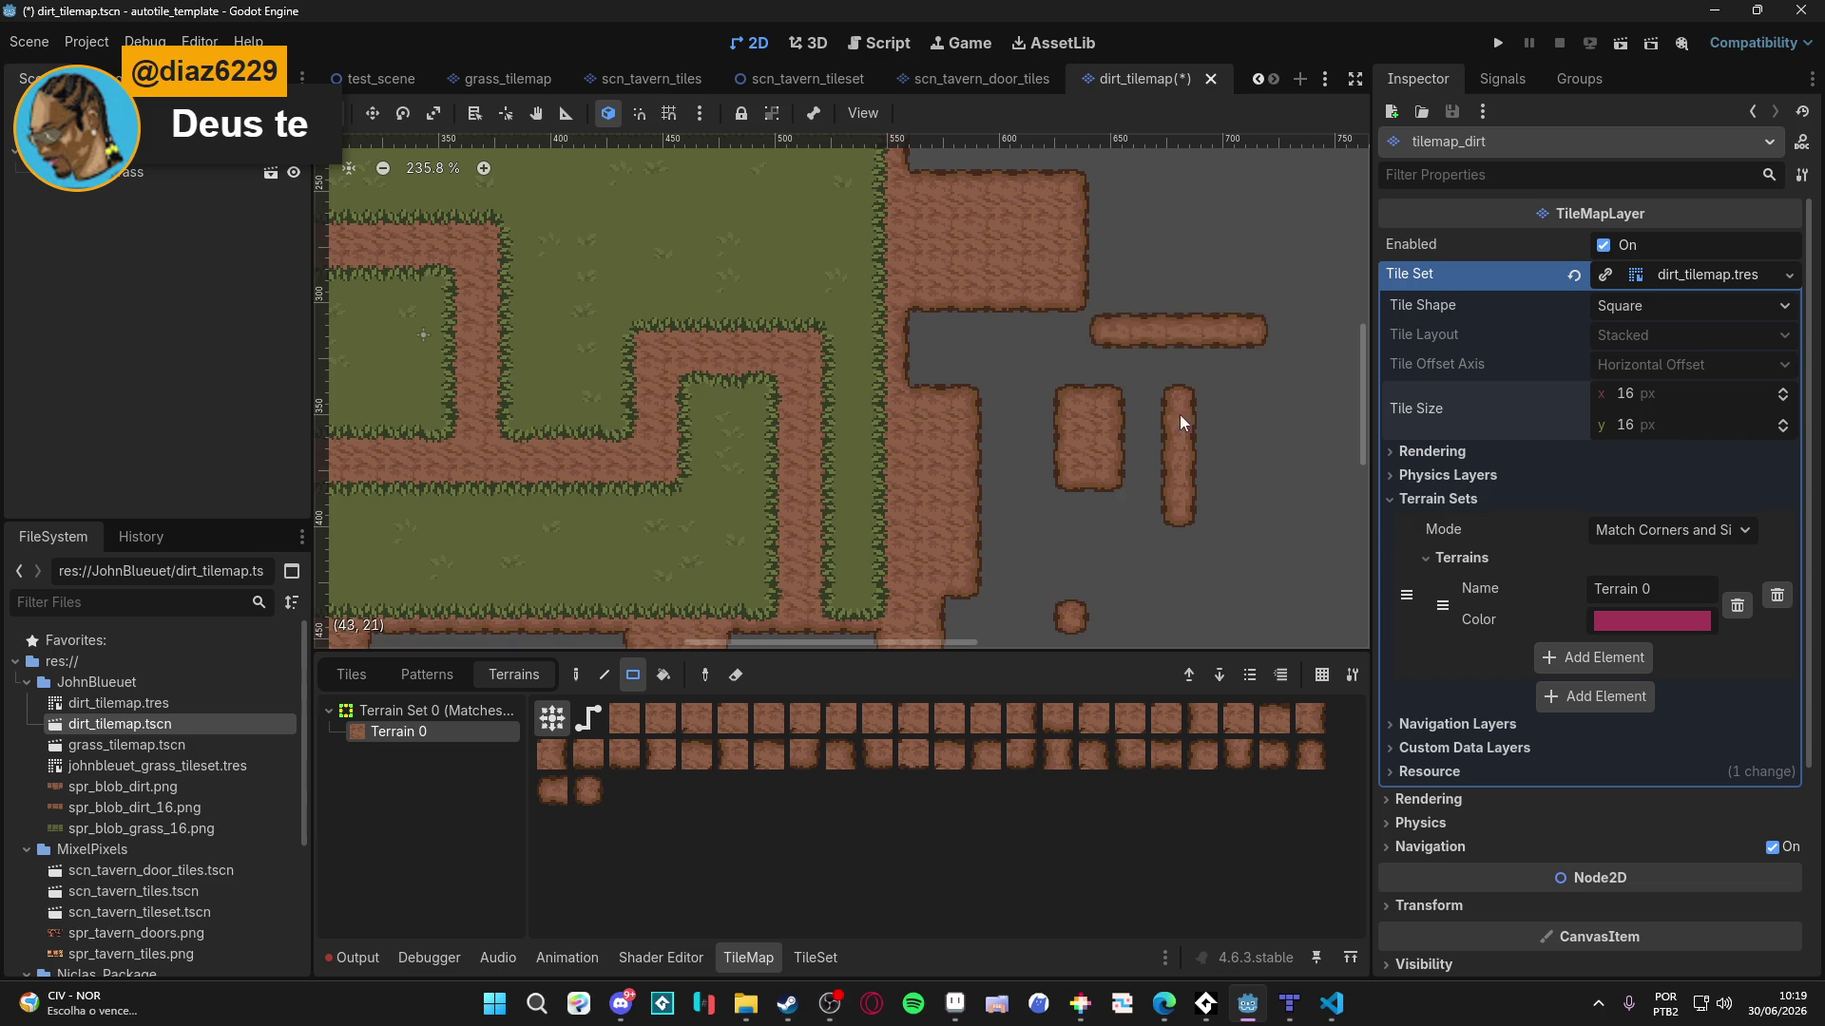
- Look over the repainted dirt map and minimize the Godot editor
scroll(1089, 451, left, 3)
scroll(1045, 475, left, 2)
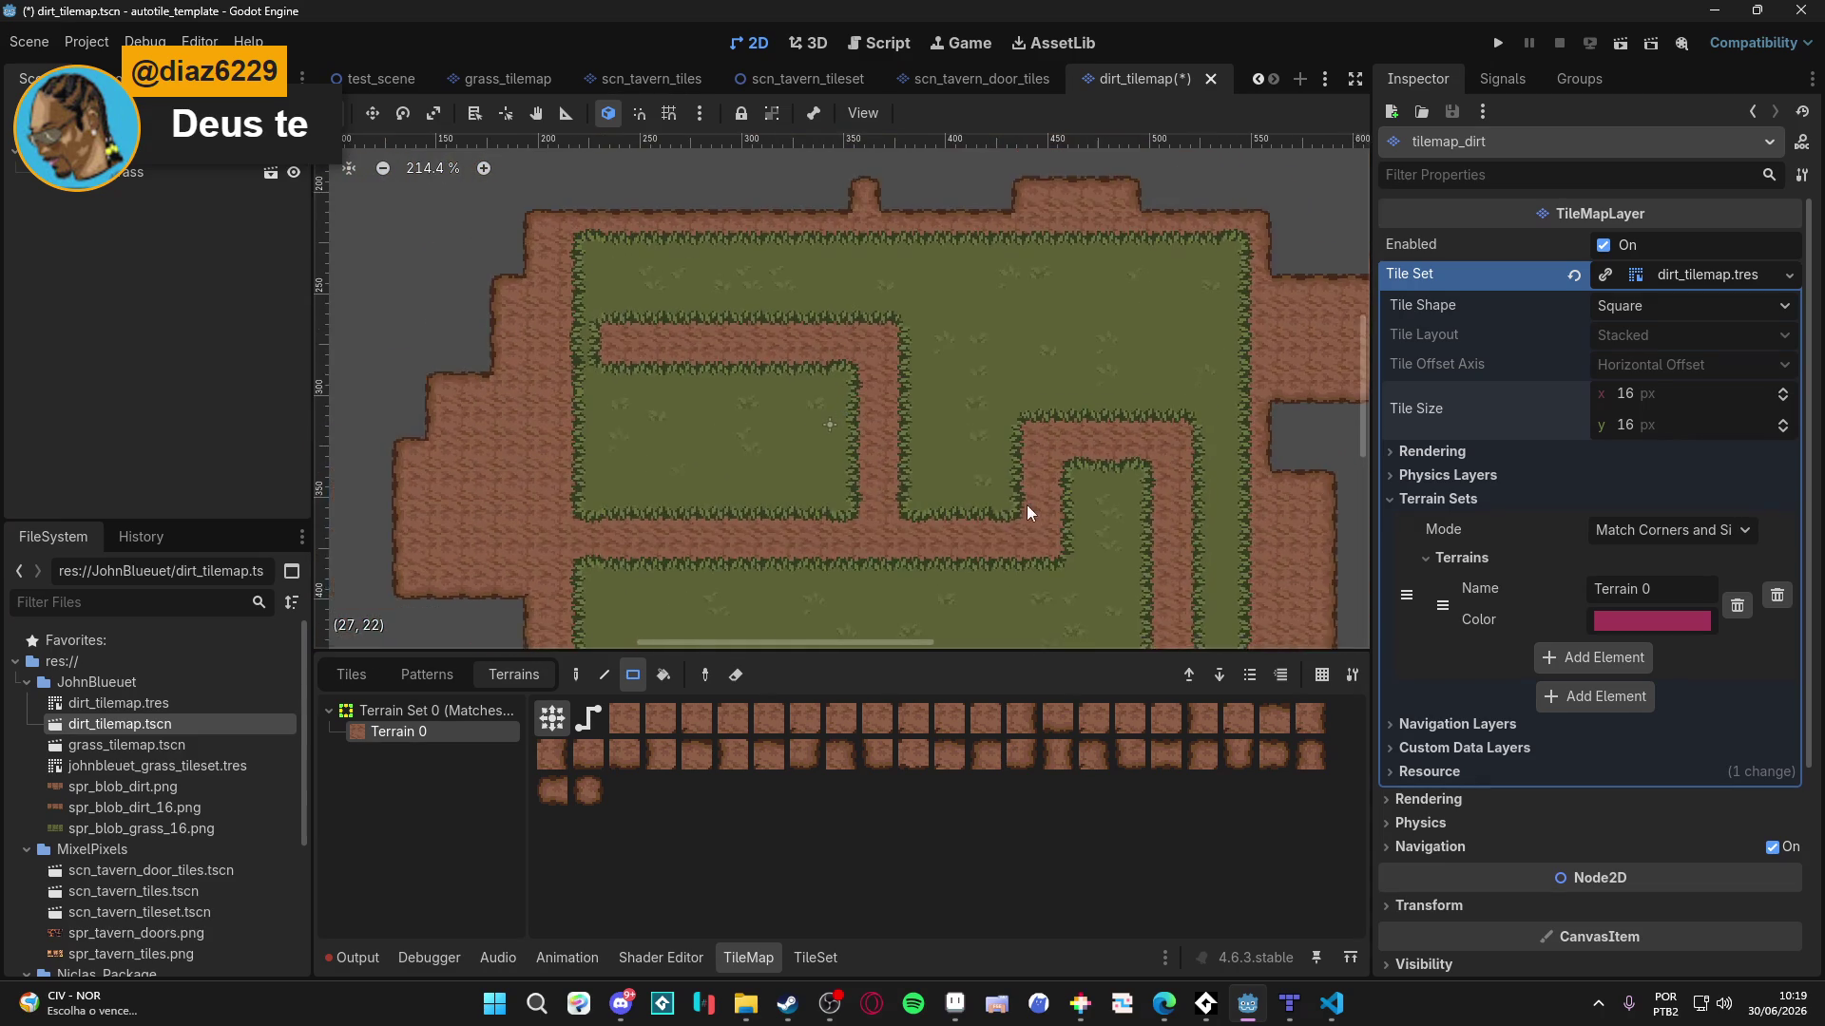
scroll(943, 418, down, 2)
scroll(932, 426, up, 3)
scroll(944, 459, left, 1)
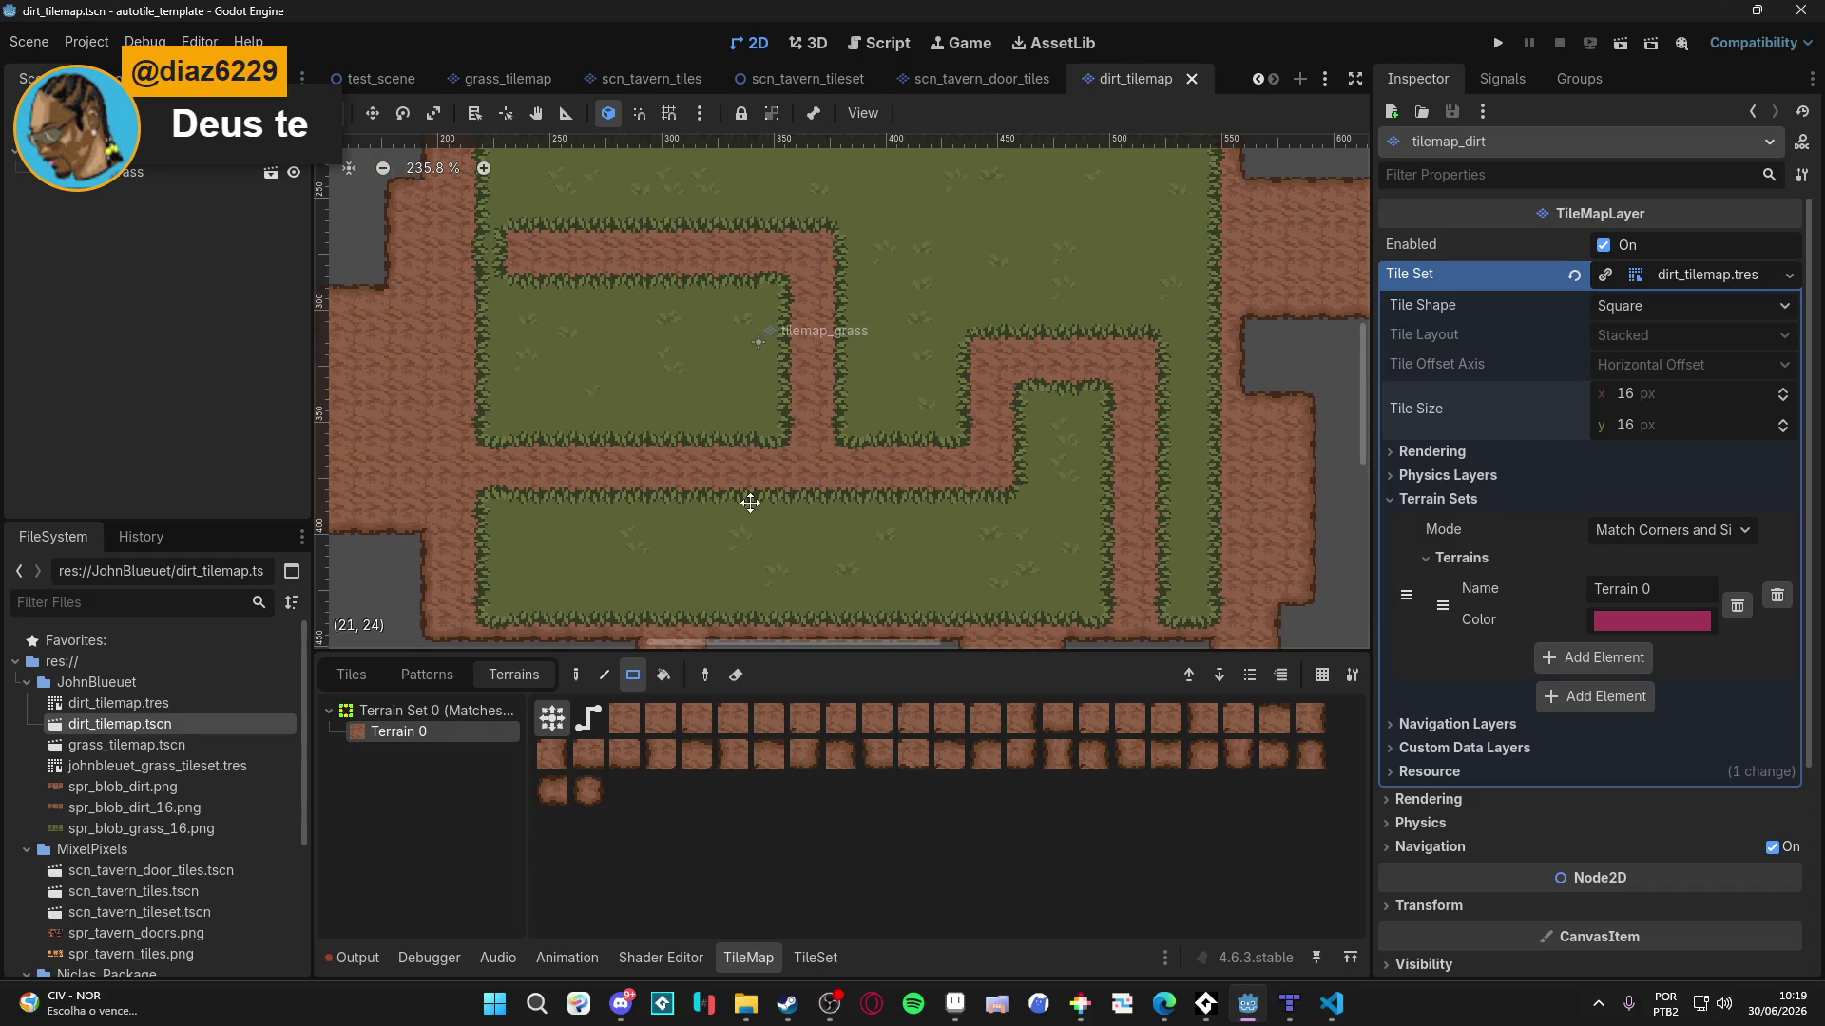
click(1715, 9)
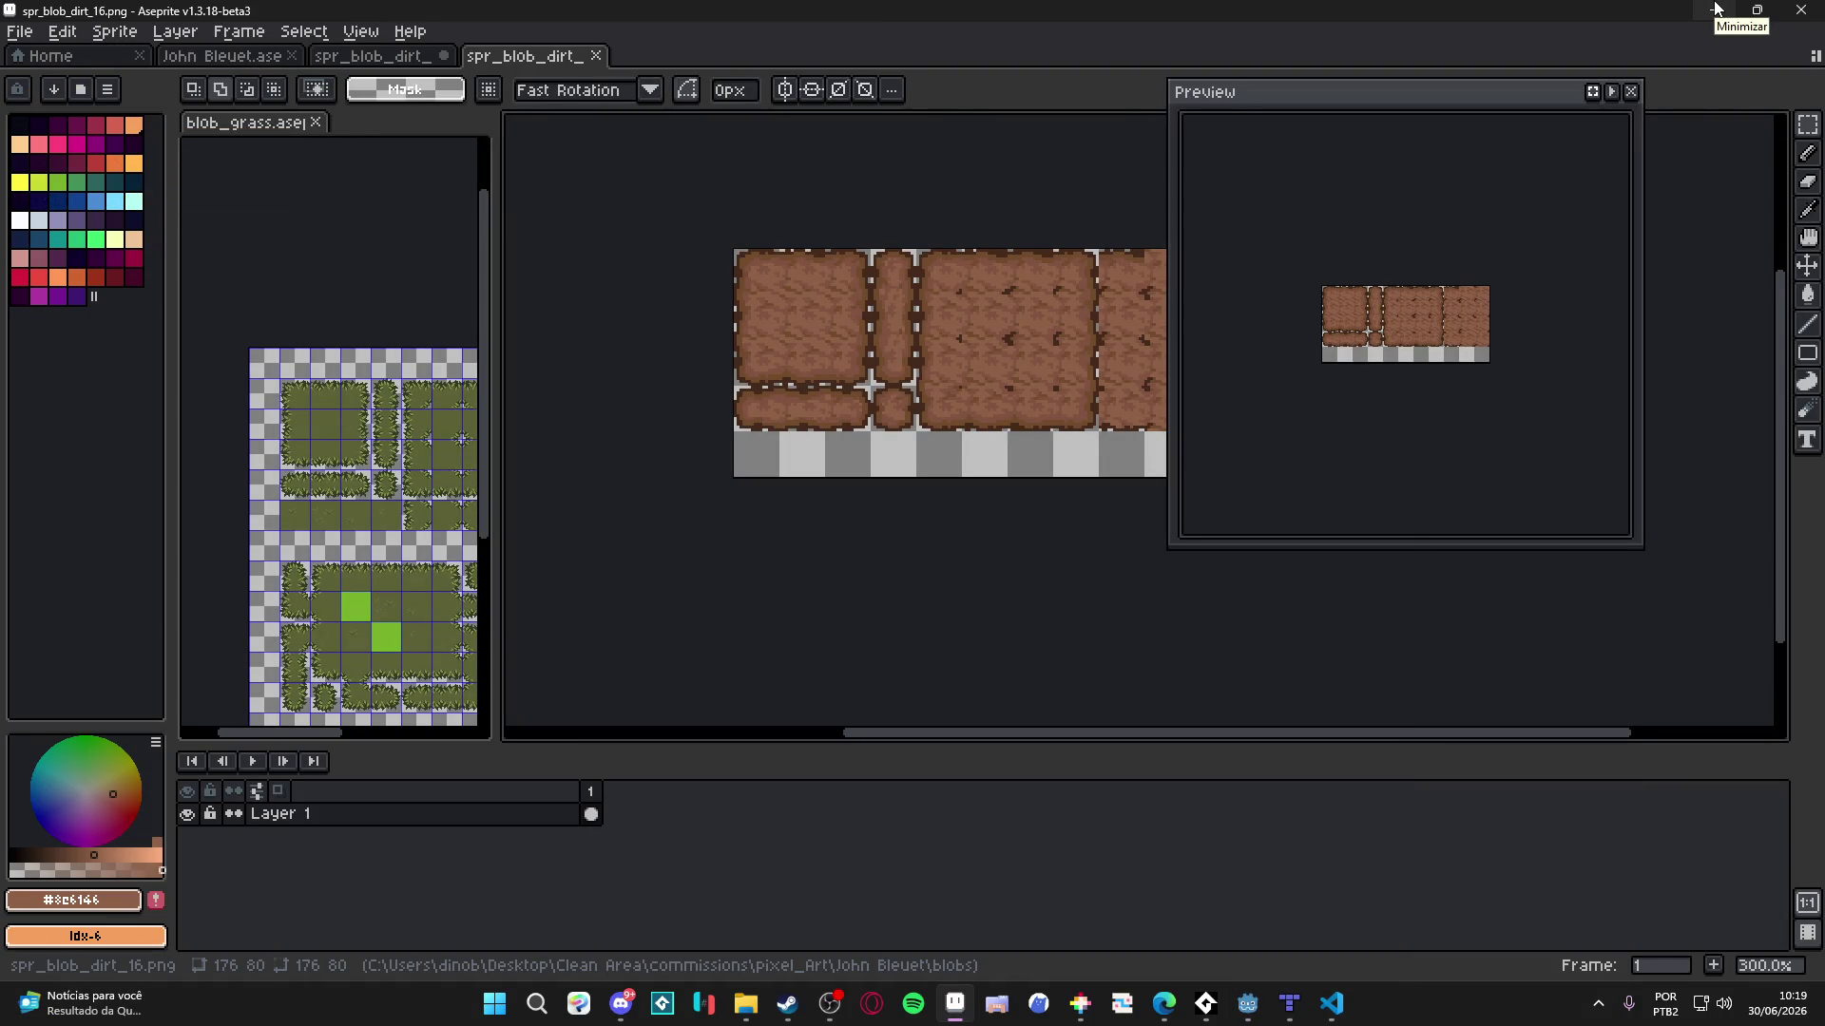
- Close the blob_grass split view, switch to the main .aseprite tab, and minimize Aseprite
mouse_move(265, 128)
mouse_down()
mouse_move(570, 152)
mouse_move(758, 74)
mouse_up()
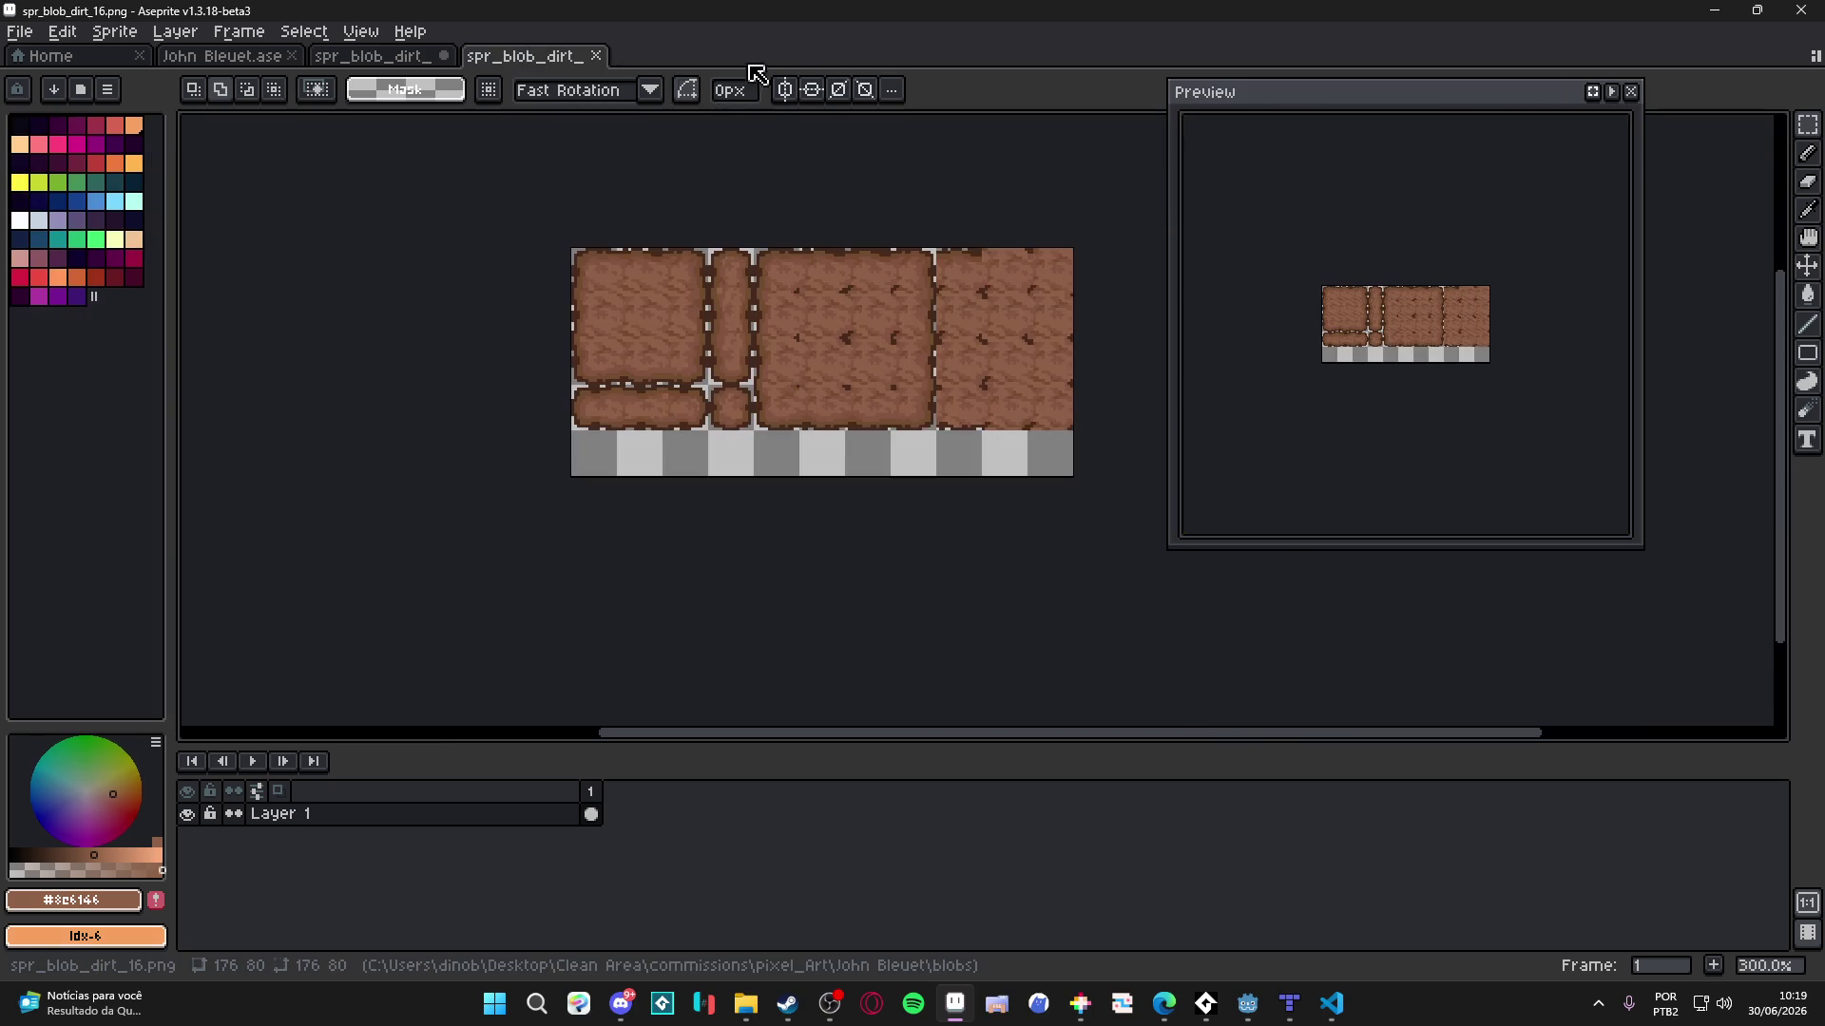
click(238, 56)
click(1717, 9)
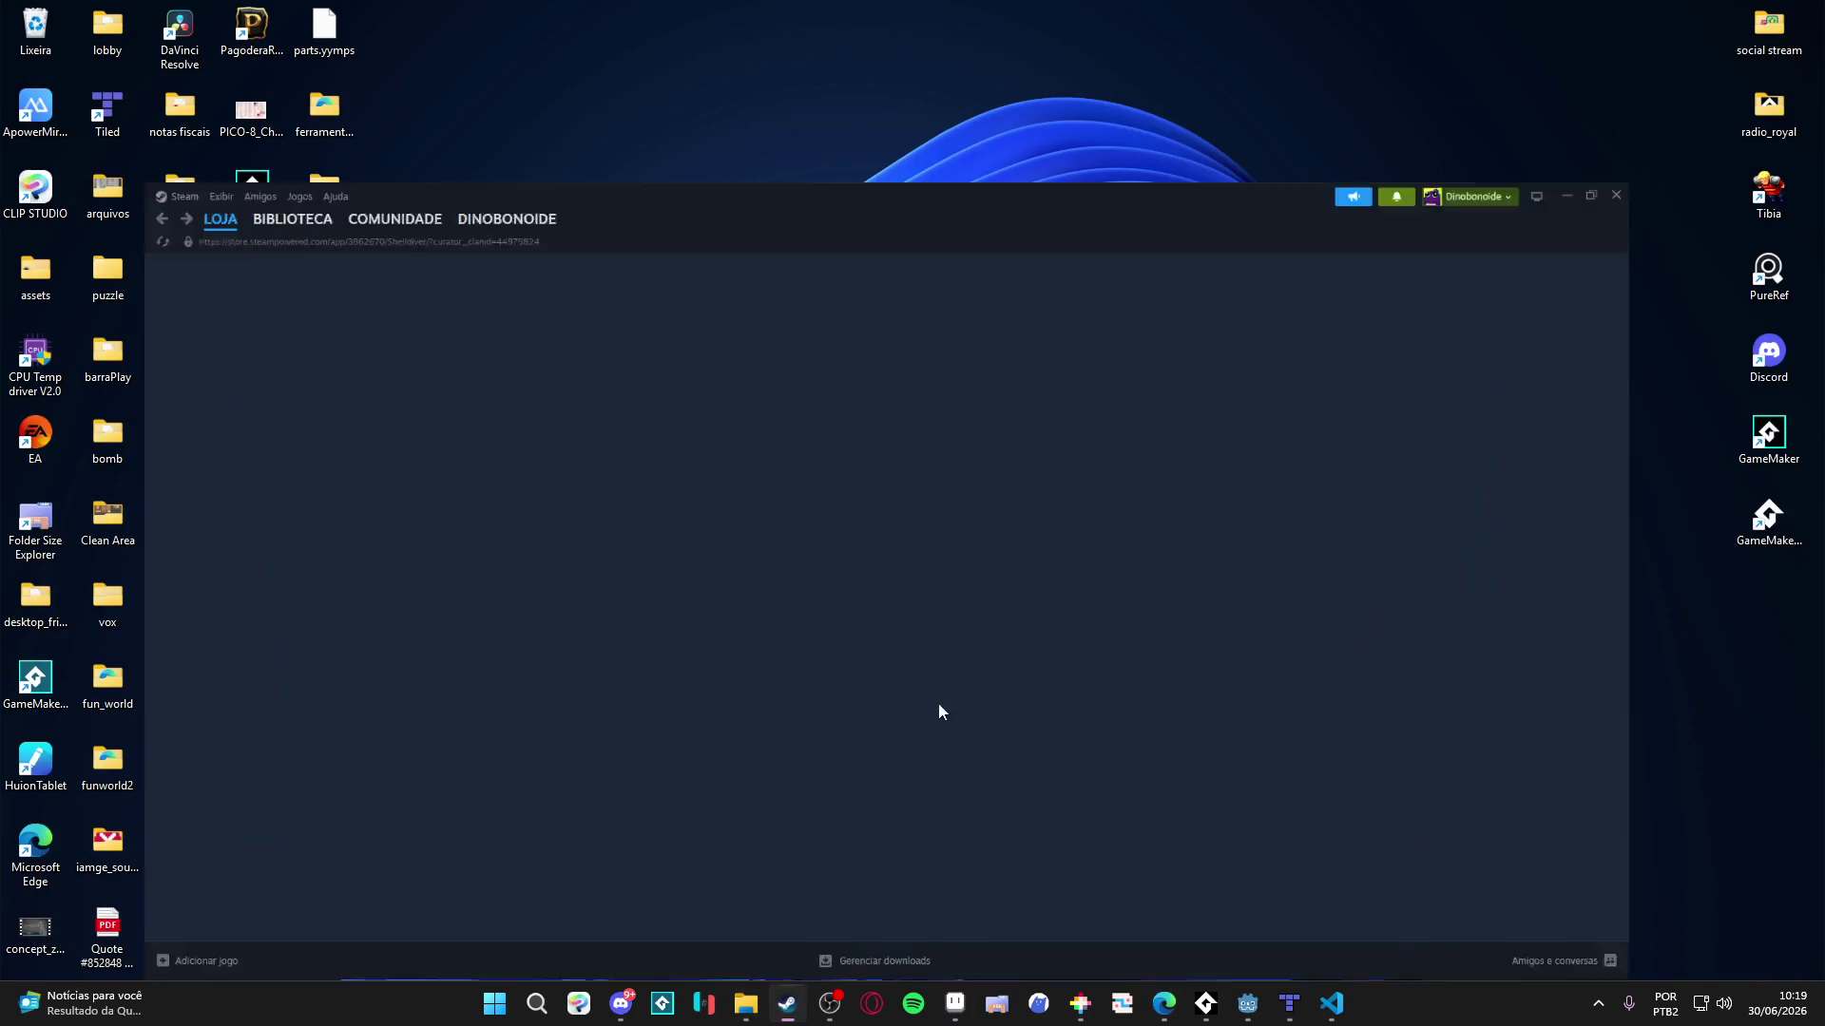
- Search the Steam library for 'game', launch GameMaker [2024.14.4], and minimize Steam
click(181, 44)
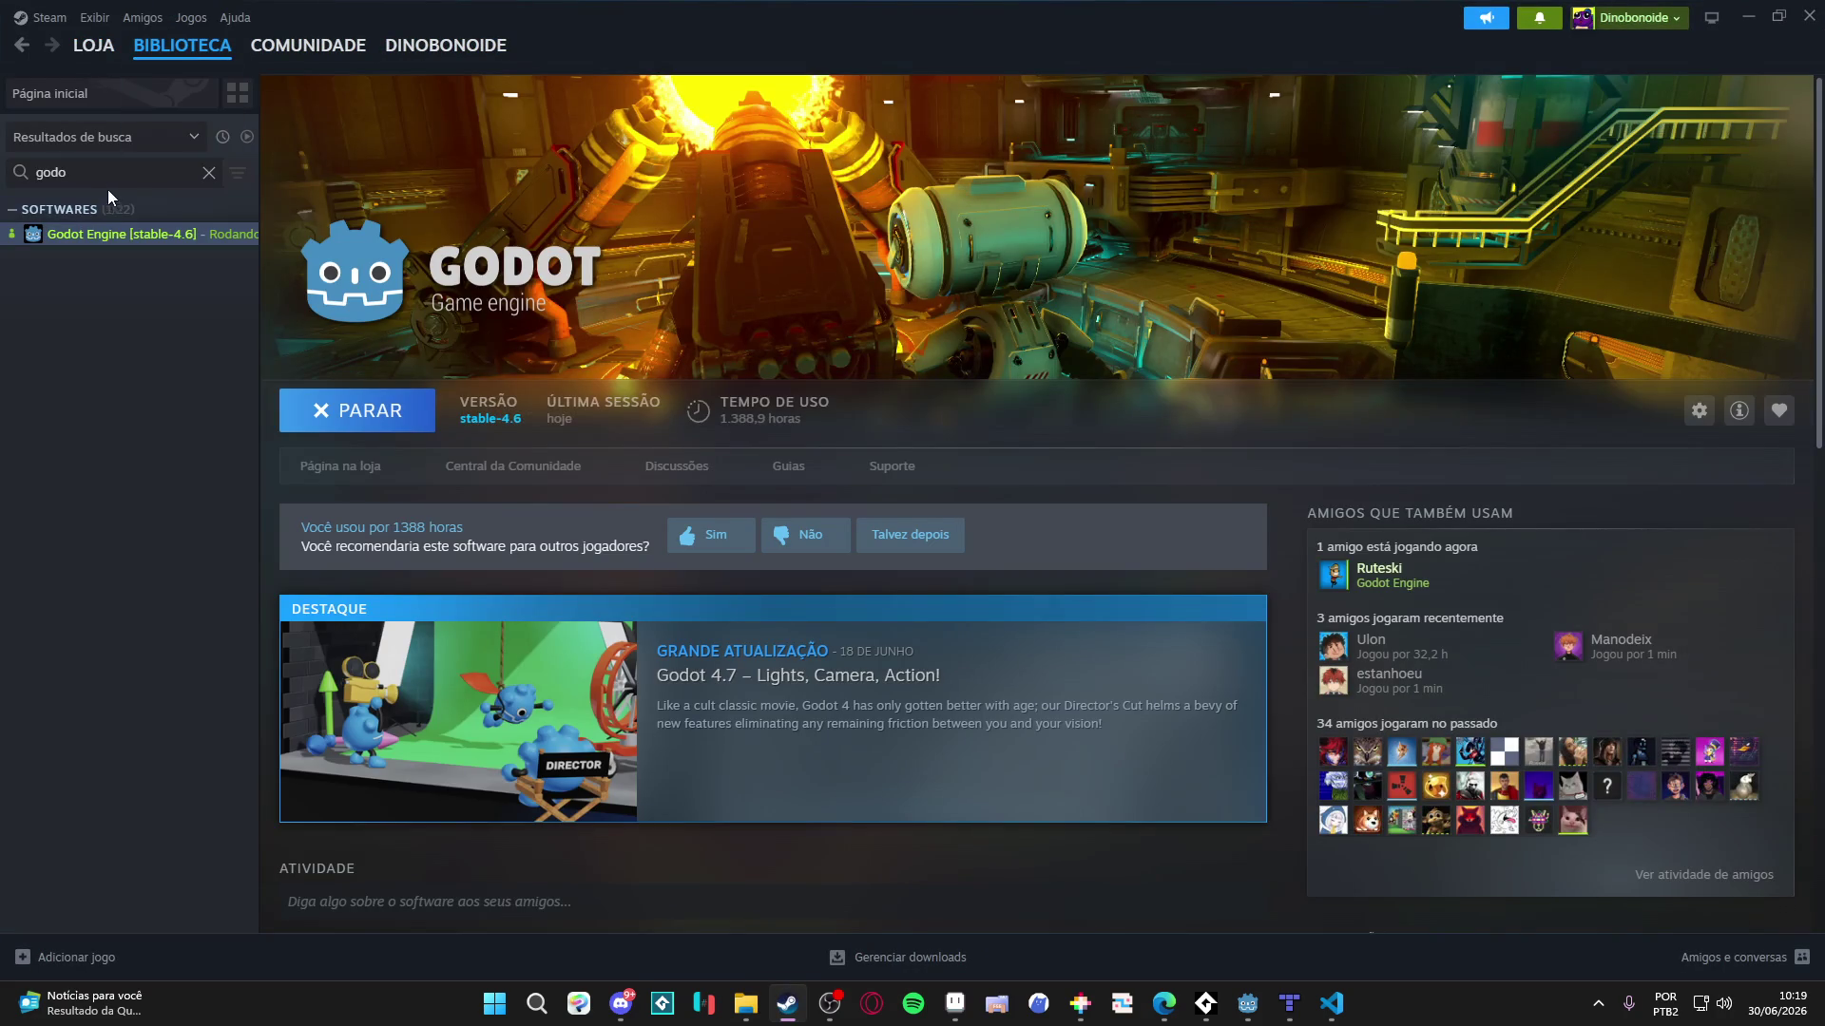
key(ctrl+a)
text(spiri)
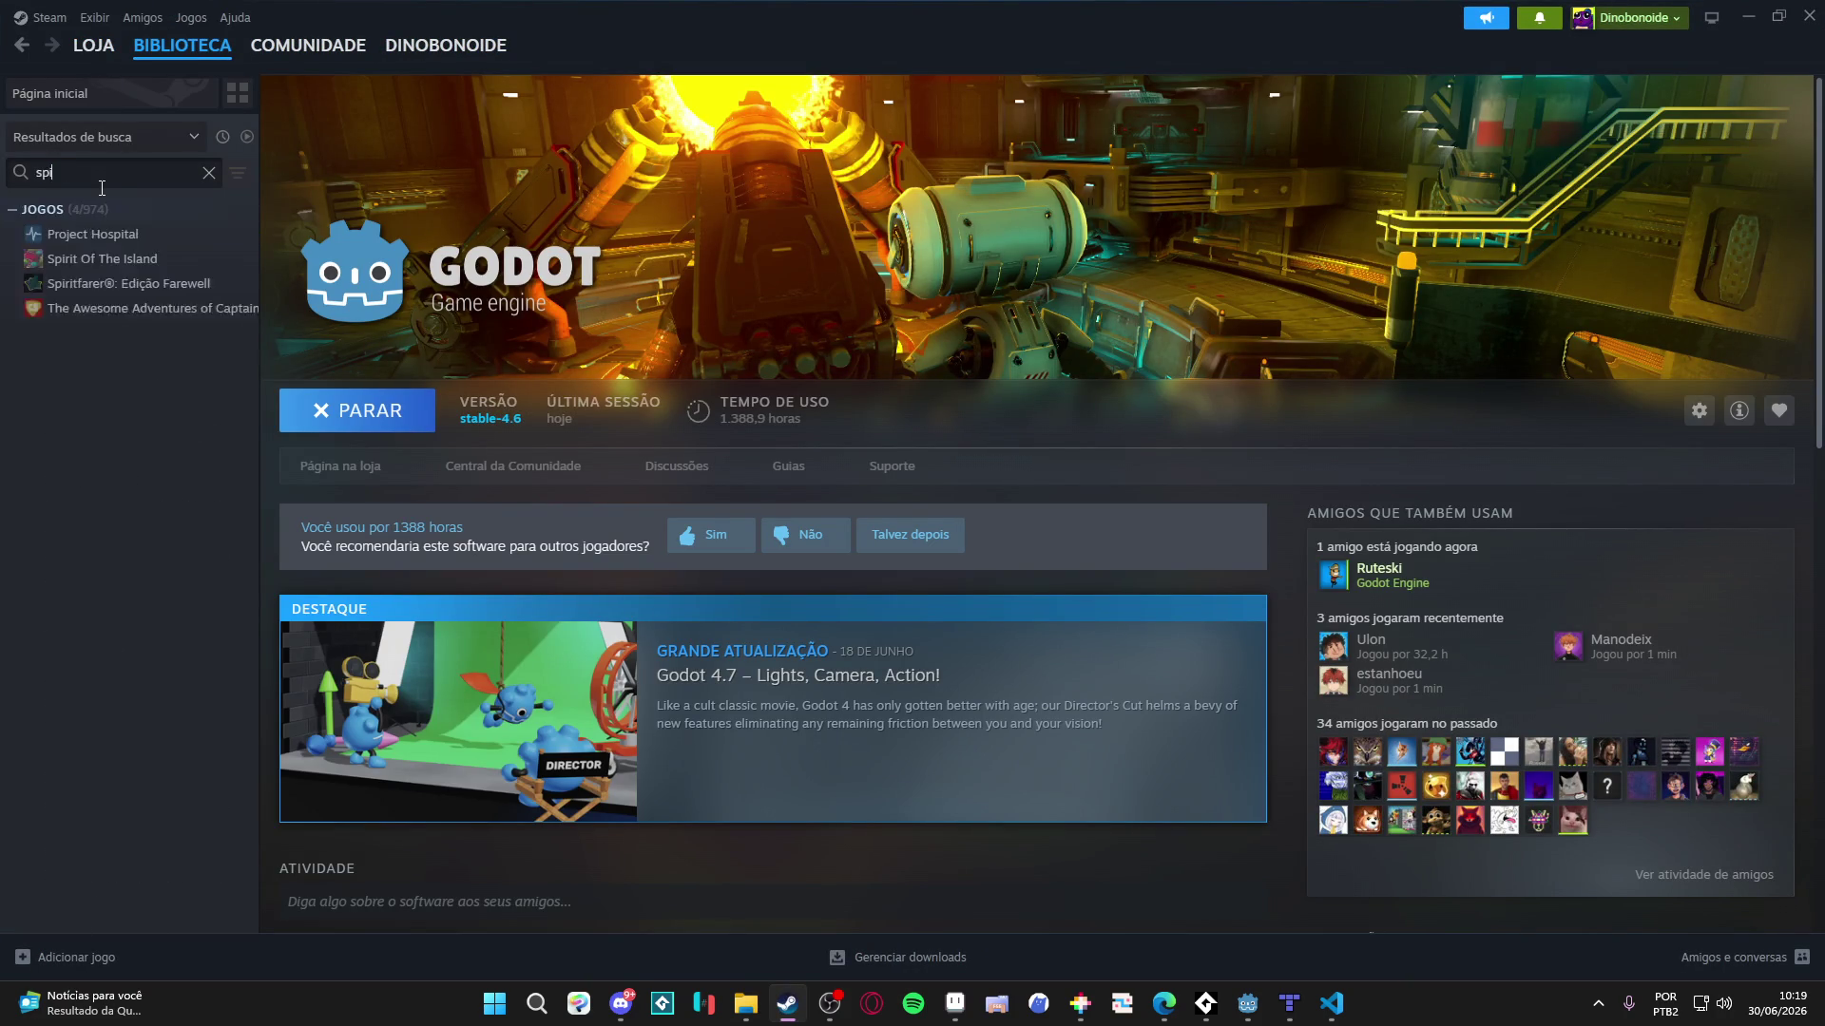
key(ctrl+a)
text(godo)
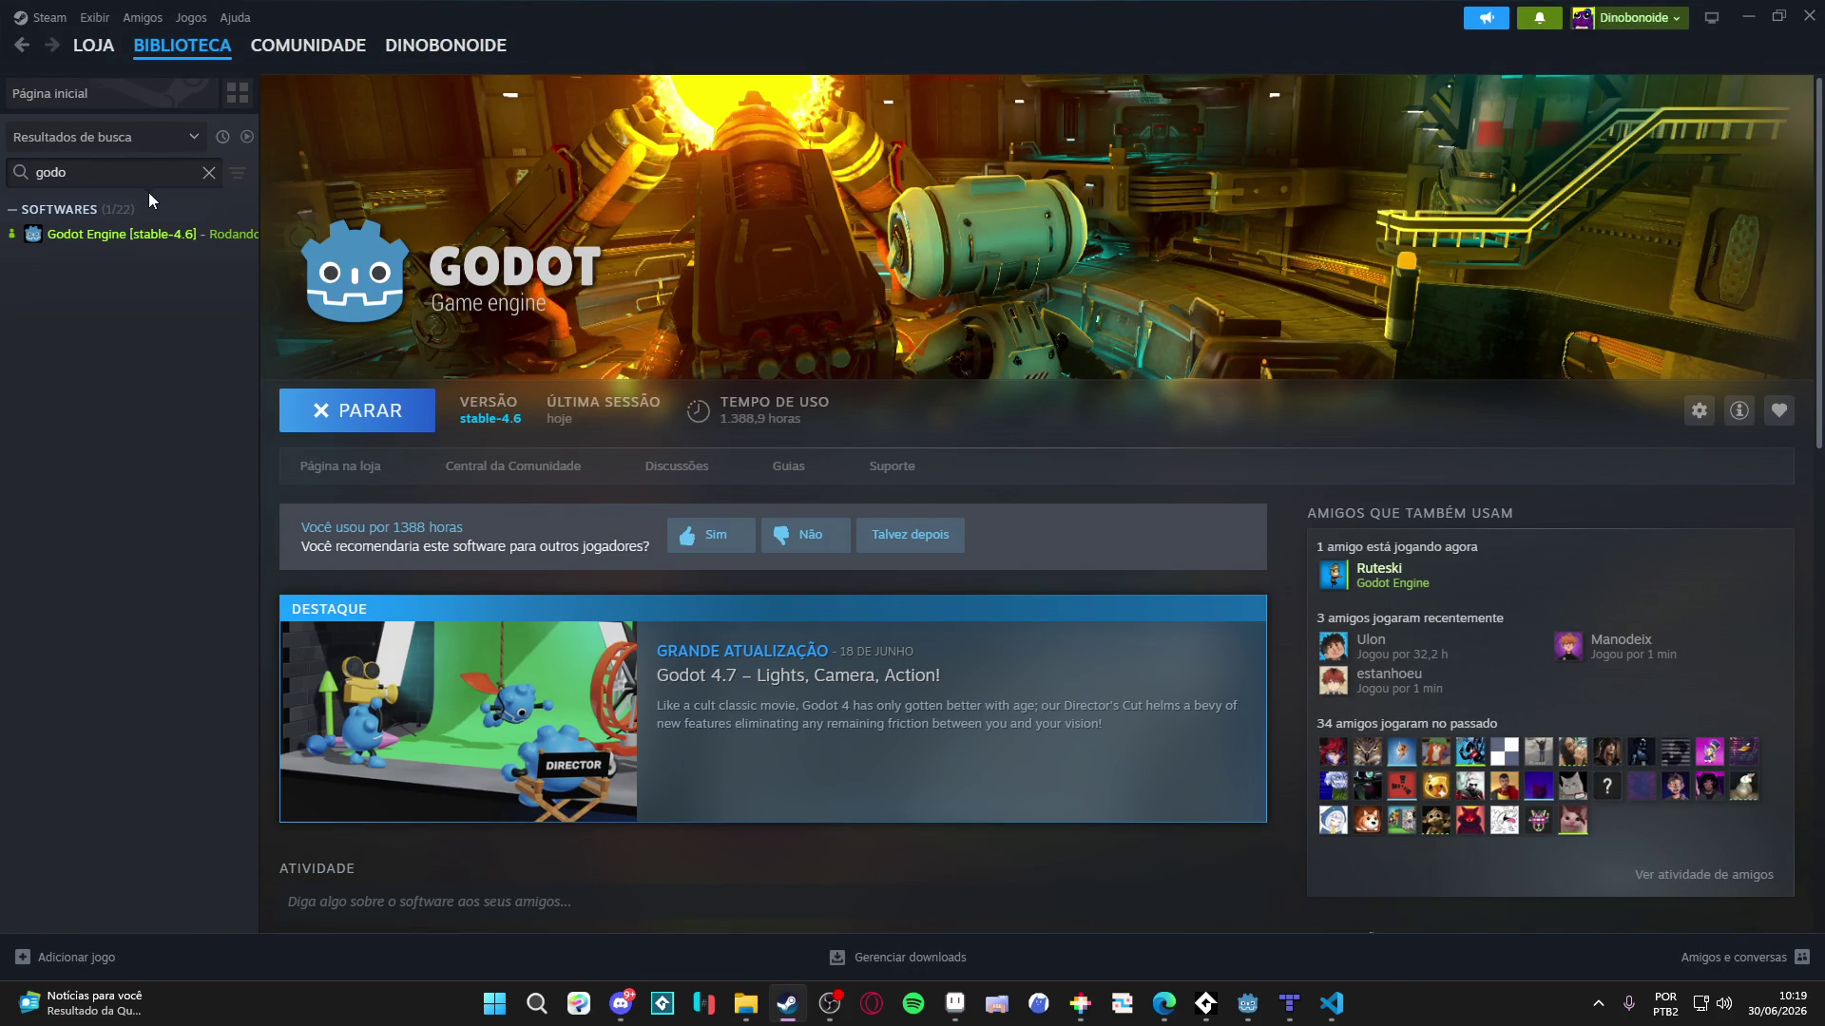
key(ctrl+a)
text(game)
double_click(118, 407)
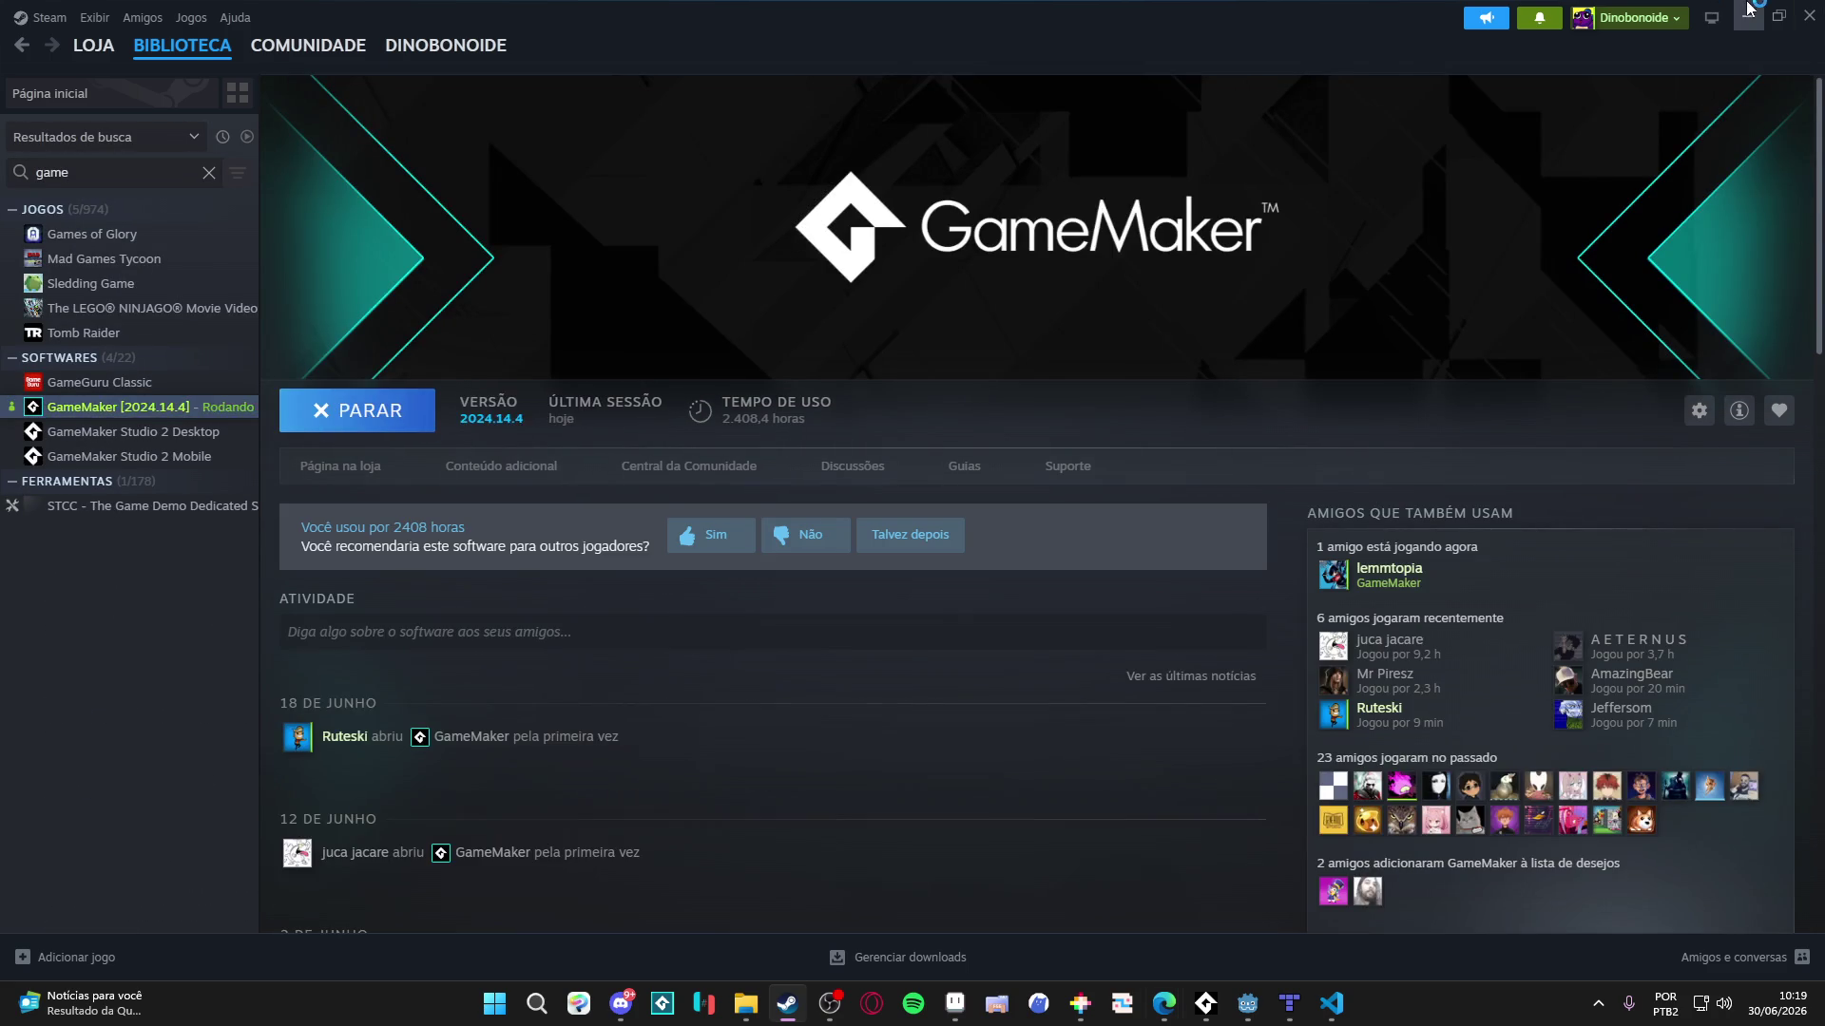
click(1748, 14)
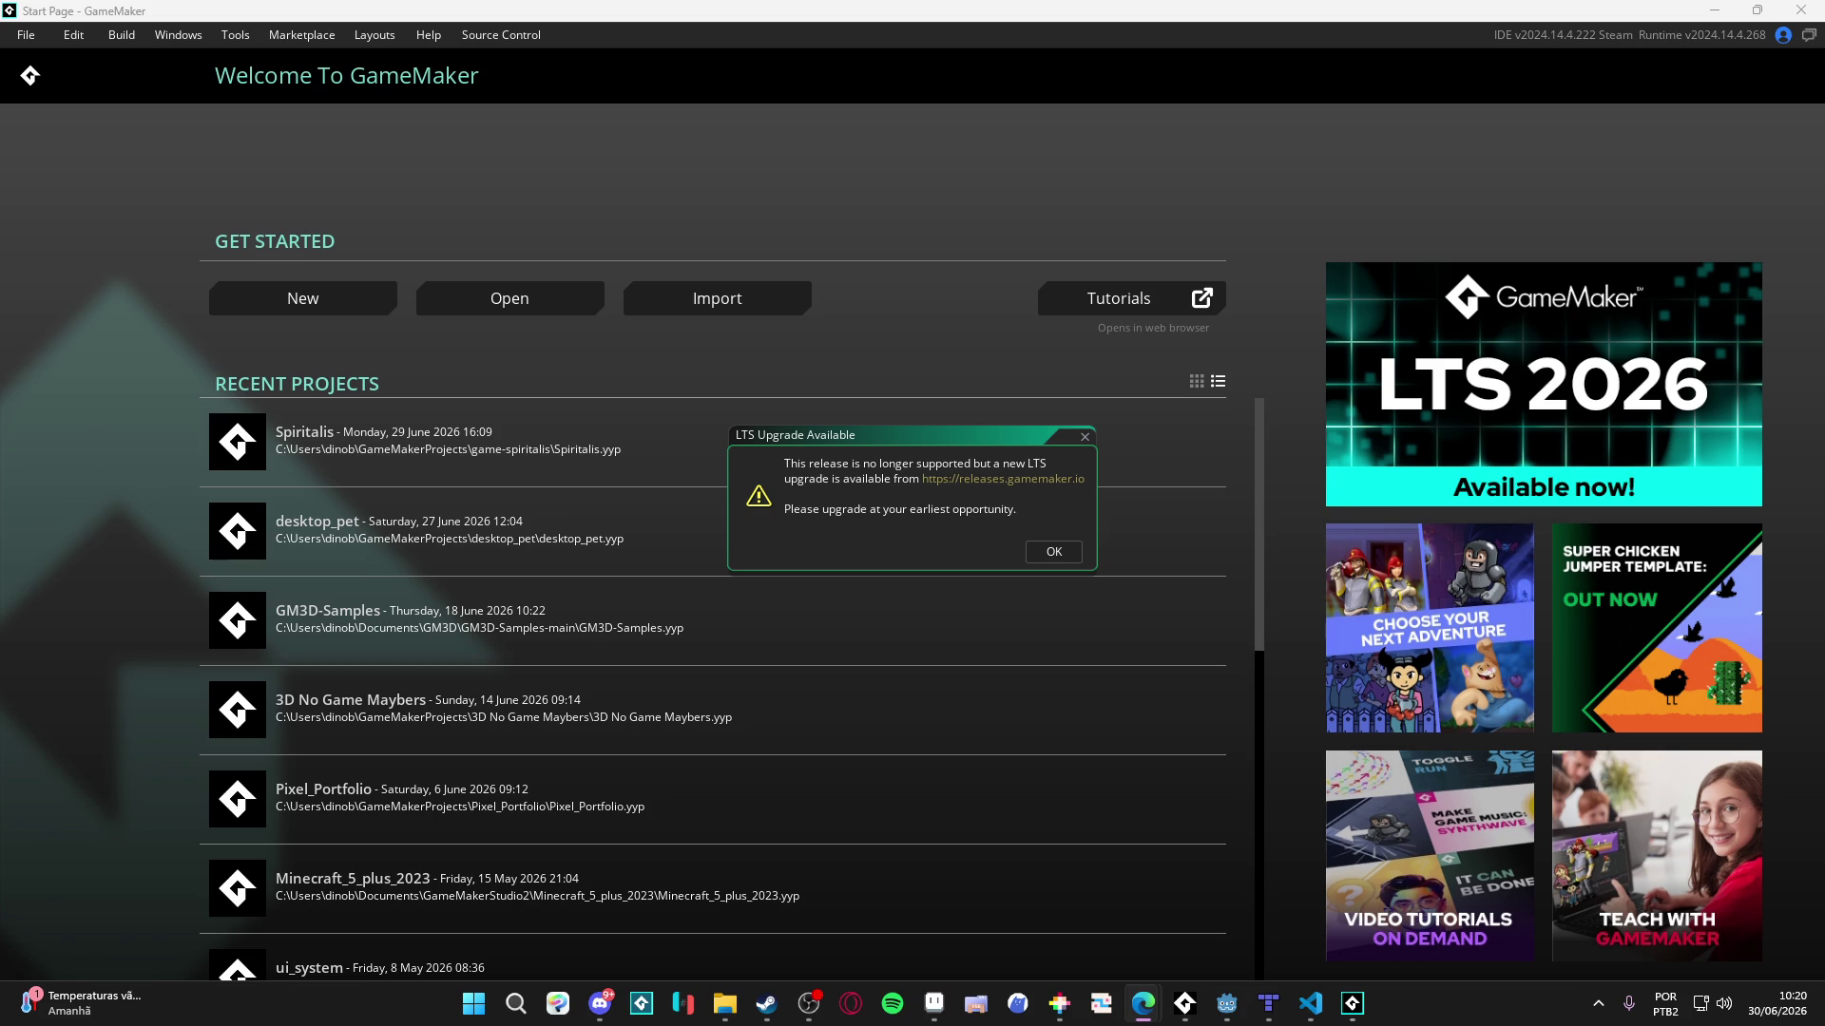
- Dismiss the LTS notice and open Spiritalis at the biome_1_room_0_arrival room
click(1084, 436)
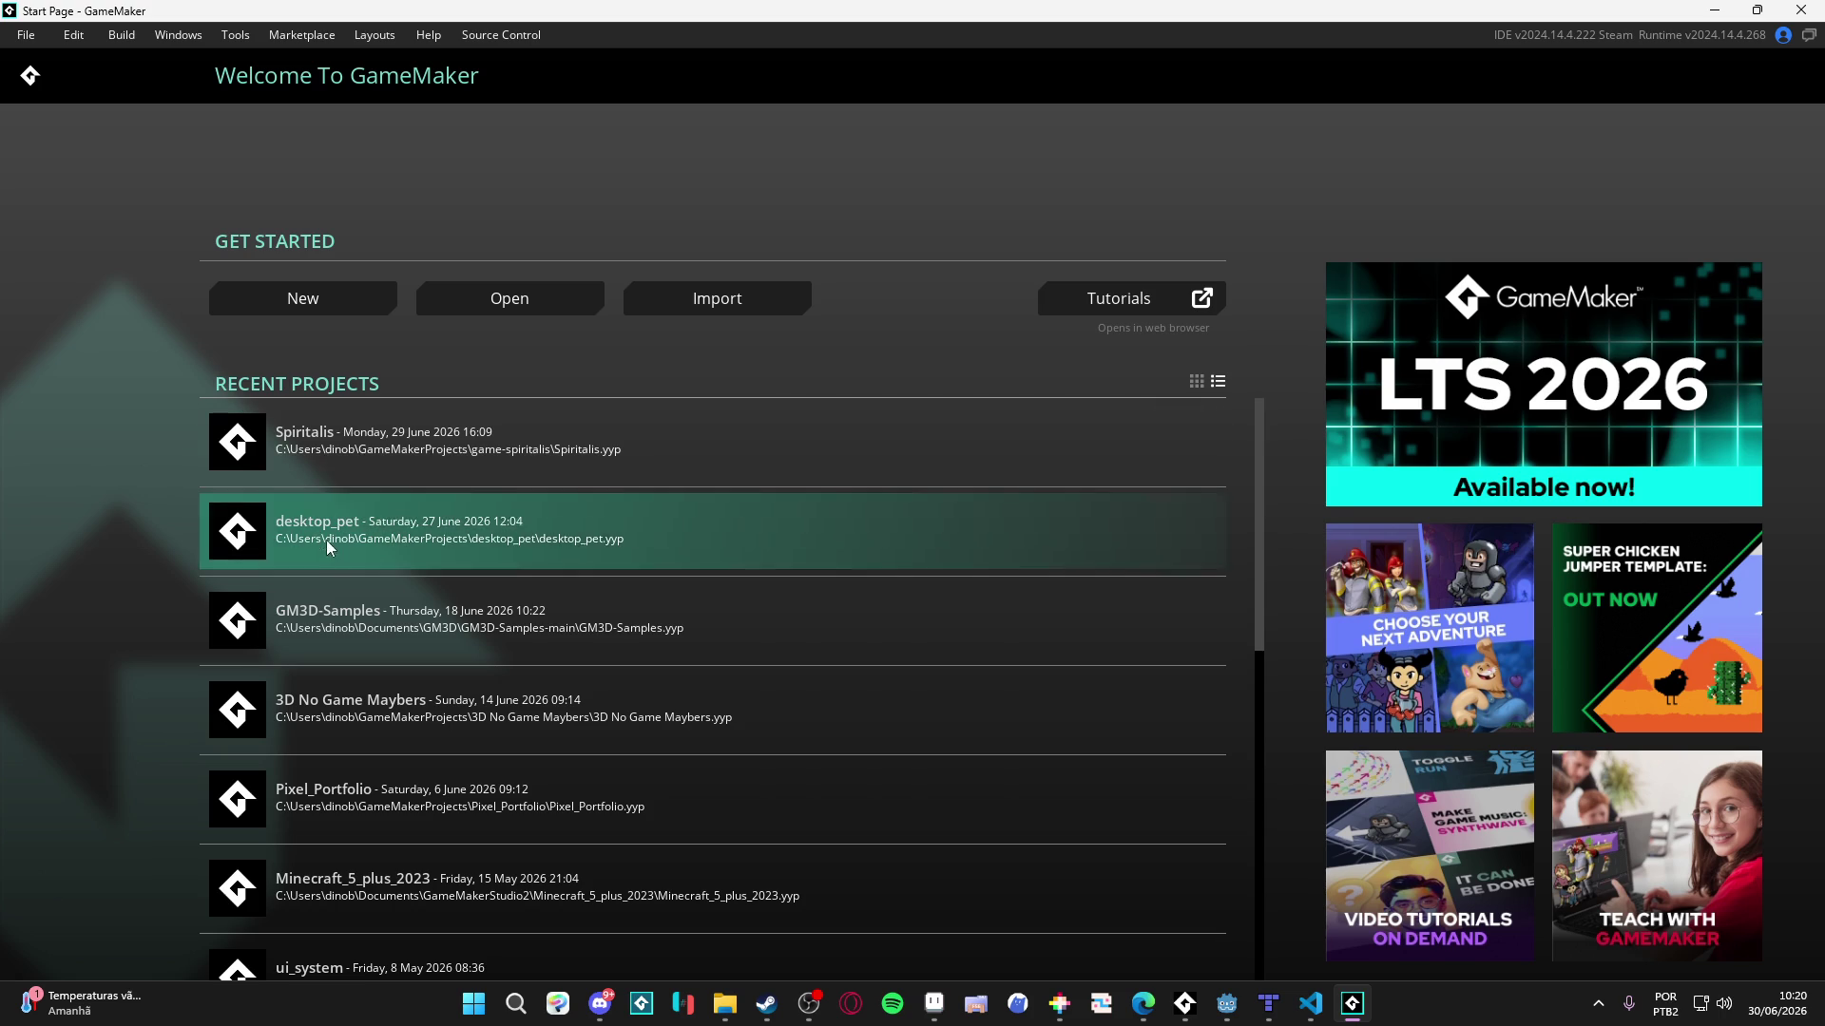
click(327, 448)
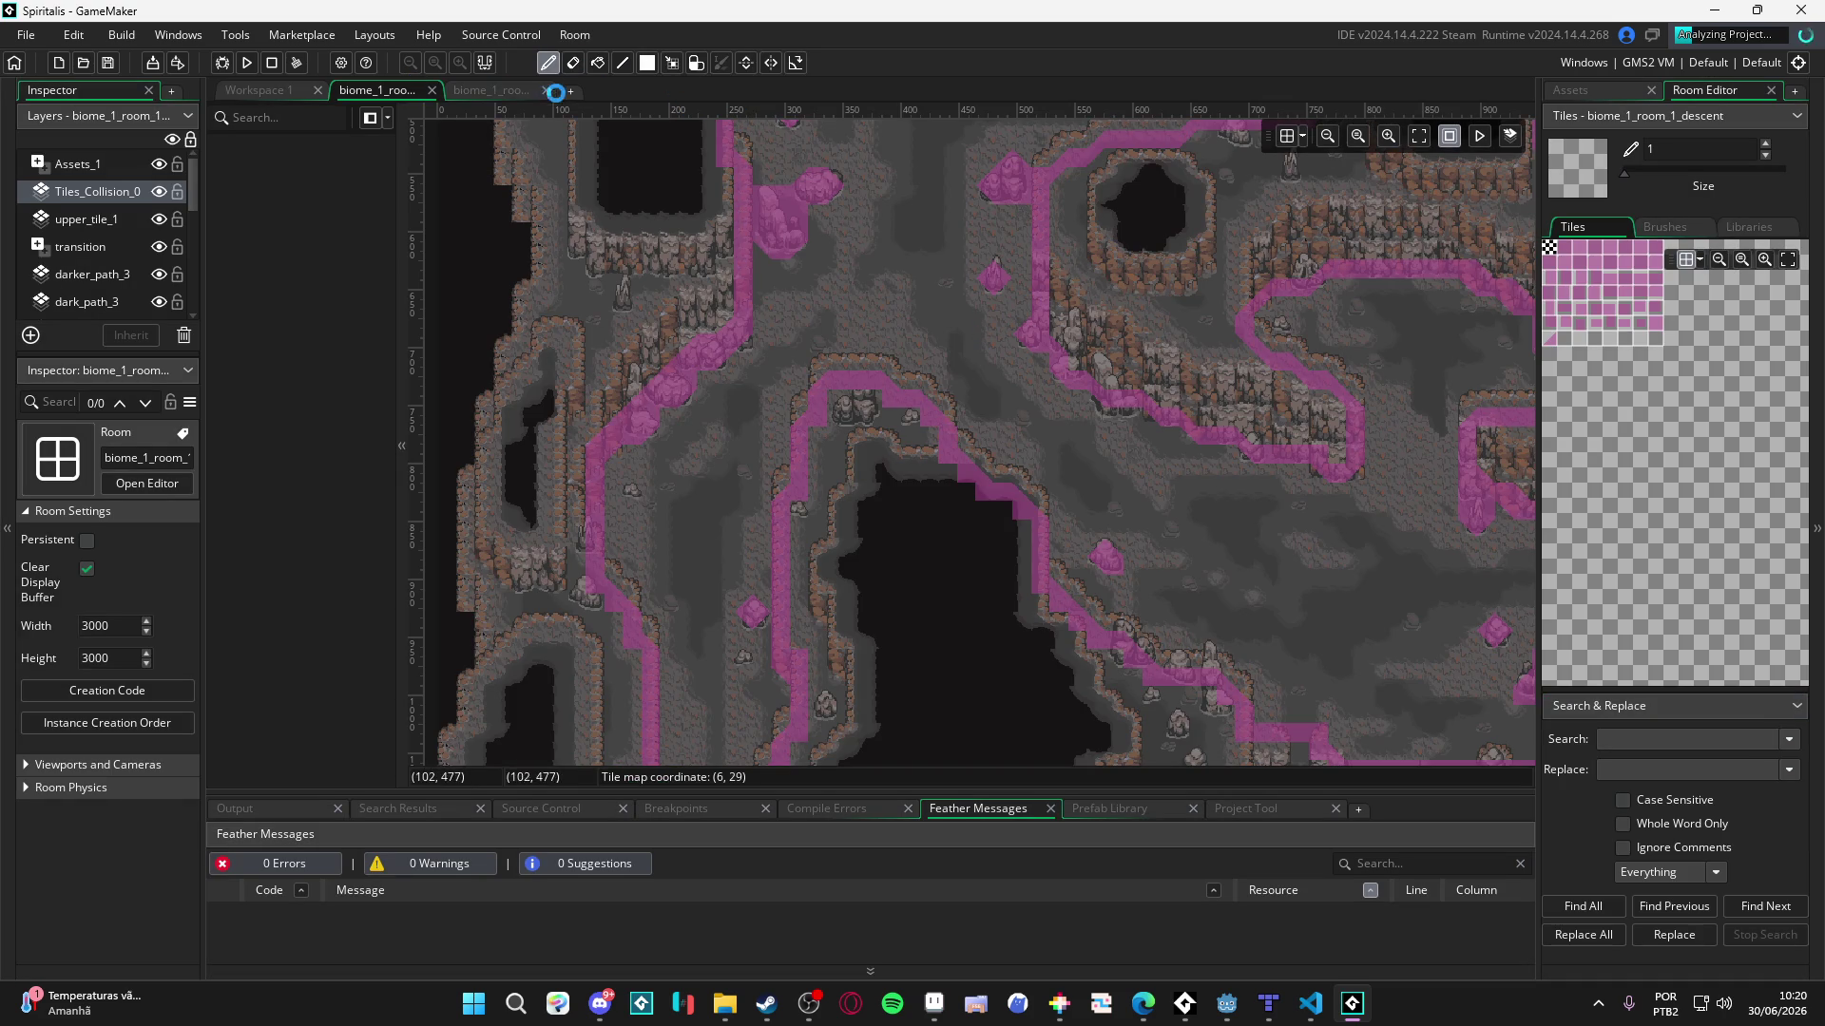
click(532, 92)
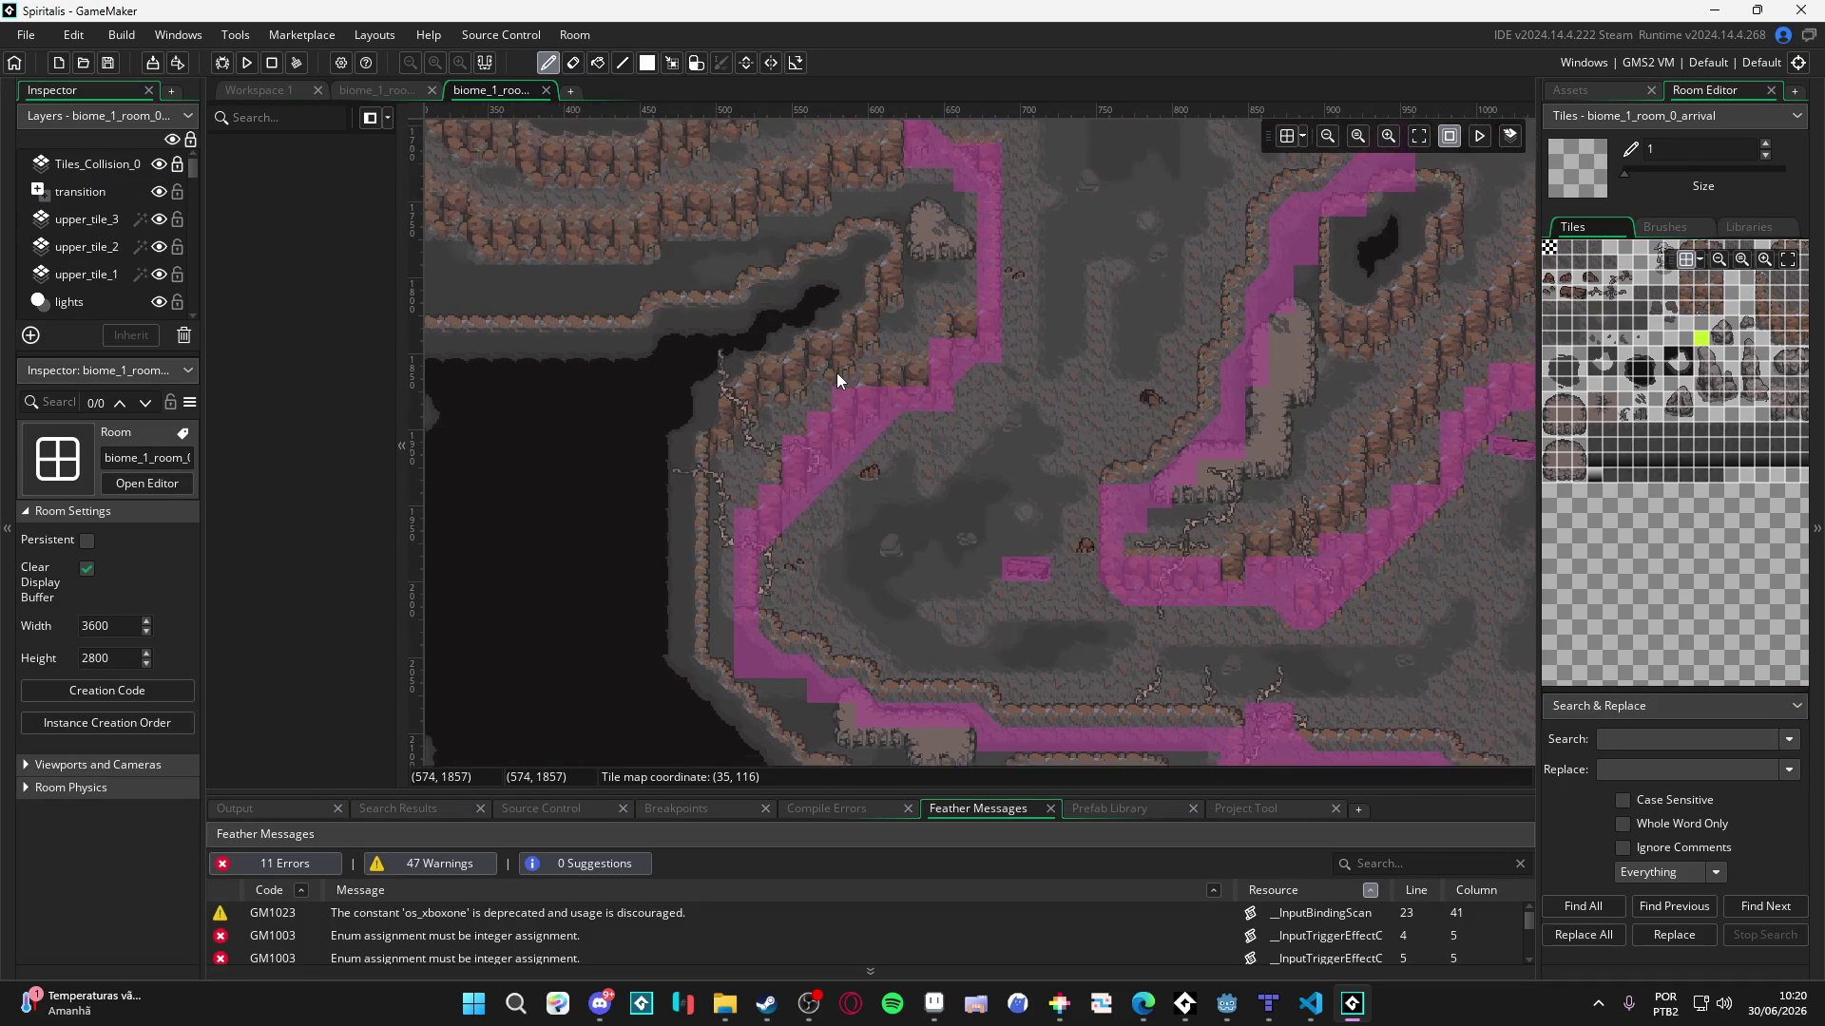
- Inspect the dark_path_9 tile layer's properties while panning across the room
scroll(836, 372, up, 5)
scroll(950, 325, right, 5)
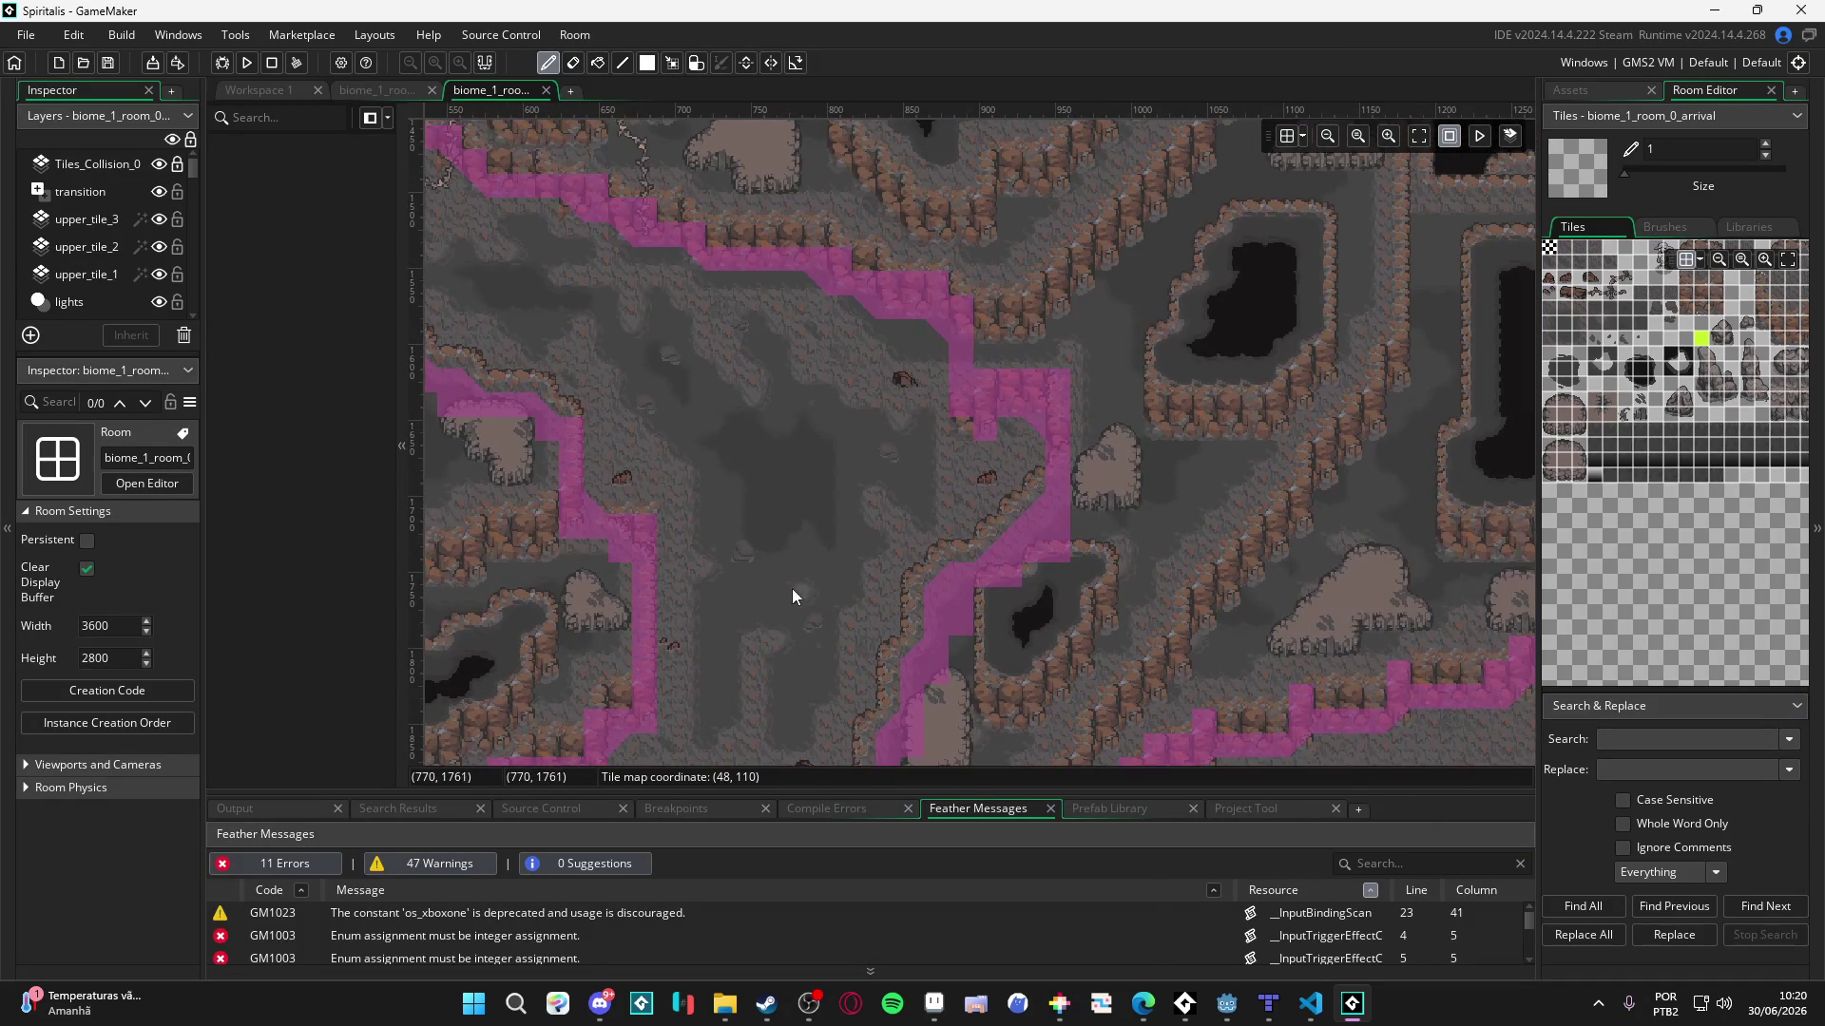
scroll(757, 552, down, 2)
scroll(758, 552, right, 2)
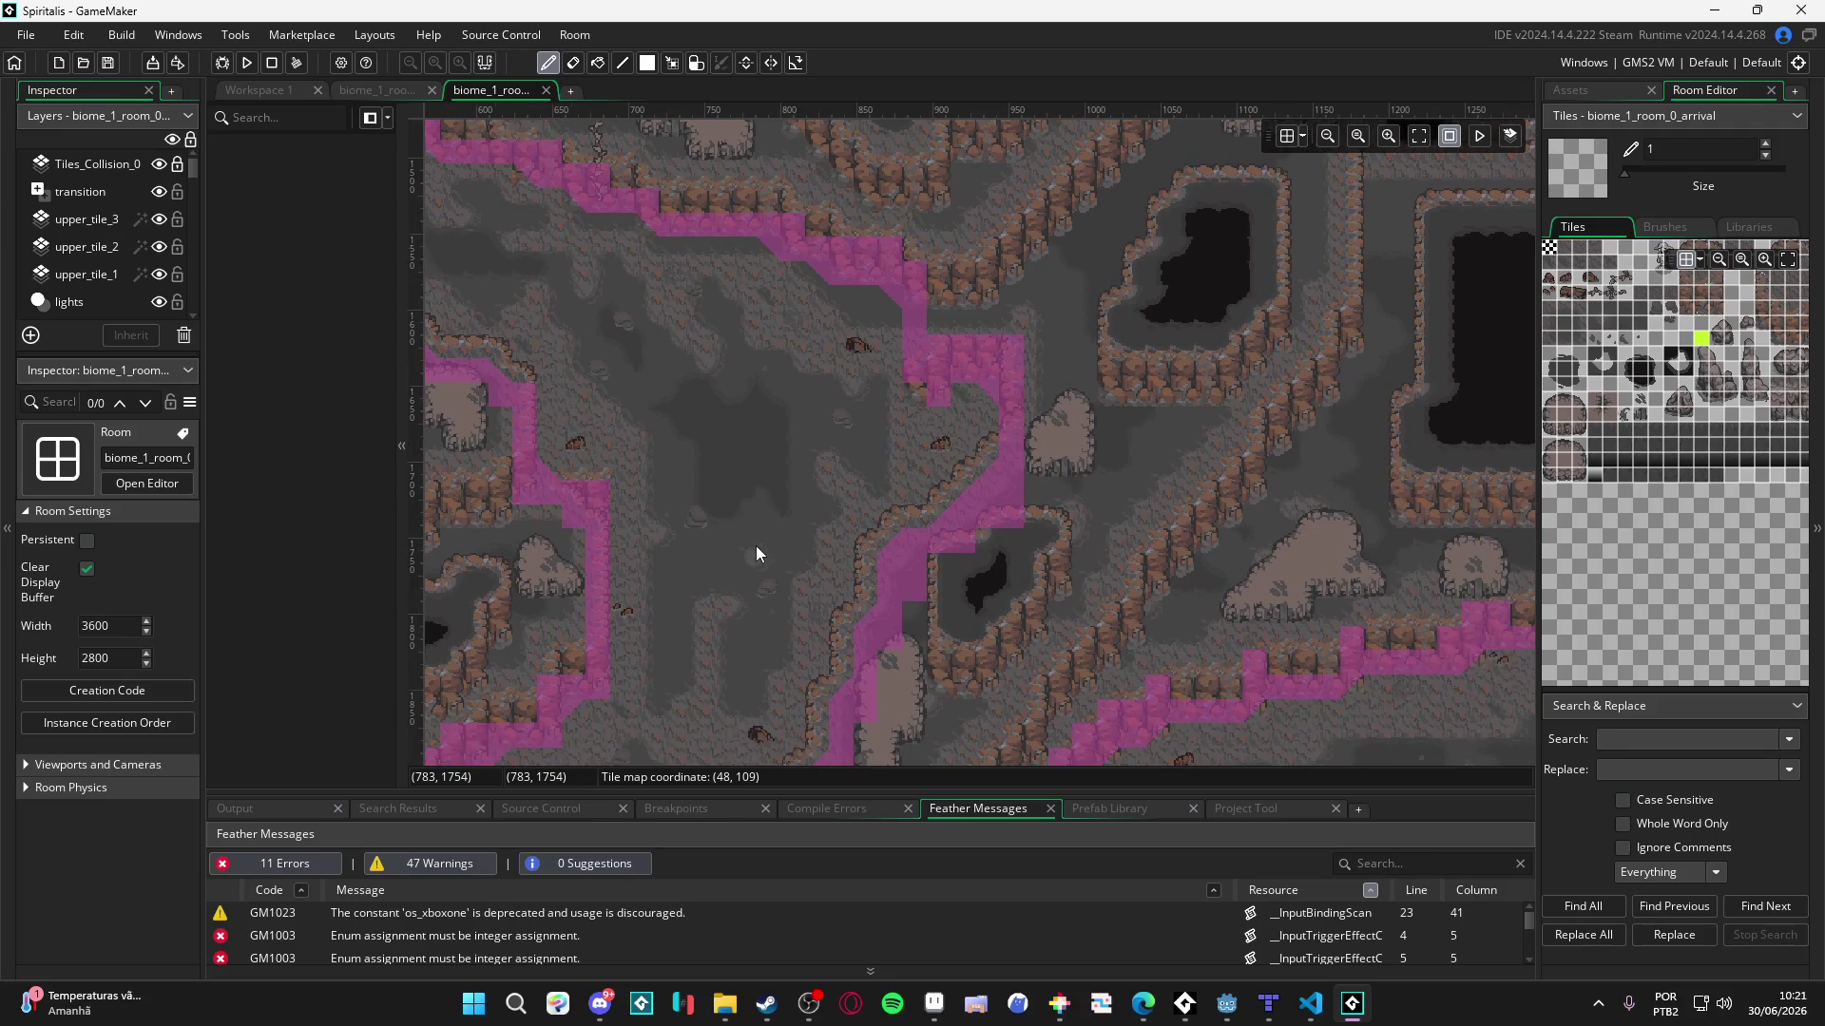
alt+click(954, 572)
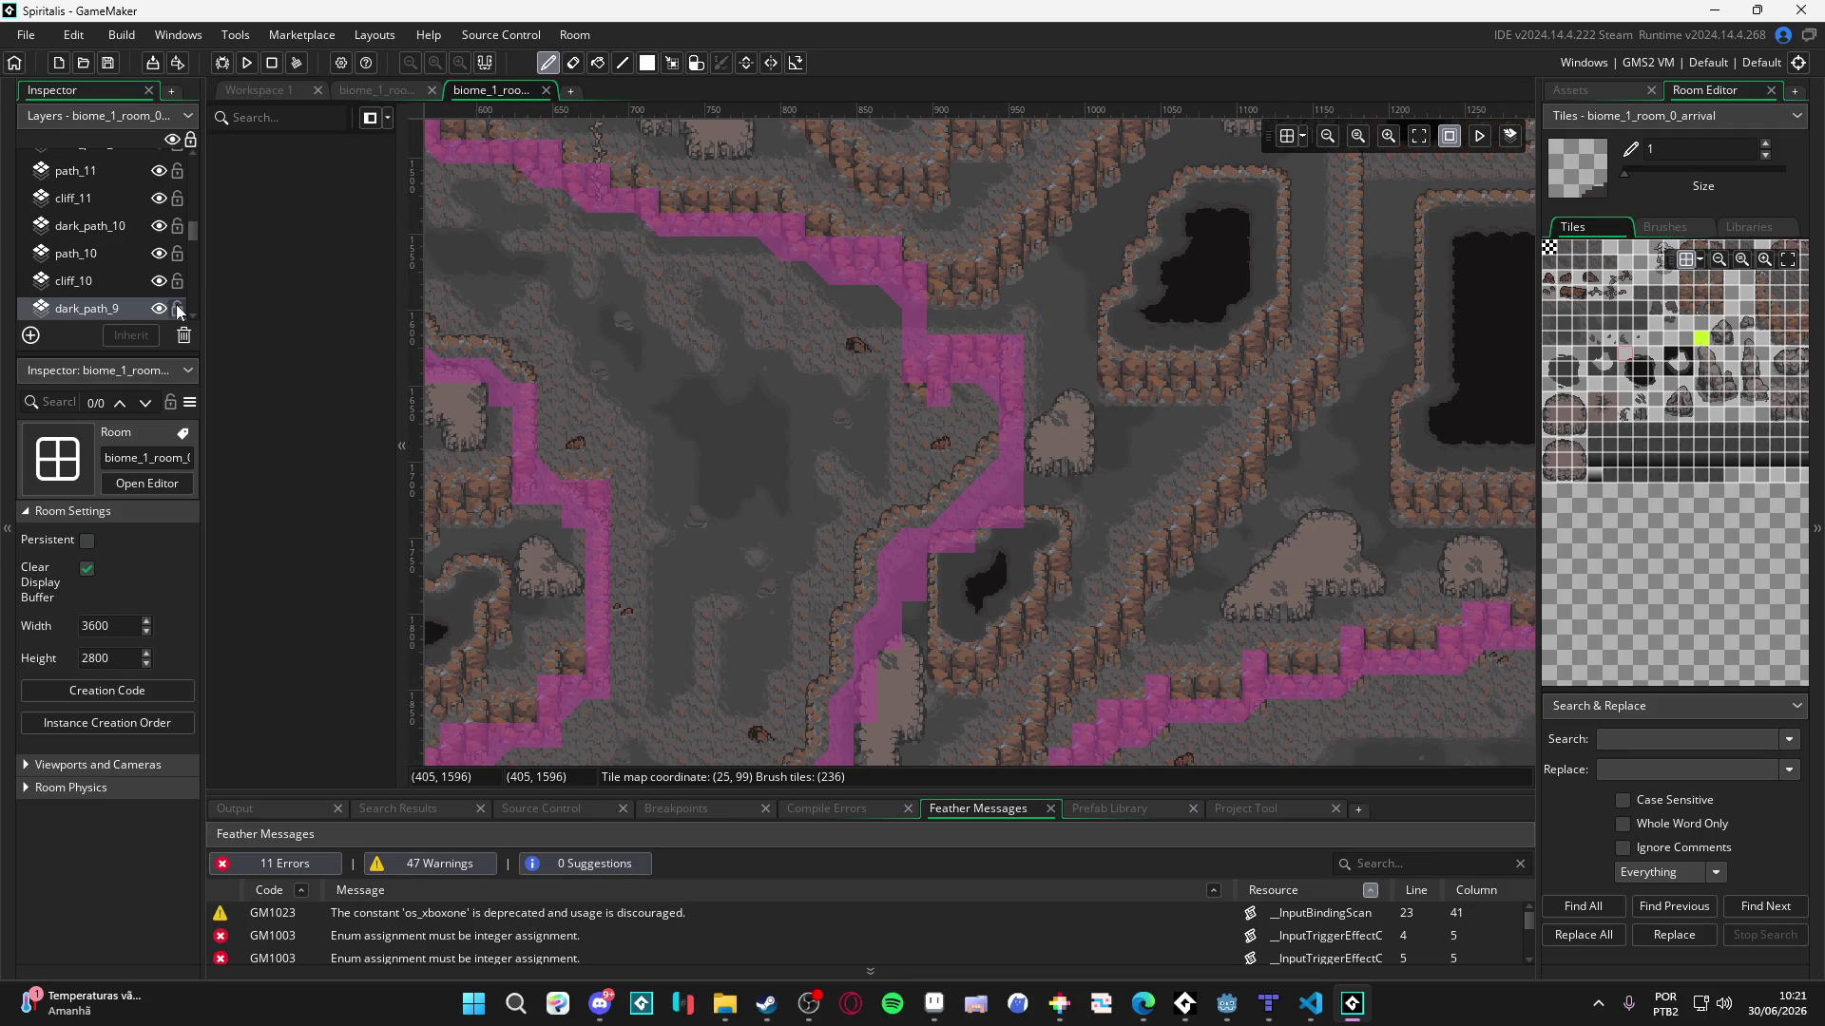
click(85, 306)
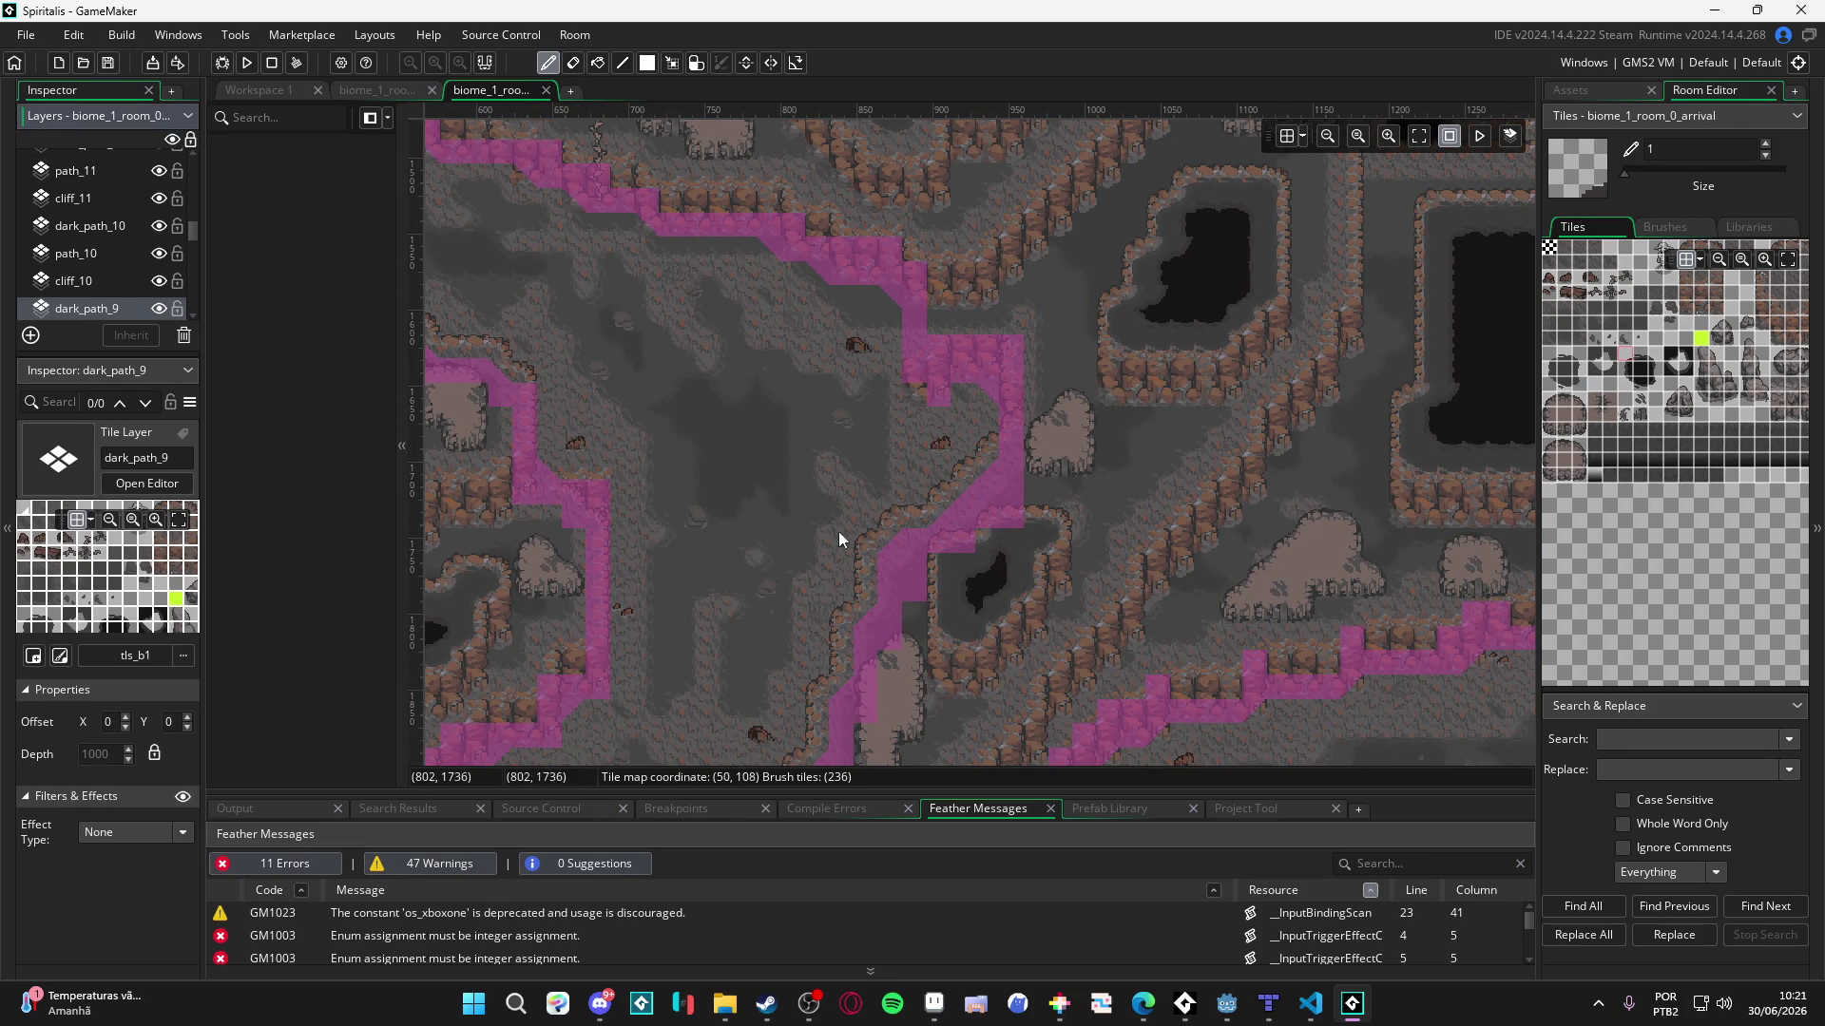
scroll(944, 536, down, 3)
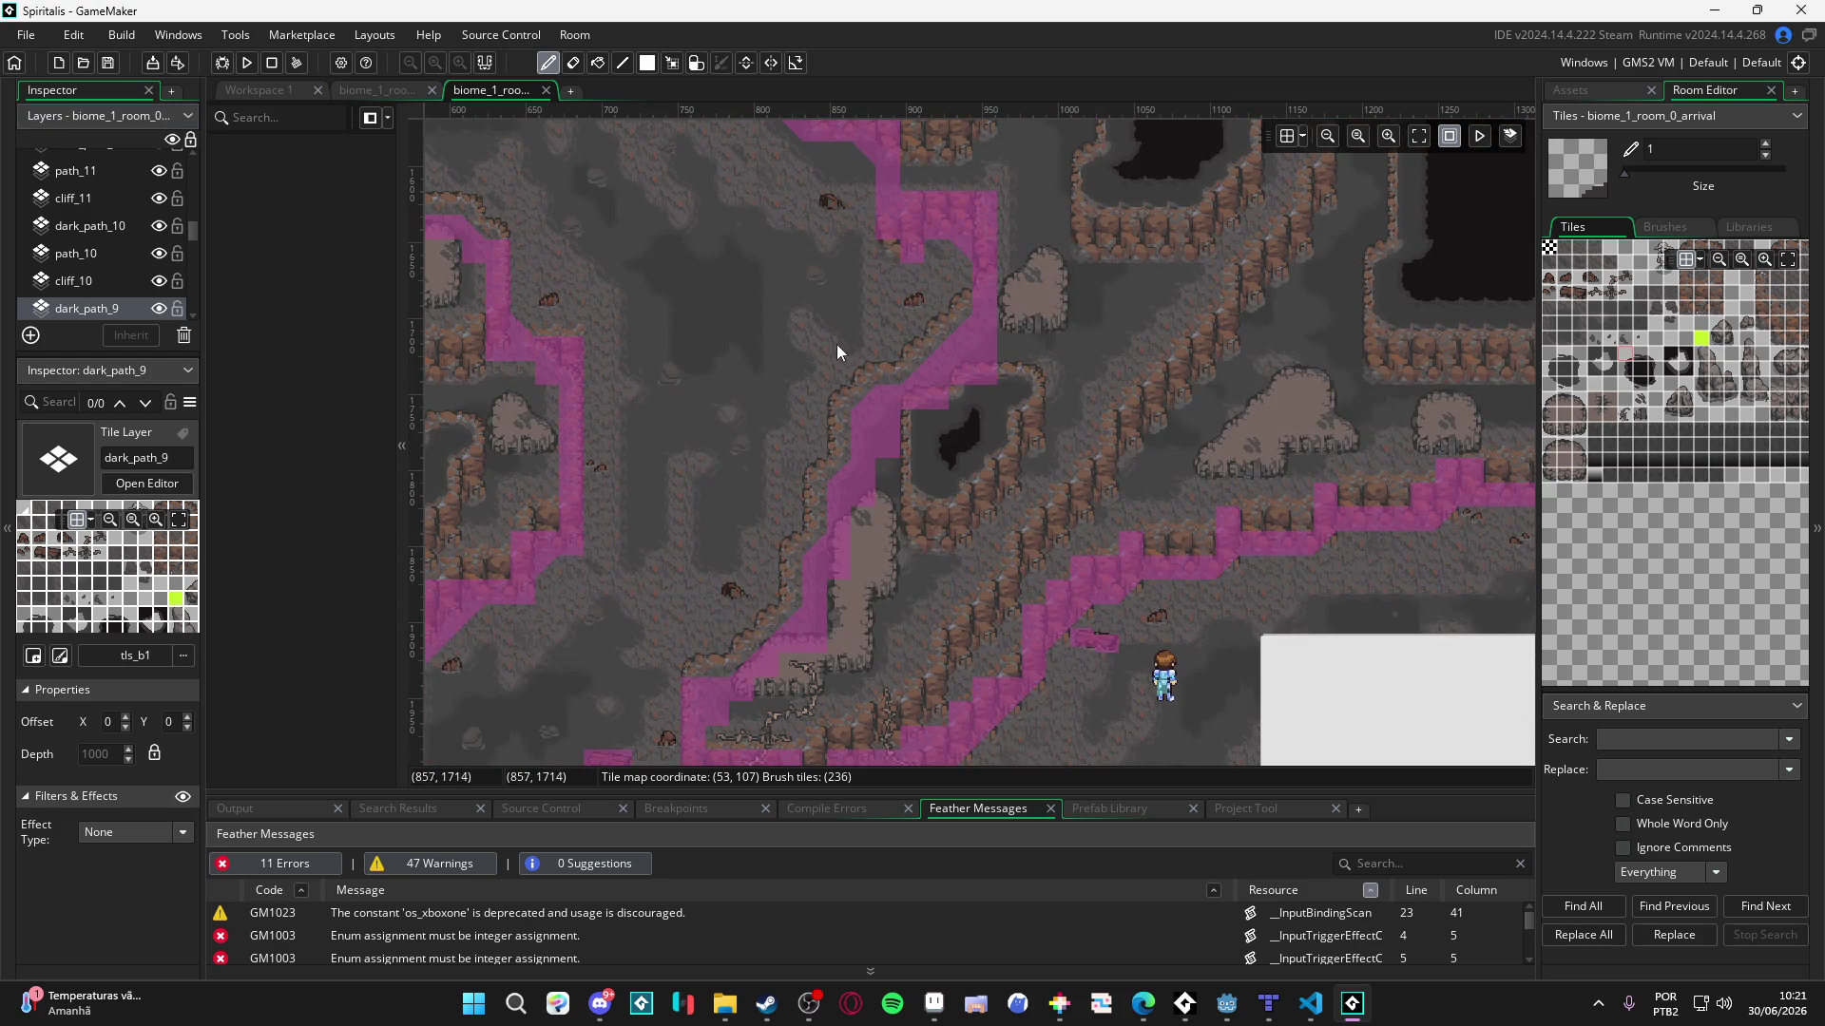
mouse_move(760, 394)
mouse_down()
mouse_move(823, 408)
mouse_move(861, 485)
mouse_up()
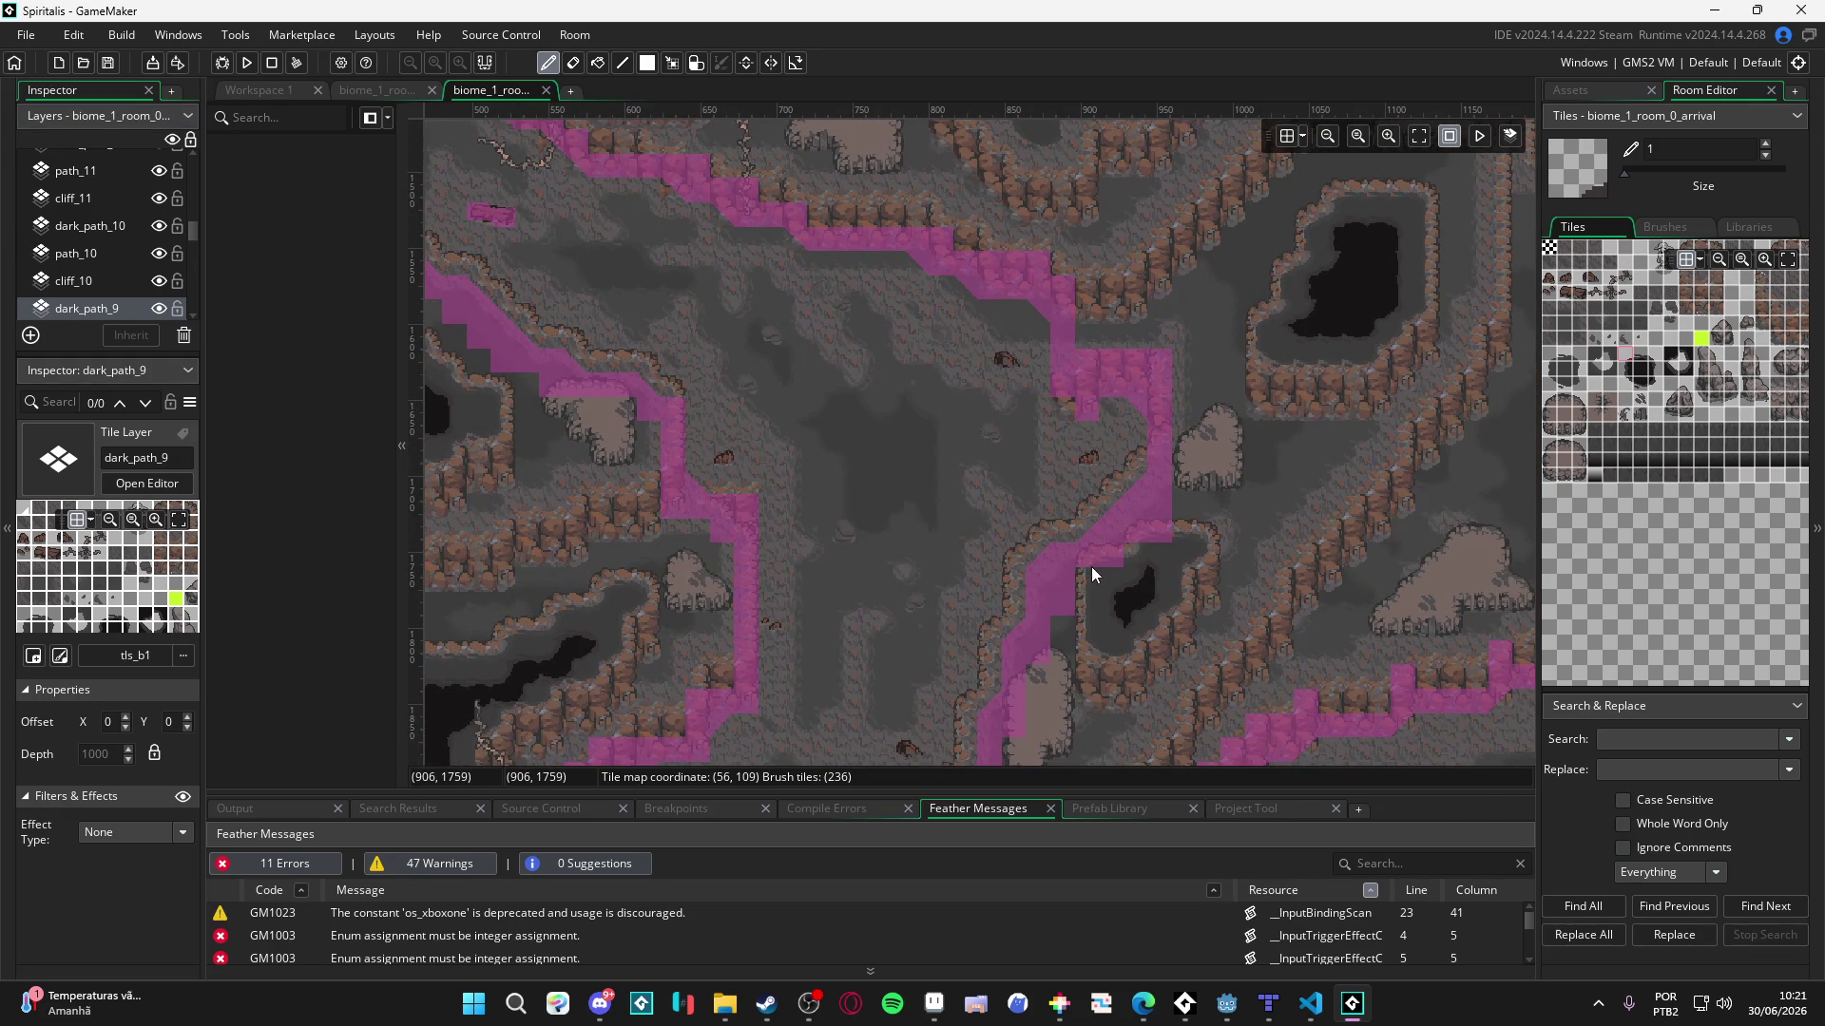
scroll(124, 230, up, 10)
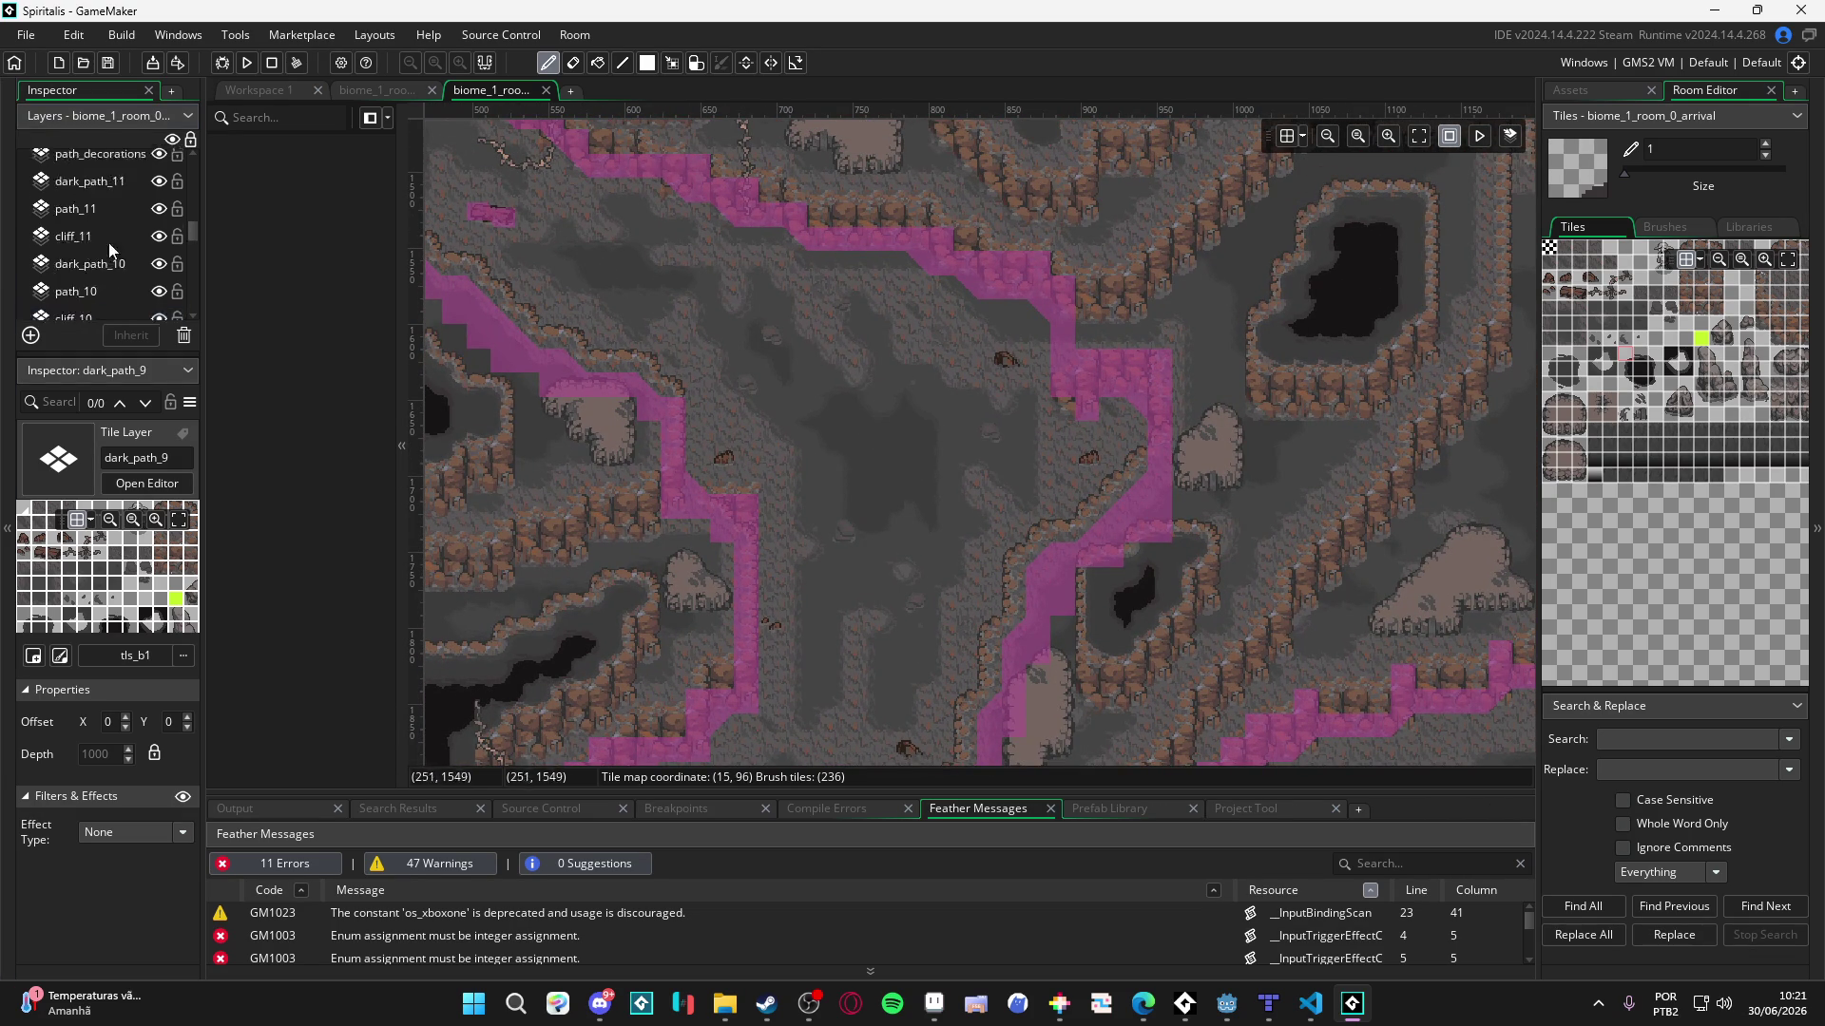
- Toggle upper_tile_1 and upper_tile_3 visibility to see what they cover
click(164, 276)
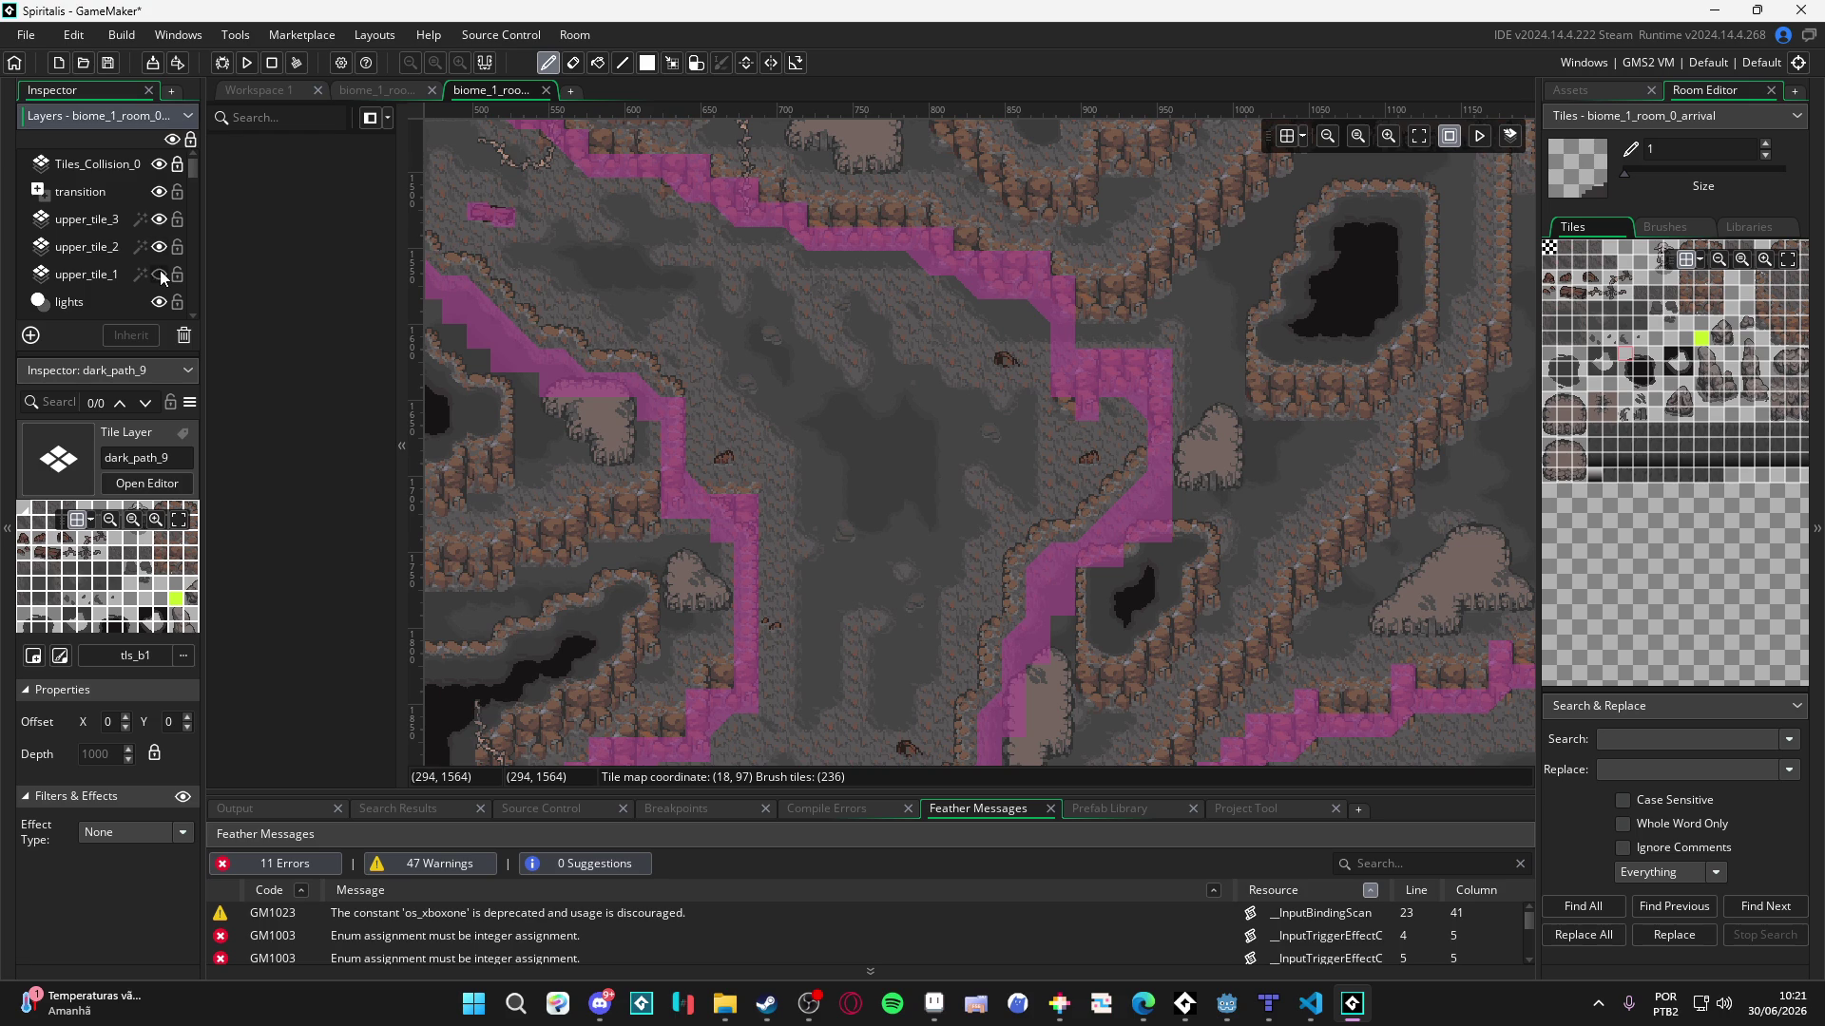
click(163, 277)
click(157, 220)
scroll(892, 589, down, 1)
scroll(846, 247, left, 1)
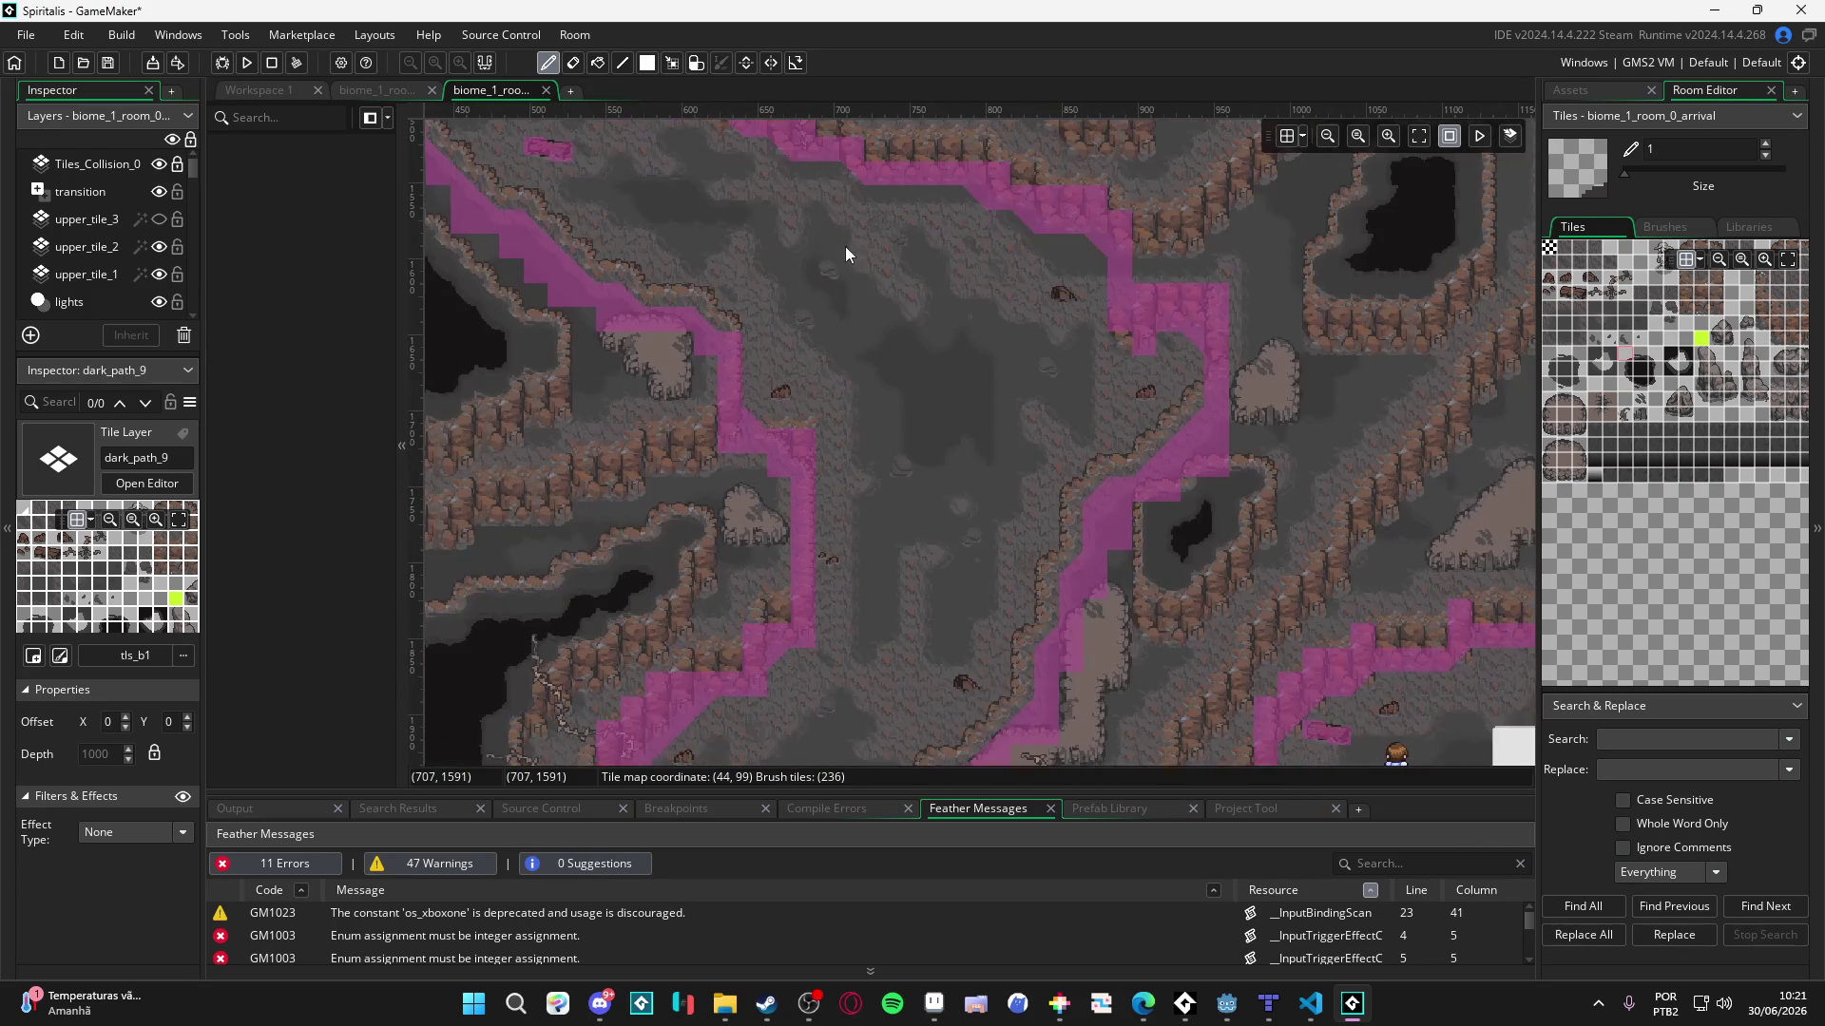
scroll(892, 174, down, 3)
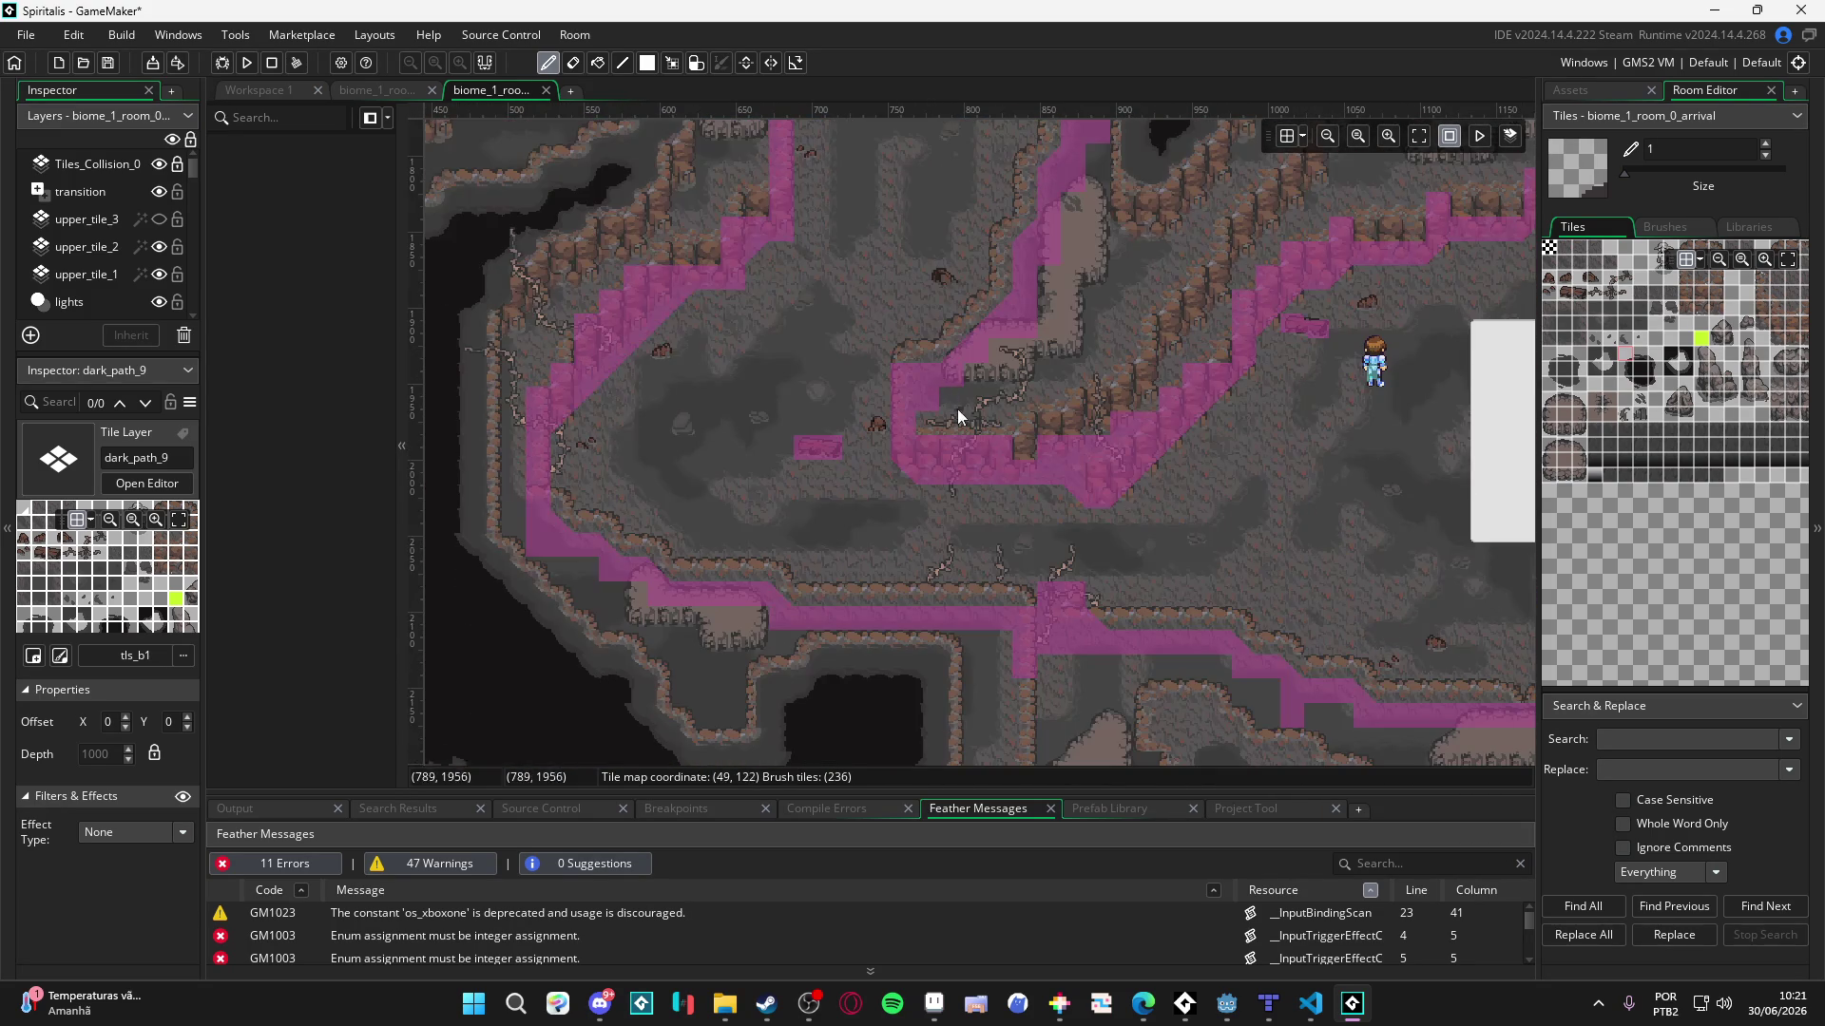
scroll(1156, 411, down, 2)
scroll(701, 466, right, 5)
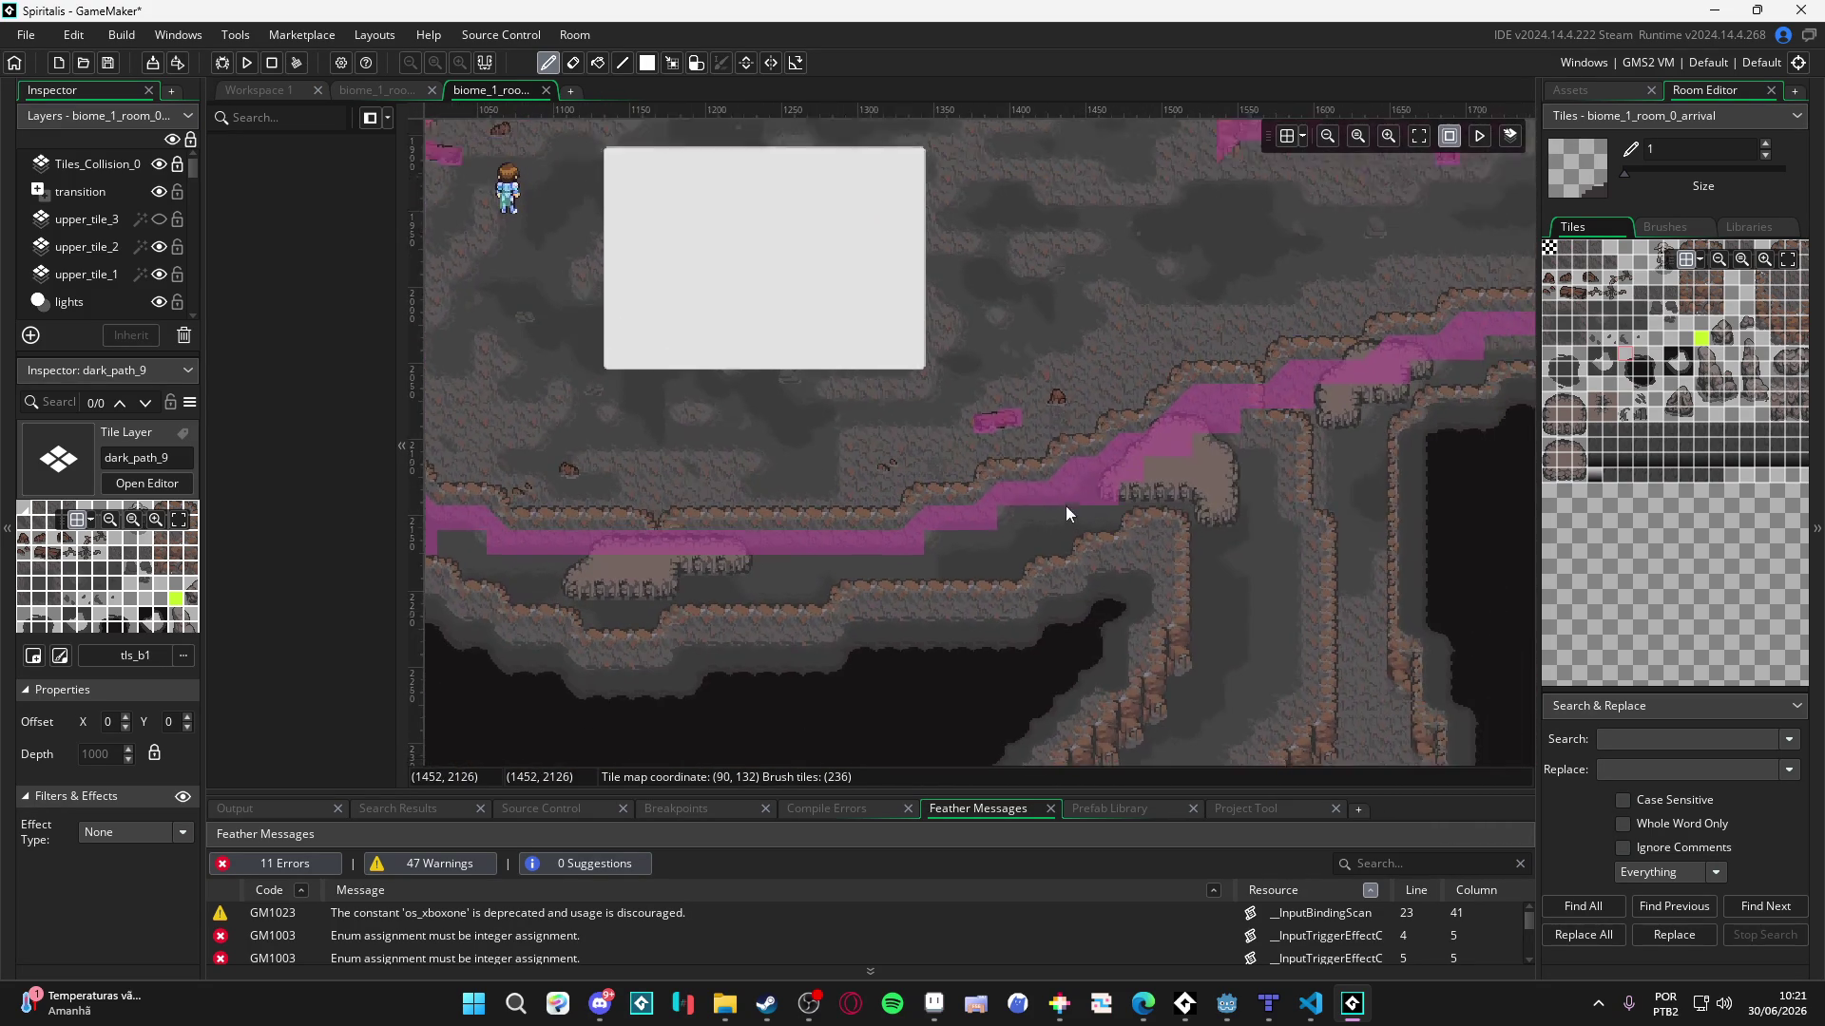
scroll(903, 525, up, 1)
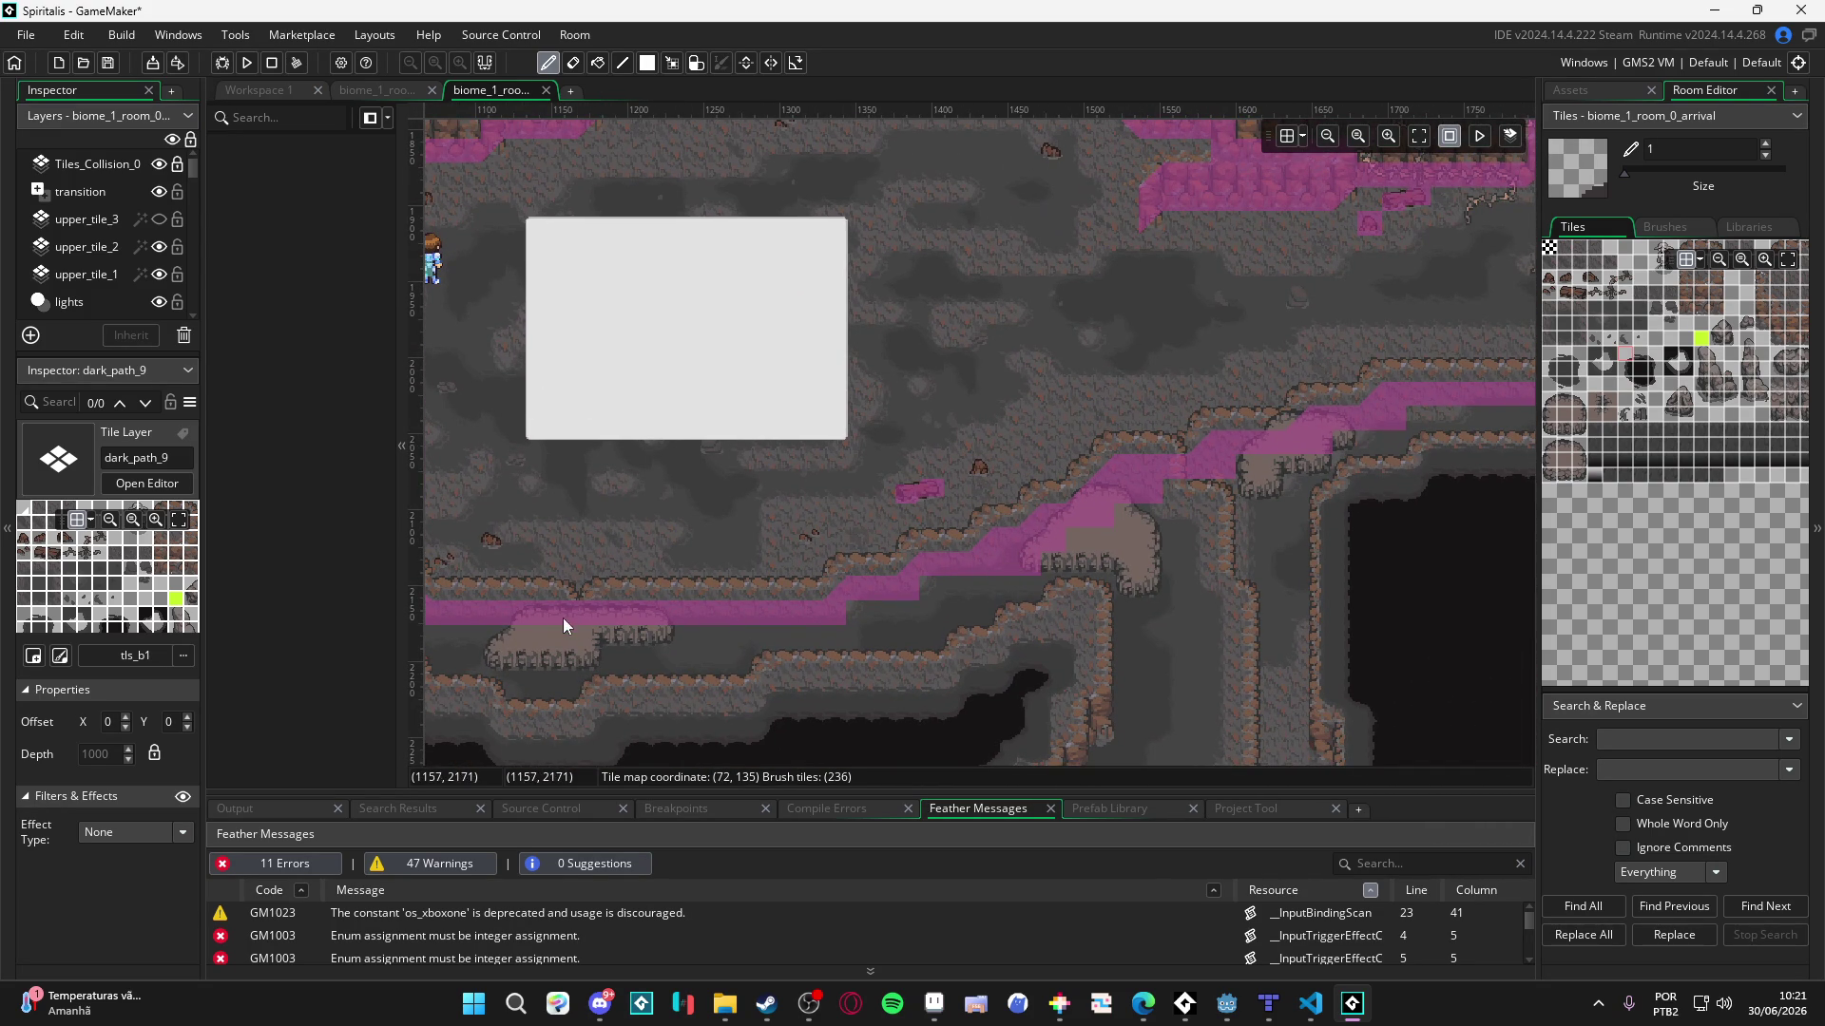
click(155, 219)
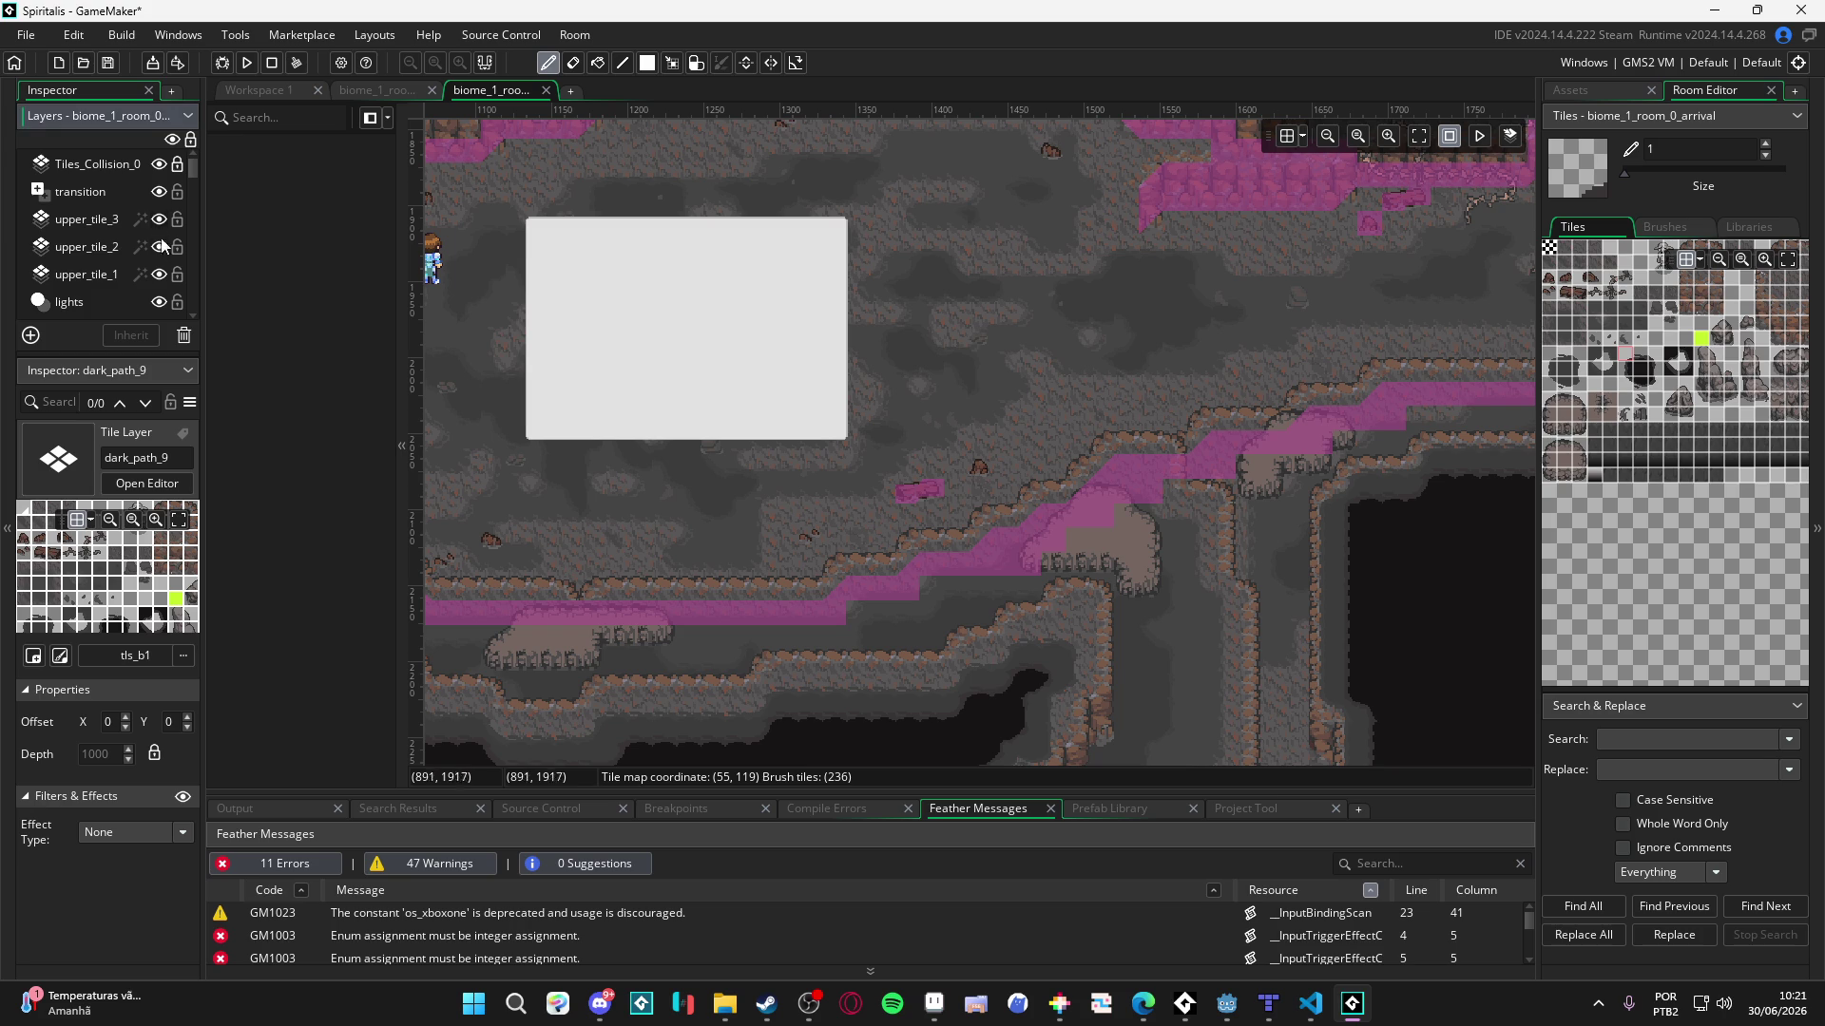
- Toggle the upper_tile_2 layer's visibility to check its rock tiles
click(159, 247)
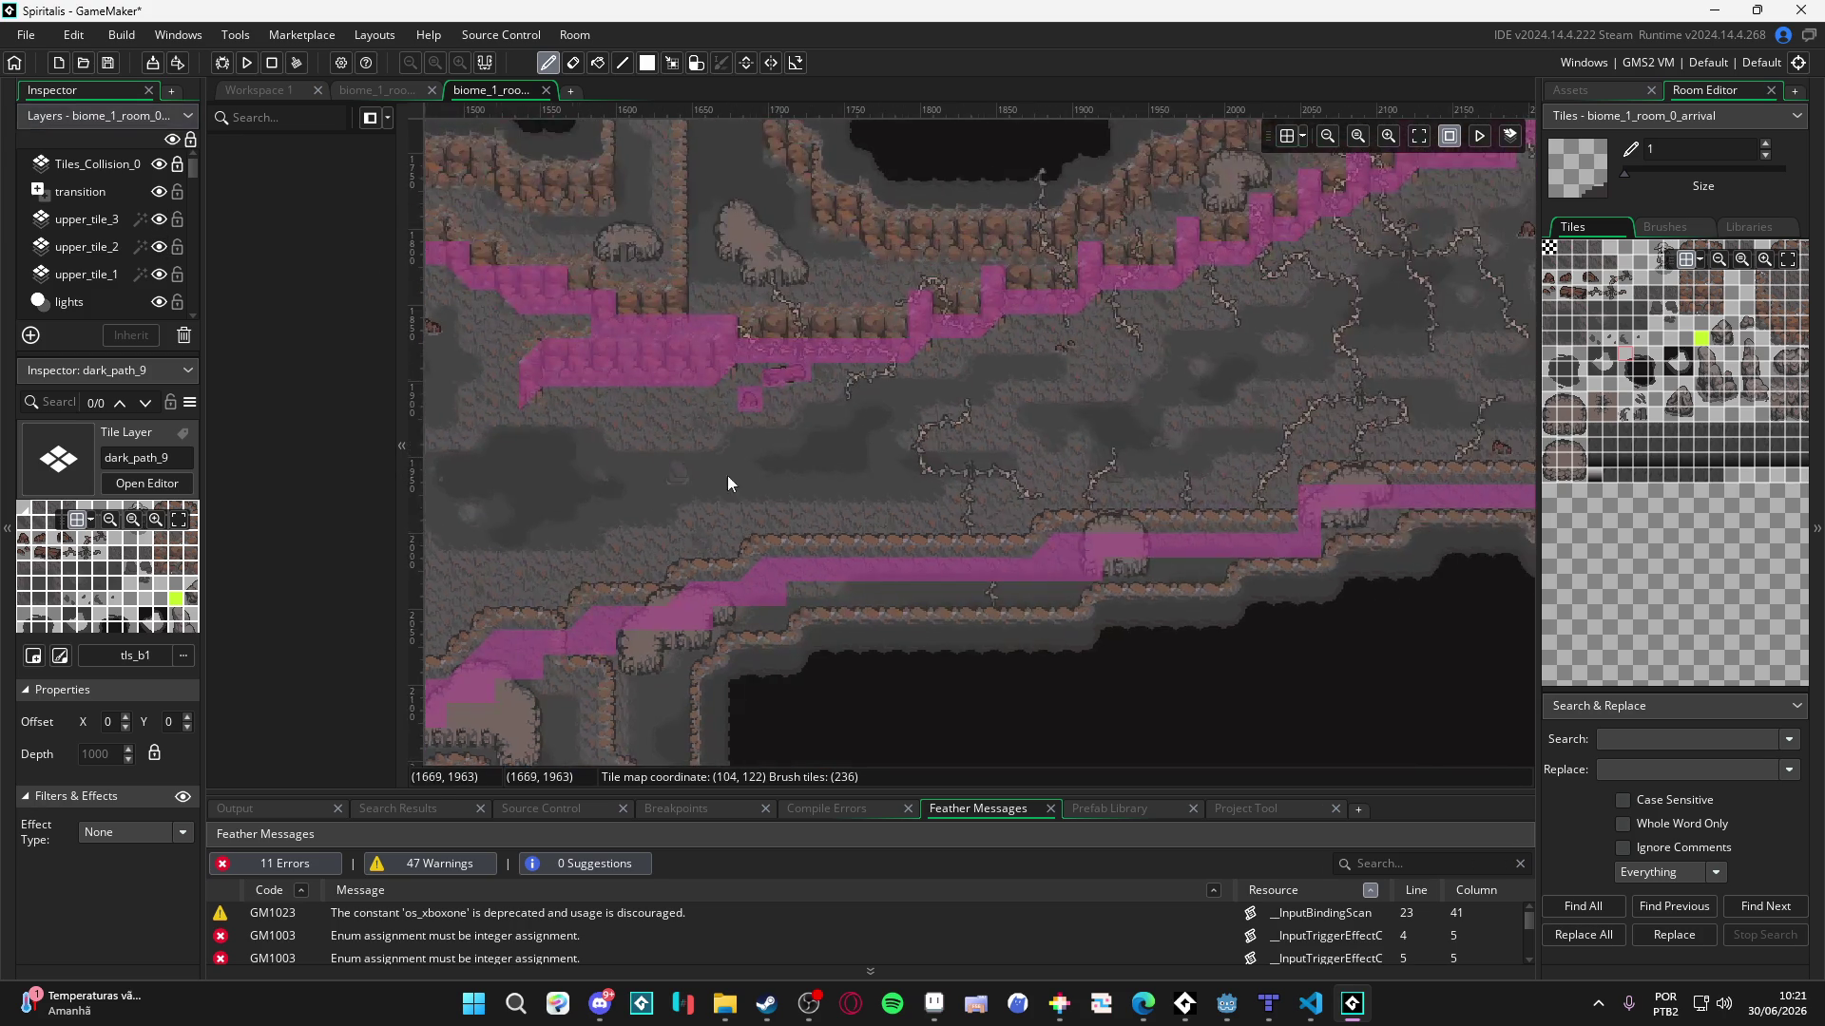
scroll(727, 475, right, 6)
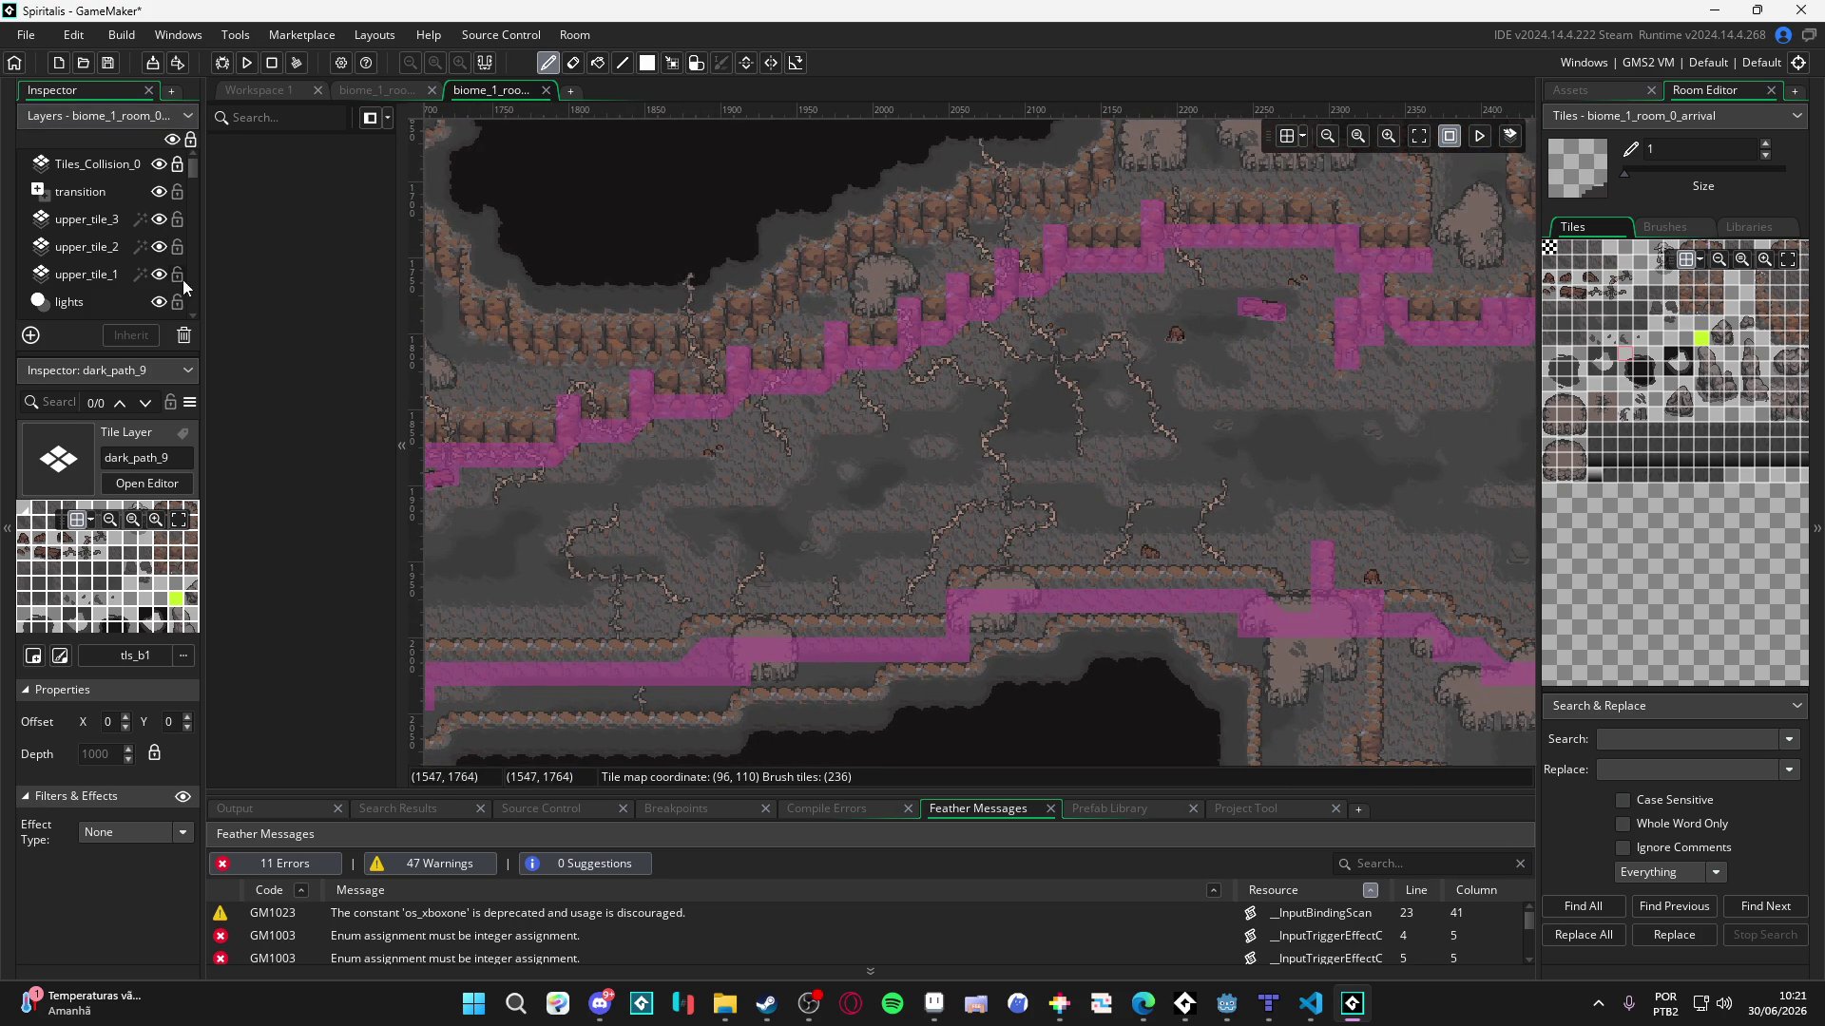
click(162, 248)
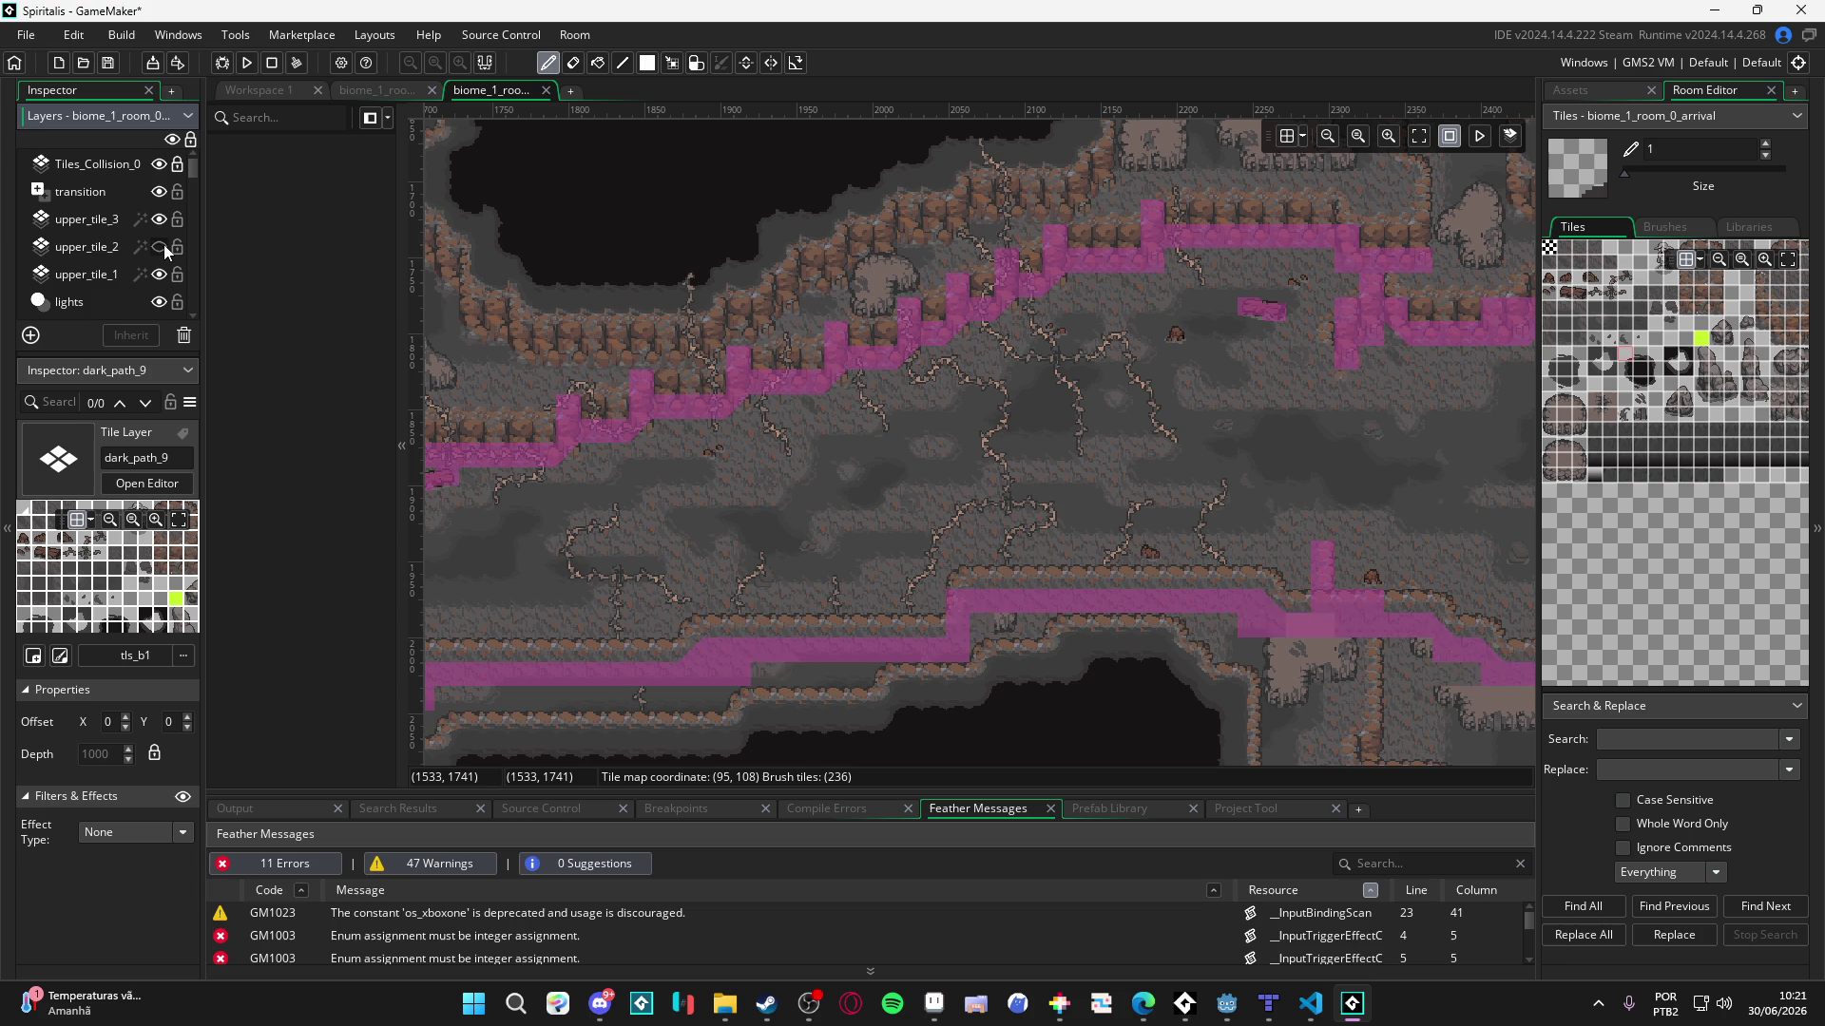
click(161, 248)
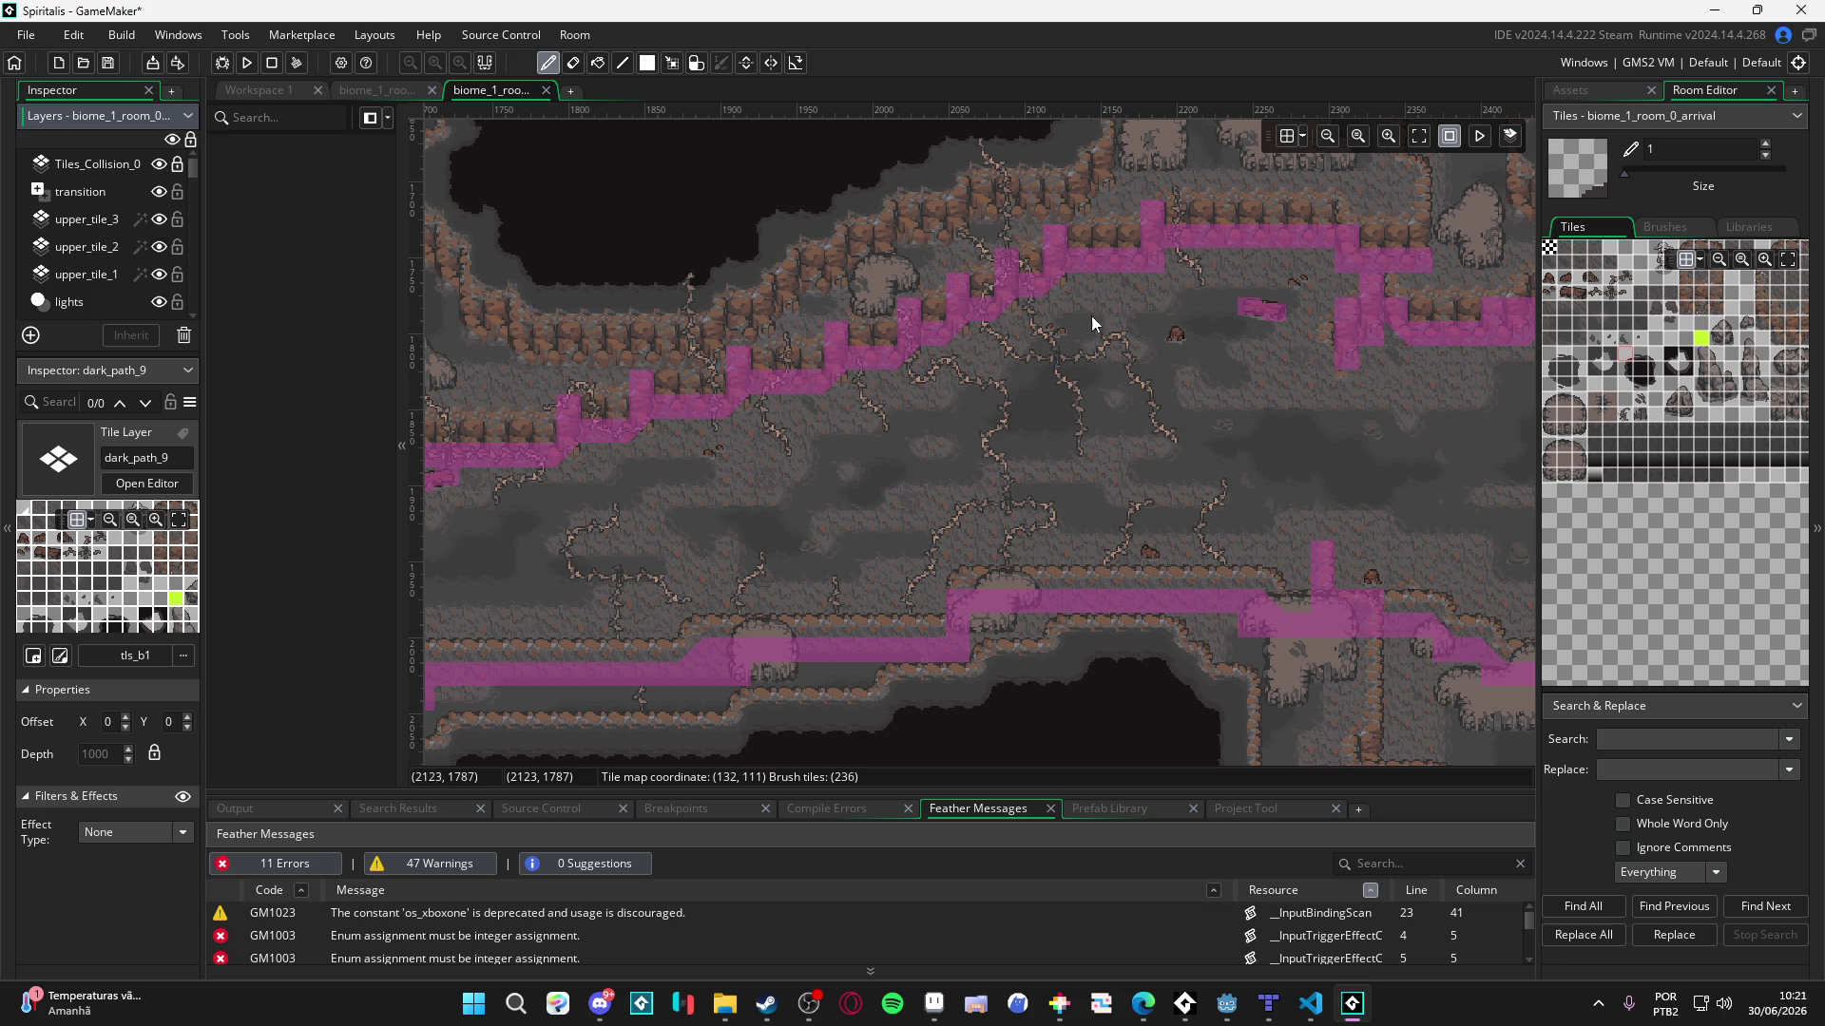
- Pan around the arrival room, then switch to biome_1_room_1_descent
drag(1091, 315, 675, 441)
scroll(1007, 365, right, 5)
scroll(1186, 397, down, 2)
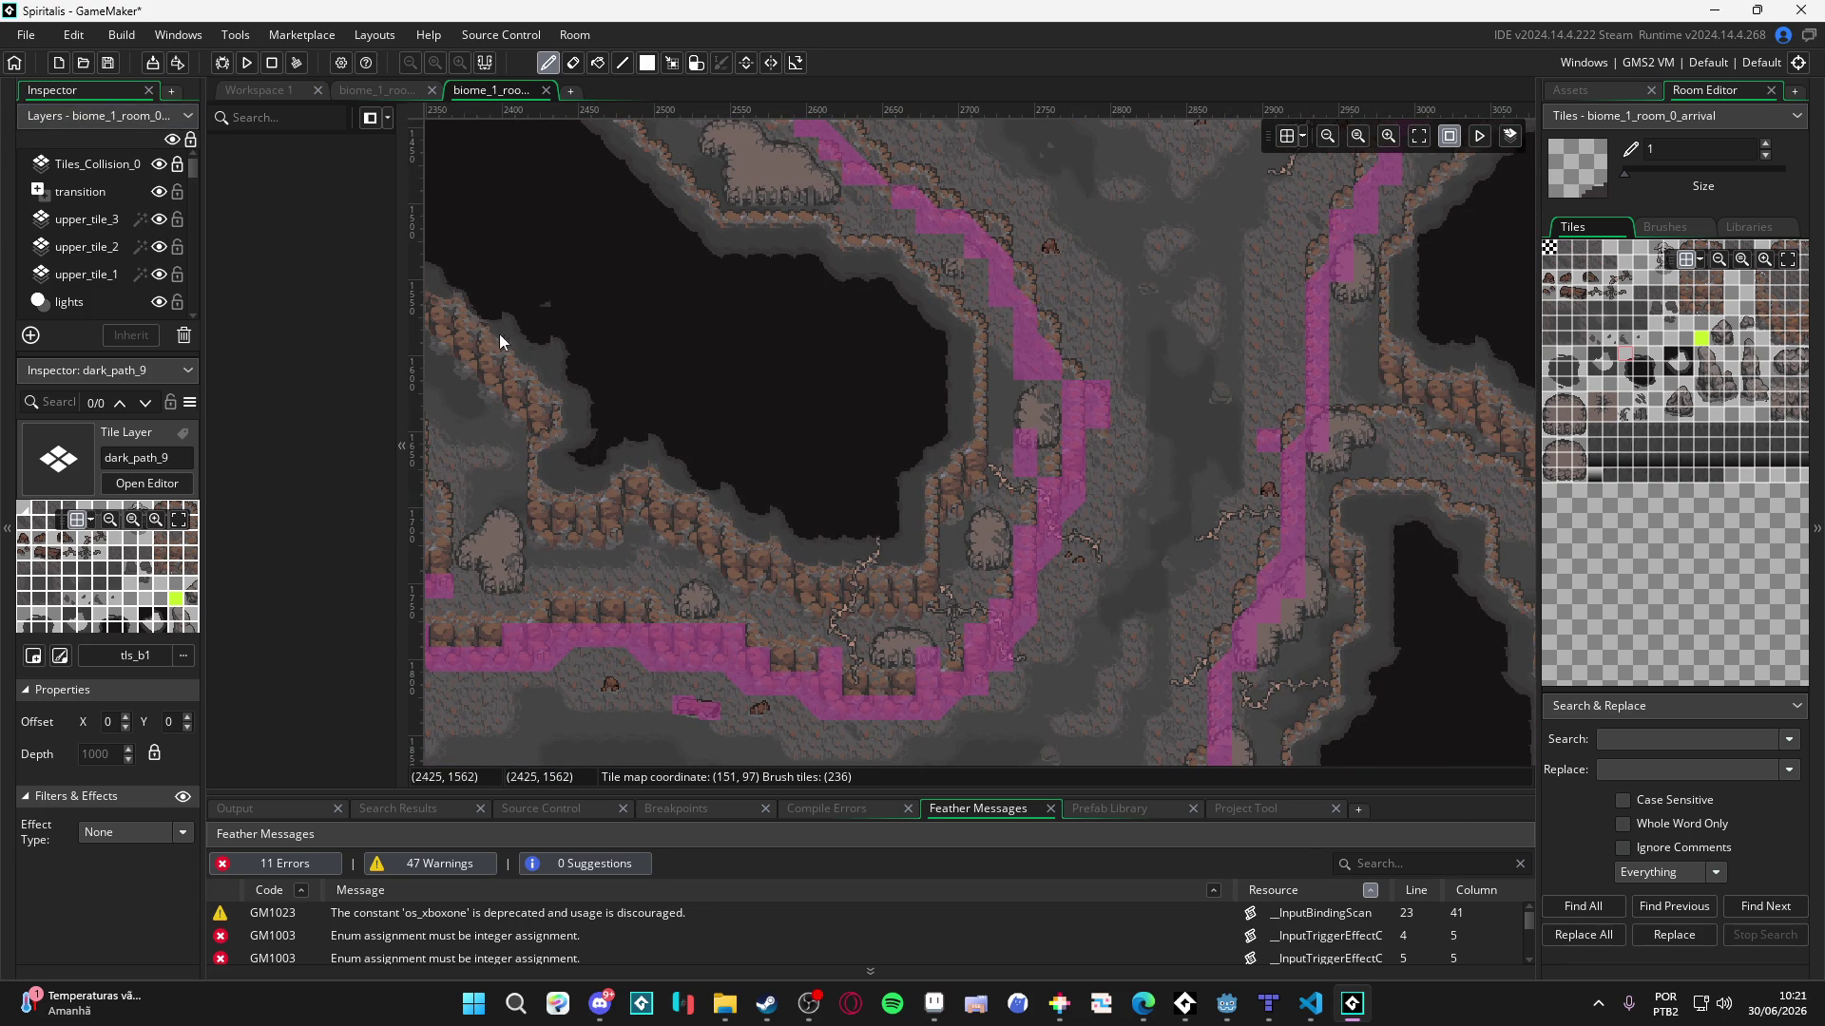
scroll(1002, 436, up, 1)
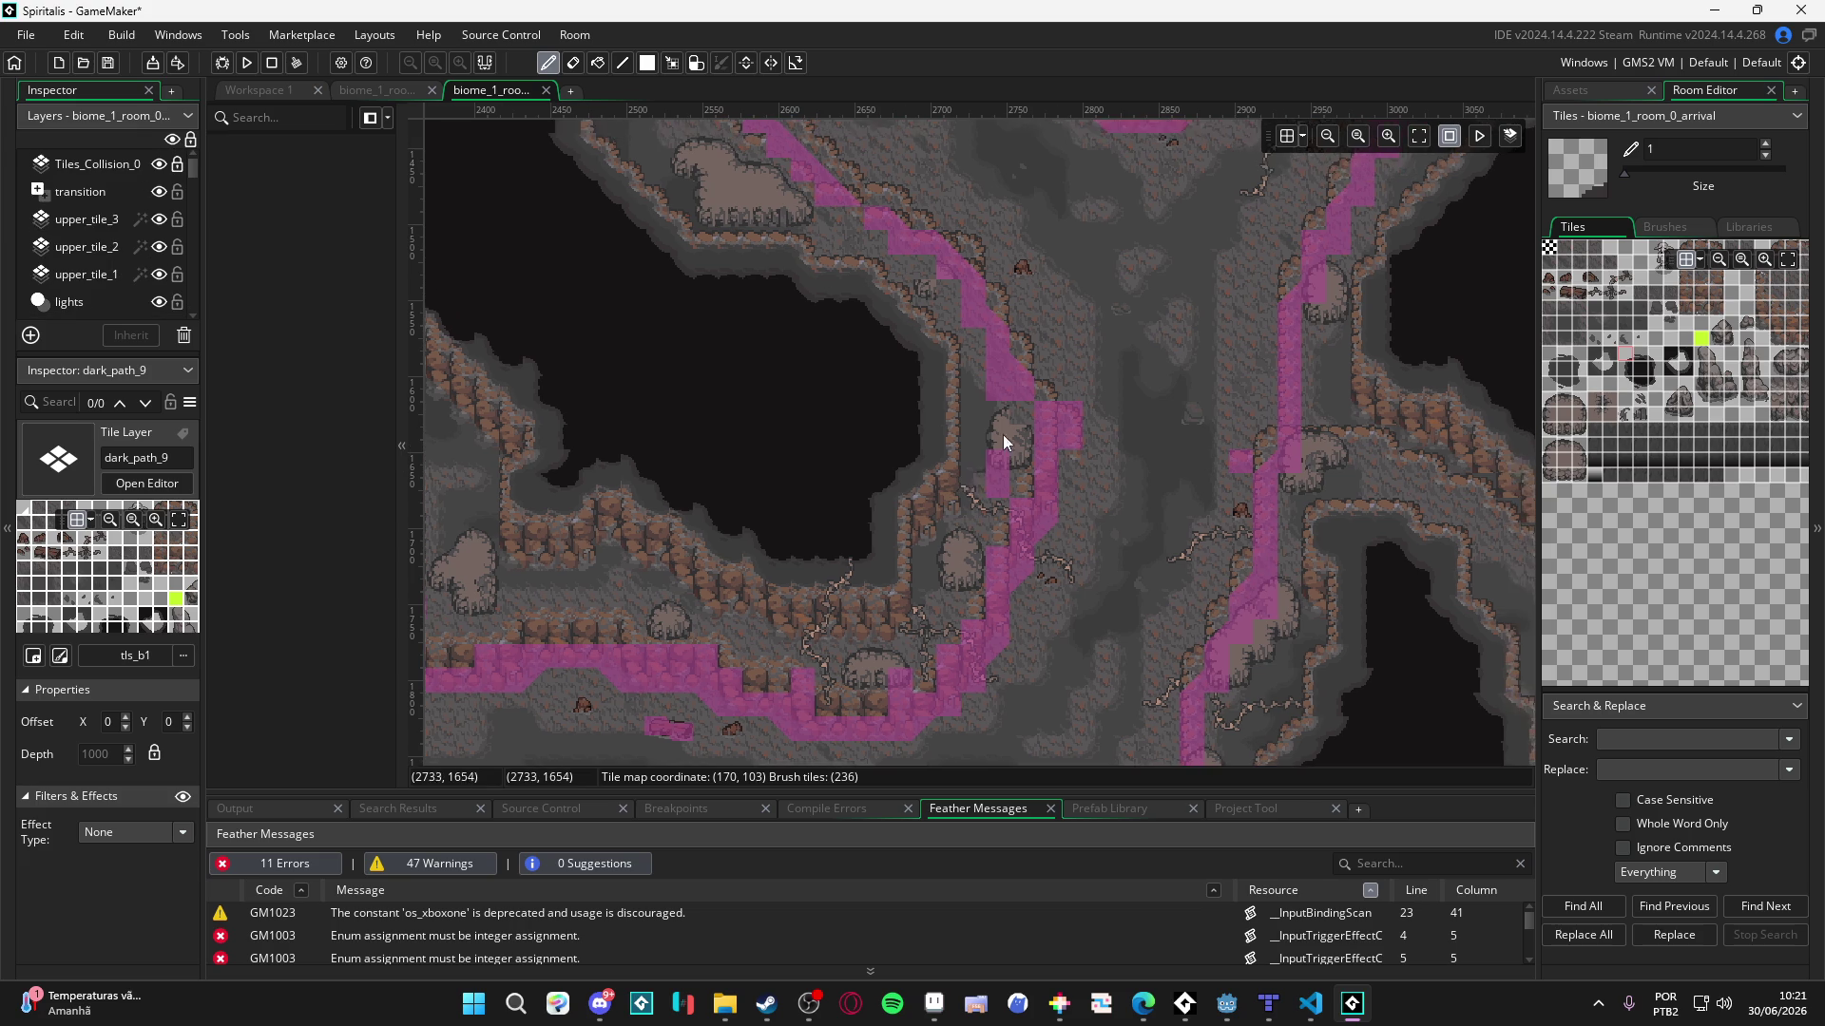
scroll(1012, 412, up, 5)
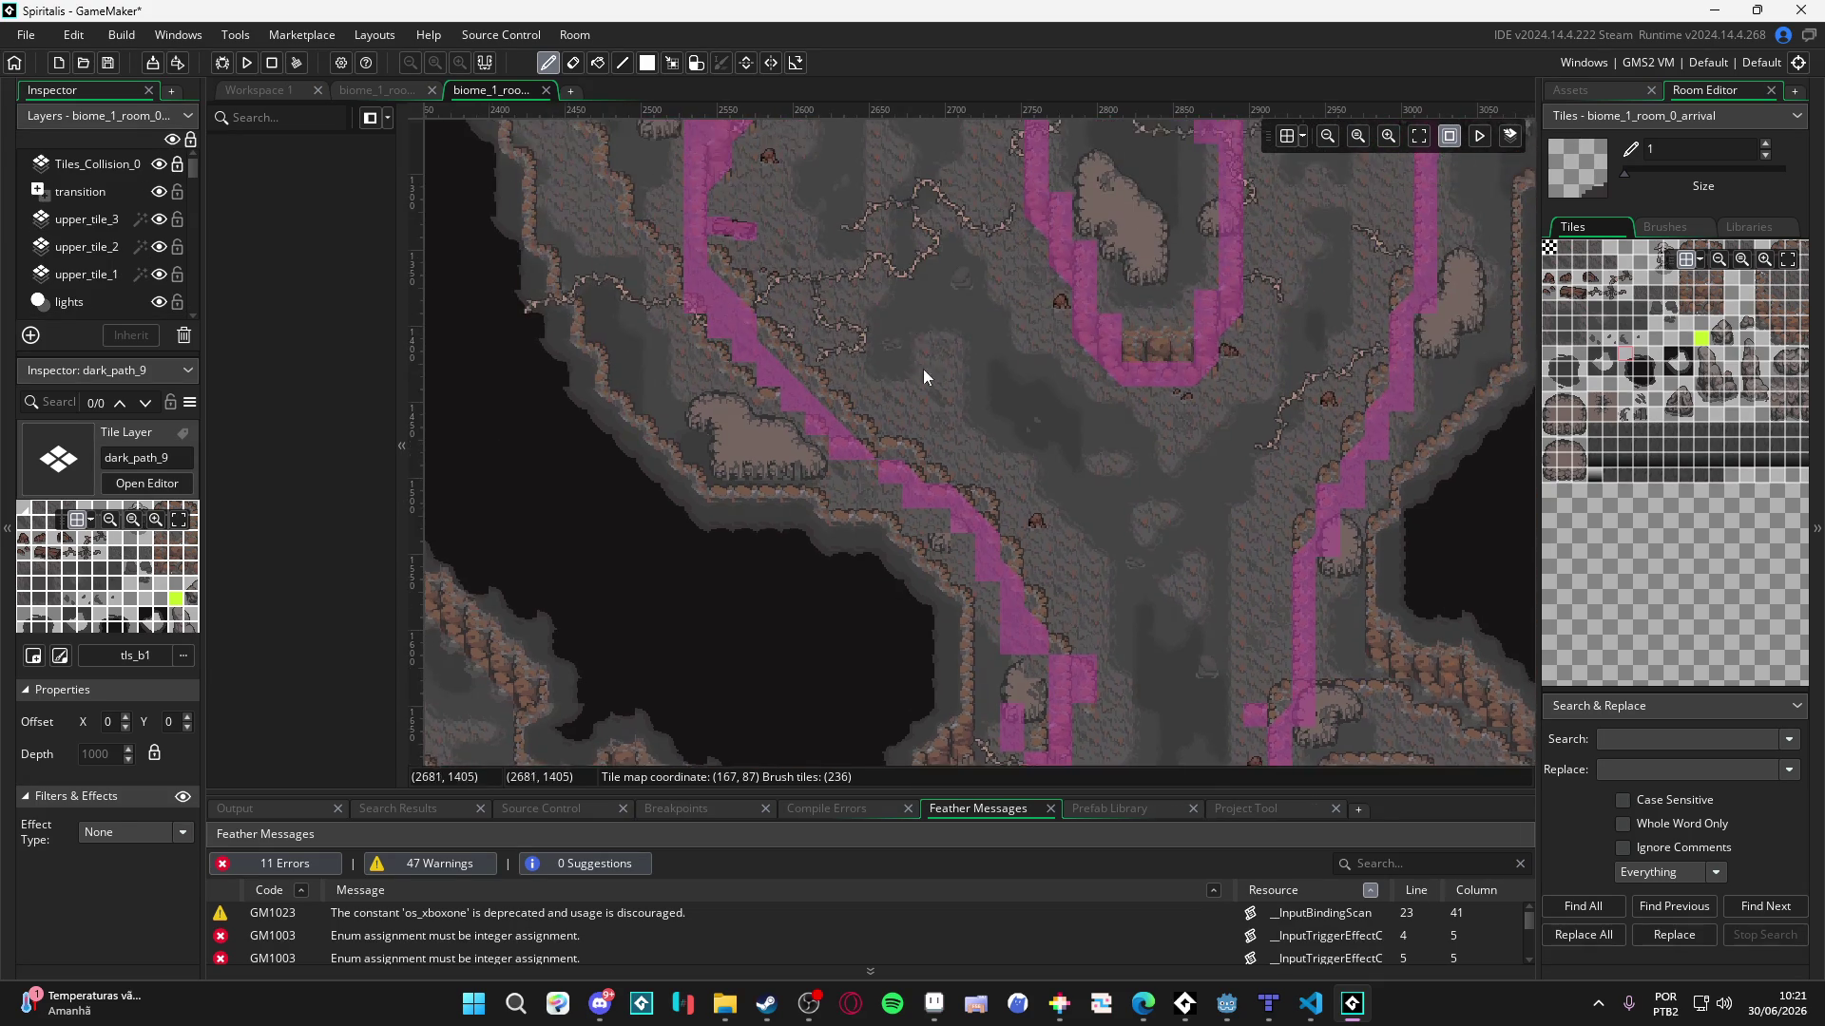
scroll(921, 369, up, 2)
scroll(910, 563, up, 3)
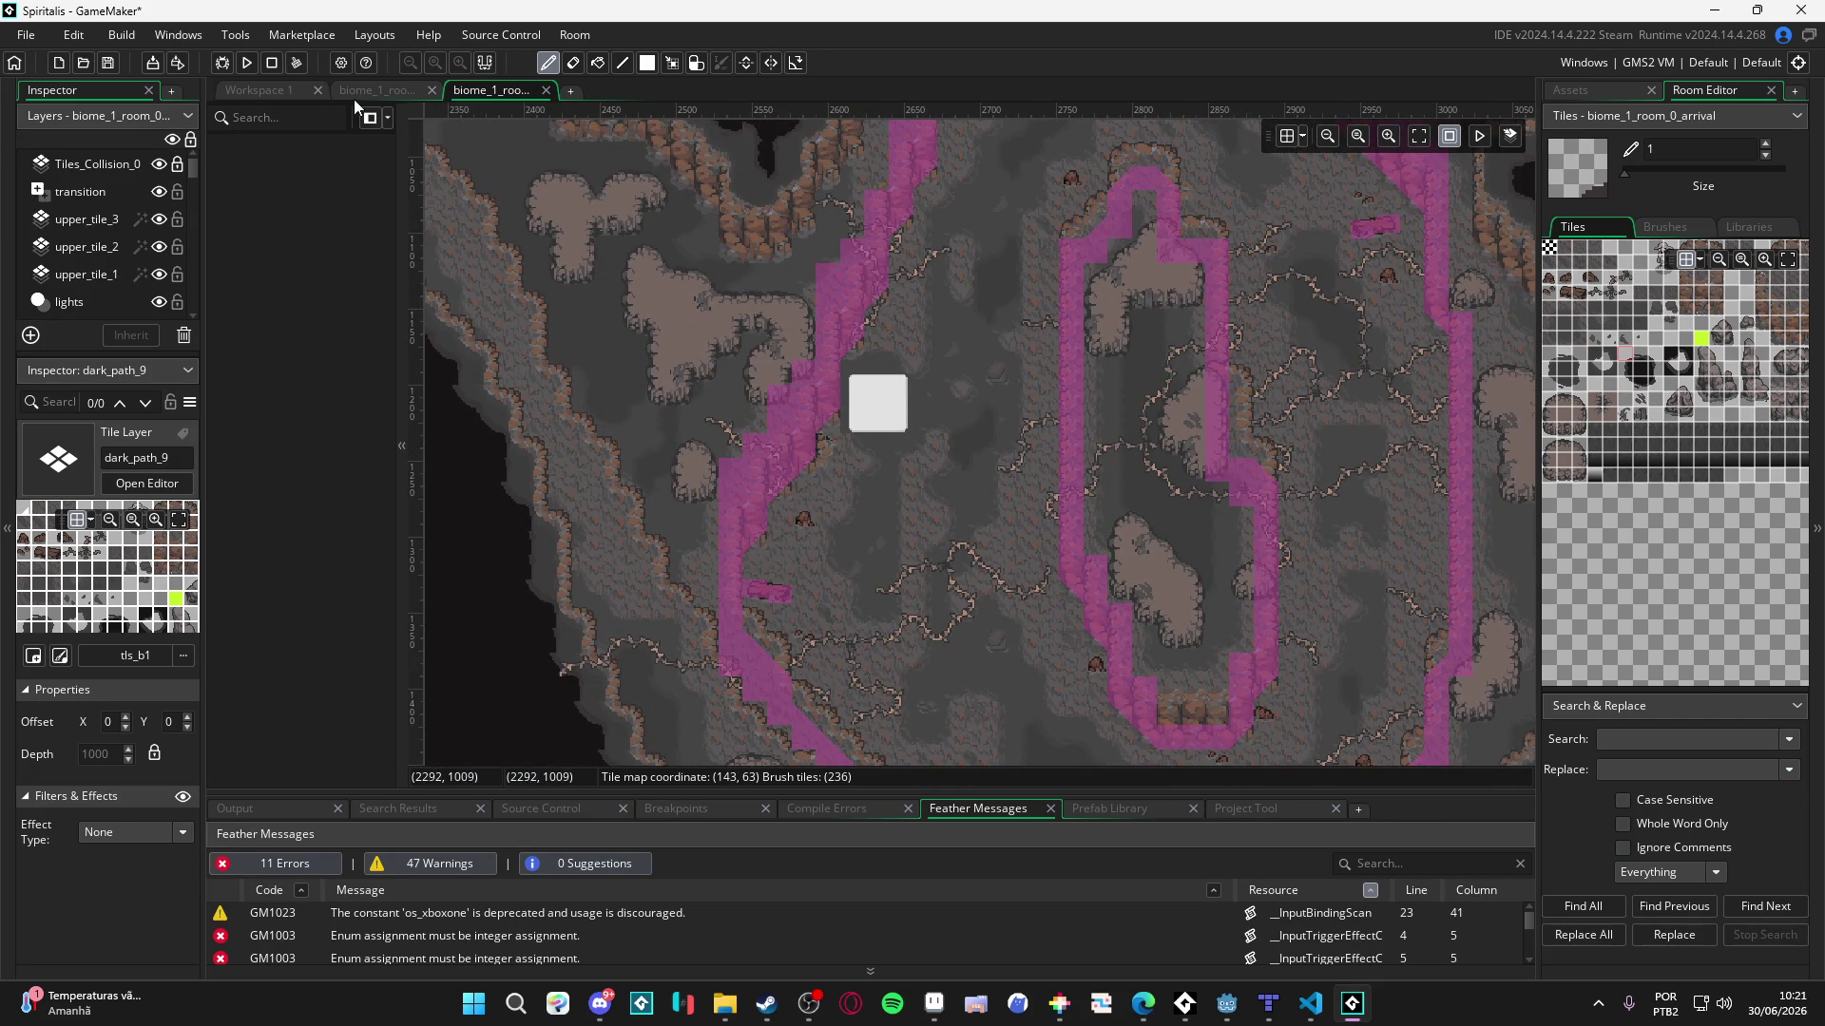
click(375, 87)
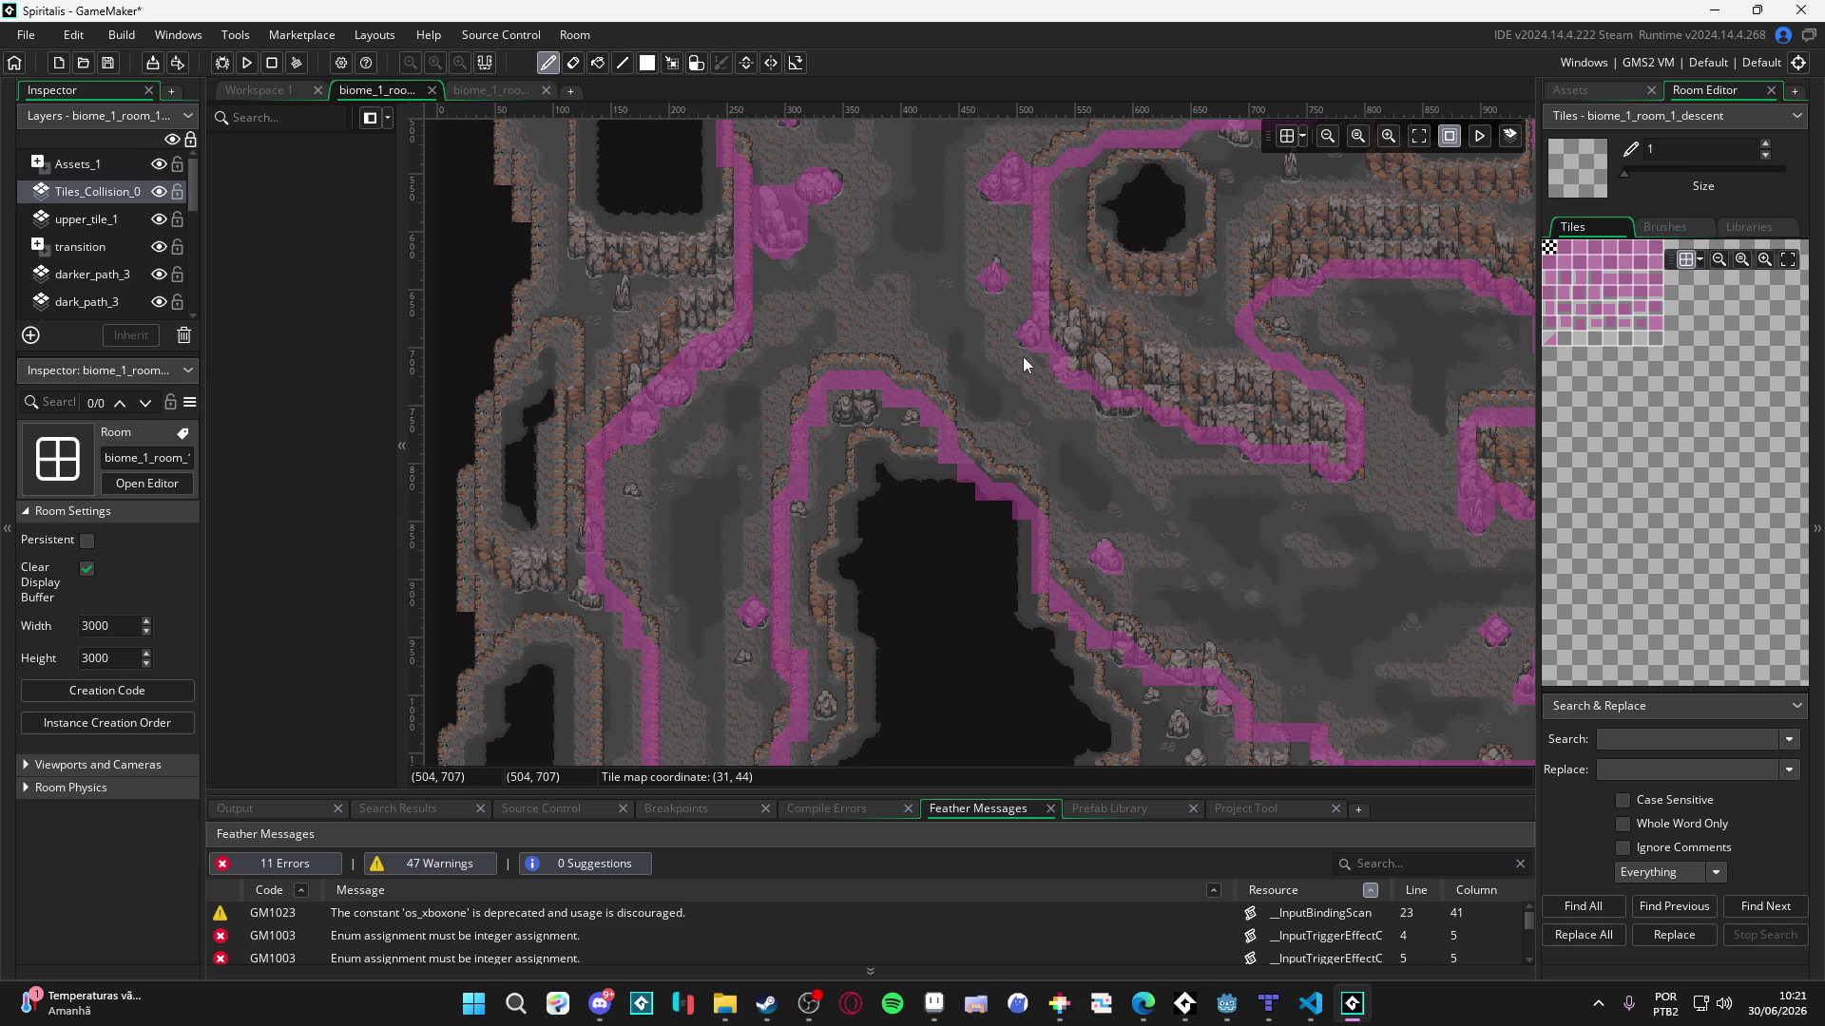
- Hide upper_tile_1 and zoom in on the magenta cave collision tiles
scroll(923, 536, up, 2)
scroll(927, 629, down, 3)
scroll(931, 412, up, 4)
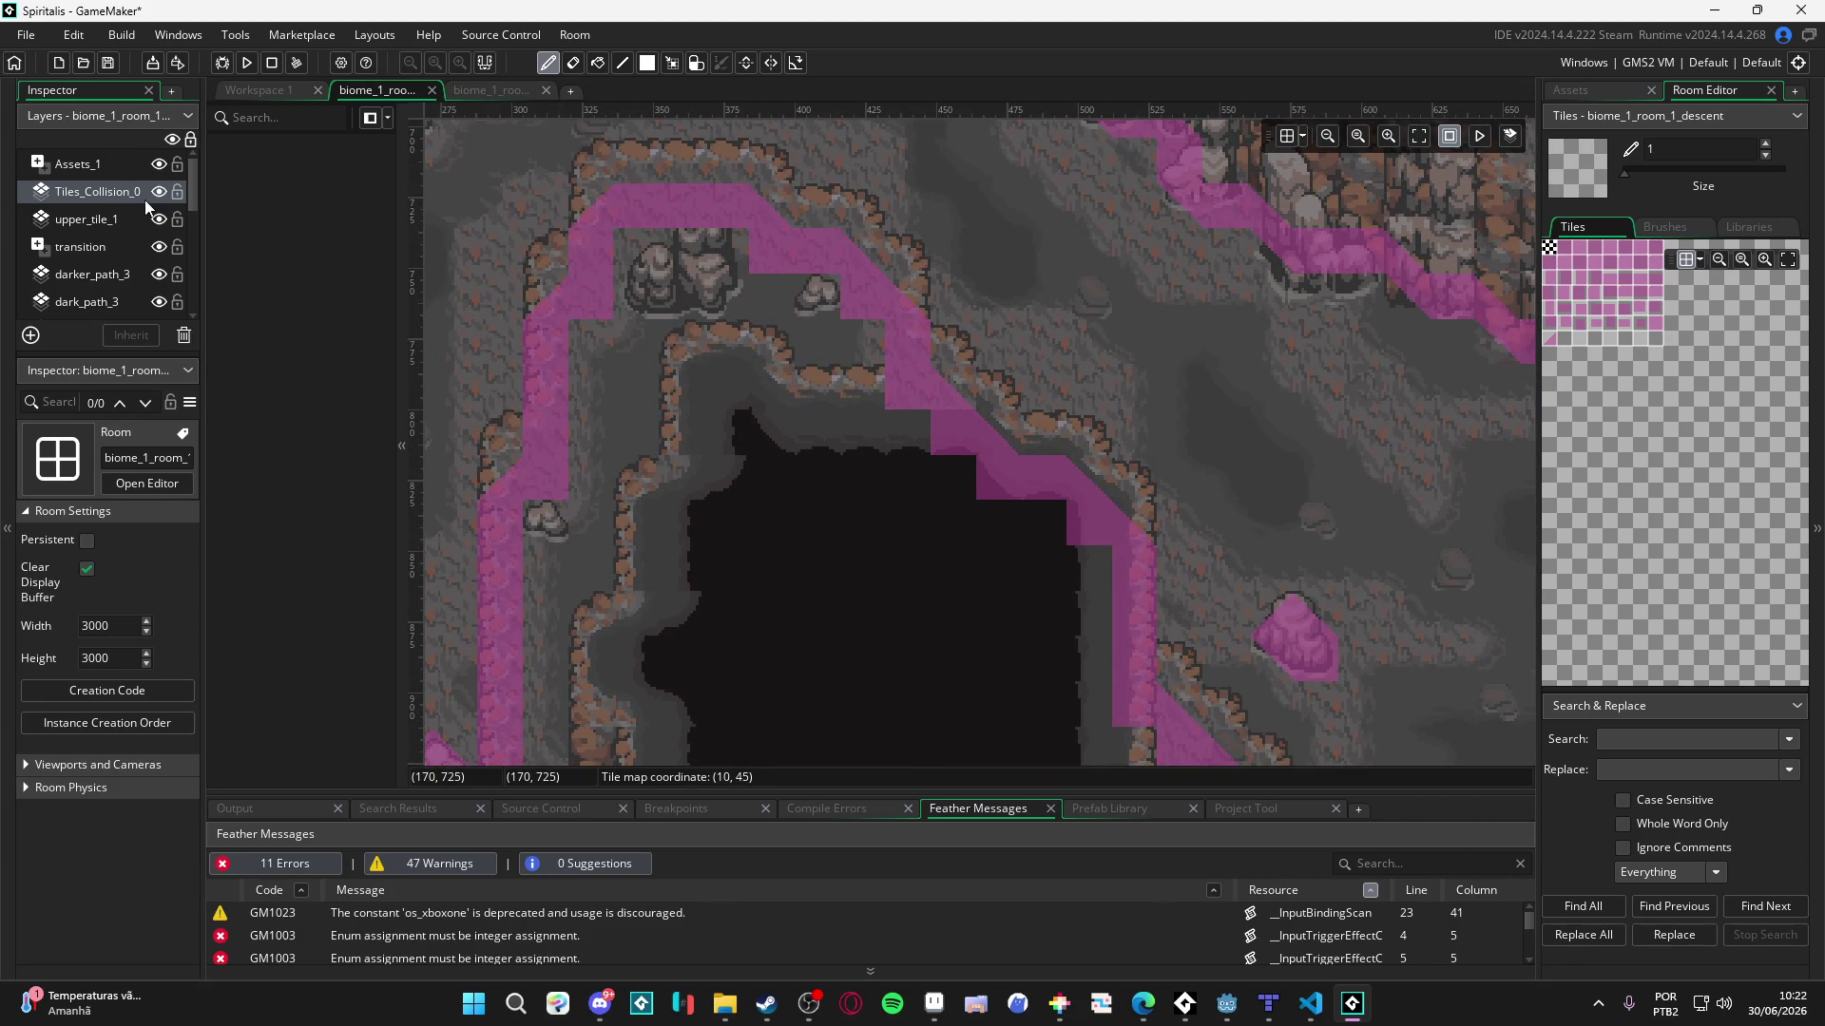
click(164, 220)
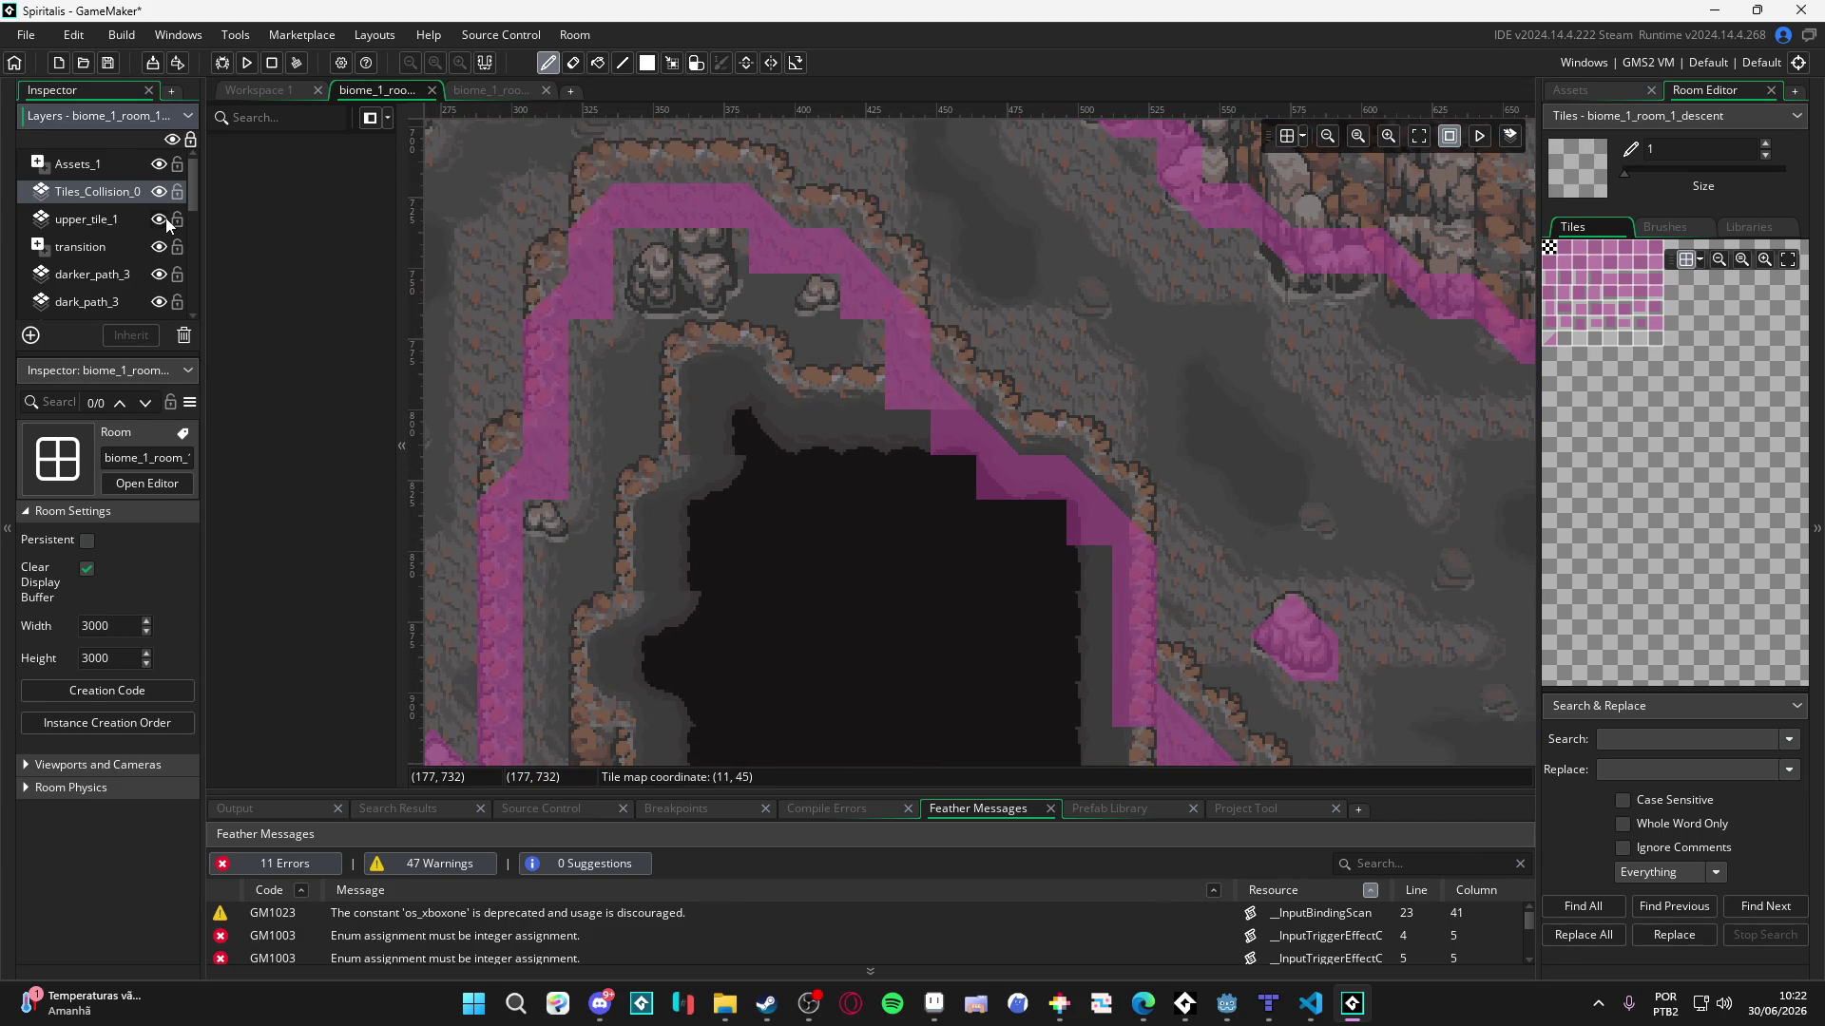
scroll(1051, 332, down, 1)
scroll(1049, 335, down, 1)
scroll(1042, 332, up, 1)
scroll(1030, 334, down, 1)
scroll(931, 356, down, 1)
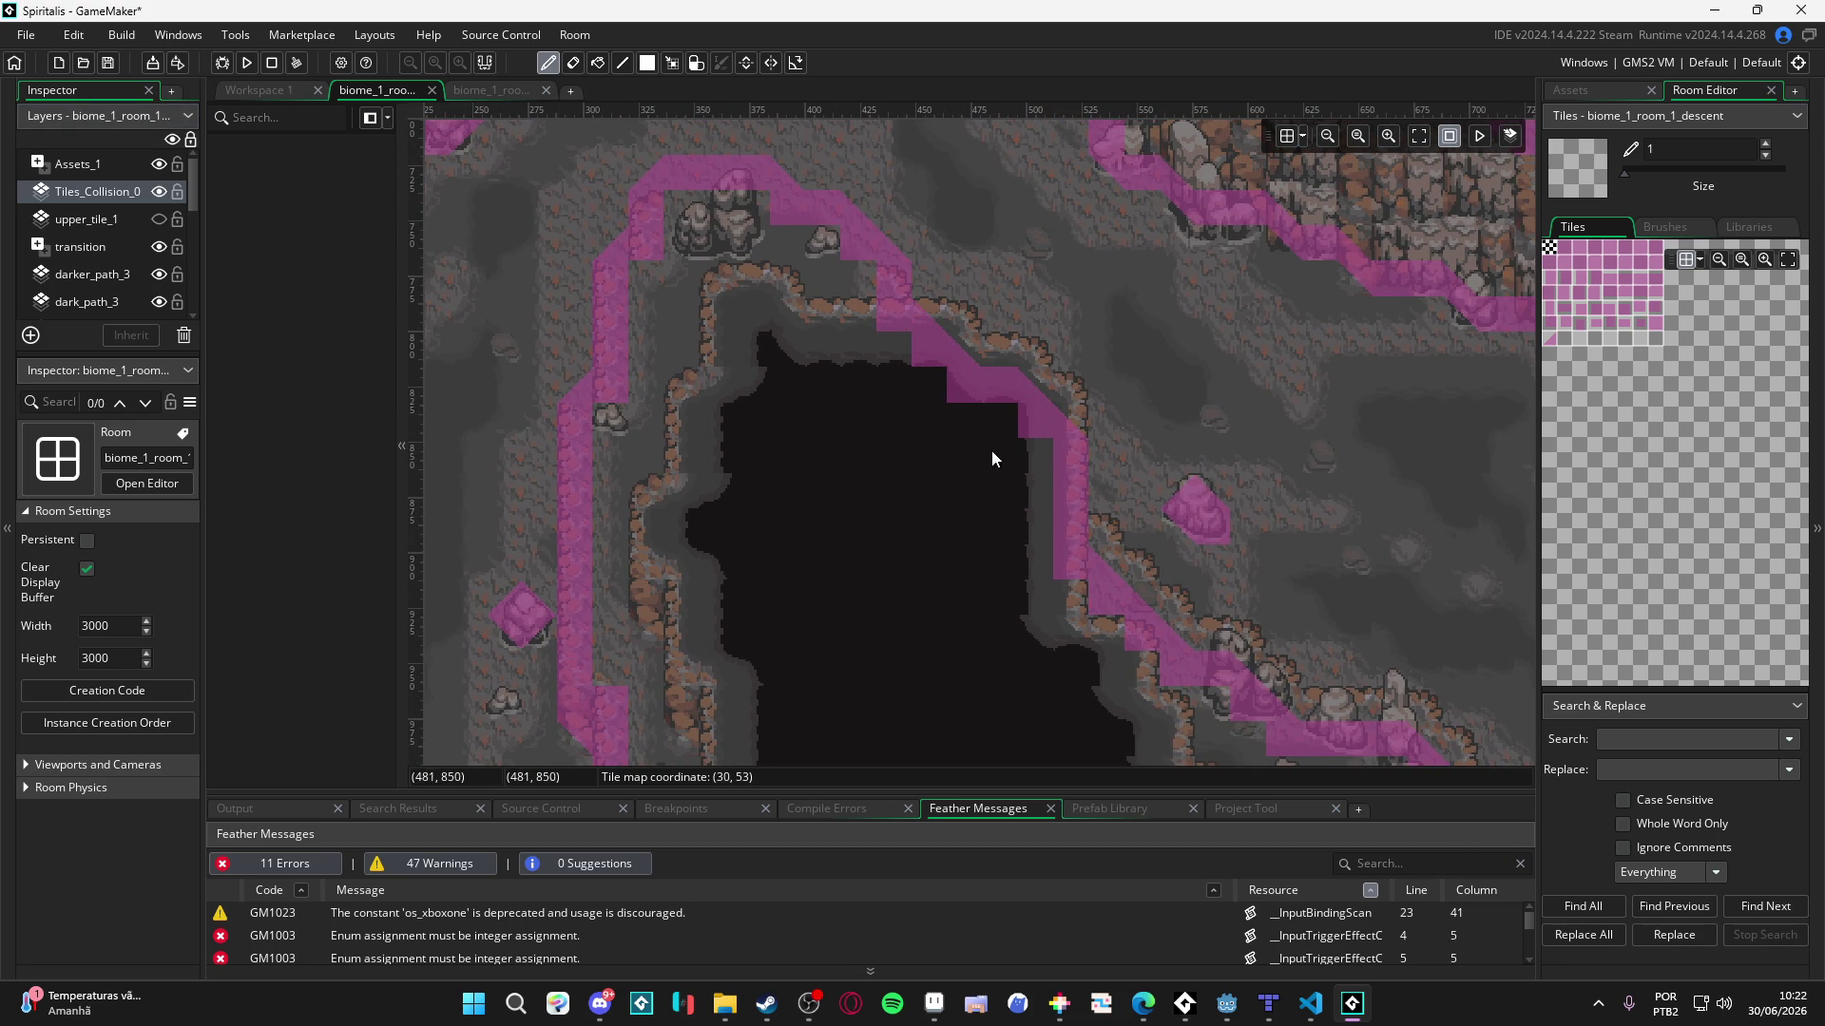
- Glance at the Assets tab, return to the Room Editor, and select dark_path_3
click(1585, 88)
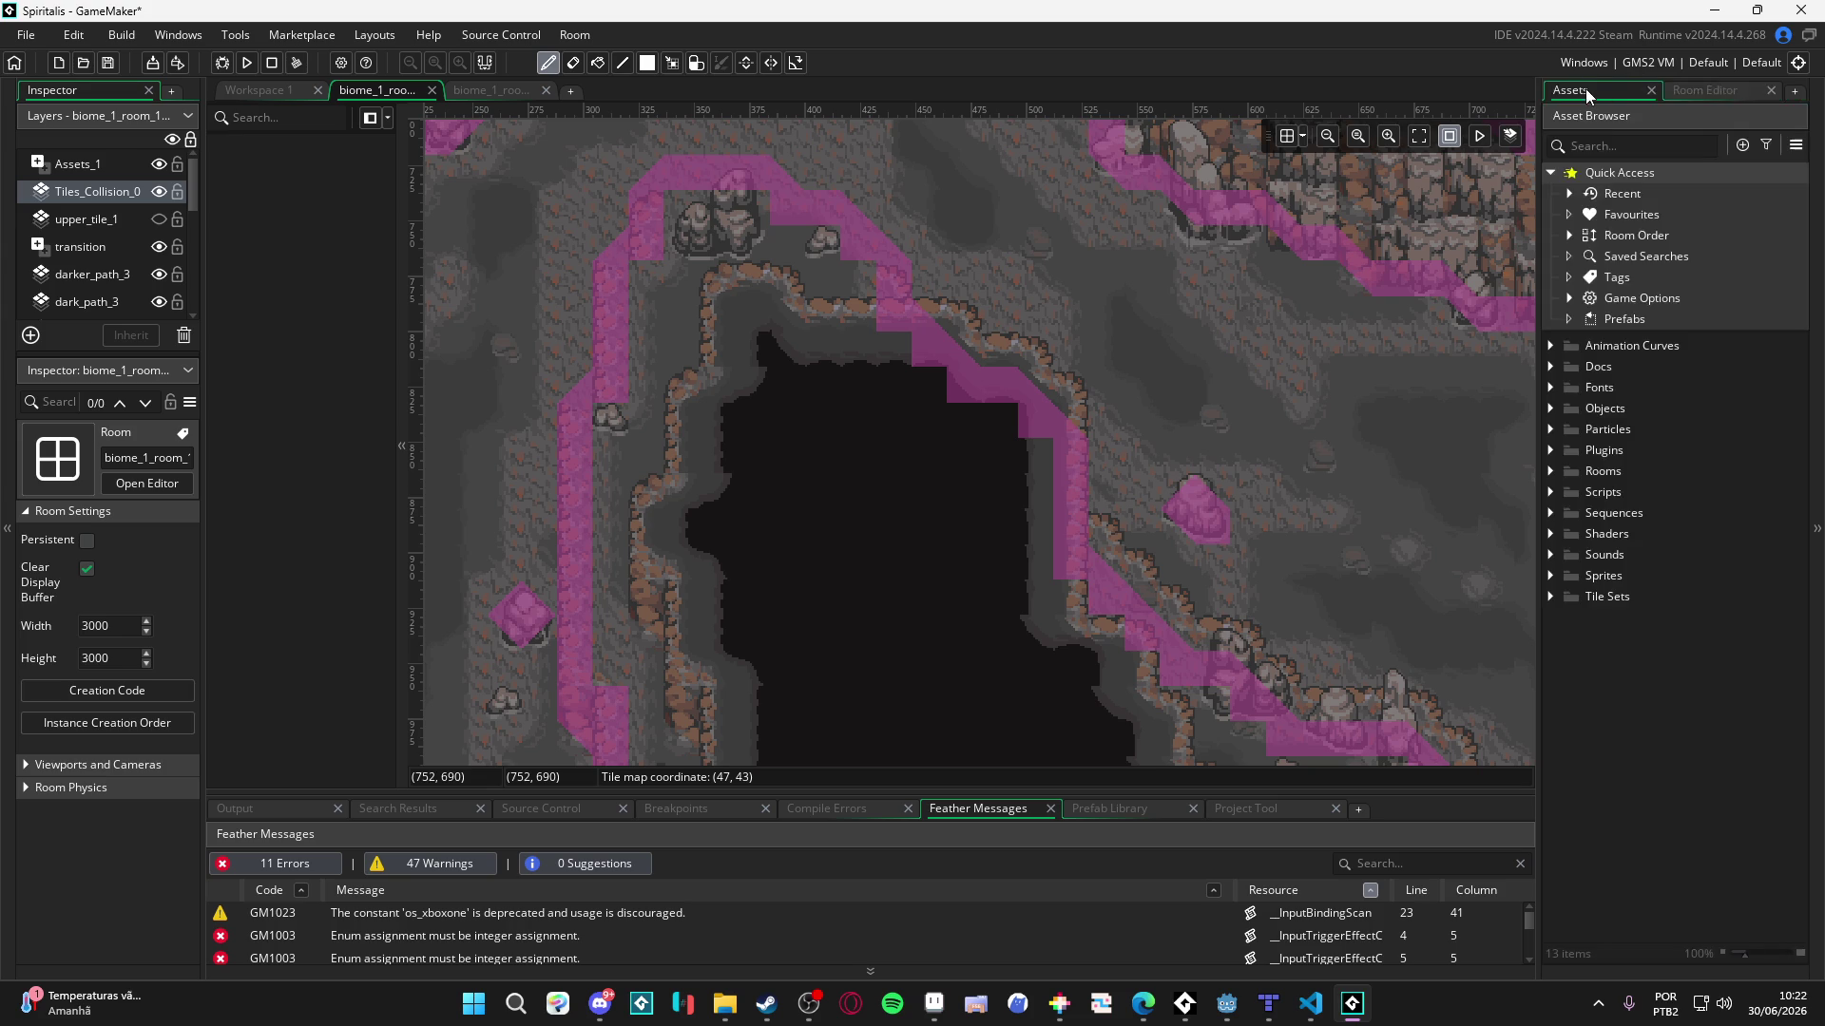
click(1702, 92)
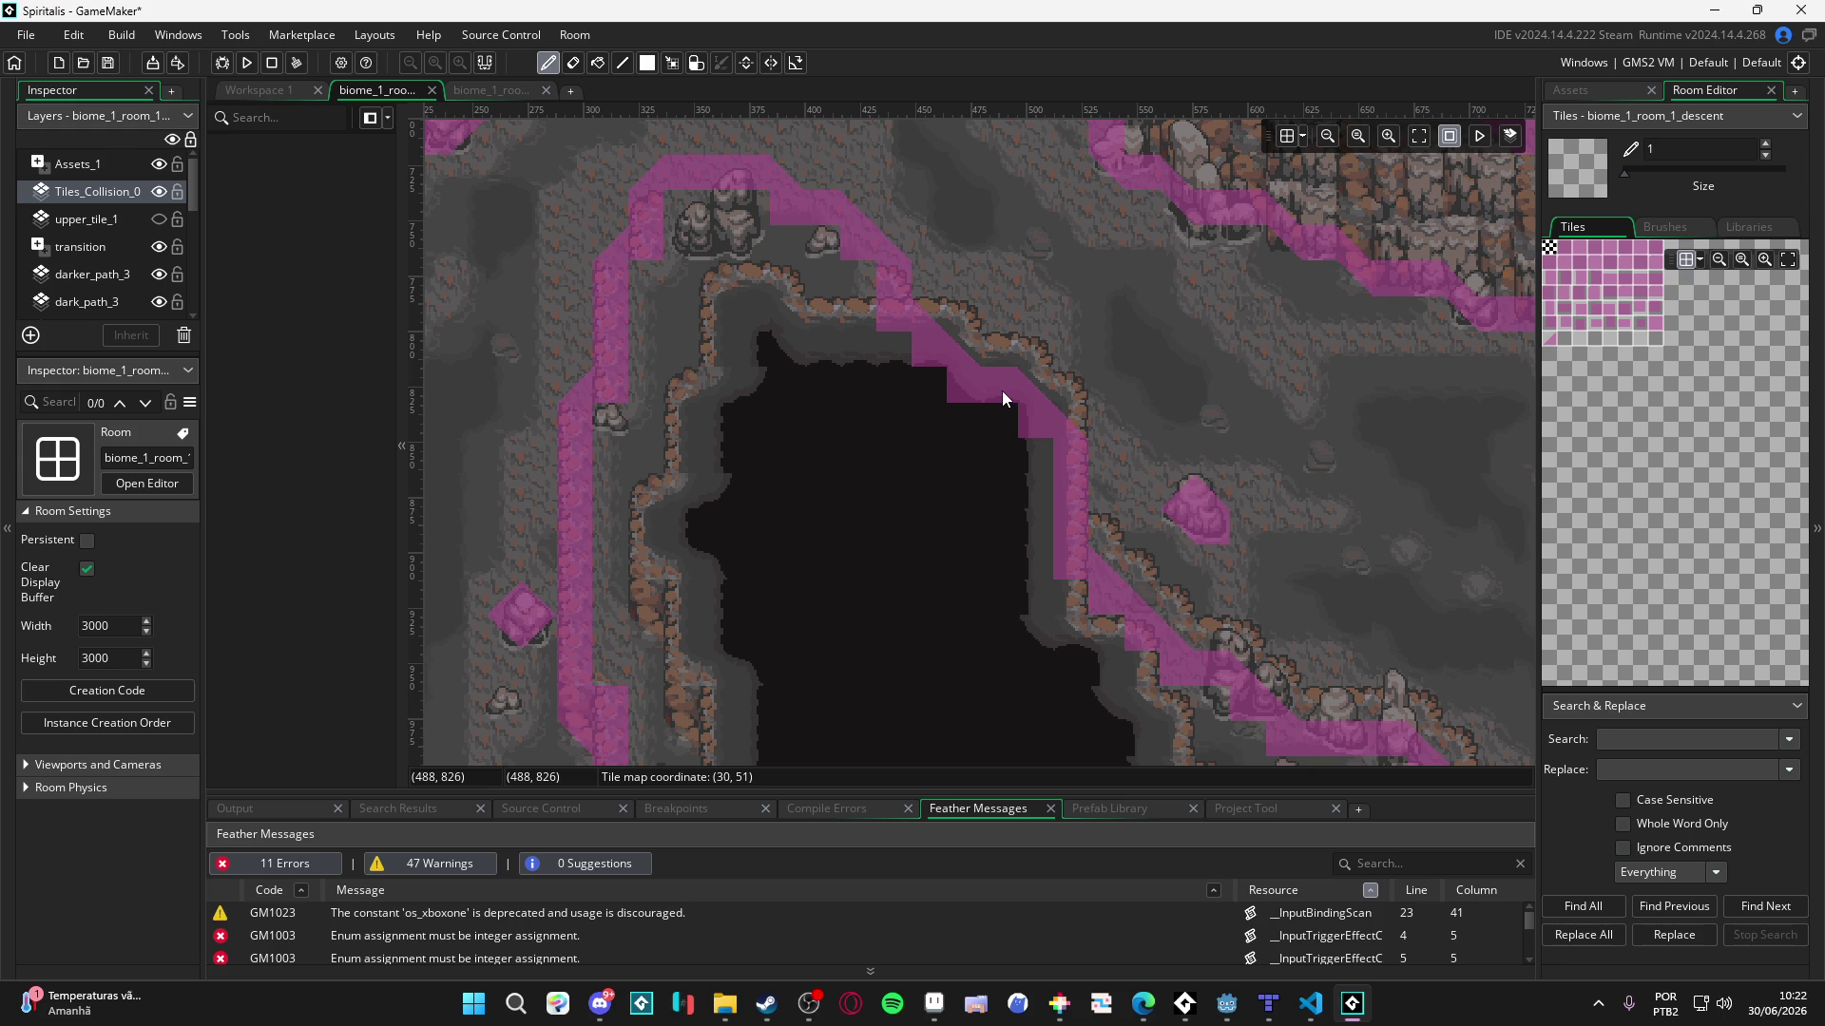
alt+click(817, 325)
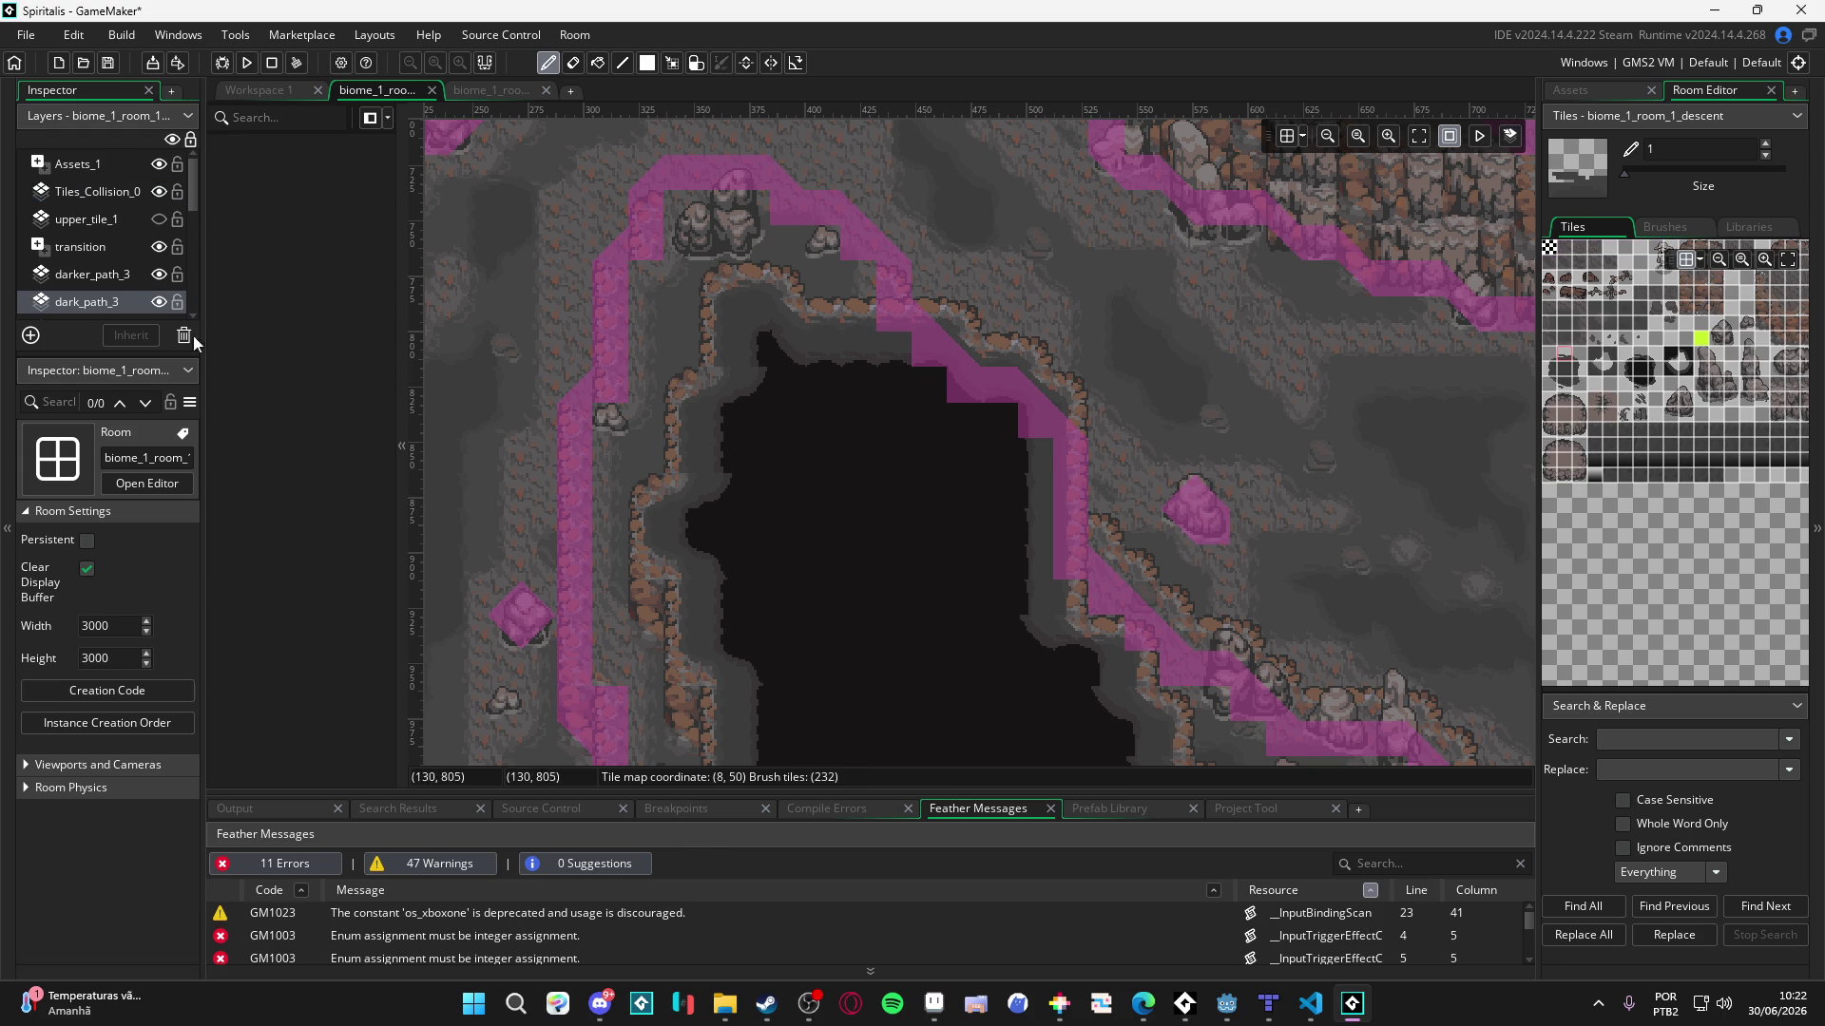
- Flick the darker_path_3 layer's visibility off and on several times to compare the cave tiles
scroll(131, 308, down, 1)
scroll(131, 309, down, 1)
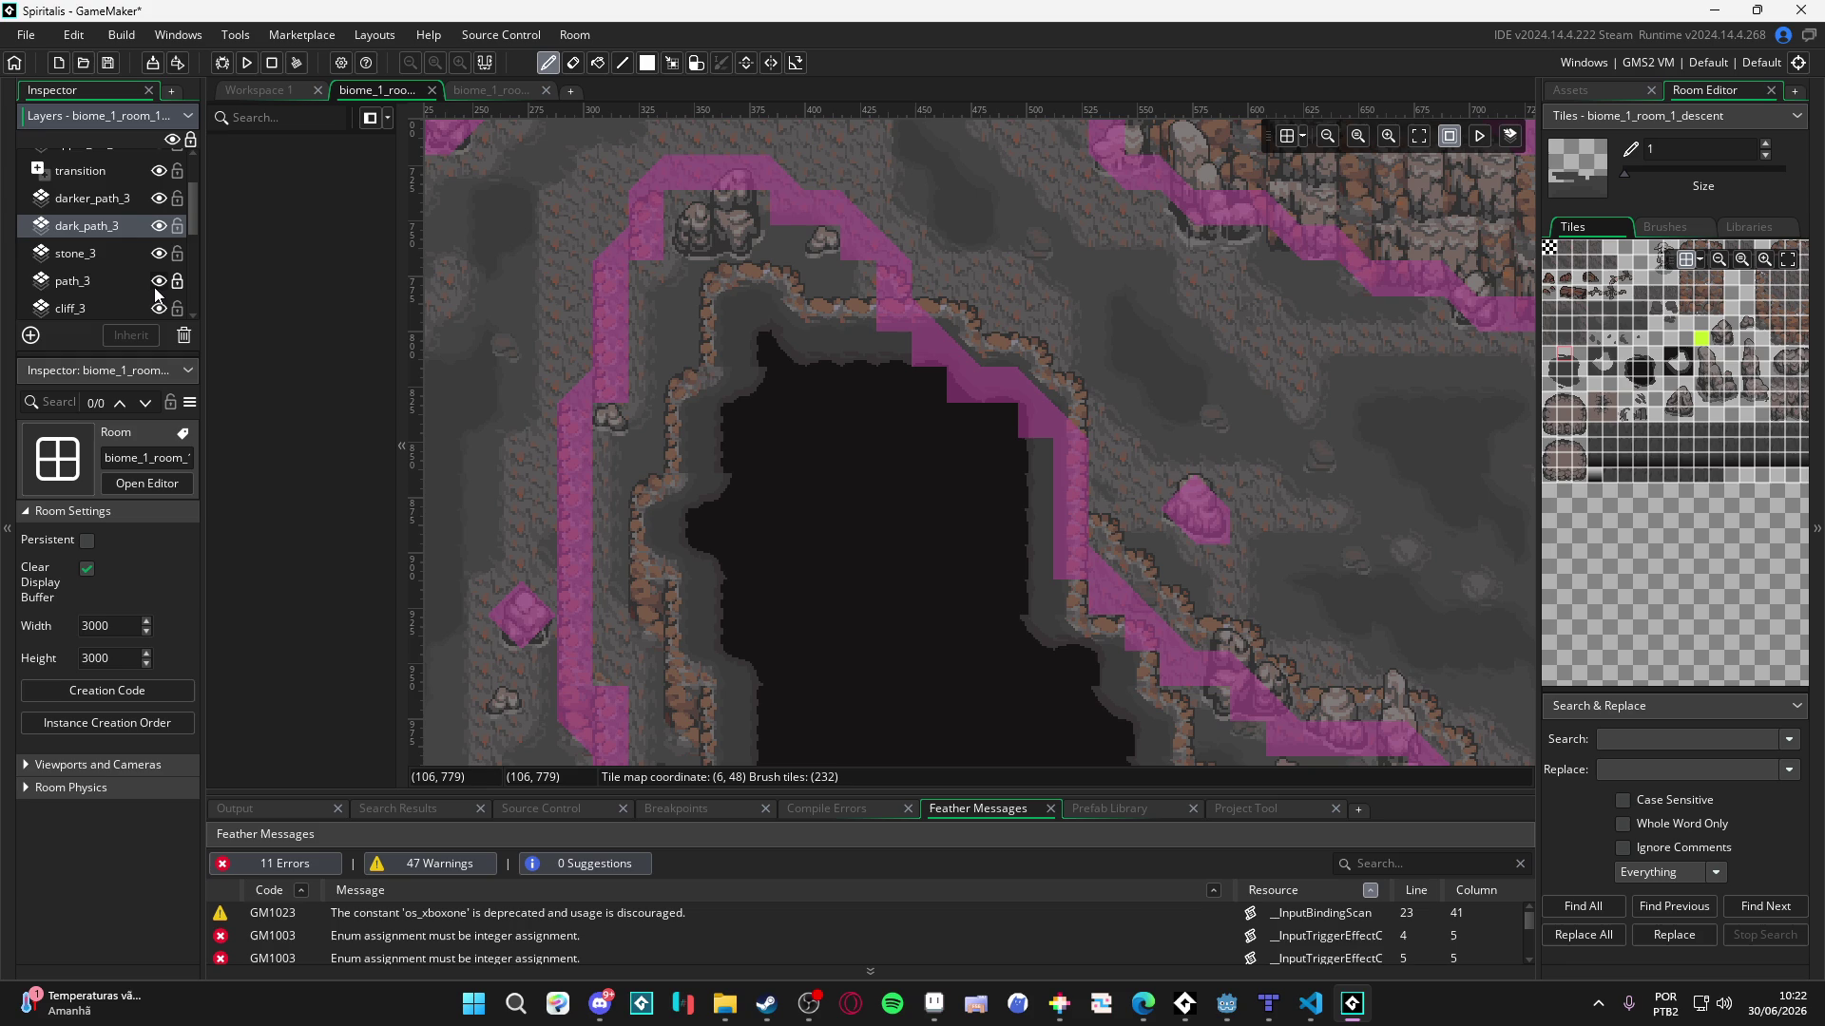
scroll(157, 293, down, 1)
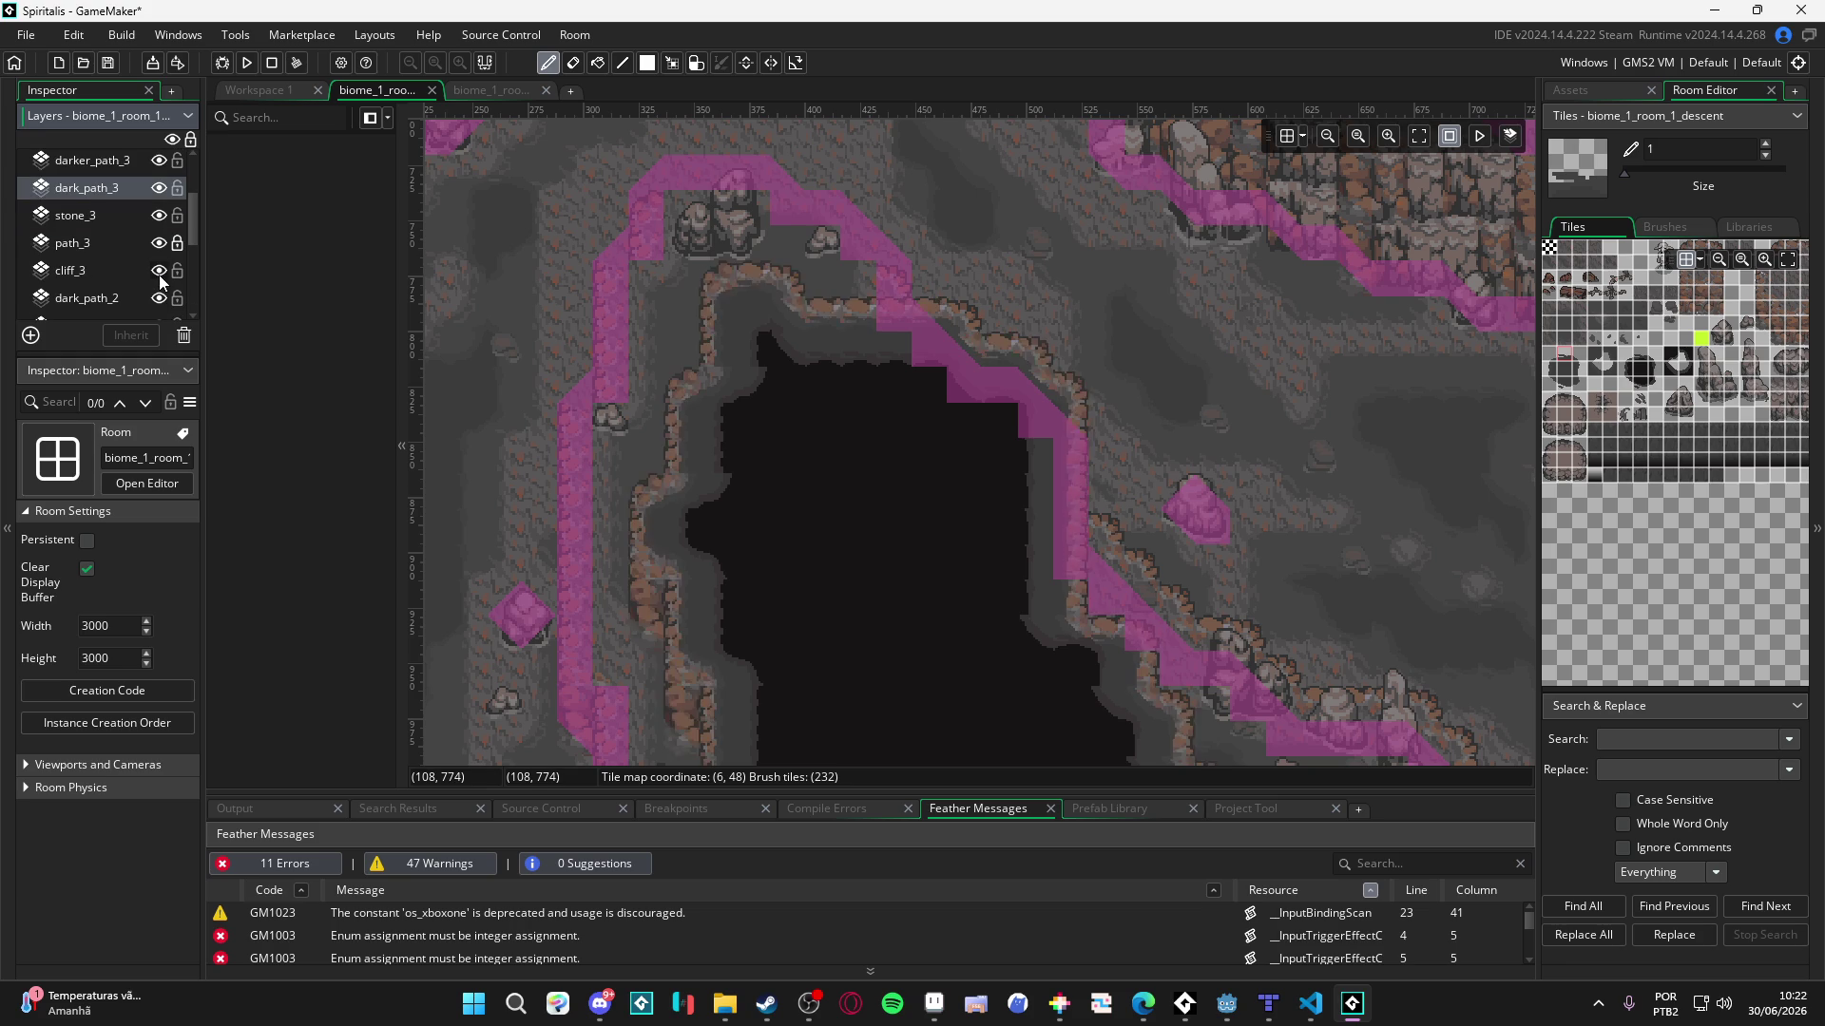
click(158, 162)
click(158, 162)
click(157, 162)
click(157, 162)
click(158, 162)
click(158, 162)
click(157, 161)
- Paint a stone tile near the cave edge on the stone_3 layer
click(112, 218)
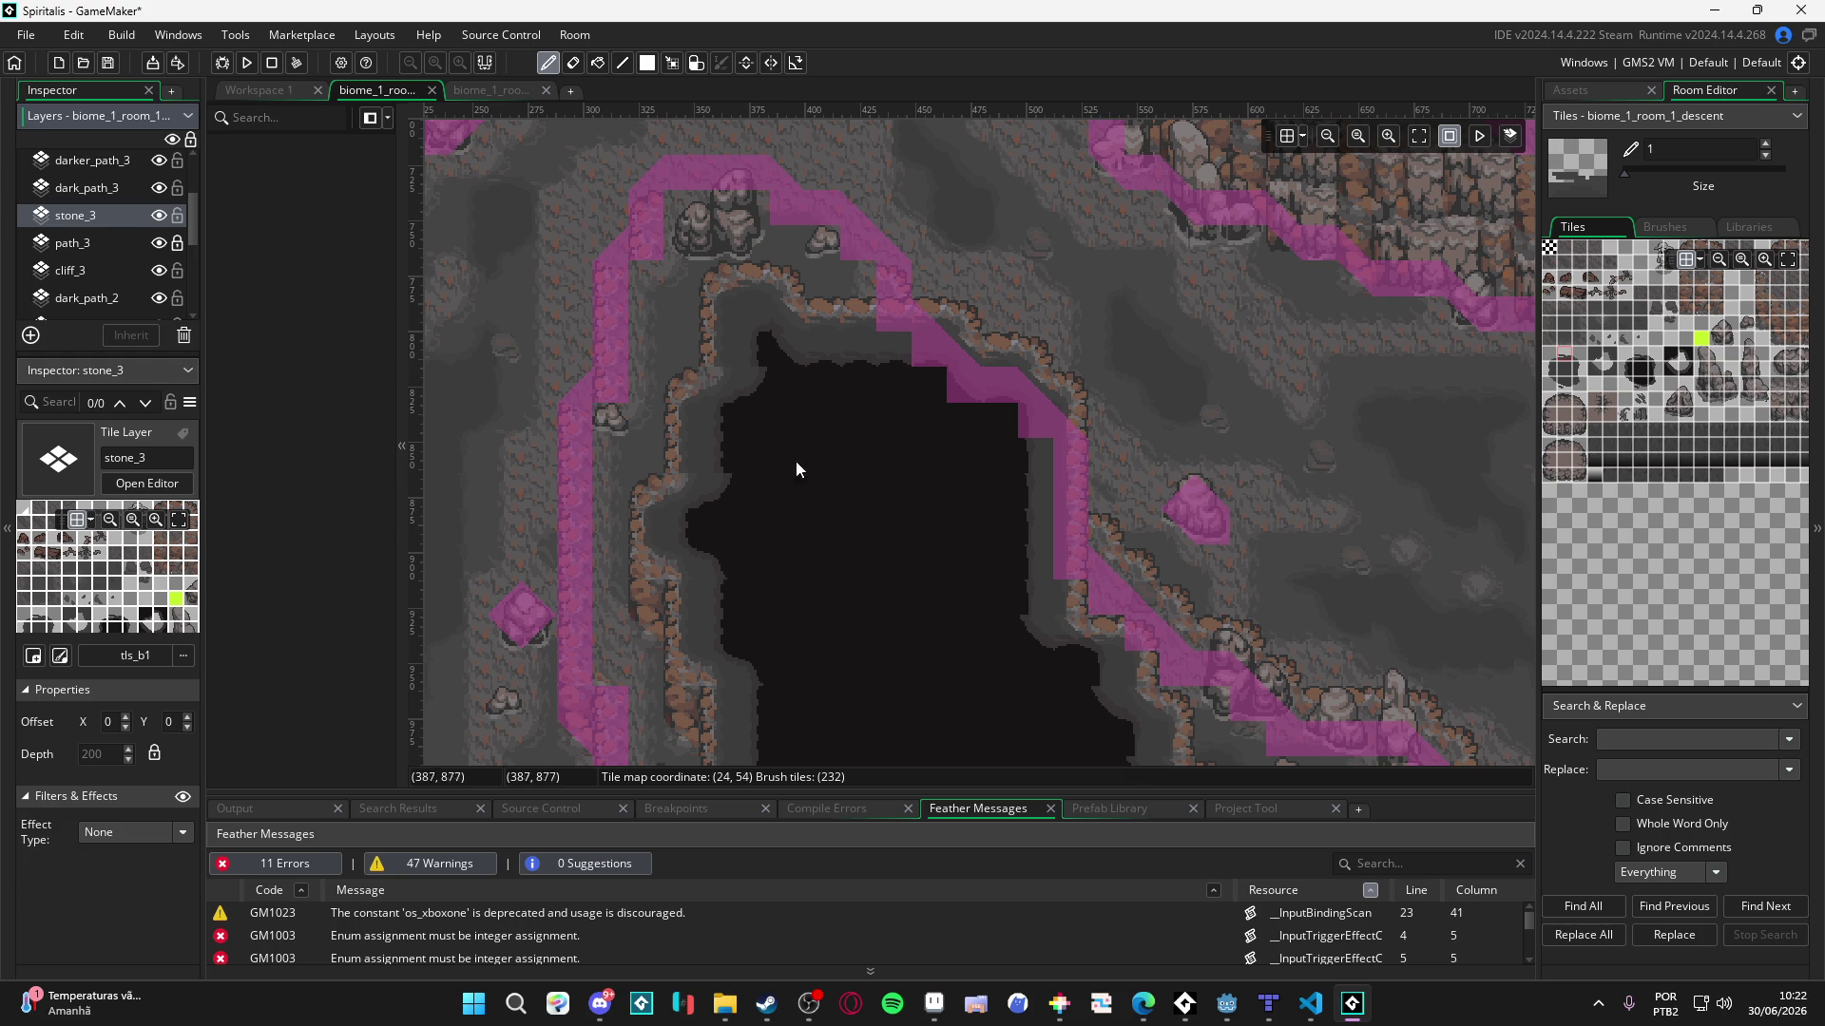
scroll(796, 460, up, 3)
scroll(901, 407, left, 2)
scroll(933, 429, up, 1)
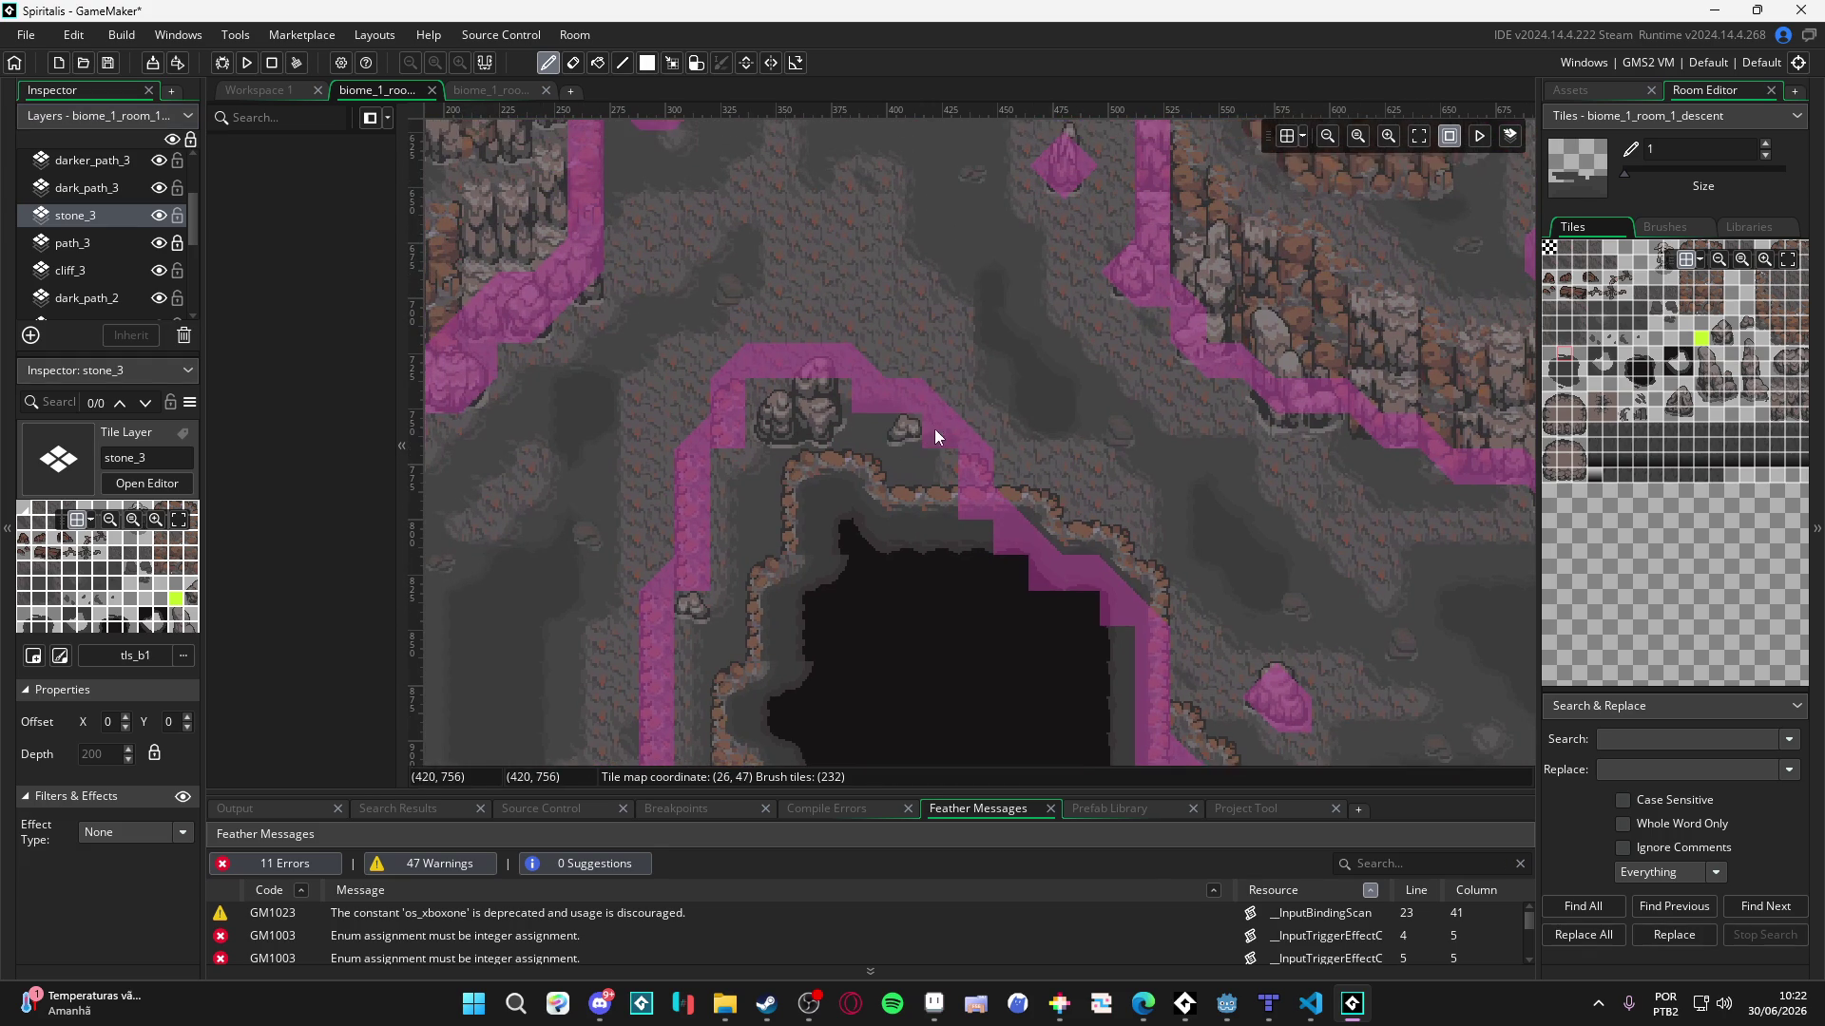
click(920, 420)
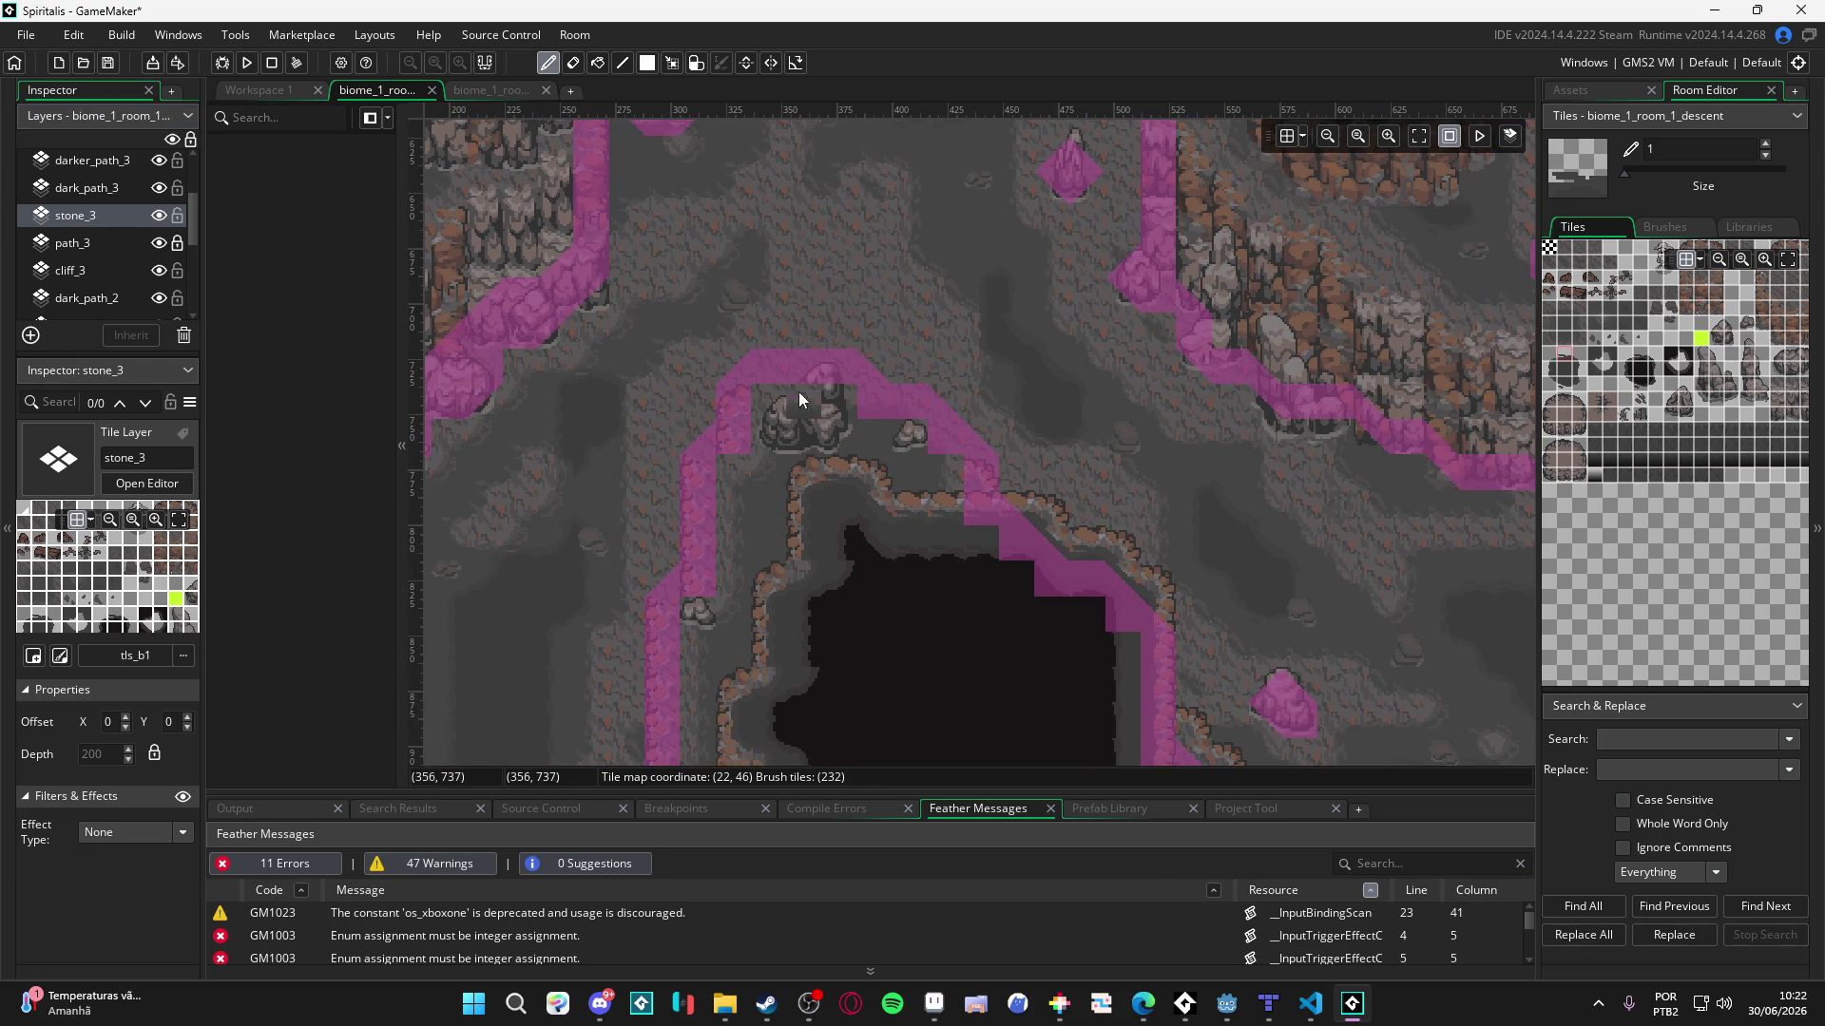
- Pan across the cave and hide the magenta Tiles_Collision_0 overlay
scroll(973, 369, down, 10)
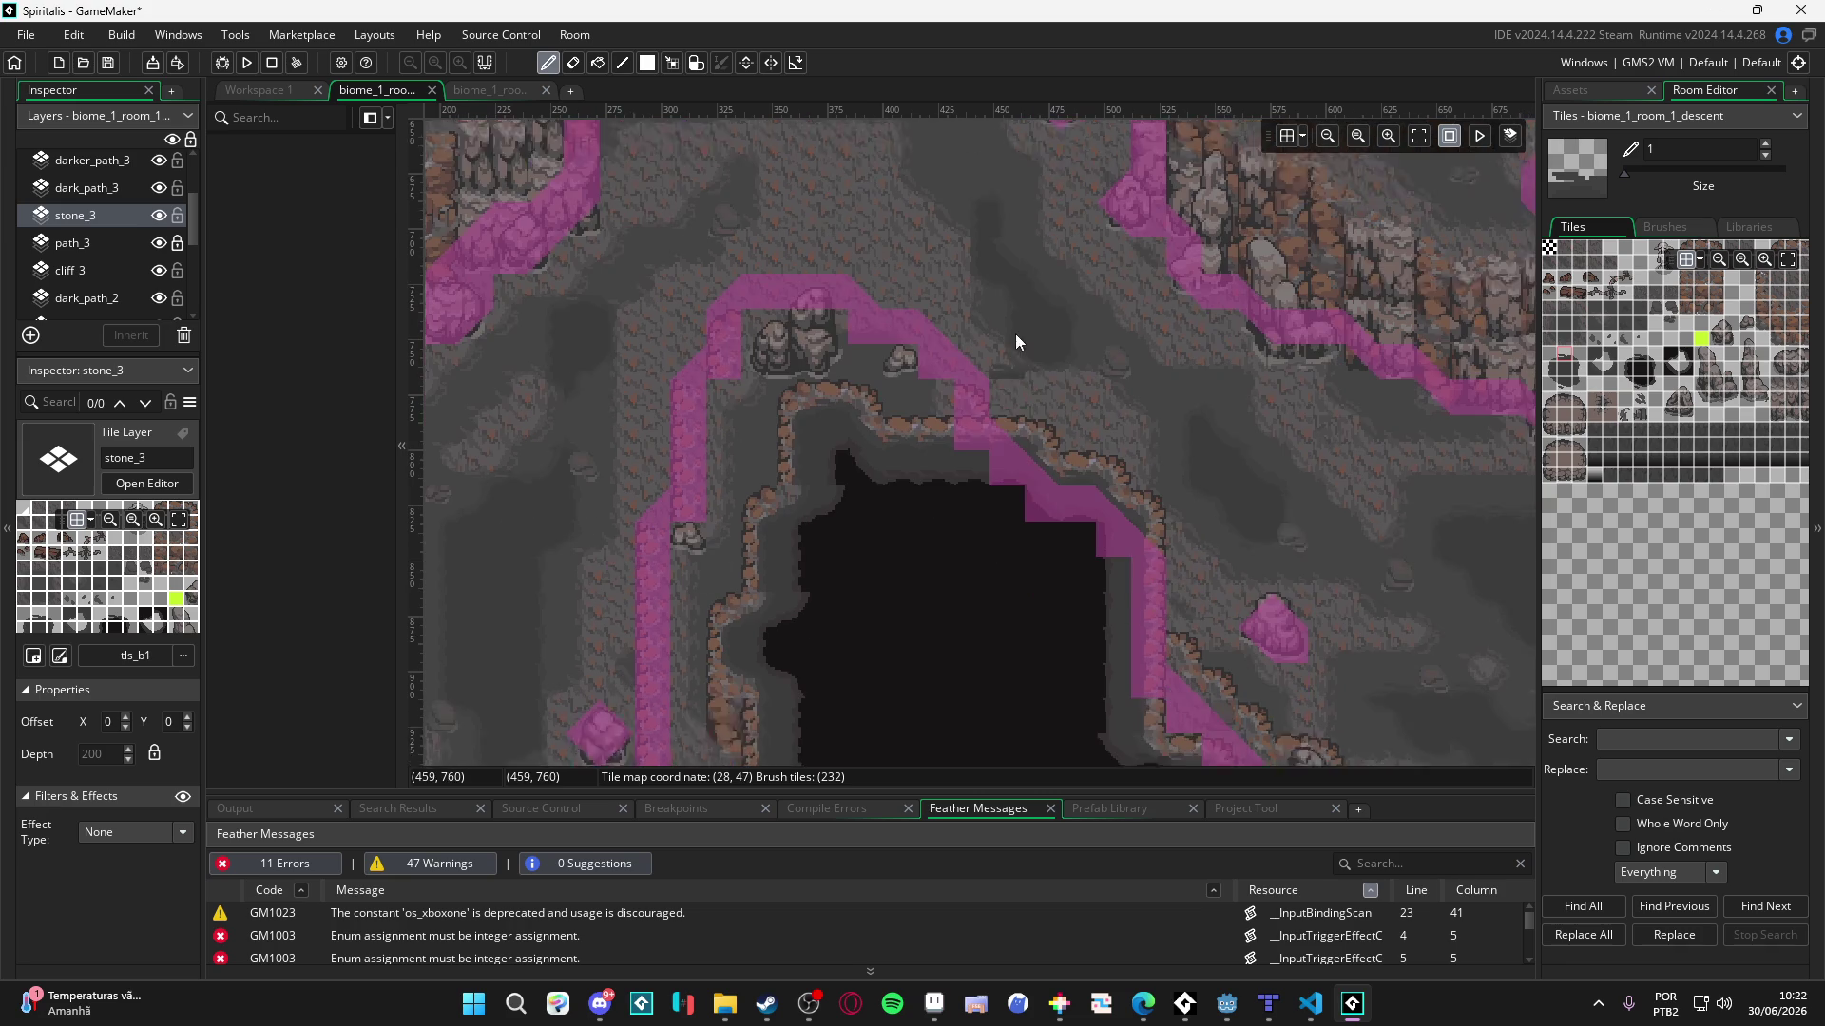
mouse_move(1013, 249)
mouse_down()
mouse_move(1237, 620)
mouse_move(1314, 477)
mouse_move(1034, 591)
mouse_up()
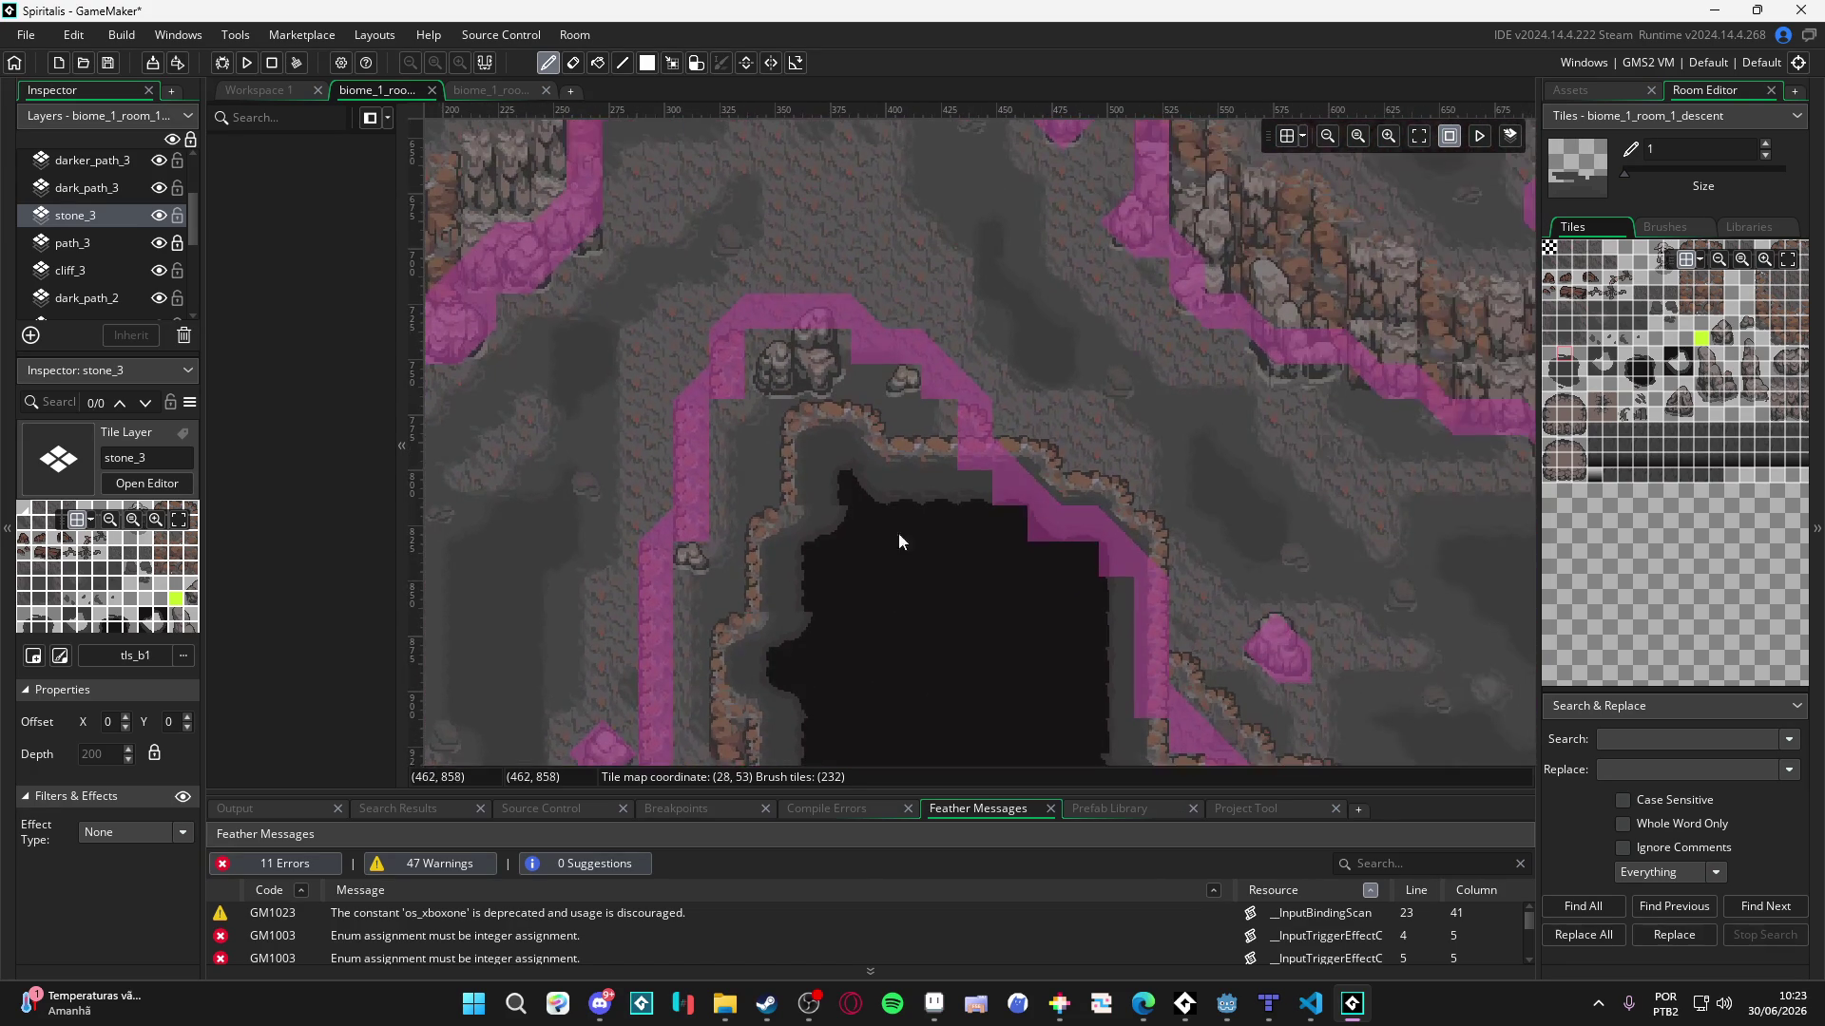
scroll(132, 248, up, 2)
click(159, 191)
scroll(954, 474, up, 3)
scroll(954, 465, down, 5)
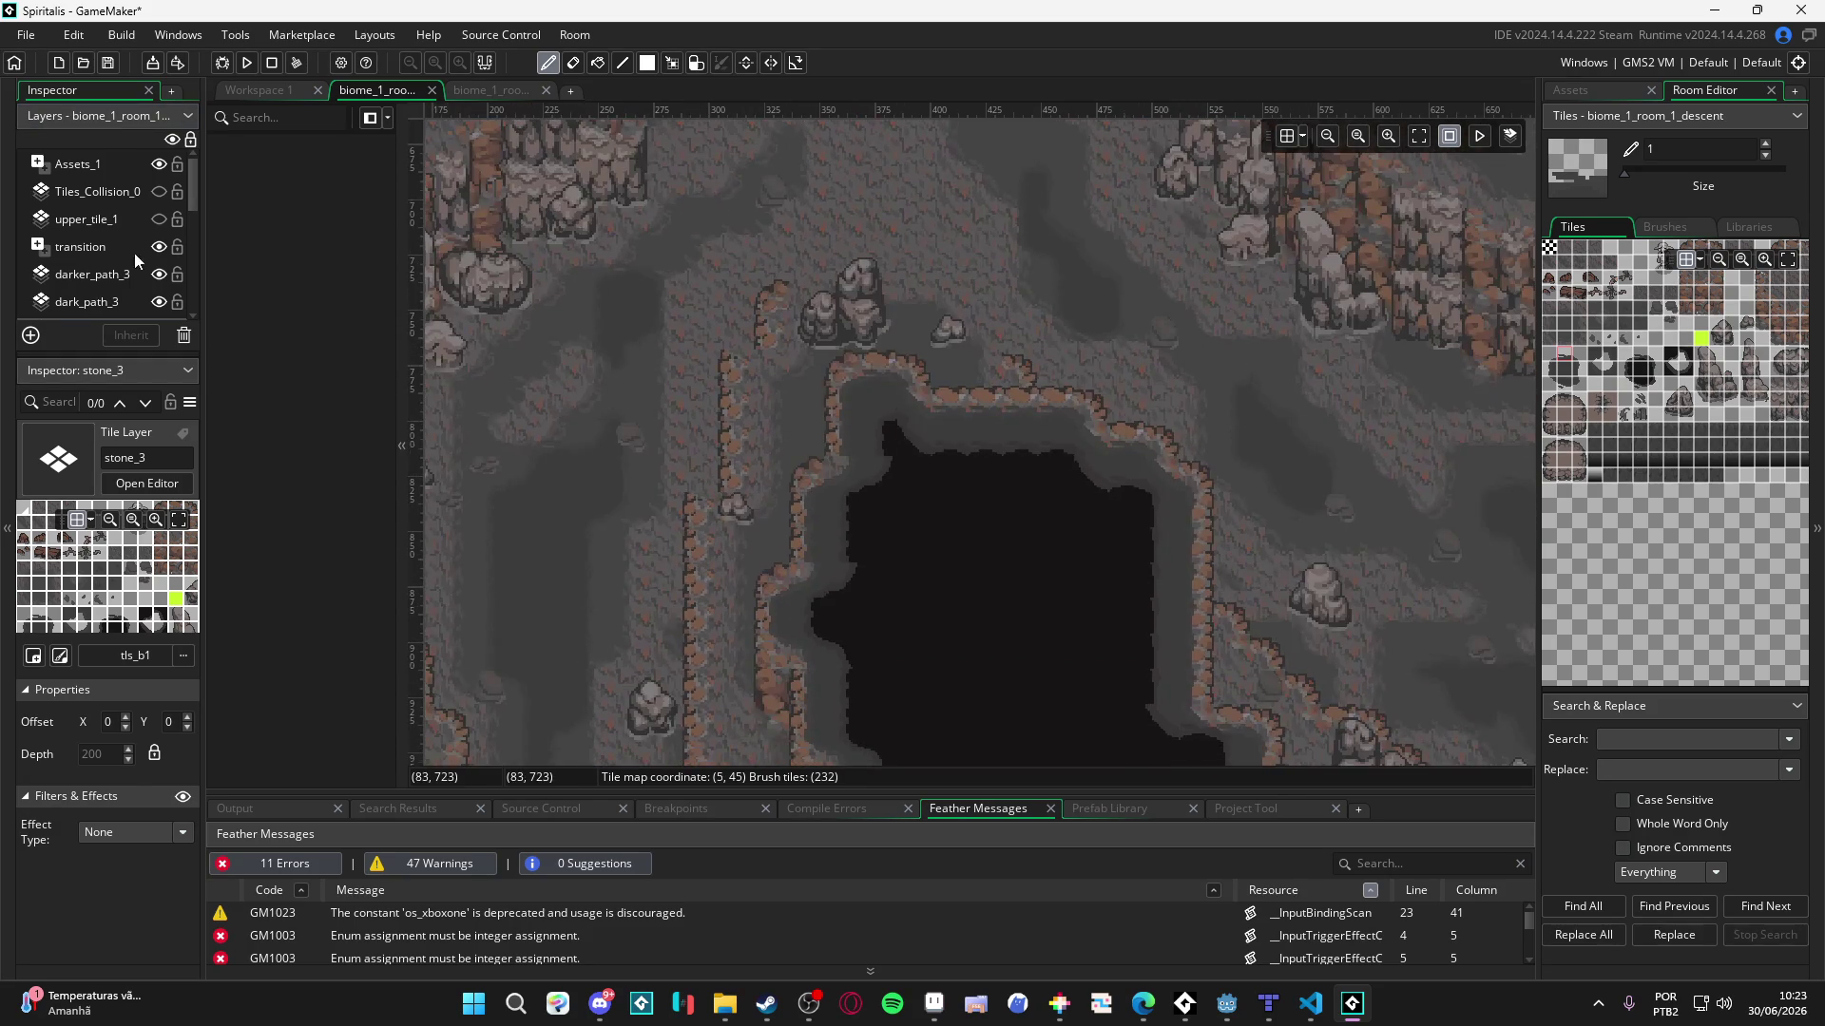
- Make upper_tile_1 visible again and briefly flick the stone_3 rocks off and on
click(159, 218)
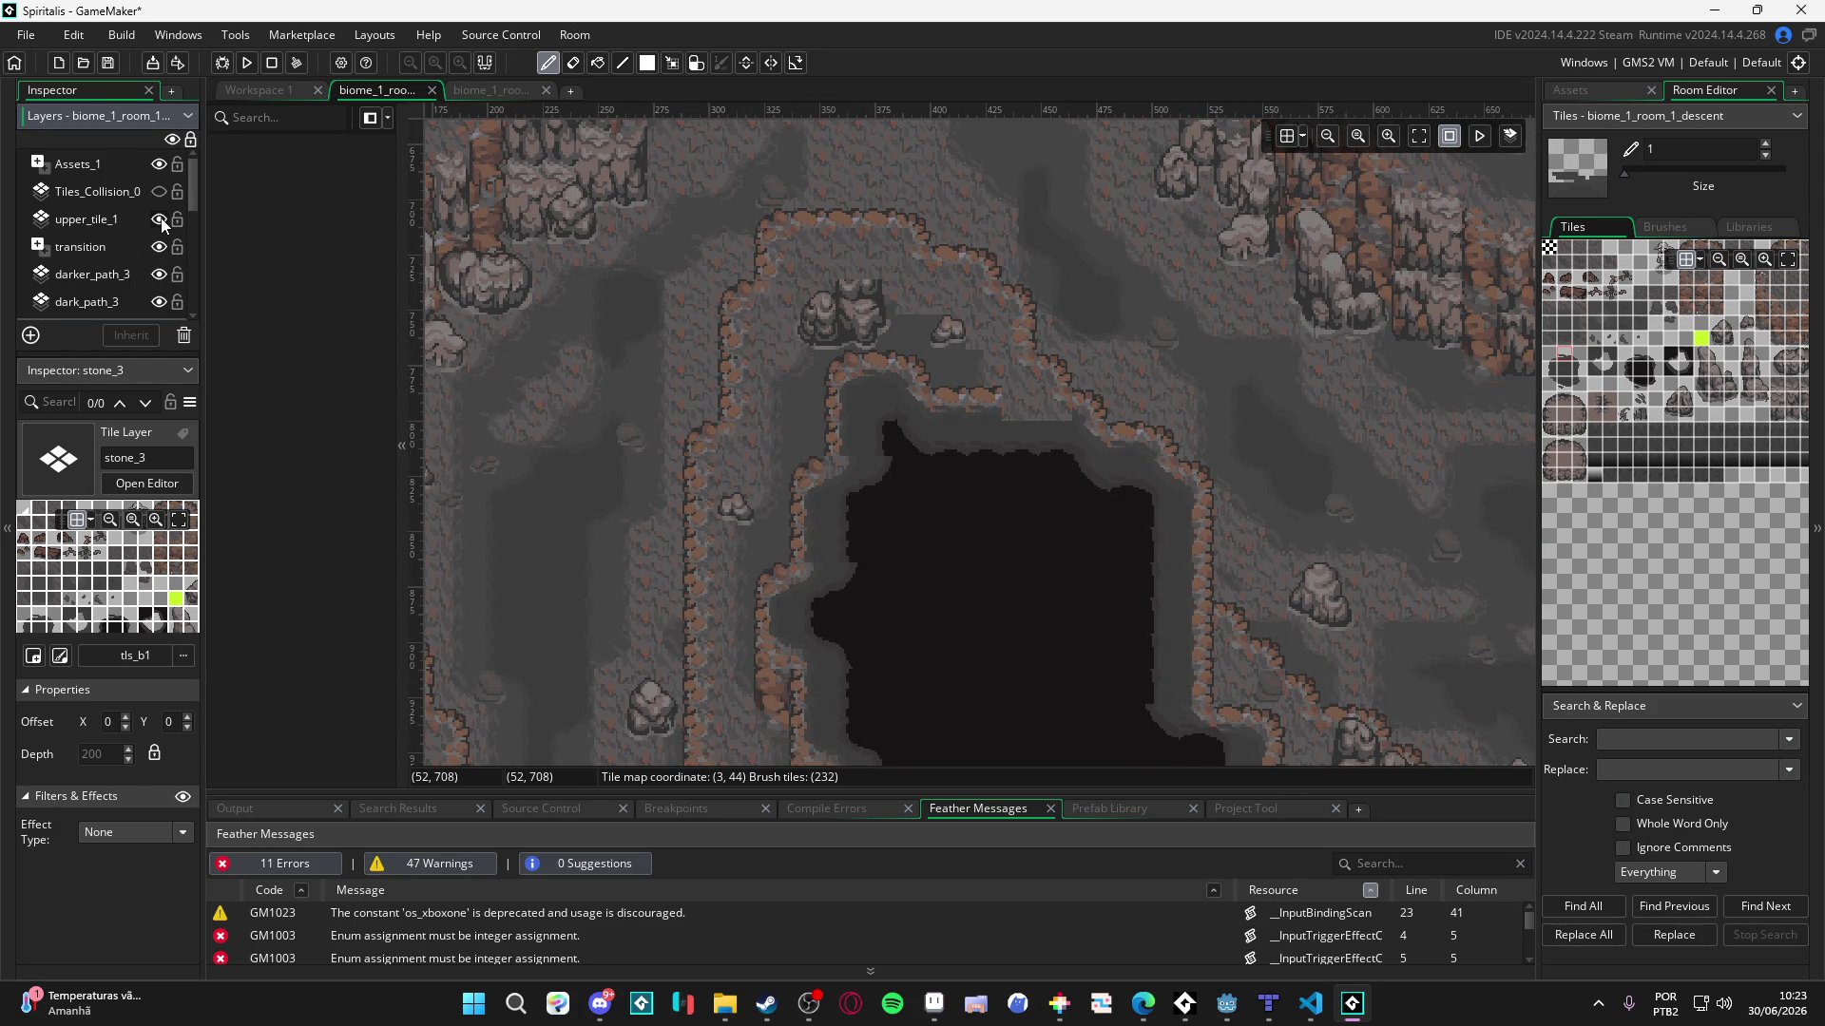
scroll(147, 262, down, 1)
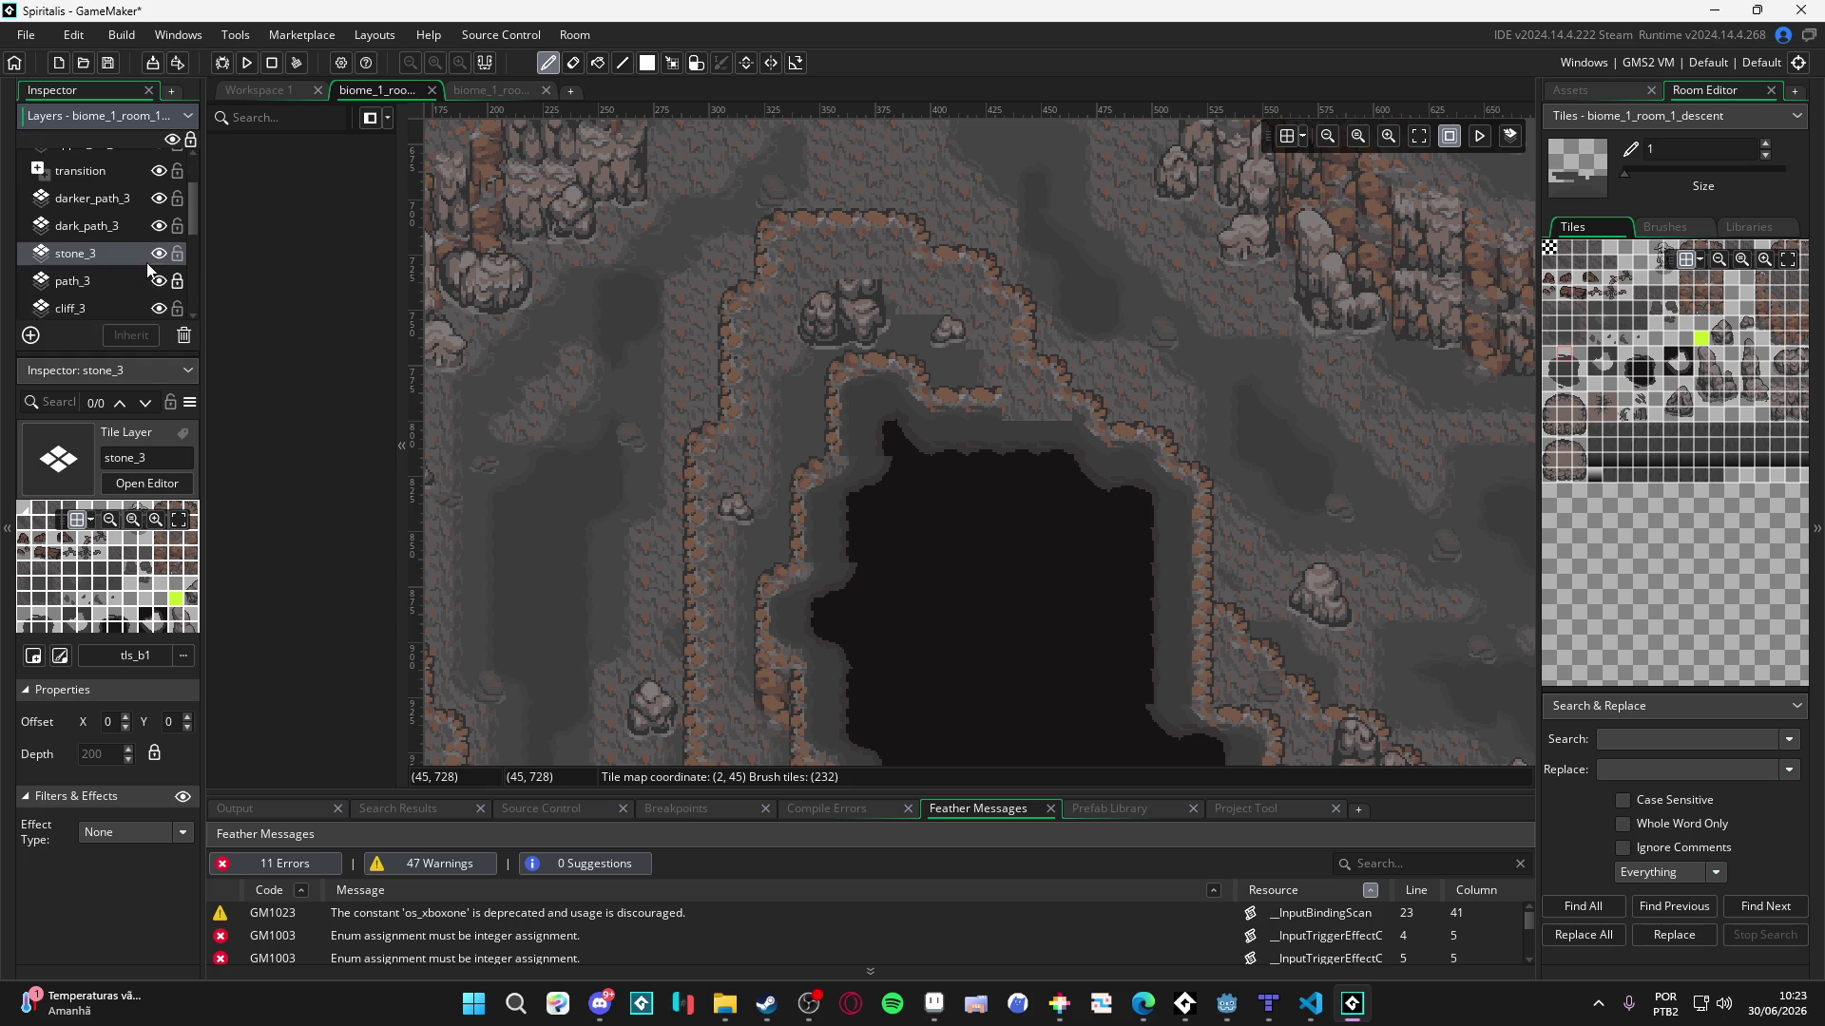
click(158, 253)
click(159, 253)
- Compare the cave with stone_3 hidden and shown, then switch to the tile eraser (E)
scroll(745, 270, down, 2)
scroll(751, 276, down, 1)
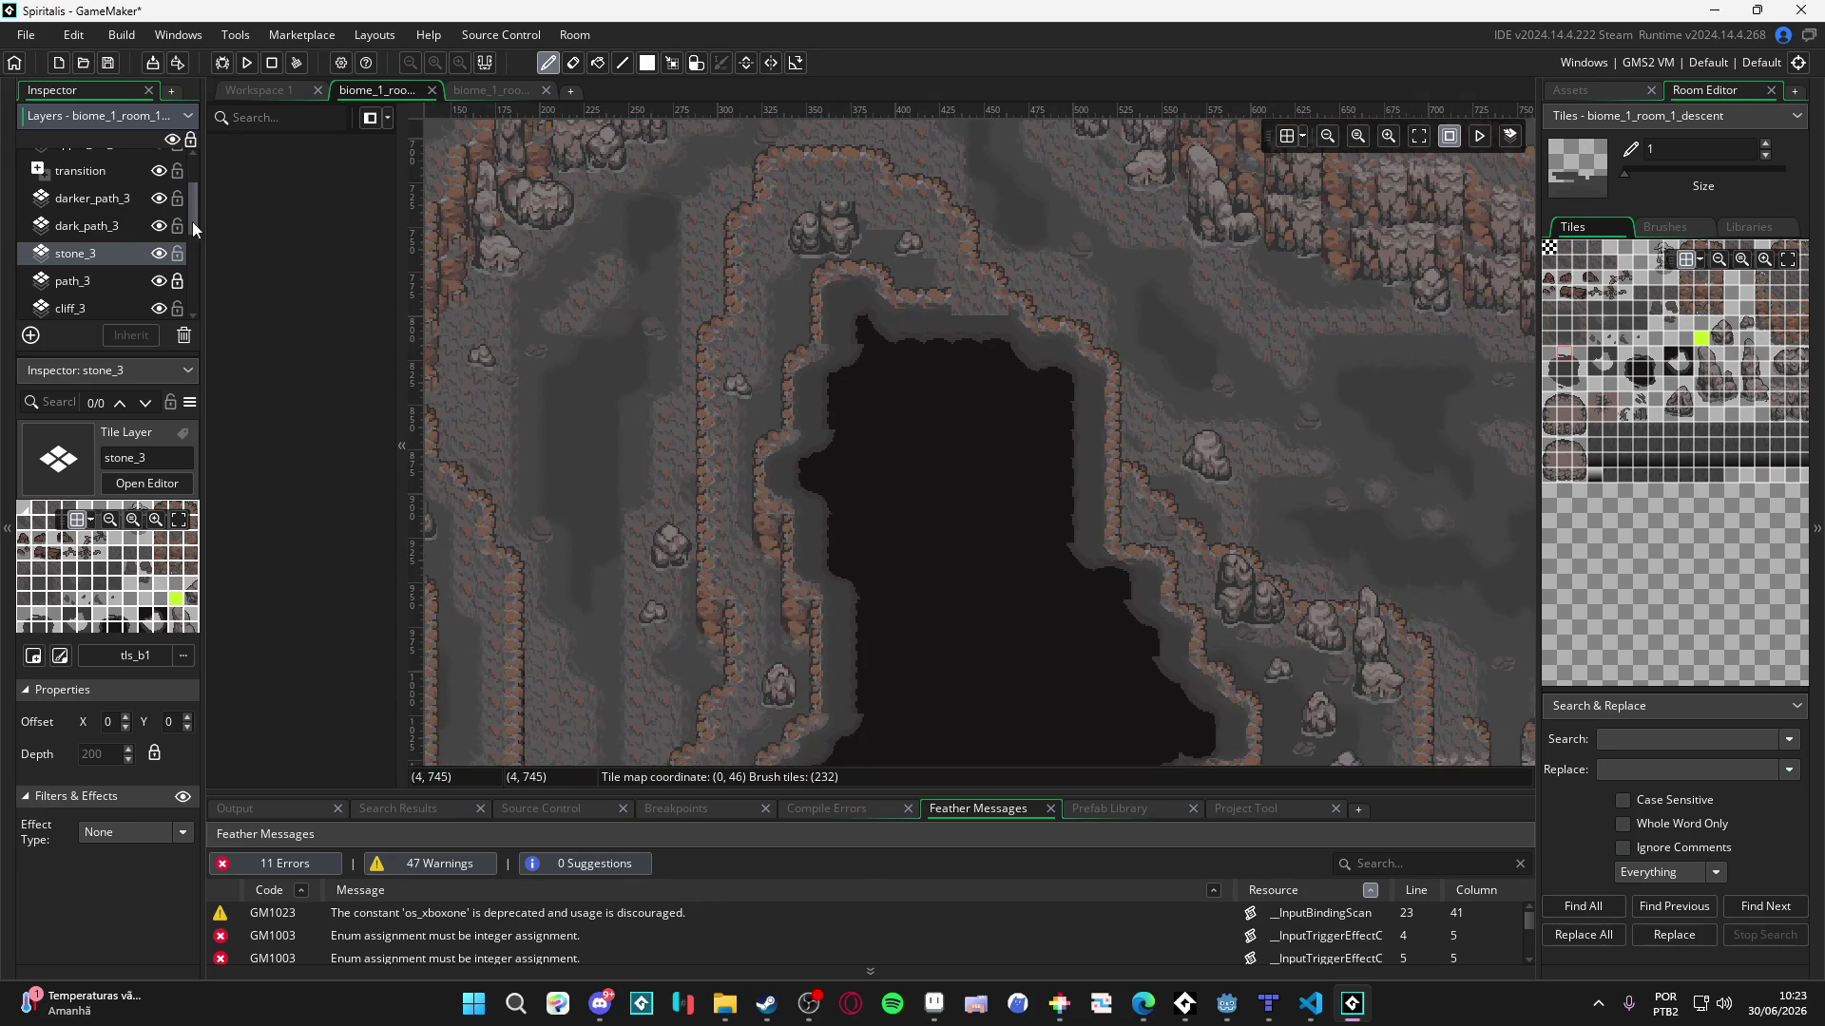
click(163, 255)
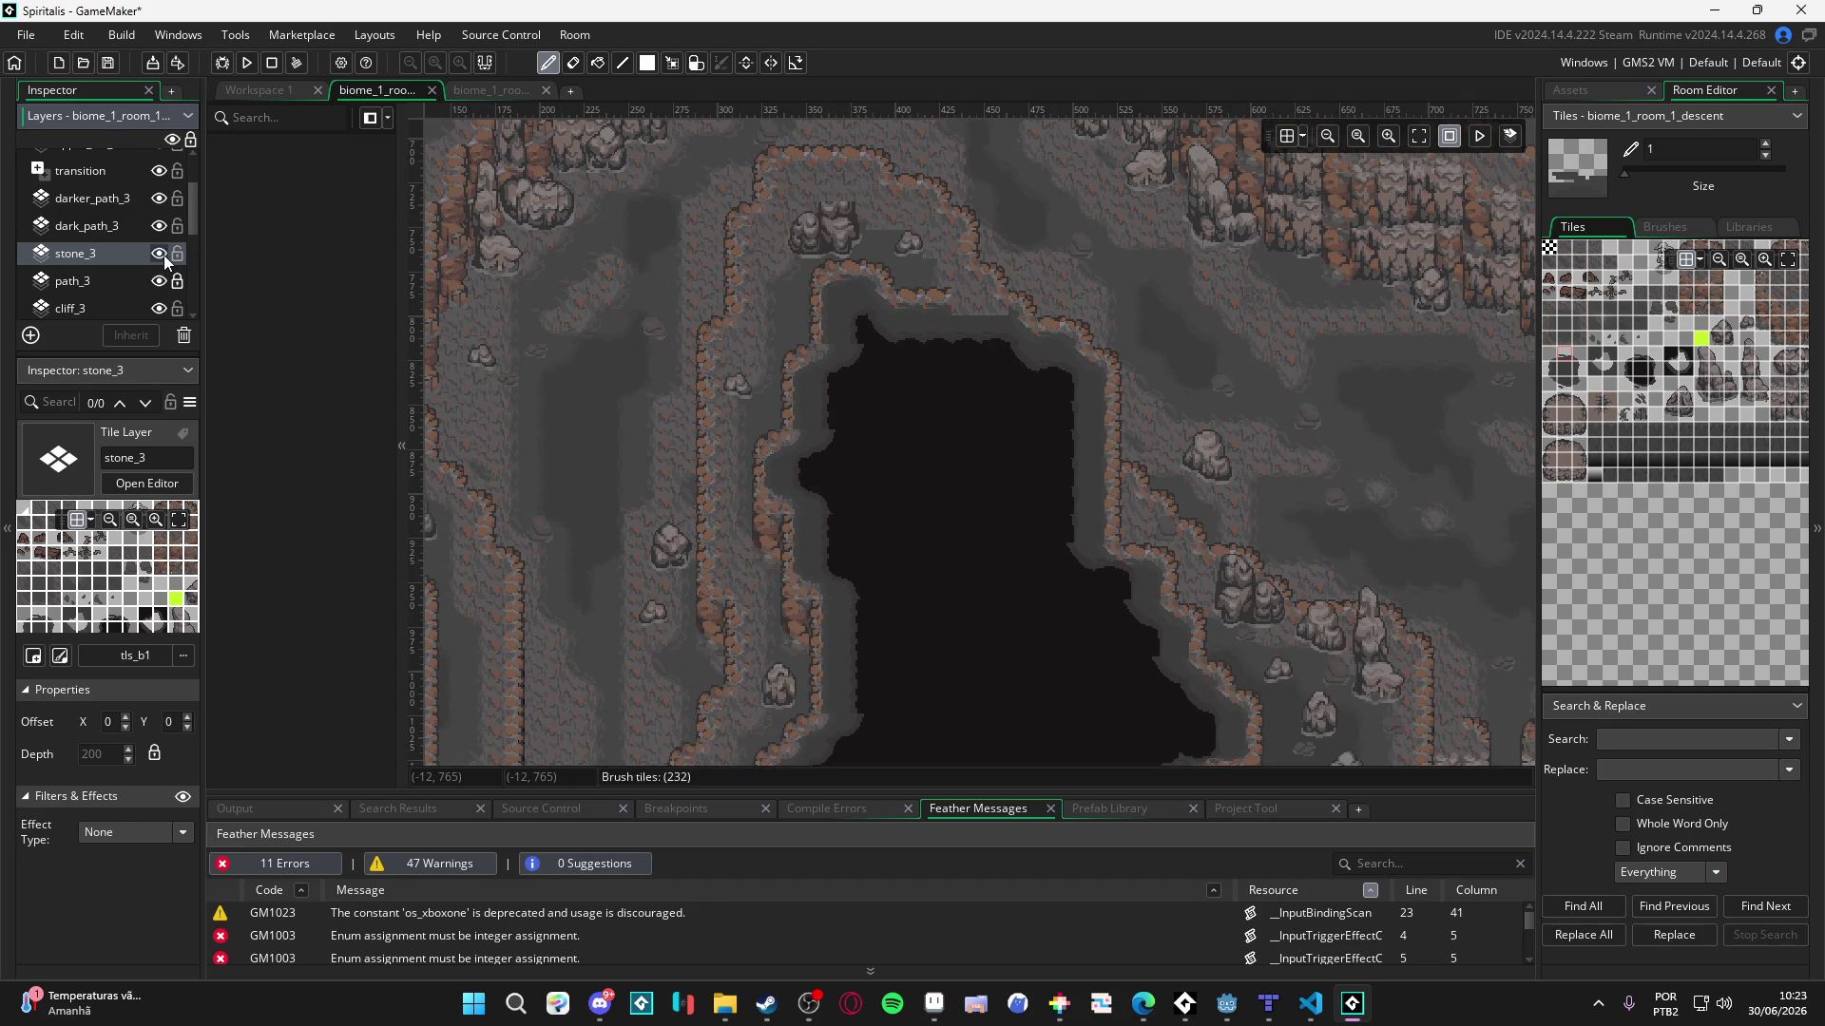
click(164, 255)
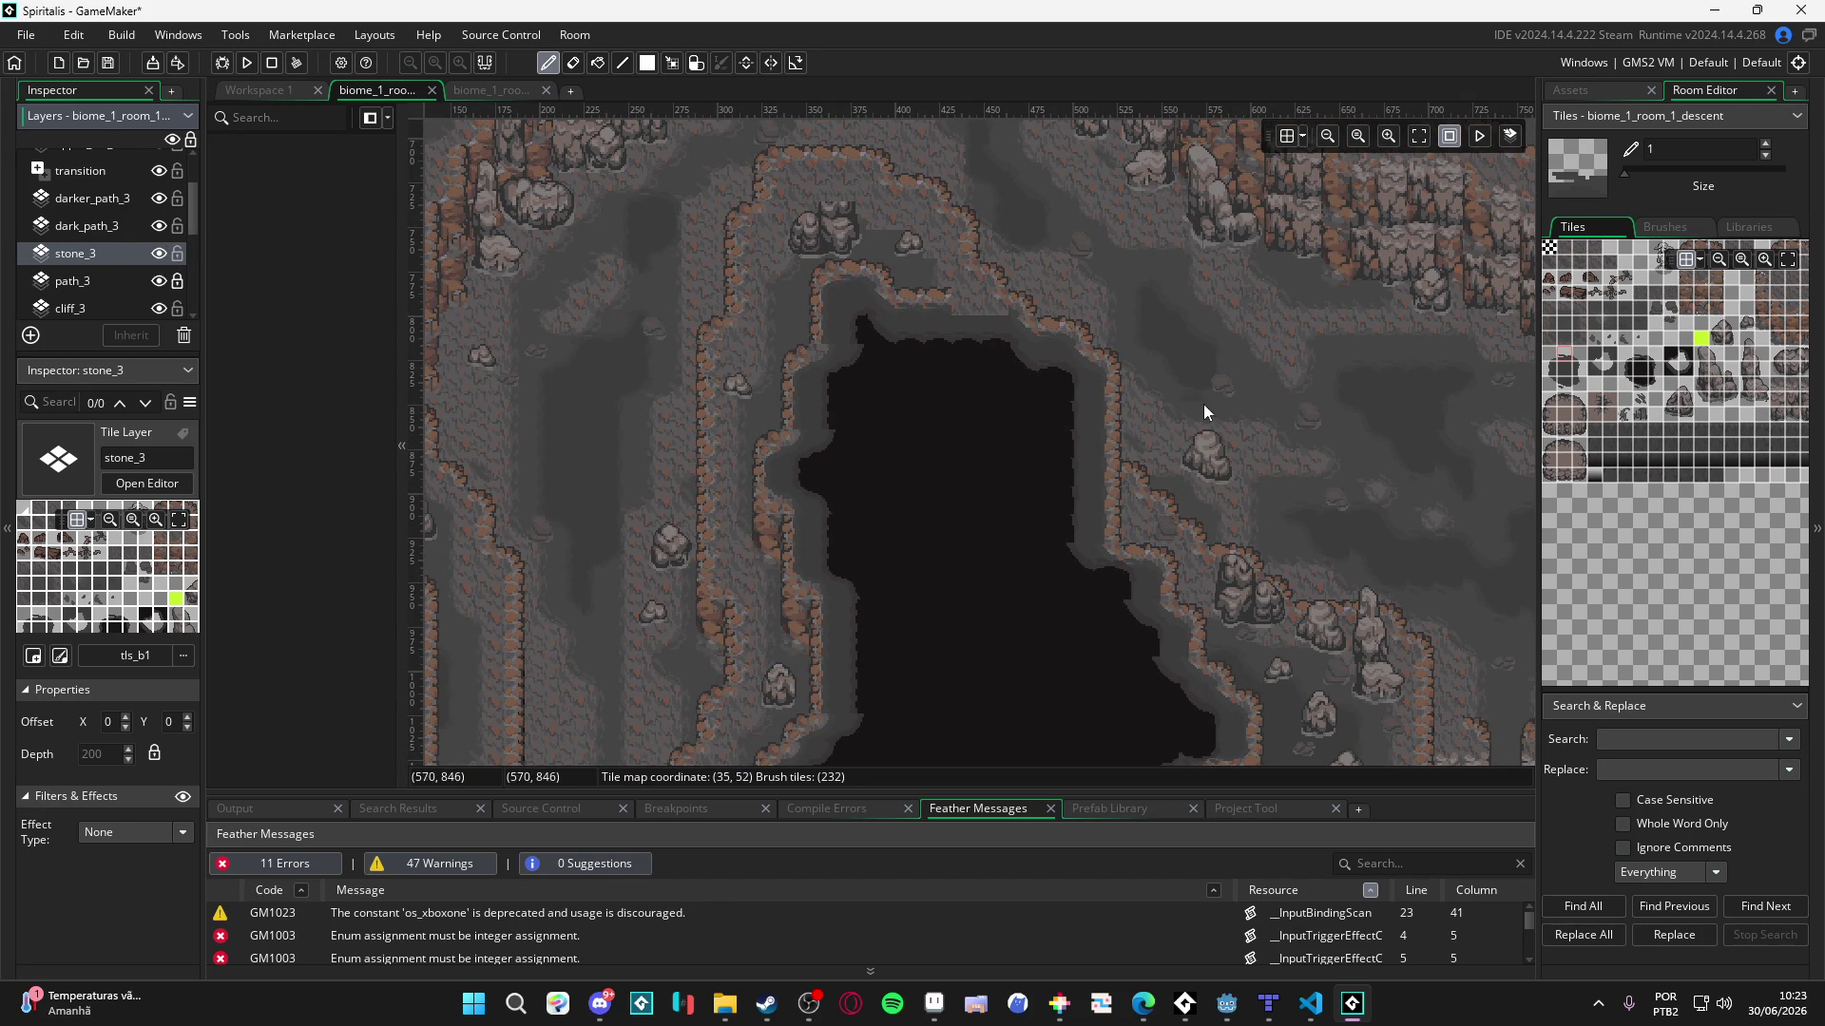
key(e)
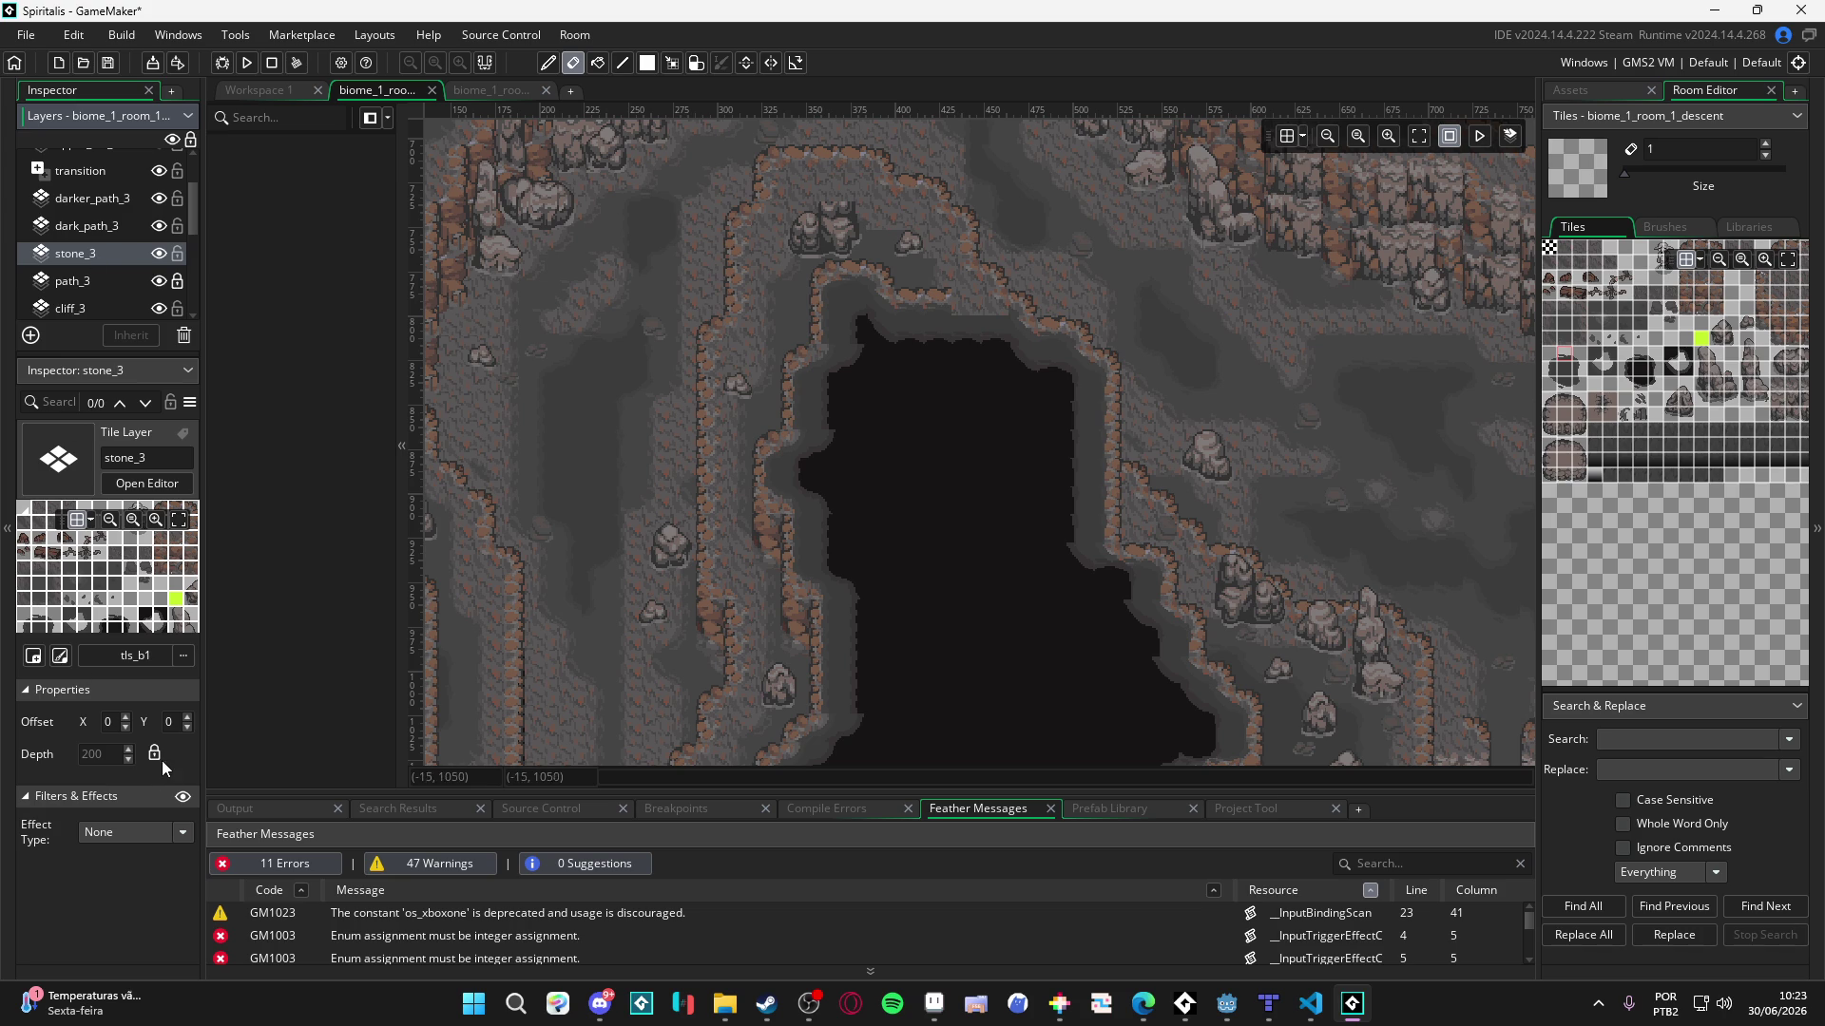
scroll(107, 294, up, 2)
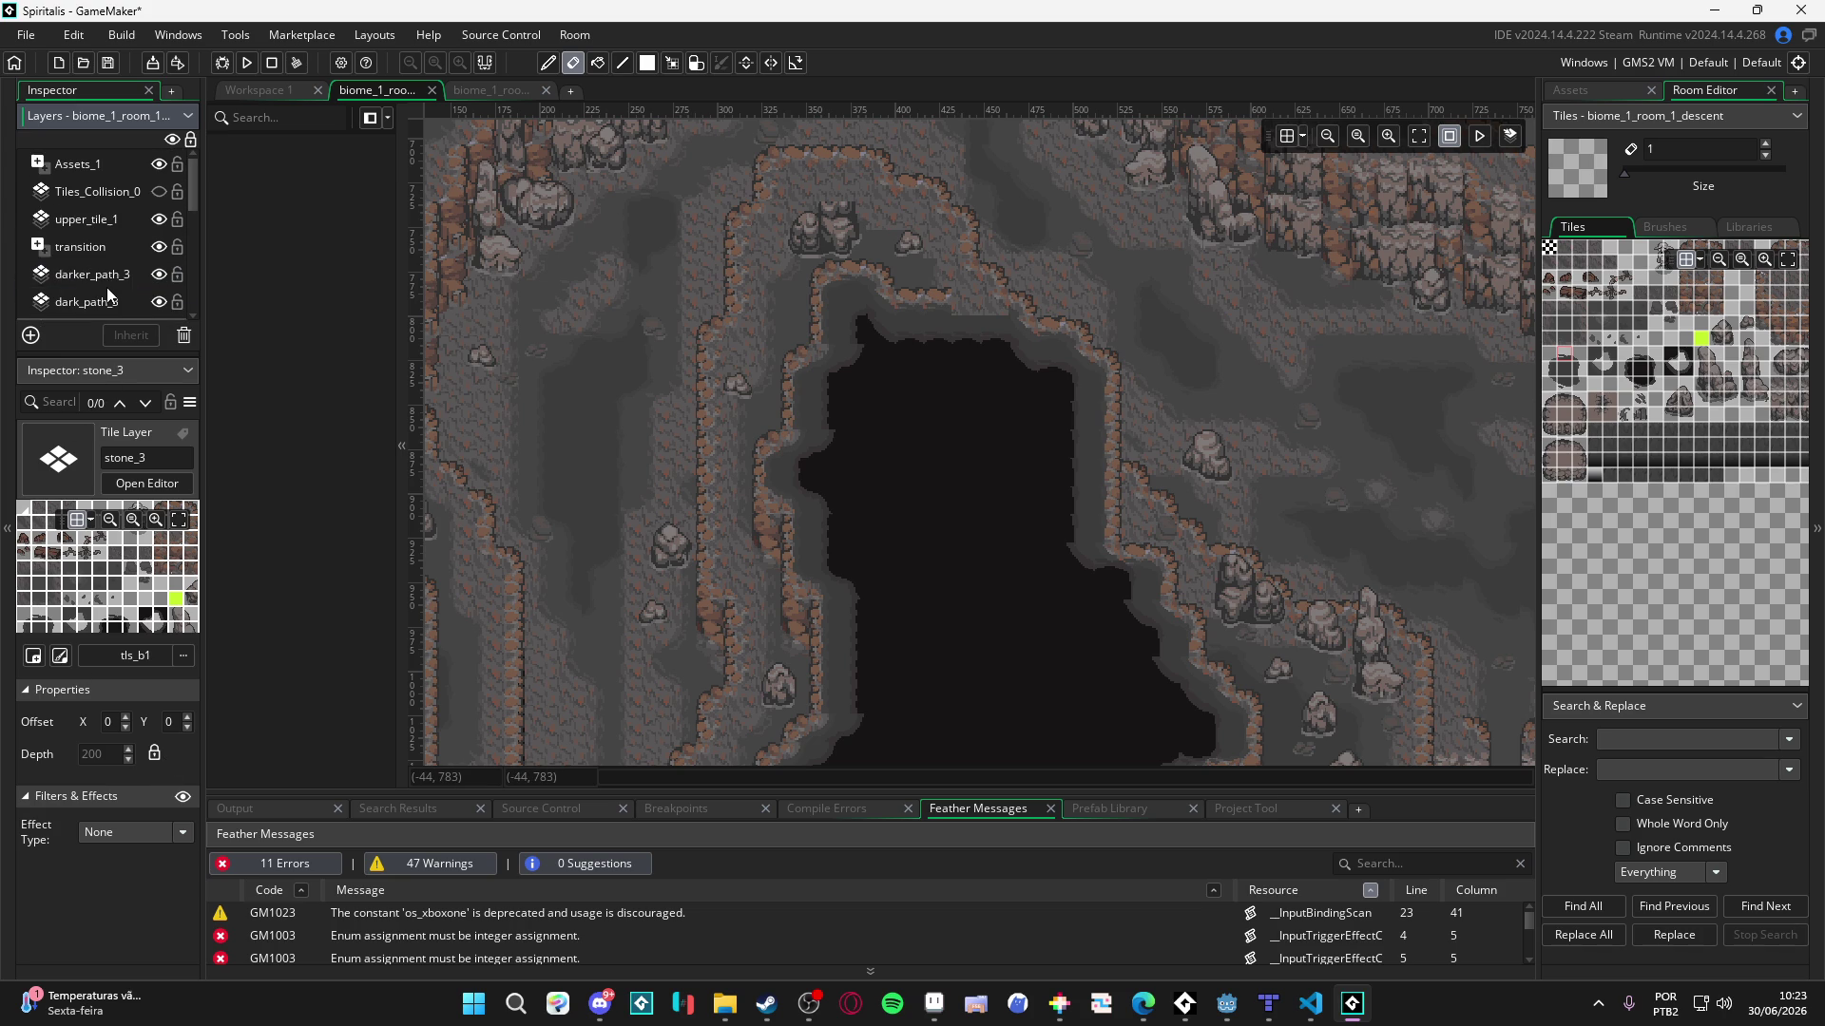
- Set upper_tile_1's depth to -999, declining to redistribute layer depths in the warning
click(91, 224)
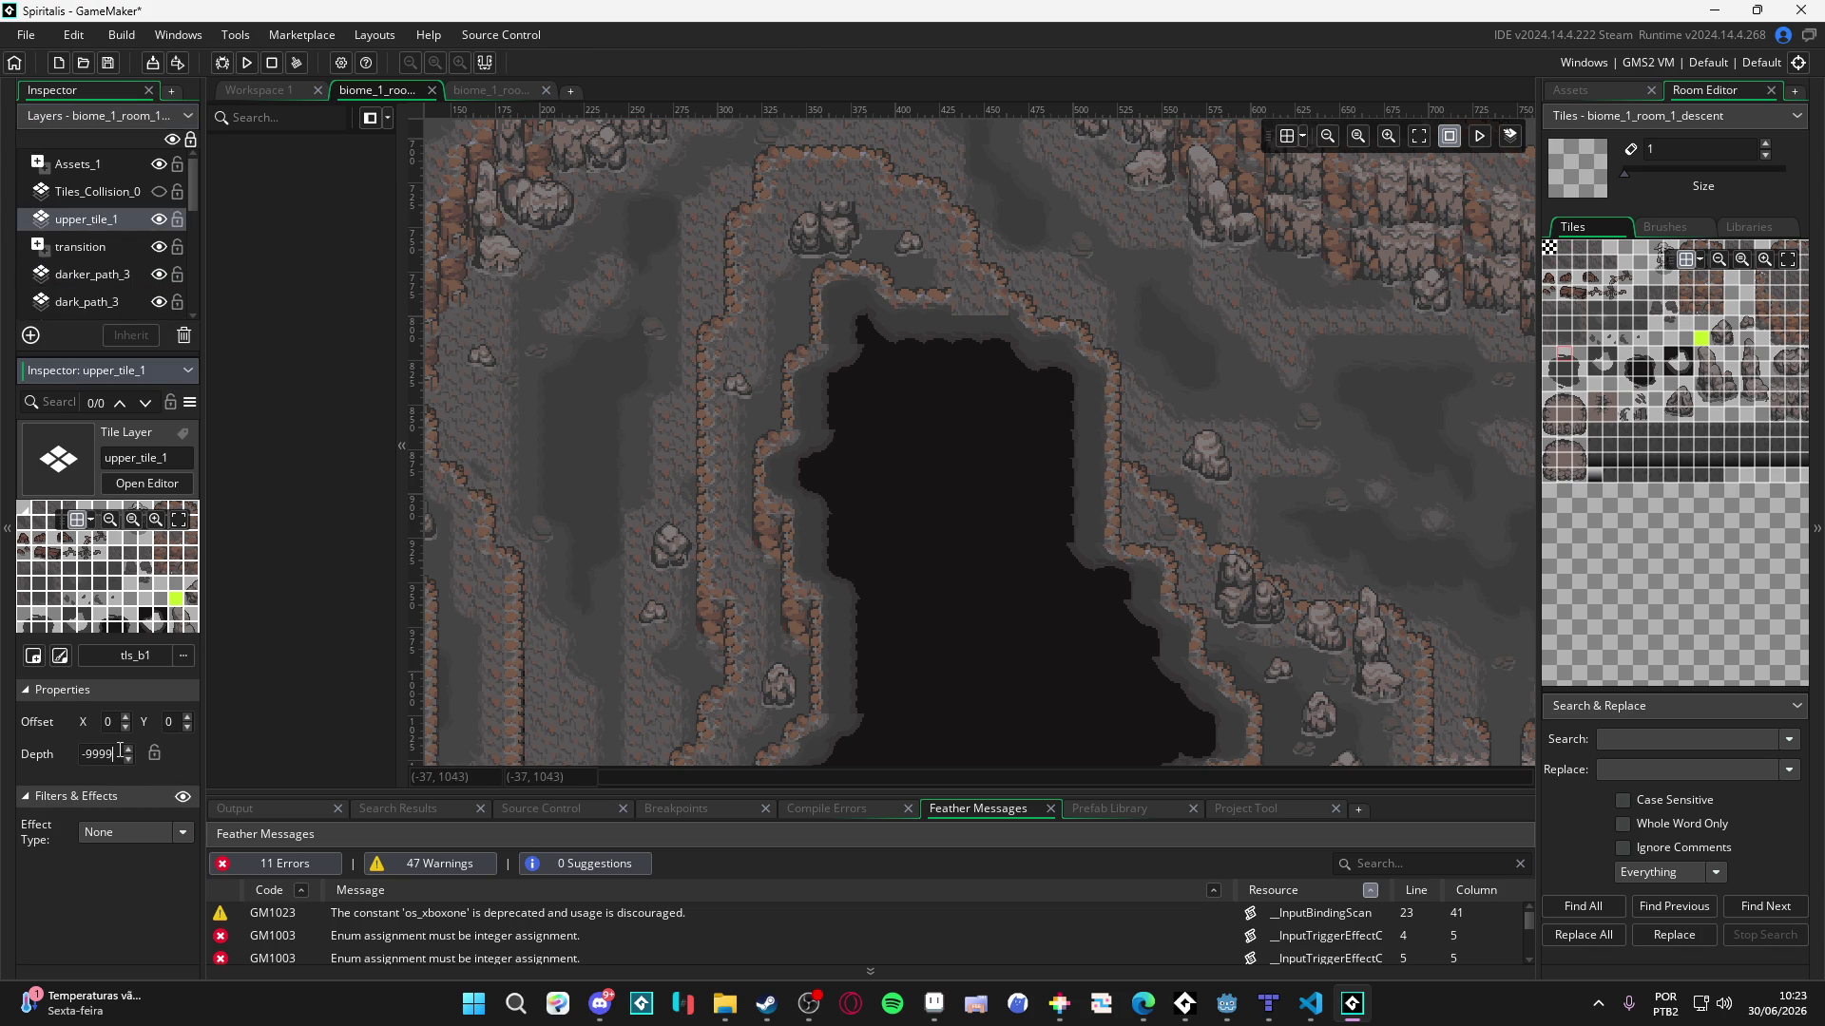
click(86, 754)
key(ctrl+a)
text(-99)
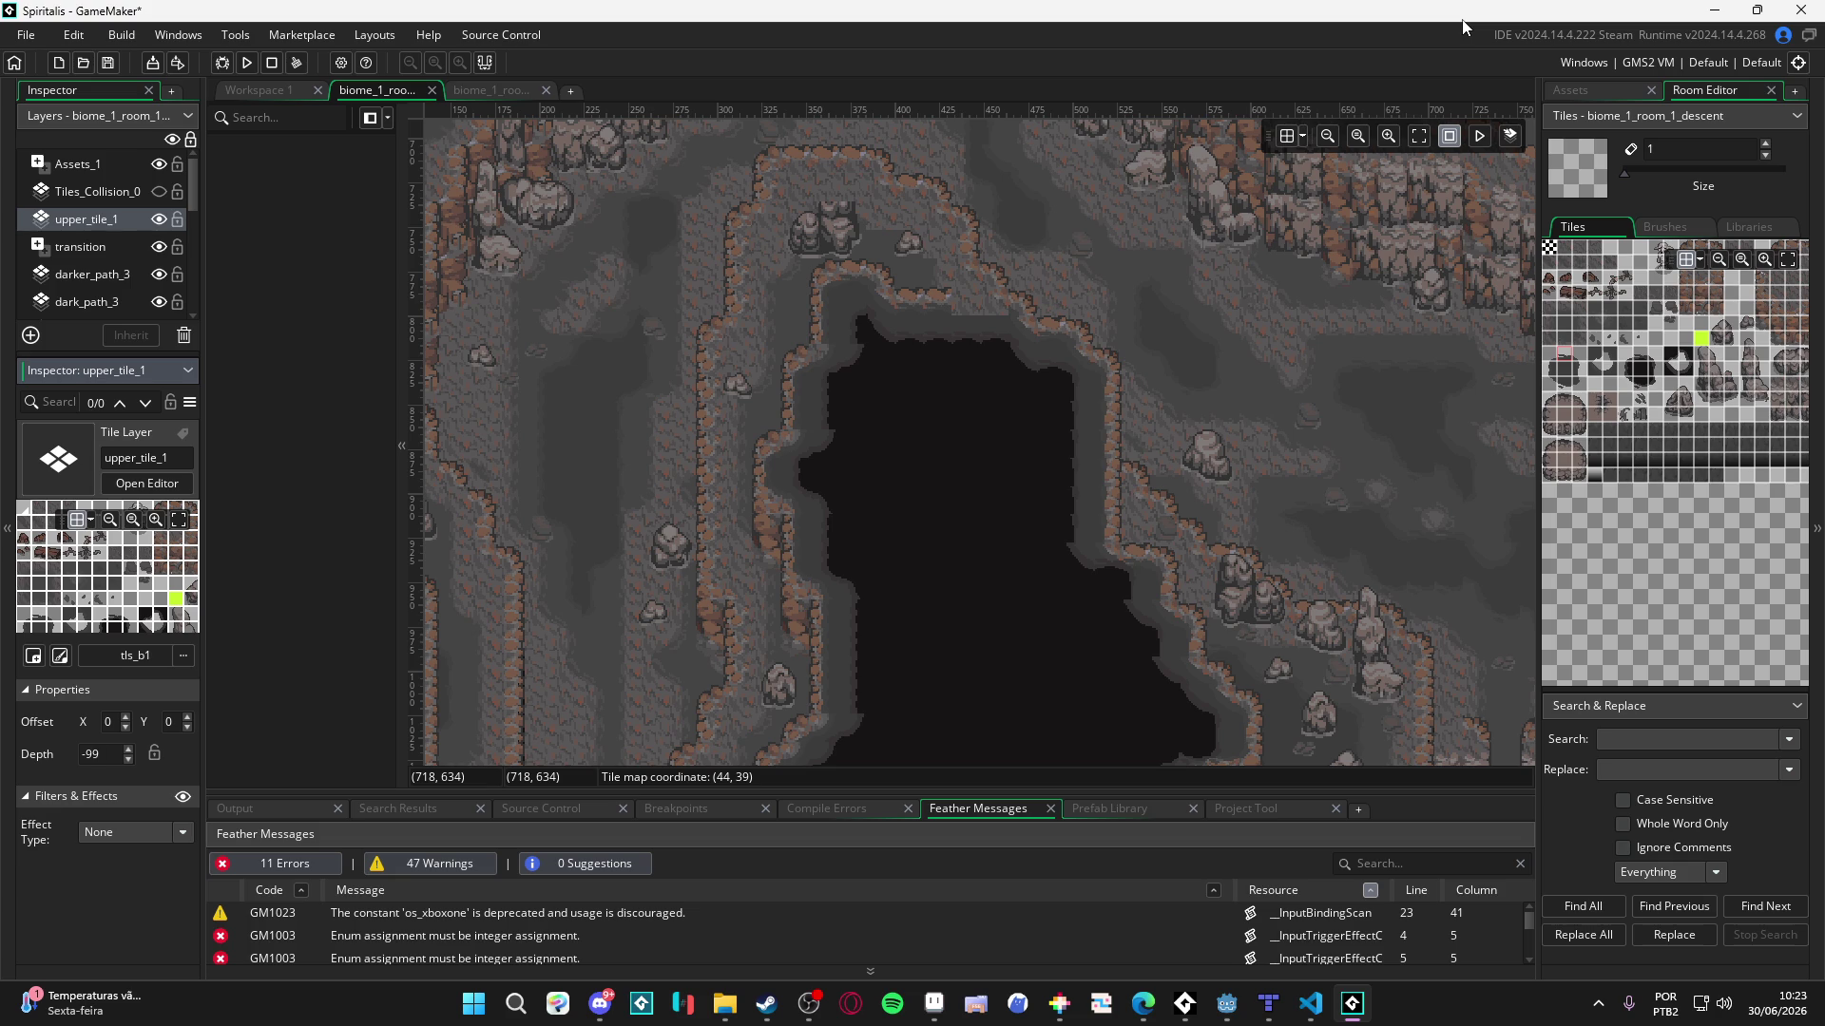
text(90)
click(833, 287)
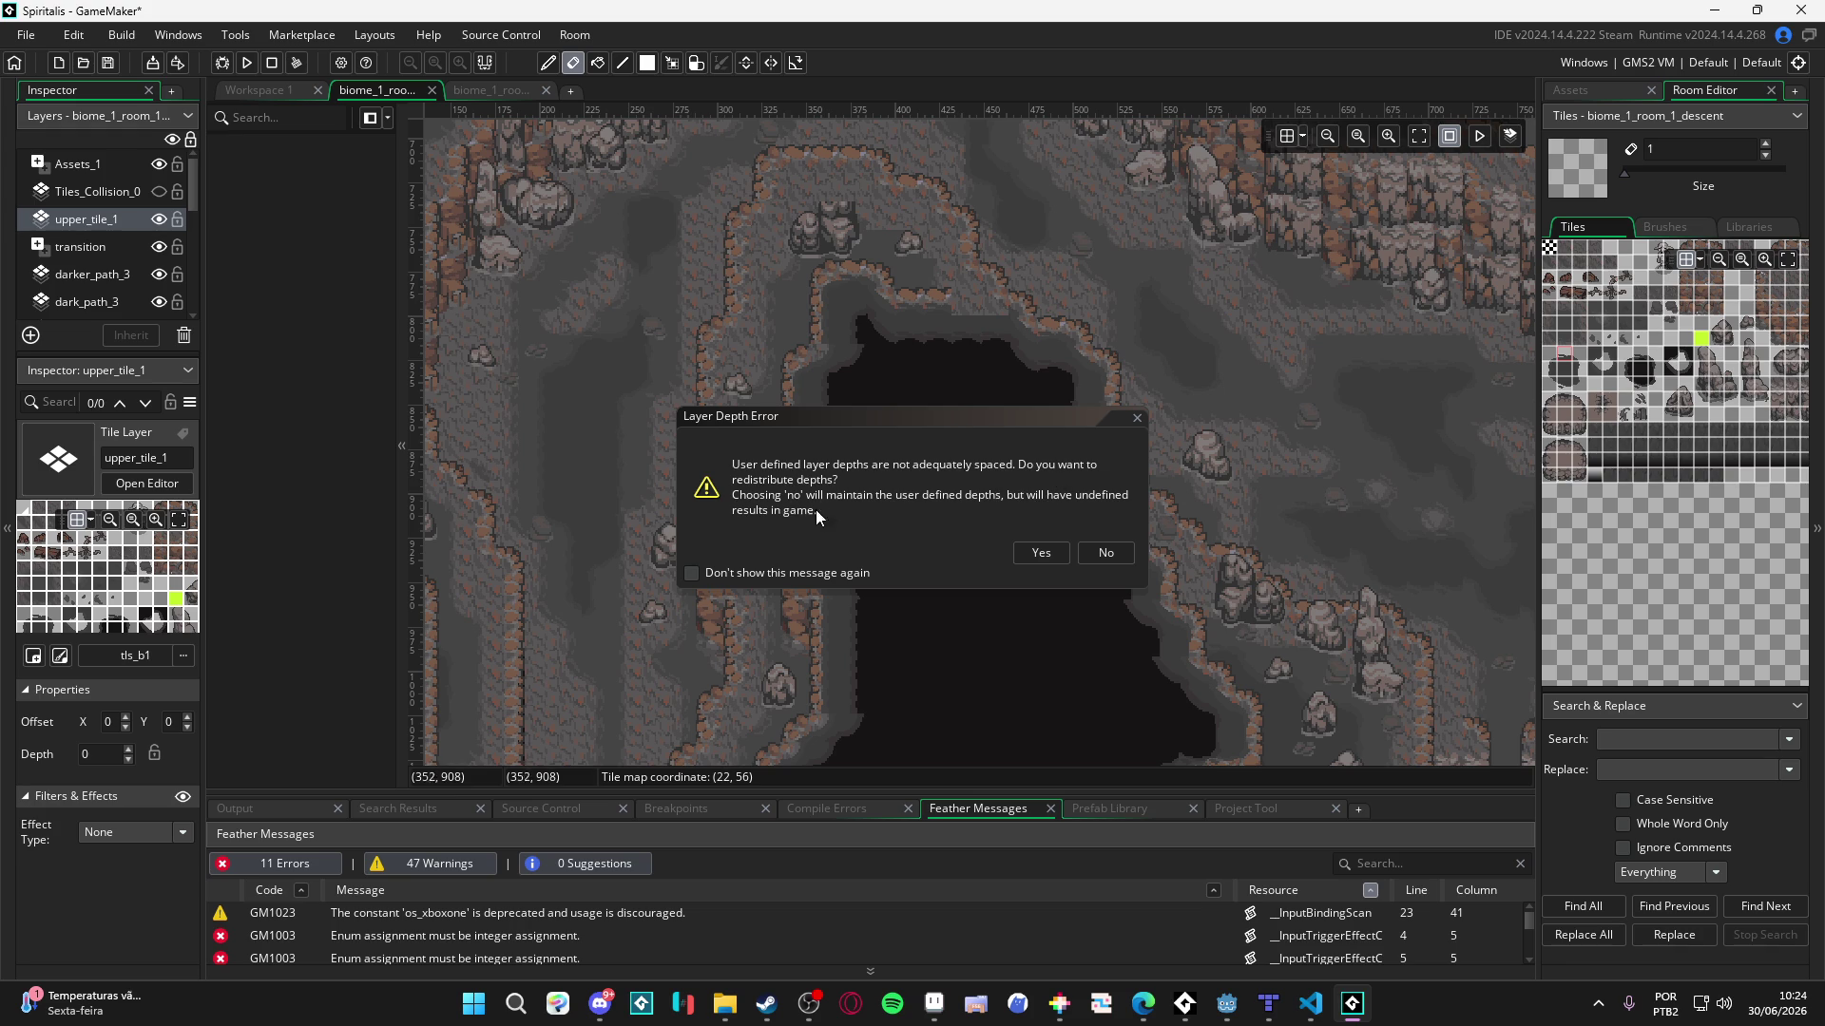
click(1112, 557)
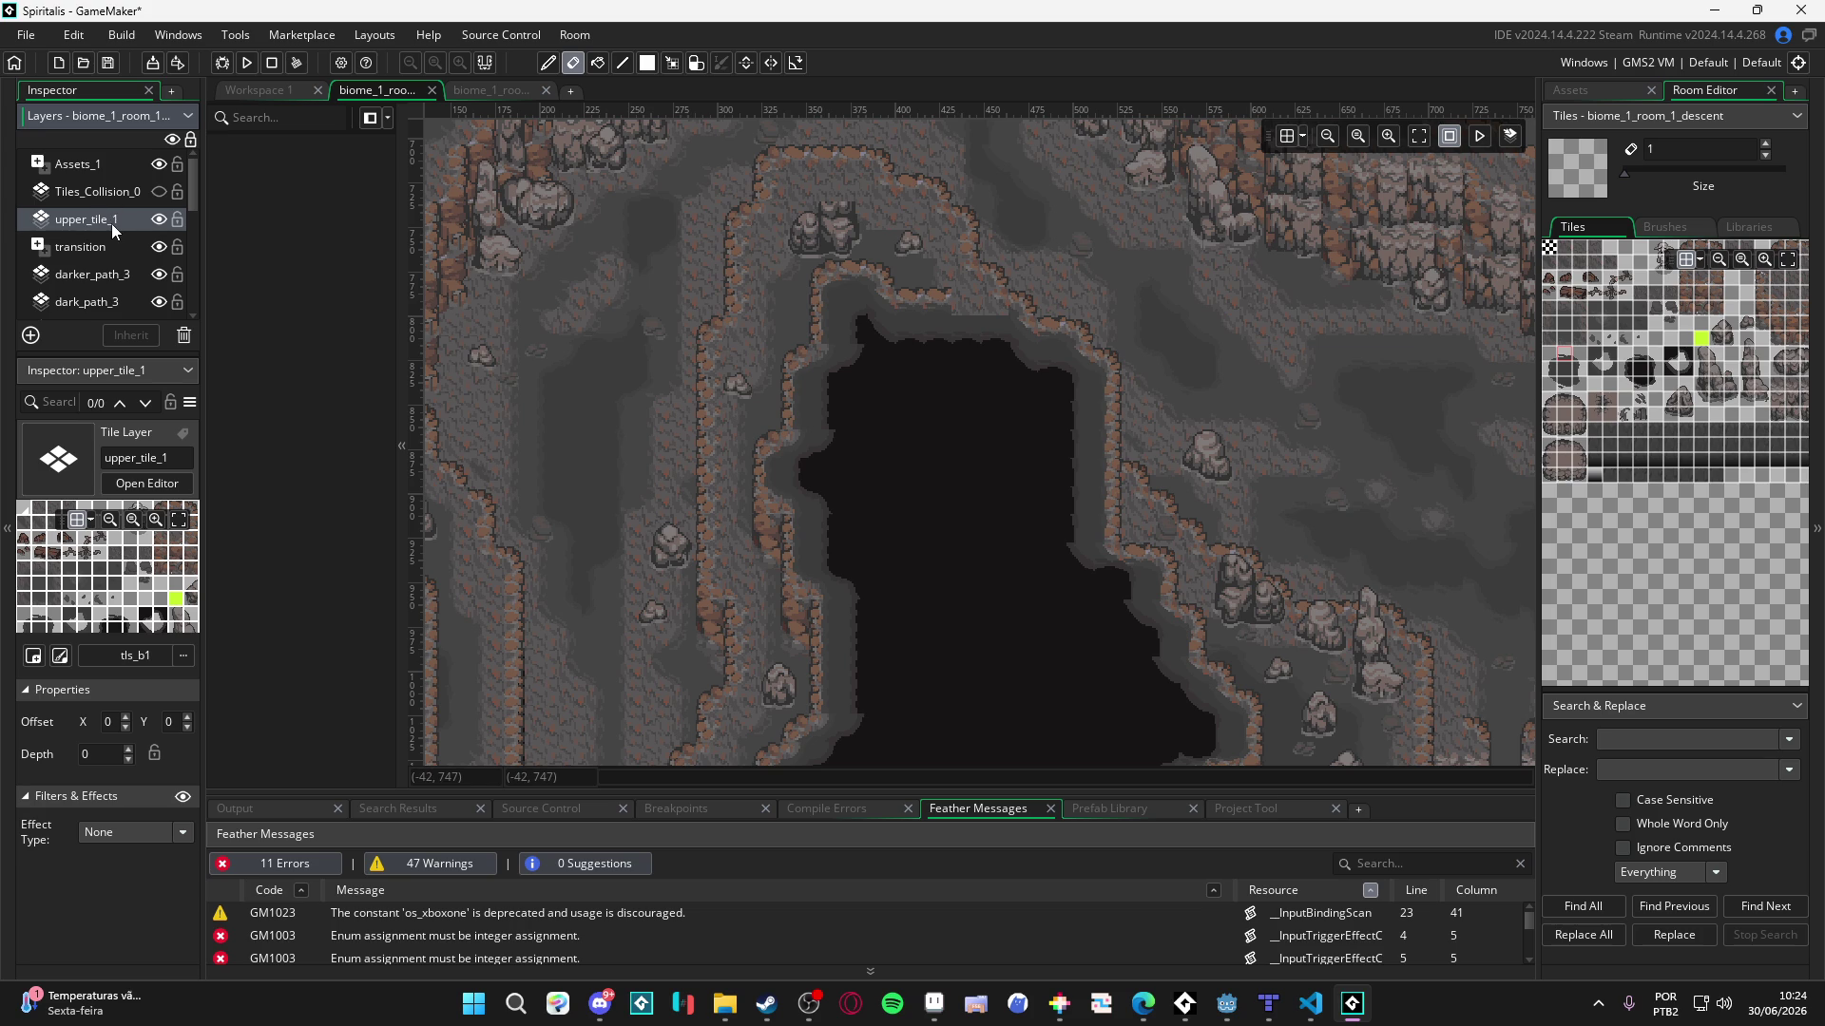
- Show the magenta collision tiles again and compare the depths of dark_path_3, upper_tile_1 and darker_path_3
click(103, 198)
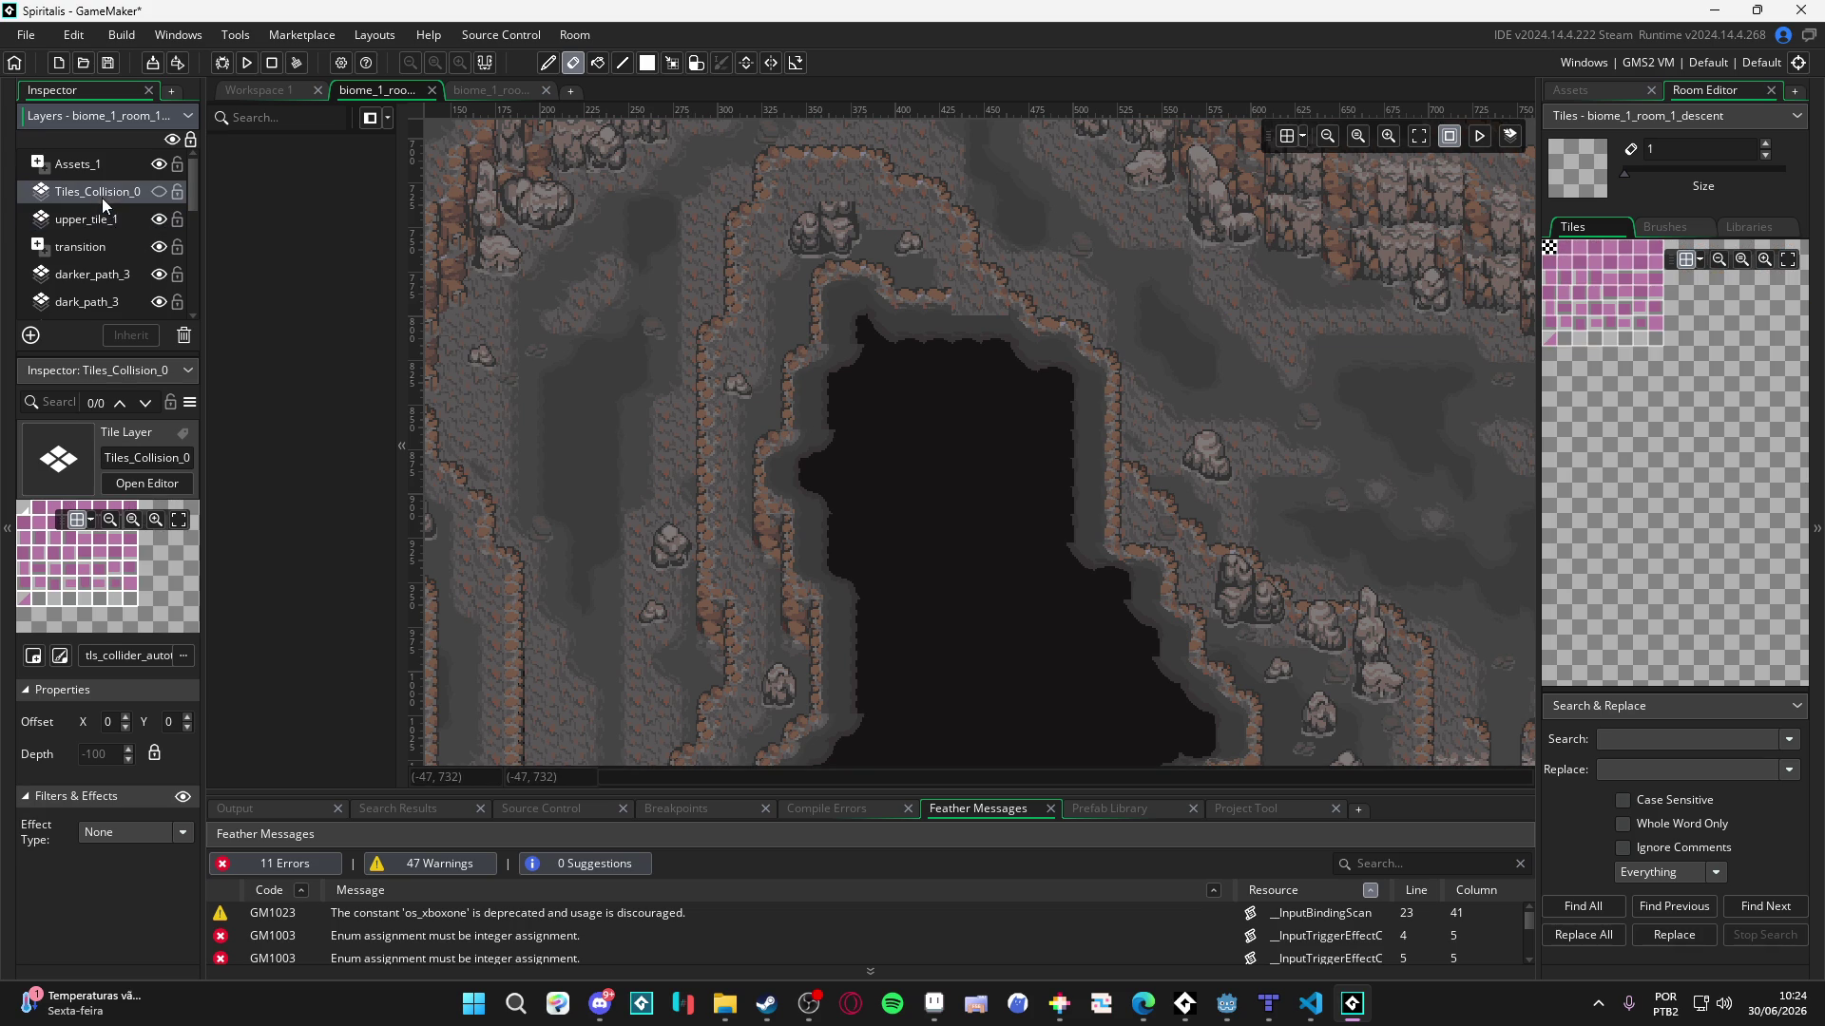
click(158, 191)
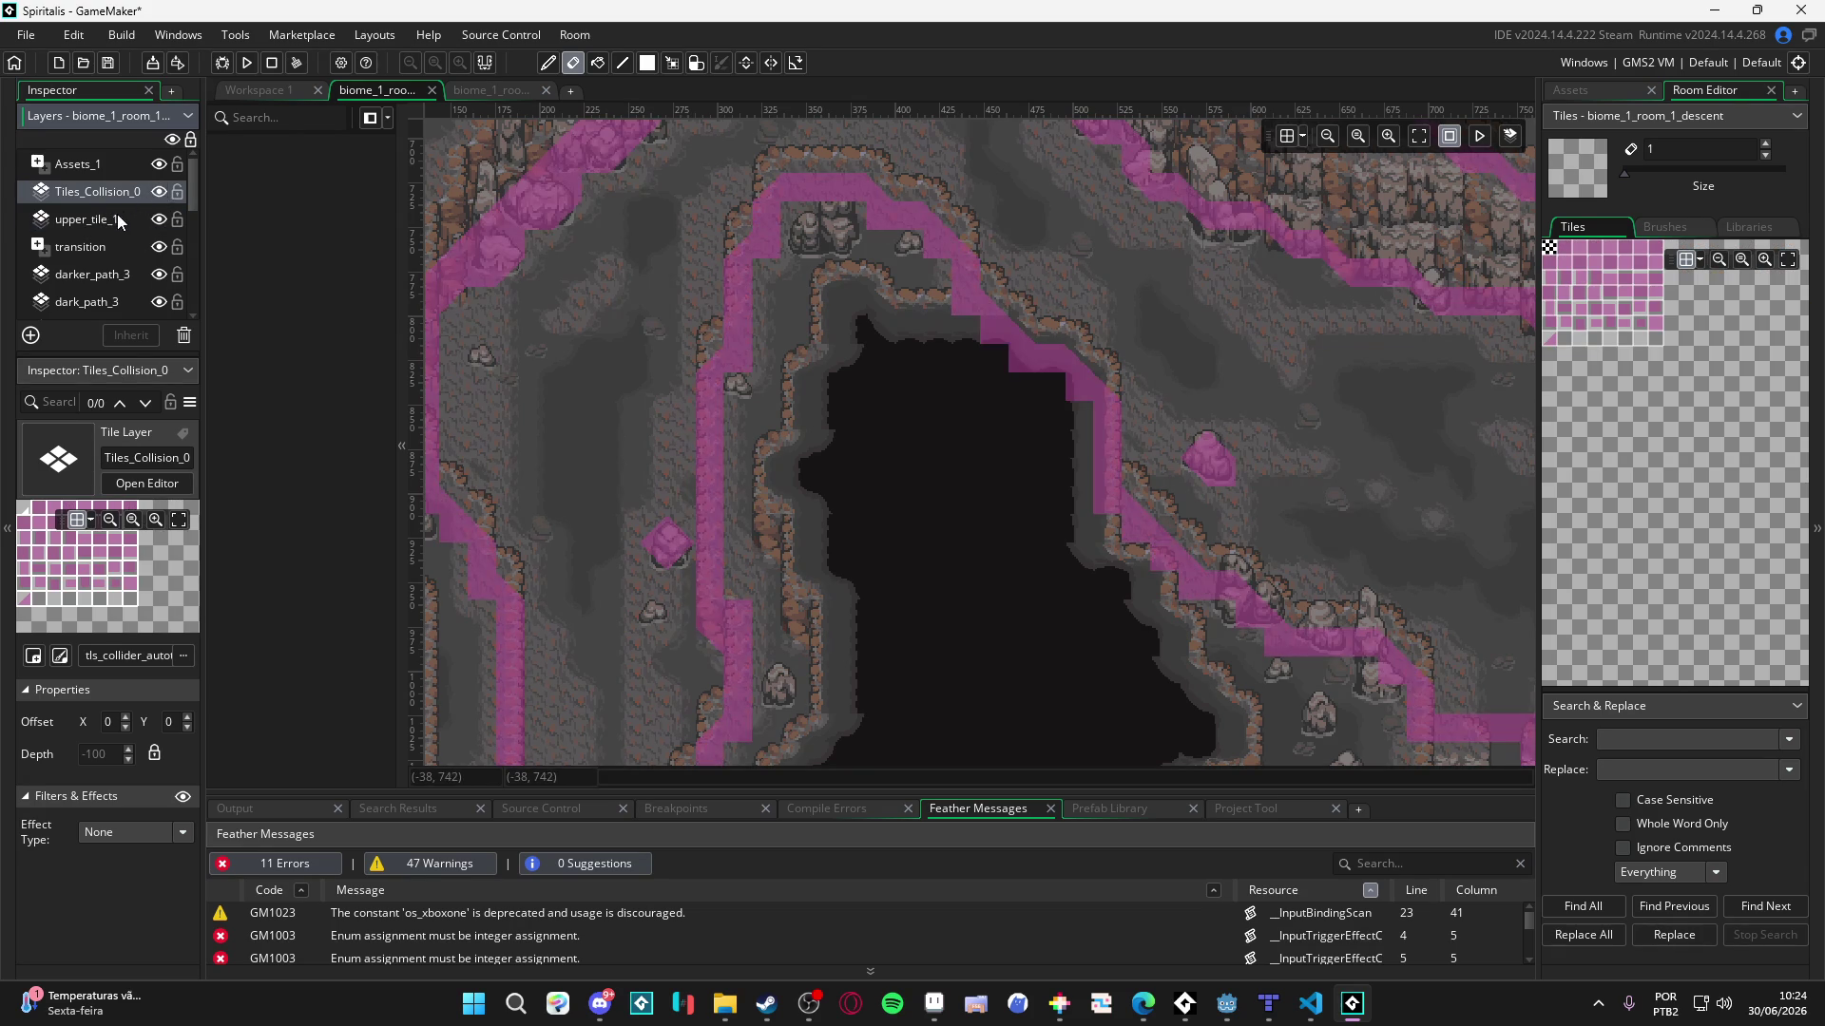
click(80, 275)
click(76, 305)
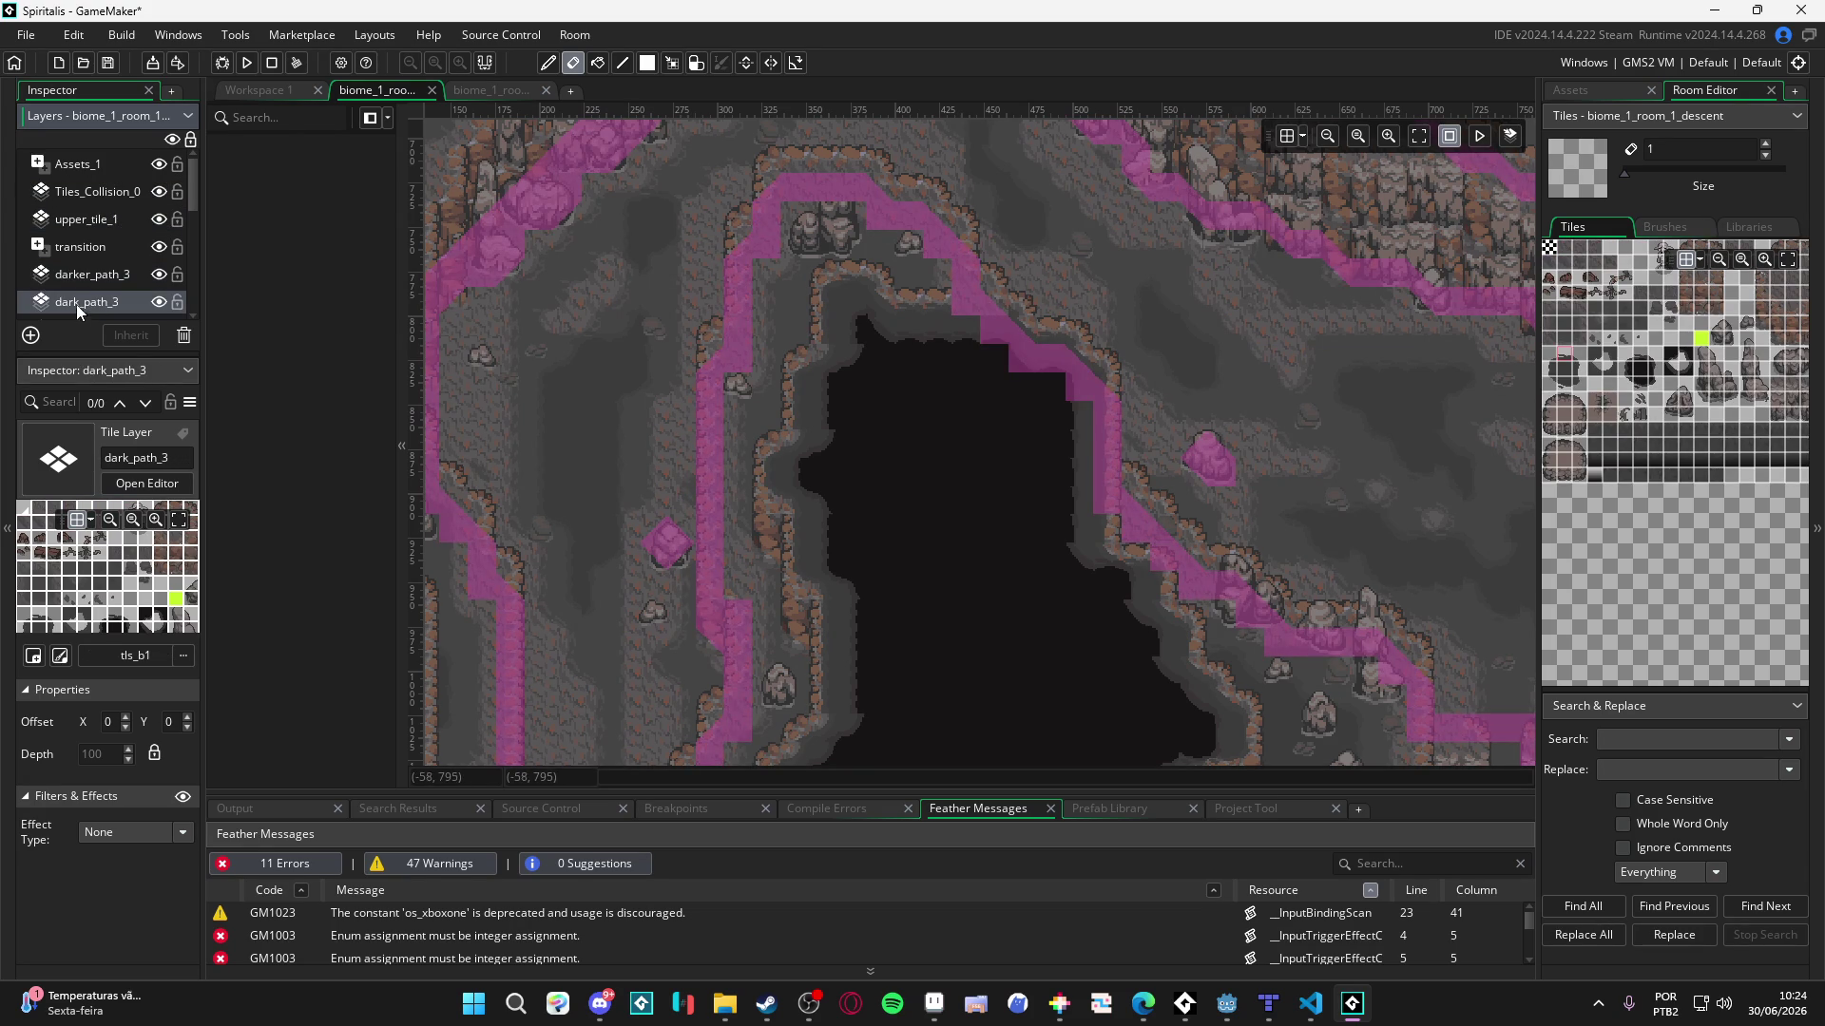
click(91, 221)
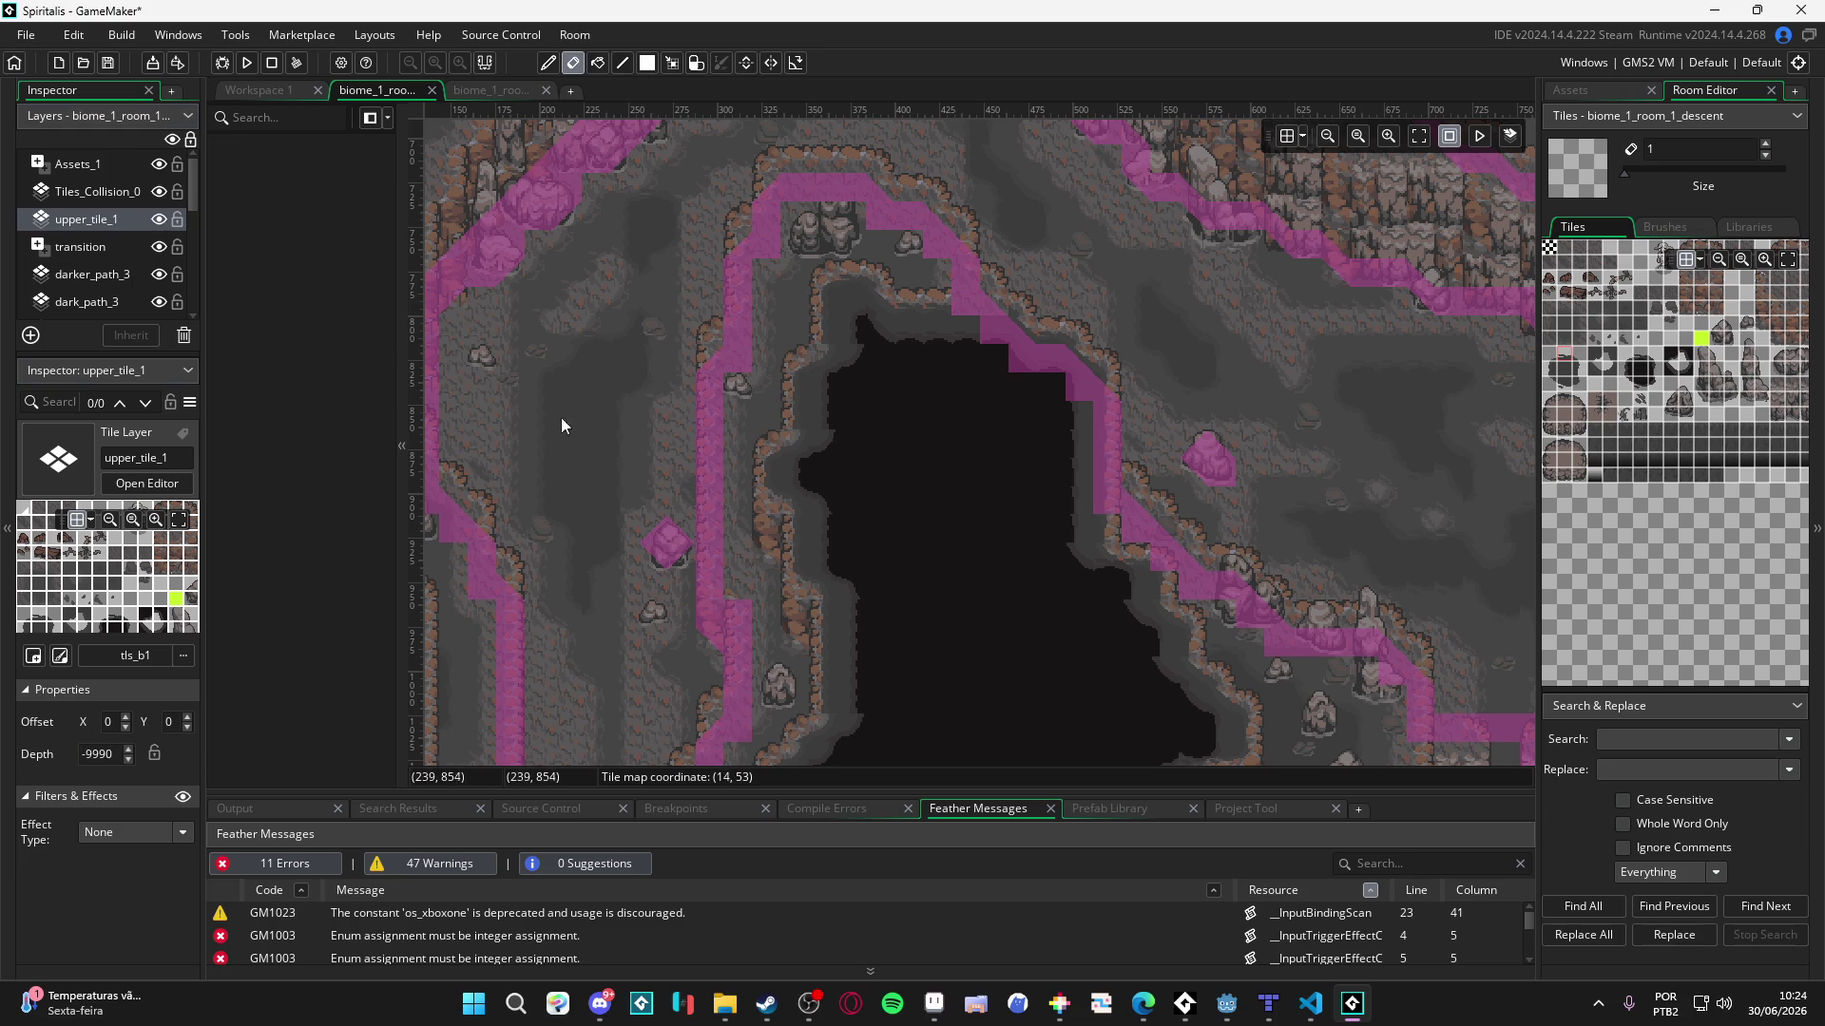
click(113, 272)
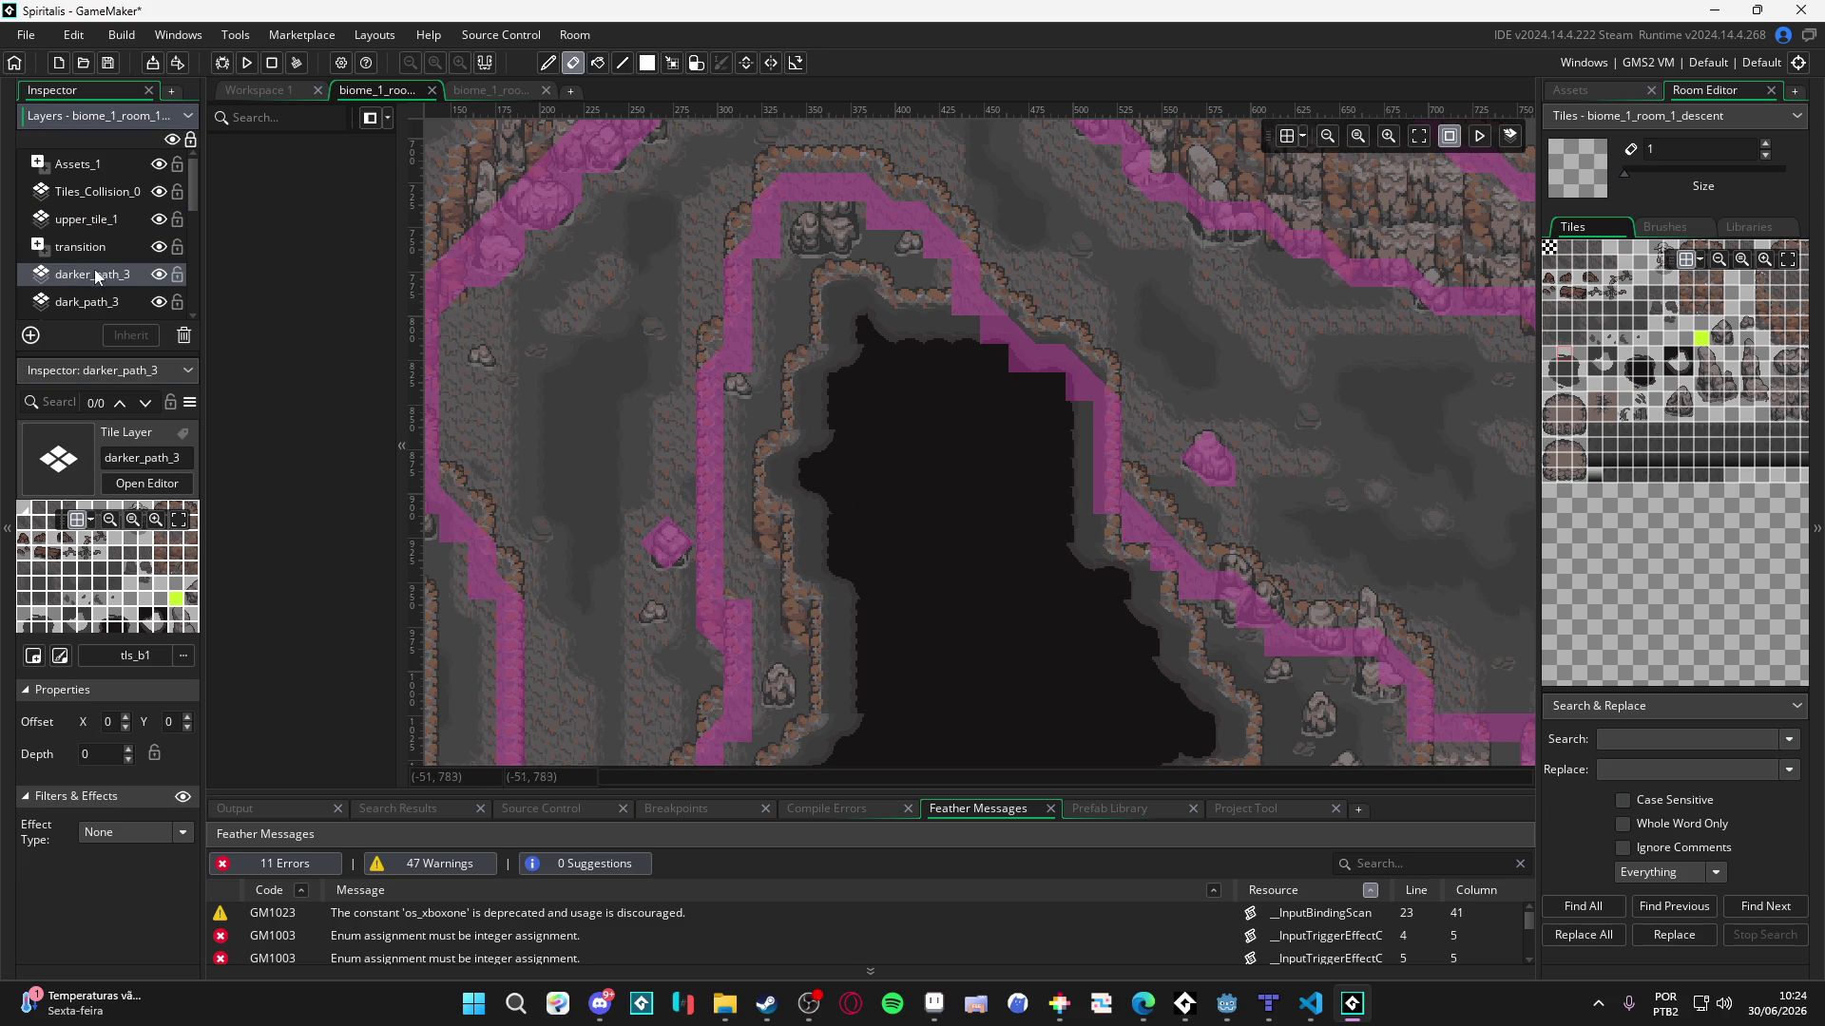
click(95, 220)
scroll(558, 391, down, 1)
- Paint a rock tile cluster on the floor, then hide the Tiles_Collision_0 overlay
click(872, 171)
key(d)
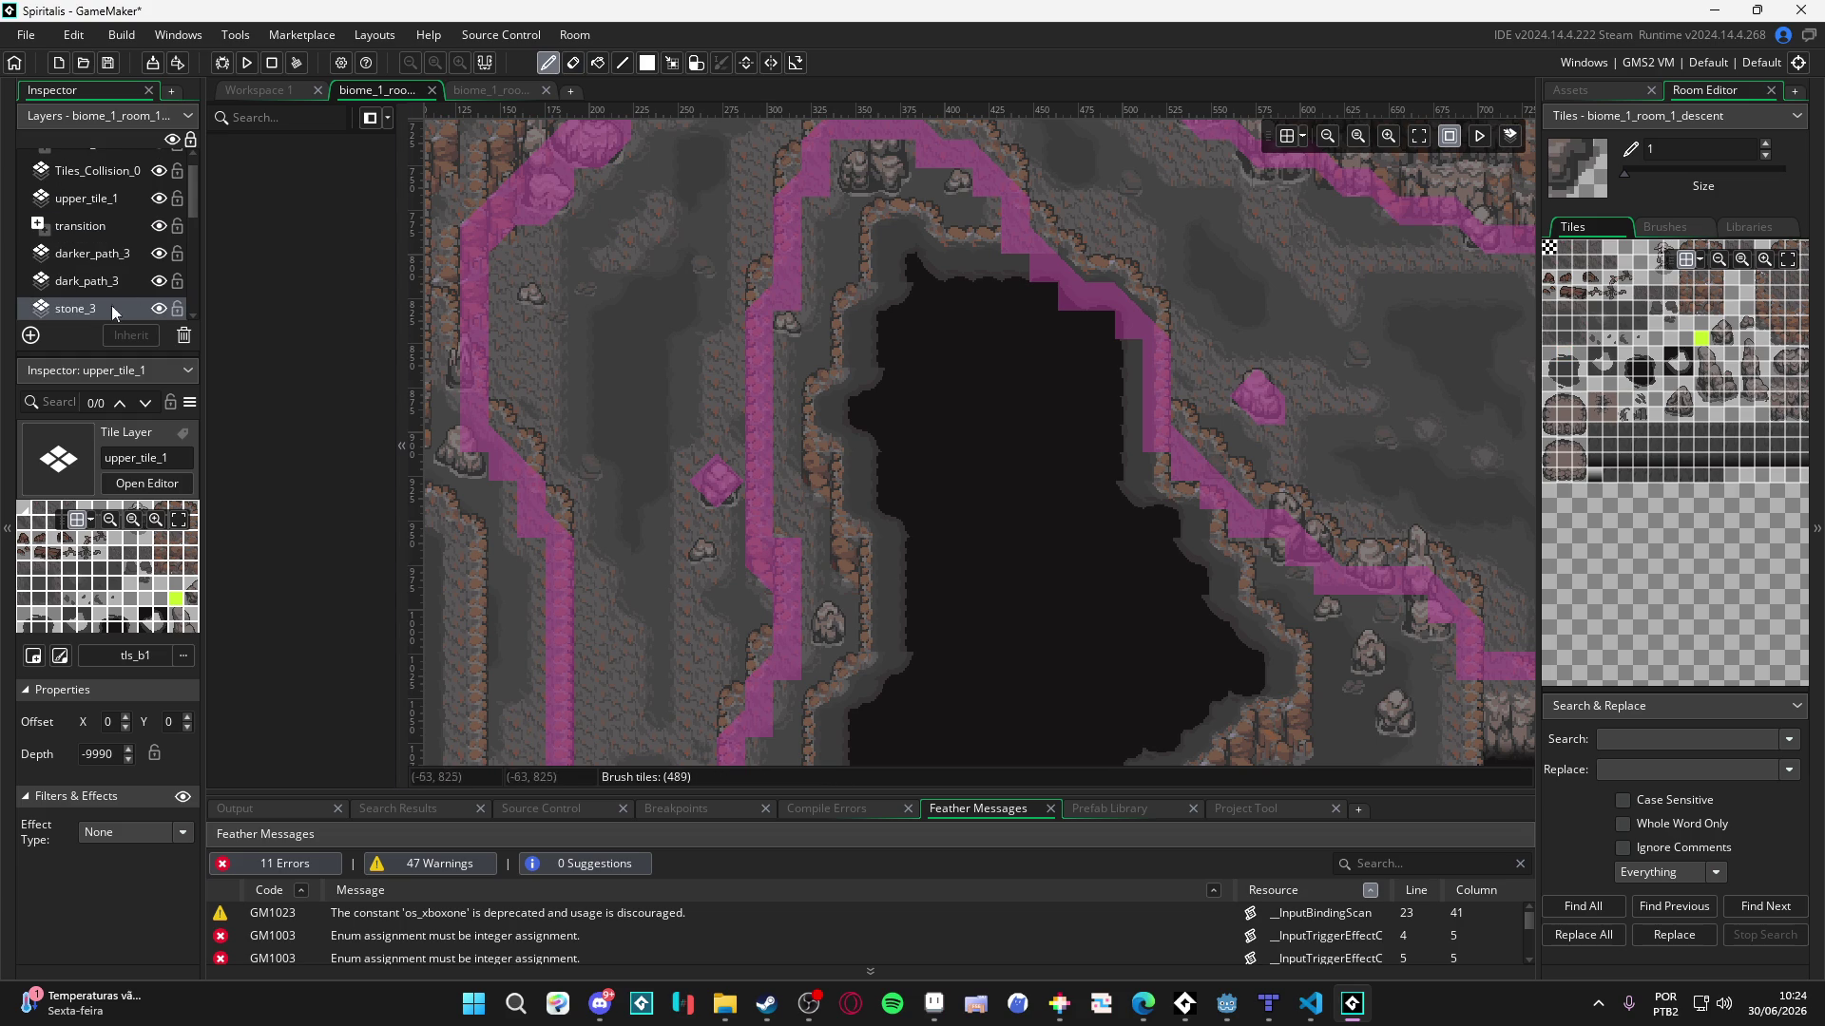
click(119, 751)
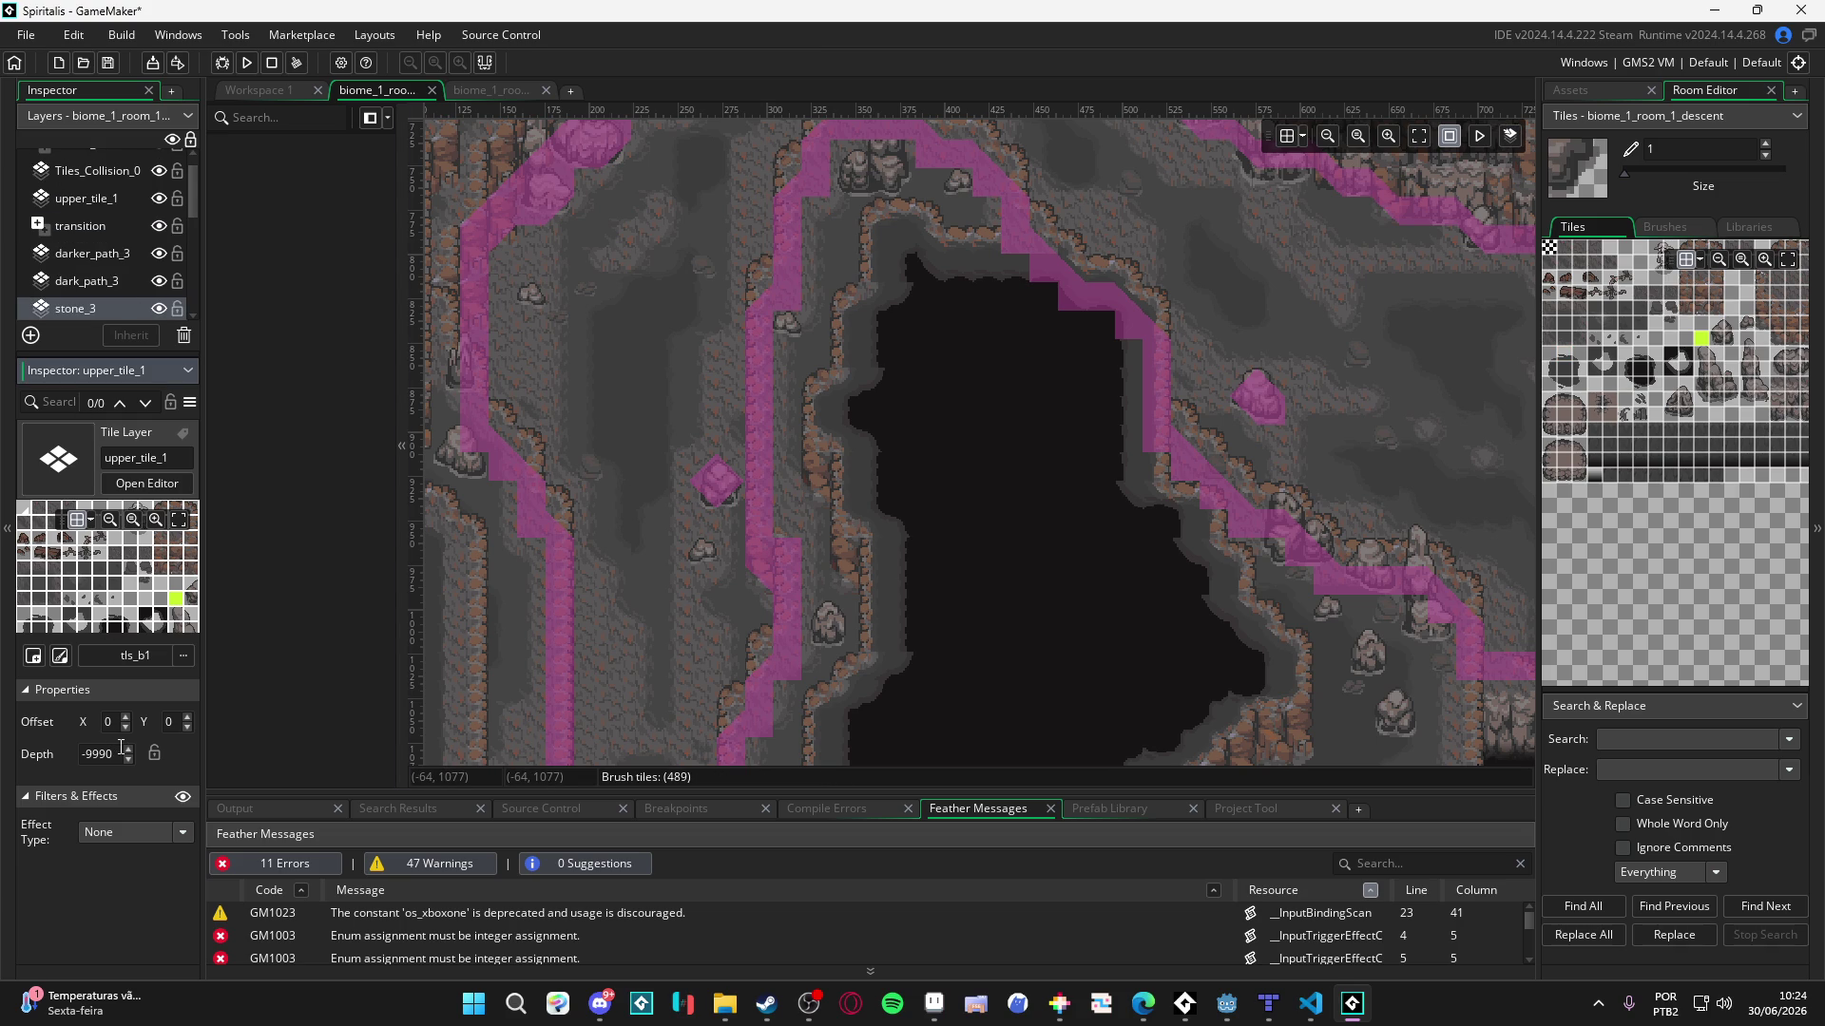
click(876, 446)
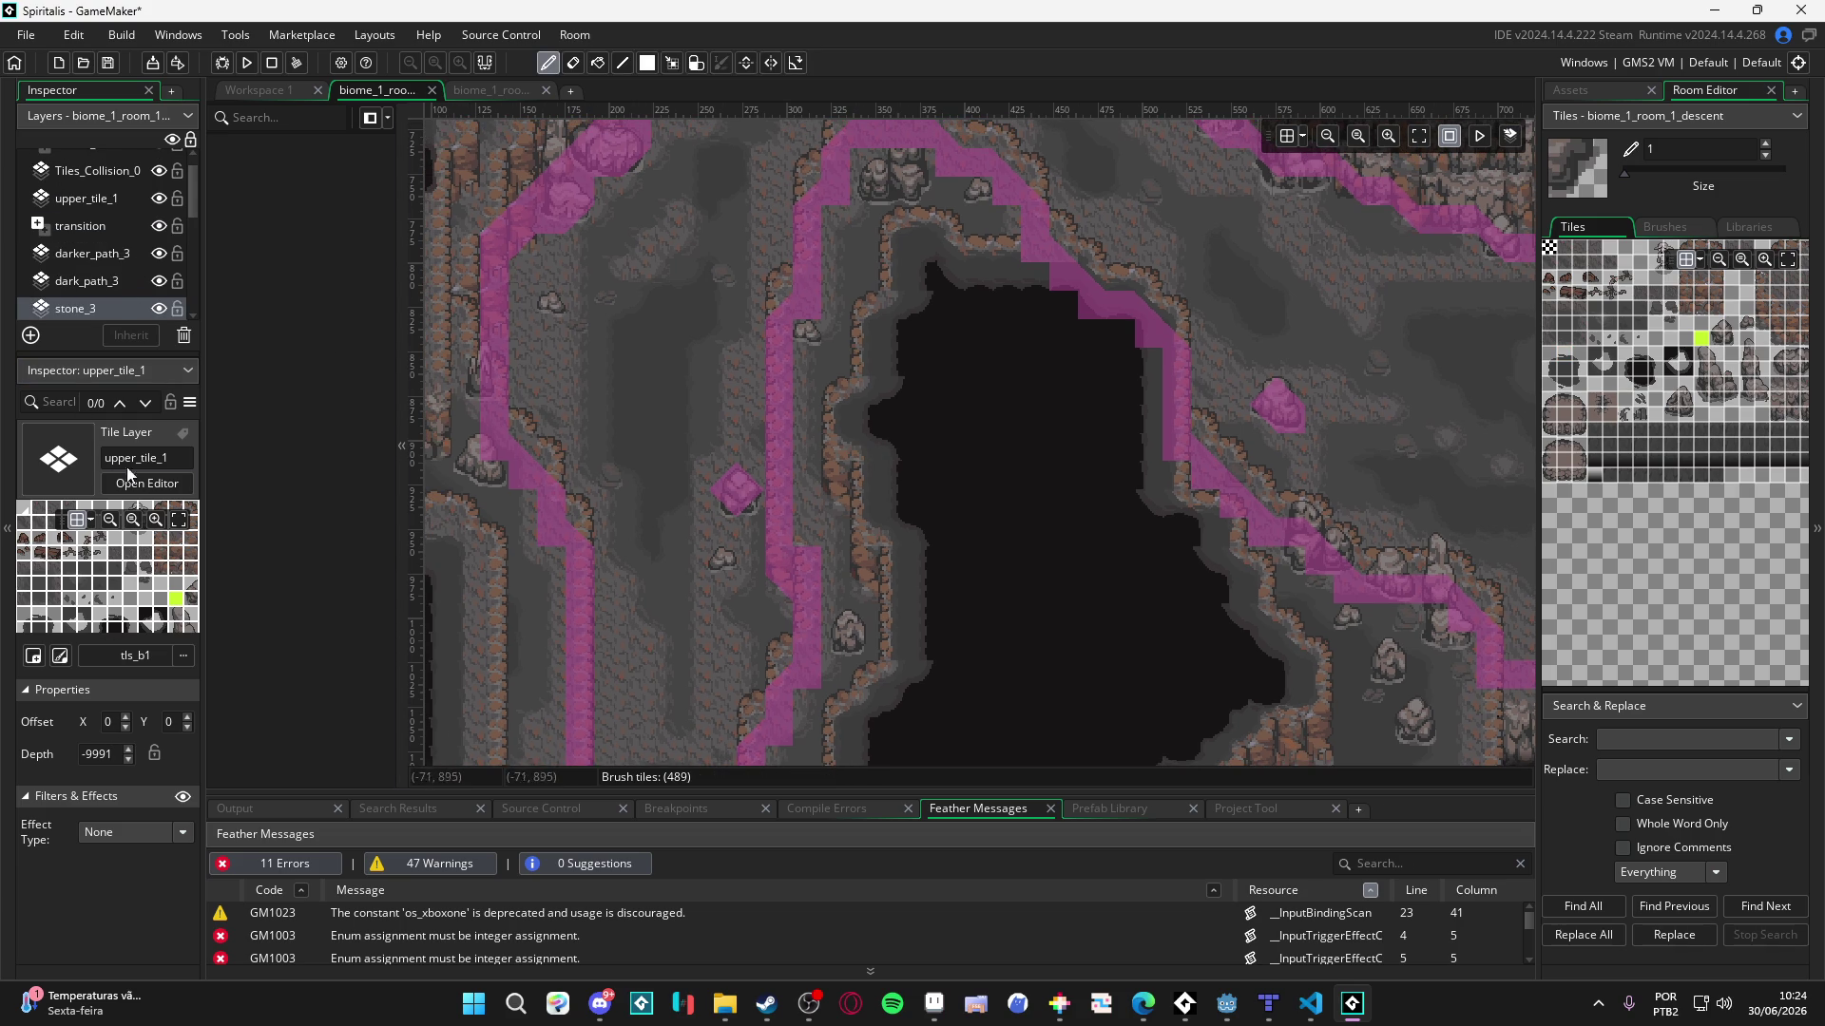
drag(863, 302, 732, 401)
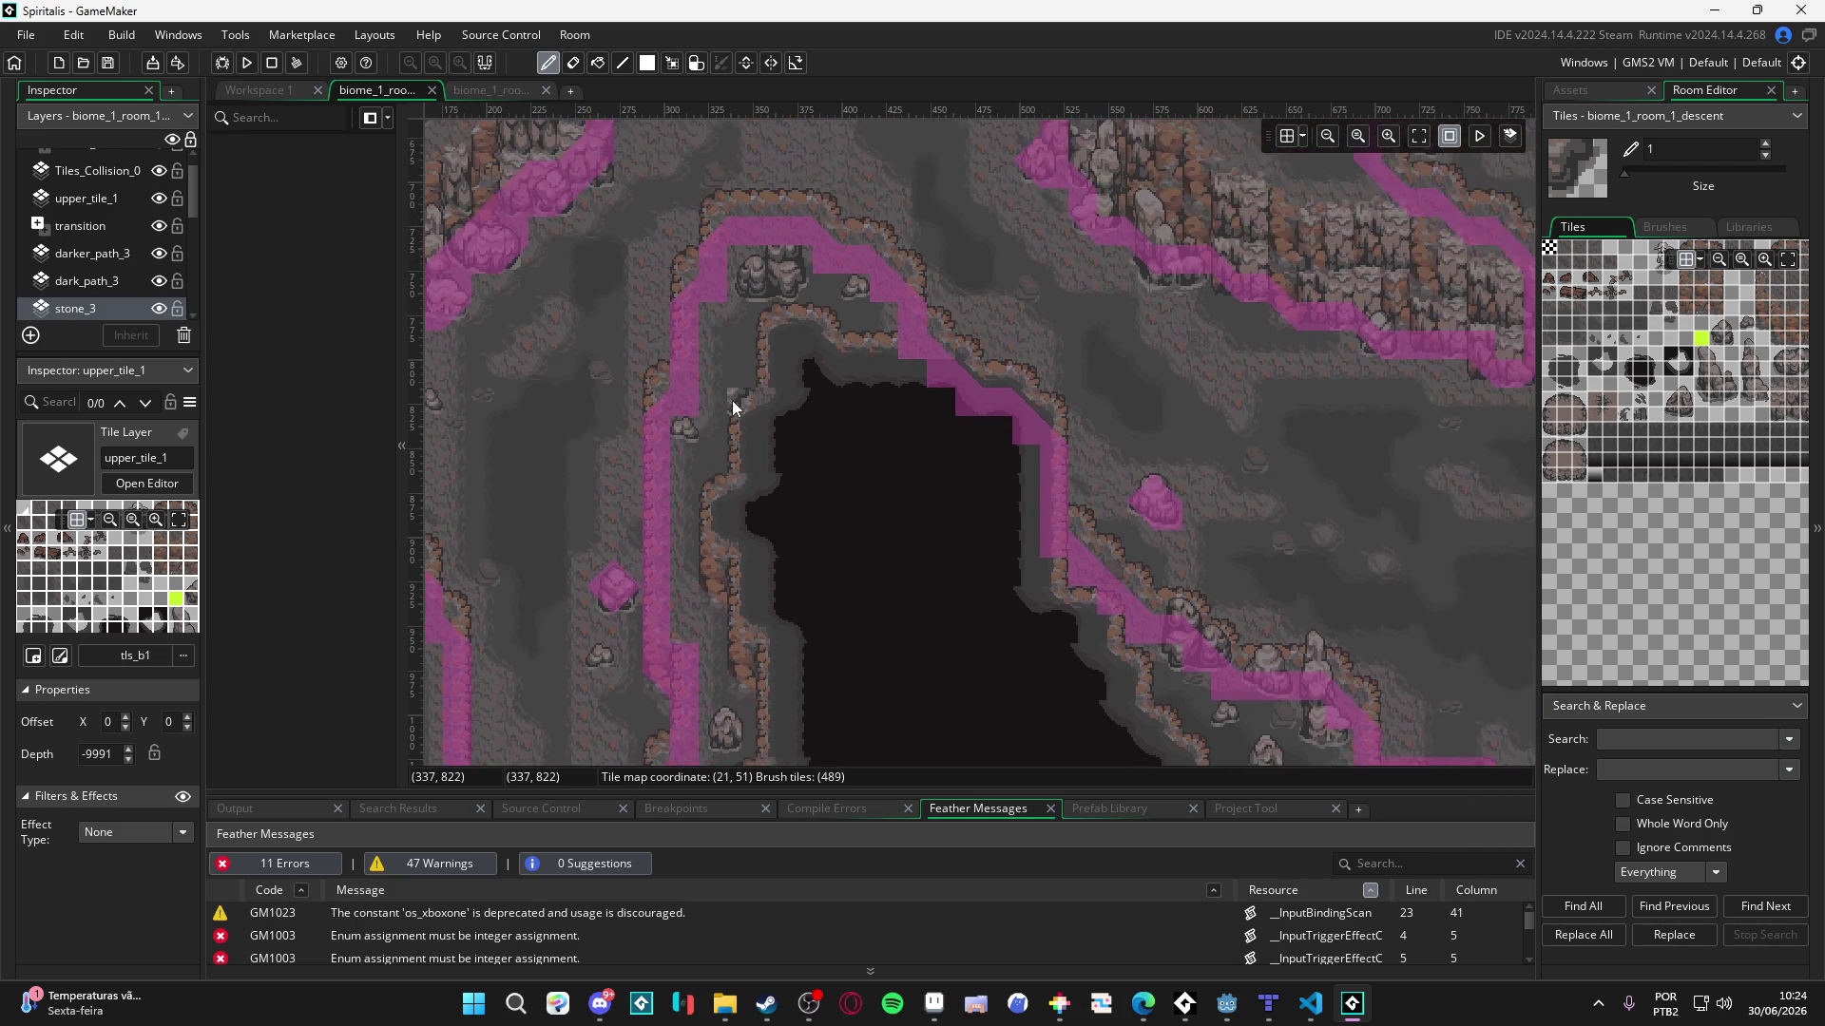
scroll(120, 192, up, 1)
click(159, 191)
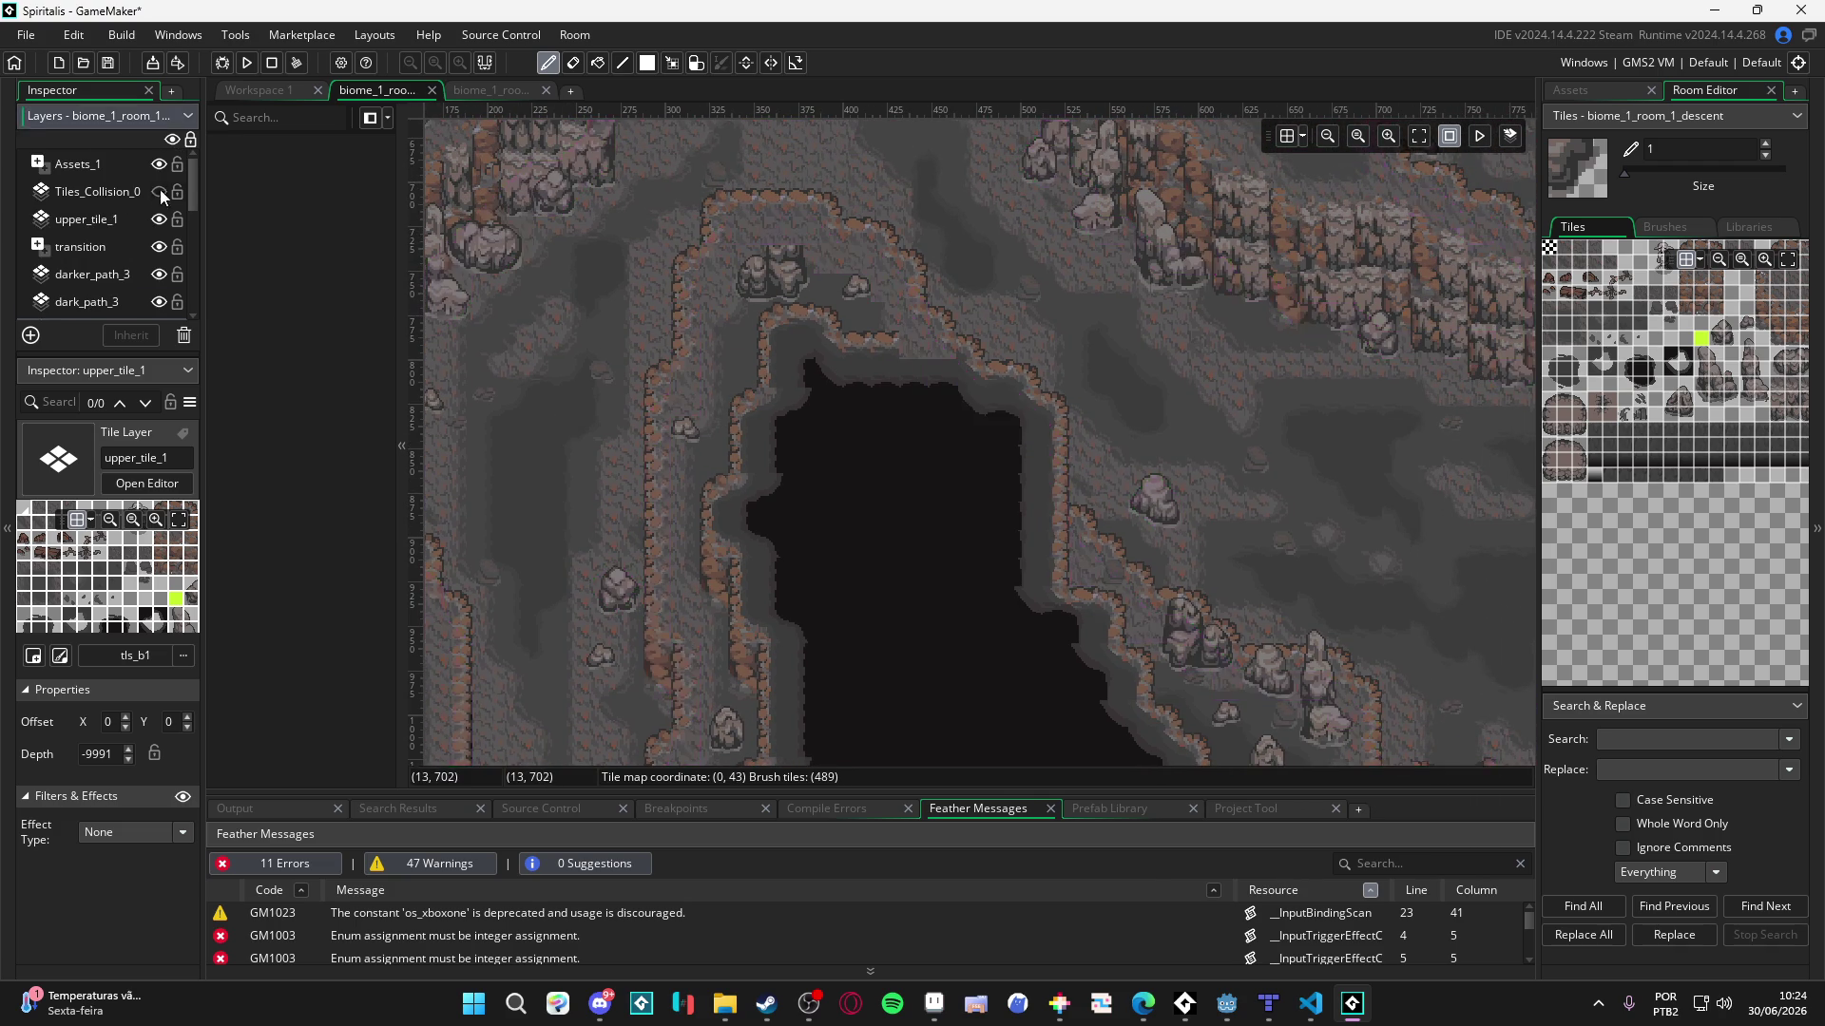
drag(842, 401, 840, 300)
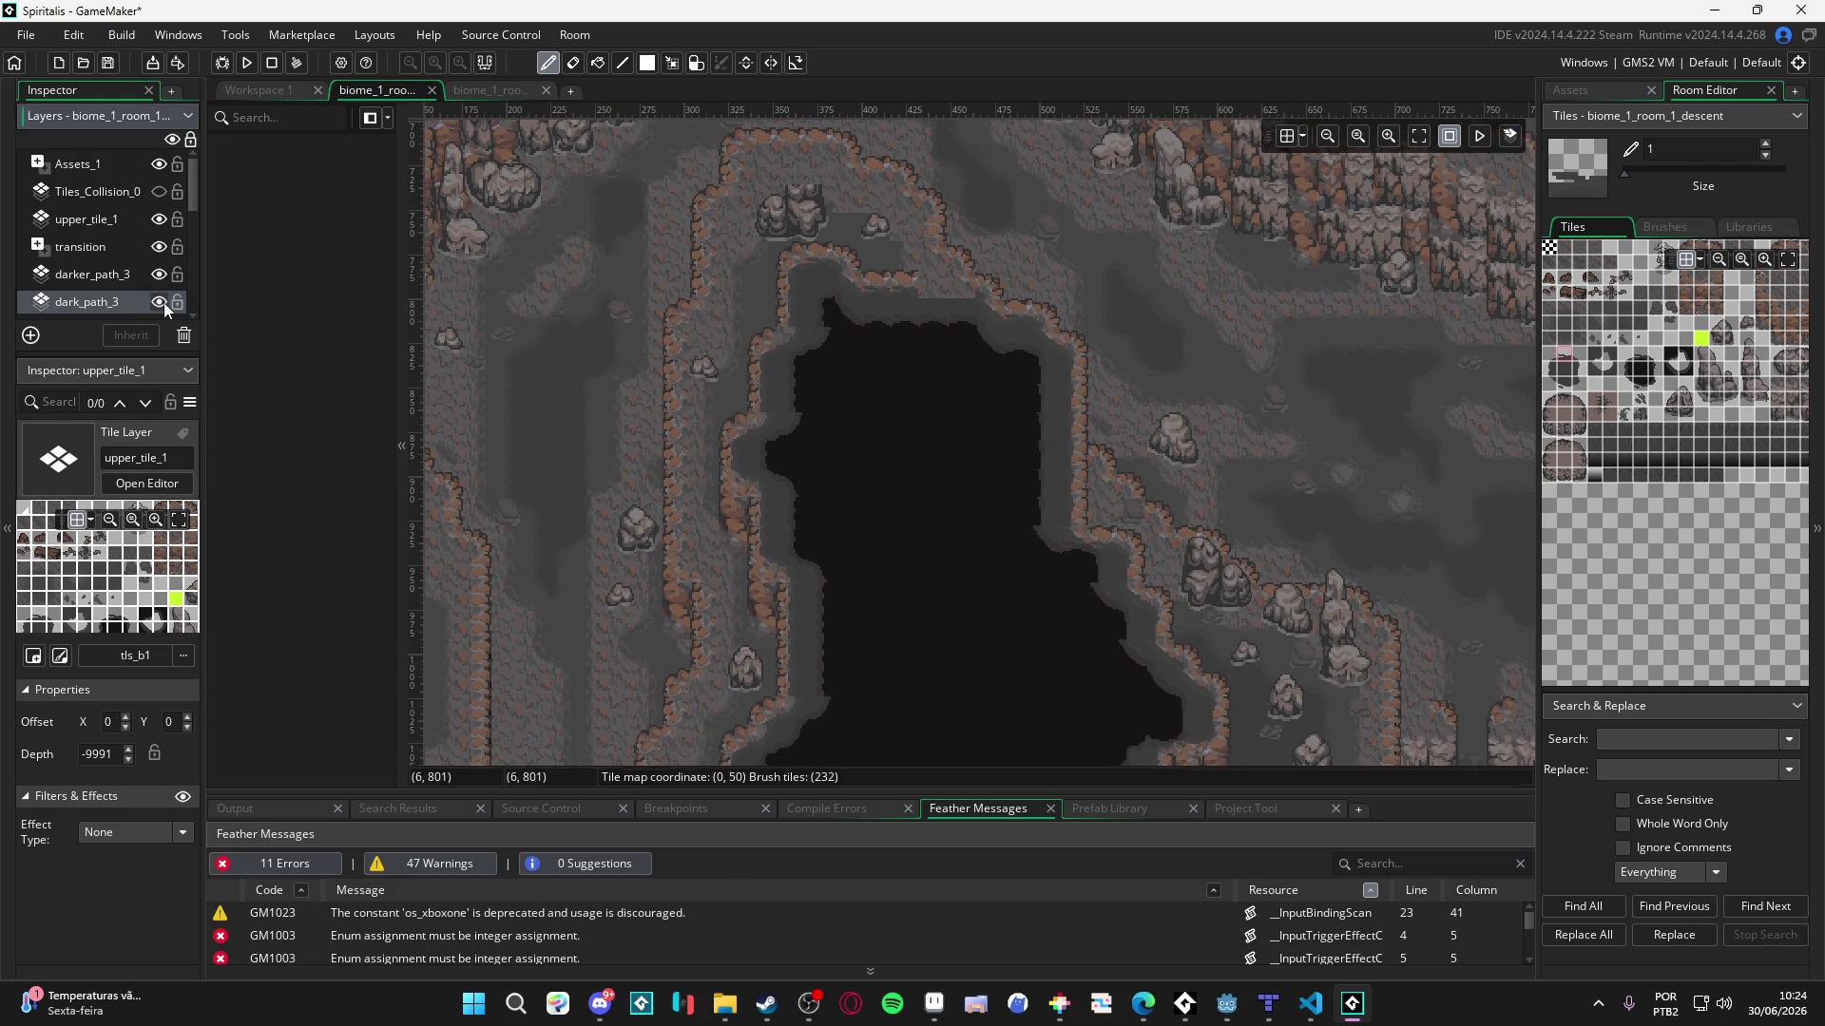
- Set dark_path_3's depth to -9990, keeping the custom layer depths
click(120, 303)
click(93, 755)
key(ctrl+a)
text(-9990)
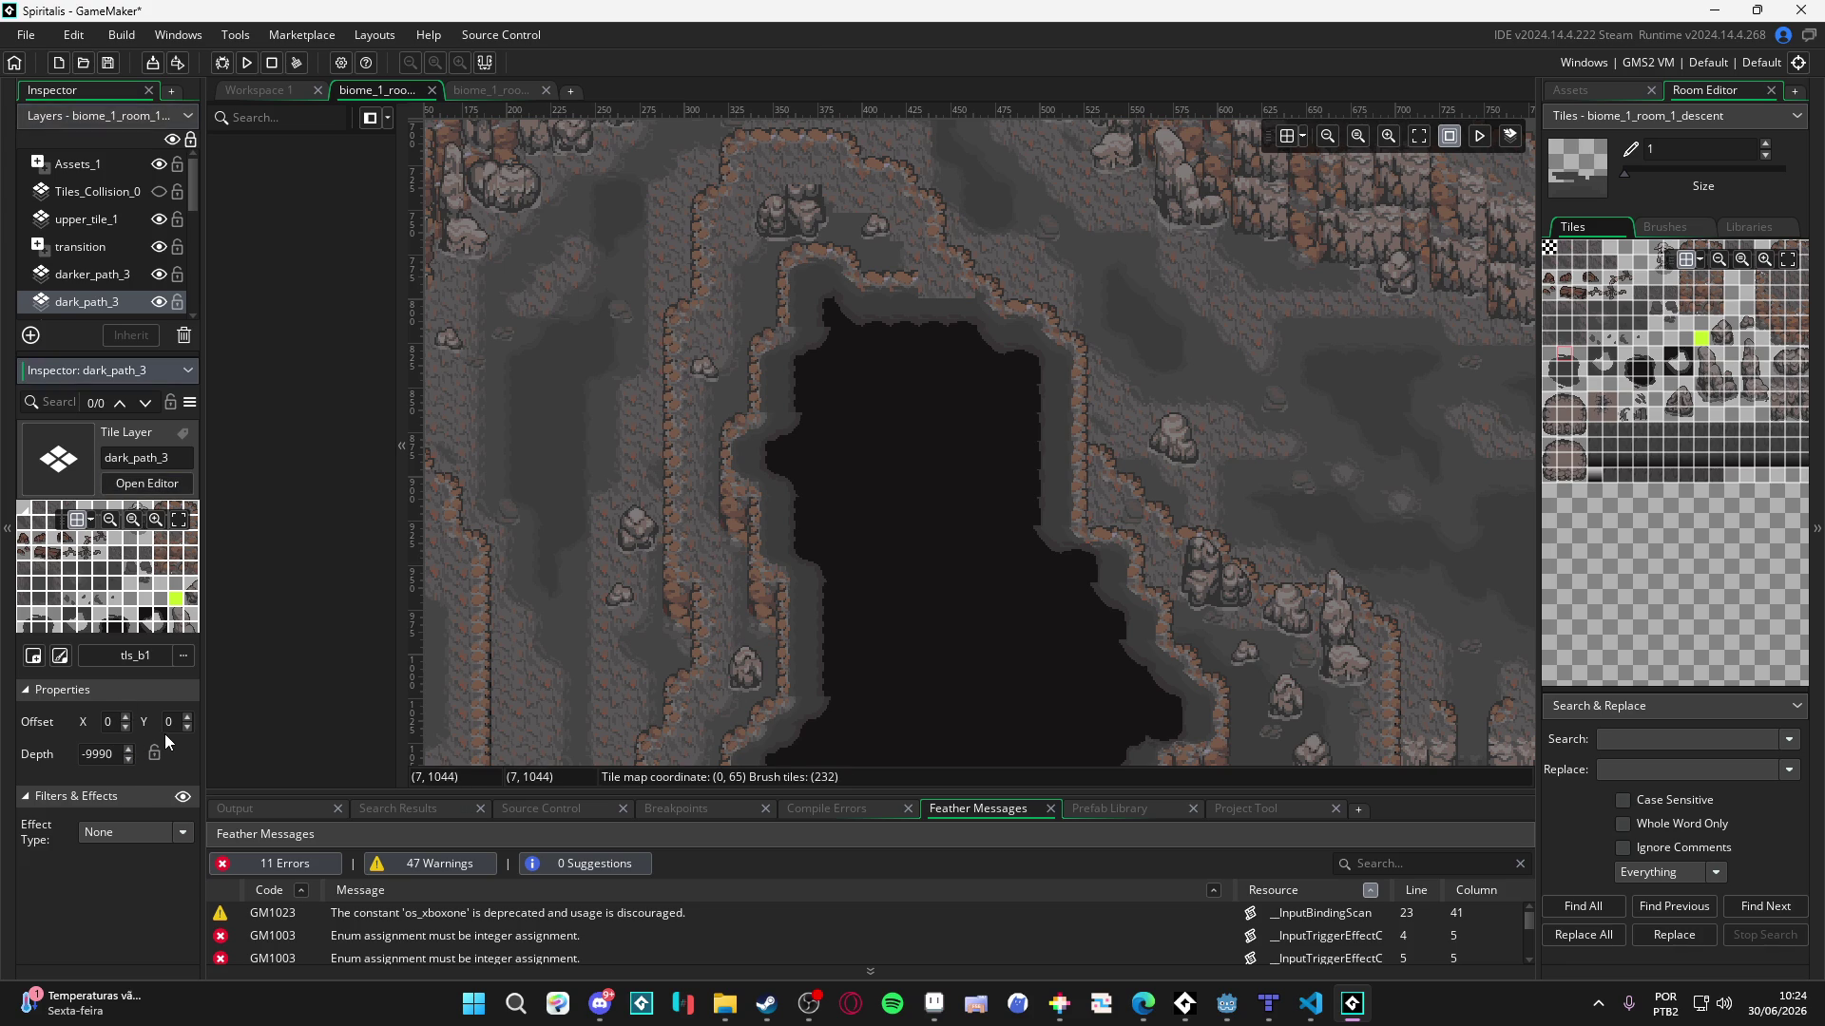
click(893, 448)
click(1118, 555)
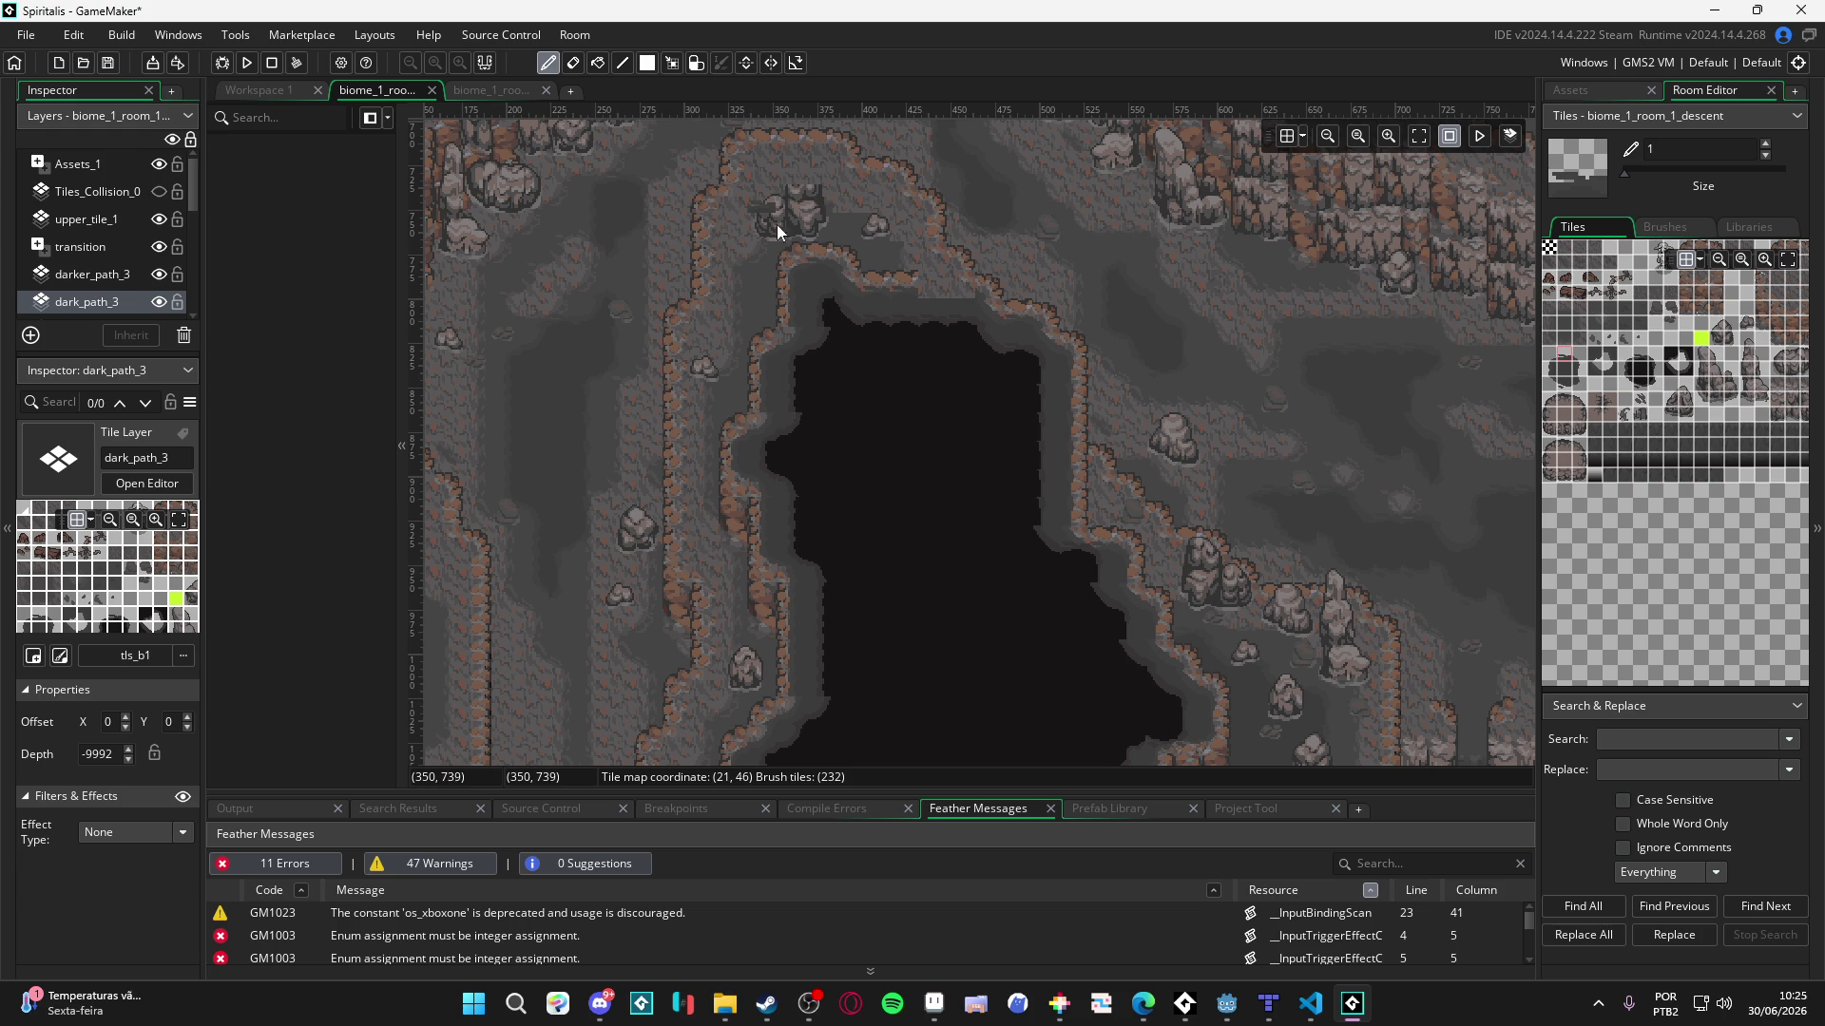
- Check dark_path_3's tiles by hiding and showing the layer
mouse_move(768, 413)
mouse_down()
mouse_move(823, 557)
mouse_move(911, 642)
mouse_move(848, 486)
mouse_up()
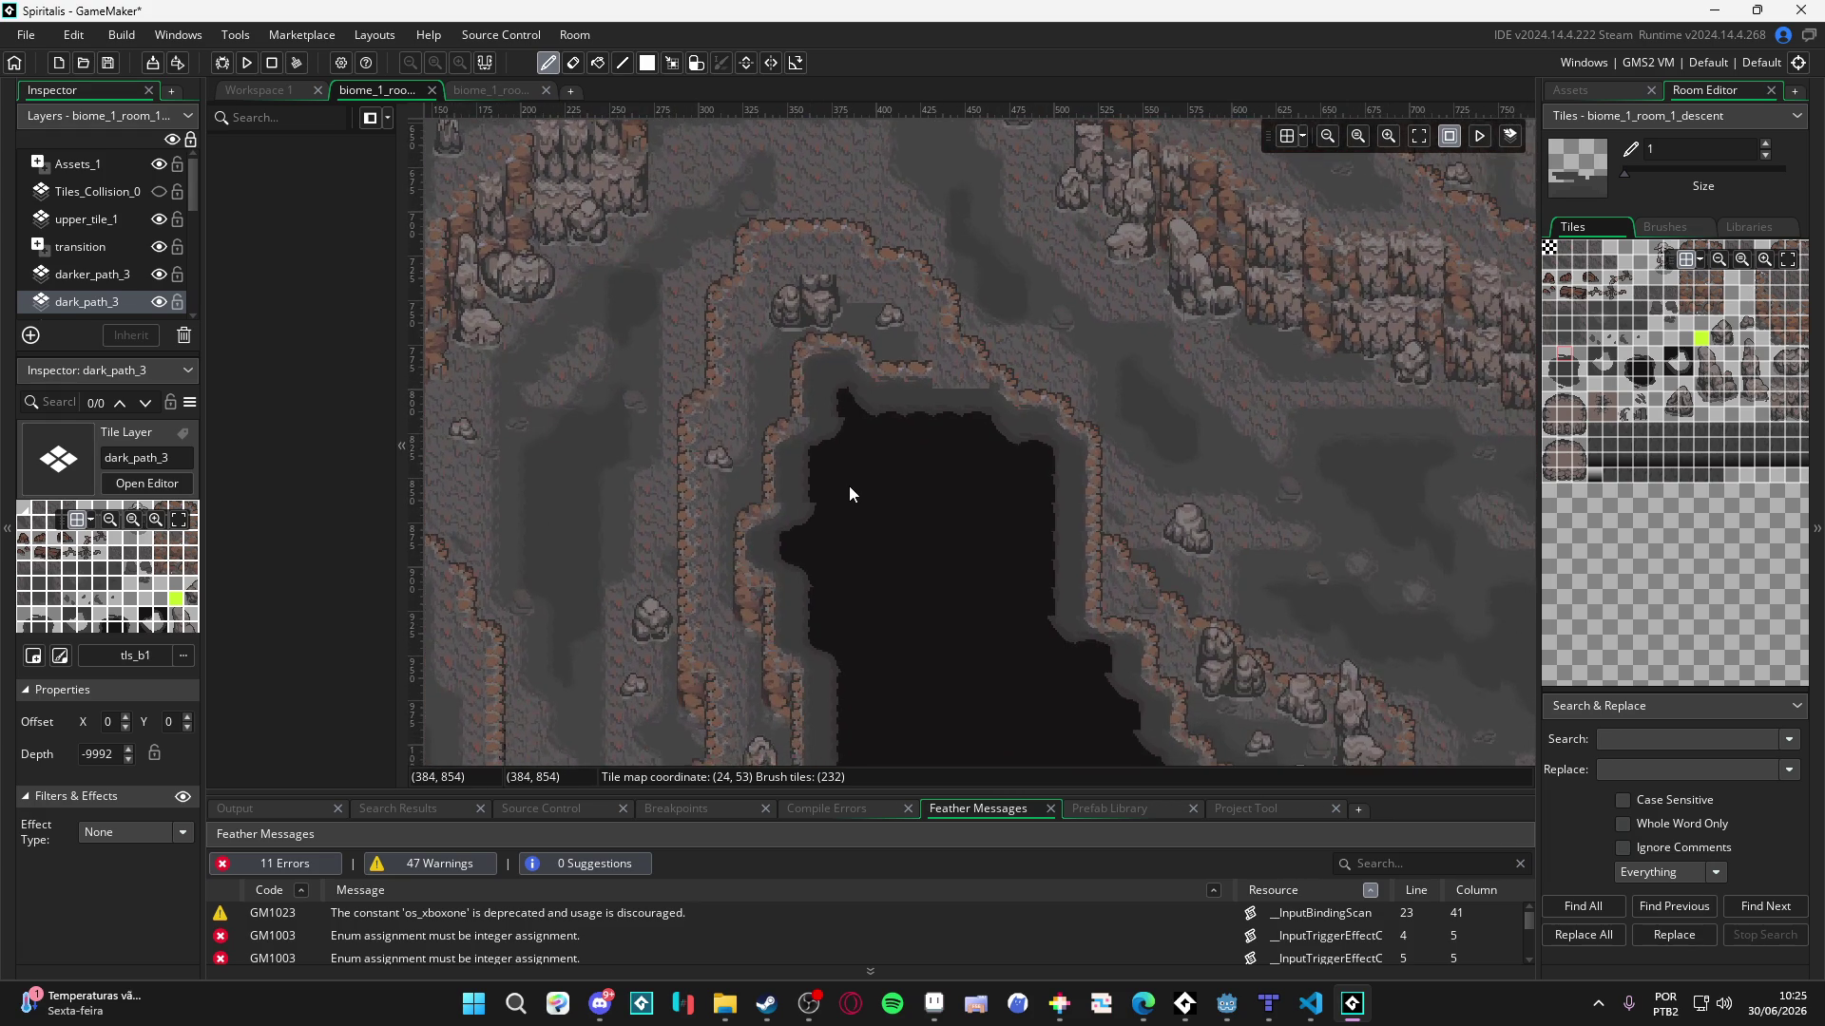
click(159, 302)
click(158, 301)
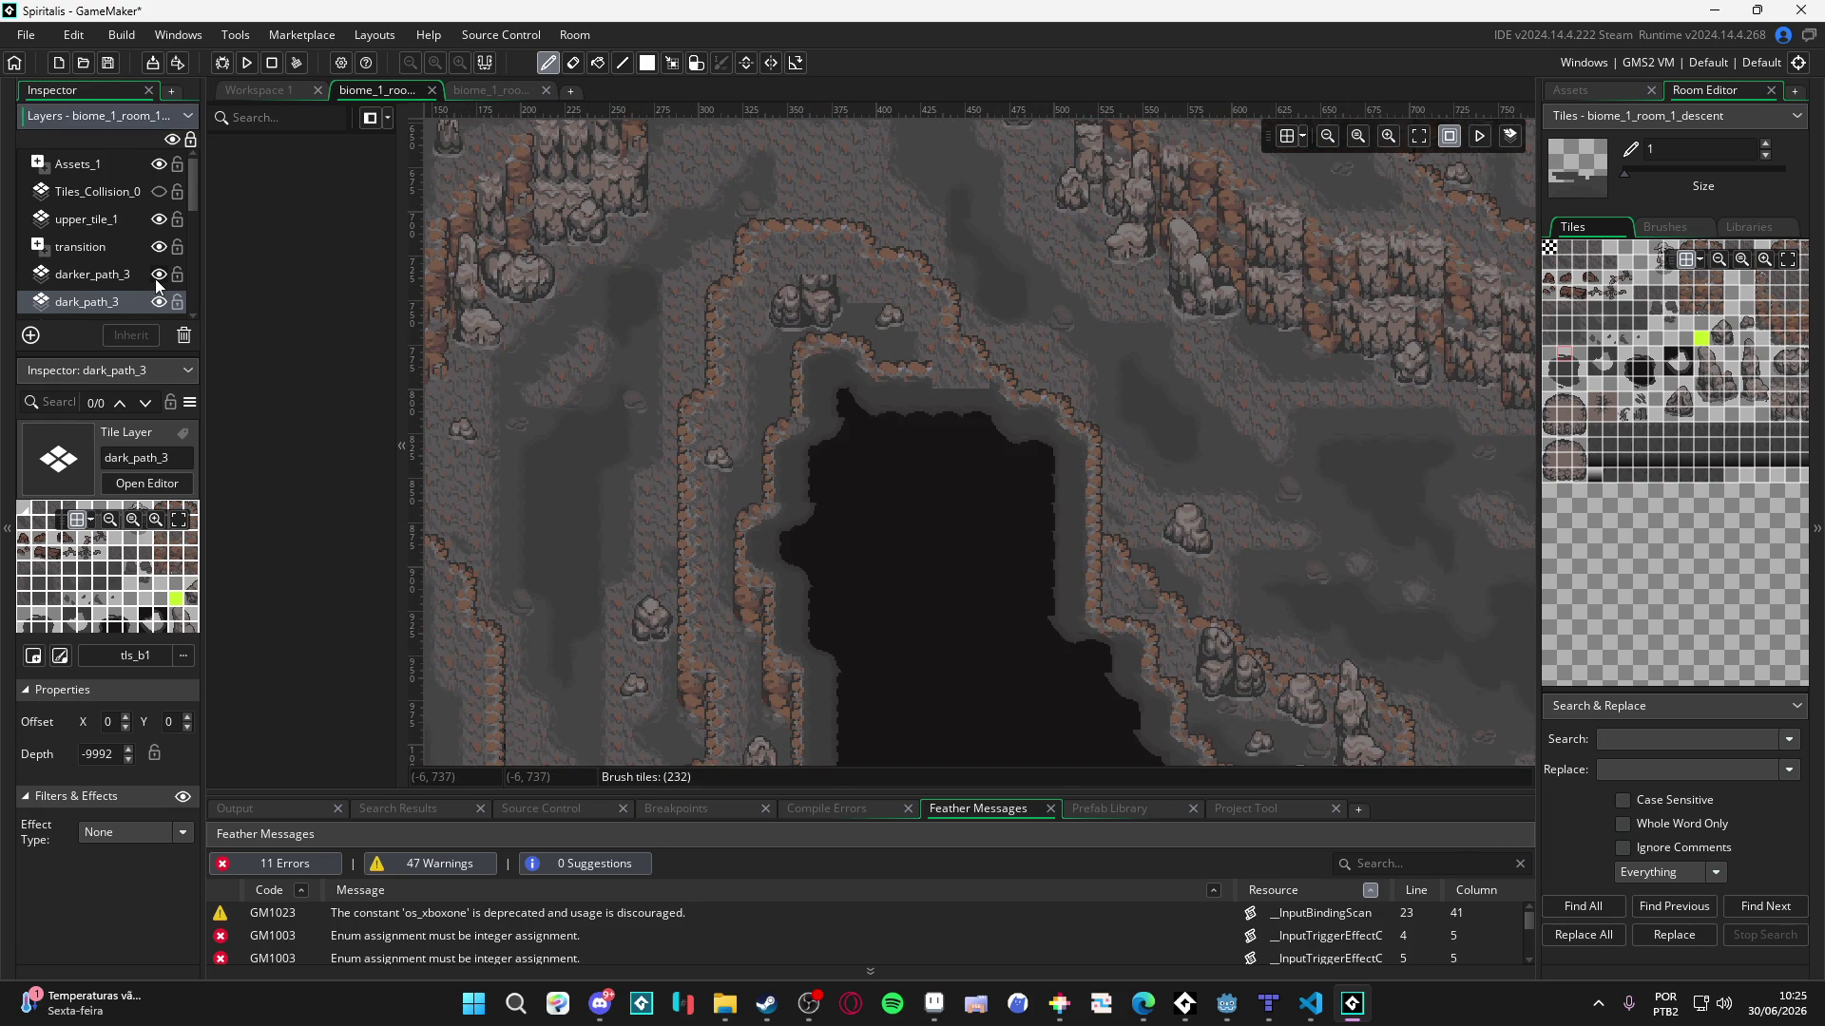
scroll(156, 278, down, 2)
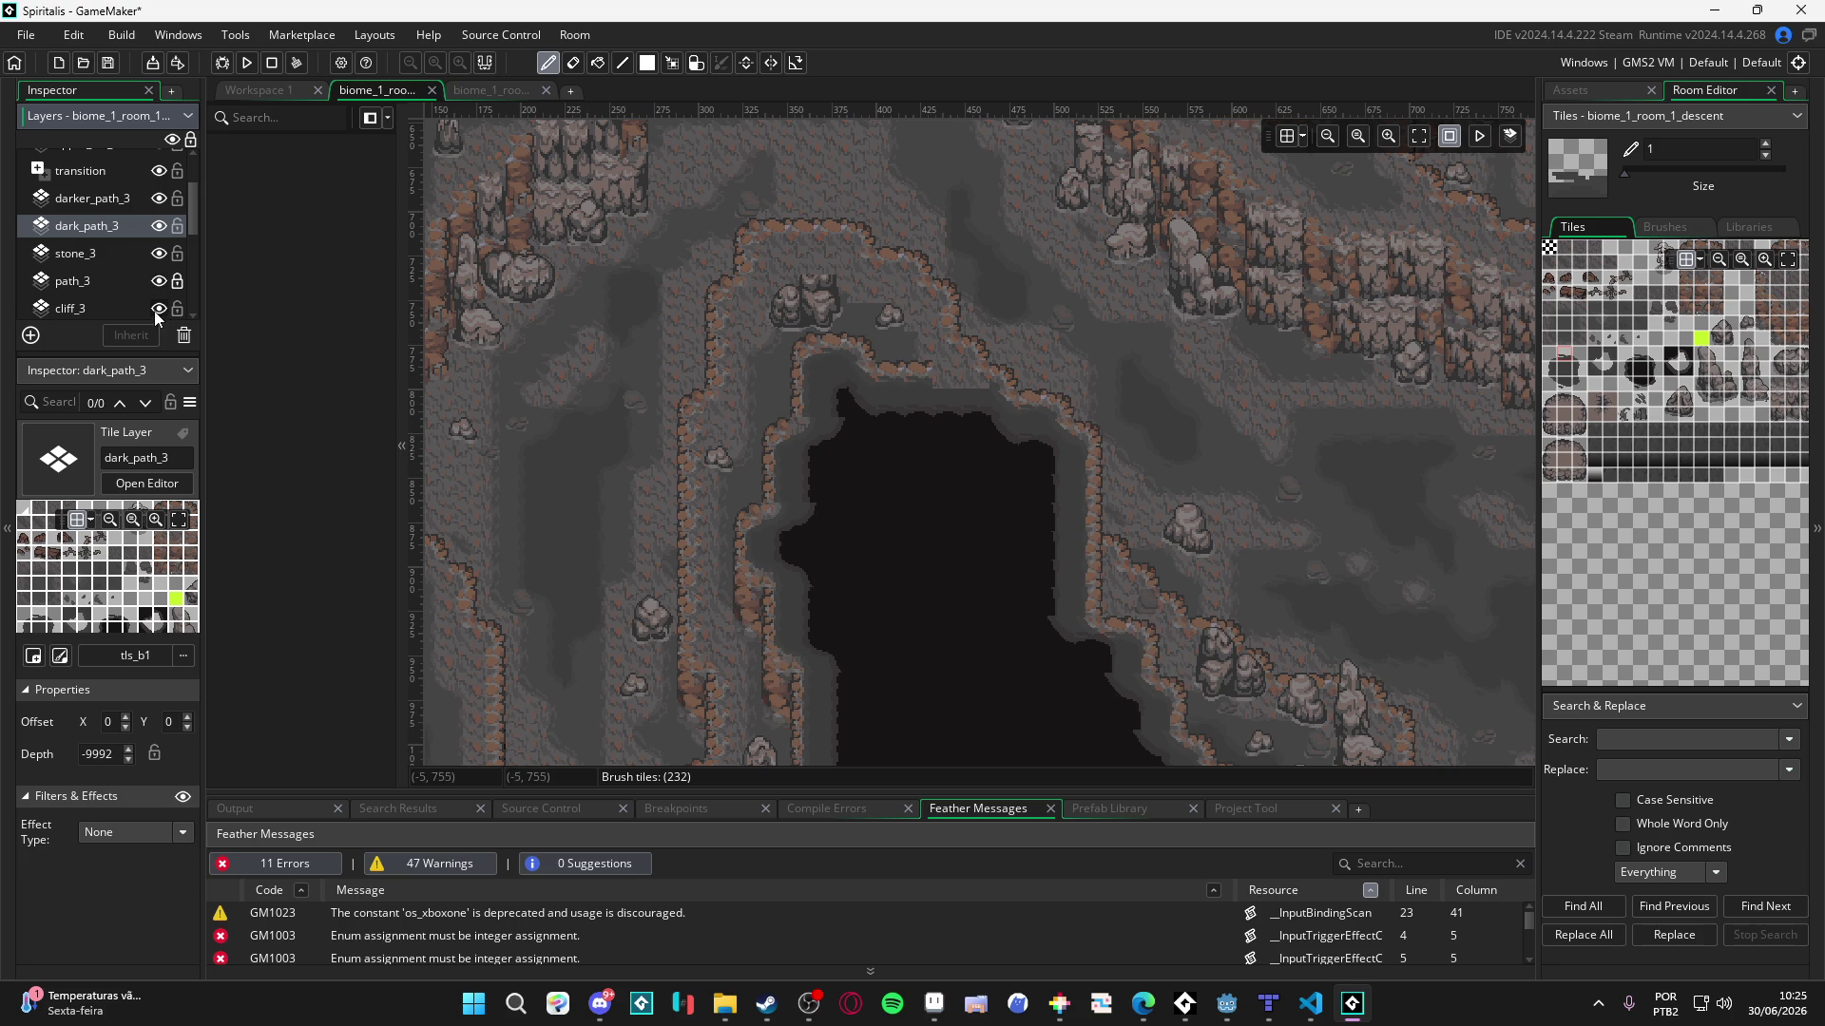
- Inspect the depths of cliff_3, dark_path_2, path_2, stone_2, darker_path_3 and stone_3
click(110, 314)
scroll(89, 285, down, 3)
click(86, 262)
click(77, 288)
click(68, 266)
scroll(69, 266, up, 3)
scroll(93, 268, down, 4)
click(95, 267)
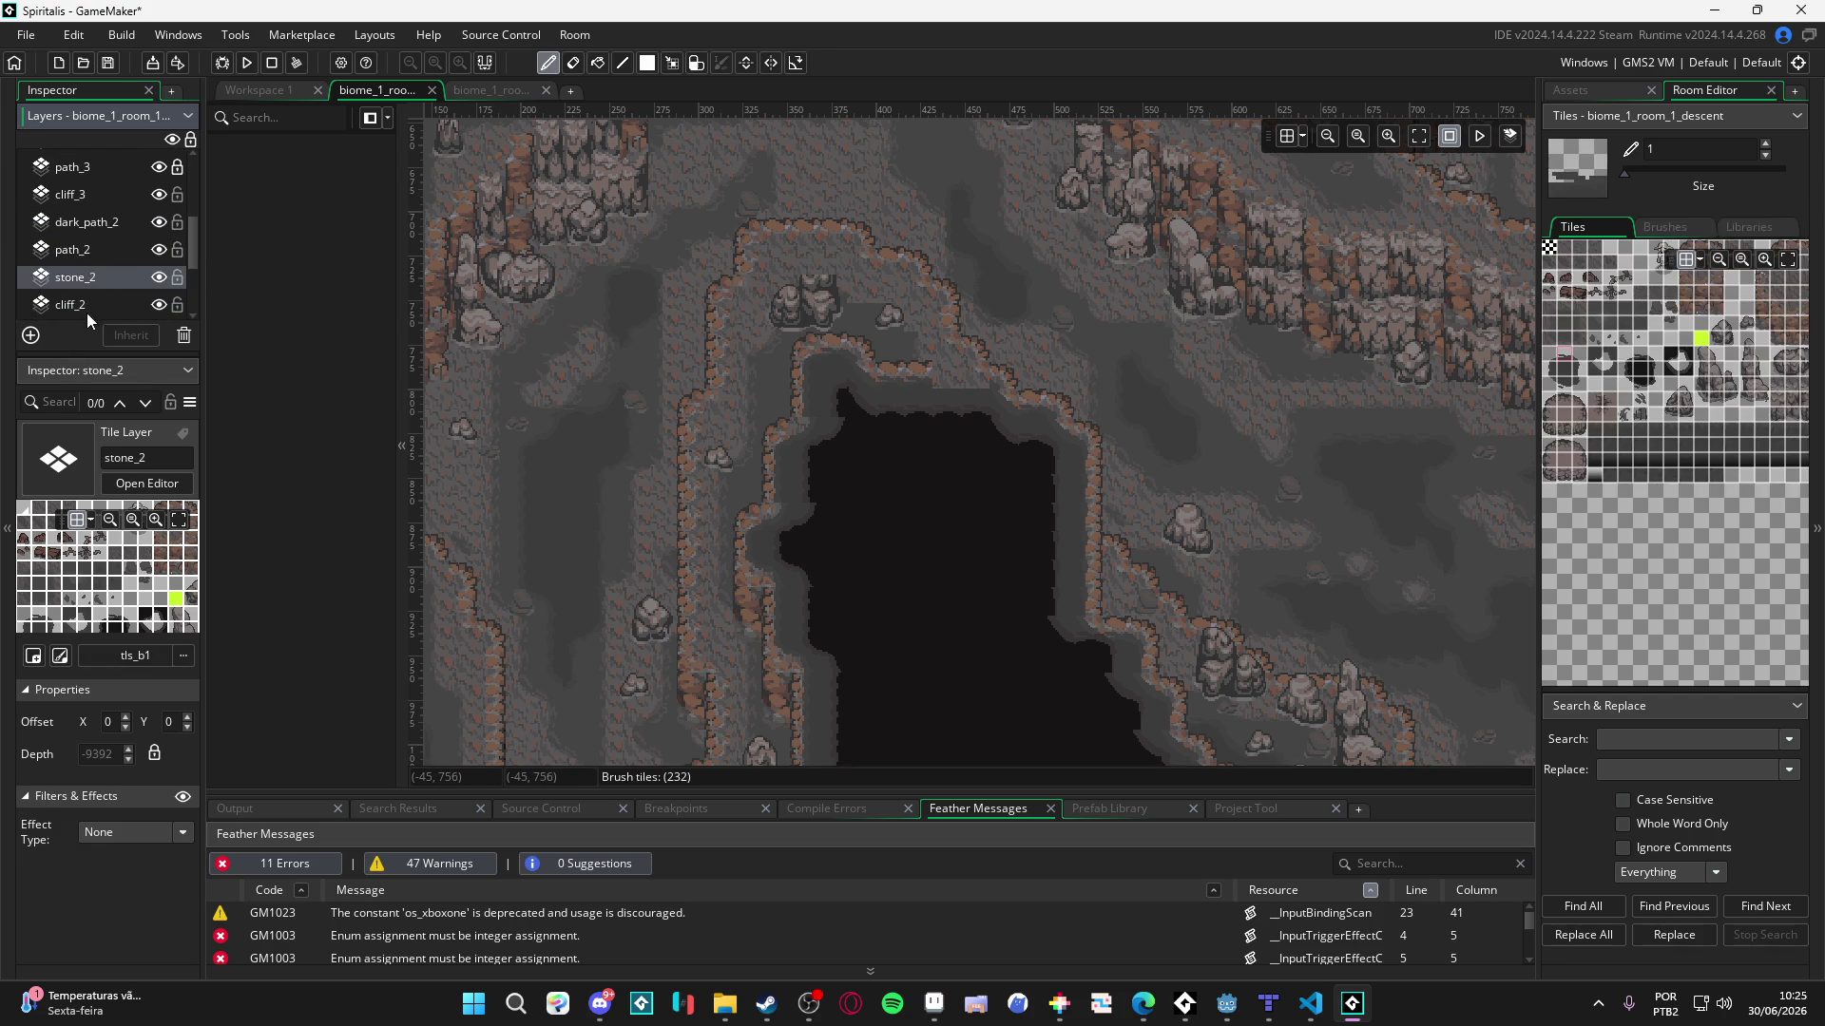
scroll(87, 314, up, 5)
click(99, 238)
click(82, 265)
scroll(82, 265, down, 3)
click(95, 226)
- Check the path_3, cliff_3 and dark_path_3 depths, then raise dark_path_2's depth to -9591
click(99, 245)
click(95, 270)
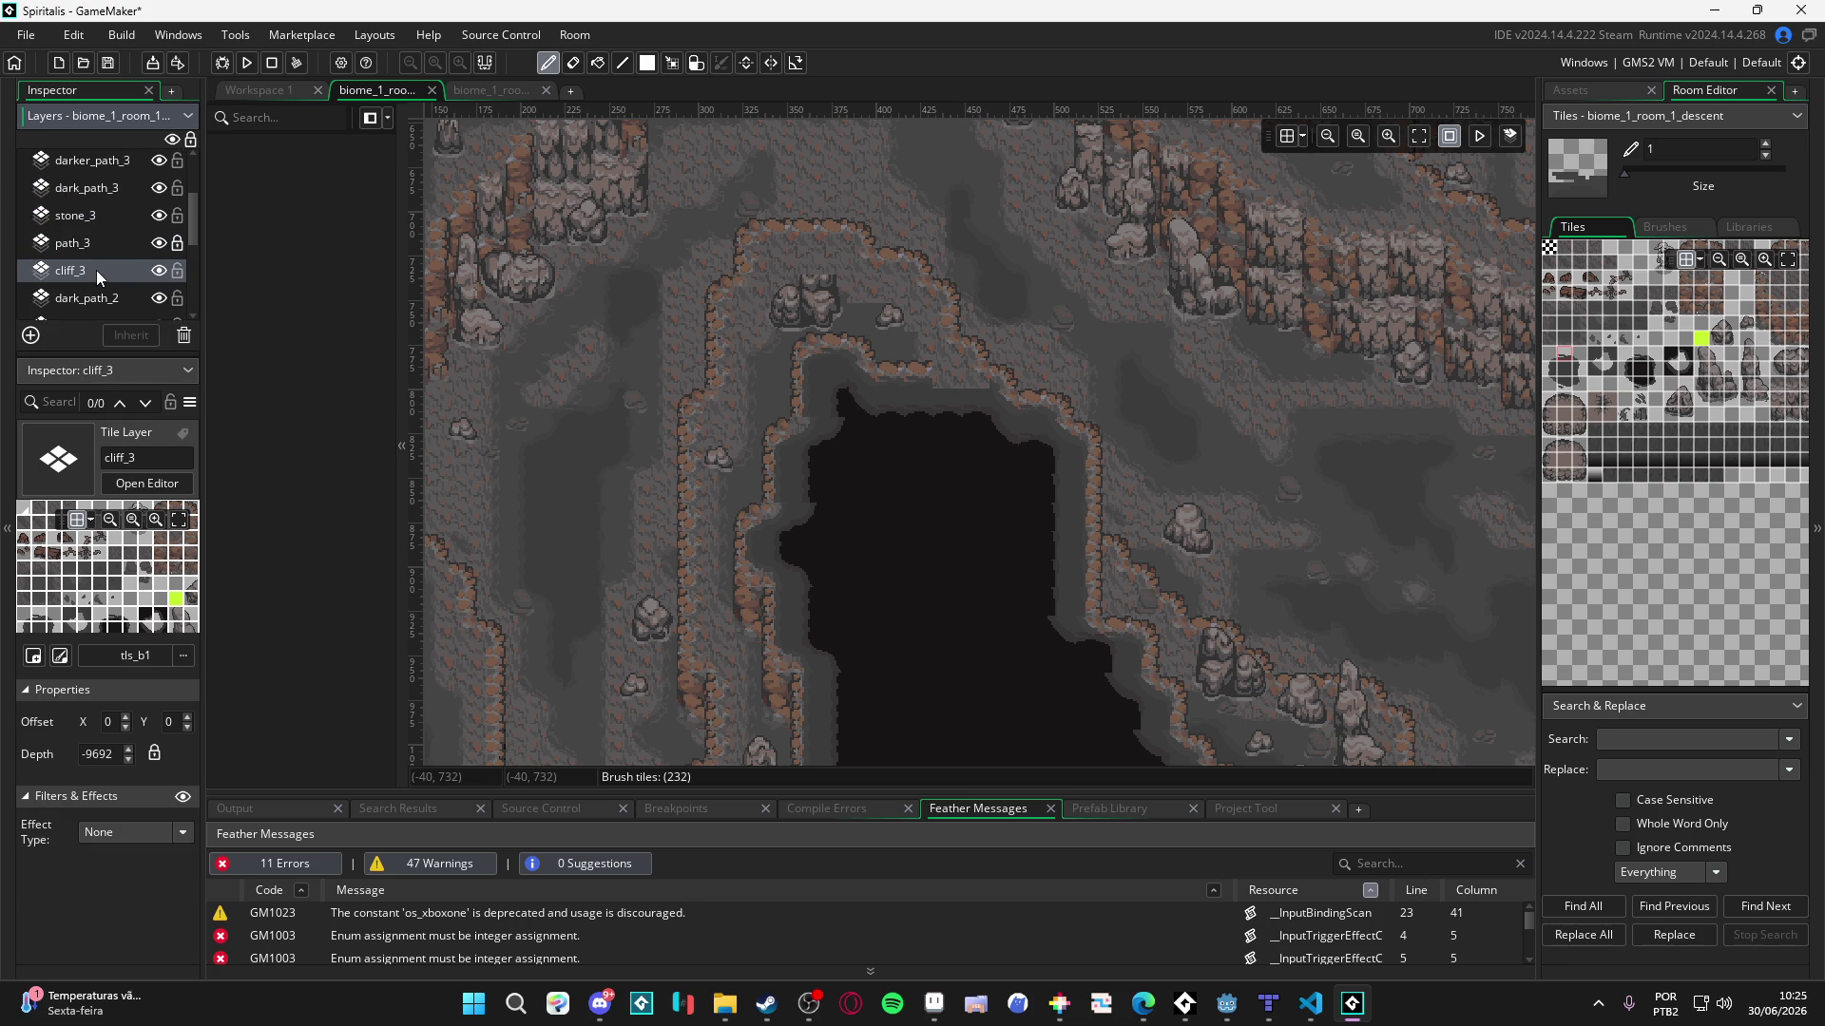
click(123, 239)
click(87, 198)
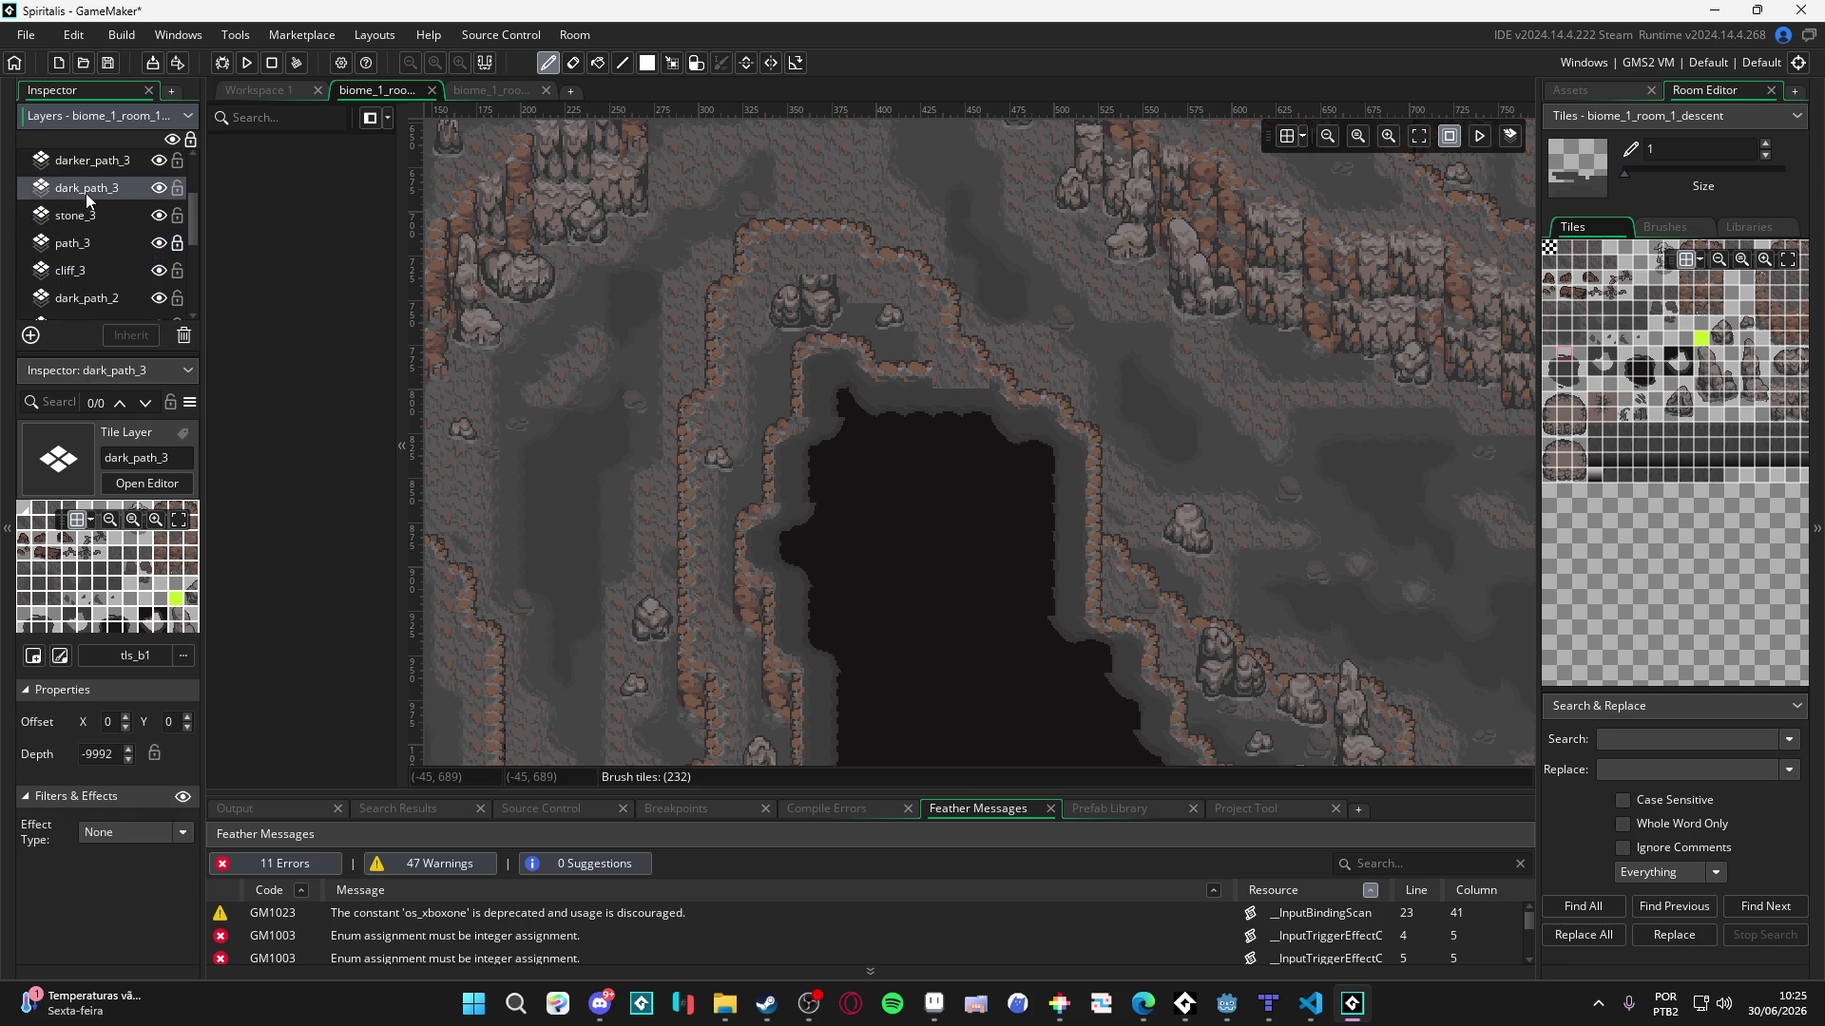
click(93, 191)
scroll(93, 191, up, 1)
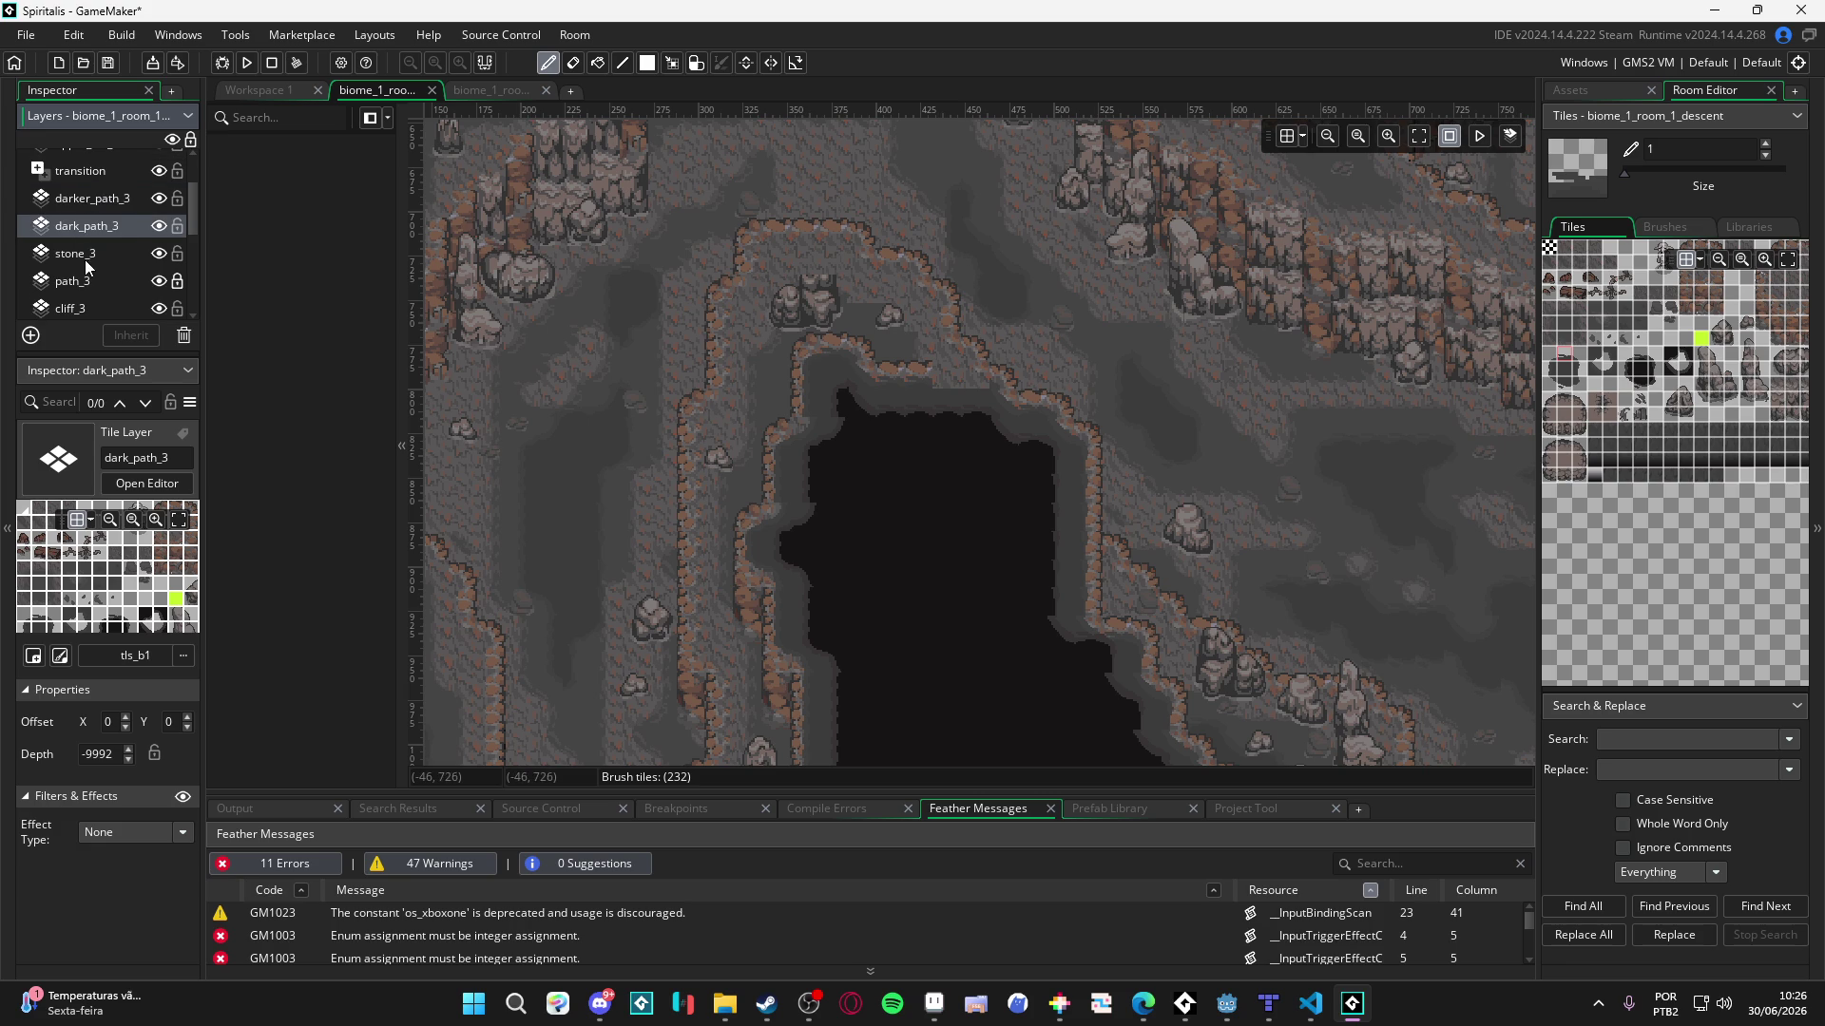
click(84, 256)
click(93, 288)
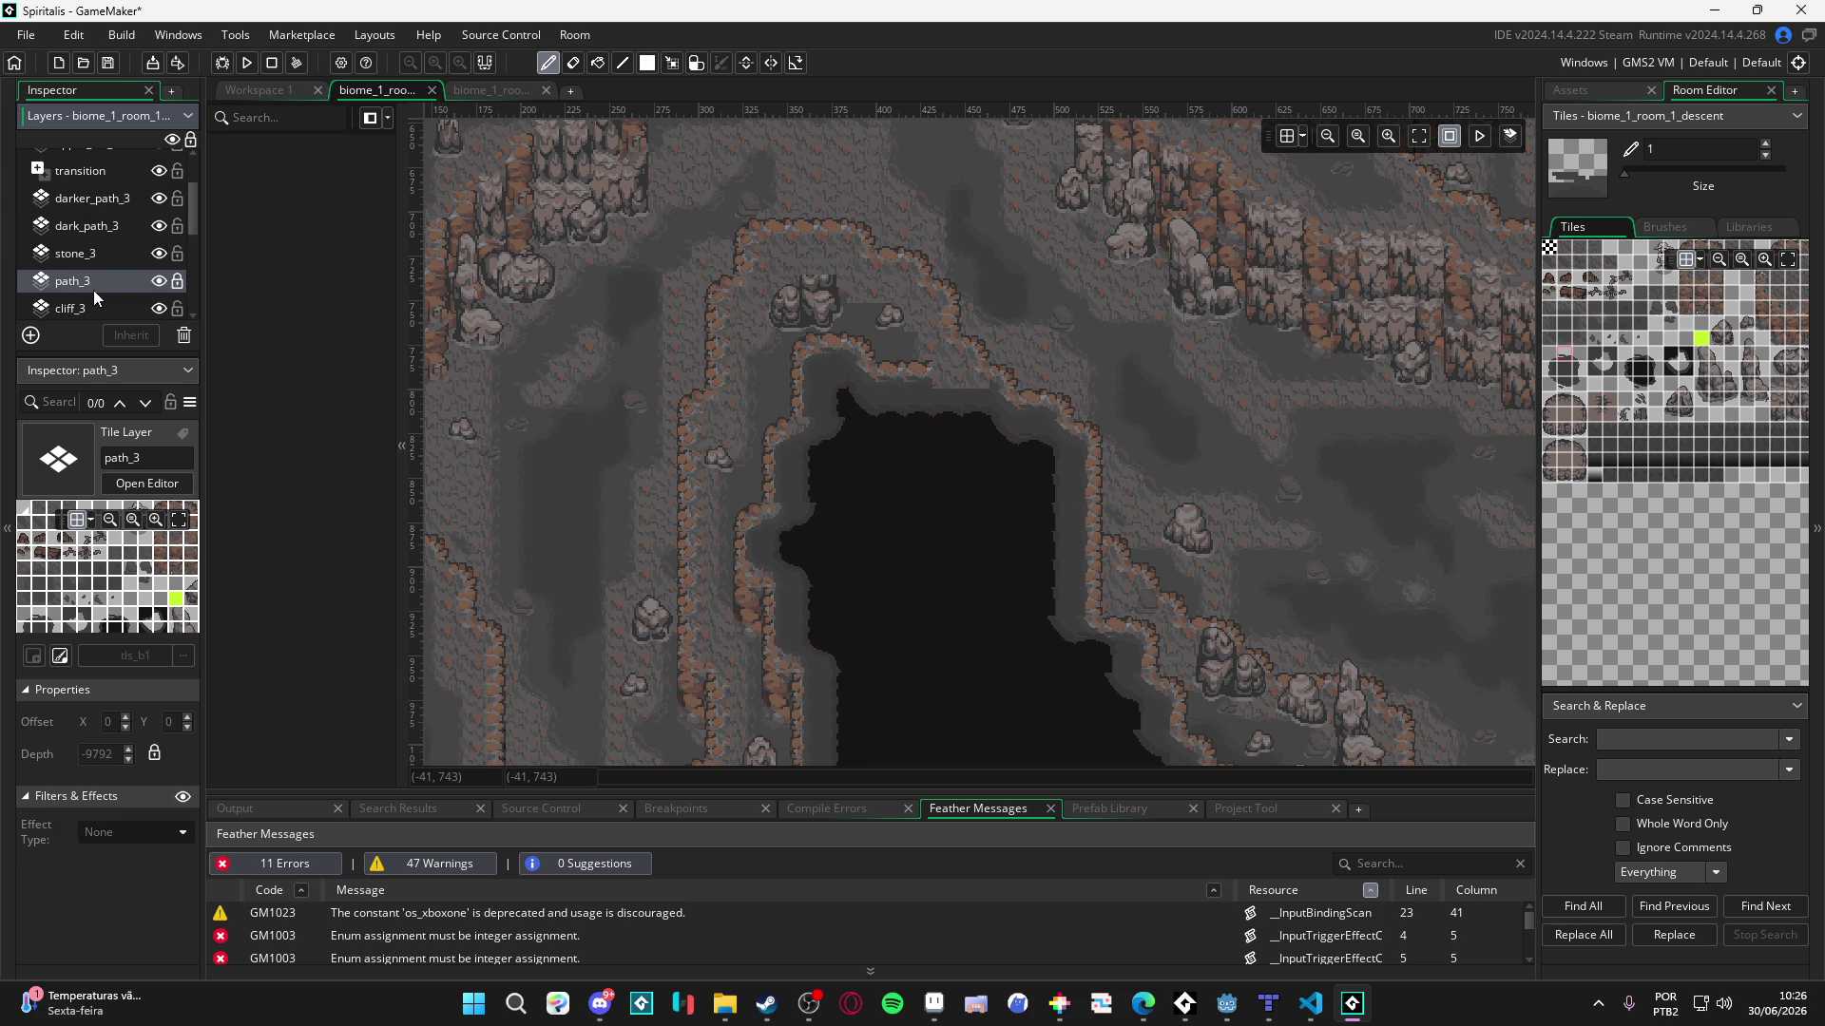
scroll(93, 289, down, 1)
click(93, 270)
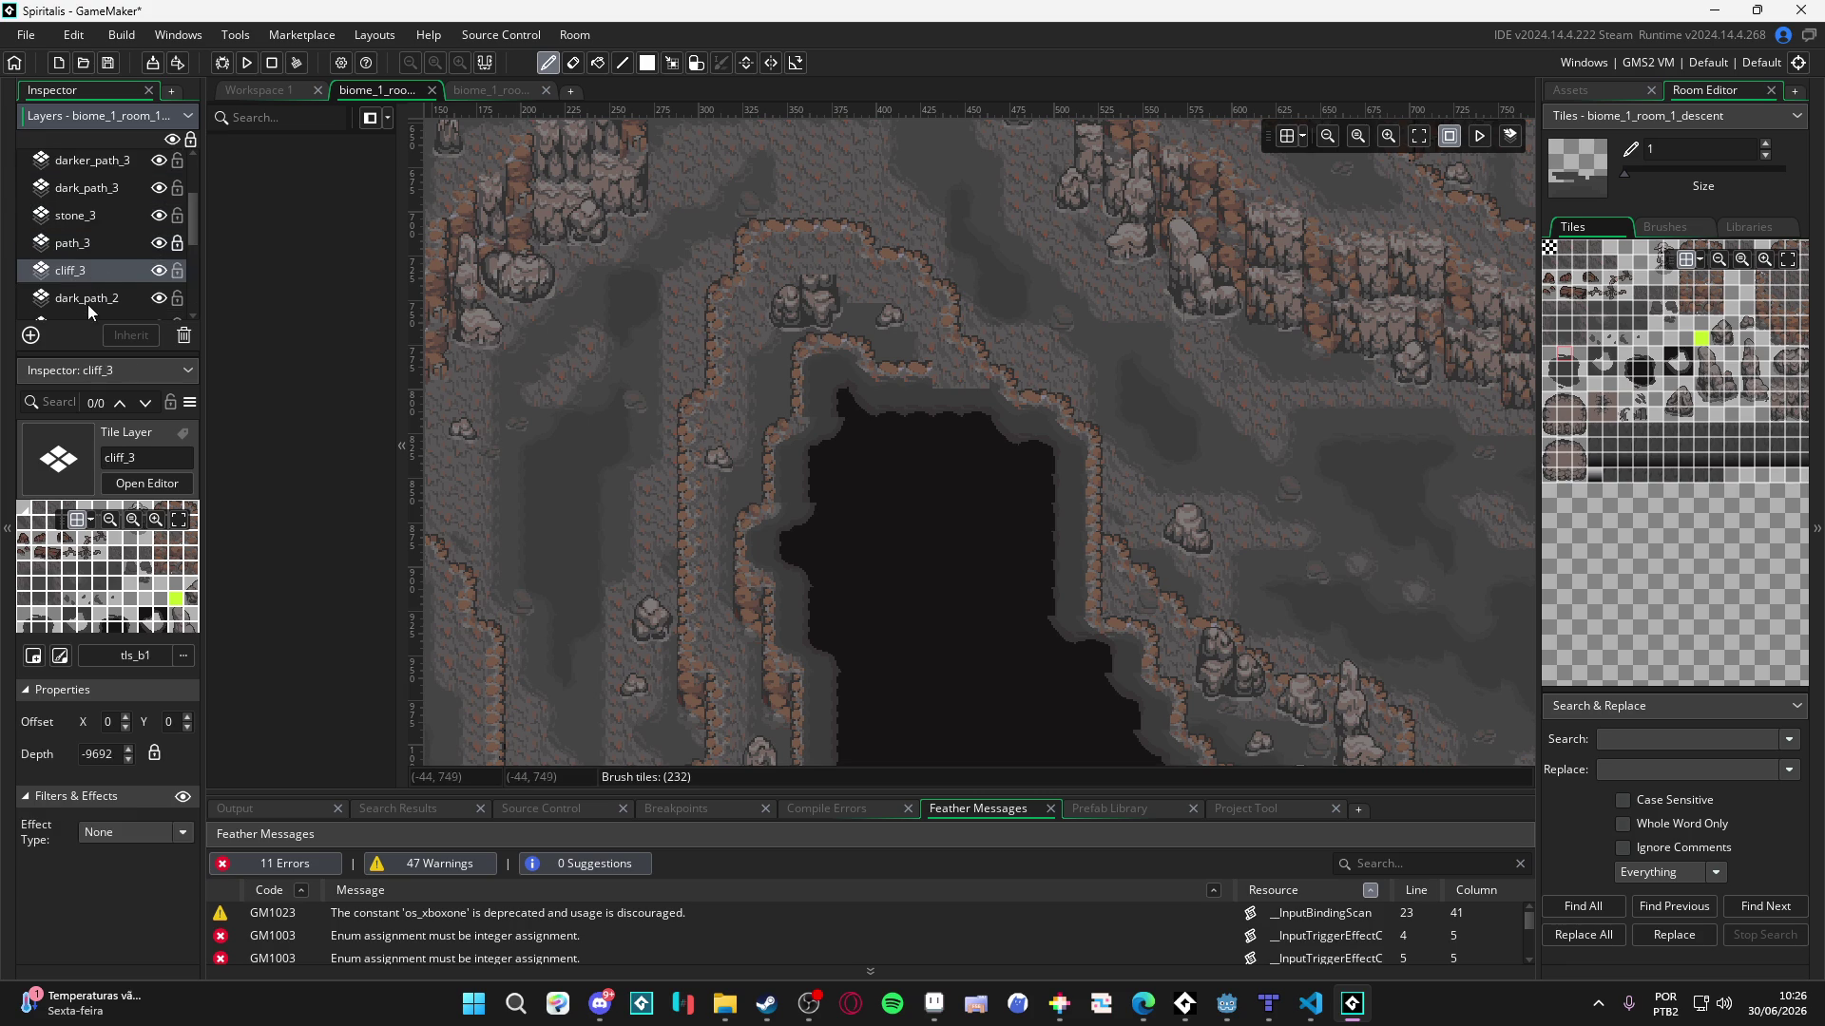
click(87, 304)
click(127, 748)
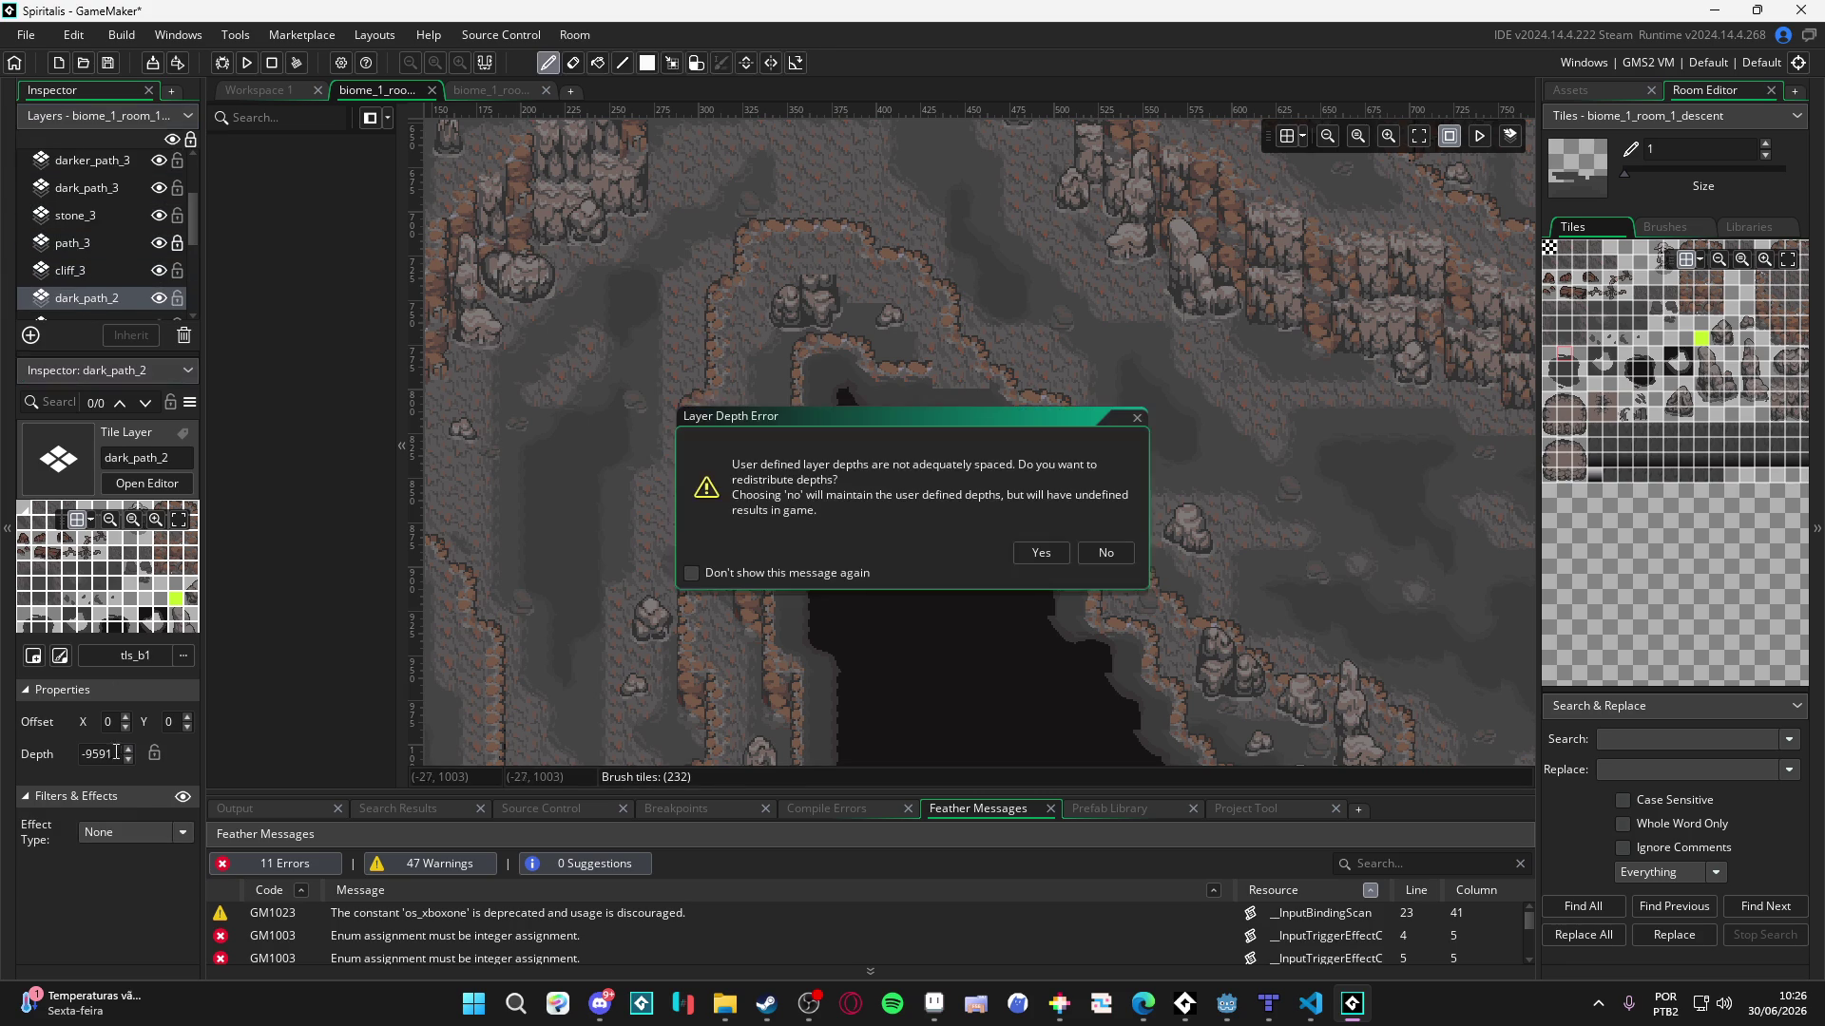
- Set dark_path_2's depth to 0, keeping the custom layer depths
click(1106, 552)
double_click(107, 755)
text(0)
key(Return)
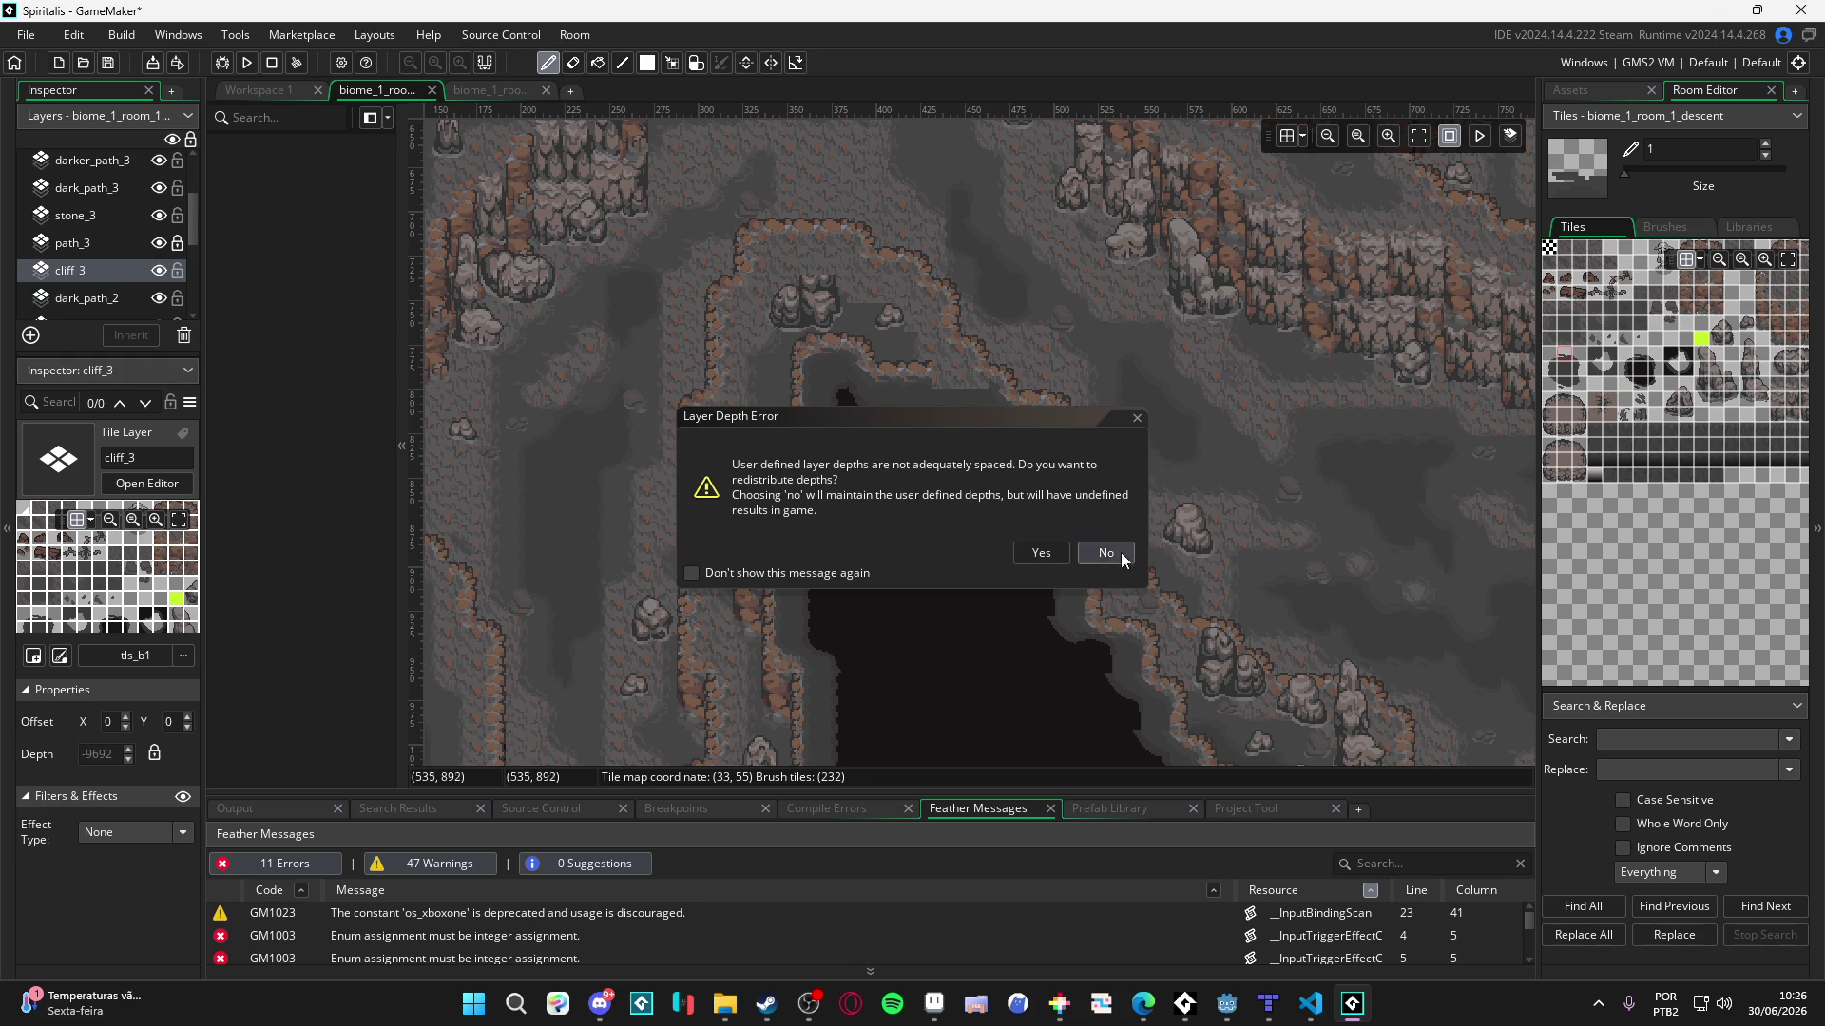
click(1114, 551)
- Check the depths of path_2, cliff_3, stone_3, dark_path_3 and darker_path_3
click(59, 302)
scroll(89, 295, down, 1)
click(94, 285)
click(66, 241)
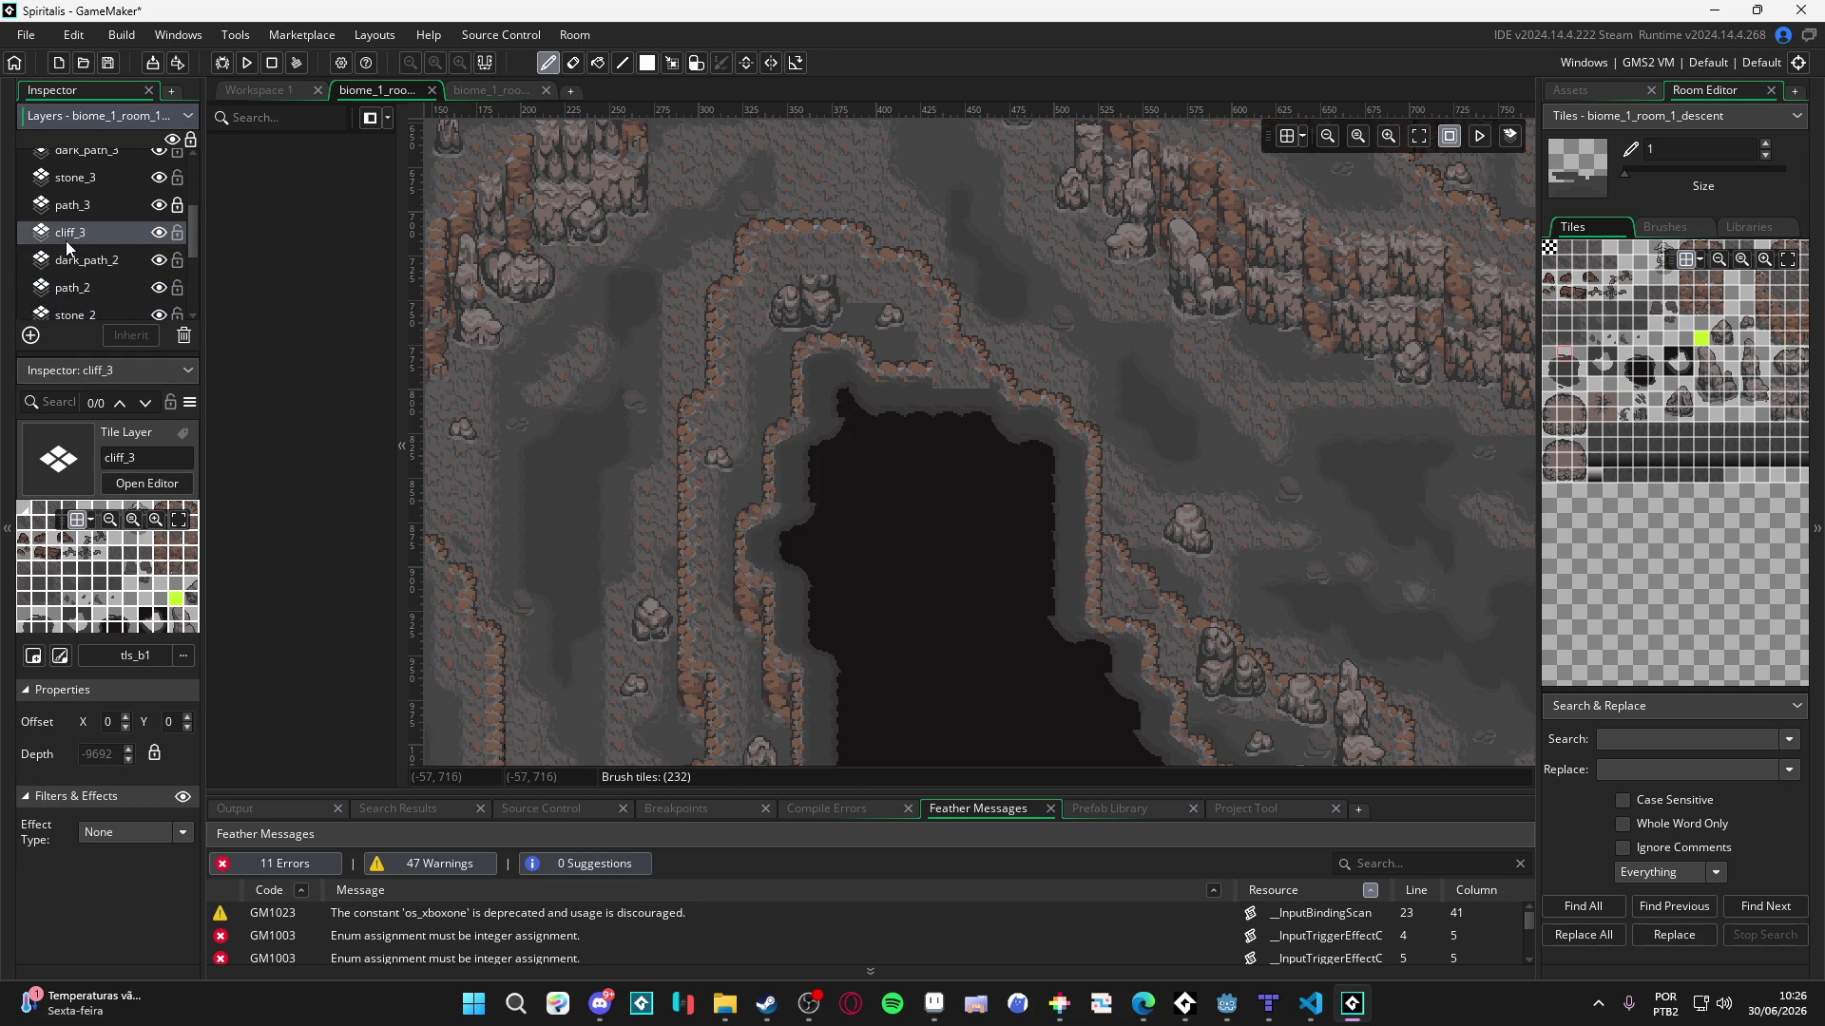
scroll(65, 241, up, 2)
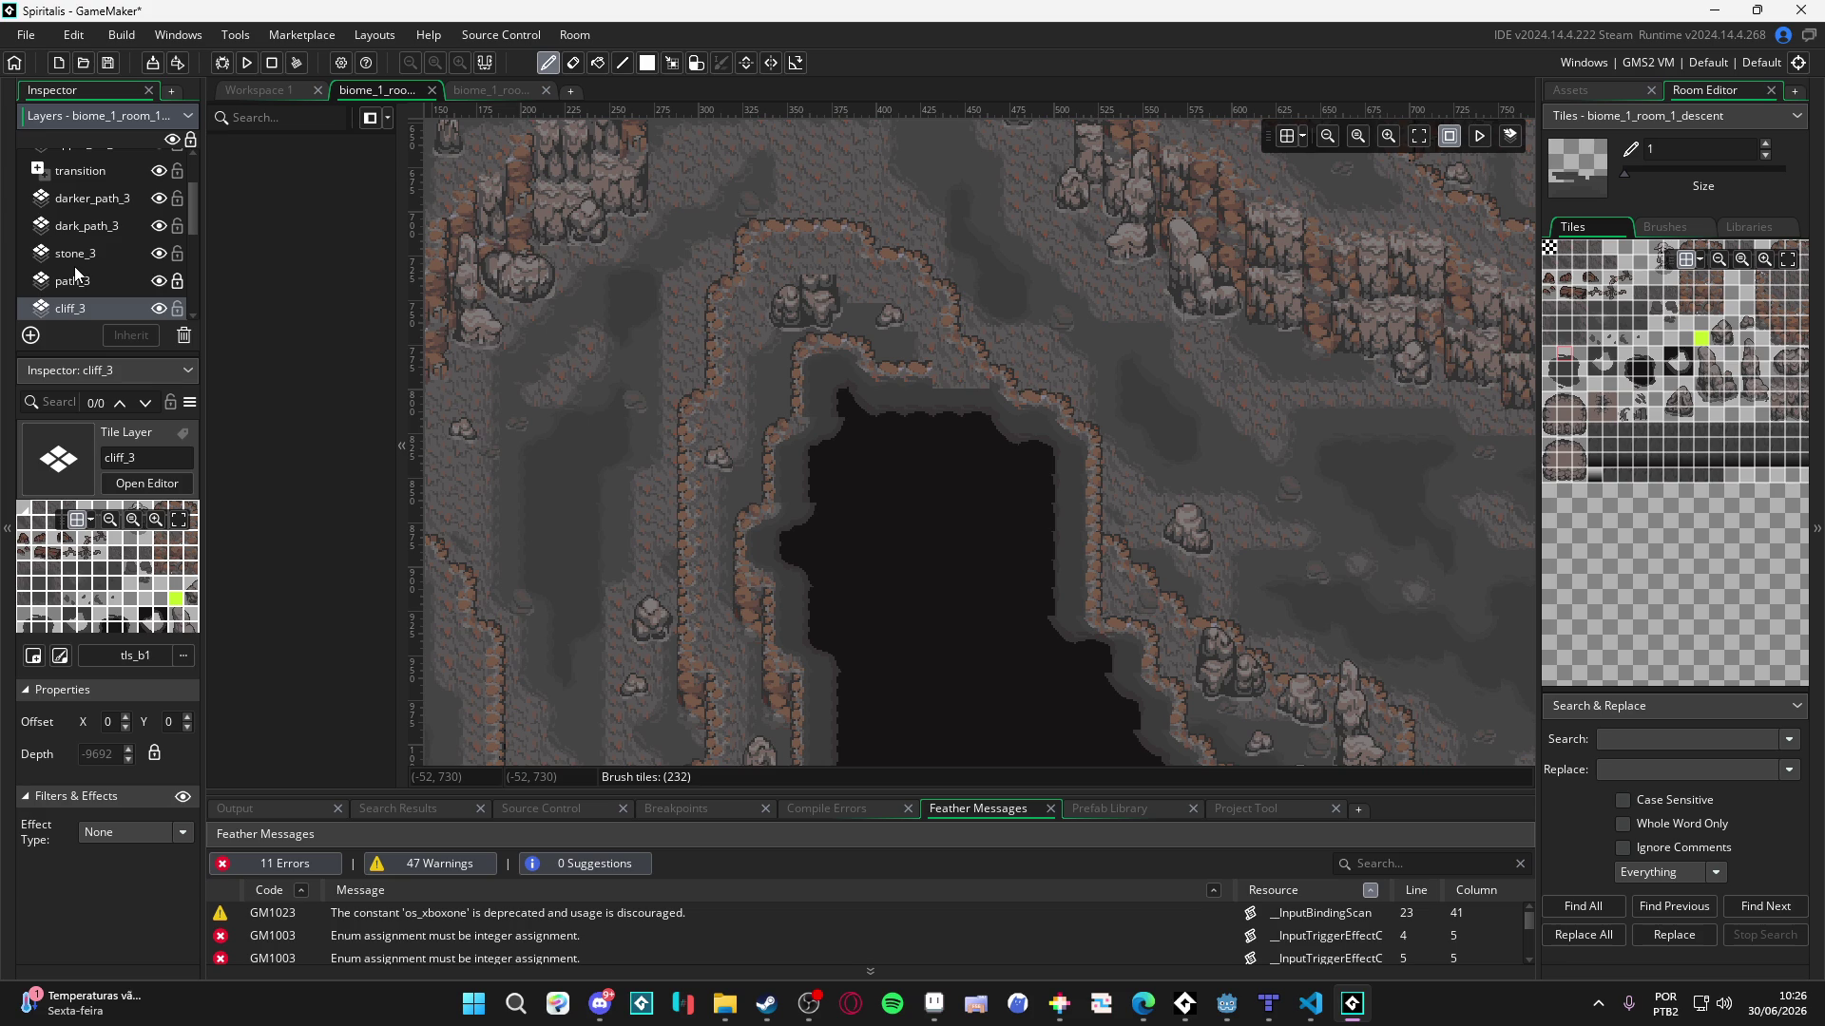
scroll(96, 300, down, 3)
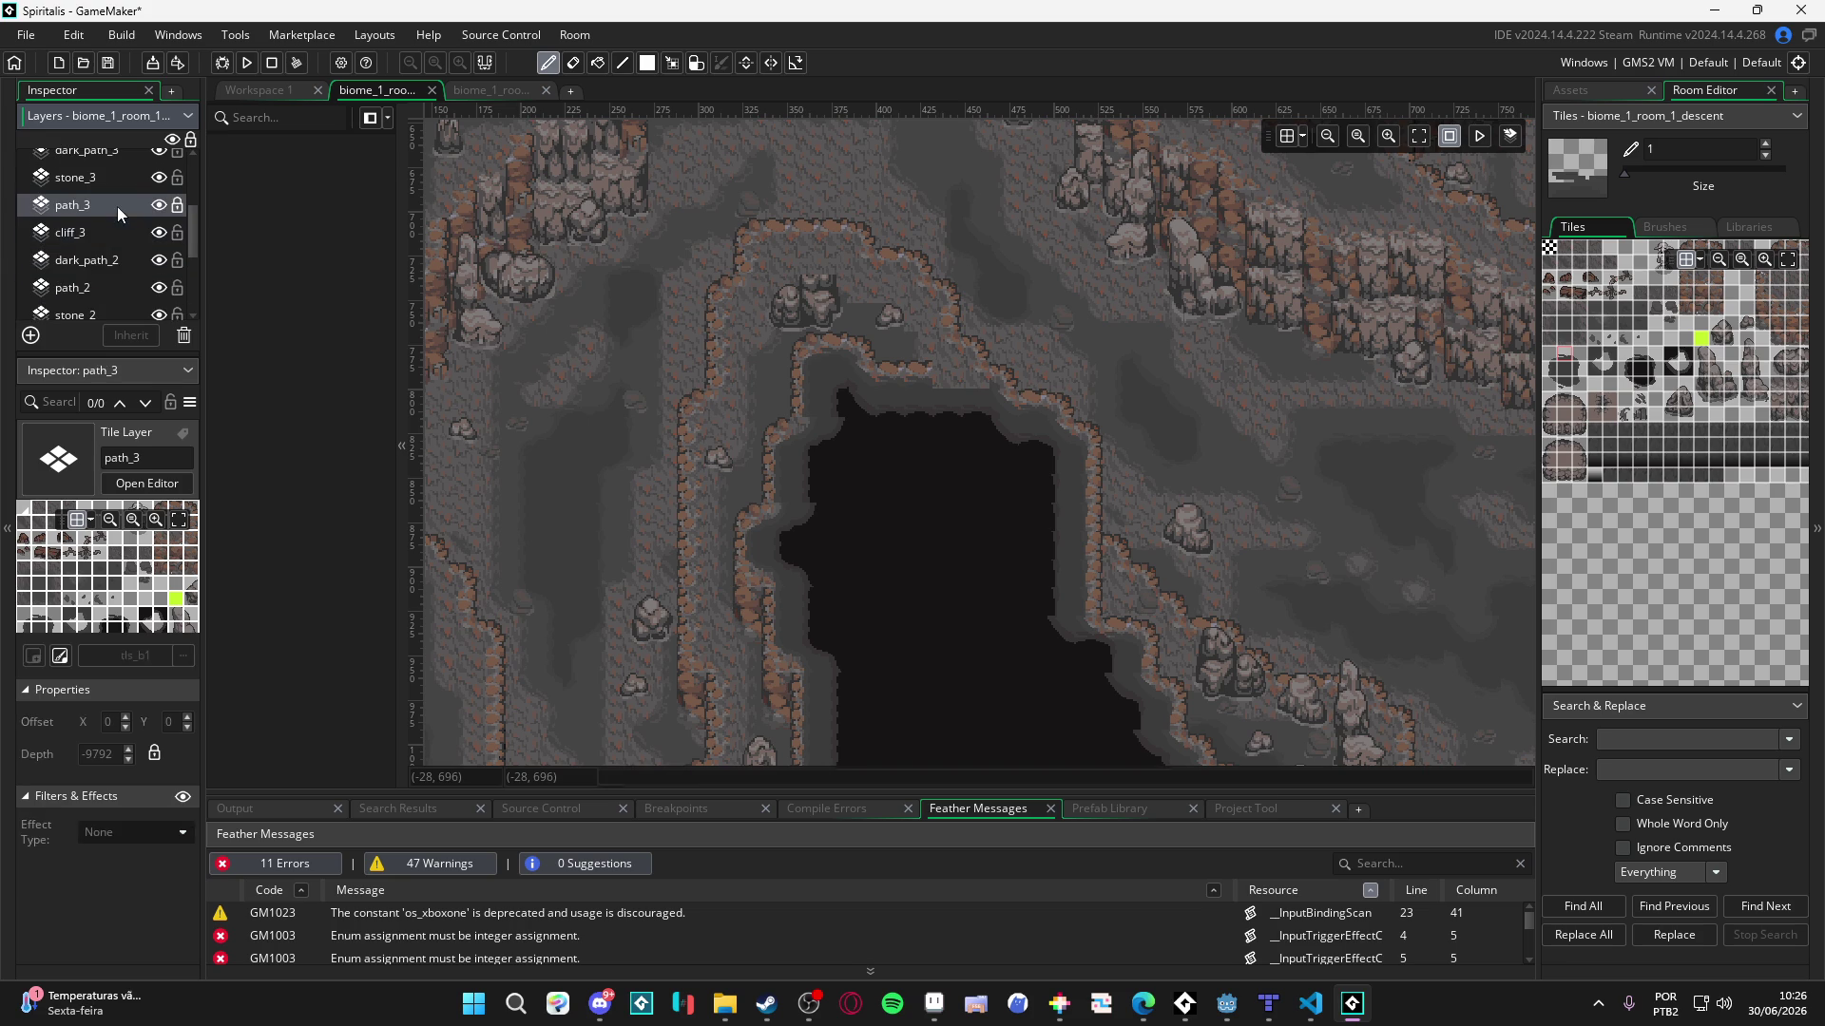
scroll(117, 205, up, 1)
click(107, 217)
click(105, 190)
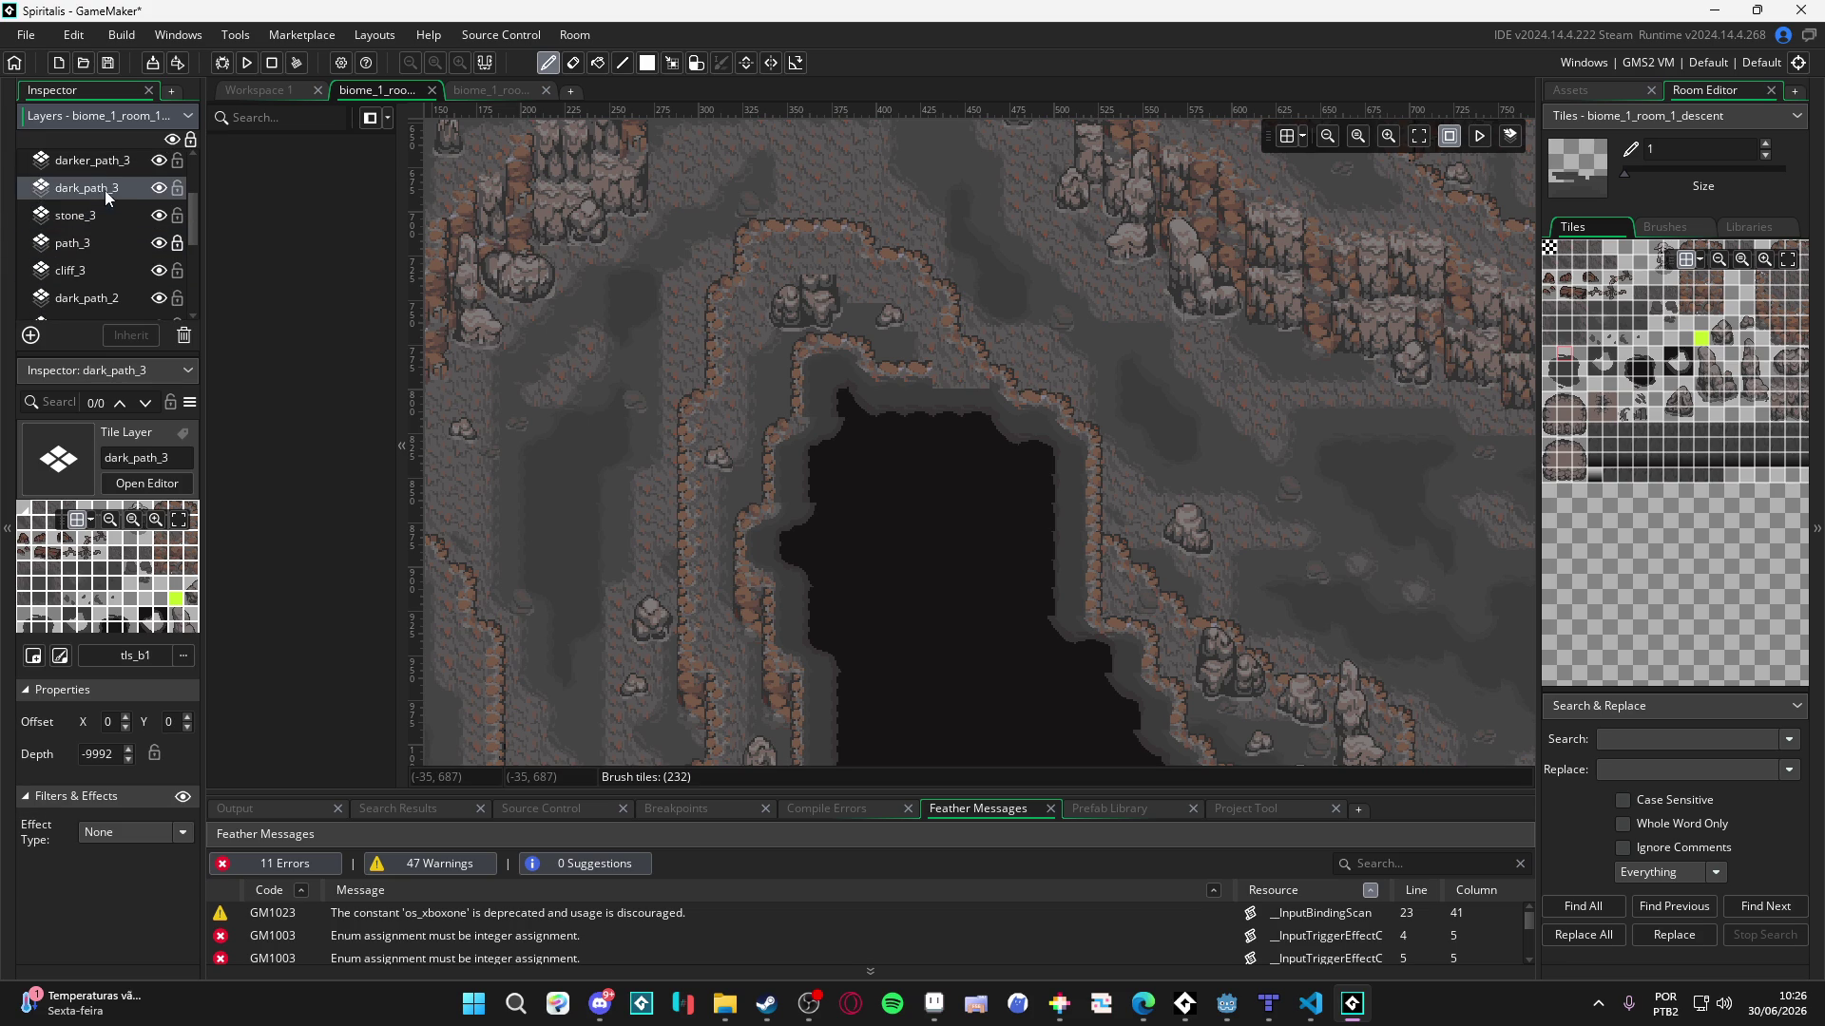
scroll(108, 198, up, 3)
click(118, 233)
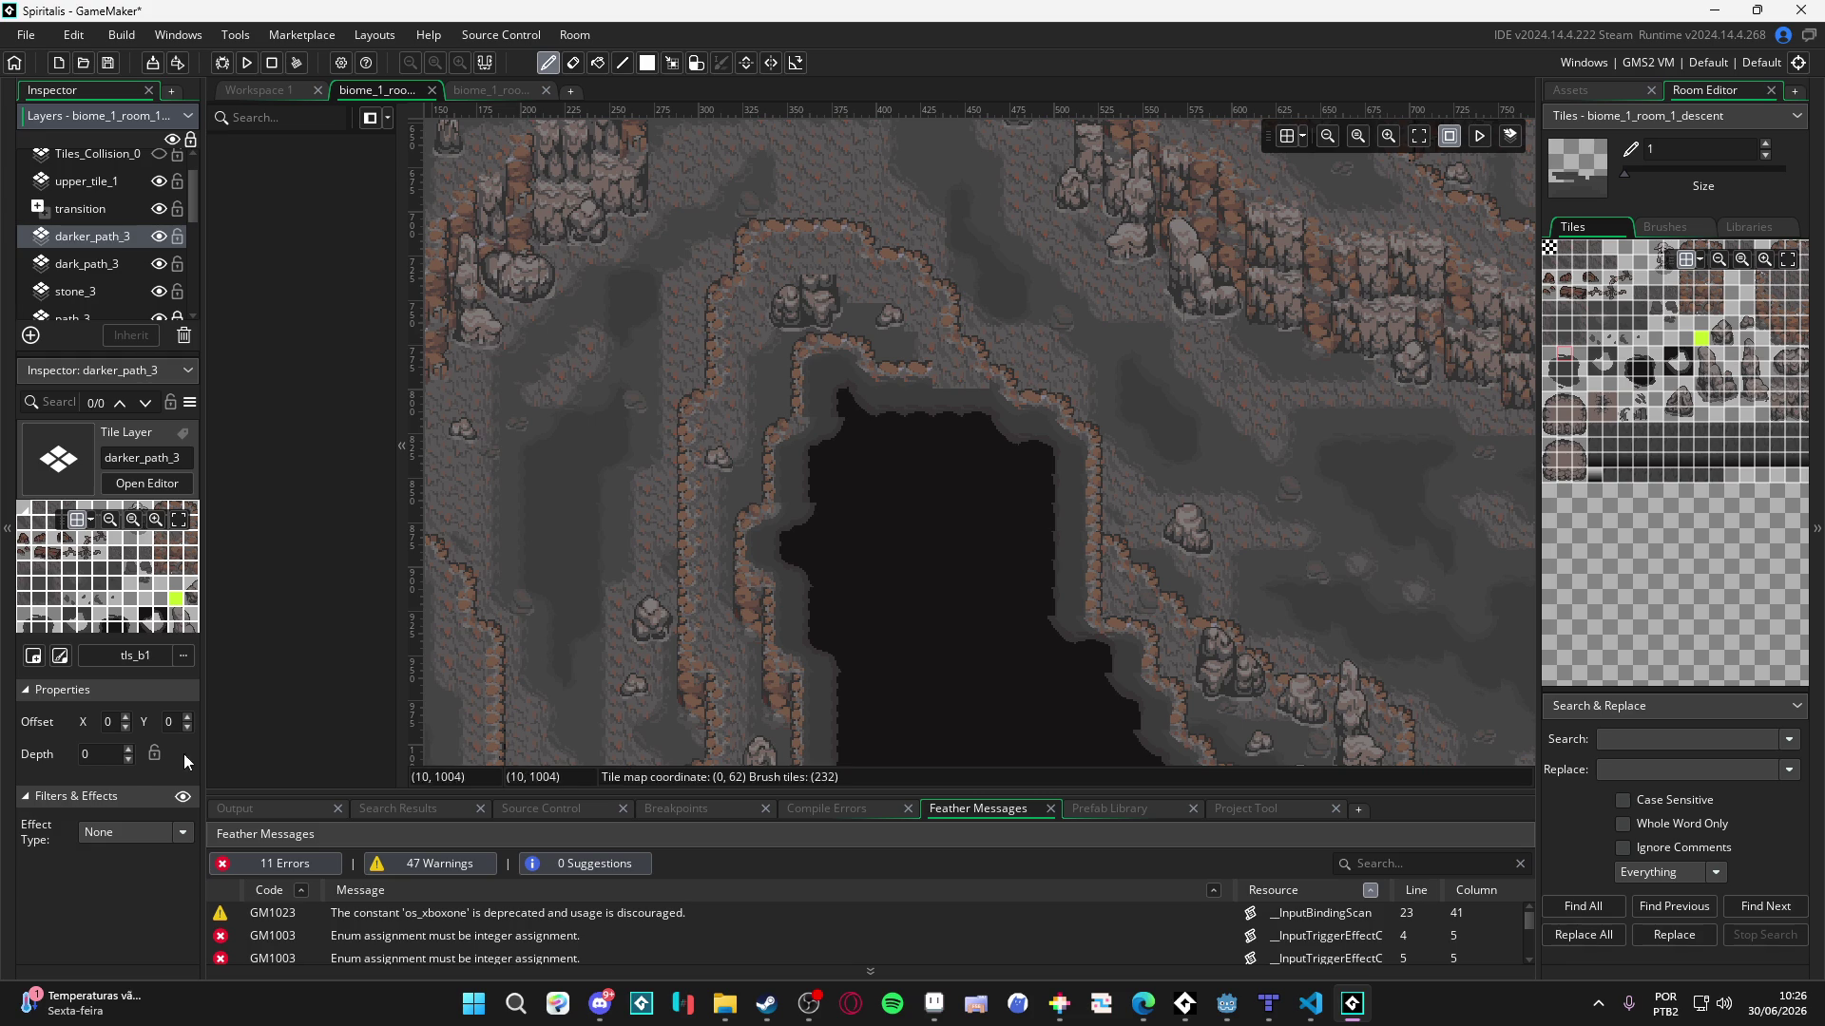
- Set darker_path_3's depth to -9990, keeping the custom layer depths
click(135, 767)
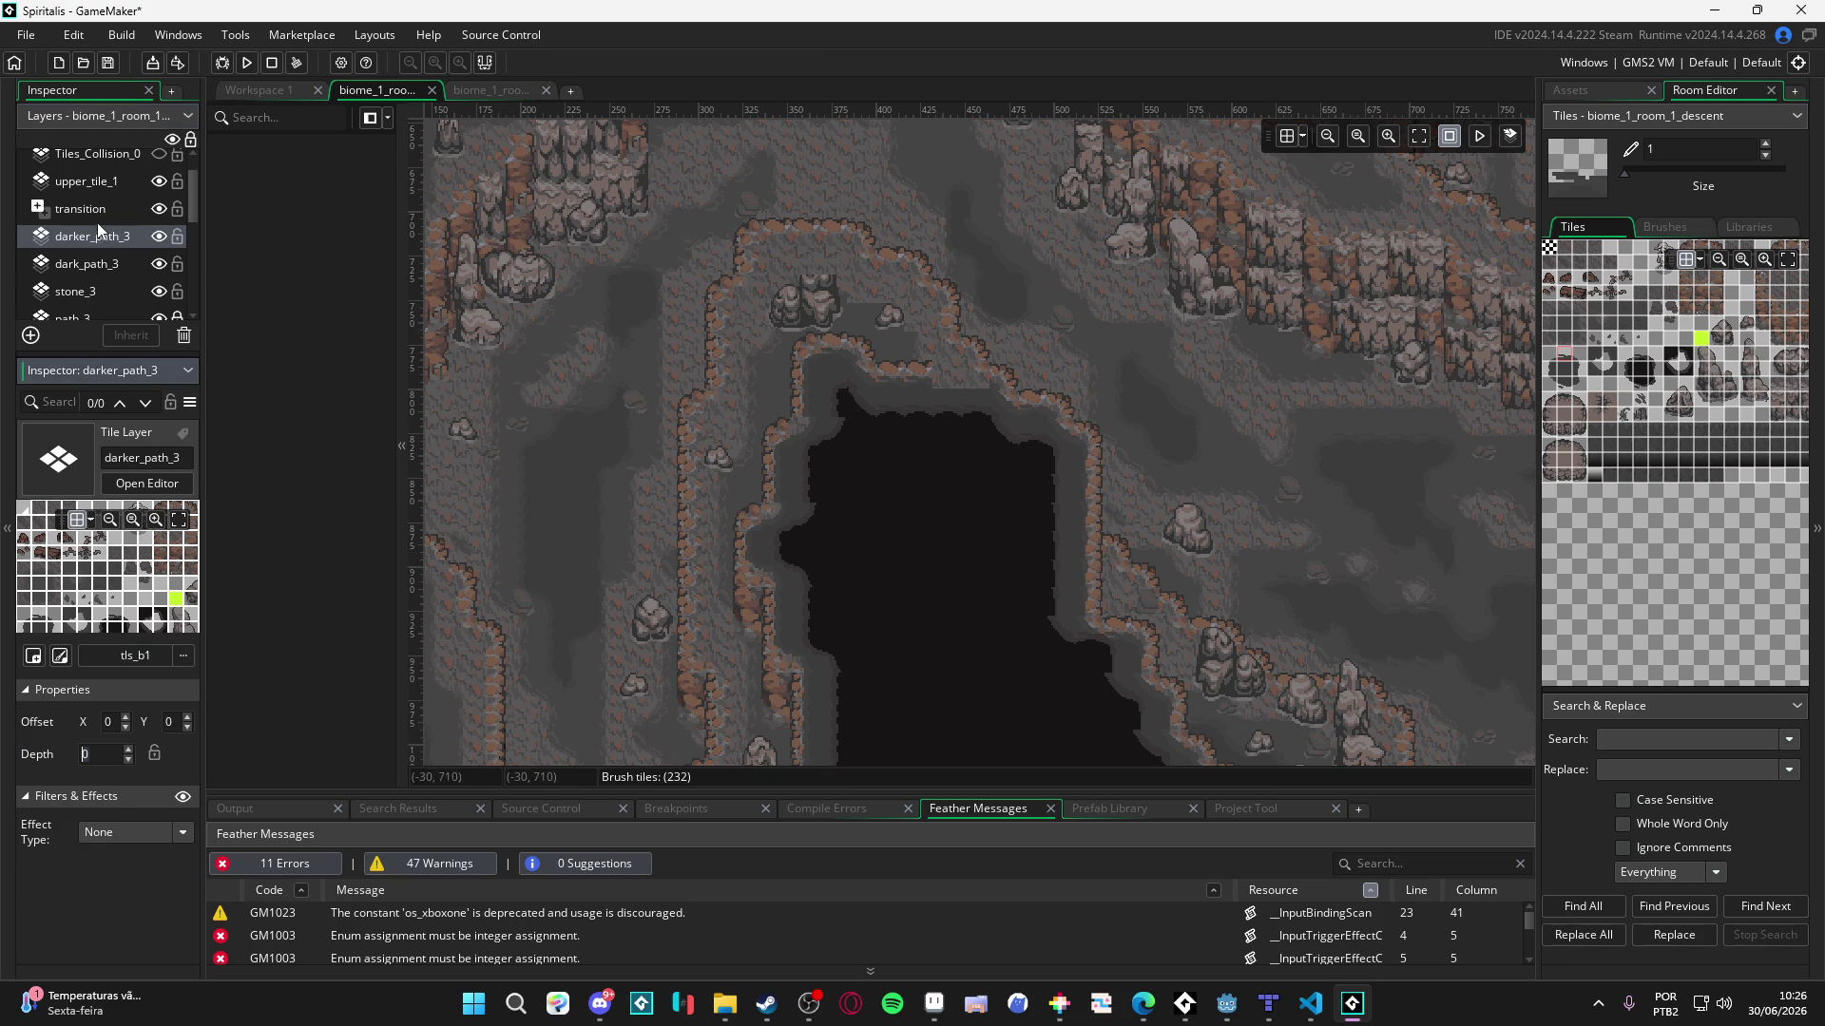
key(Escape)
click(100, 754)
text(-9990)
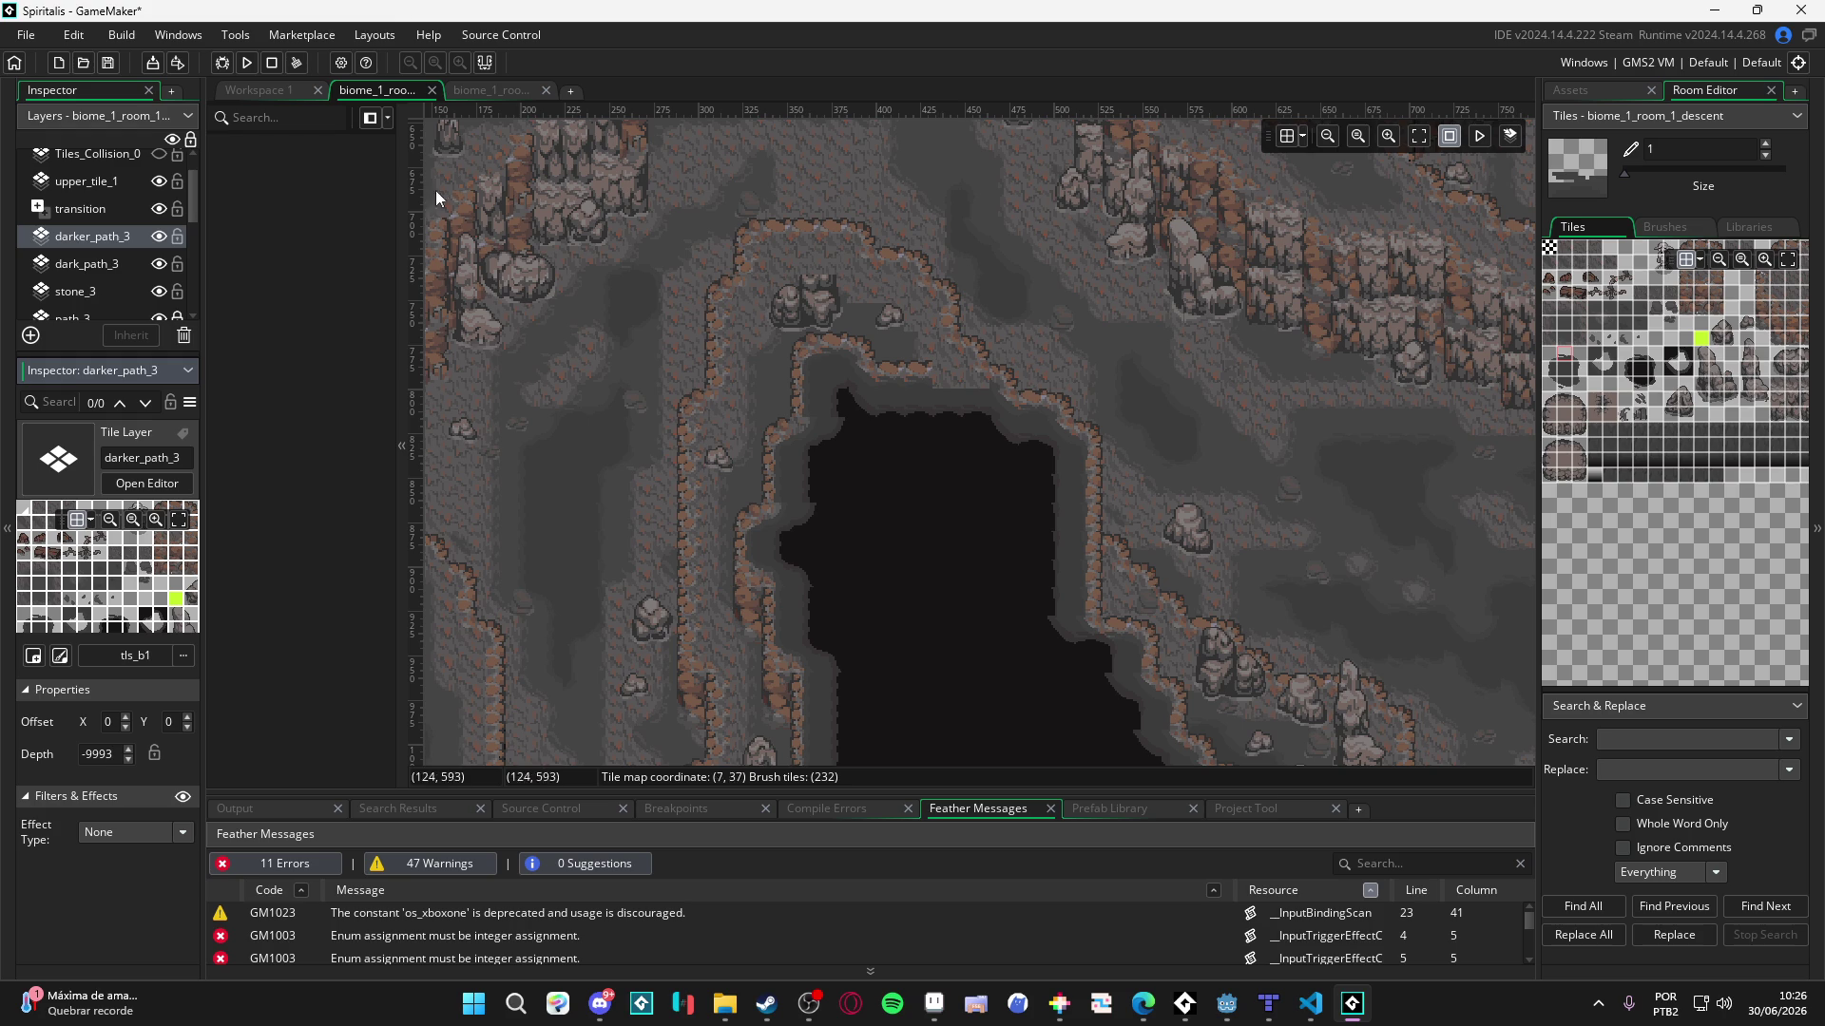
click(118, 259)
click(1105, 552)
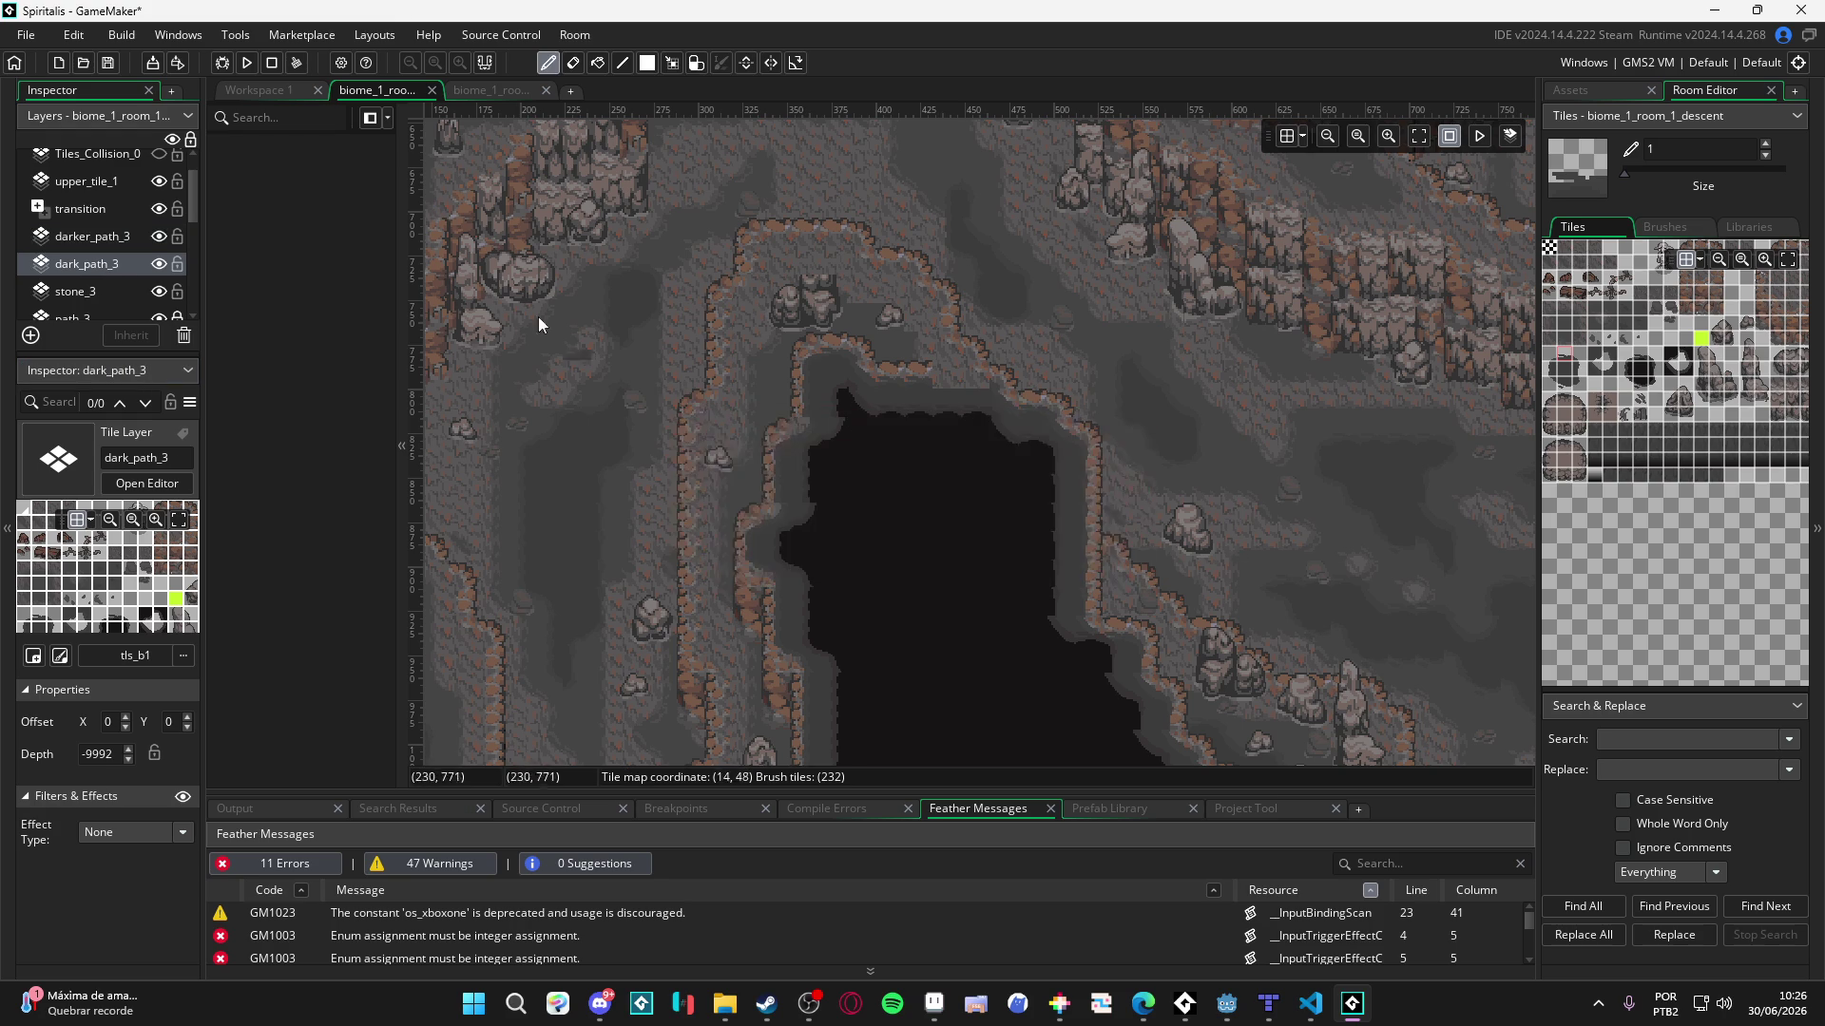
- Recheck the darker_path_3, stone_3, cliff_3 and dark_path_2 depths and pan the room view
click(95, 237)
click(97, 268)
scroll(94, 277, down, 1)
click(99, 248)
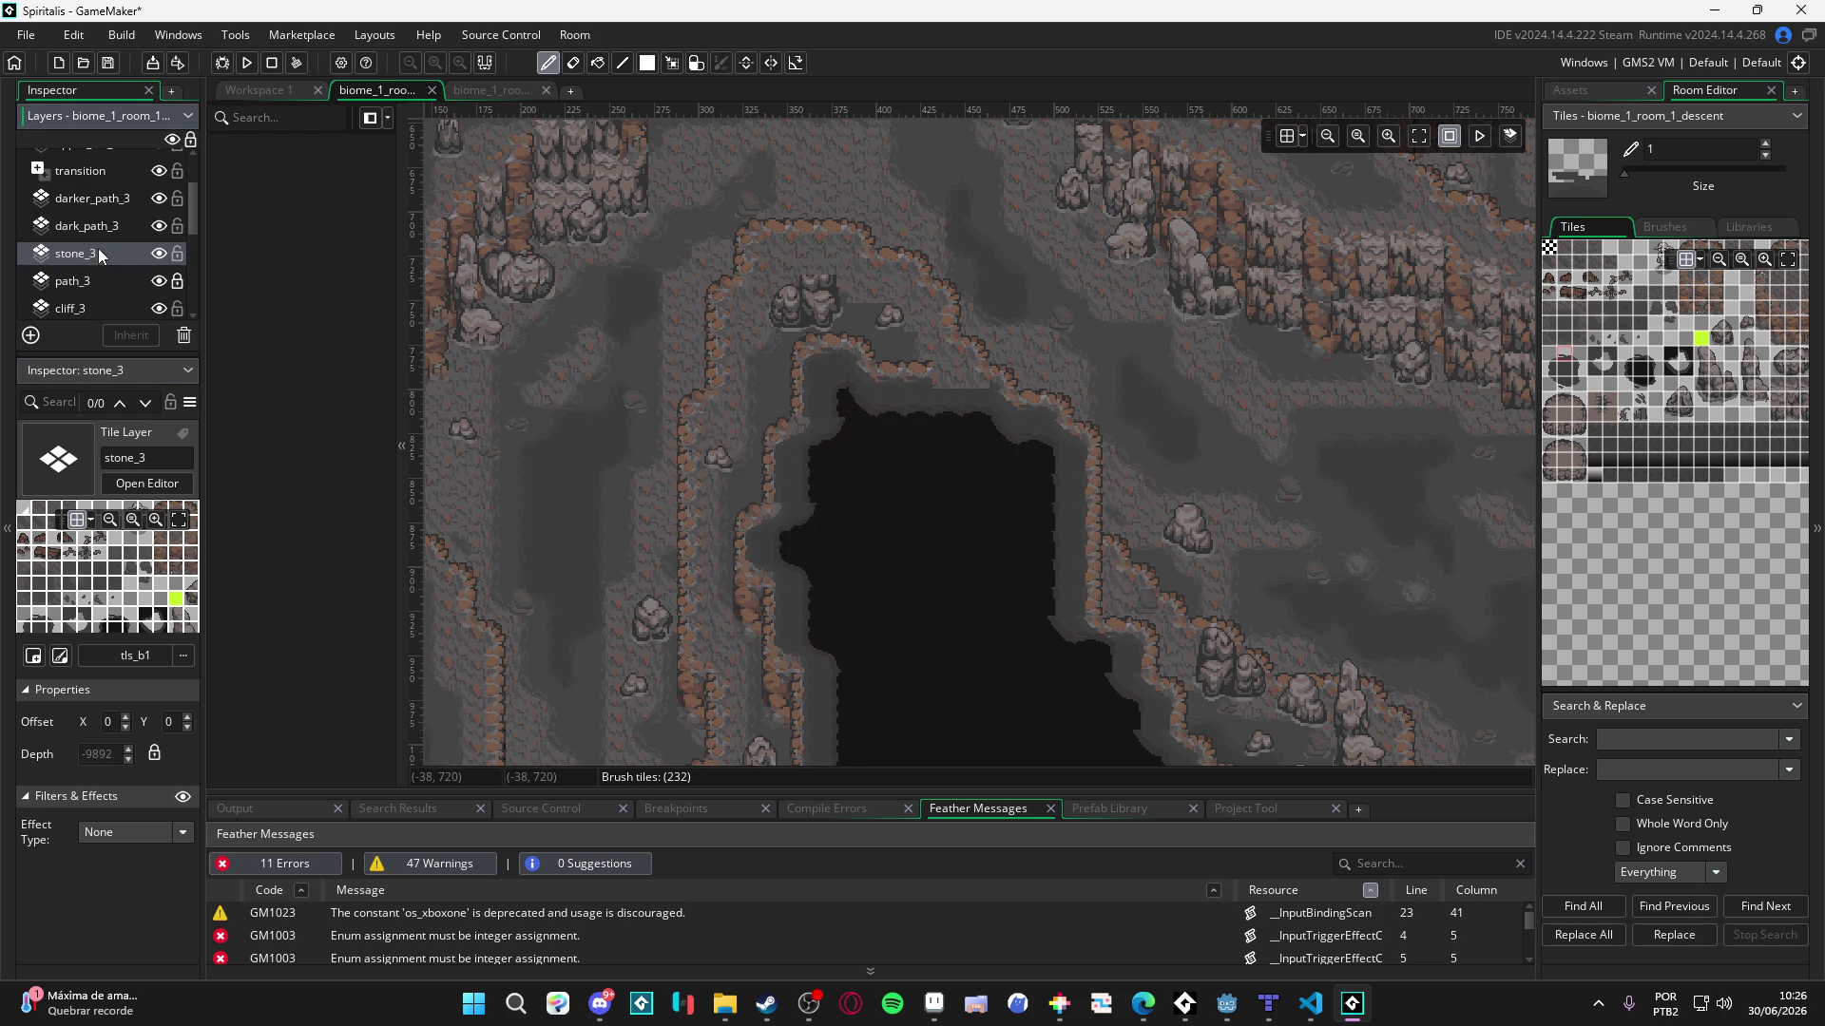
click(95, 306)
scroll(95, 306, down, 1)
click(86, 298)
scroll(89, 293, down, 1)
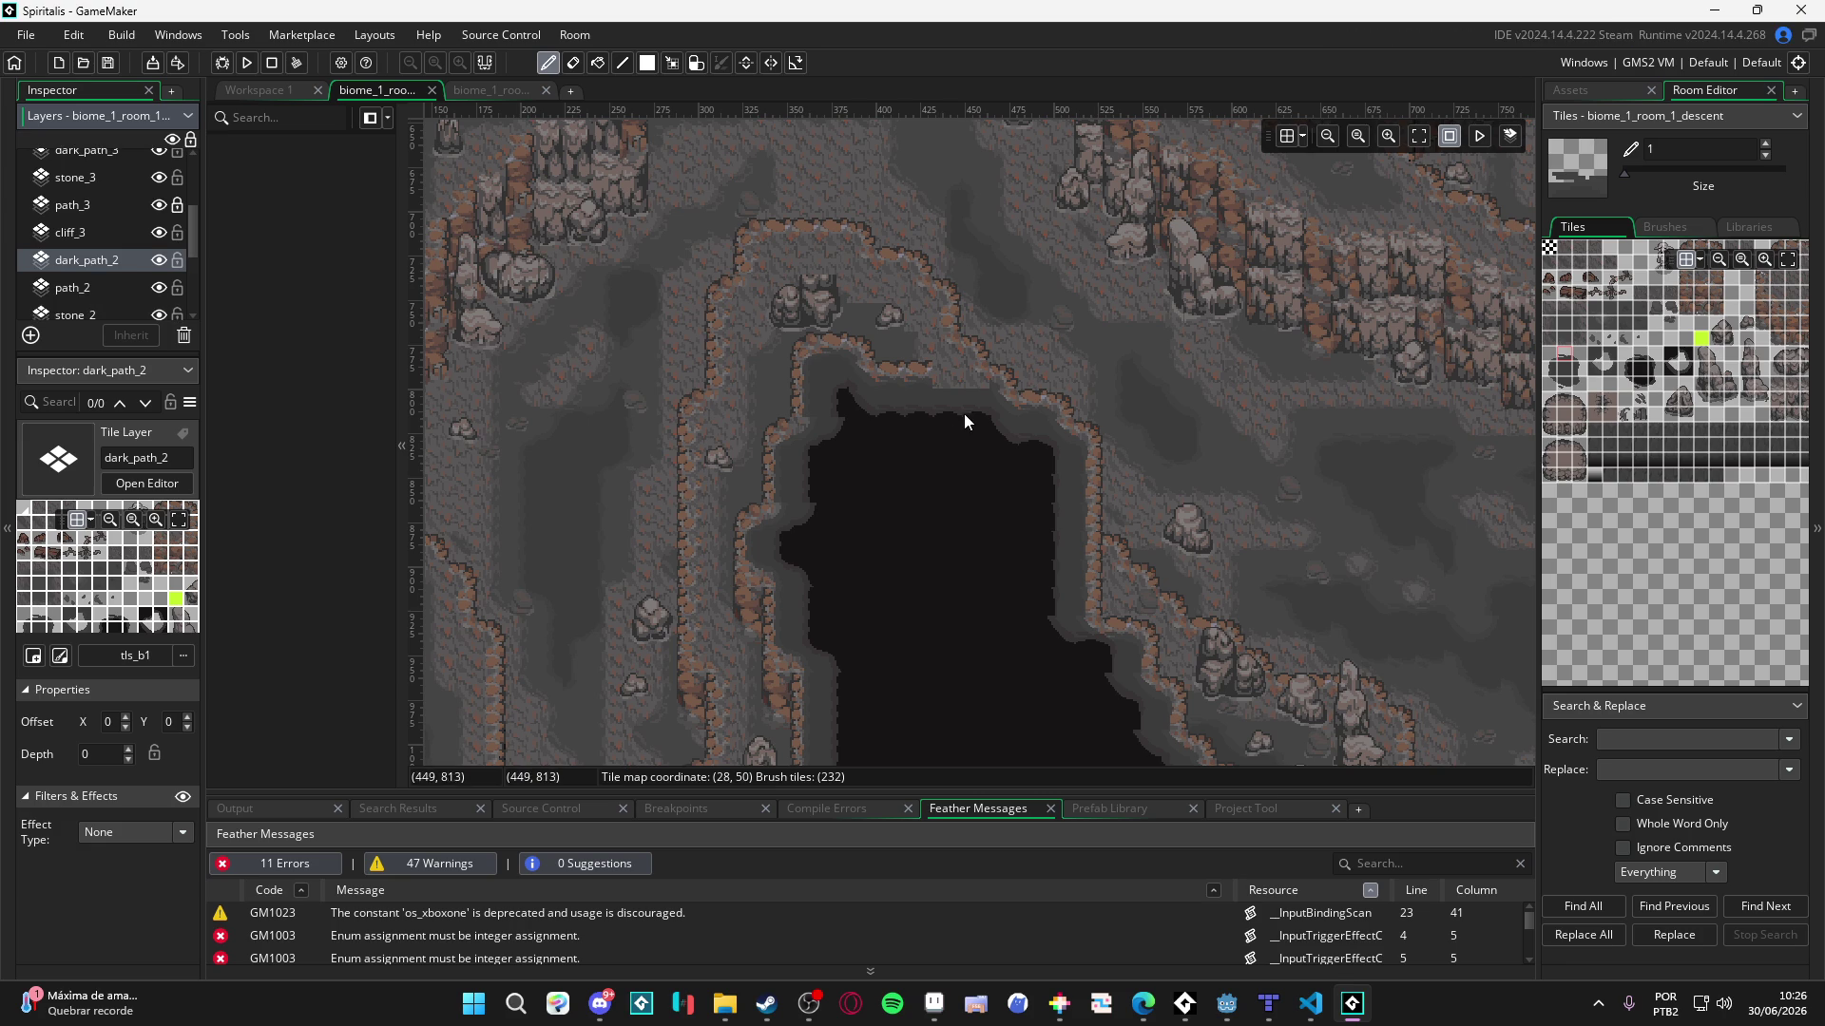
scroll(963, 414, down, 3)
scroll(964, 414, right, 5)
mouse_move(858, 508)
mouse_down()
mouse_move(737, 527)
mouse_move(797, 503)
mouse_move(1000, 551)
mouse_move(1272, 566)
mouse_move(1224, 654)
mouse_move(1100, 606)
mouse_up()
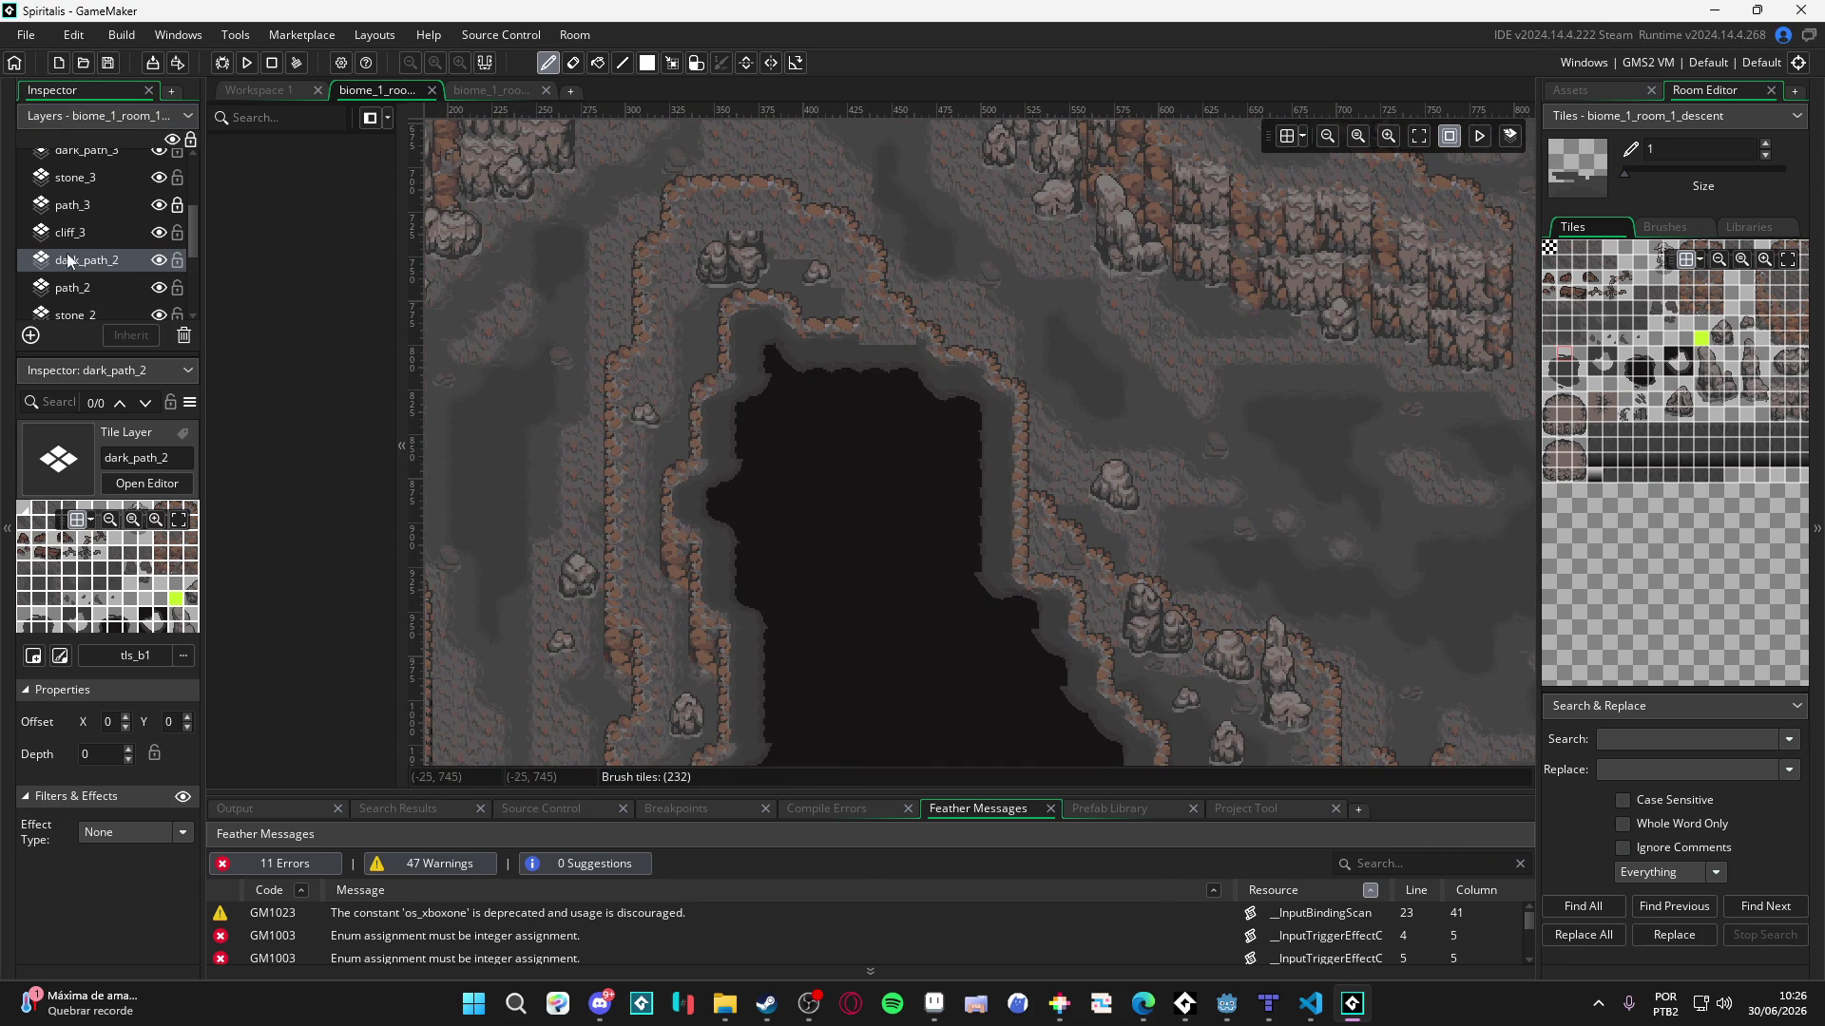
- Compare upper_tile_1 hidden and shown, then select it with the eraser tool active
scroll(66, 252, up, 3)
click(164, 220)
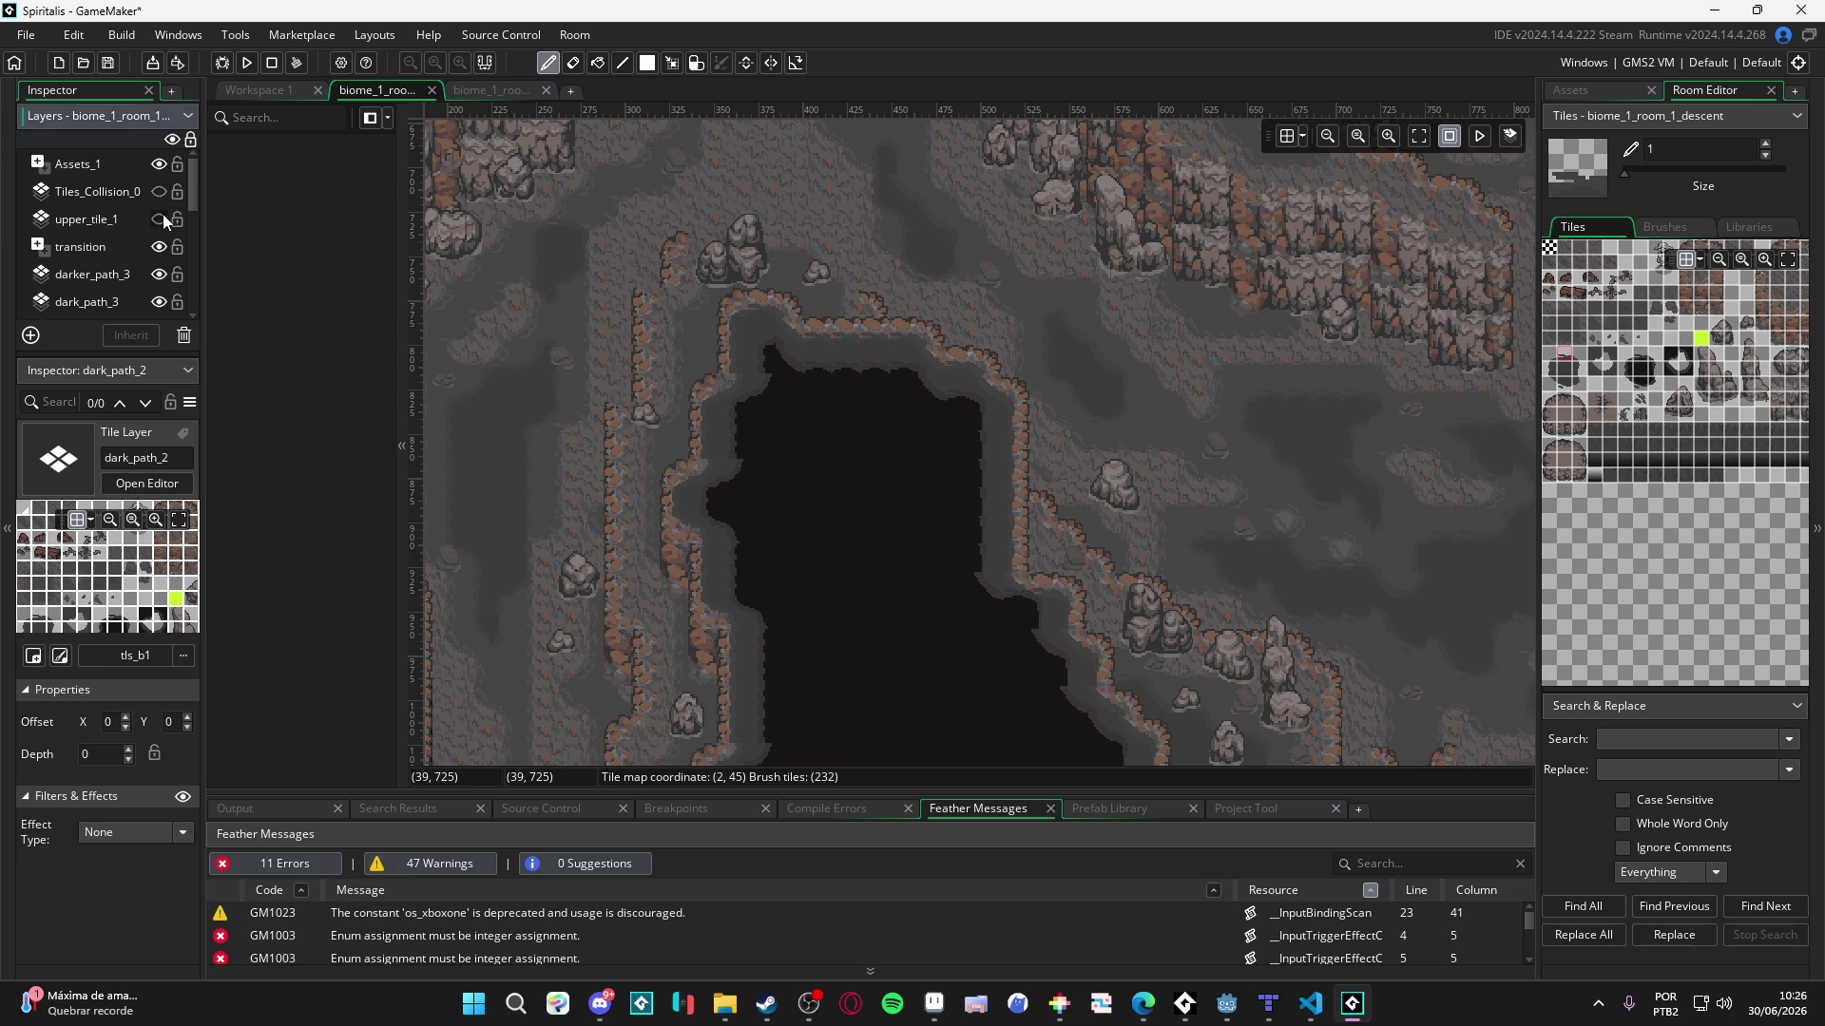
click(160, 220)
click(160, 219)
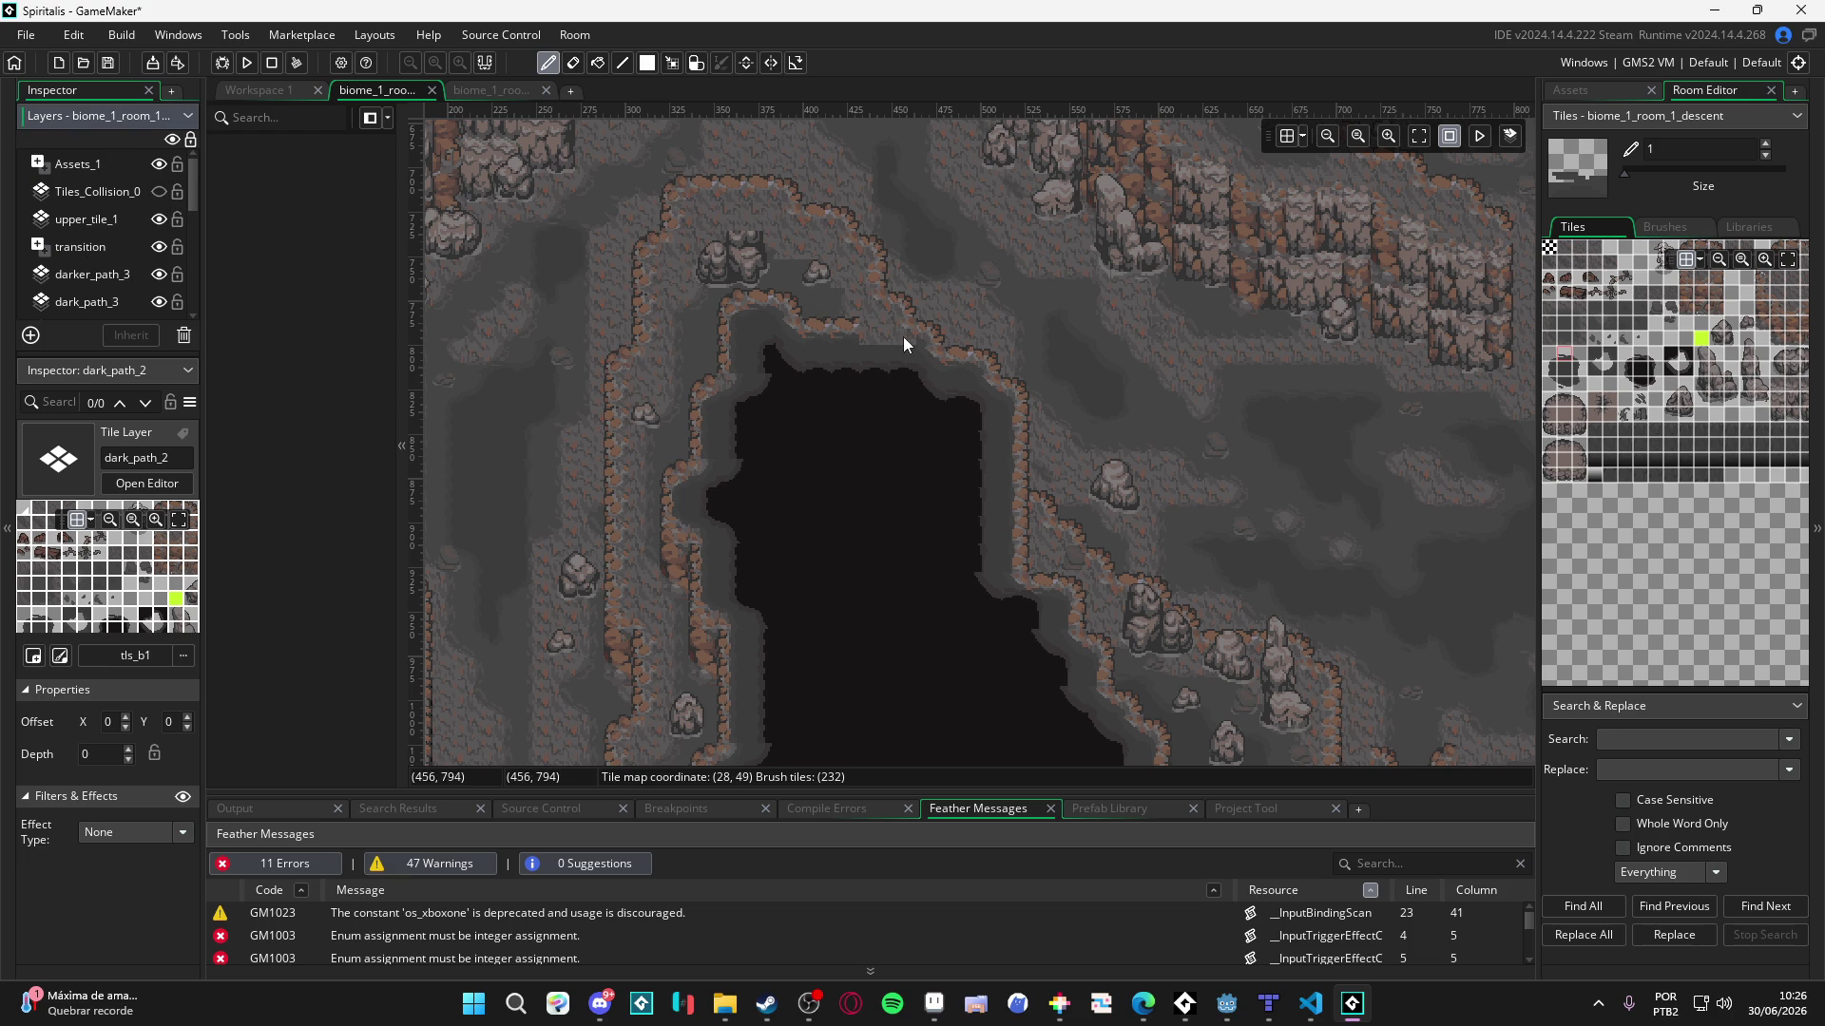
key(e)
click(99, 220)
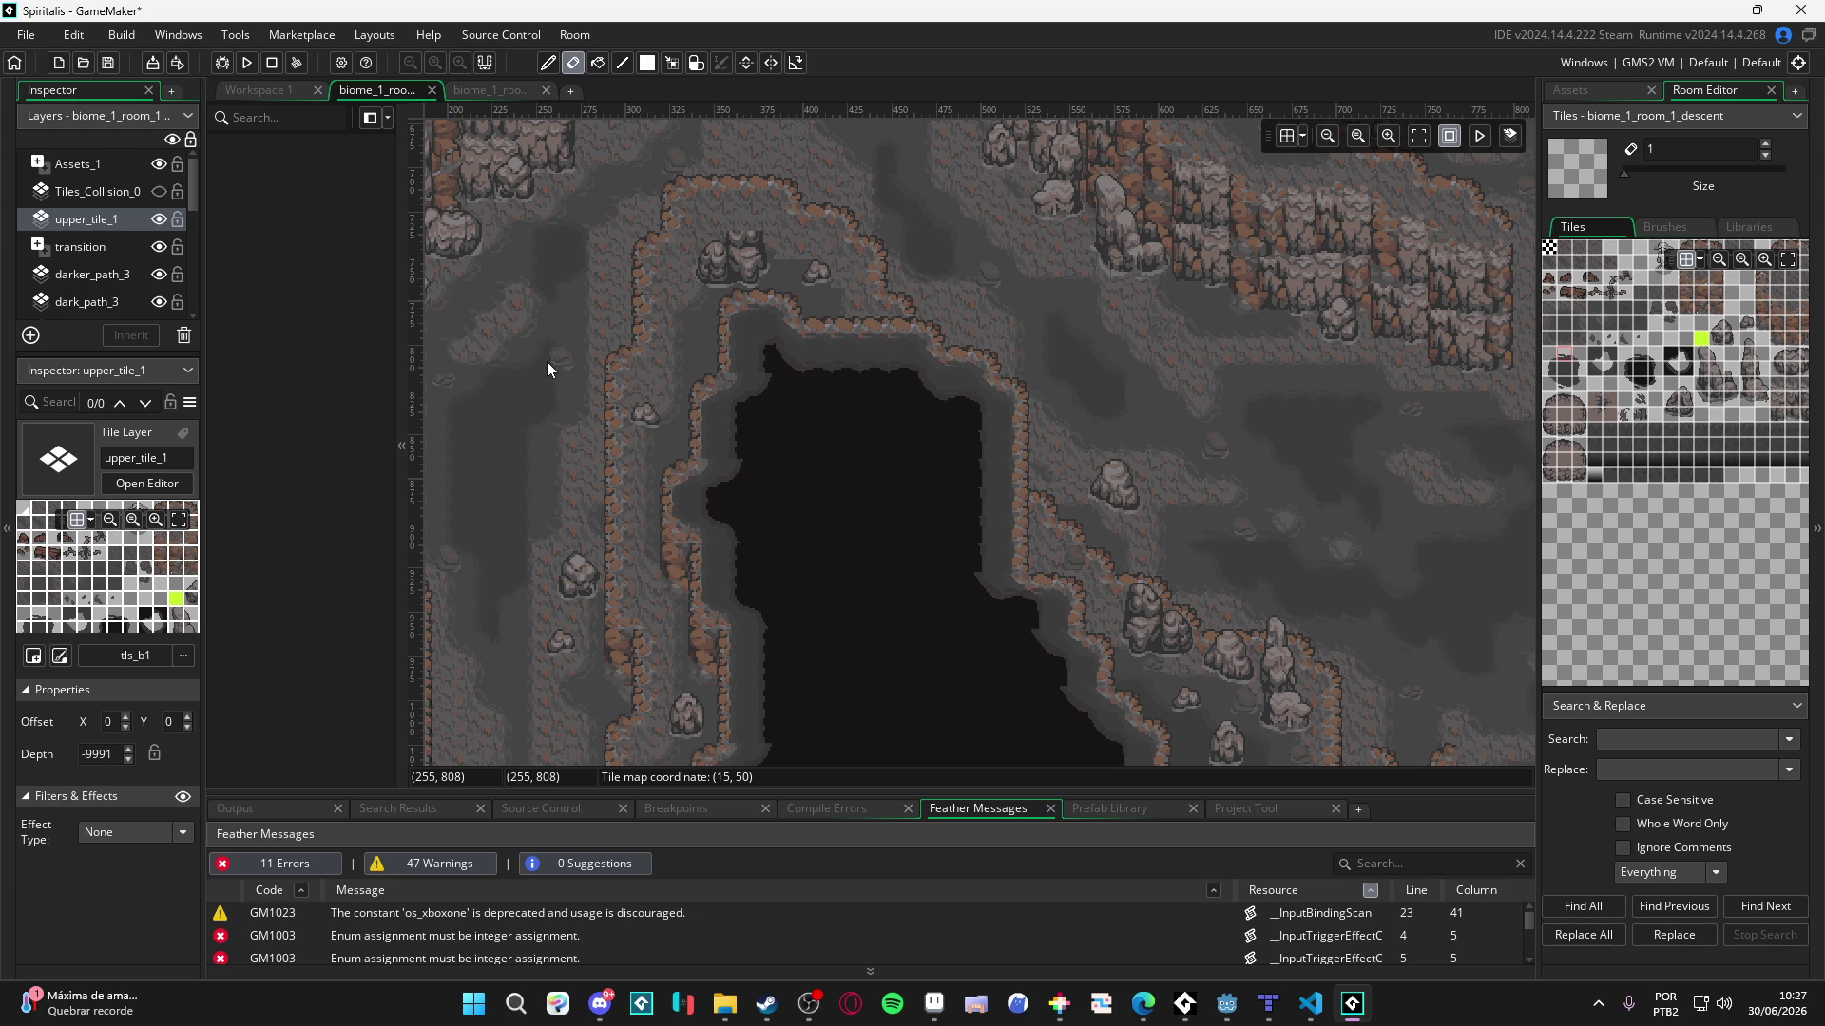
- Erase a rock-top tile near the cave edge from upper_tile_1, zoom out, and open the Asset Browser
click(772, 213)
scroll(876, 393, down, 3)
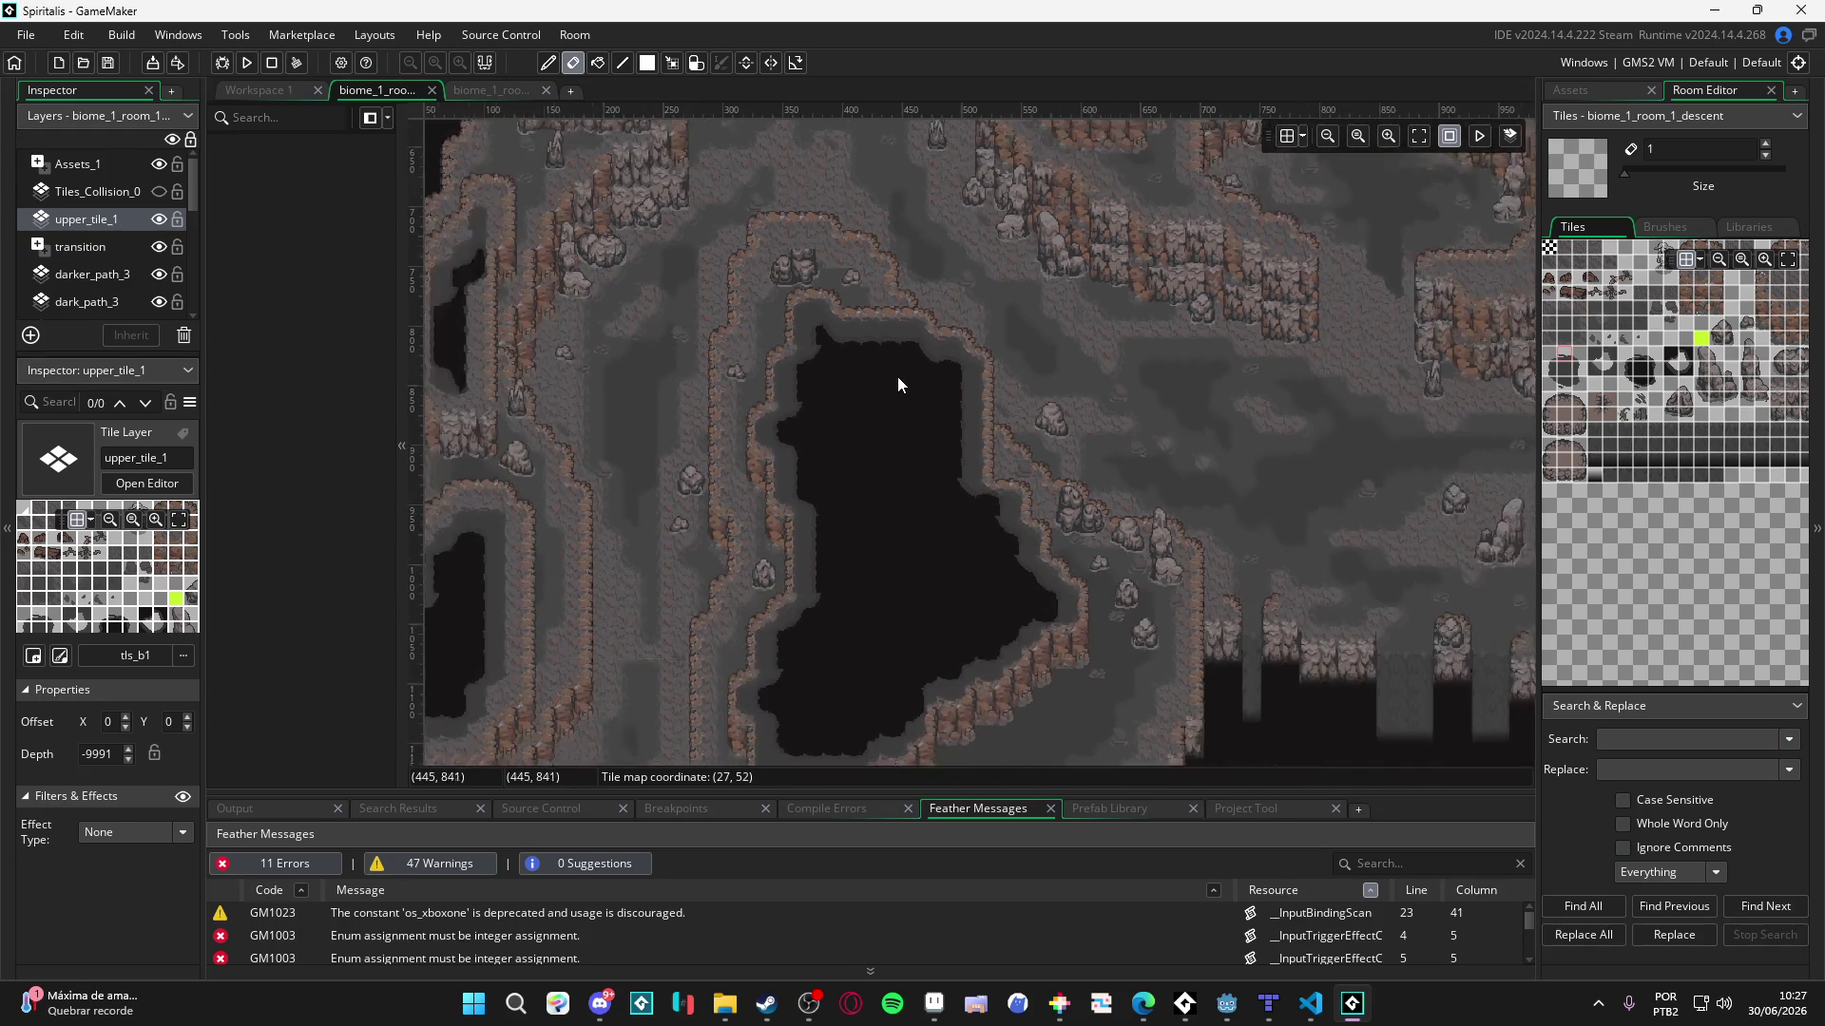
scroll(1018, 375, down, 2)
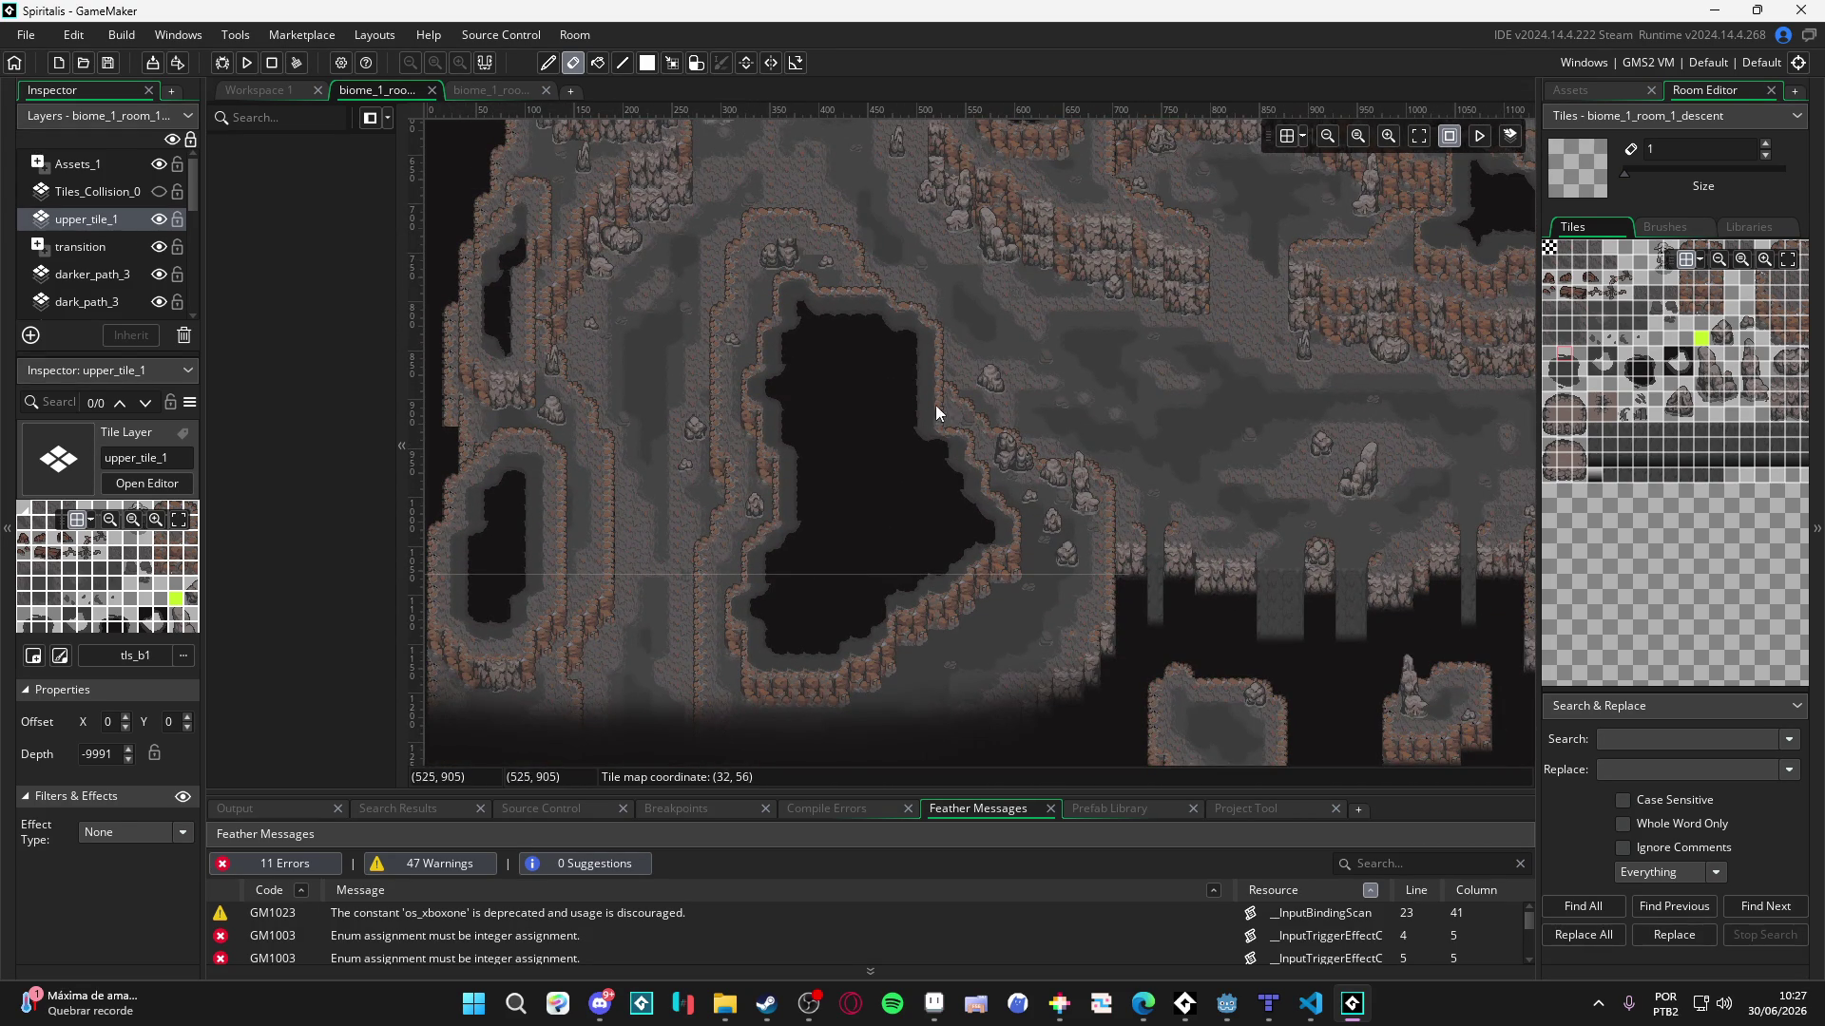
click(1566, 91)
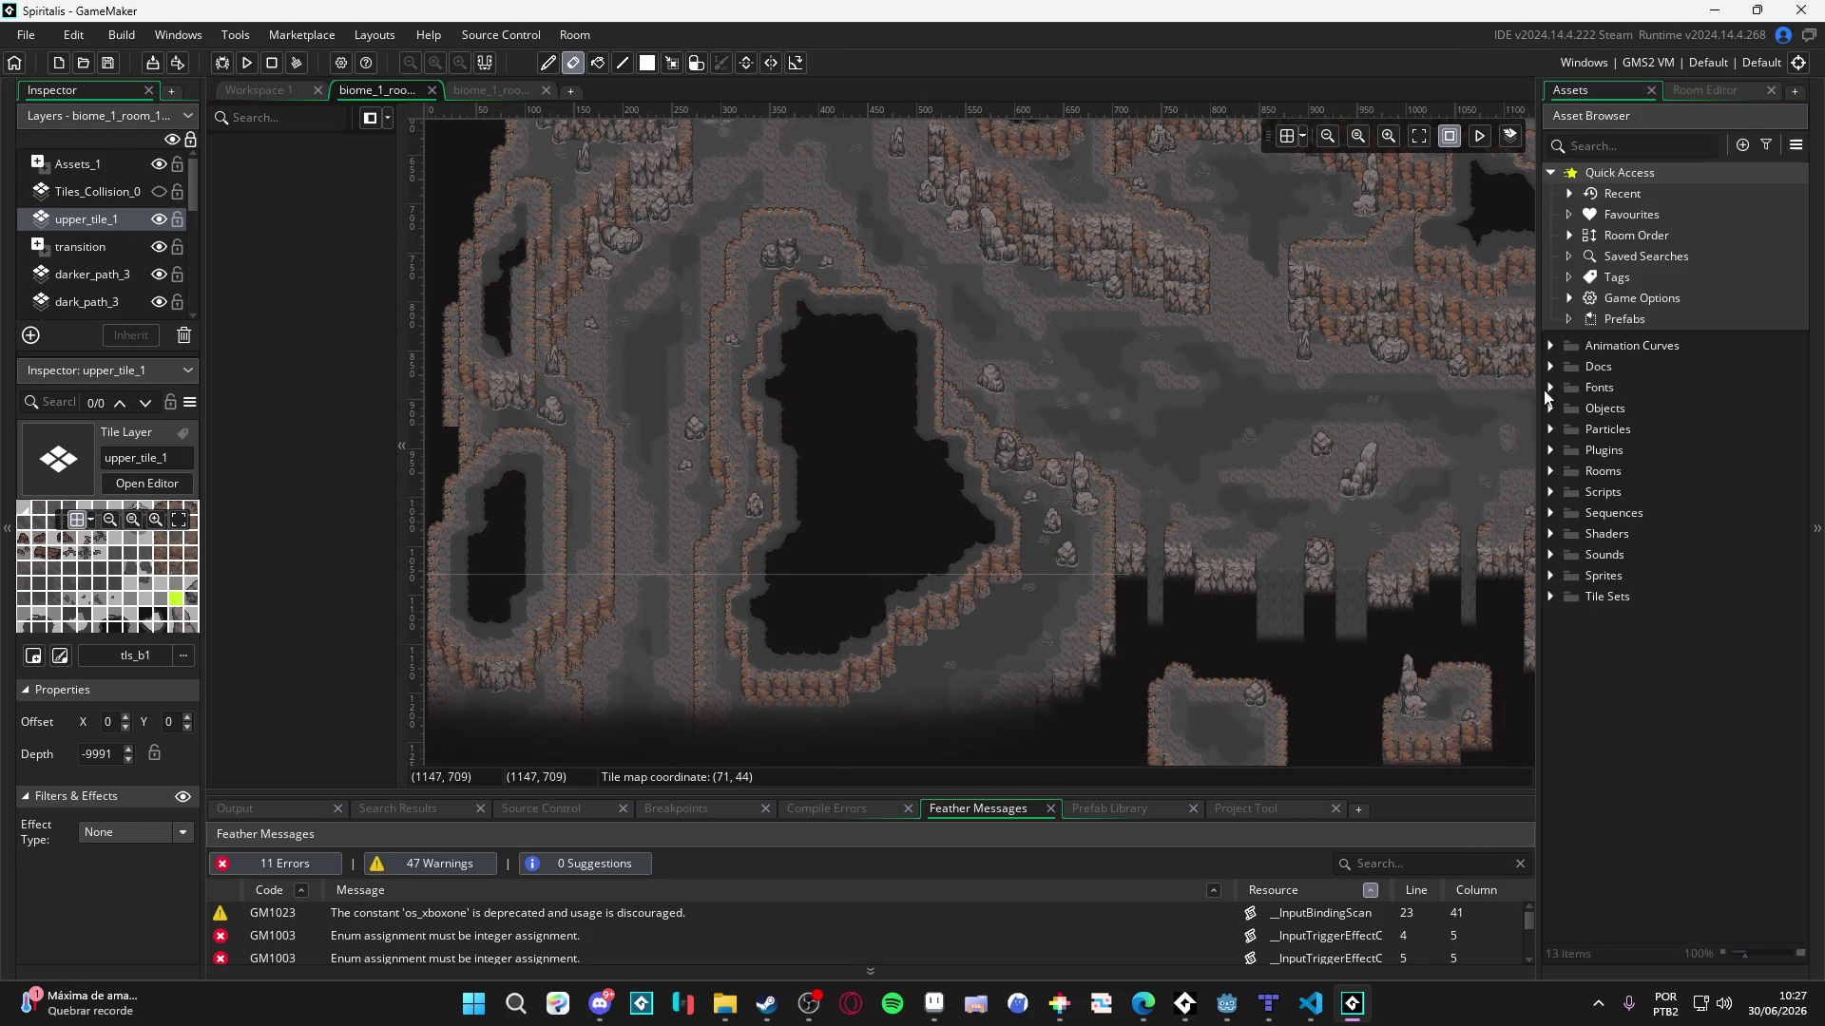
- Expand the Rooms assets and select the player instance in the other biome 1 room
click(1549, 470)
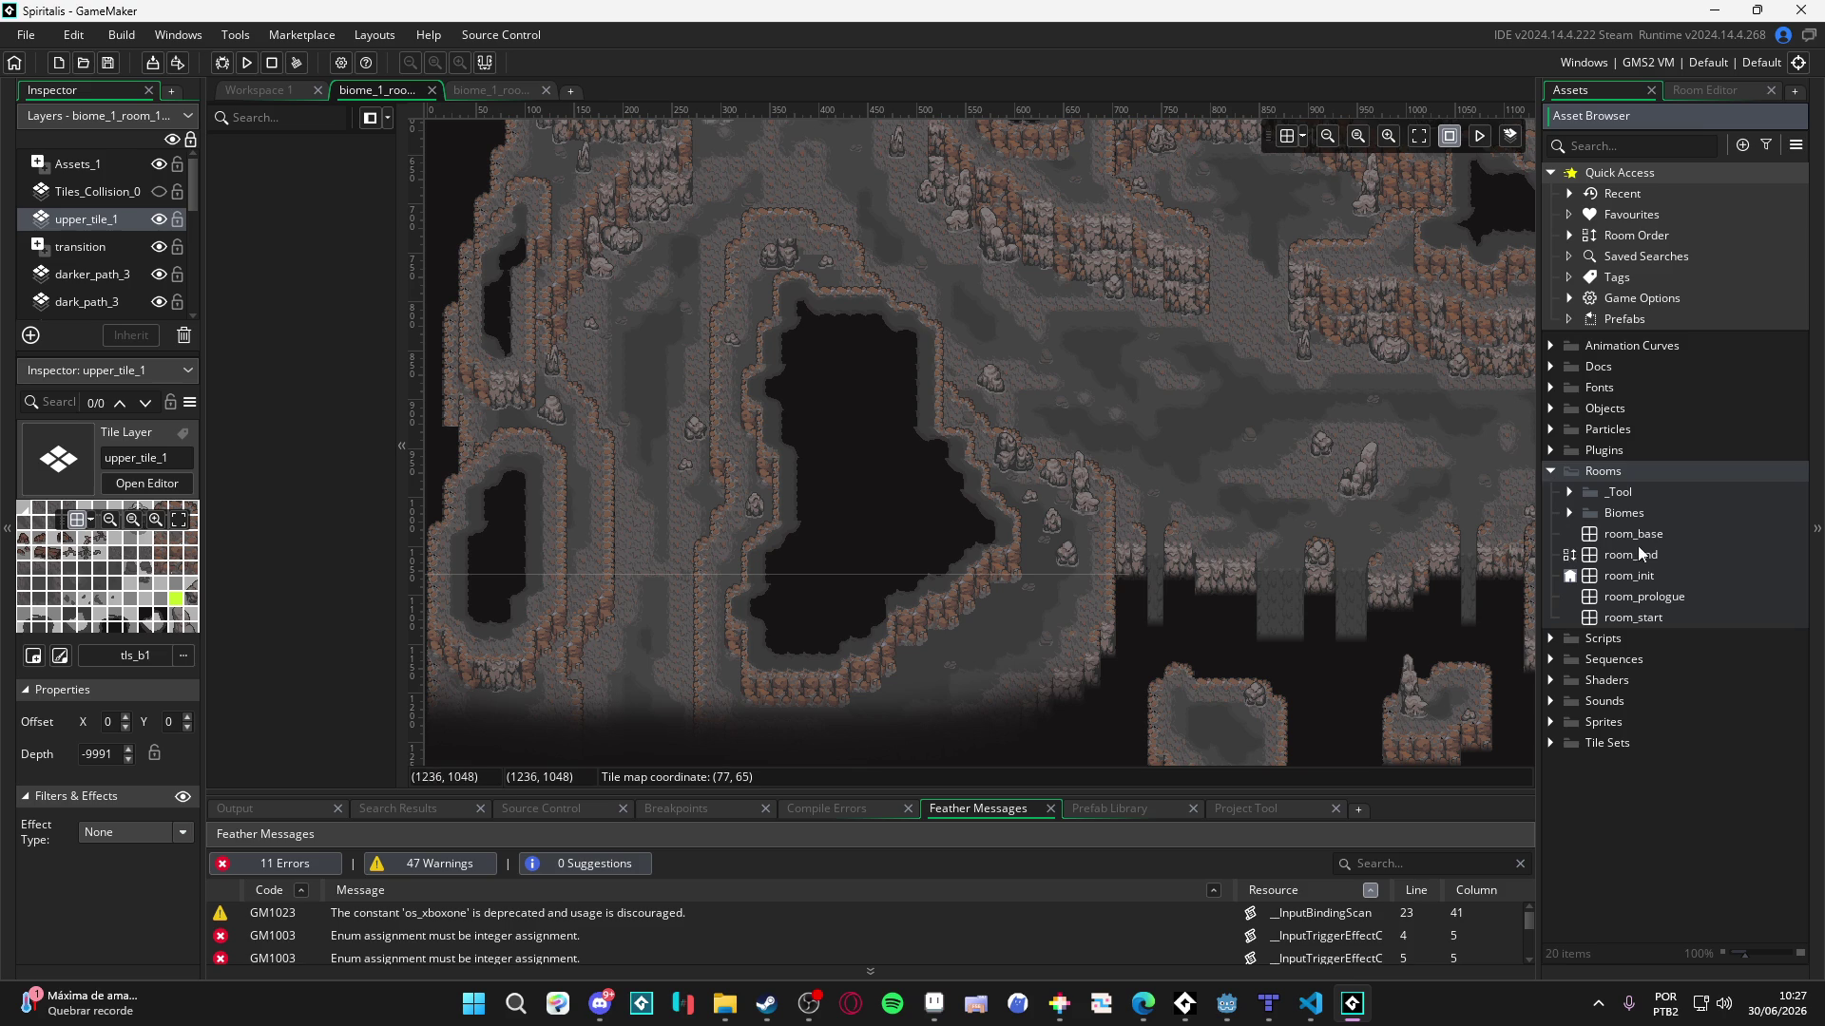
click(1594, 150)
click(503, 94)
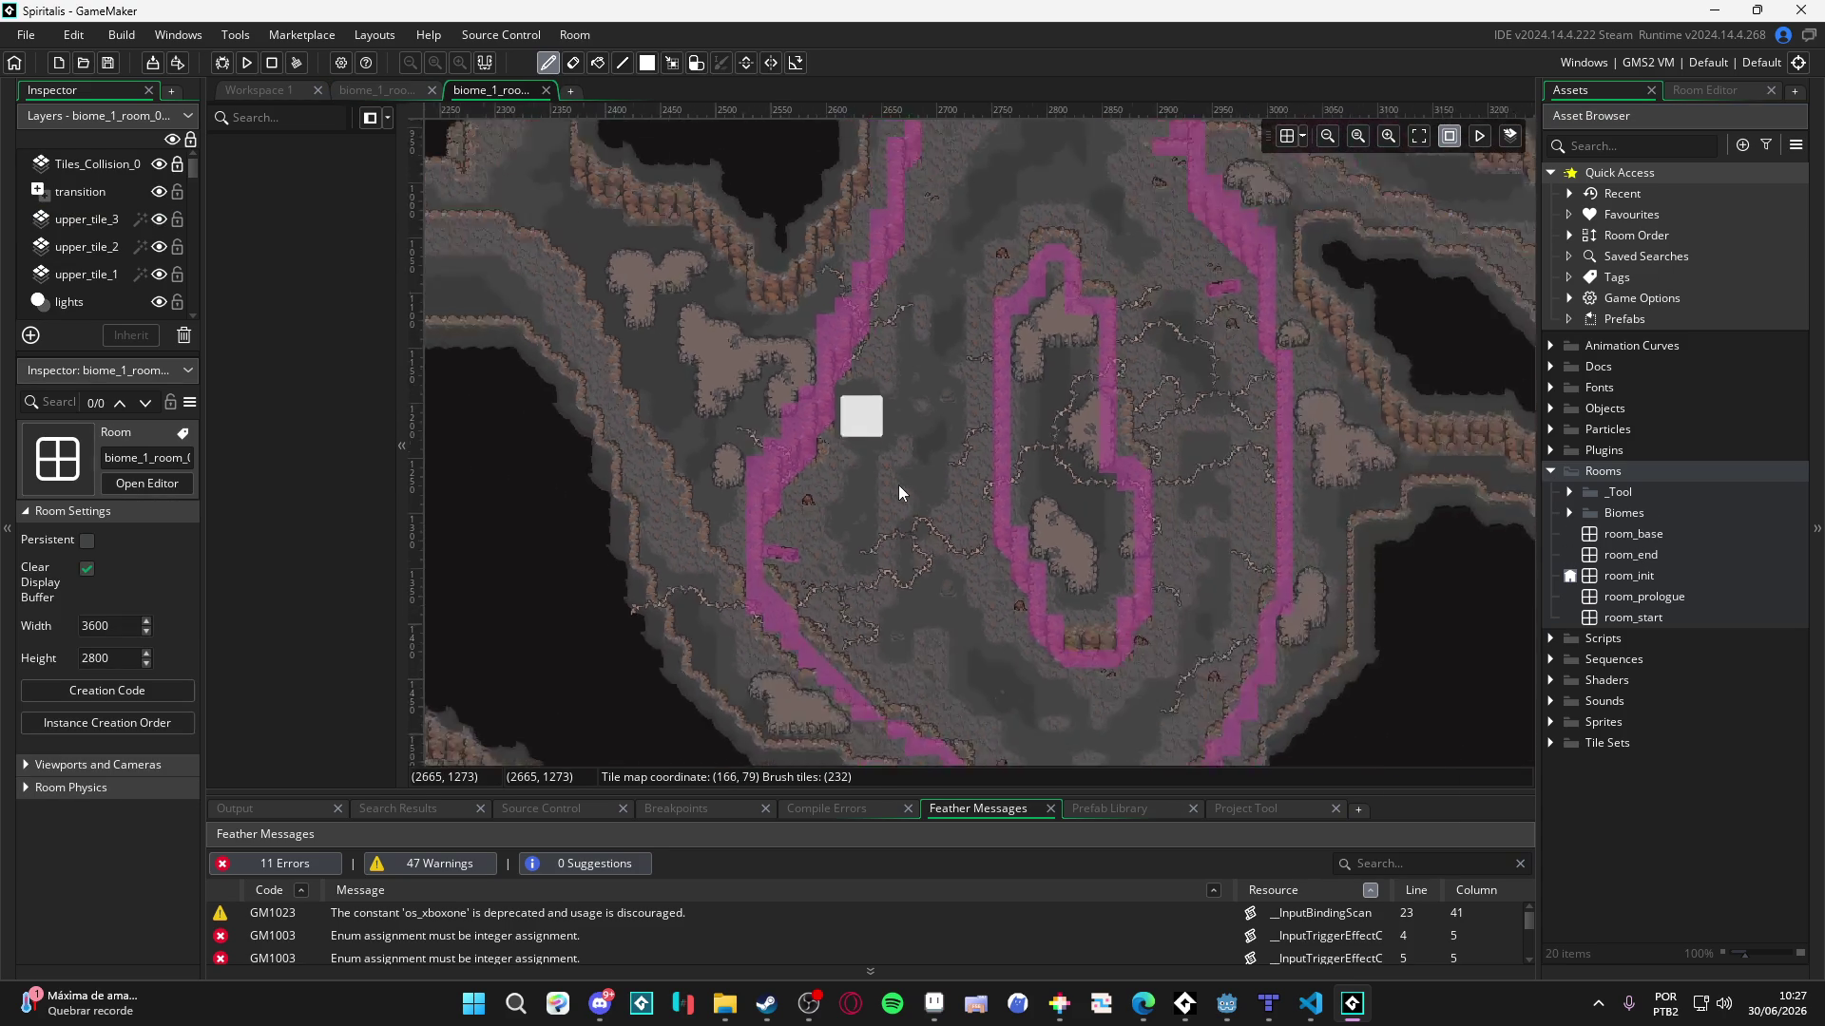
scroll(898, 485, down, 5)
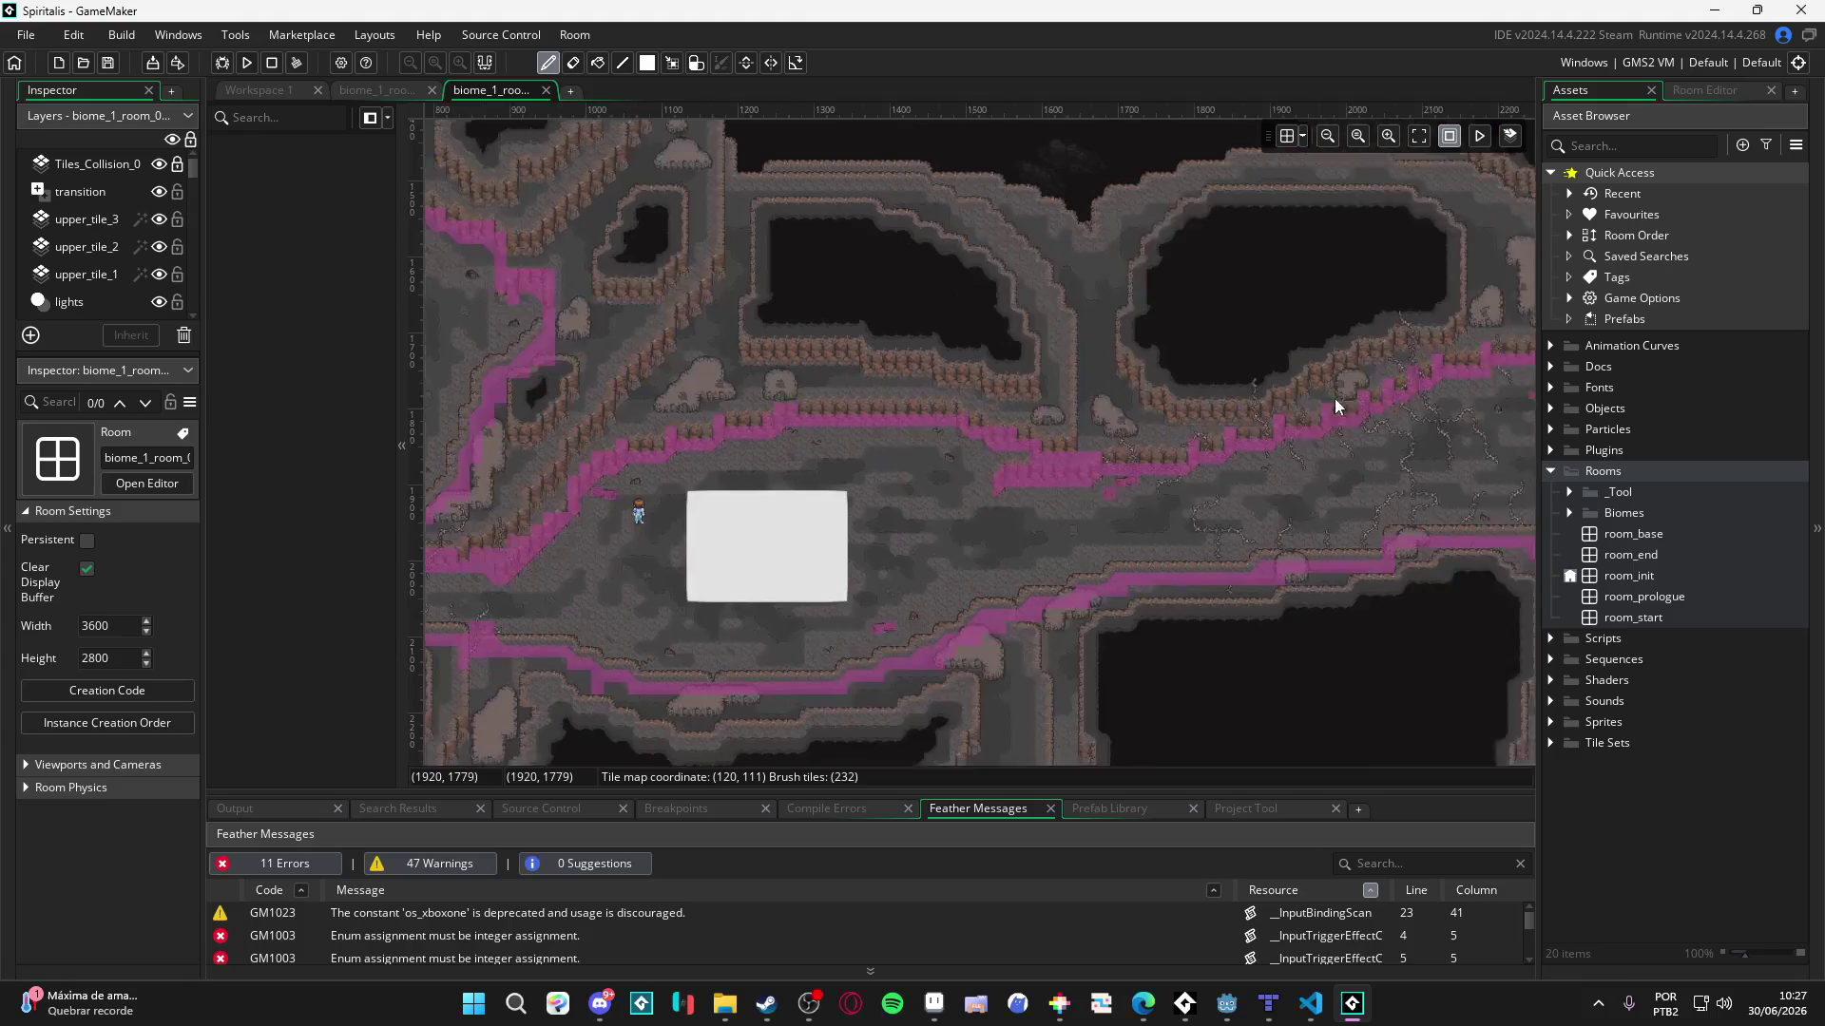
scroll(887, 531, up, 3)
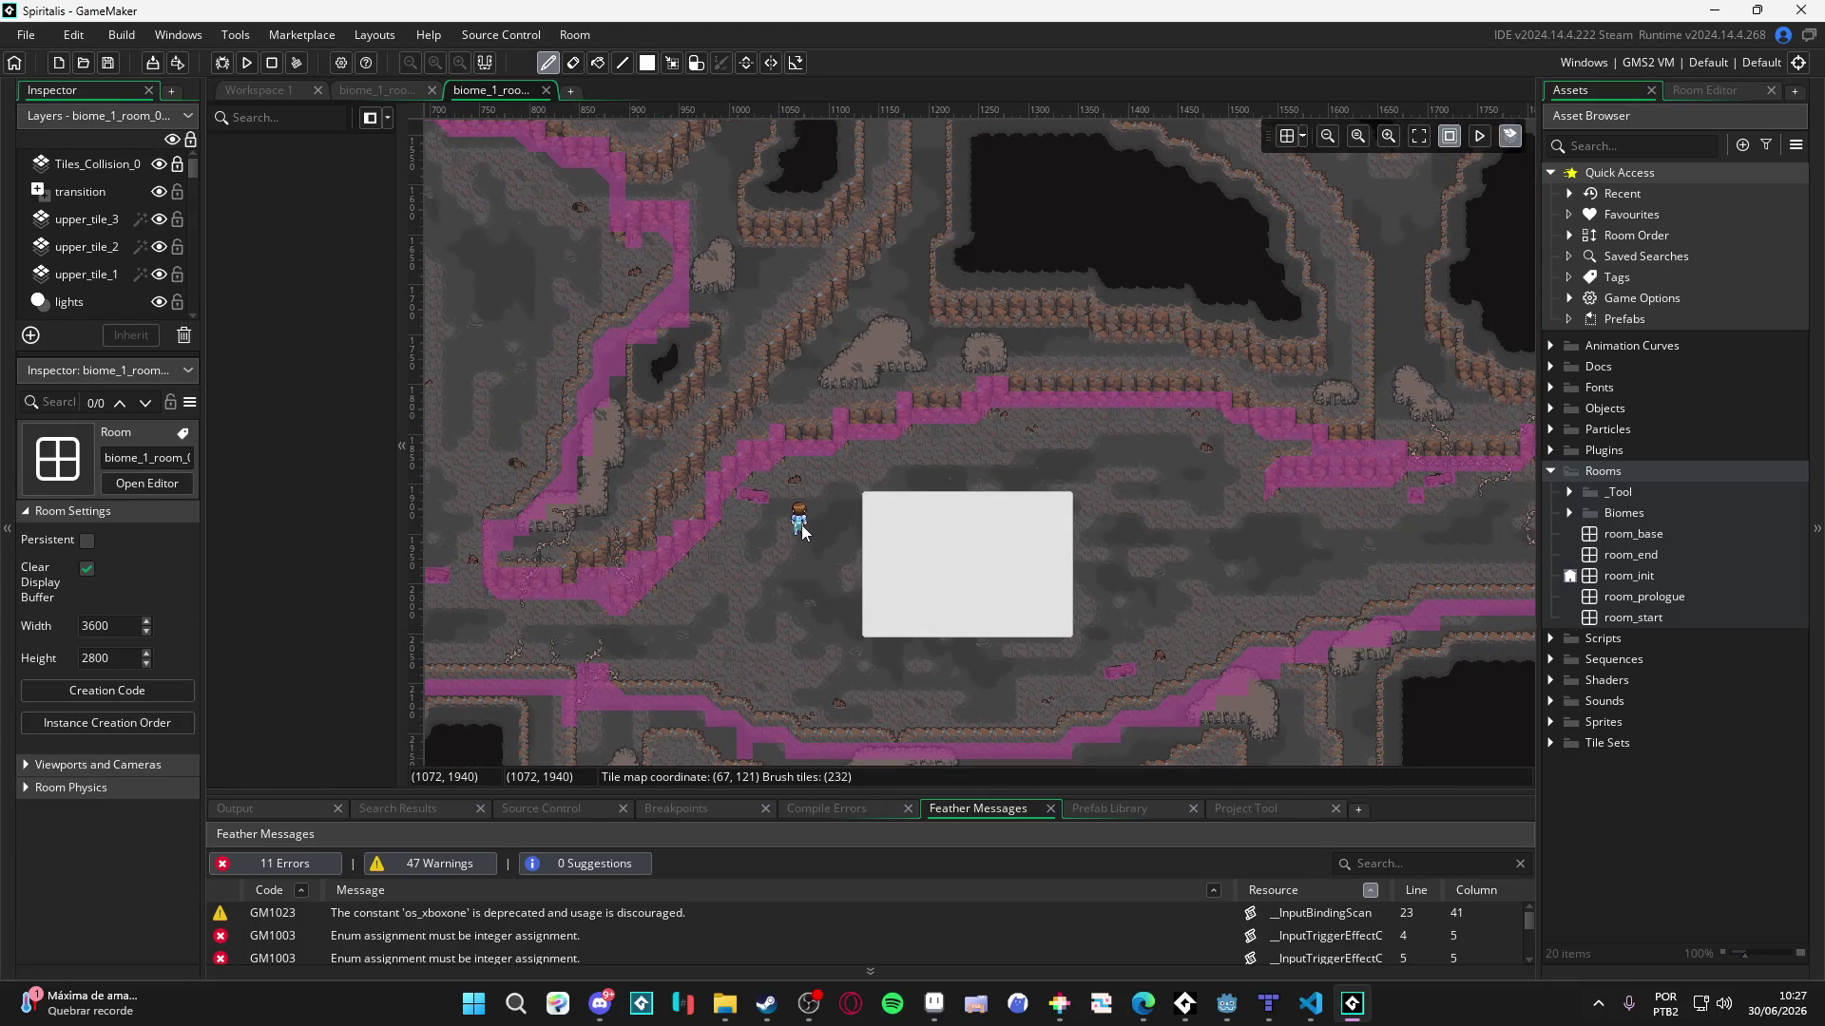
click(800, 528)
- Compare the player setup across both rooms, then select Tiles_Collision_0 in the descent room
click(378, 90)
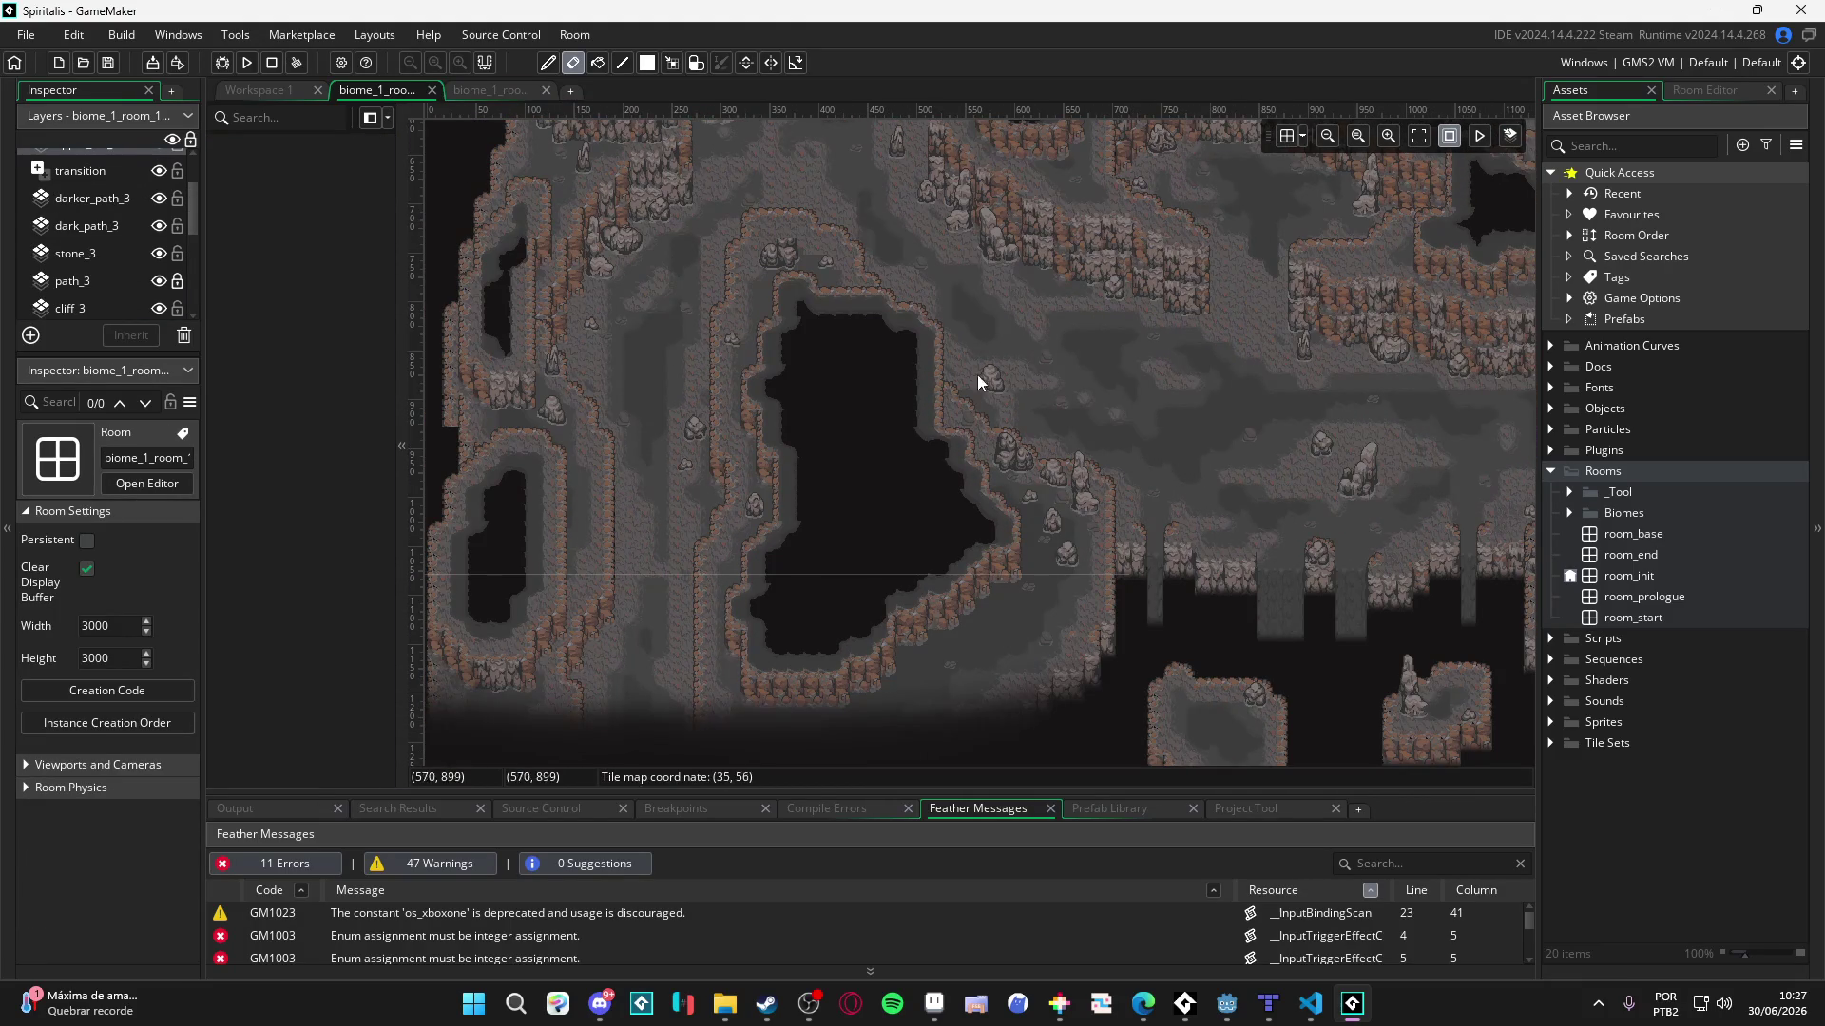
scroll(960, 270, up, 2)
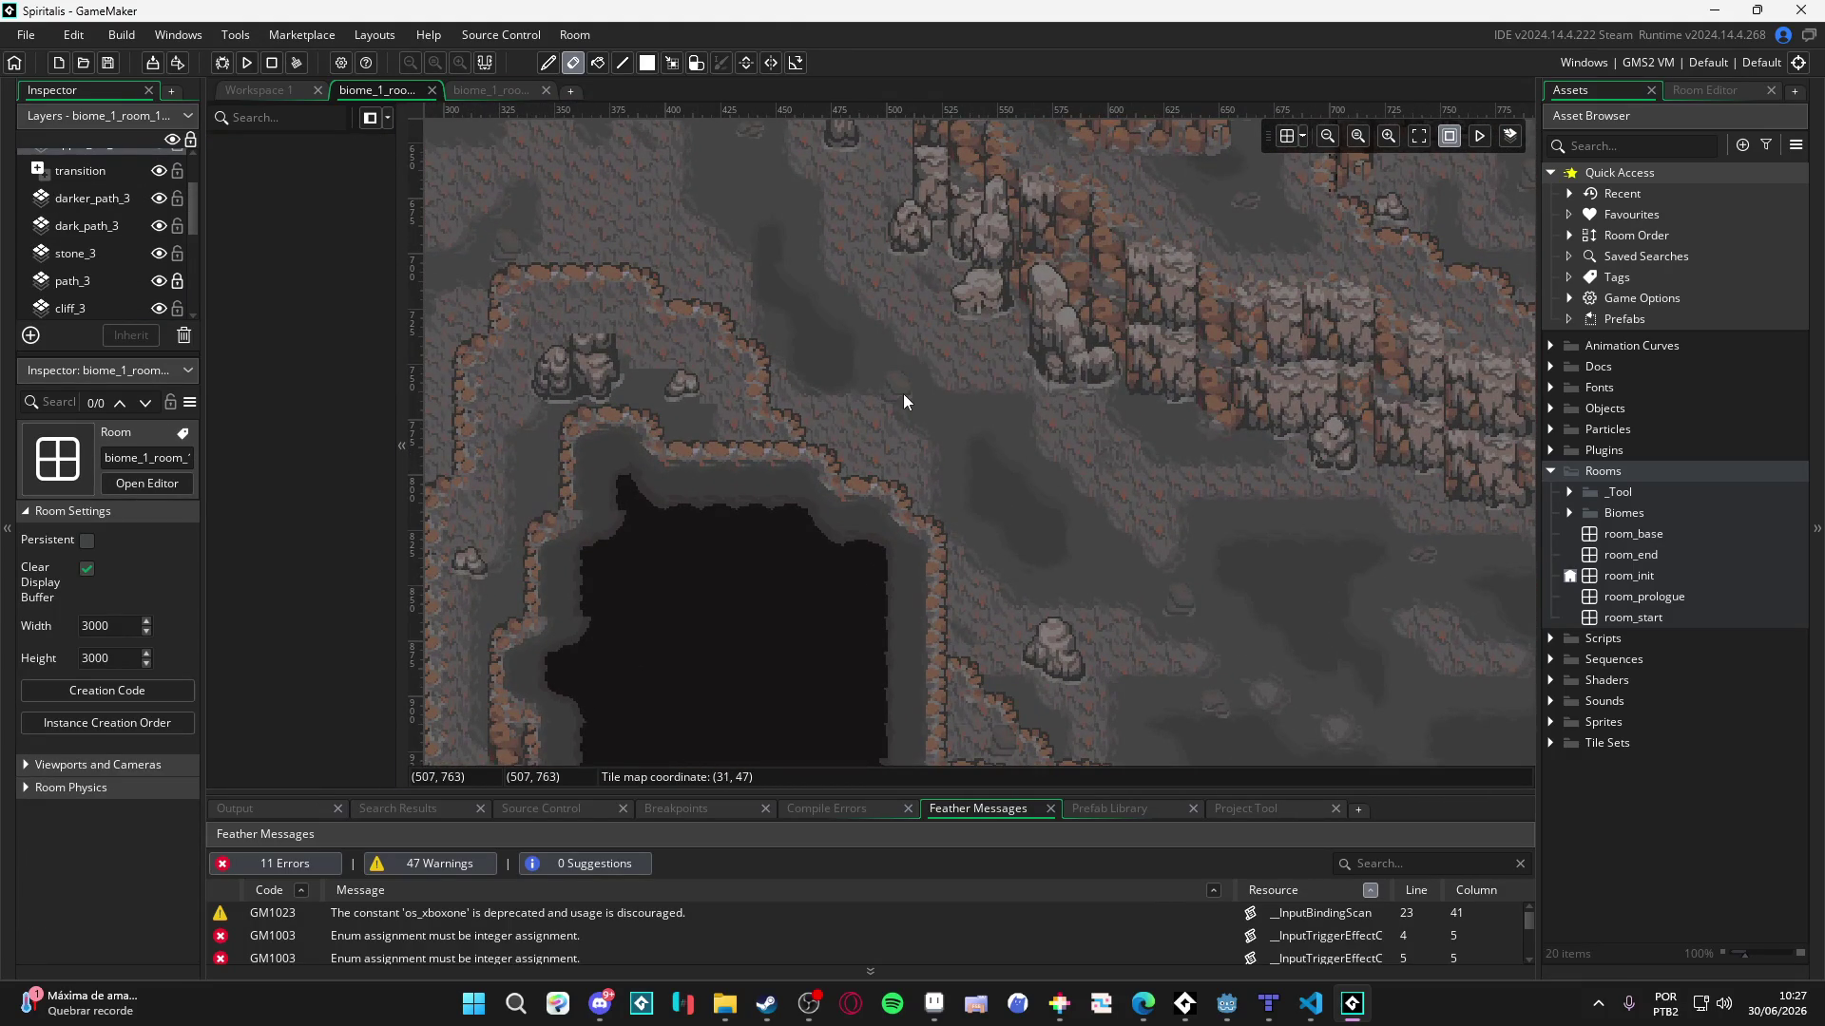
scroll(175, 185, up, 2)
click(486, 91)
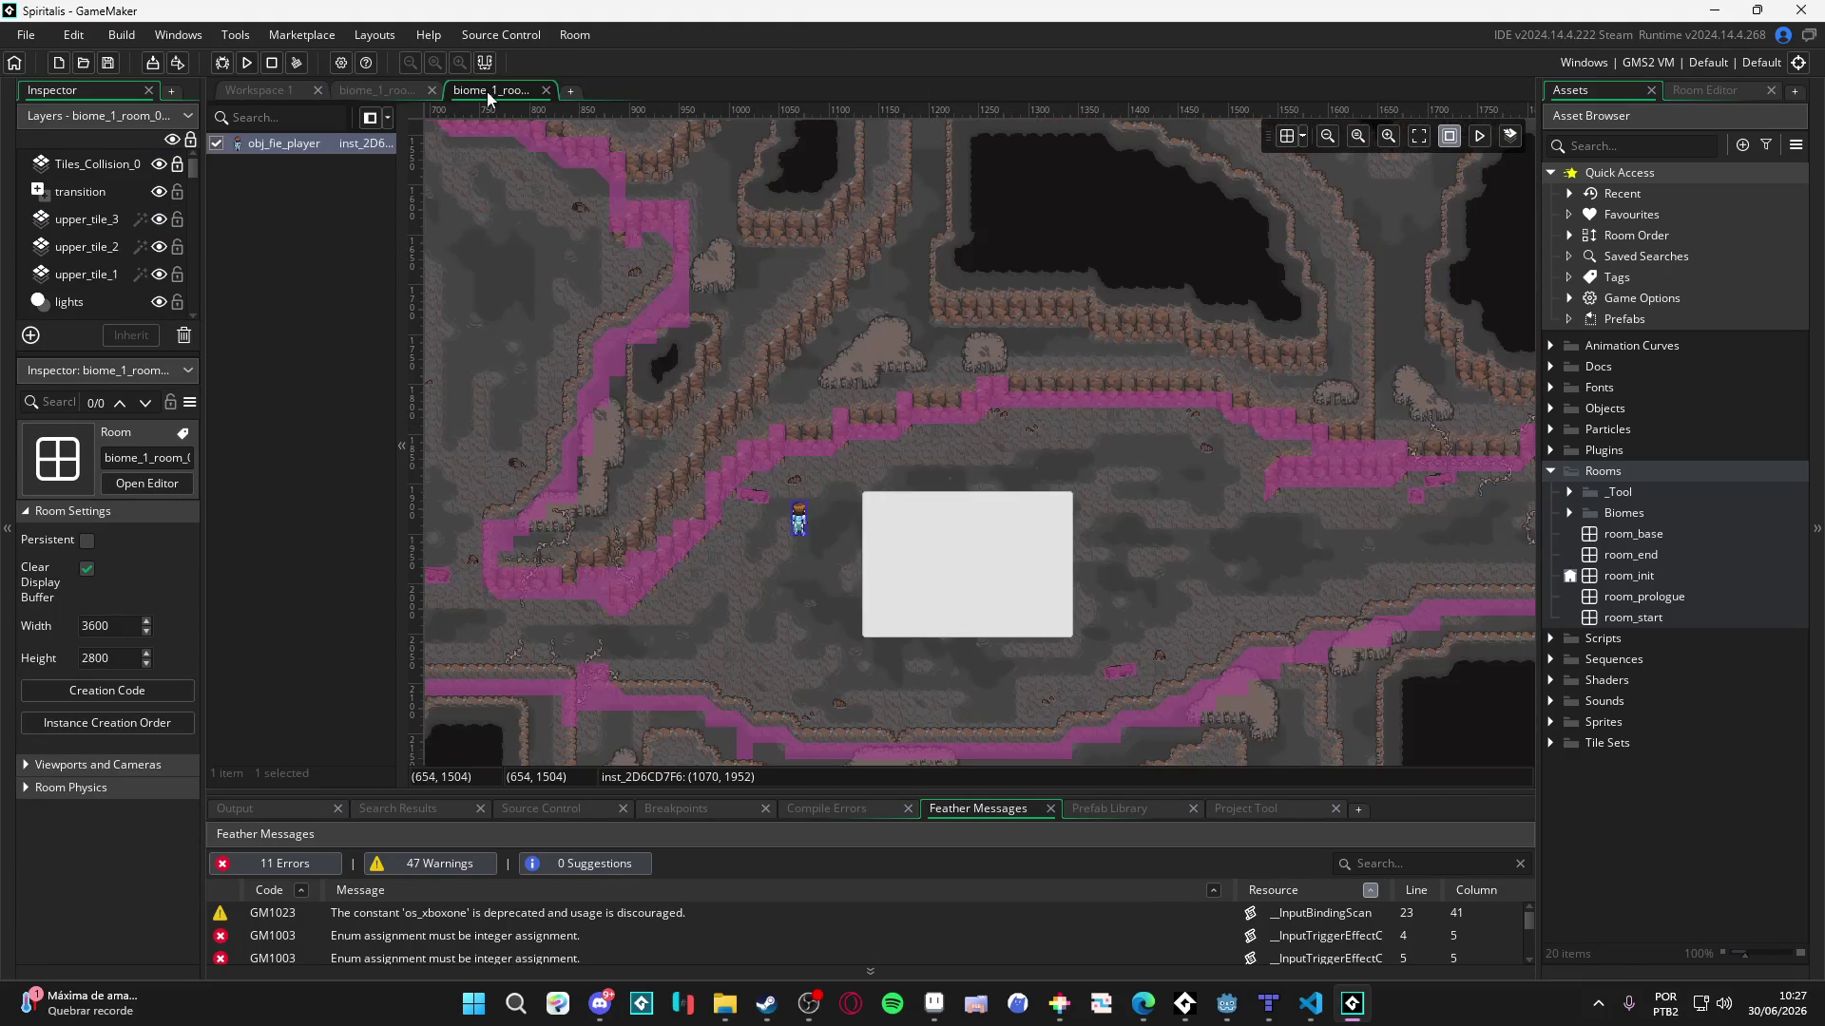
click(801, 521)
scroll(66, 261, down, 1)
scroll(68, 257, down, 2)
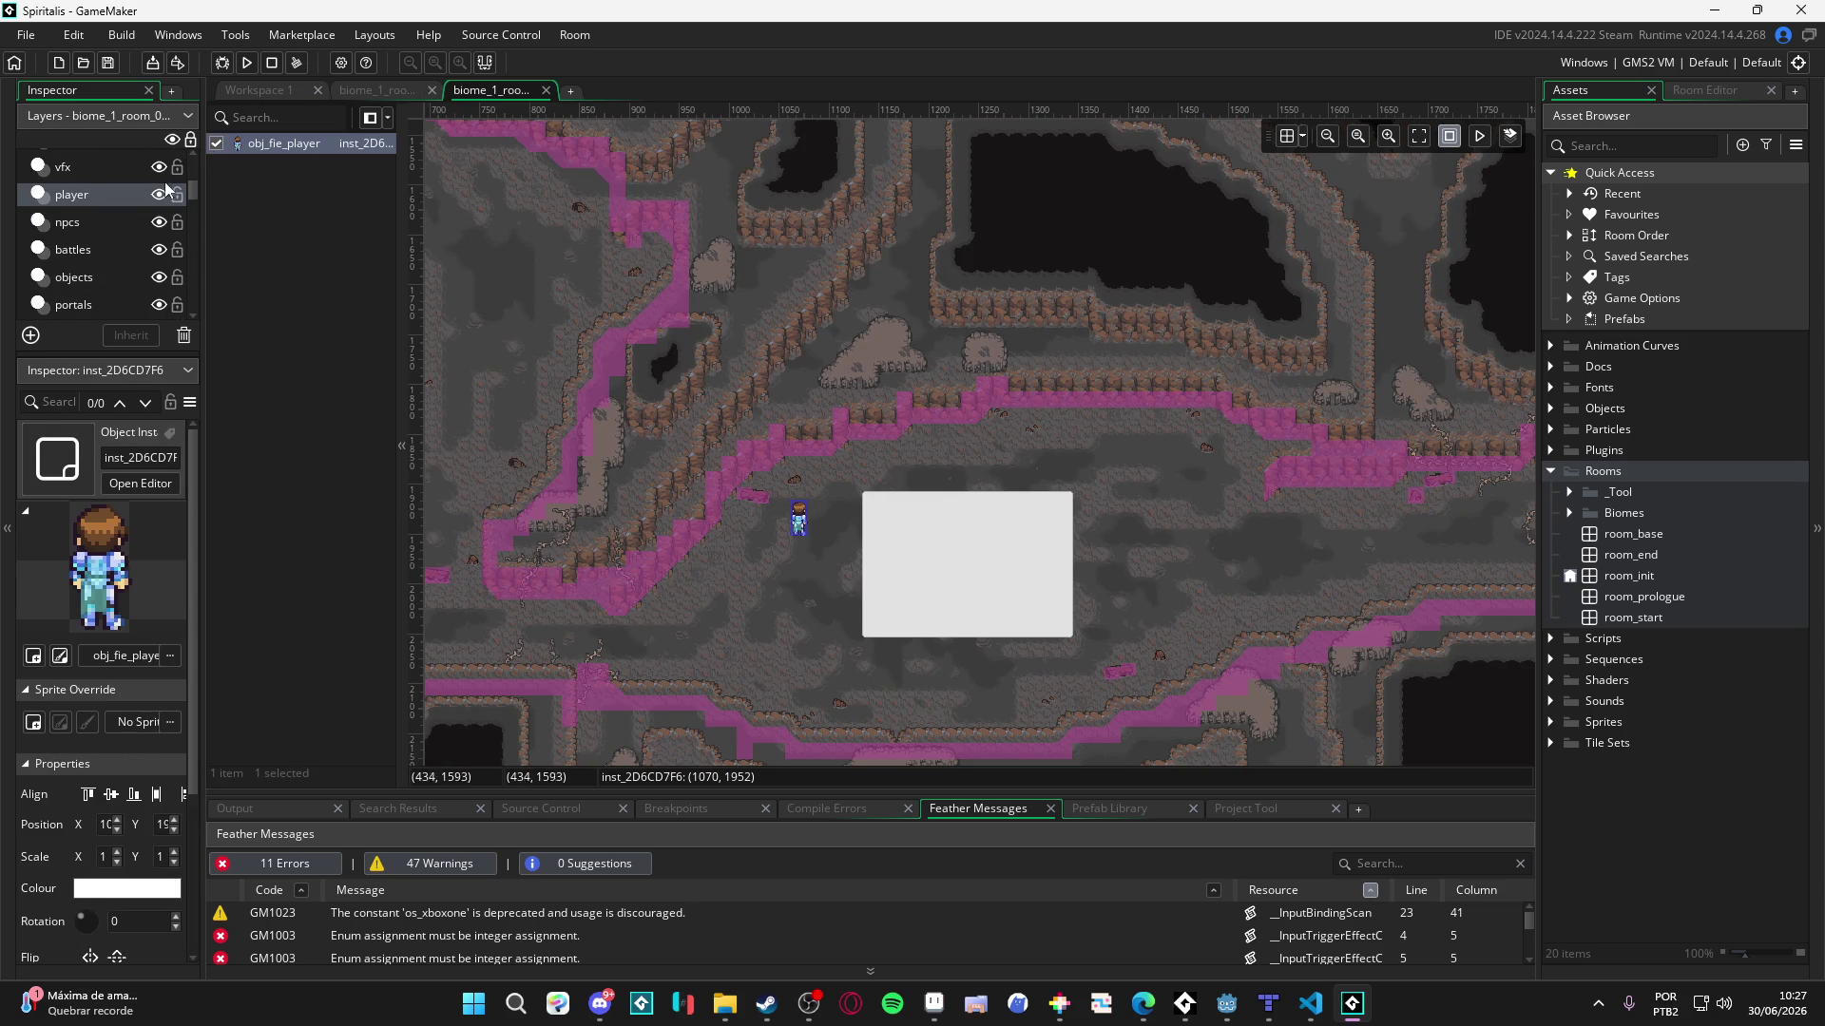
click(365, 94)
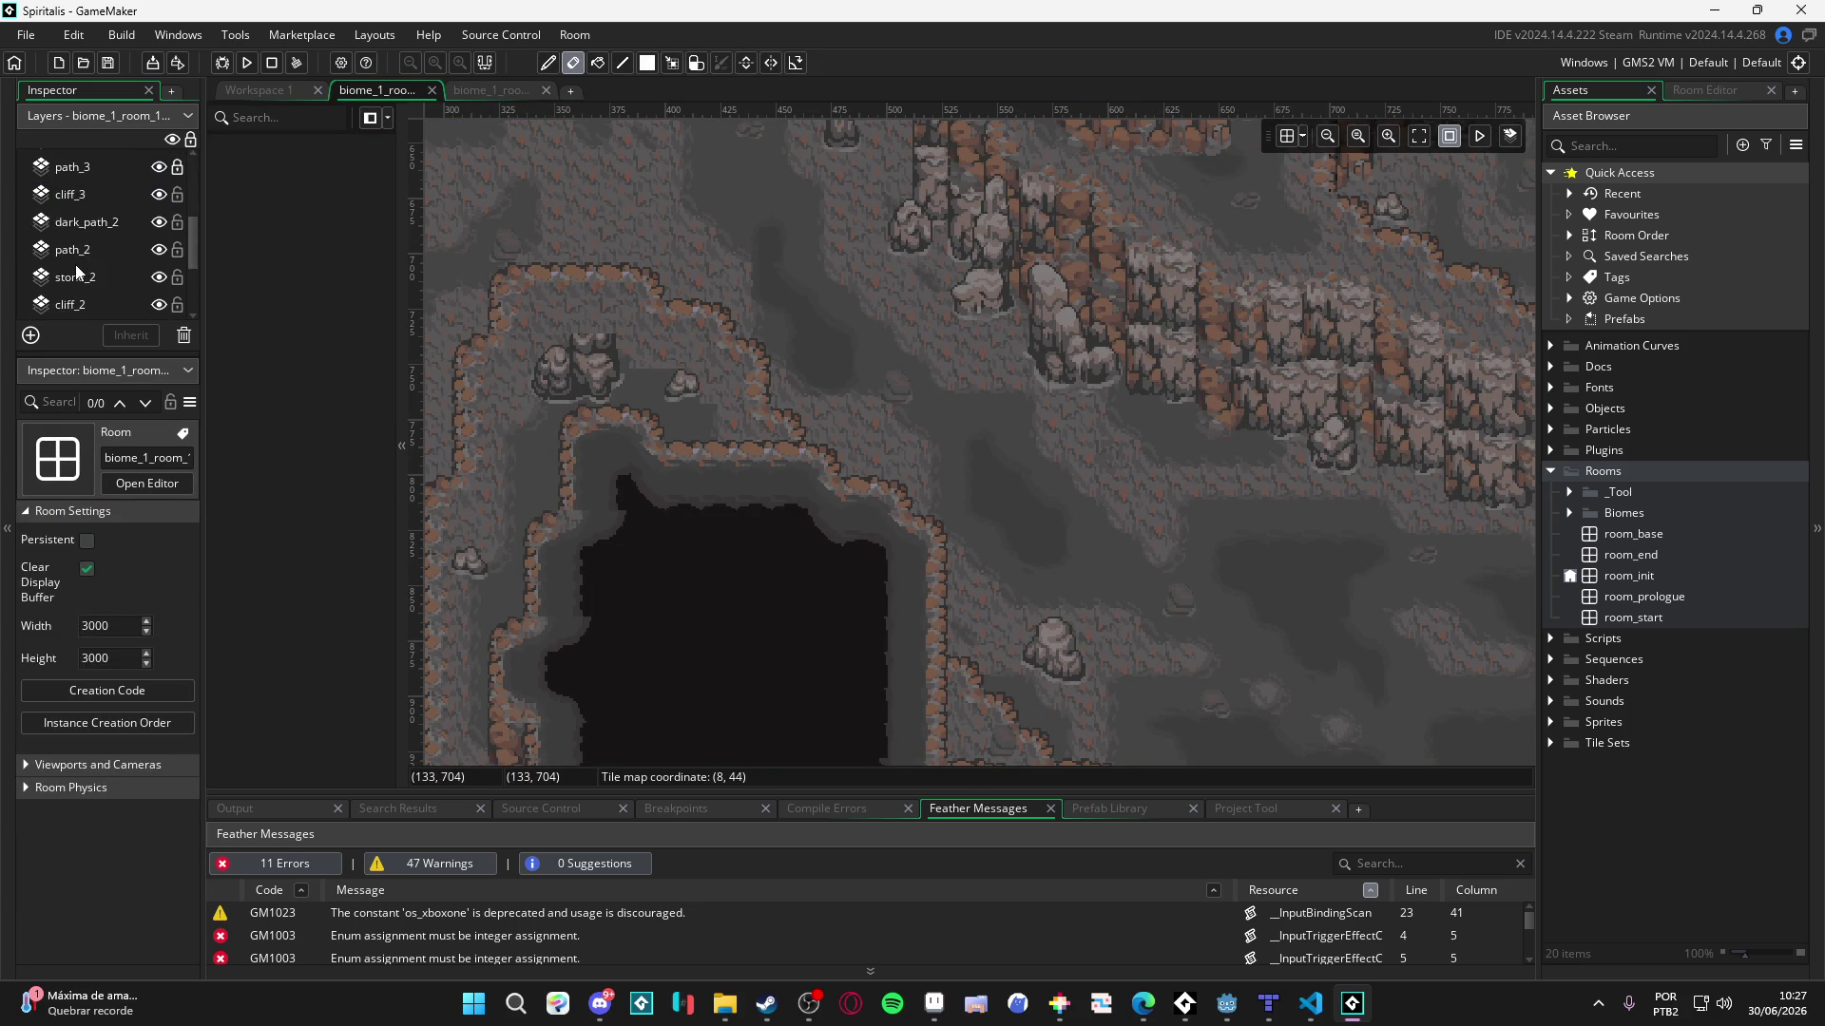
click(98, 193)
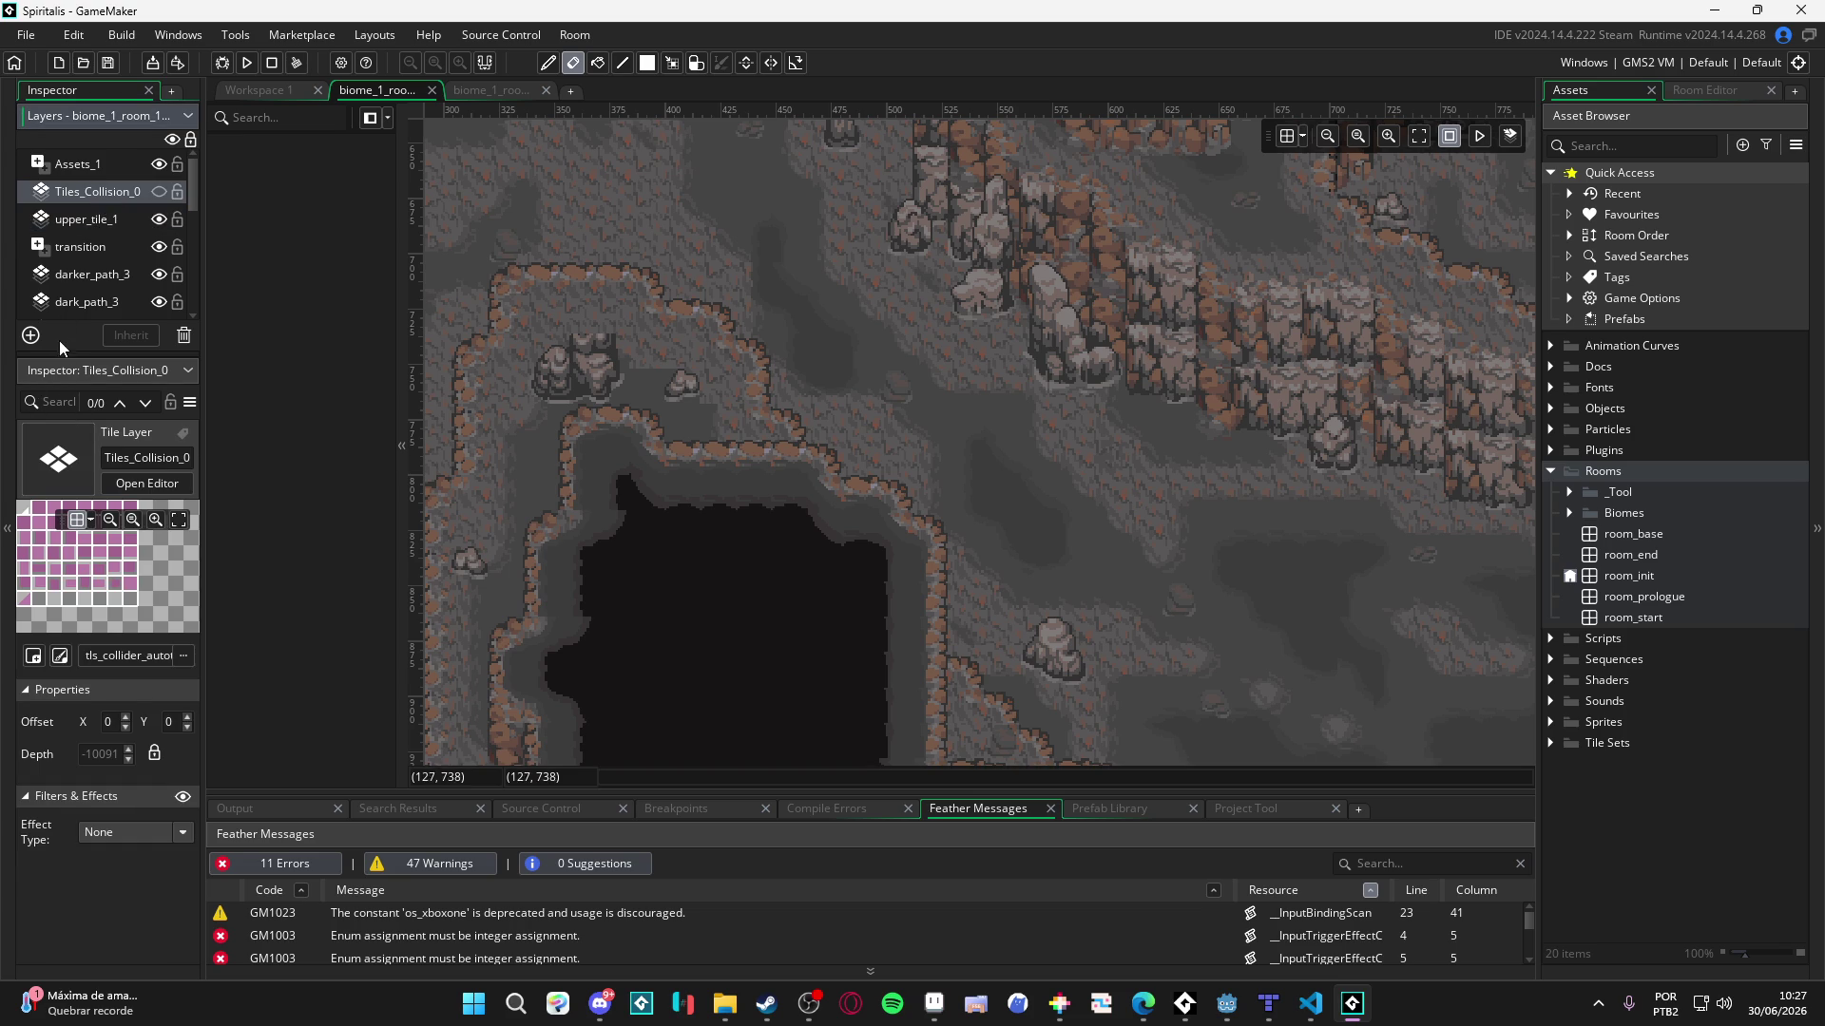
- Add an instance layer named player and paste the player character right of the cave
click(32, 335)
click(157, 386)
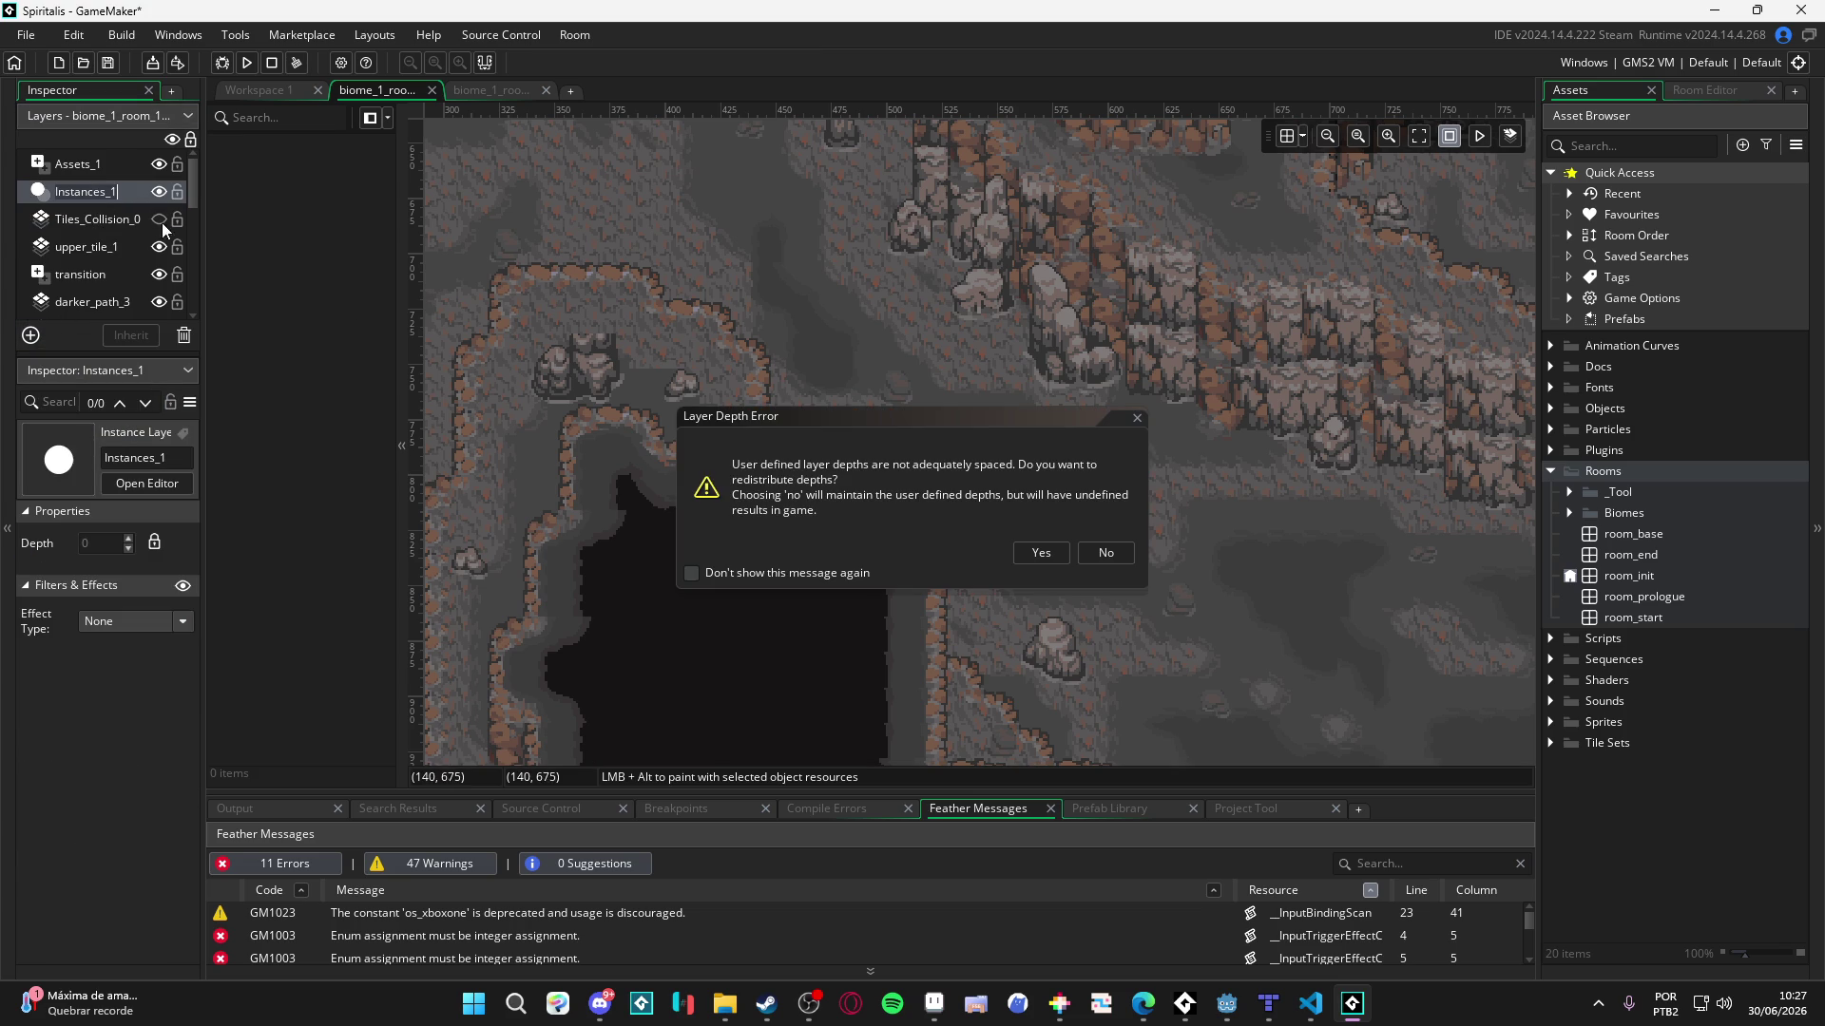
click(1085, 552)
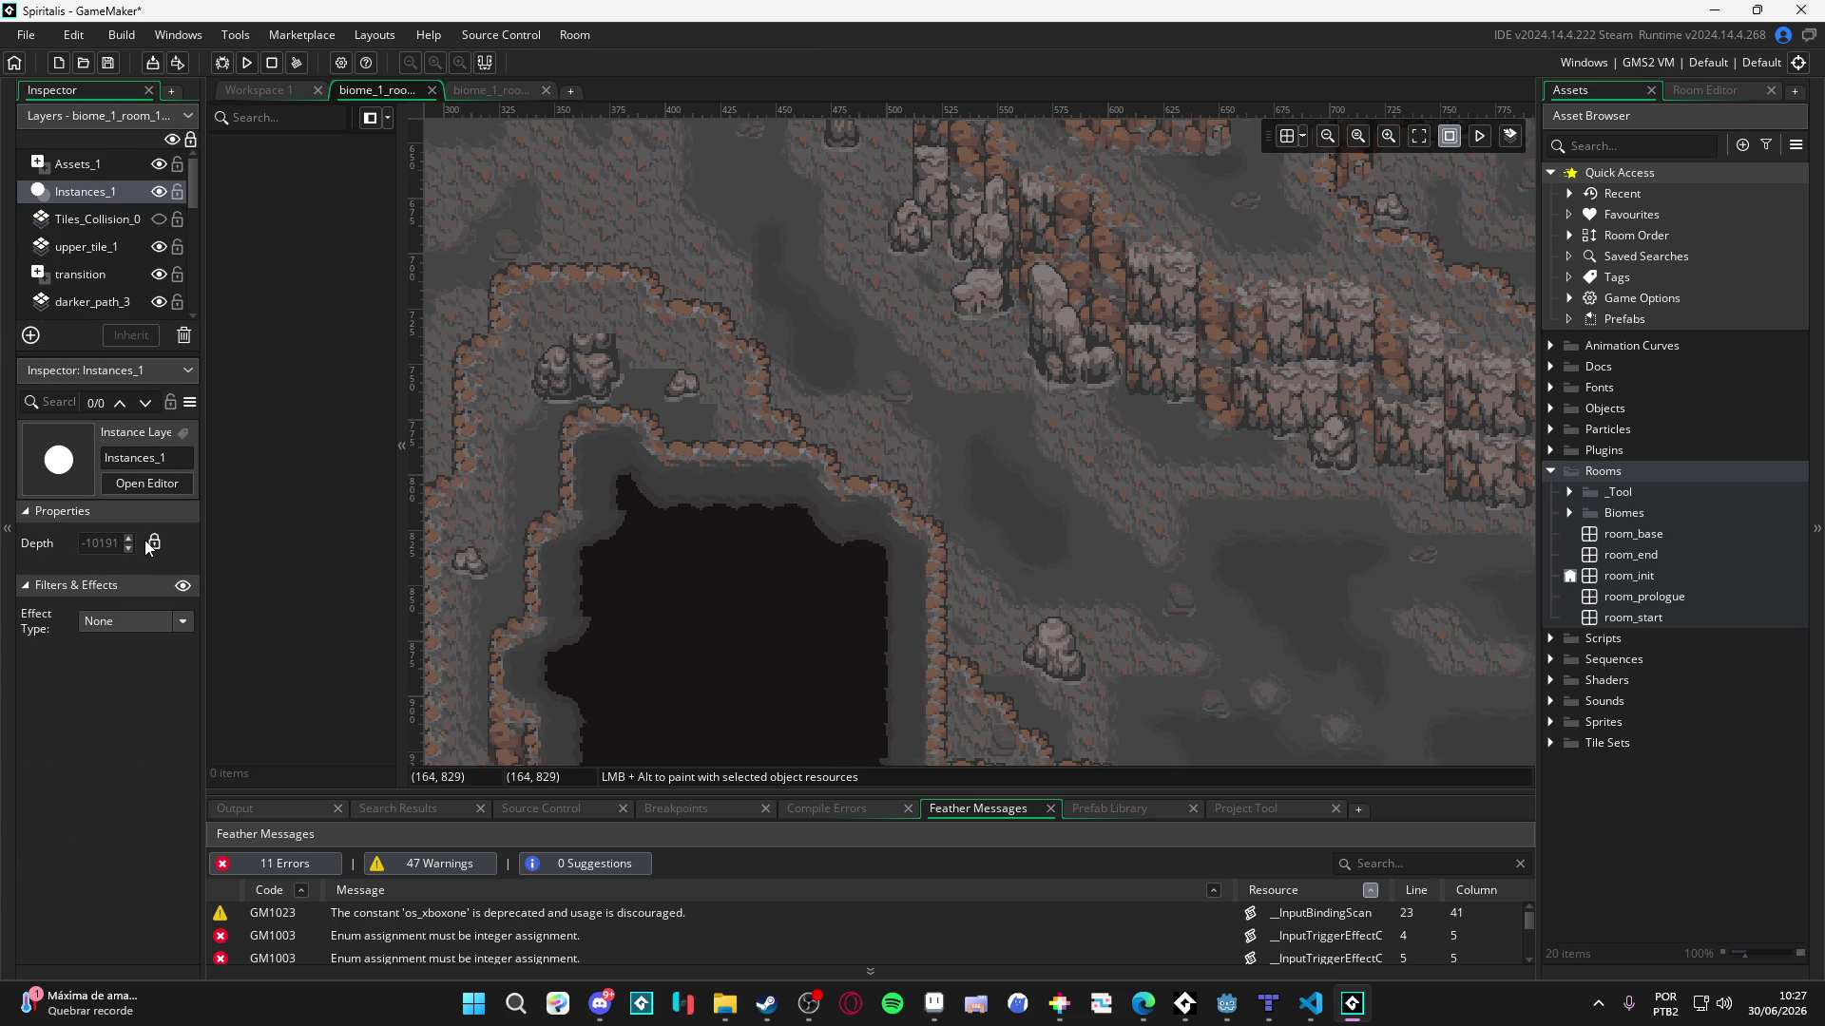
double_click(101, 201)
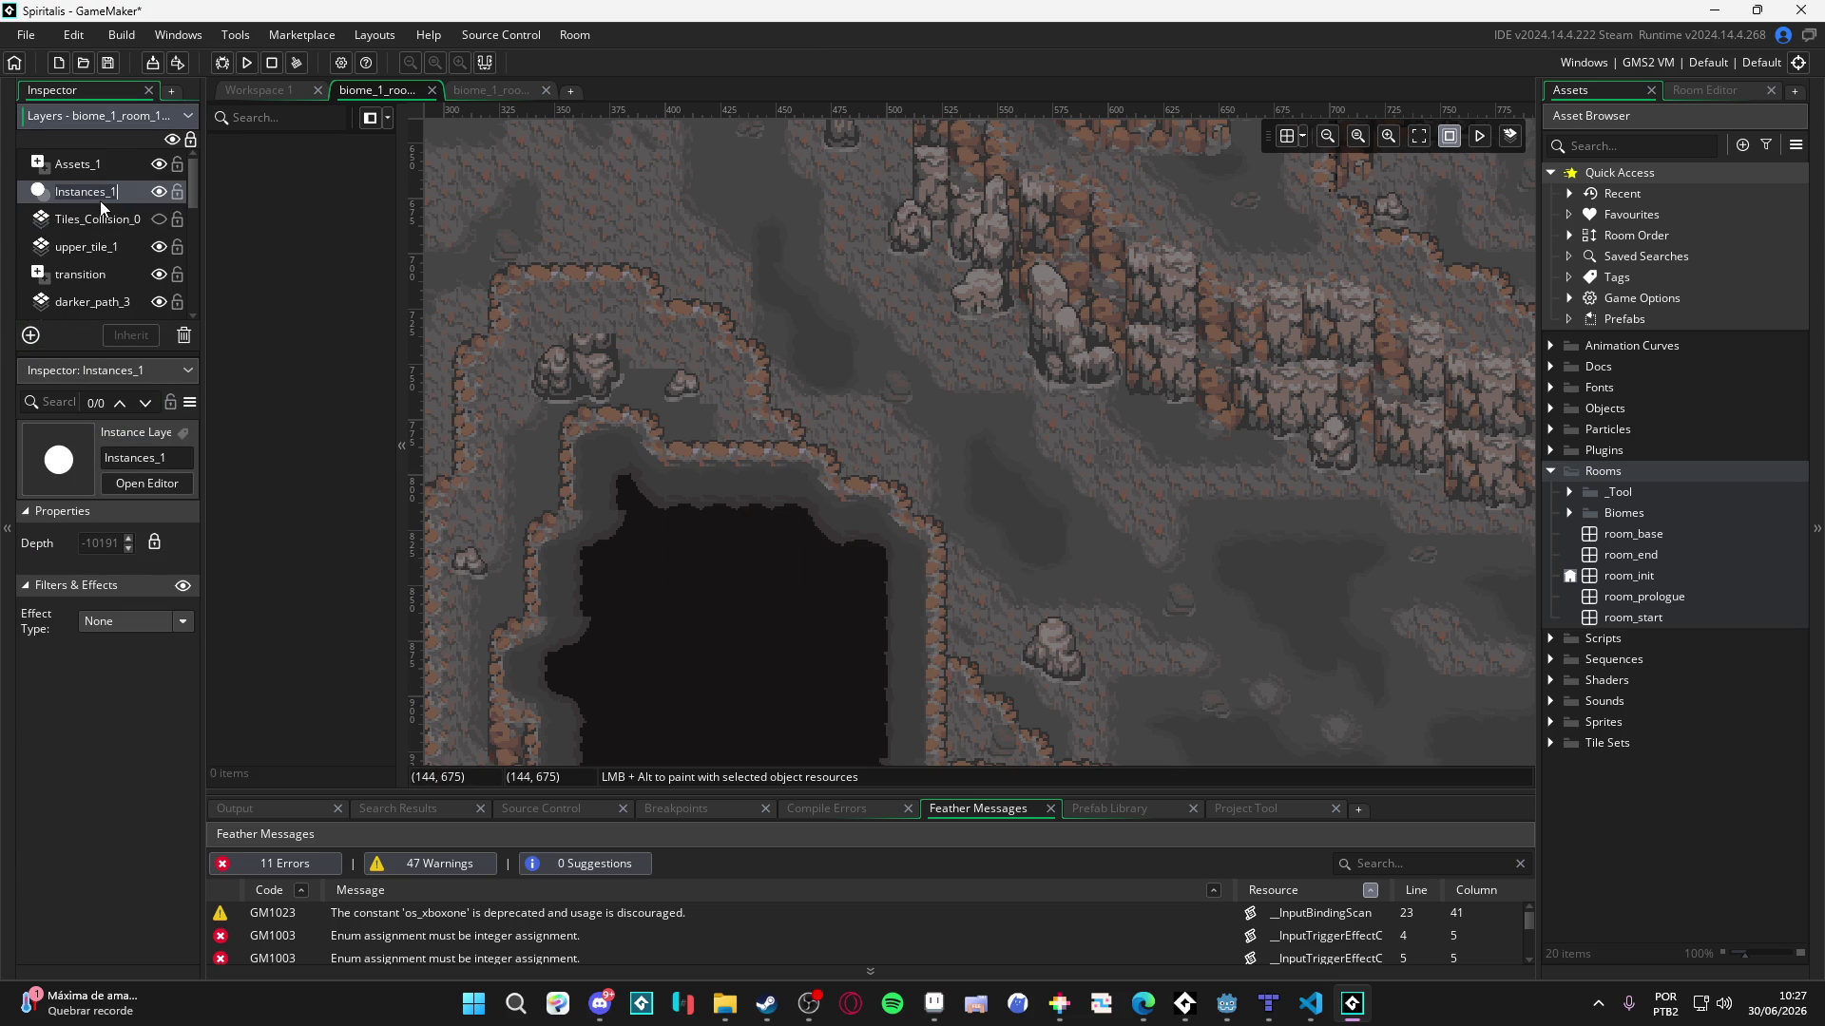
text(player)
key(Return)
key(ctrl+v)
mouse_move(448, 135)
mouse_down()
mouse_move(945, 407)
mouse_move(901, 376)
mouse_move(1179, 579)
mouse_move(1203, 570)
mouse_up()
click(984, 459)
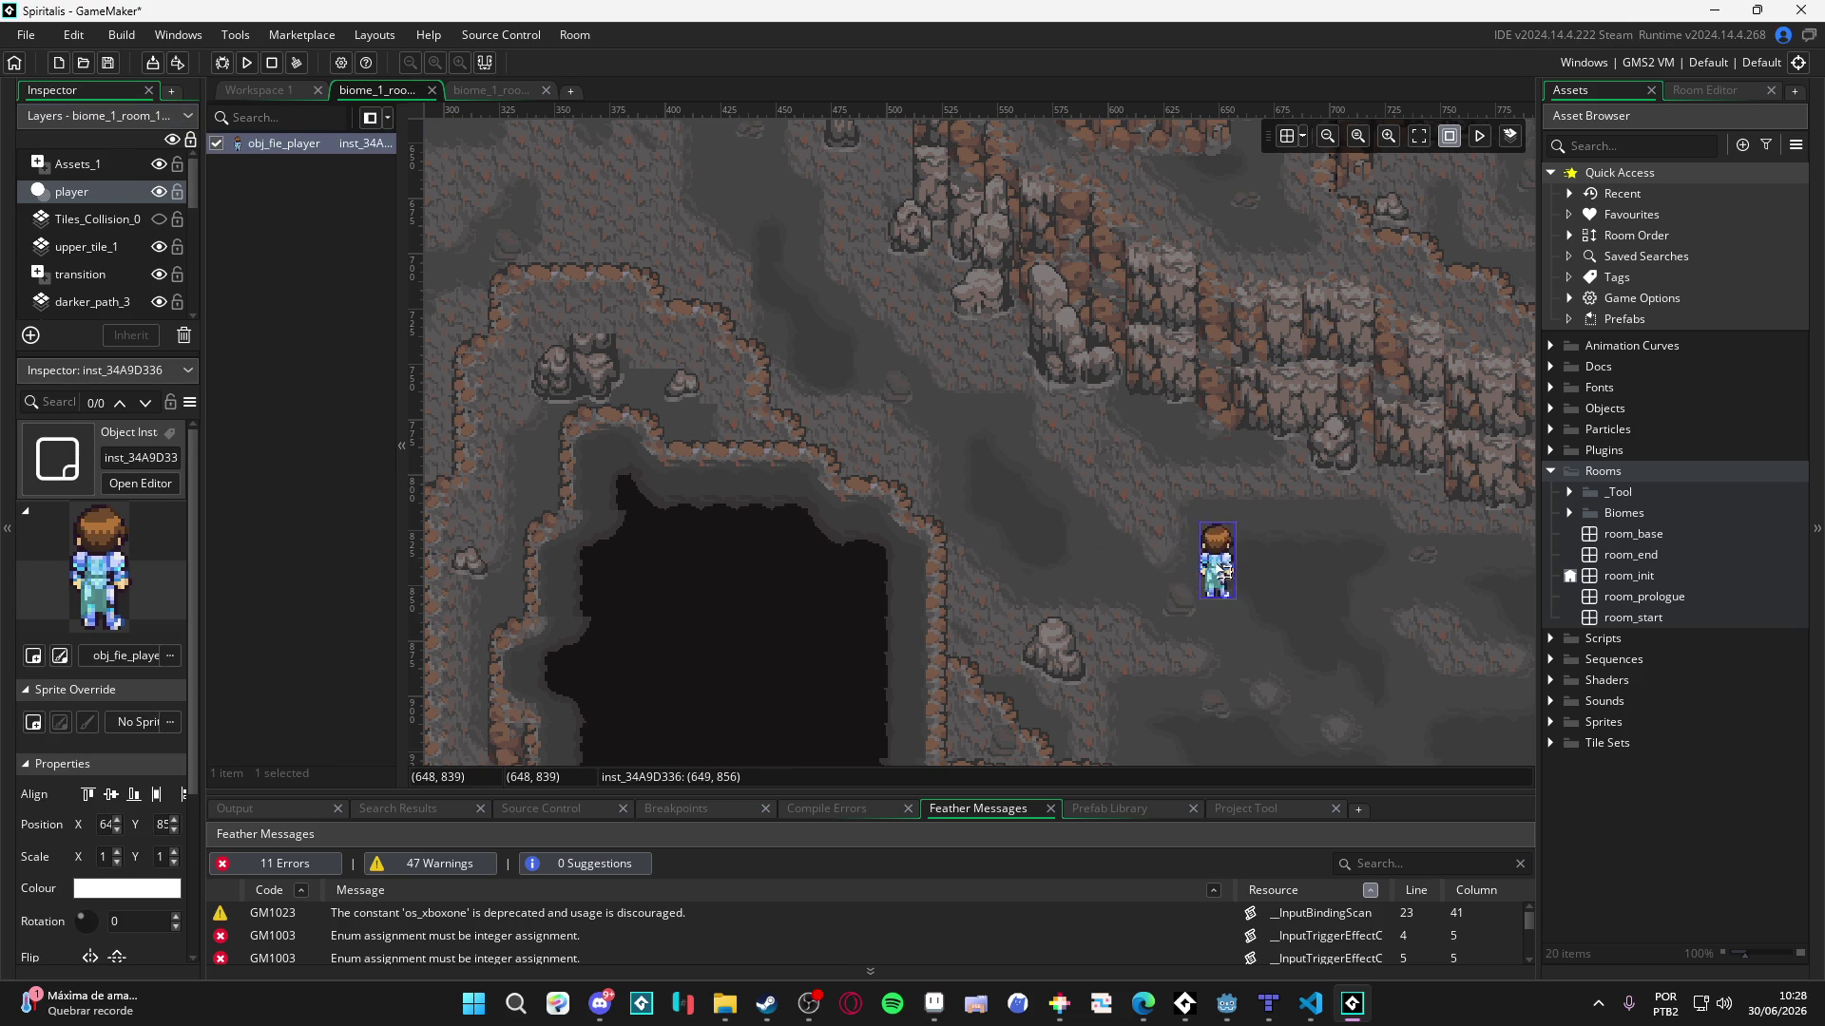
click(1175, 635)
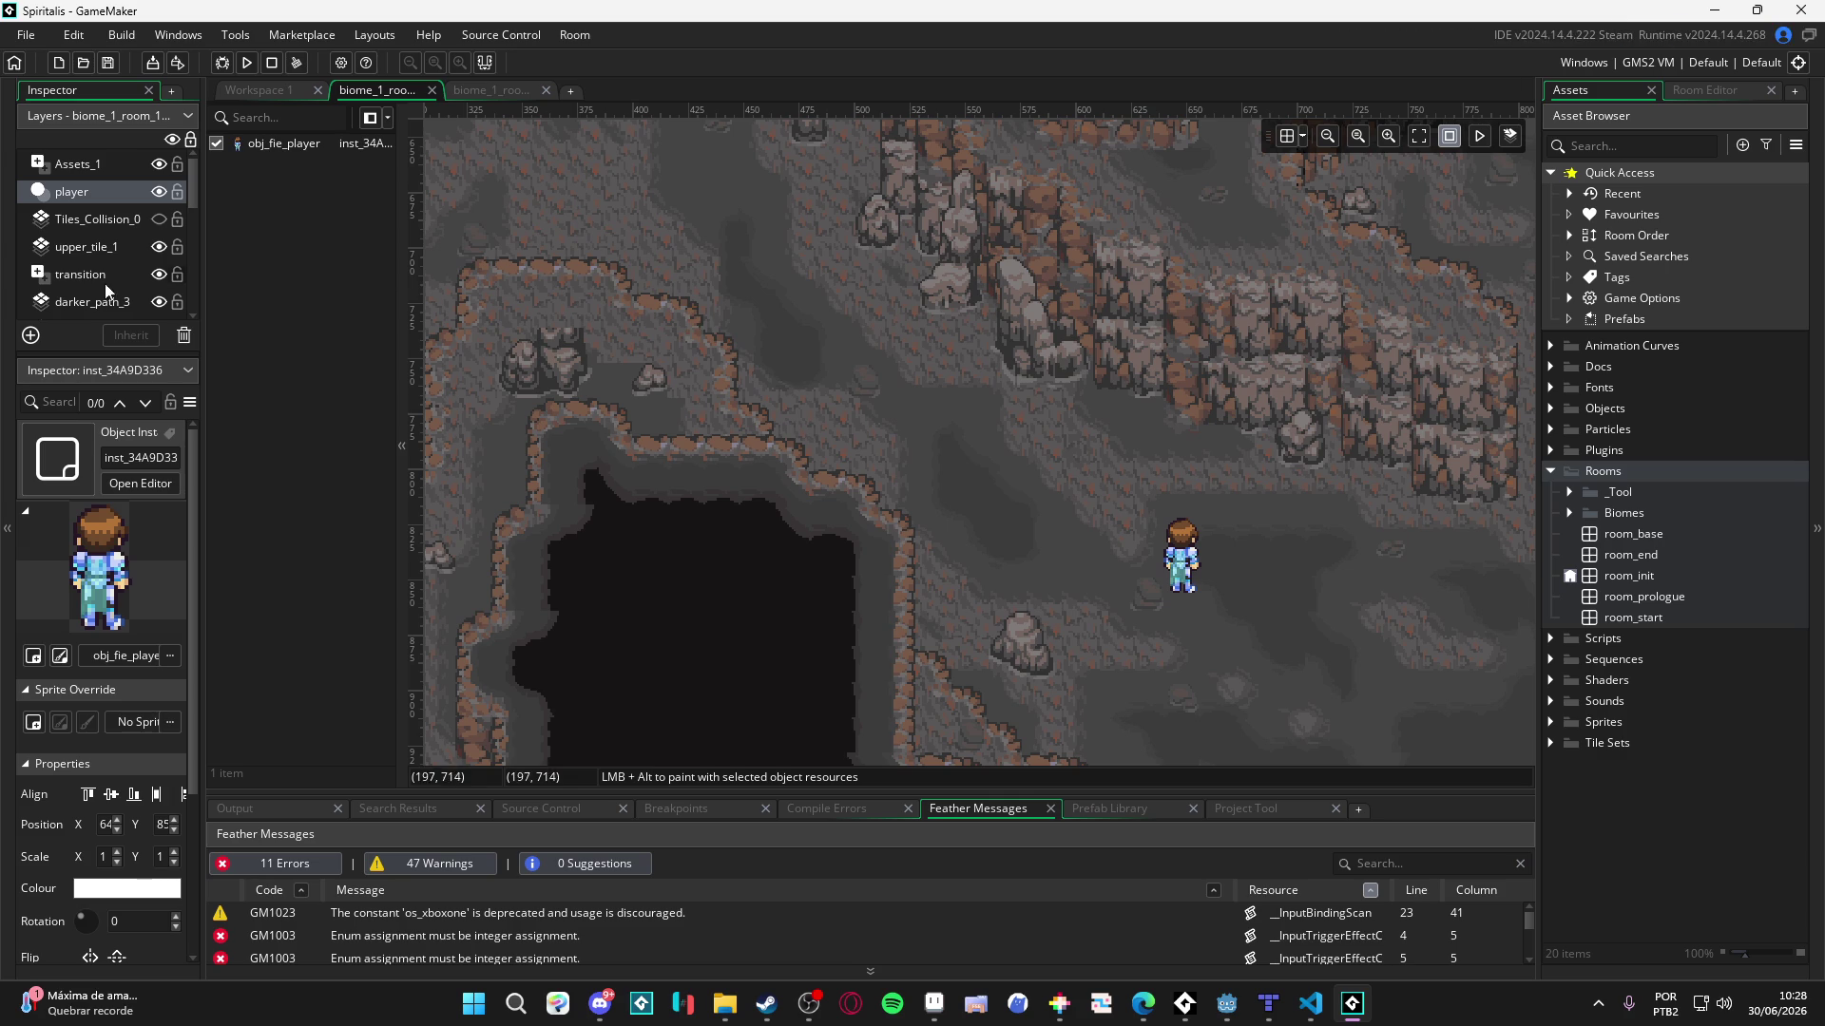
- Inspect the arrival room's vfx instances, including bloom, vignette and the question-mark objects
click(482, 91)
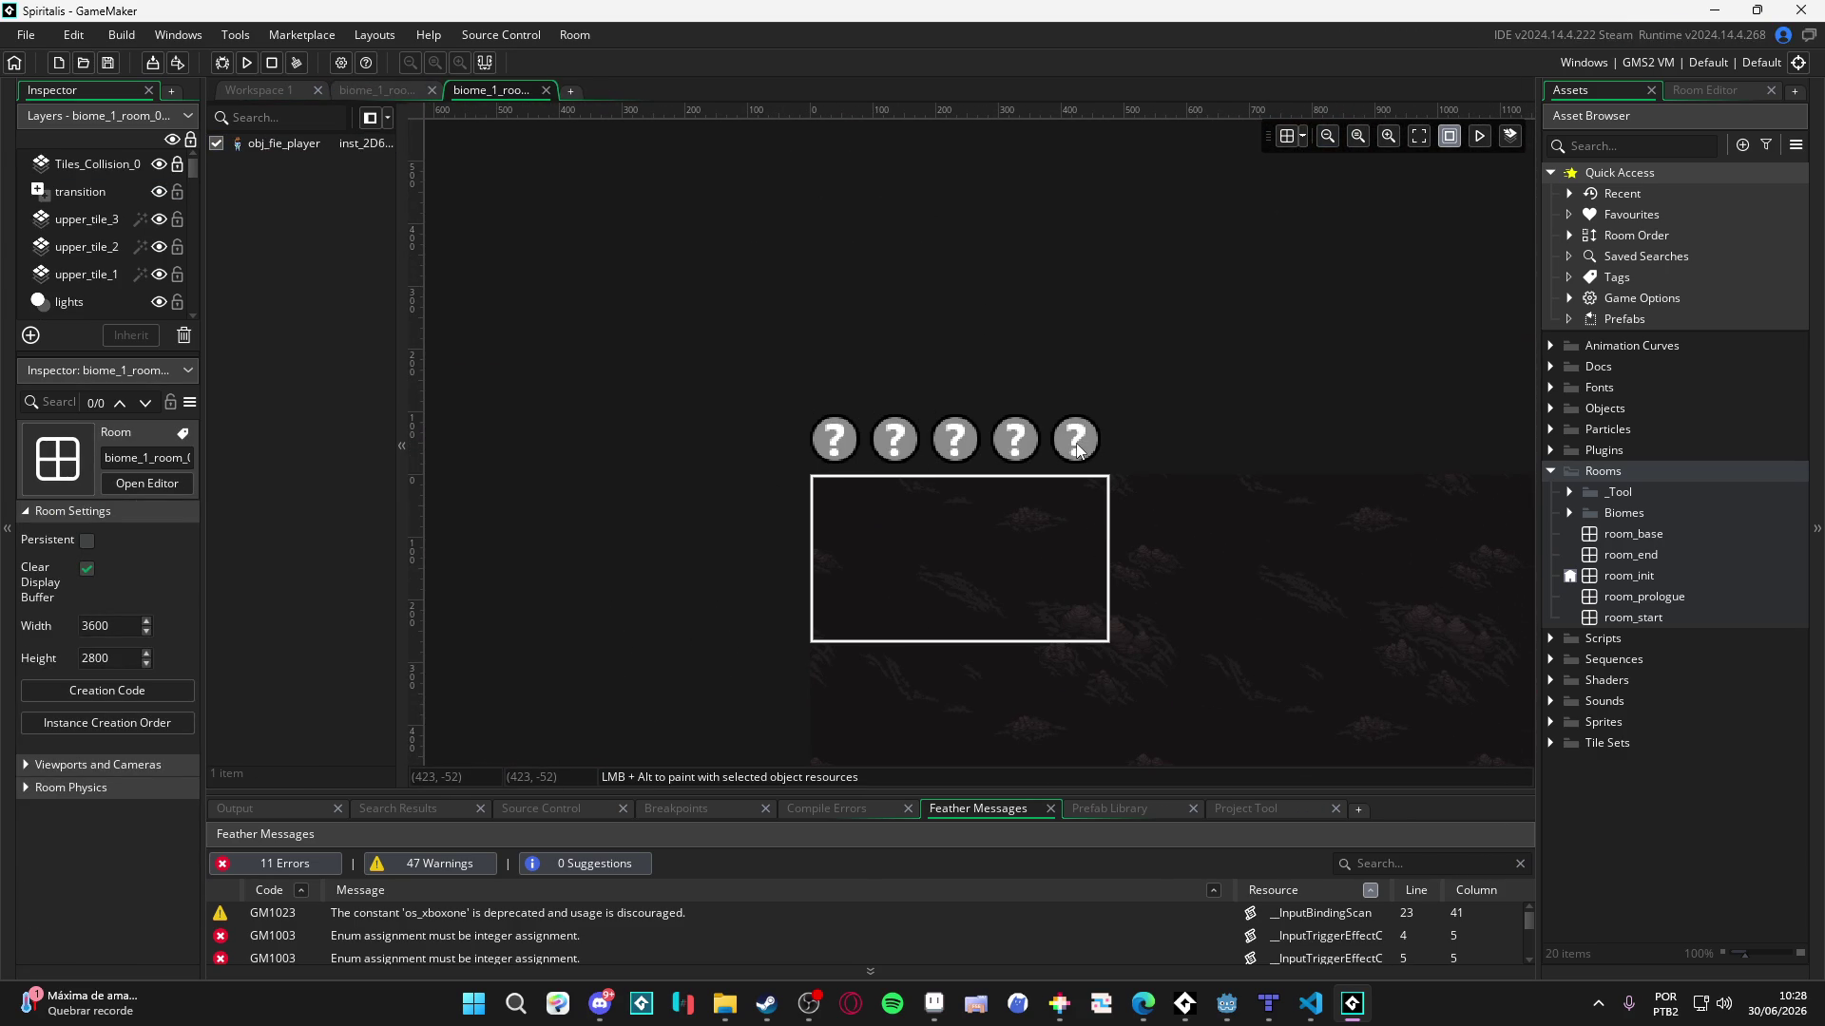
click(1077, 449)
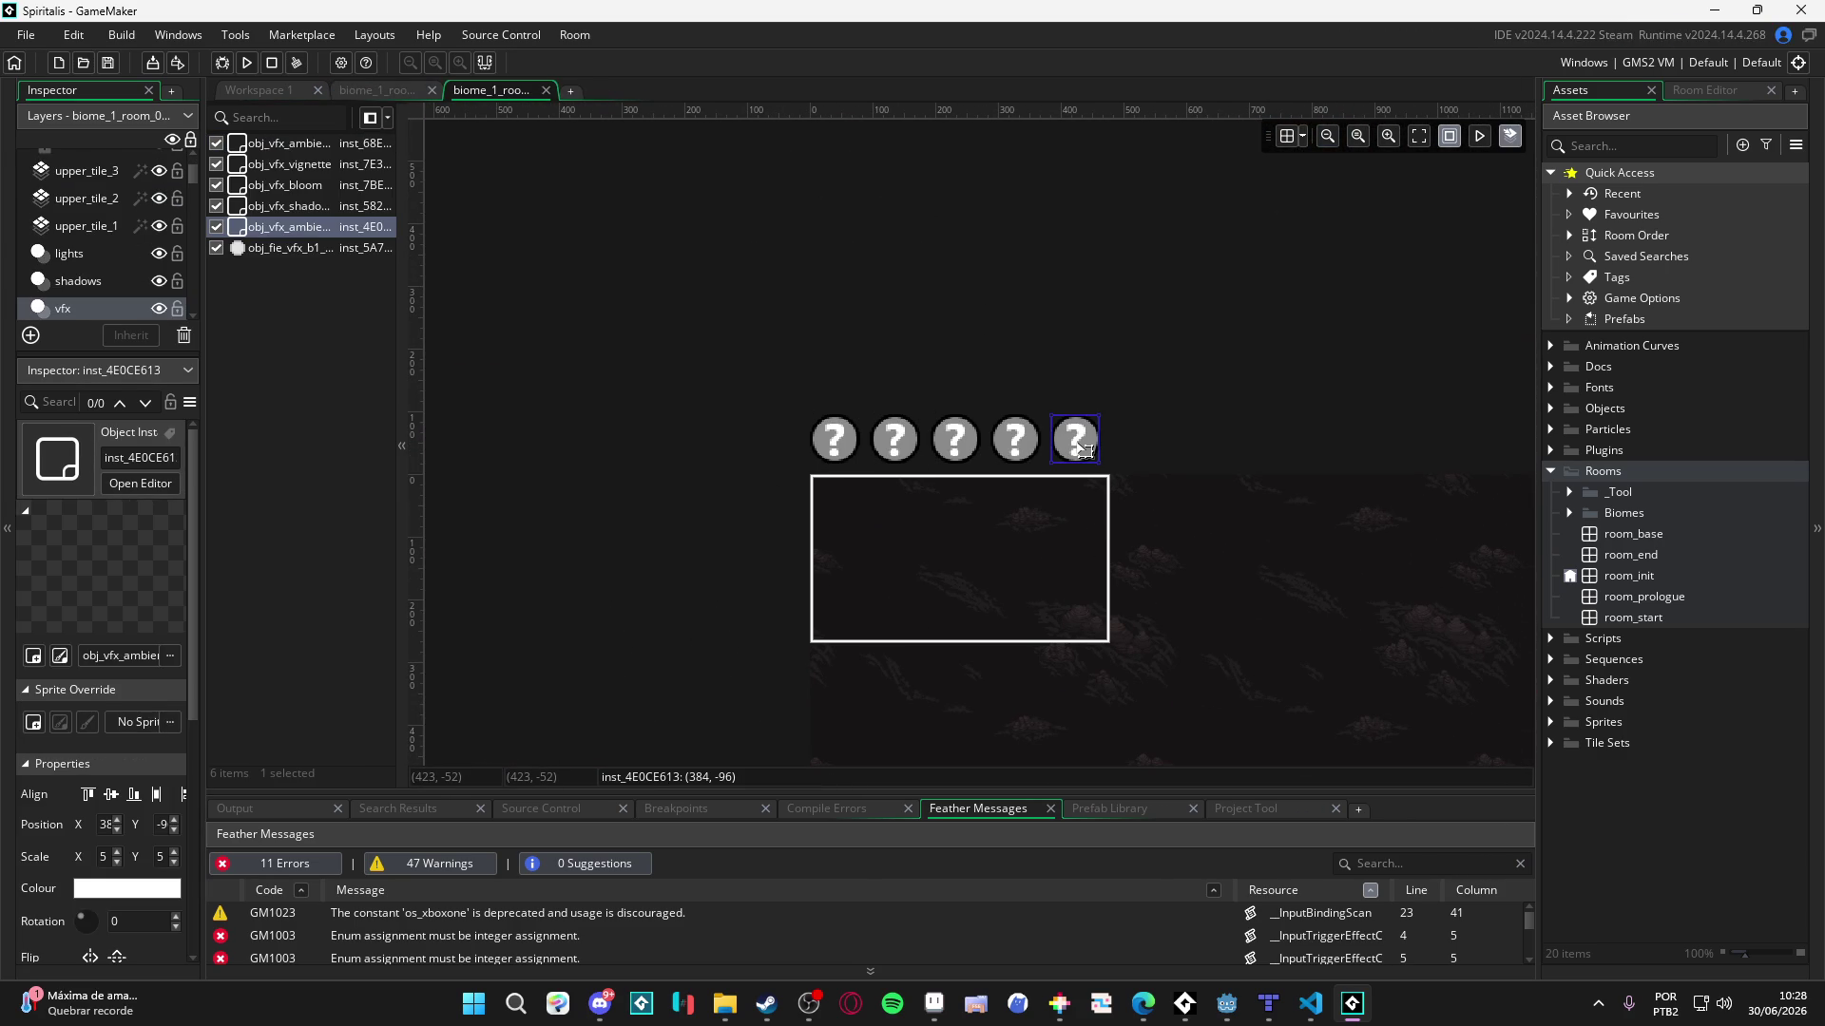
click(1024, 455)
click(935, 453)
click(893, 454)
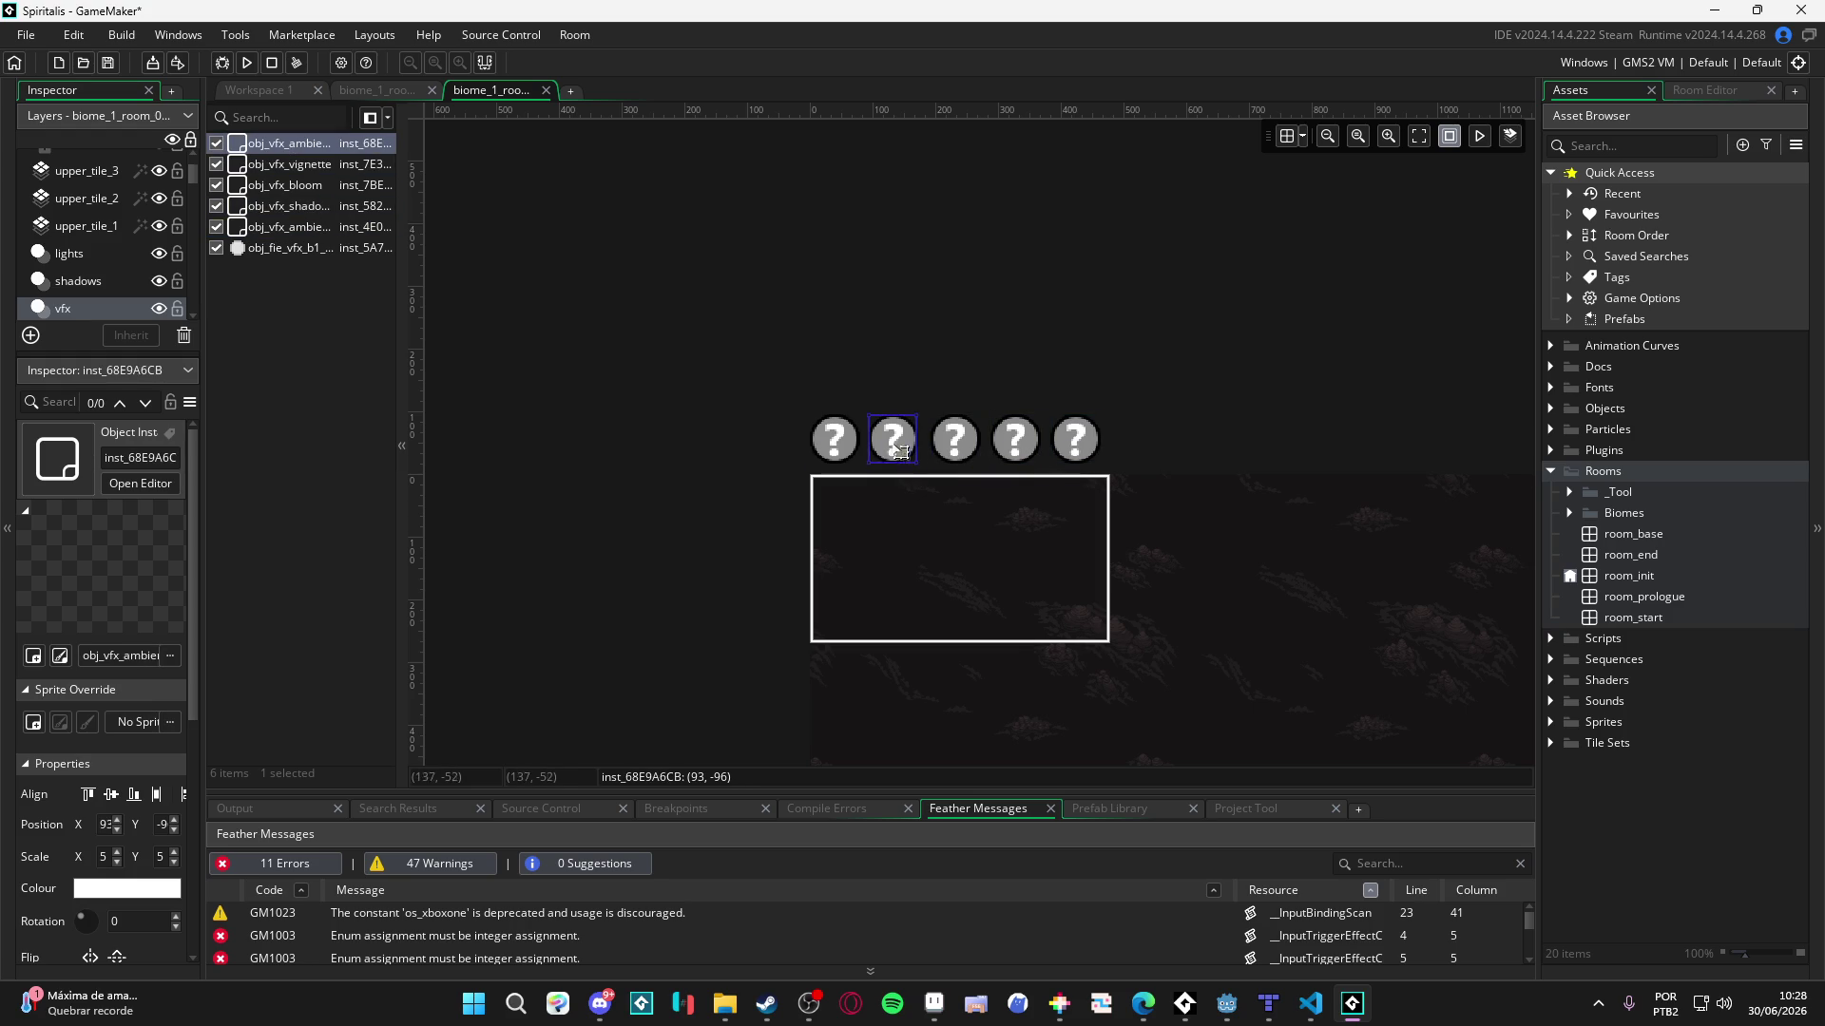
click(823, 453)
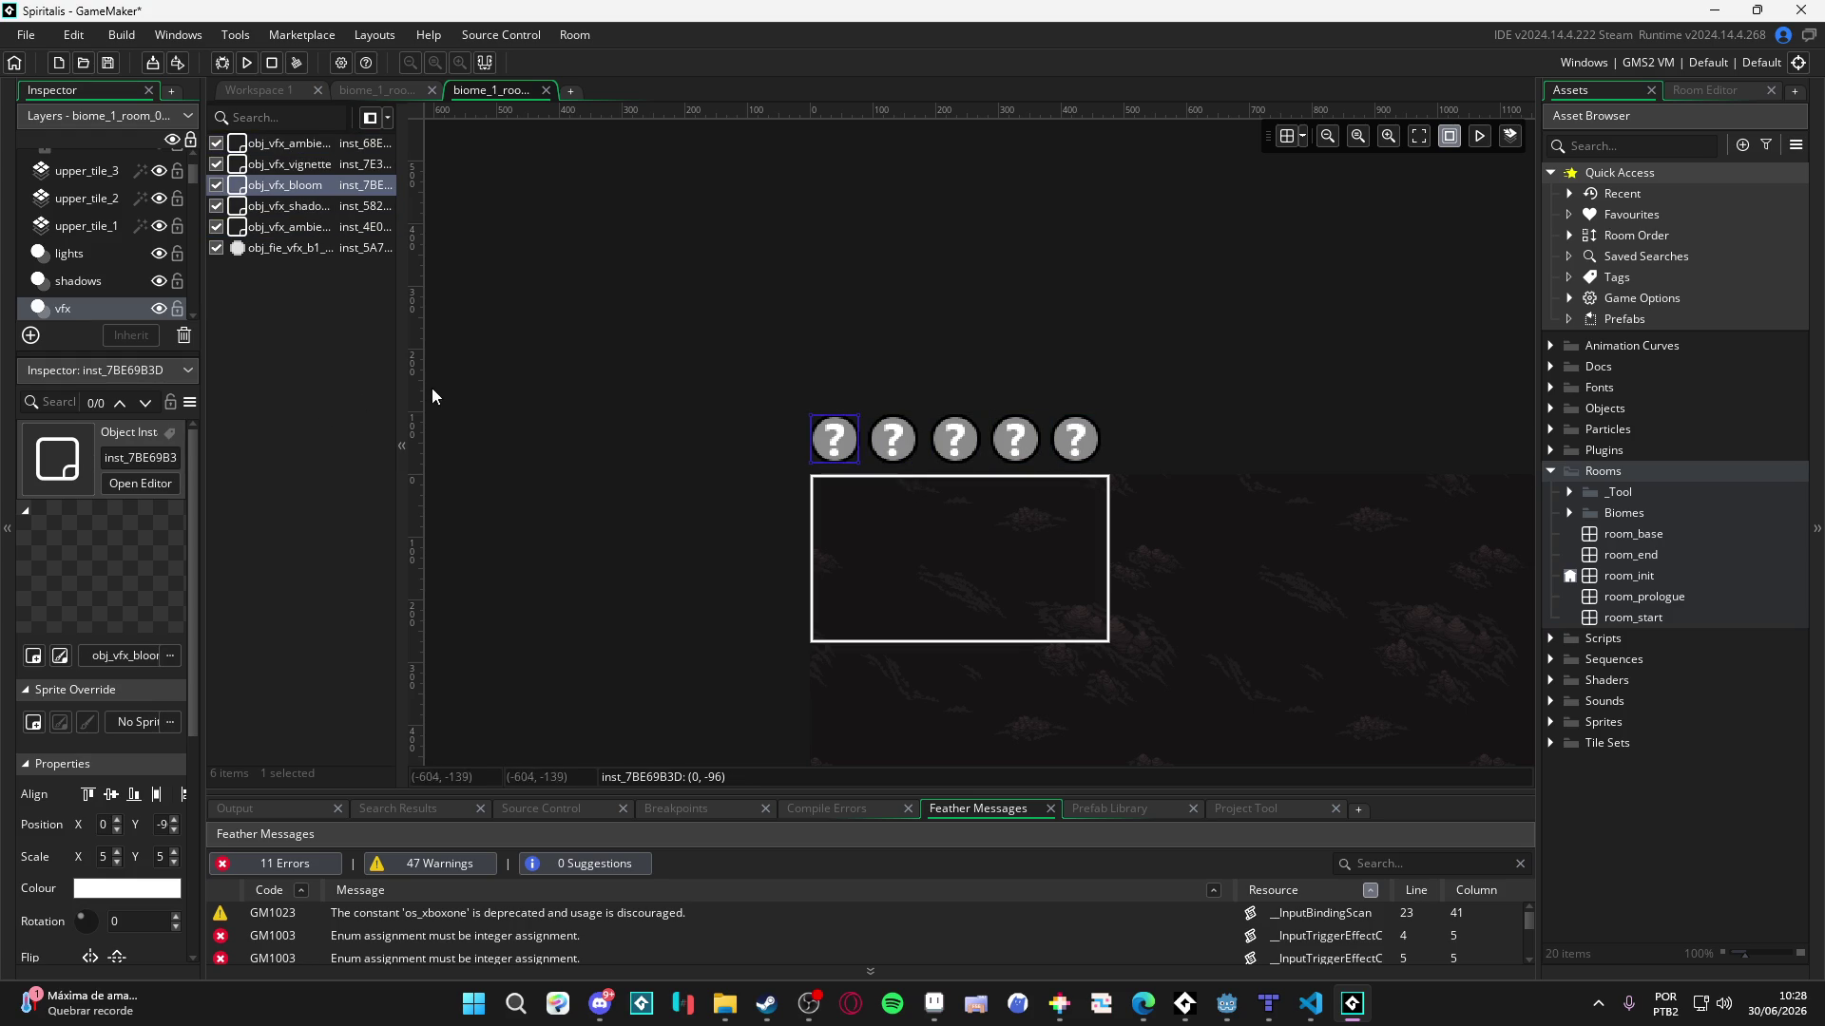
- Check the bubble spawner and ambient instances, then select the five question-mark vfx objects
drag(803, 338, 1115, 437)
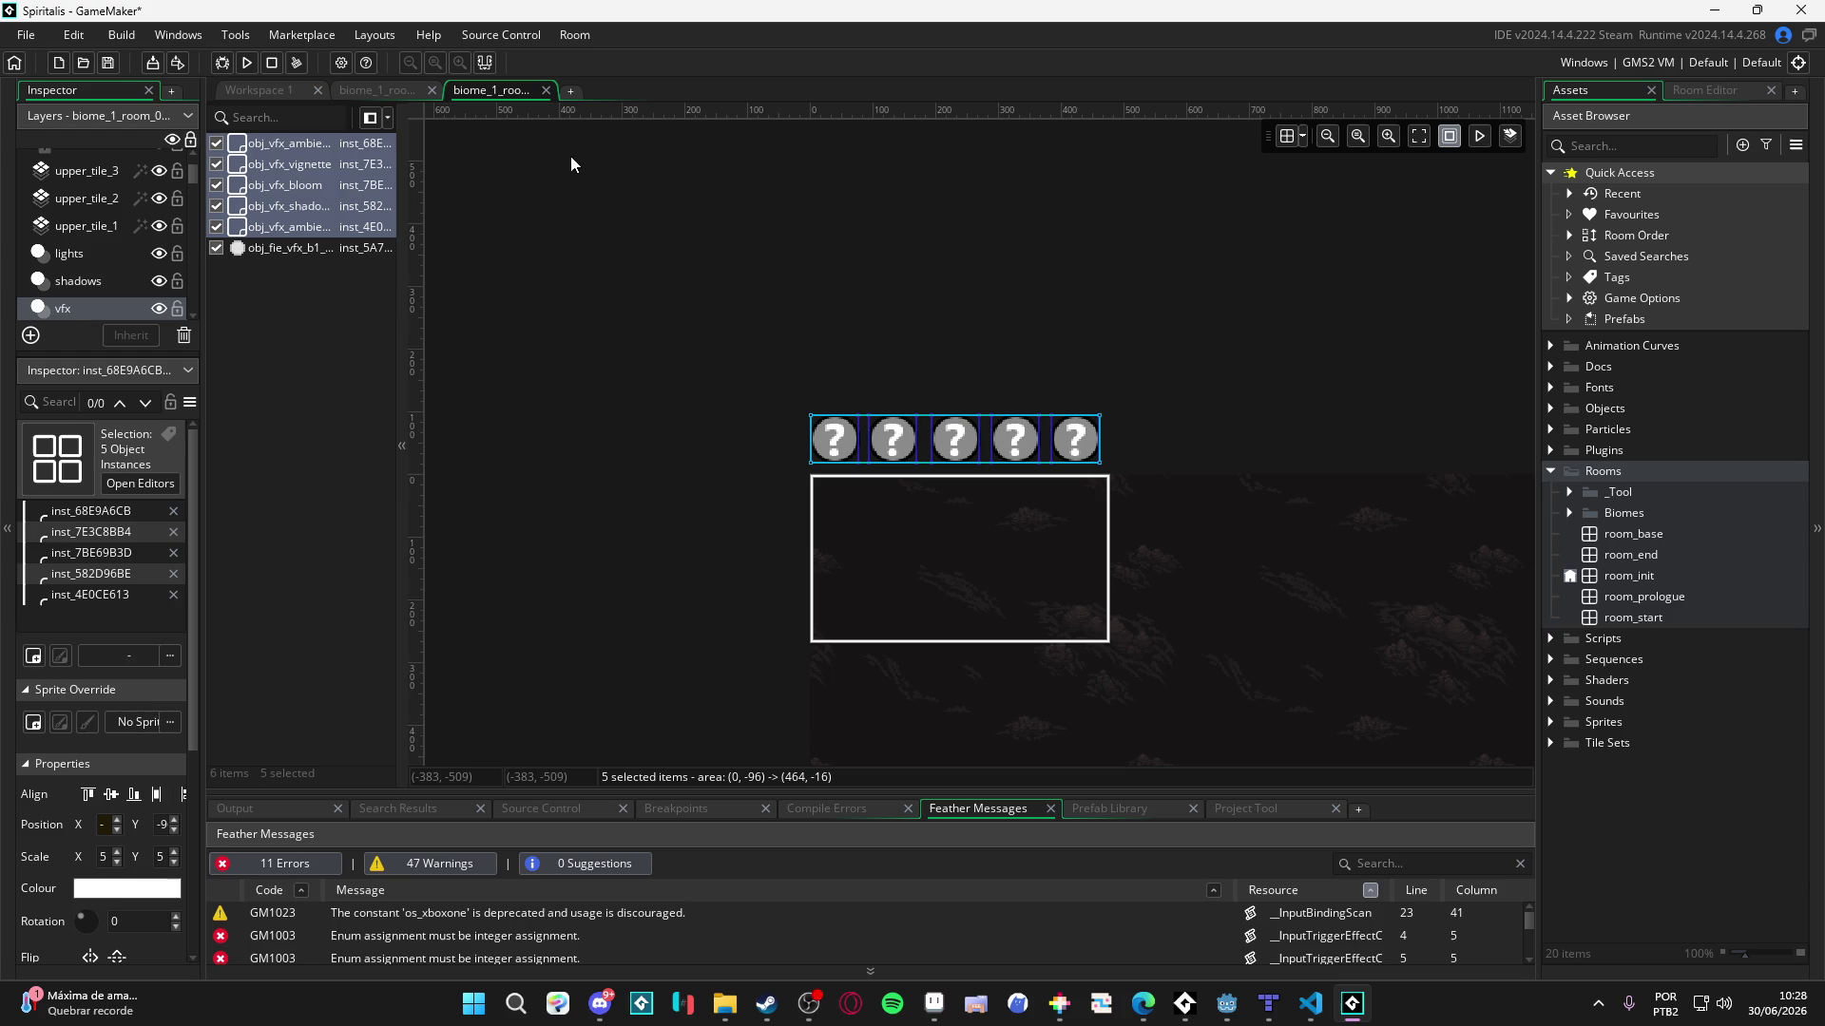
click(271, 250)
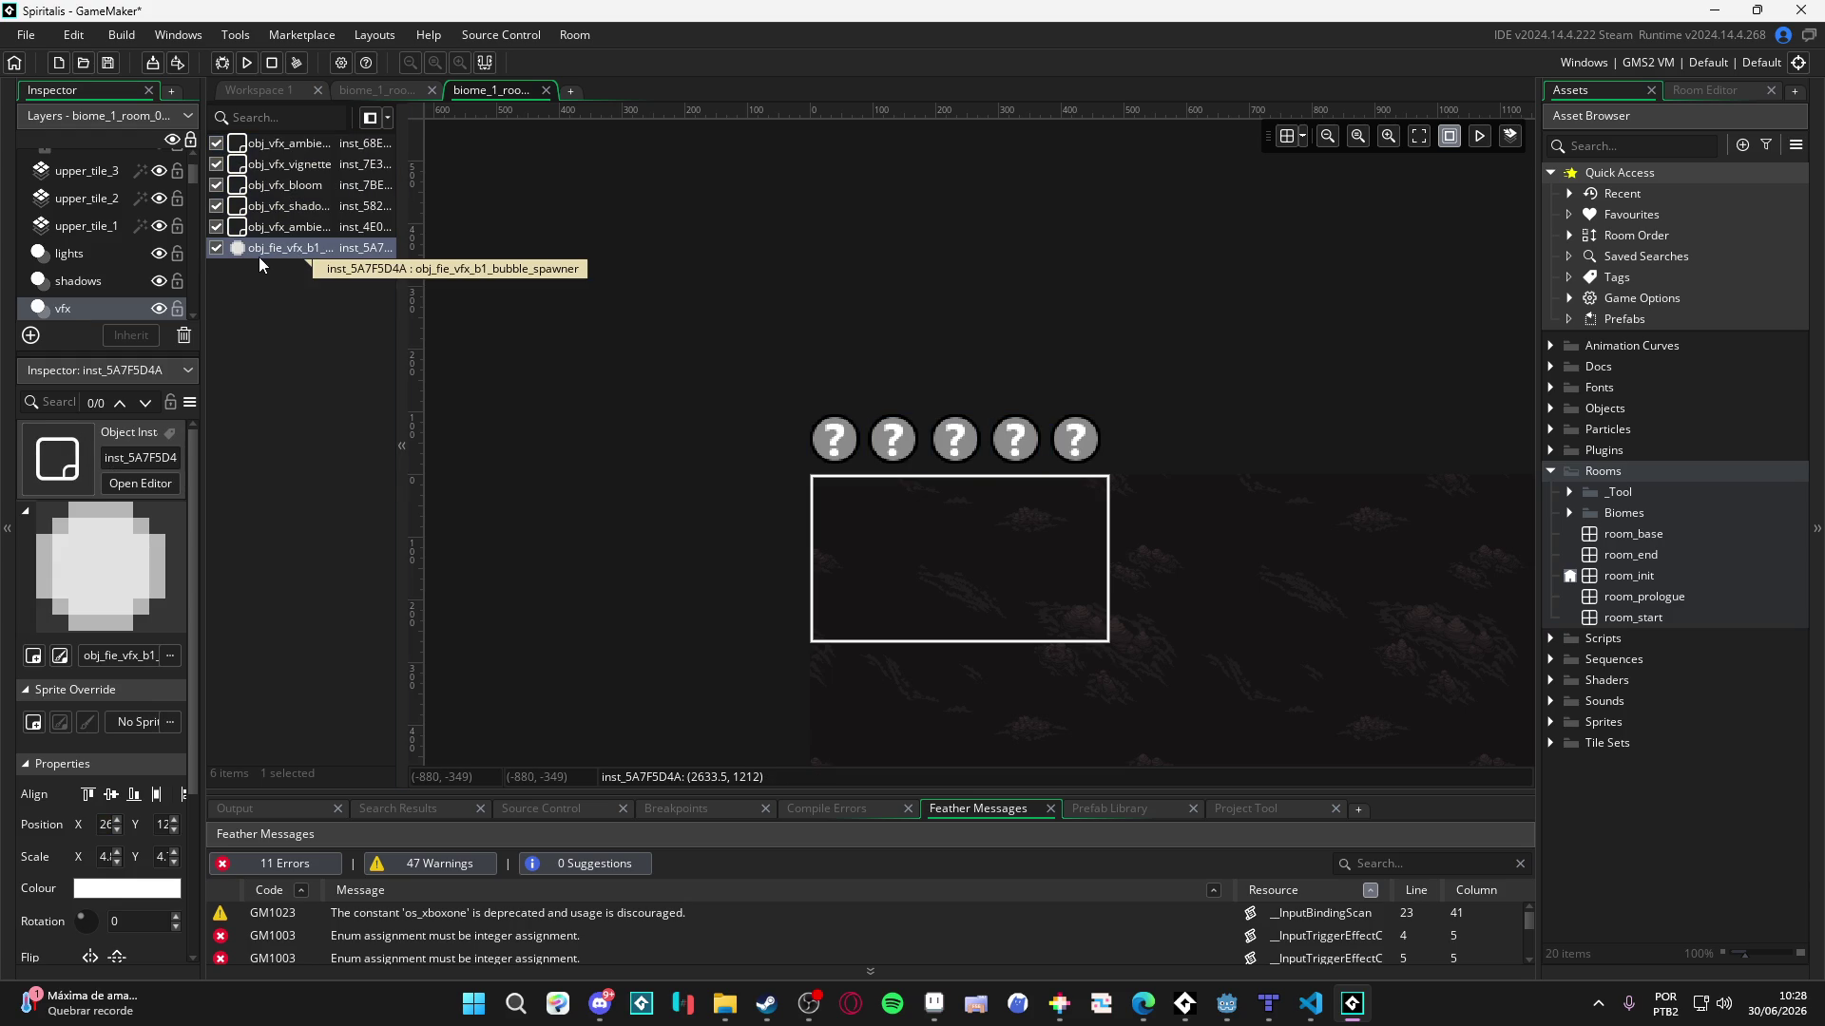
click(380, 227)
click(868, 418)
drag(741, 305, 1133, 453)
- Add an instance layer named vfx at Tiles_Collision_0 in the descent room
click(396, 95)
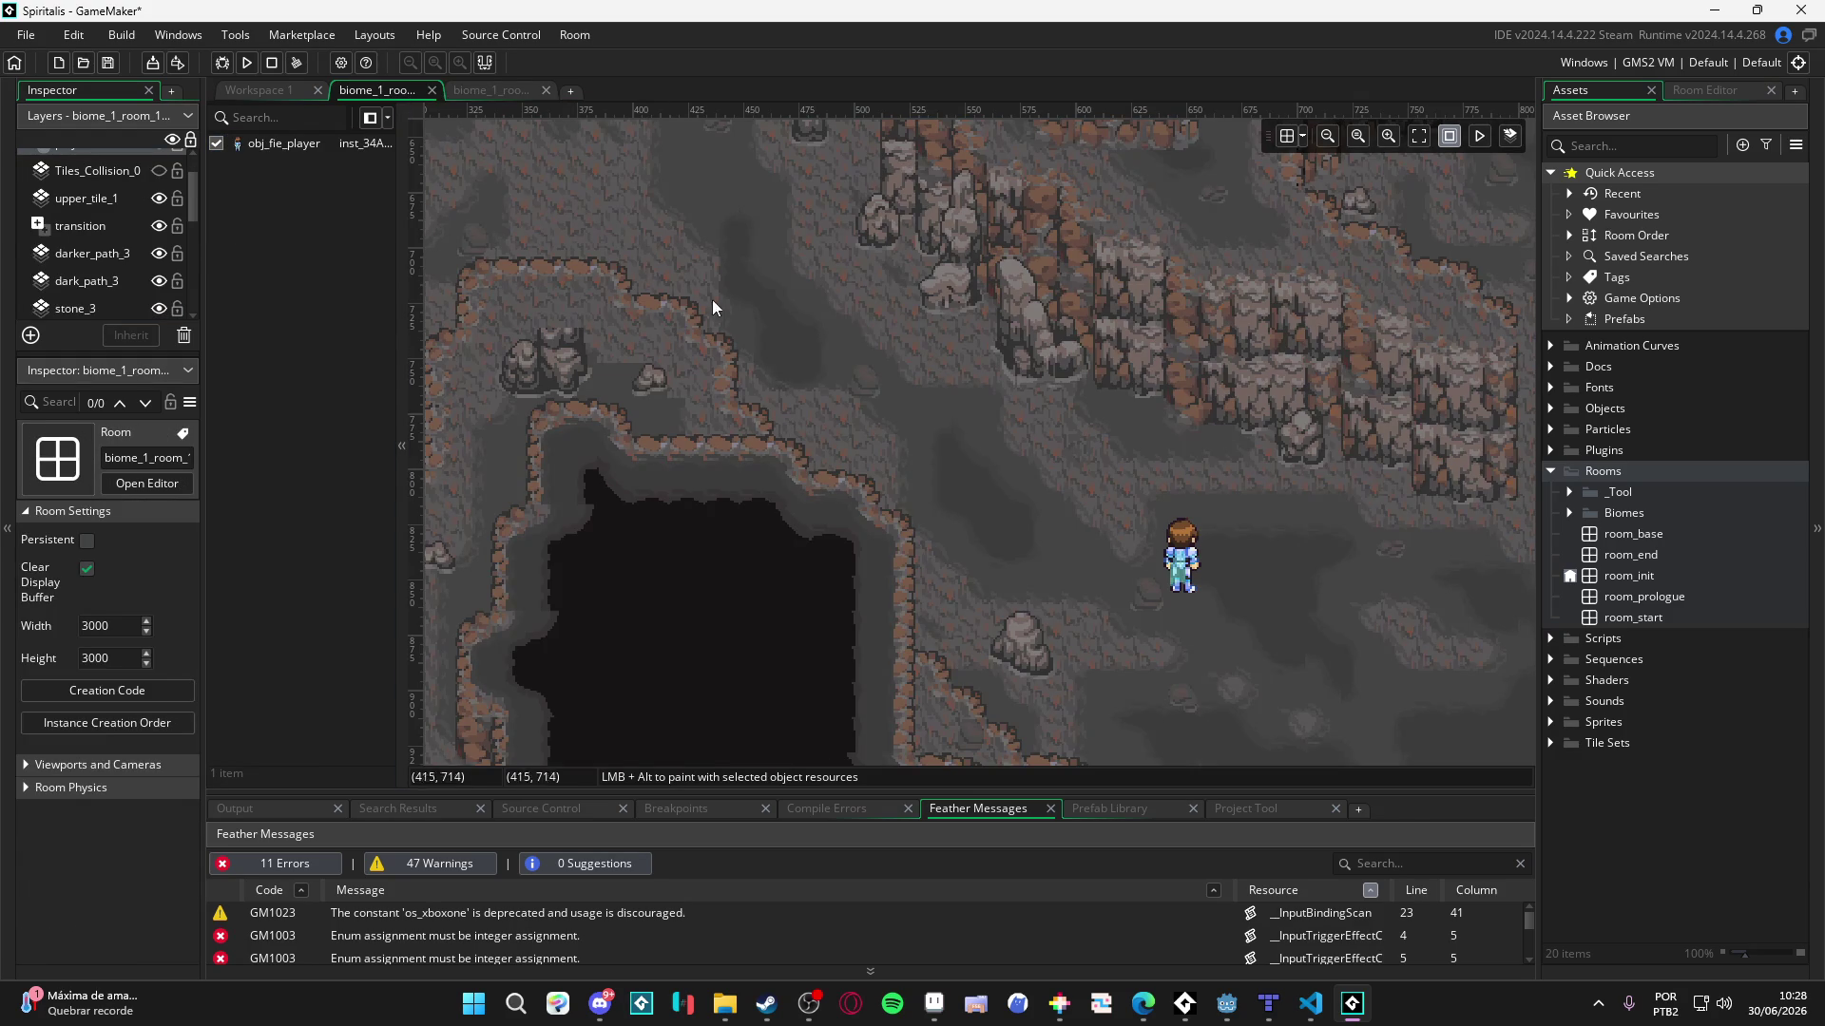
scroll(722, 309, up, 1)
scroll(722, 309, left, 1)
scroll(95, 218, up, 1)
click(93, 219)
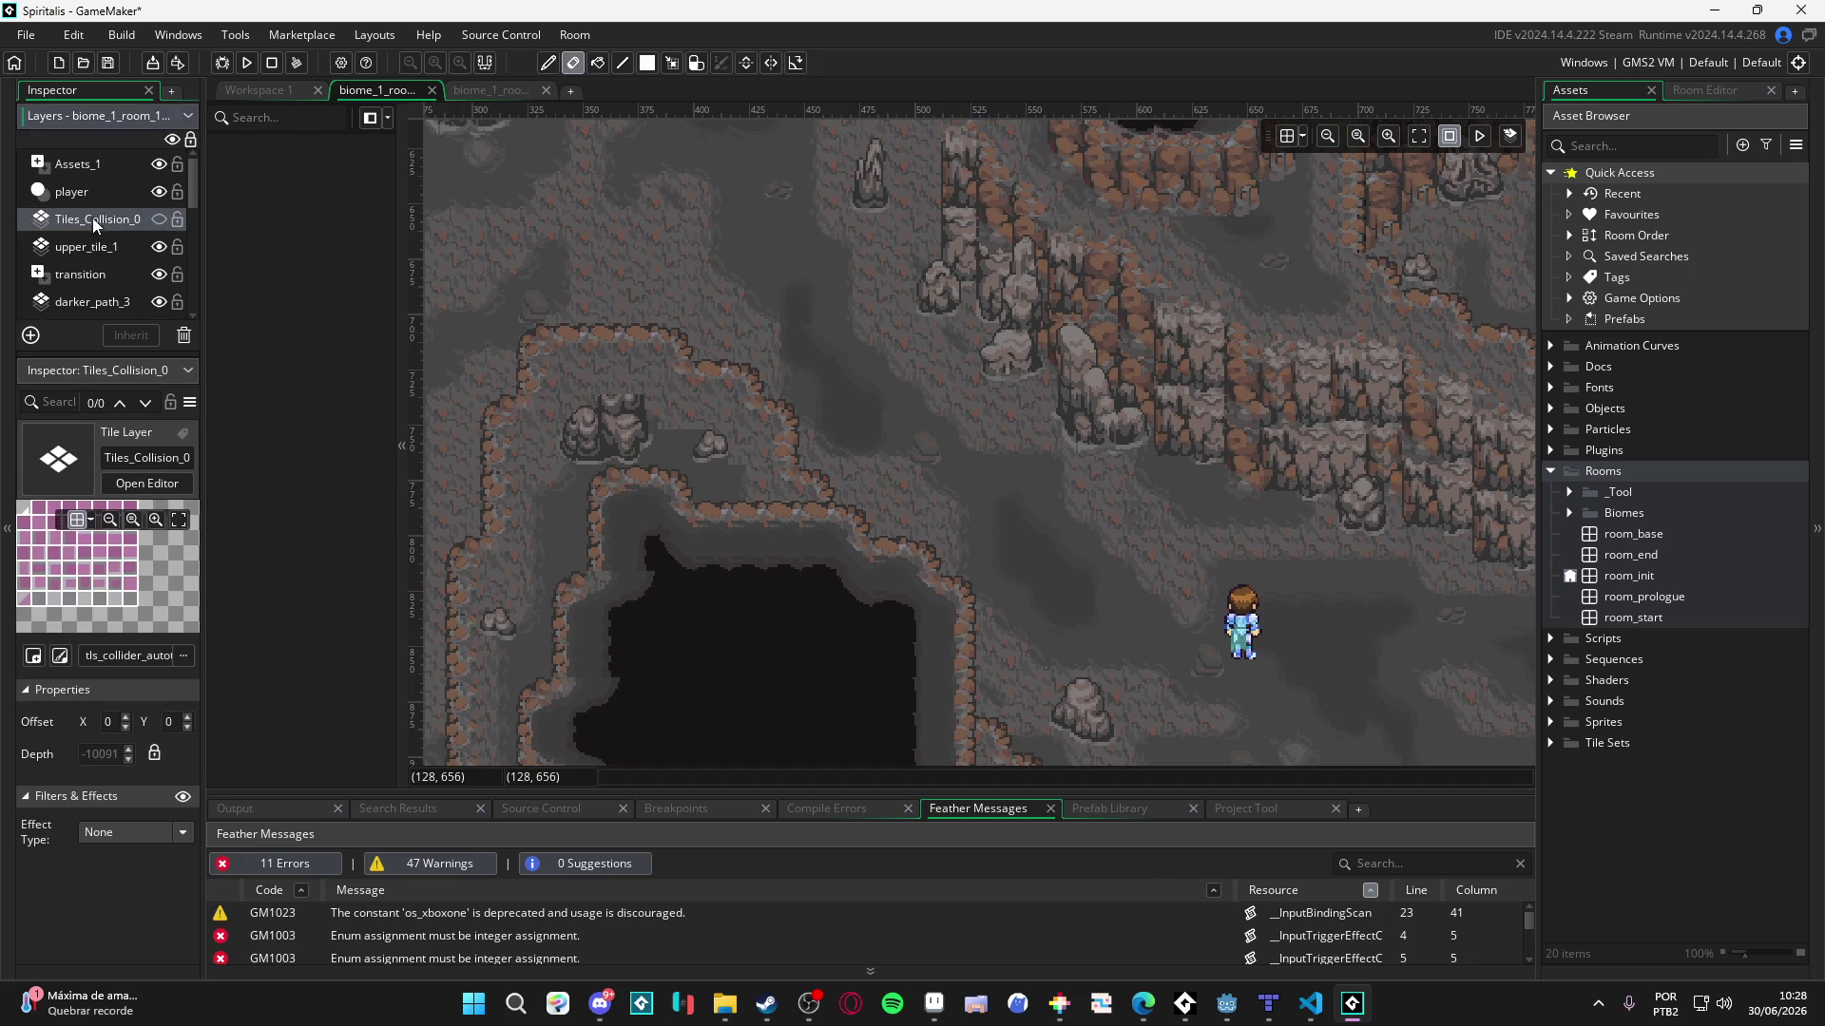
click(30, 335)
click(141, 408)
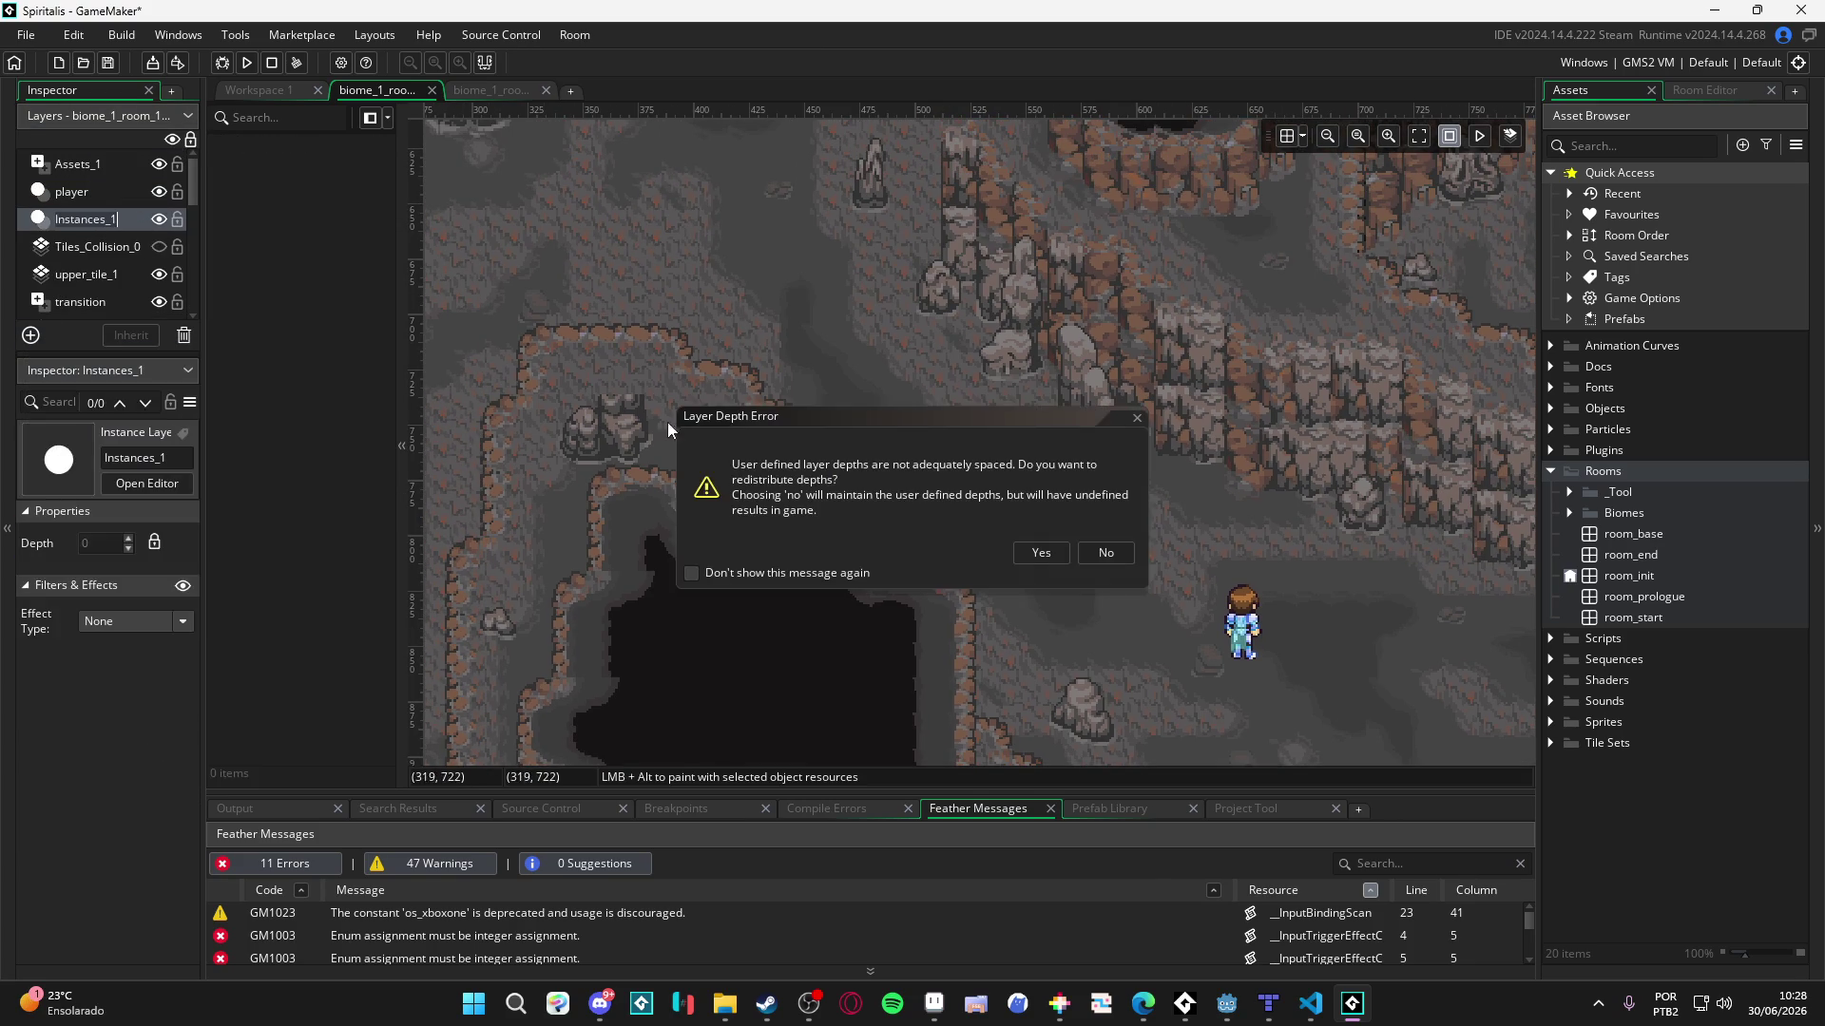
click(1085, 551)
double_click(99, 219)
text(vf)
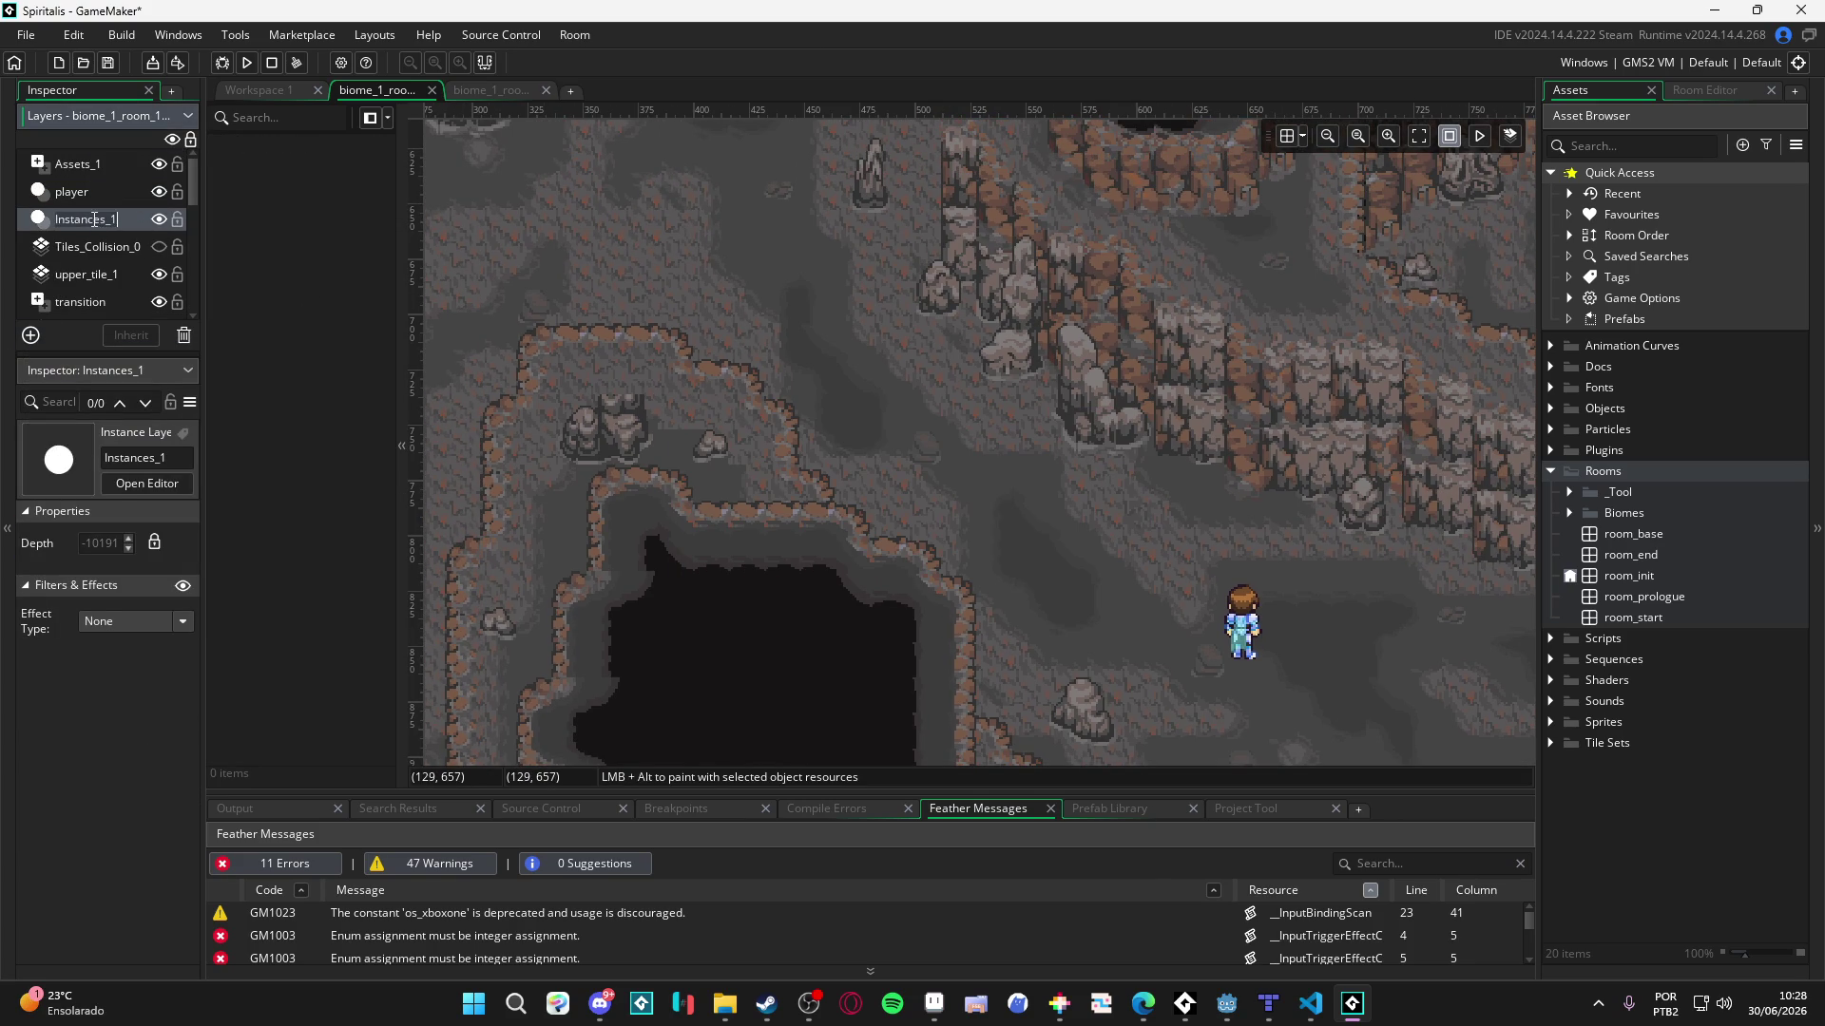
key(Return)
- Paste the five vfx instances into the vfx layer and compare with the reference room's top-left
scroll(897, 437, down, 4)
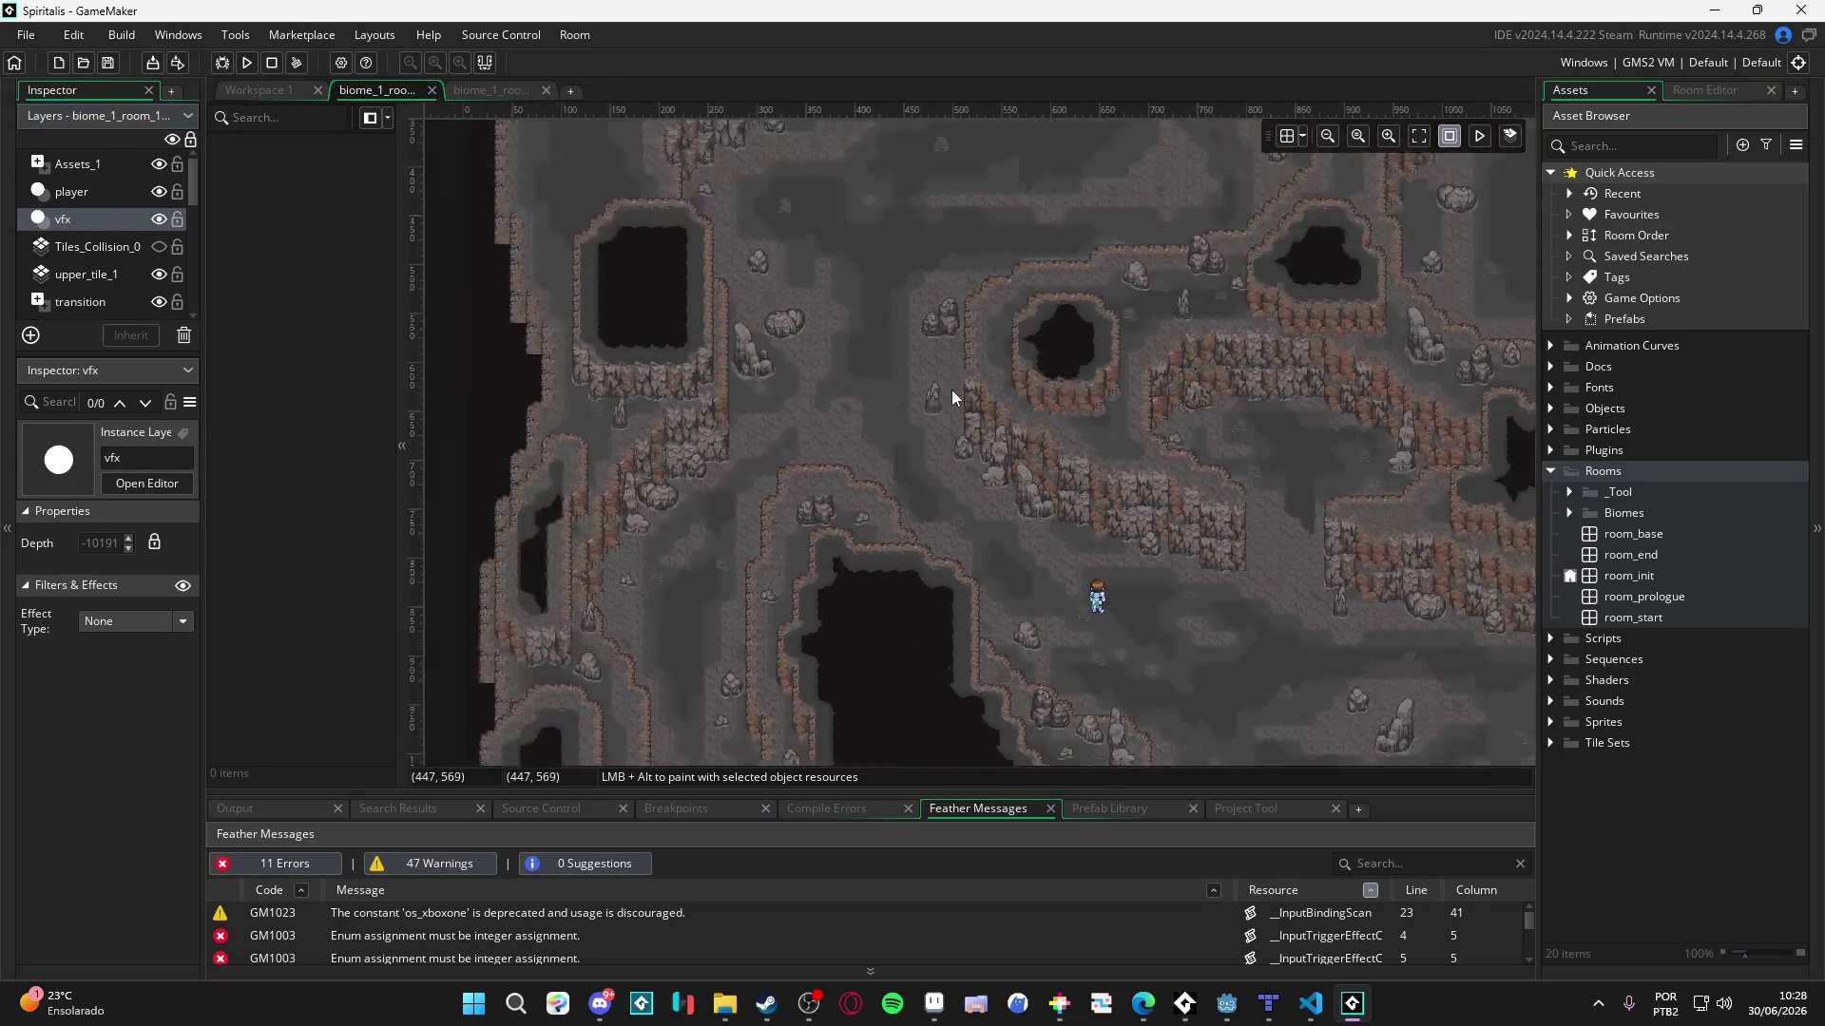
scroll(950, 390, down, 3)
key(ctrl+a)
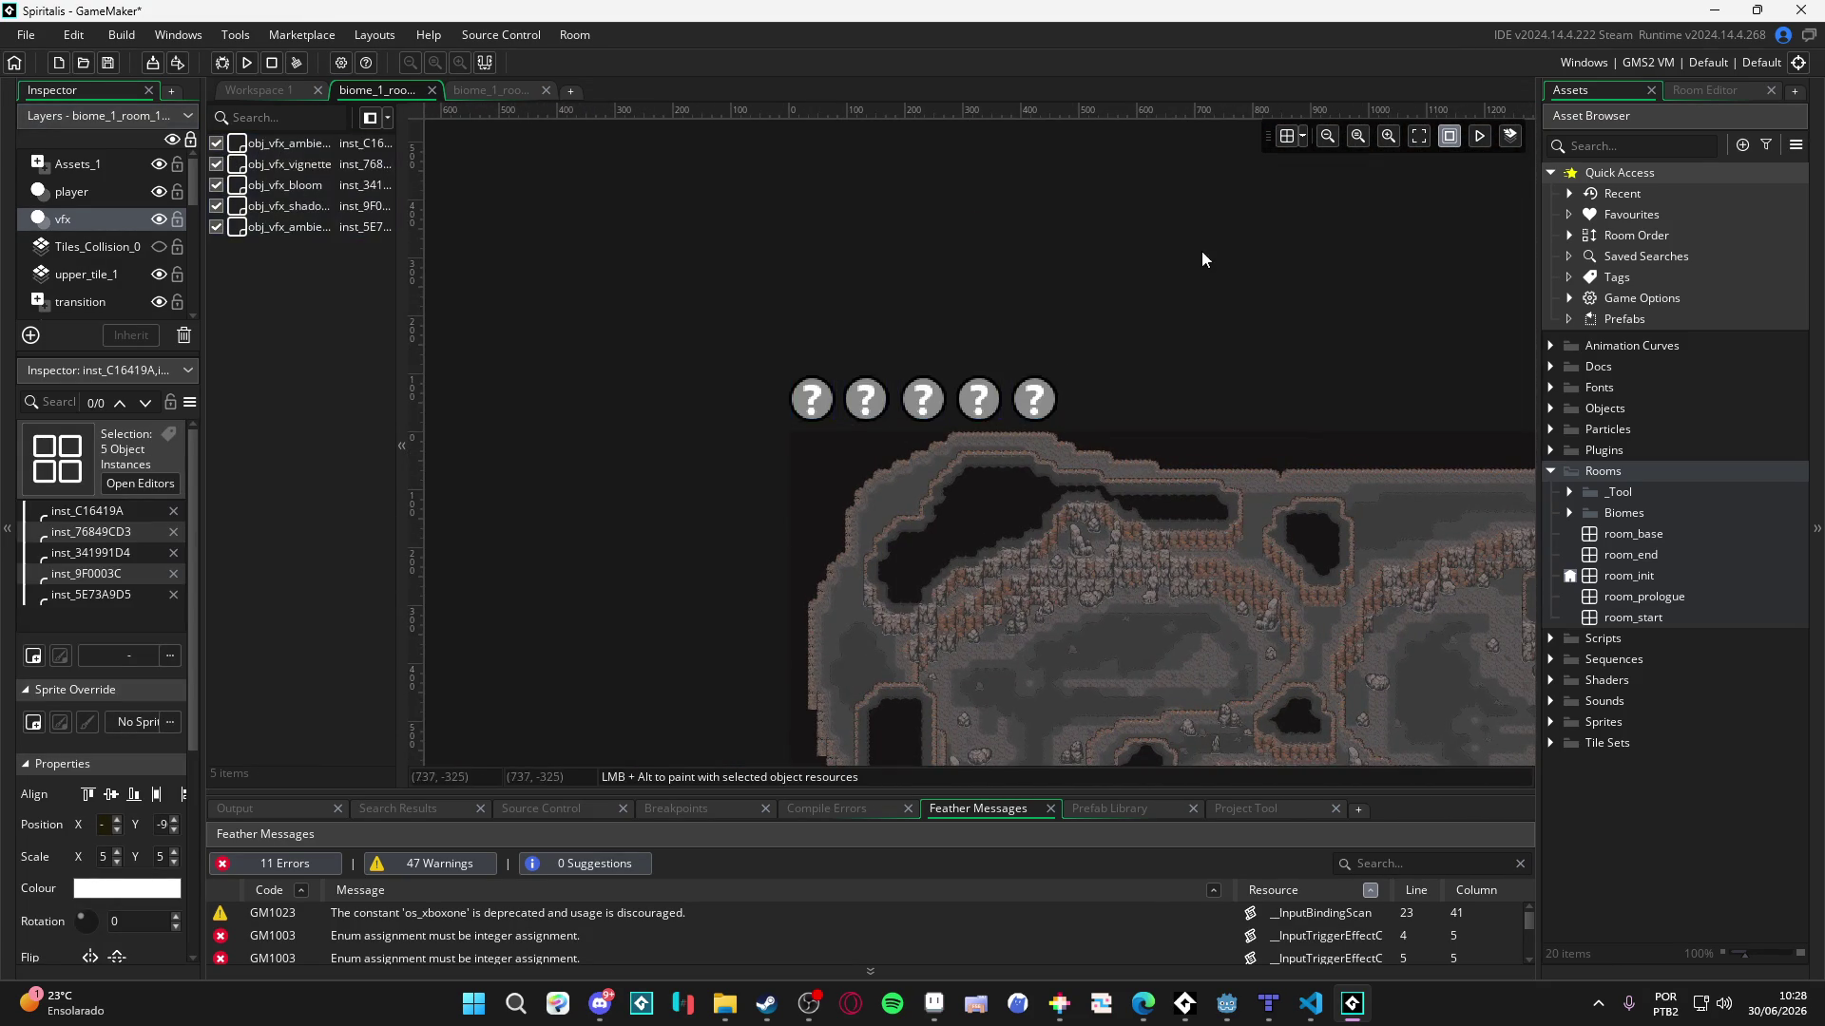
scroll(1013, 569, down, 3)
click(497, 89)
mouse_move(611, 323)
mouse_down()
mouse_move(483, 241)
mouse_move(469, 109)
mouse_up()
click(401, 90)
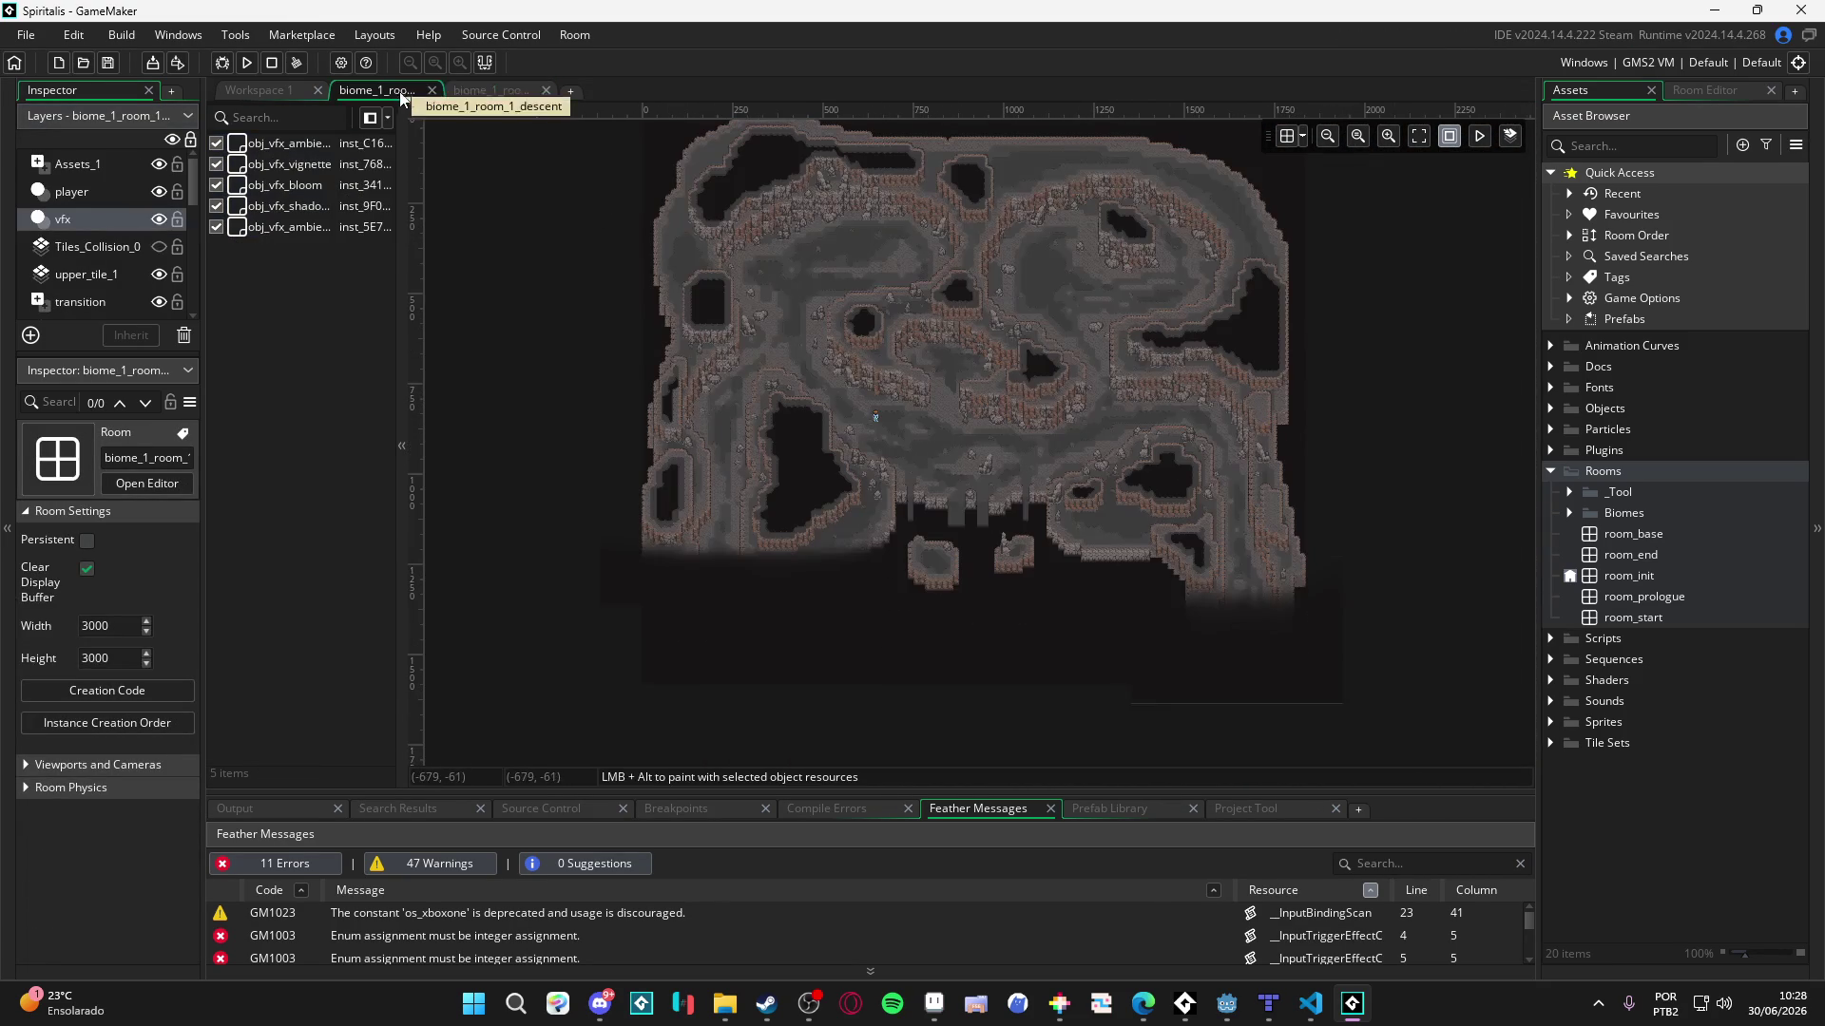
- Review the reference room's viewport 0 settings under Viewports and Cameras
click(108, 762)
scroll(110, 802, down, 2)
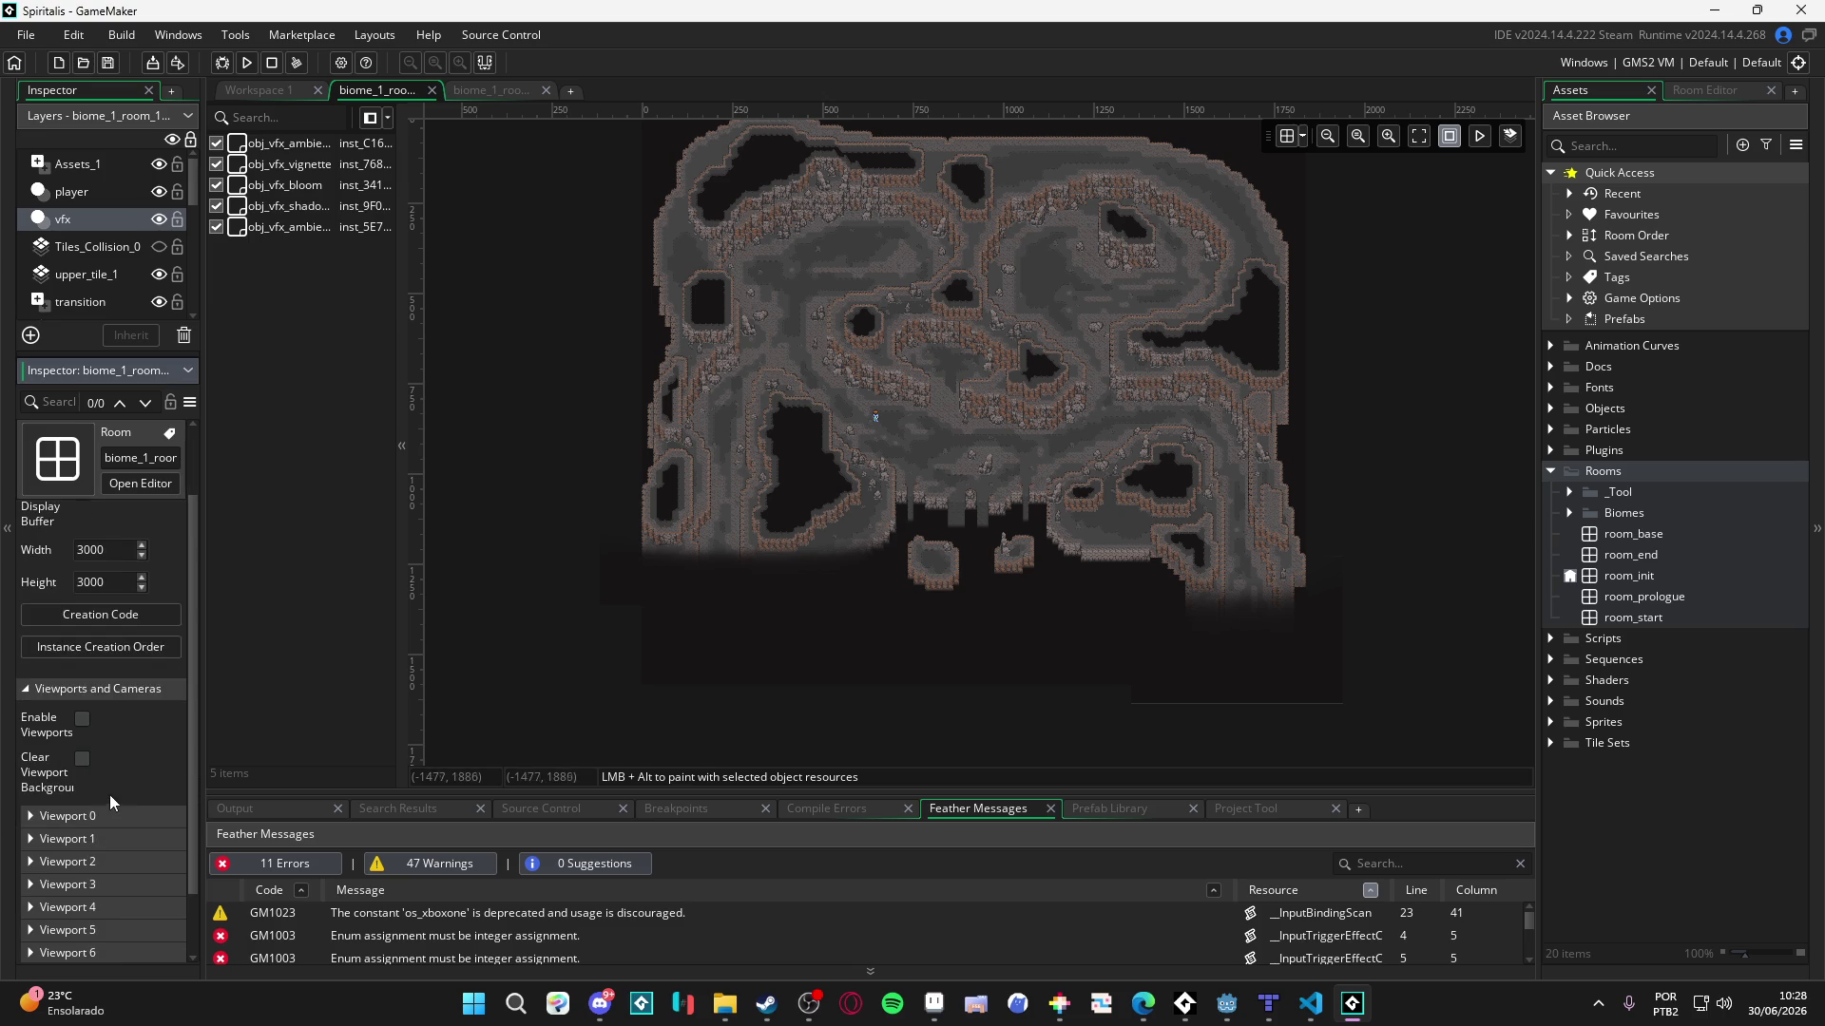
click(494, 89)
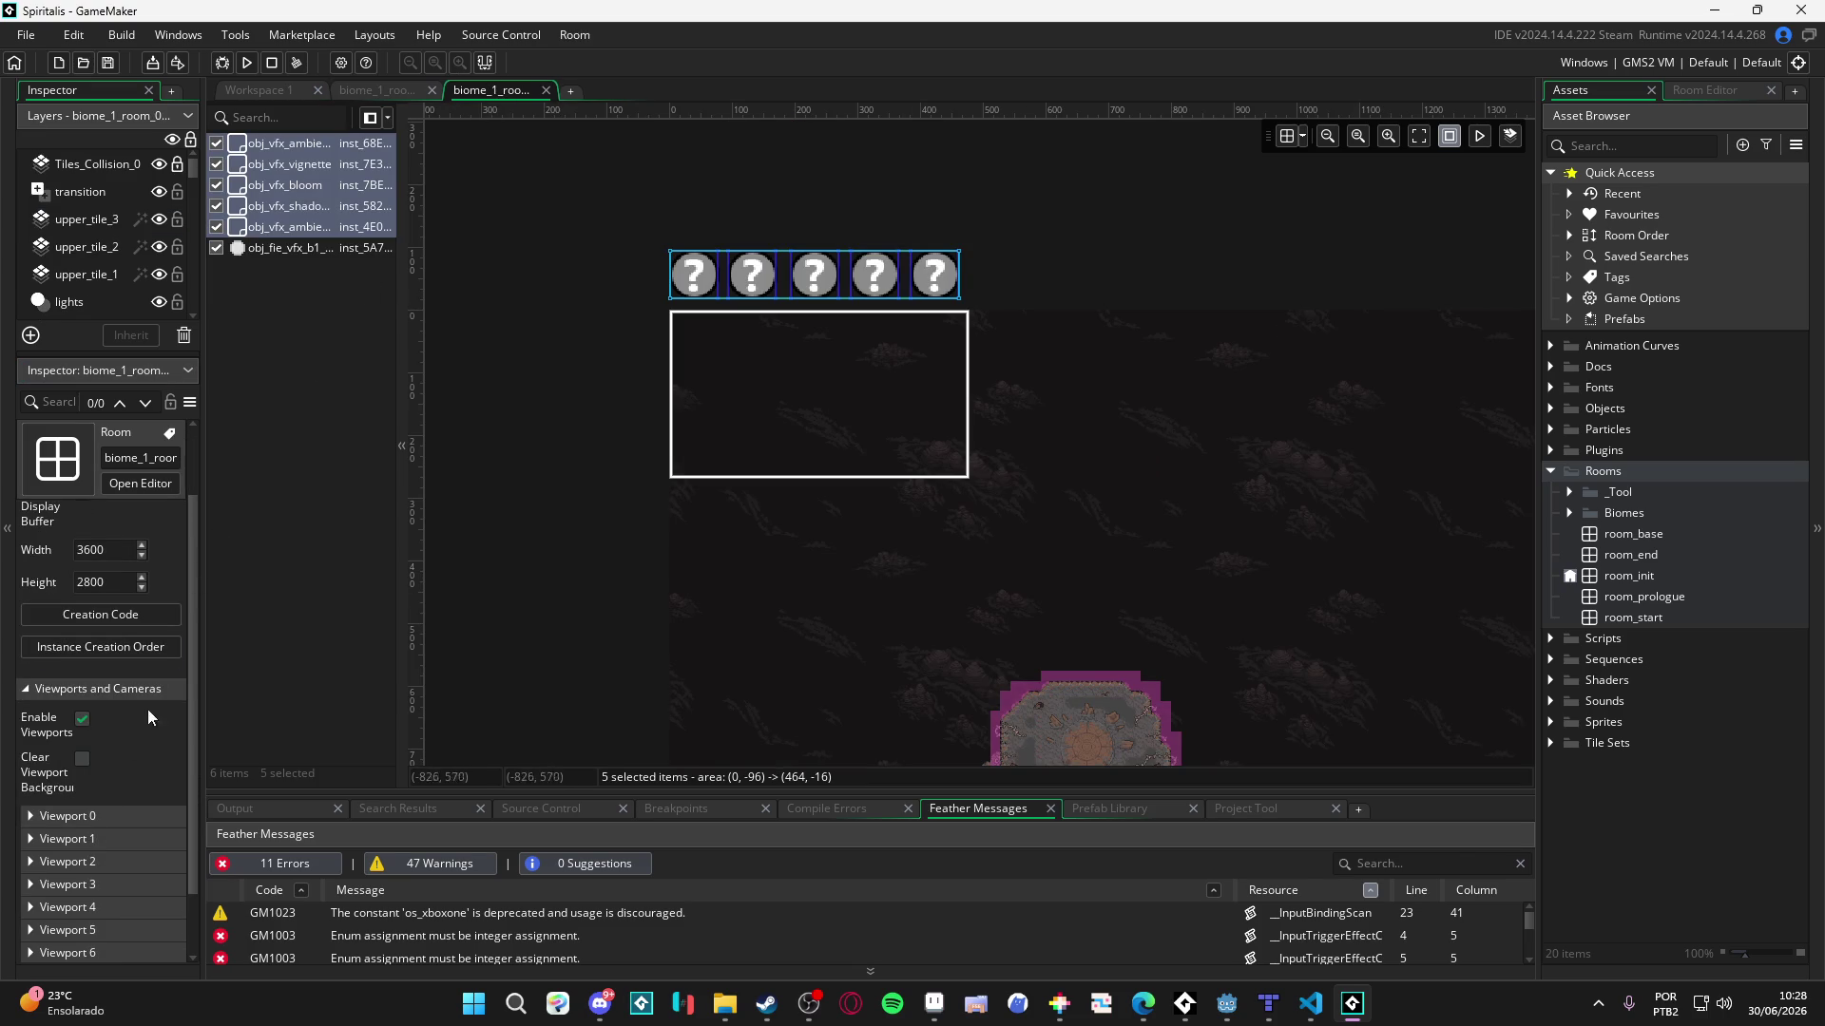
click(120, 814)
scroll(122, 779, down, 5)
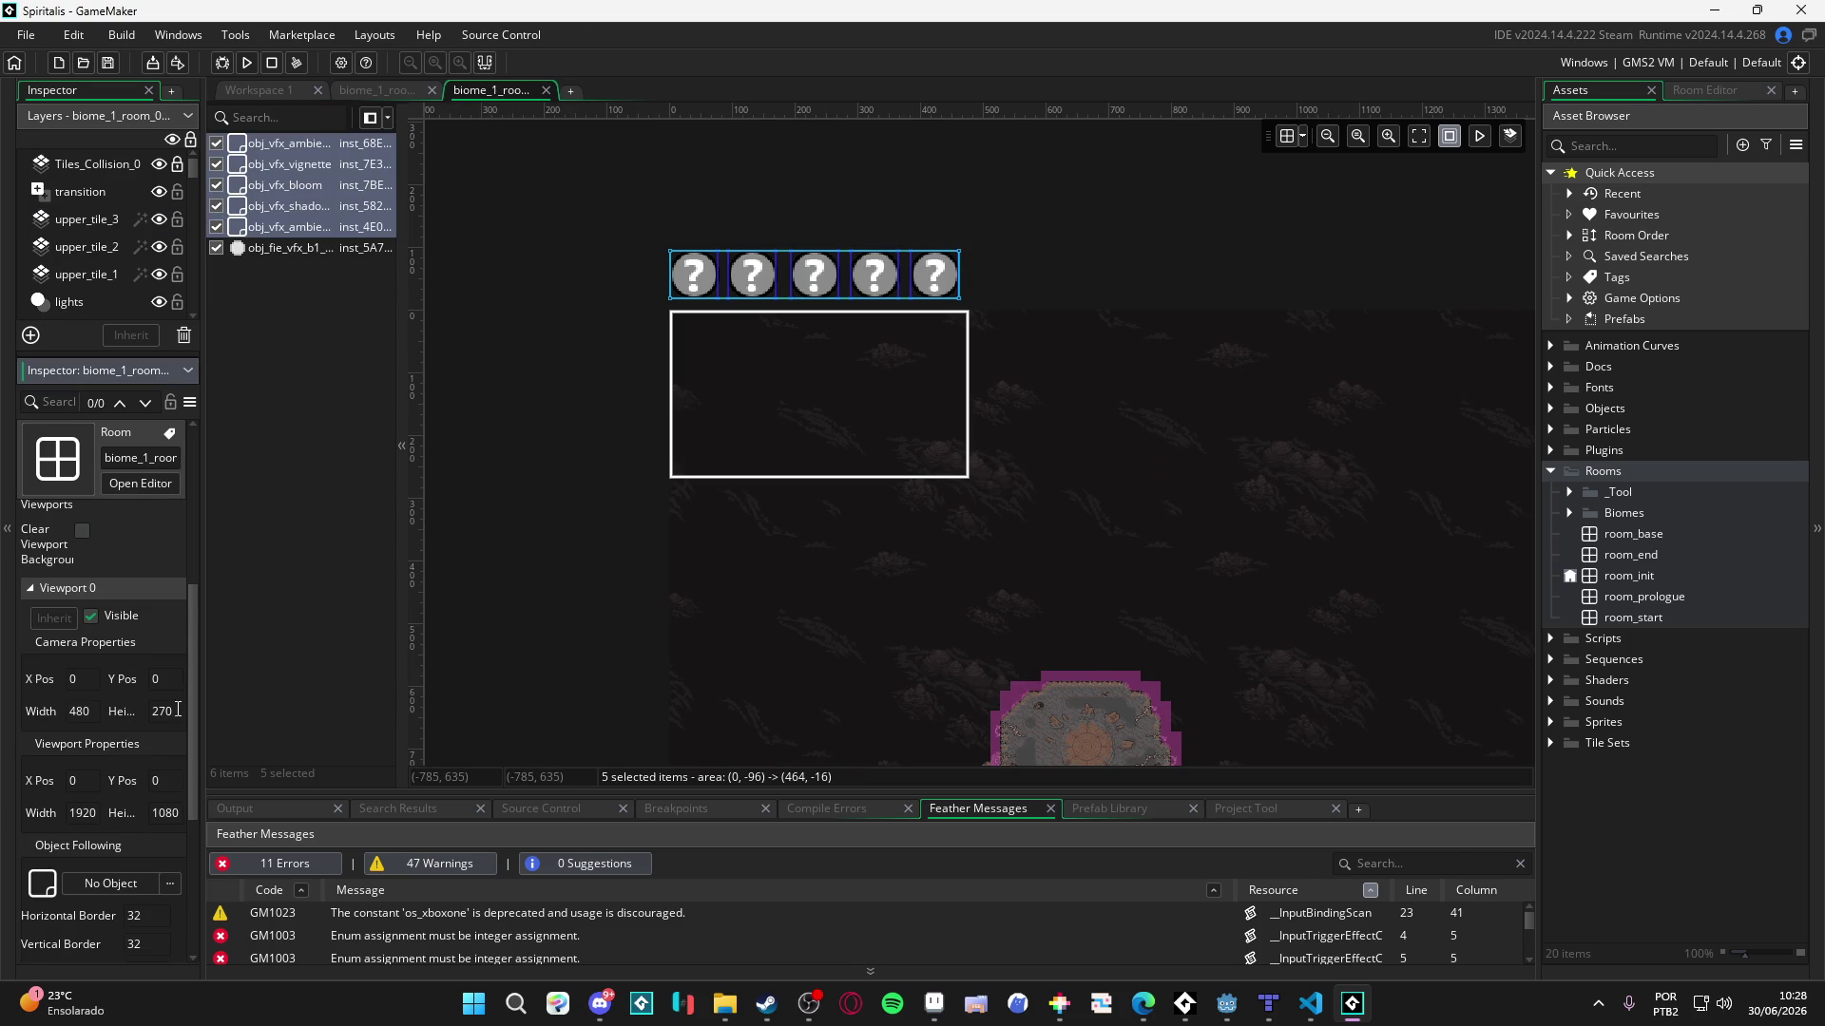
scroll(177, 709, down, 2)
click(379, 89)
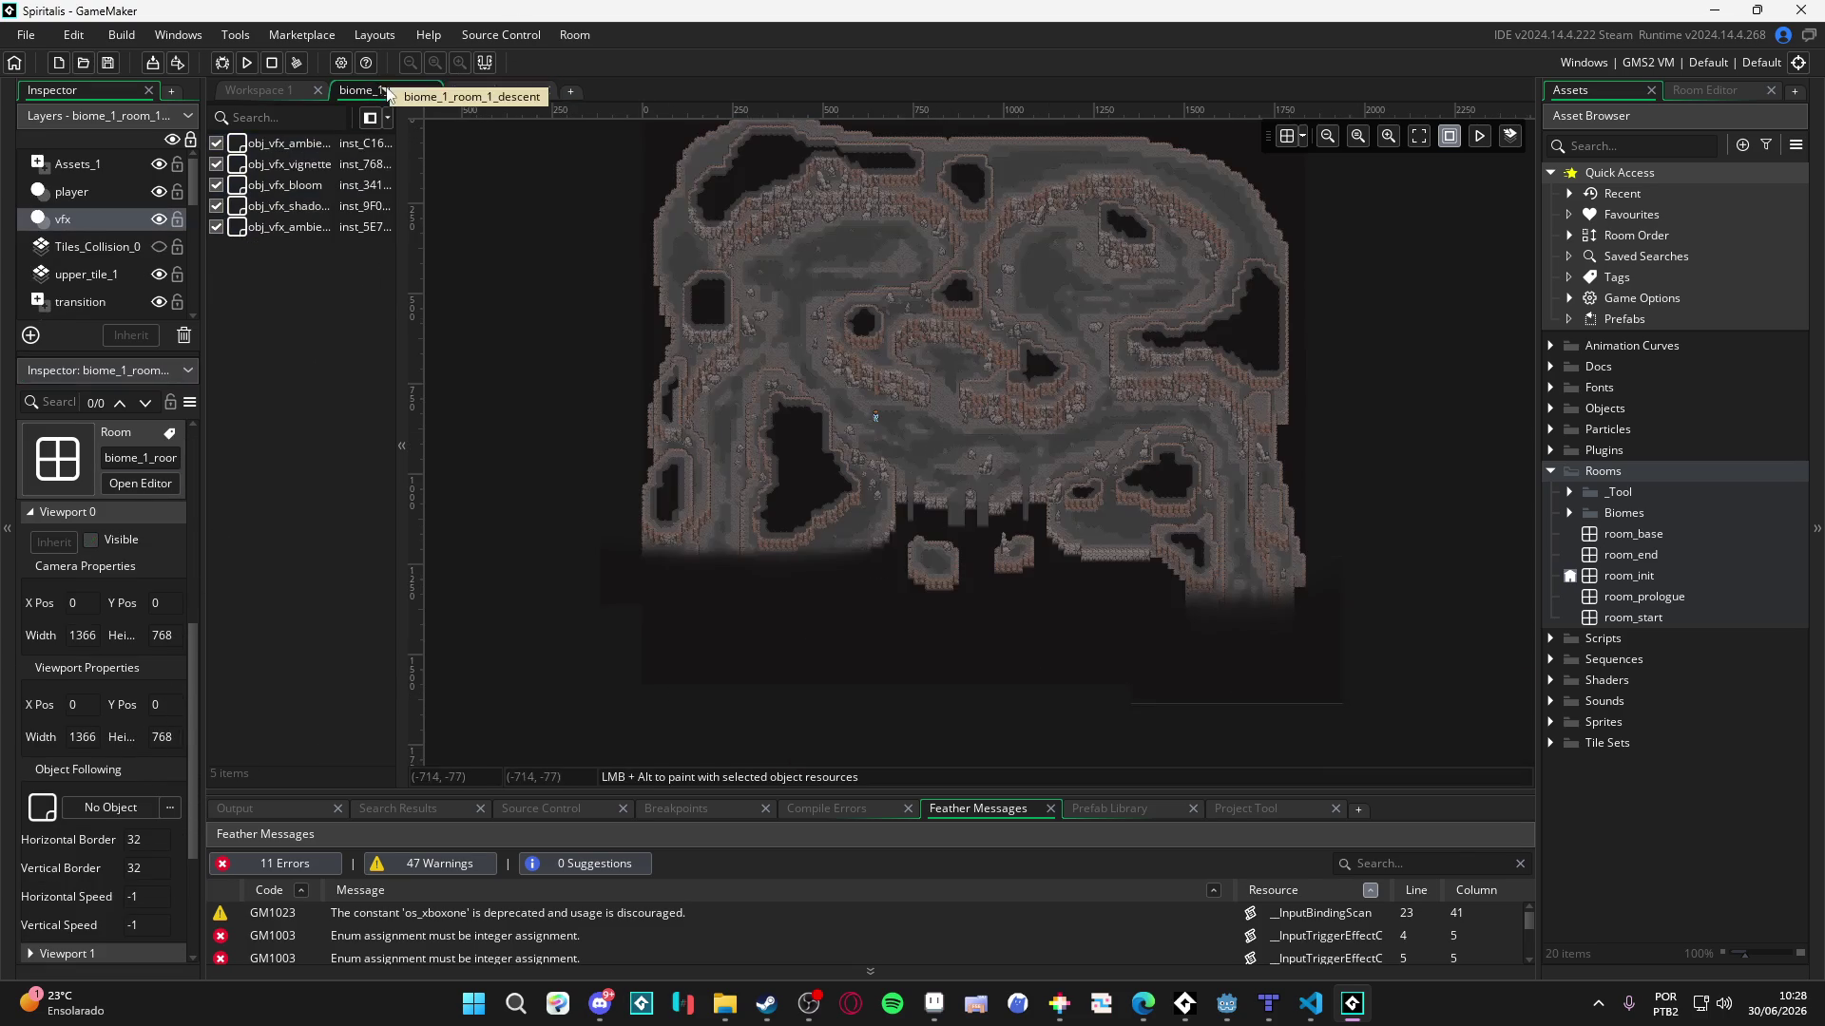
scroll(95, 638, up, 2)
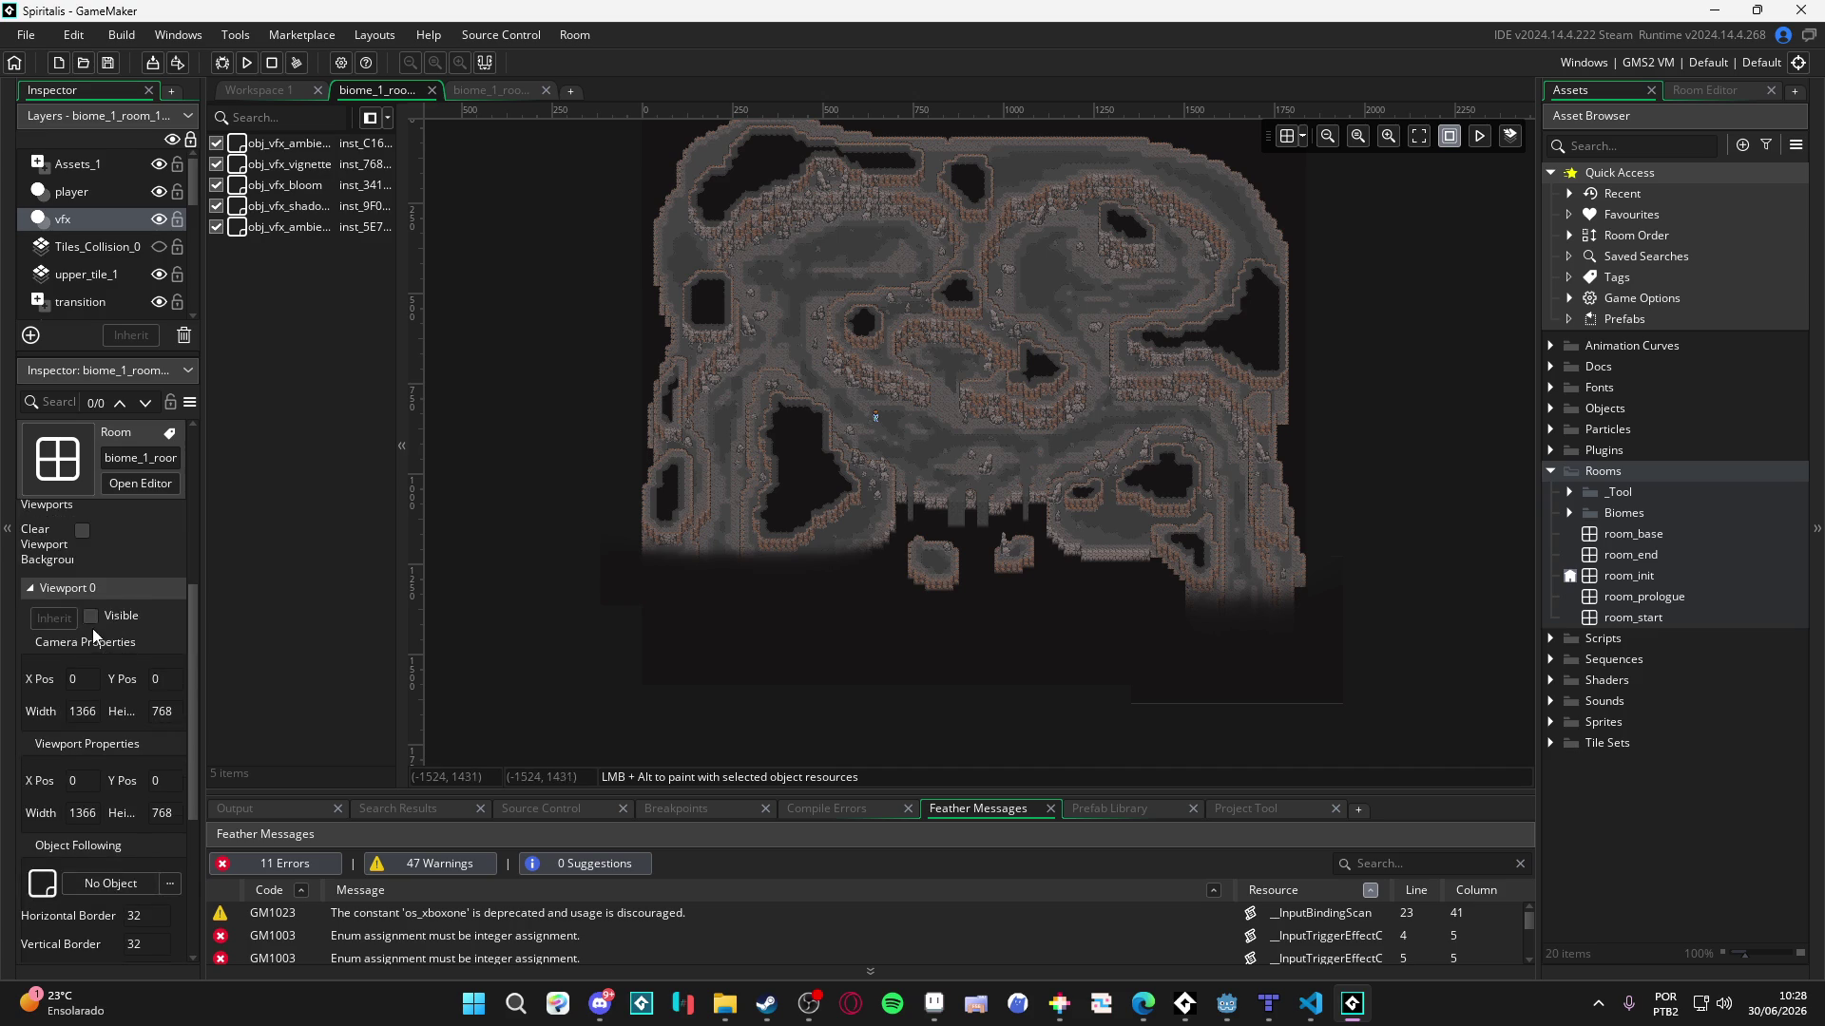
scroll(95, 638, up, 2)
- Enable viewports and make Viewport 0 visible with a 480×270 camera and 1920×1080 viewport
click(82, 566)
click(121, 691)
scroll(121, 760, down, 2)
double_click(83, 711)
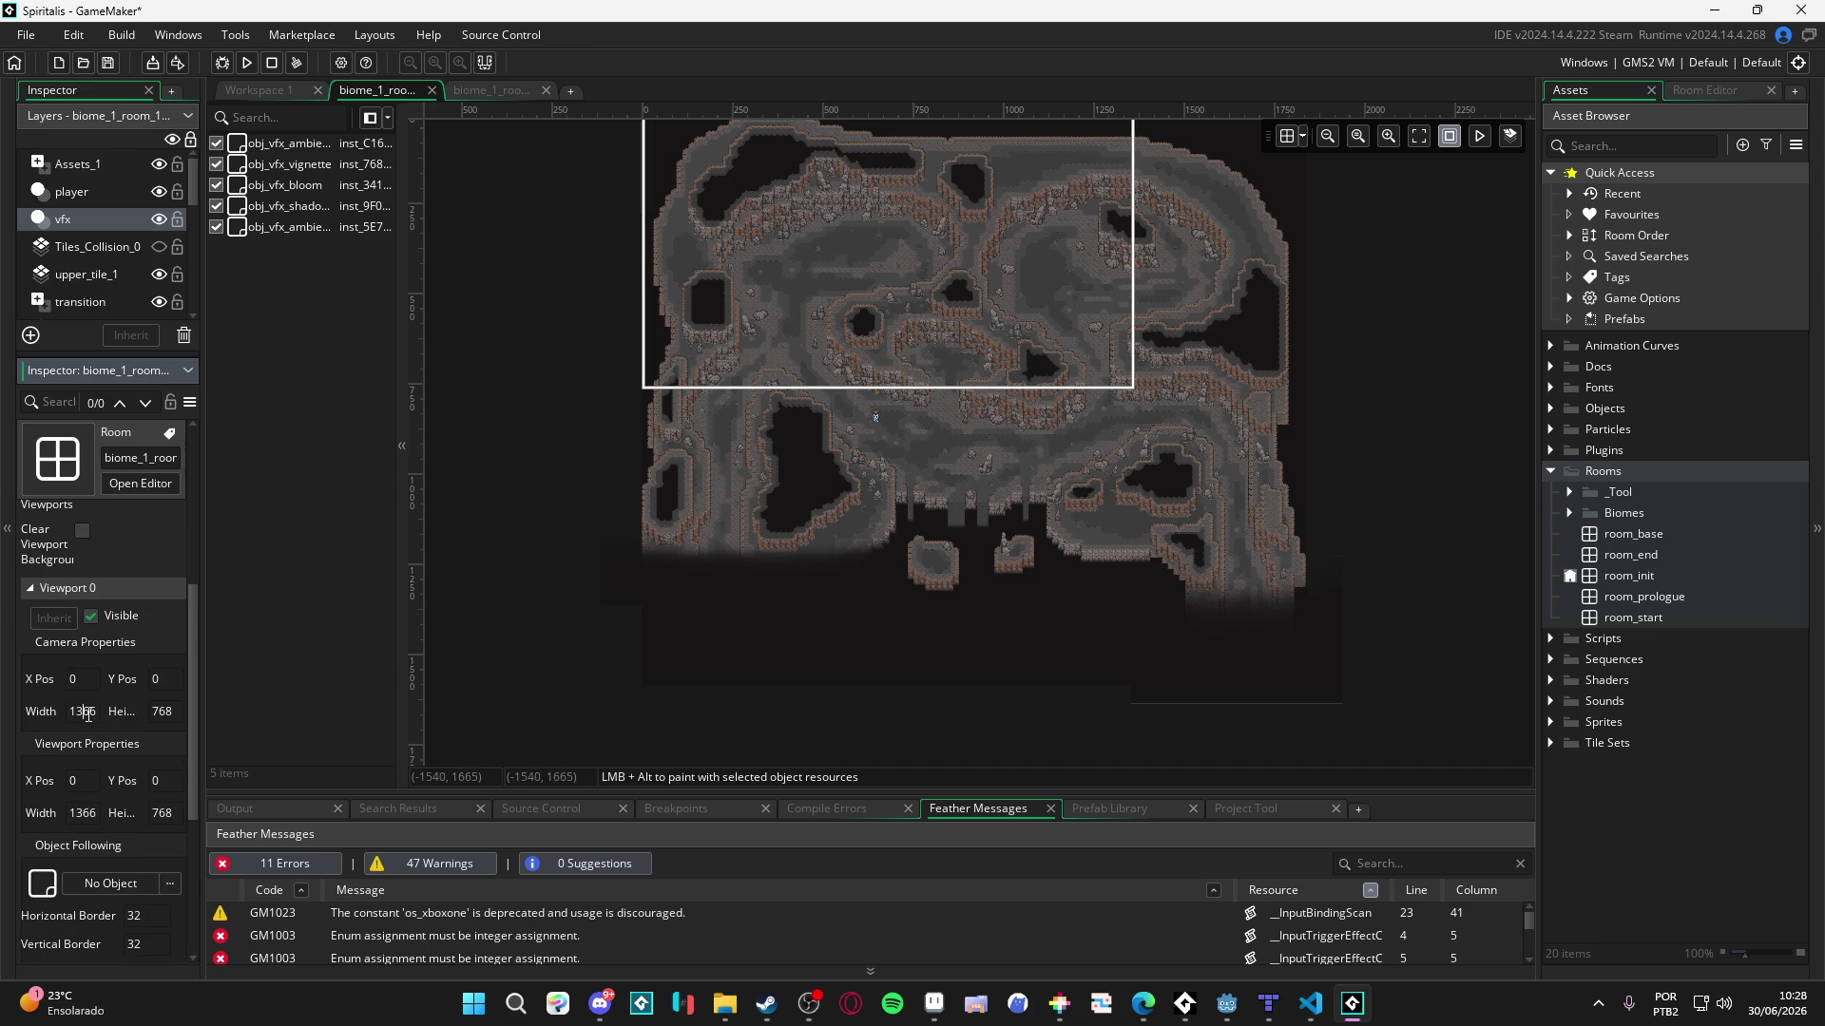
scroll(184, 710, up, 1)
text(480)
key(Tab)
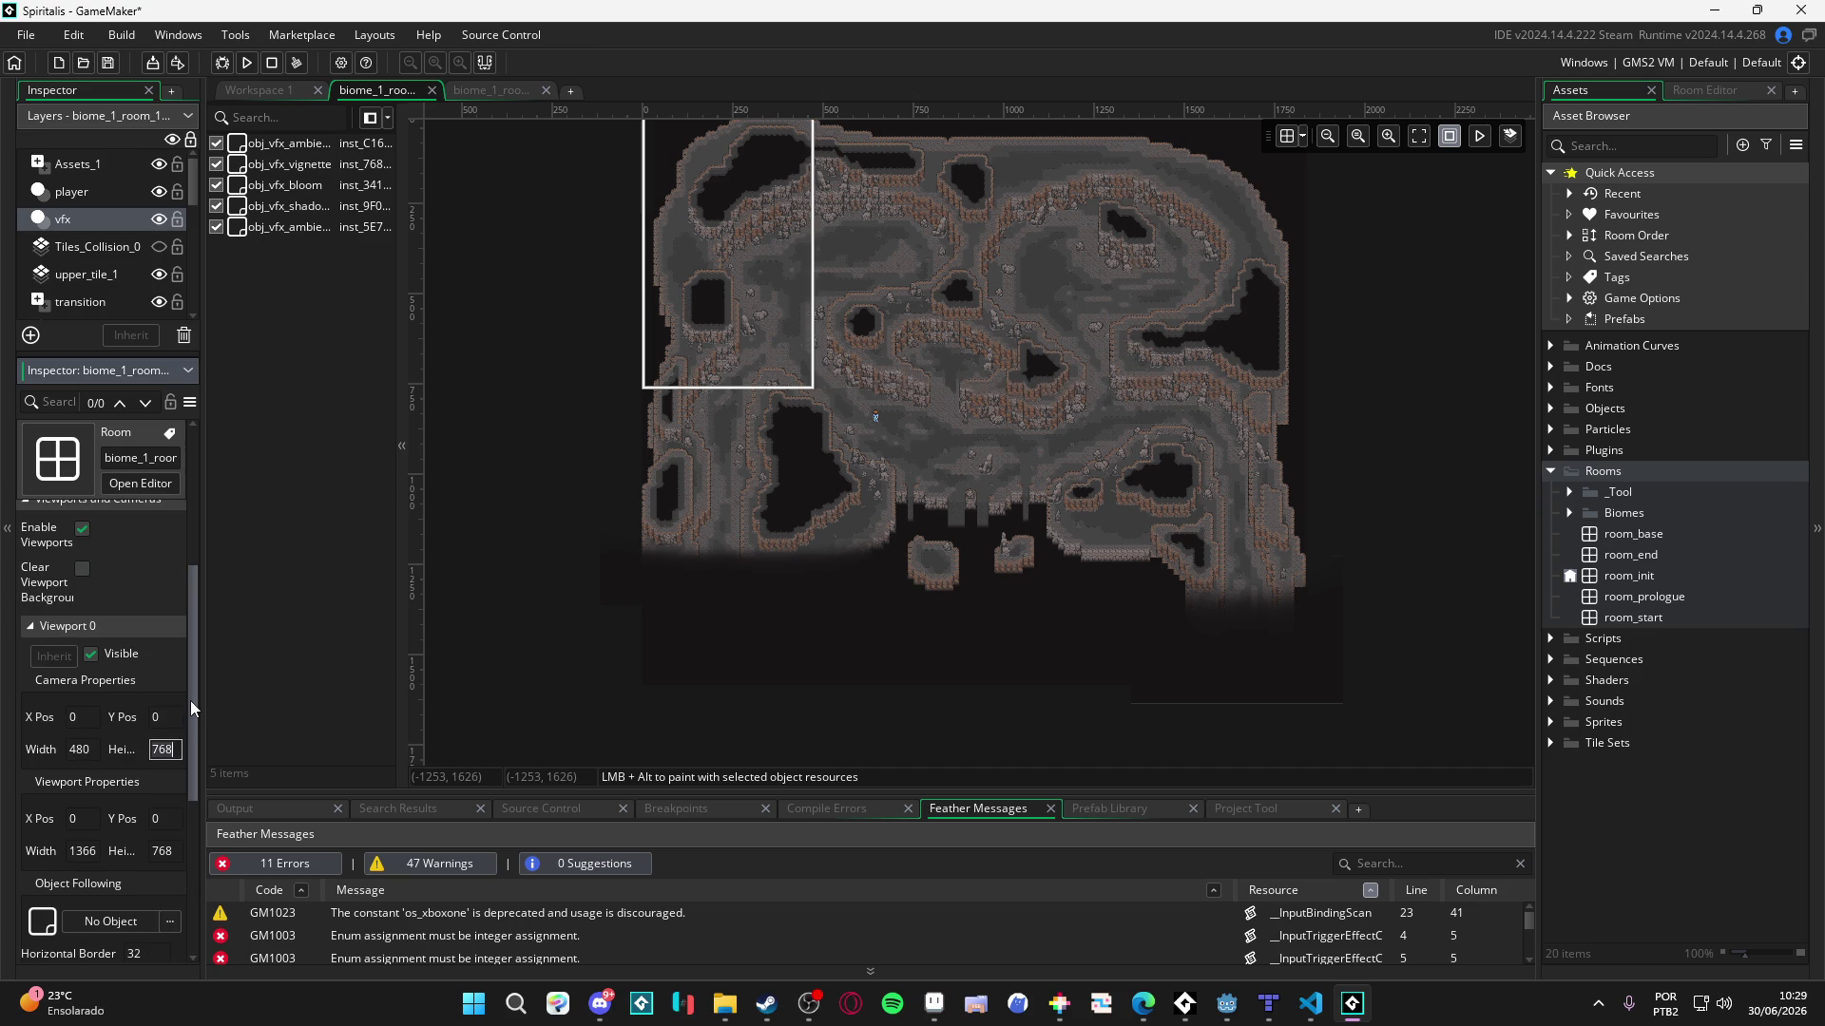
text(270)
key(Tab)
key(Tab)
key(Tab)
text(10)
text(20)
key(Tab)
text(1080)
scroll(98, 851, down, 2)
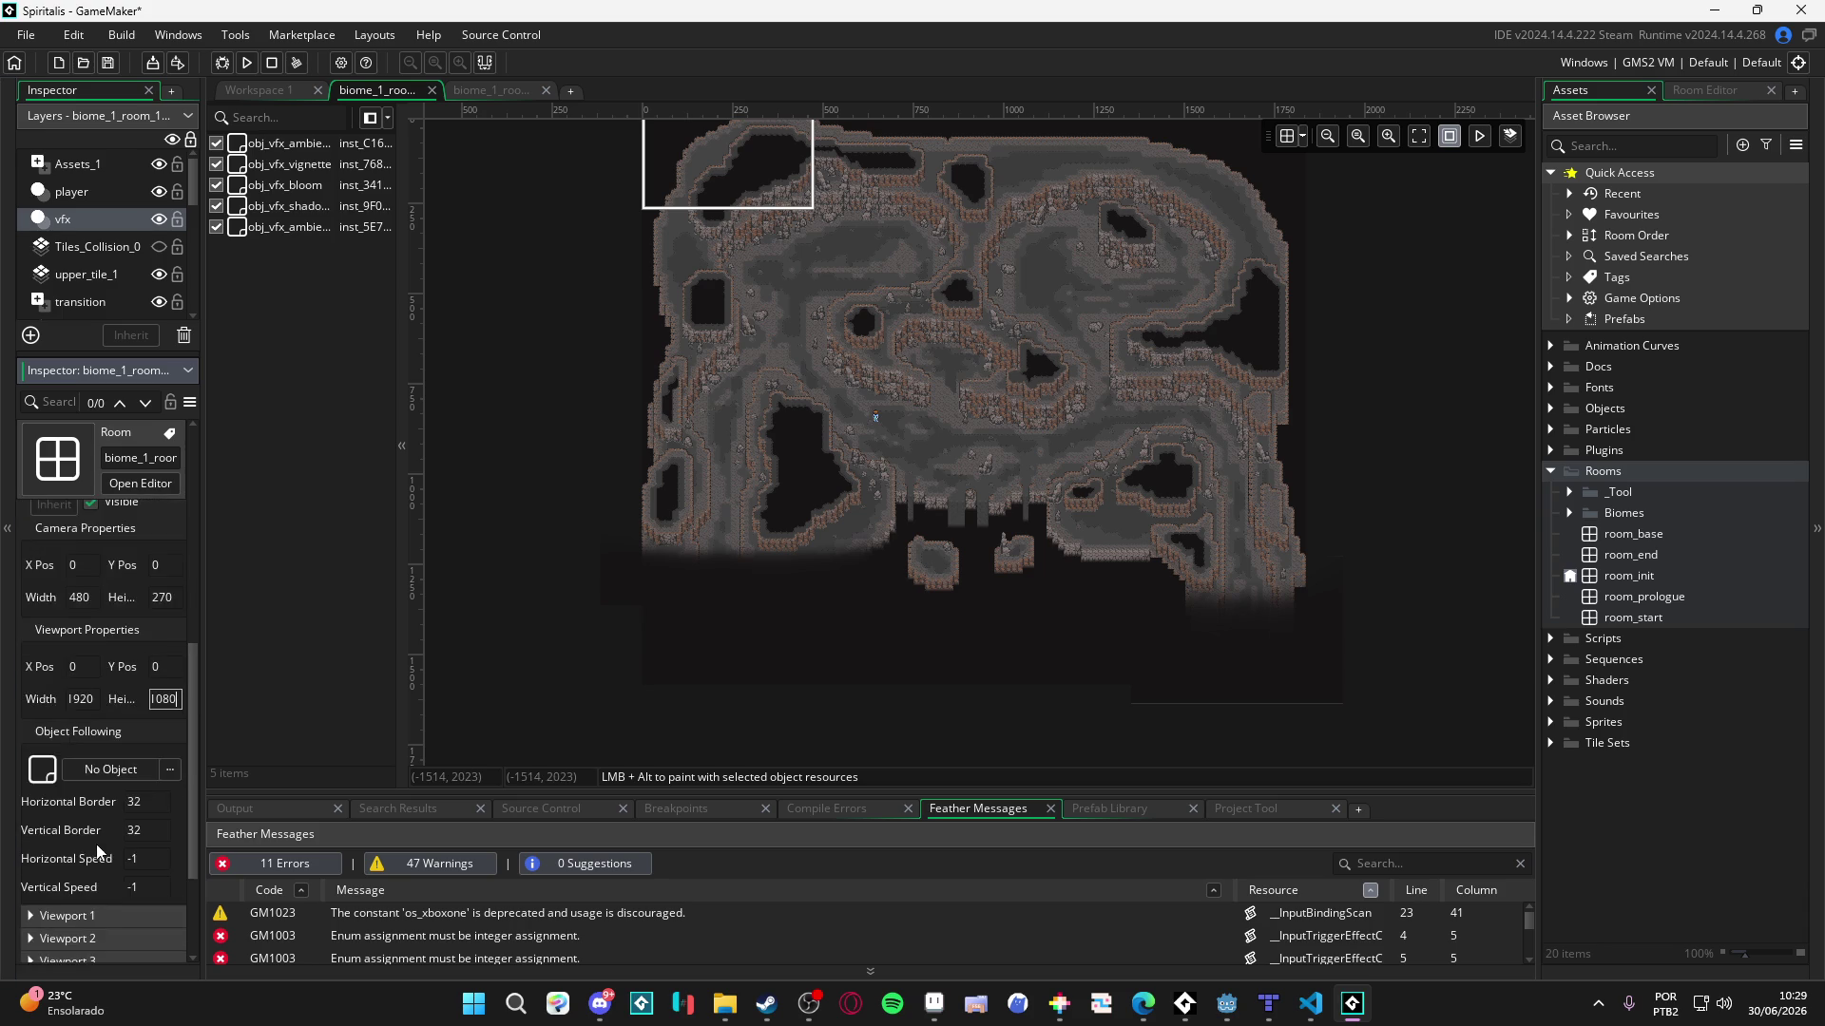
scroll(694, 399, up, 3)
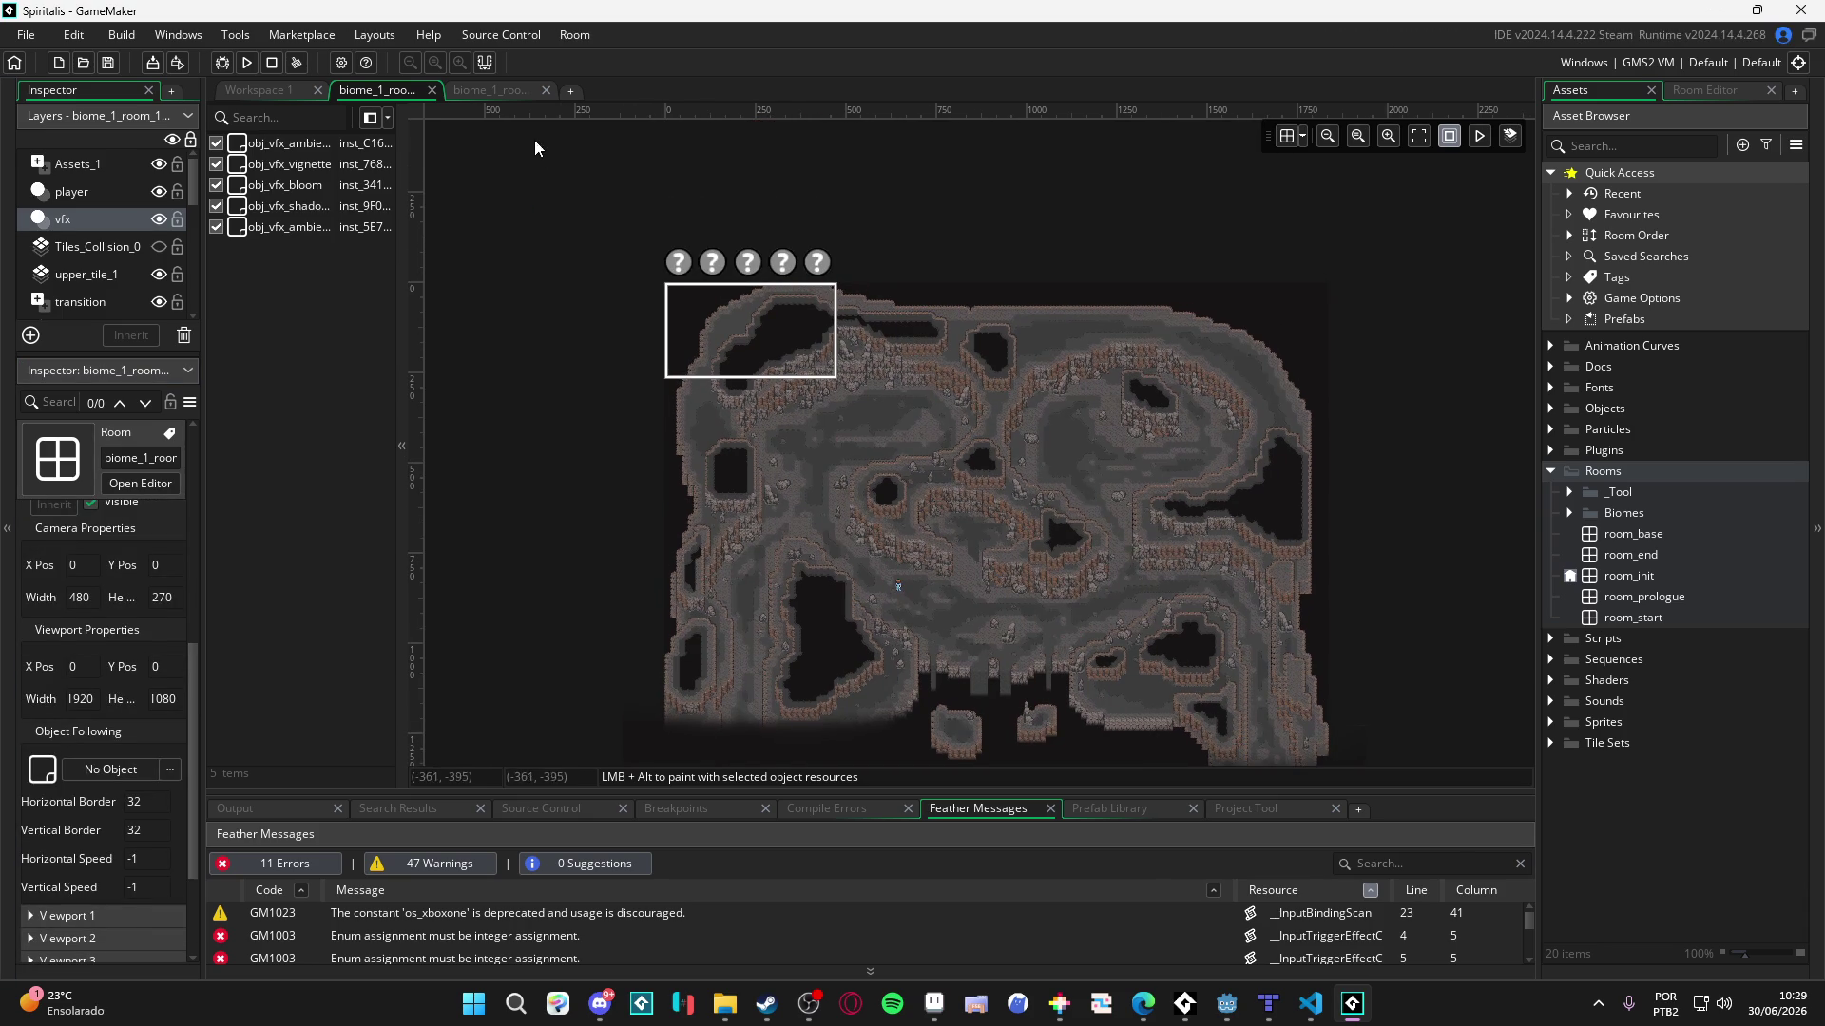
- Inspect the reference room's npcs, shadows, battles, portals and triggers layers
click(527, 89)
scroll(678, 340, up, 3)
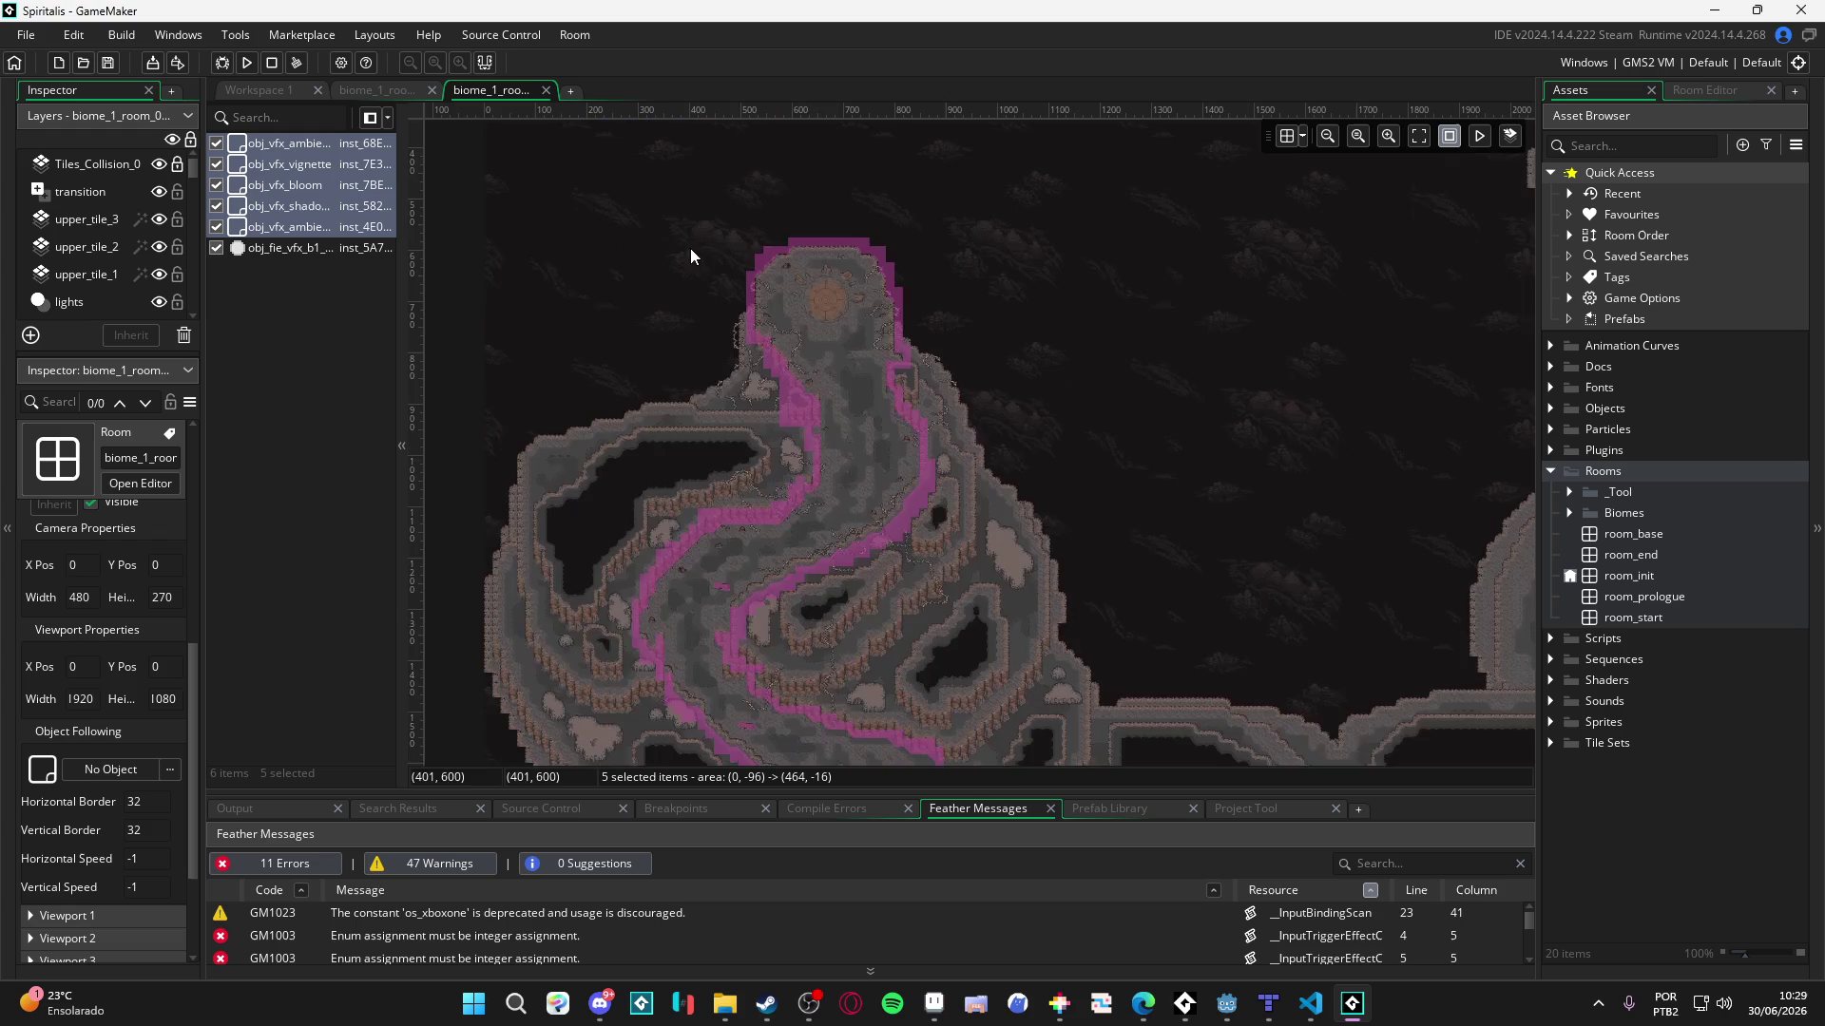
scroll(690, 256, down, 5)
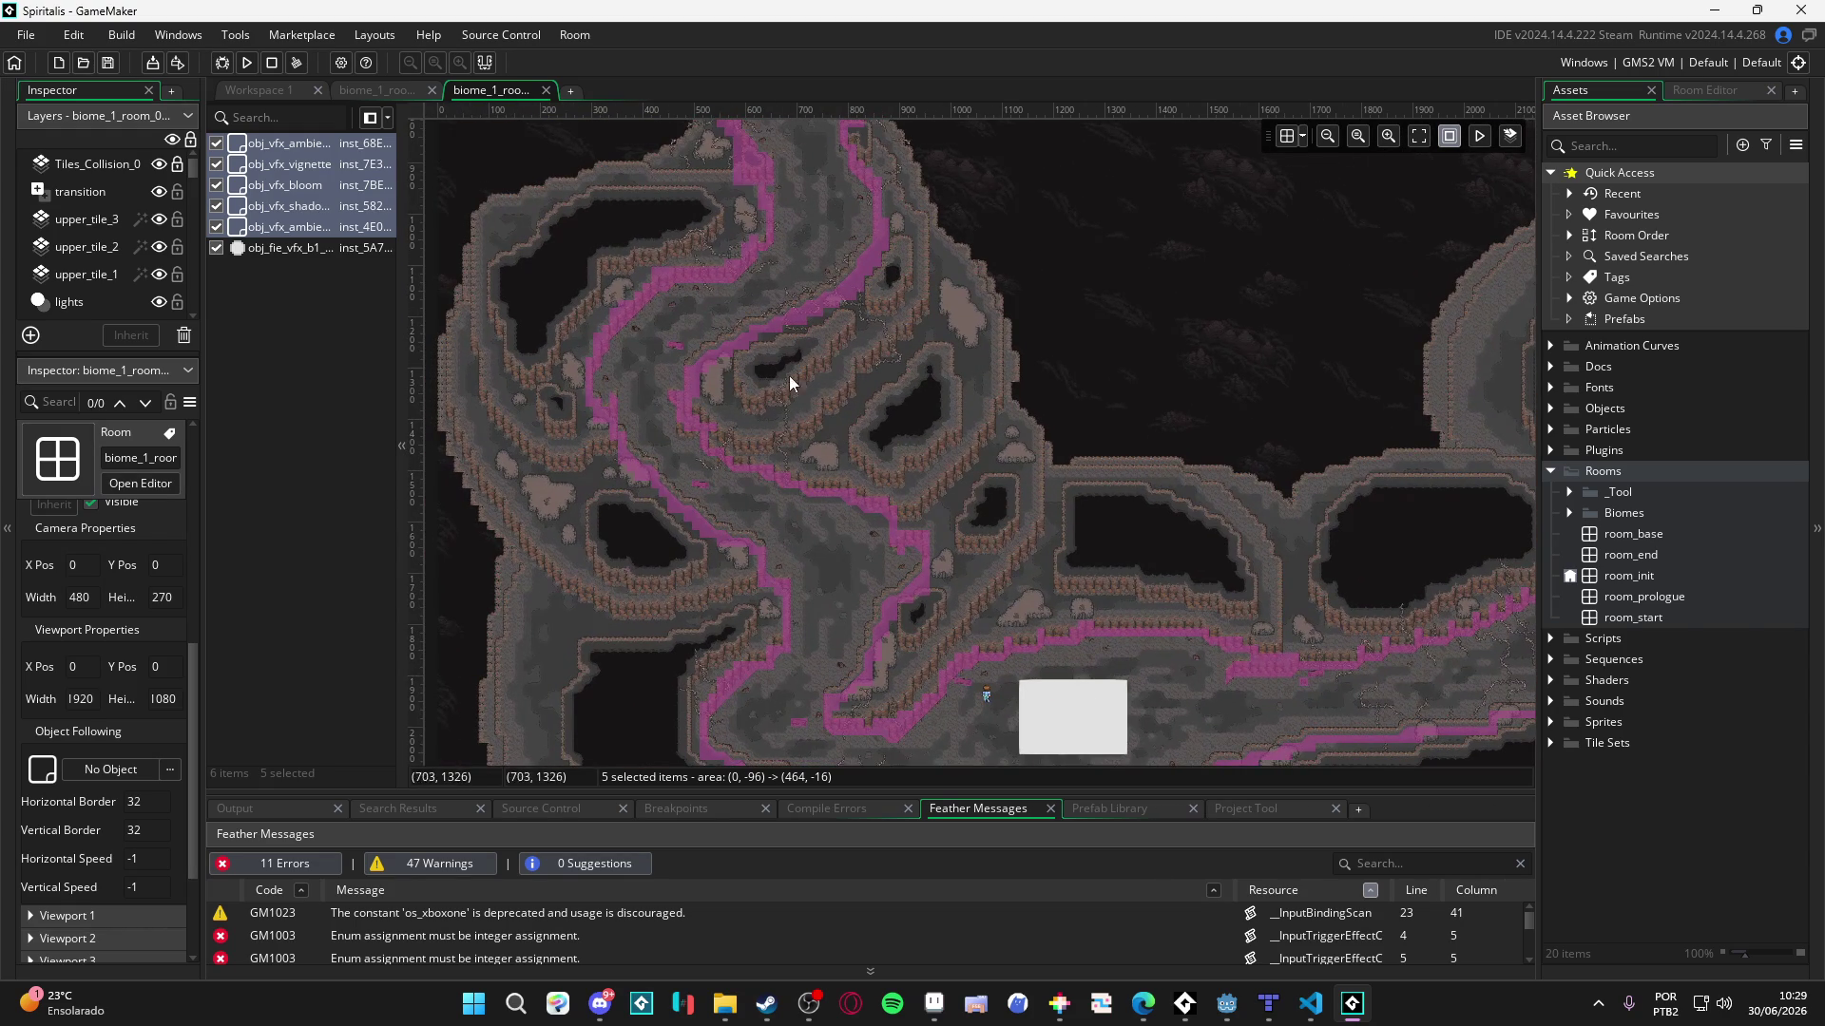
scroll(100, 224, down, 2)
scroll(100, 217, down, 1)
click(76, 297)
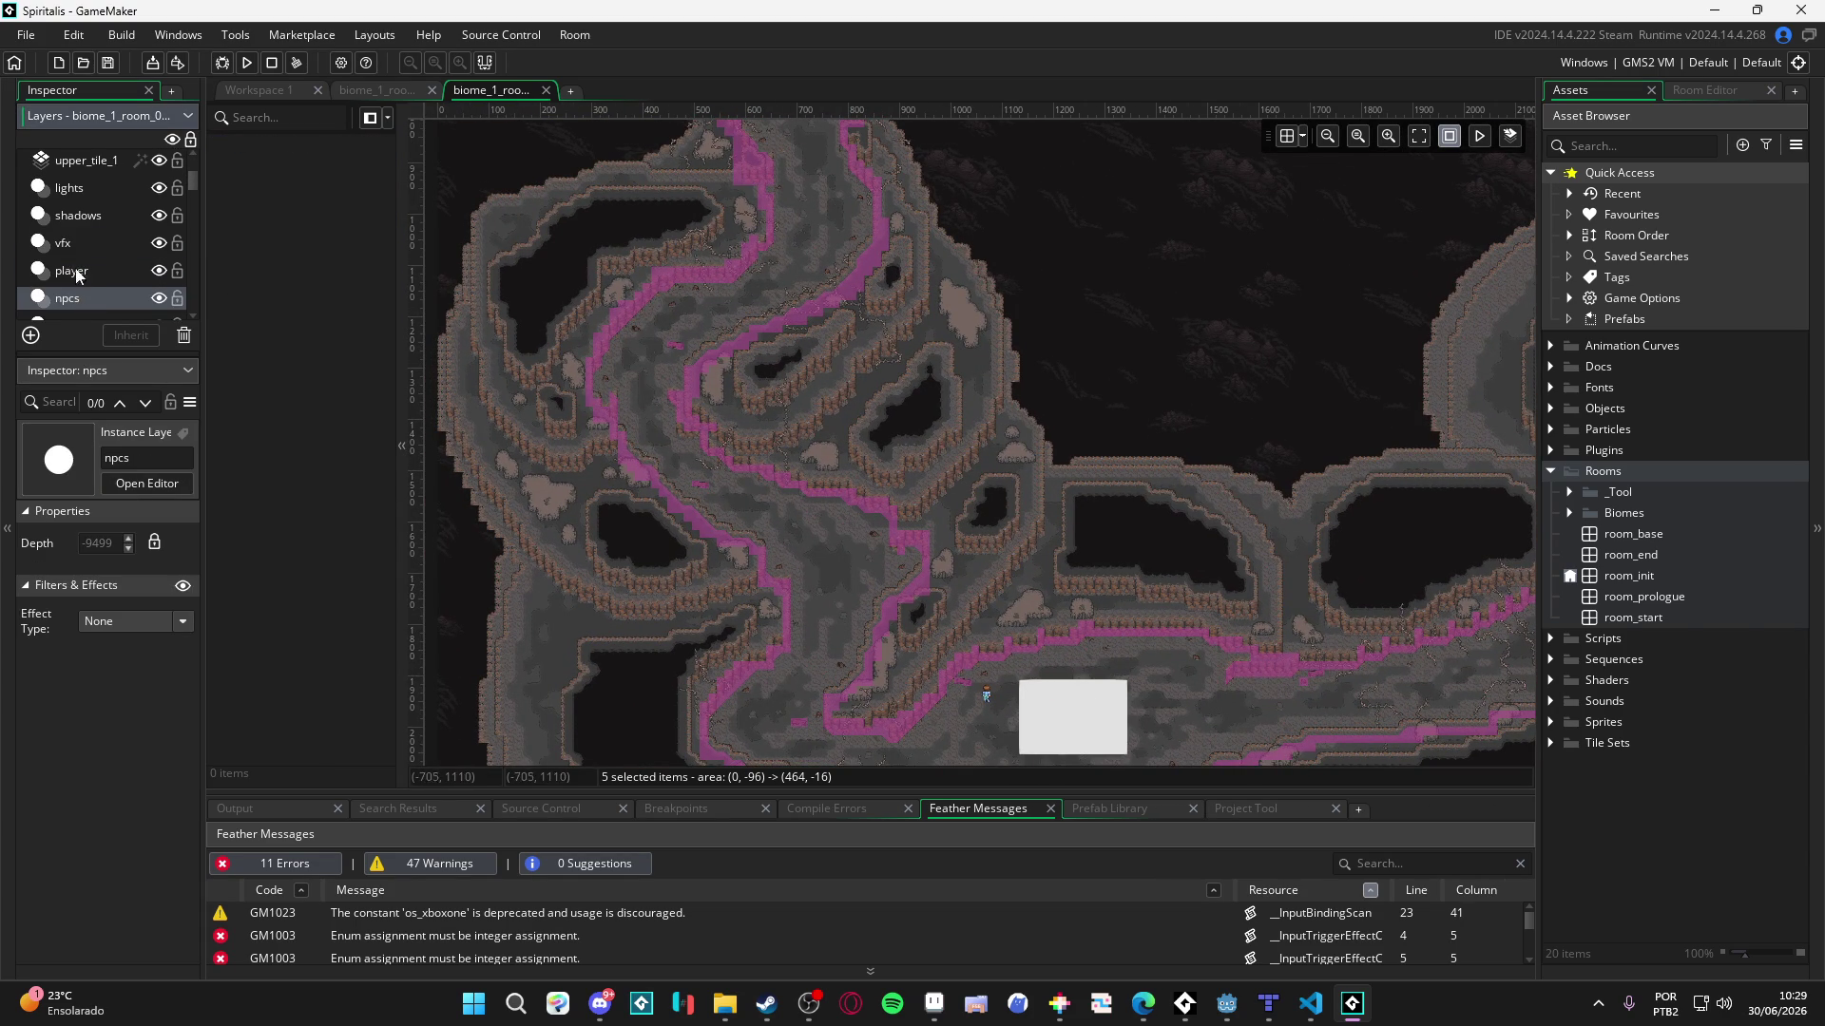
click(69, 217)
scroll(79, 228, down, 2)
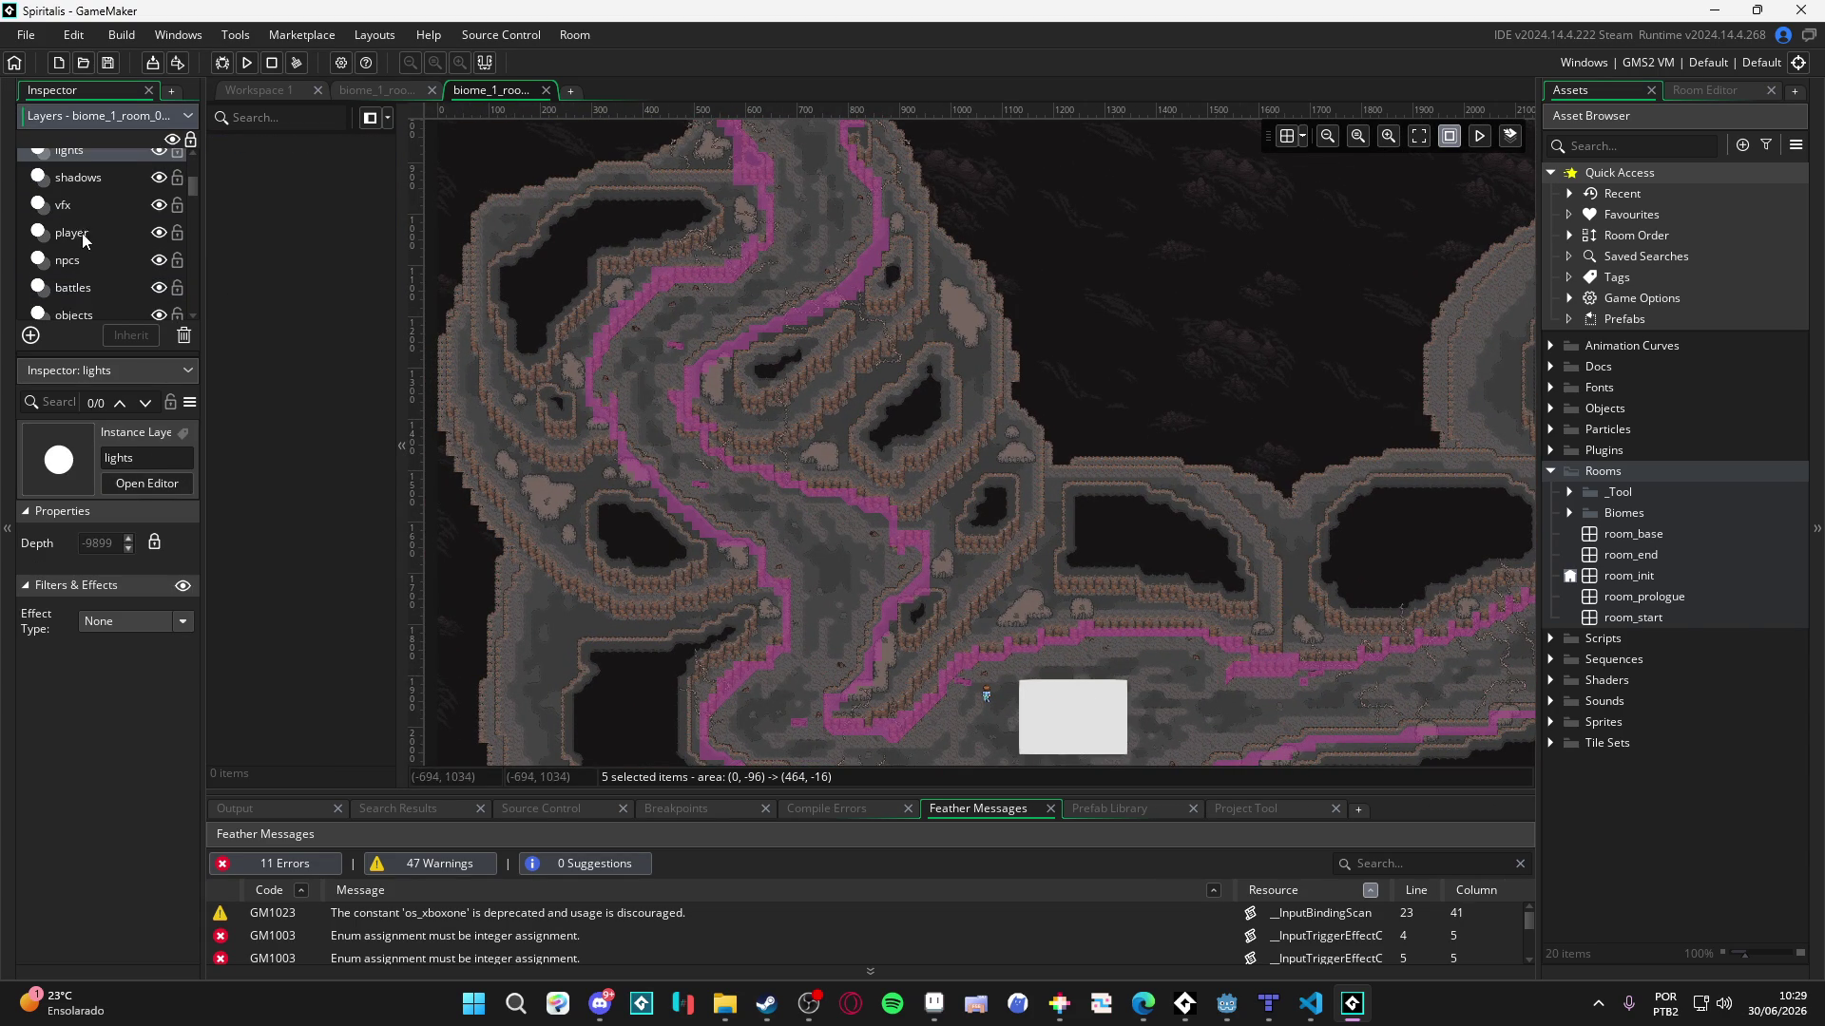
click(84, 281)
scroll(83, 289, down, 1)
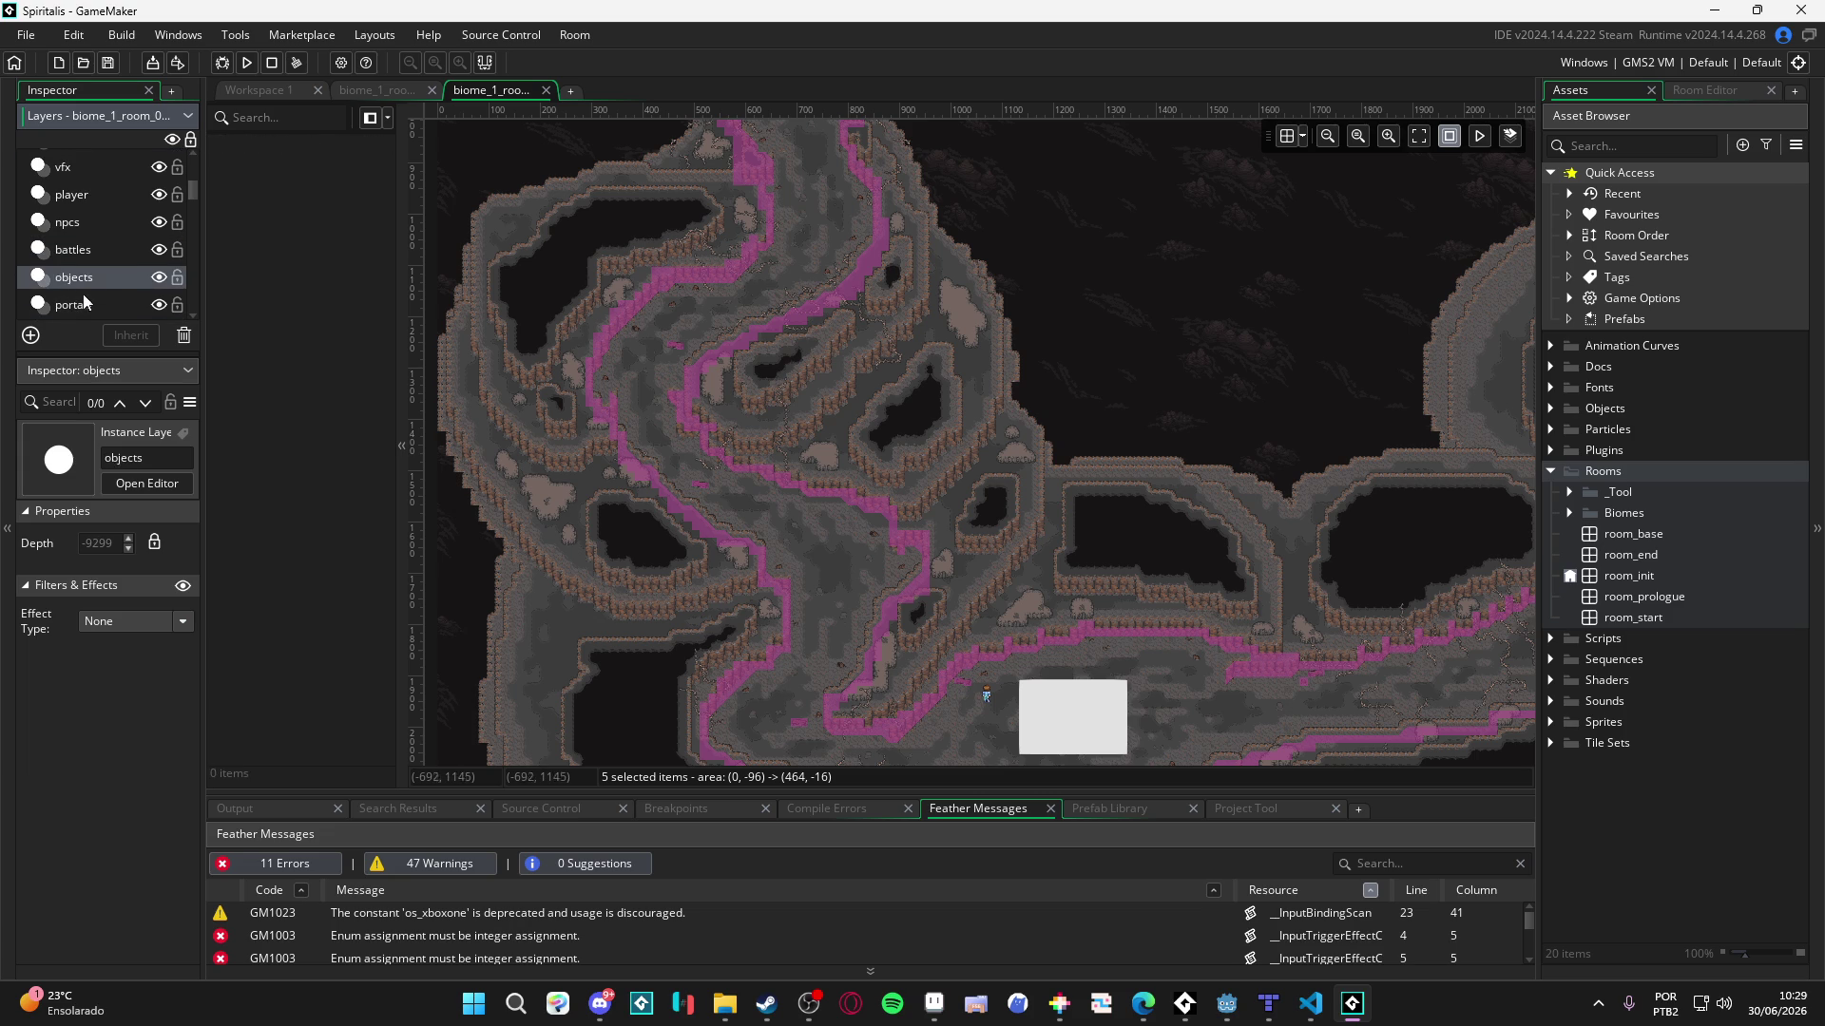
click(84, 304)
scroll(91, 295, down, 1)
click(92, 295)
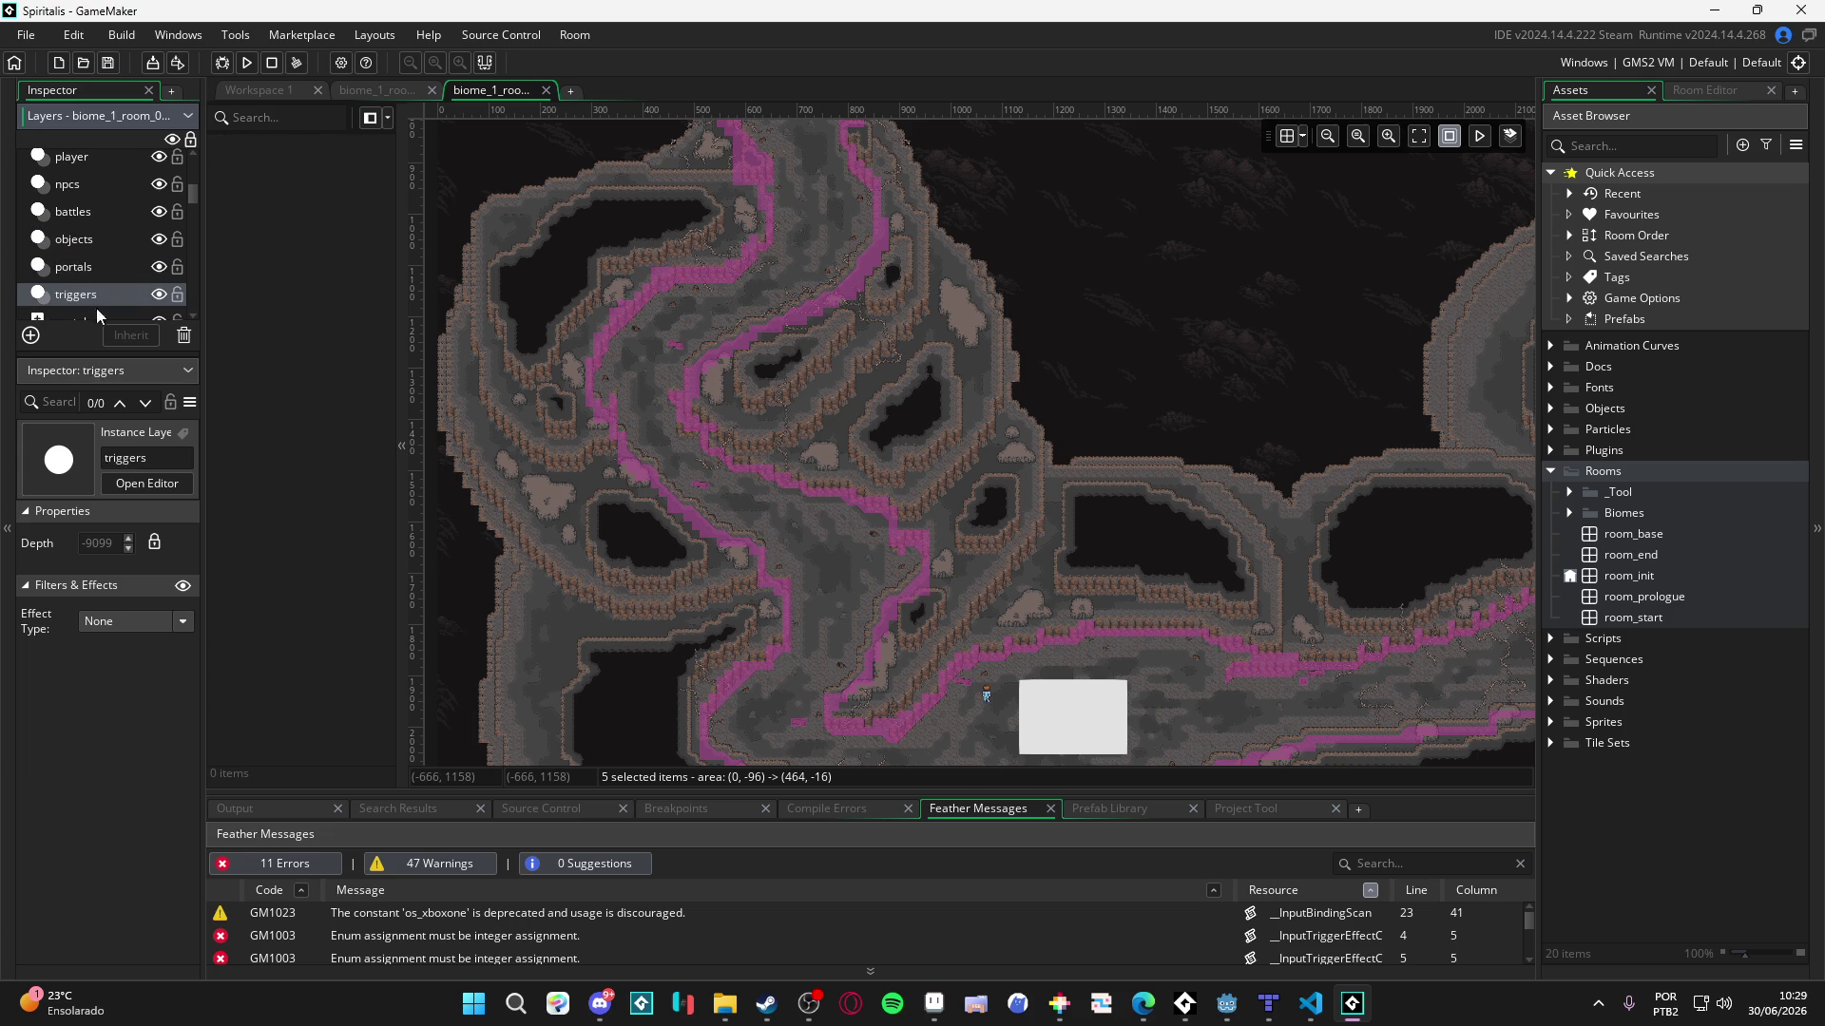
drag(91, 357, 76, 649)
scroll(83, 362, up, 3)
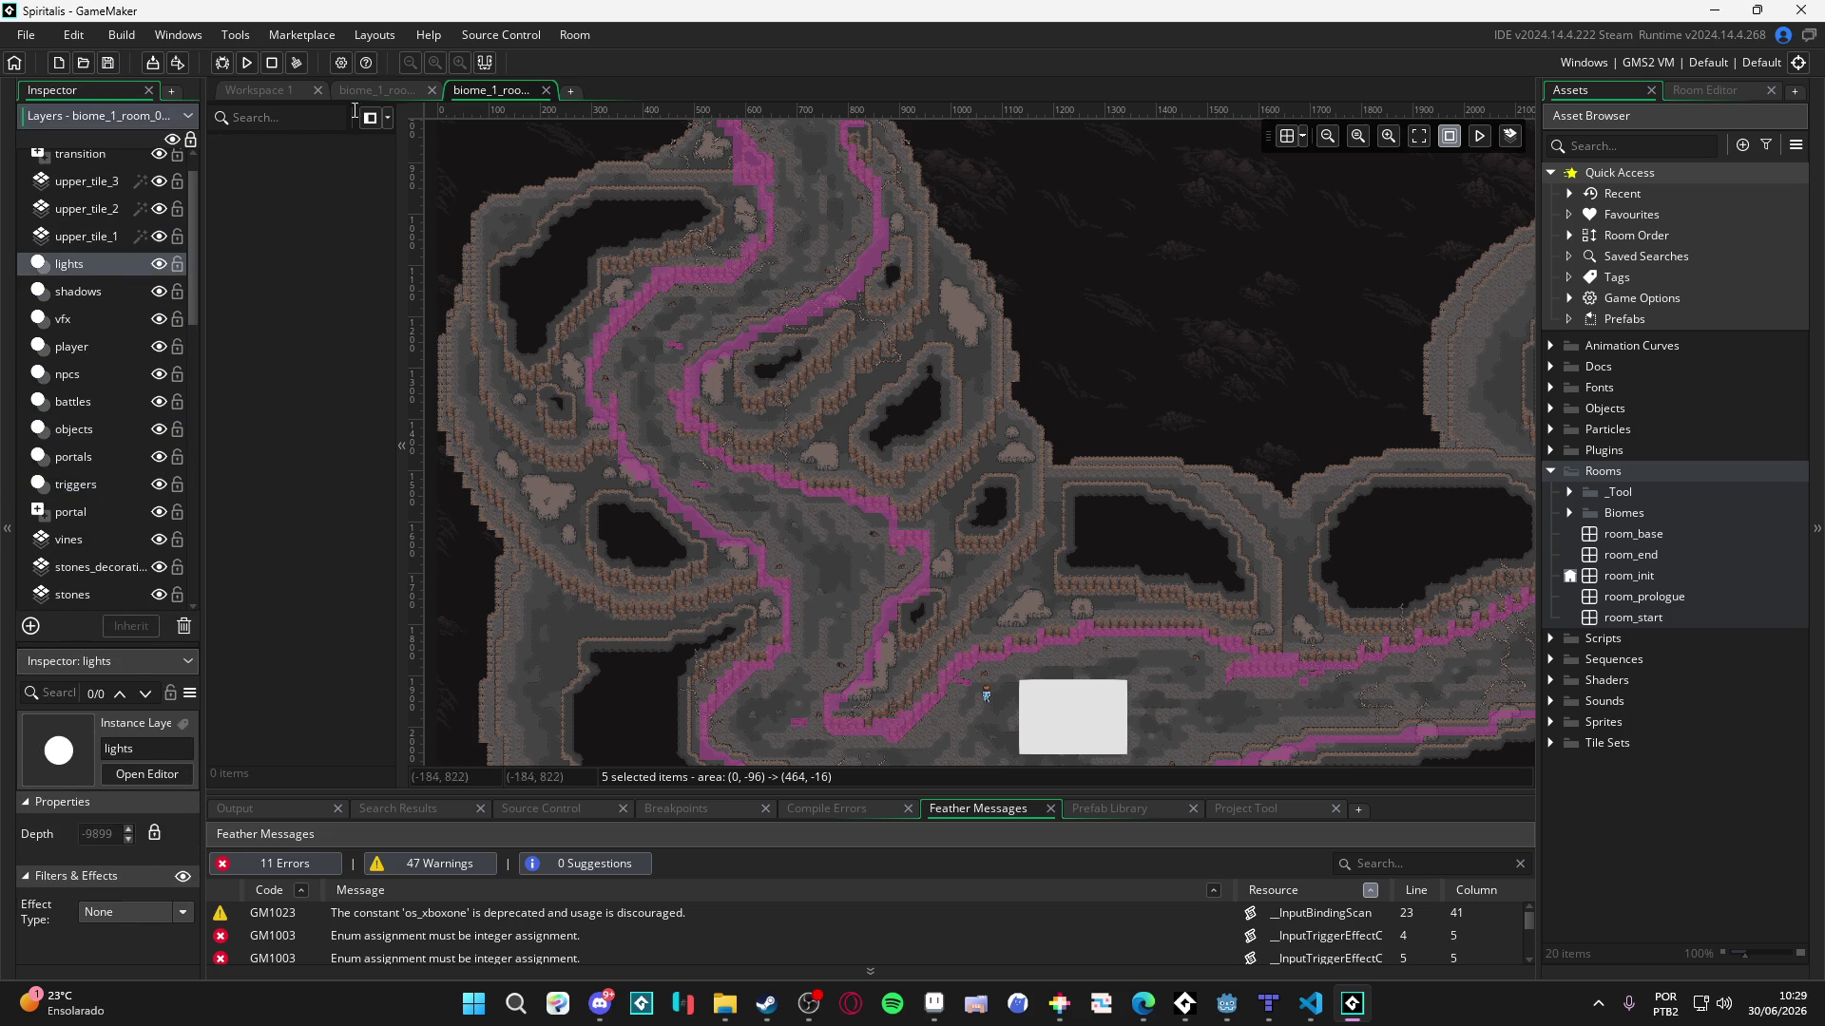
- Compare the descent room's vfx and player layers against the reference room's lights layer
click(380, 89)
click(83, 184)
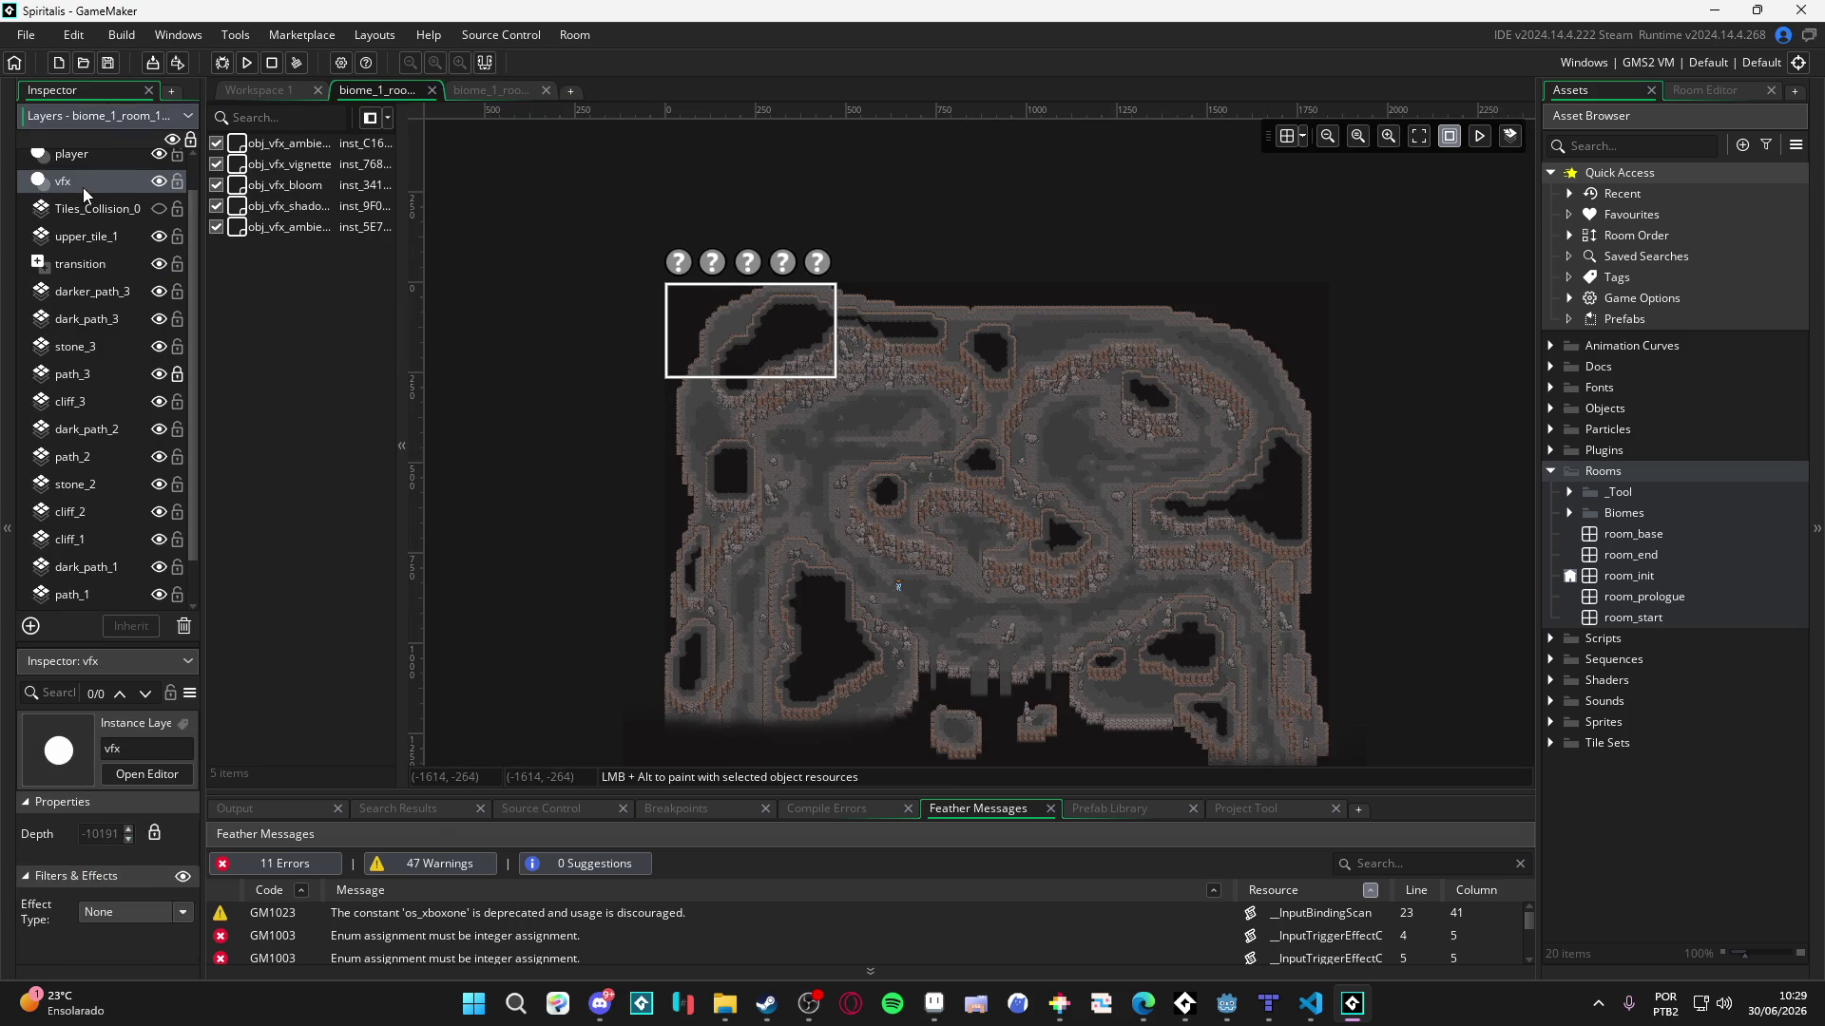
scroll(90, 190, up, 1)
click(95, 192)
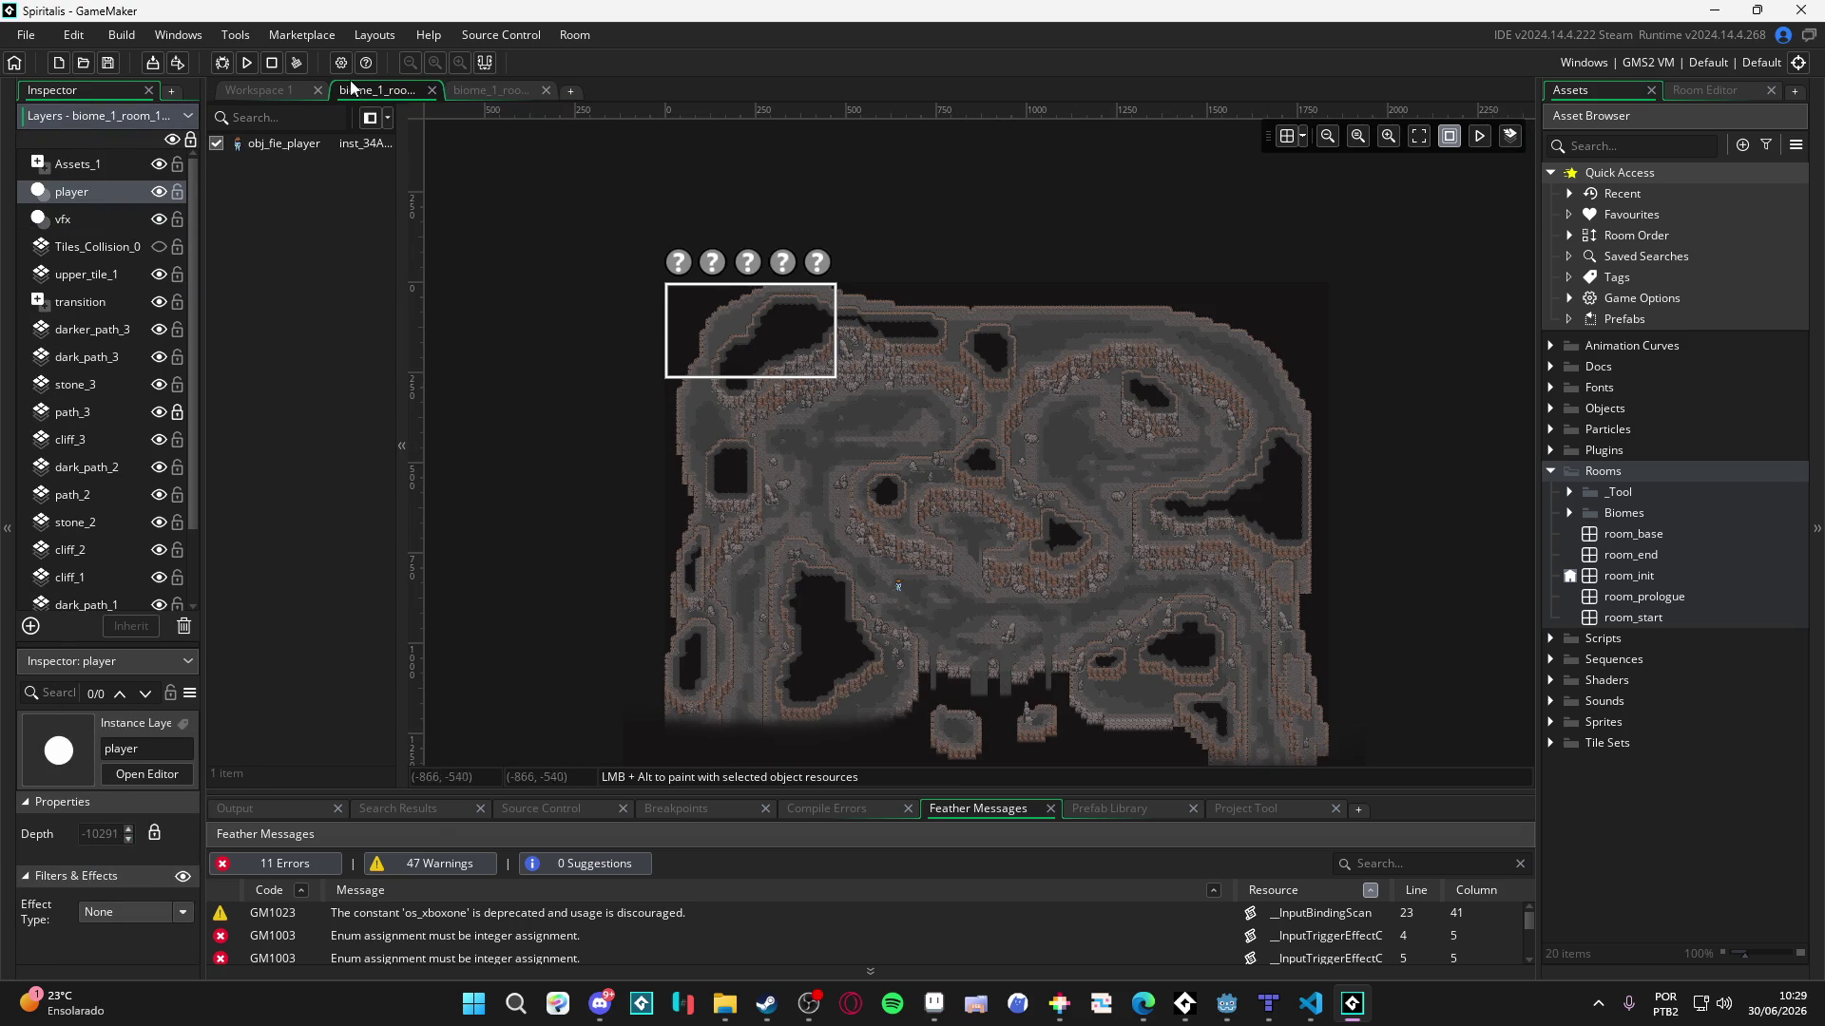
click(477, 93)
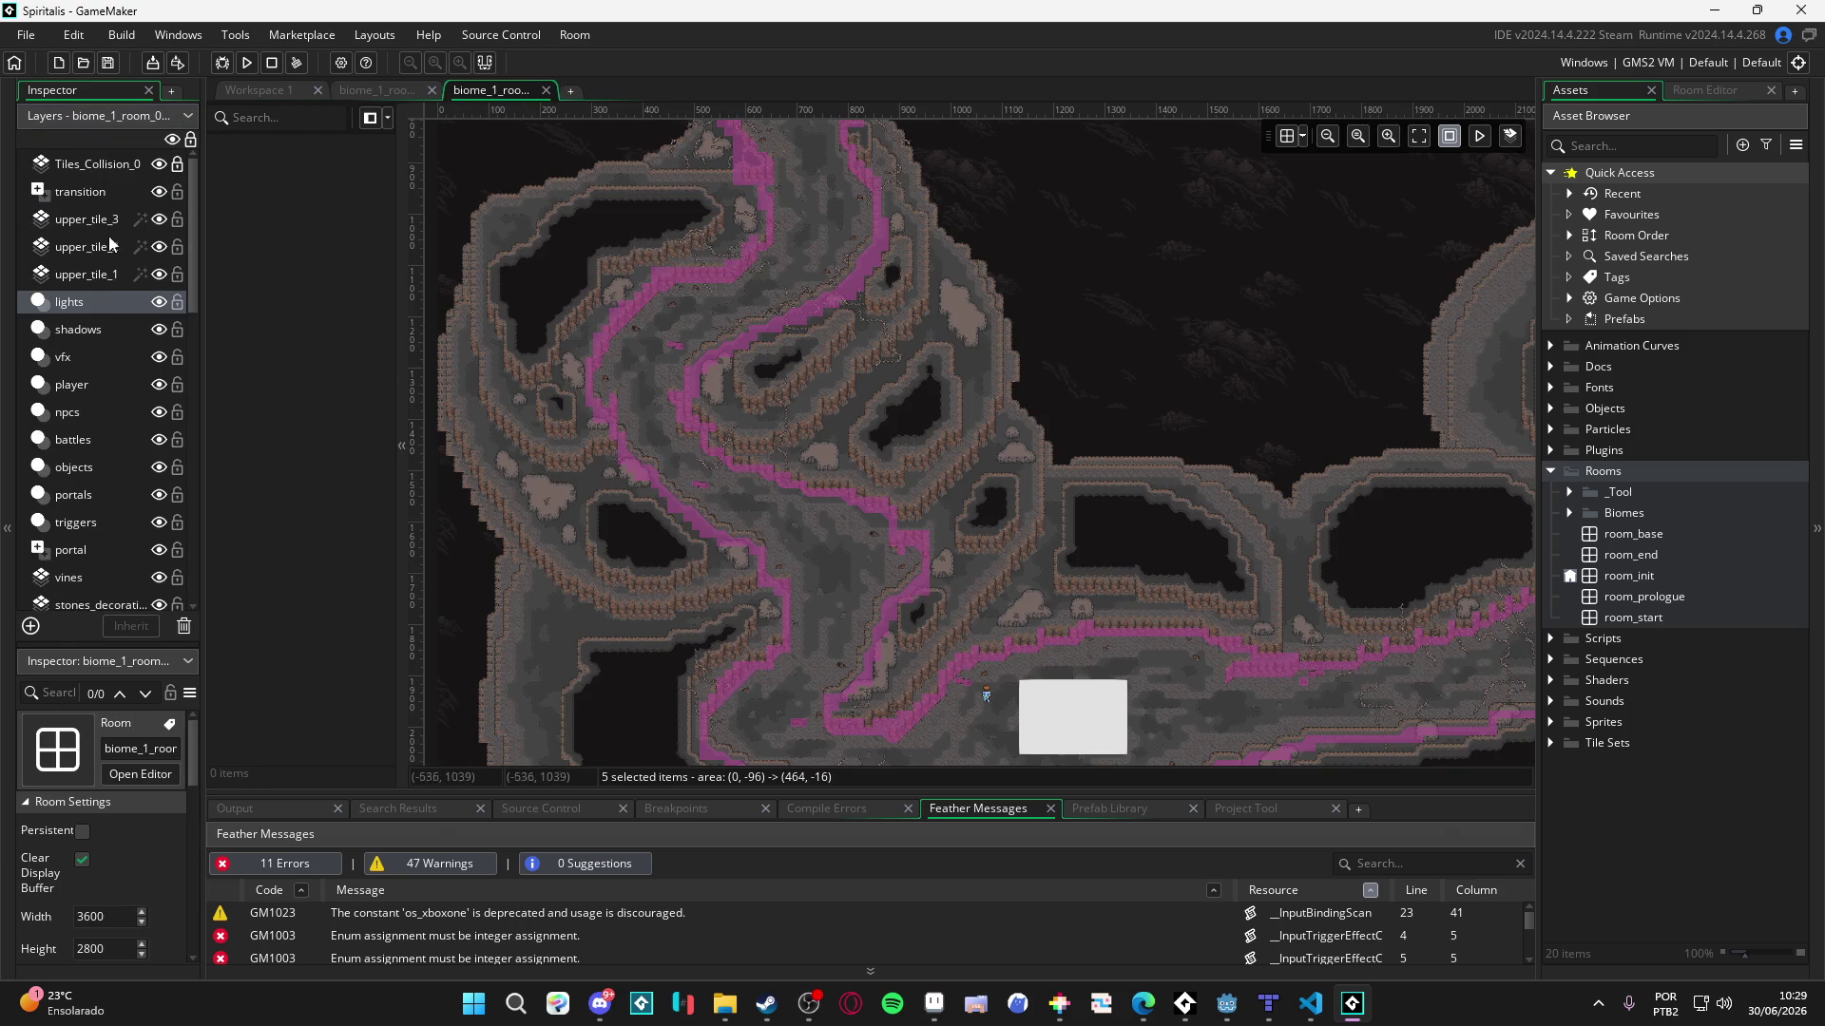
click(91, 304)
click(379, 90)
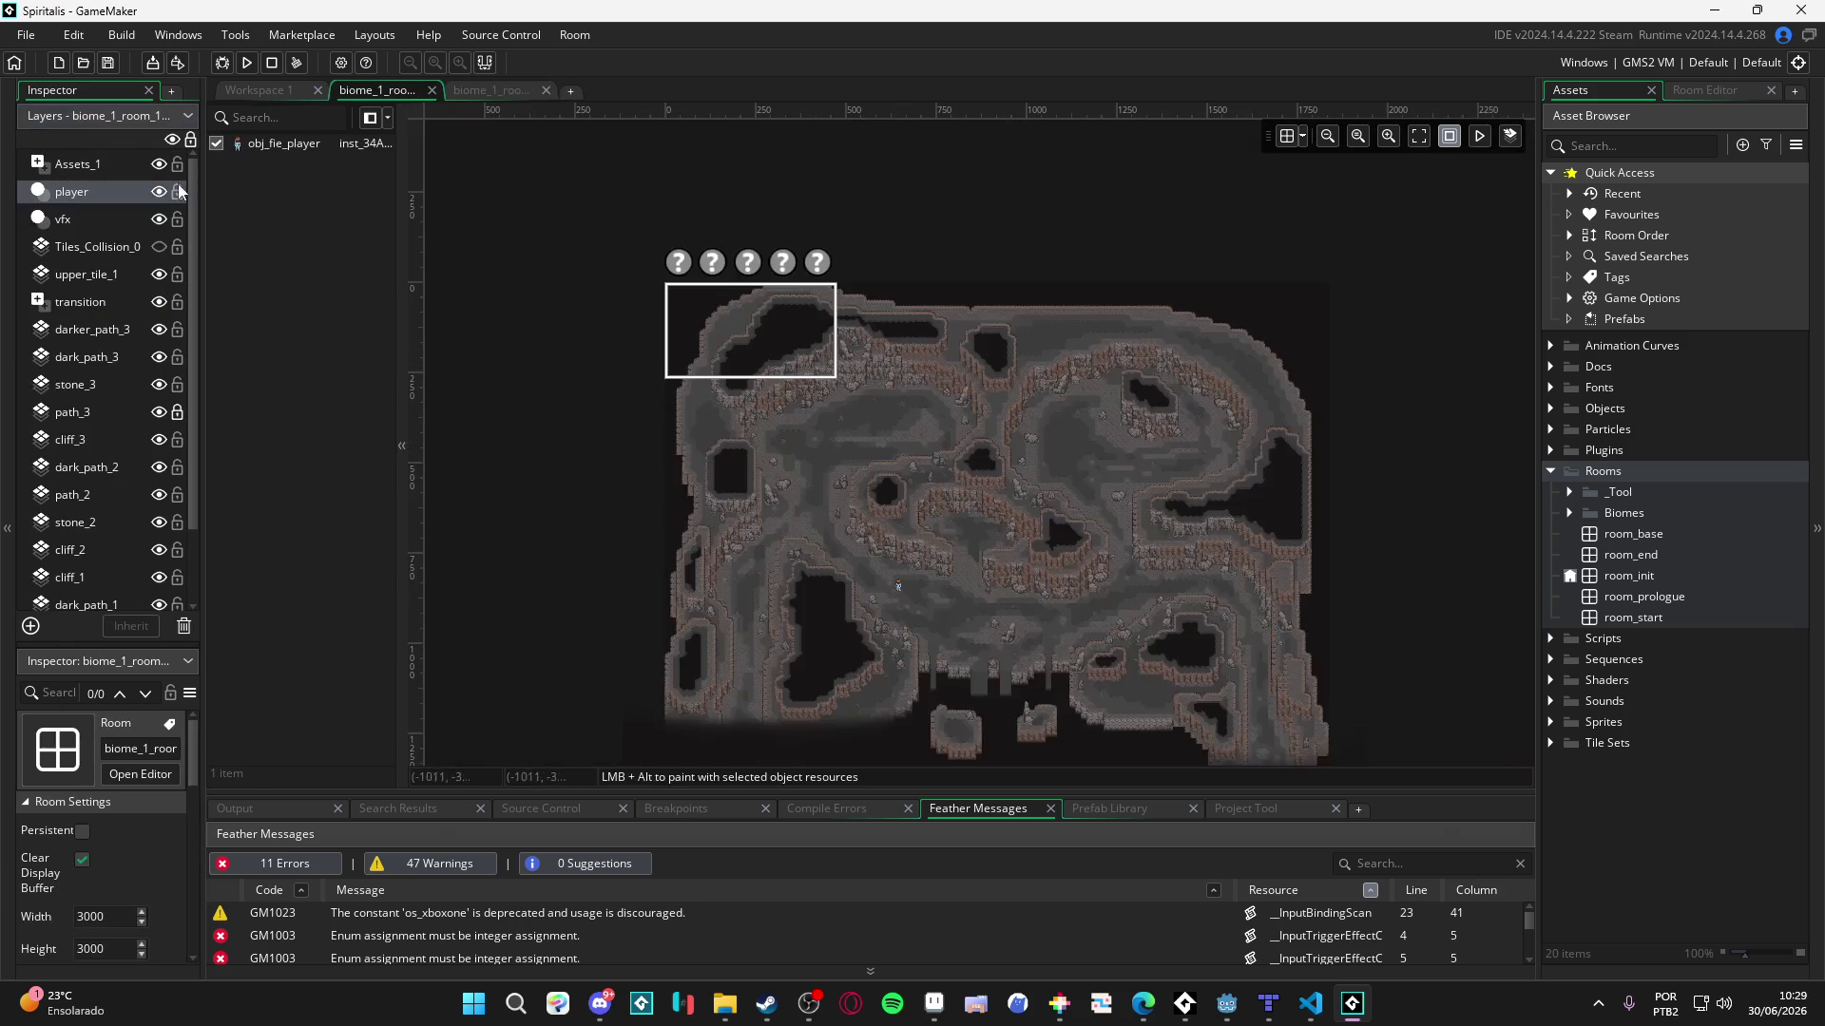
click(83, 192)
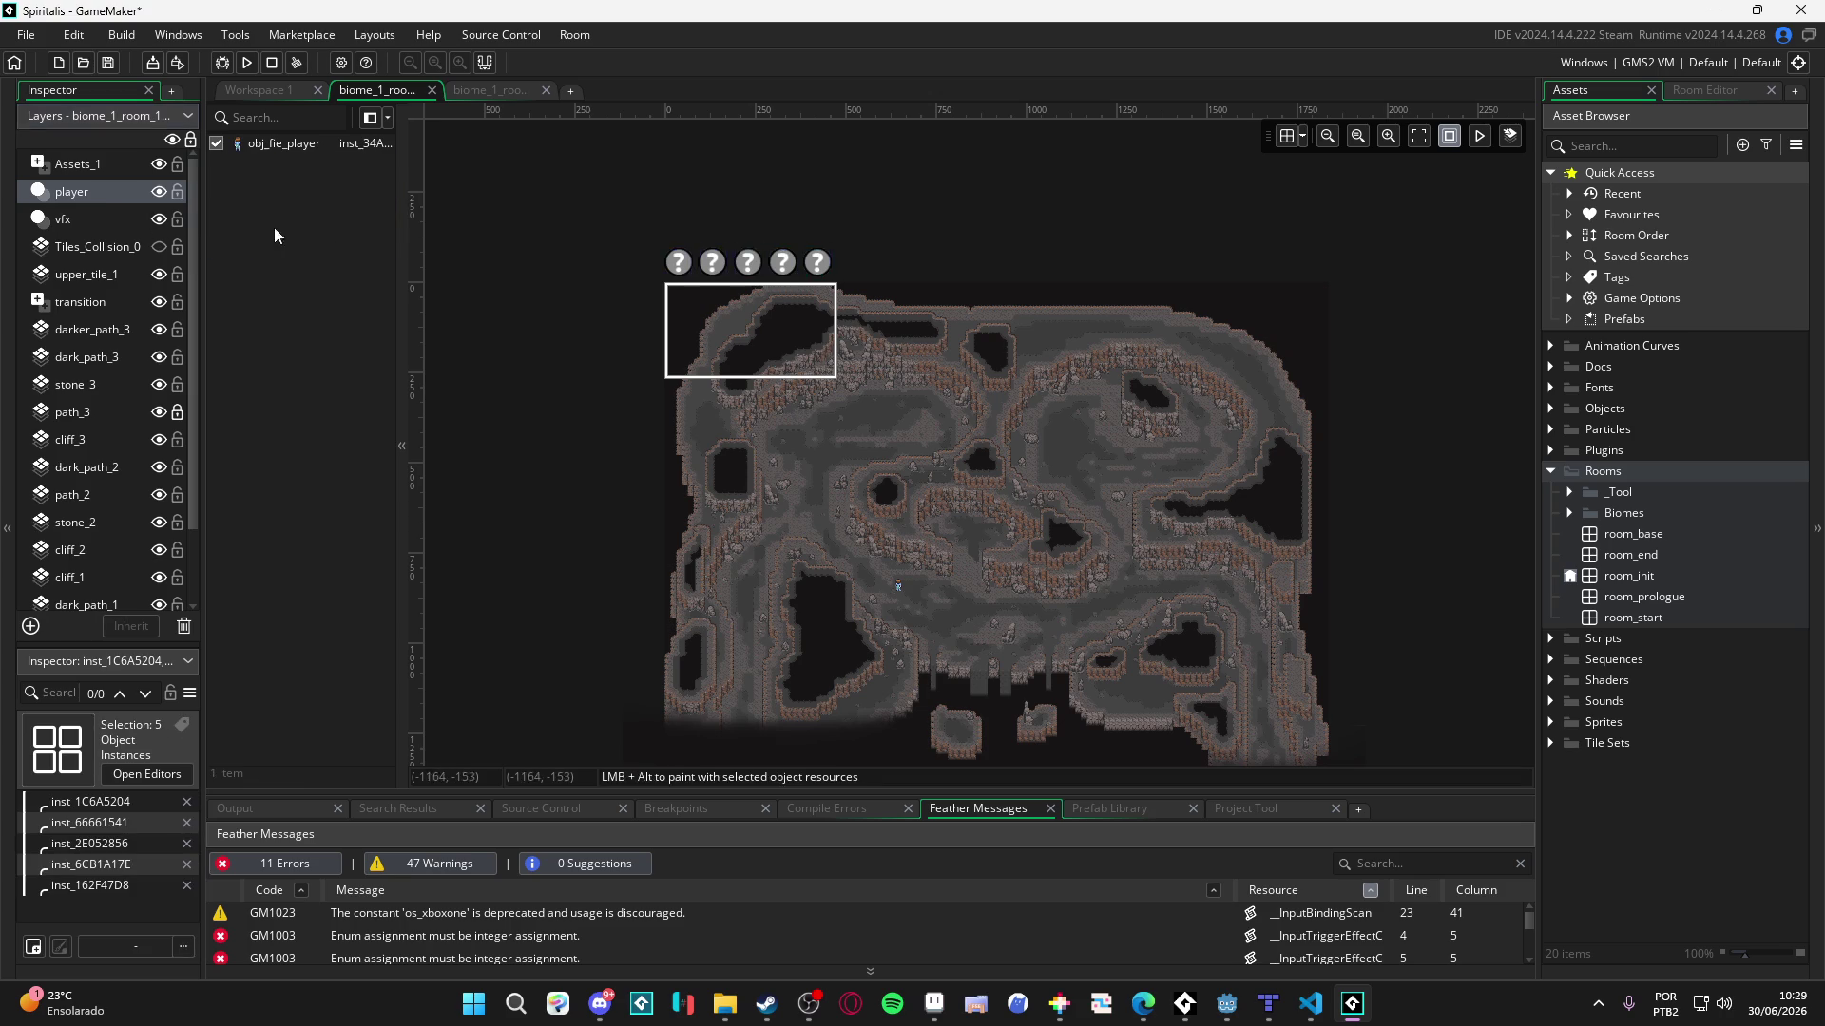
- Review the reference room's player, objects, portals and triggers layers and screenshot its layer list
click(491, 90)
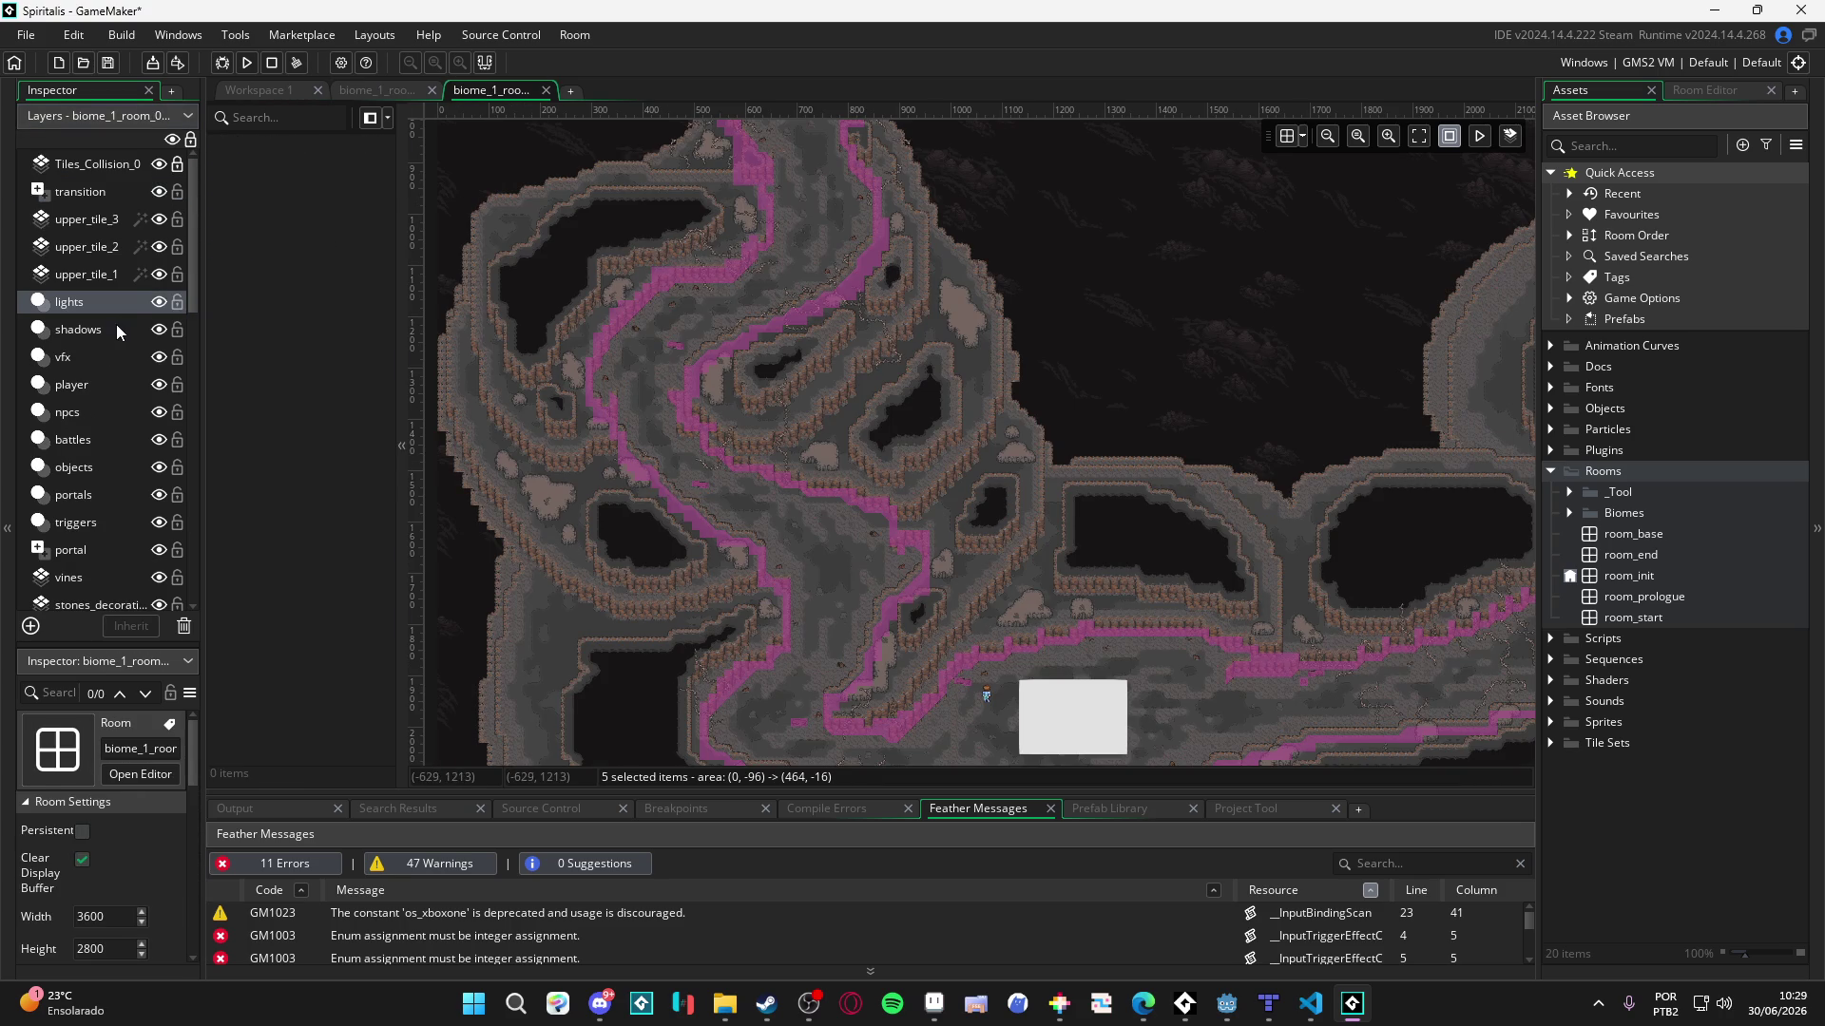
click(102, 386)
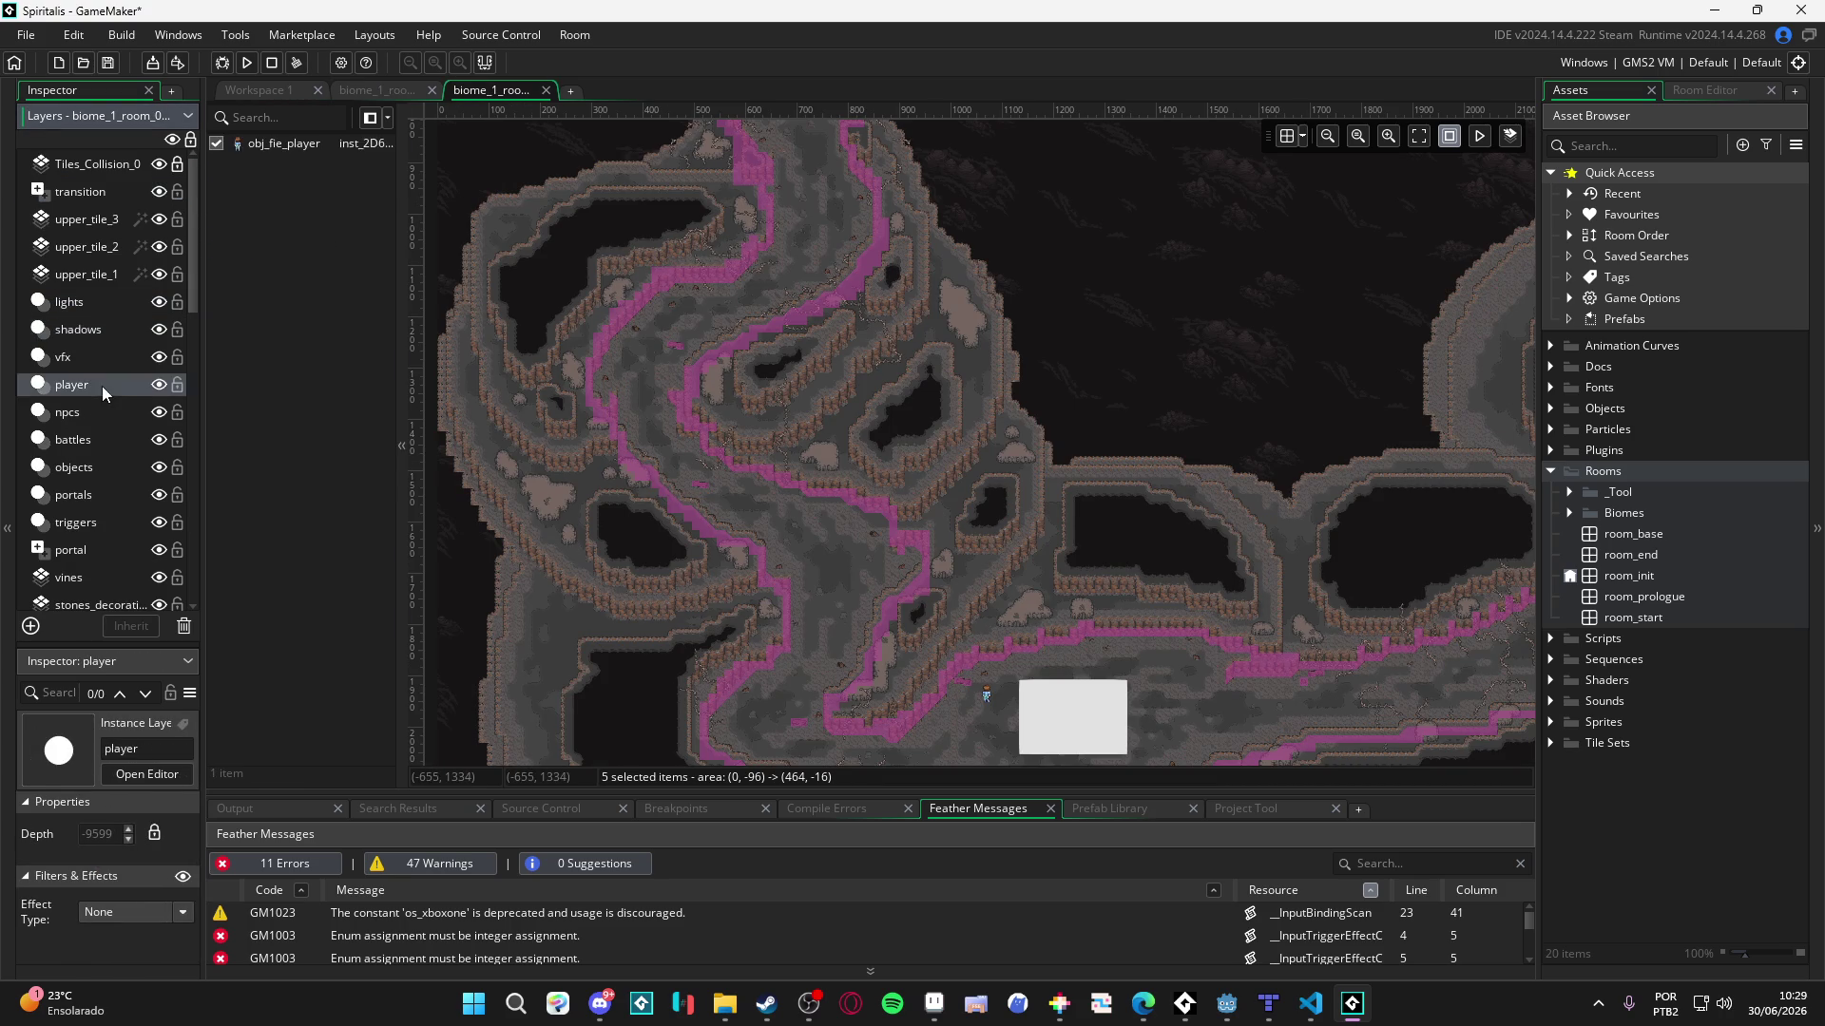
click(90, 466)
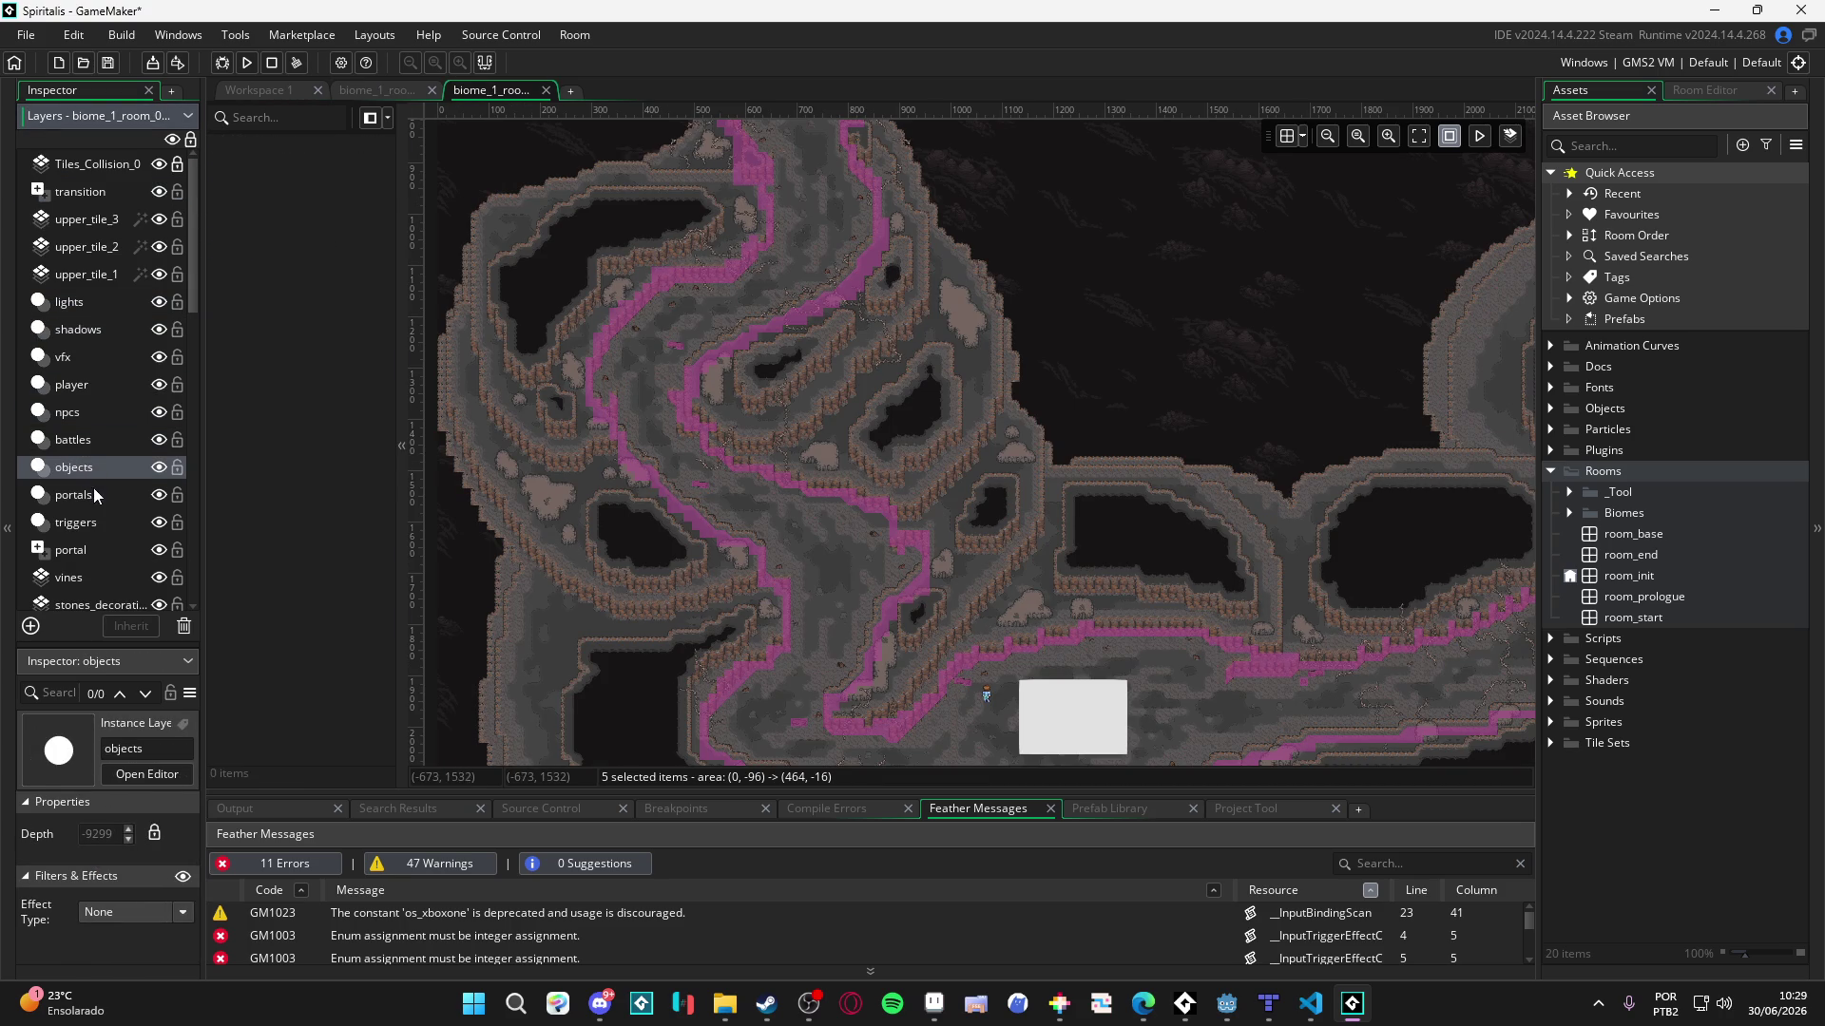
click(99, 496)
click(93, 522)
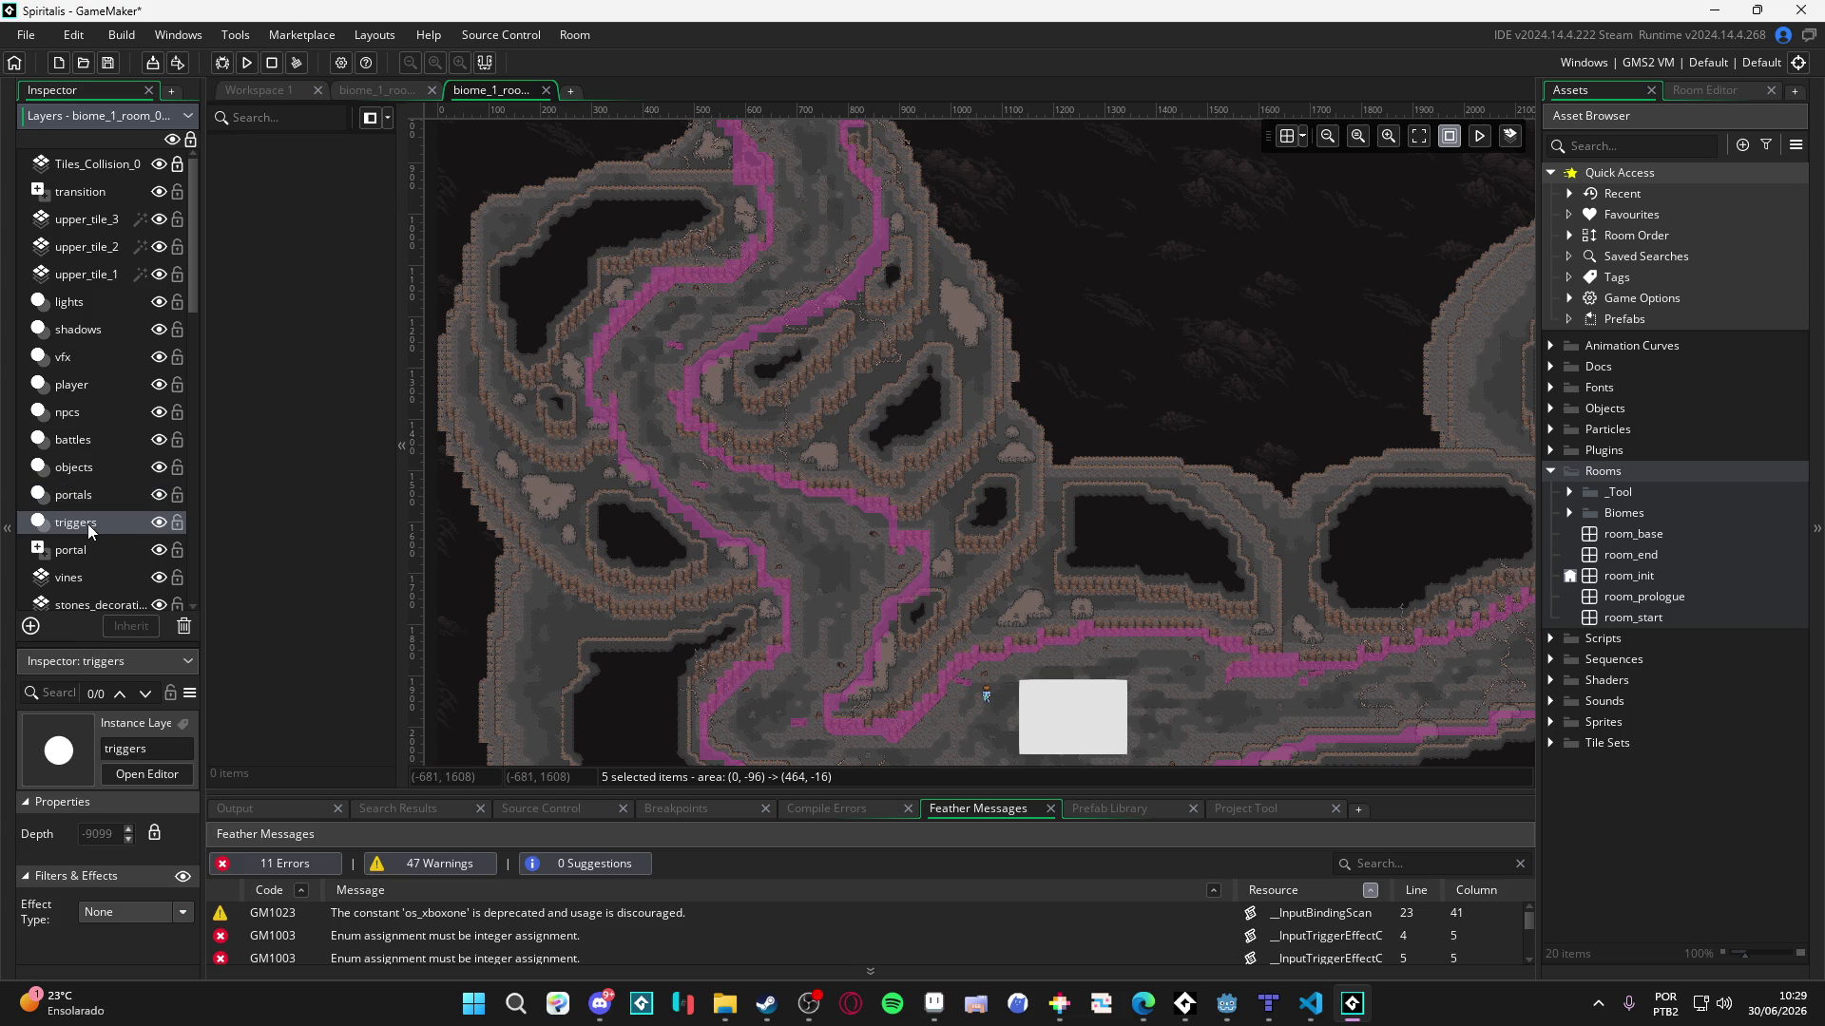
key(super+shift+s)
drag(18, 269, 210, 560)
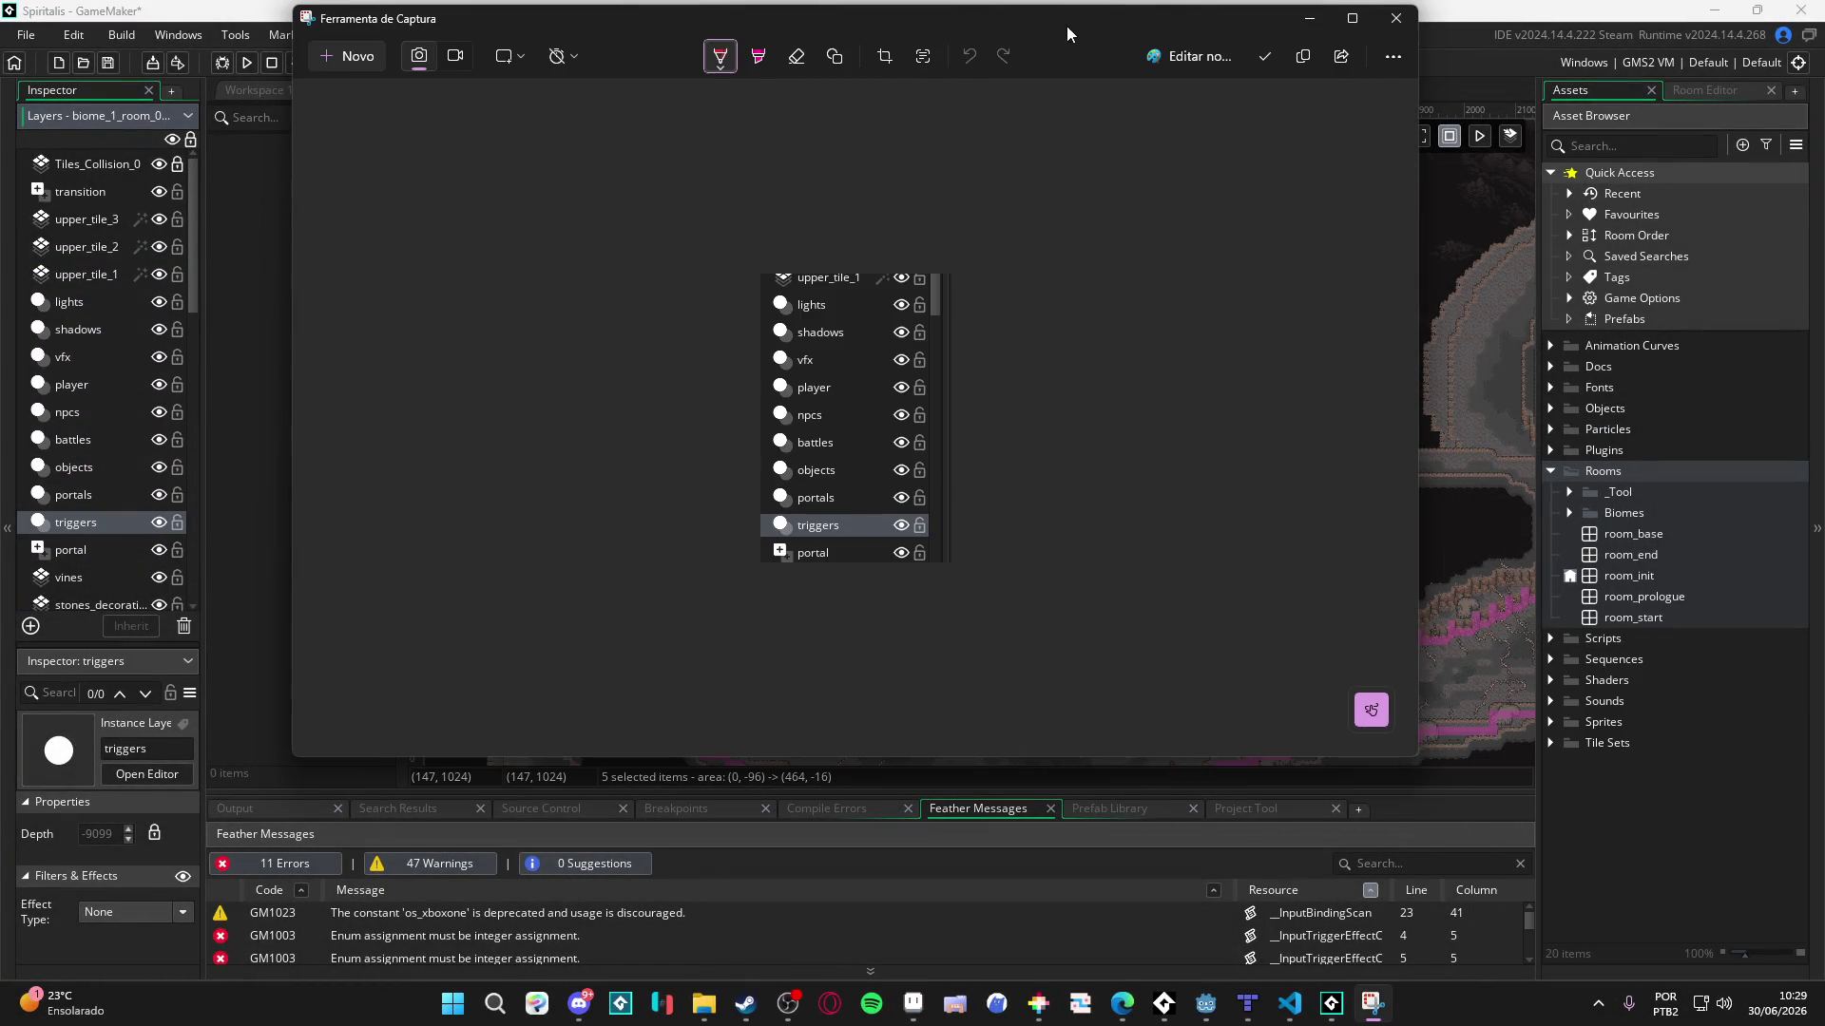
click(1066, 26)
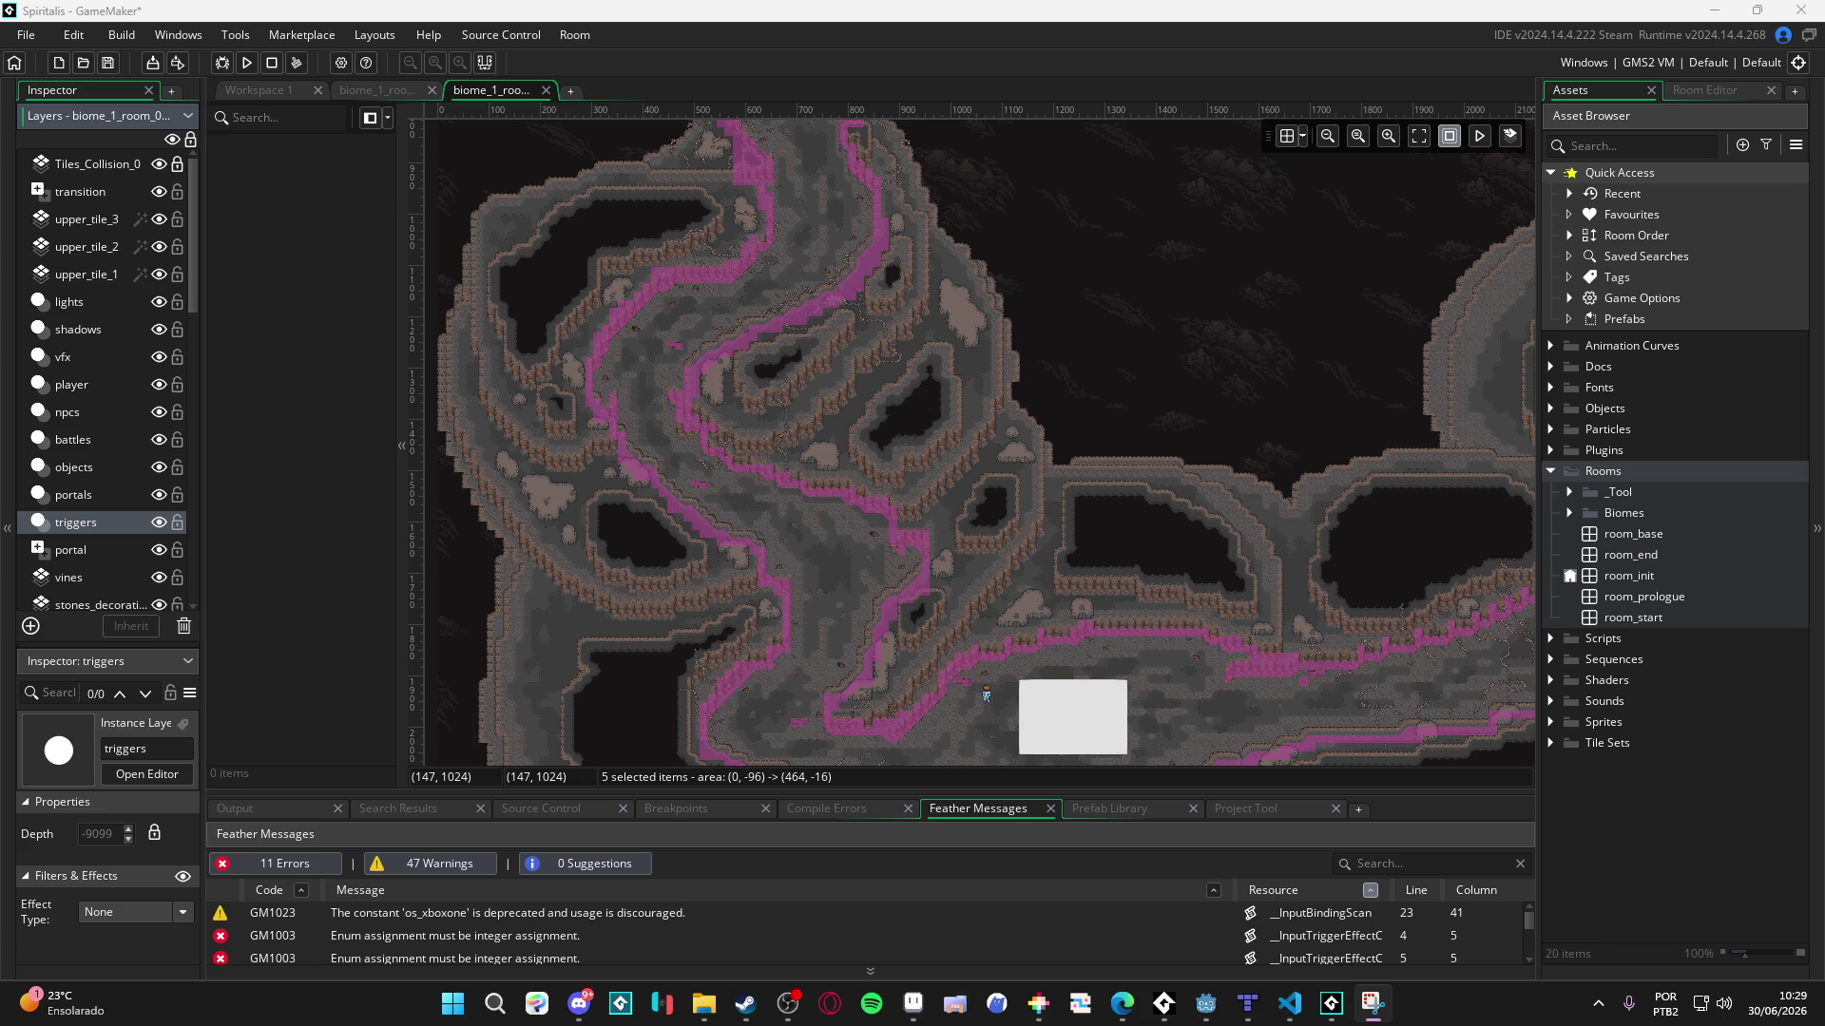
scroll(690, 448, up, 5)
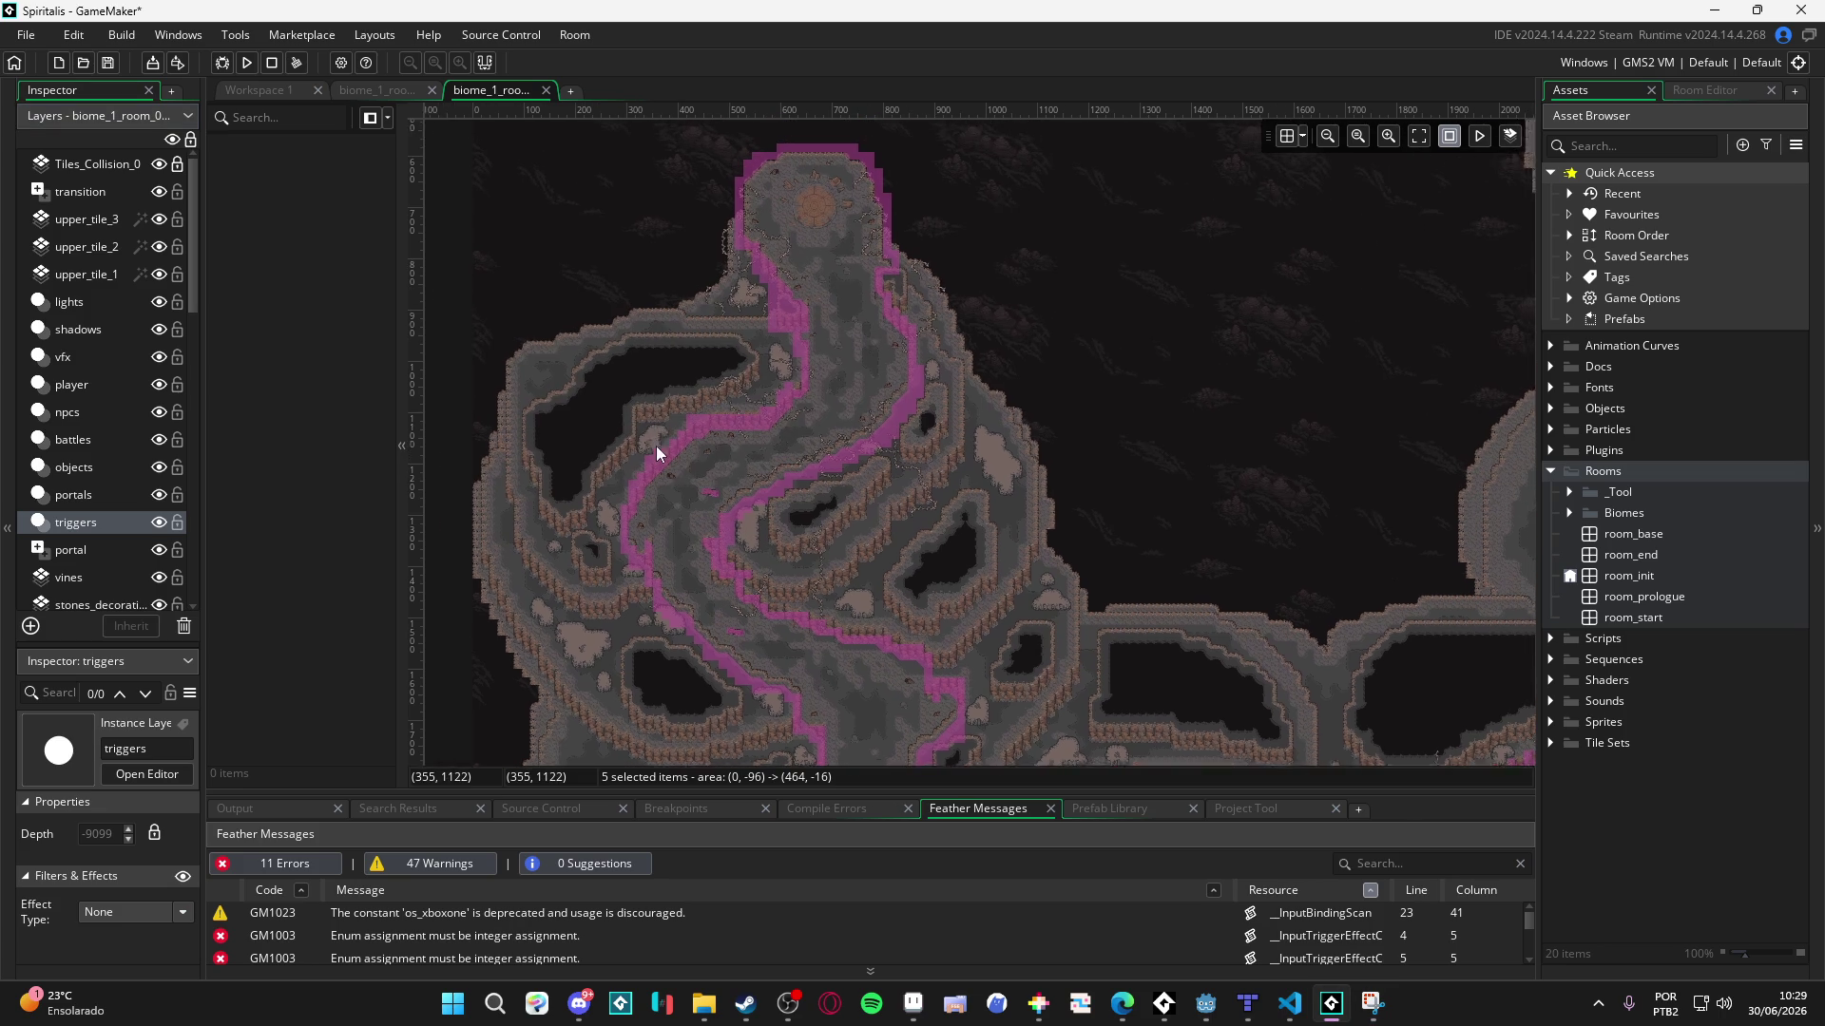
click(408, 91)
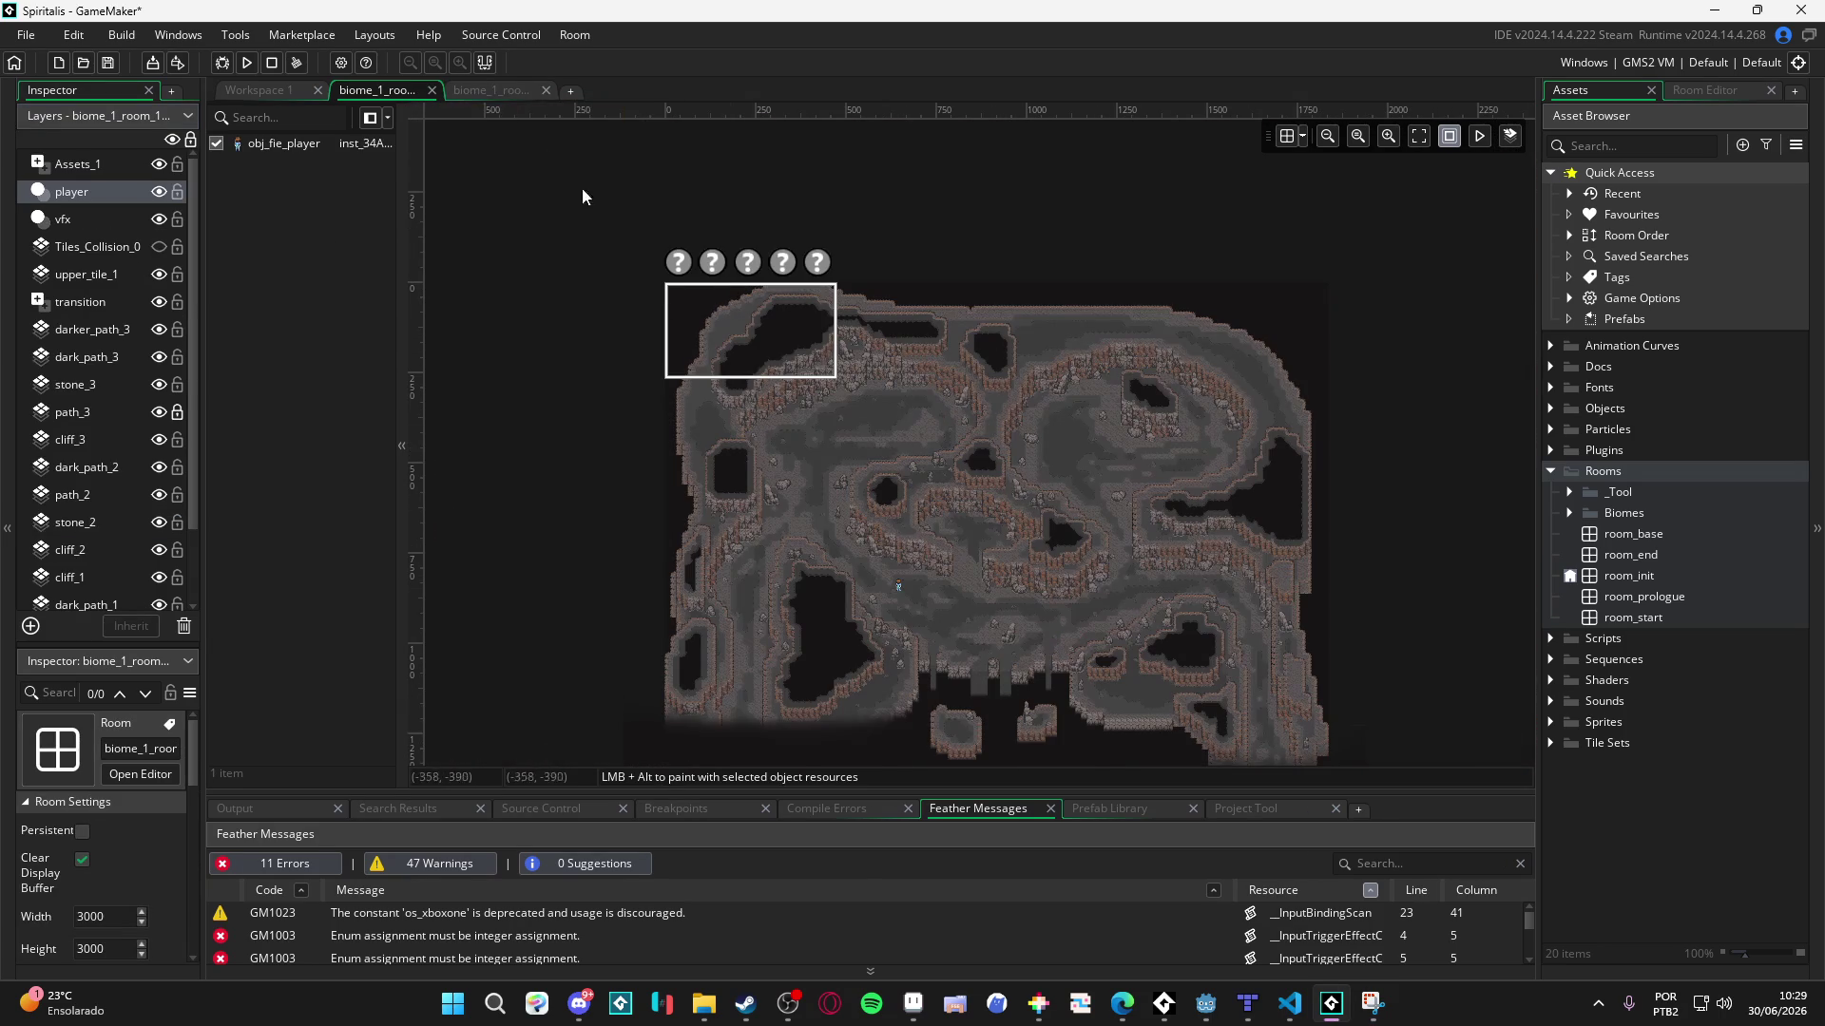
- Add a new instance layer named lights, accepting the depth redistribution
click(31, 625)
click(147, 688)
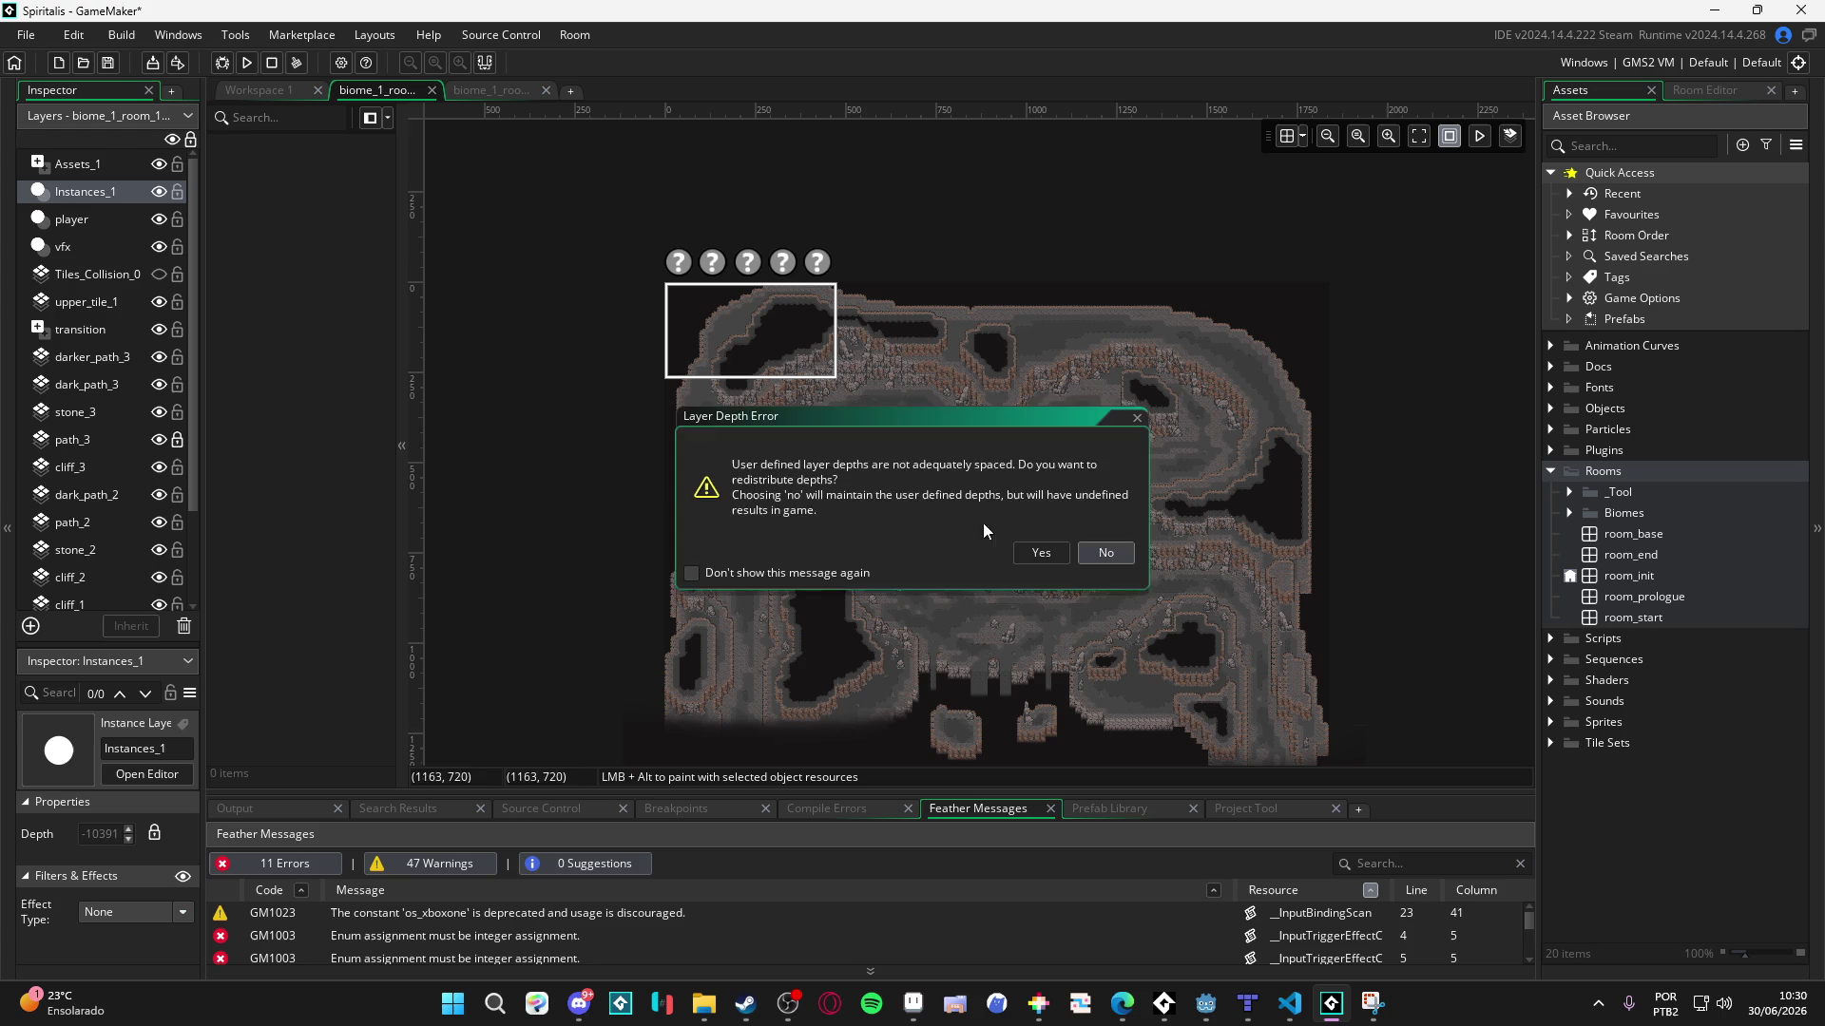
click(1040, 552)
double_click(104, 195)
text(lights)
key(Return)
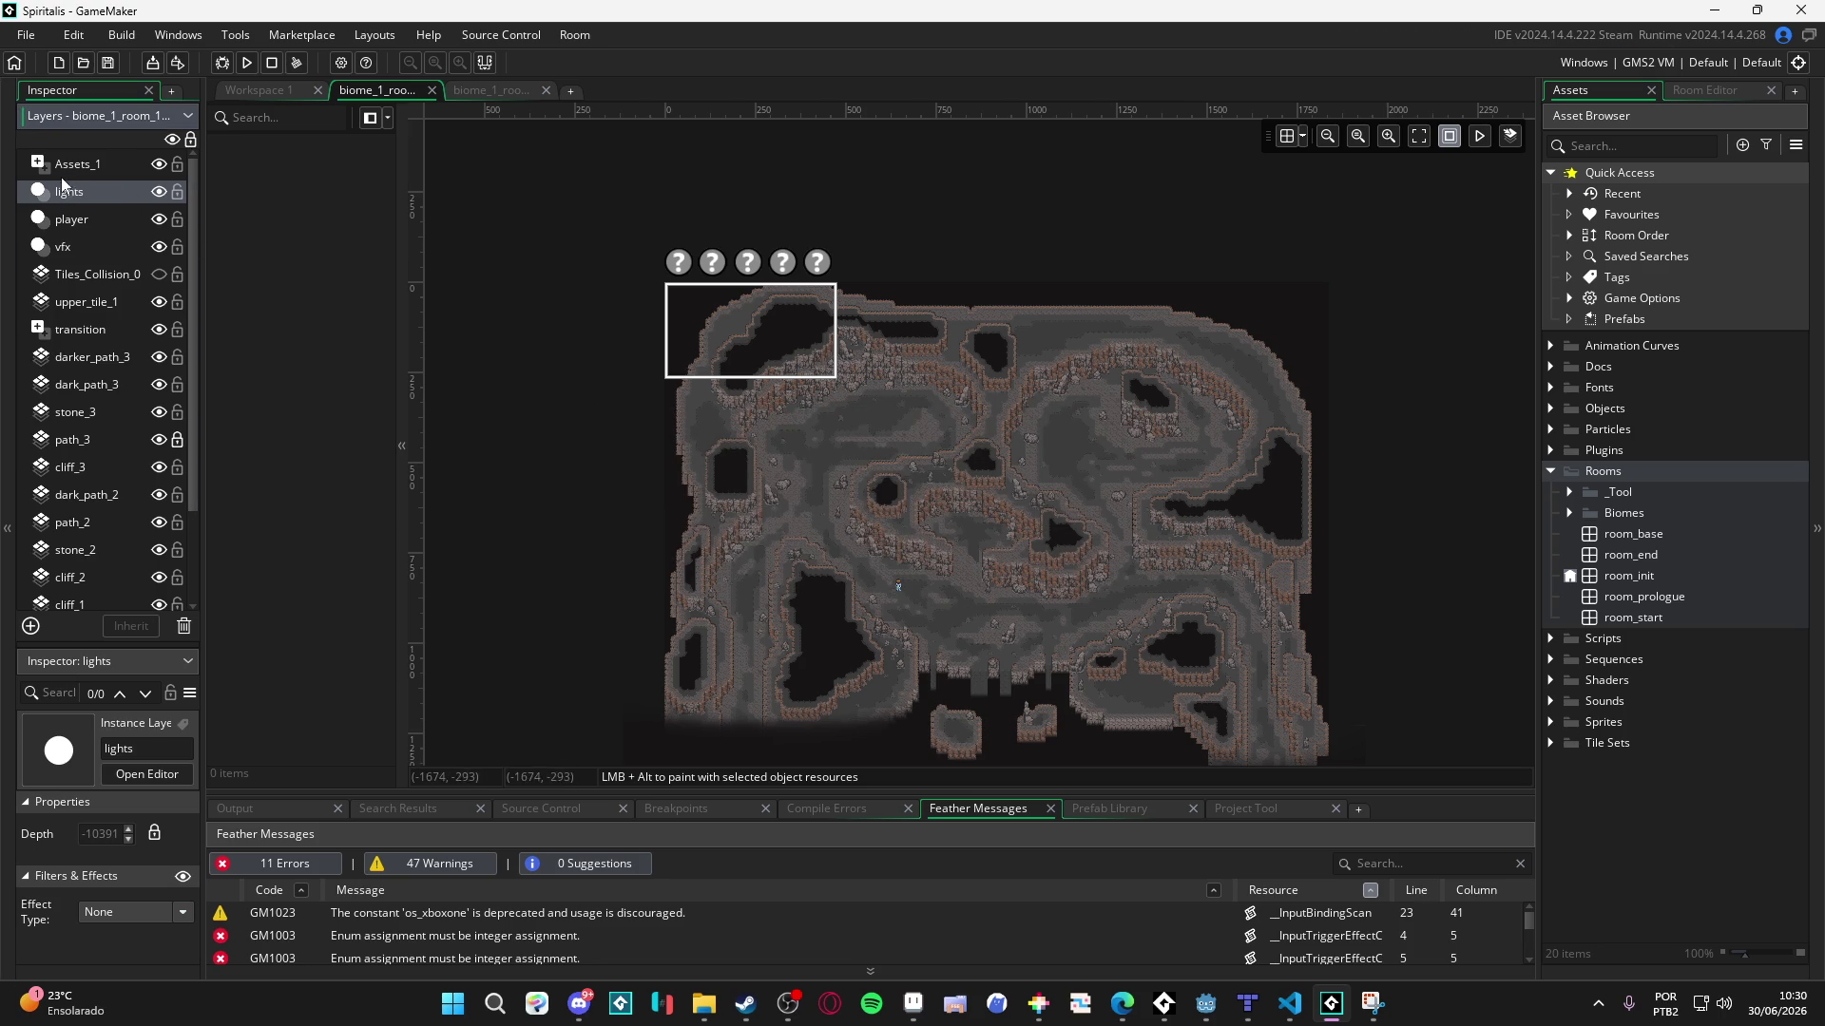
- Duplicate the lights layer, cancelling an accidental delete along the way
right_click(74, 194)
click(189, 249)
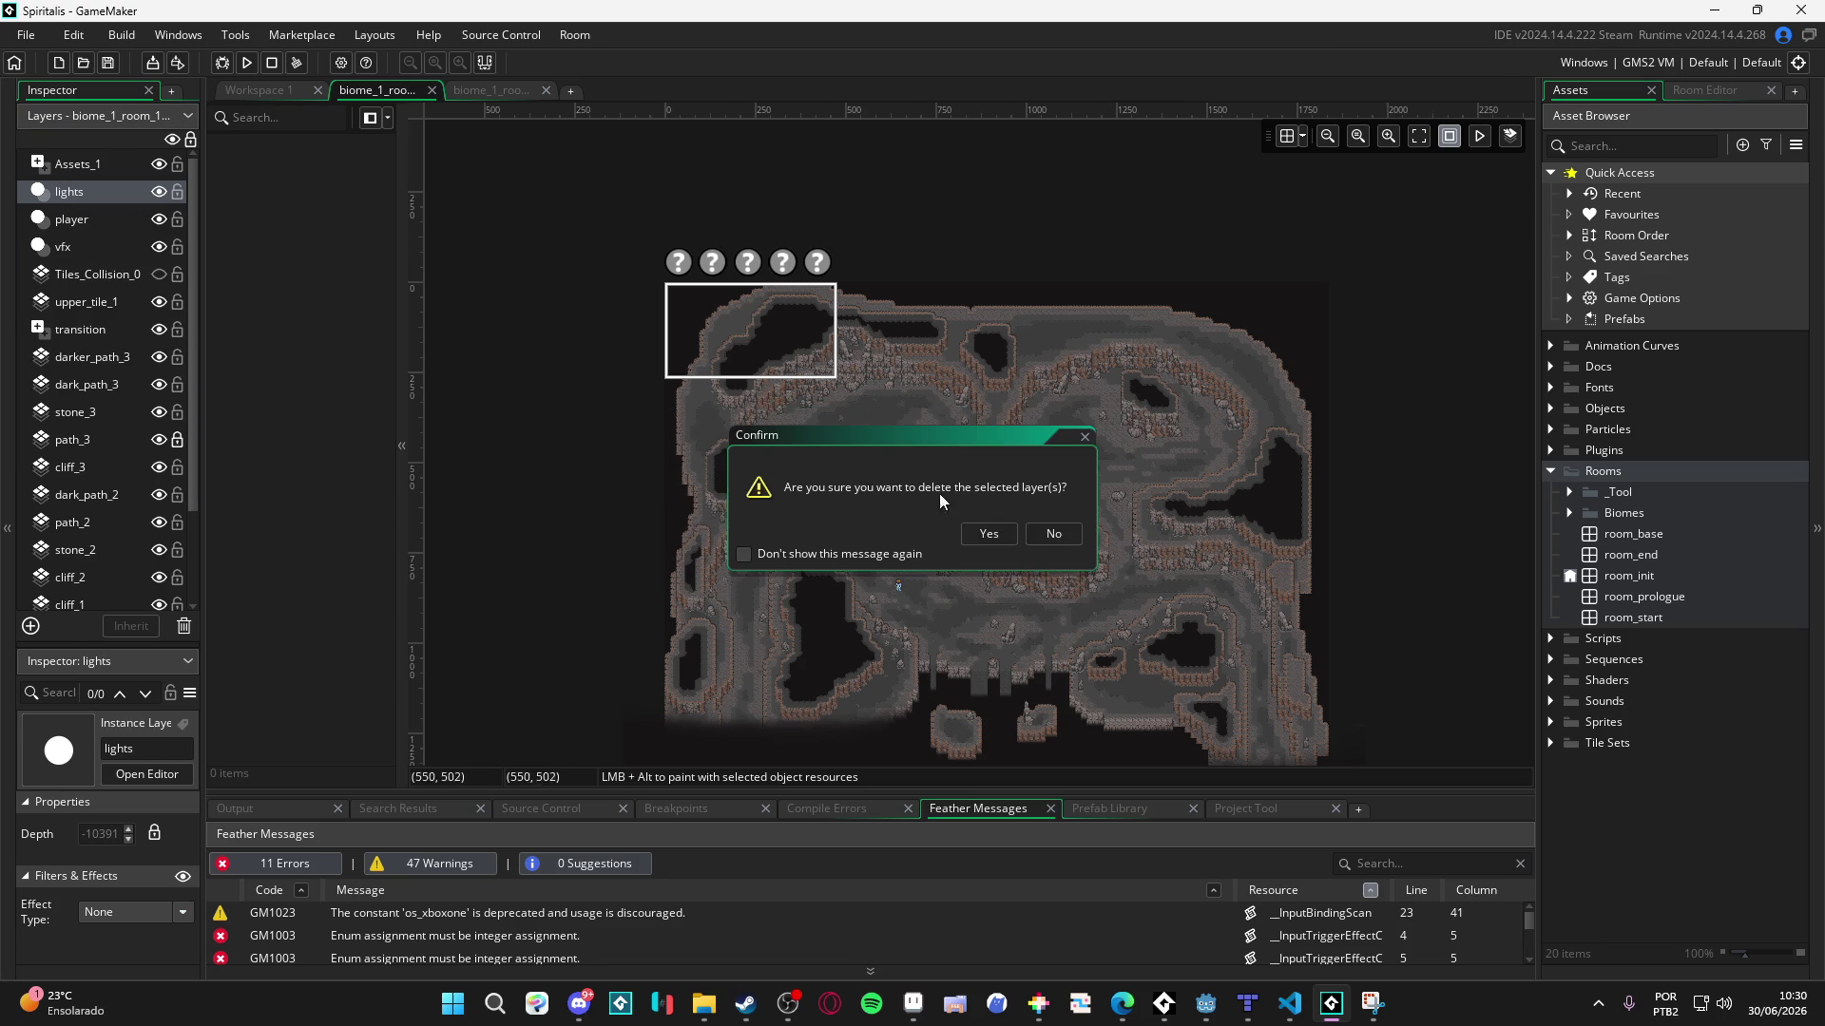
click(1055, 535)
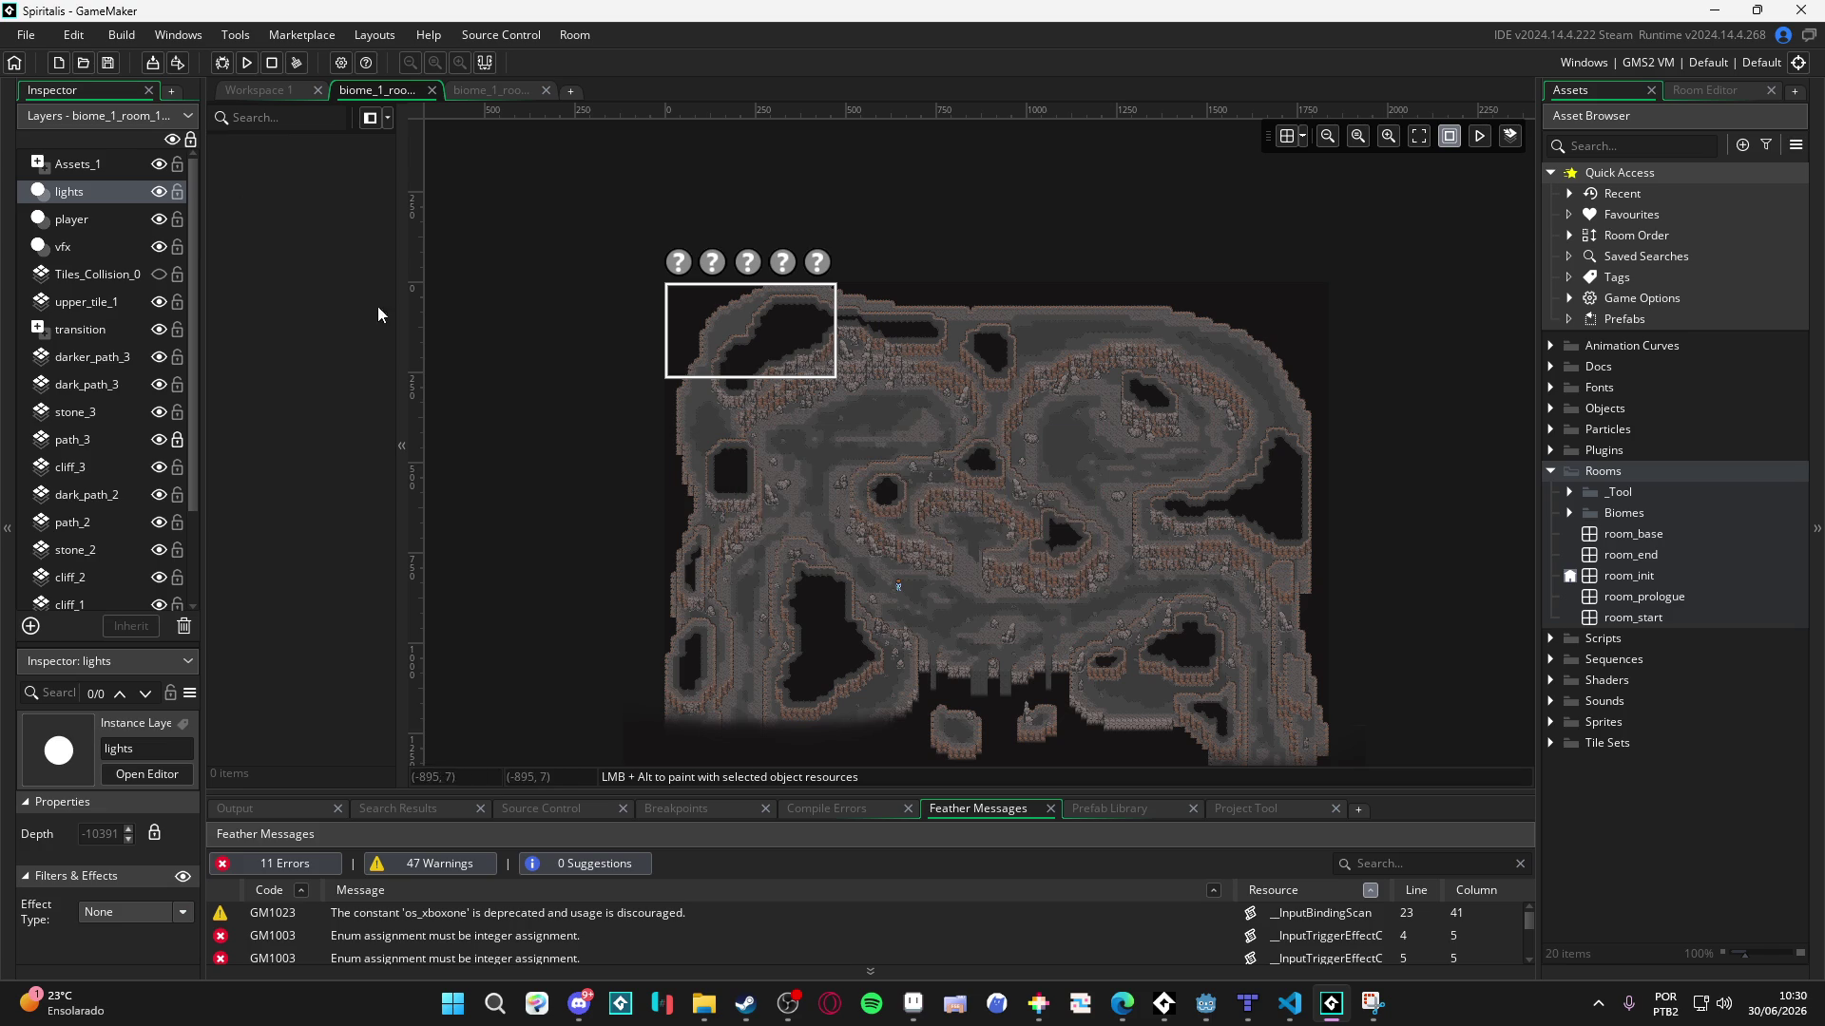
right_click(93, 191)
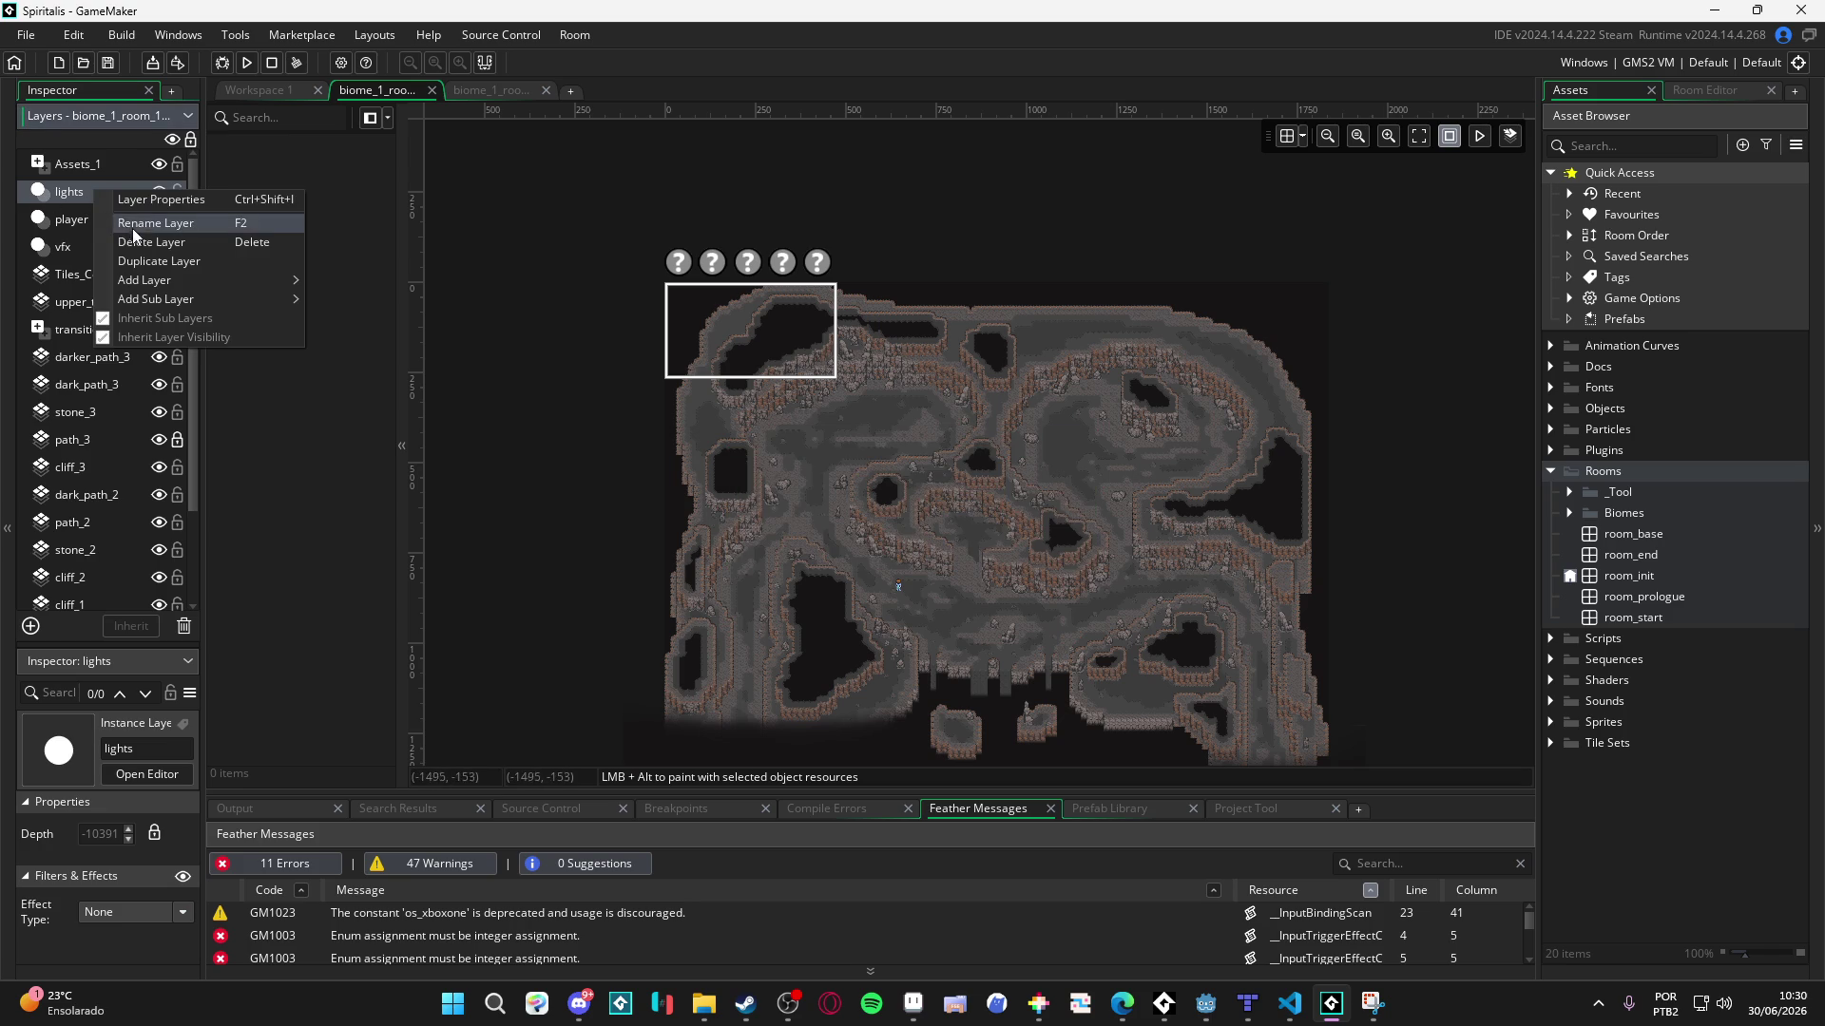
click(201, 271)
click(1112, 560)
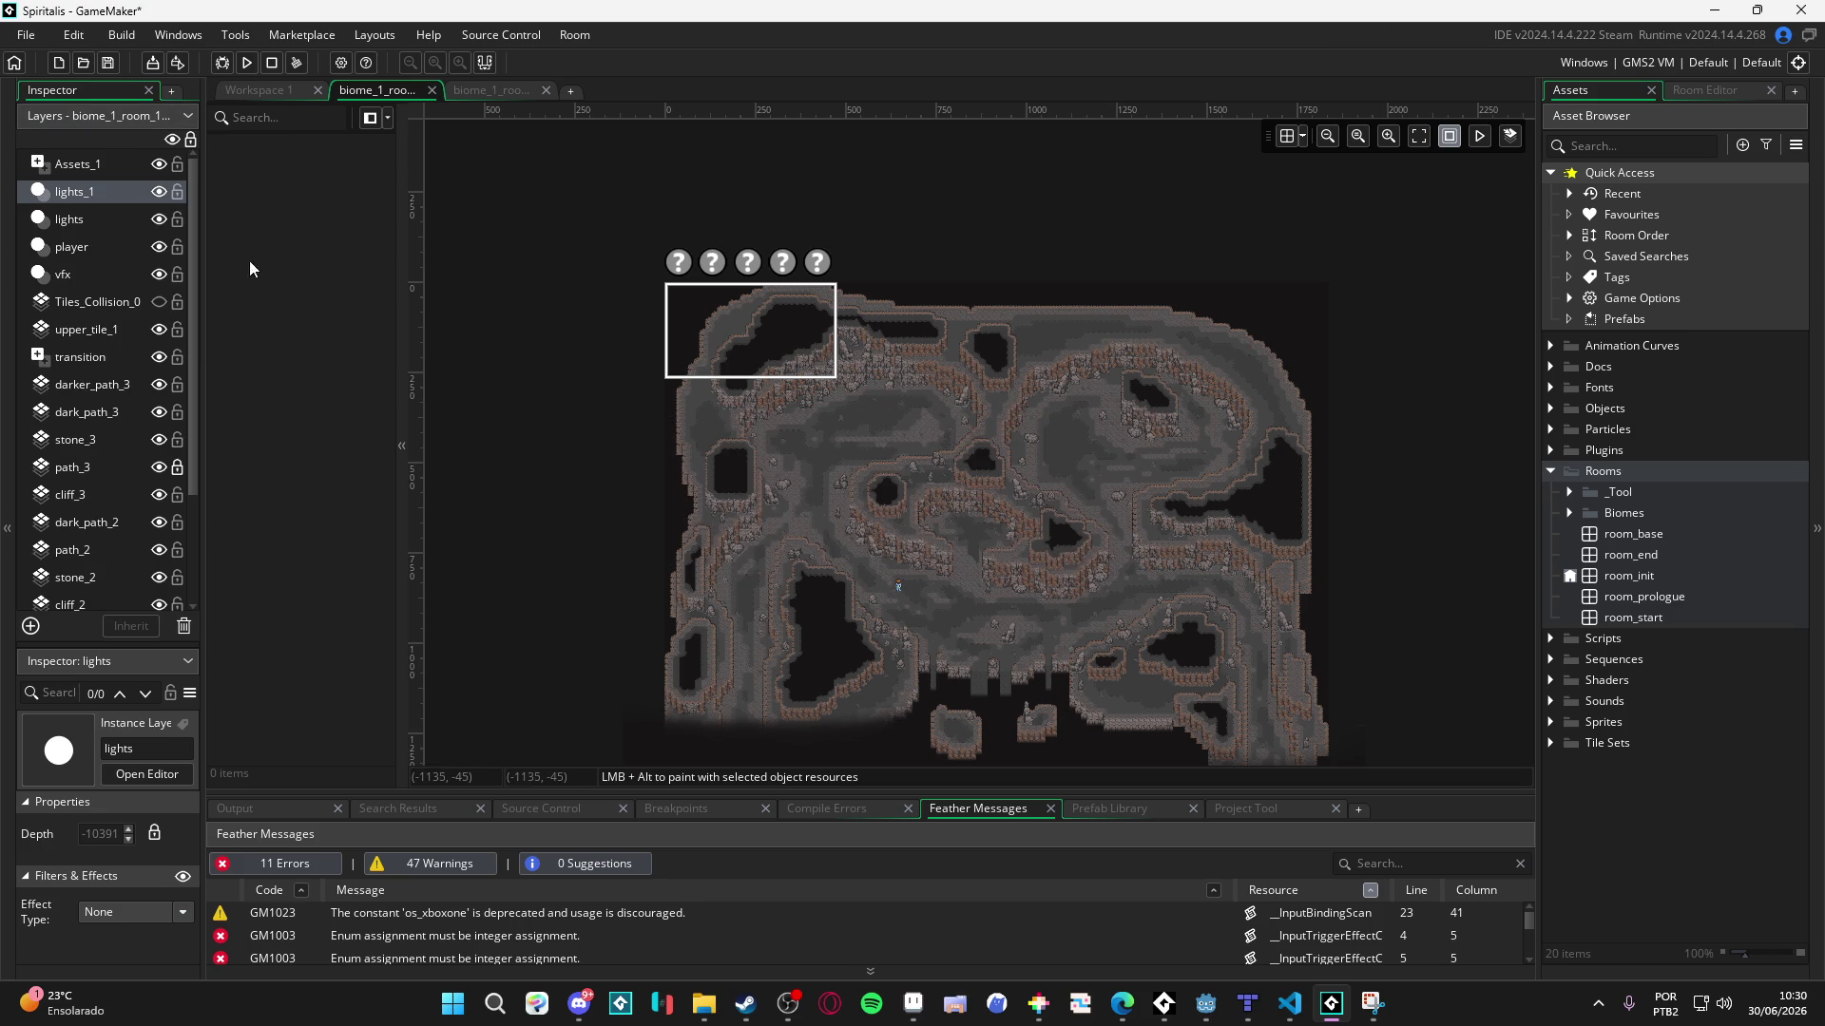
- Rename the duplicate lights_1 to shadows and move it below lights, keeping user-defined depths
click(90, 219)
click(95, 195)
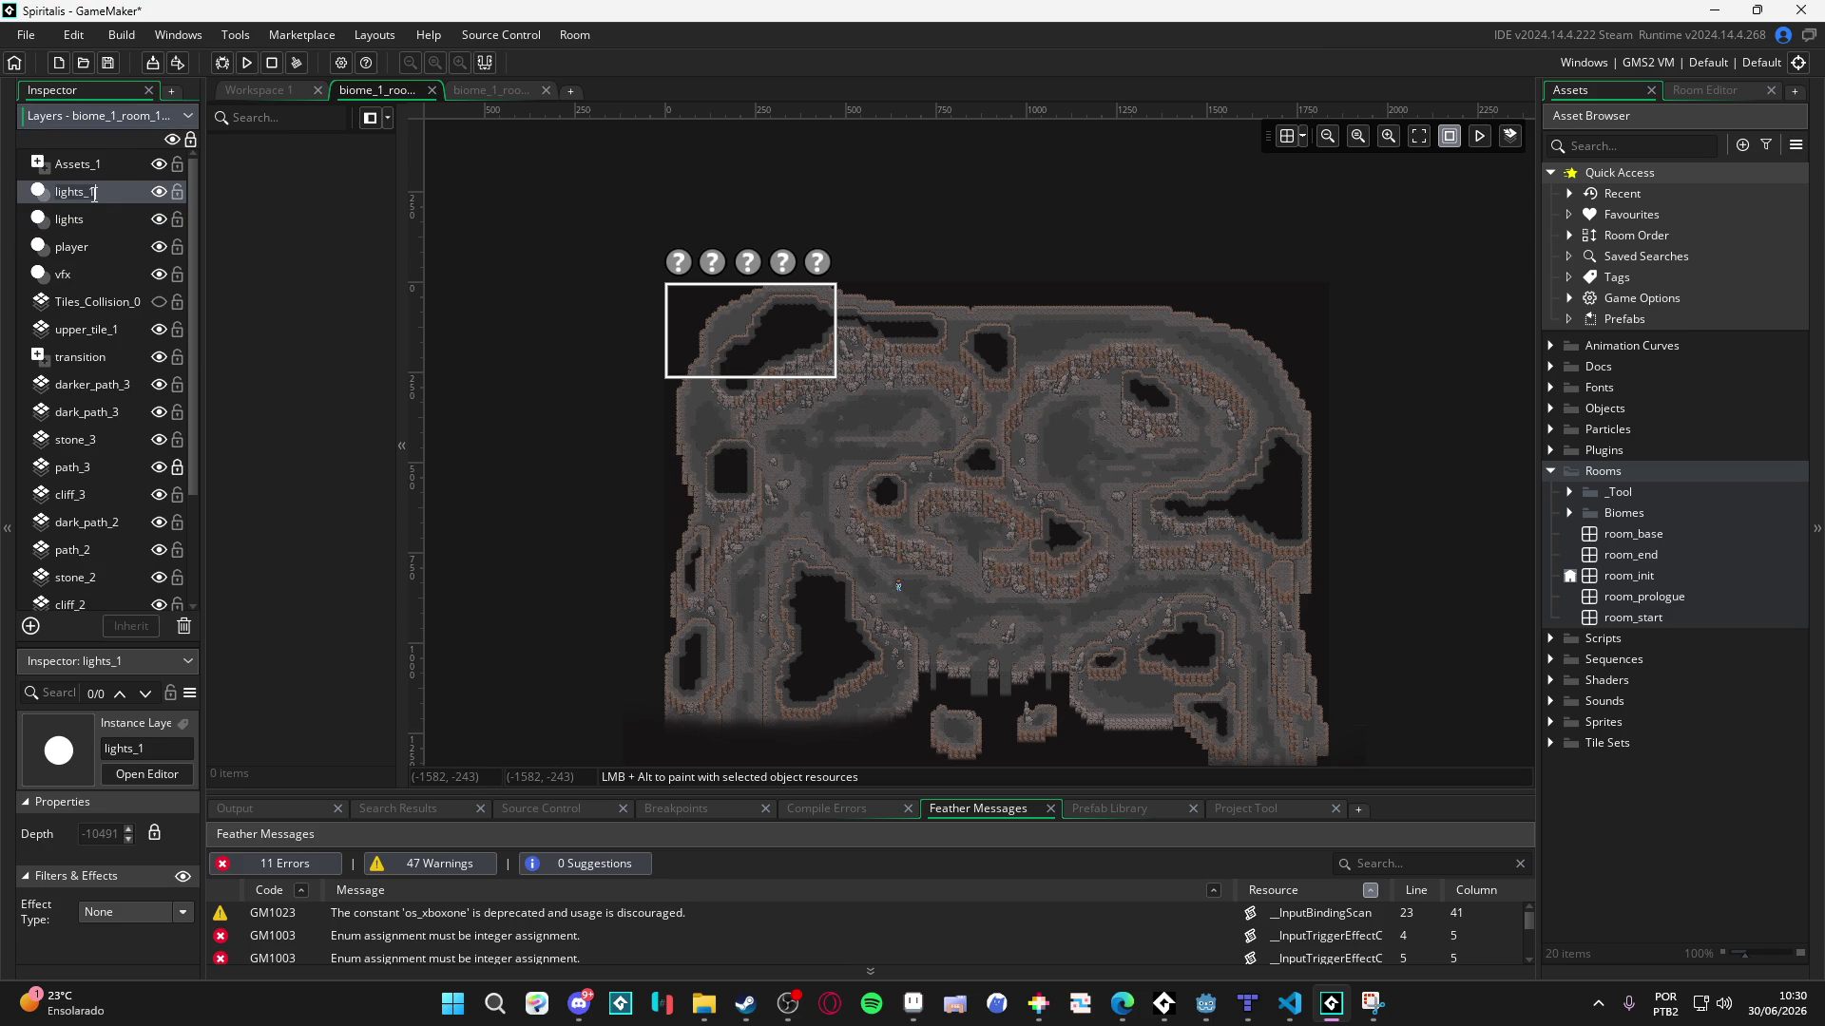
double_click(94, 193)
text(shadows)
key(Return)
drag(134, 227, 129, 238)
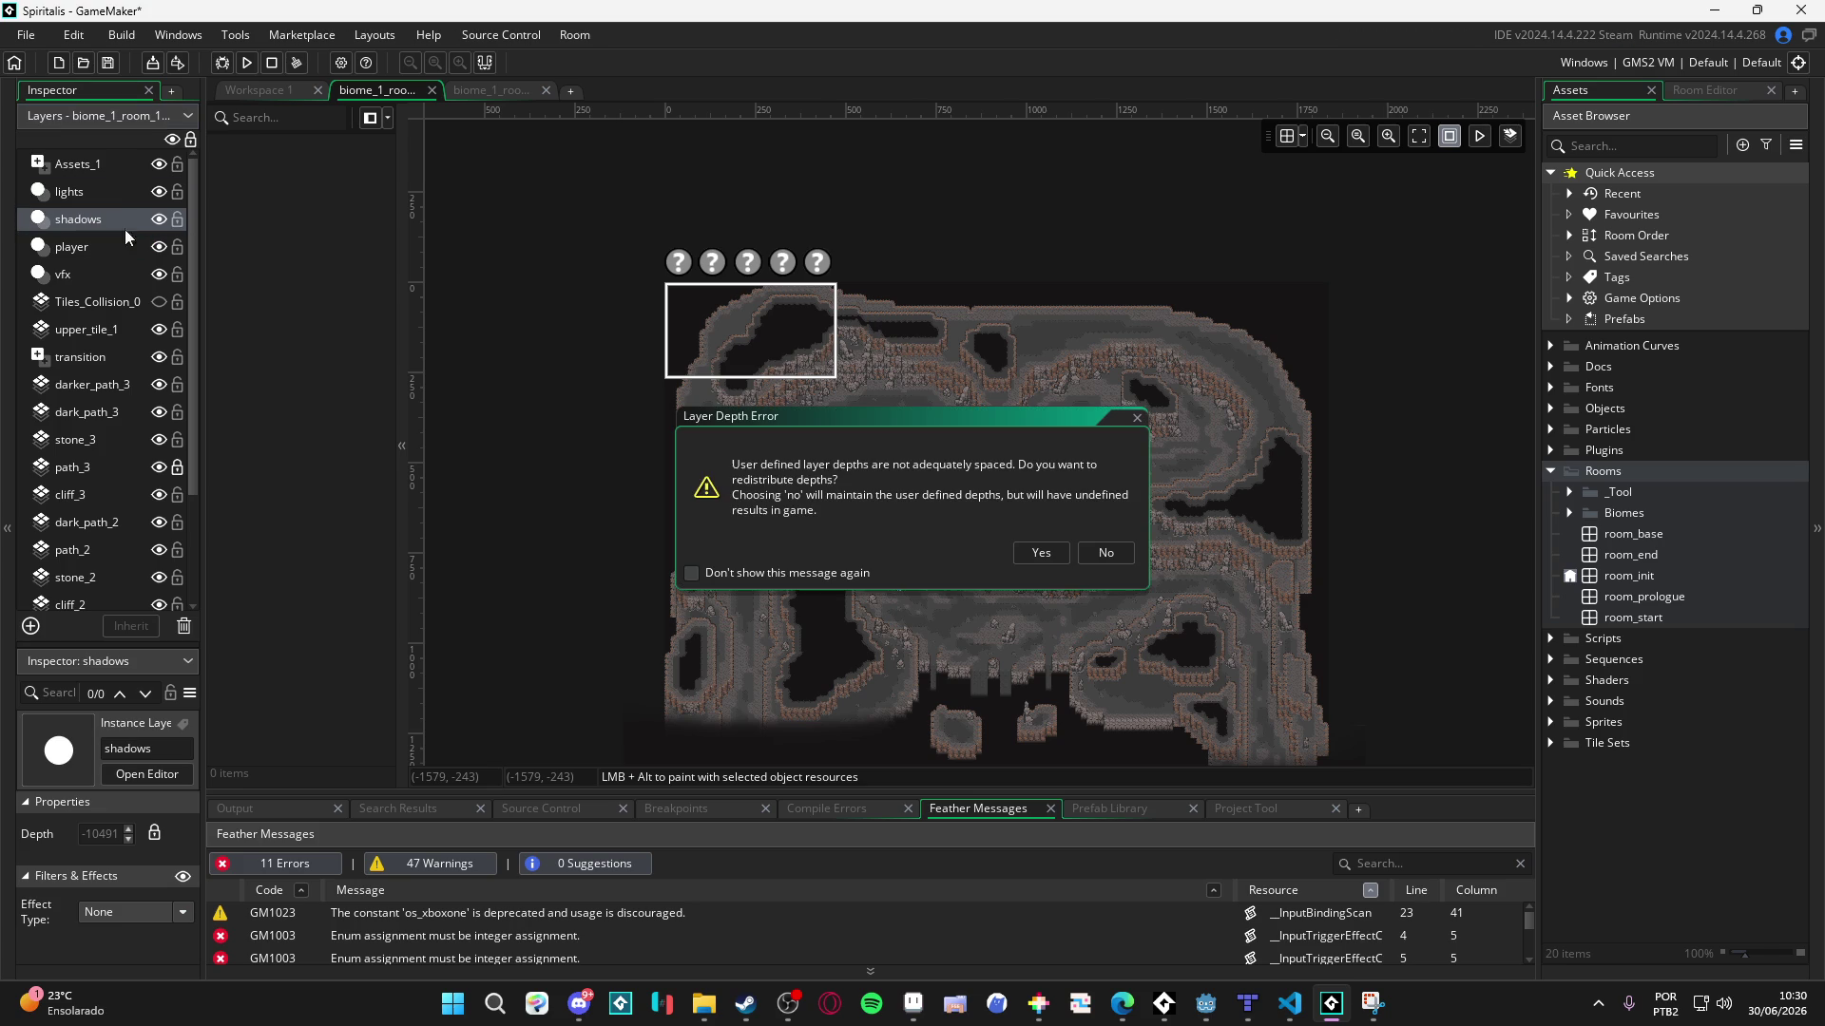
click(1121, 553)
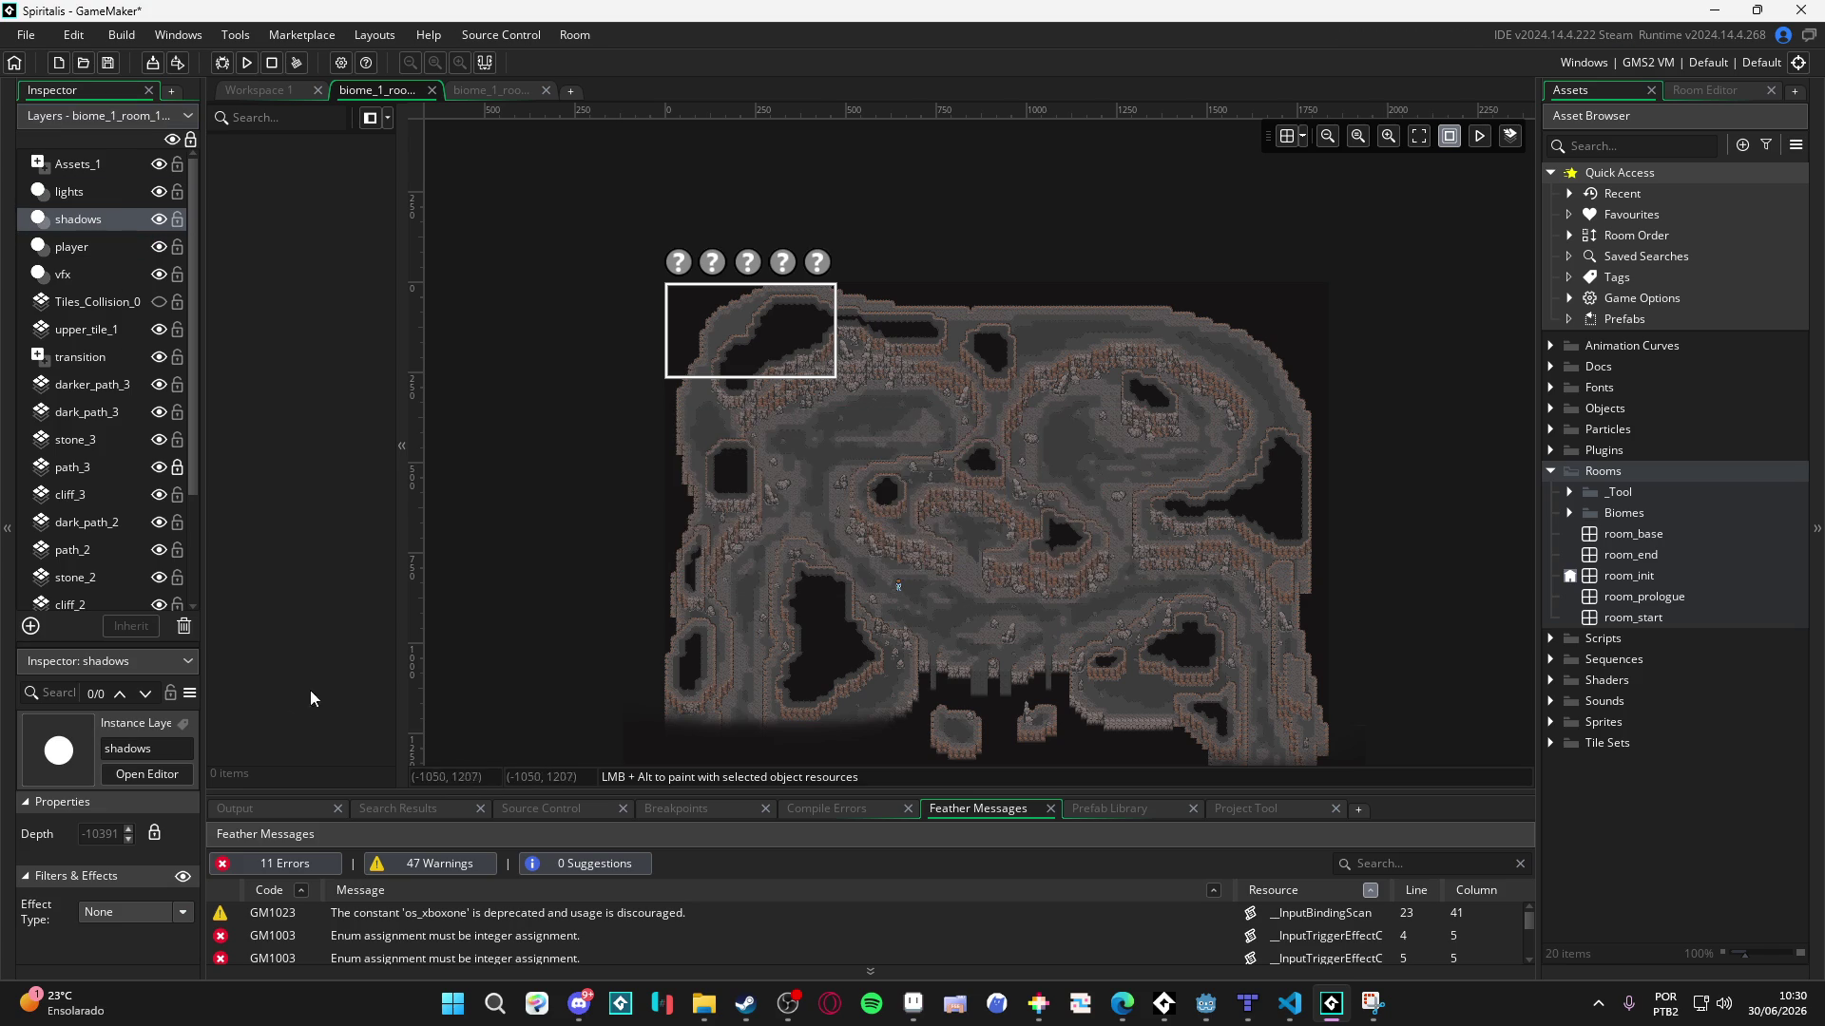
- Move the vfx layer above the player layer, keeping user-defined depths
click(106, 260)
drag(68, 290, 80, 241)
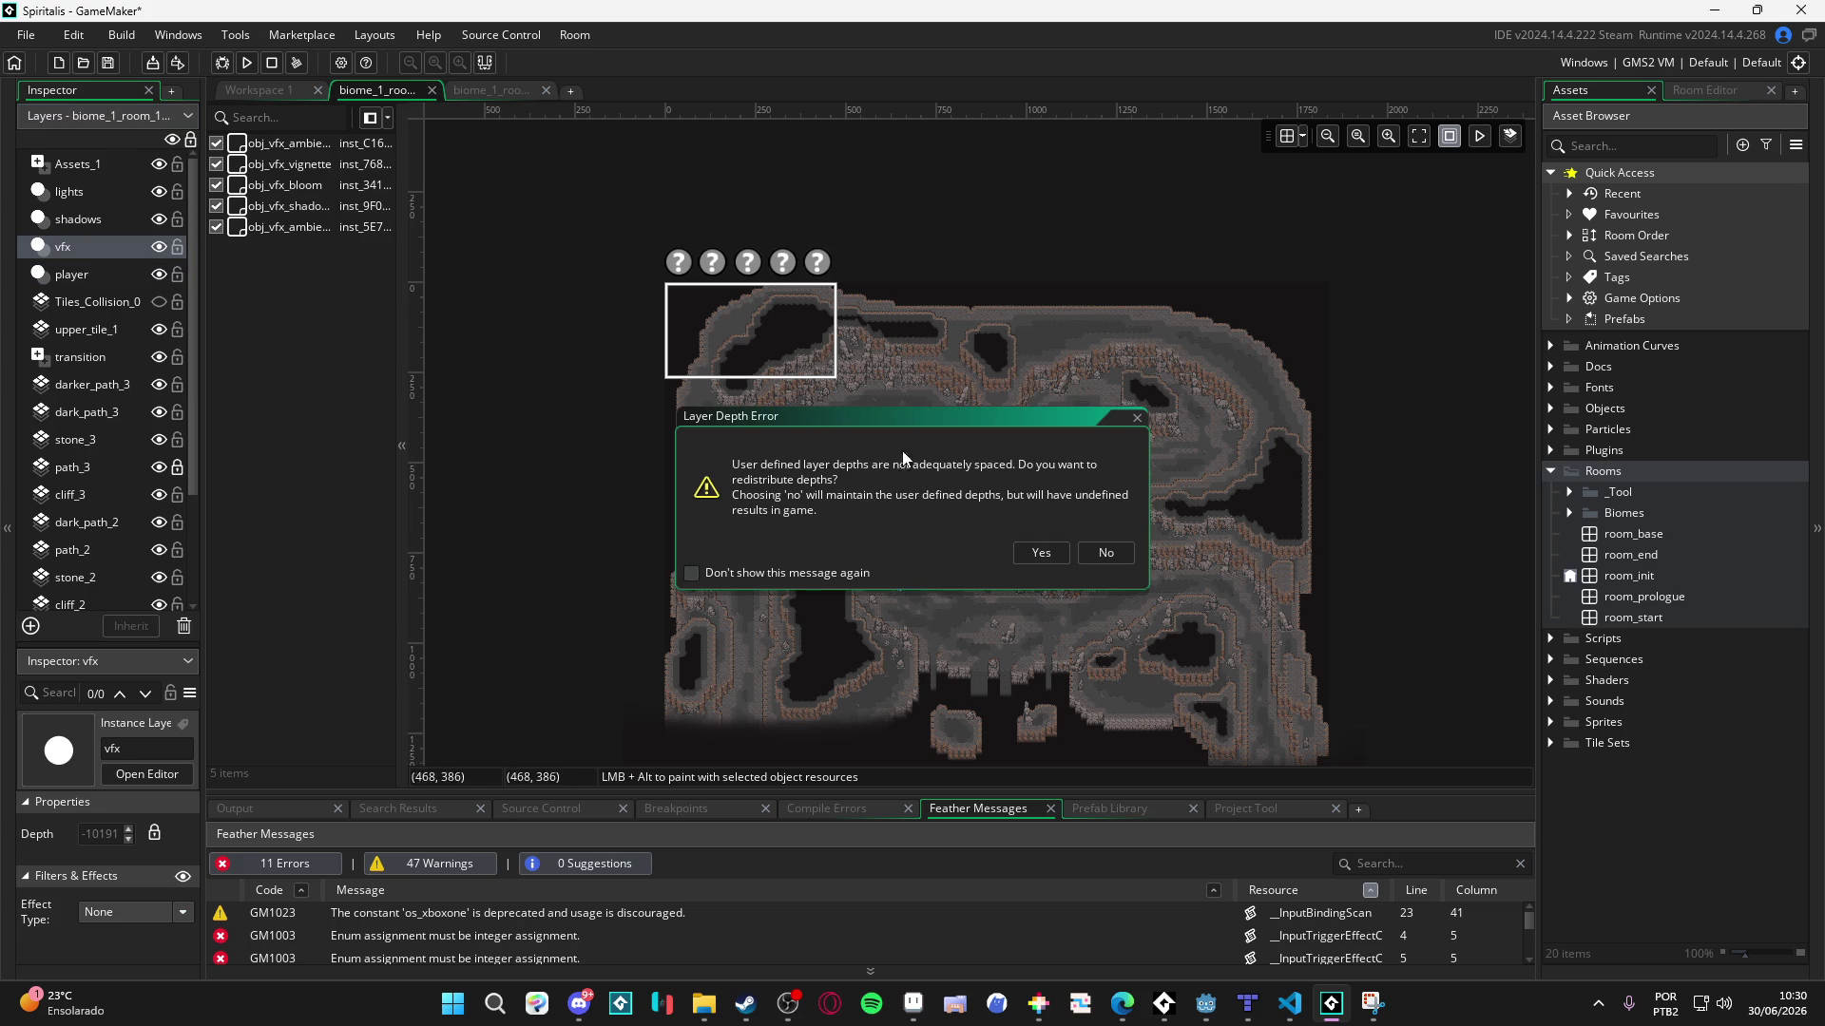
click(1110, 552)
click(73, 275)
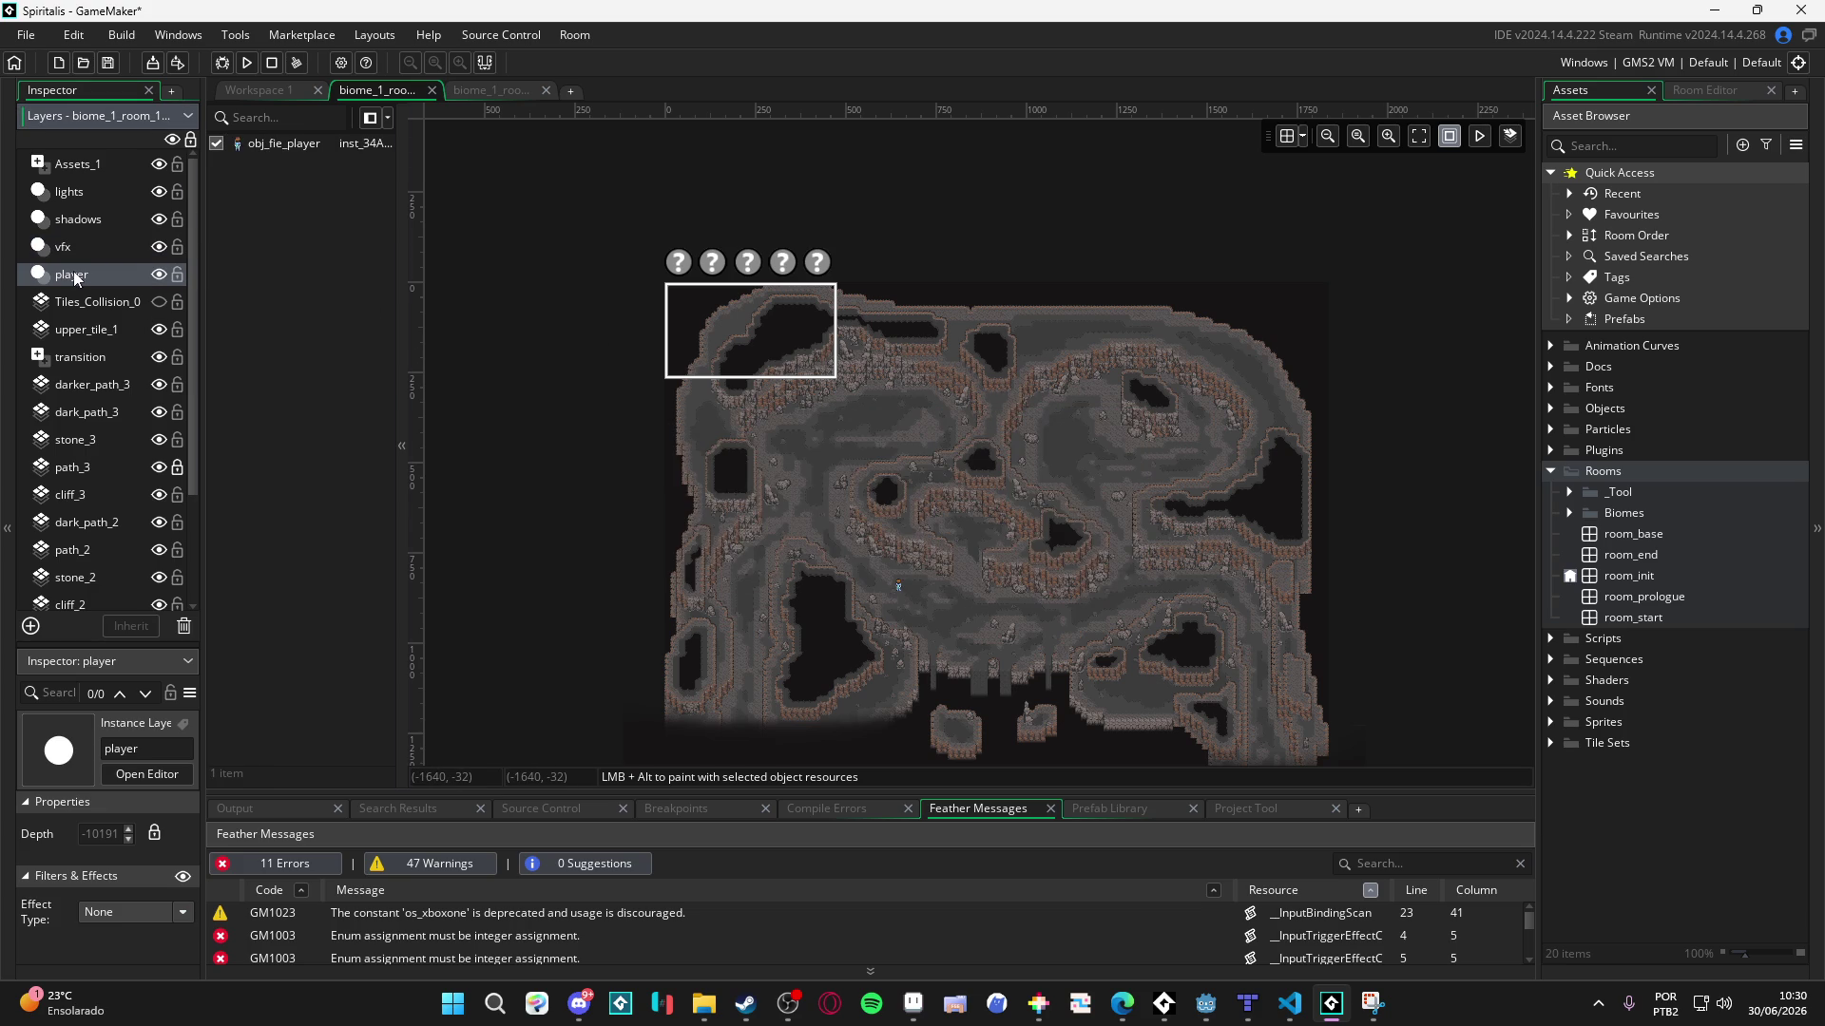
- Add an instance layer named npcs and place it below player
click(30, 625)
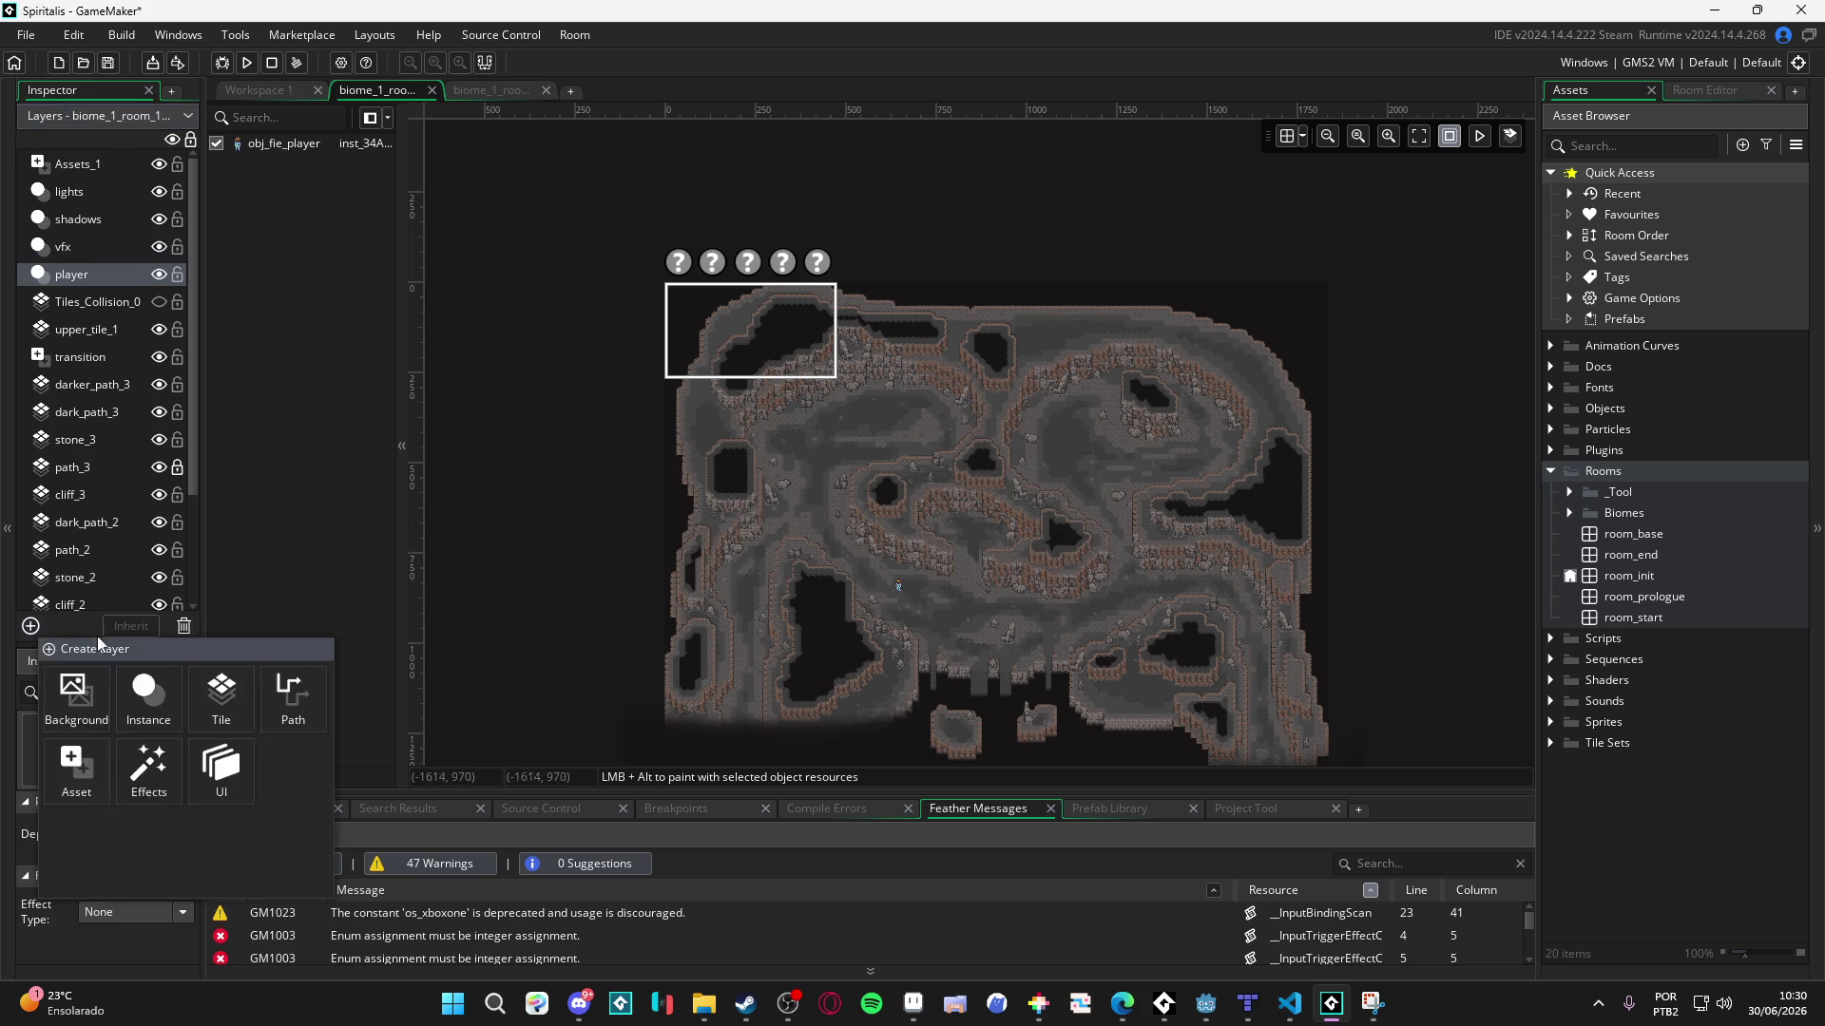
click(150, 694)
click(1103, 553)
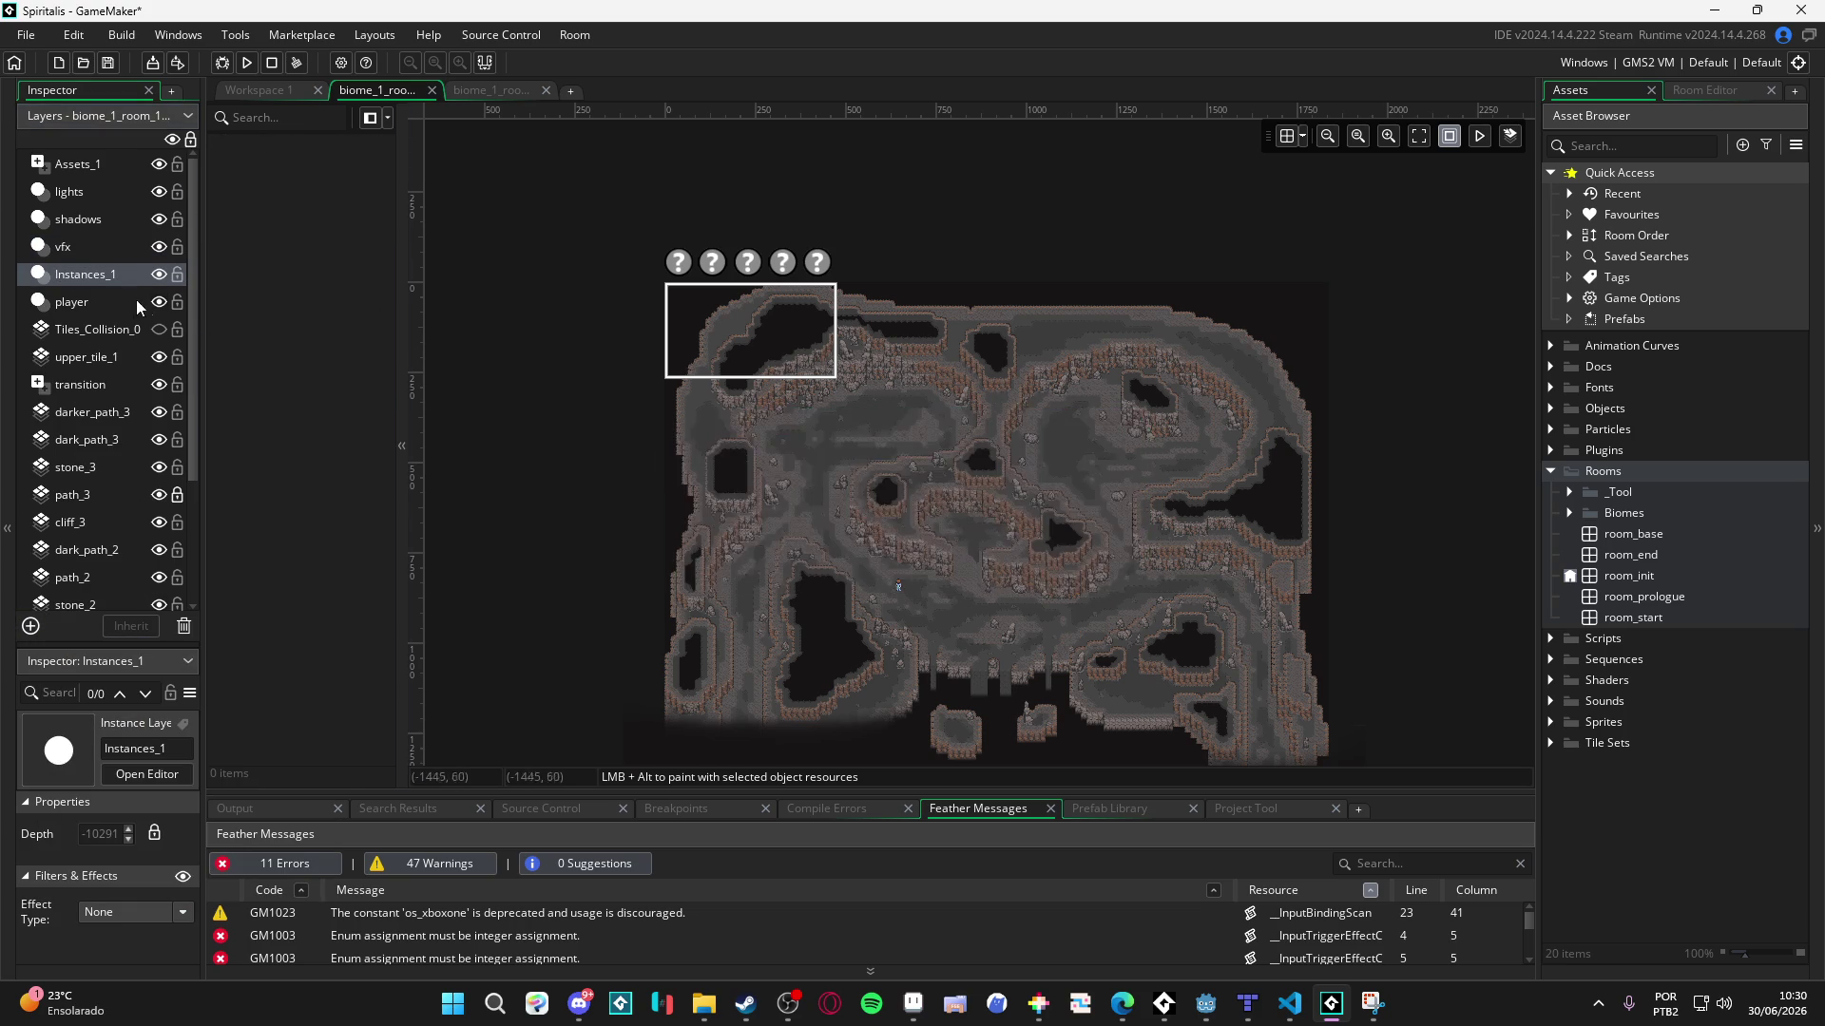
double_click(102, 277)
text(npcs)
key(Return)
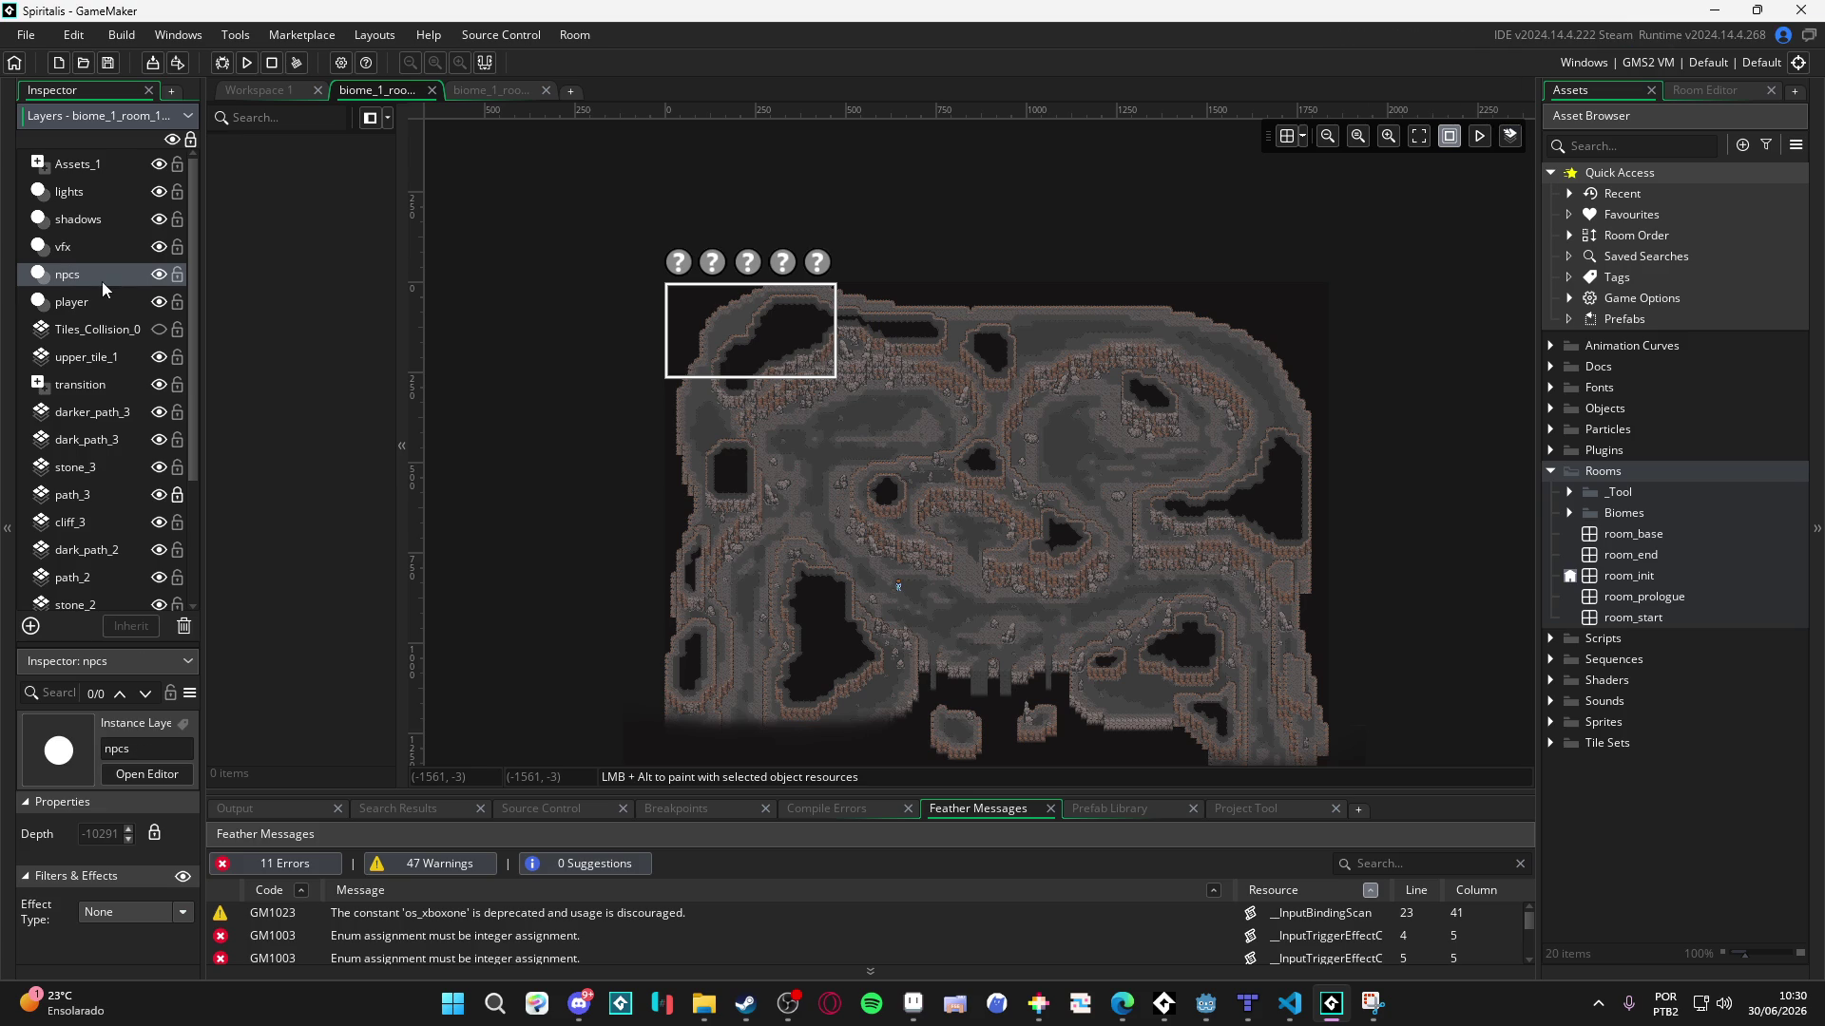
drag(103, 284, 105, 310)
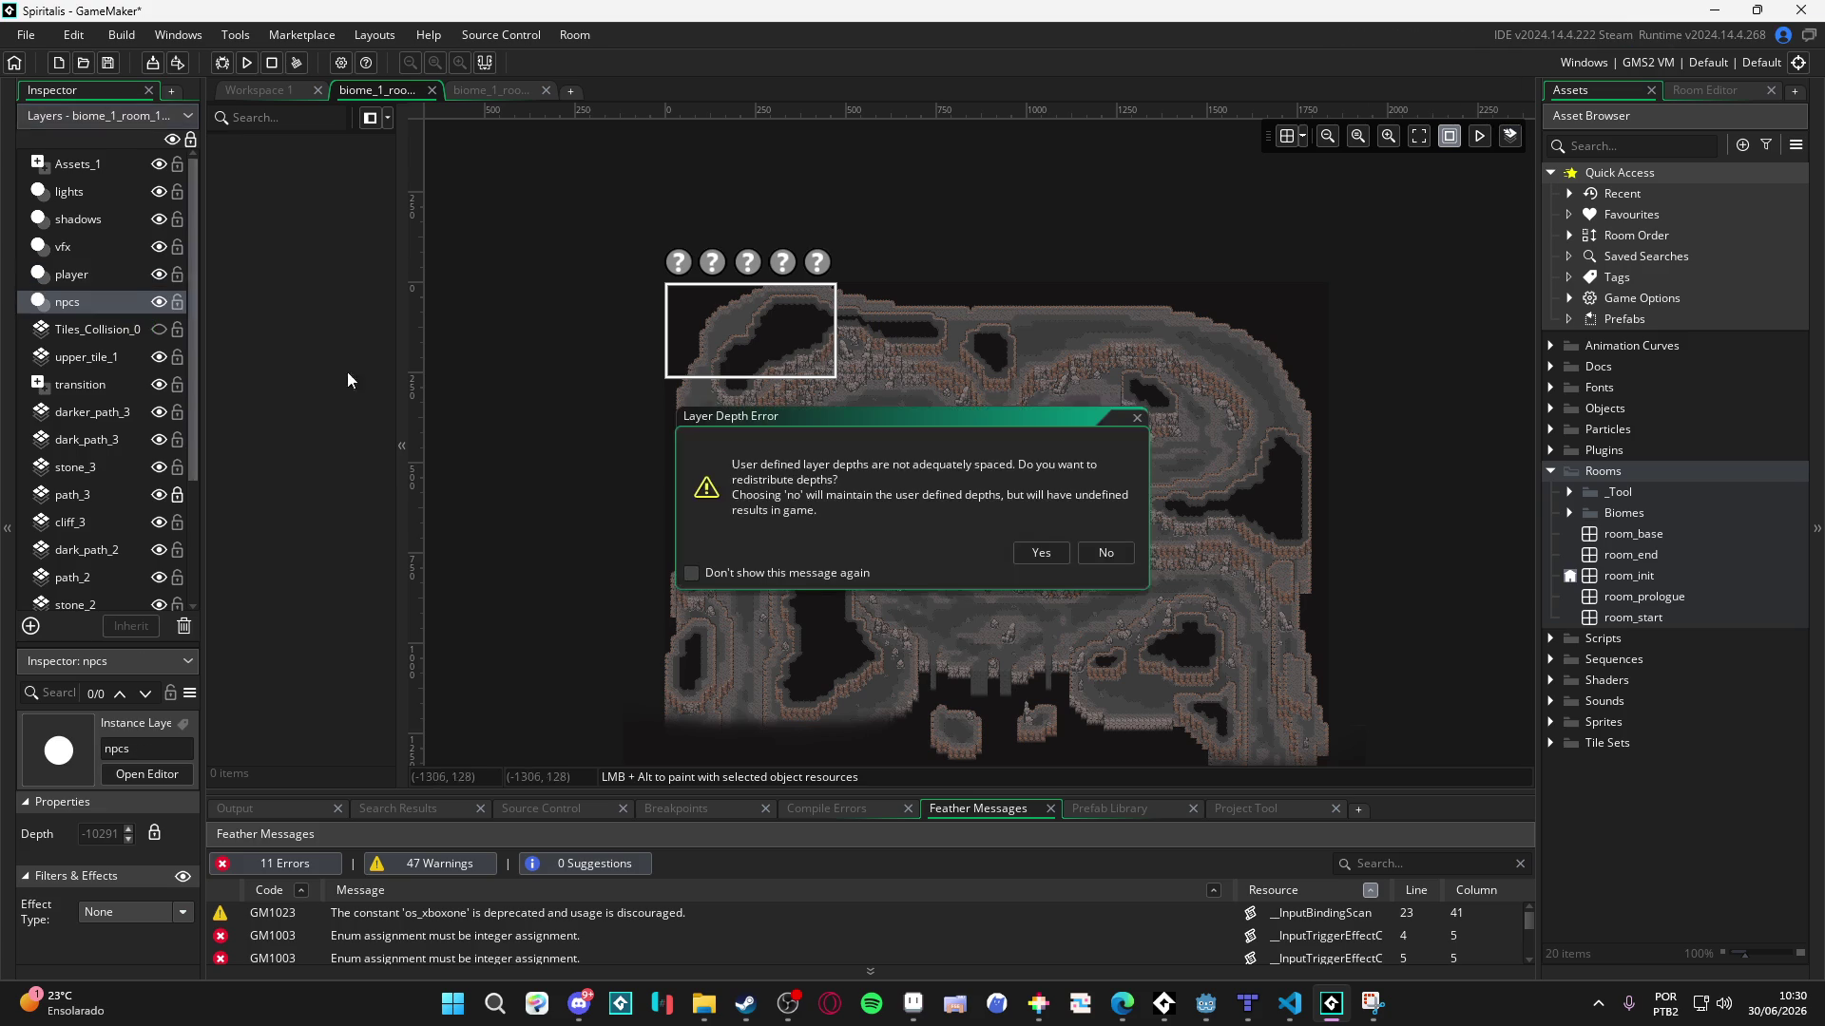
click(1102, 552)
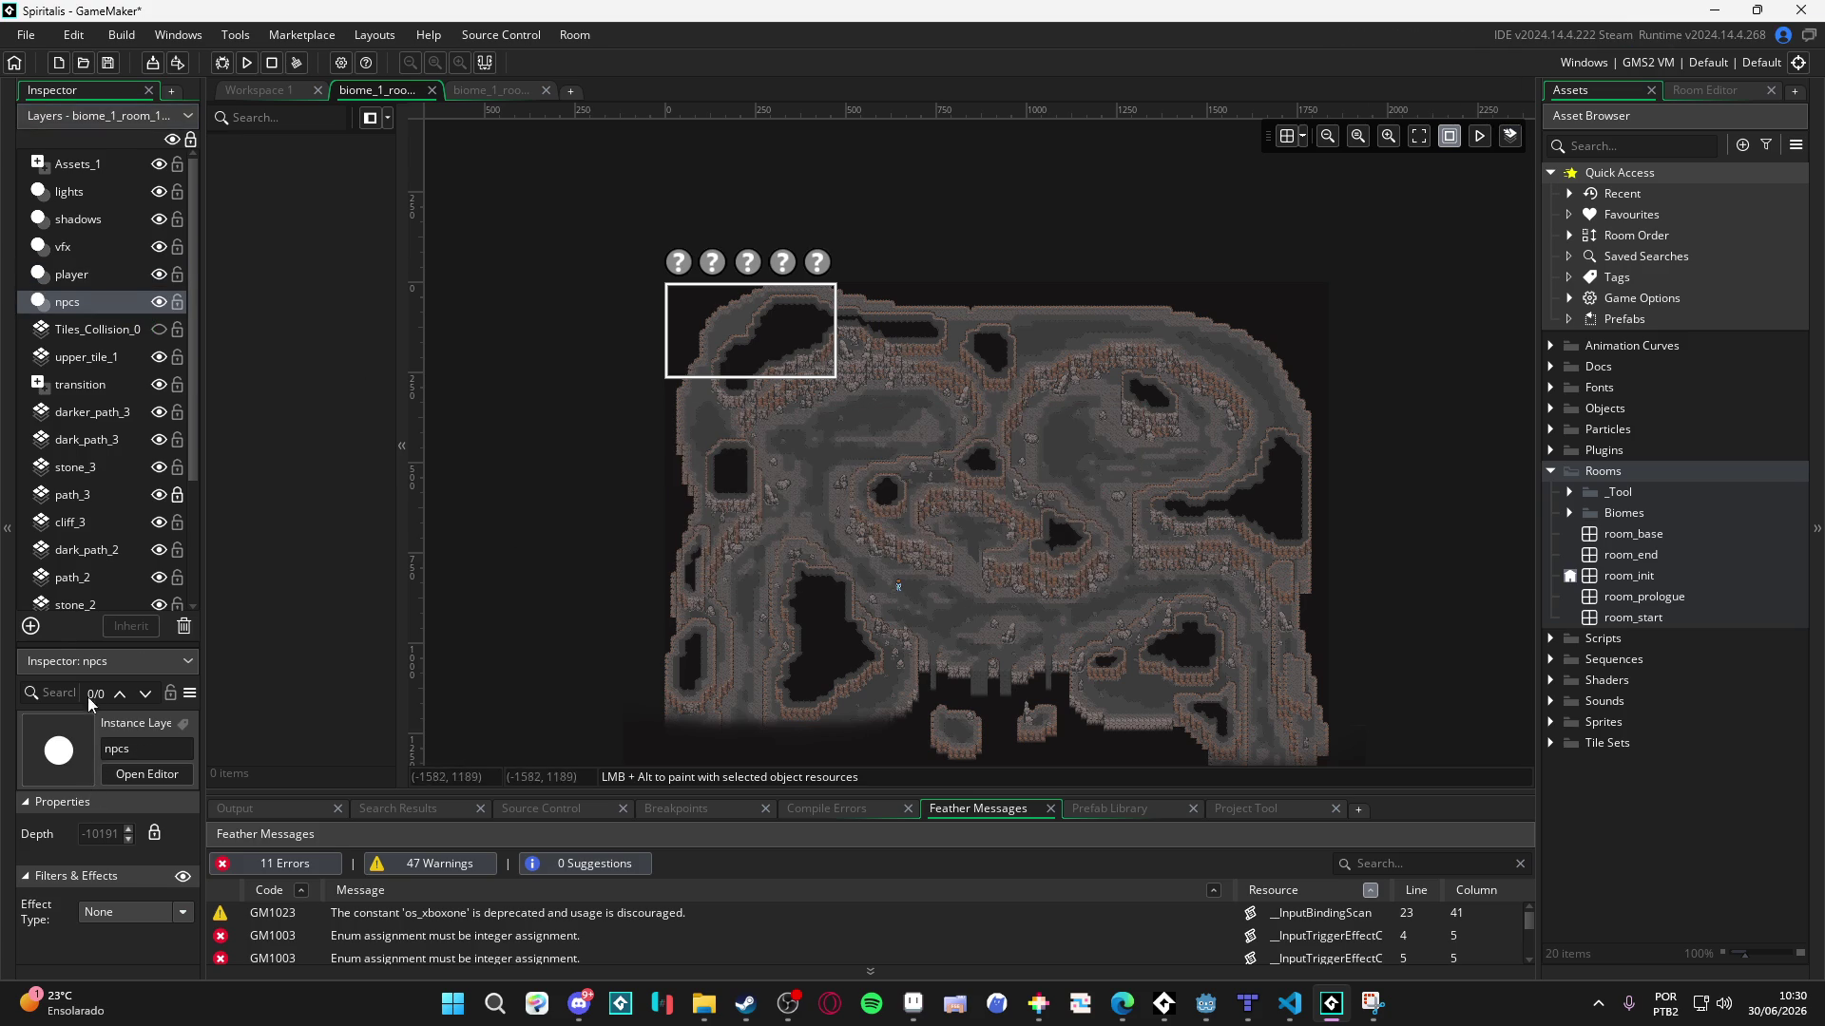
- Add another instance layer above npcs and name it battles
click(31, 625)
click(145, 686)
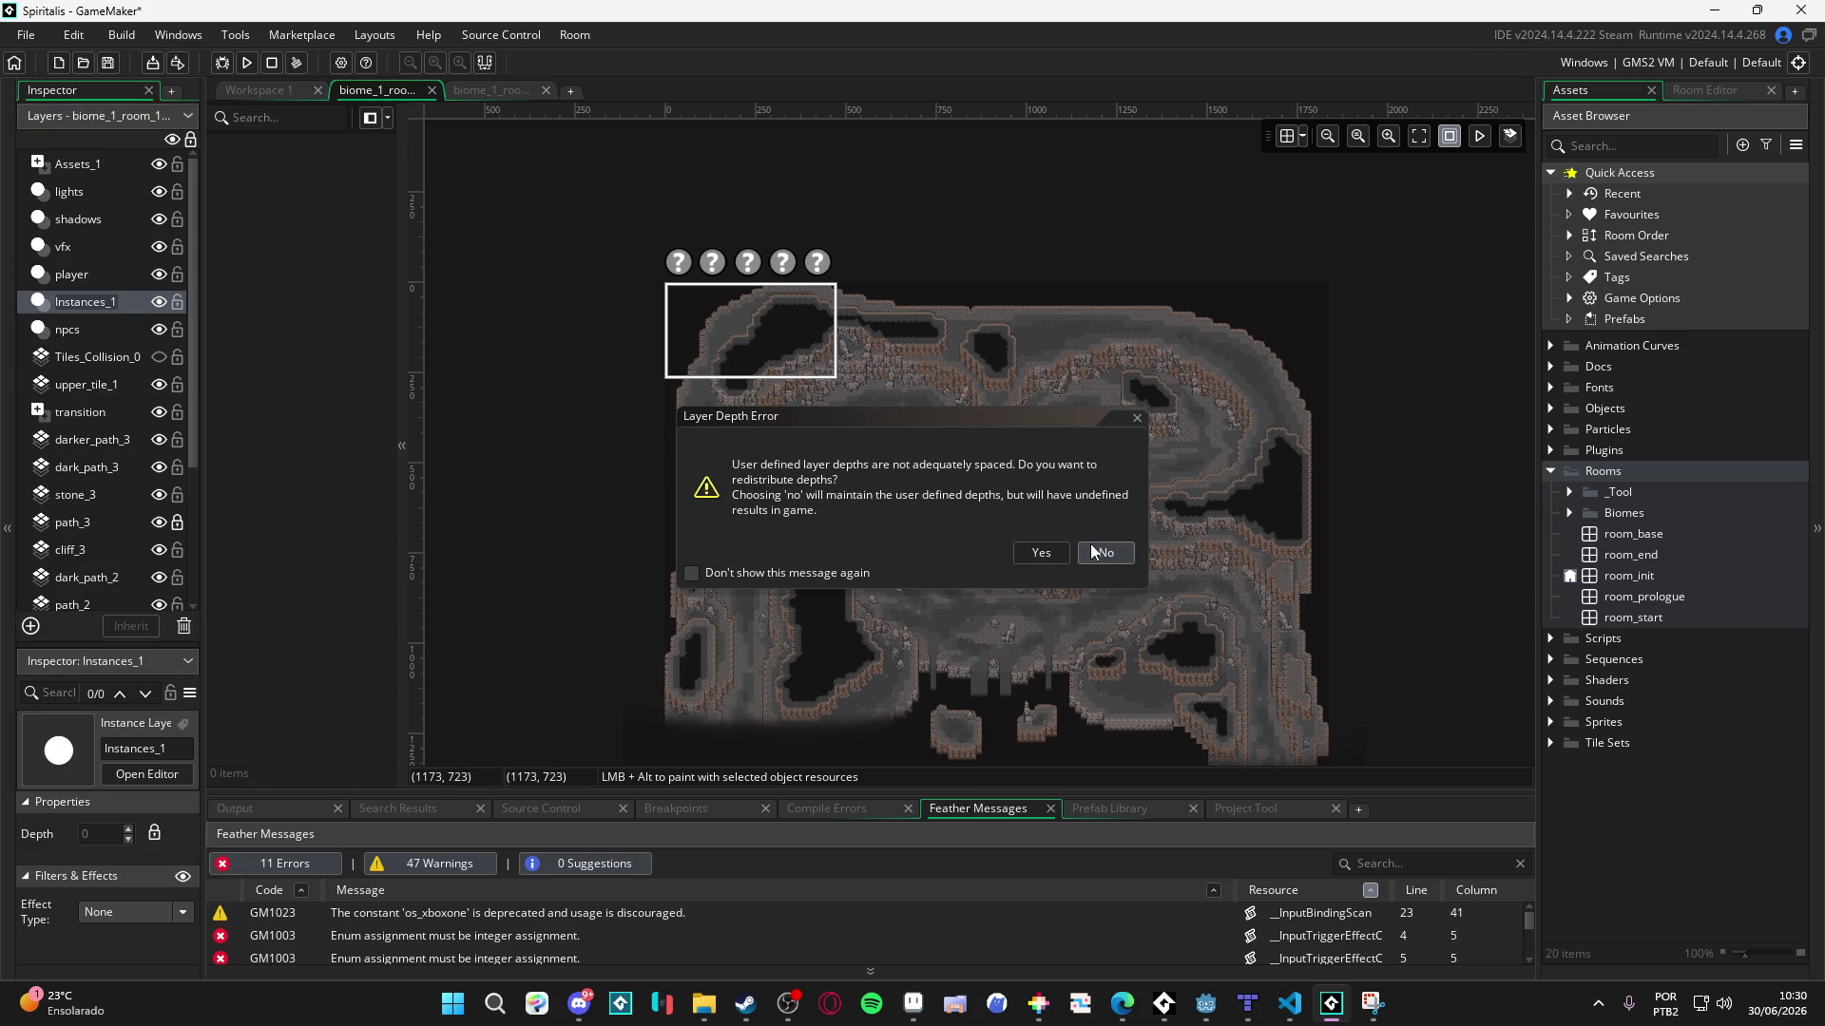
click(1048, 550)
double_click(87, 304)
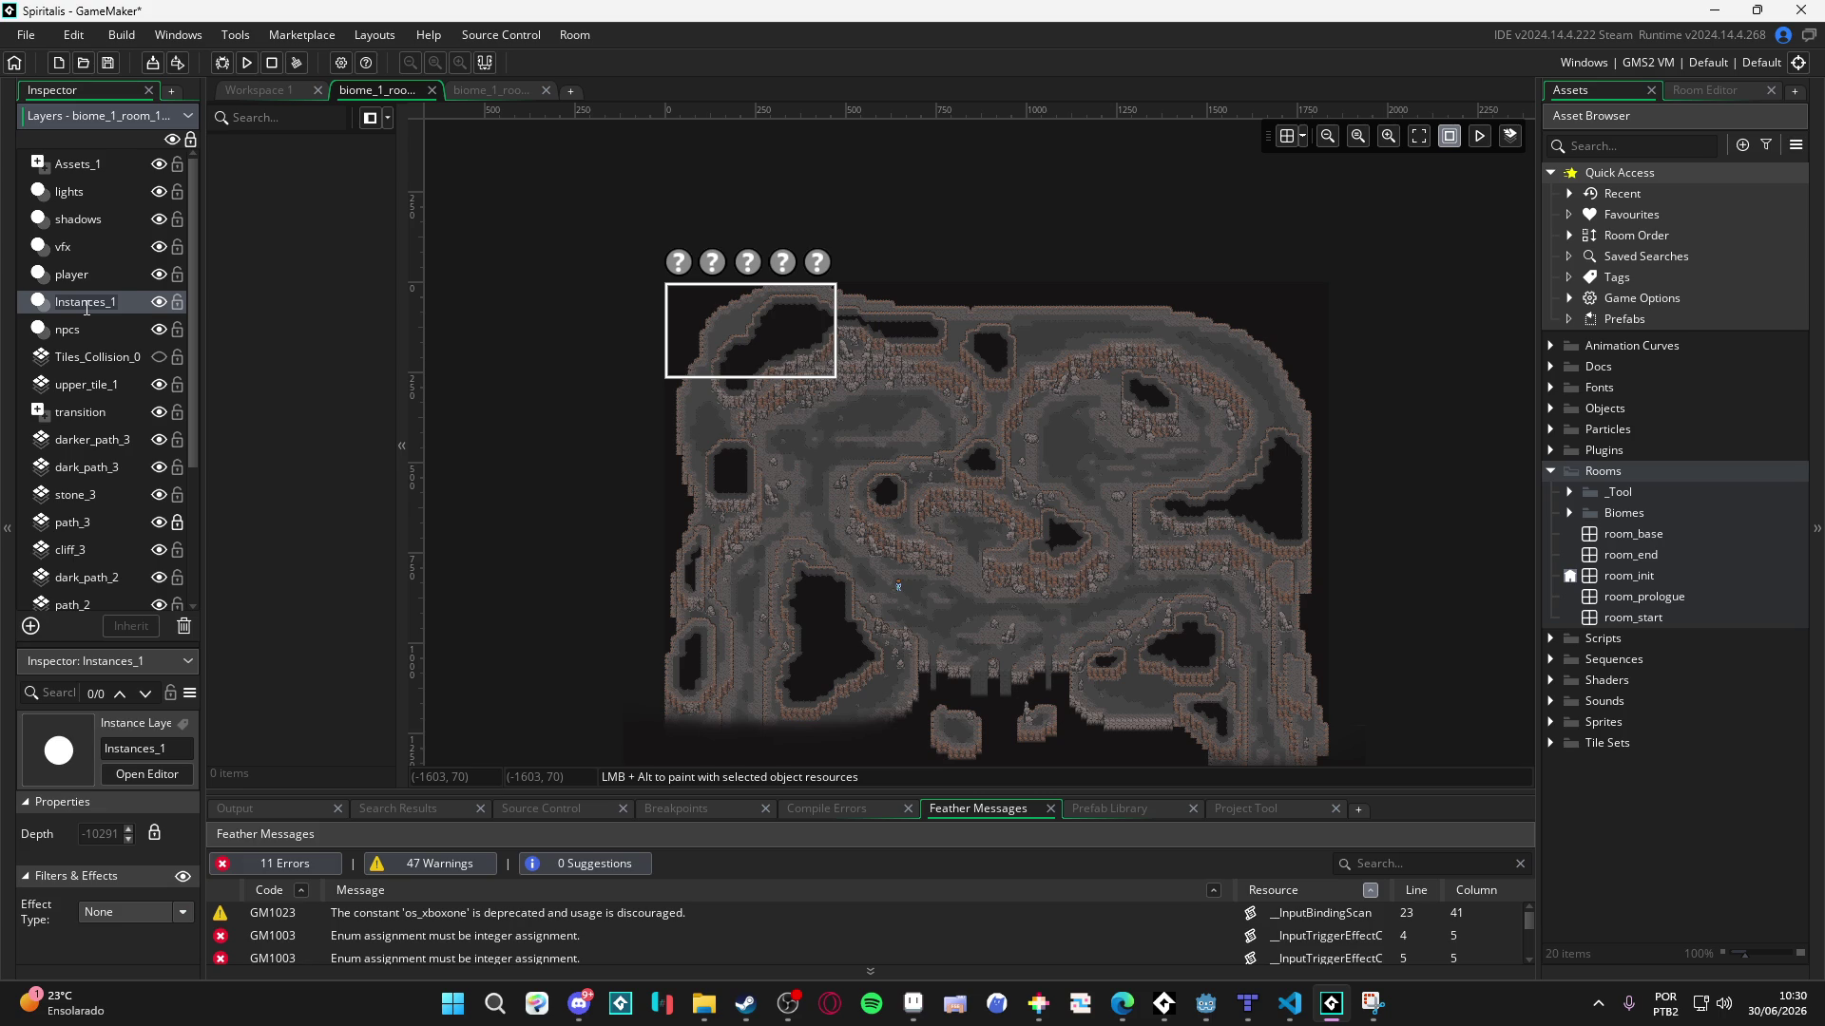
text(battle)
text(s)
key(Return)
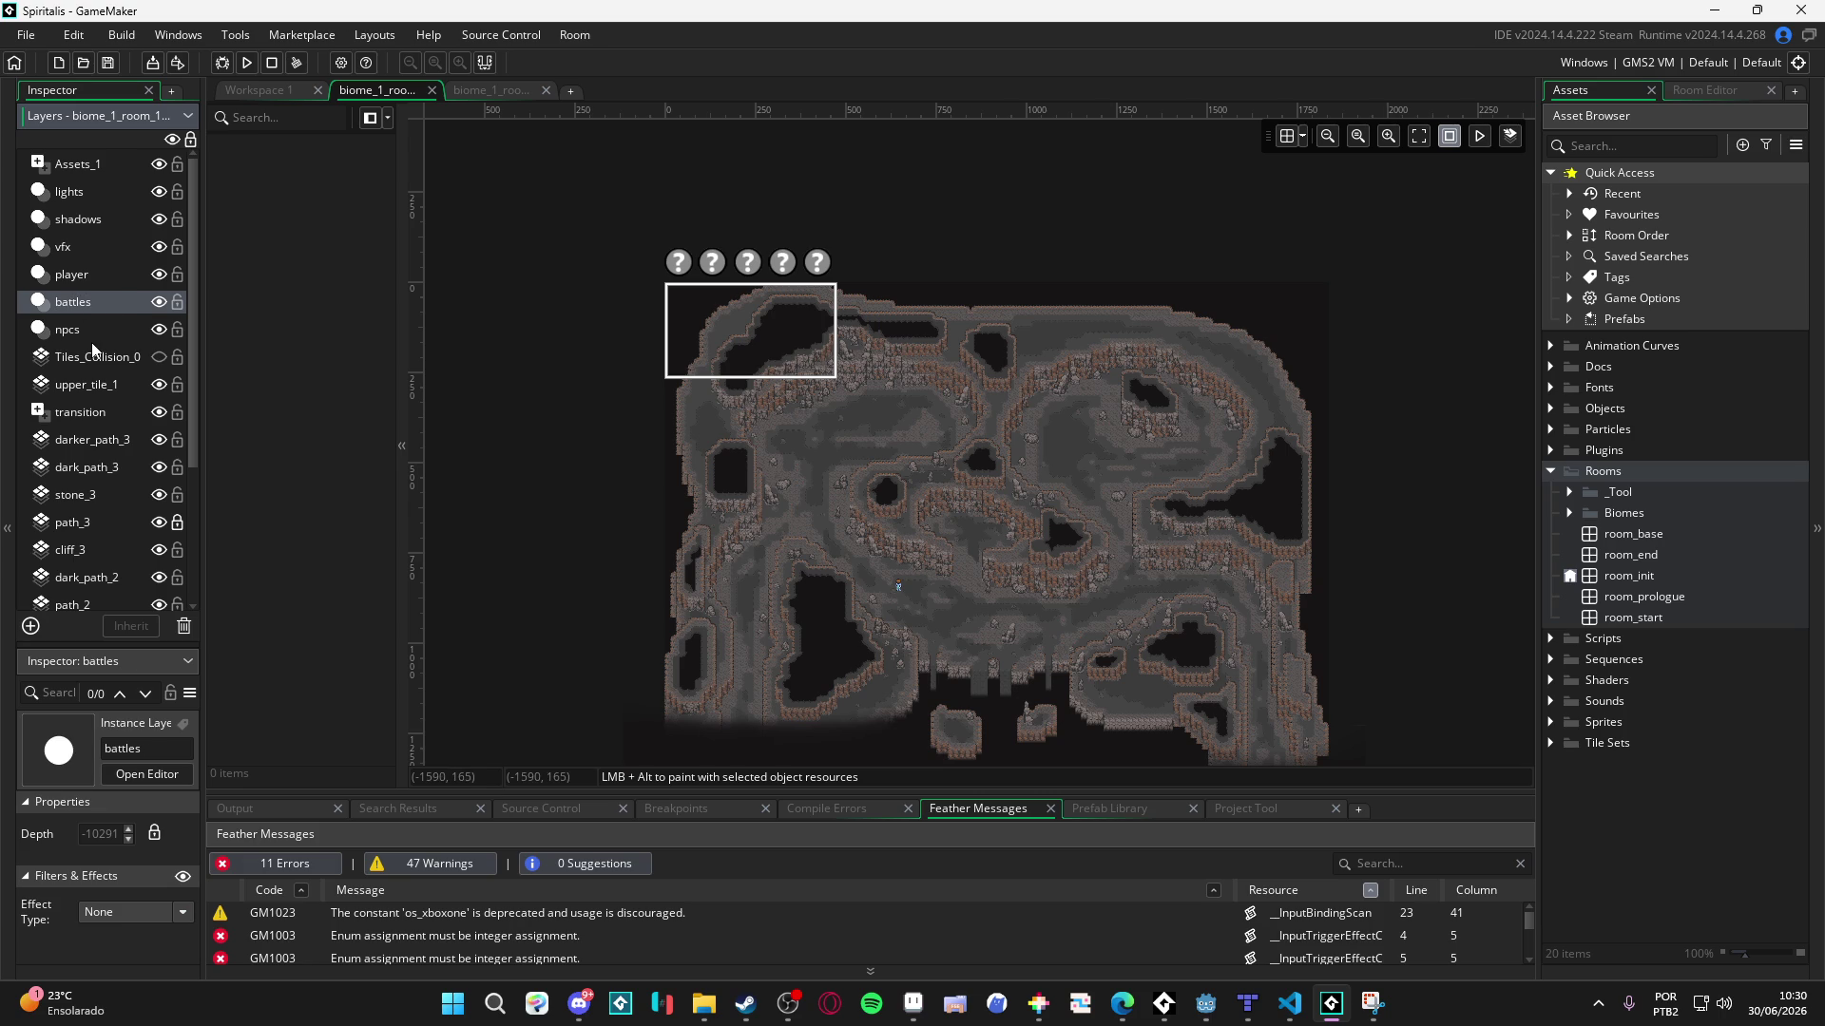
- Add an instance layer named objects and drag it down toward npcs
click(31, 626)
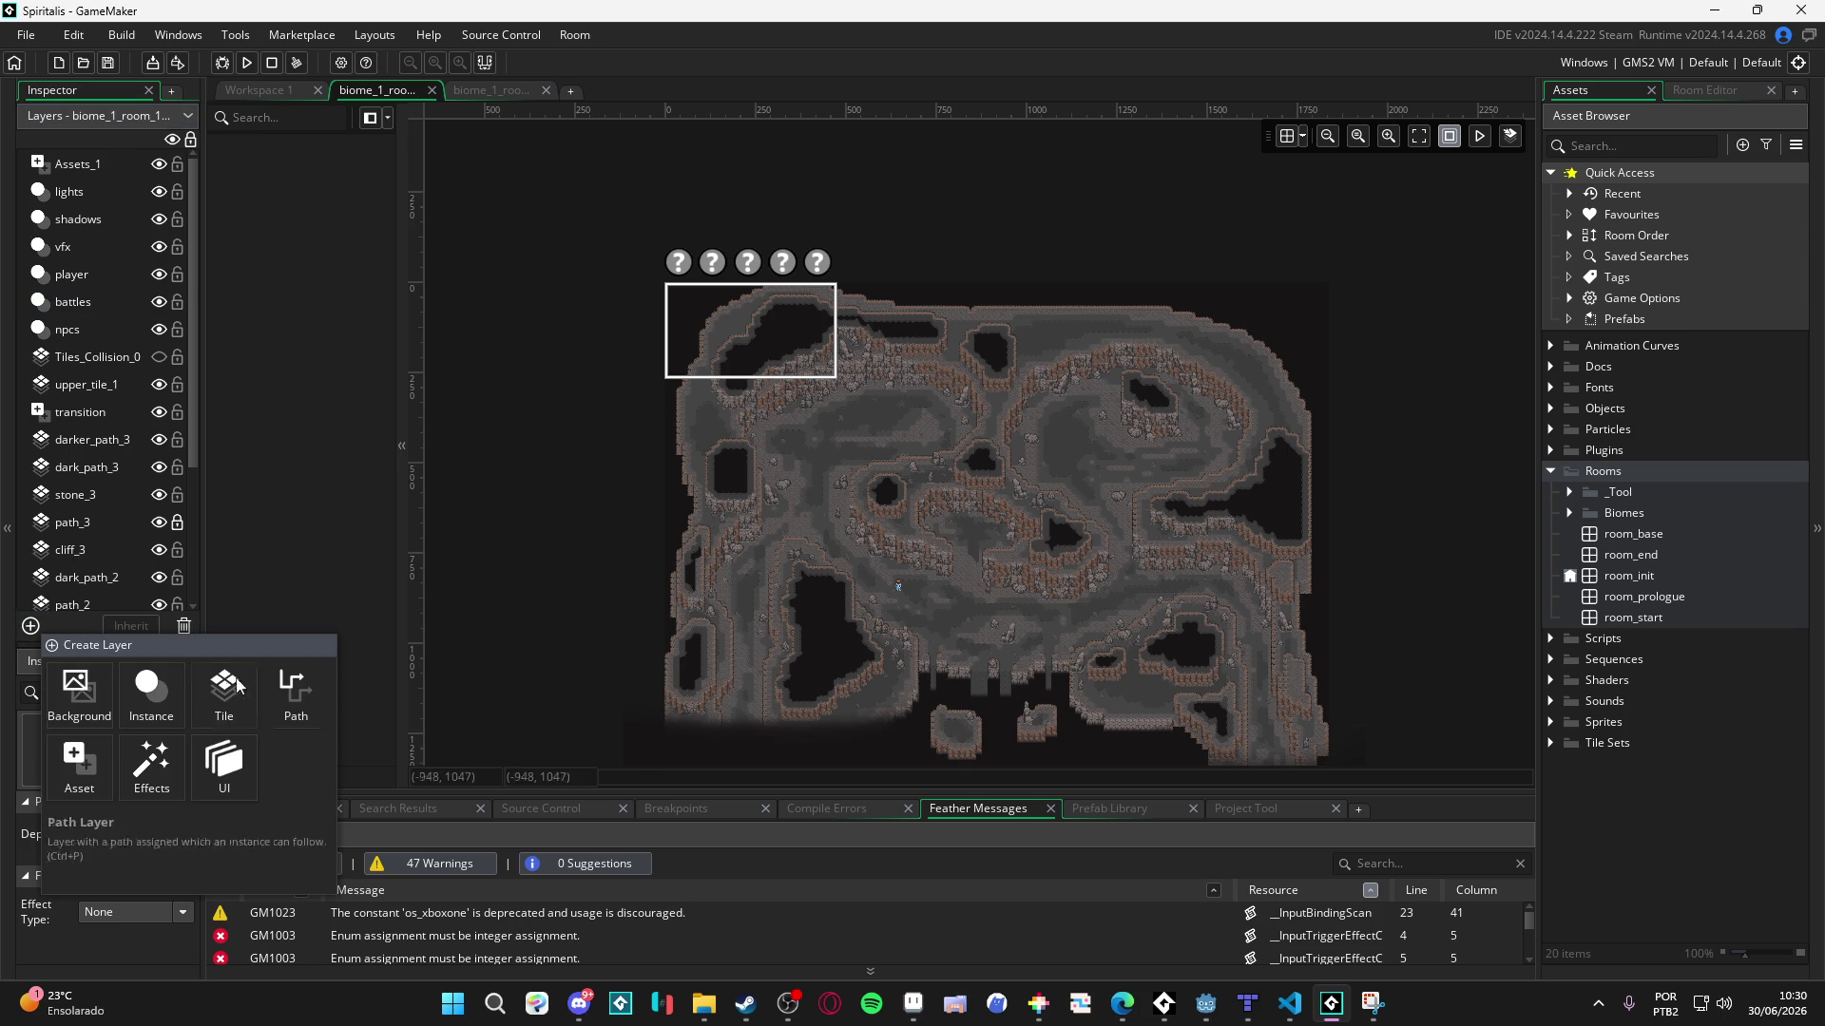
click(150, 688)
key(Return)
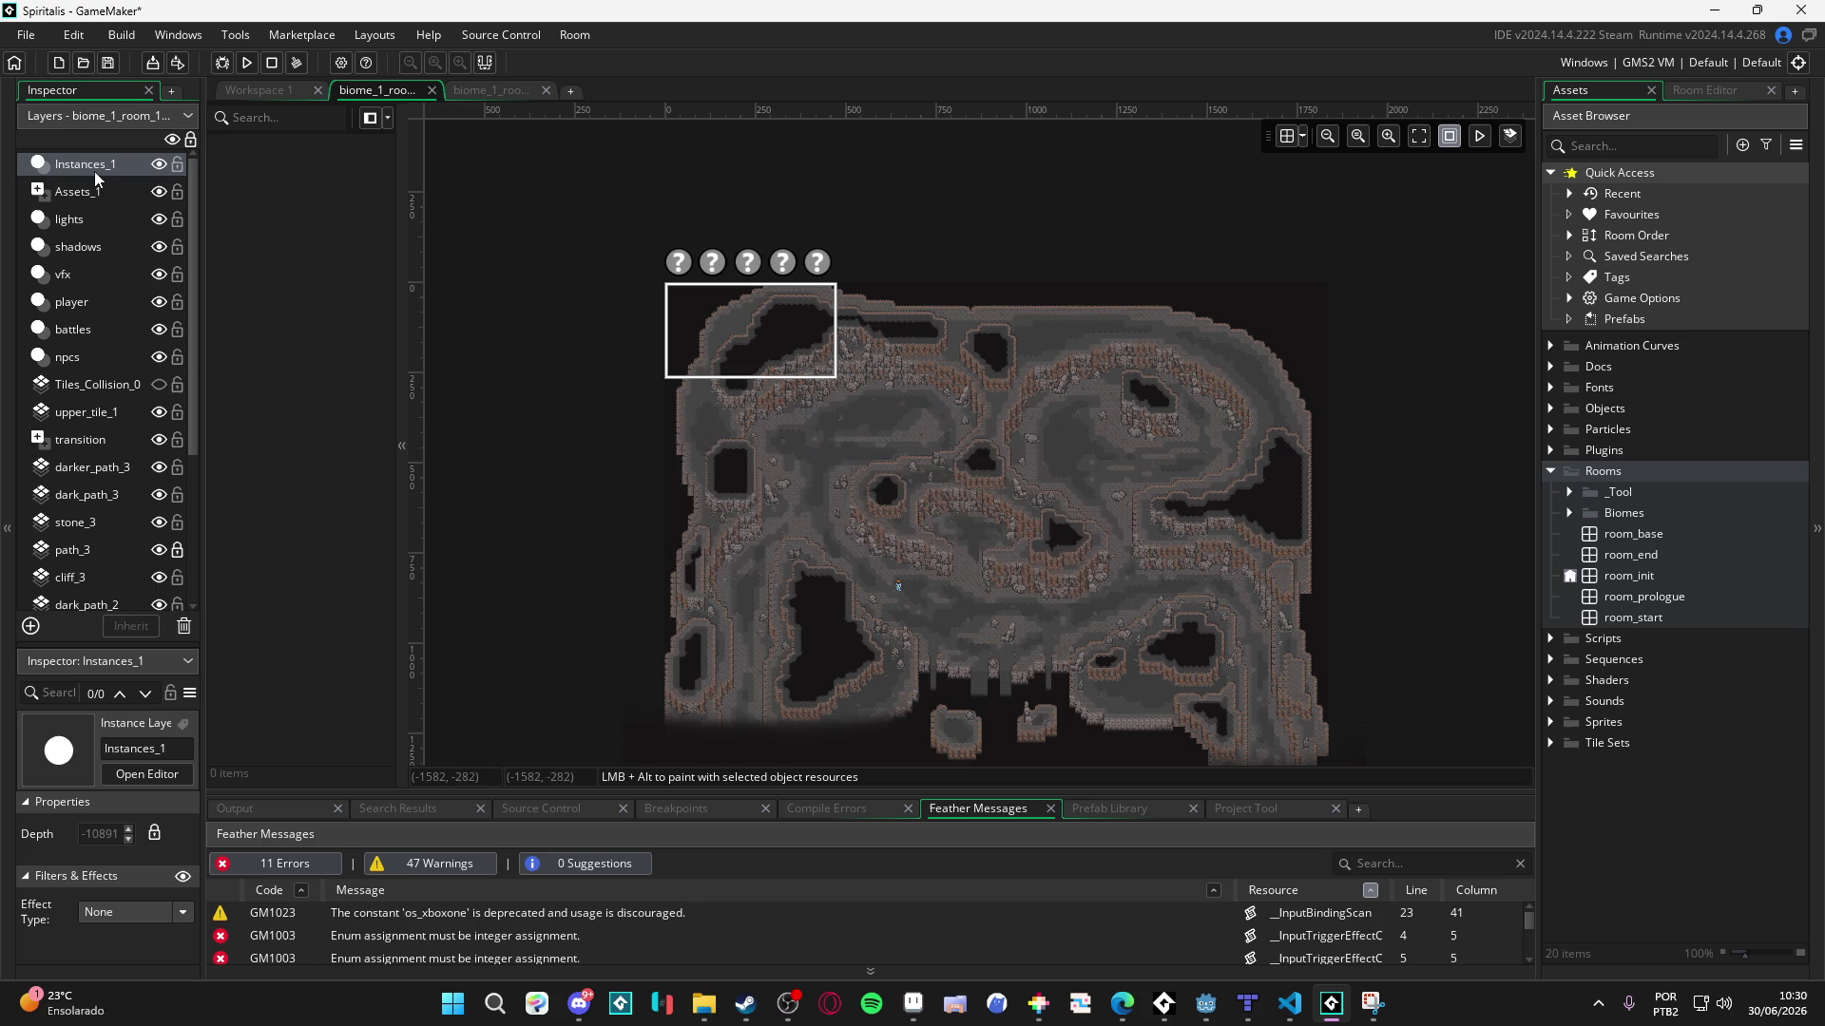
double_click(95, 169)
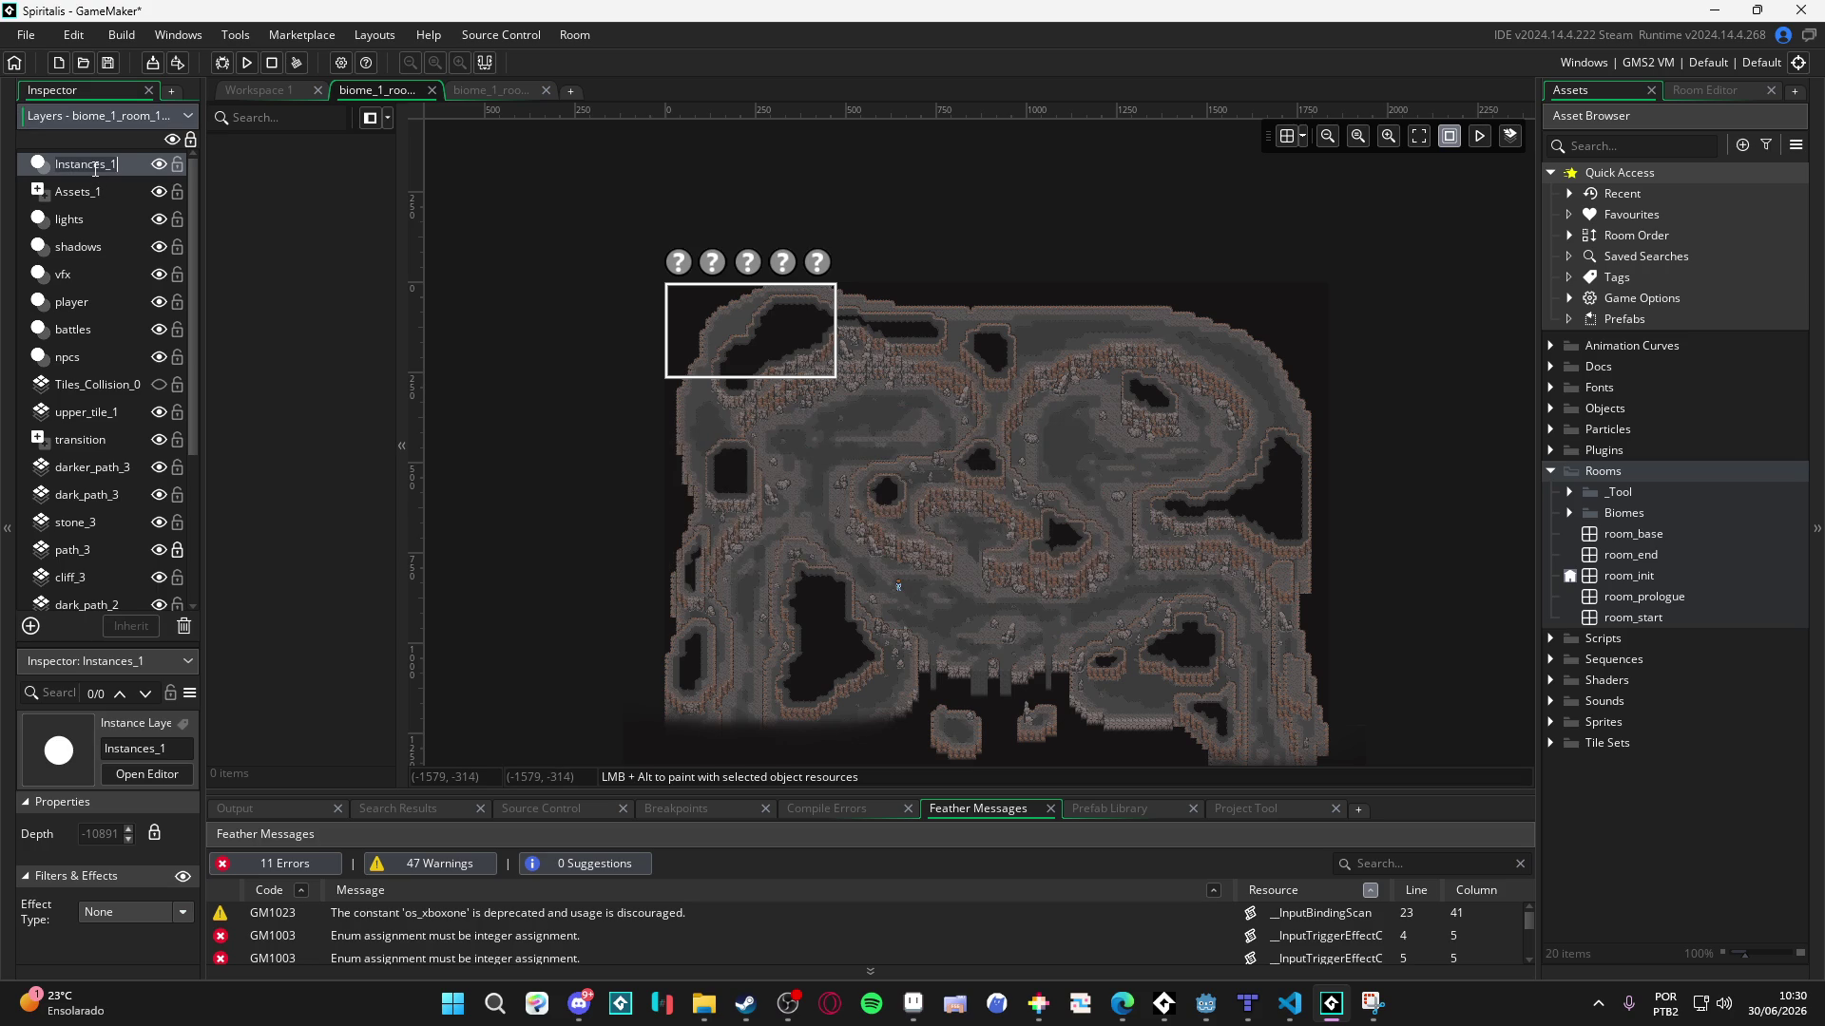
text(objects)
key(Return)
mouse_move(98, 175)
mouse_down()
mouse_move(109, 368)
mouse_move(101, 352)
mouse_up()
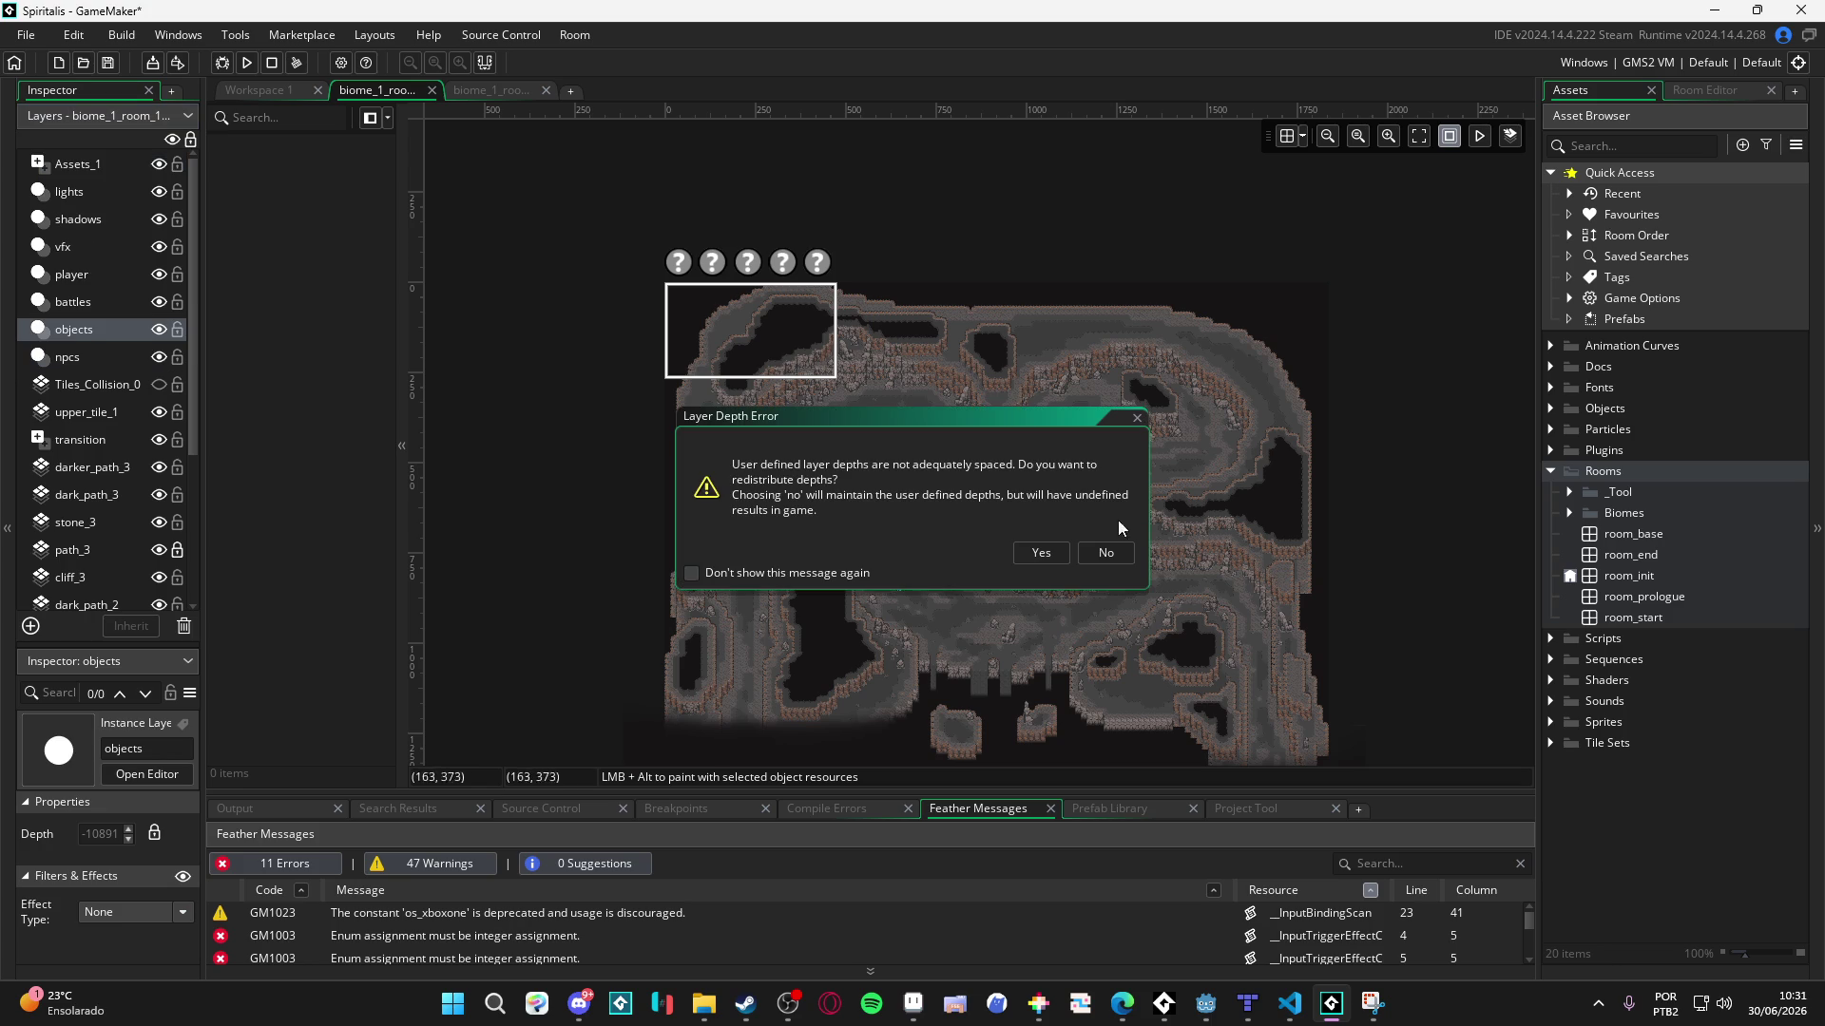
- Settle objects above npcs, then move npcs above battles and objects
click(1106, 552)
click(123, 359)
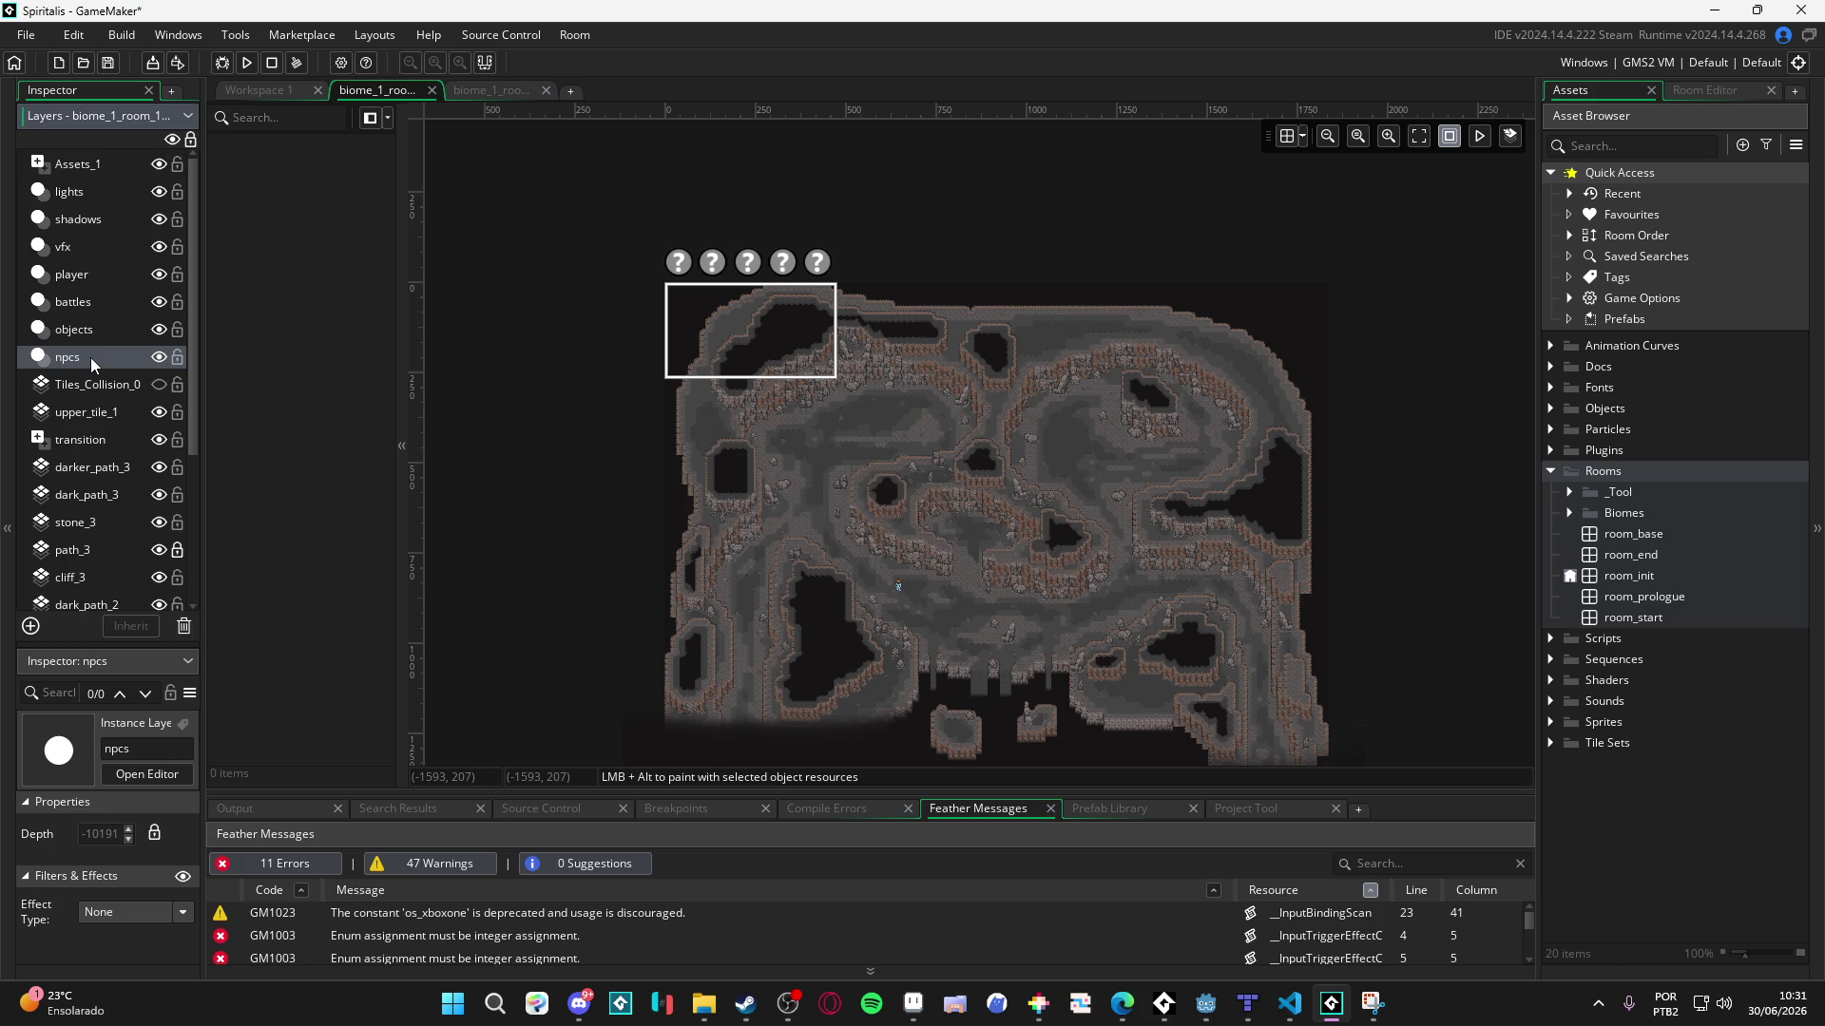
drag(92, 363, 95, 296)
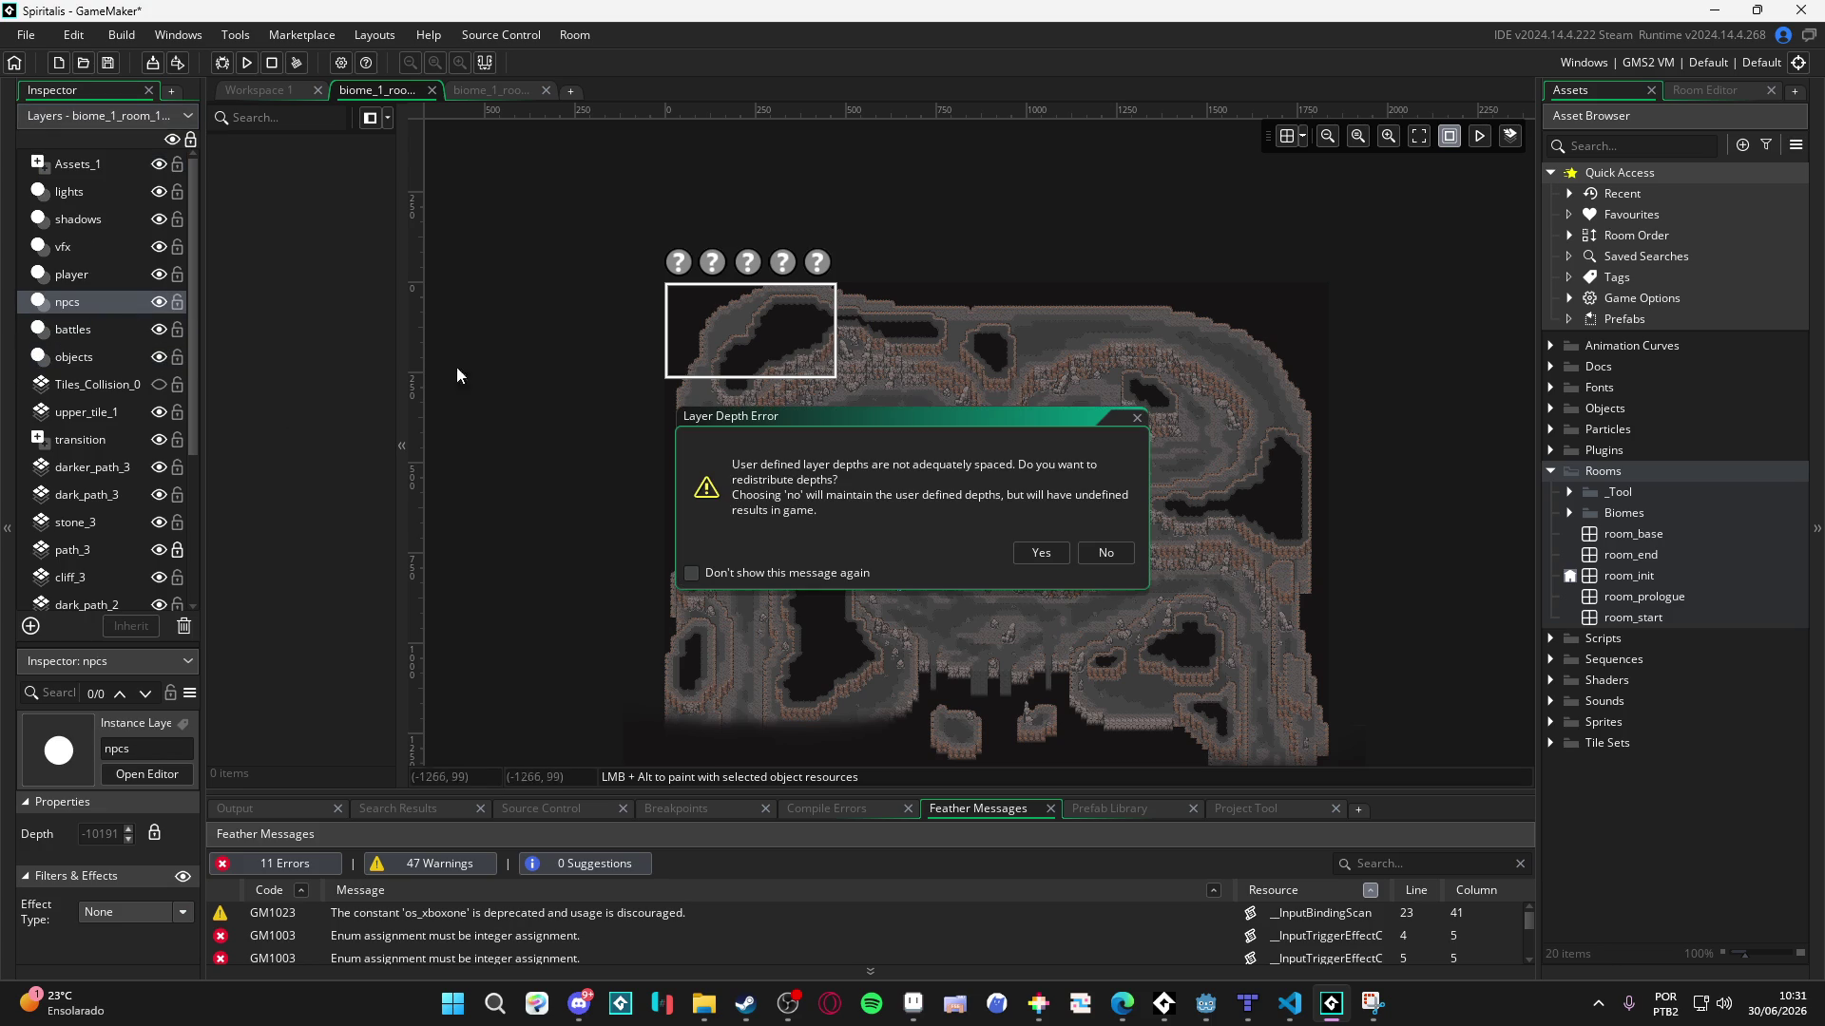
click(1107, 552)
click(63, 358)
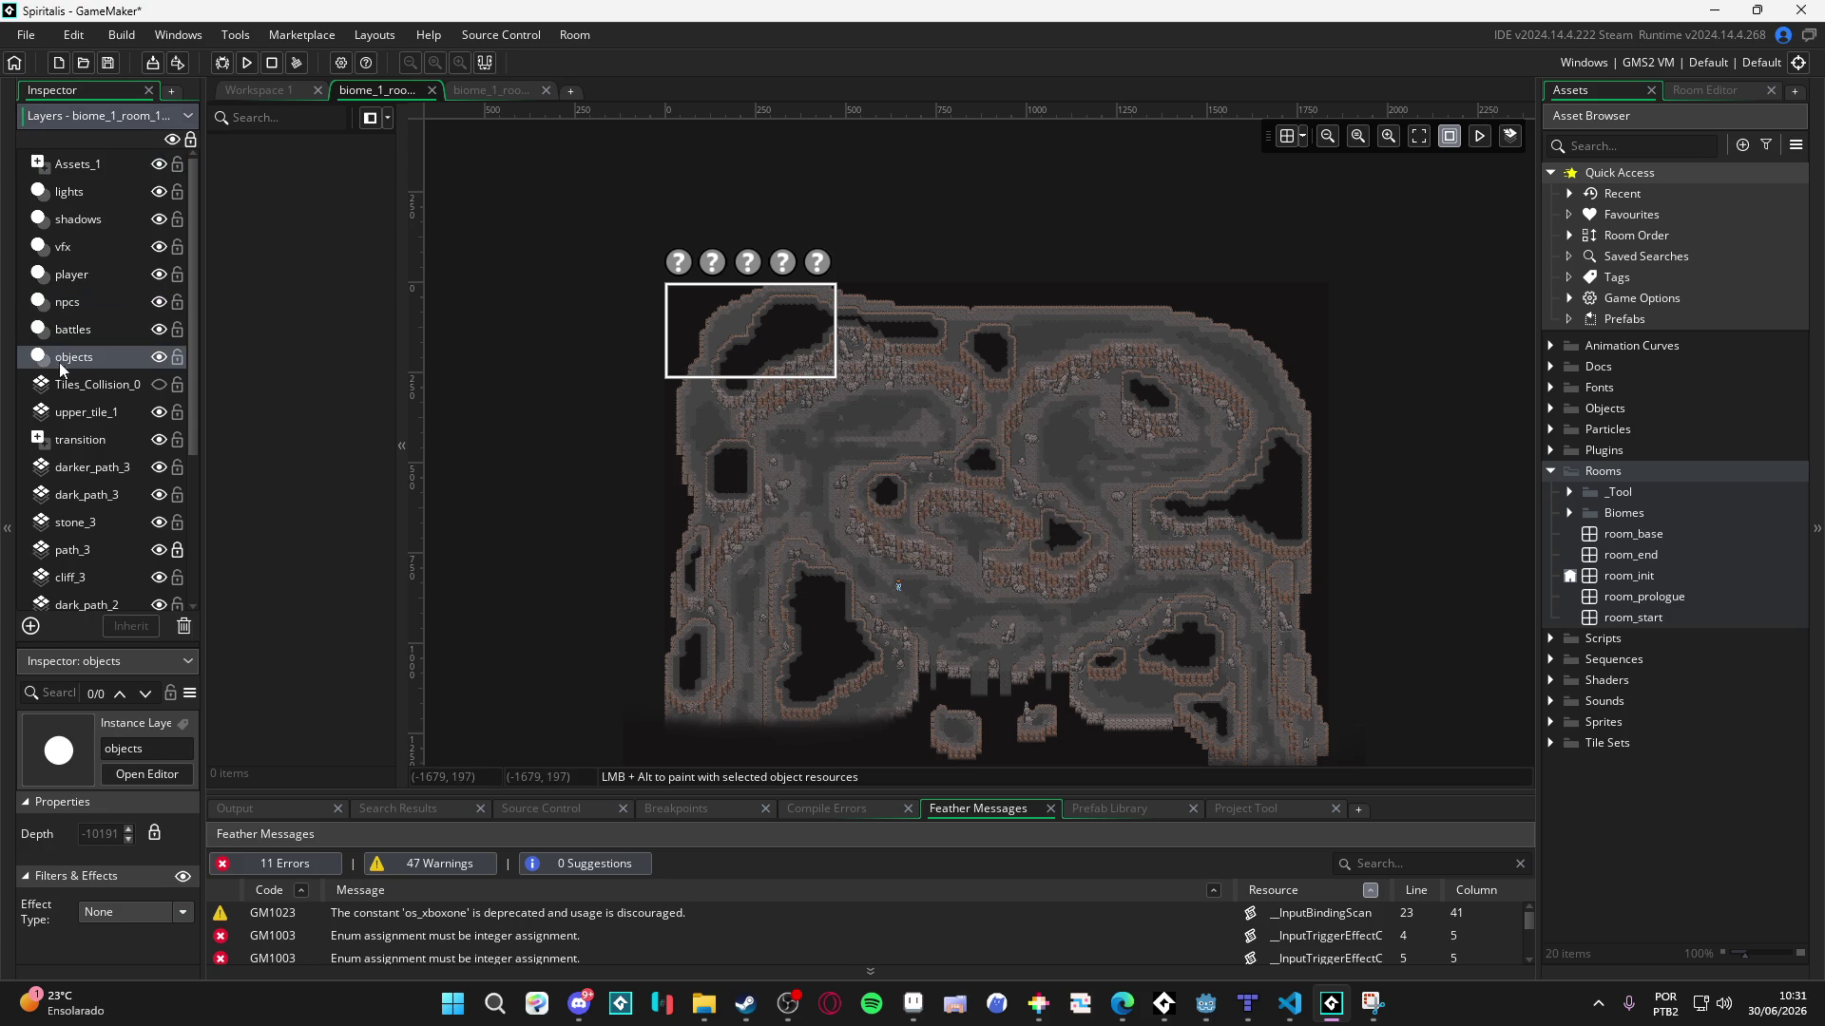
- Add an instance layer named portals and move it below objects
click(31, 625)
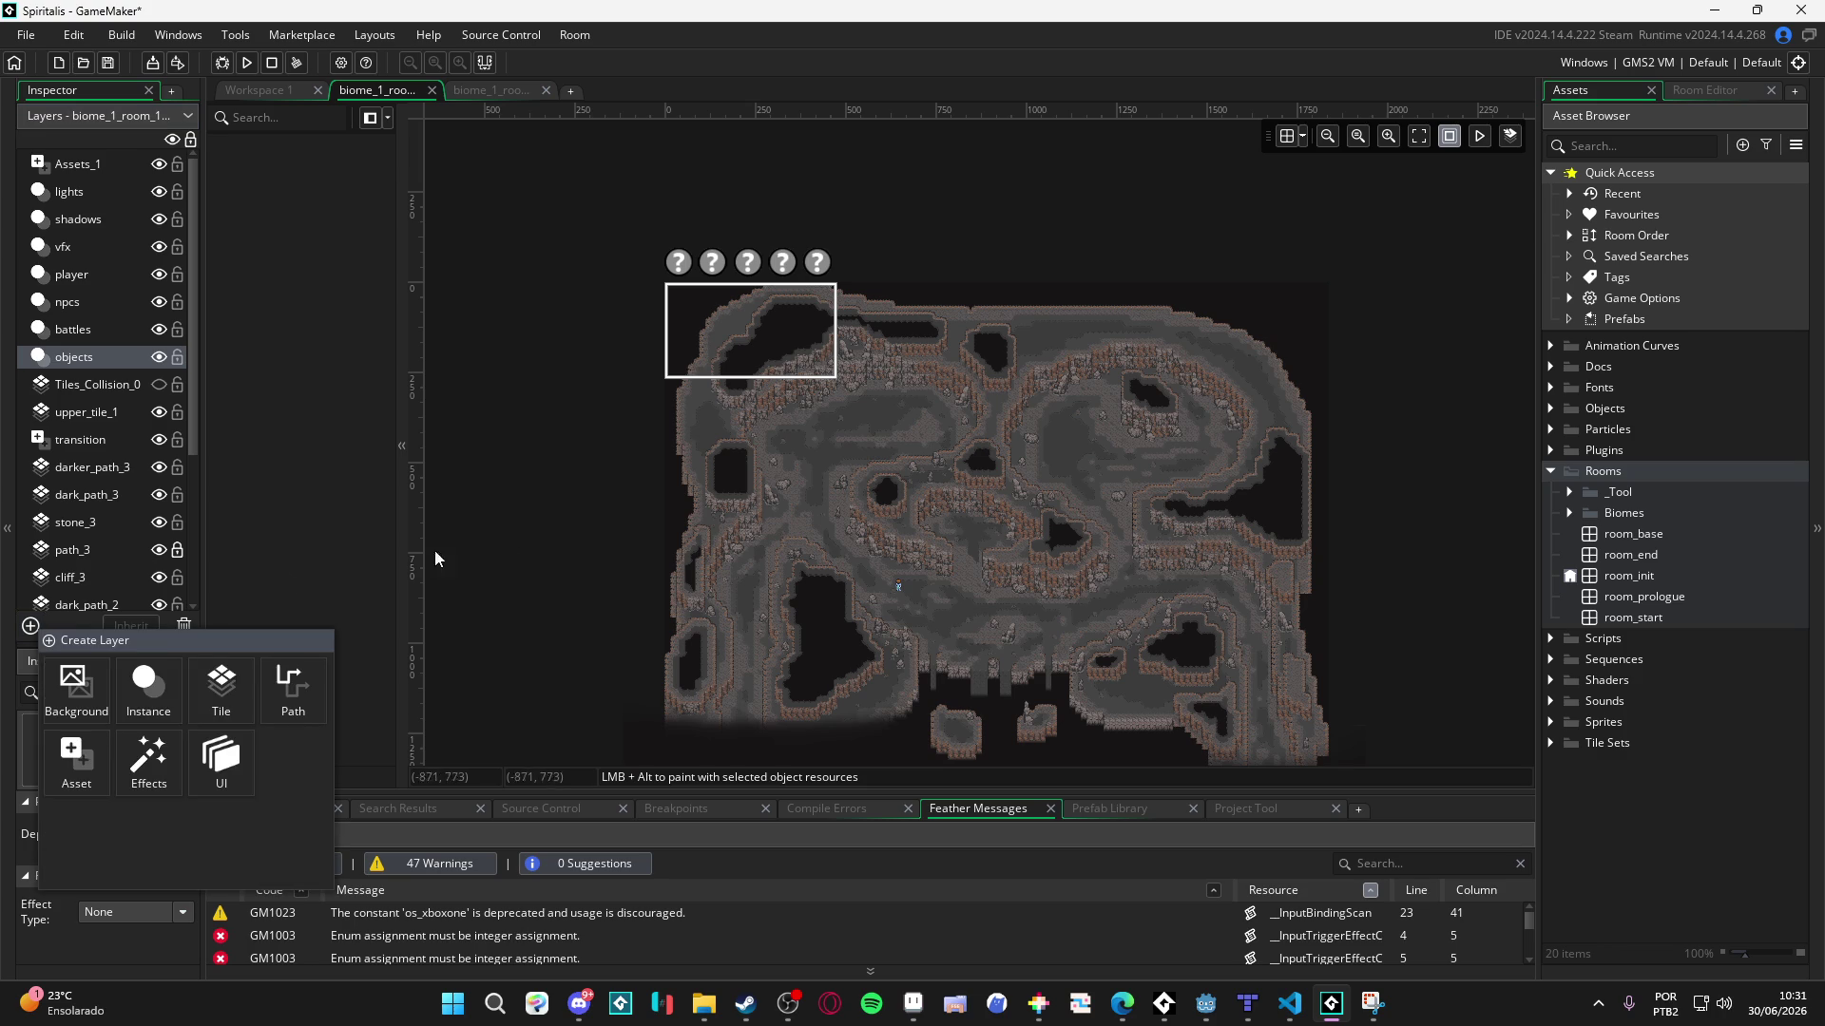
click(148, 685)
click(1125, 552)
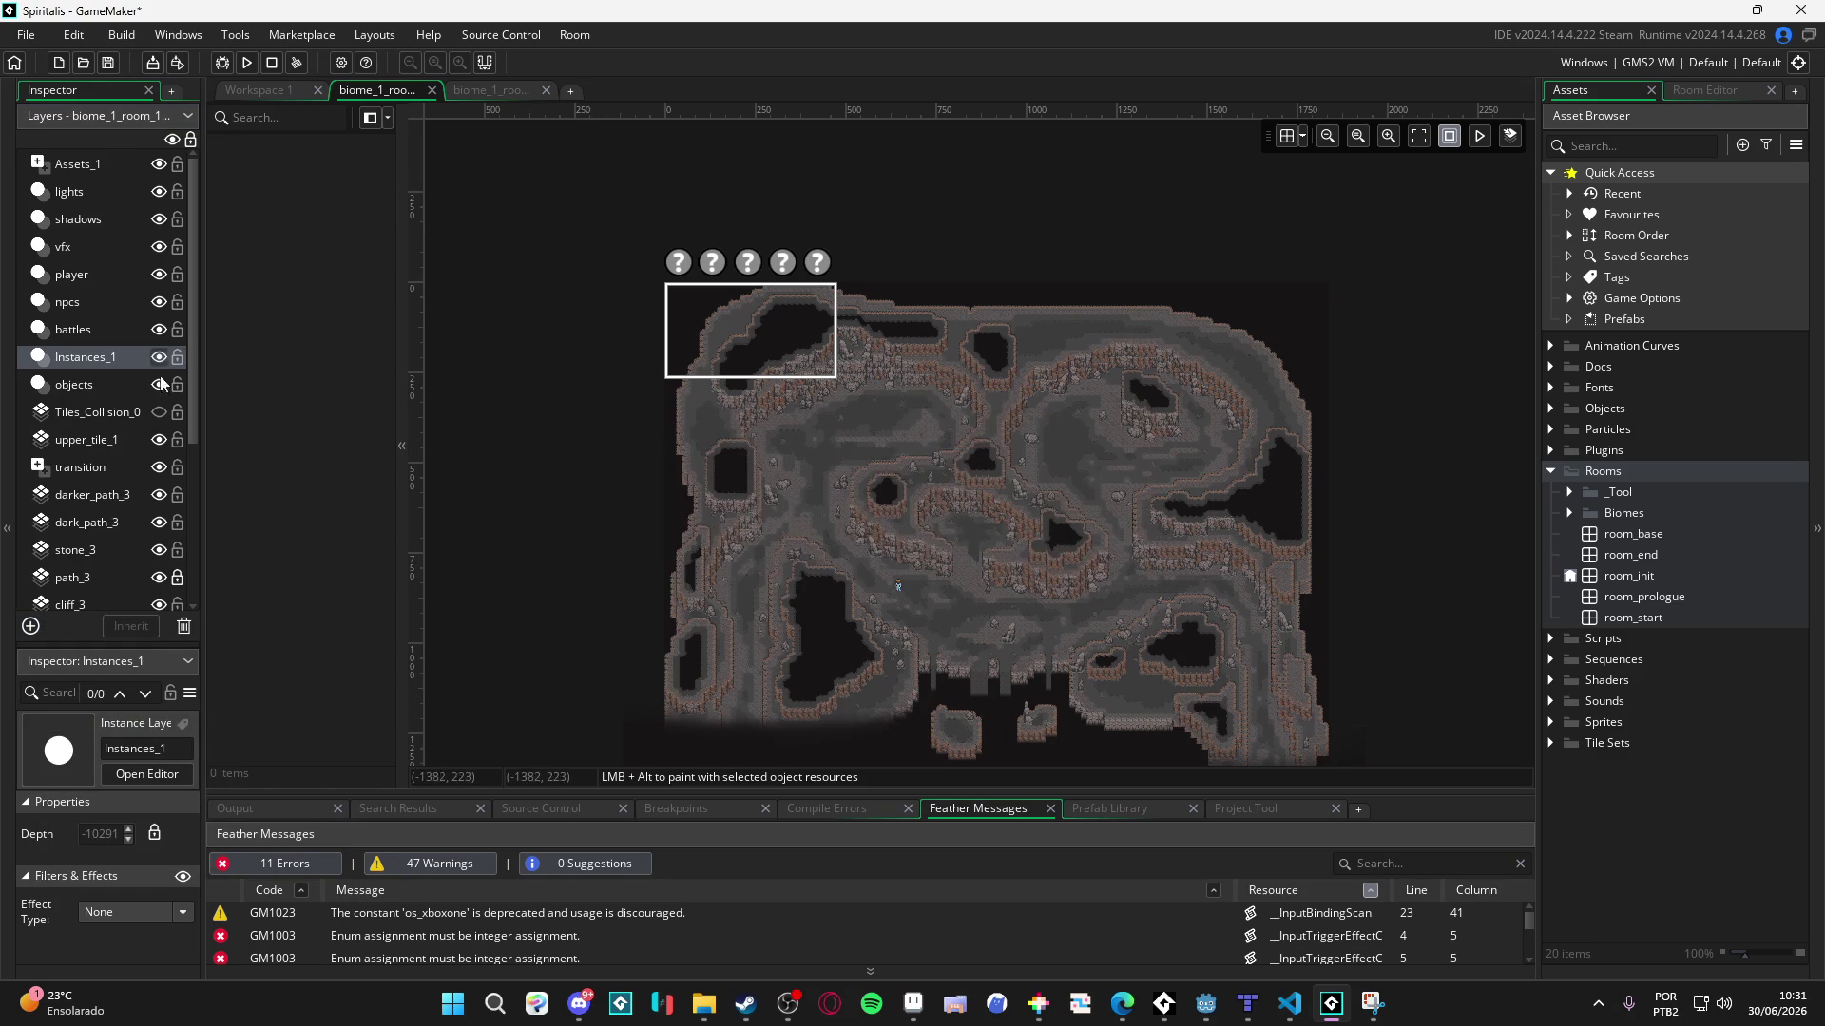
text(portals)
key(Return)
drag(107, 368, 110, 397)
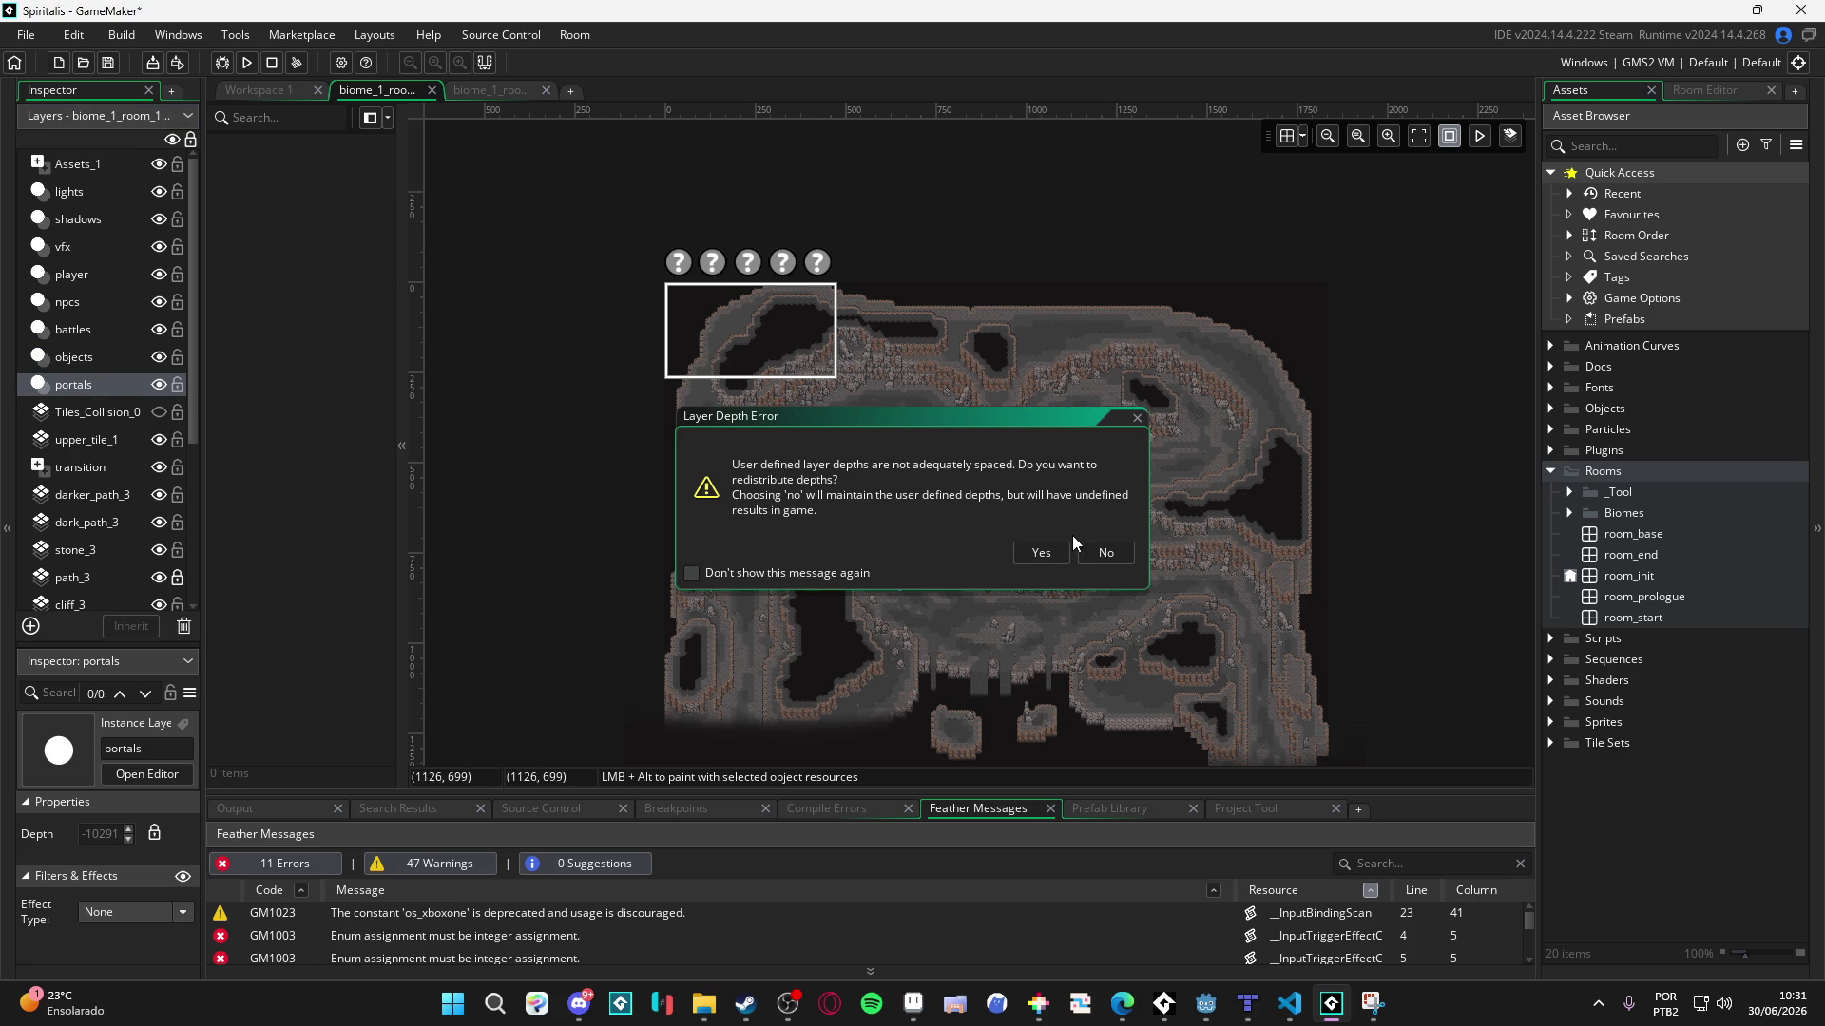
click(1041, 552)
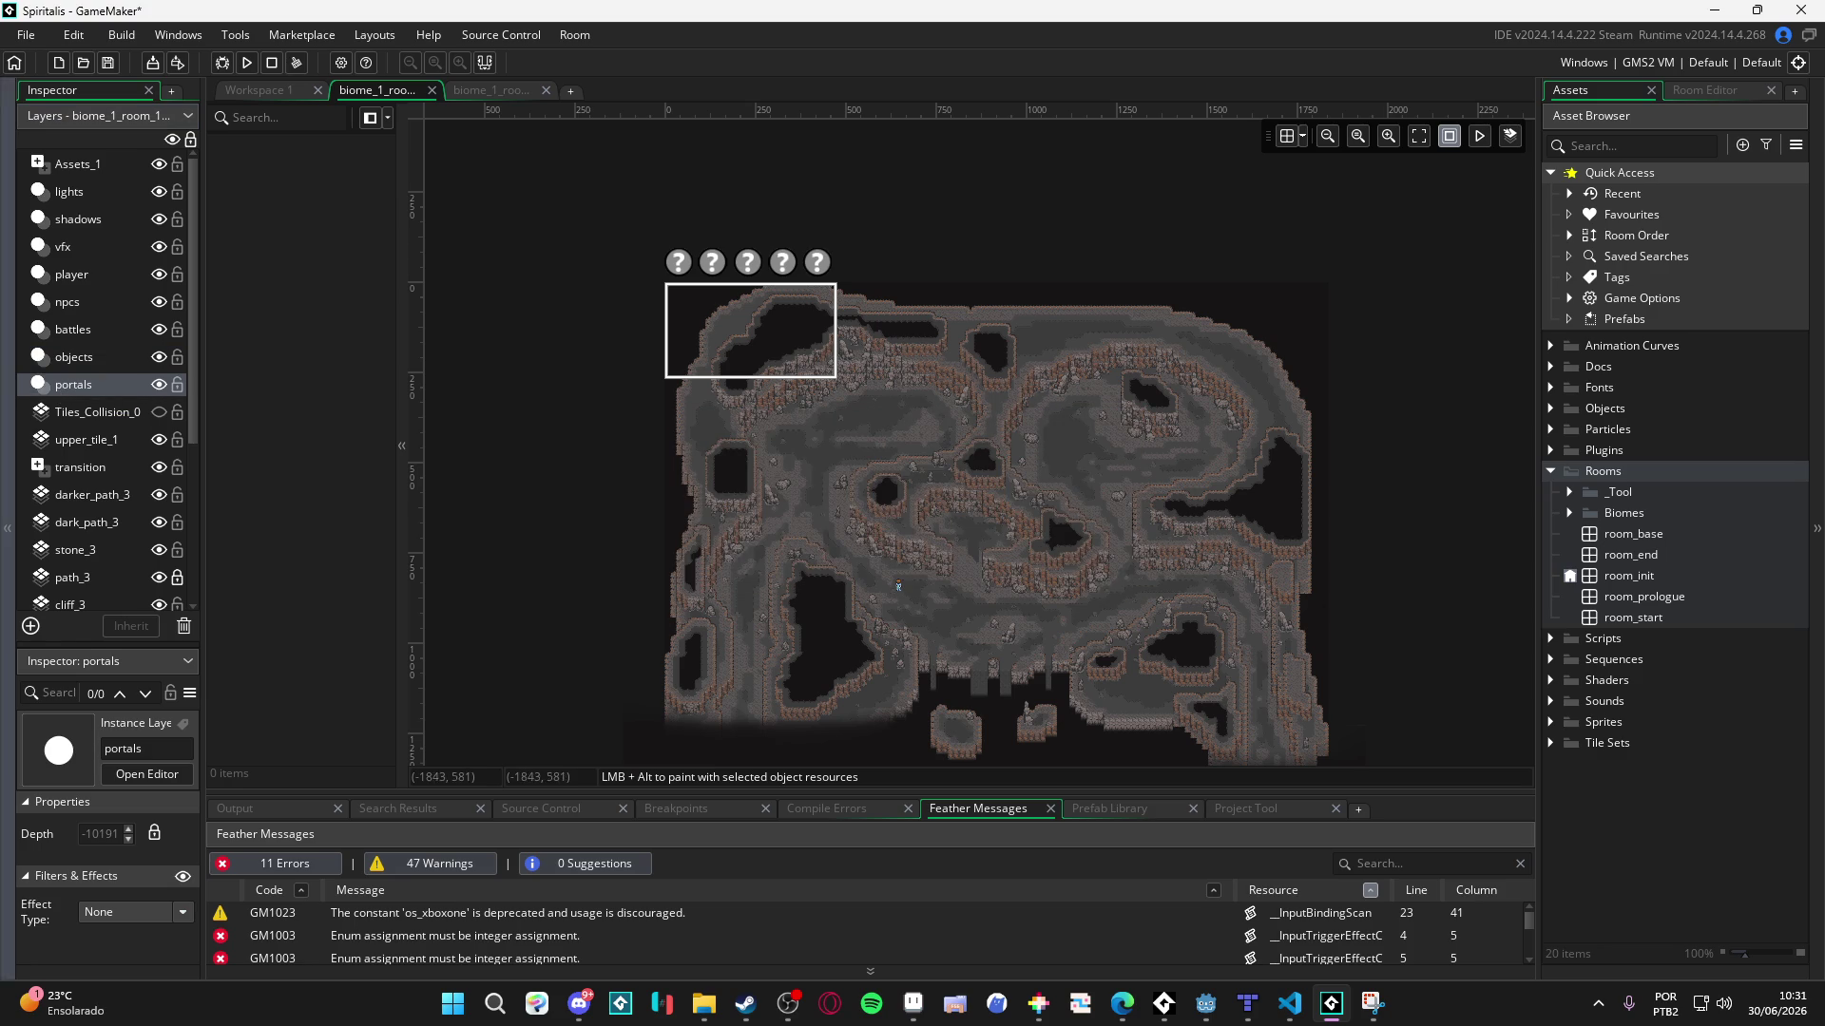
- Add an instance layer named triggers and move it below portals
click(31, 627)
click(160, 691)
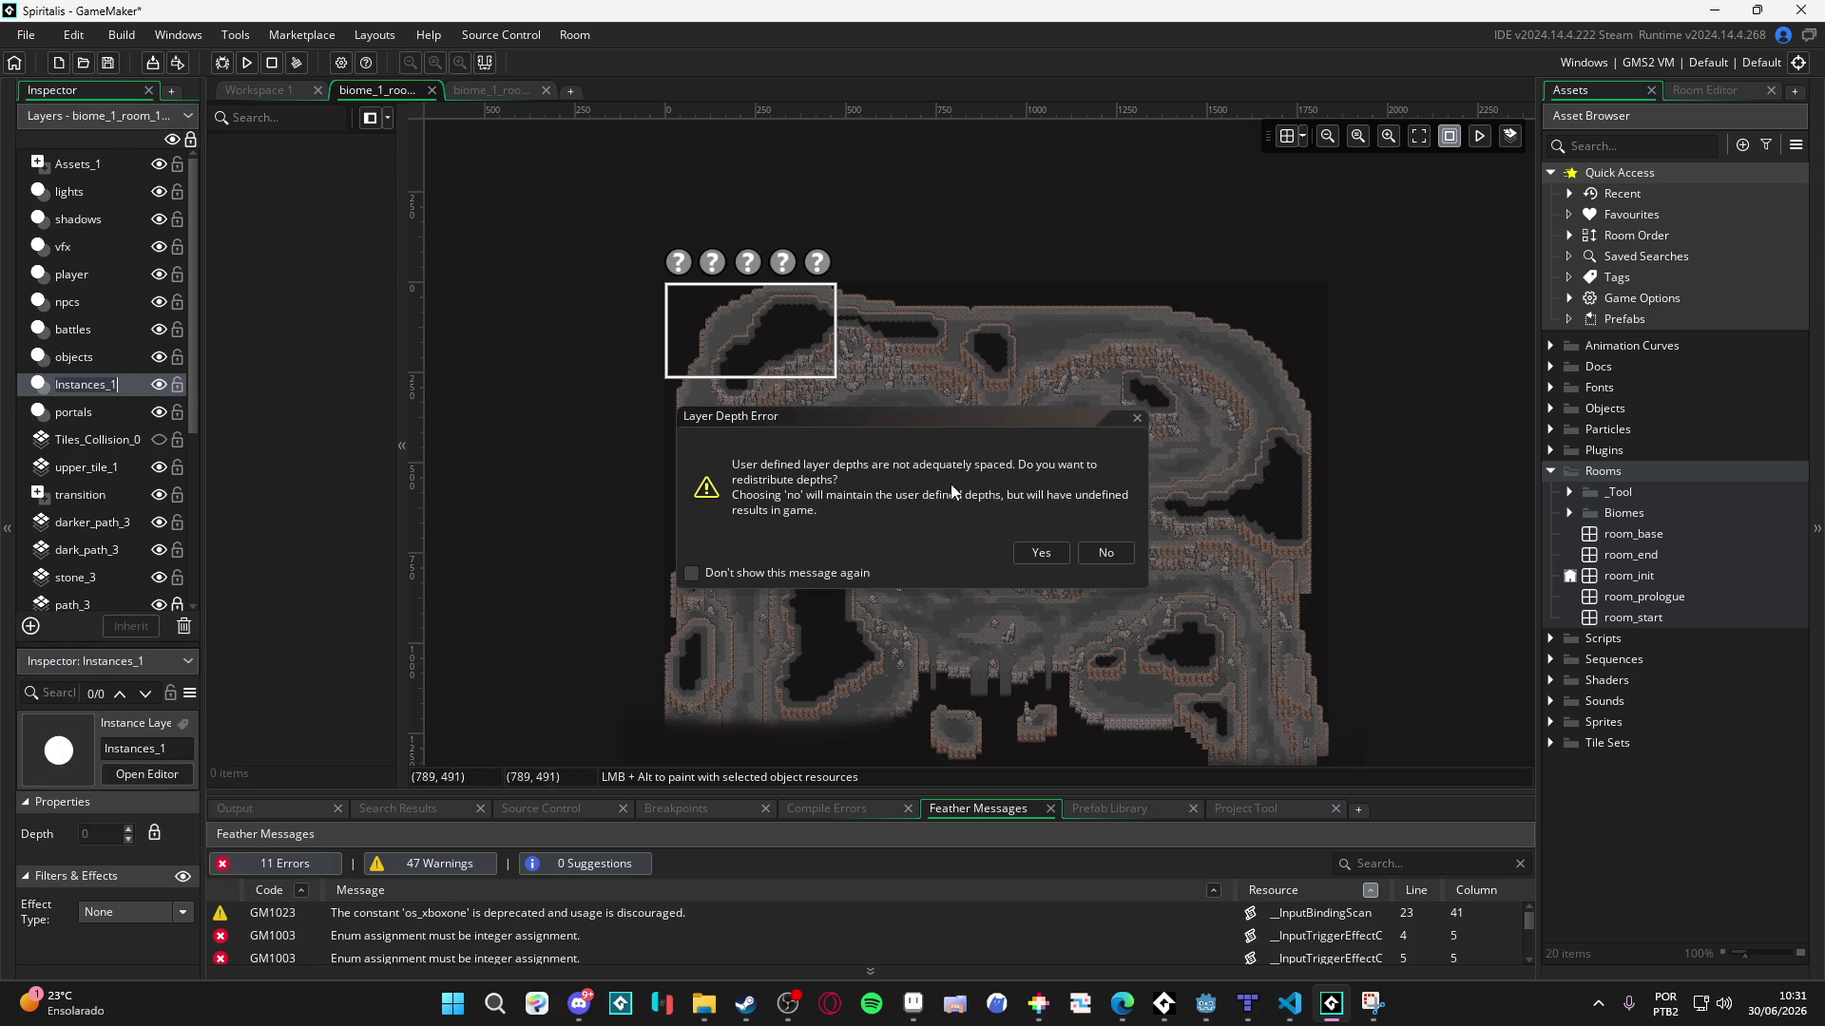
click(1099, 553)
double_click(148, 386)
text(triggers)
key(Return)
drag(149, 396, 149, 423)
click(1081, 553)
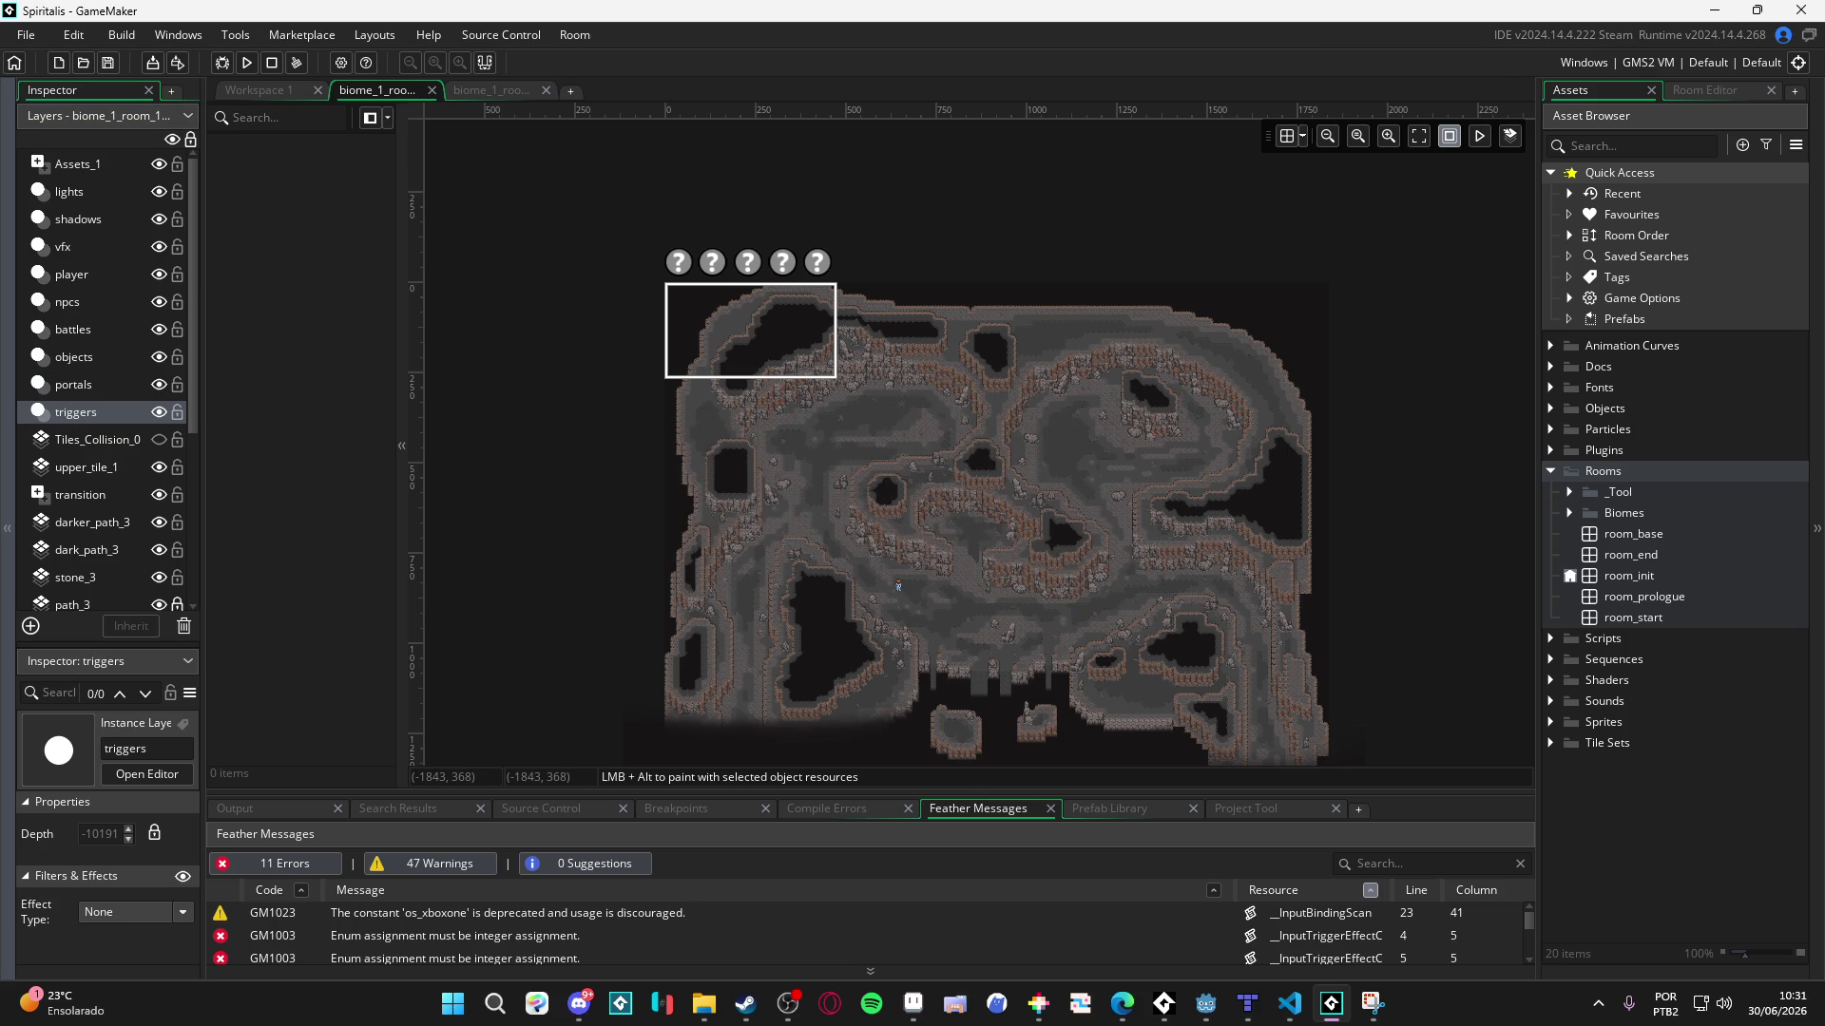
click(105, 438)
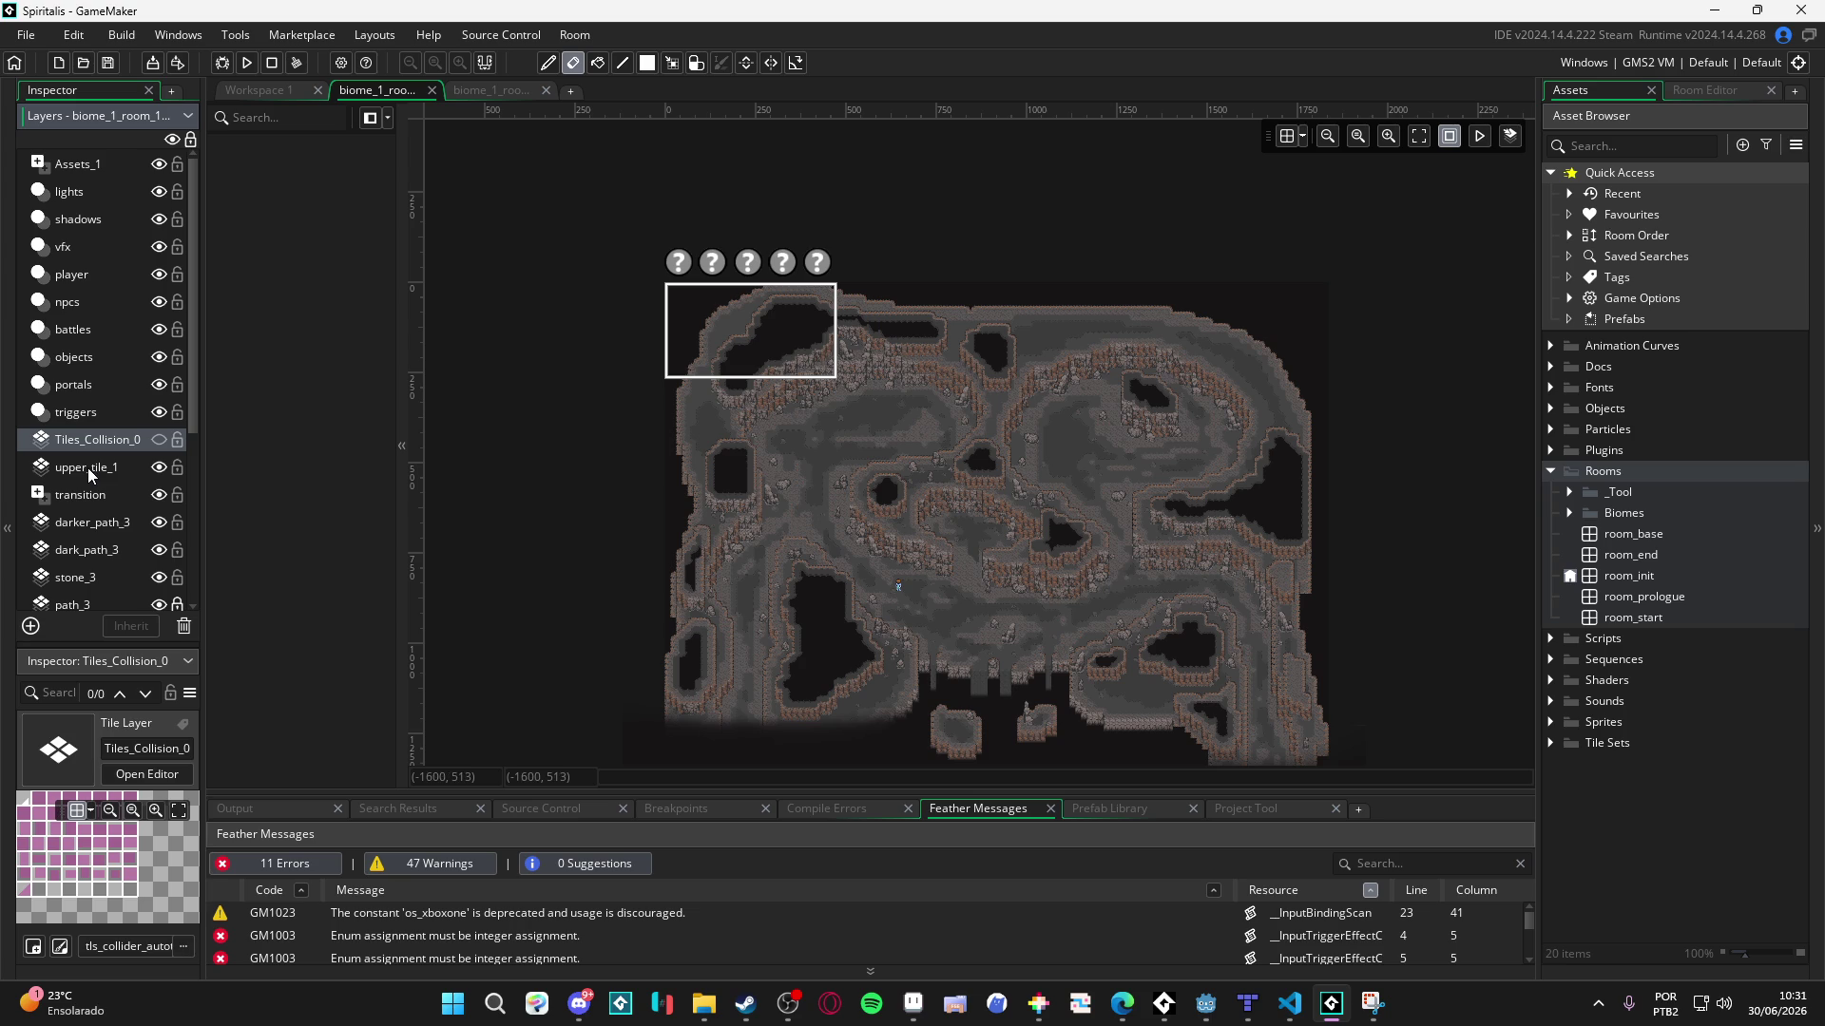
- Drag Tiles_Collision_0 and upper_tile_1 up under Assets_1, answering No to the depth warning
ctrl+click(87, 470)
mouse_move(100, 439)
mouse_down()
mouse_move(99, 152)
mouse_move(105, 180)
mouse_up()
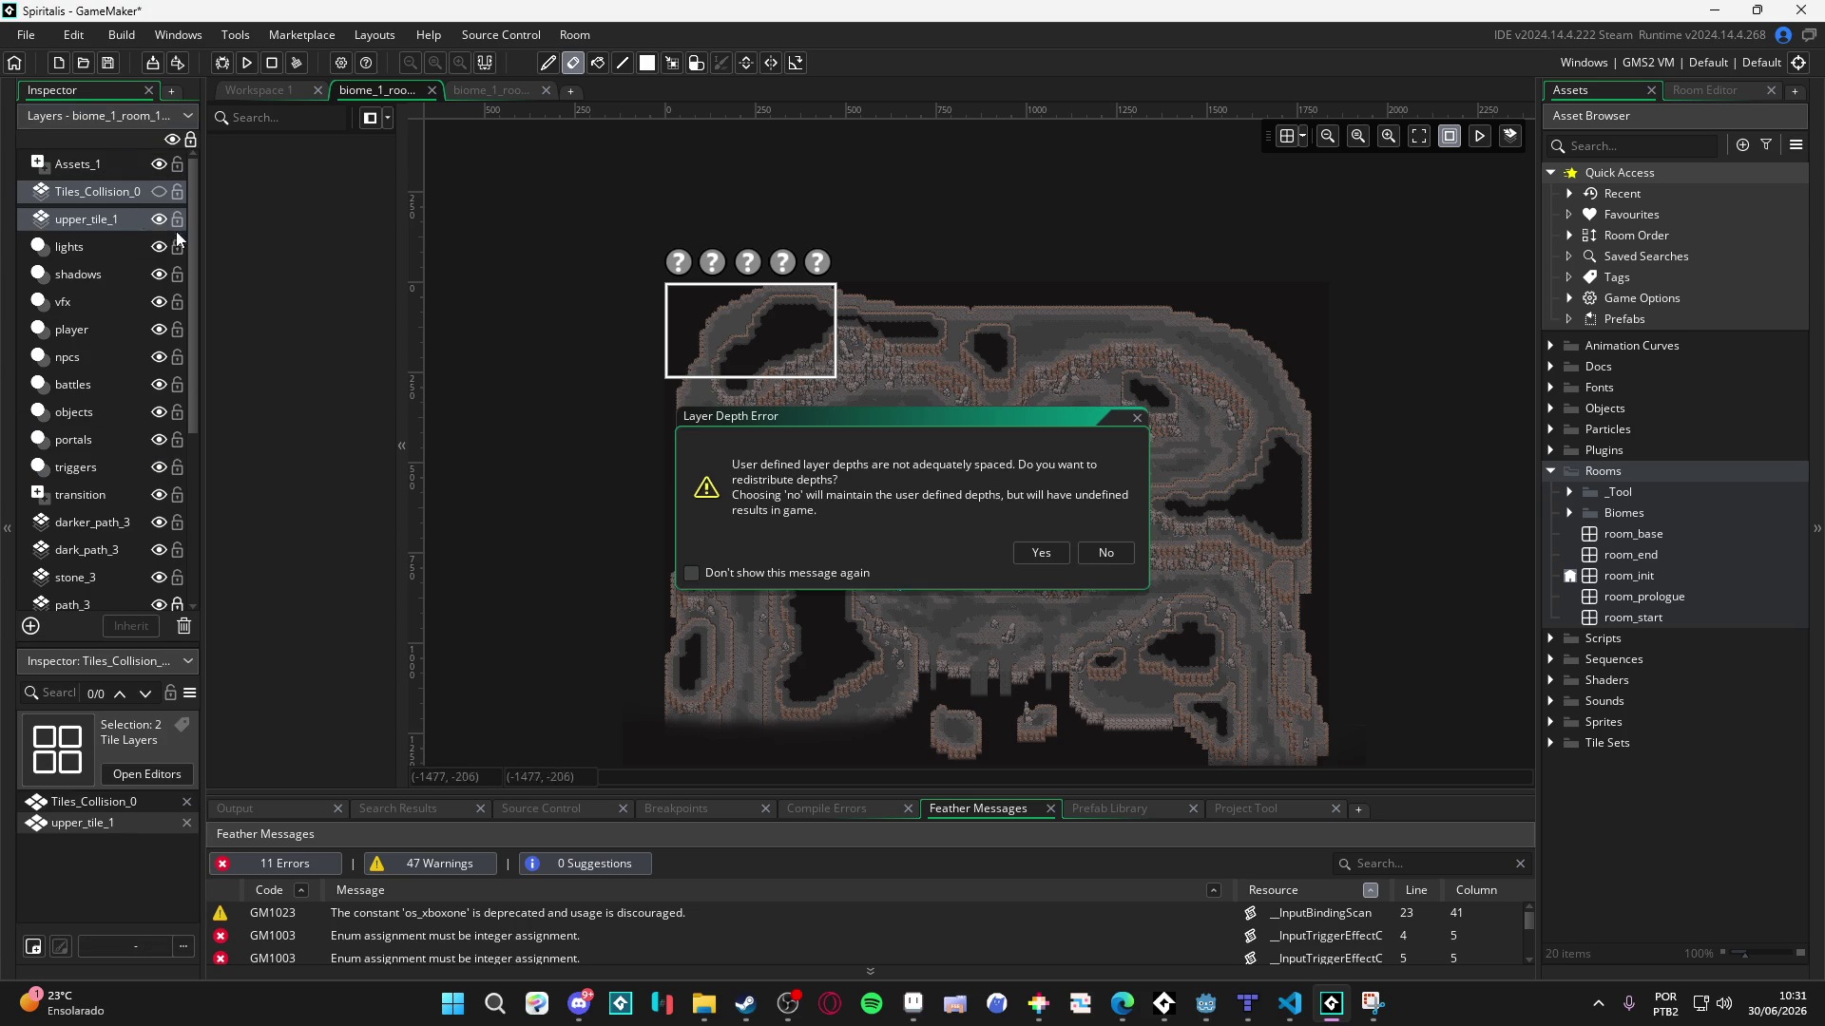
click(1102, 559)
scroll(91, 328, down, 1)
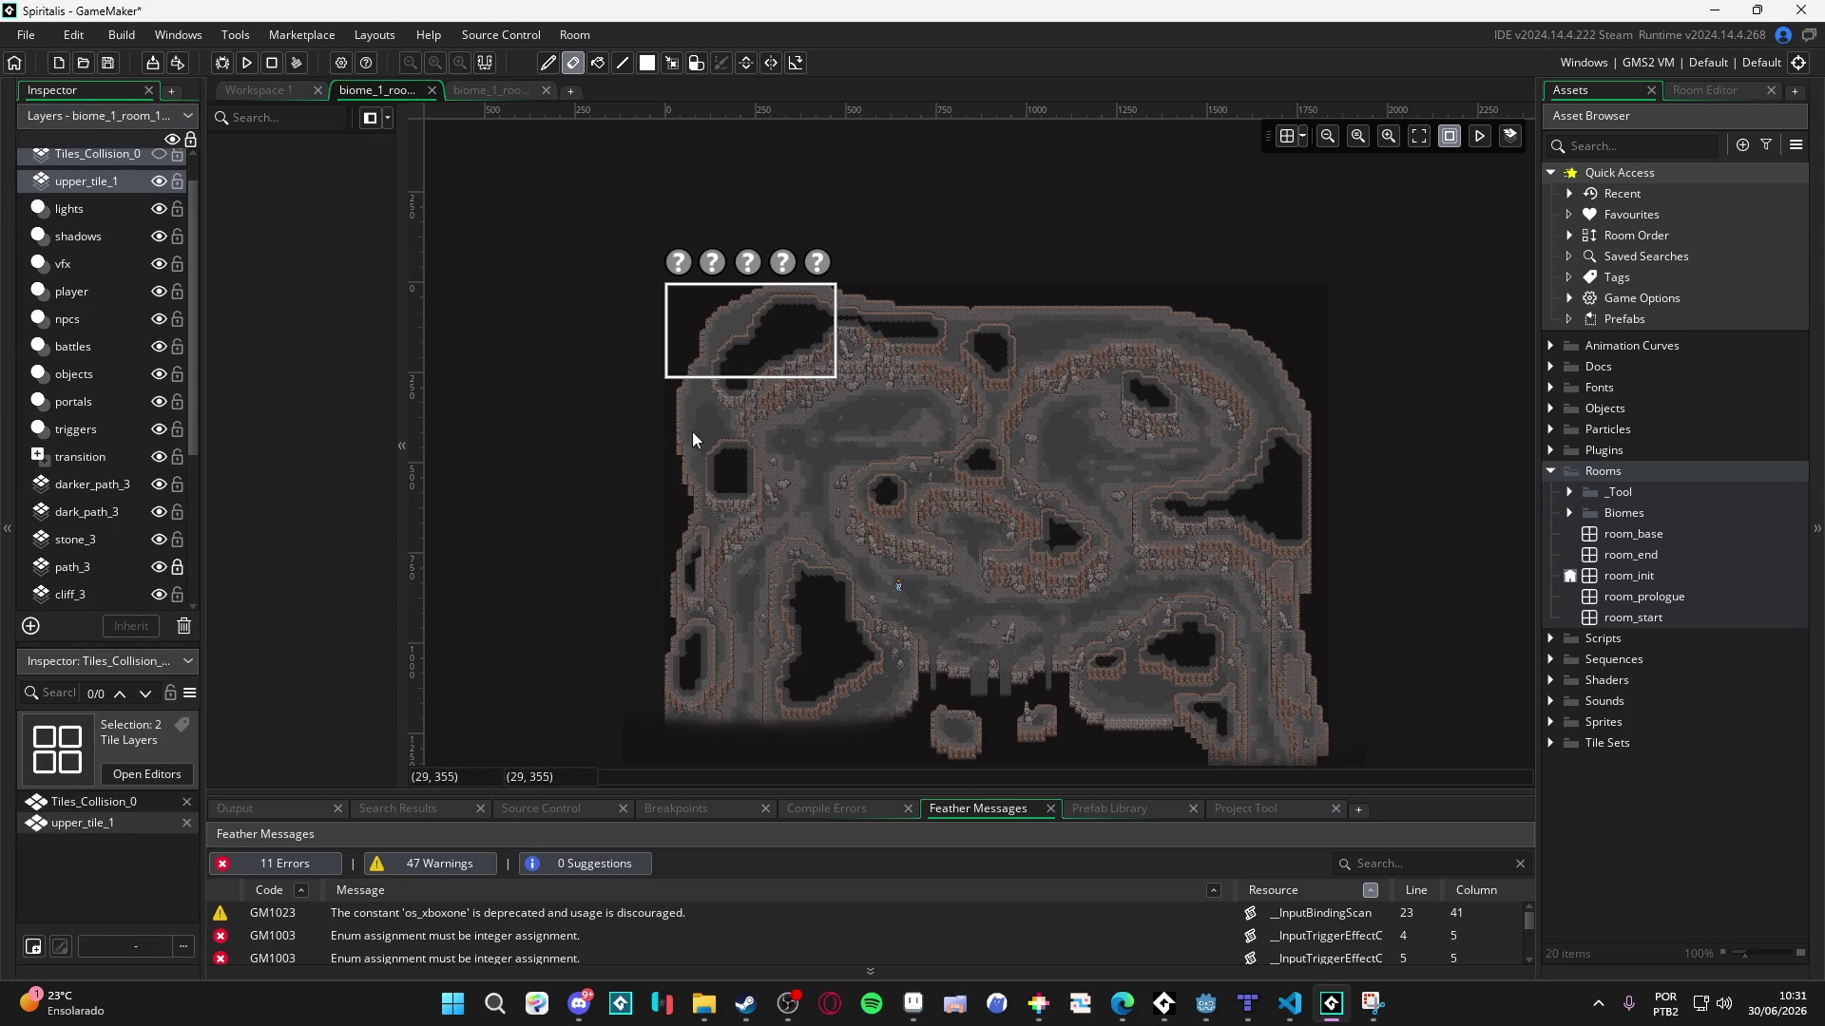
drag(730, 475, 657, 383)
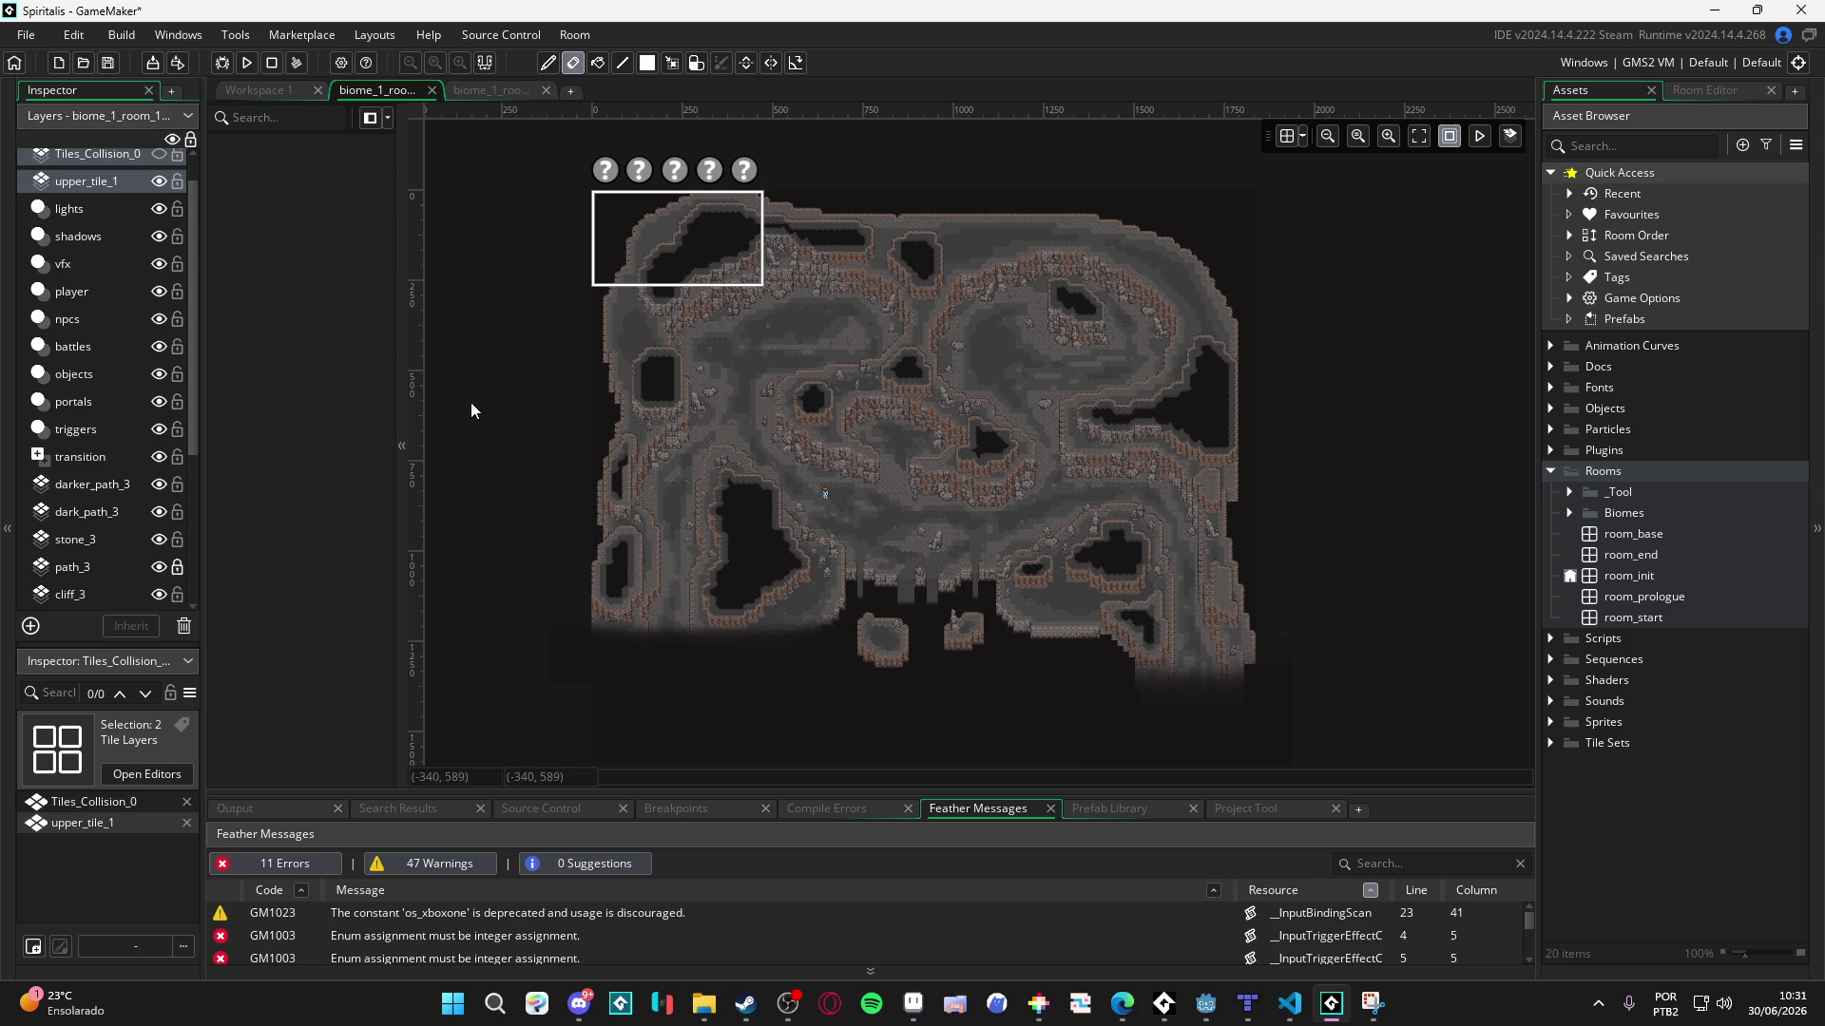
scroll(95, 328, up, 1)
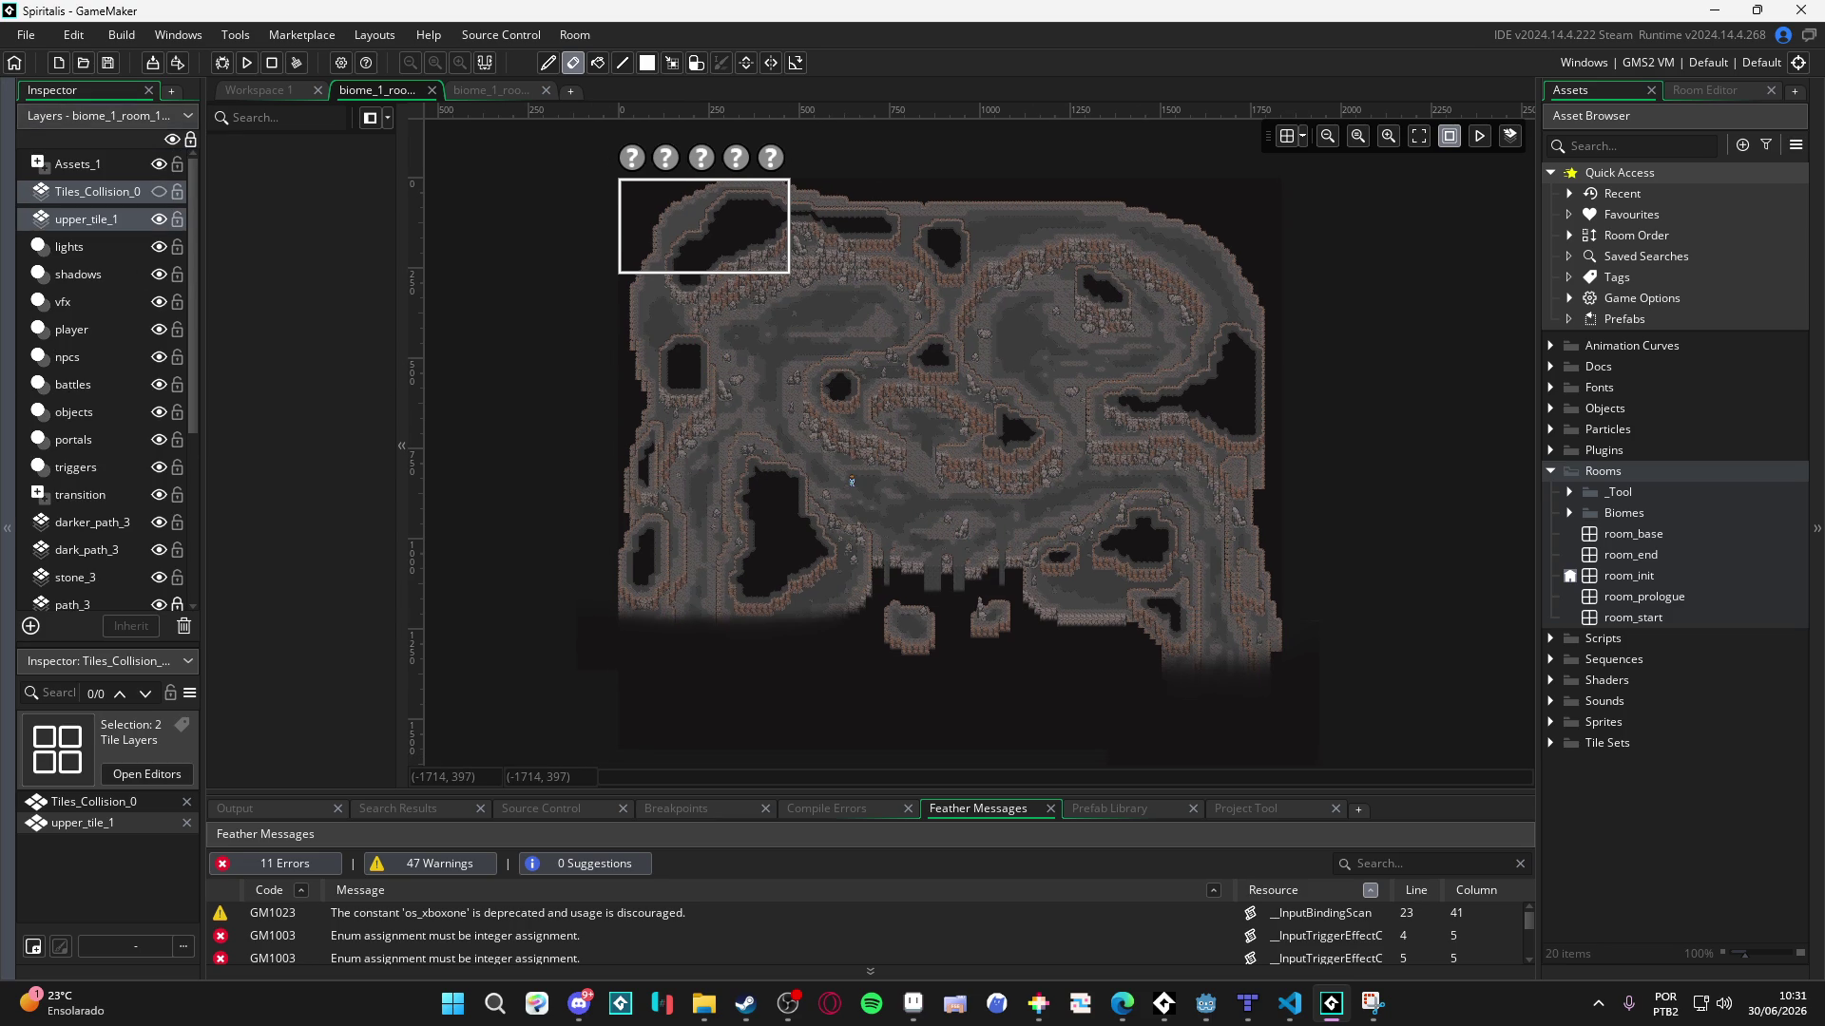
- Review biome_1_room_0_arrival's layer stack from lights down to portals
click(515, 88)
scroll(83, 351, down, 2)
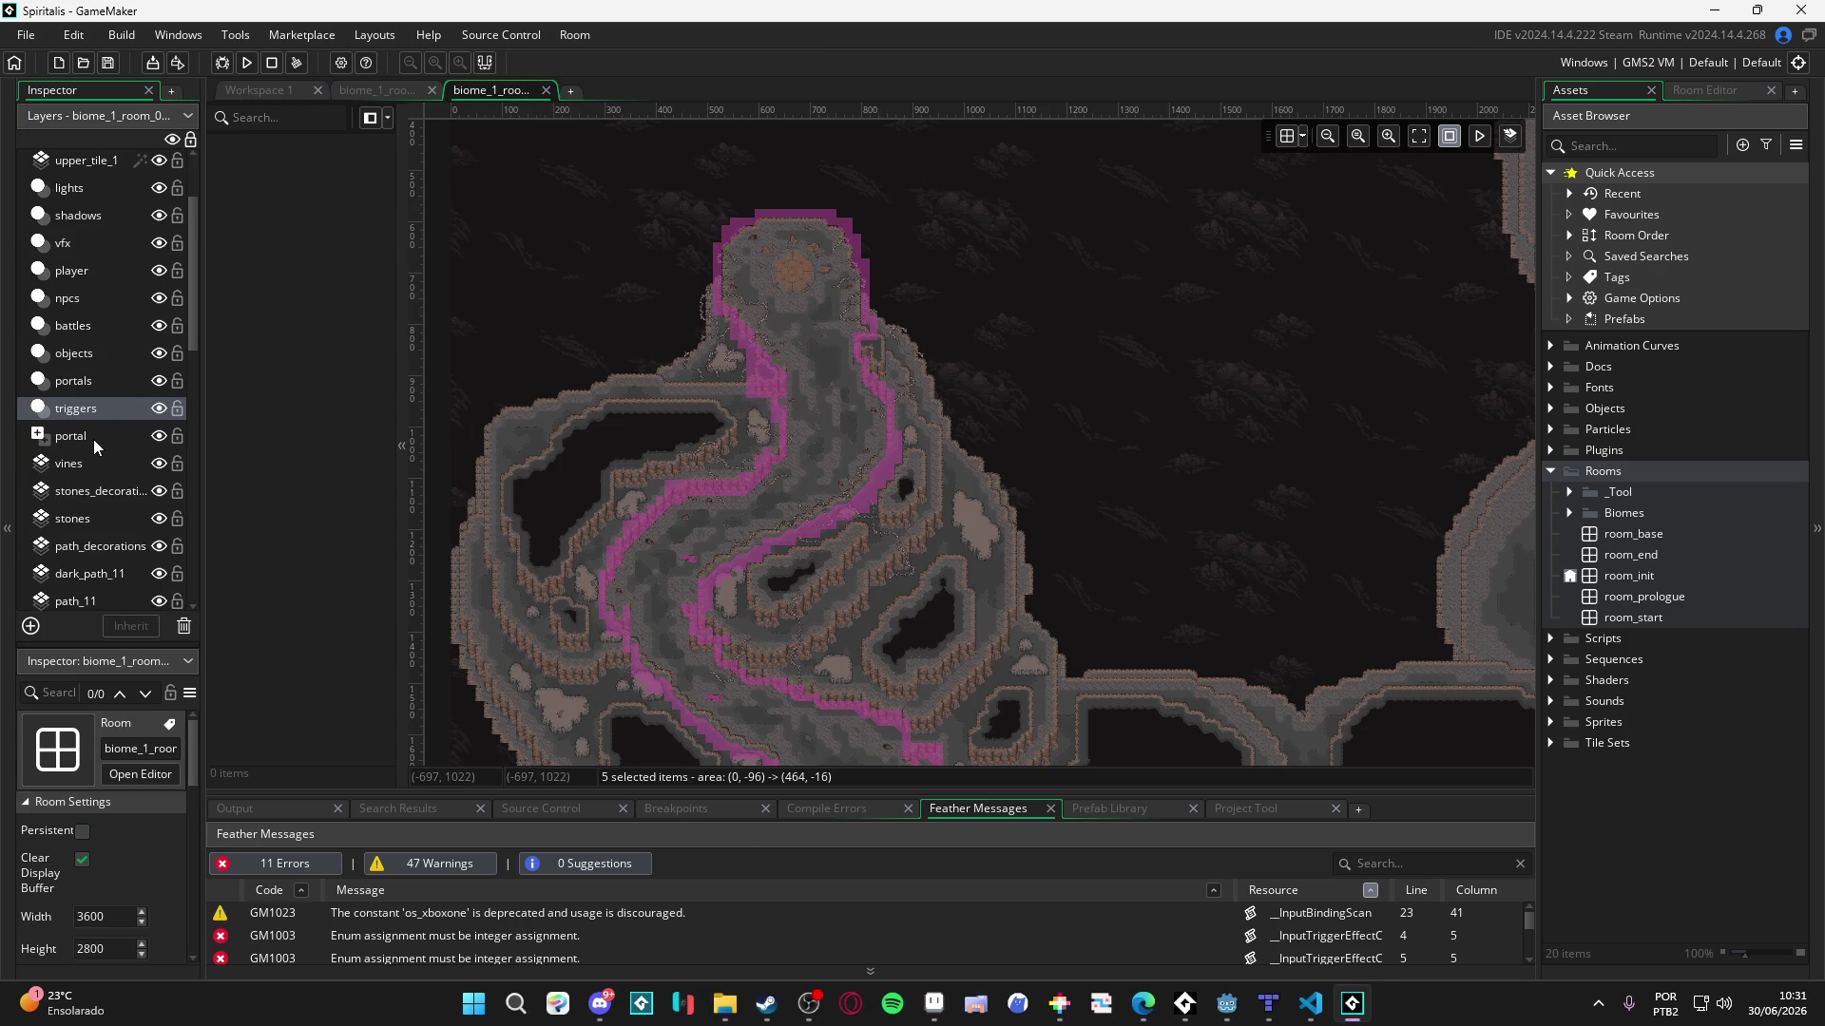
scroll(93, 439, down, 3)
scroll(109, 408, down, 10)
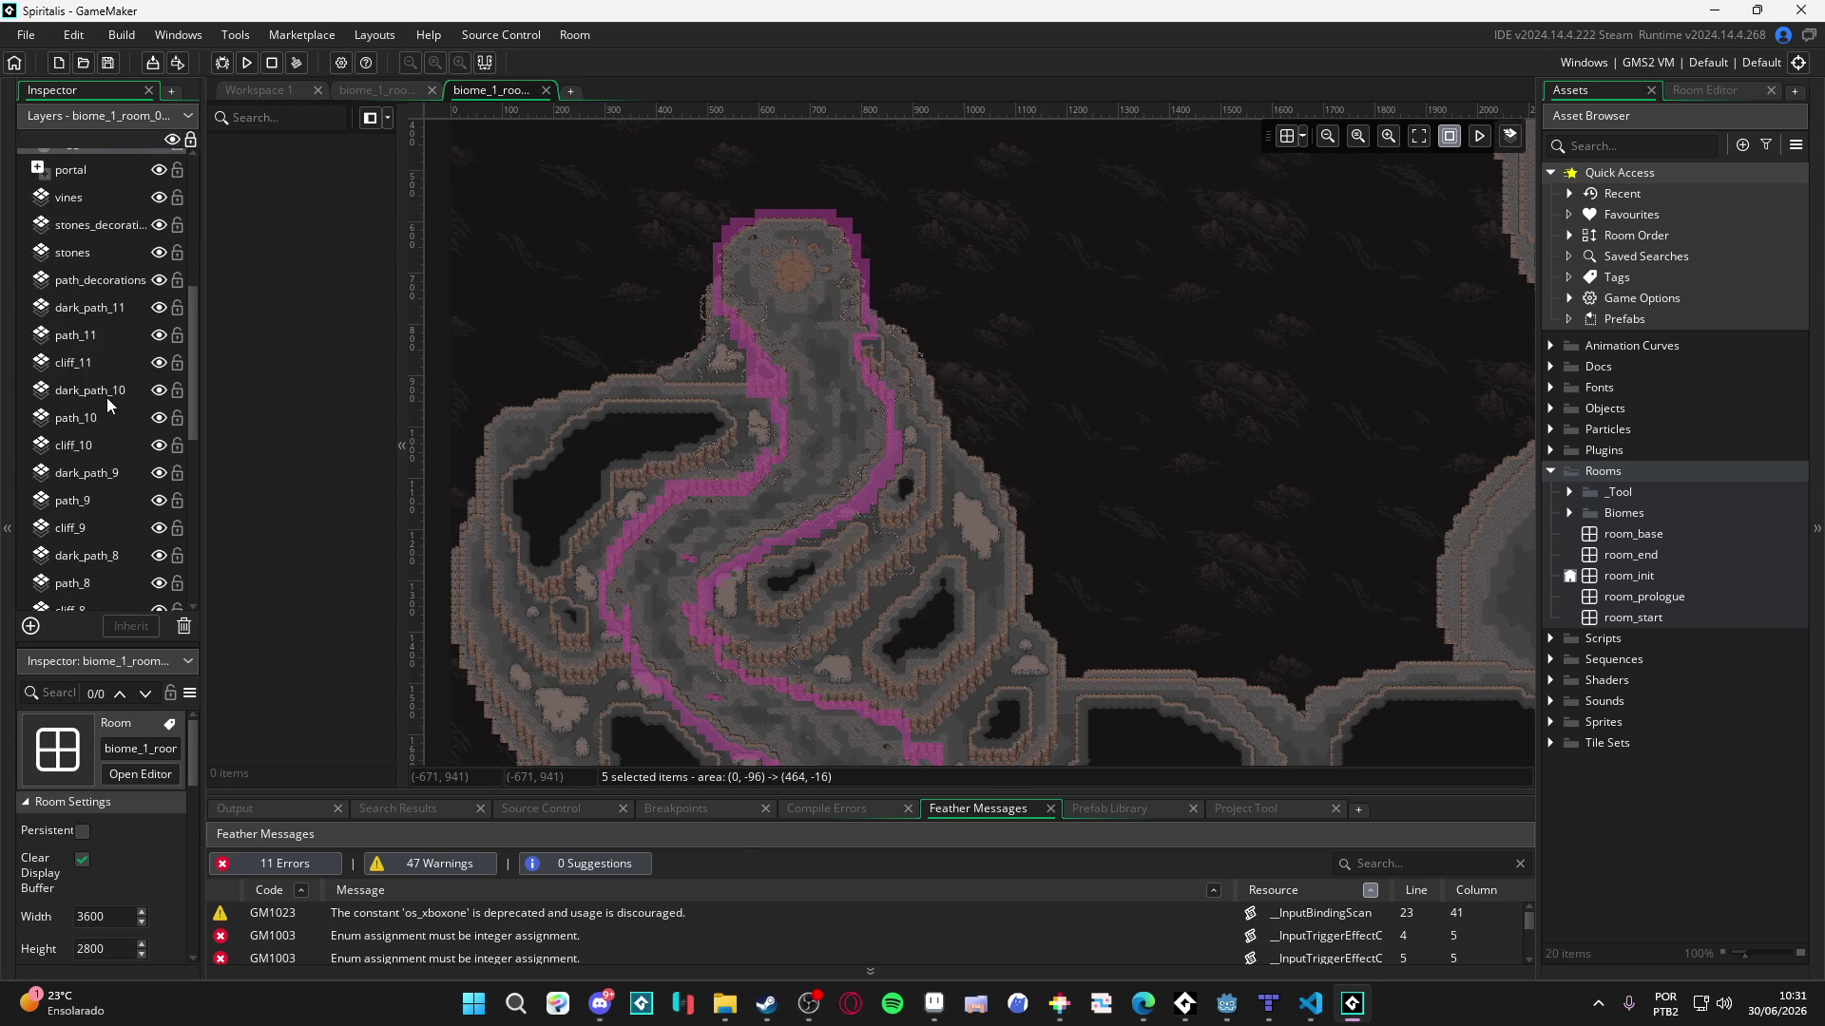
scroll(107, 398, up, 10)
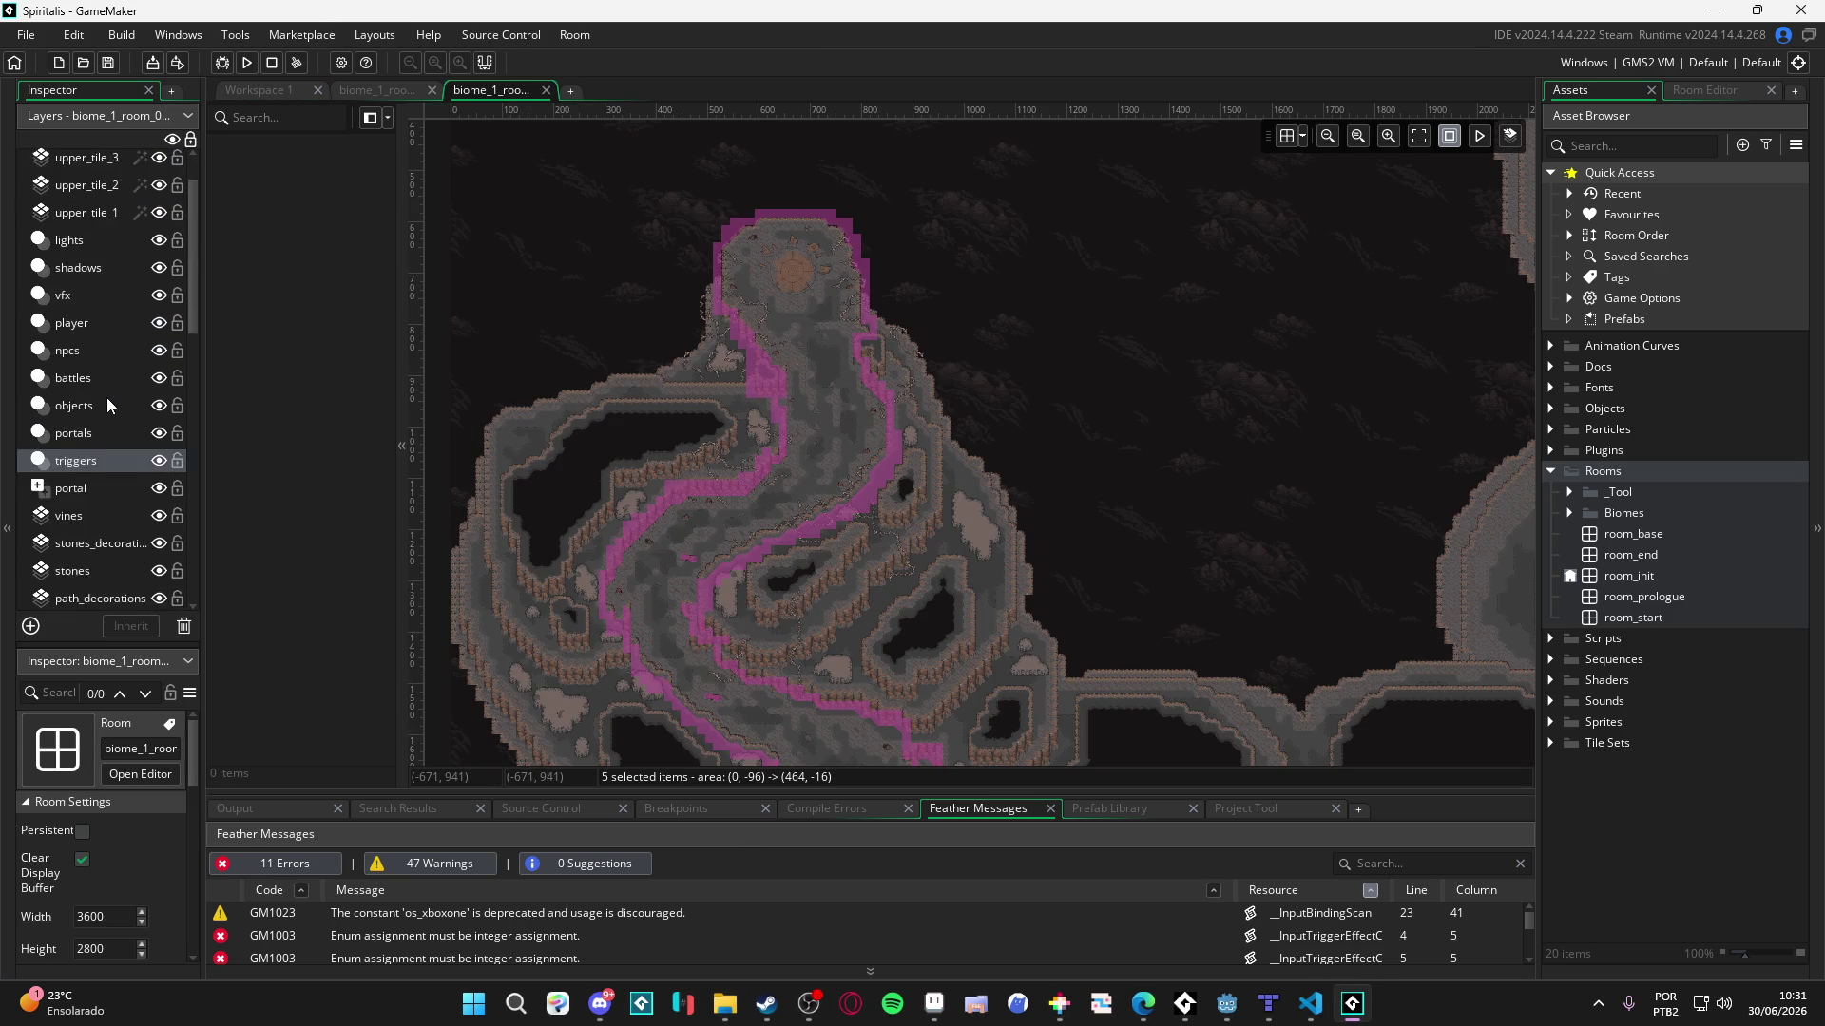
click(112, 280)
key(Down)
key(Down)
key(Down)
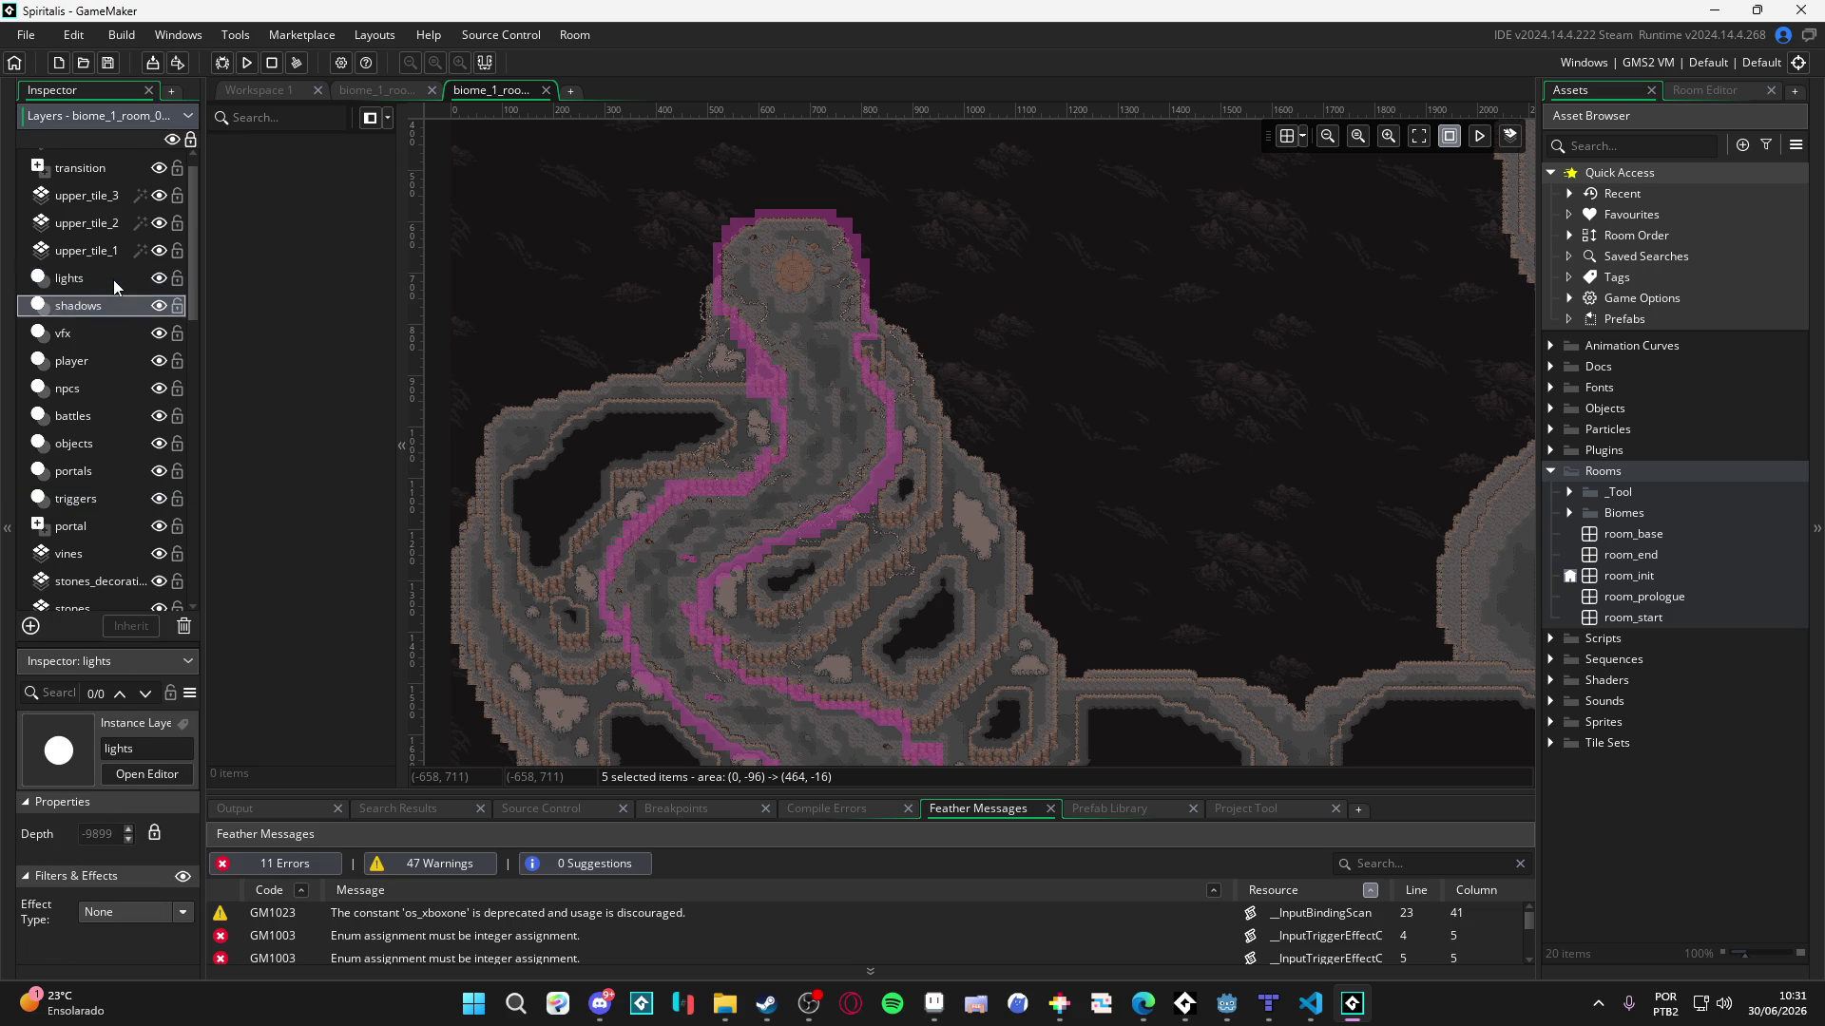
key(Down)
key(Down)
key(Down)
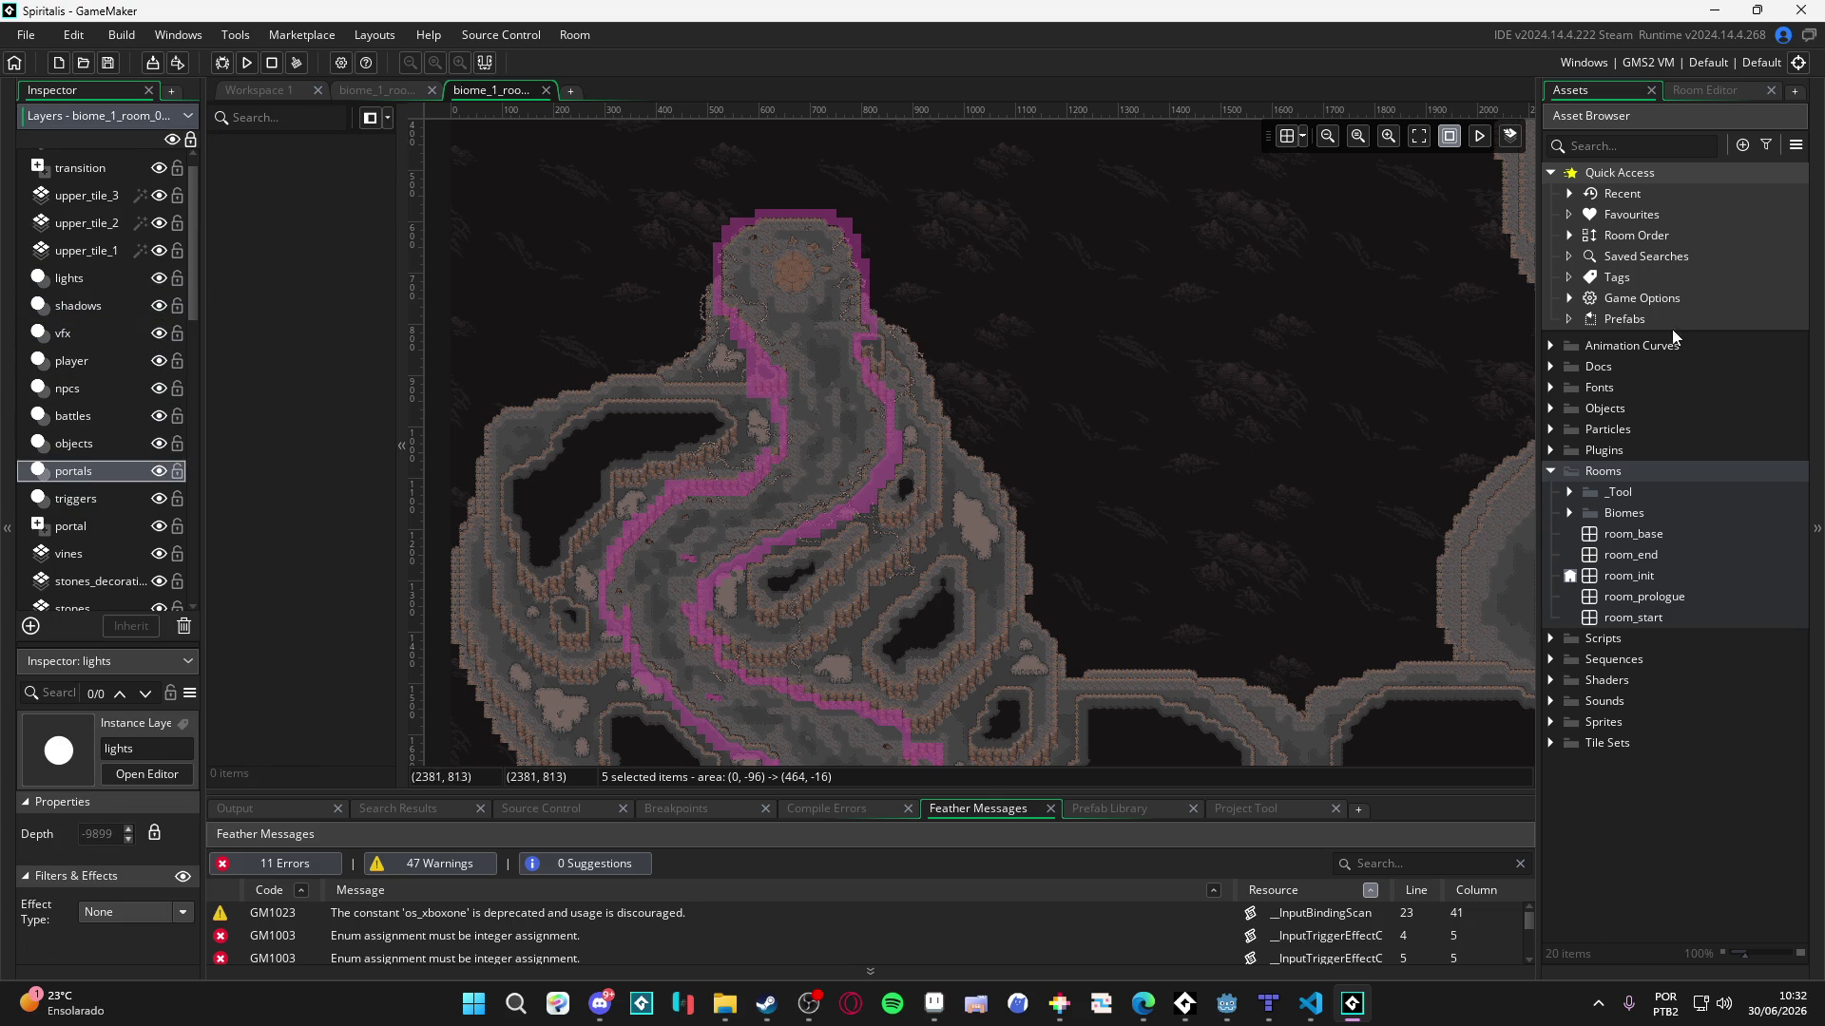
- Expand Rooms > Biomes in the Asset Browser and open room_init
click(1569, 513)
click(1587, 534)
click(1587, 534)
click(1569, 498)
click(1569, 501)
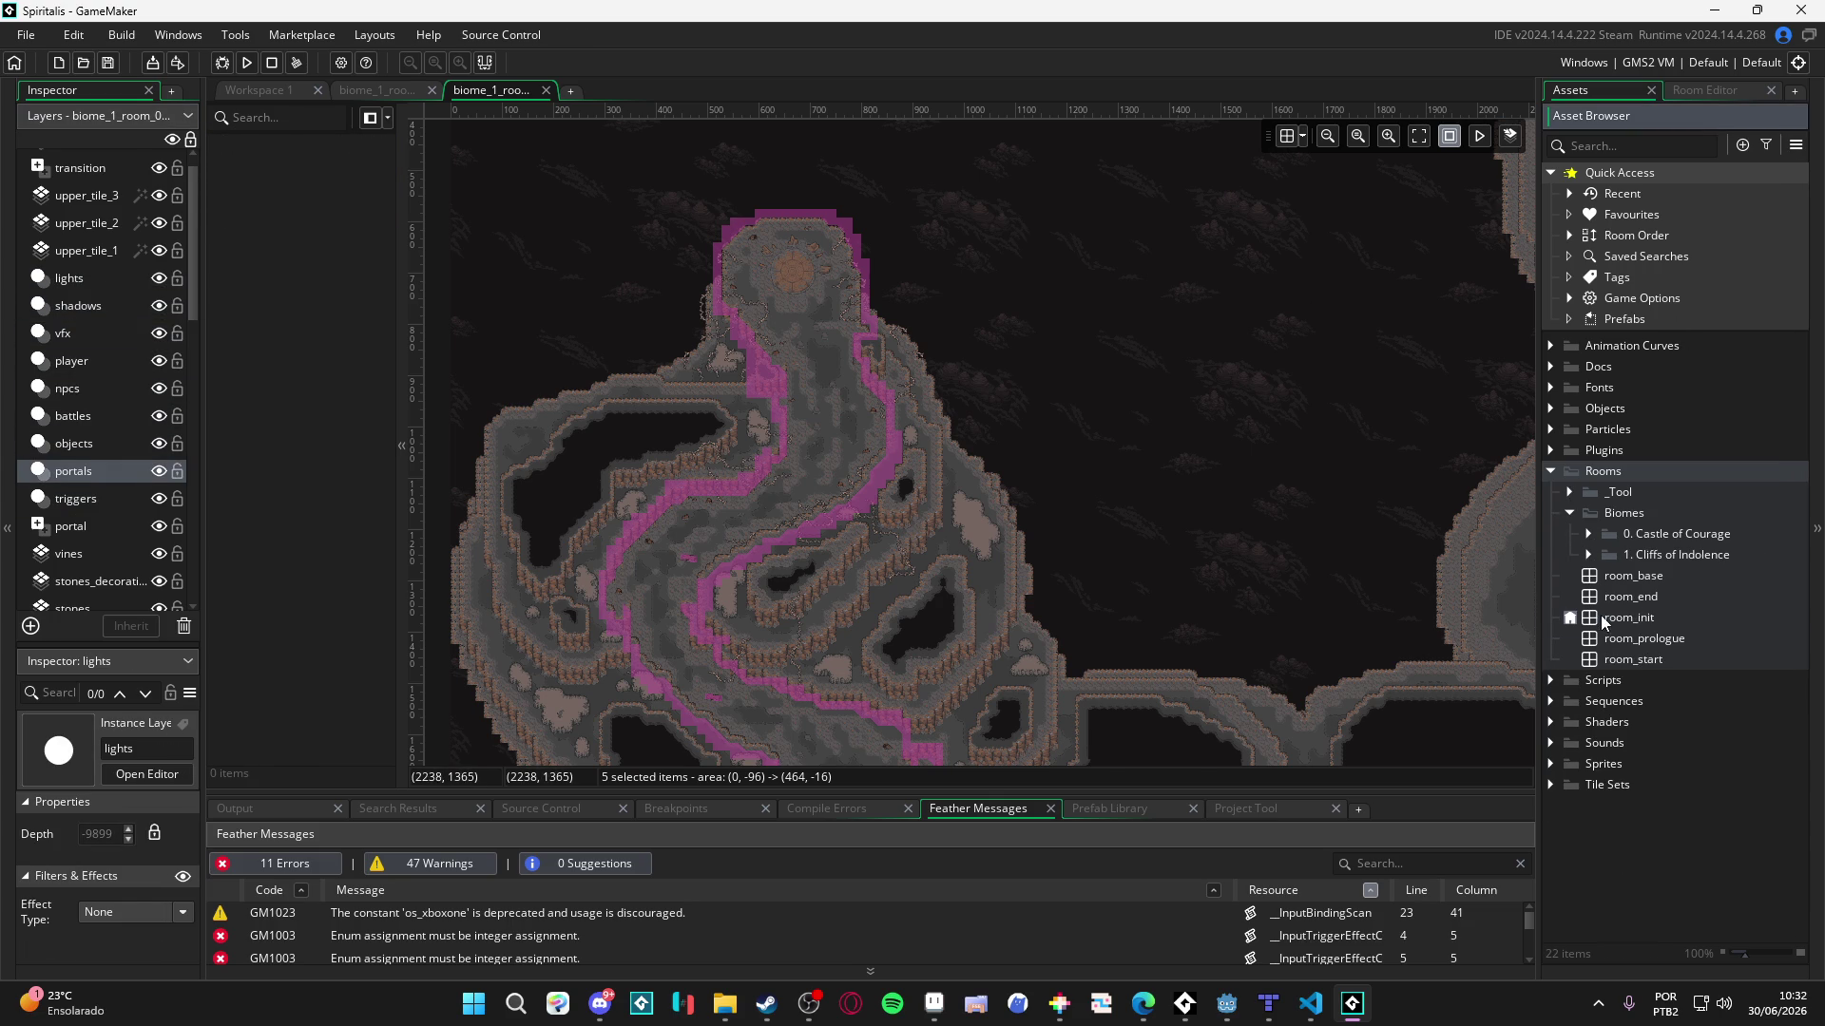
double_click(1606, 619)
click(630, 238)
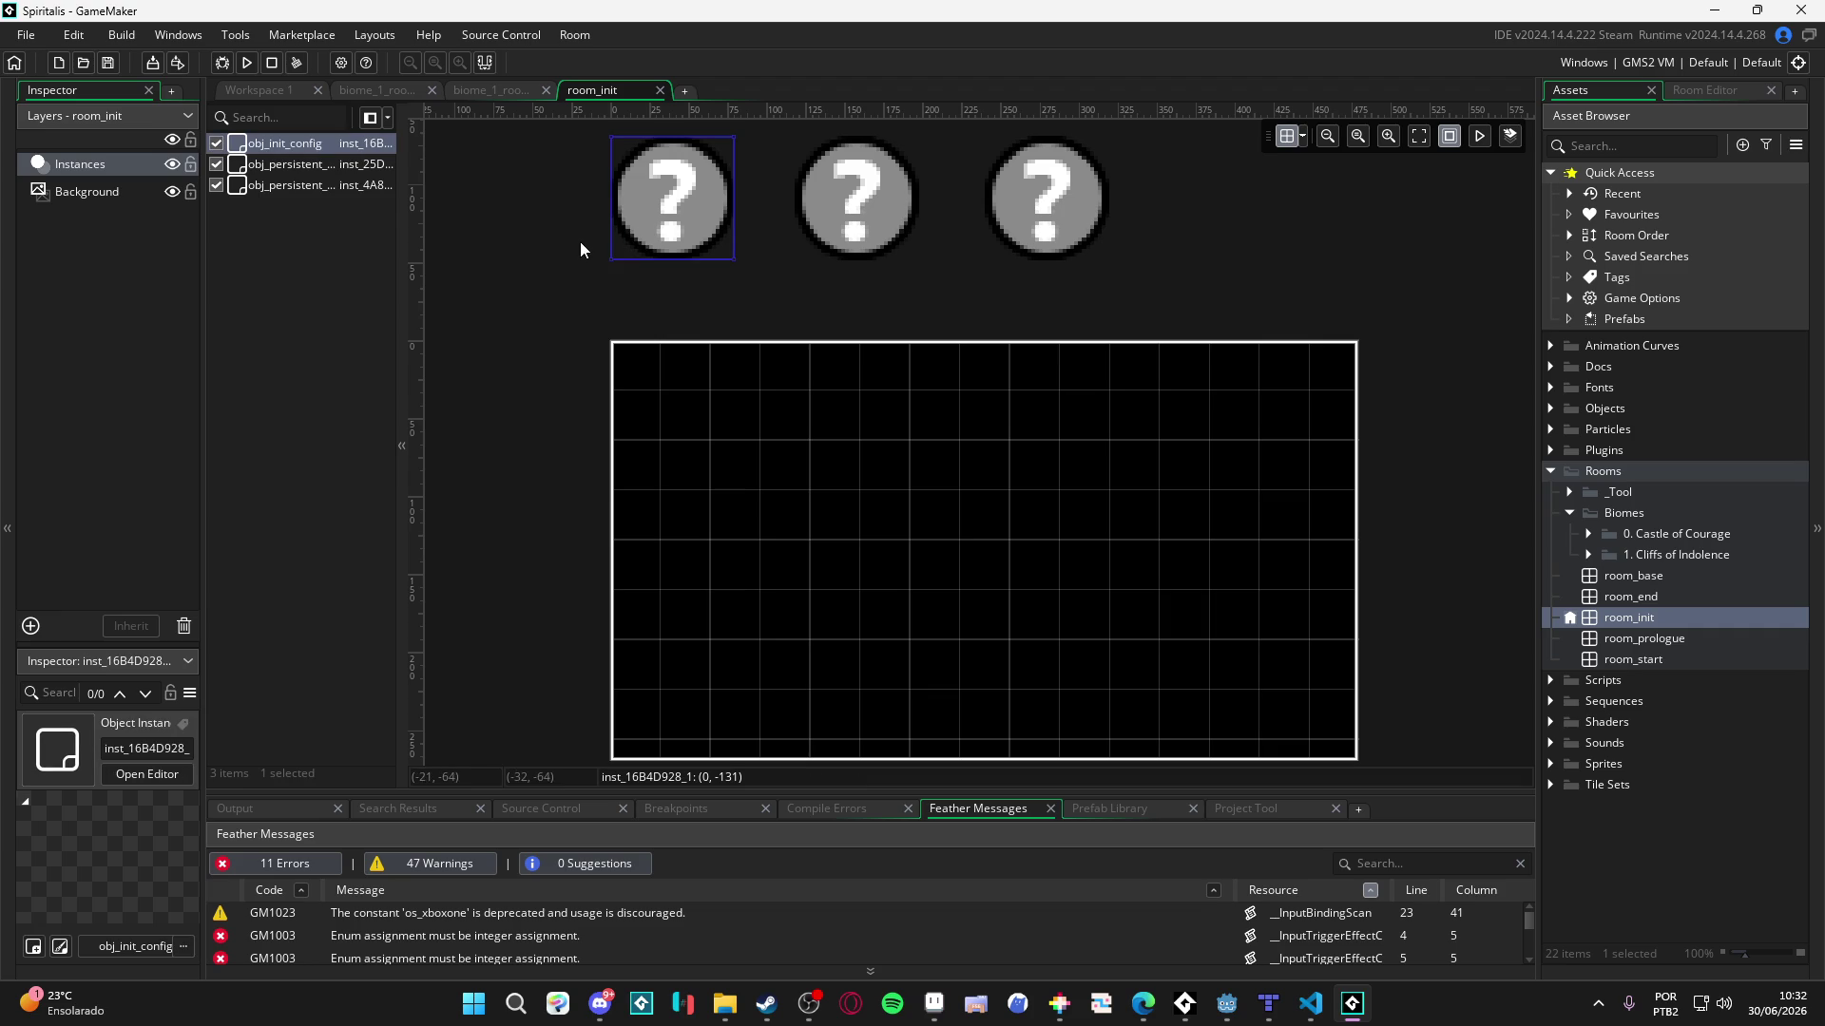
mouse_move(401, 180)
mouse_down()
mouse_move(570, 200)
mouse_move(427, 206)
mouse_up()
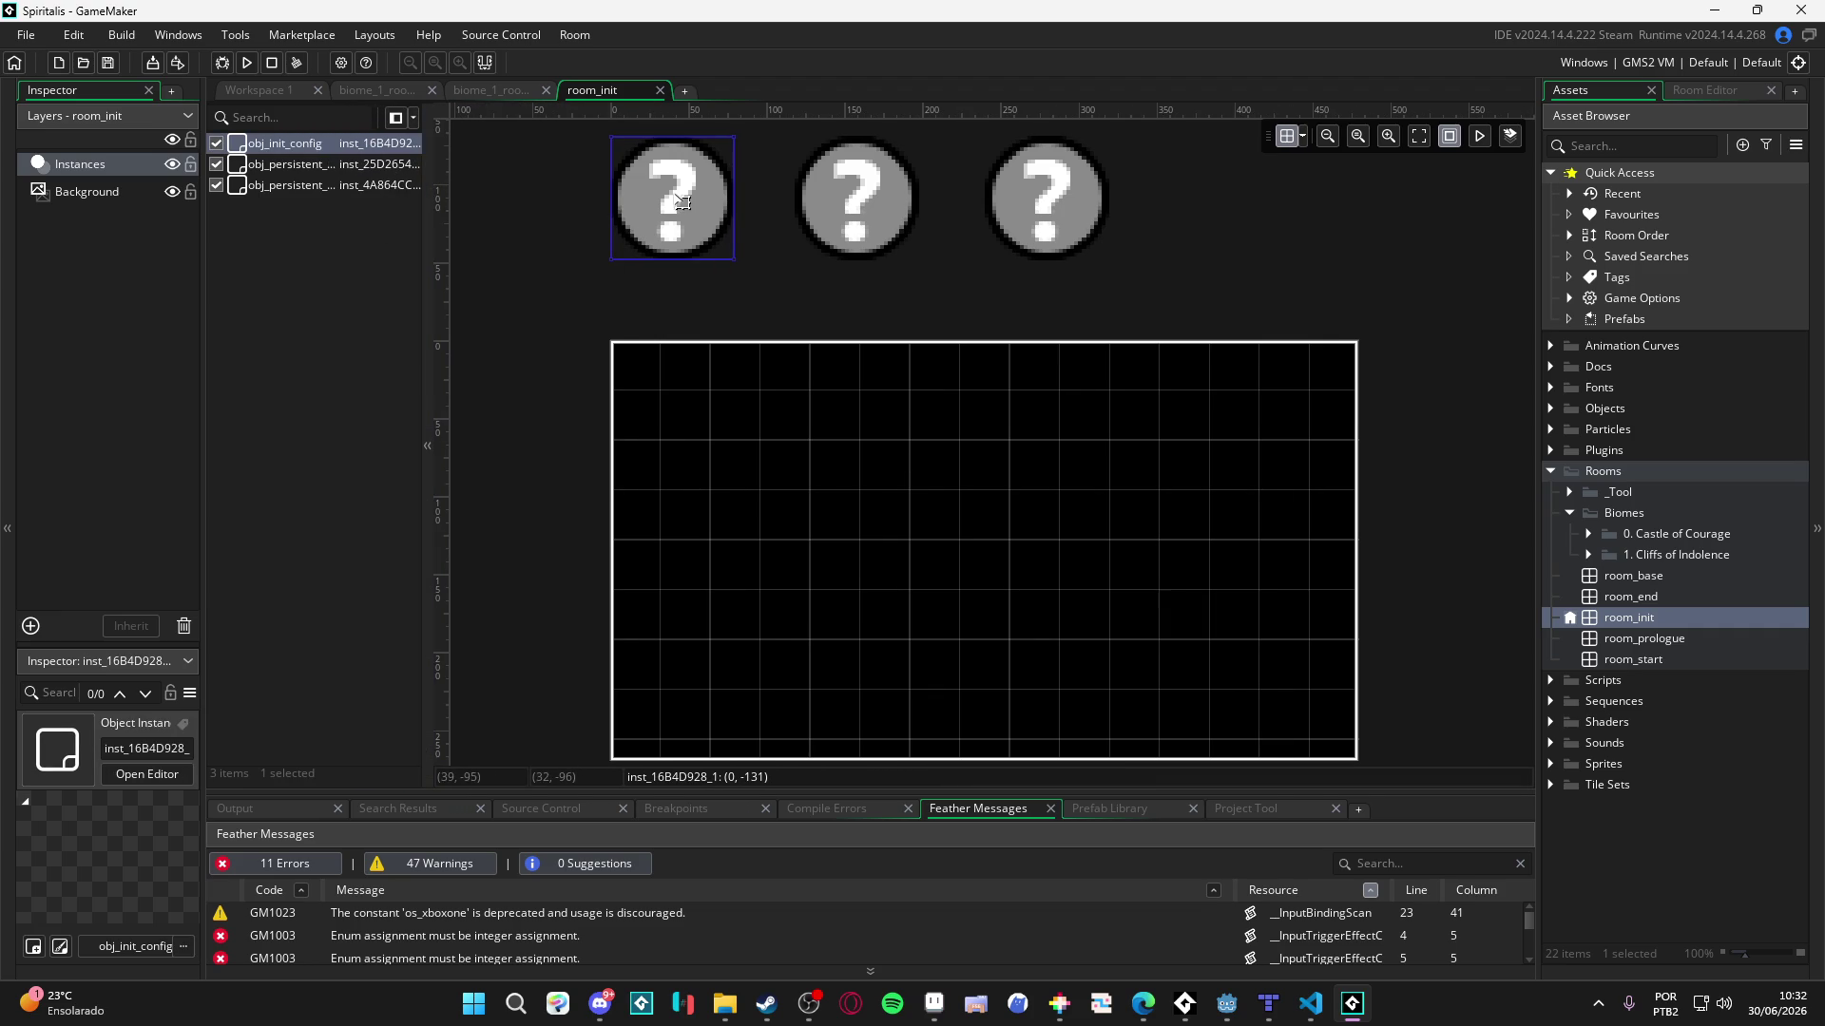
double_click(646, 233)
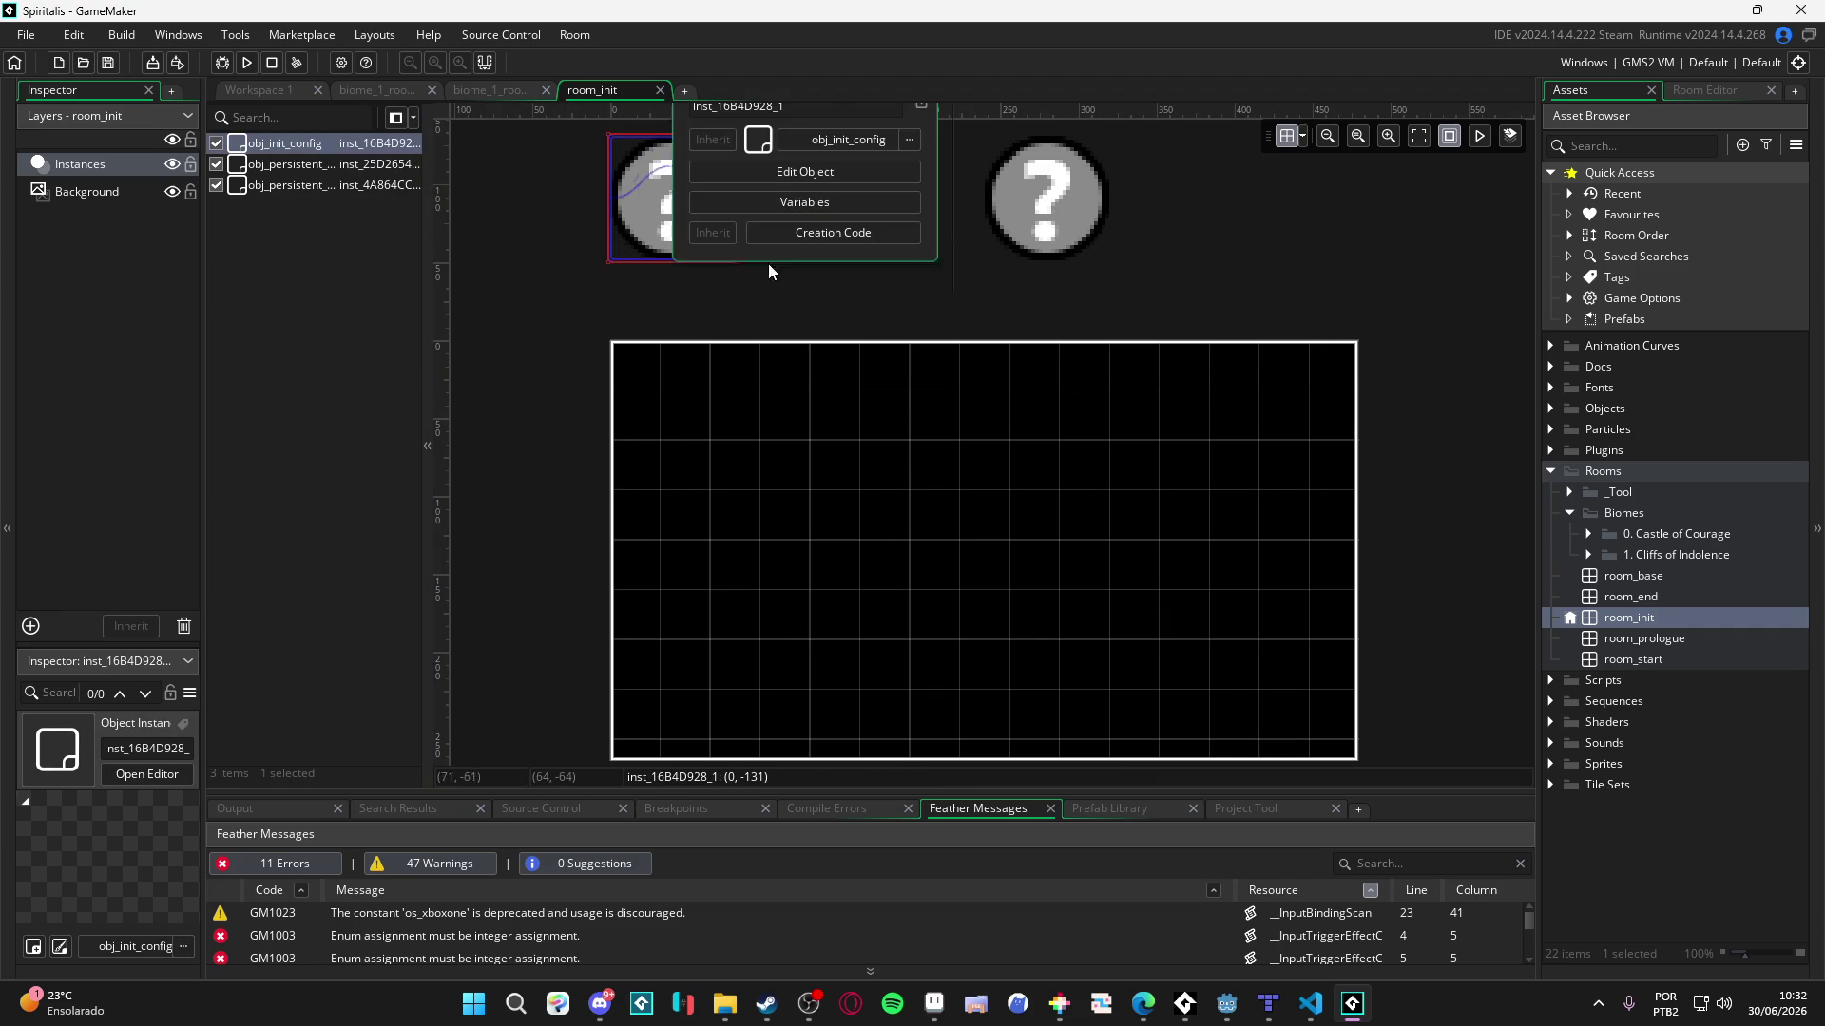
click(854, 203)
click(566, 415)
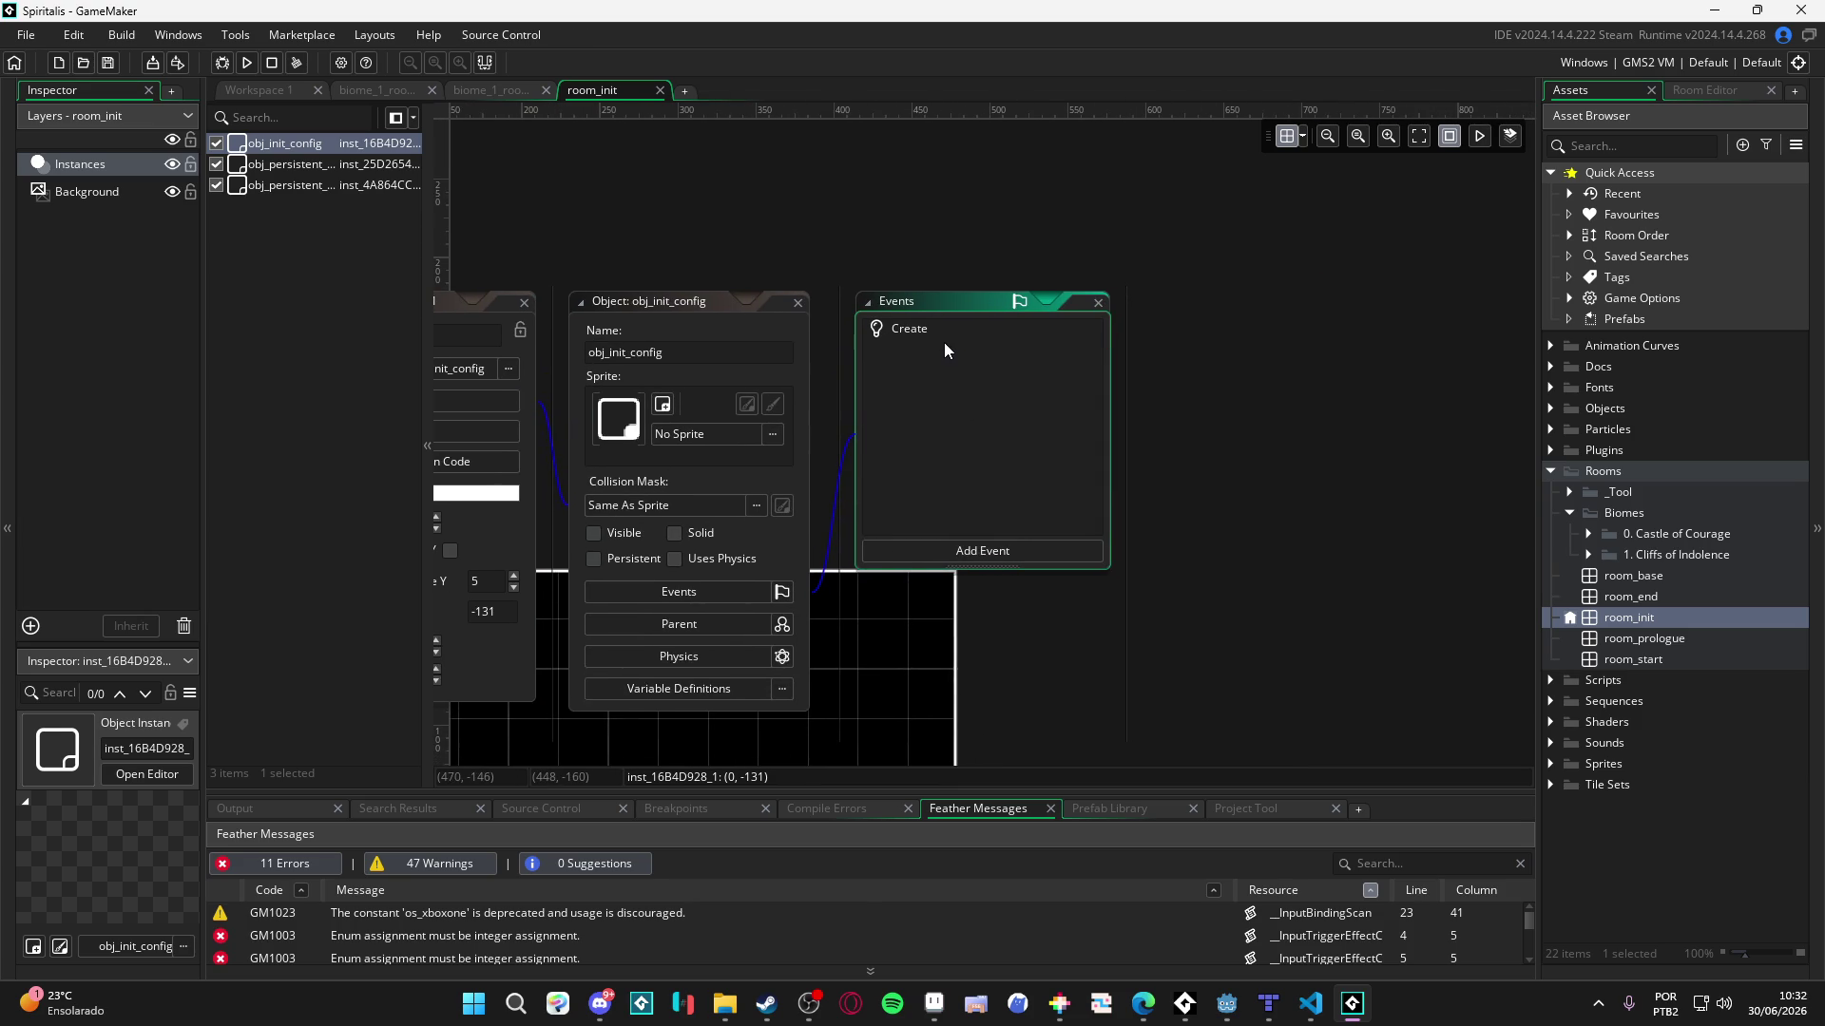
double_click(950, 347)
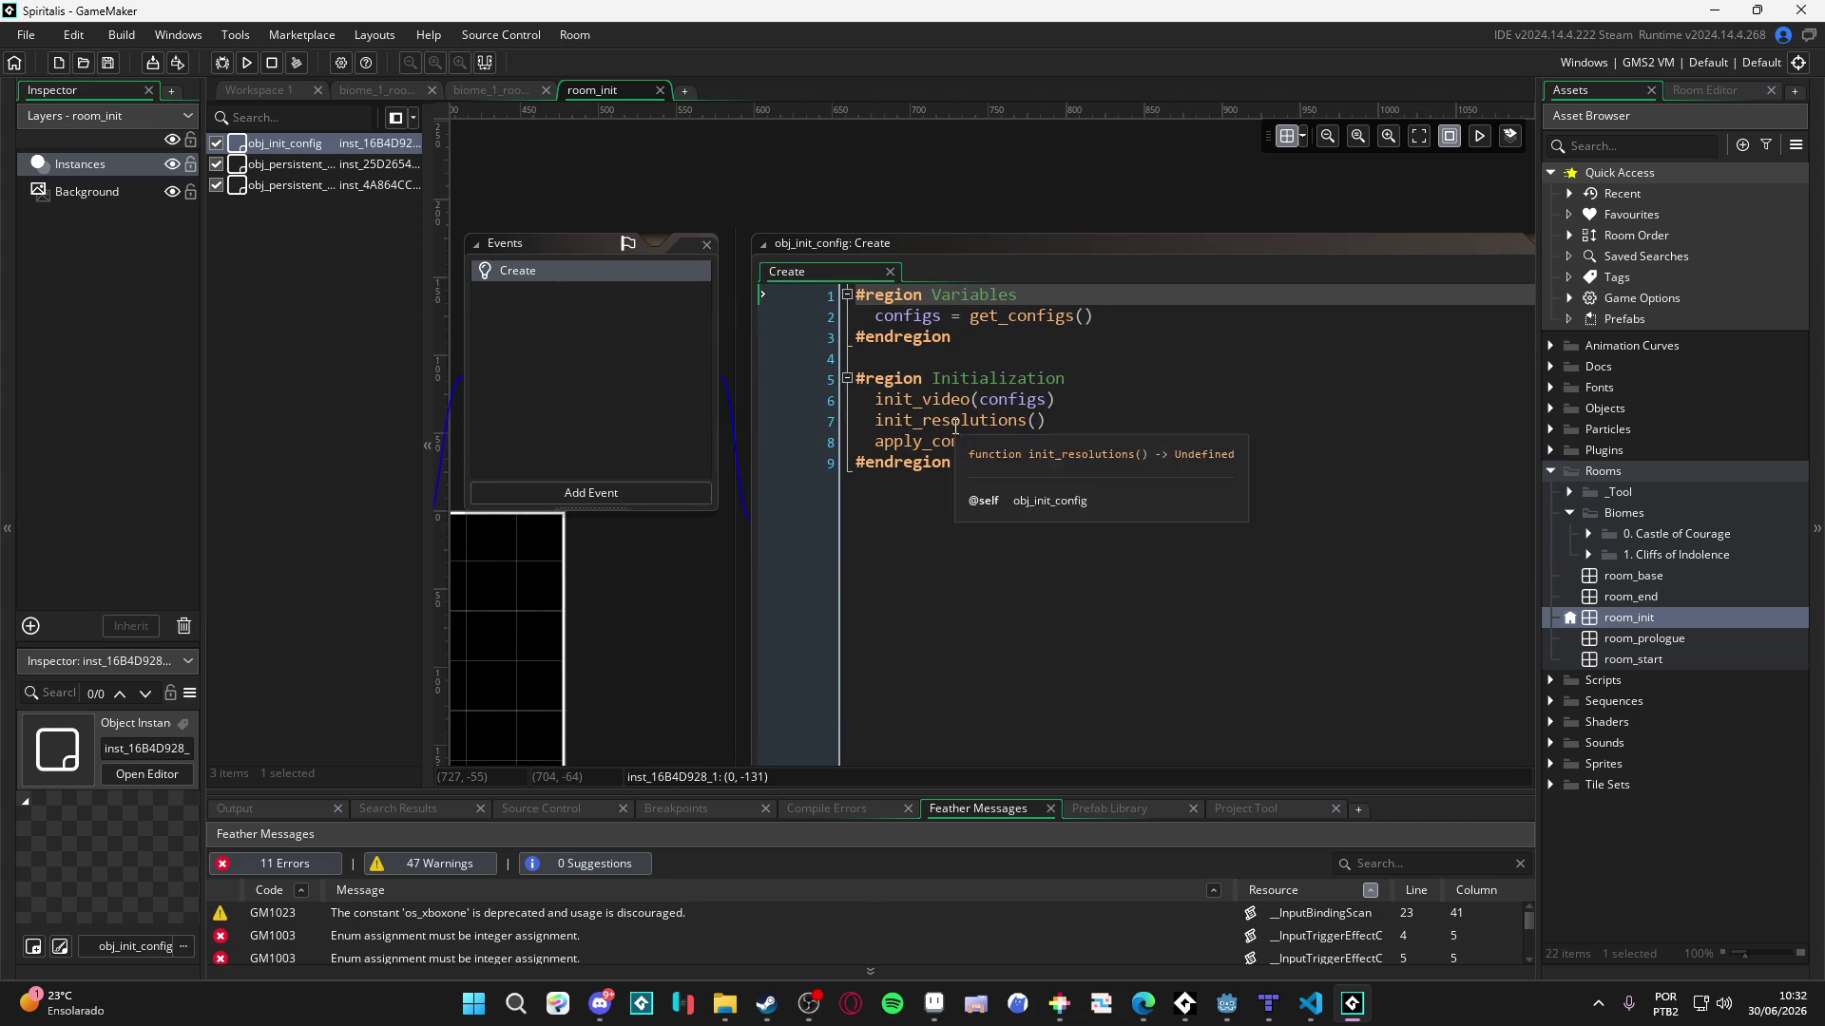
drag(703, 236, 1336, 409)
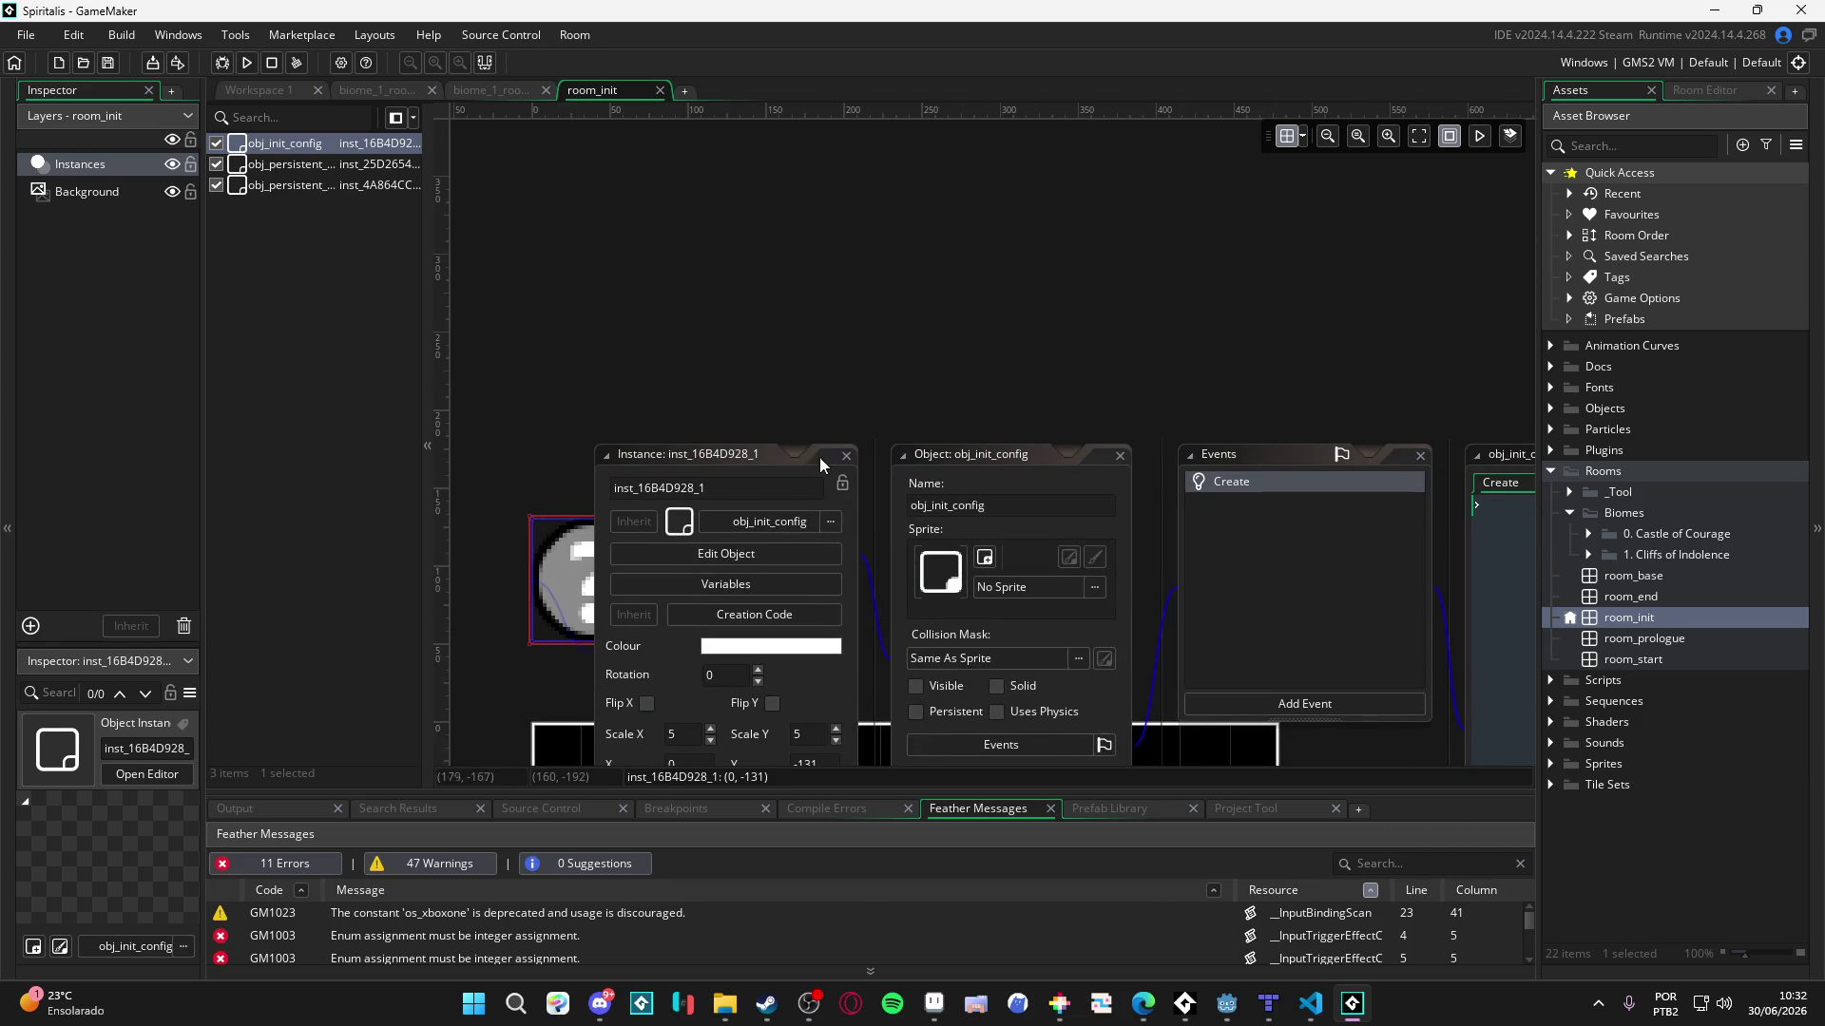
click(846, 461)
mouse_move(425, 198)
mouse_down()
mouse_move(562, 216)
mouse_move(408, 253)
mouse_up()
- Change room_init's creation code to room_goto(biome_1_room_1_descent) and save it
click(1622, 619)
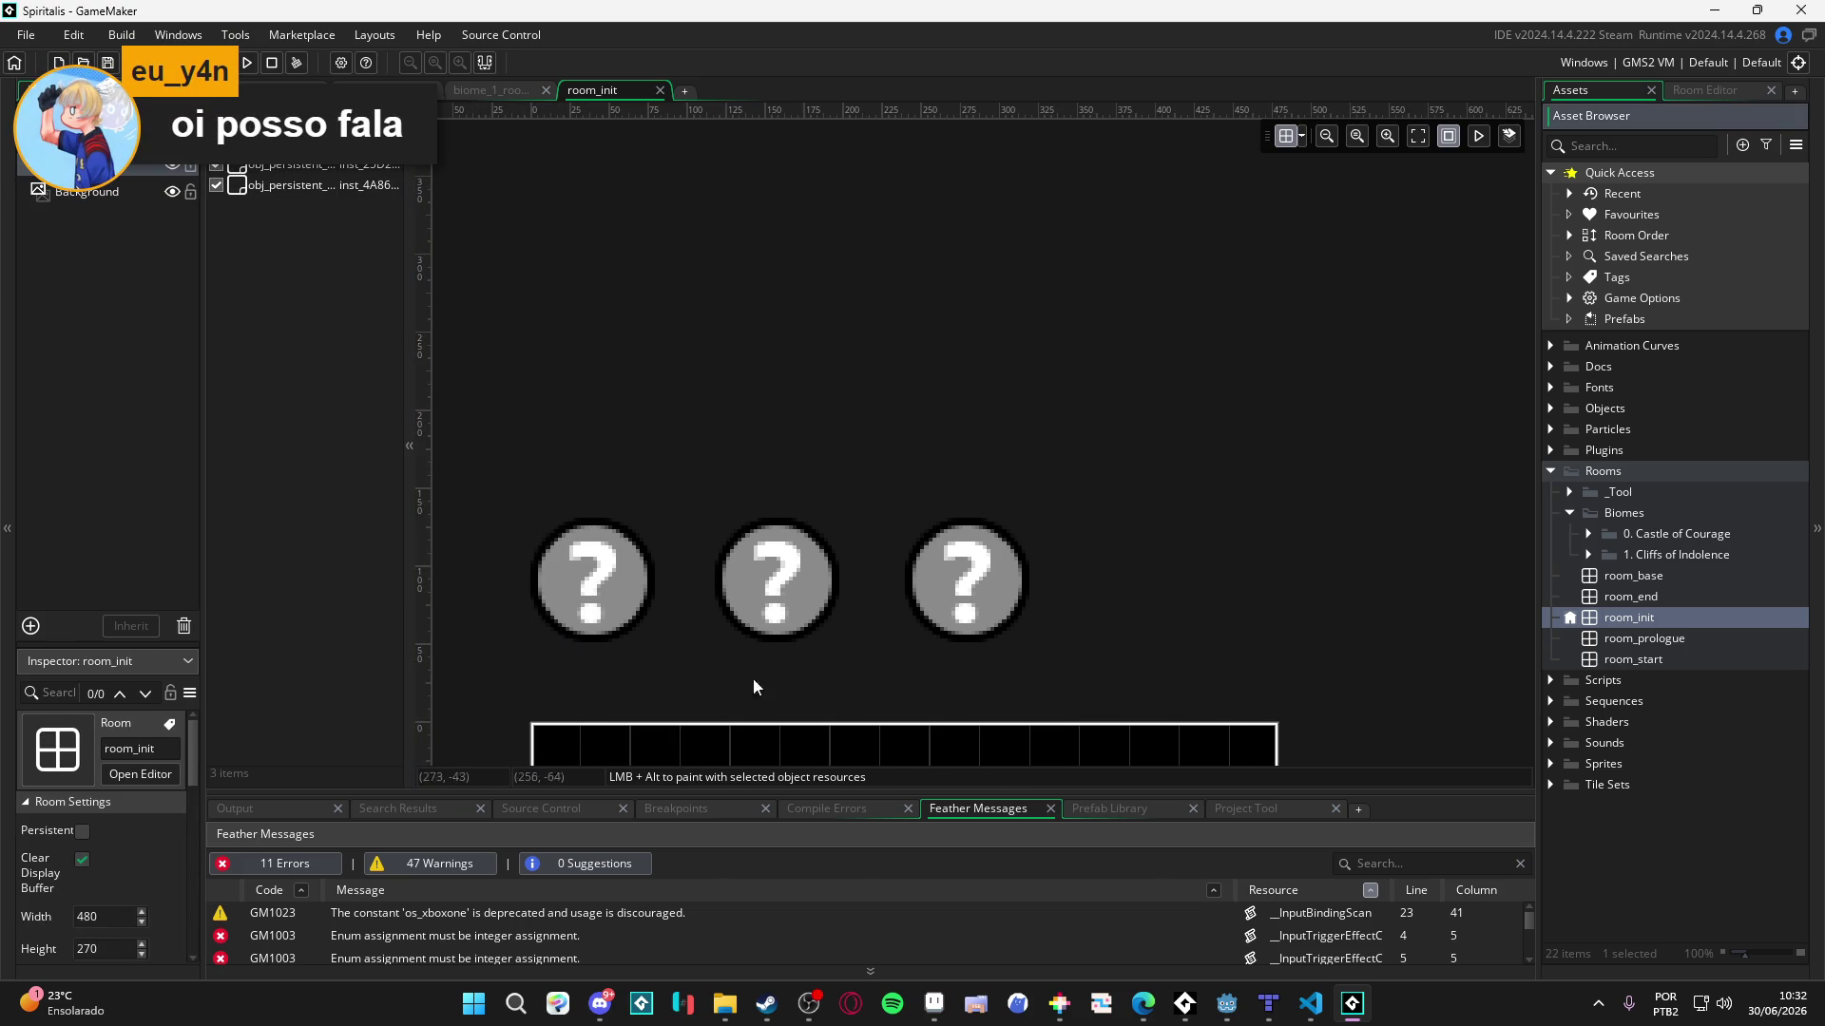
scroll(152, 808, down, 2)
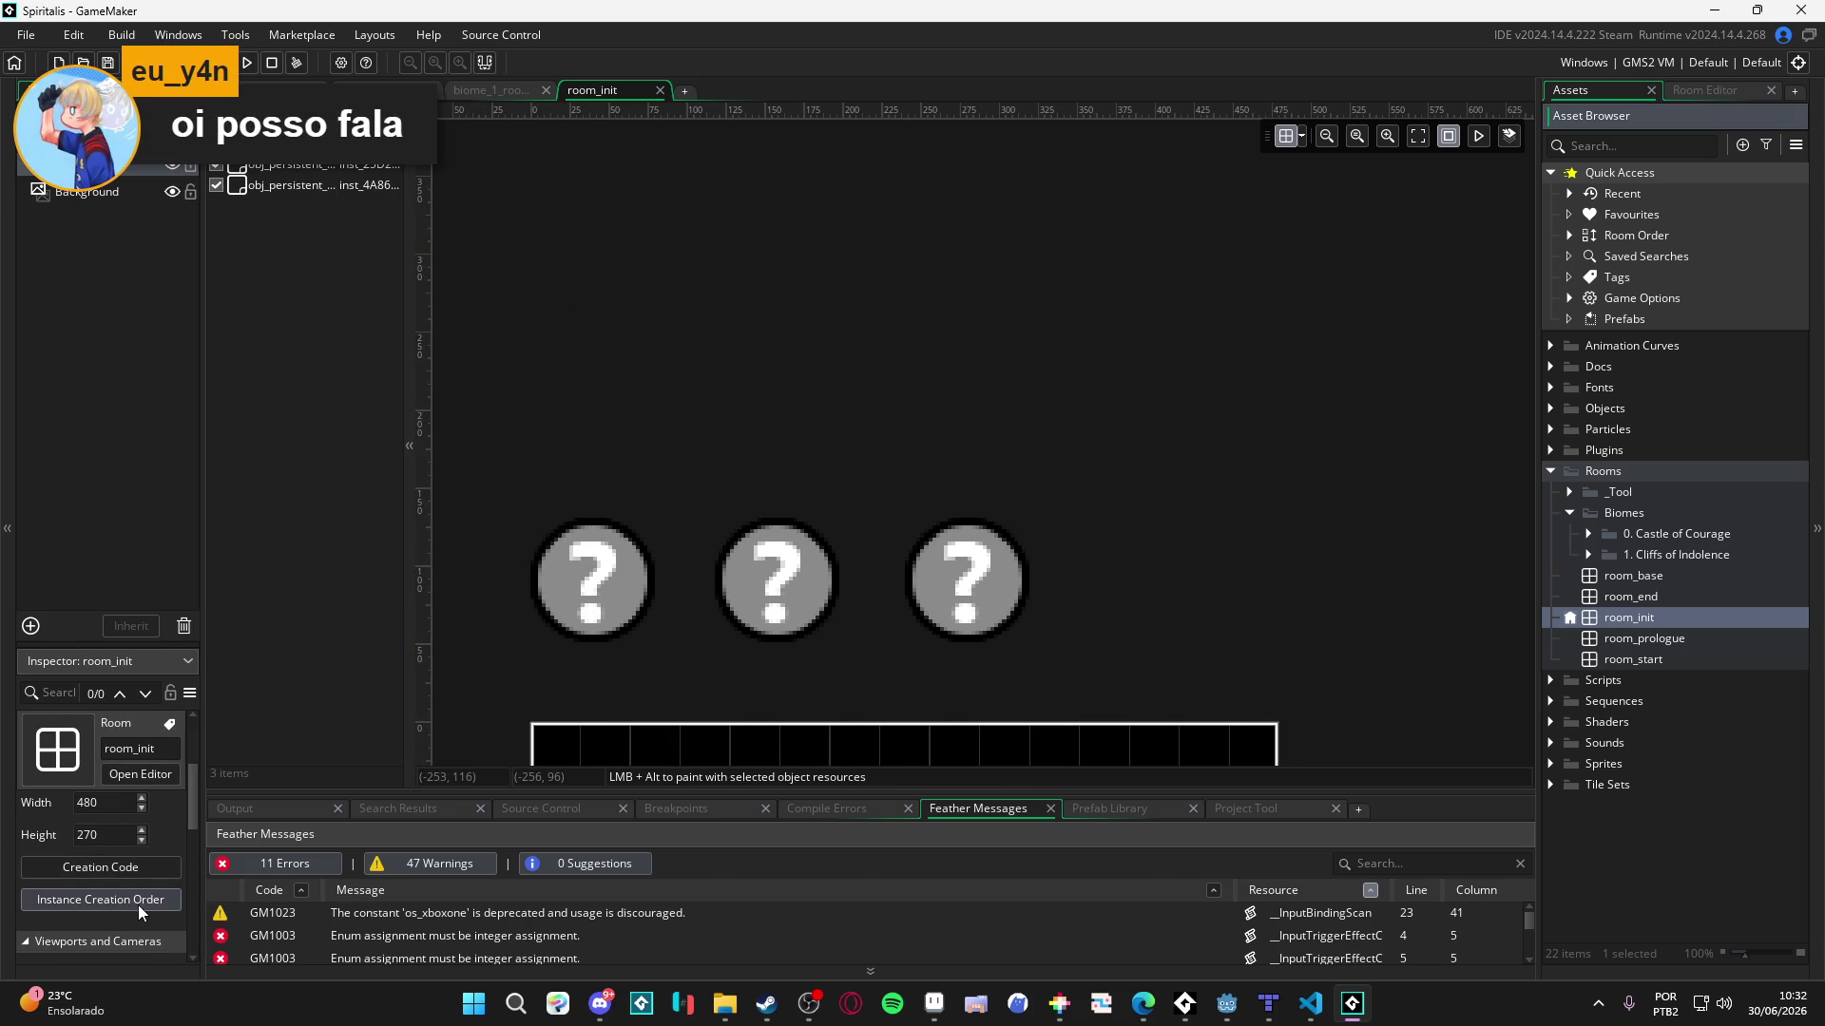
click(147, 867)
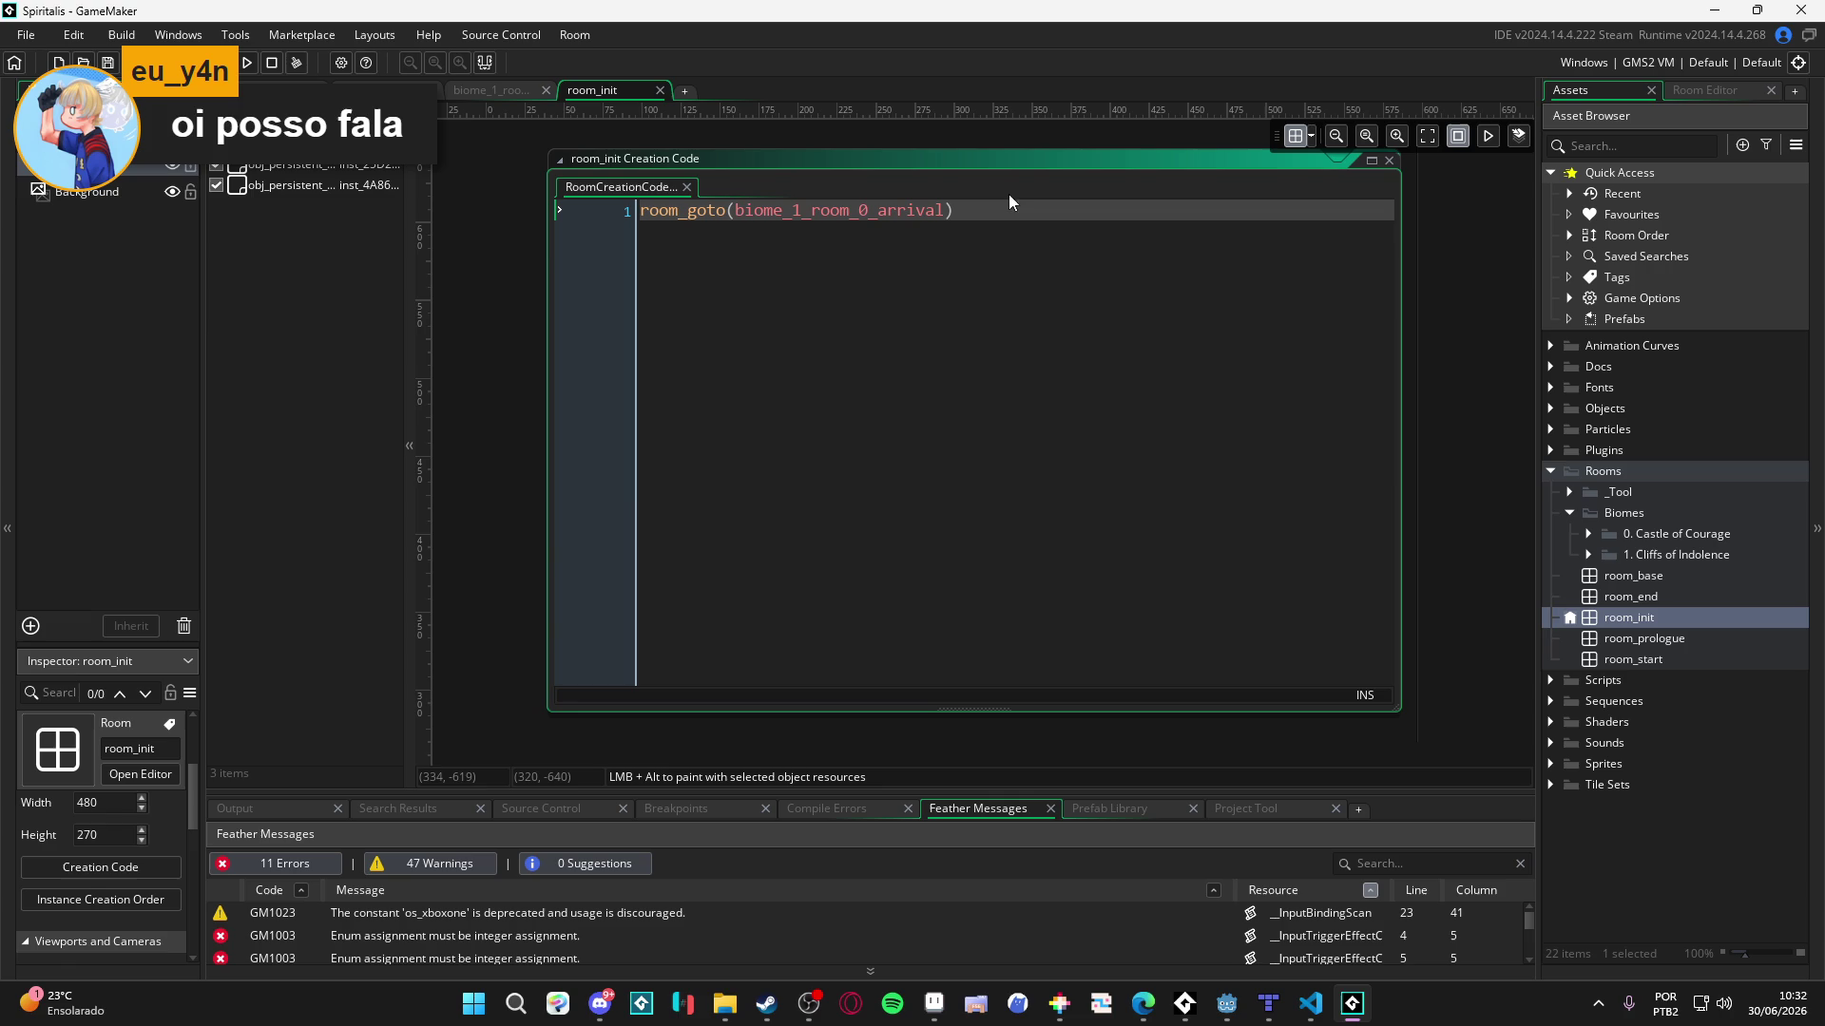
click(1589, 556)
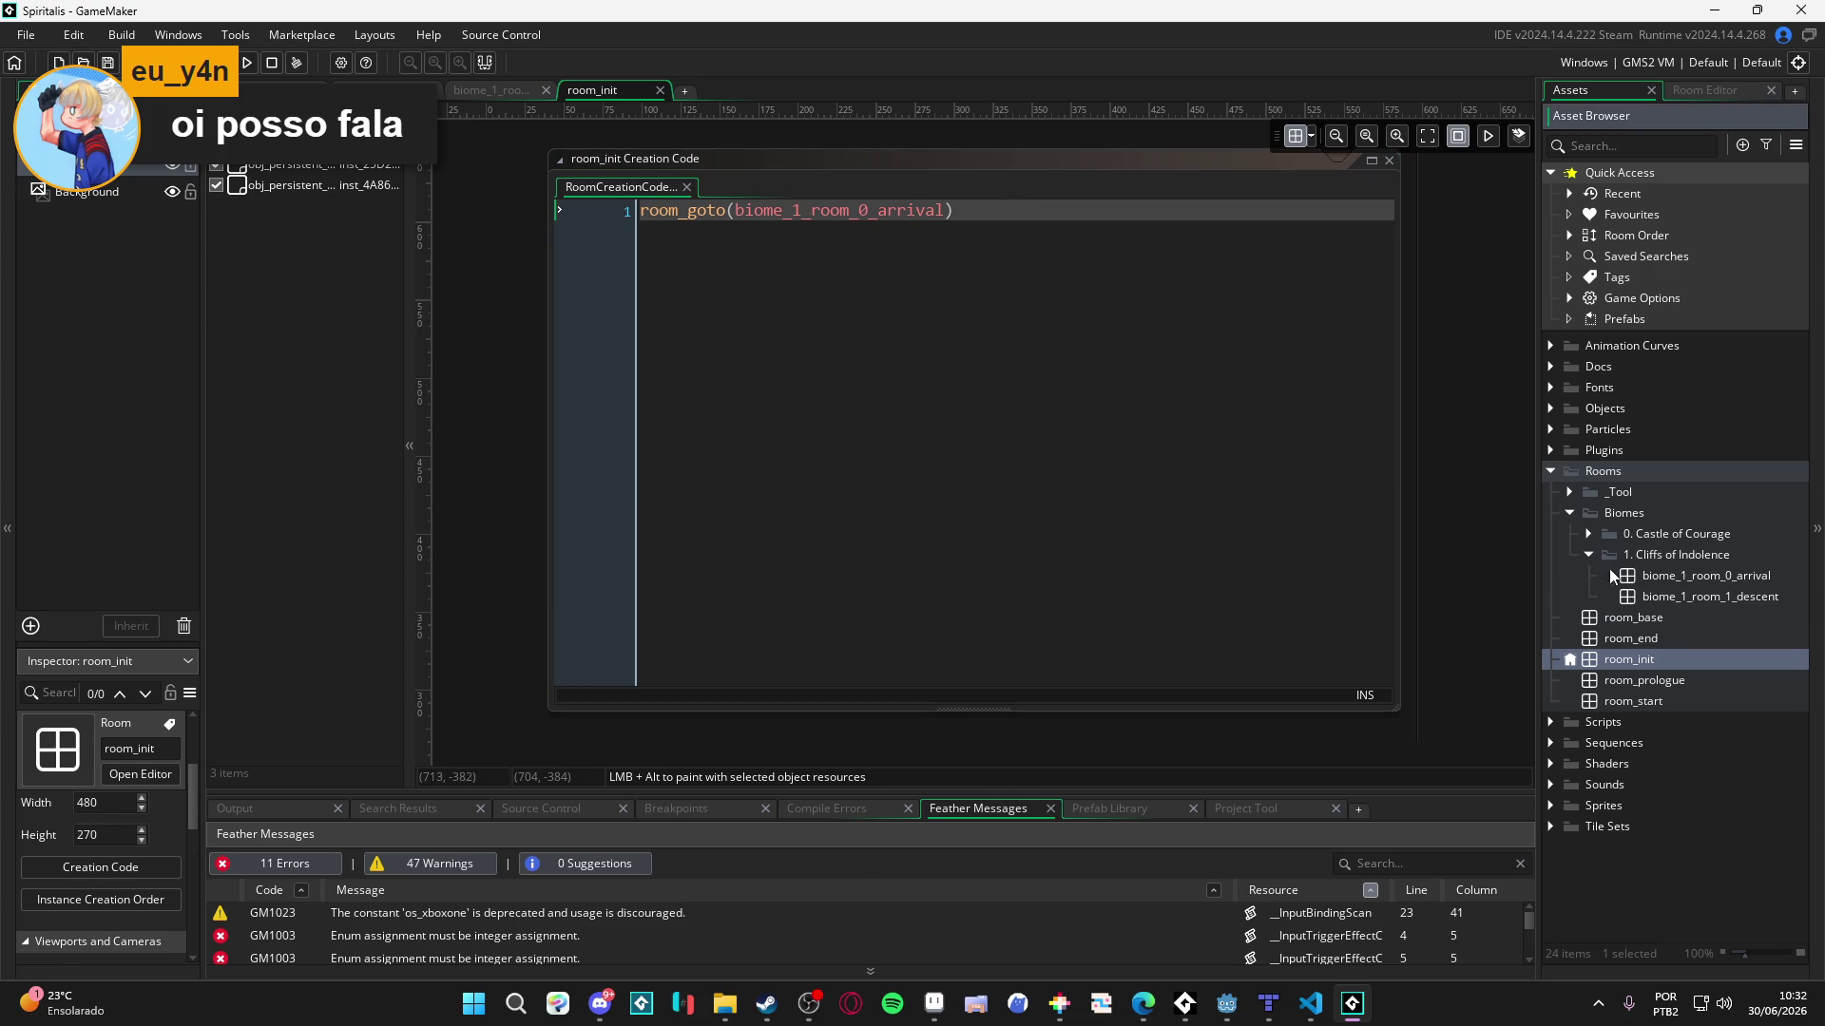
click(1665, 600)
key(ctrl+c)
double_click(872, 211)
key(ctrl+v)
key(ctrl+s)
key(End)
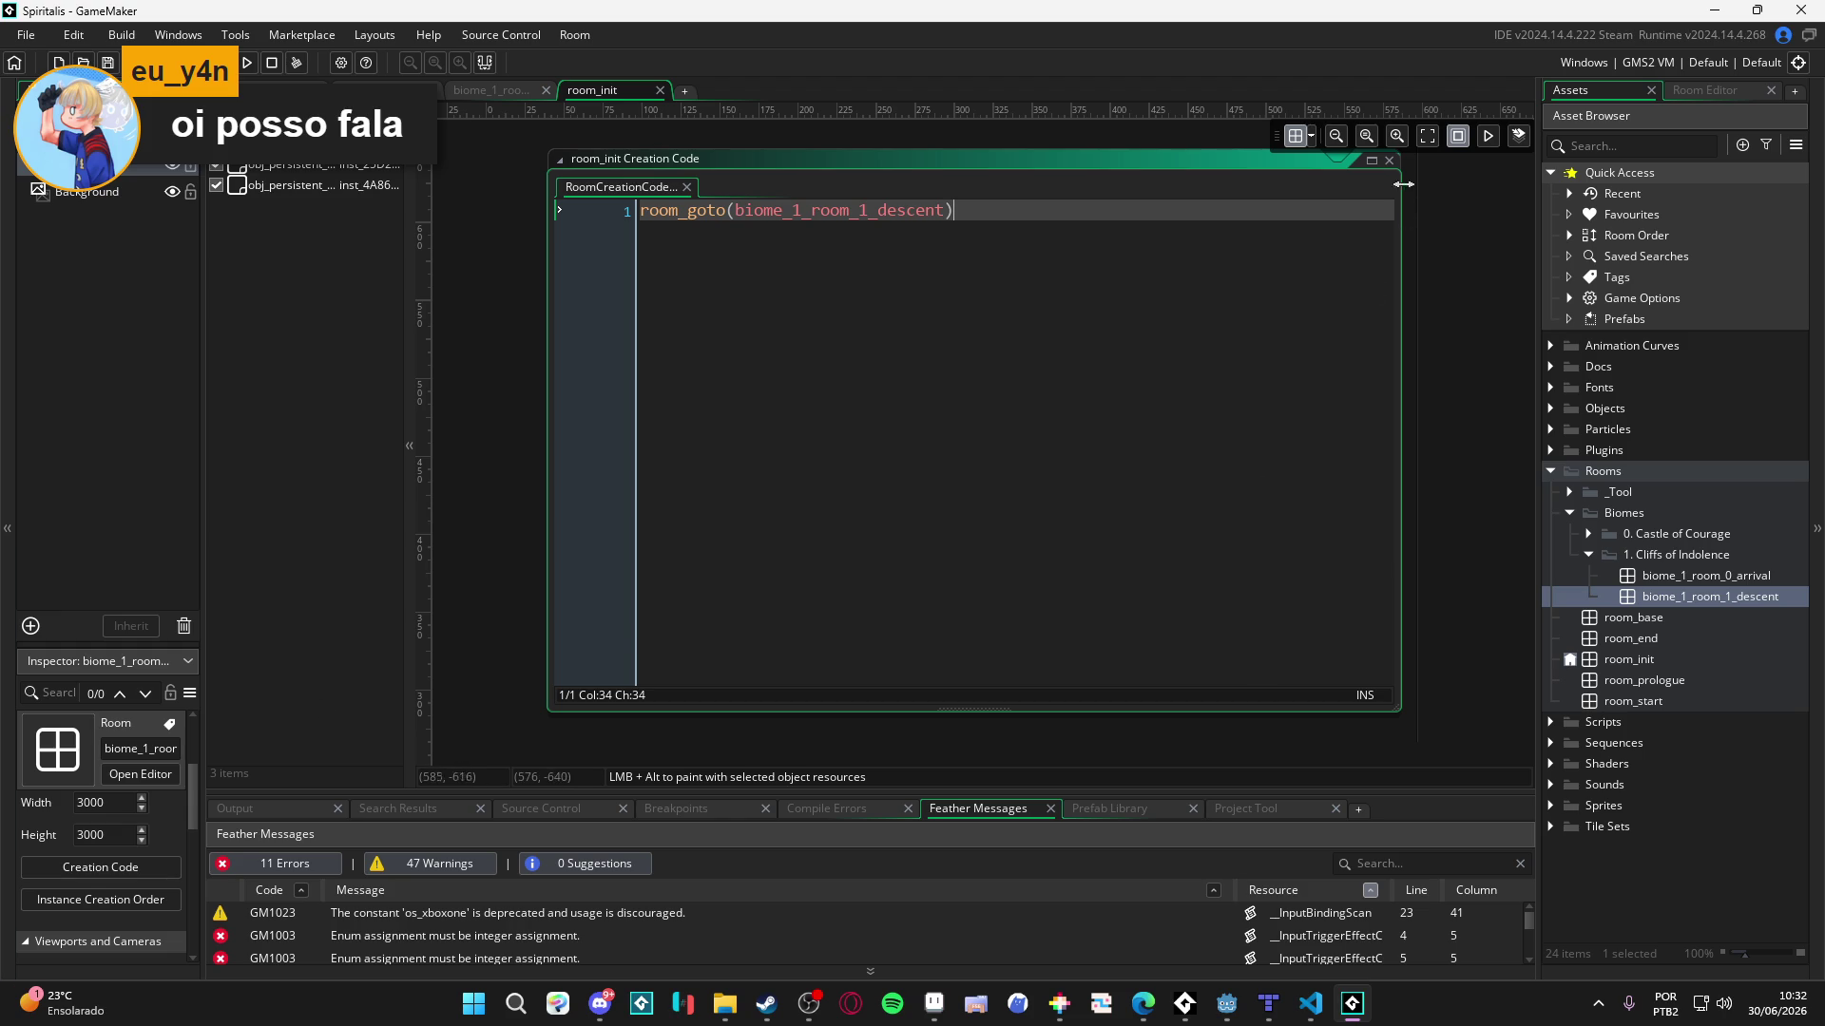
- Close the creation code window and build and run the game with F5
click(1389, 159)
click(1426, 135)
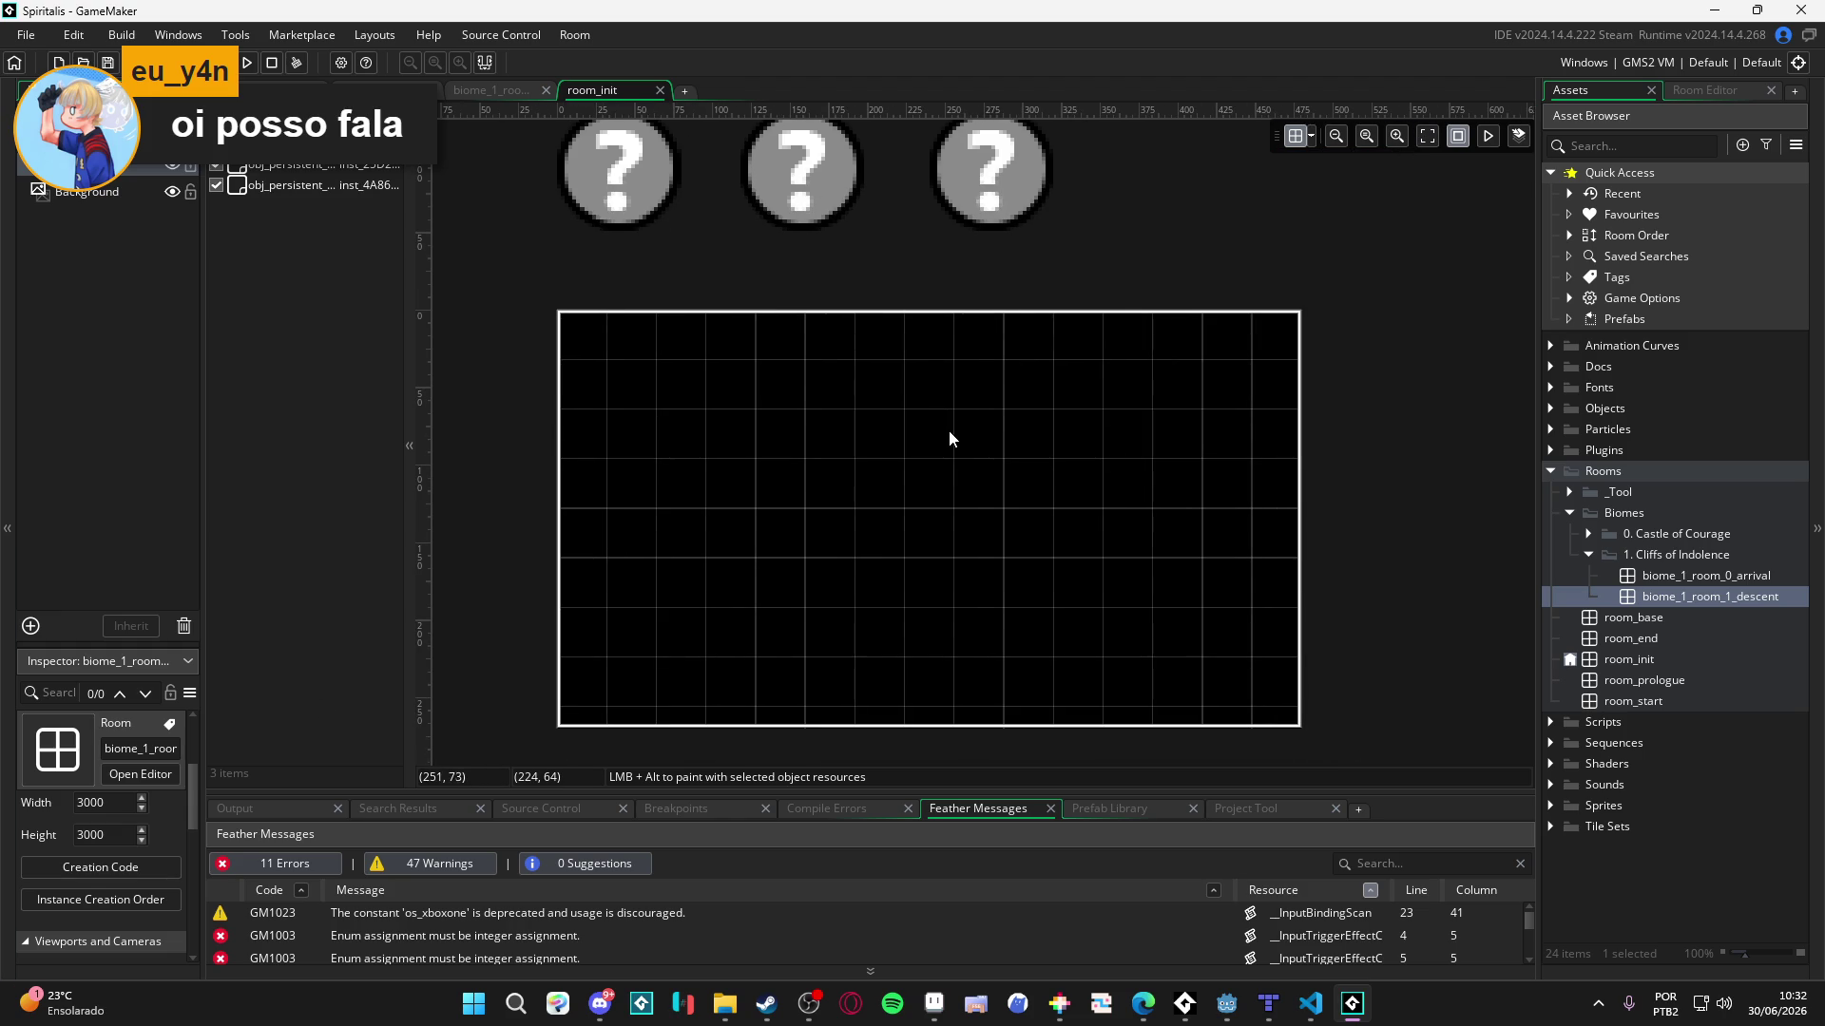
key(F5)
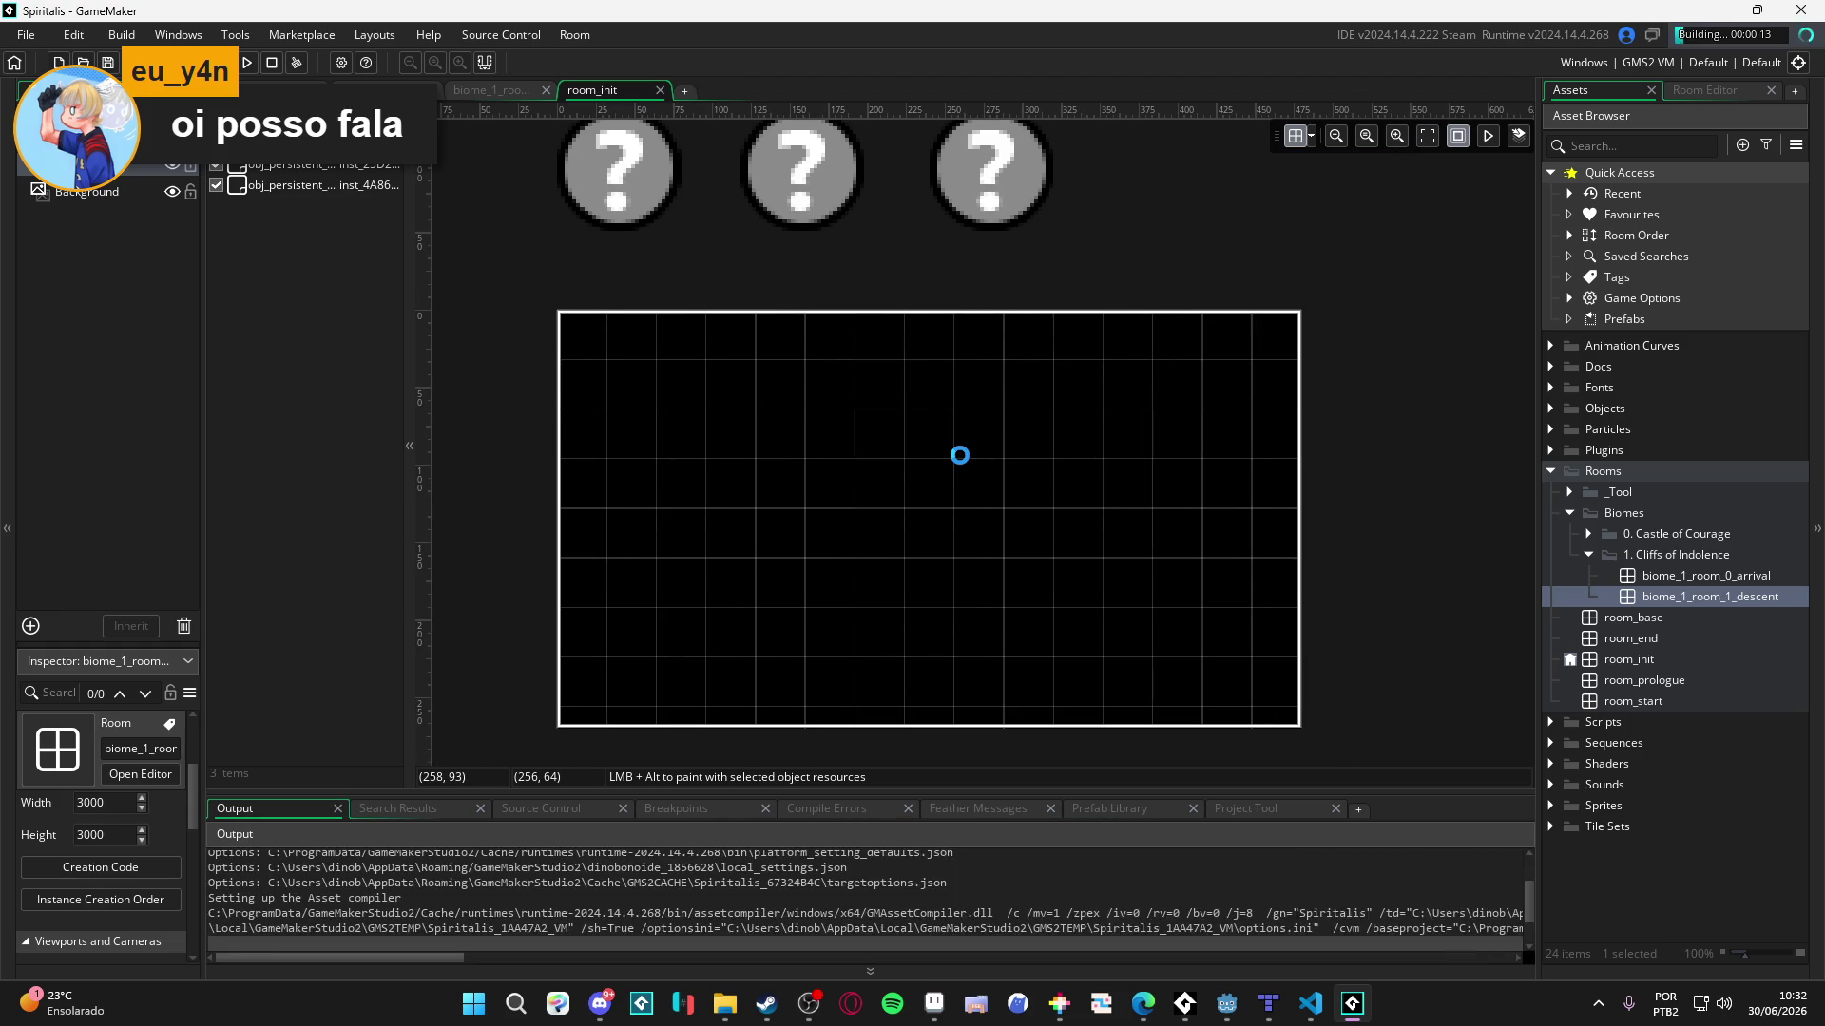
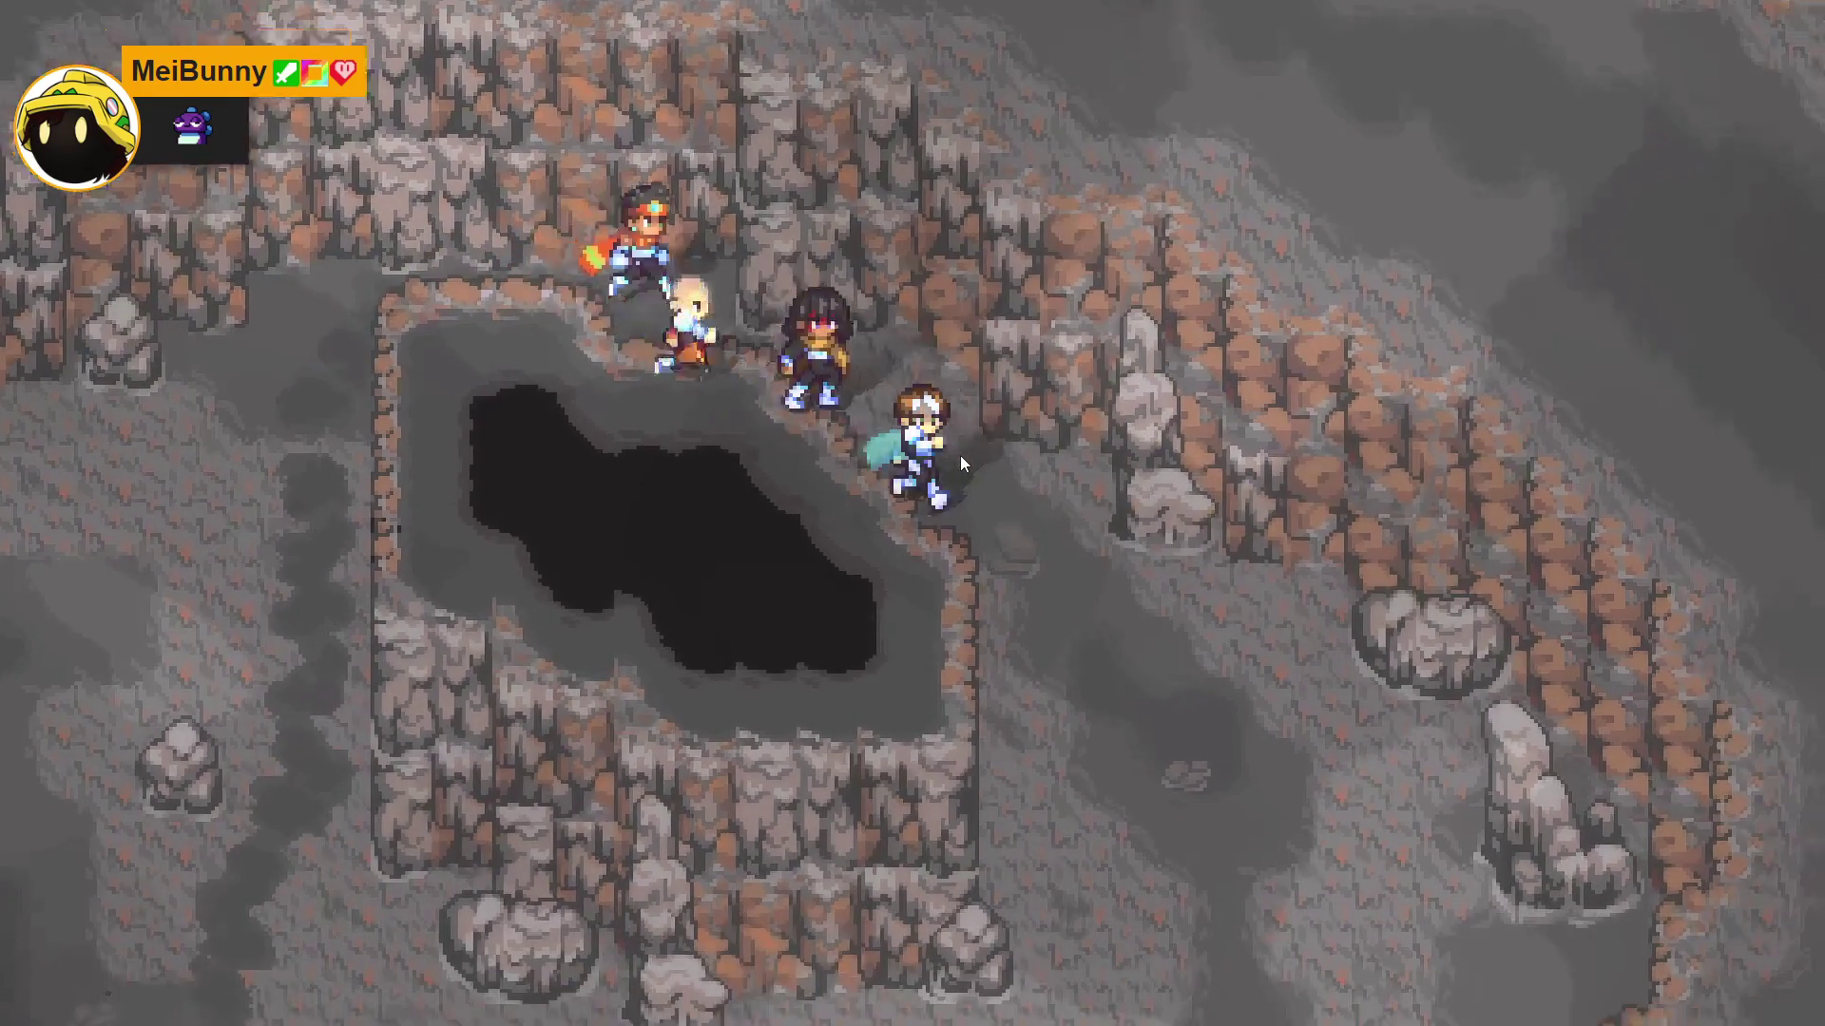
- Walk the party down, left and right through the cave, past the dark pit and along the cliff
key(Down)
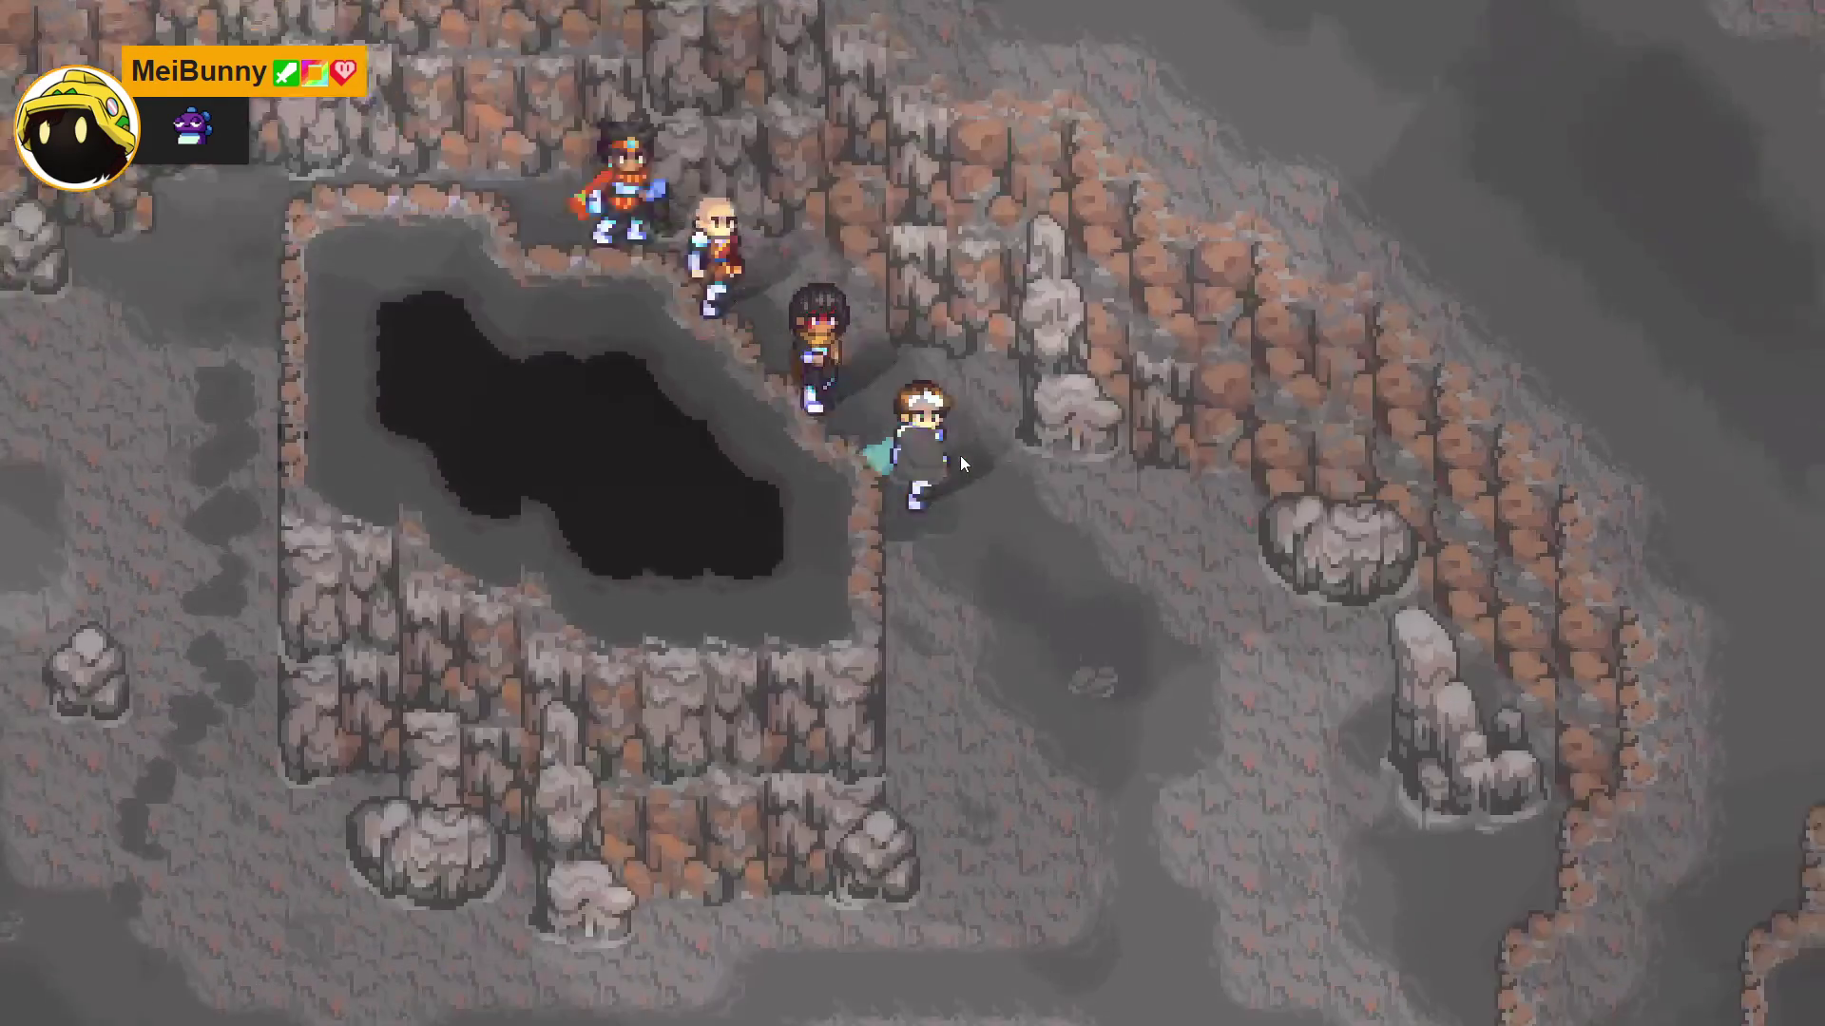
key(Down)
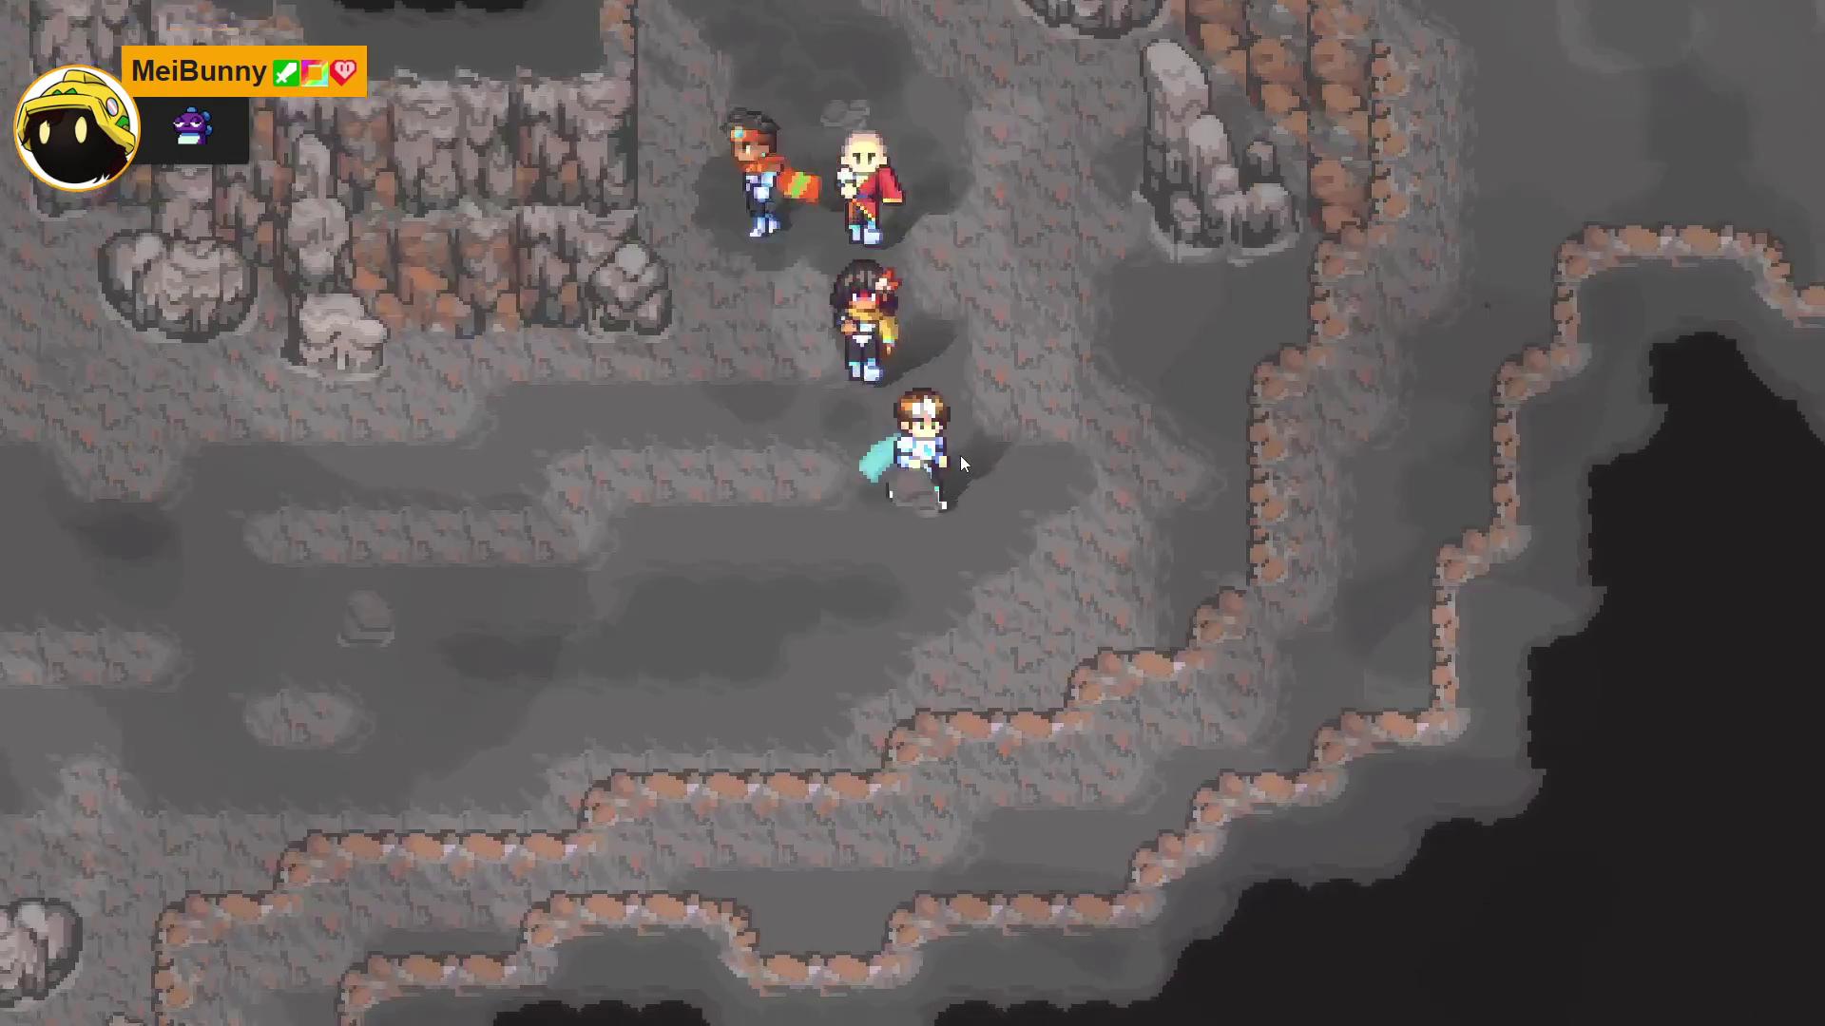
key(Up)
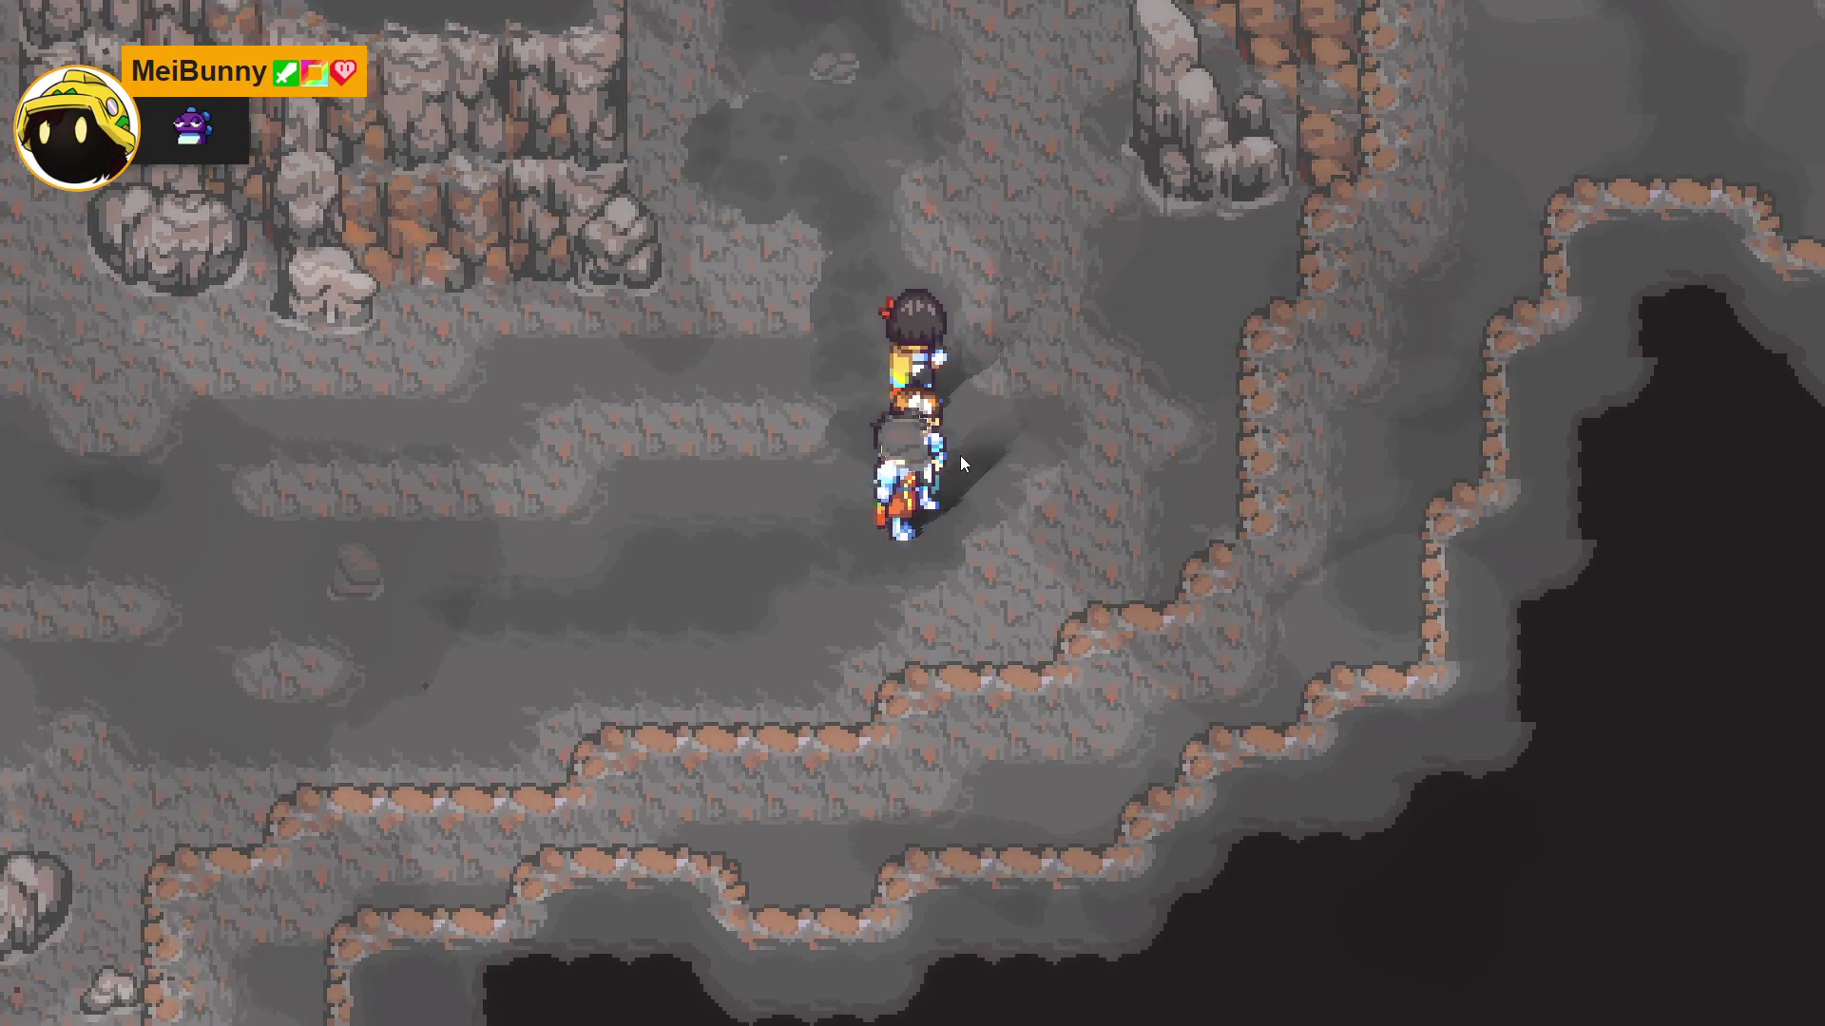
key(Left)
key(Left)
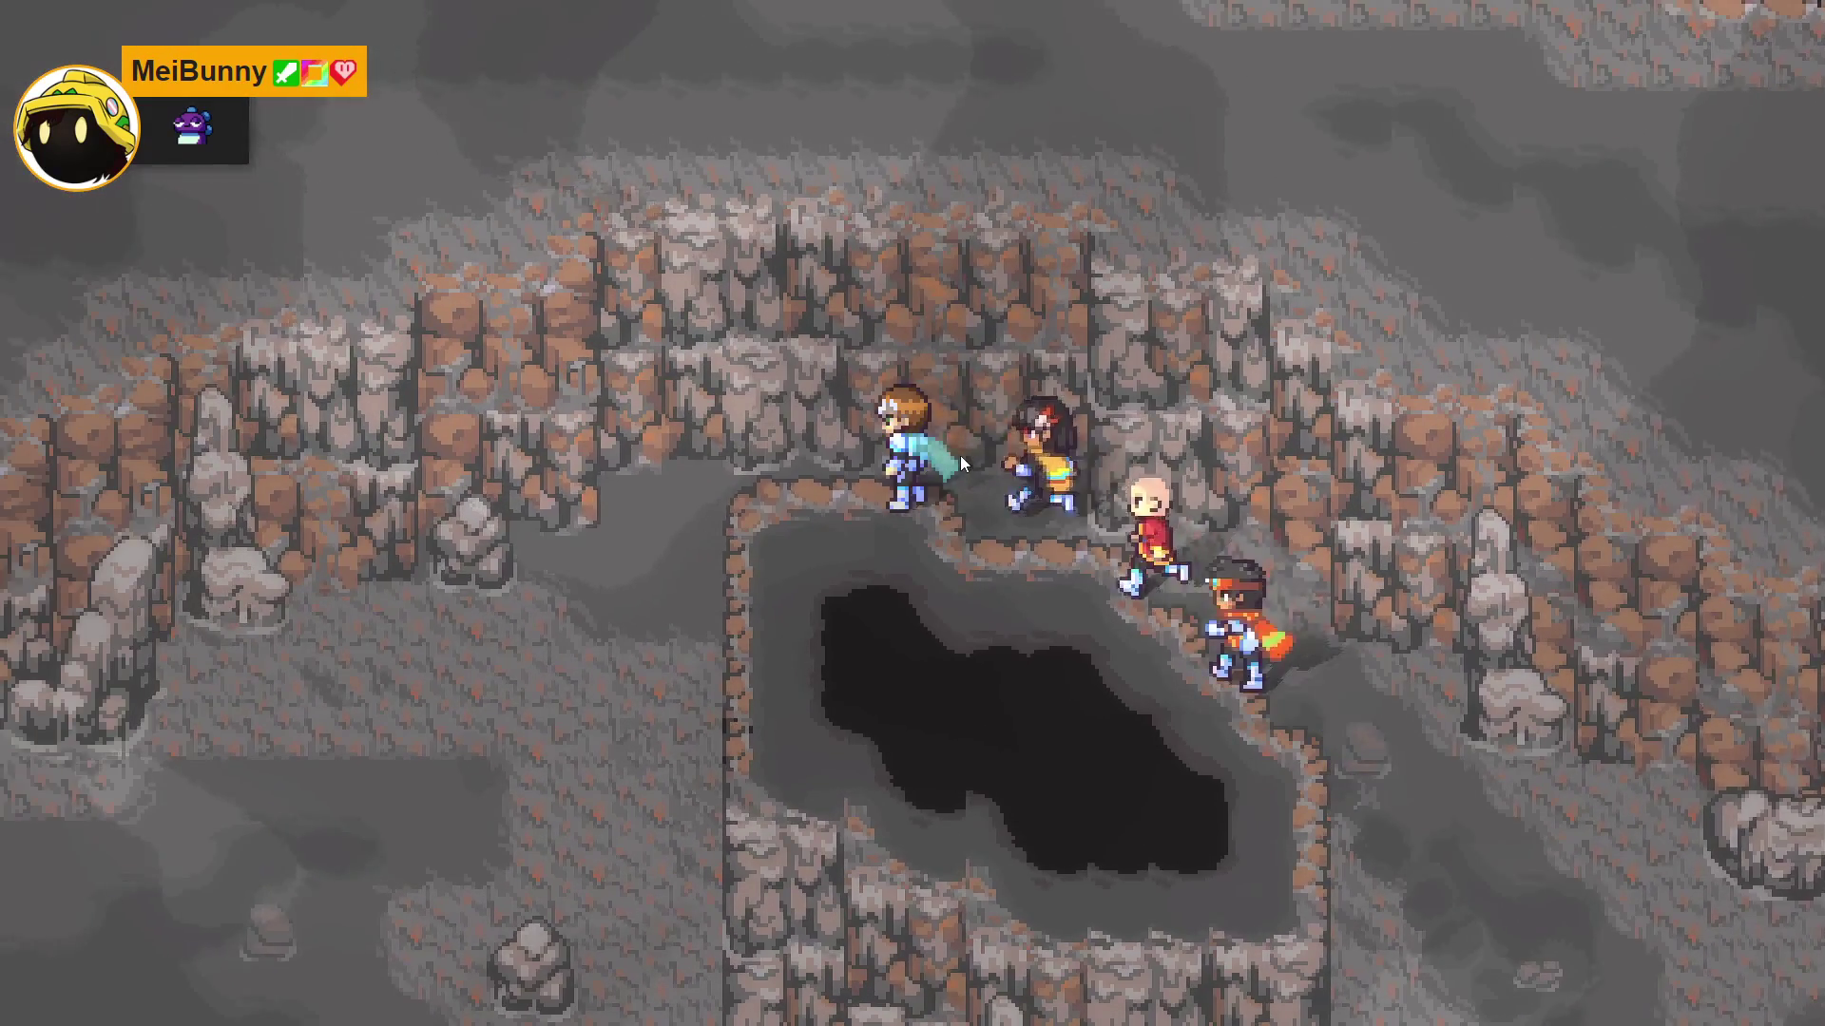
key(Down)
key(Left)
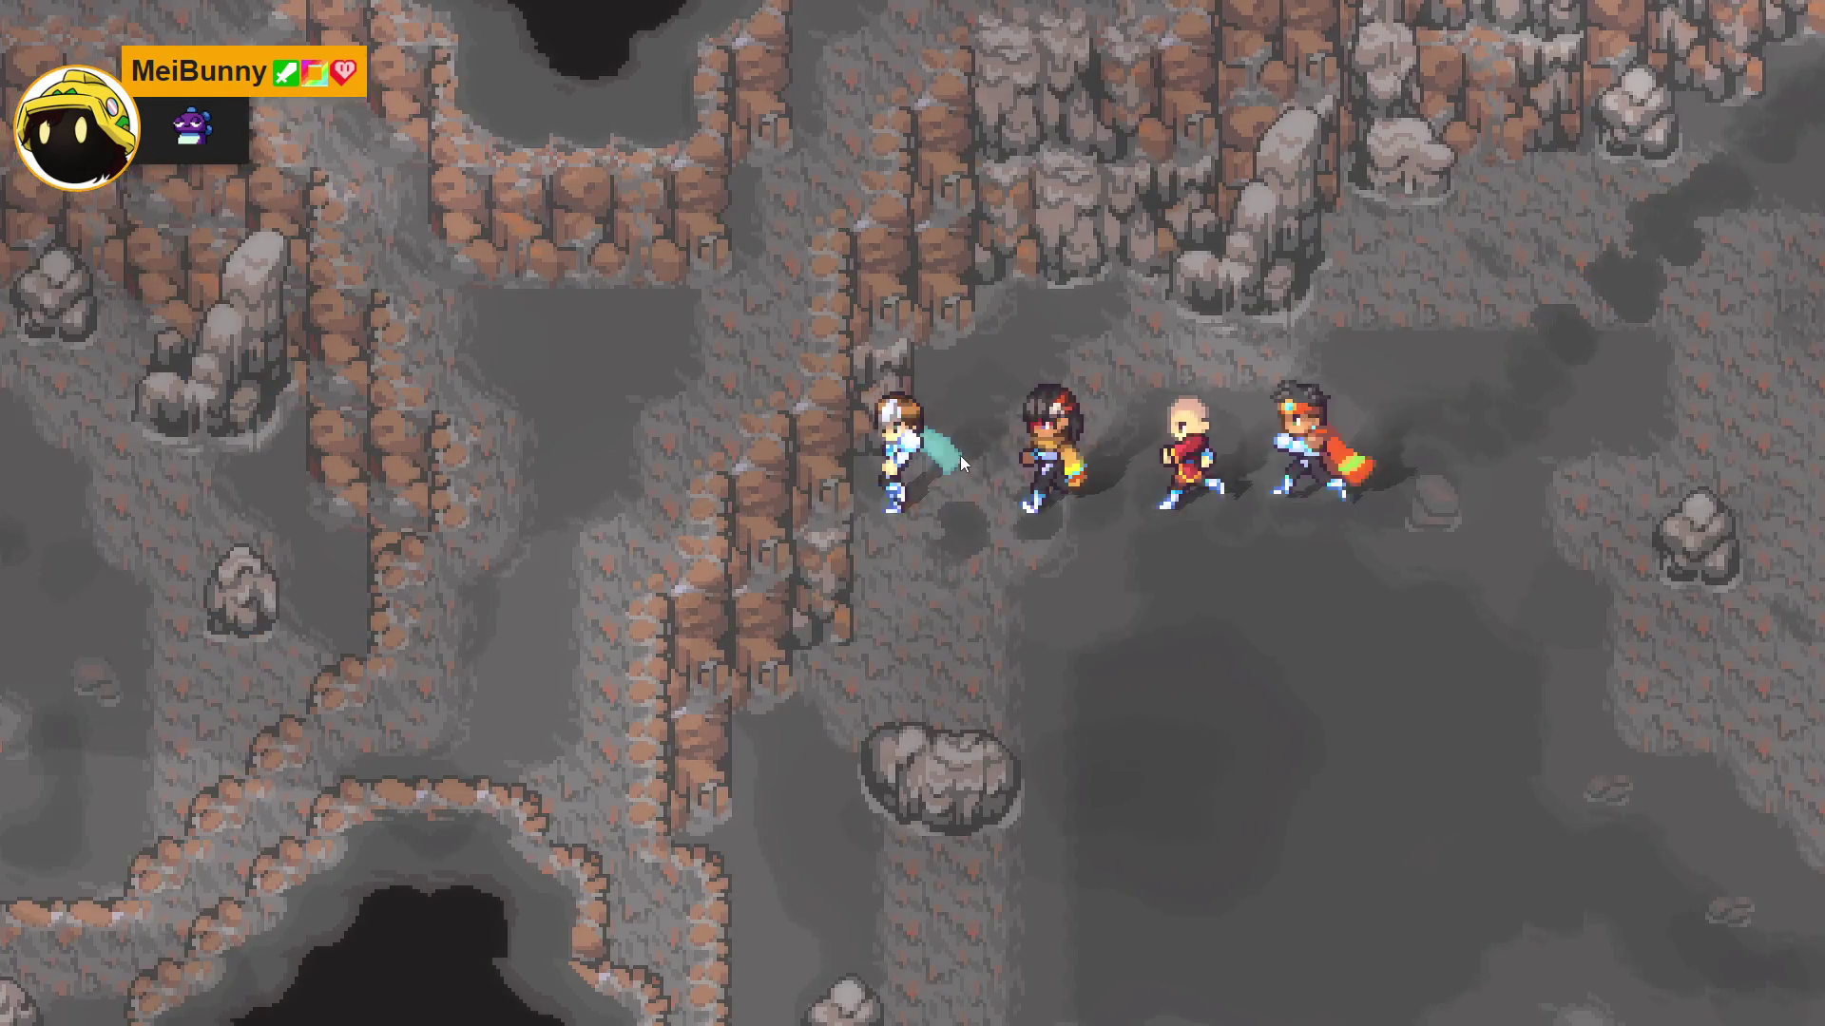
key(Down)
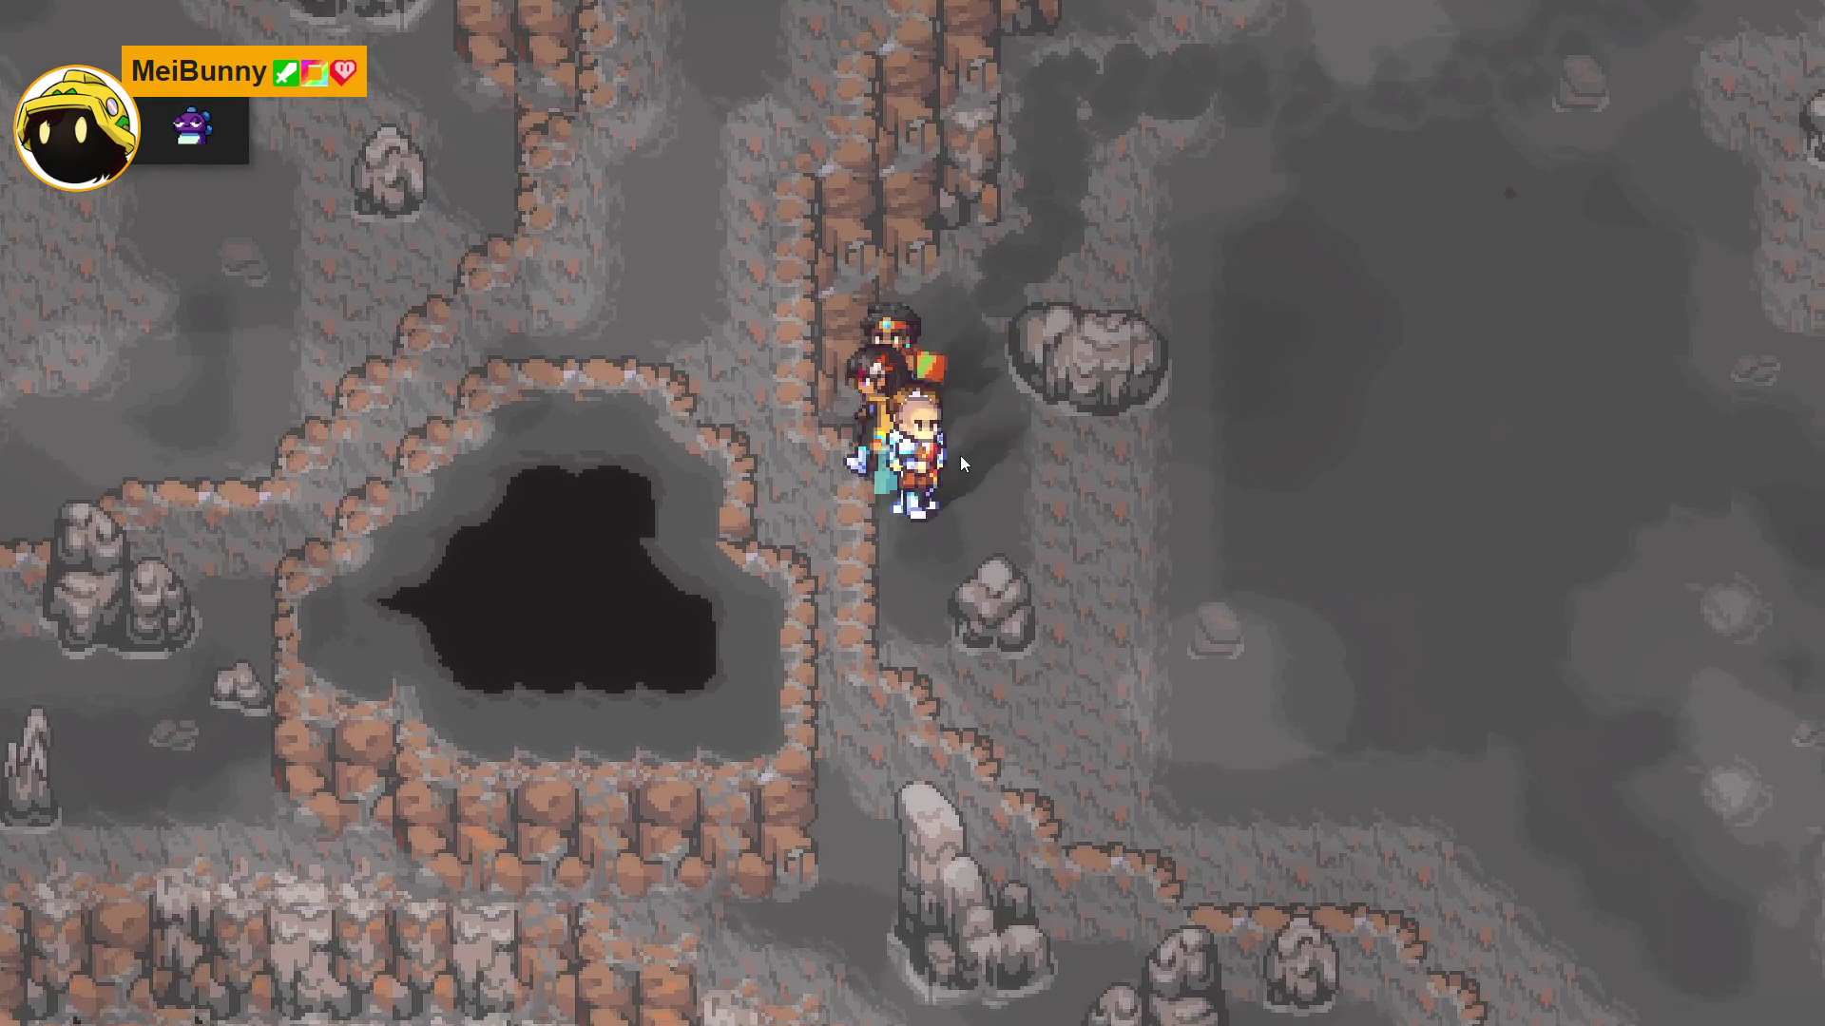
key(Down)
key(Right)
key(Down)
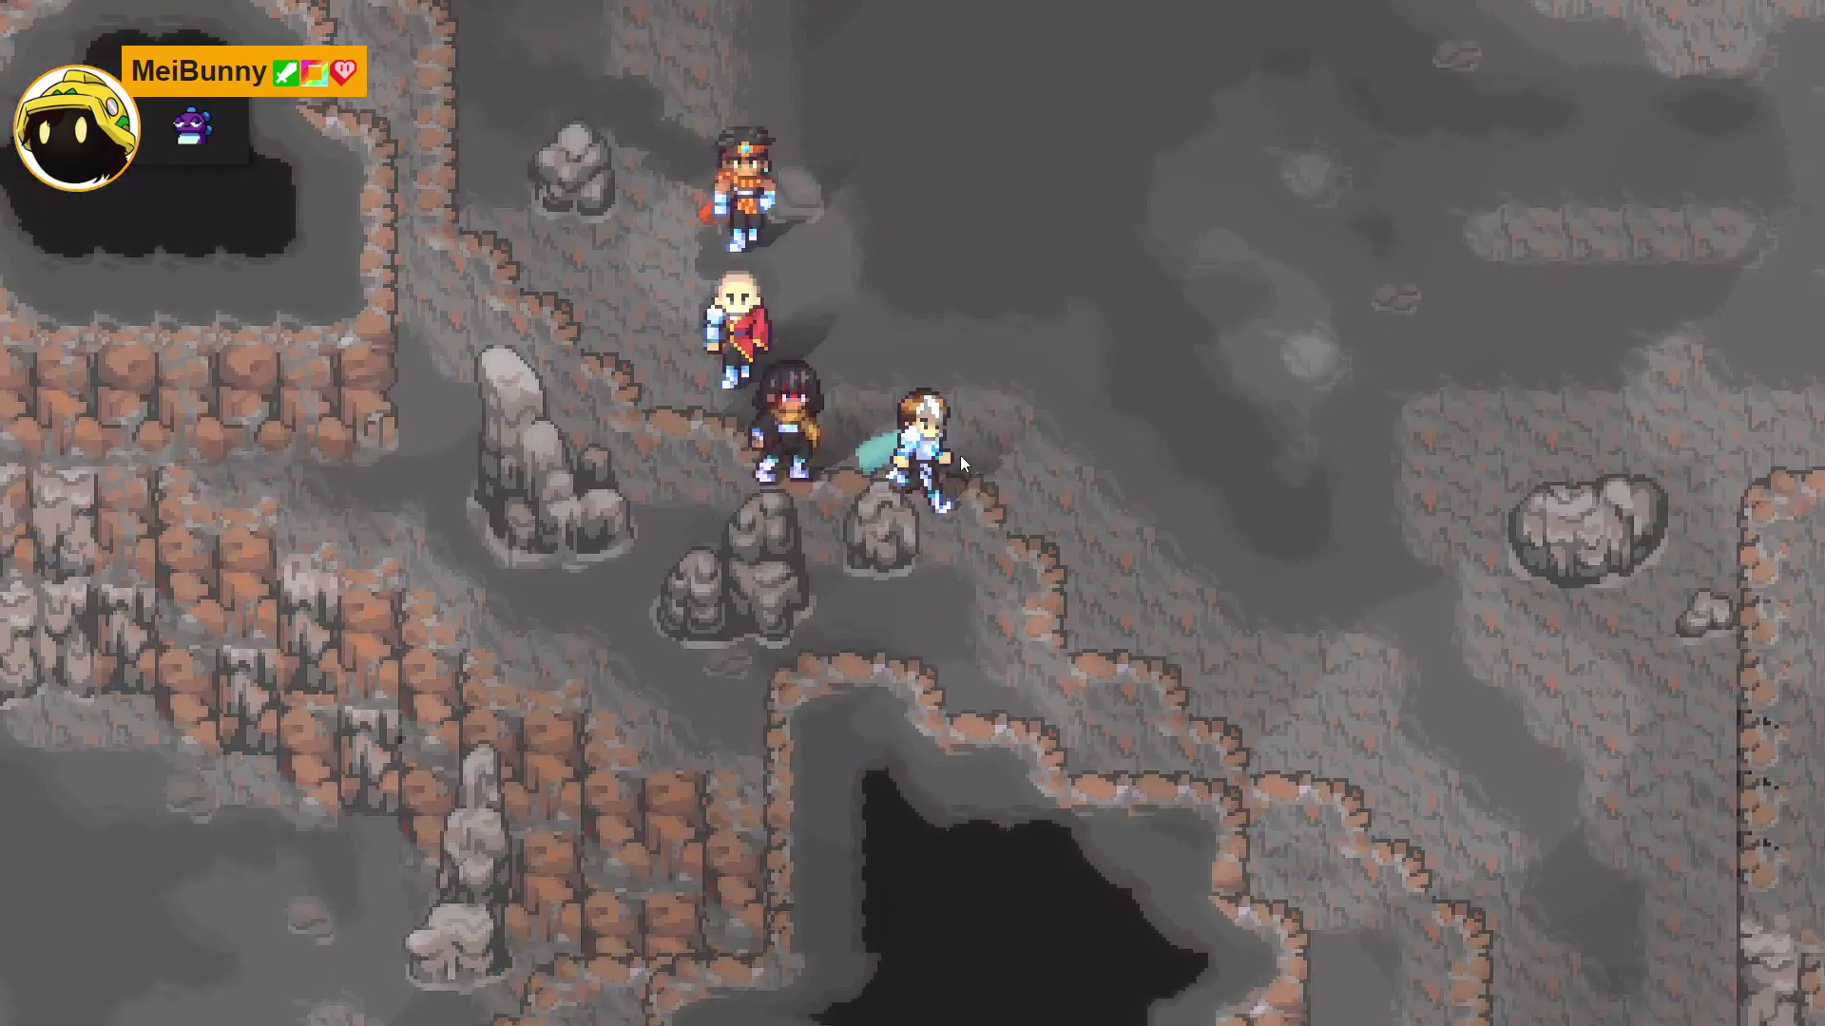
key(Up)
key(Right)
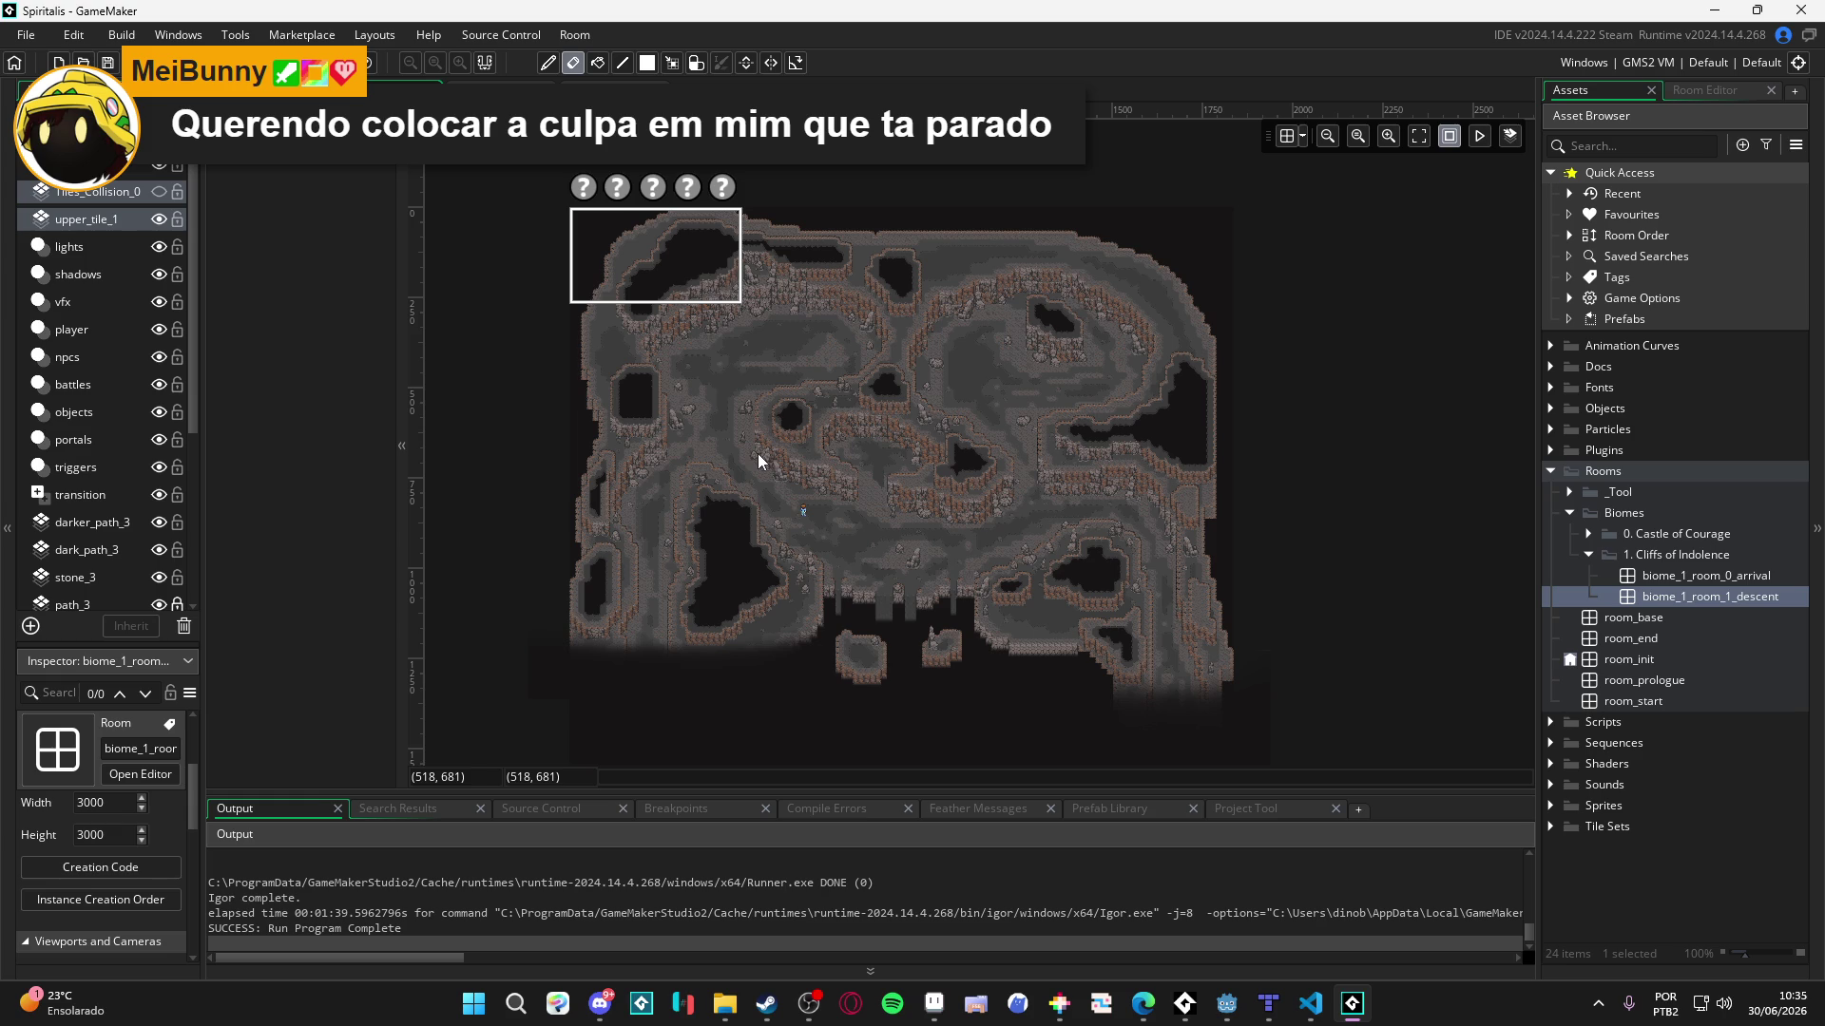
- Zoom and pan to the cliff above the central pit, selecting stone_3 and then upper_tile_1
scroll(671, 316, up, 2)
scroll(789, 393, up, 4)
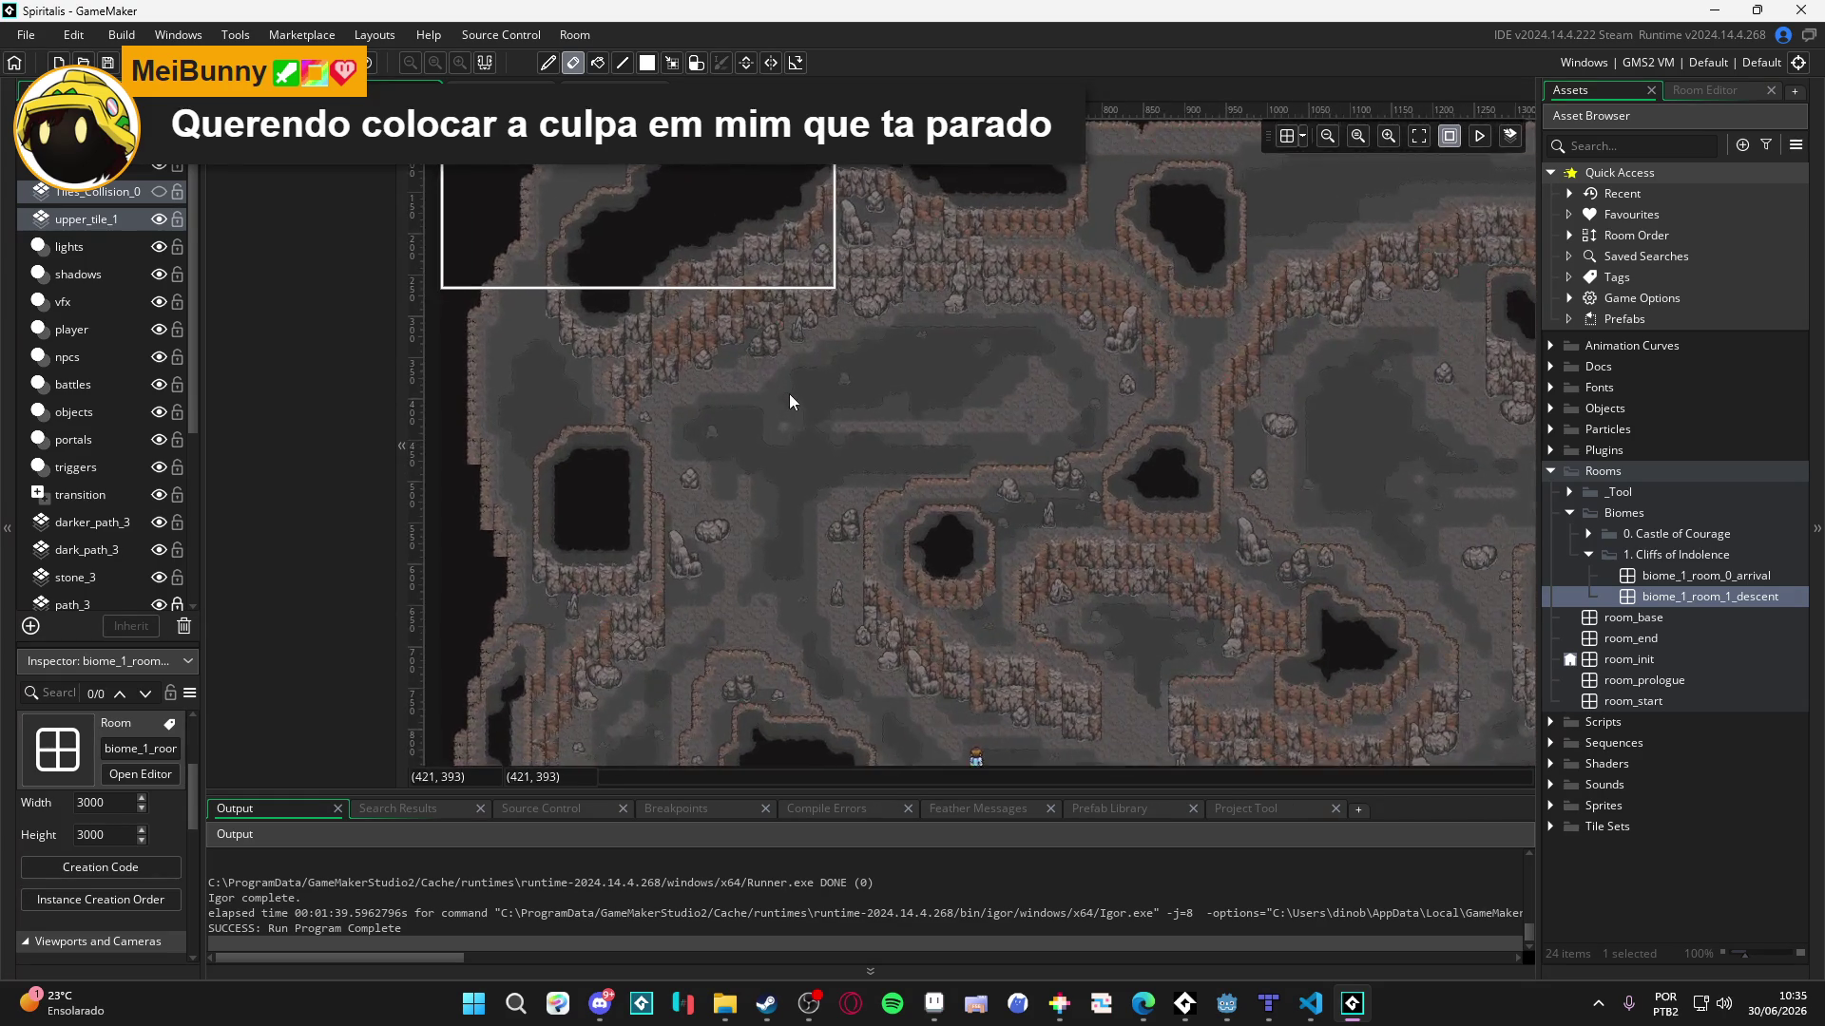
scroll(789, 393, down, 2)
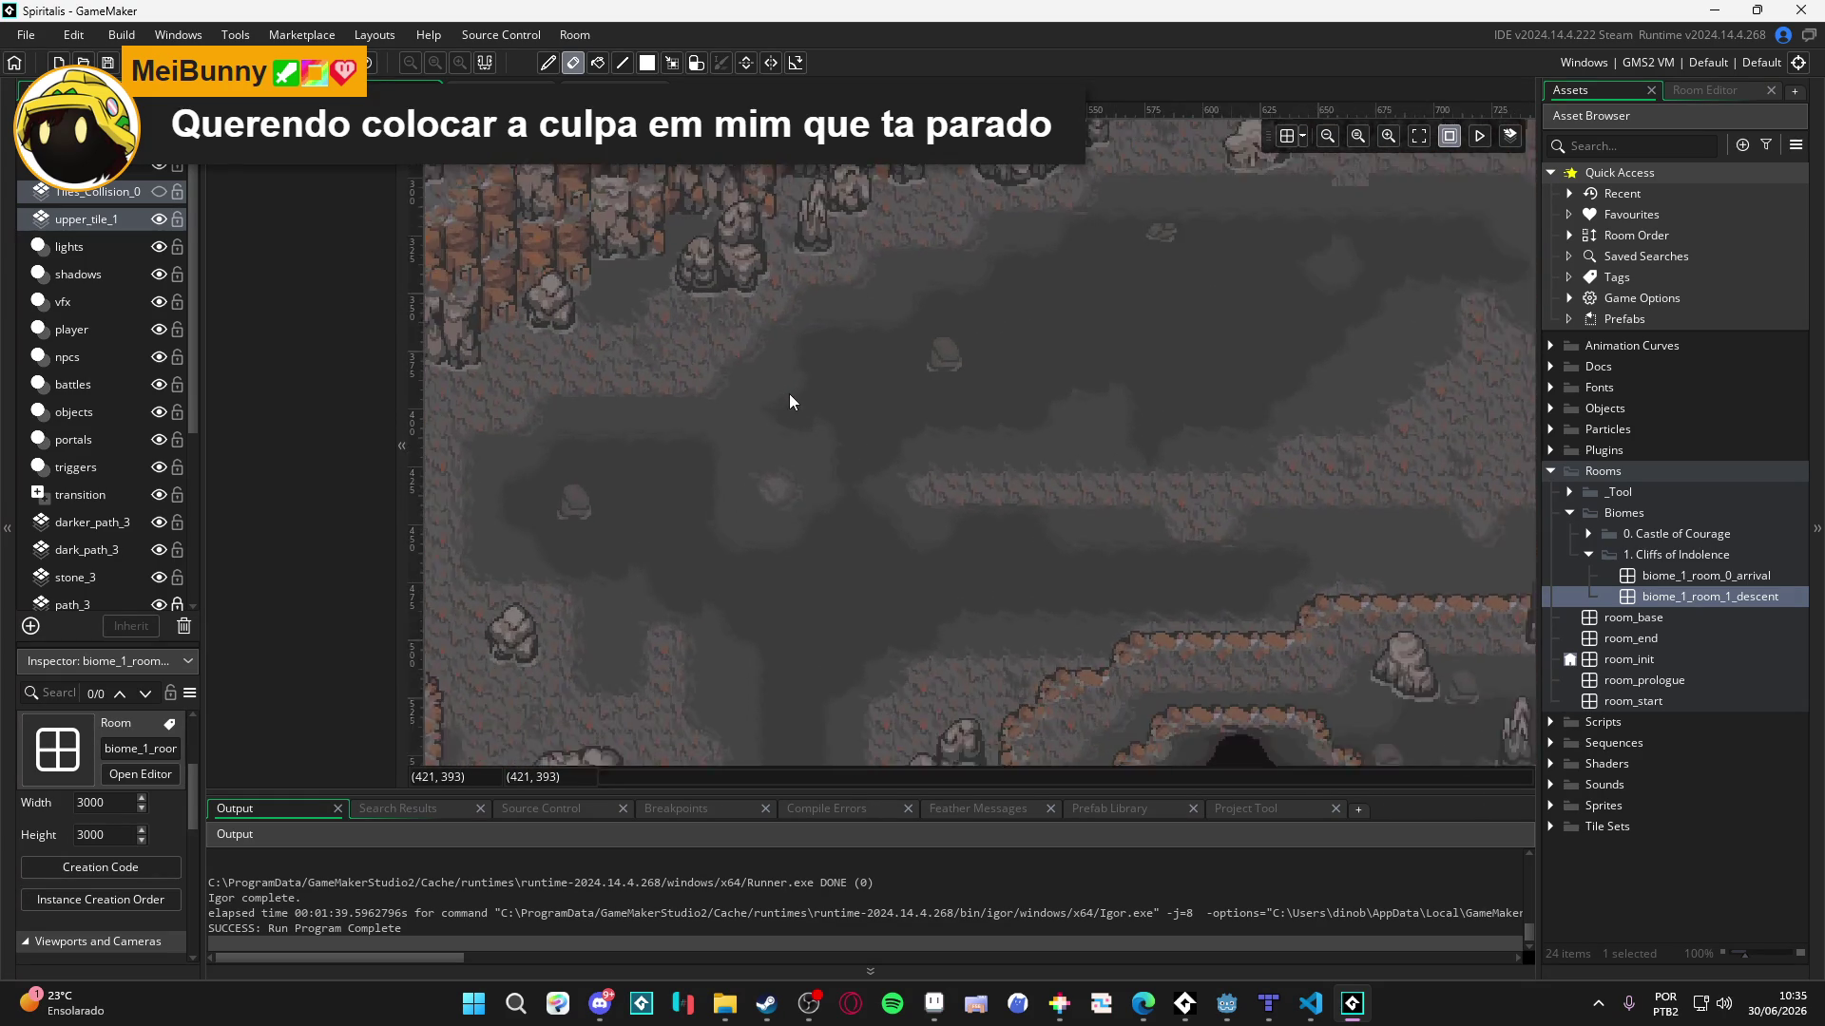
drag(857, 369, 870, 469)
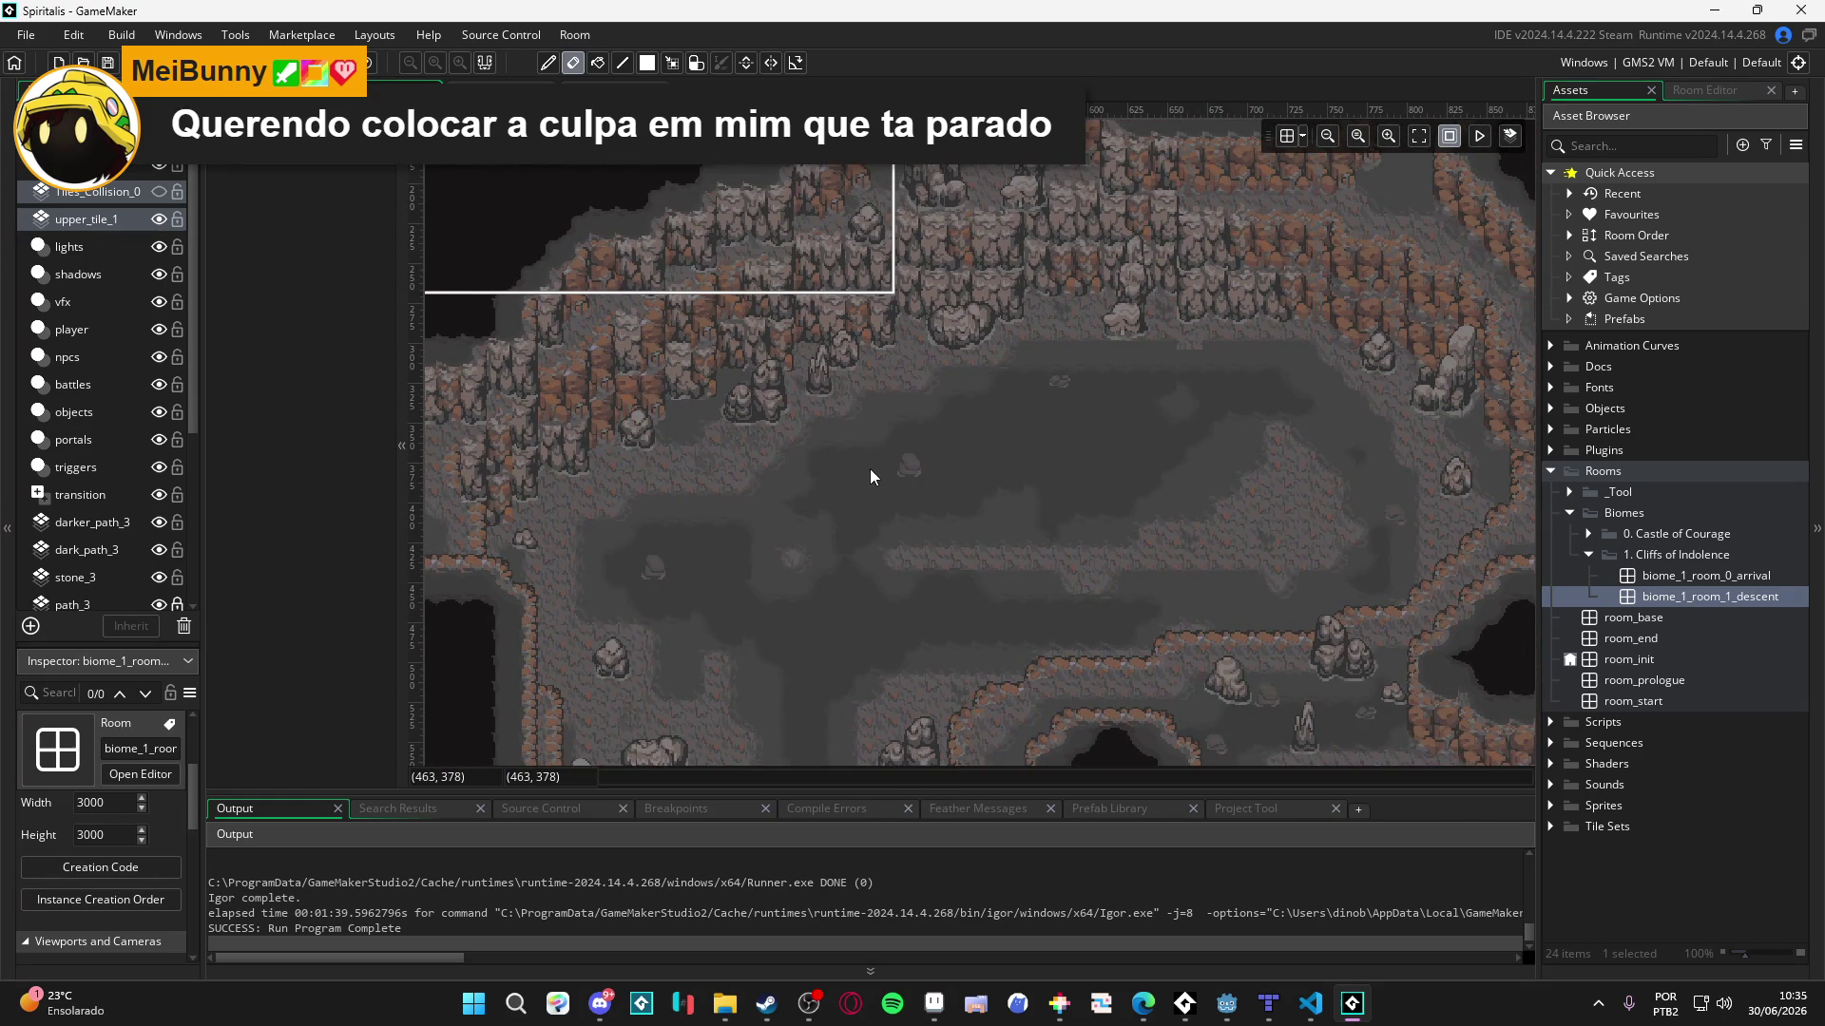
scroll(1093, 352, up, 2)
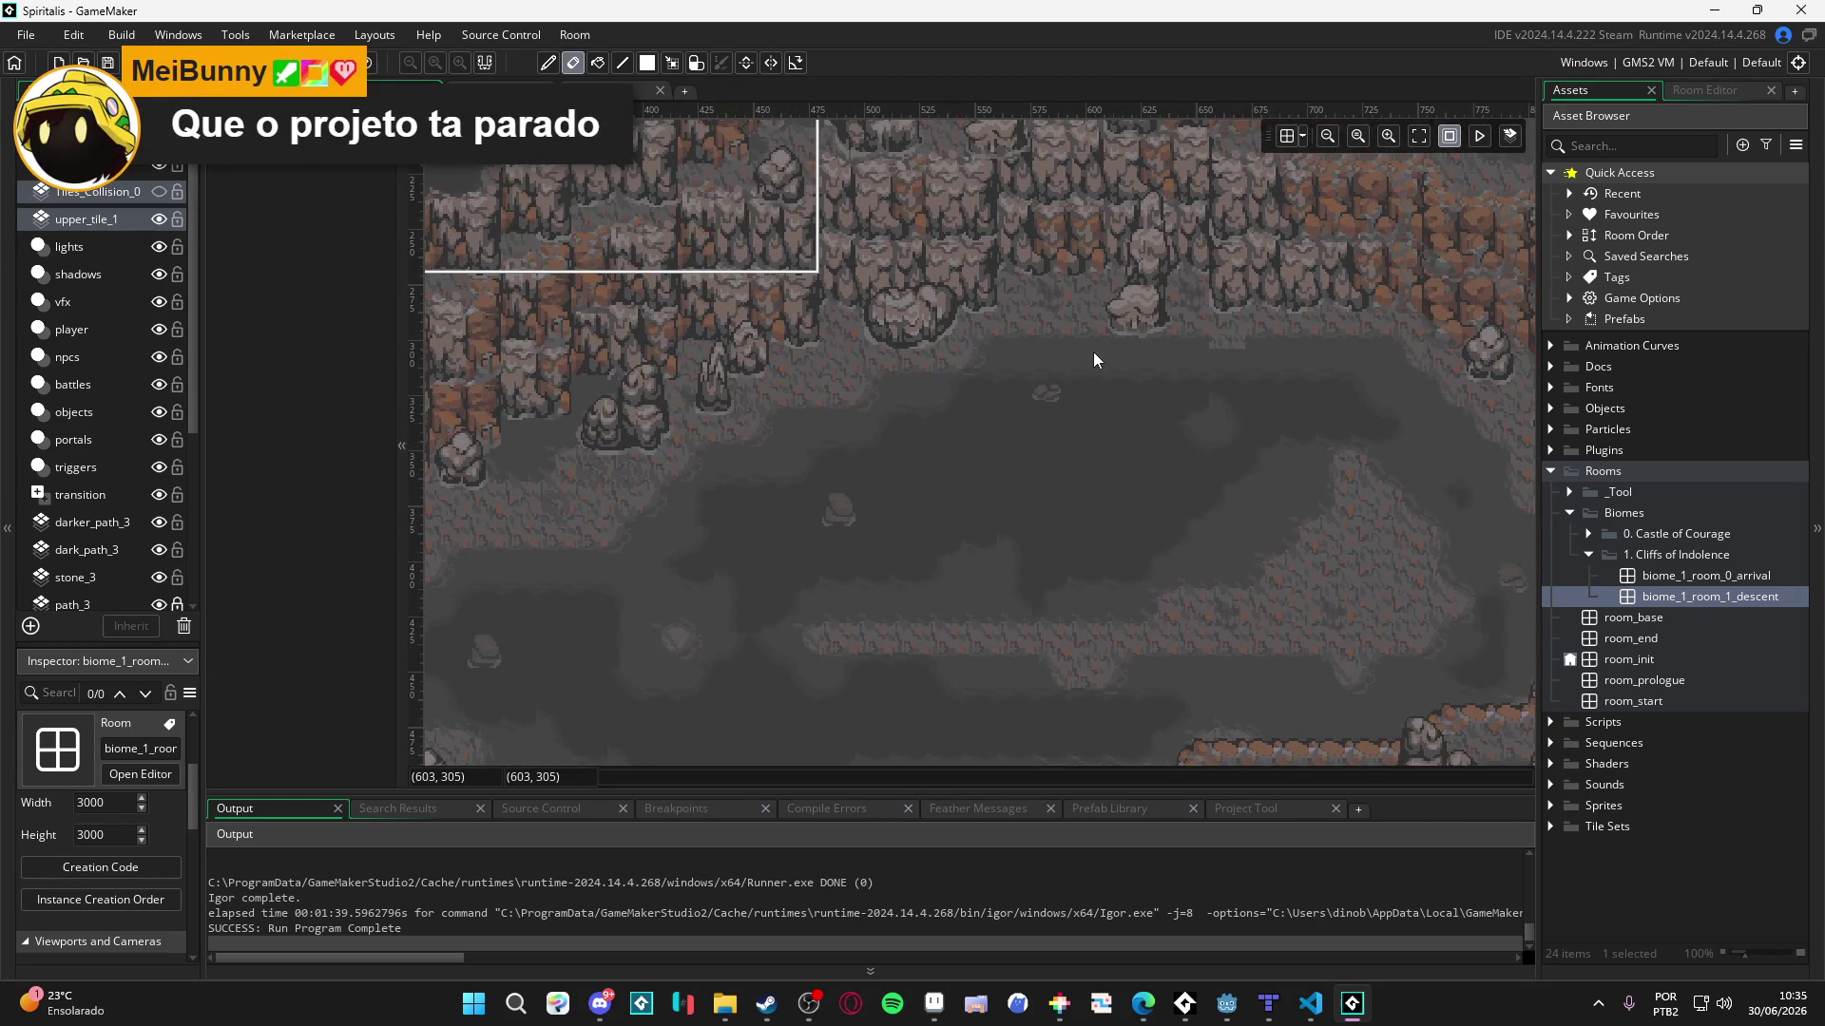
scroll(1093, 359, down, 3)
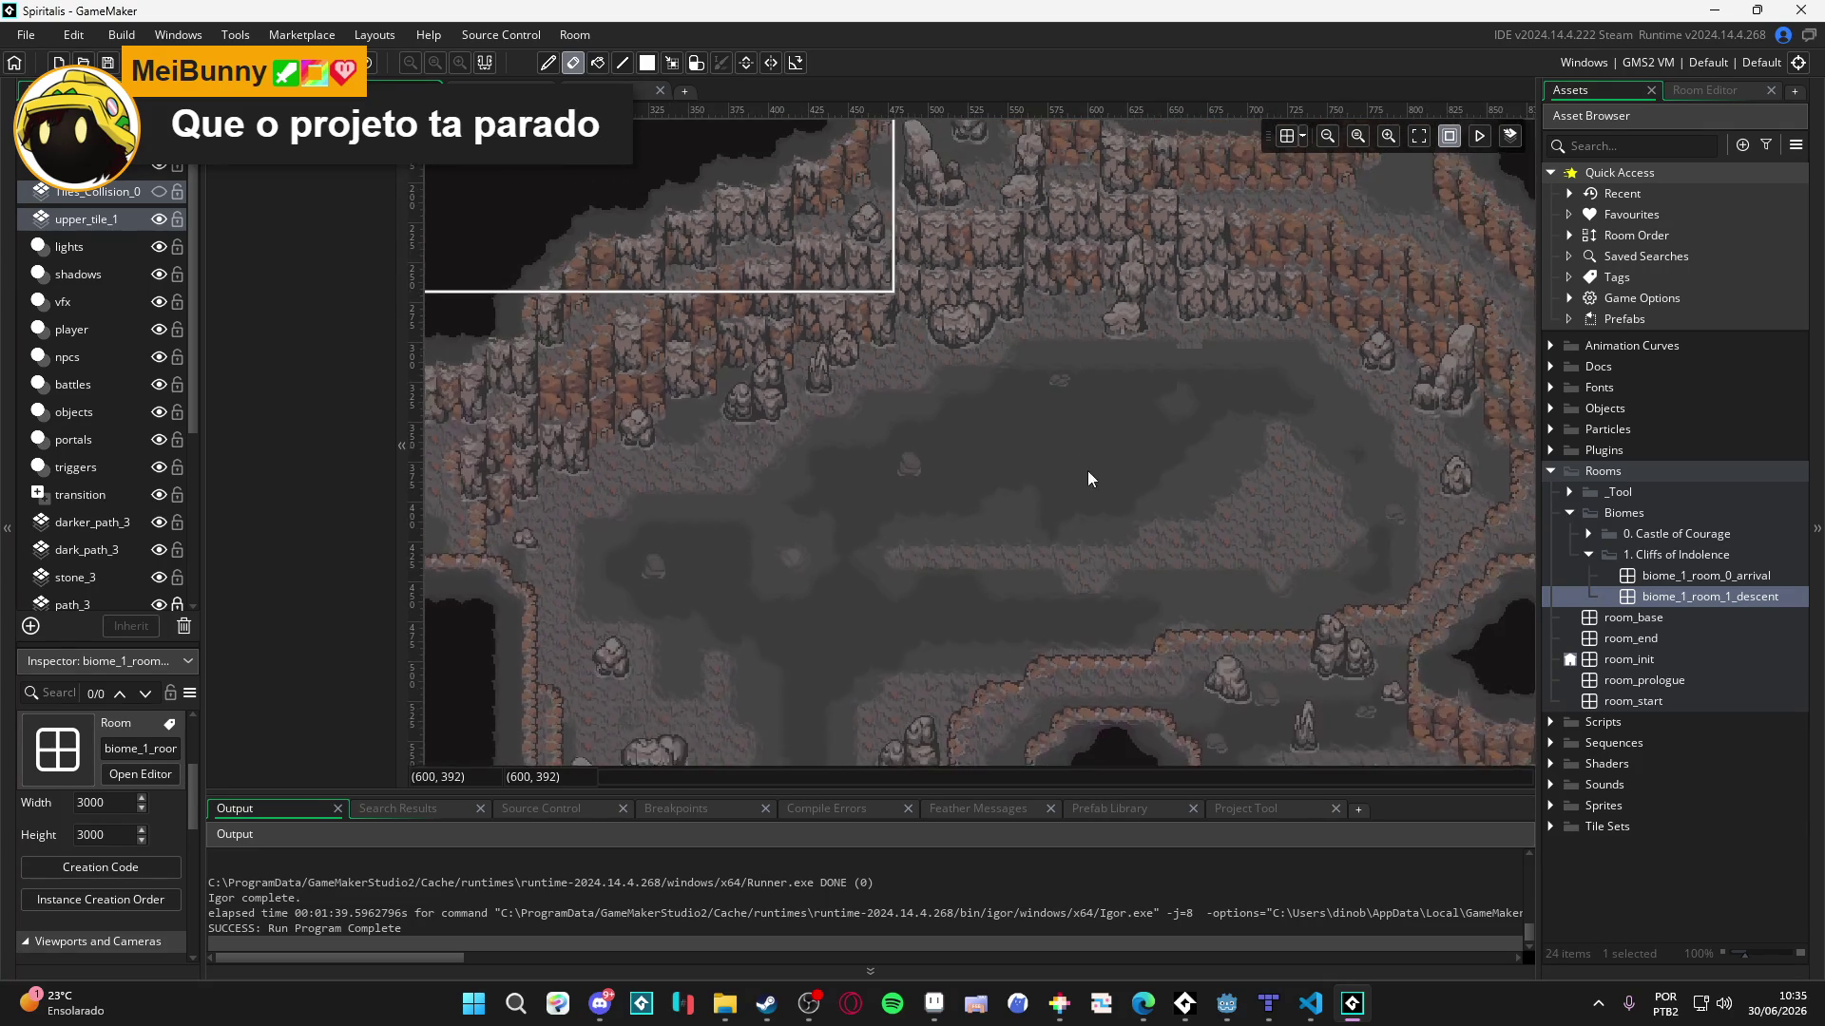
scroll(977, 540, down, 5)
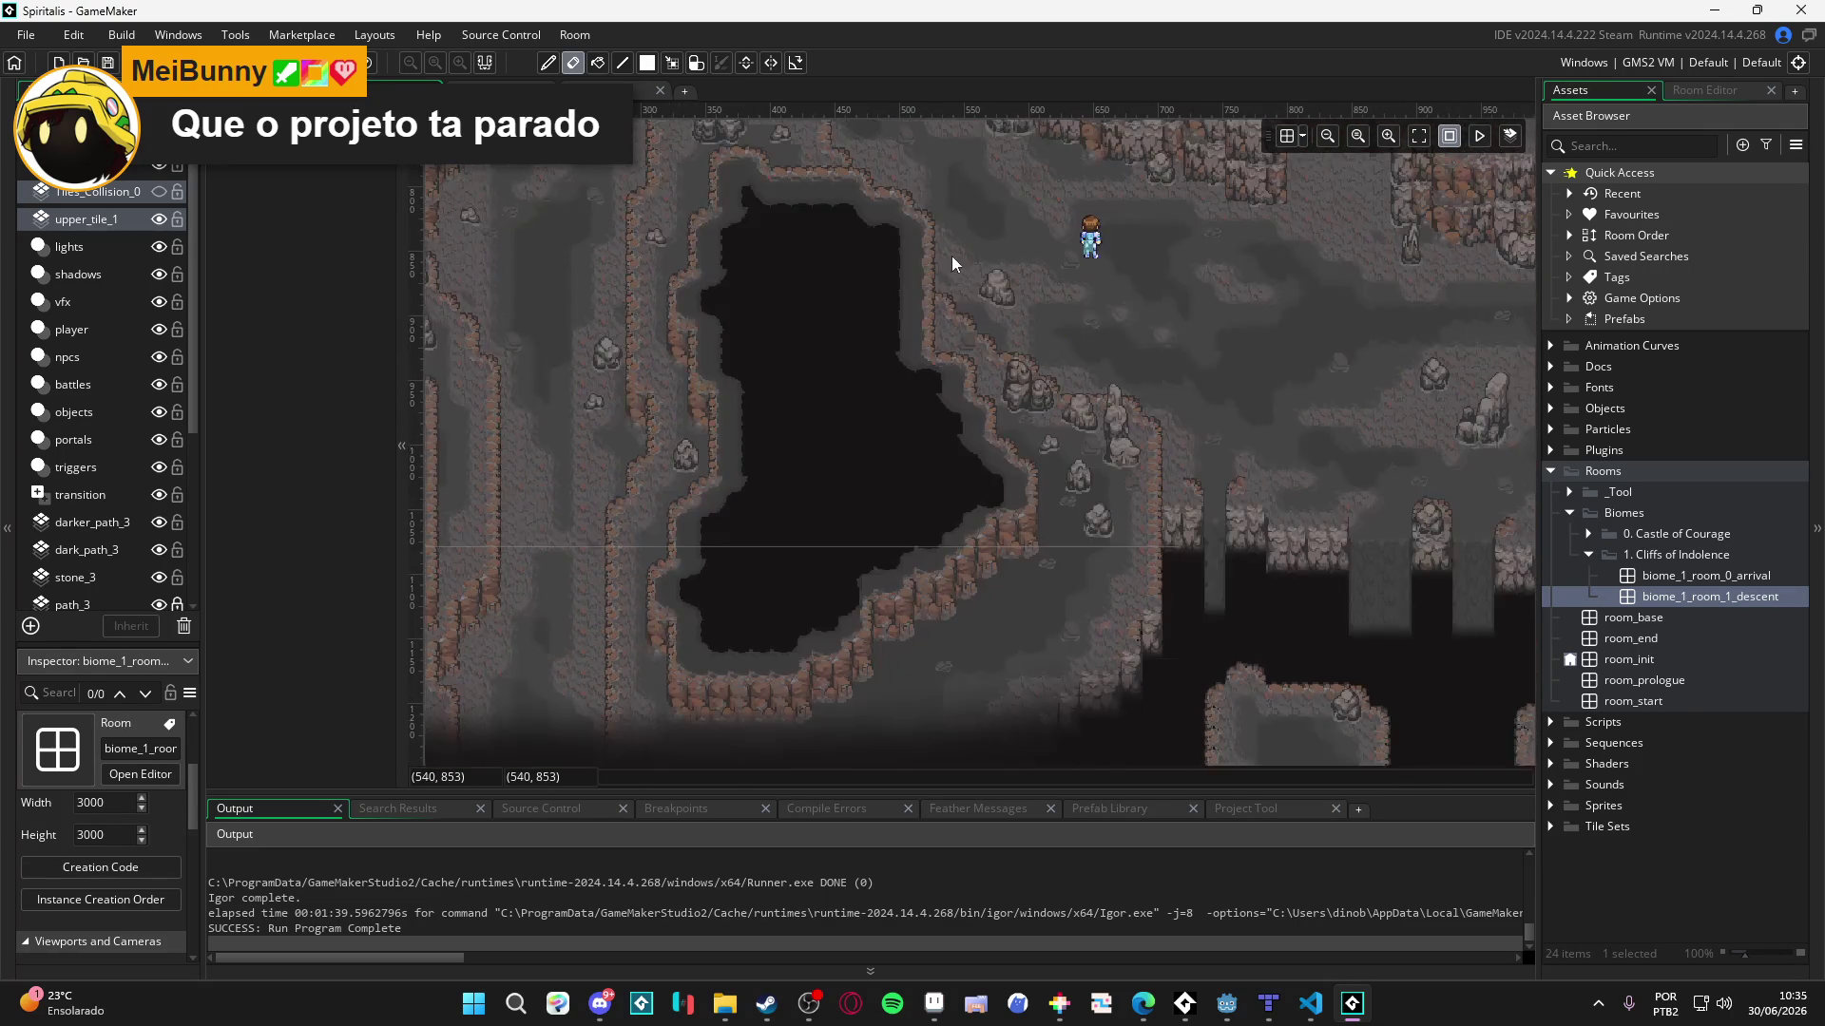
scroll(926, 492, up, 2)
scroll(895, 498, up, 4)
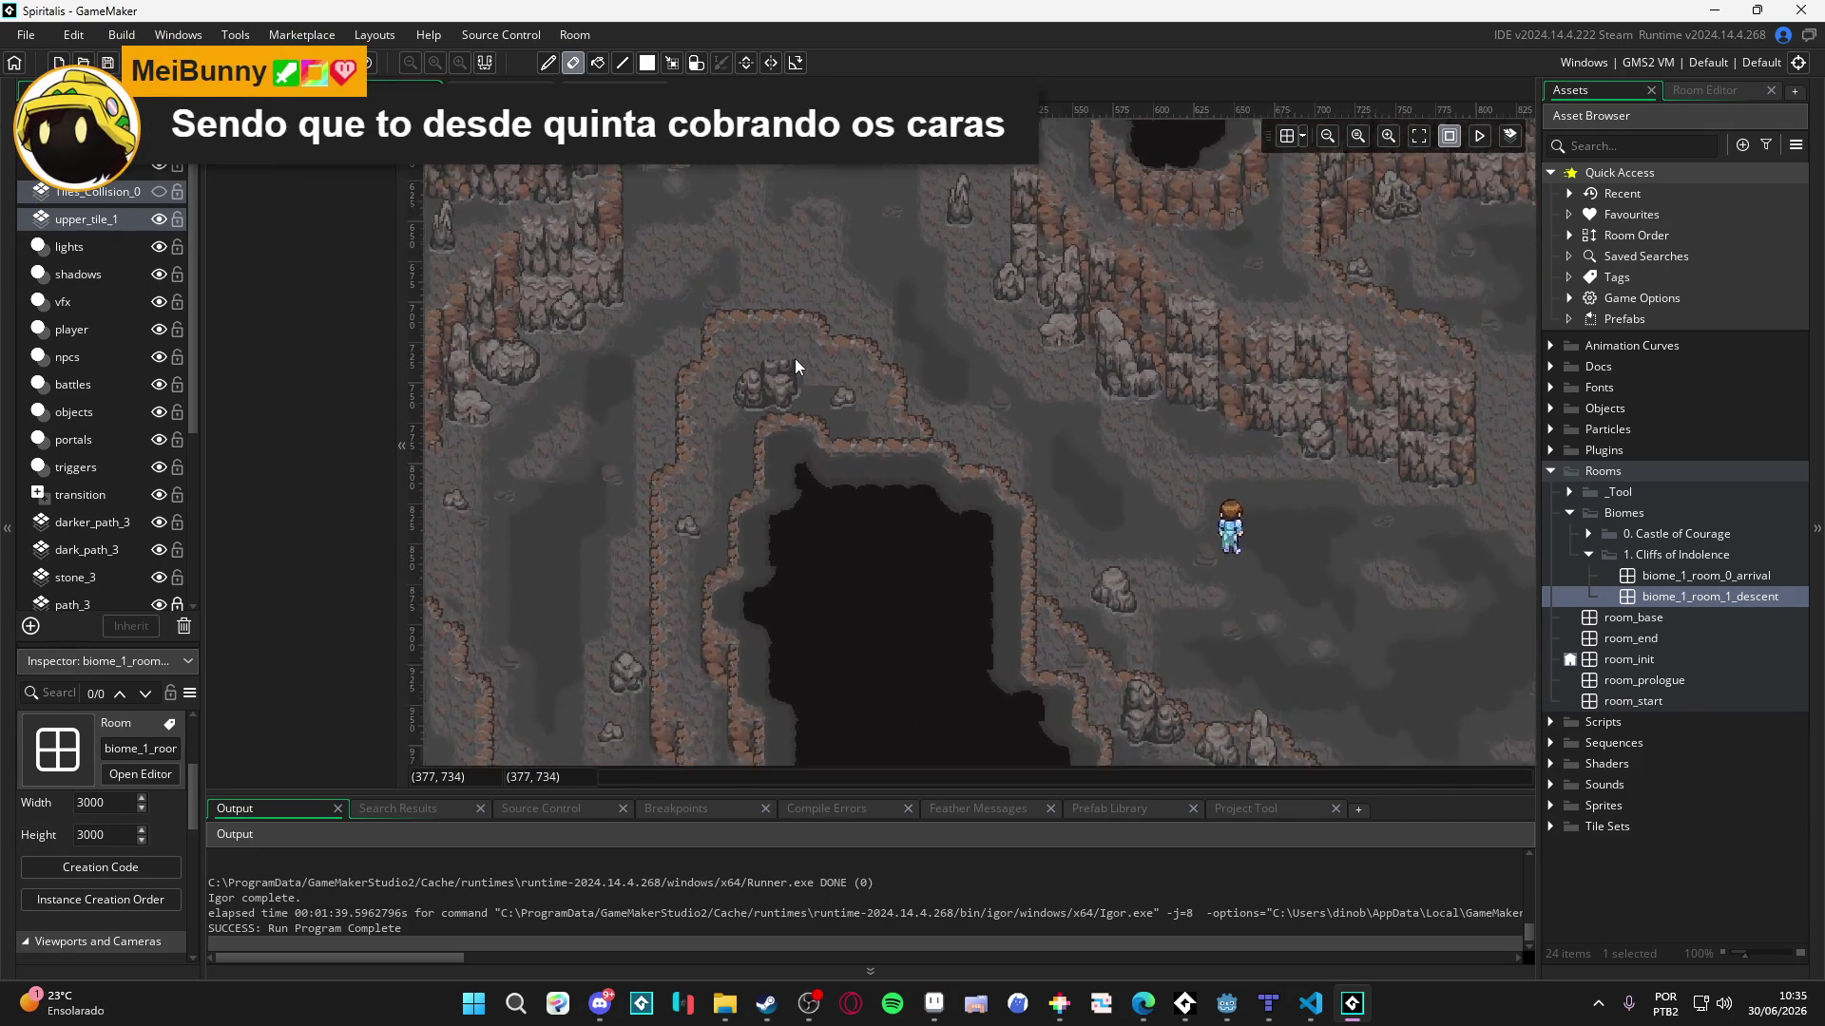
click(773, 379)
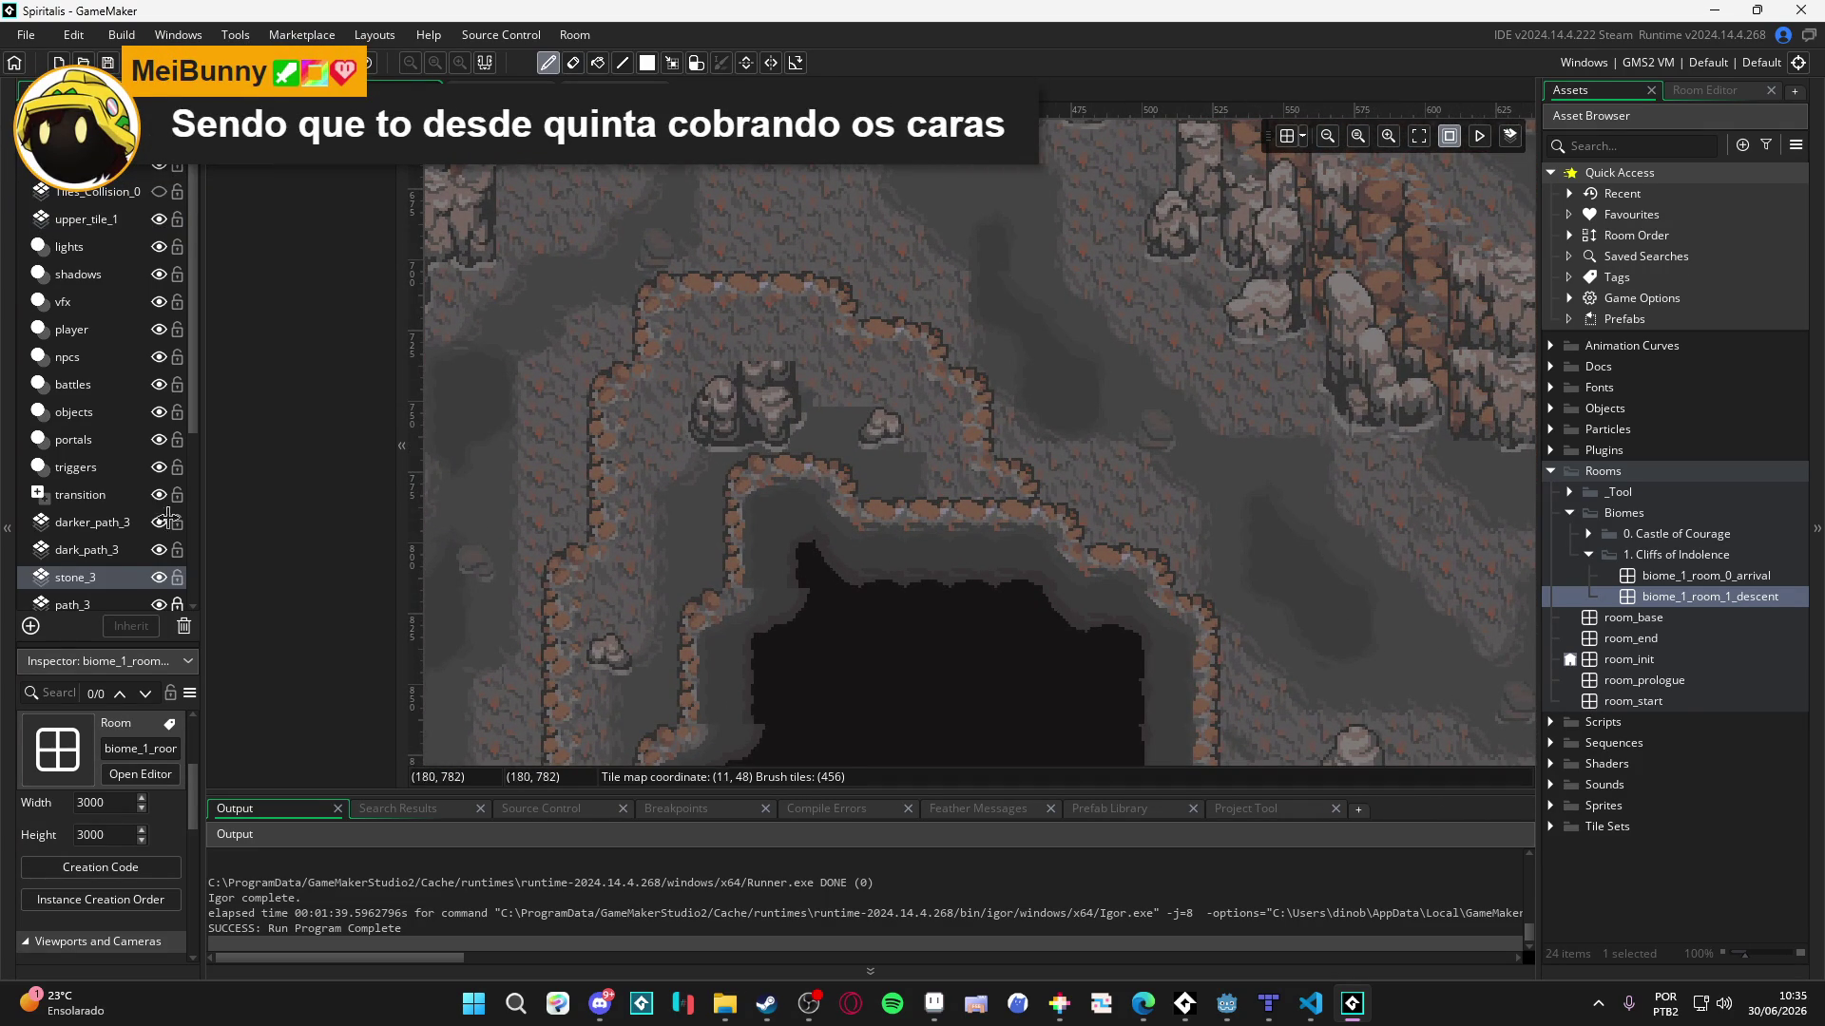
click(99, 221)
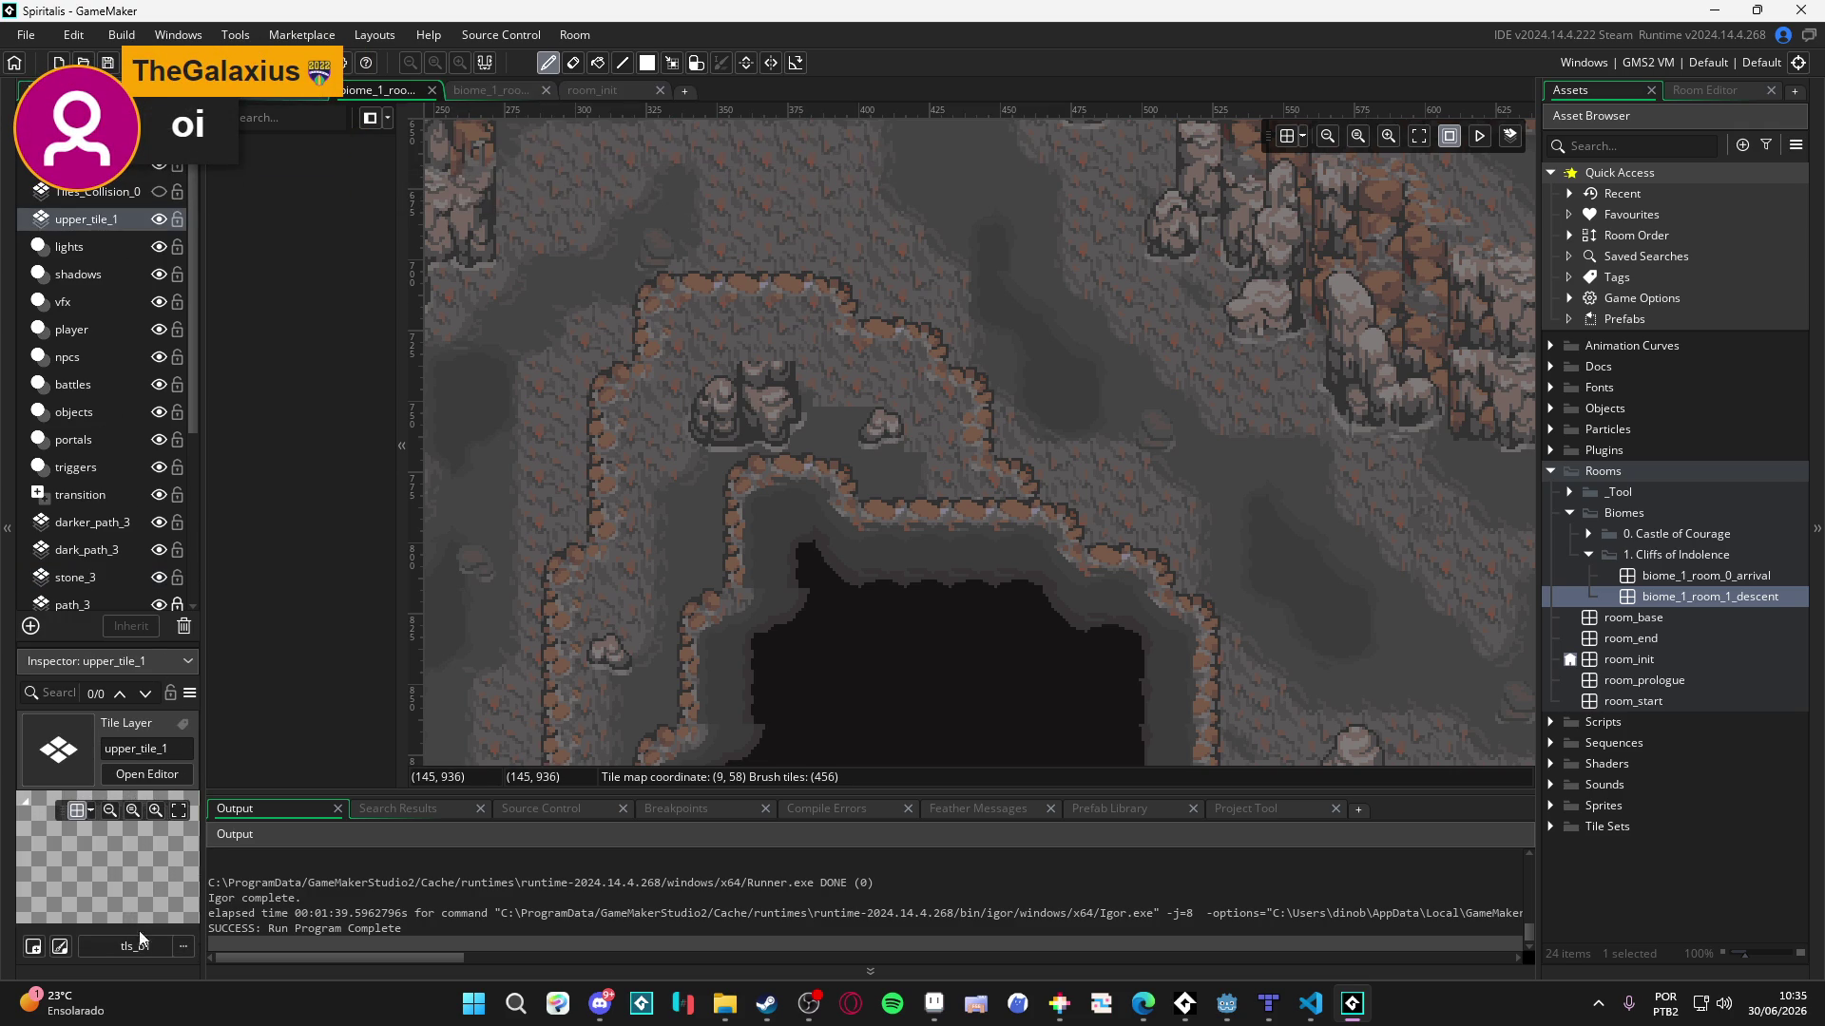
- Unlock the stone_3 layer's depth, try editing it, and decline the Layer Depth Error
mouse_move(124, 643)
mouse_down()
mouse_move(116, 372)
mouse_move(129, 522)
mouse_up()
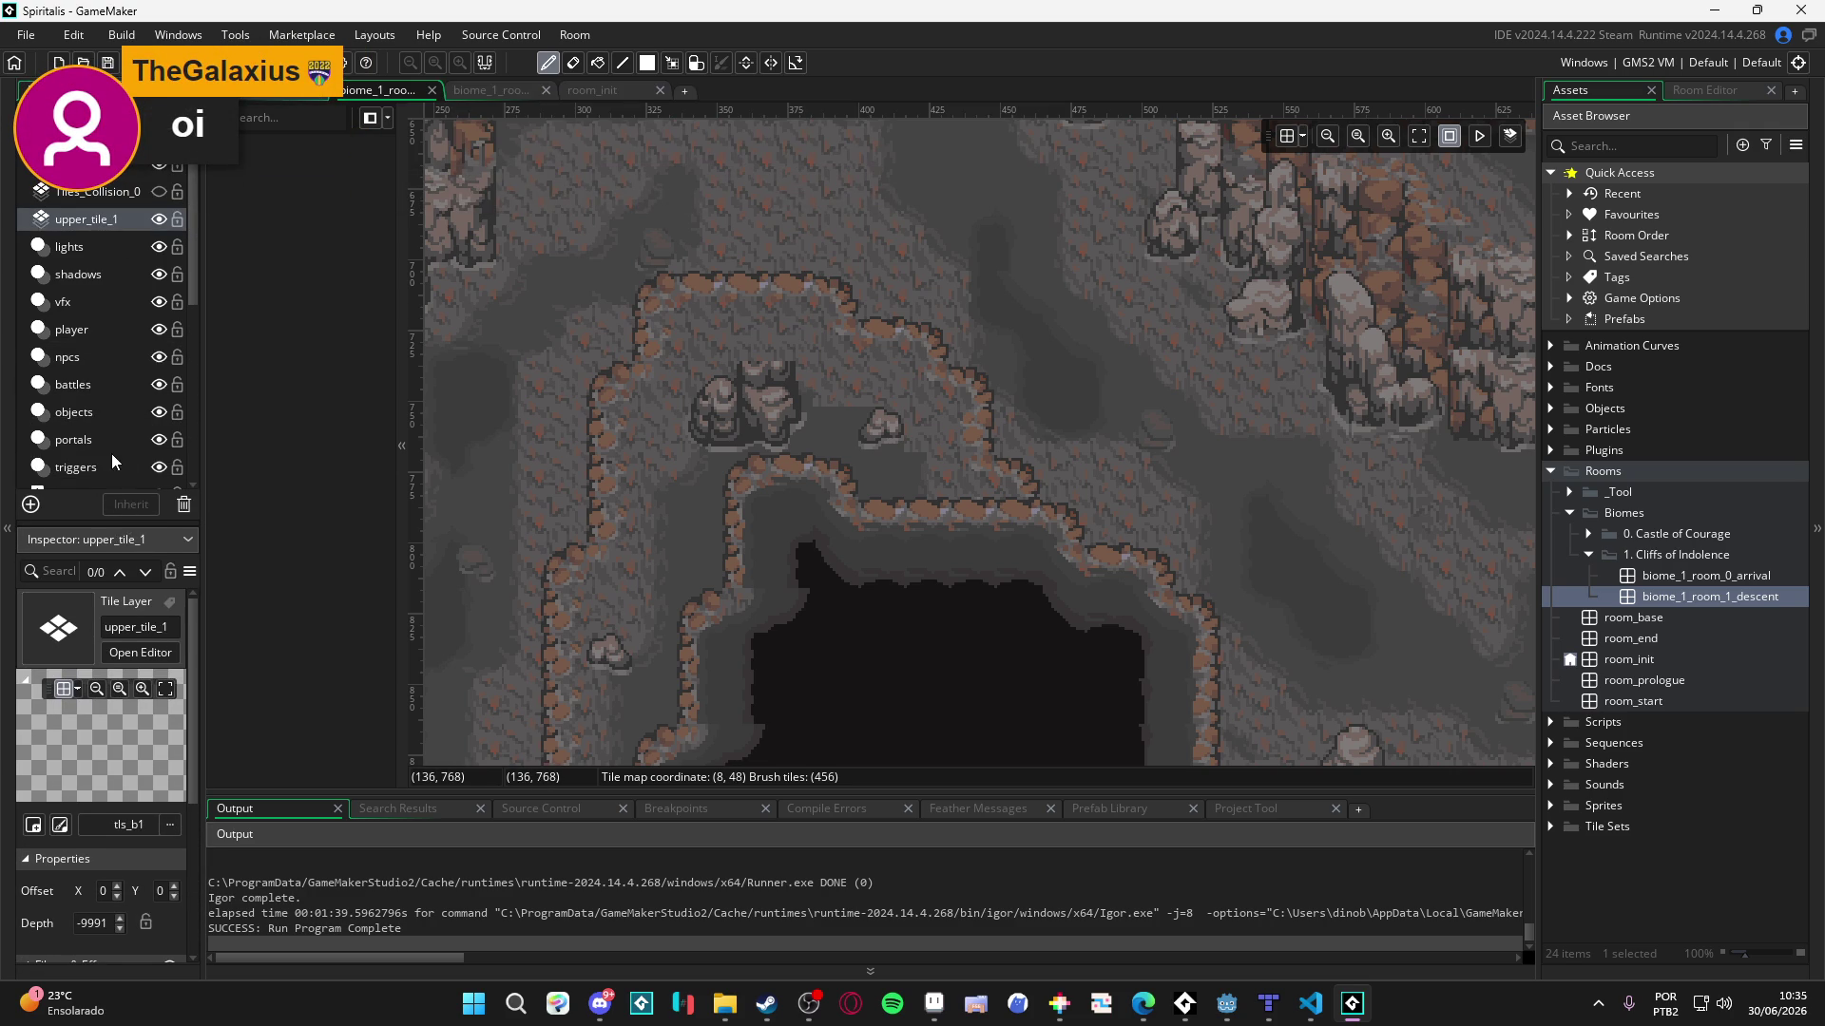
scroll(84, 338, down, 3)
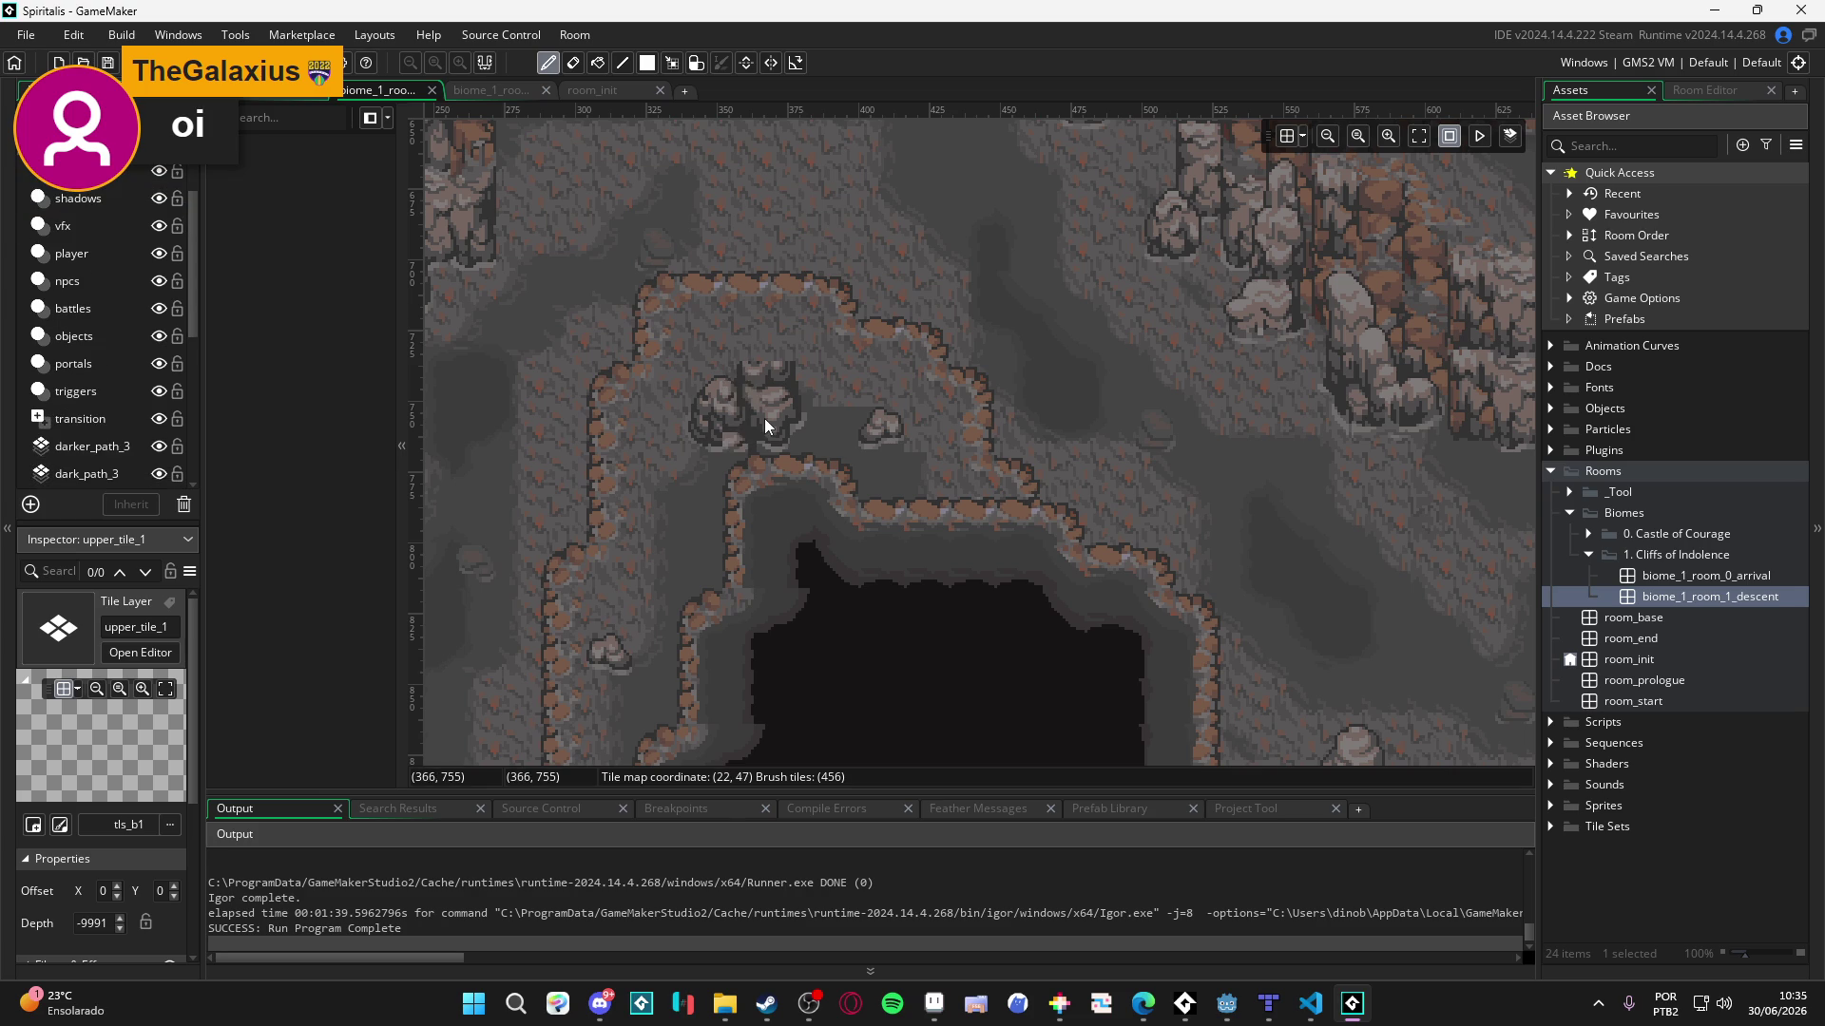
click(91, 475)
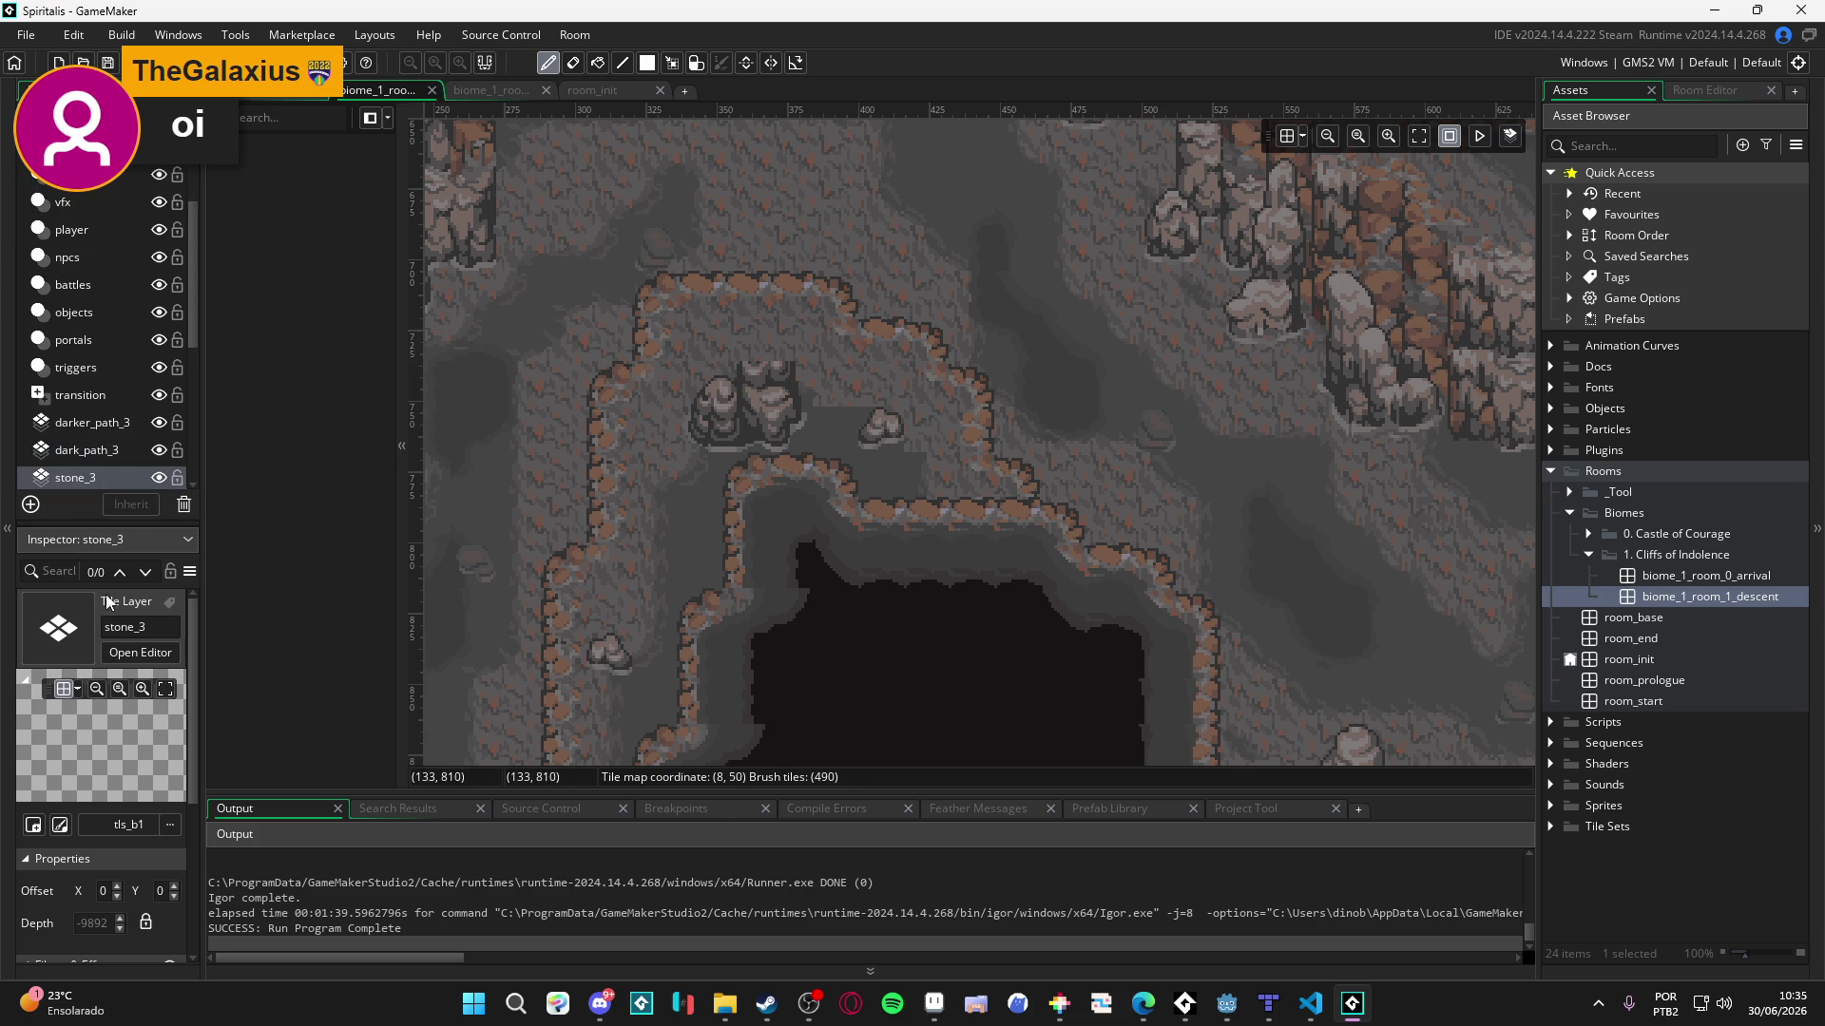
click(148, 923)
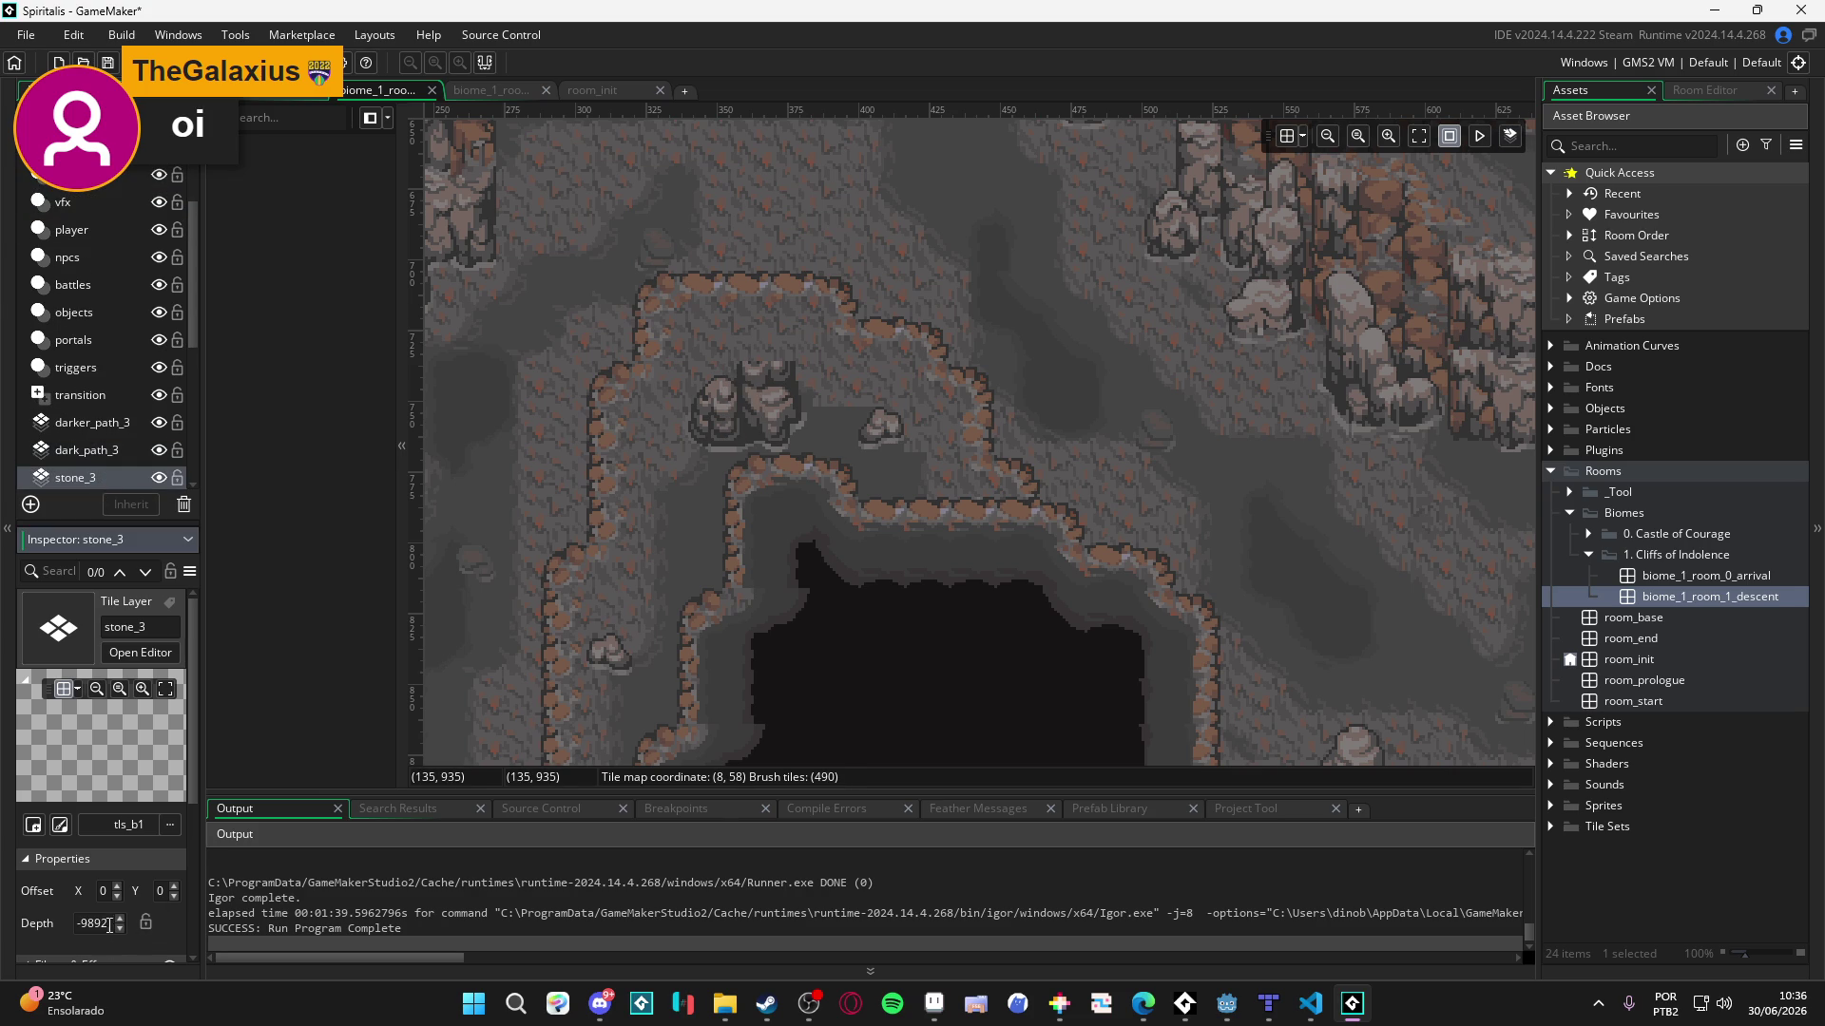
click(114, 926)
click(143, 397)
click(1112, 558)
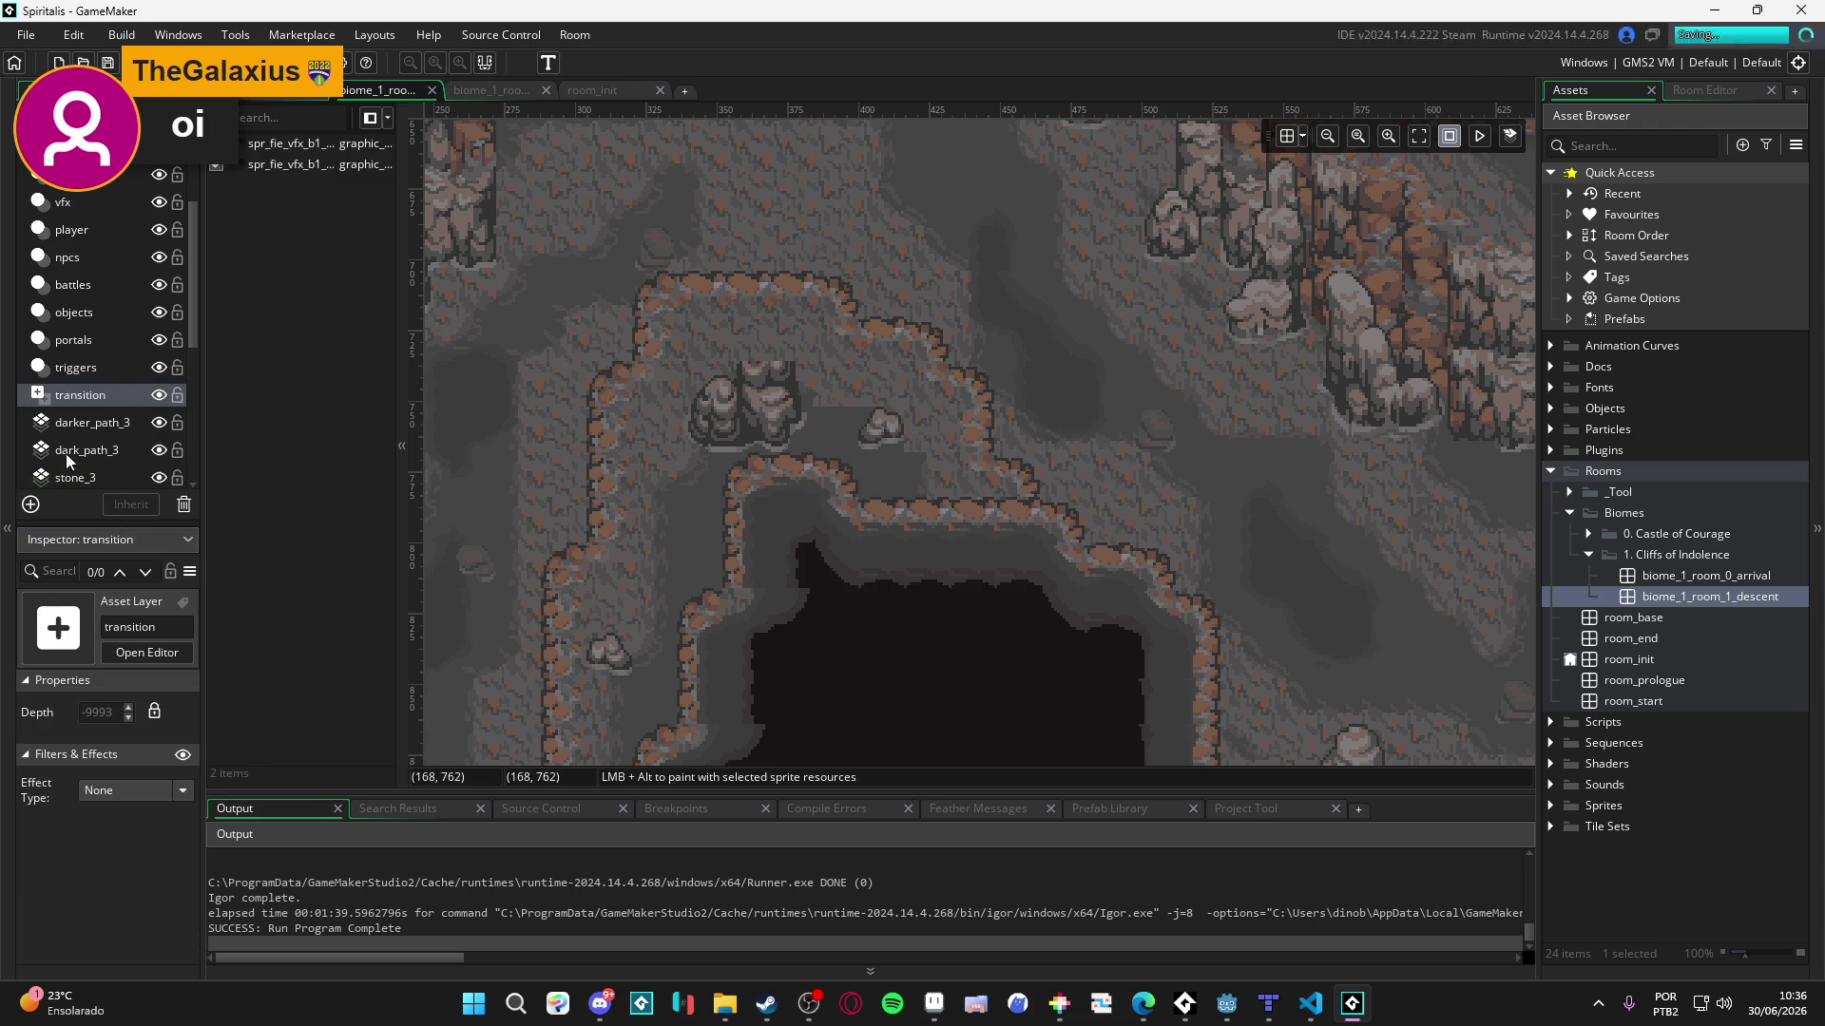
- Inspect the stone_3, darker_path_3, triggers and transition layers in turn
click(78, 478)
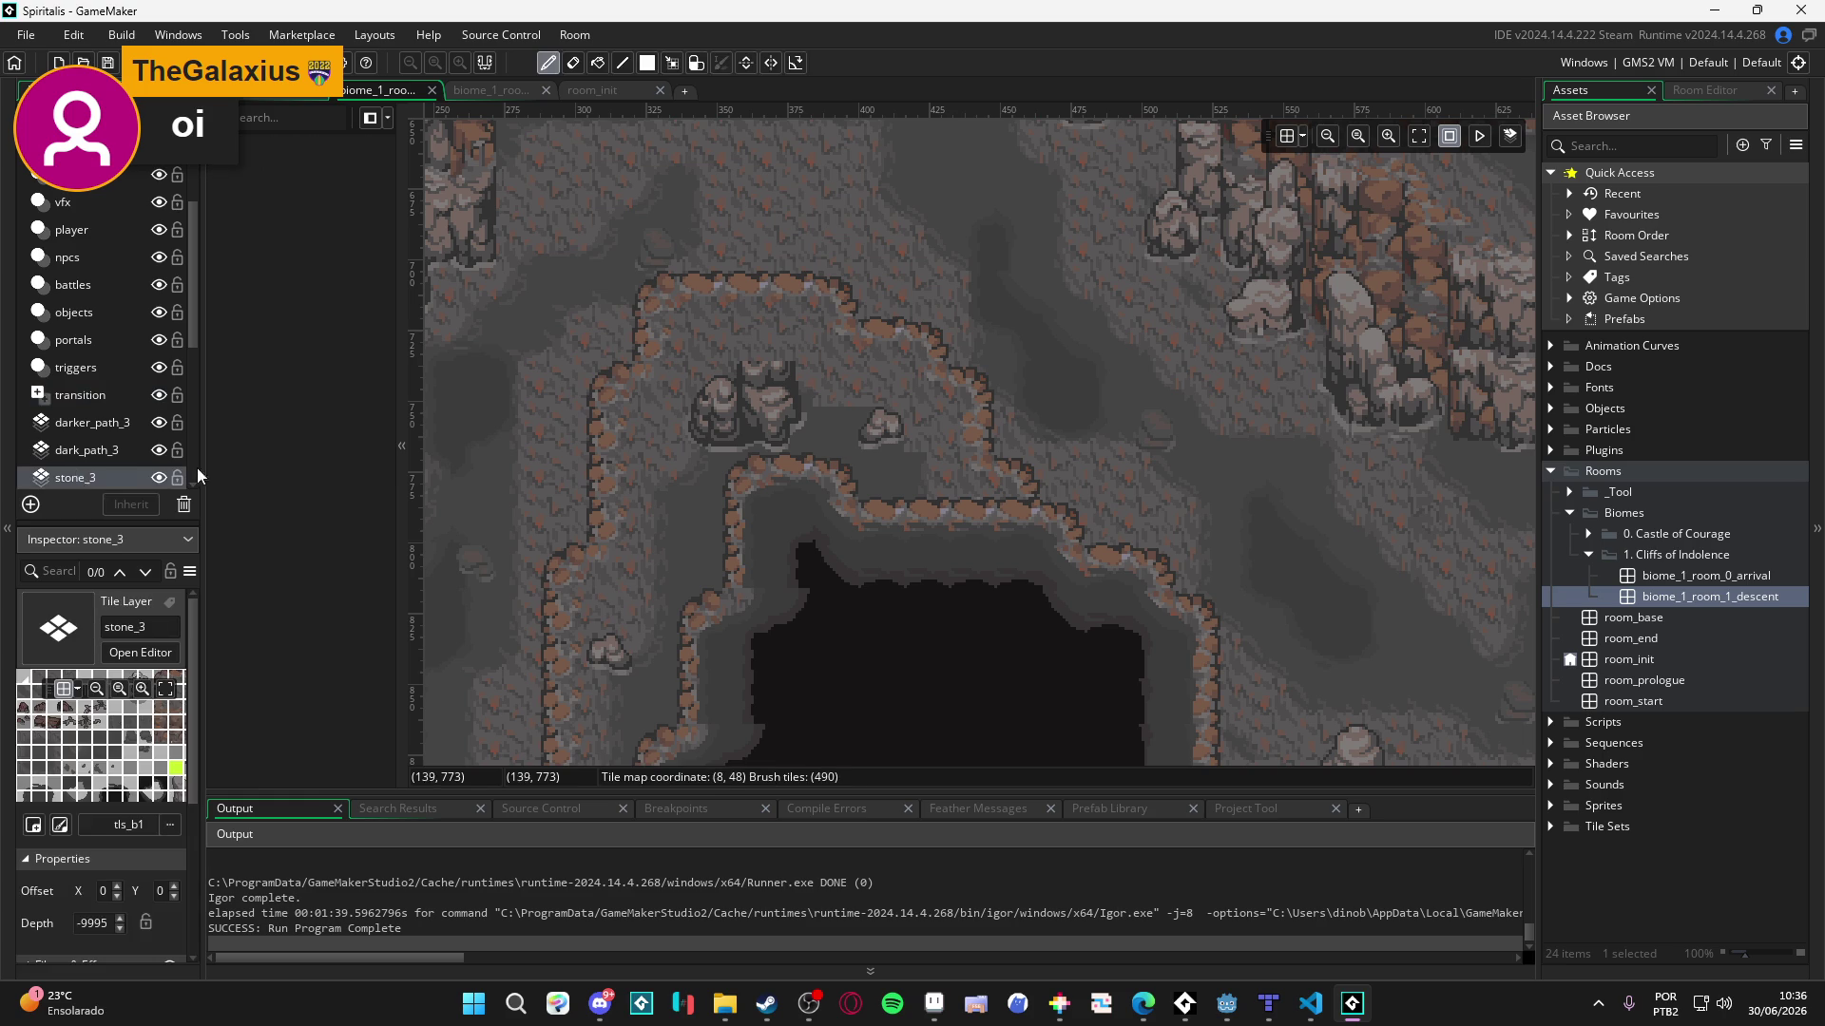
click(99, 422)
click(91, 378)
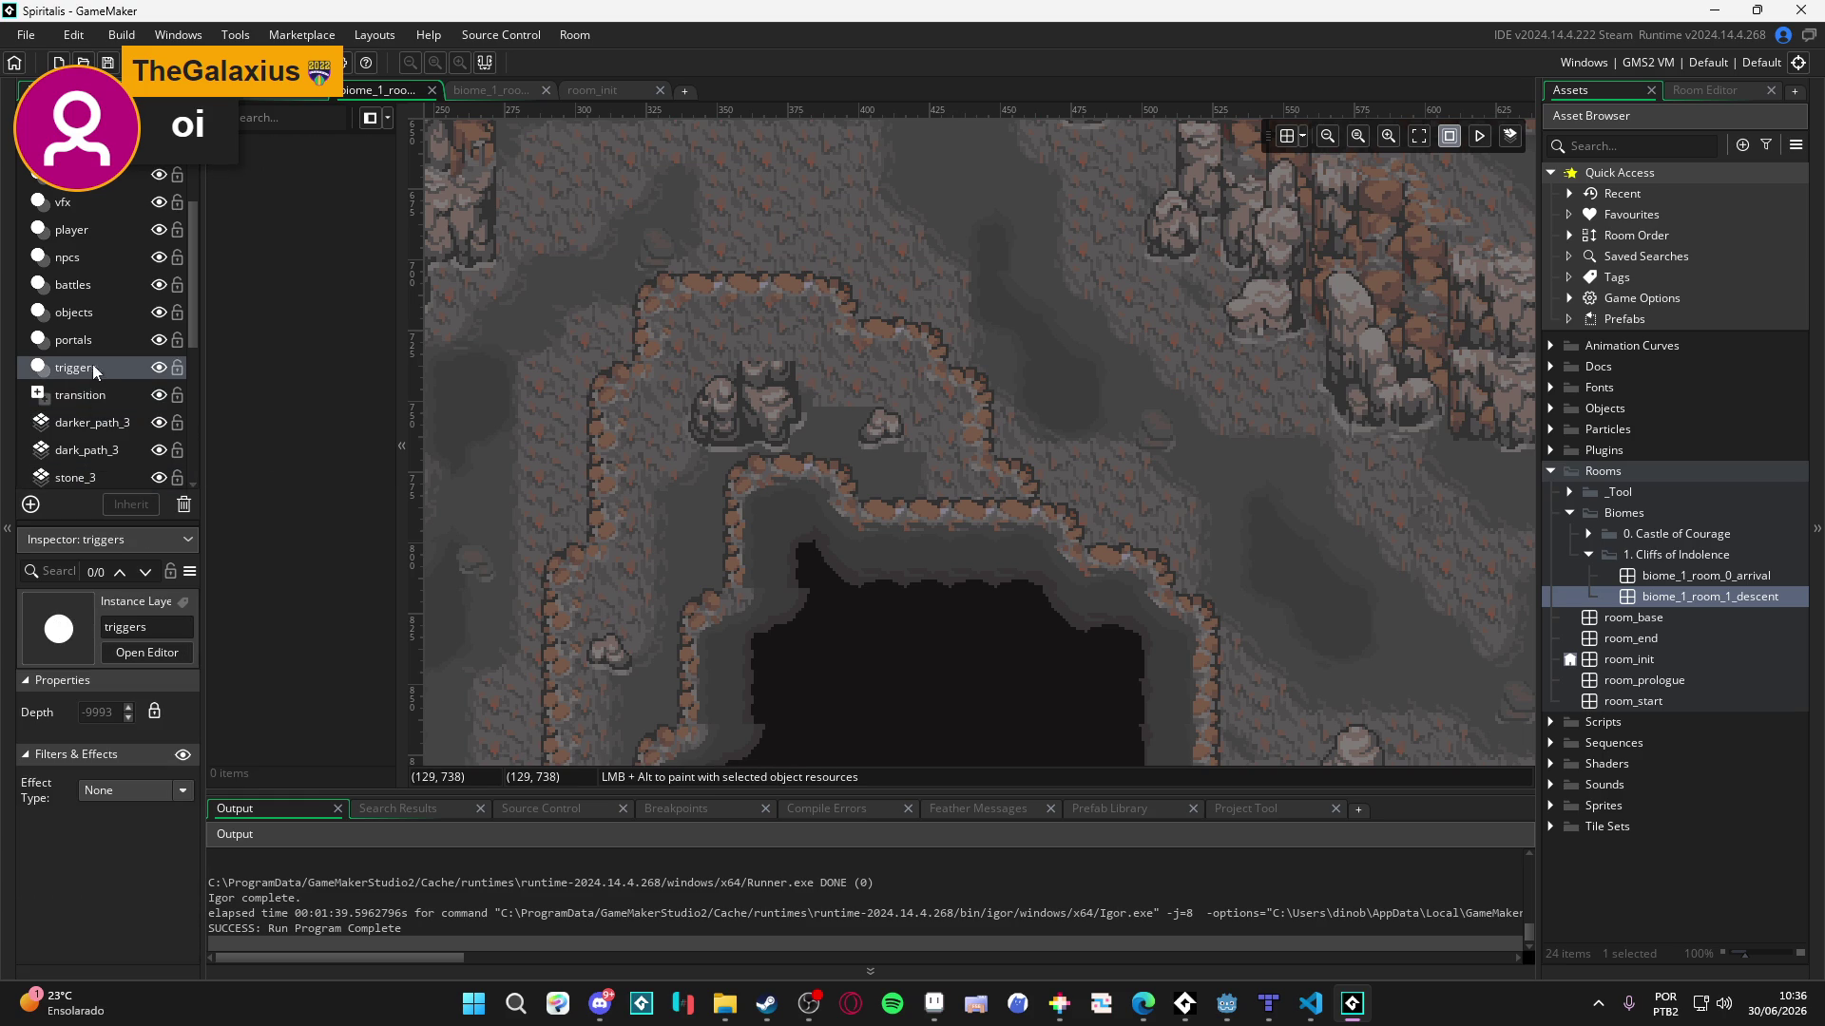
click(110, 424)
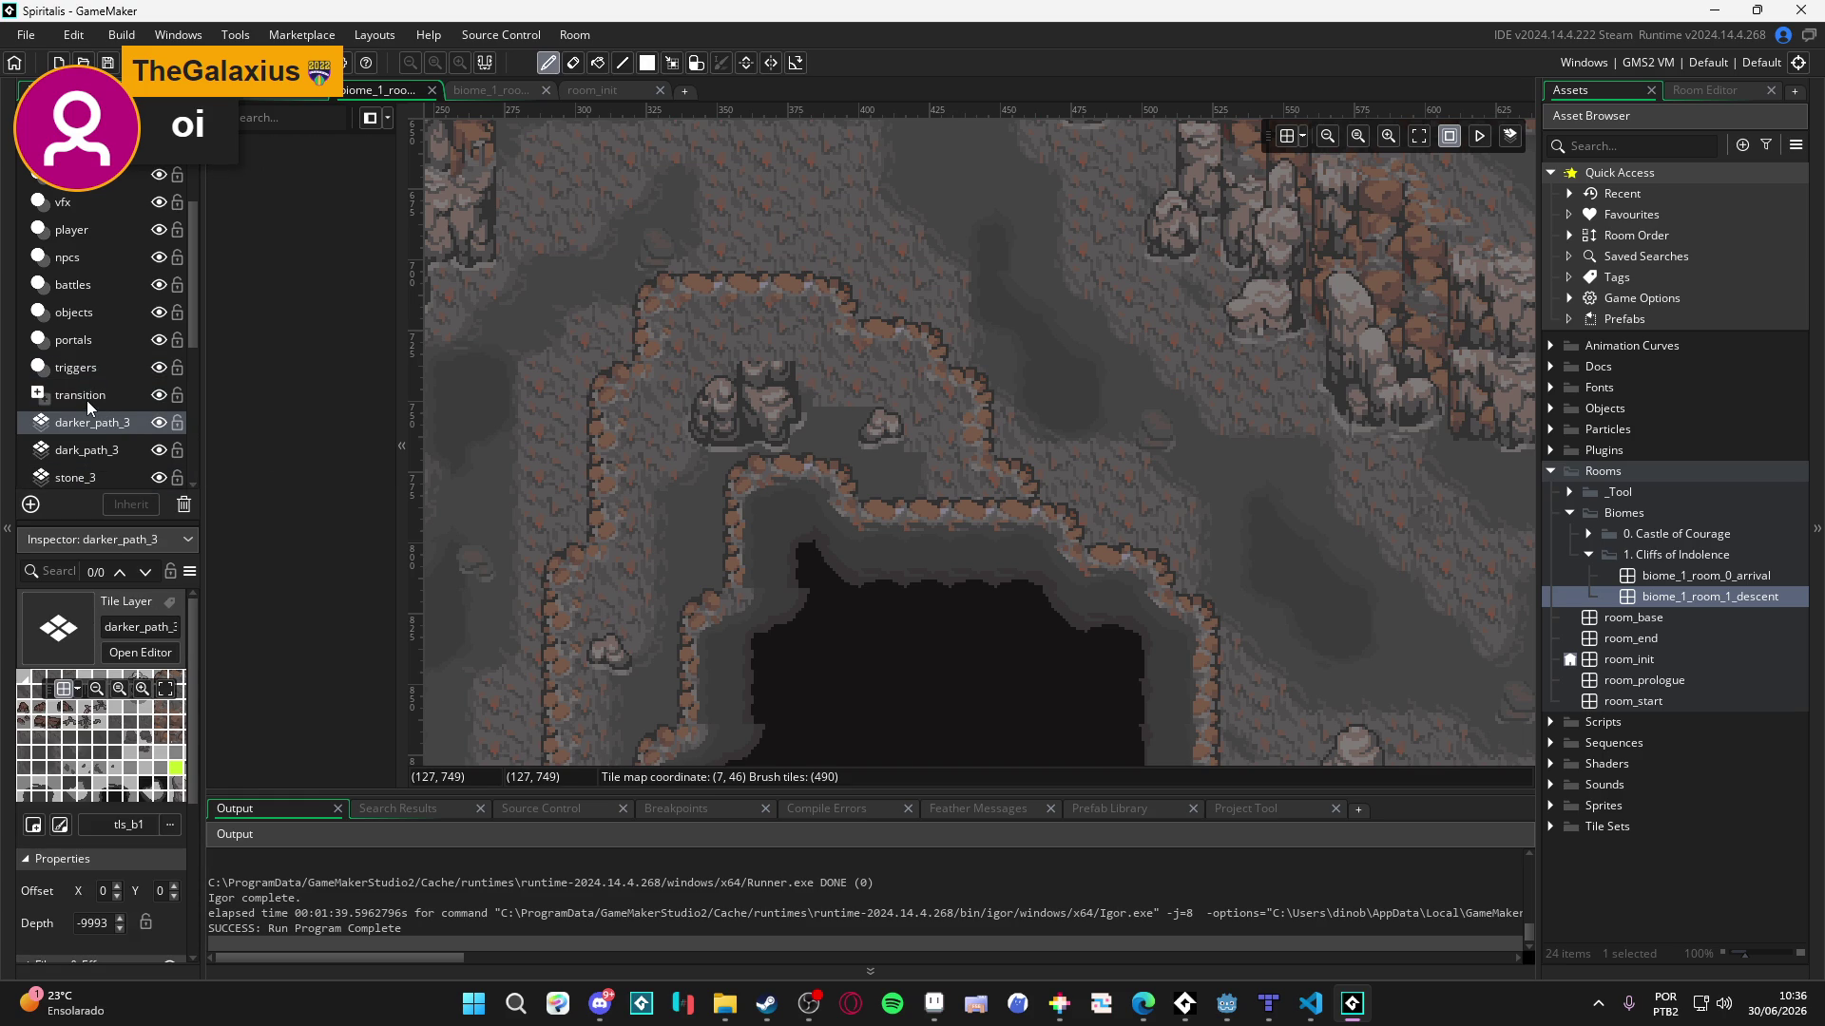
click(90, 400)
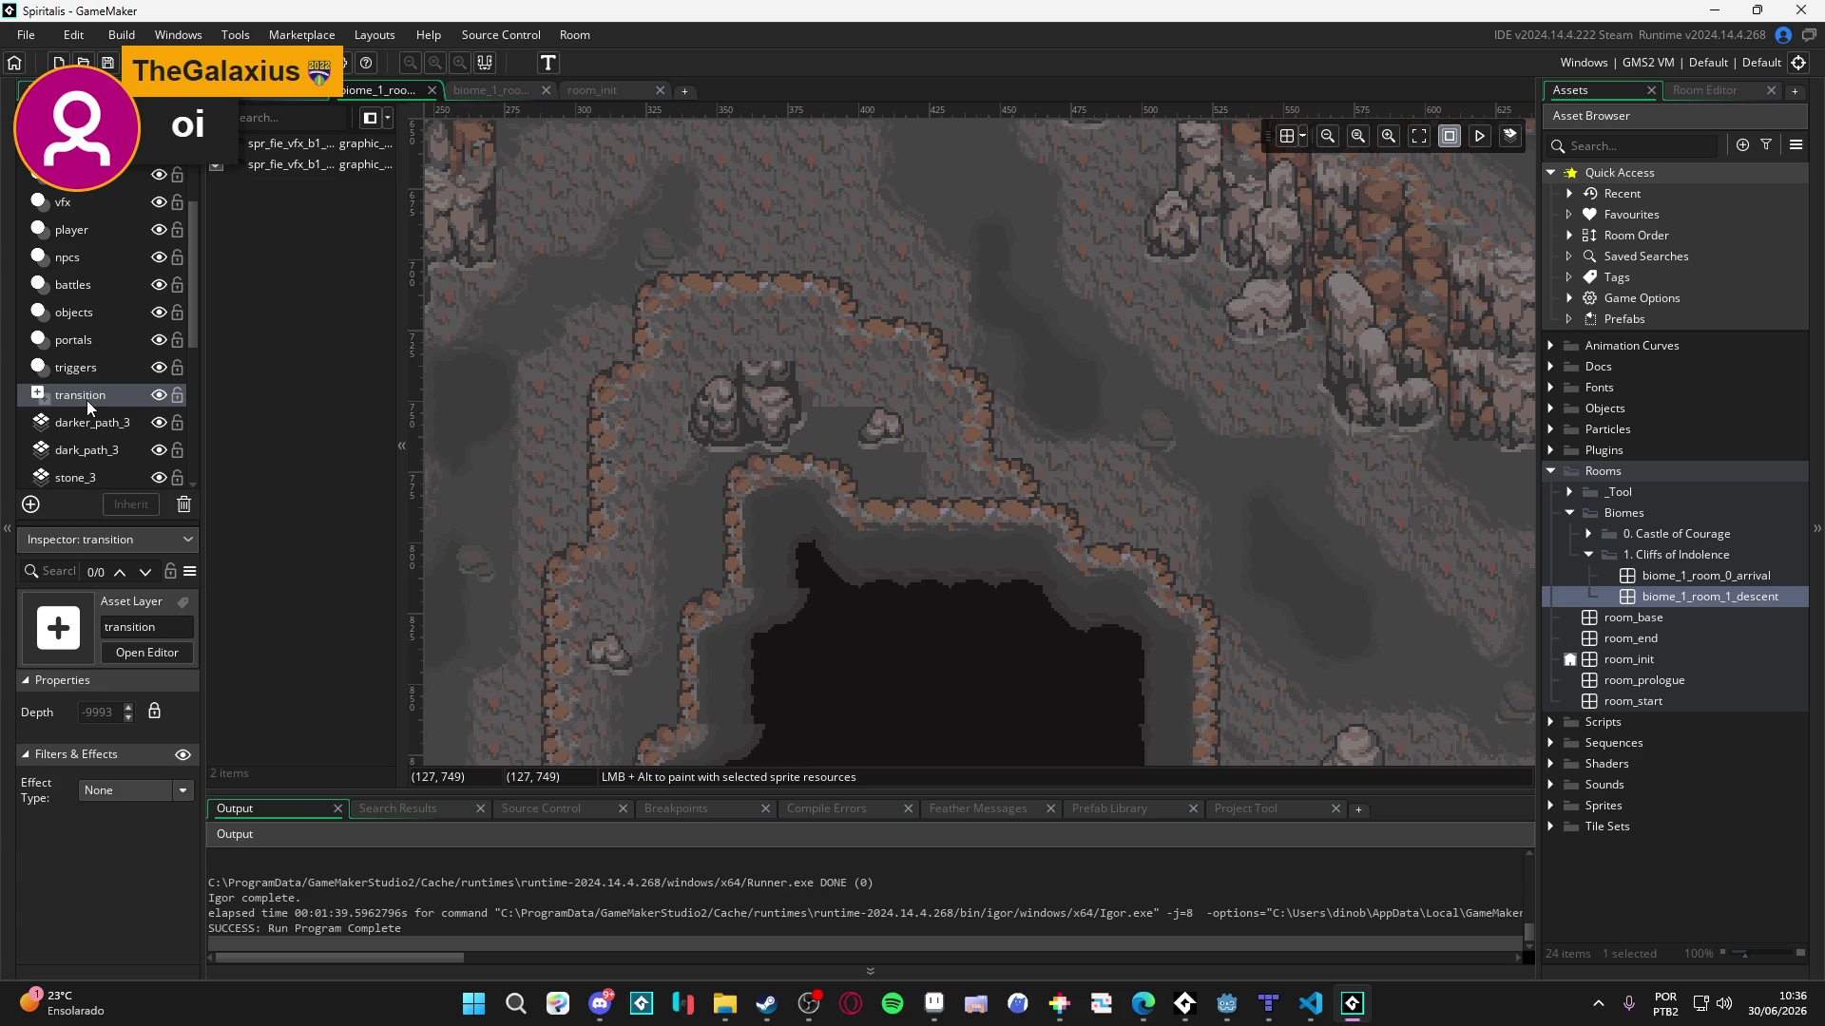
scroll(111, 434, up, 3)
- Select upper_tile_1, then Tiles_Collision_0, and build and run the game with F5
click(99, 222)
click(112, 205)
drag(838, 445, 814, 440)
key(F5)
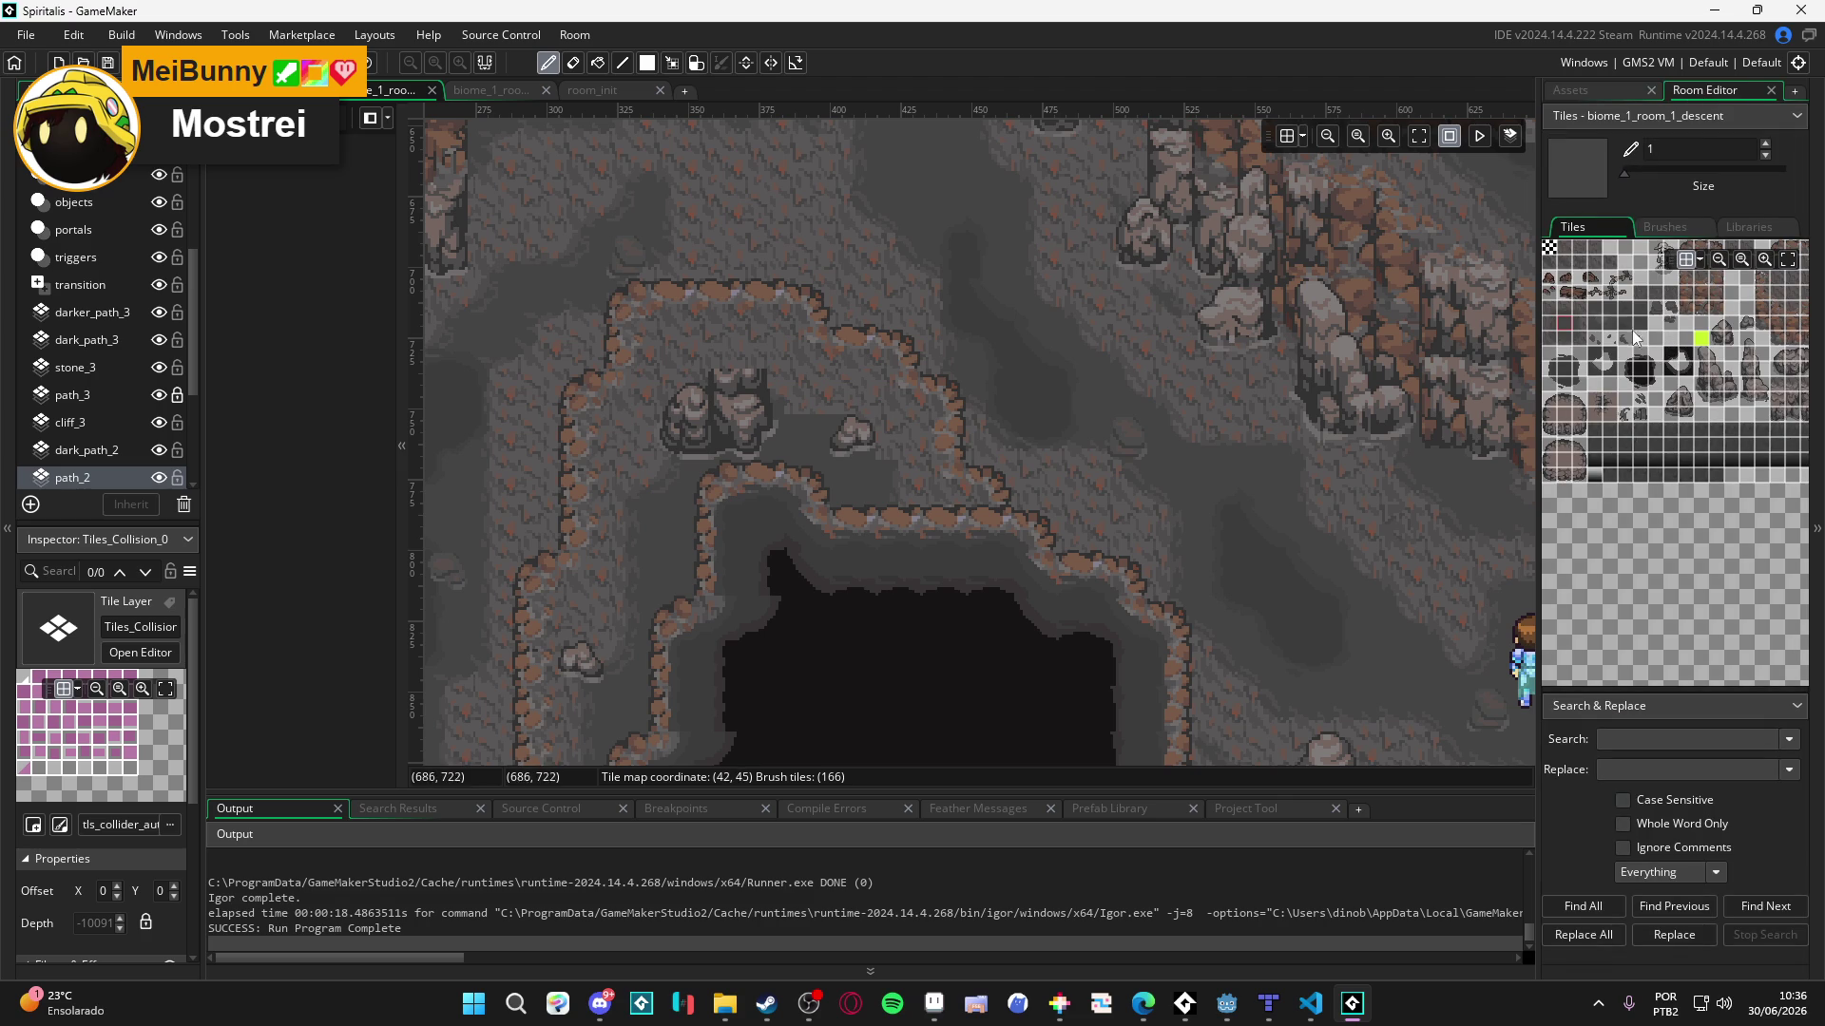
- Widen the Tiles panel and zoom the tileset to bring the cliff tiles into view
drag(1536, 352, 1435, 361)
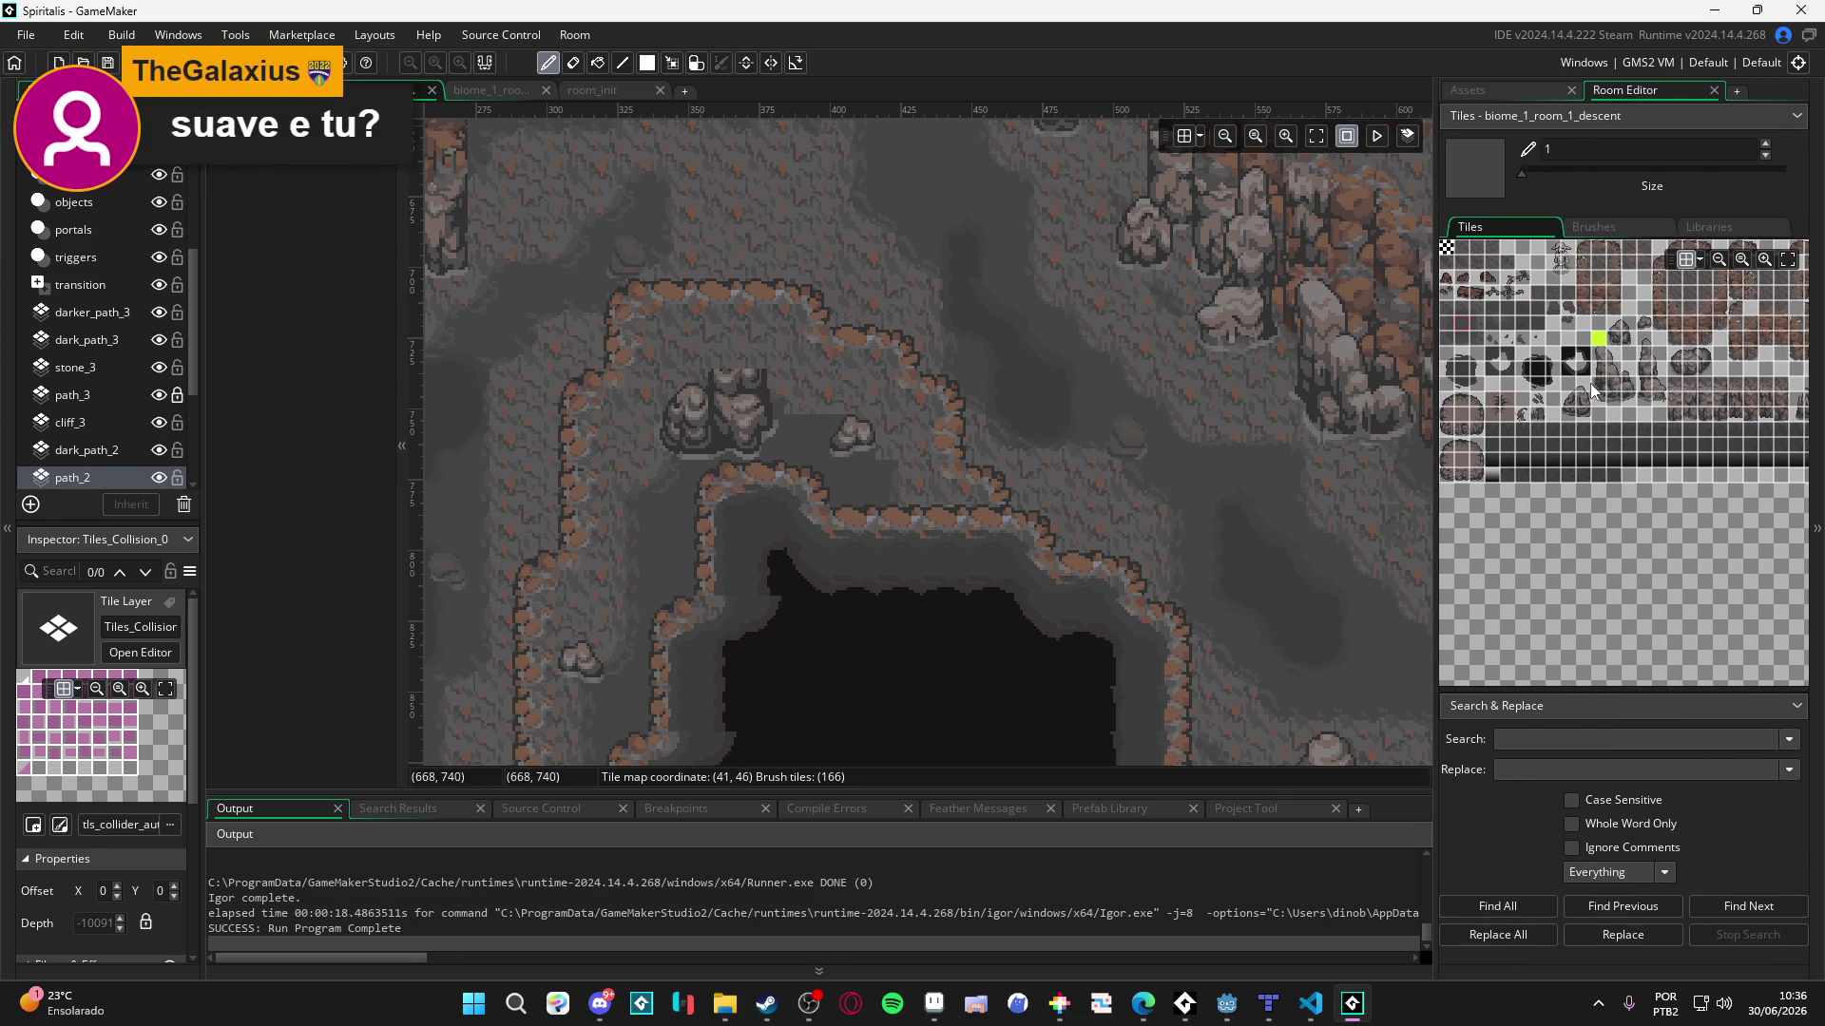
scroll(1593, 390, up, 5)
mouse_move(1540, 447)
mouse_down()
mouse_move(1637, 461)
mouse_move(1520, 485)
mouse_move(1494, 378)
mouse_move(1598, 474)
mouse_move(1705, 495)
mouse_up()
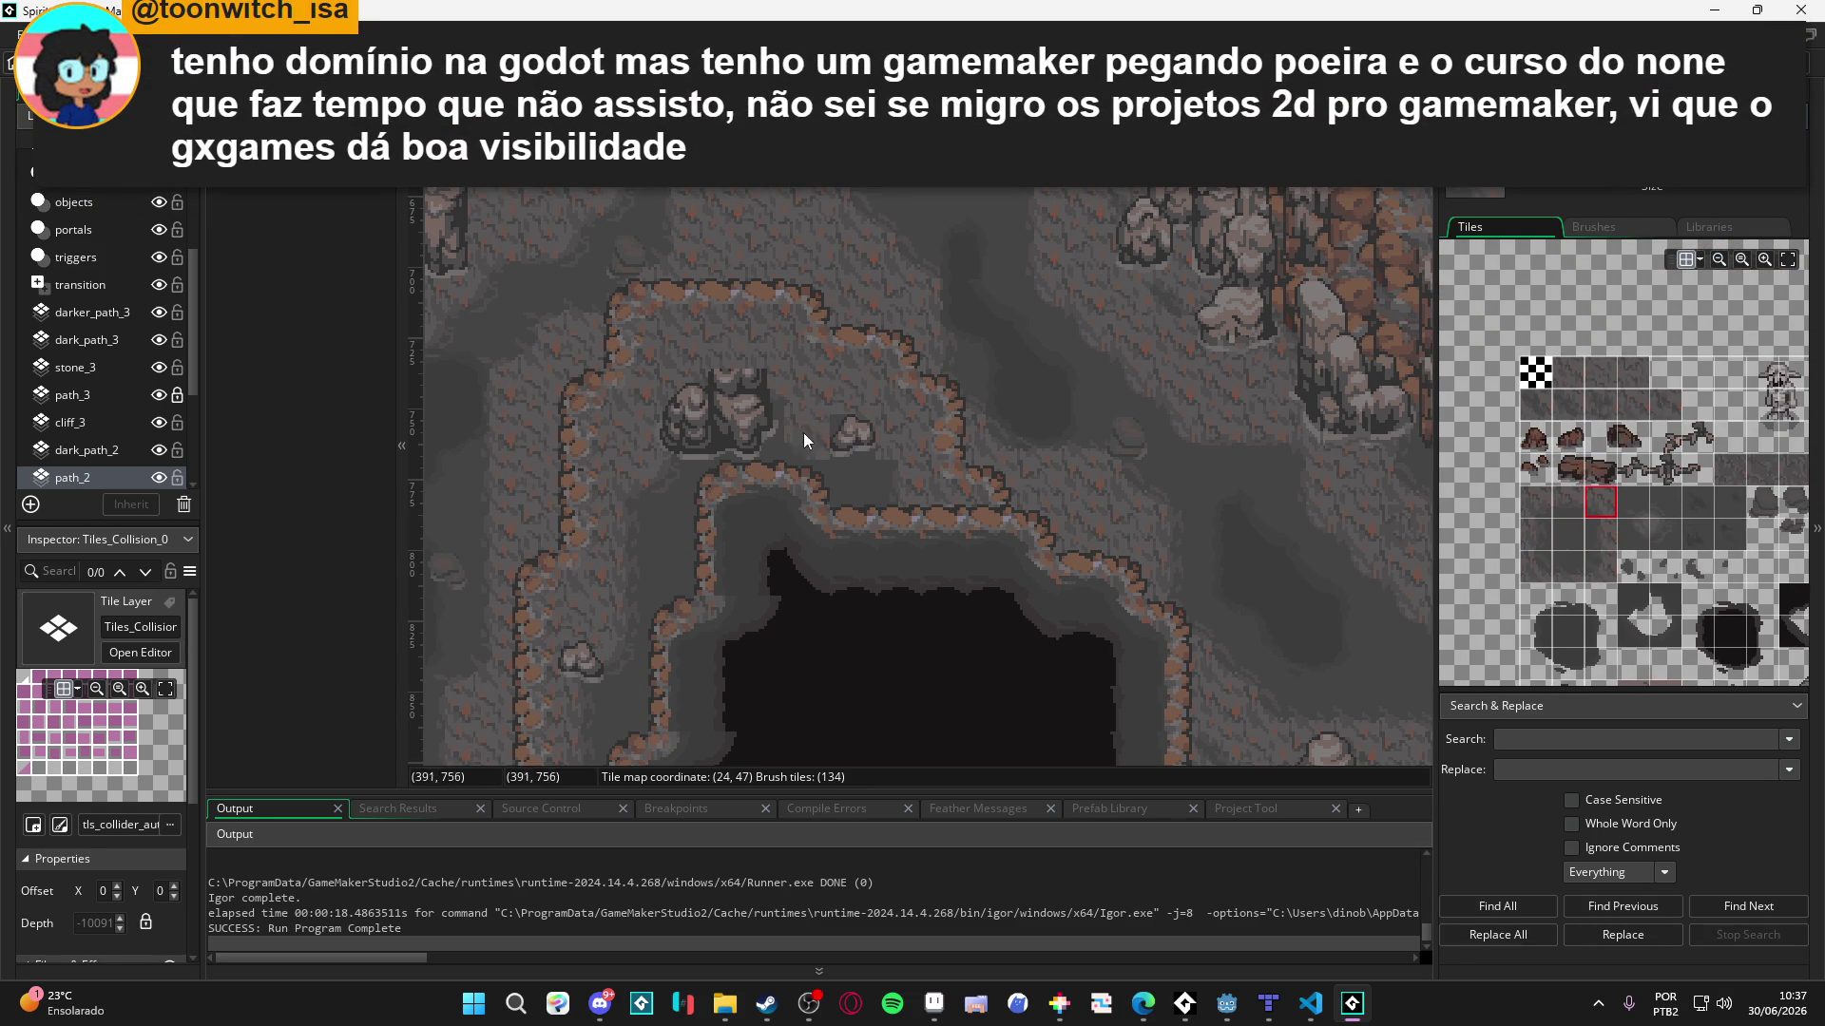
scroll(105, 304, up, 3)
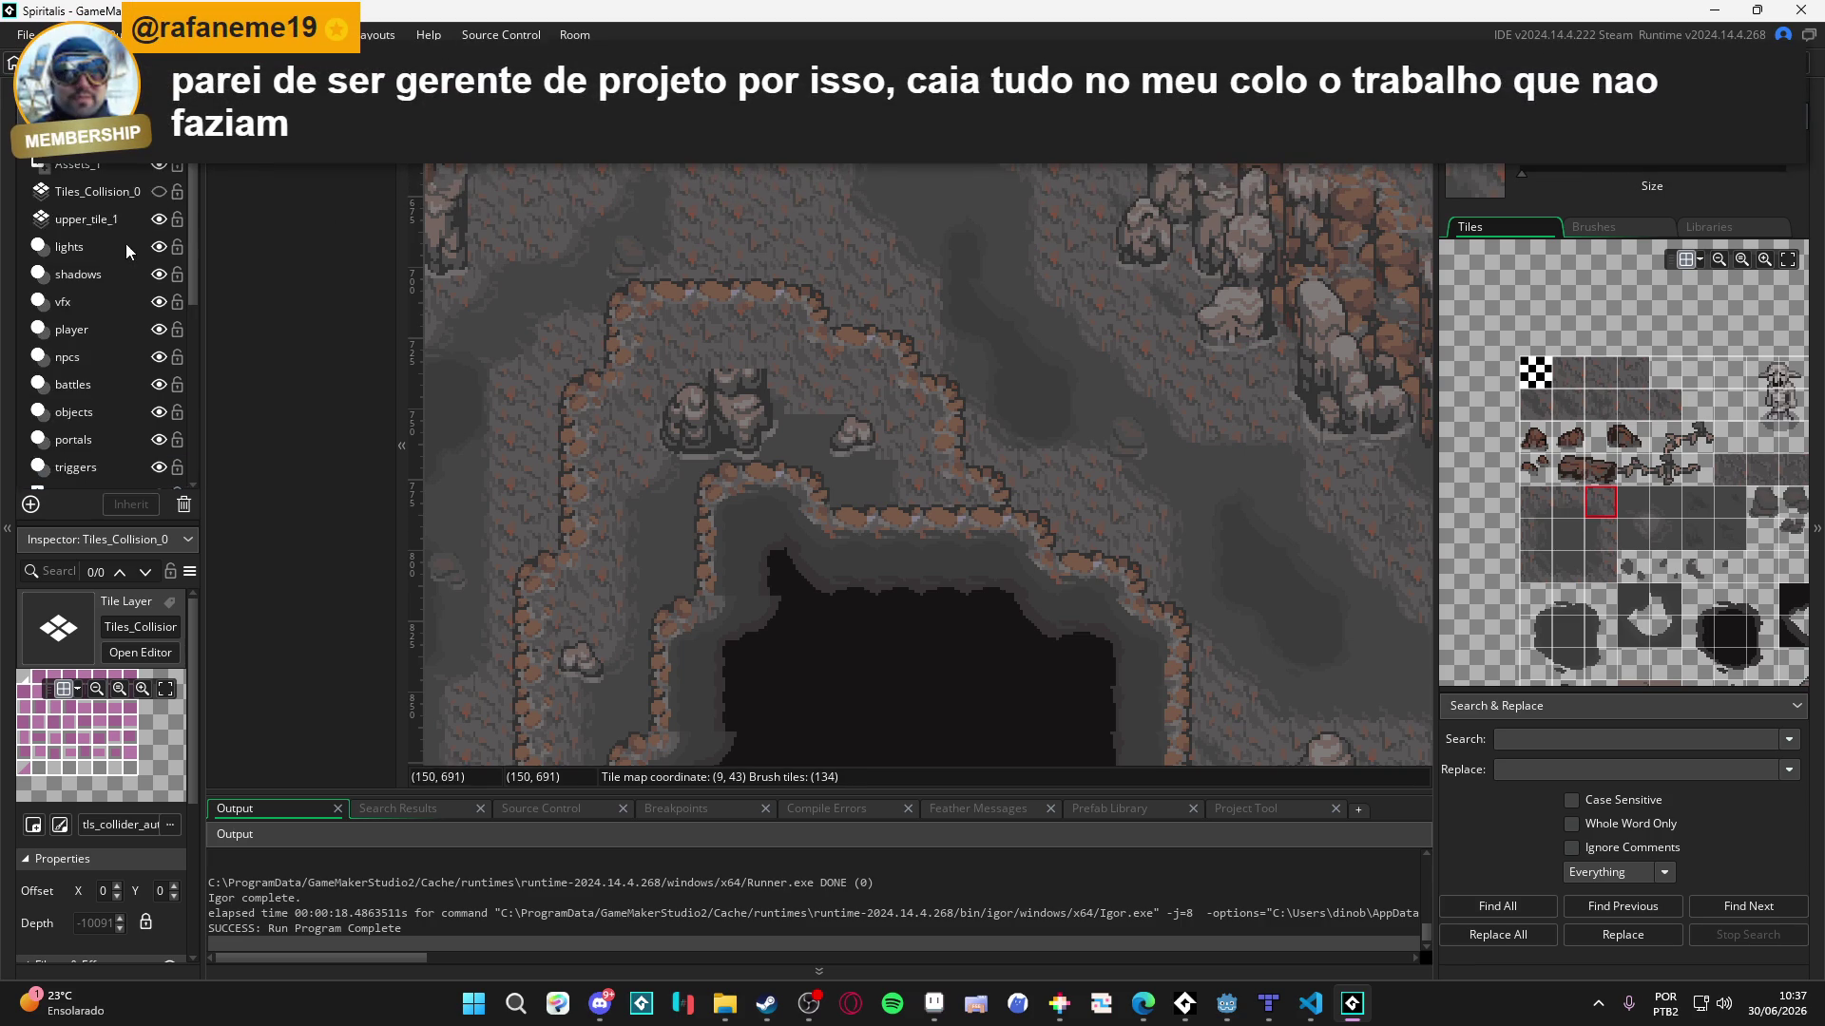
- Pick the neighbouring cliff tile as the brush on upper_tile_1, then bring up the Shining Force image results
click(100, 222)
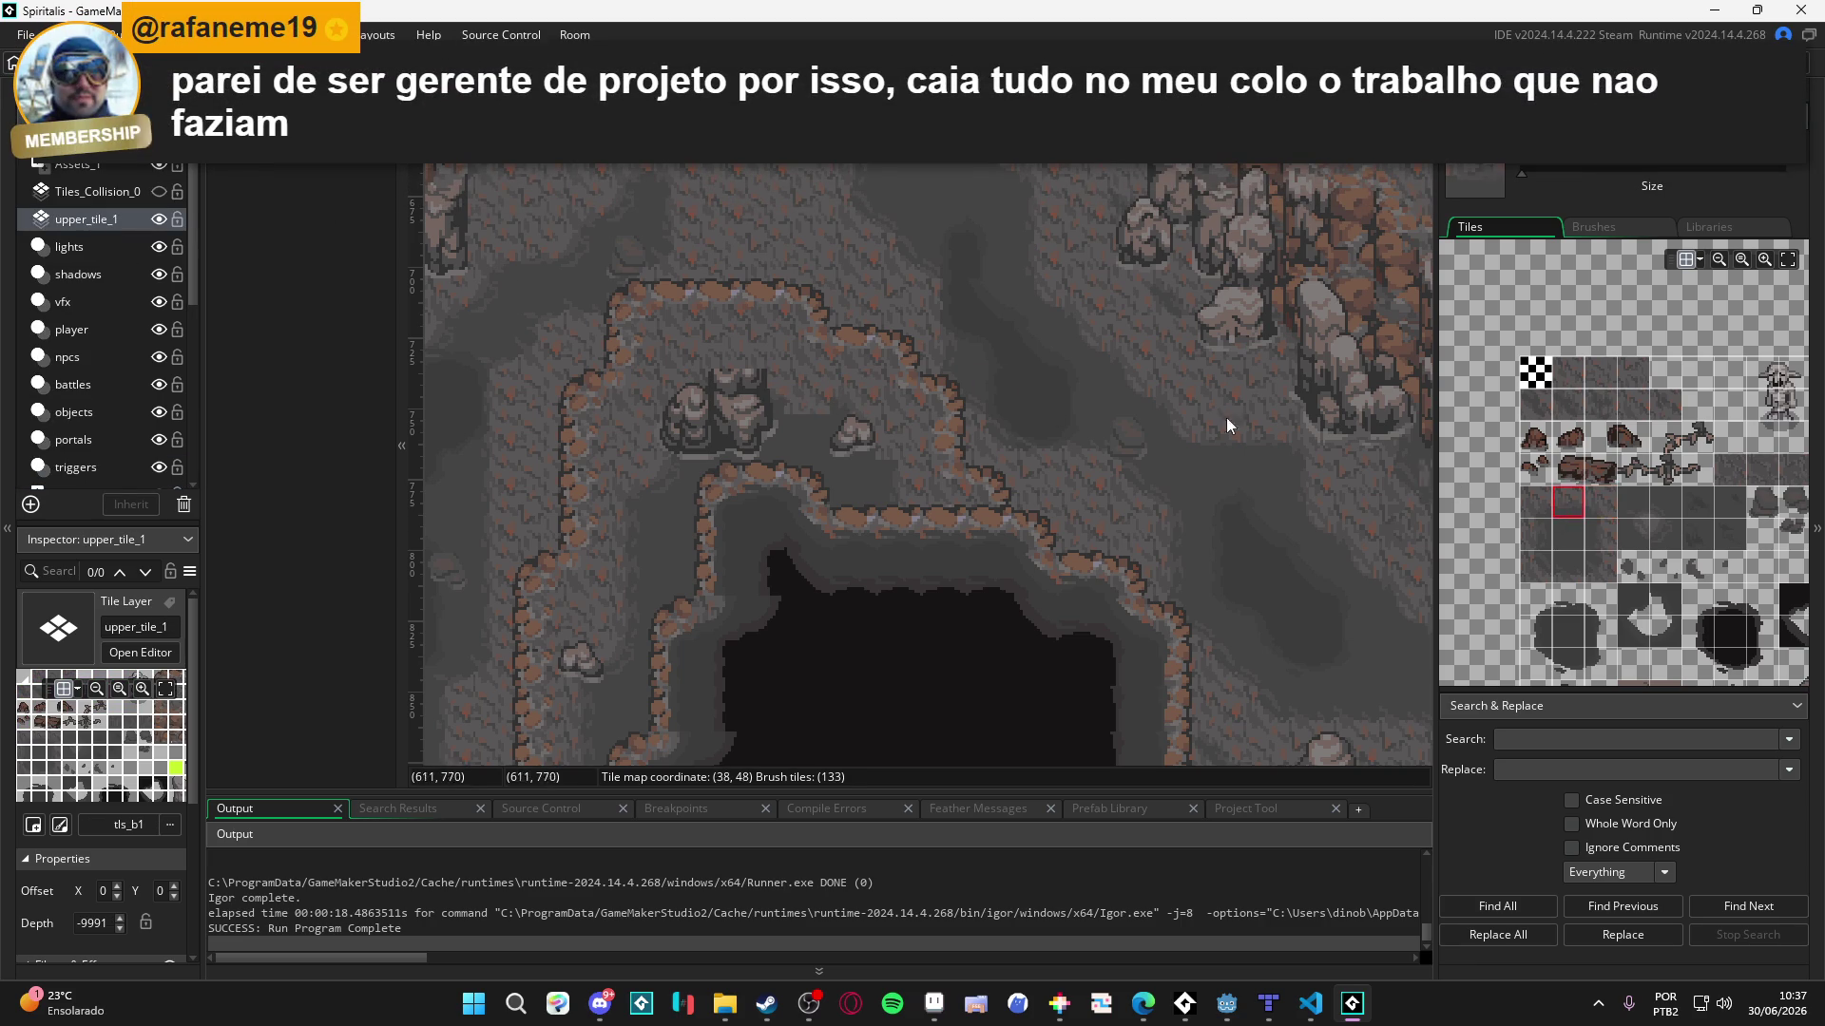
click(1603, 513)
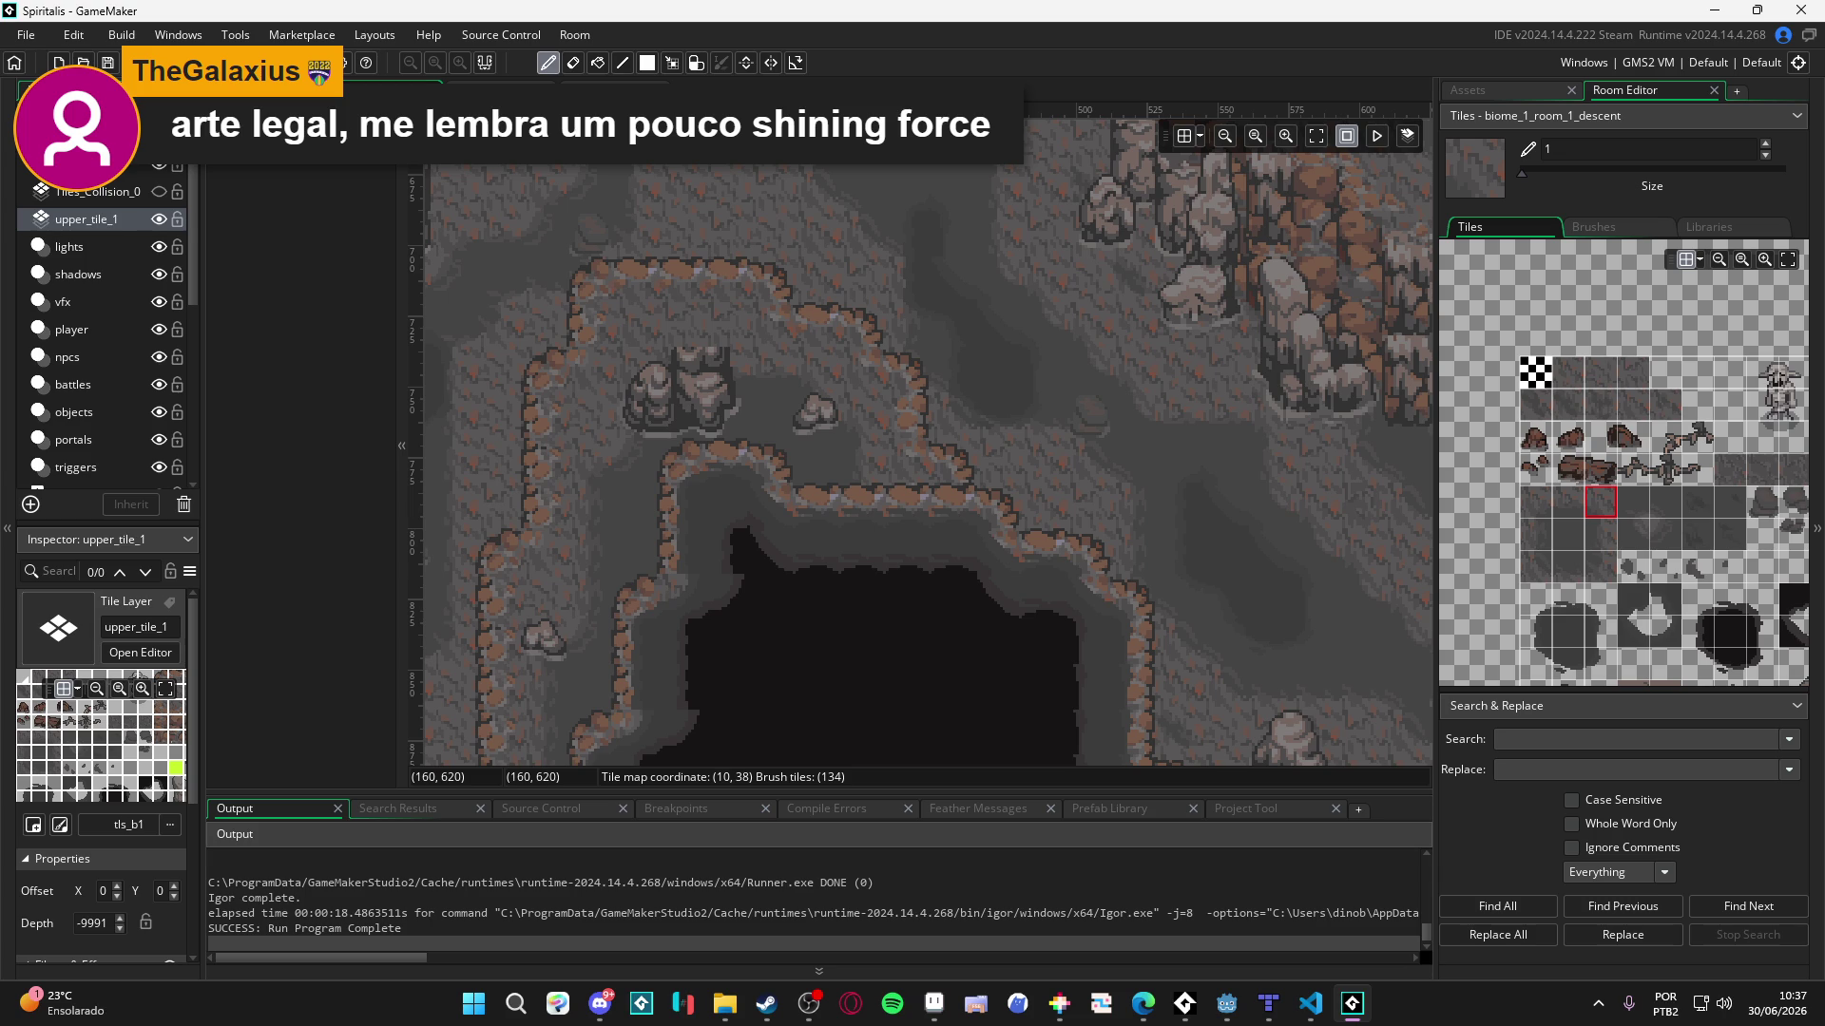
key(alt+Tab)
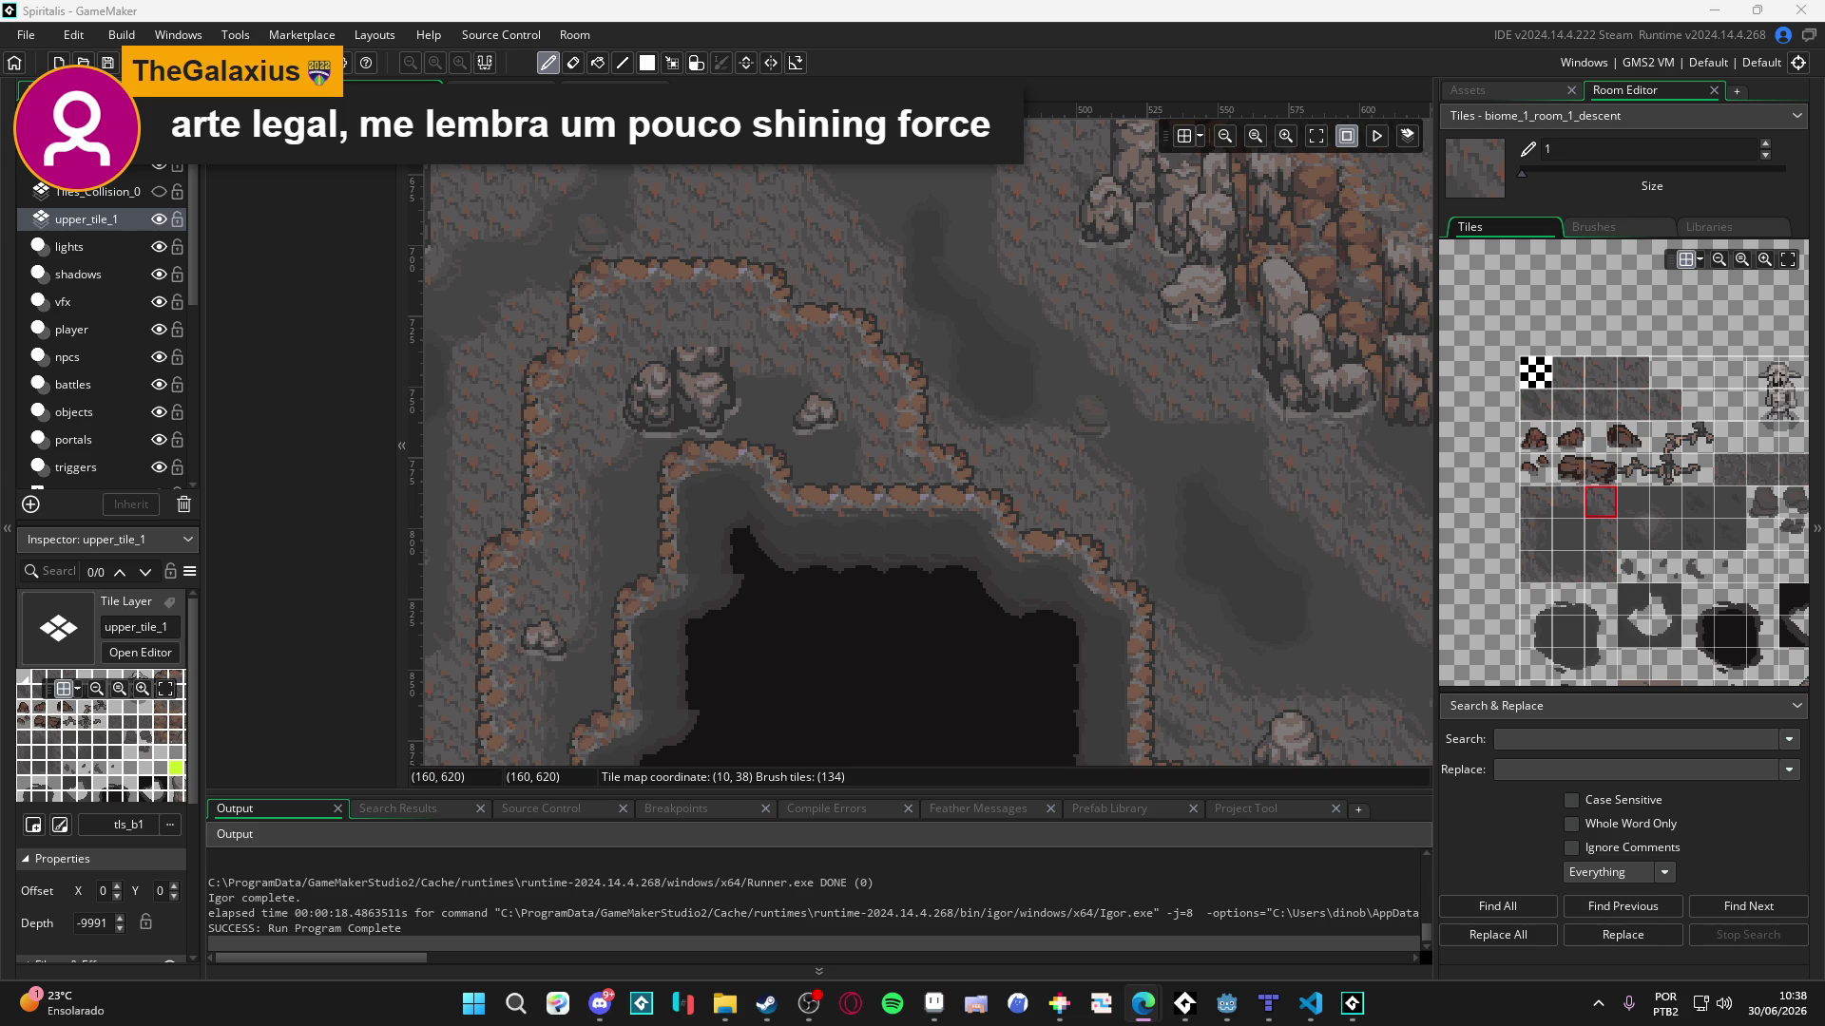
key(alt+Tab)
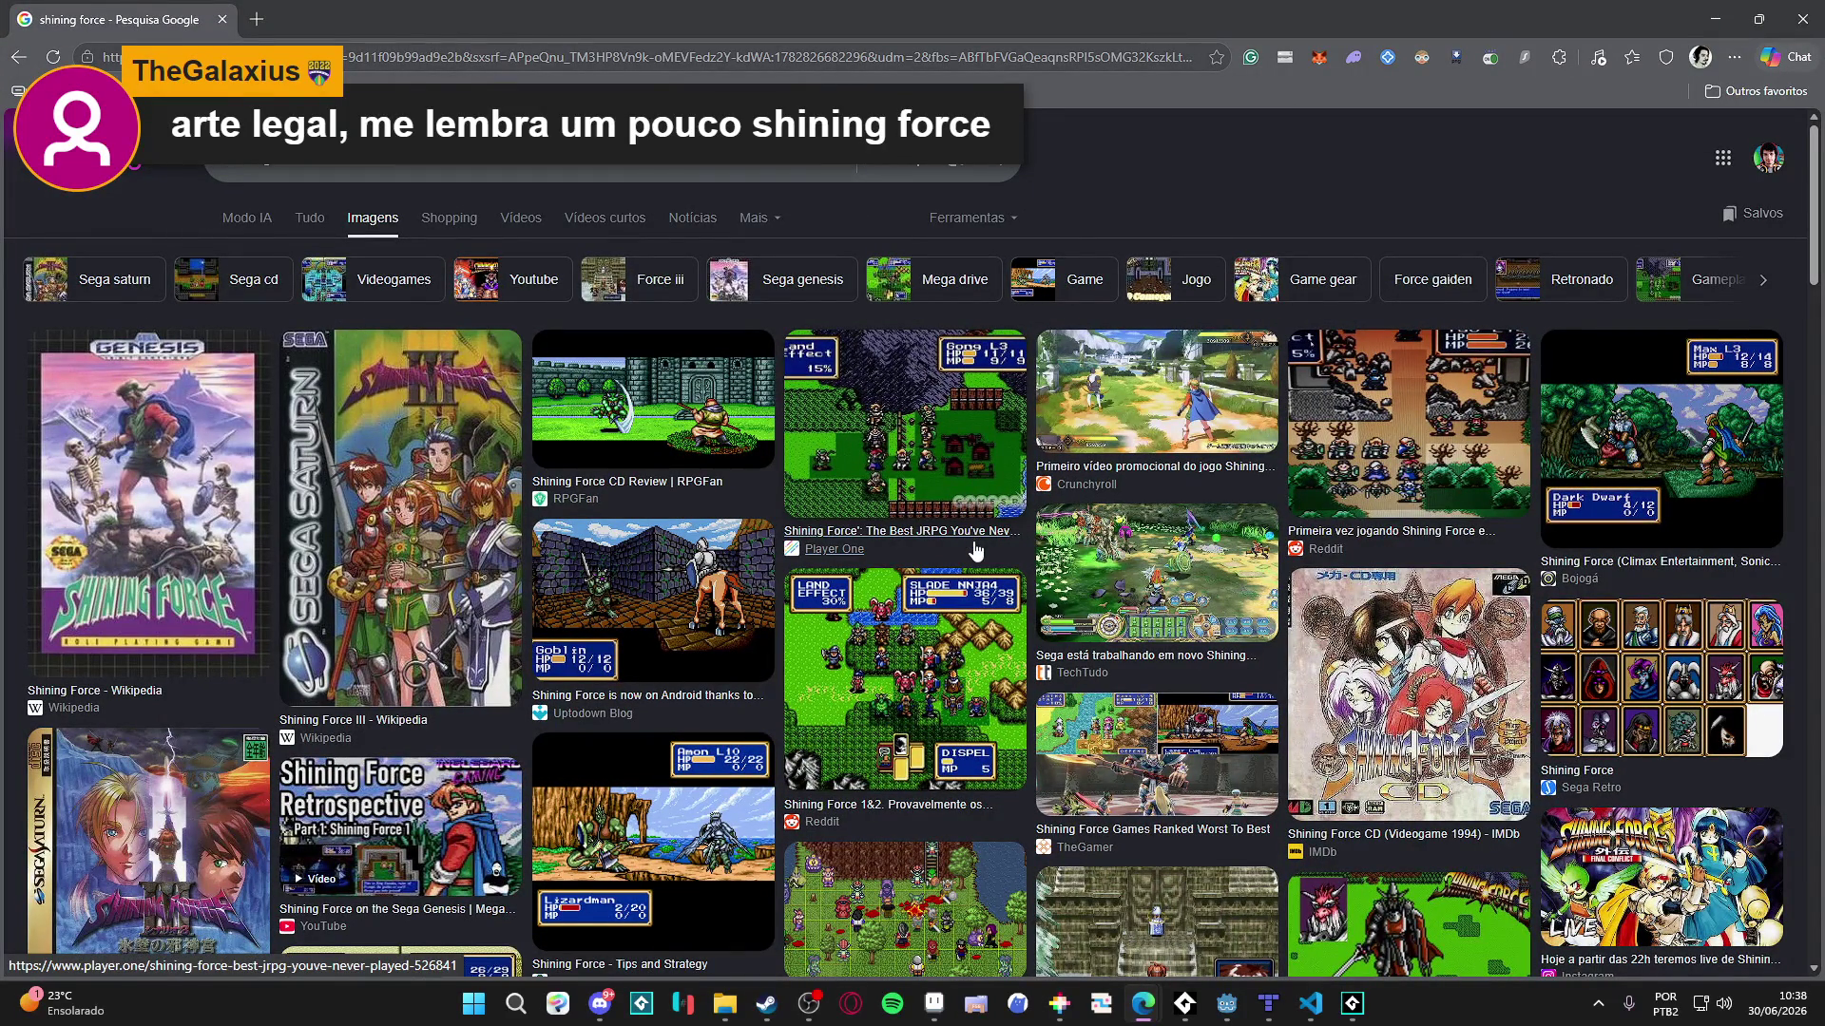
- Preview Shining Force screenshots from Bojogá, Reddit, VG247, Tips and Strategy and GameBlast, then open a new browser window
click(1622, 440)
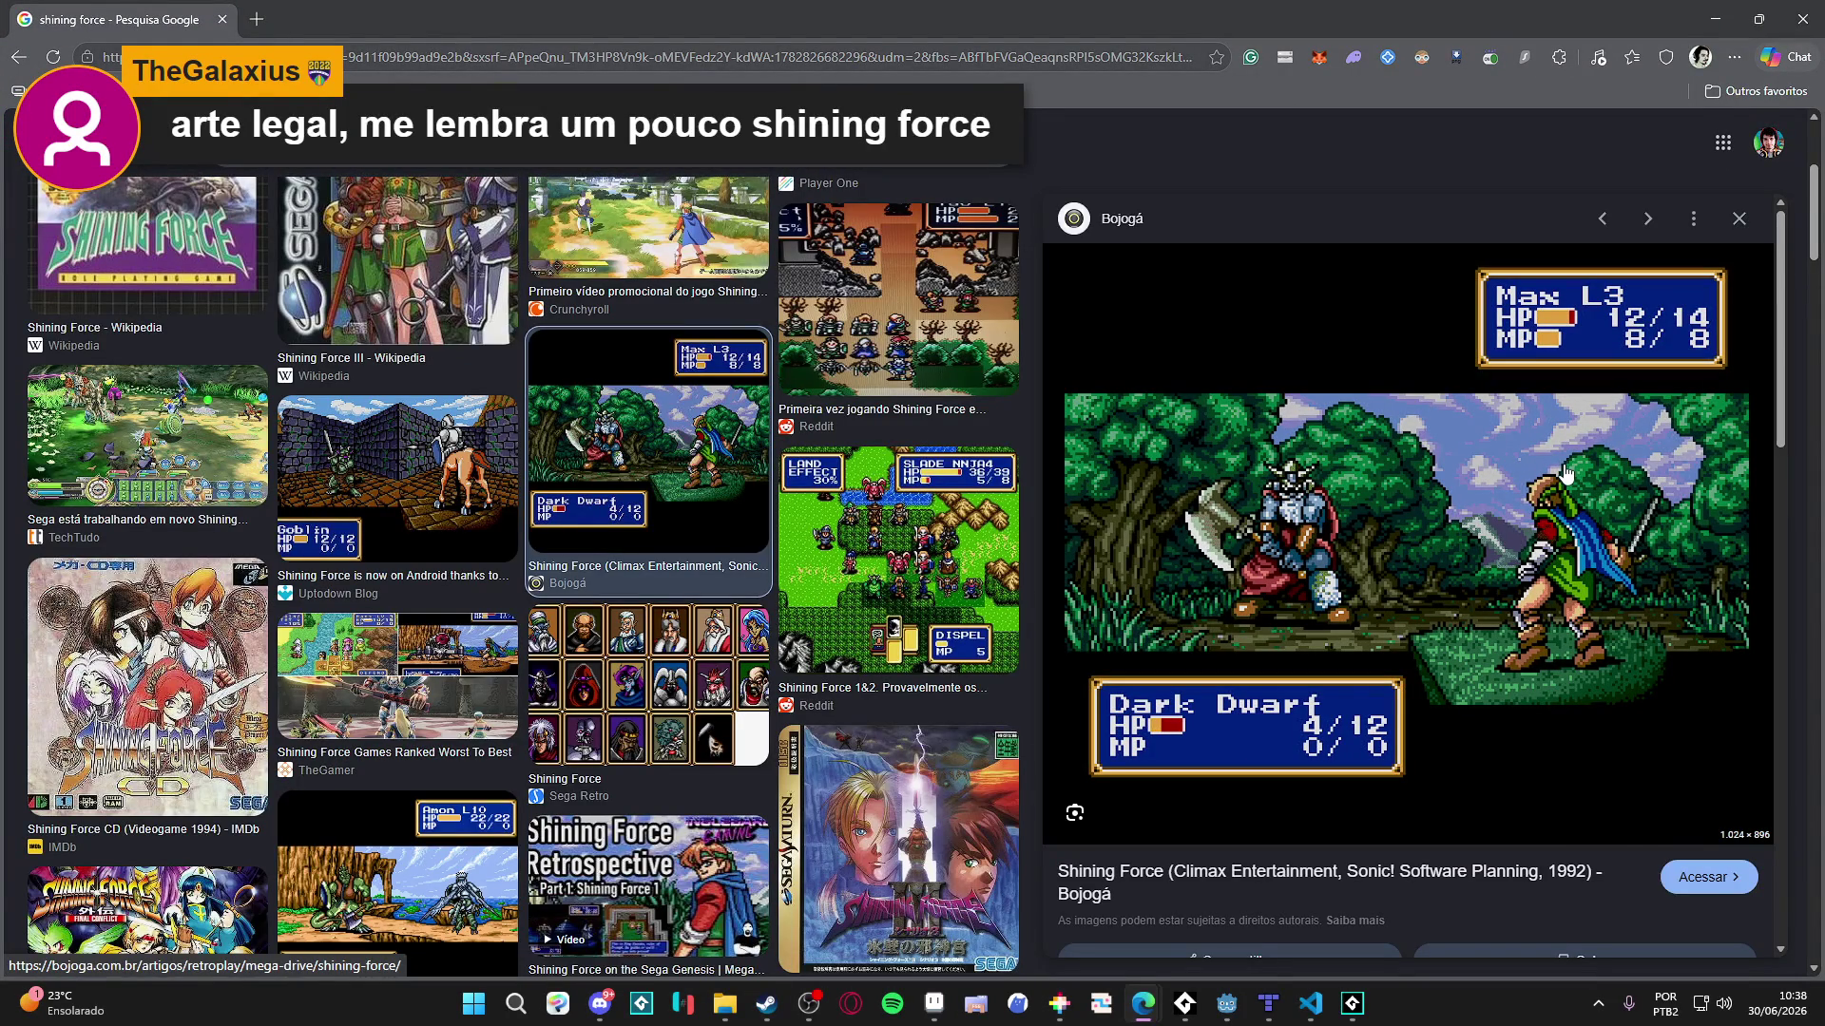
click(937, 554)
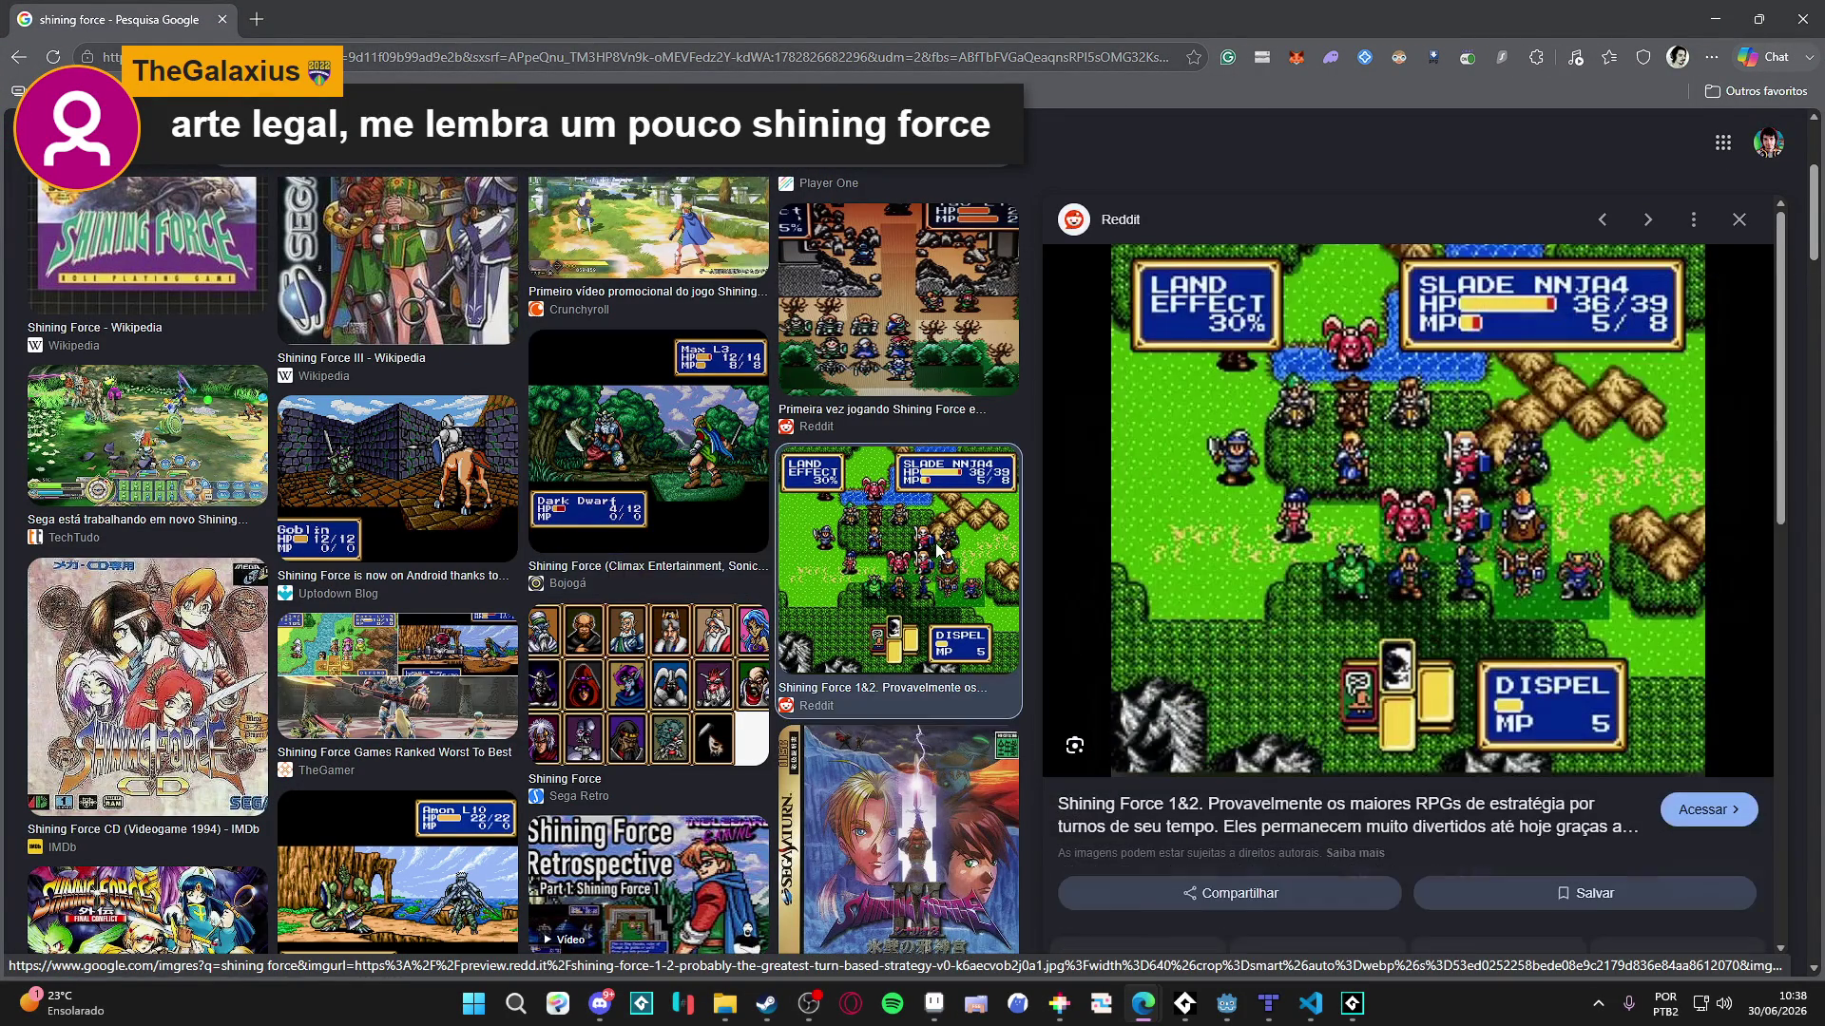
scroll(642, 735, down, 4)
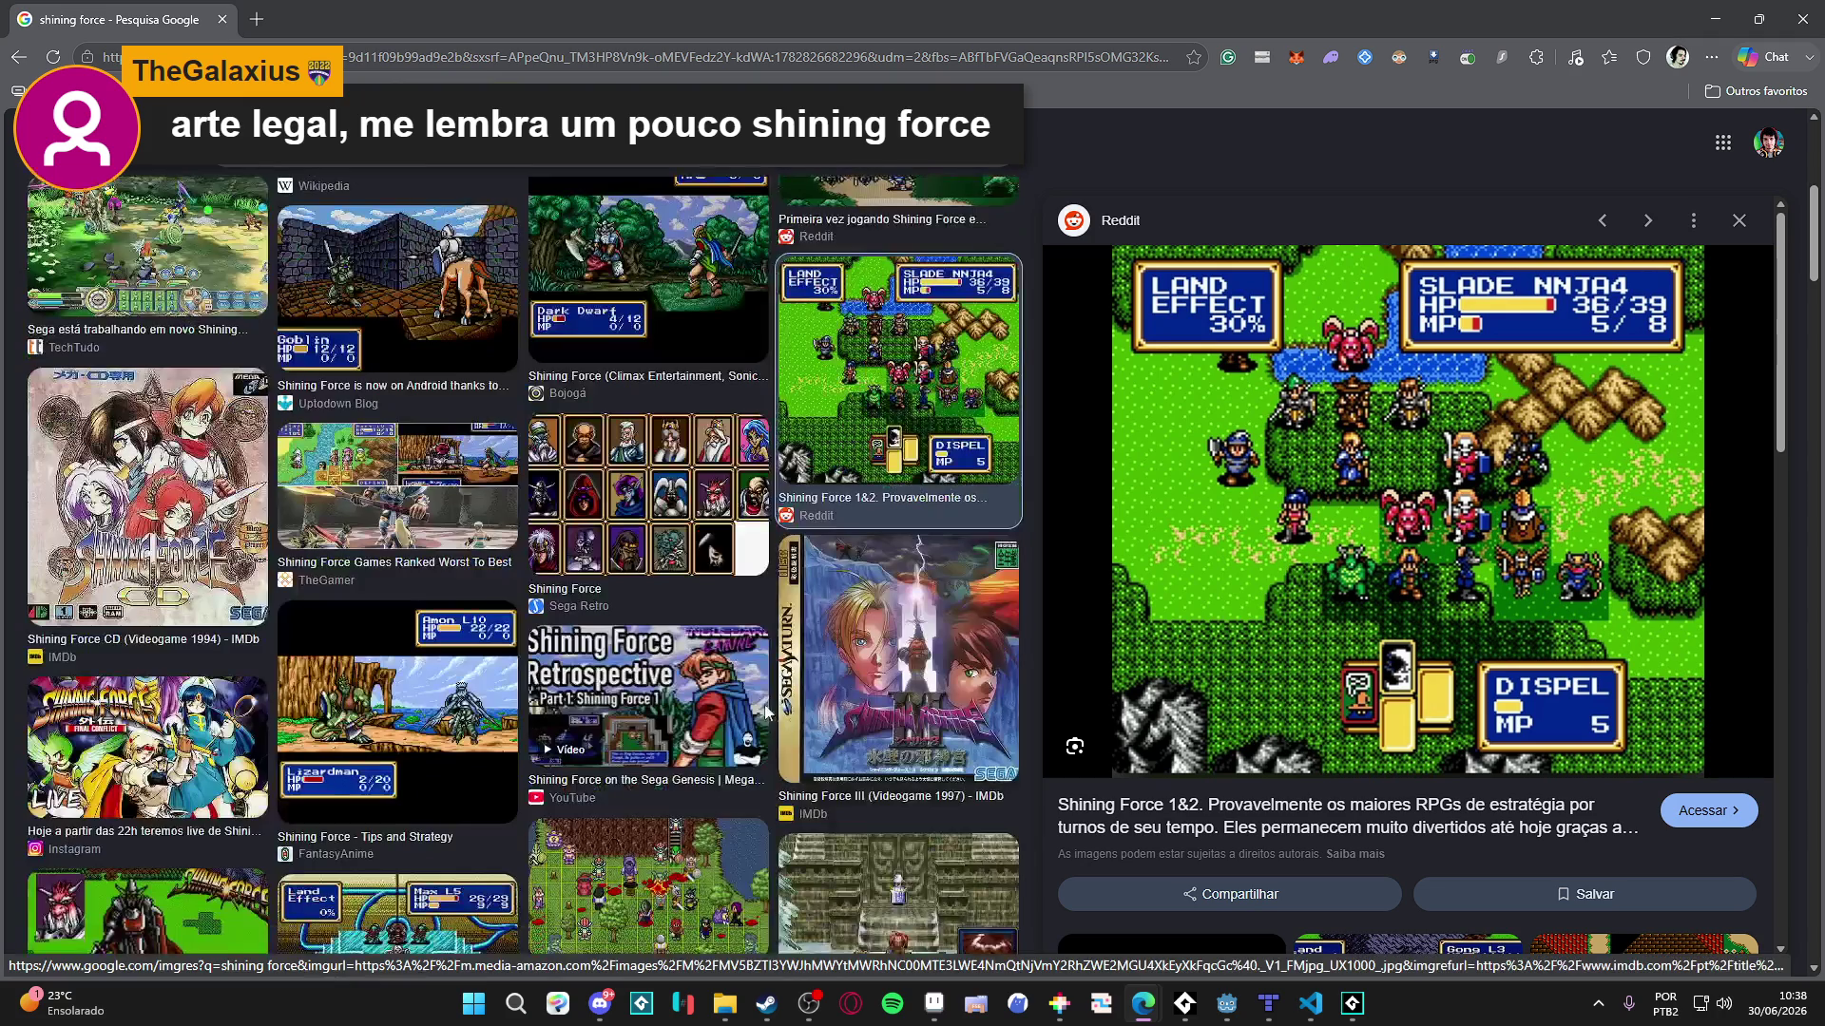
click(643, 735)
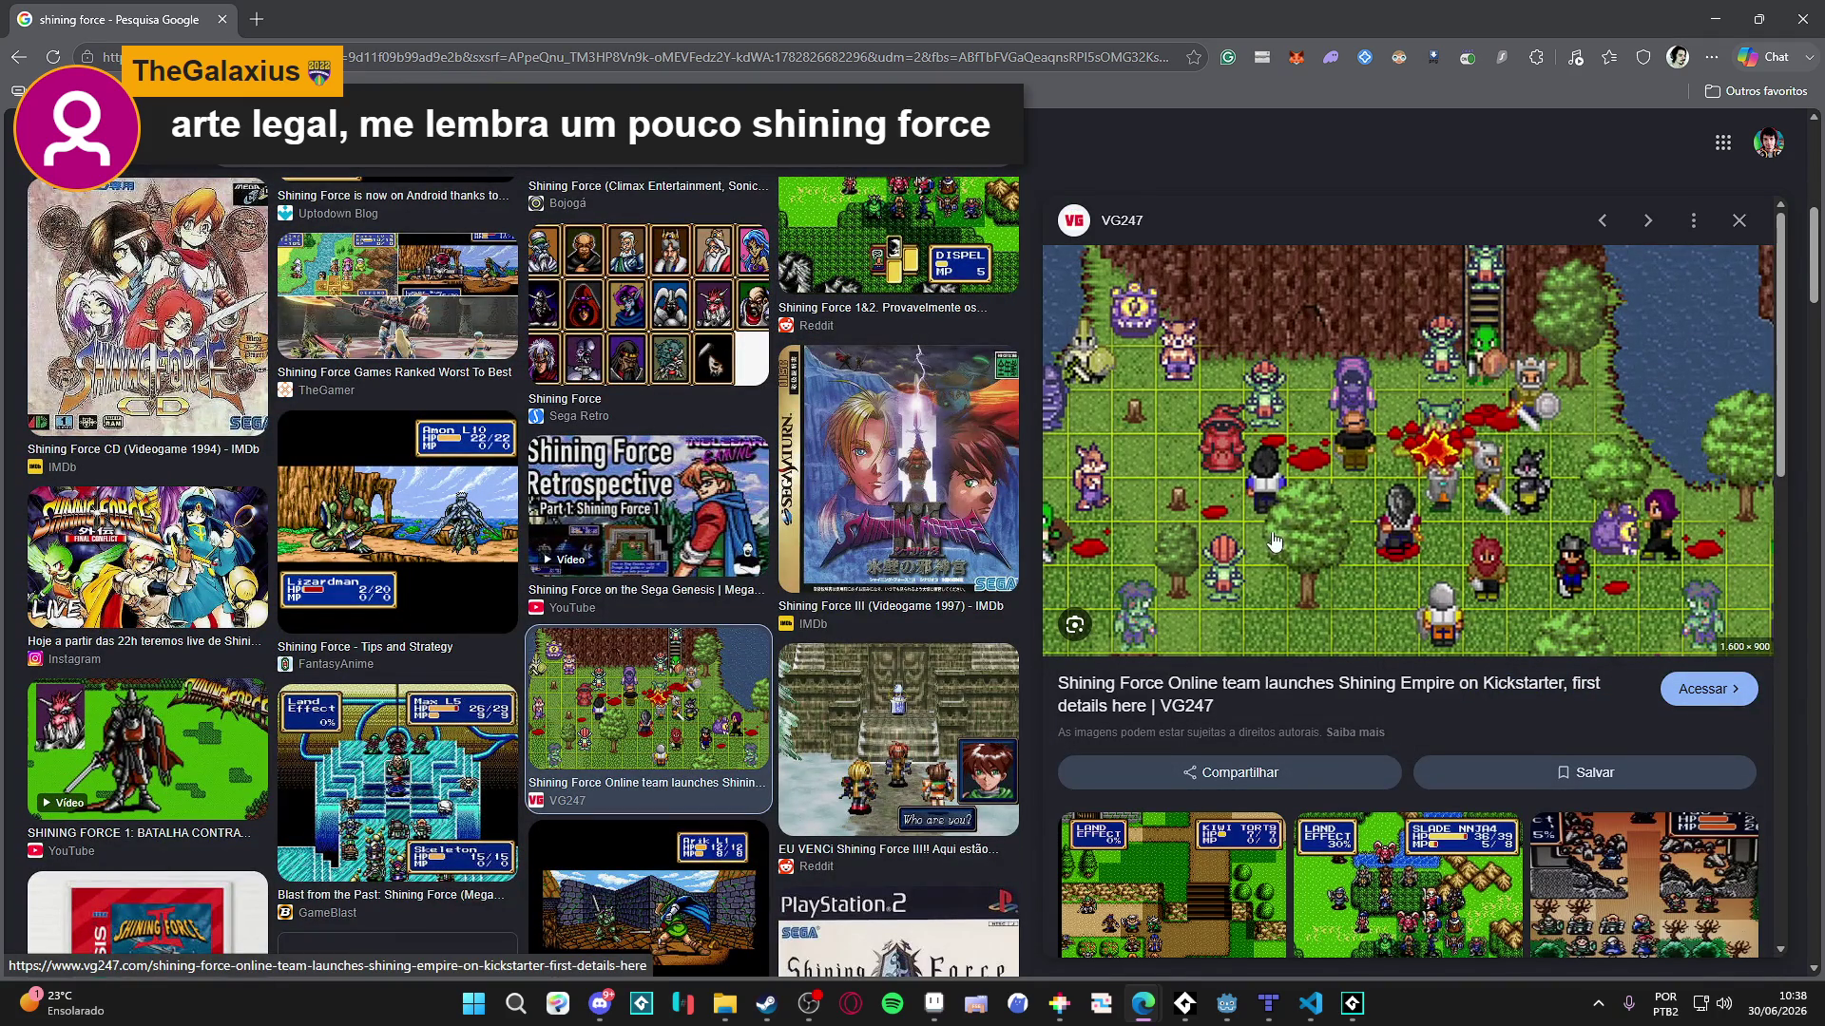
click(377, 548)
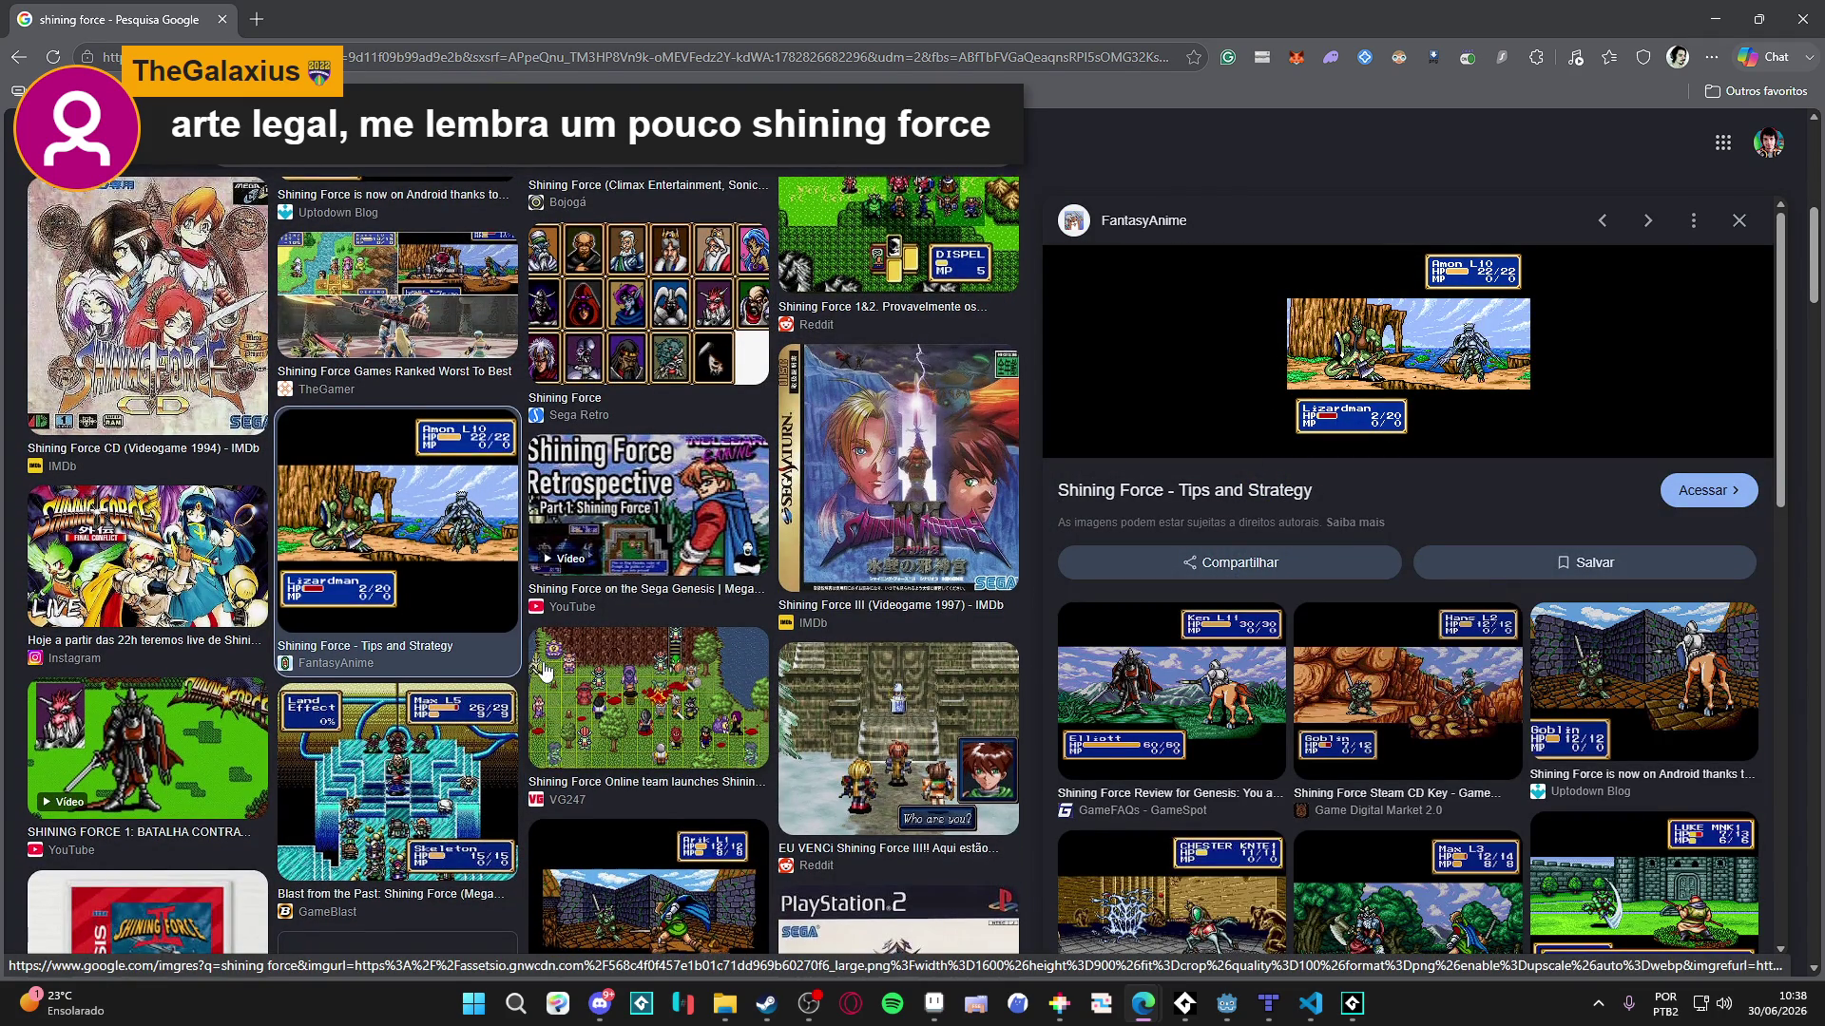
scroll(418, 640, down, 3)
click(419, 628)
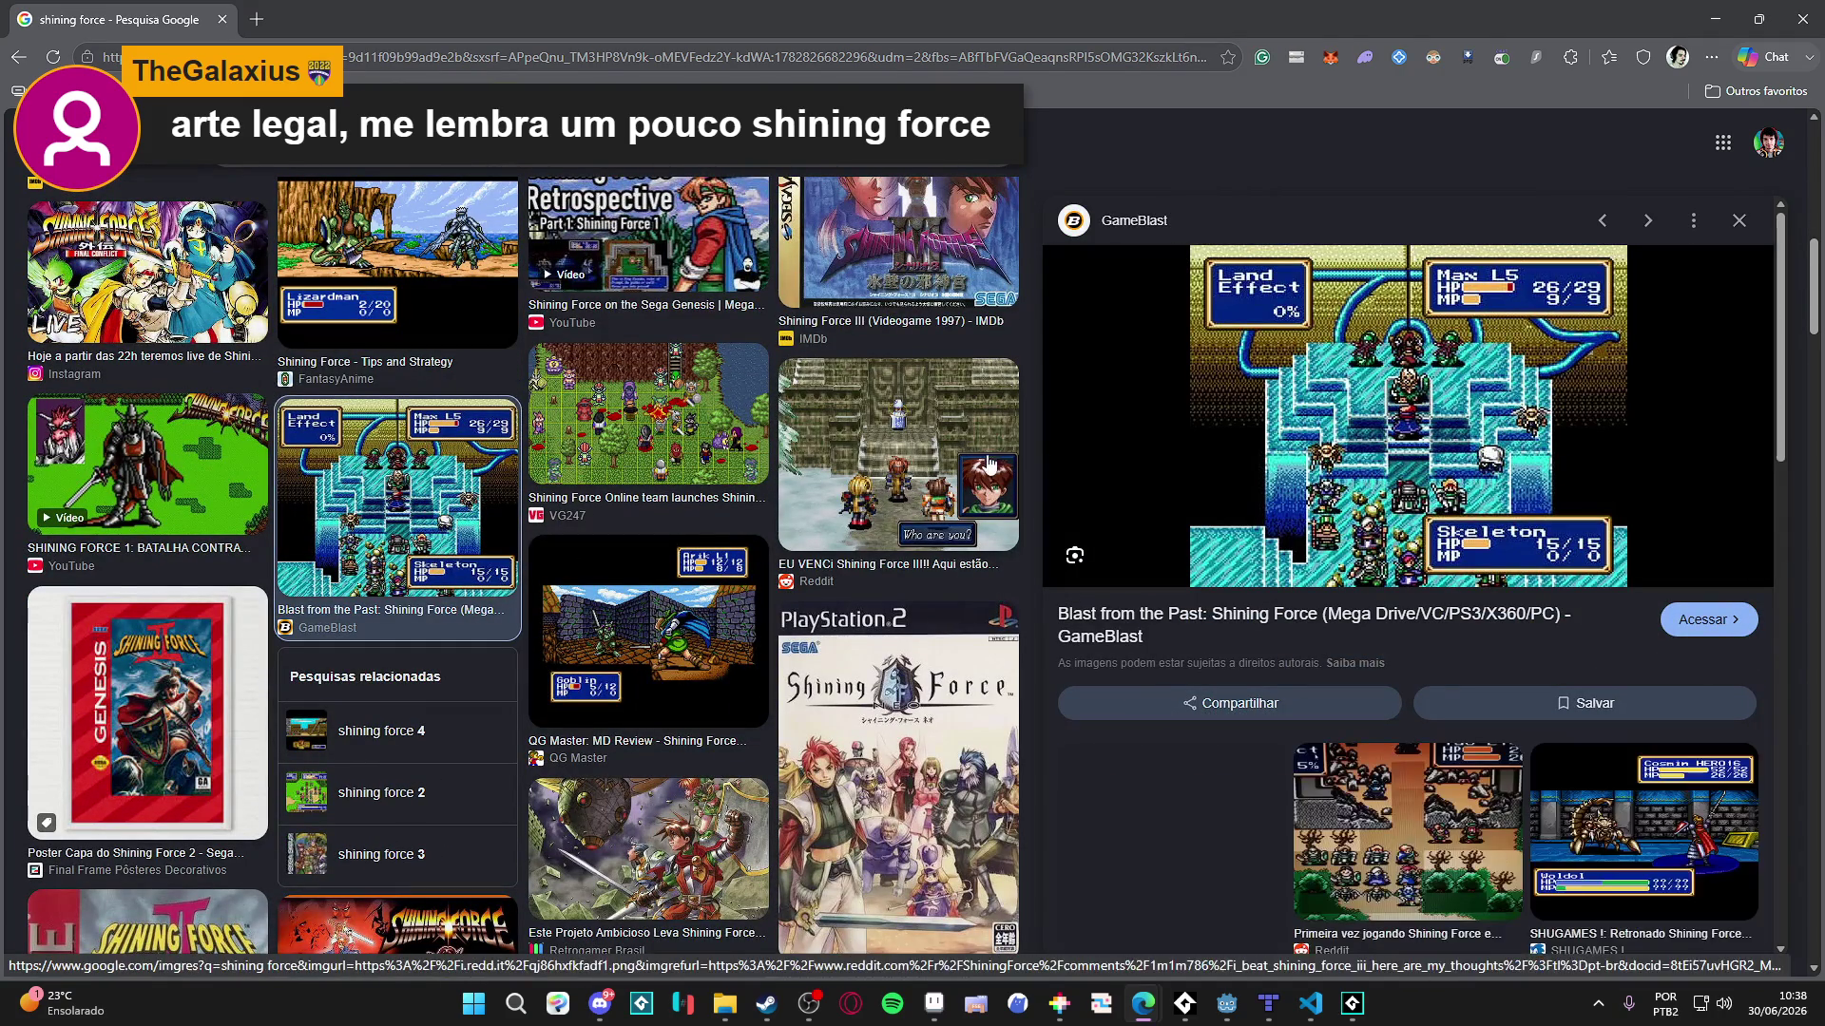
scroll(722, 323, up, 5)
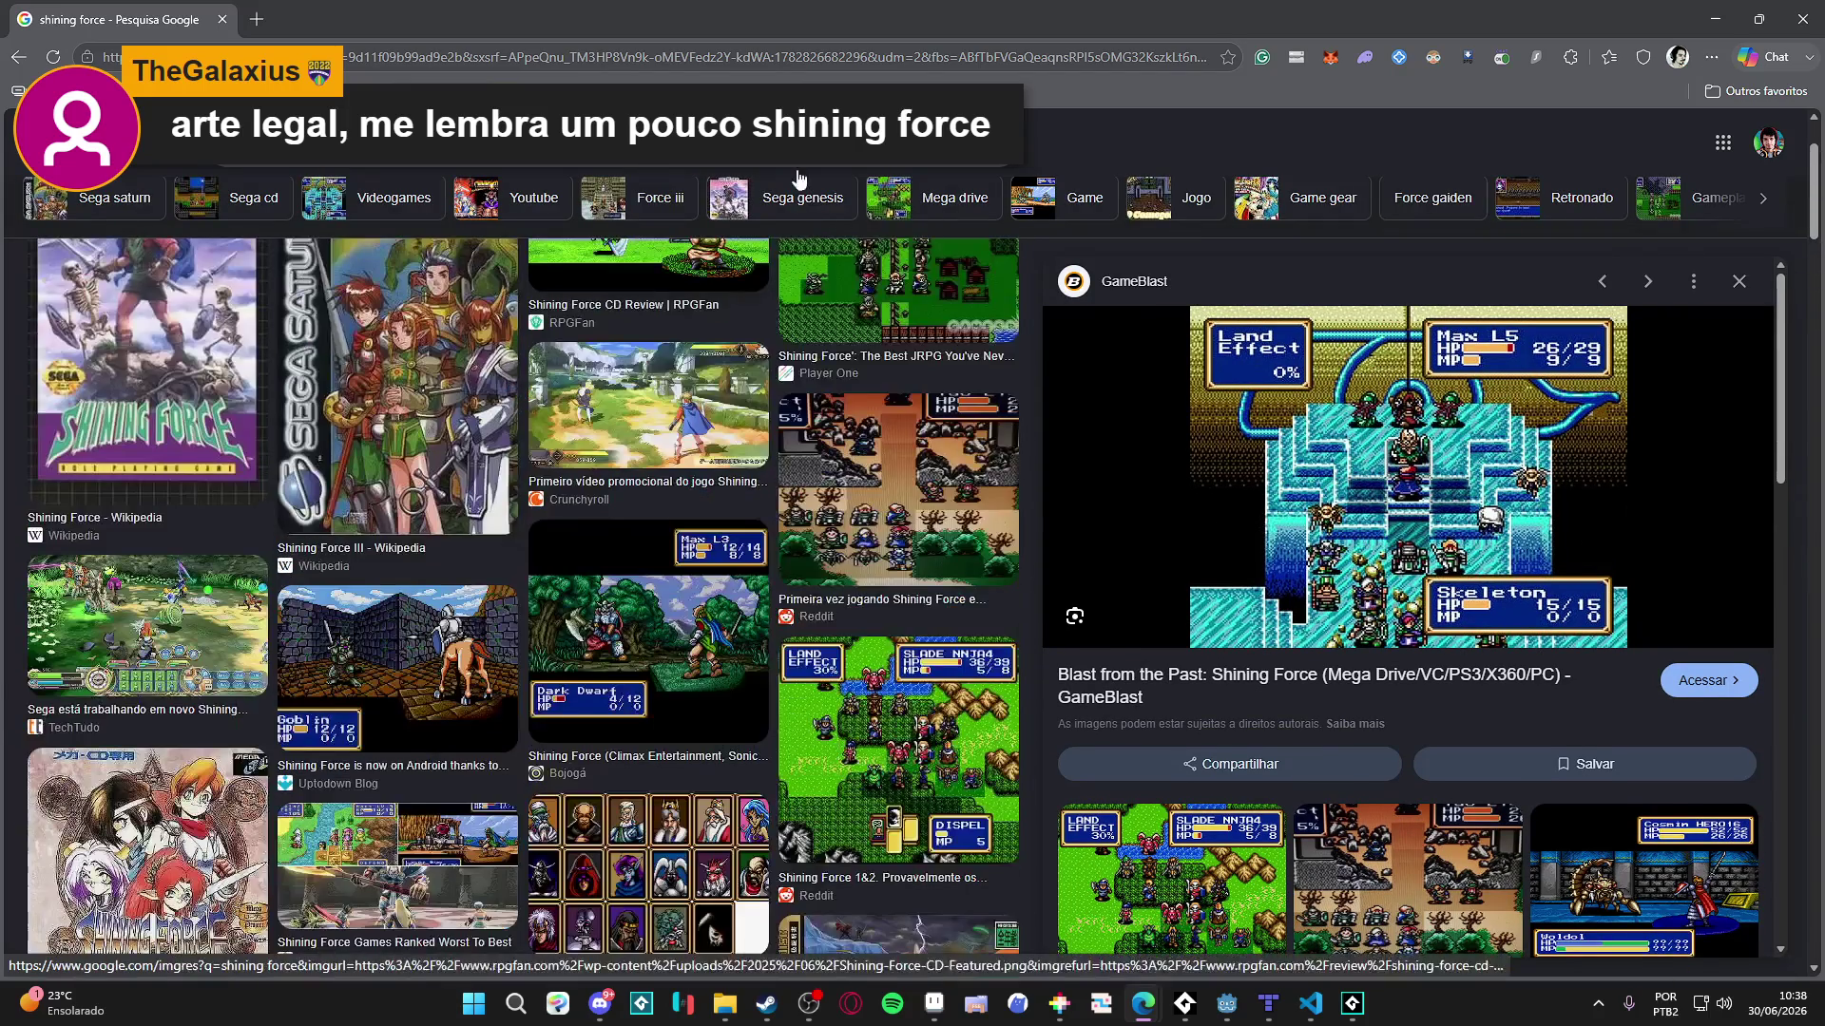
key(alt+Tab)
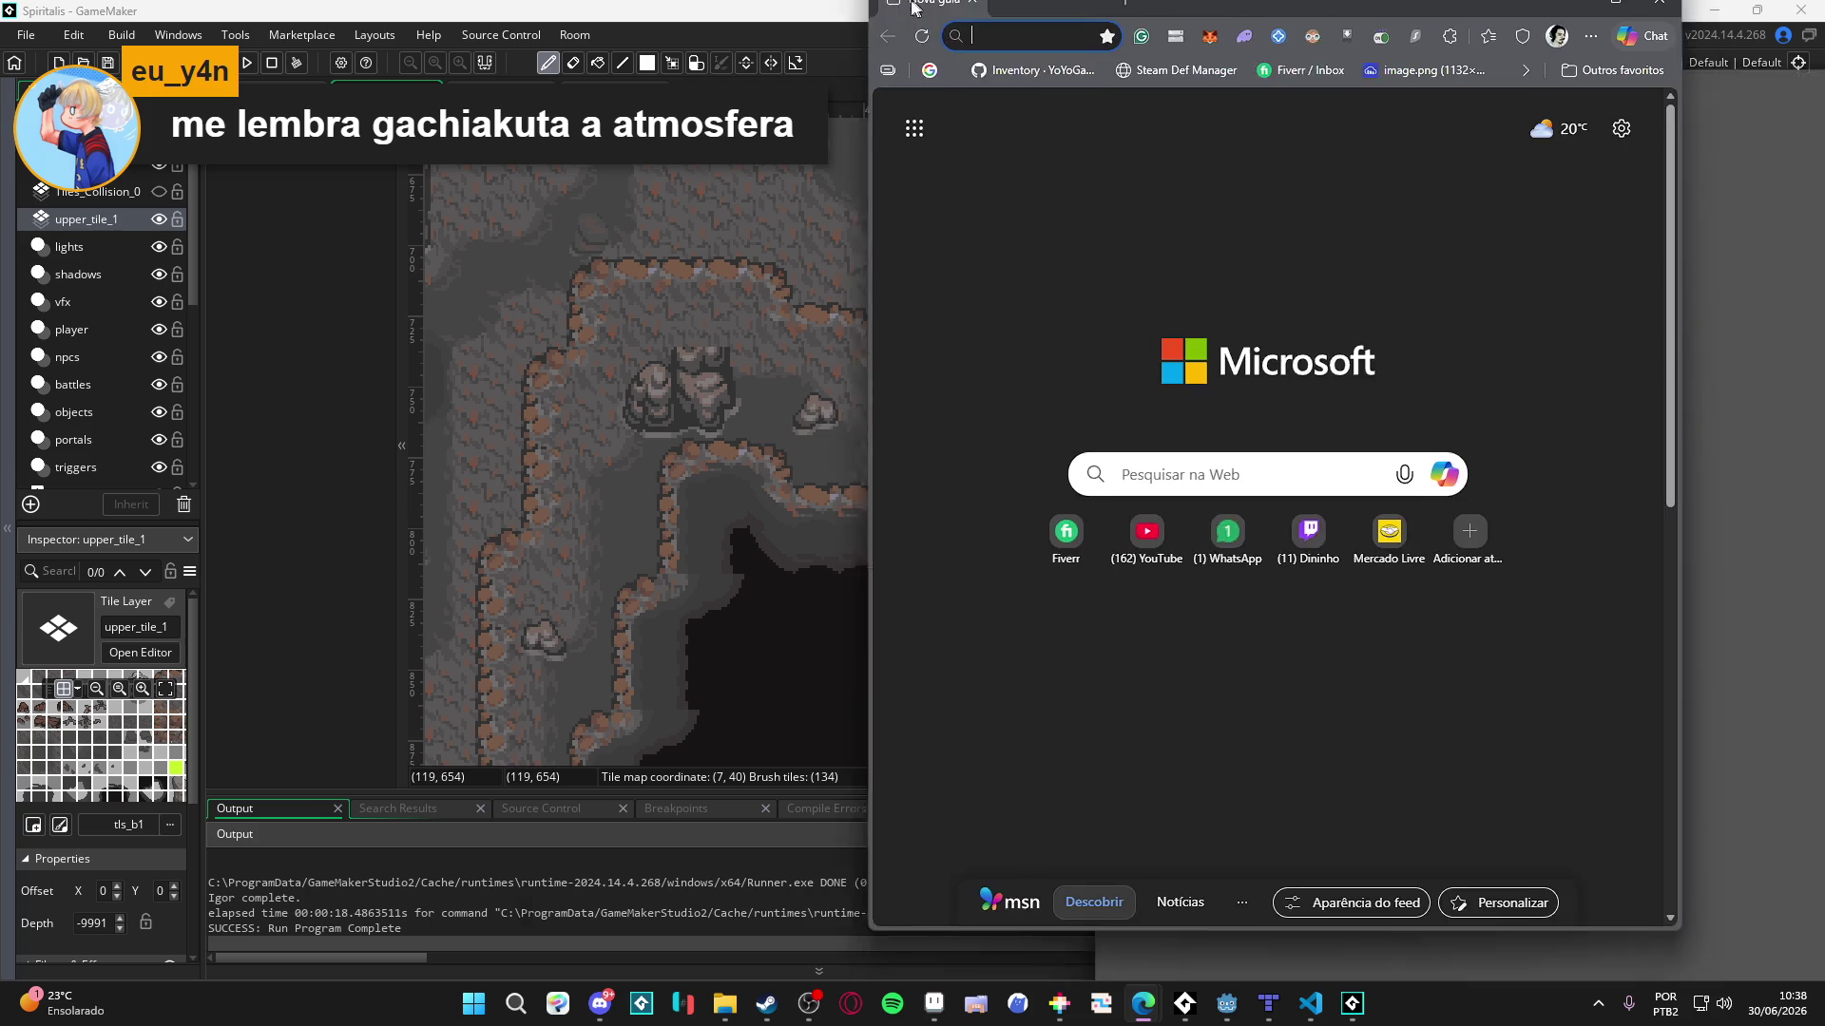
double_click(907, 8)
- Load the generous_studio Instagram profile and open its Thunder Strike combat post
text(generous_studio/)
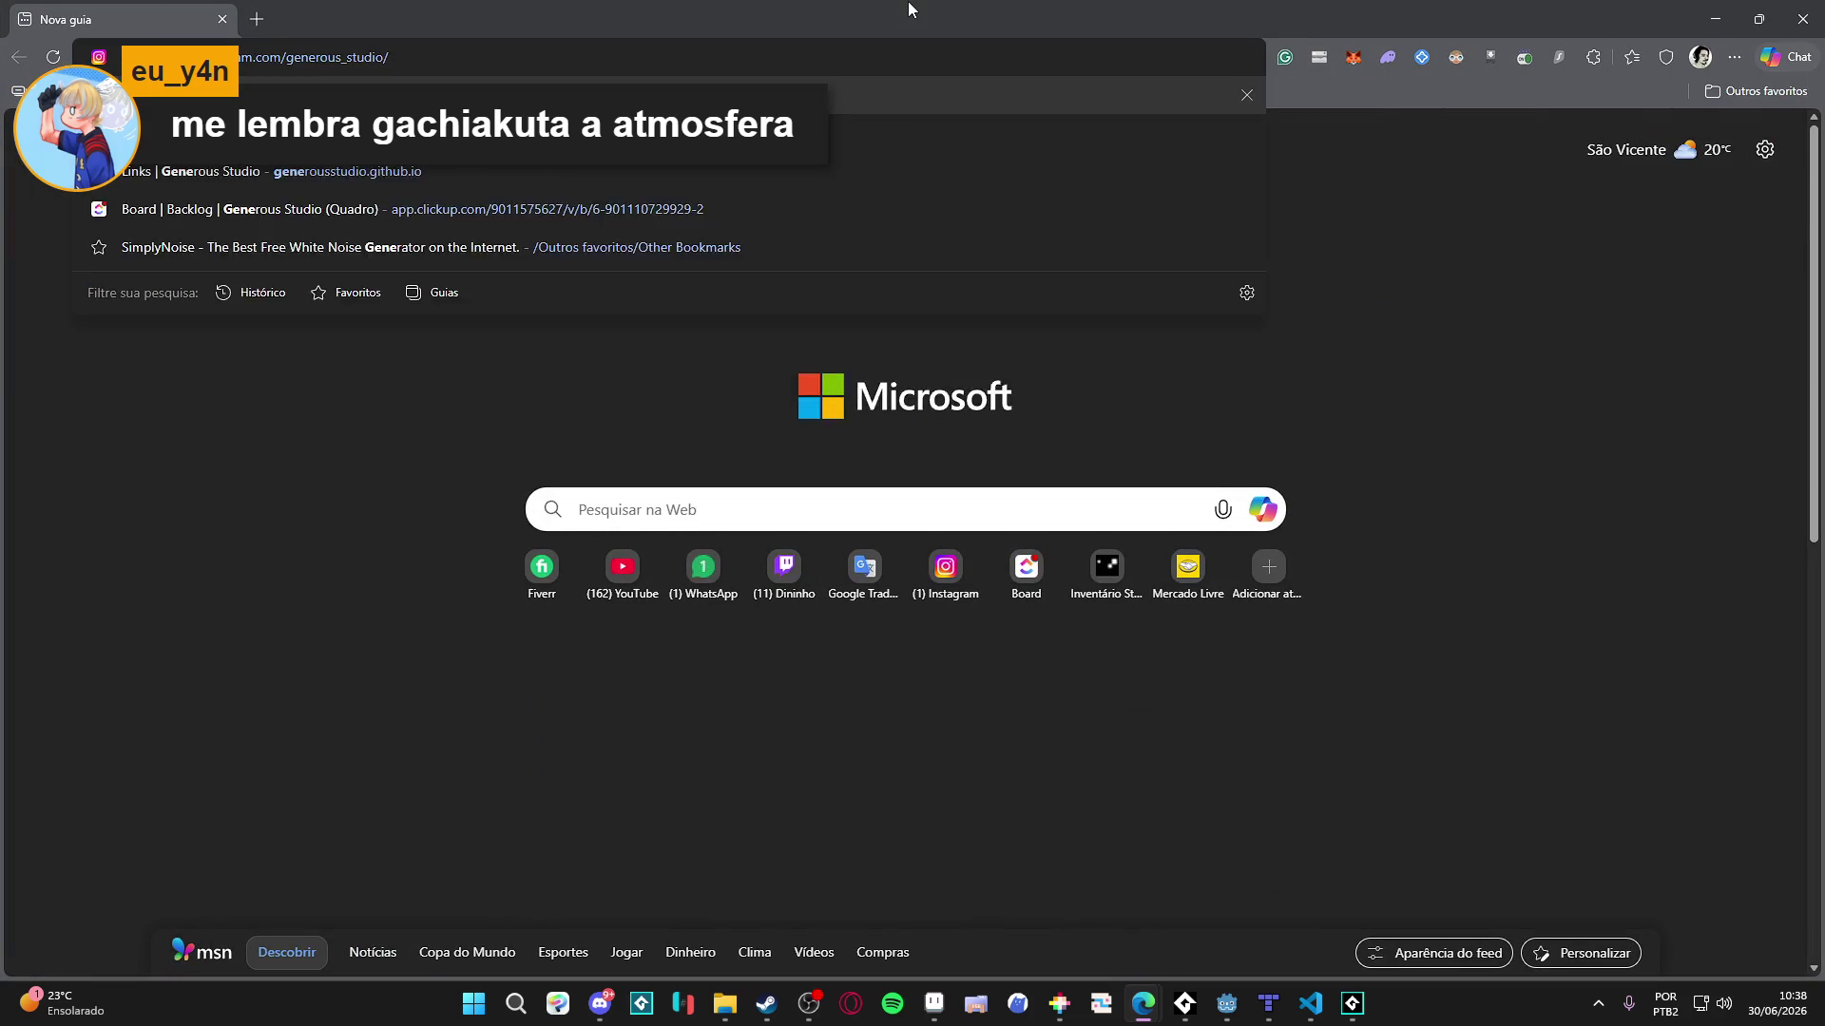
key(Return)
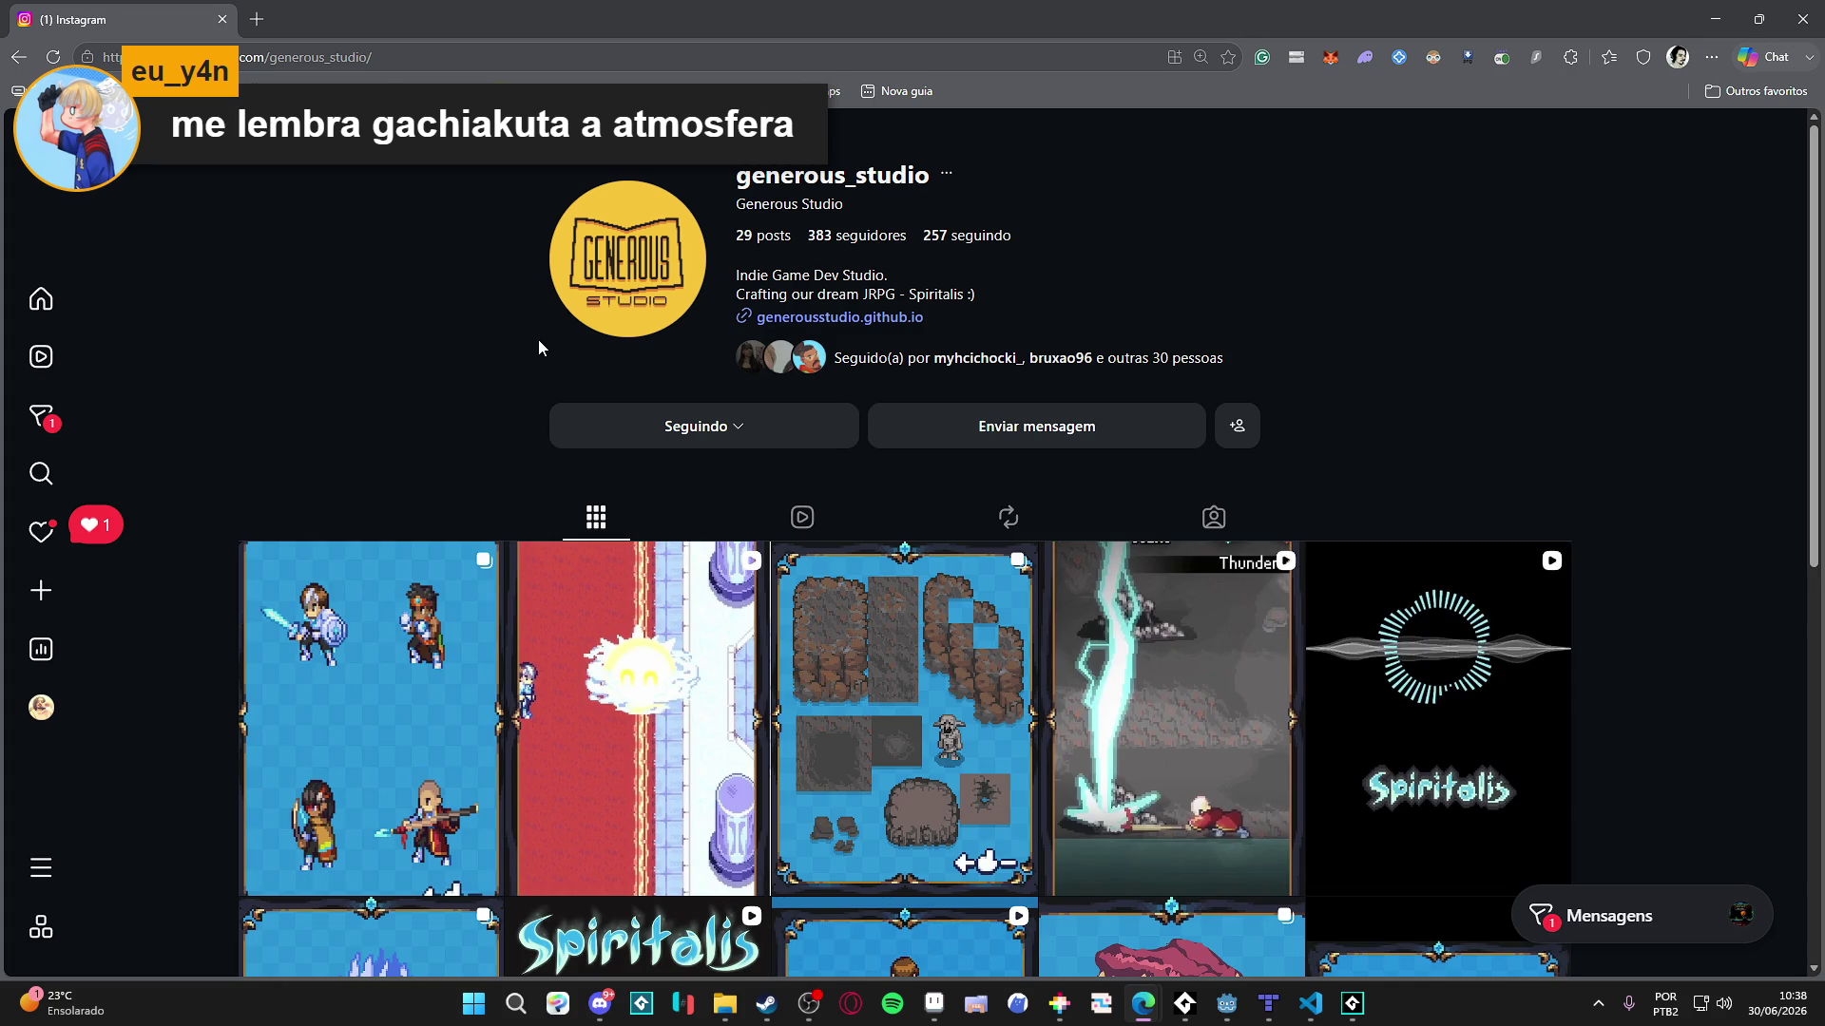
click(1160, 631)
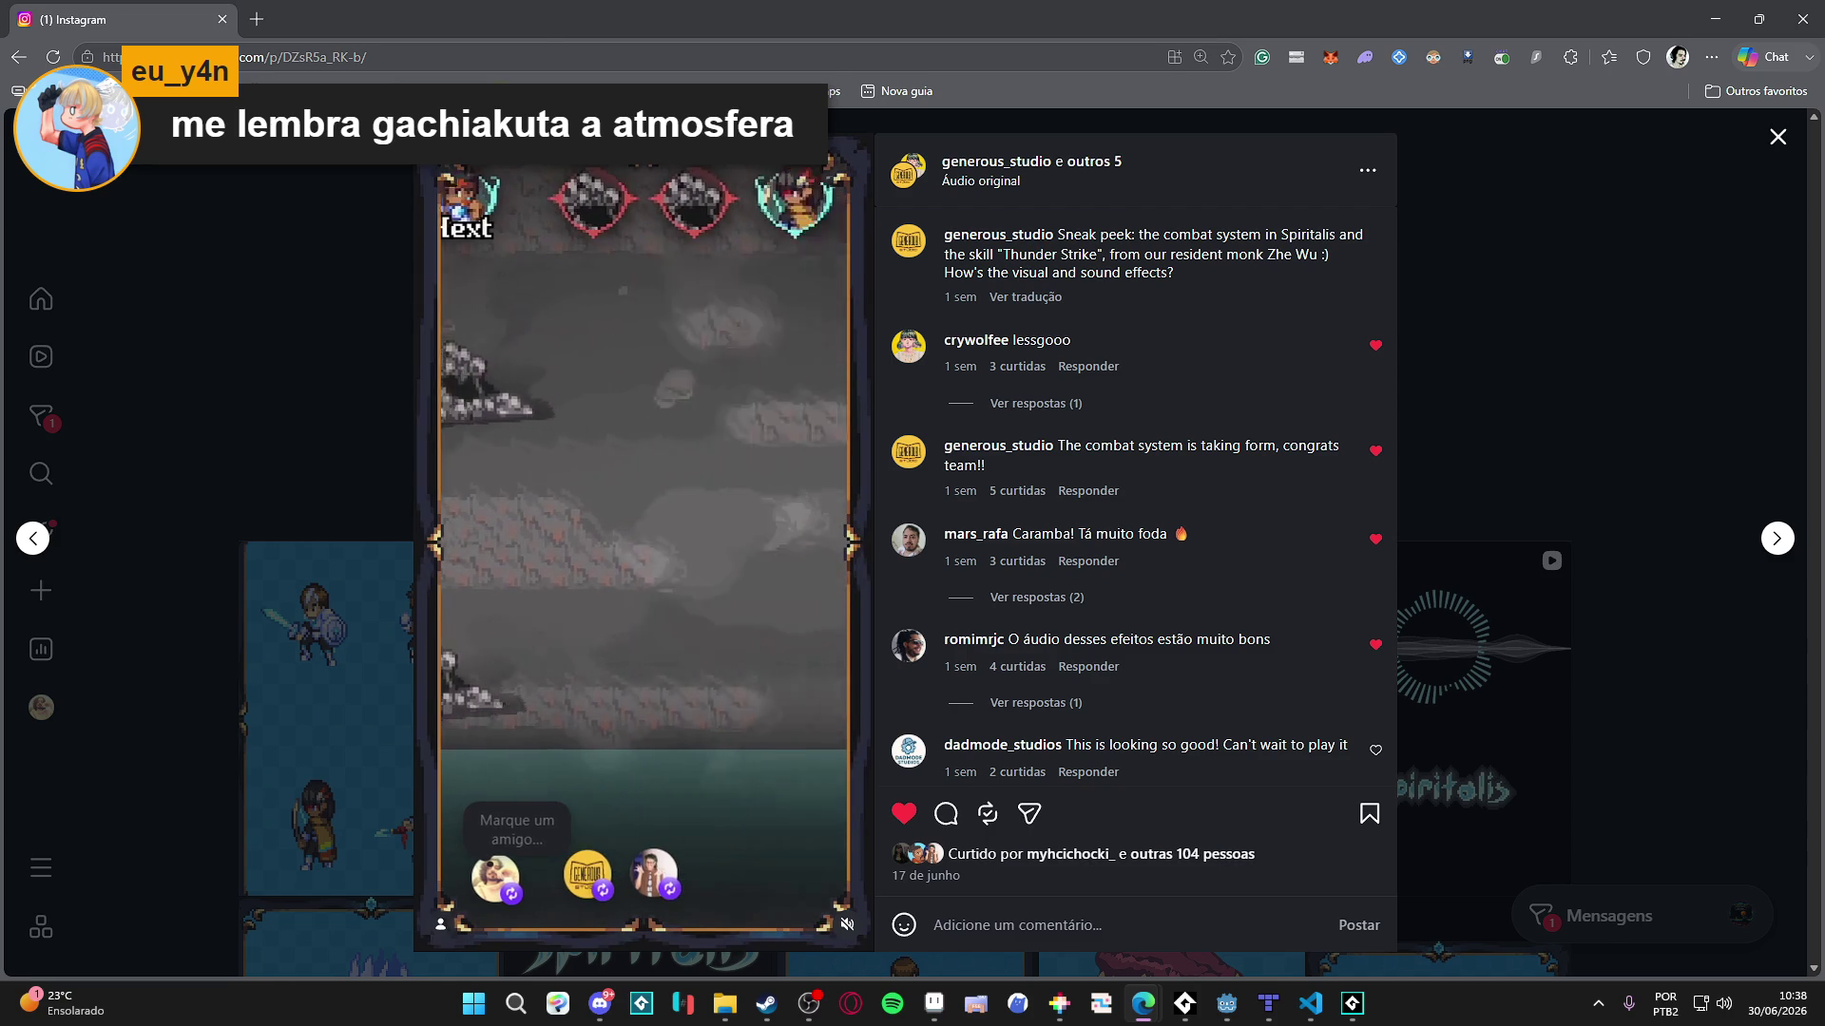
key(ctrl+l)
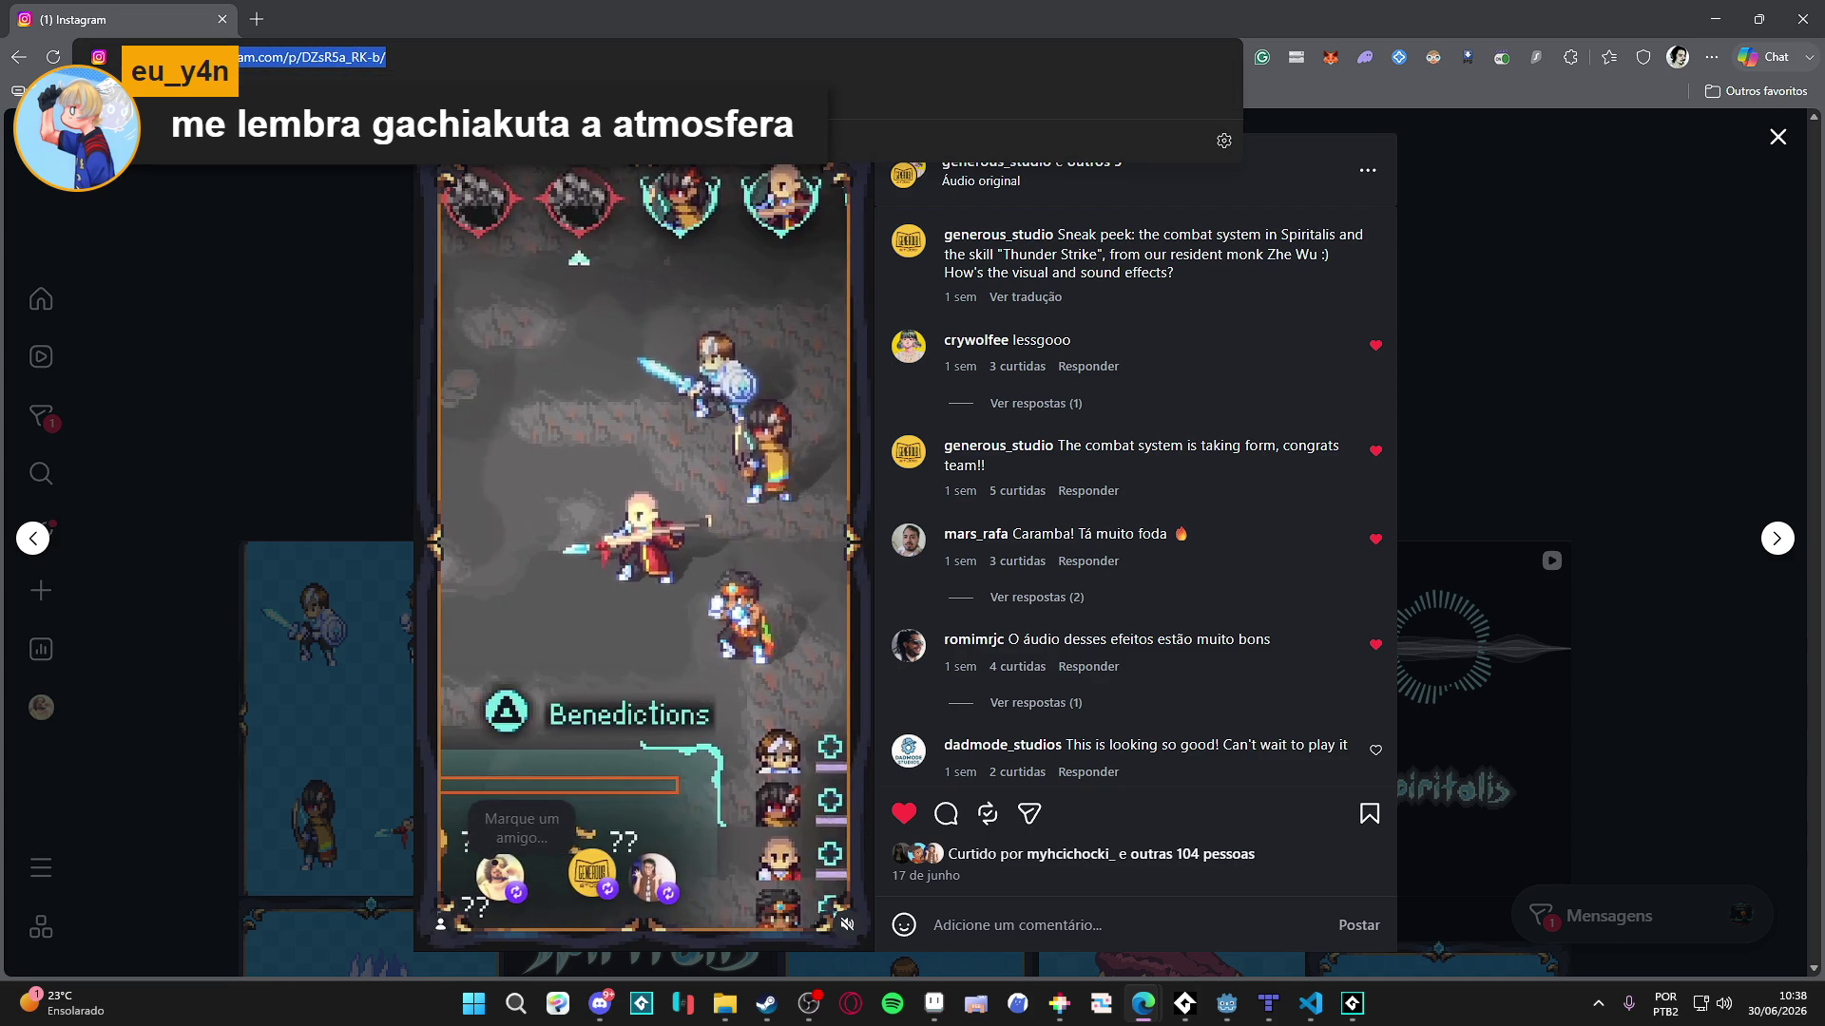
- Go back to the profile's post grid, scroll through it, and close the browser
key(alt+Left)
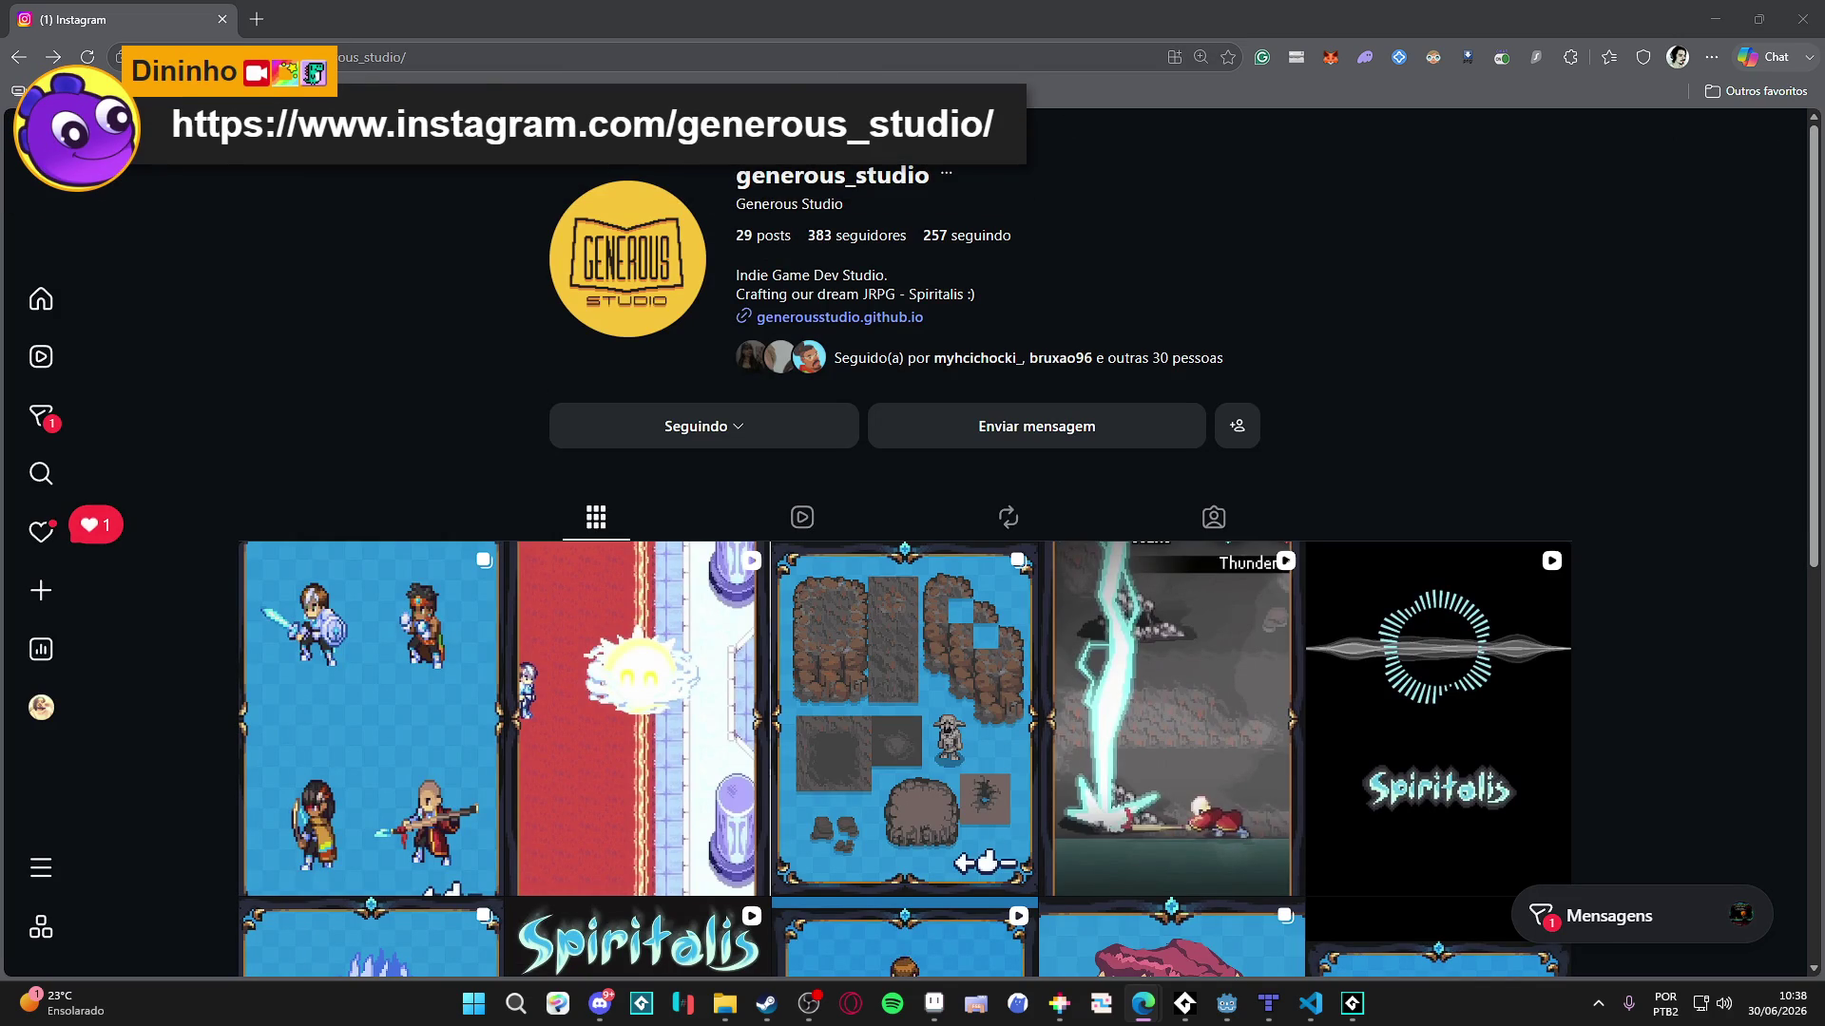
scroll(1543, 313, down, 1)
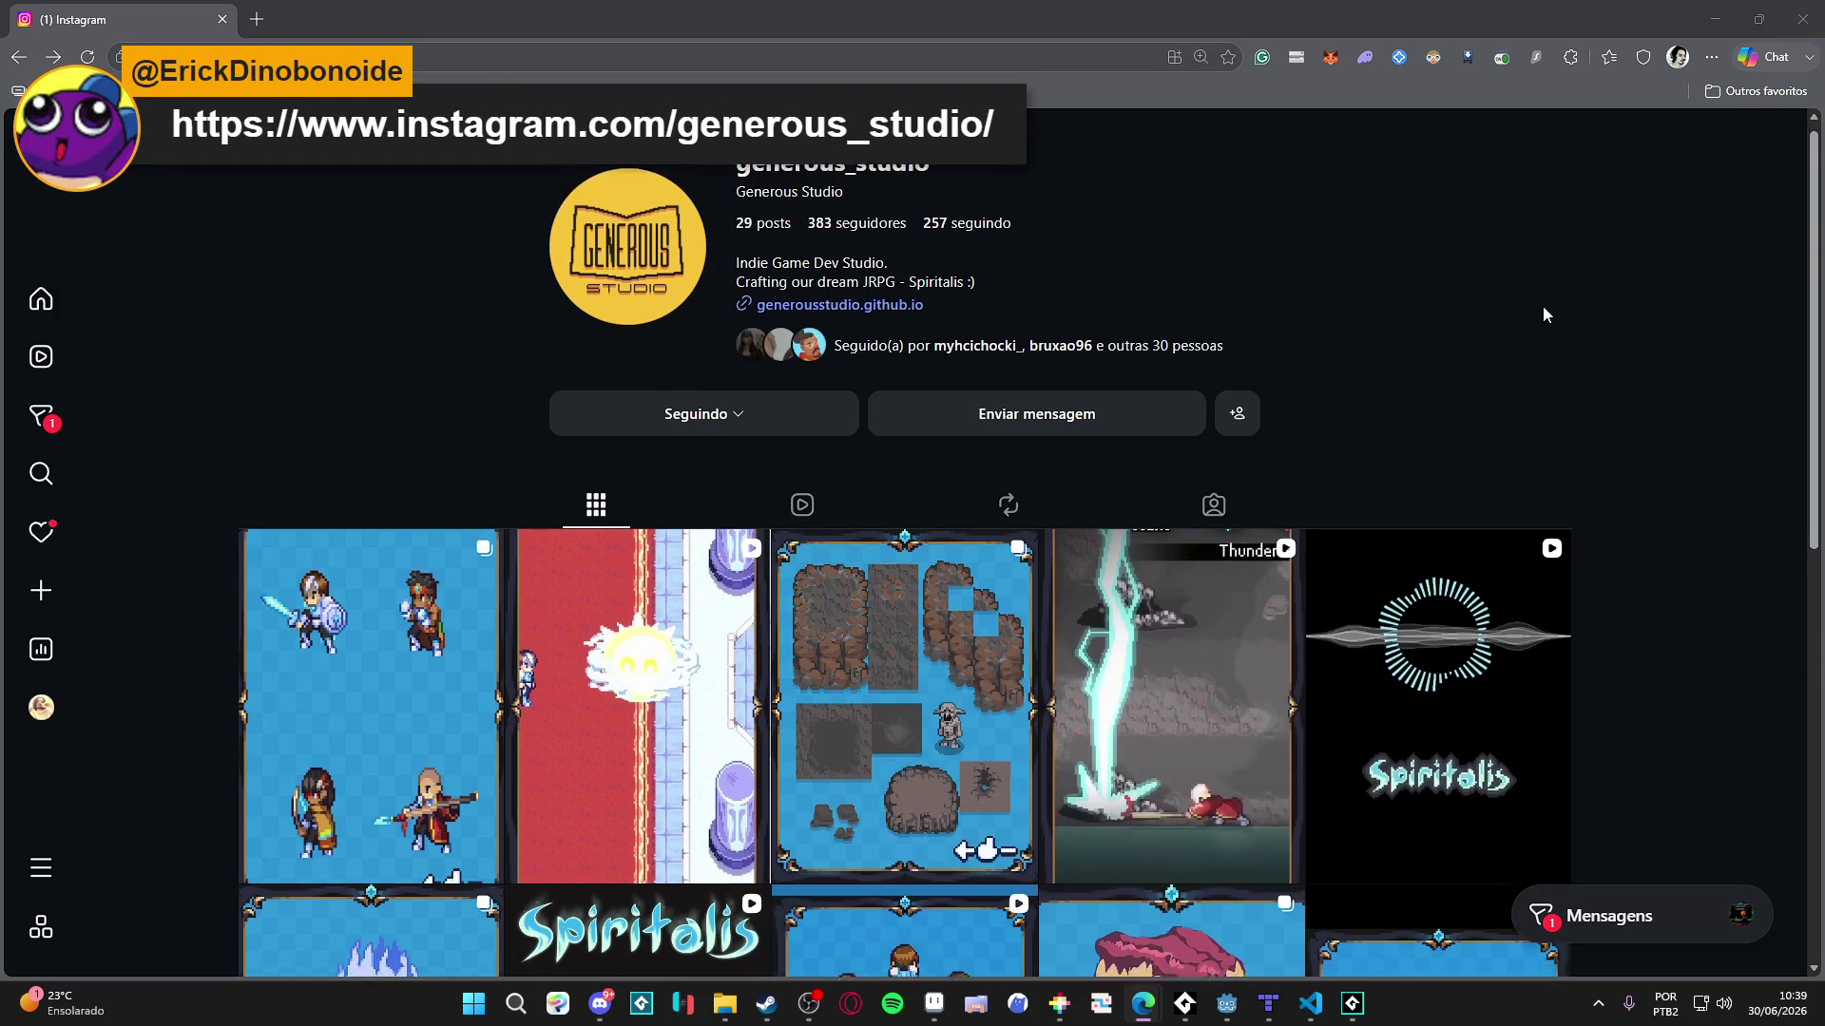
scroll(1542, 314, down, 3)
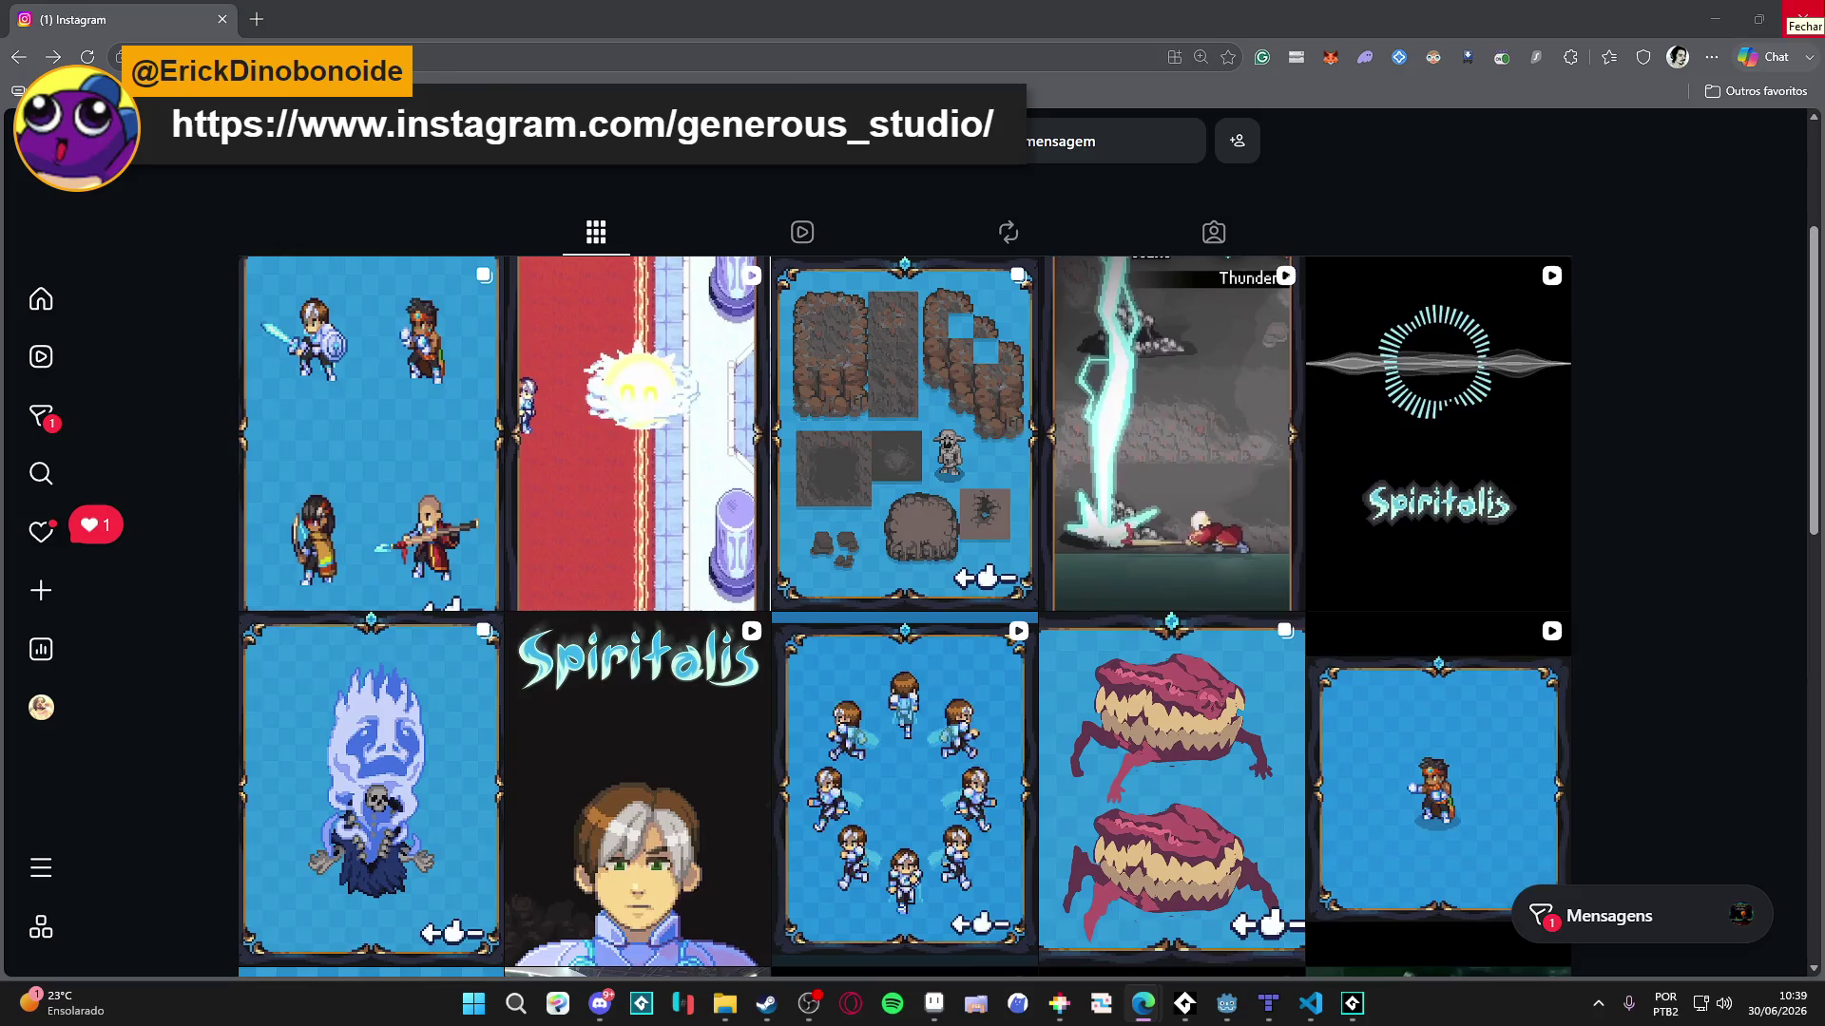
click(1803, 13)
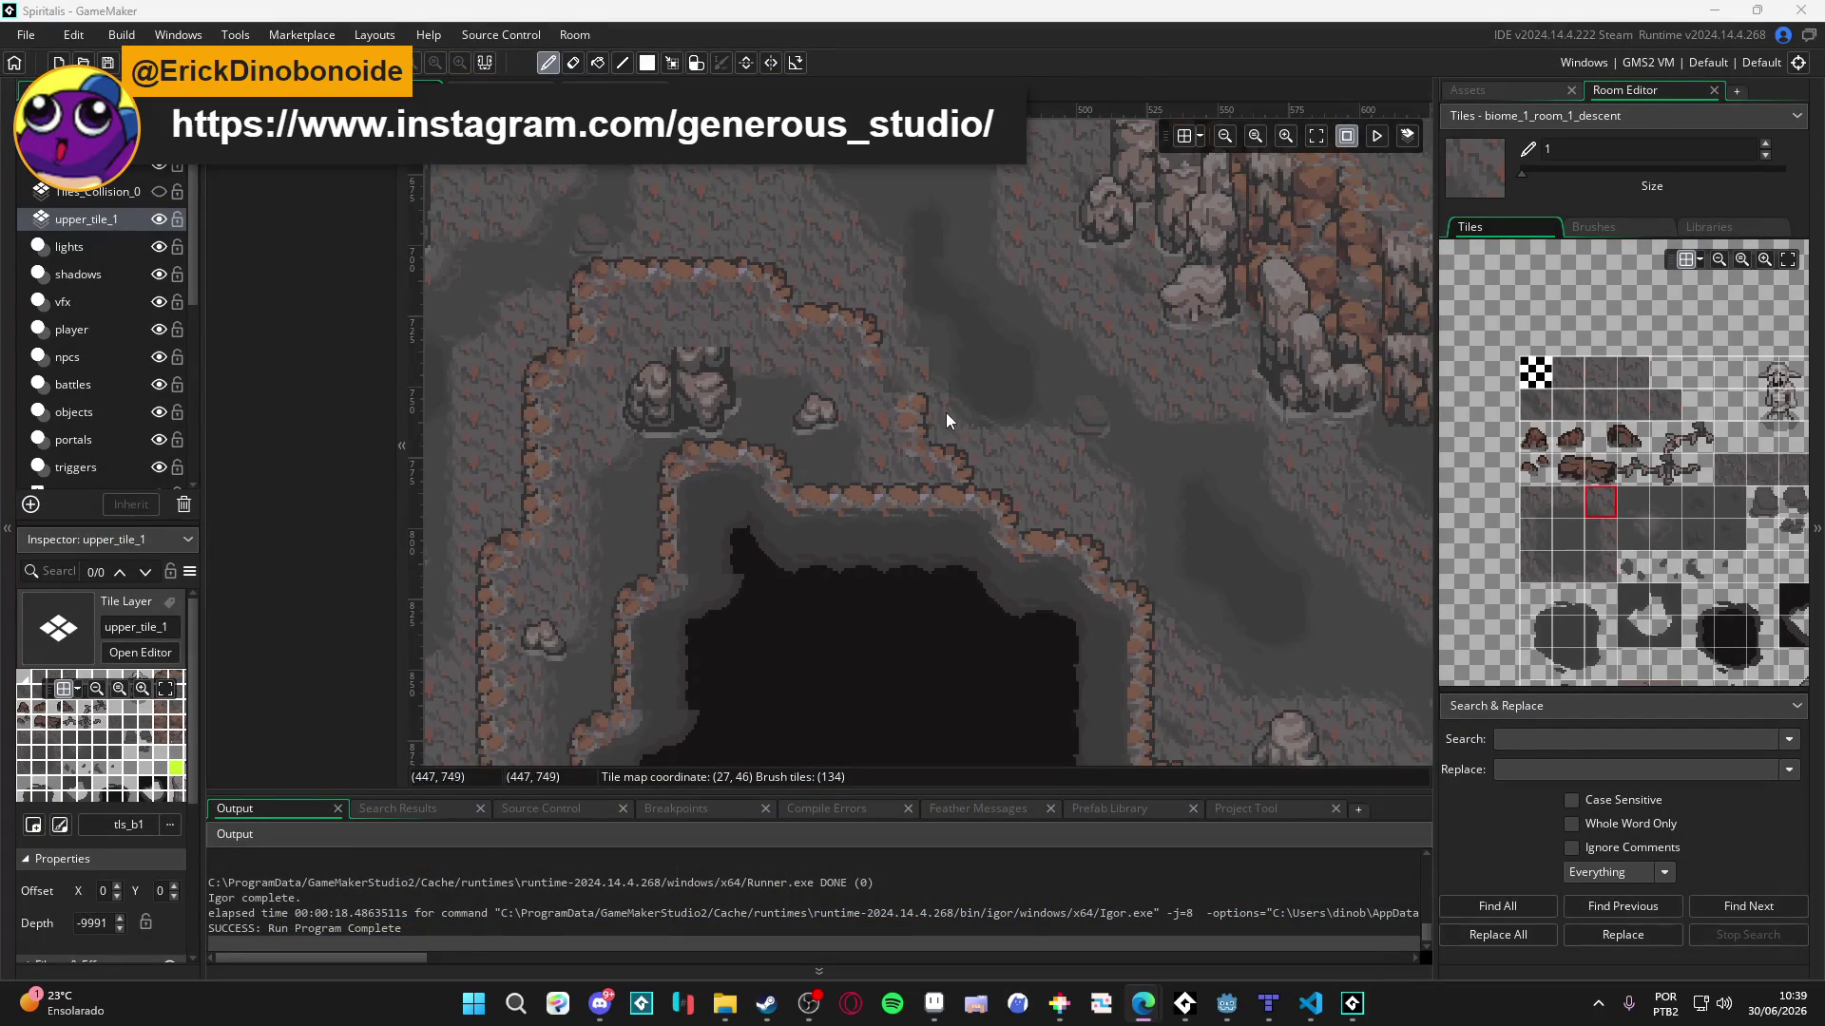
- Pan the descent room view up-left, then switch to the biome_1_room_0_arrival room
drag(944, 415, 880, 359)
drag(1092, 590, 1051, 538)
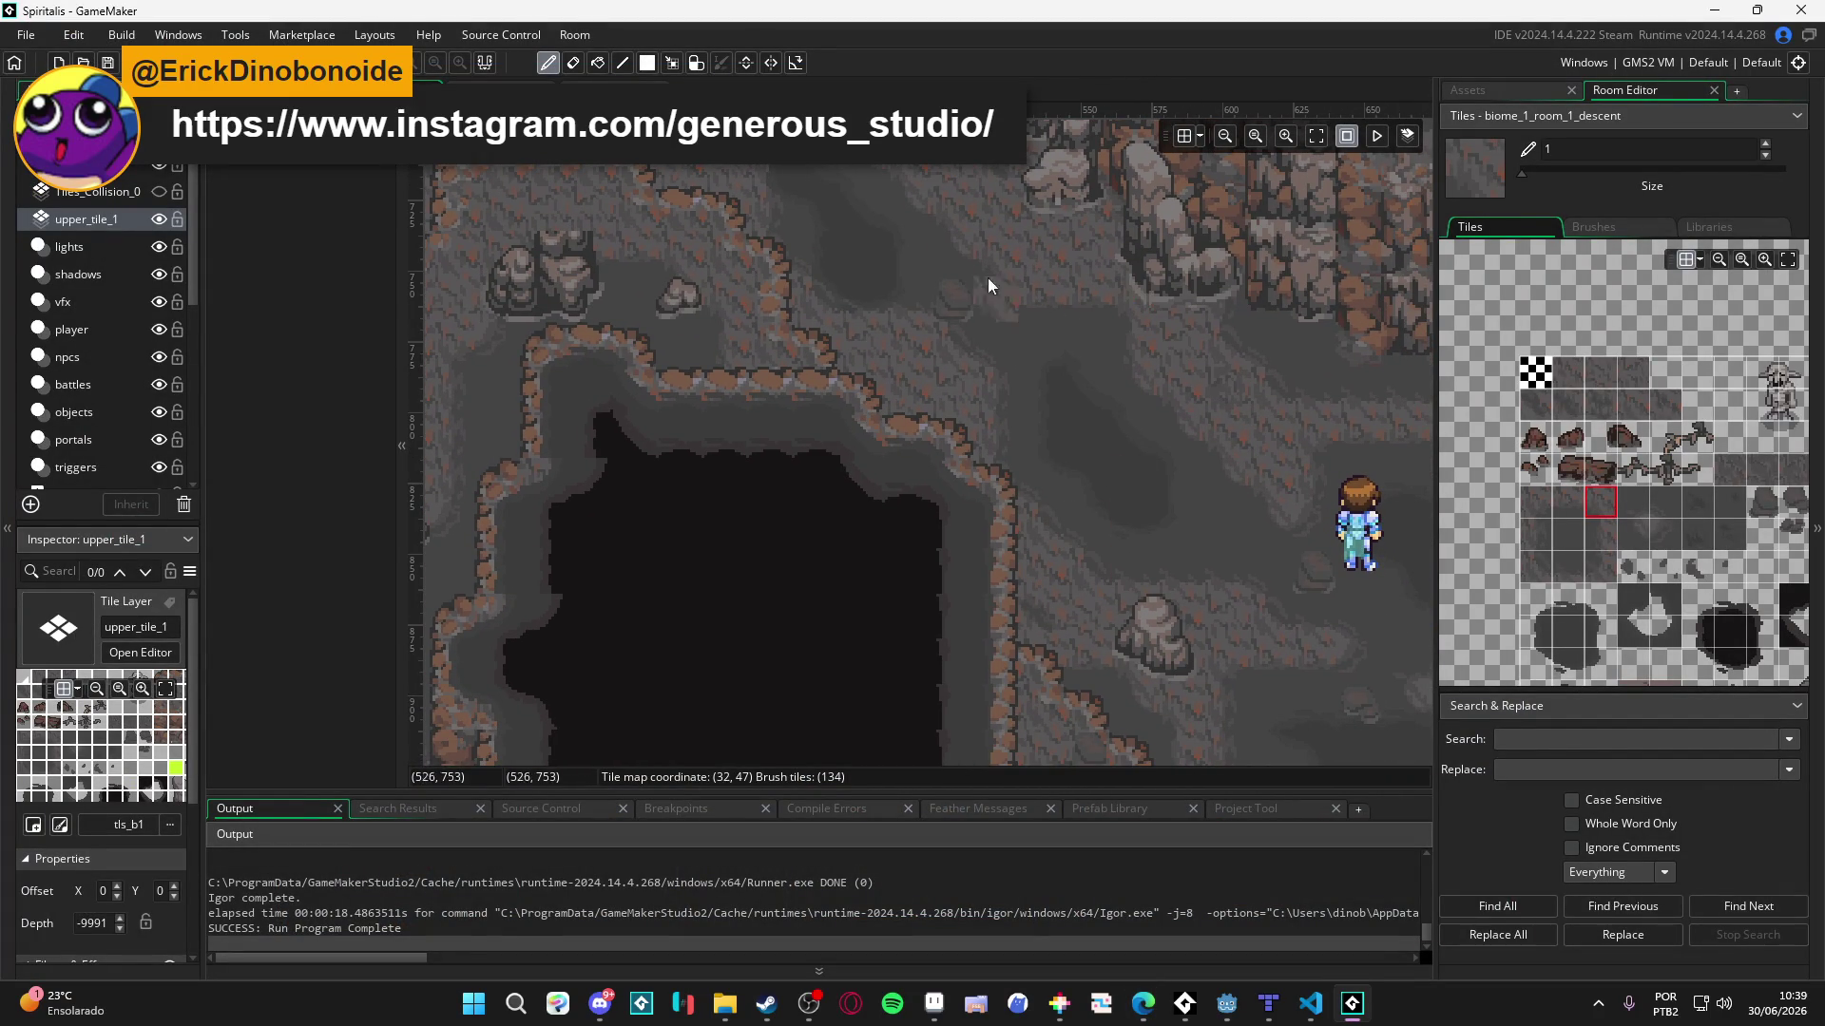
scroll(819, 256, up, 1)
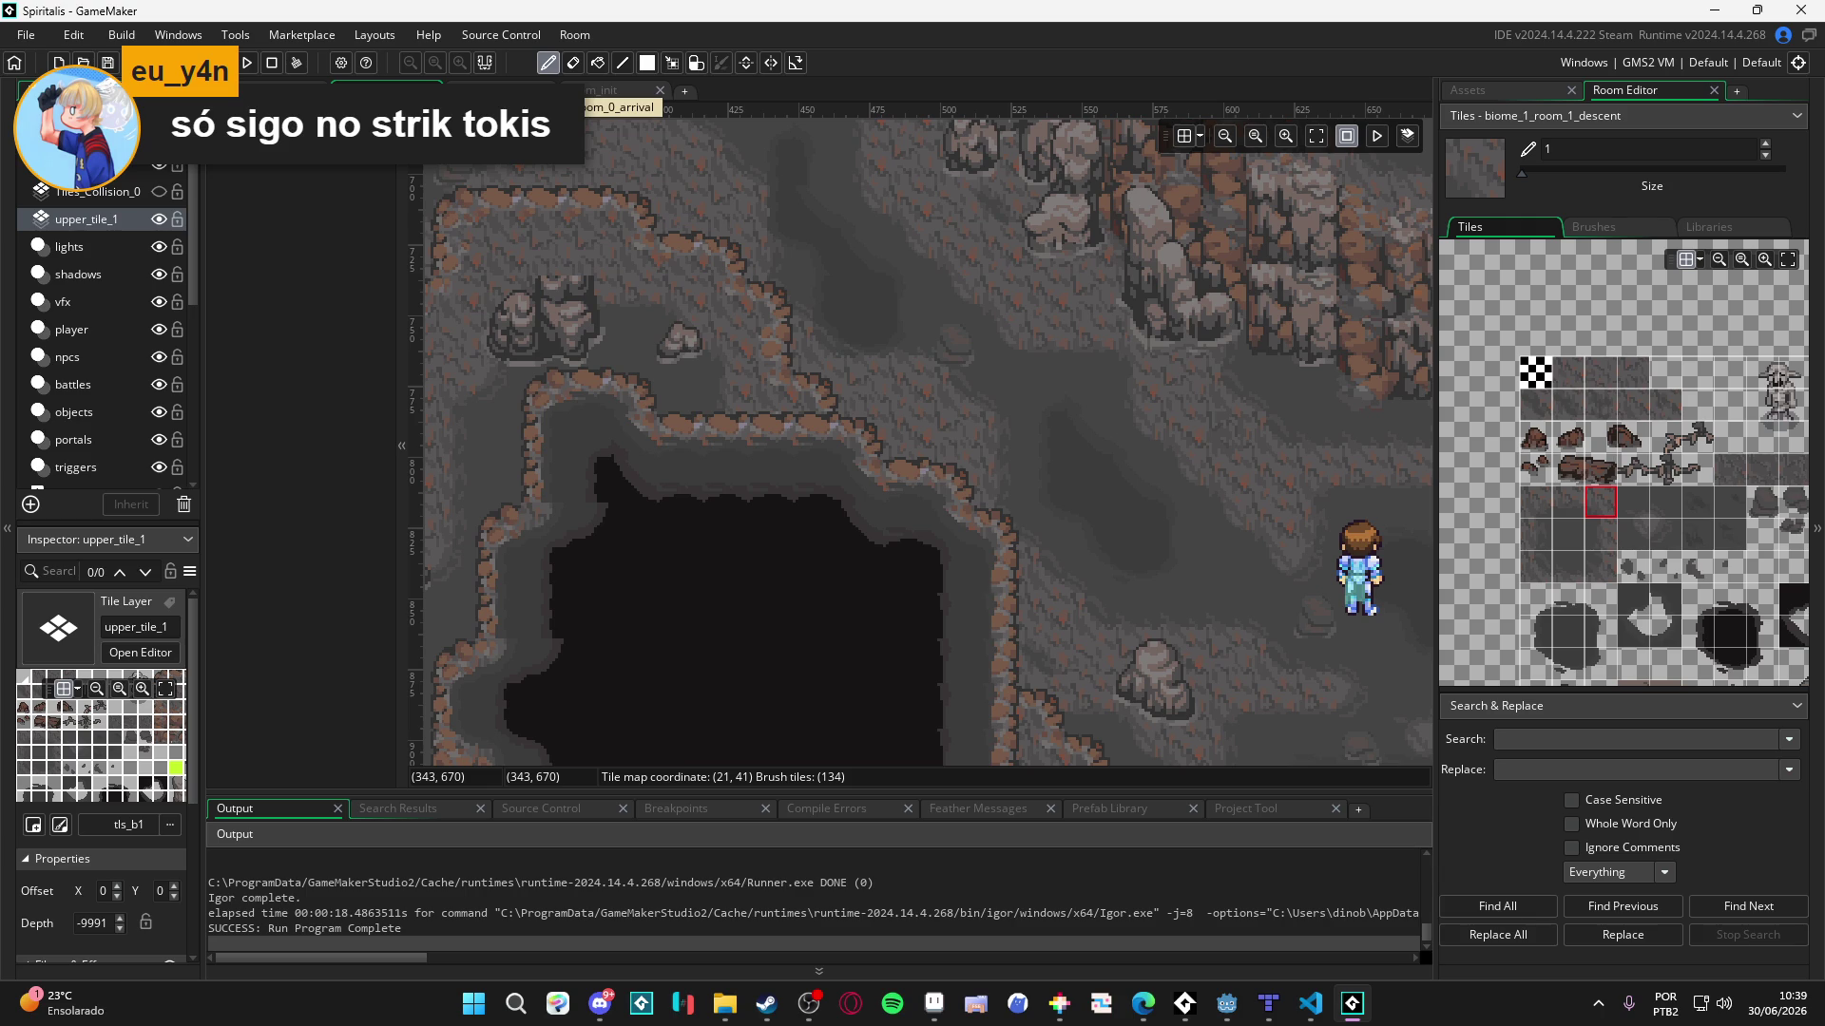
click(504, 91)
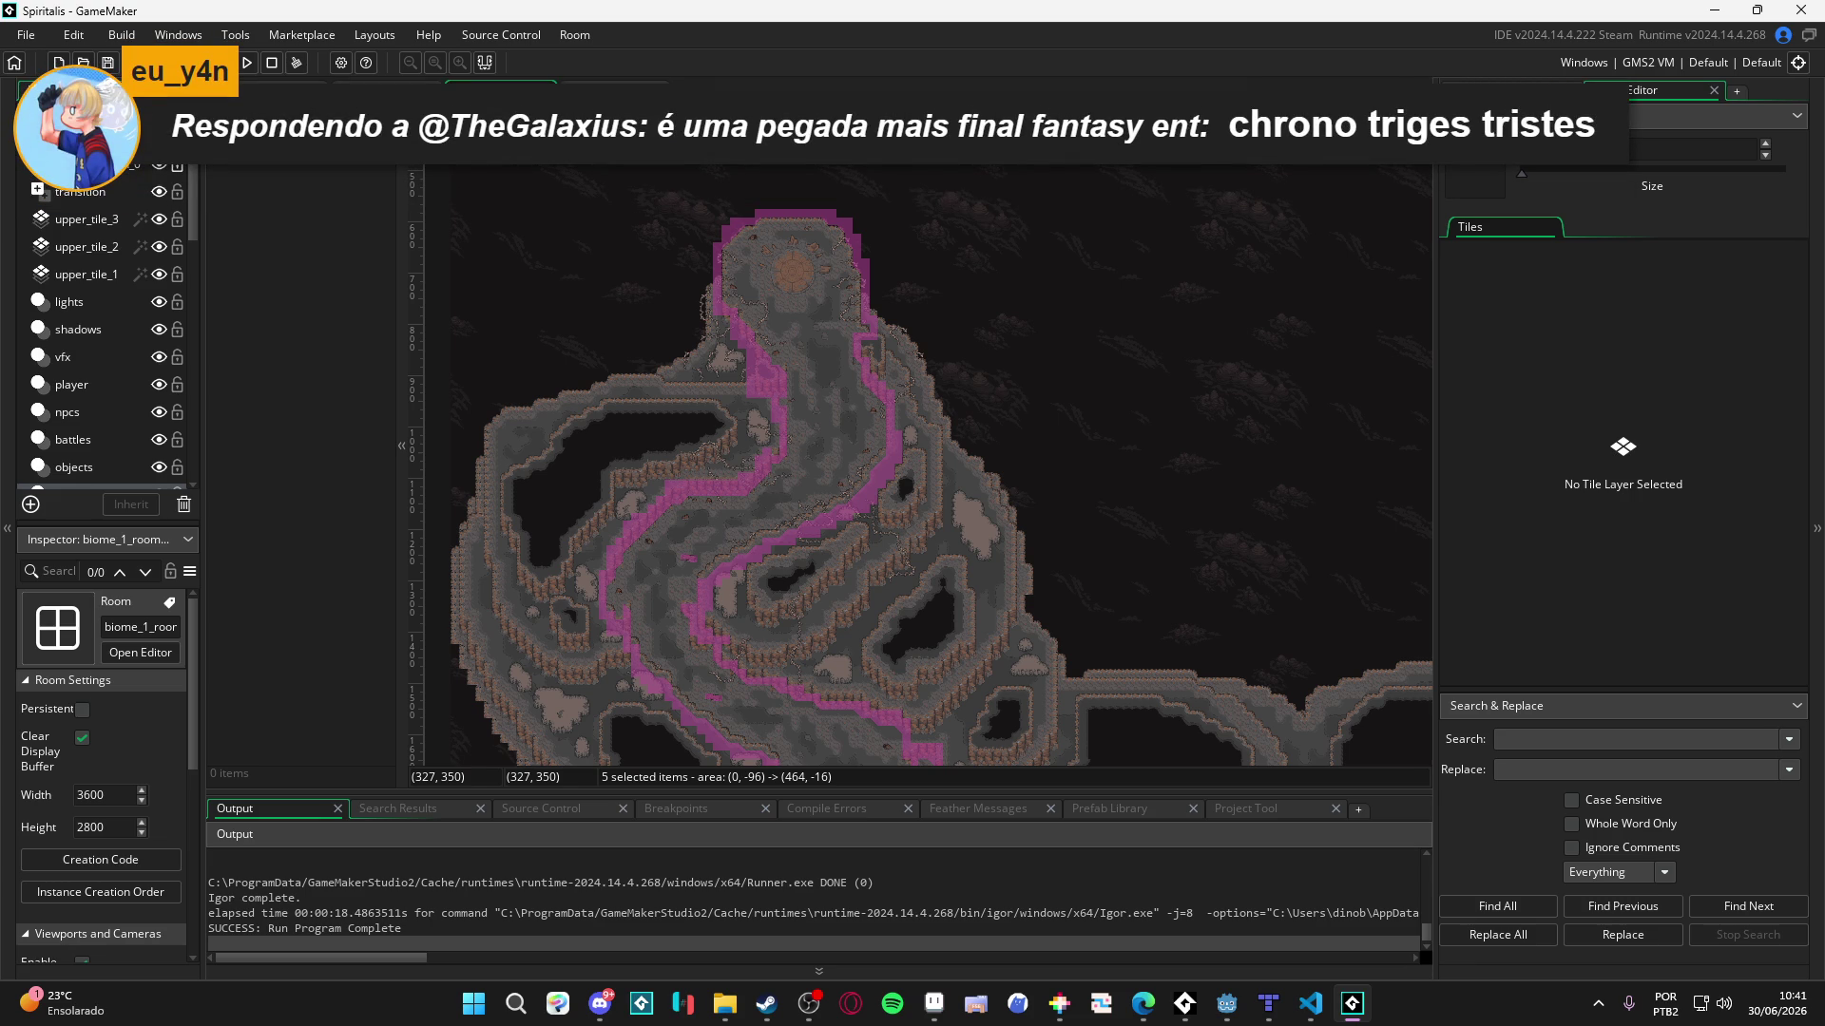
- Bring the descent room's pit area back into view and build and run the game with F5
mouse_move(851, 545)
mouse_down()
mouse_move(750, 431)
mouse_move(635, 214)
mouse_up()
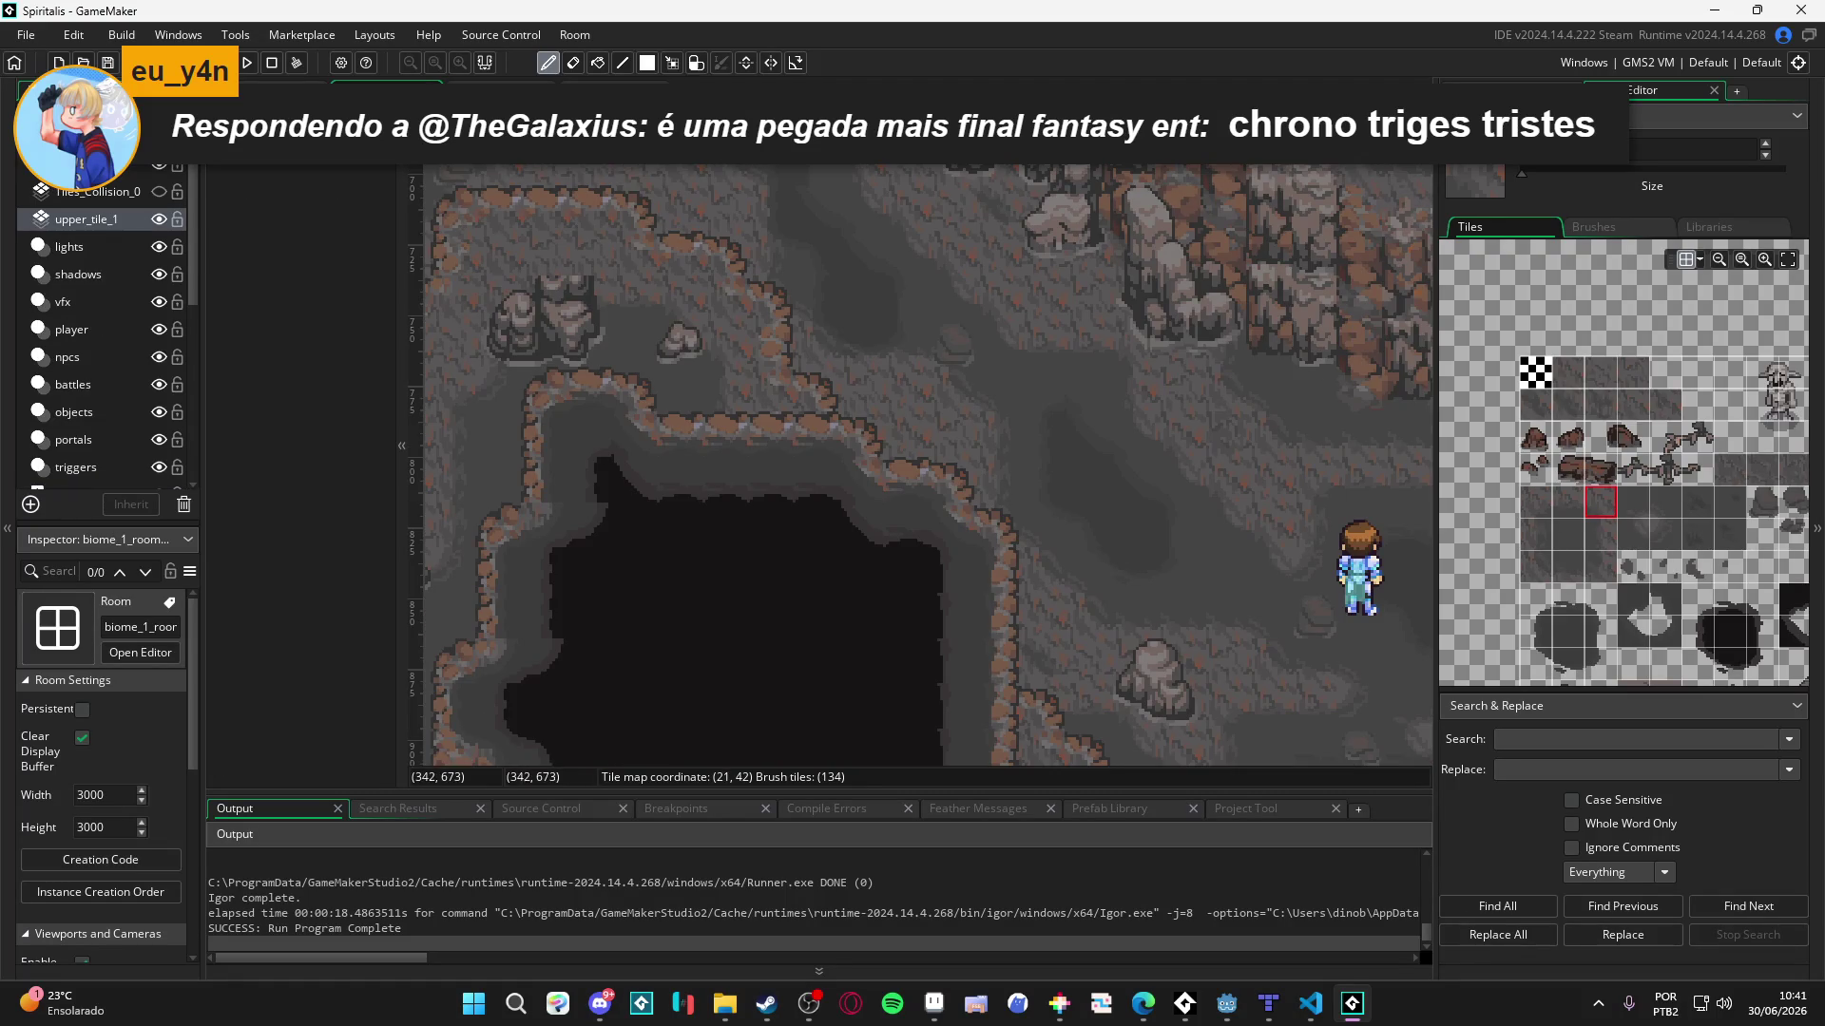
mouse_move(815, 437)
mouse_down()
mouse_move(896, 481)
mouse_move(675, 308)
mouse_up()
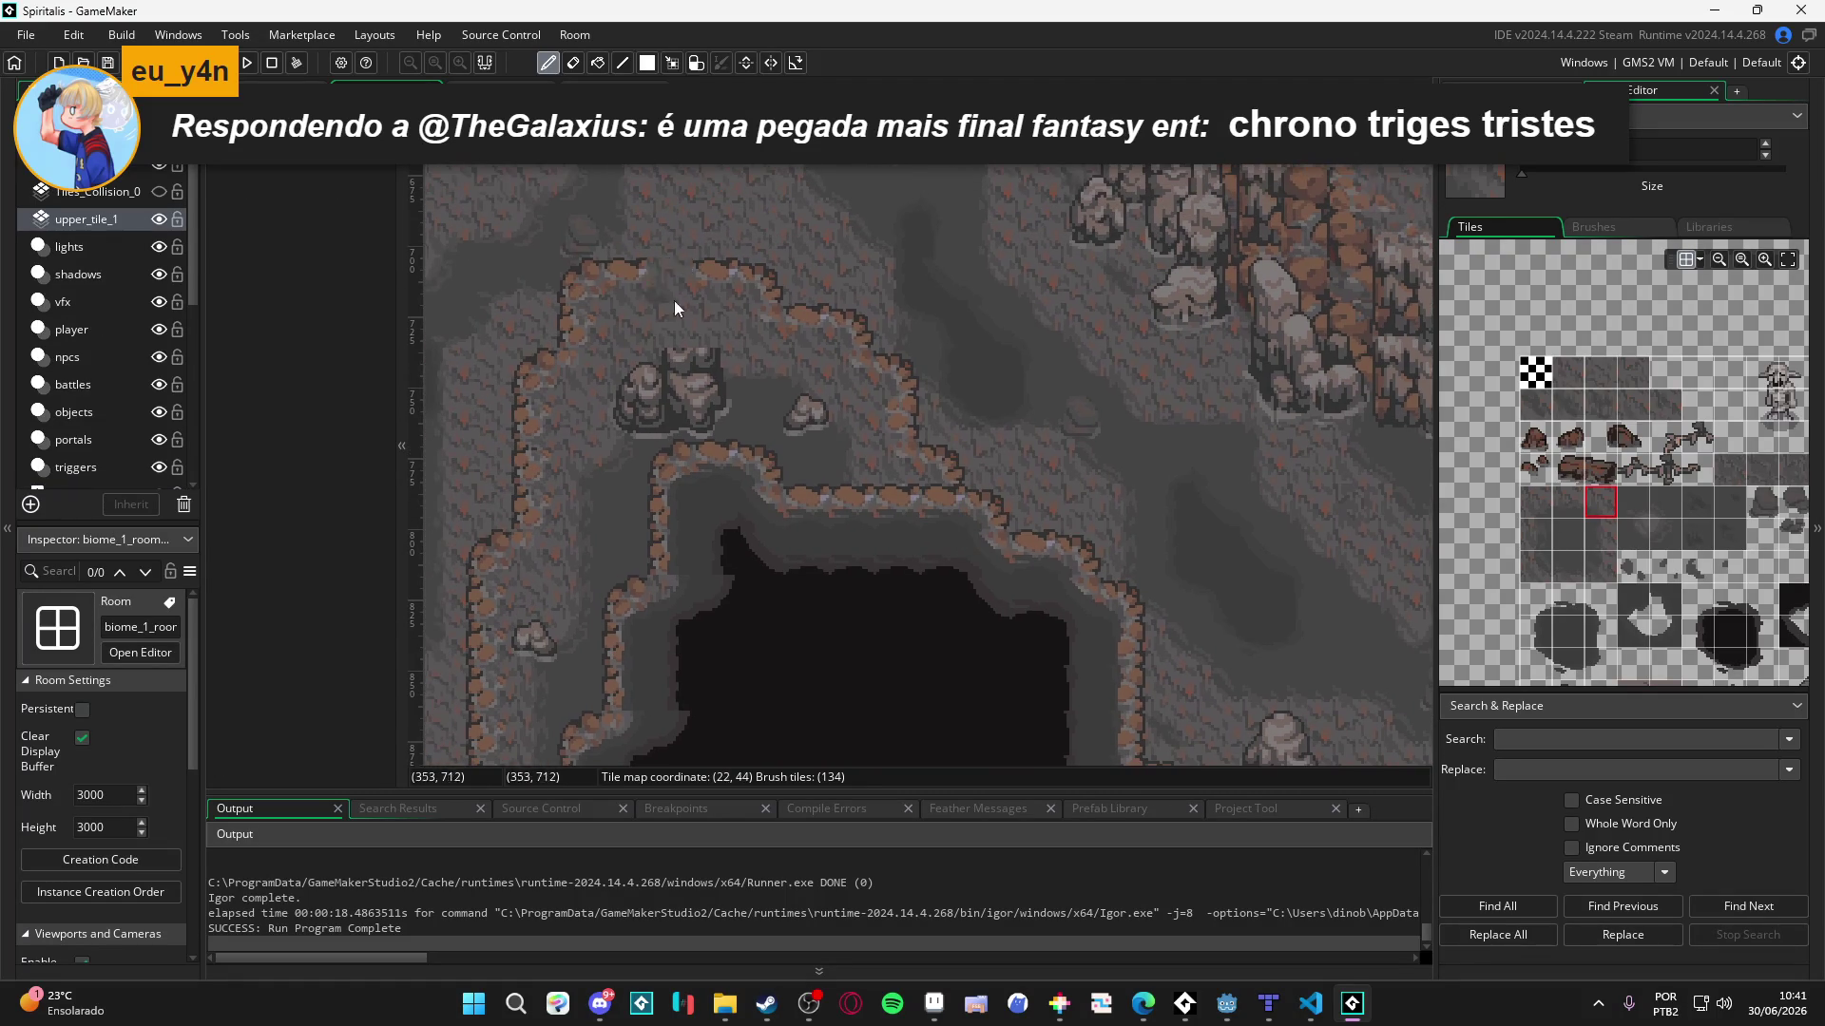
key(F5)
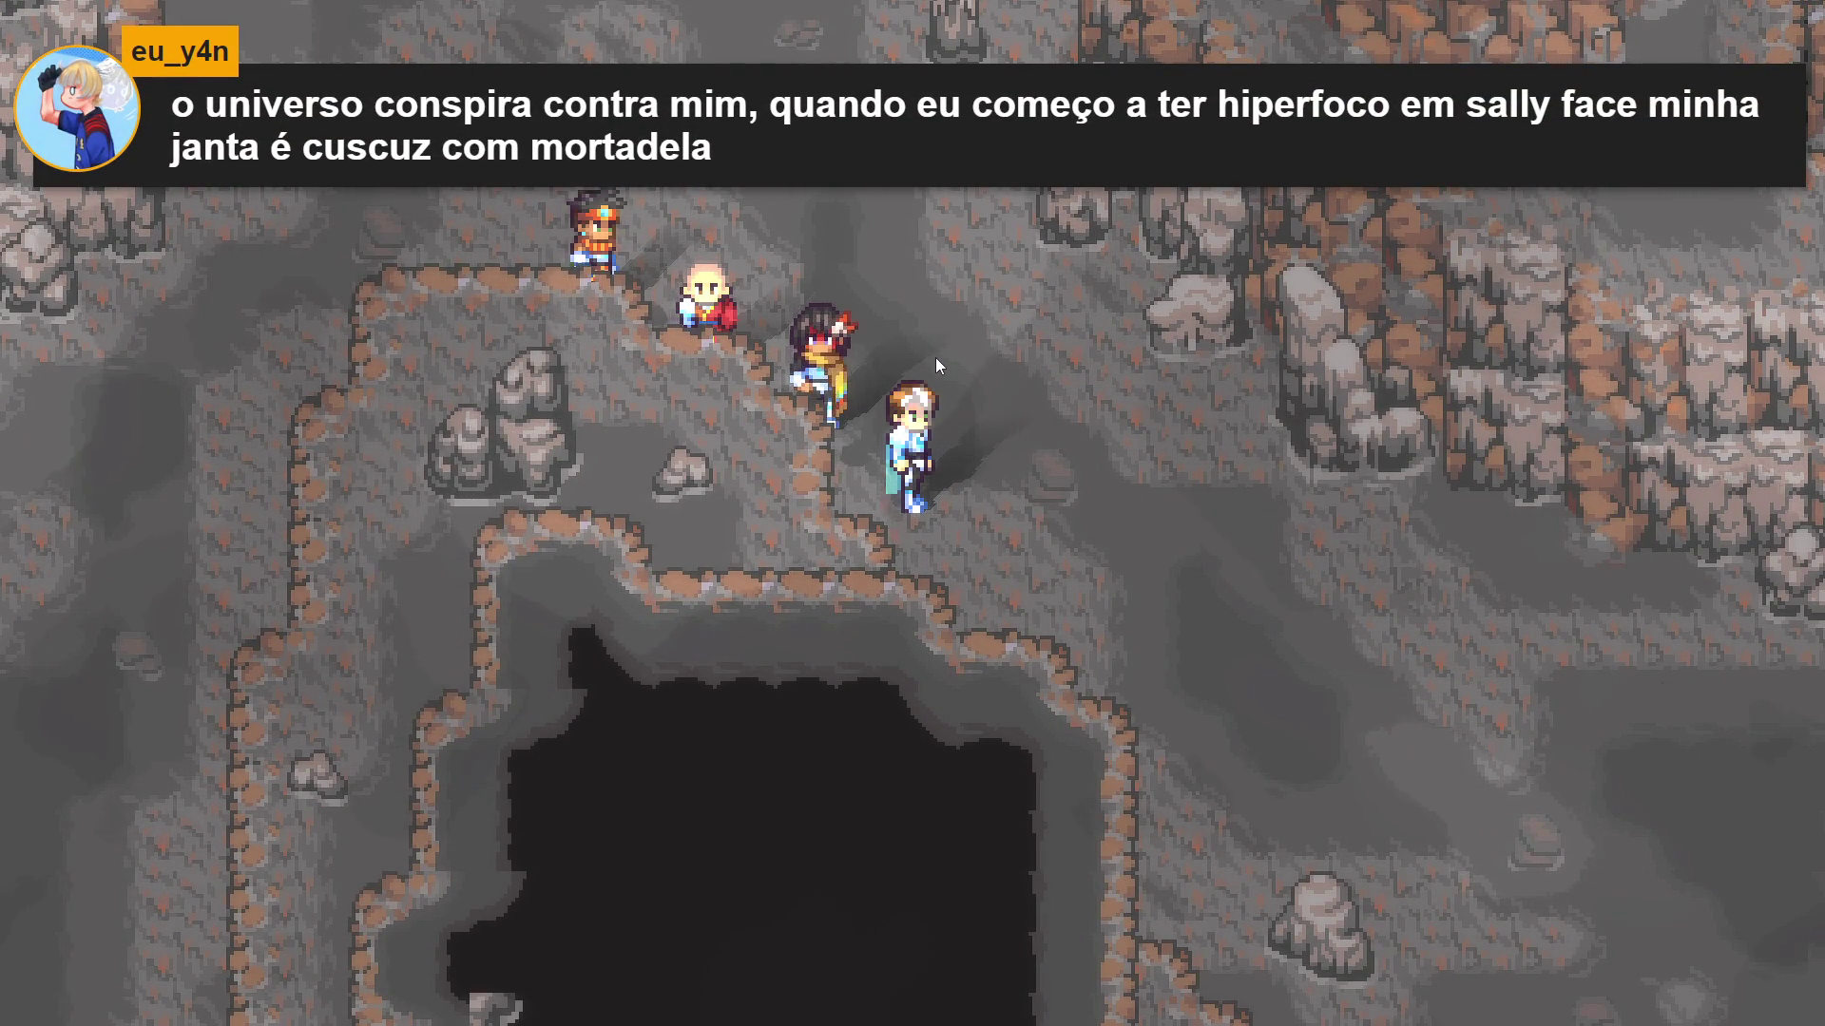
- Open the party menu and look at the Items and Crafting screens
key(Escape)
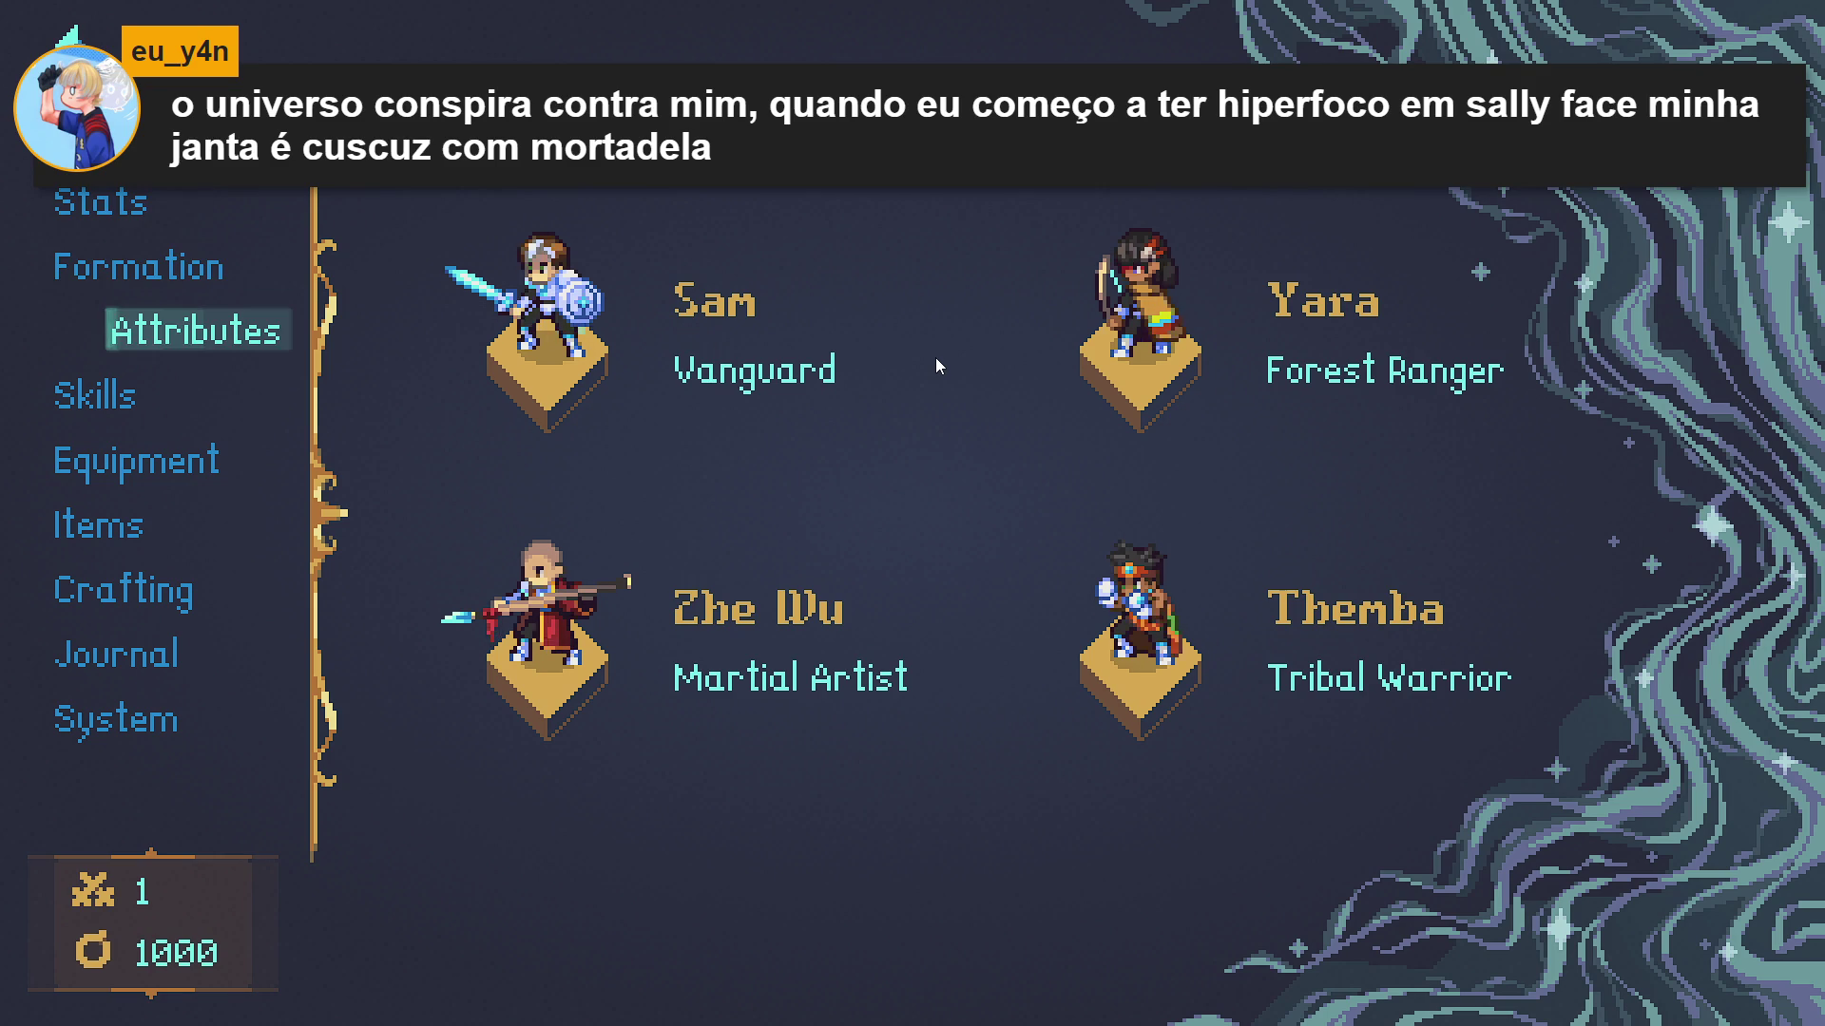
key(Down)
key(Down)
key(Down)
key(Return)
key(Escape)
key(Down)
key(Return)
key(Escape)
- Step through Sam's stats, including MP and ATK, then view the save and load screen
key(Up)
key(Up)
key(Up)
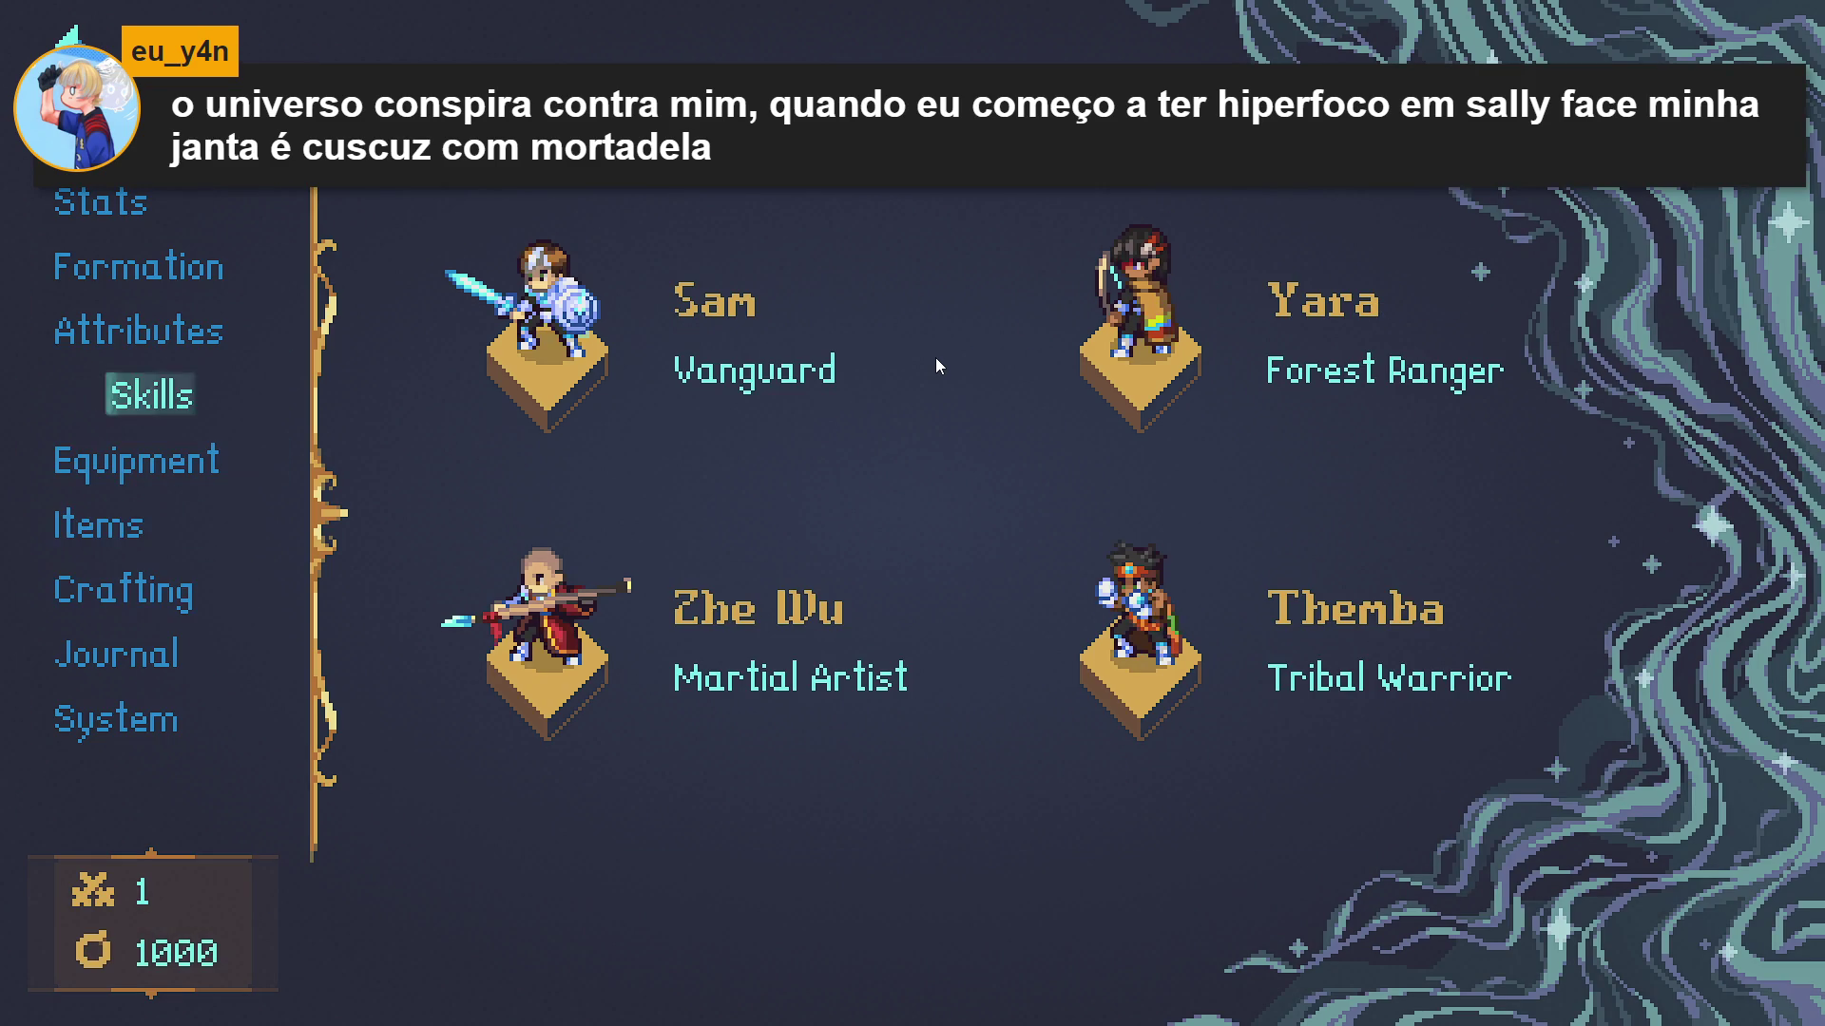
key(Return)
key(Down)
key(Down)
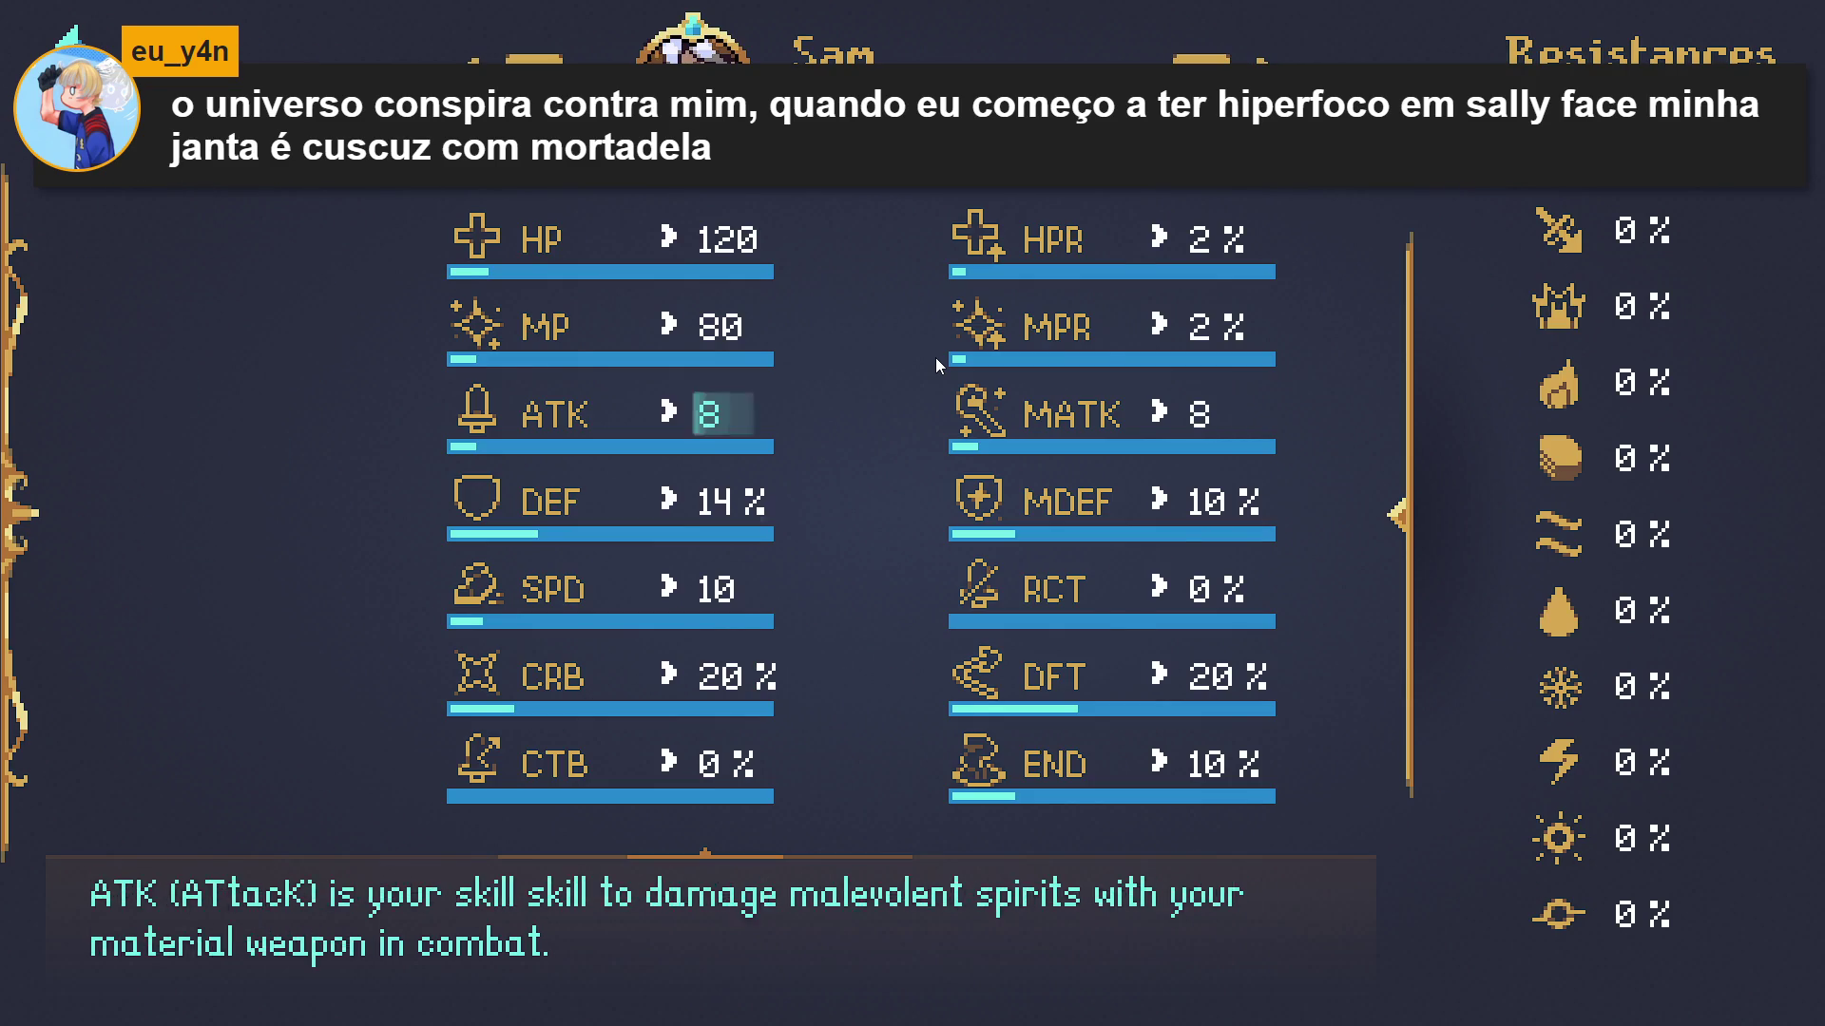
key(Escape)
key(Down)
key(Down)
key(Down)
key(Return)
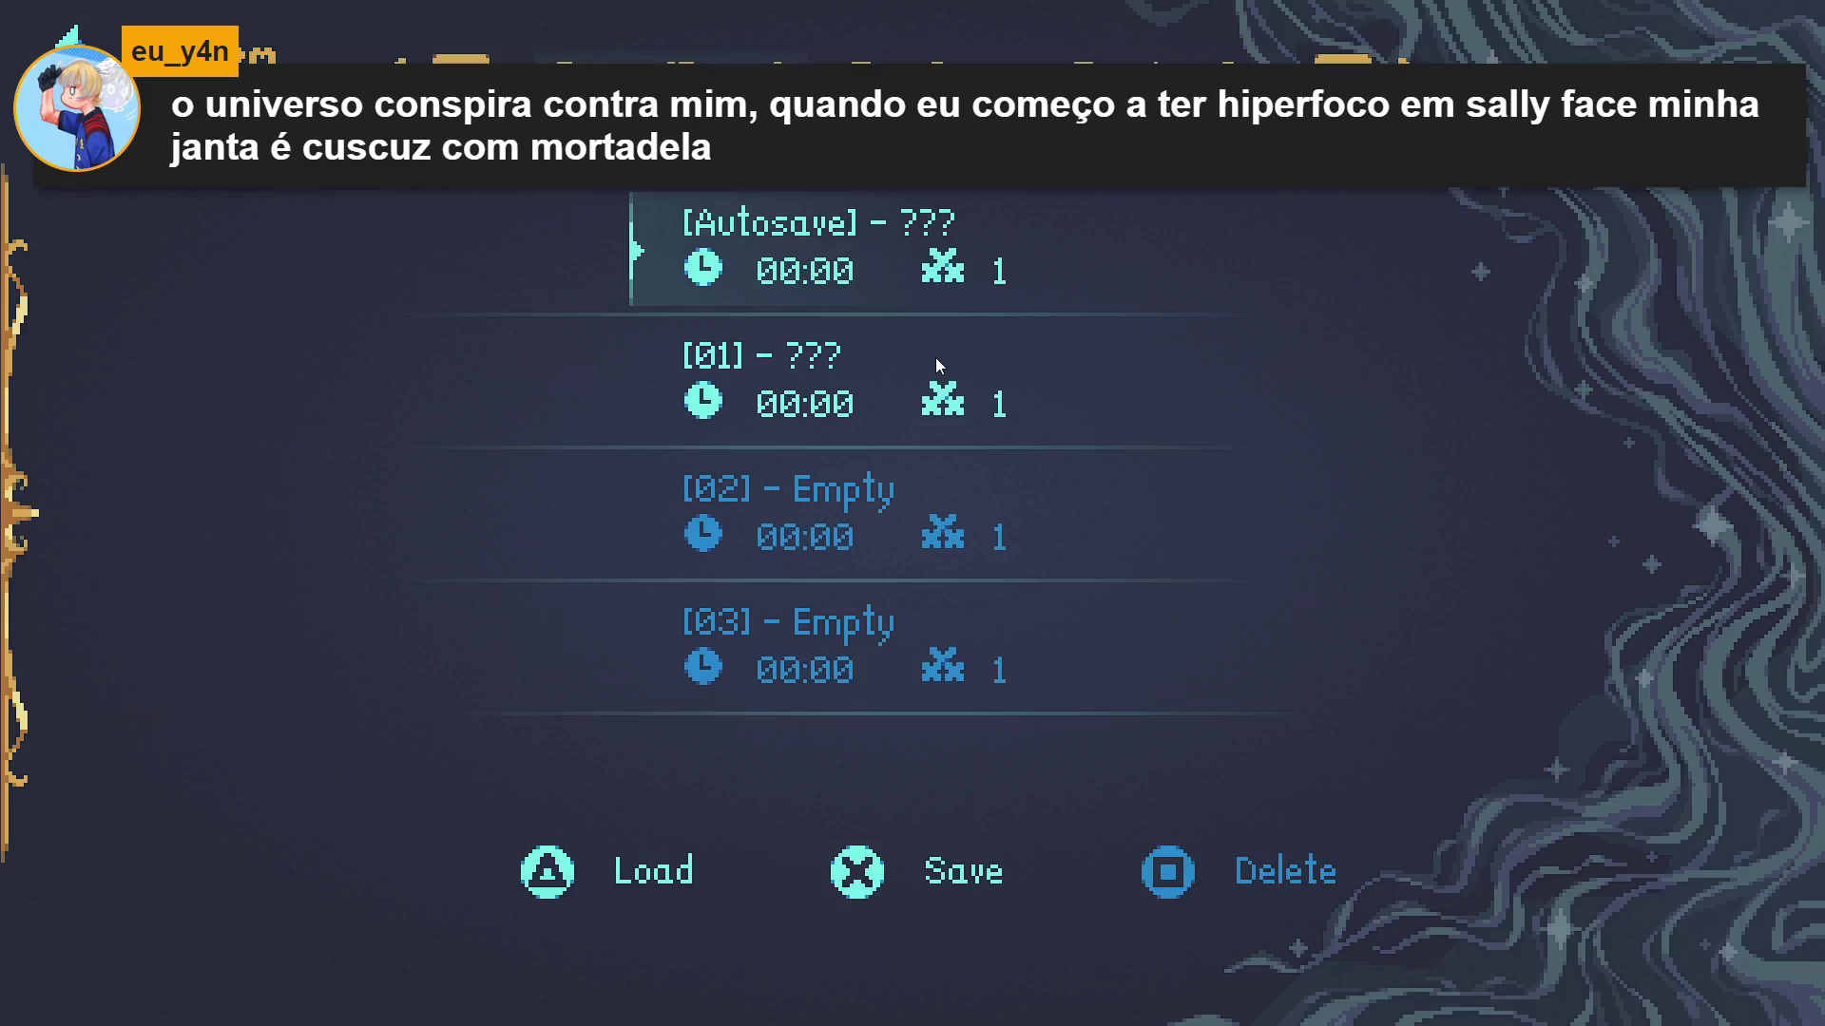
key(Escape)
- Flip through the Journal's Quests and Monsters pages, show ongoing quests, then resume walking the cave
key(Up)
key(Return)
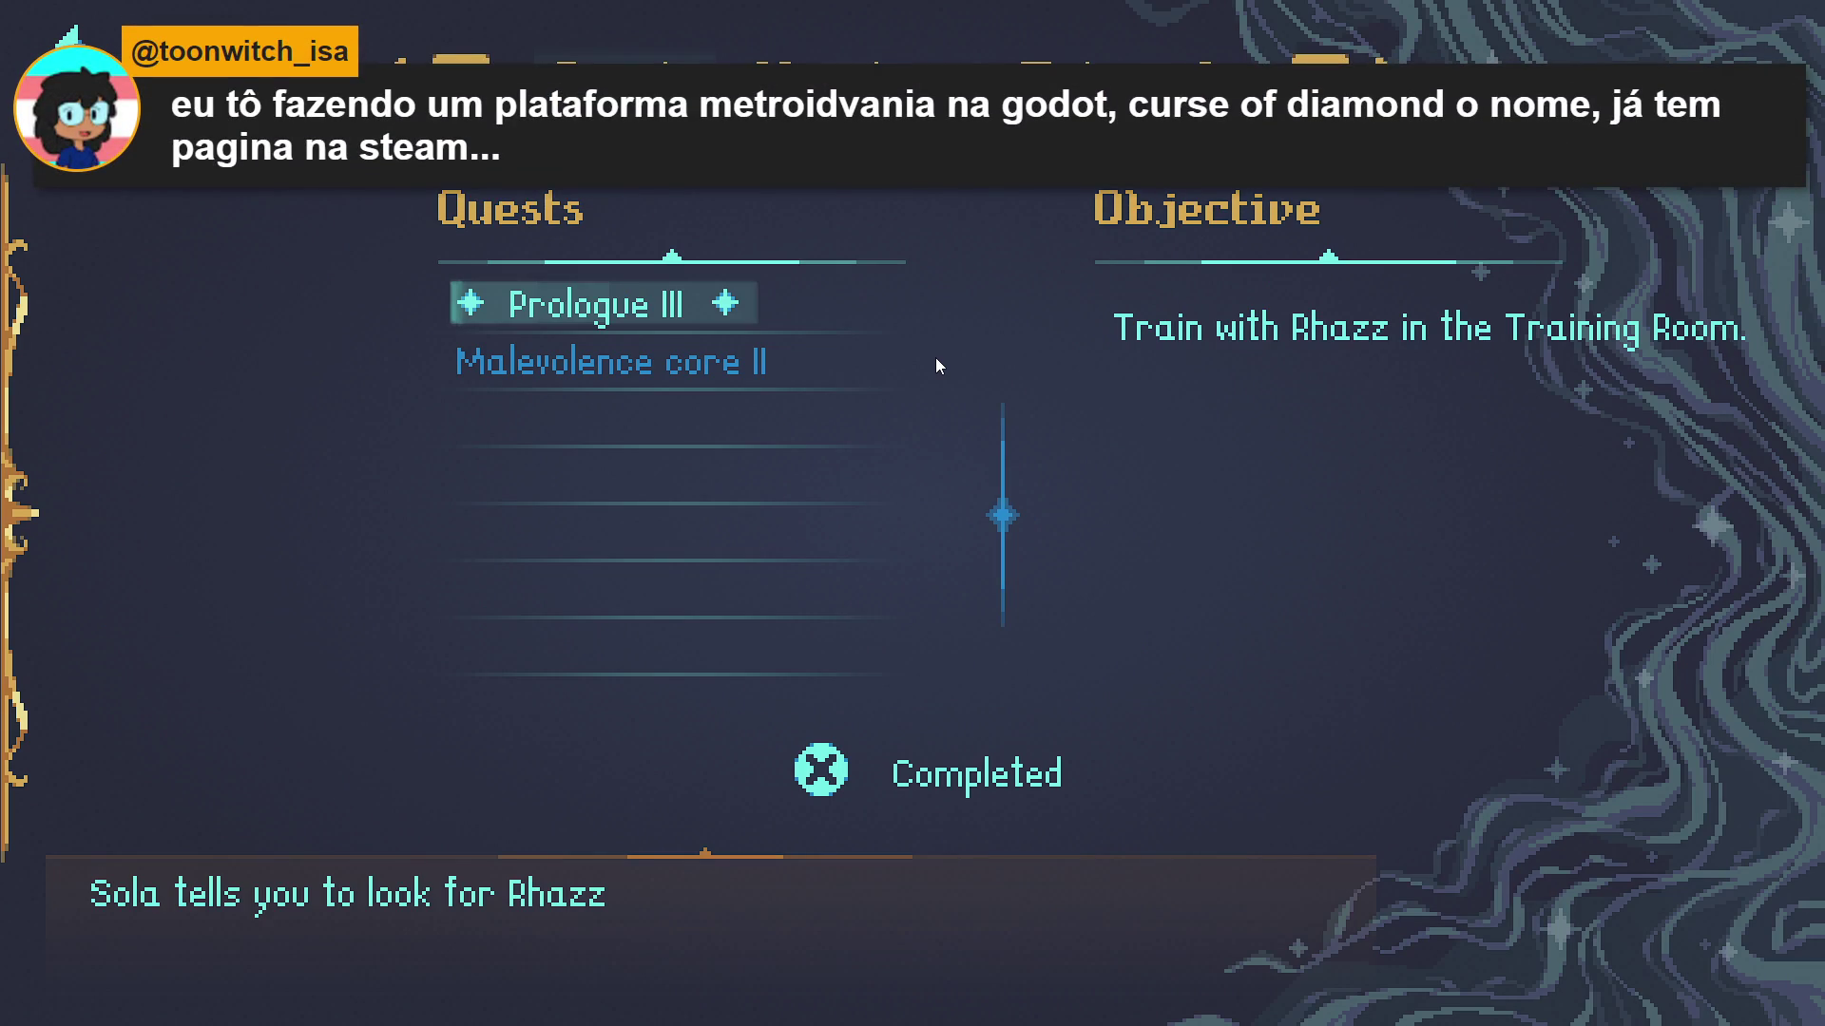
key(e)
key(e)
key(q)
key(e)
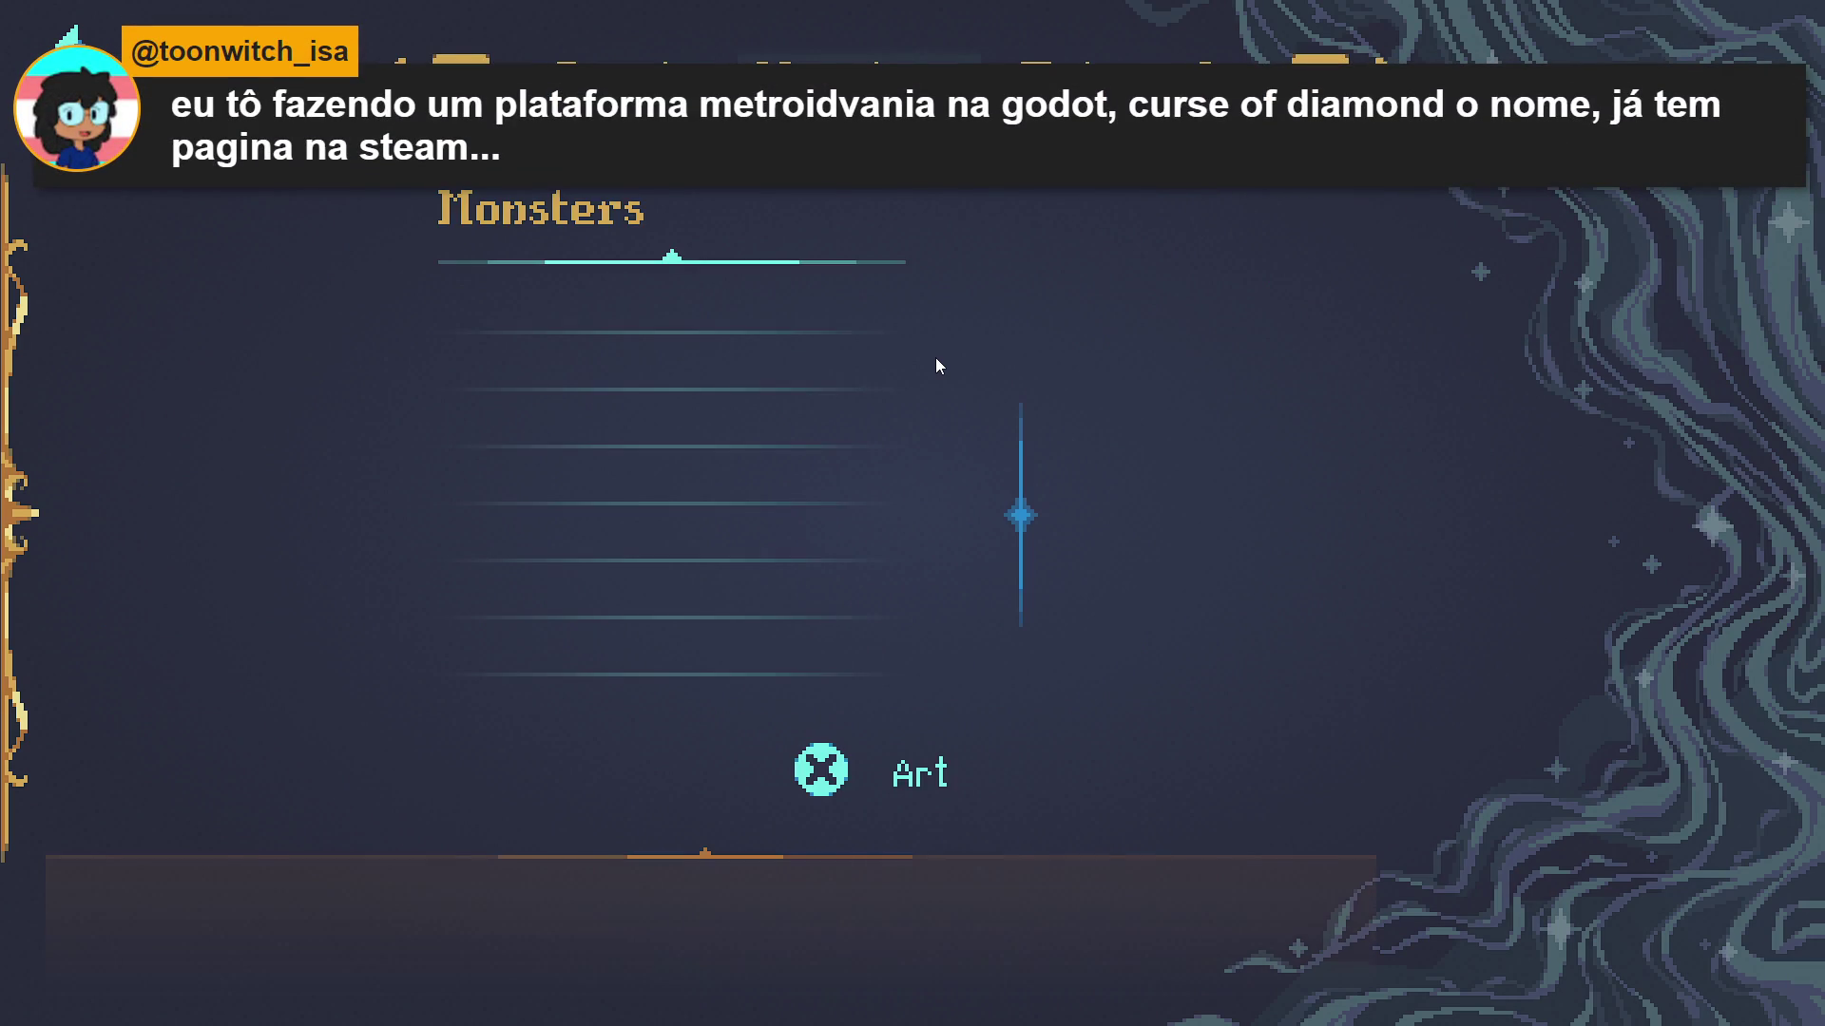
key(e)
key(x)
key(Escape)
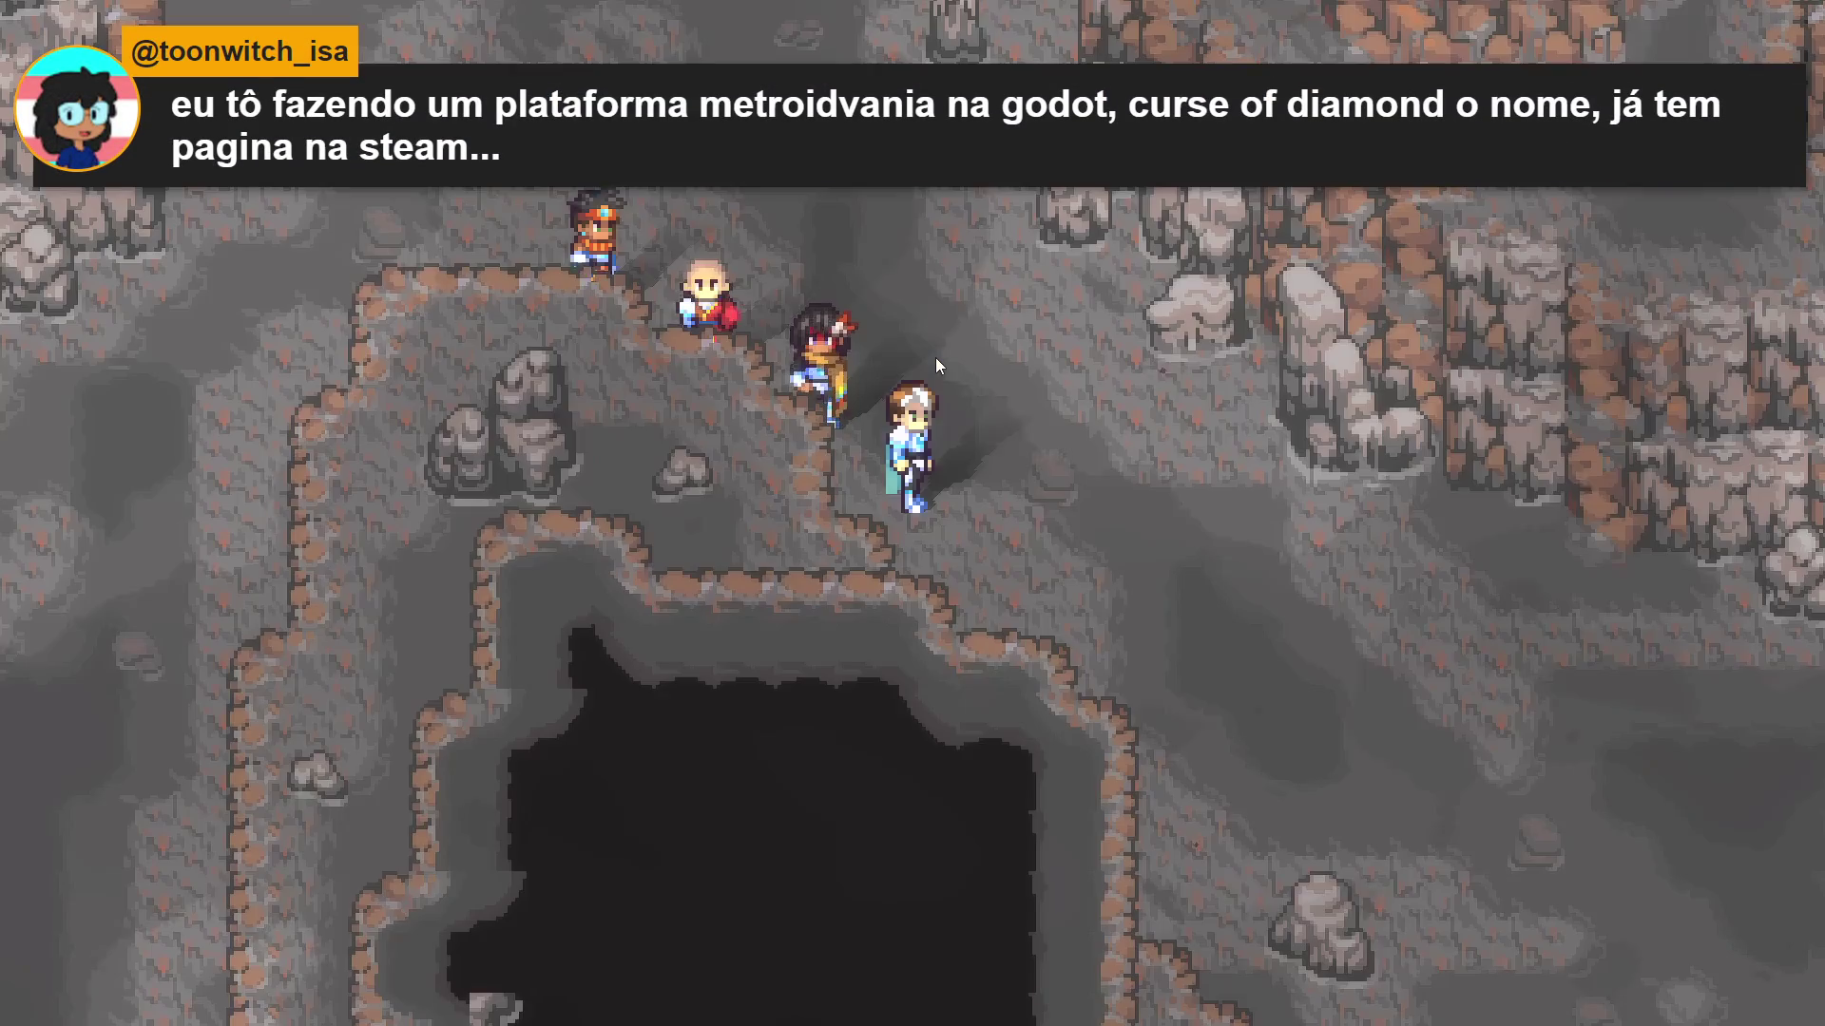
key(Up)
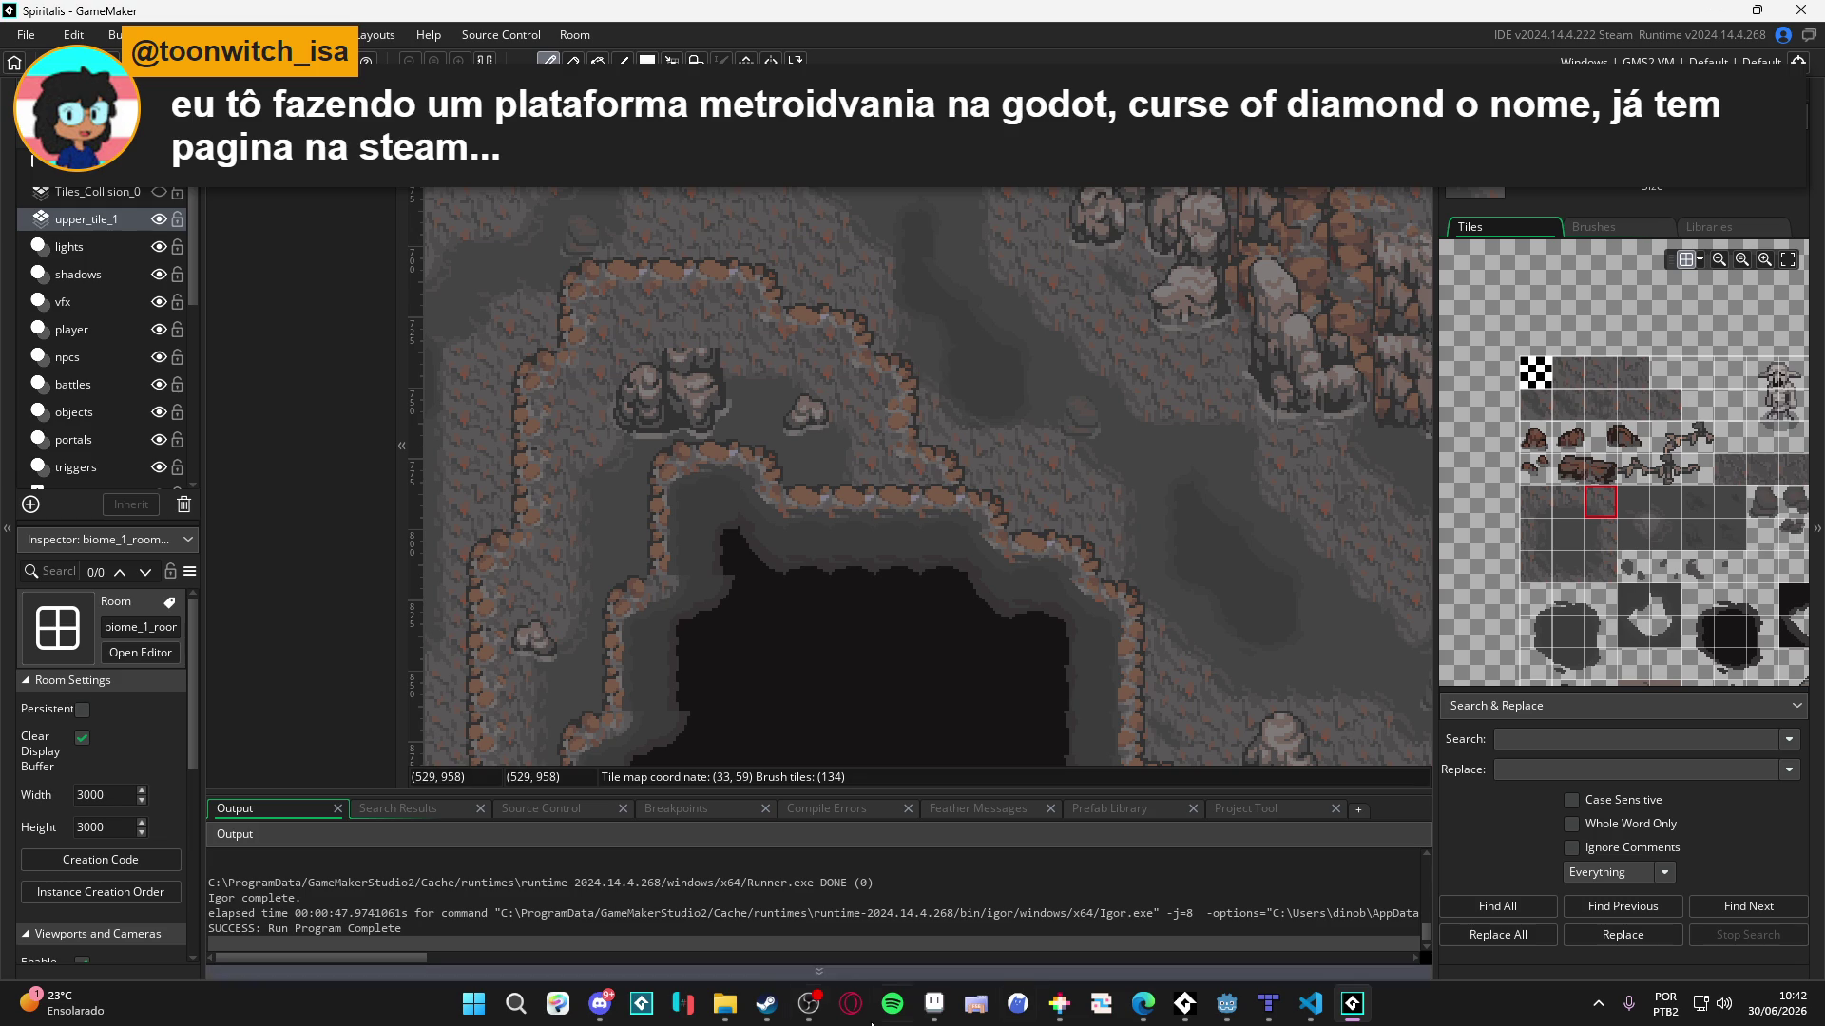
- Search Steam for 'curse of diamond' and open its store page
mouse_move(766, 1004)
click(783, 910)
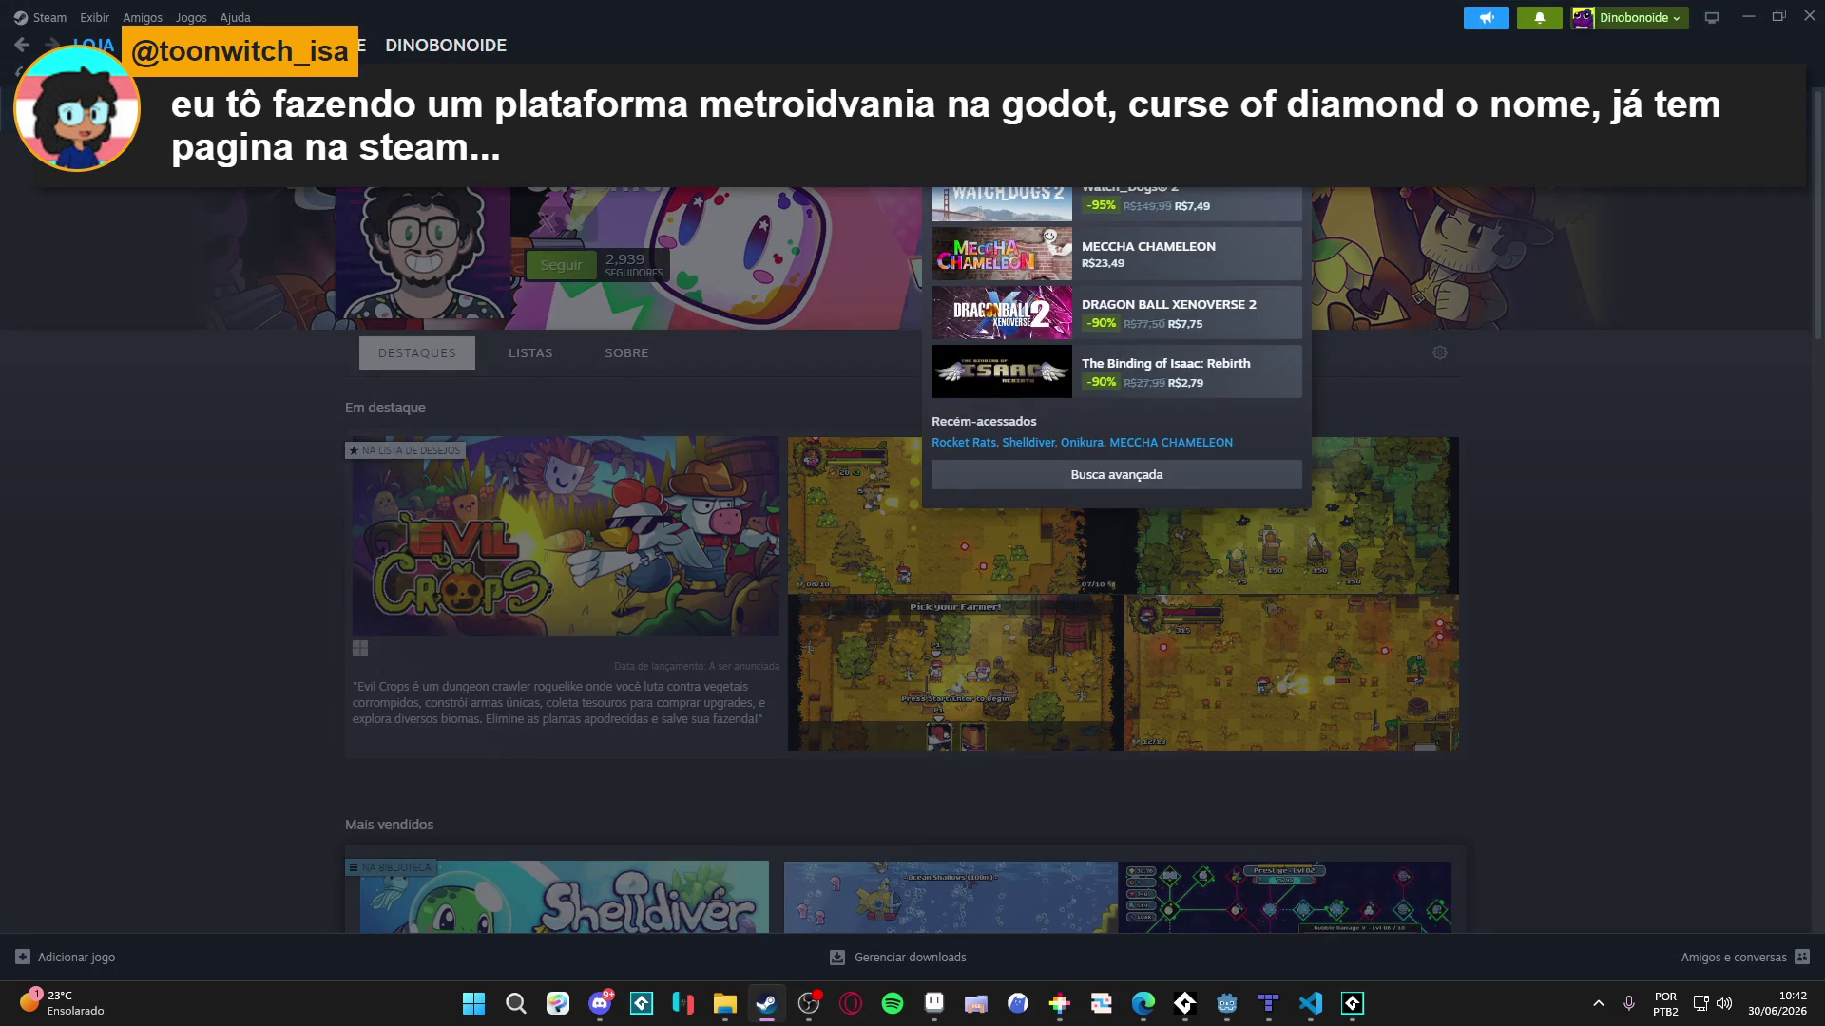
text(curse of diamond)
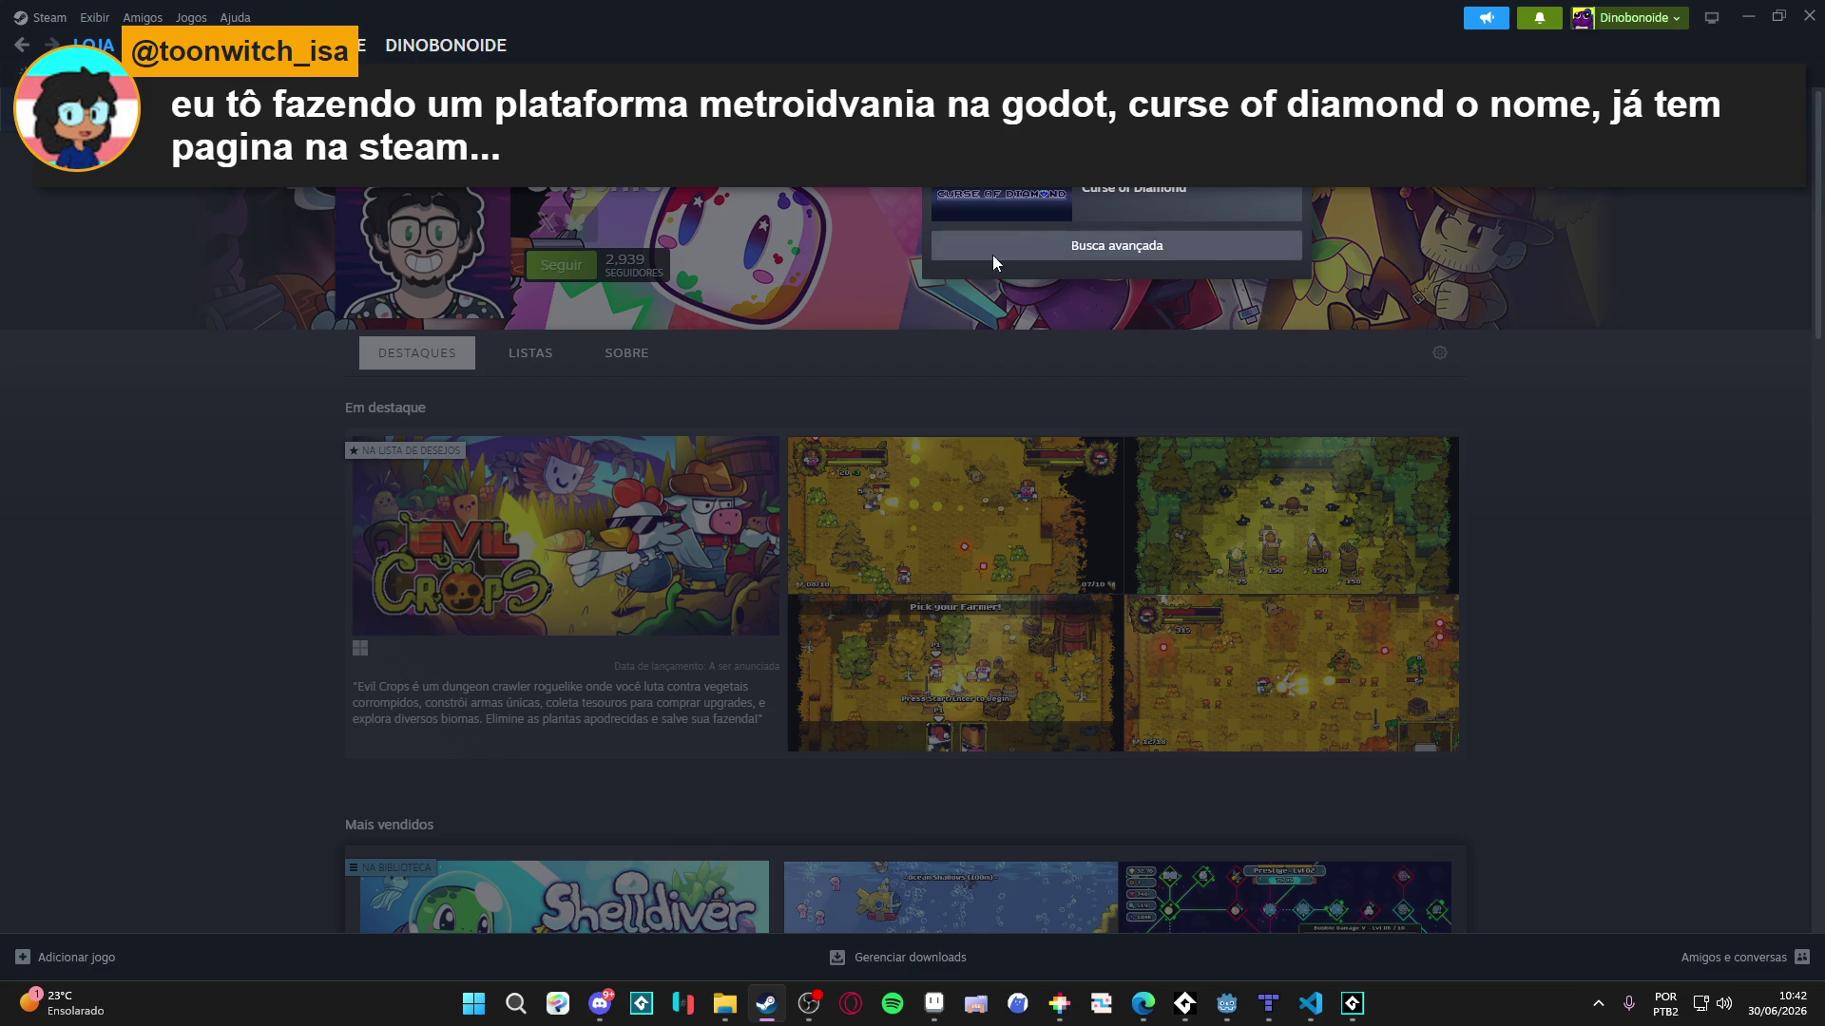
click(998, 204)
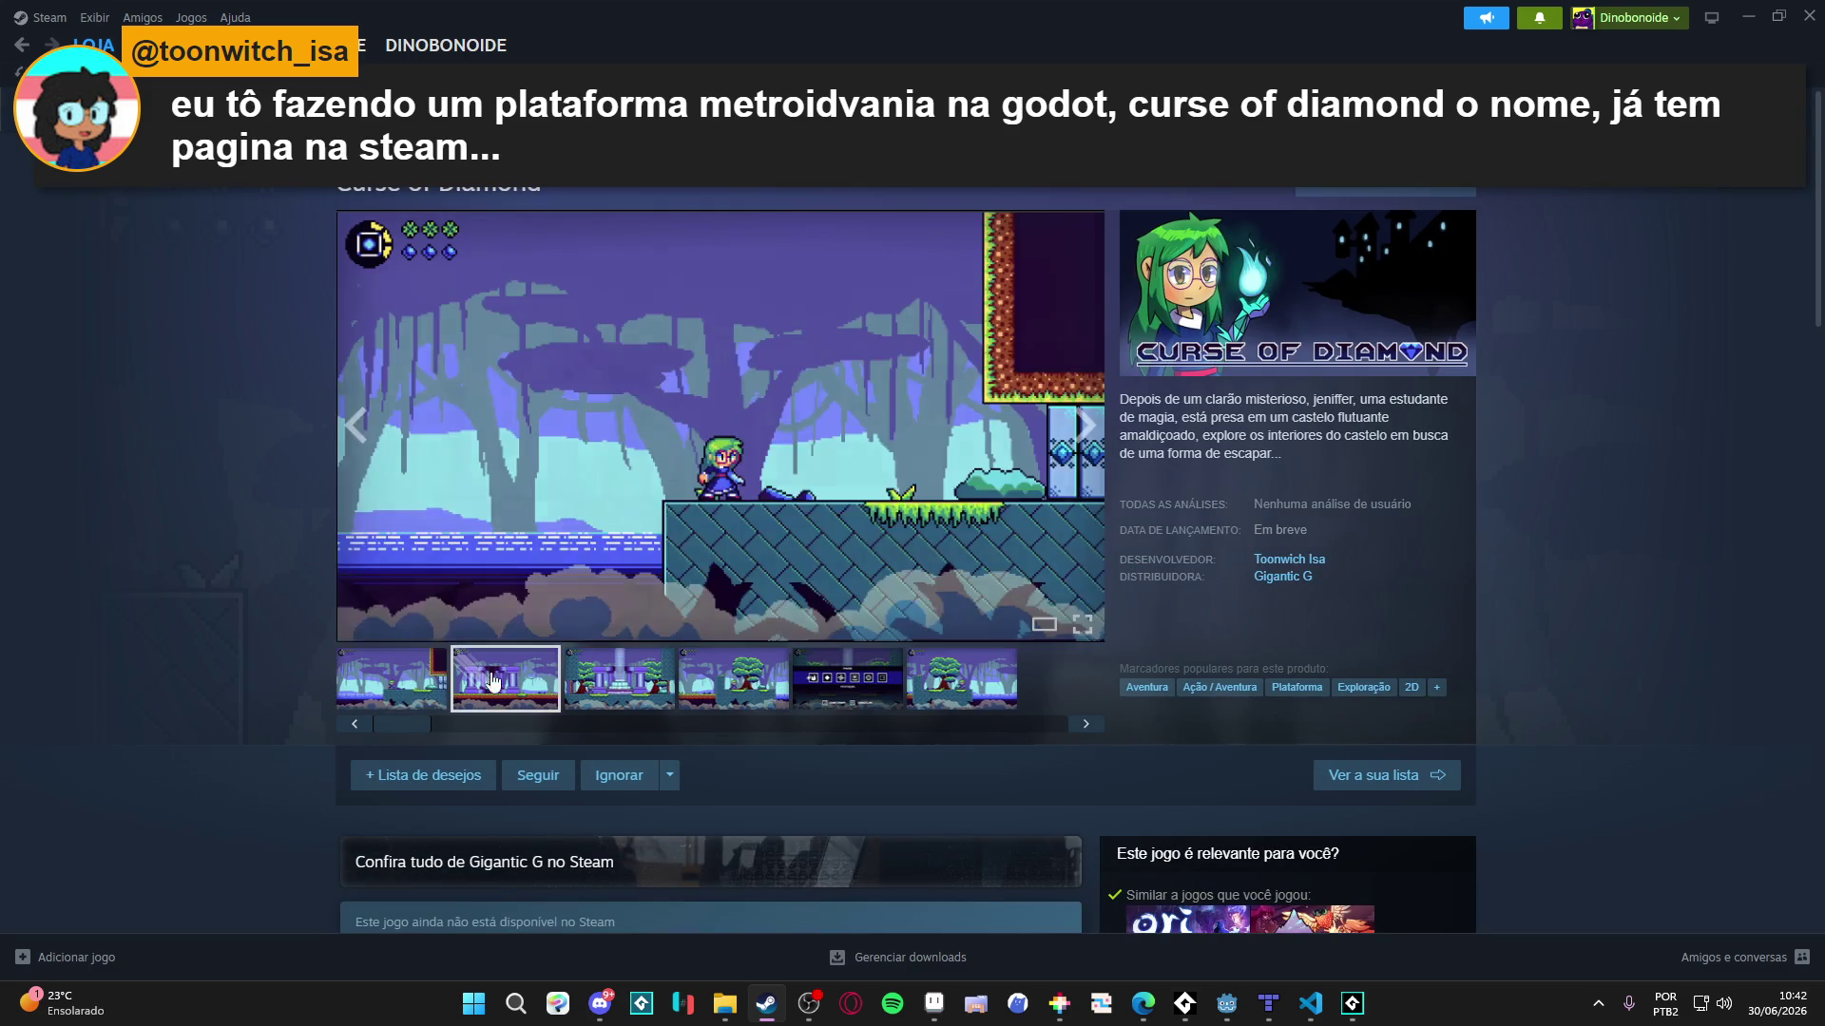
- Page through the Curse of Diamond screenshots full size, then view the fifth and sixth thumbnails
click(679, 604)
click(1540, 510)
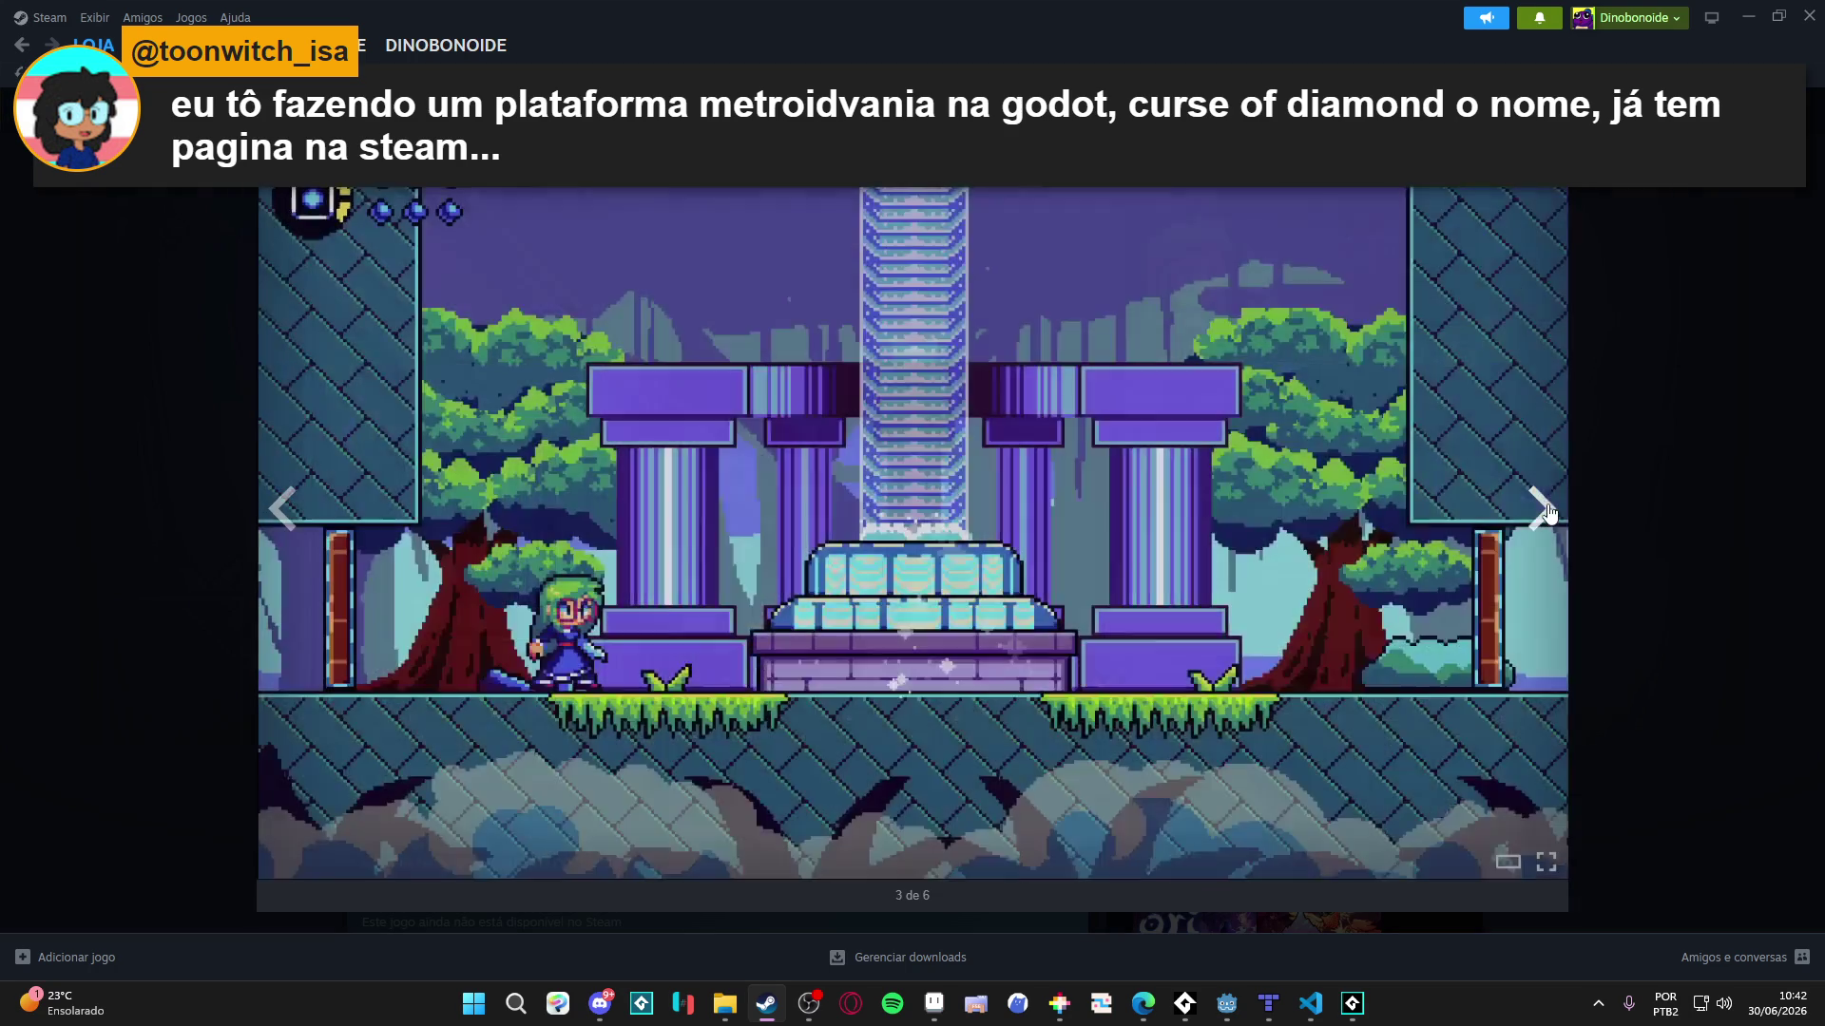
click(1539, 511)
click(1539, 513)
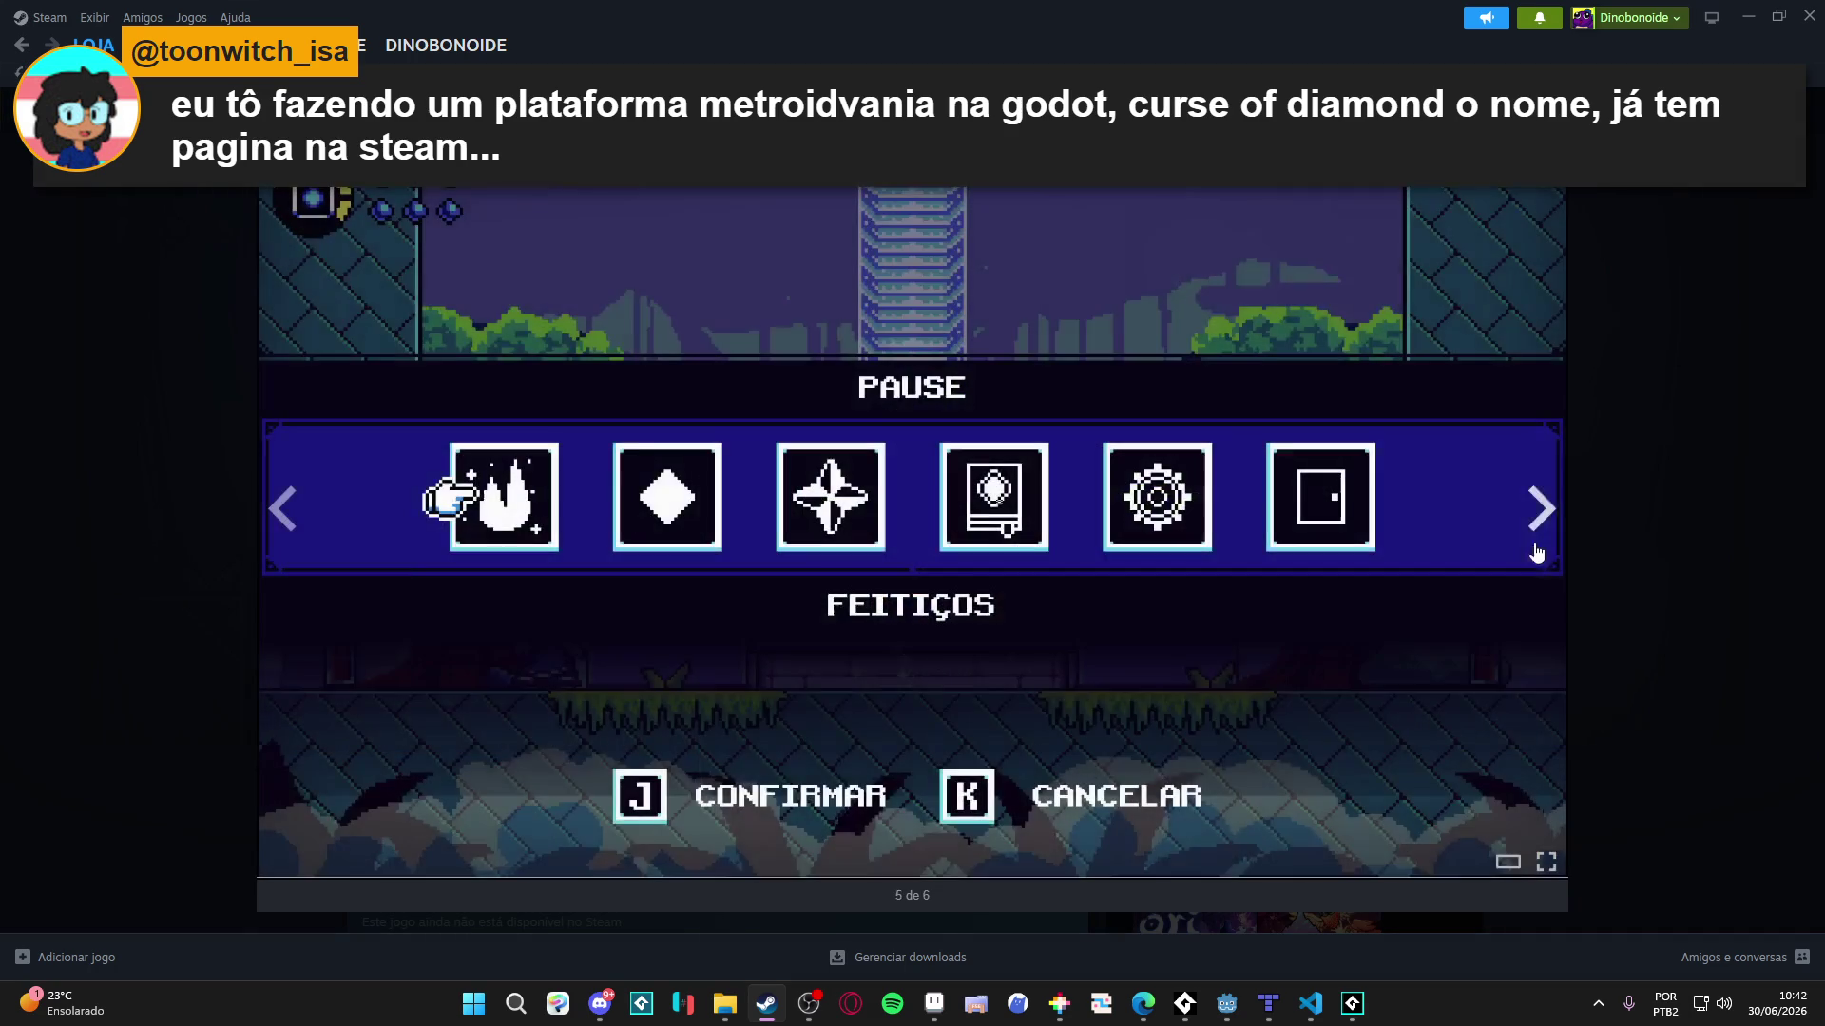
click(1539, 518)
click(1538, 511)
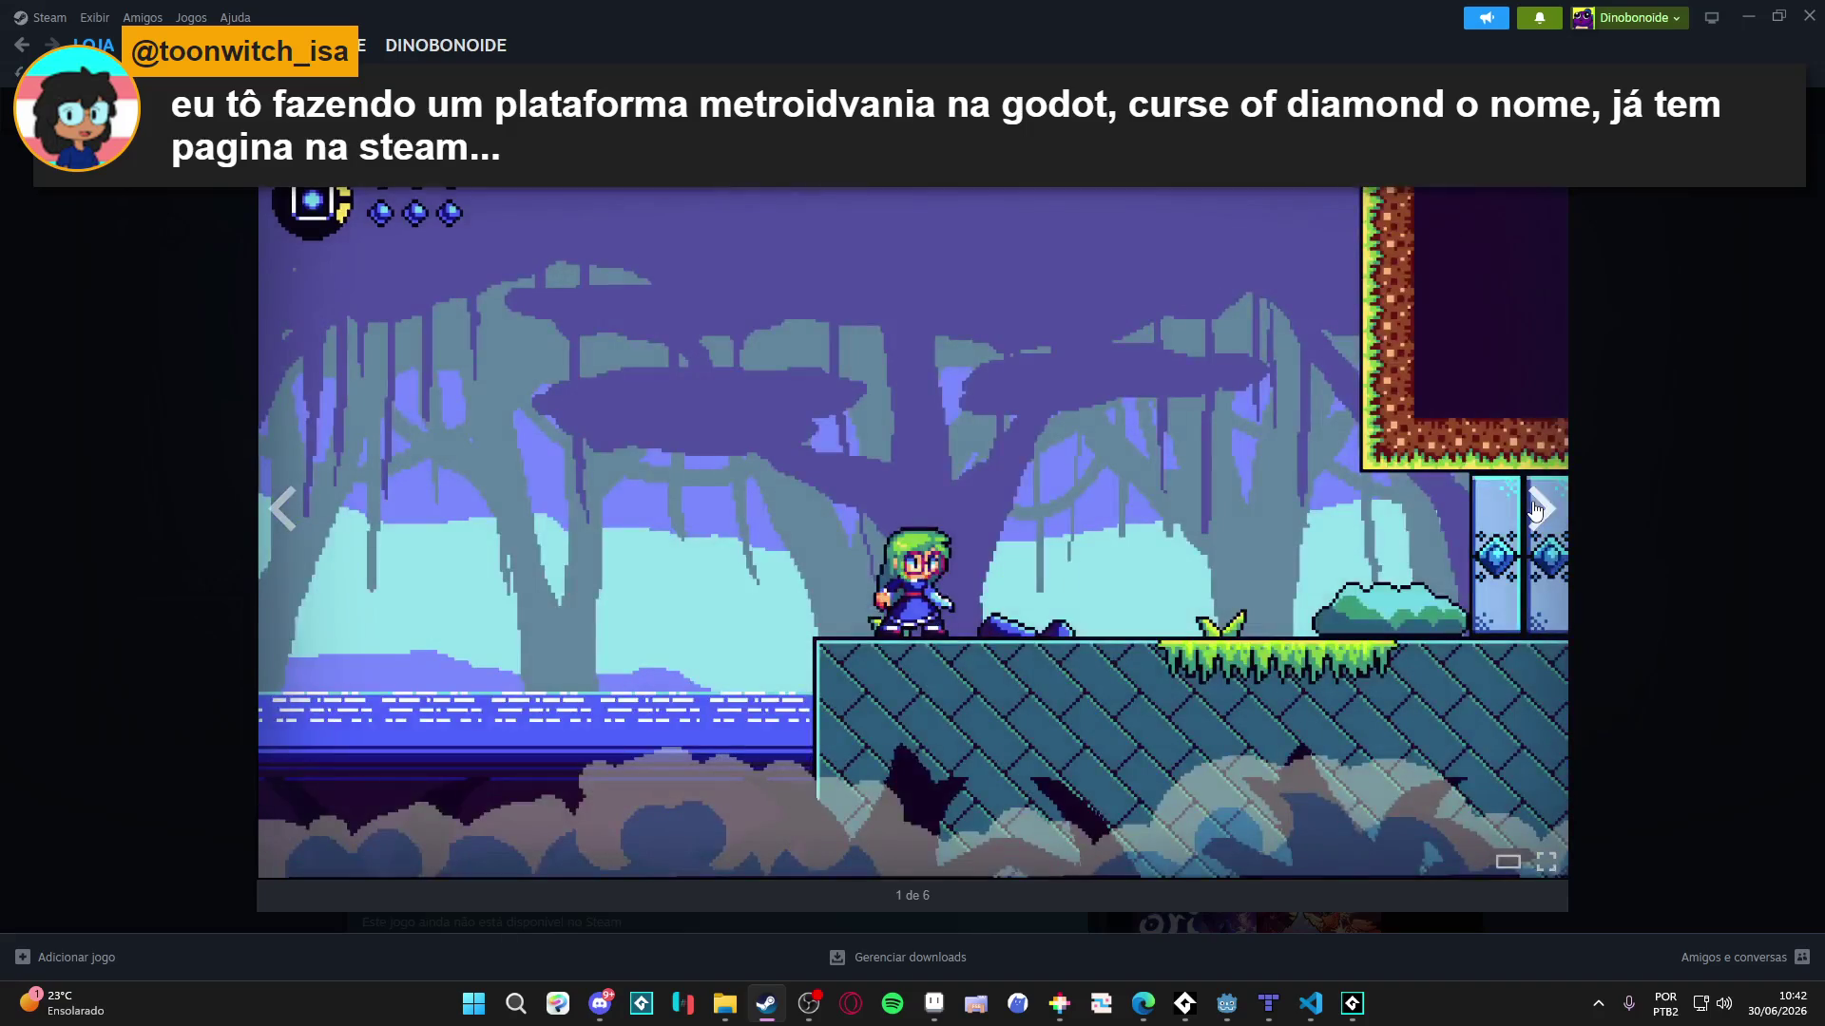
click(1536, 513)
click(1539, 518)
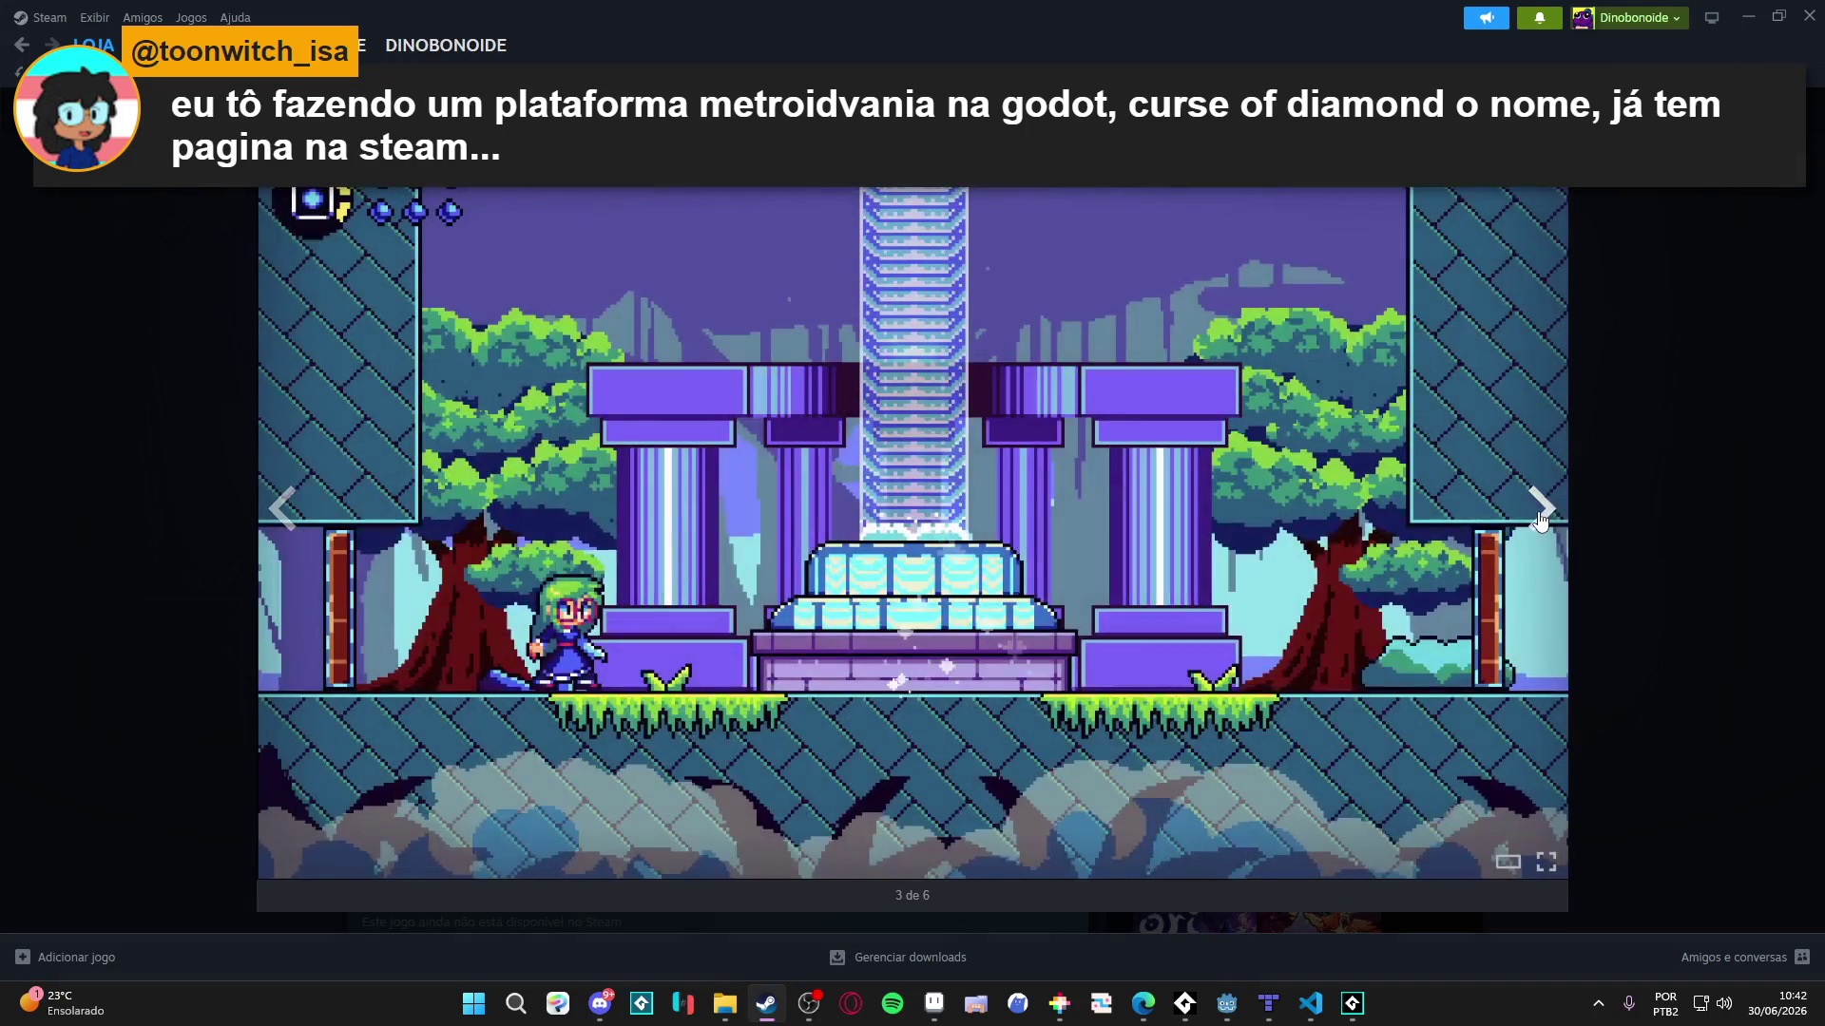
click(1540, 513)
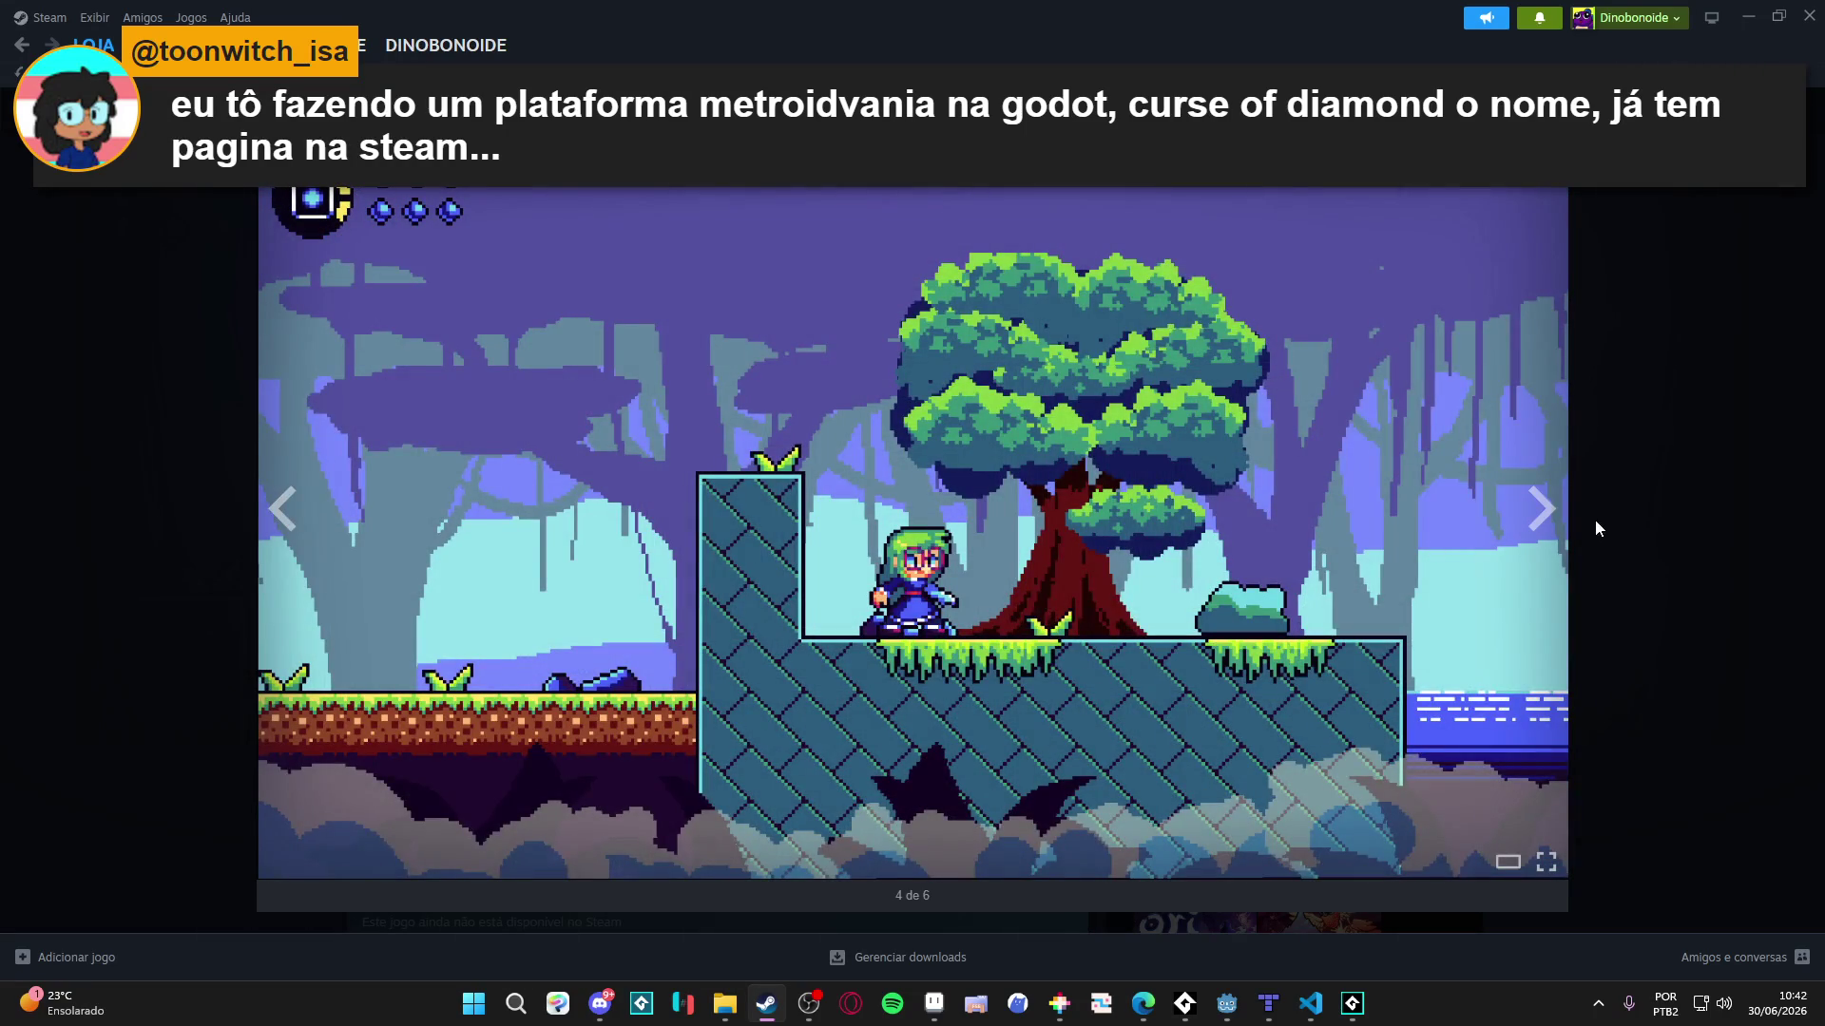
click(1596, 521)
click(848, 679)
click(962, 679)
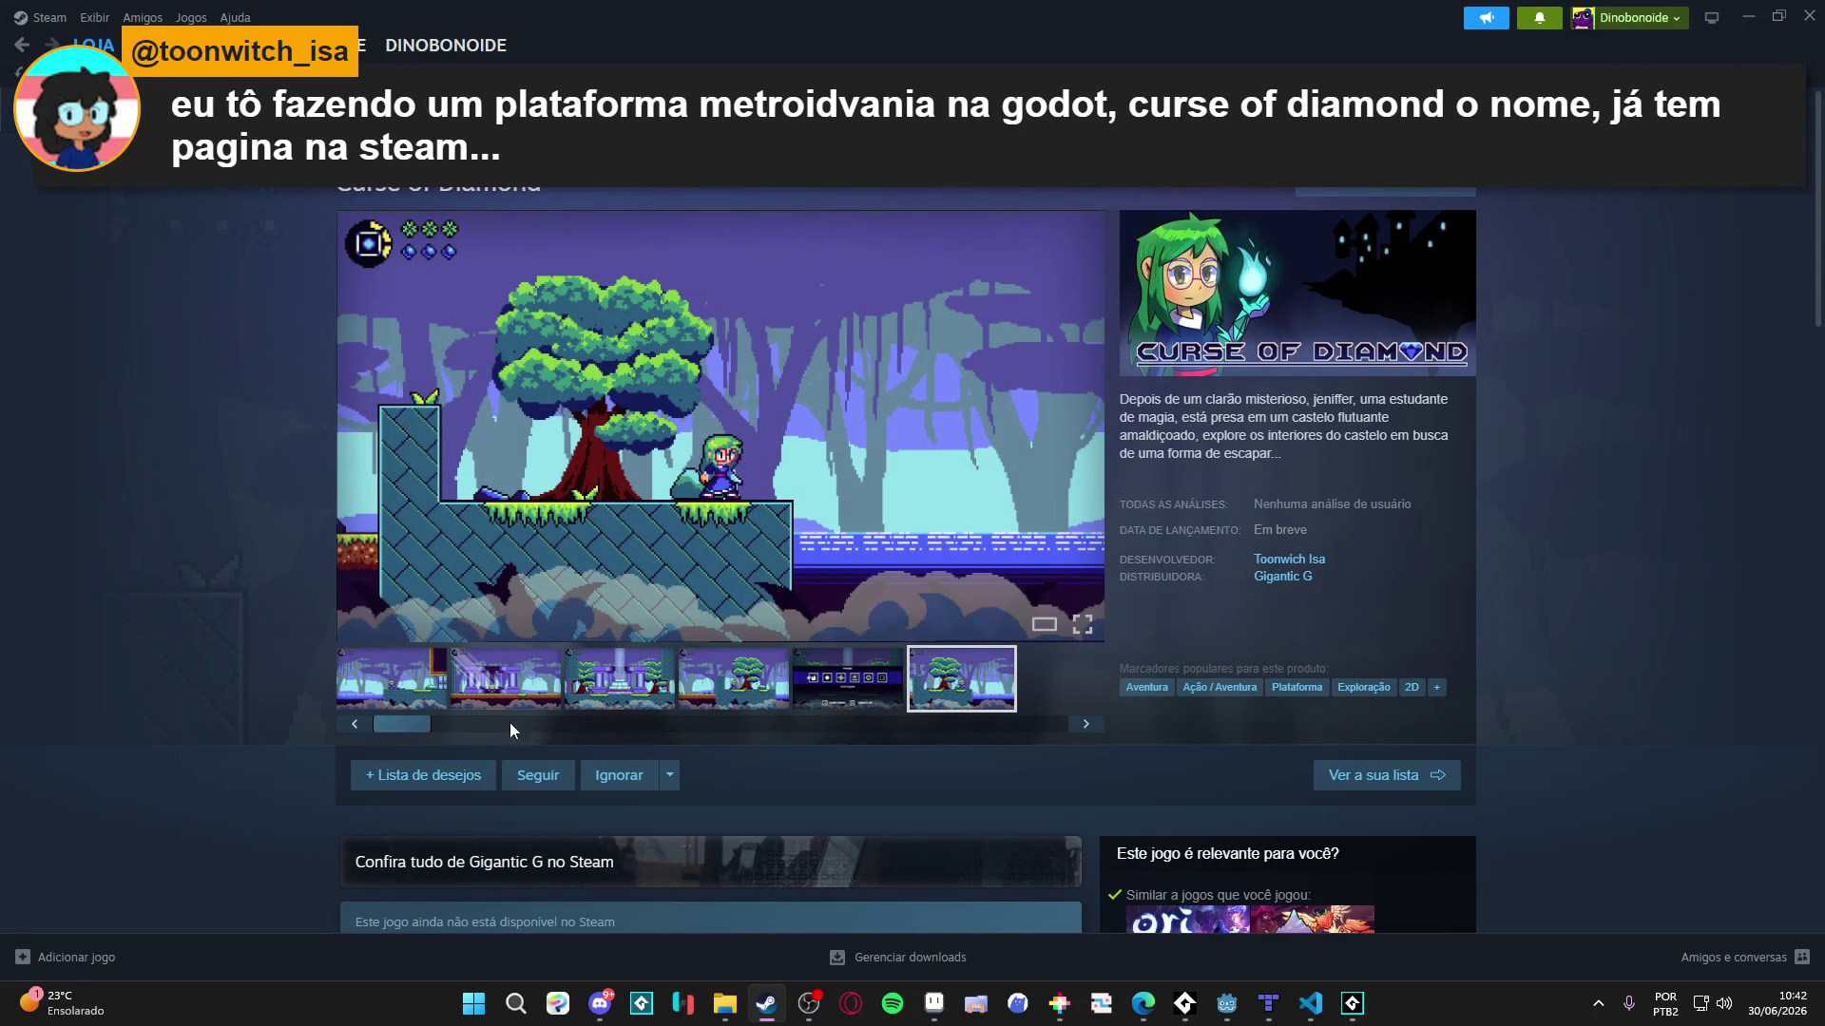
- Add Curse of Diamond to the wishlist, hide Steam, and flip between room_init and biome_1_room_1_descent
scroll(940, 645, down, 4)
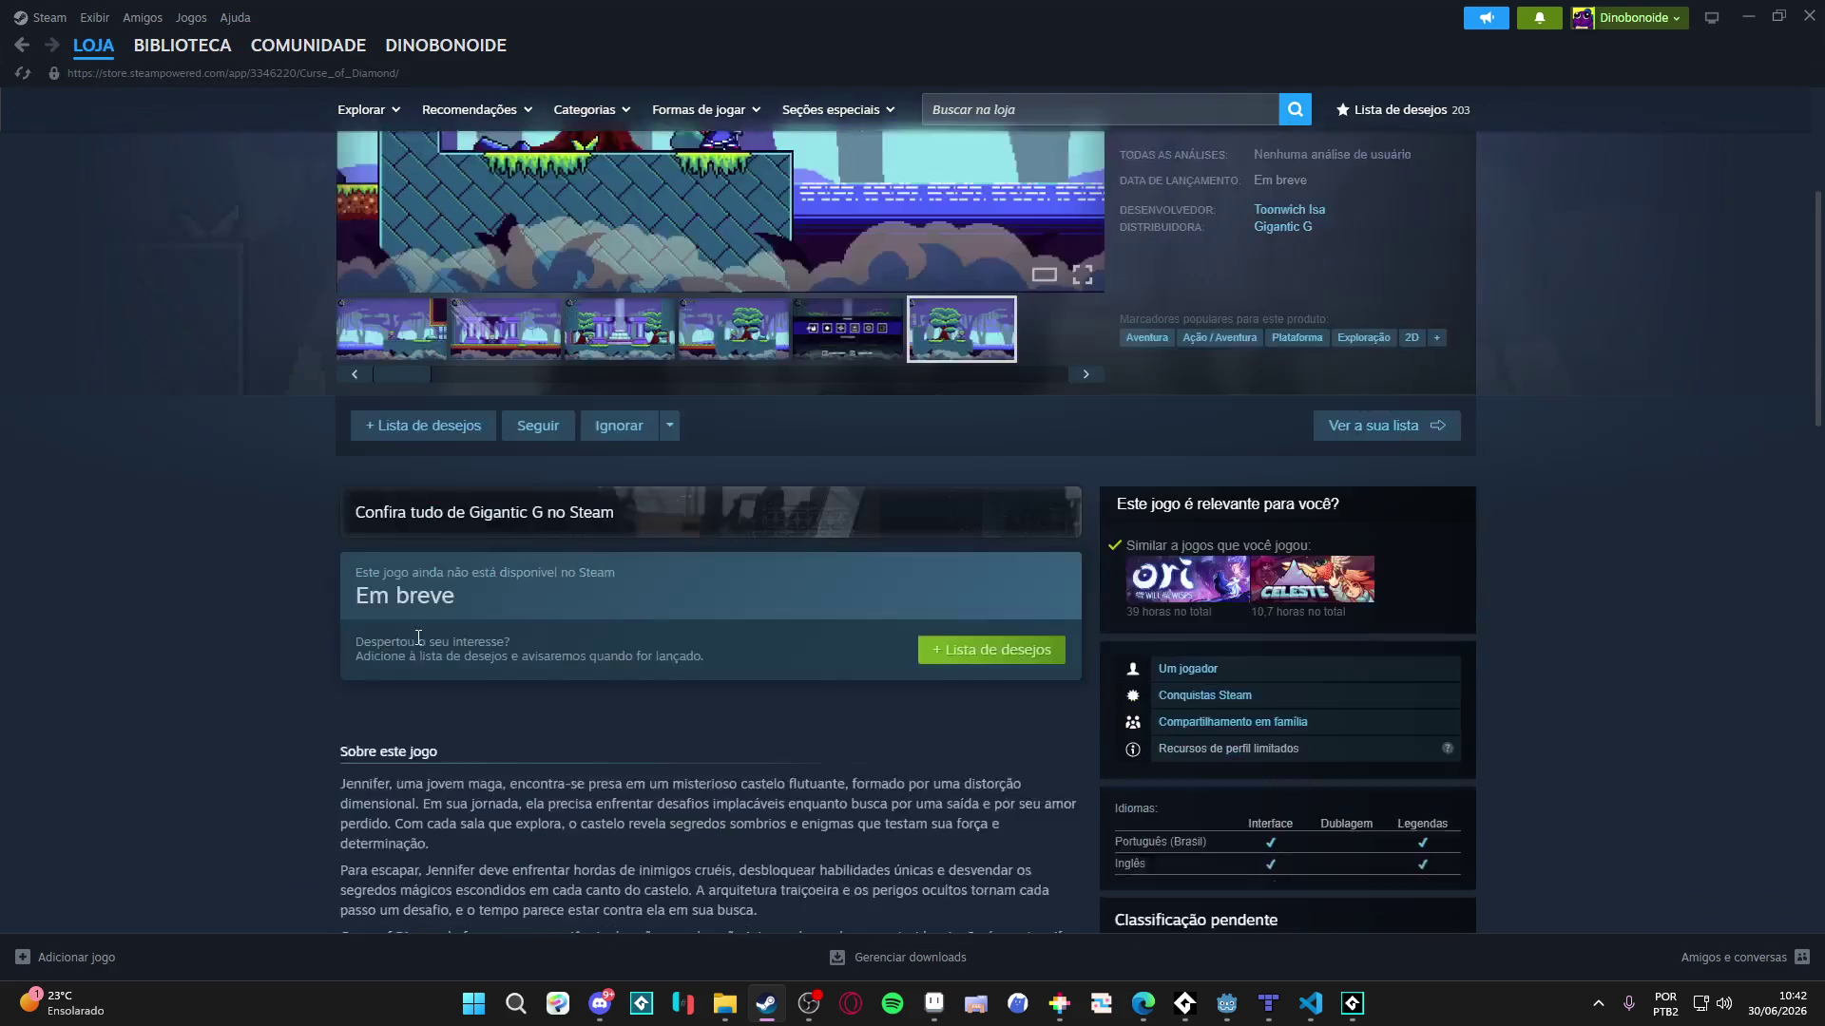
click(968, 620)
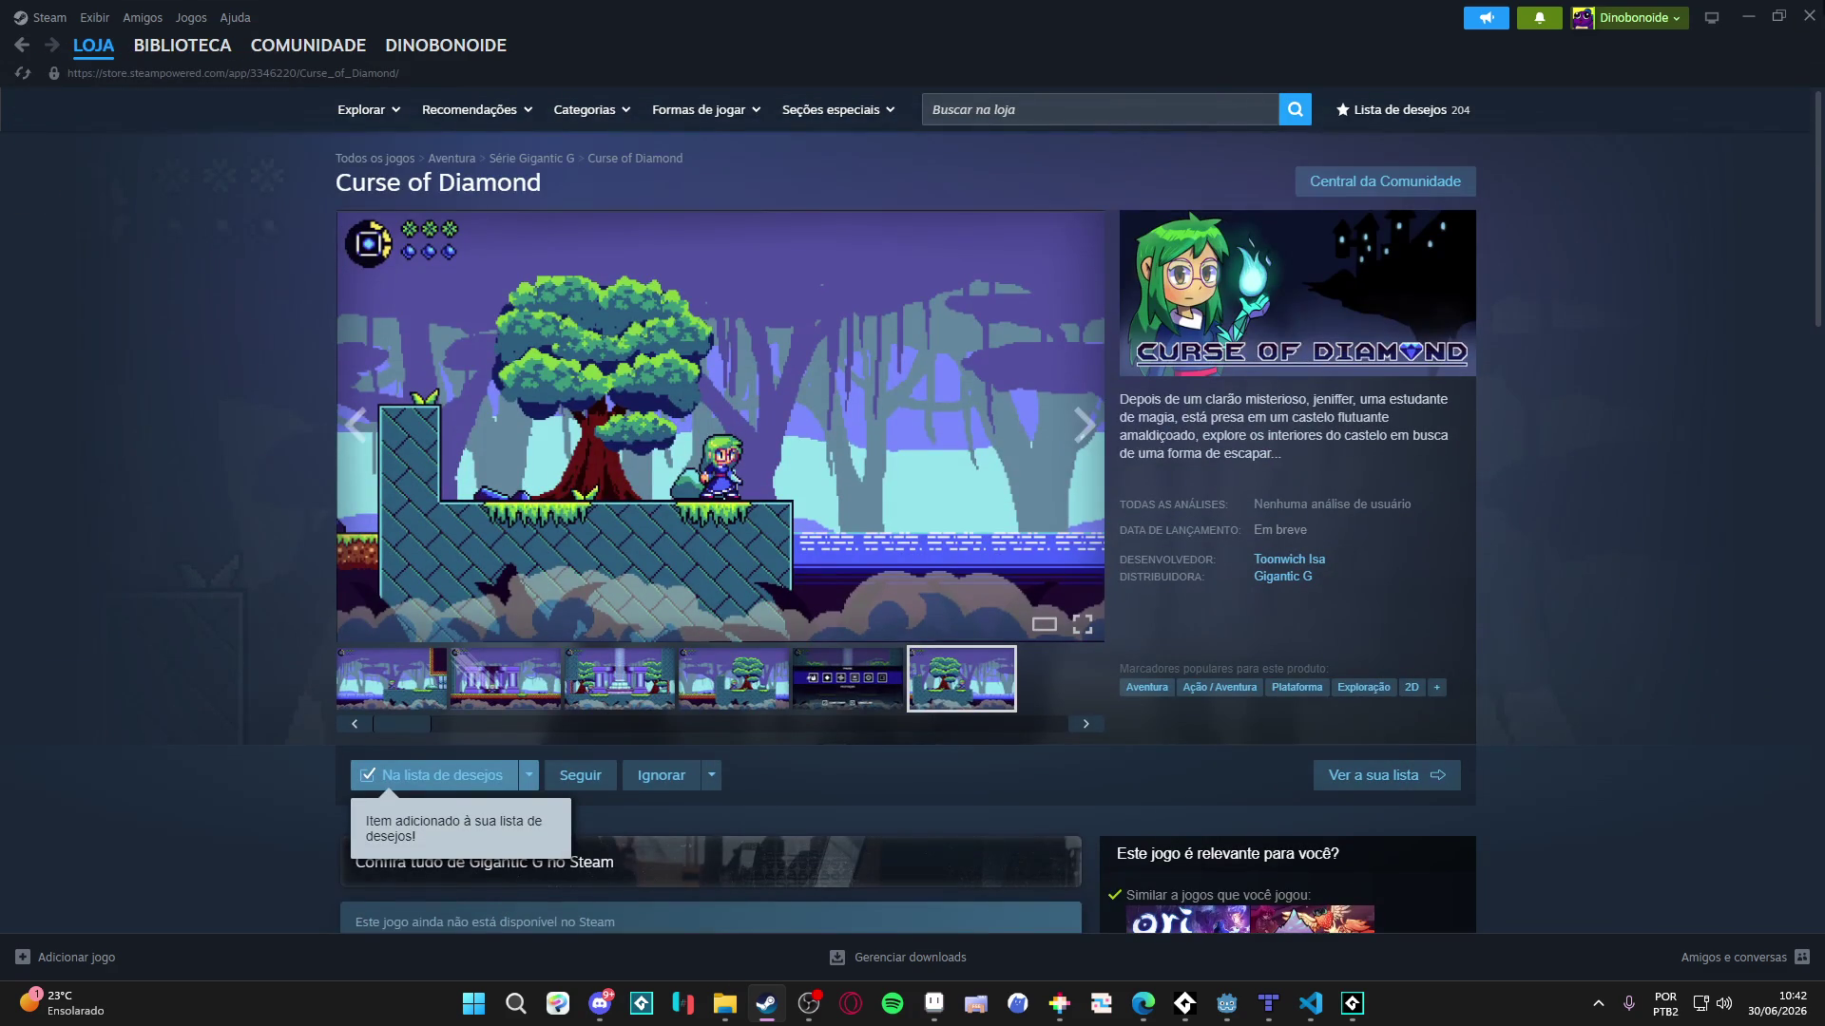
click(1748, 17)
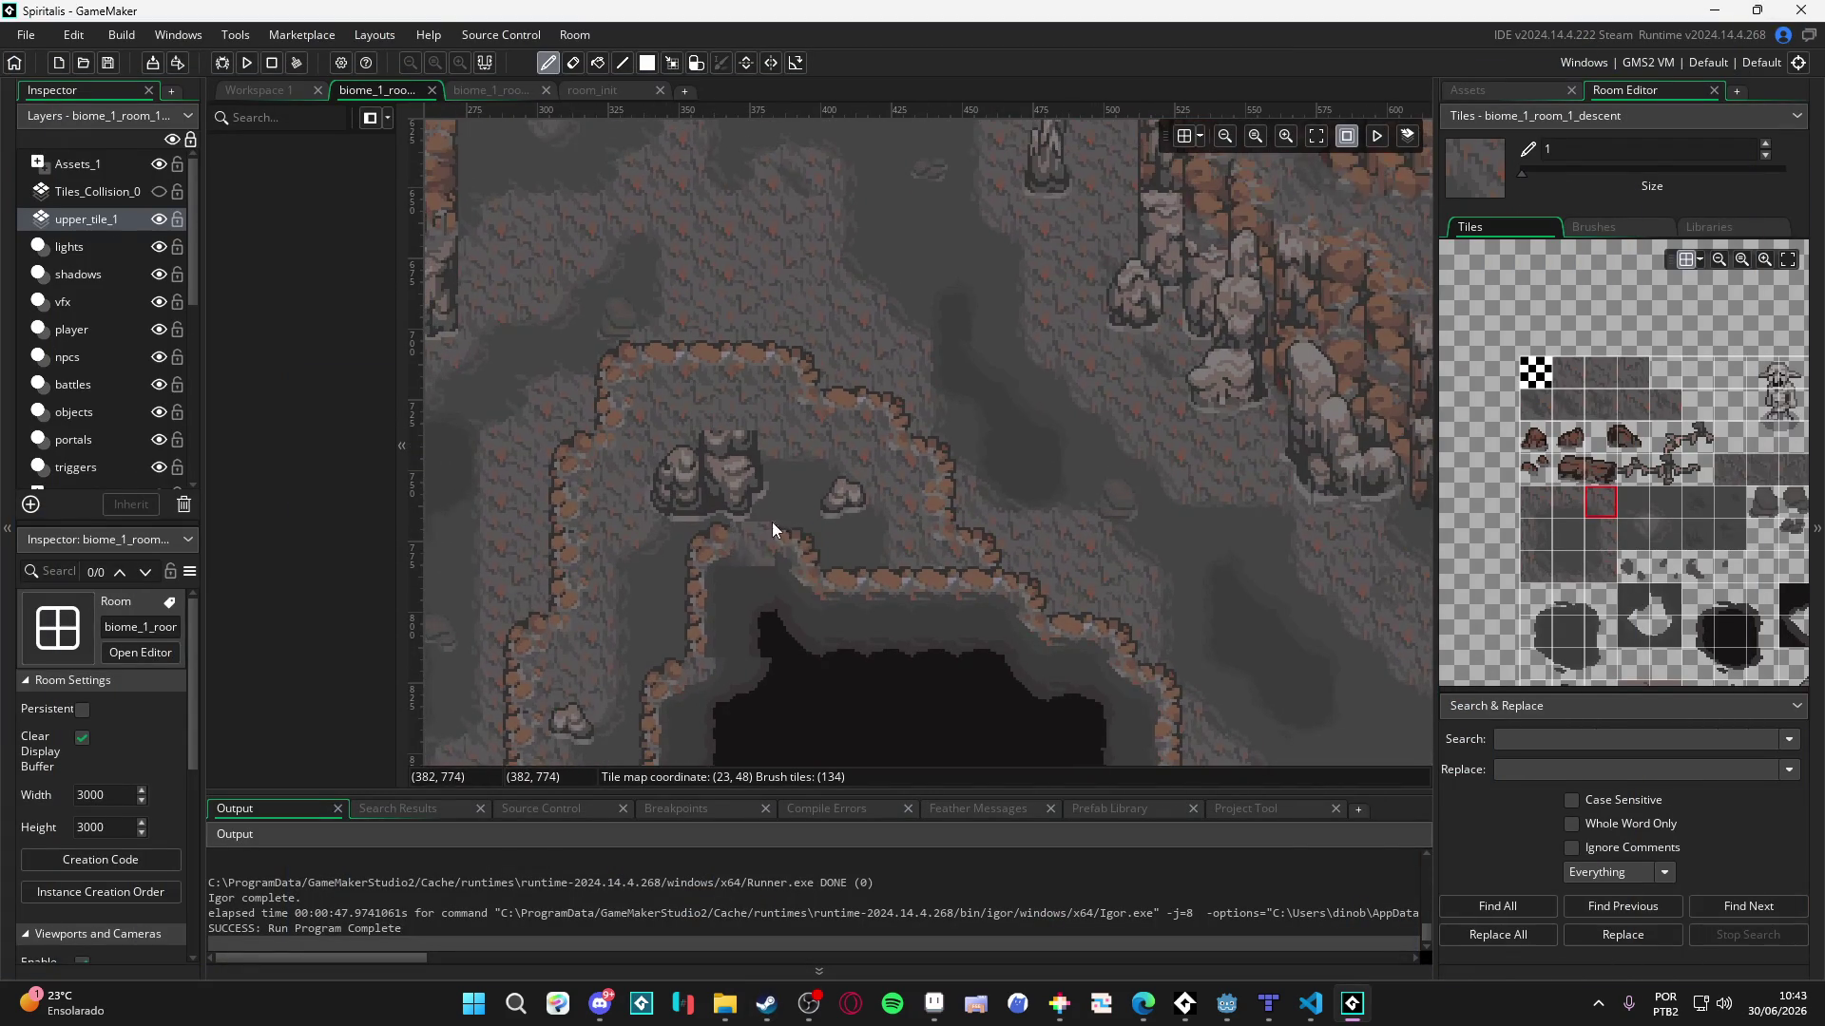
click(574, 93)
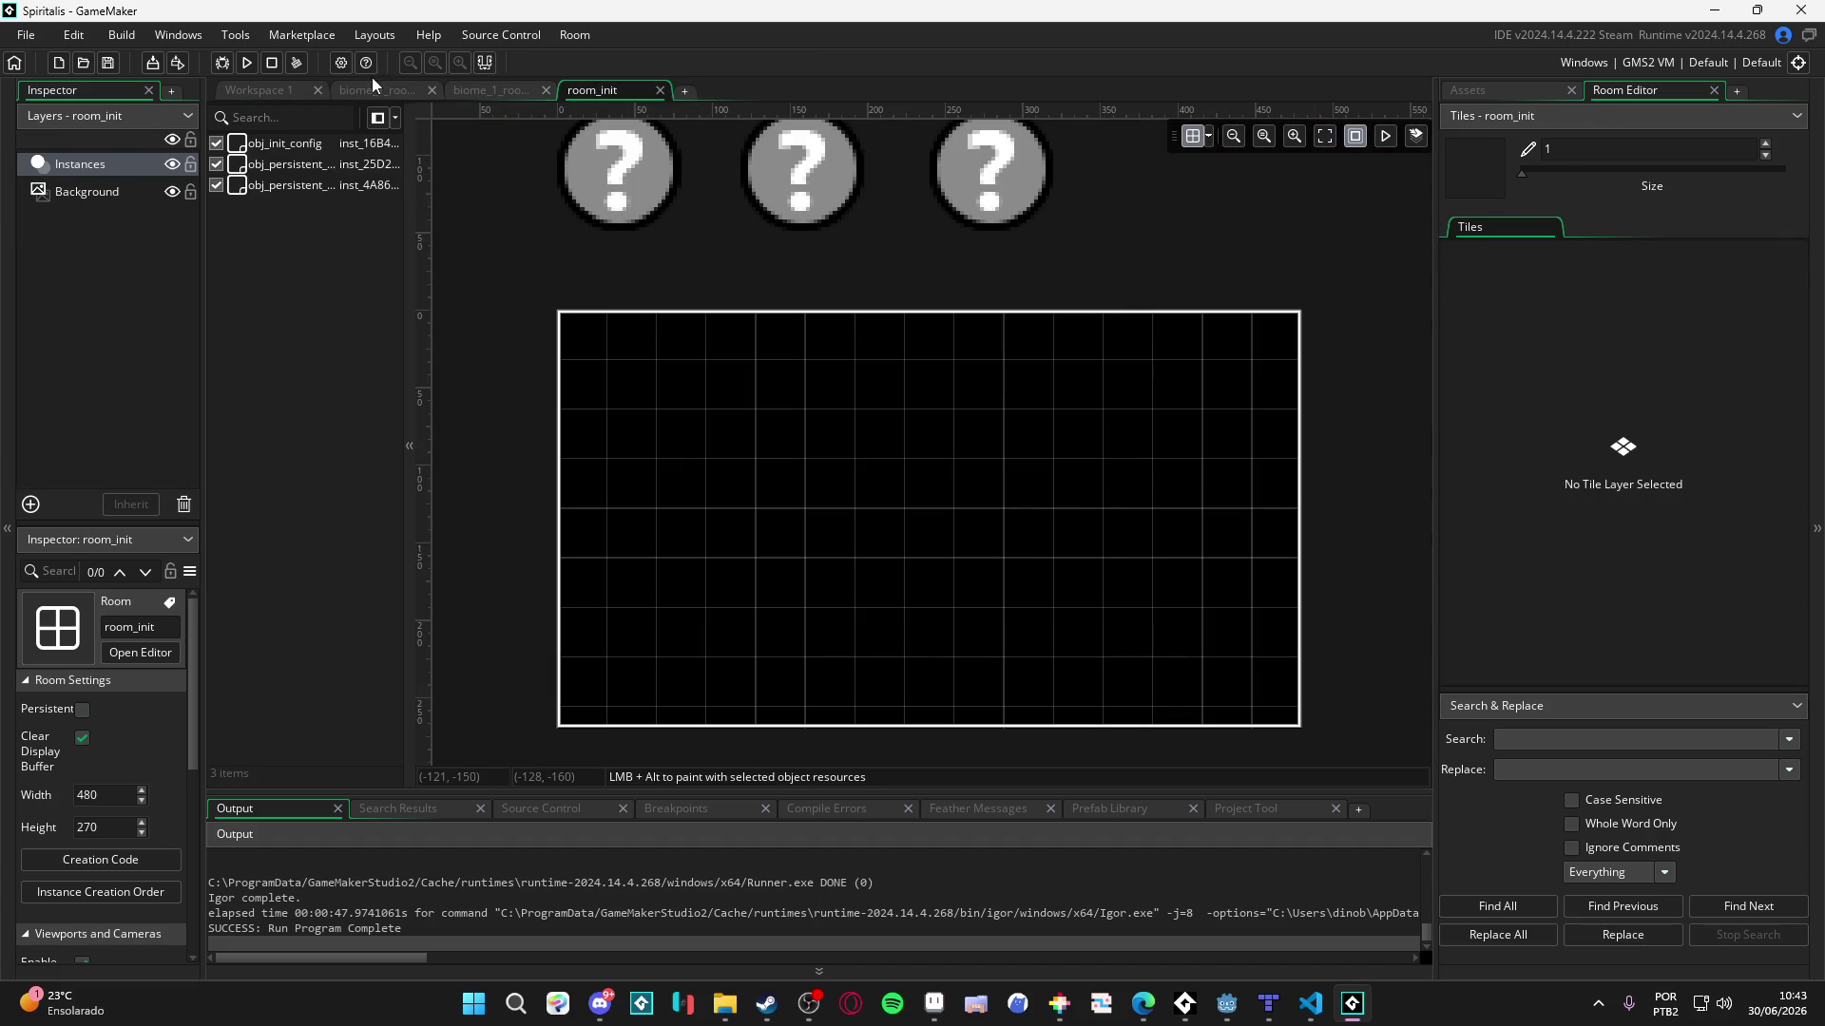
click(365, 90)
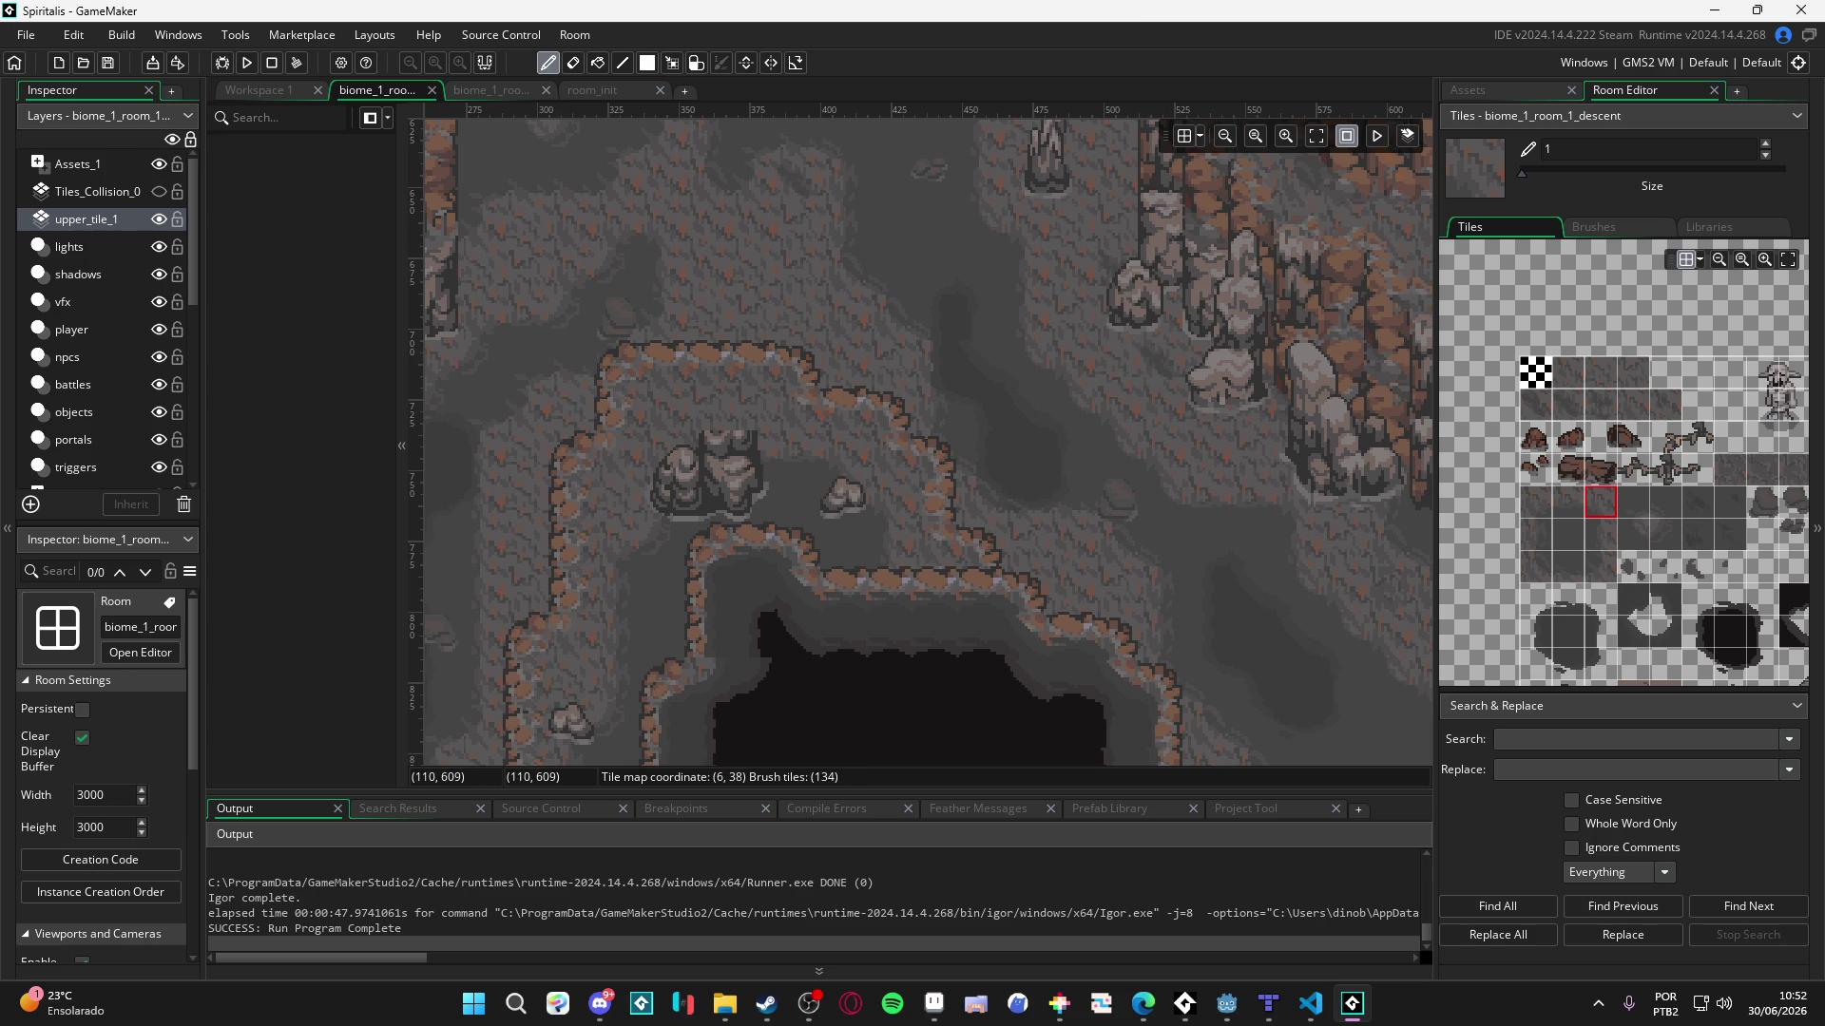
- Switch away from GameMaker to the web browser
key(alt+Tab)
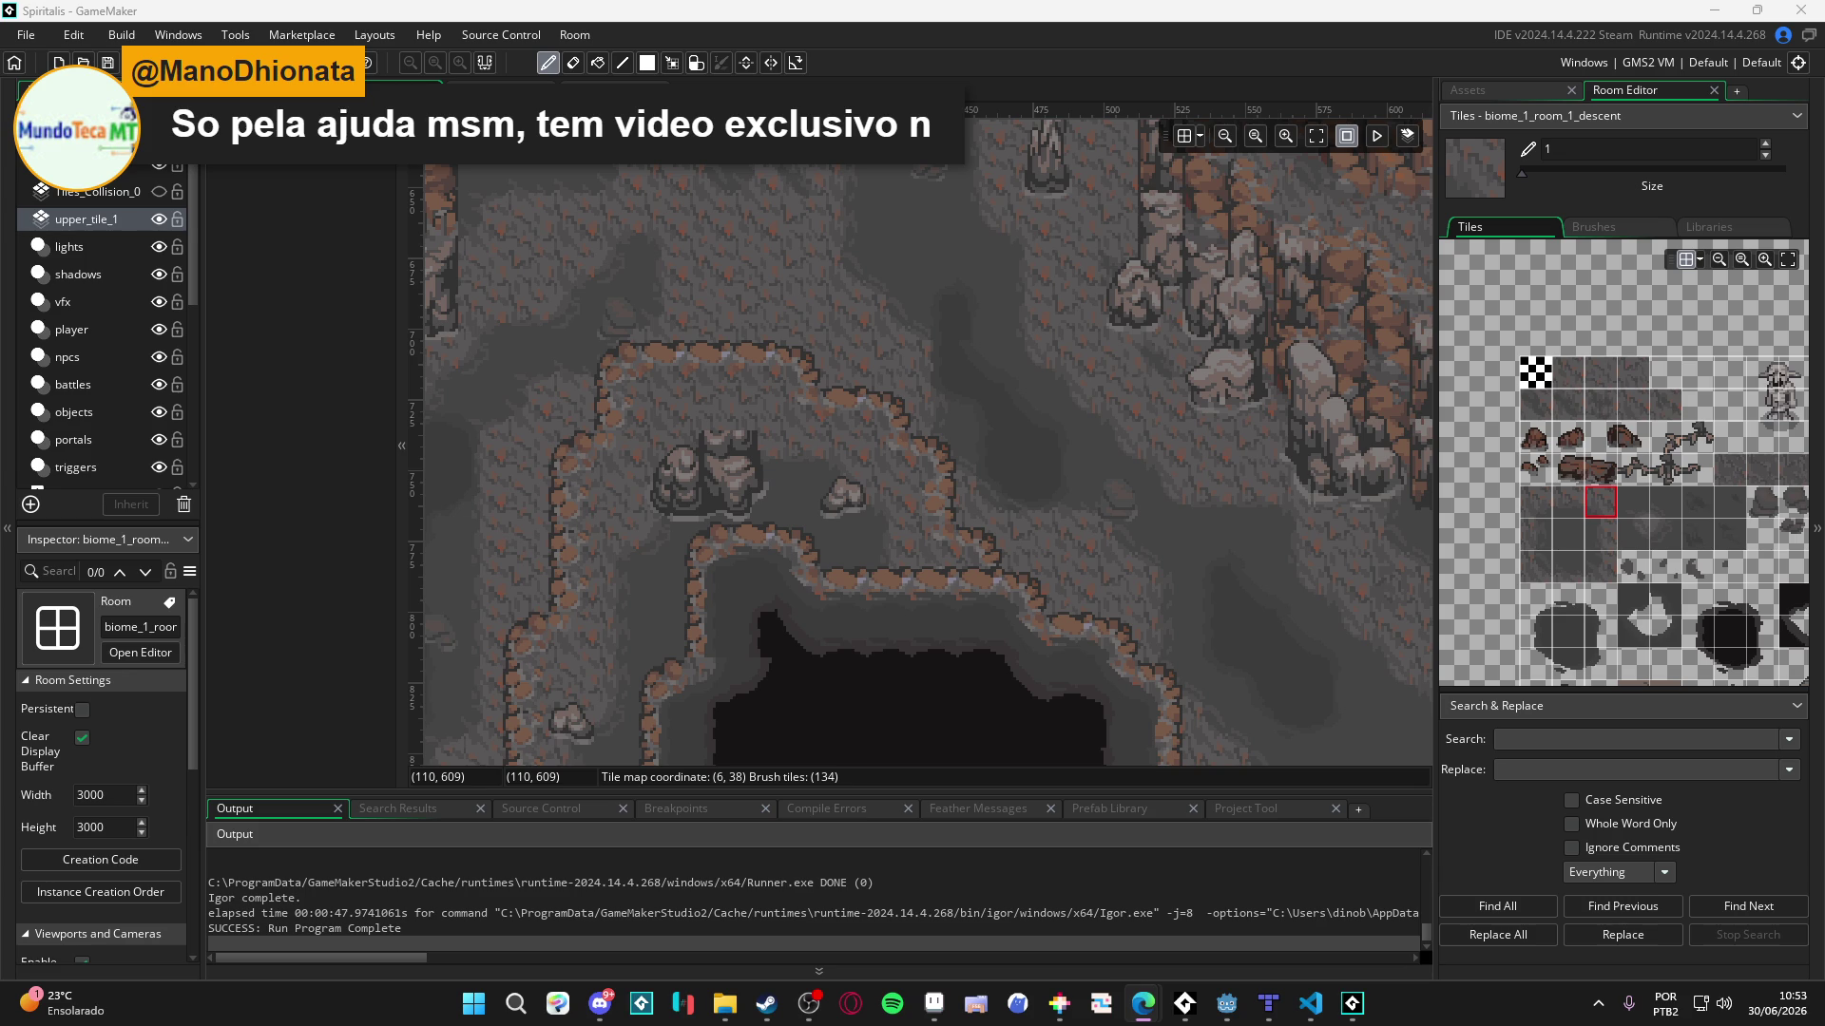
scroll(1015, 292, down, 2)
scroll(1015, 293, up, 2)
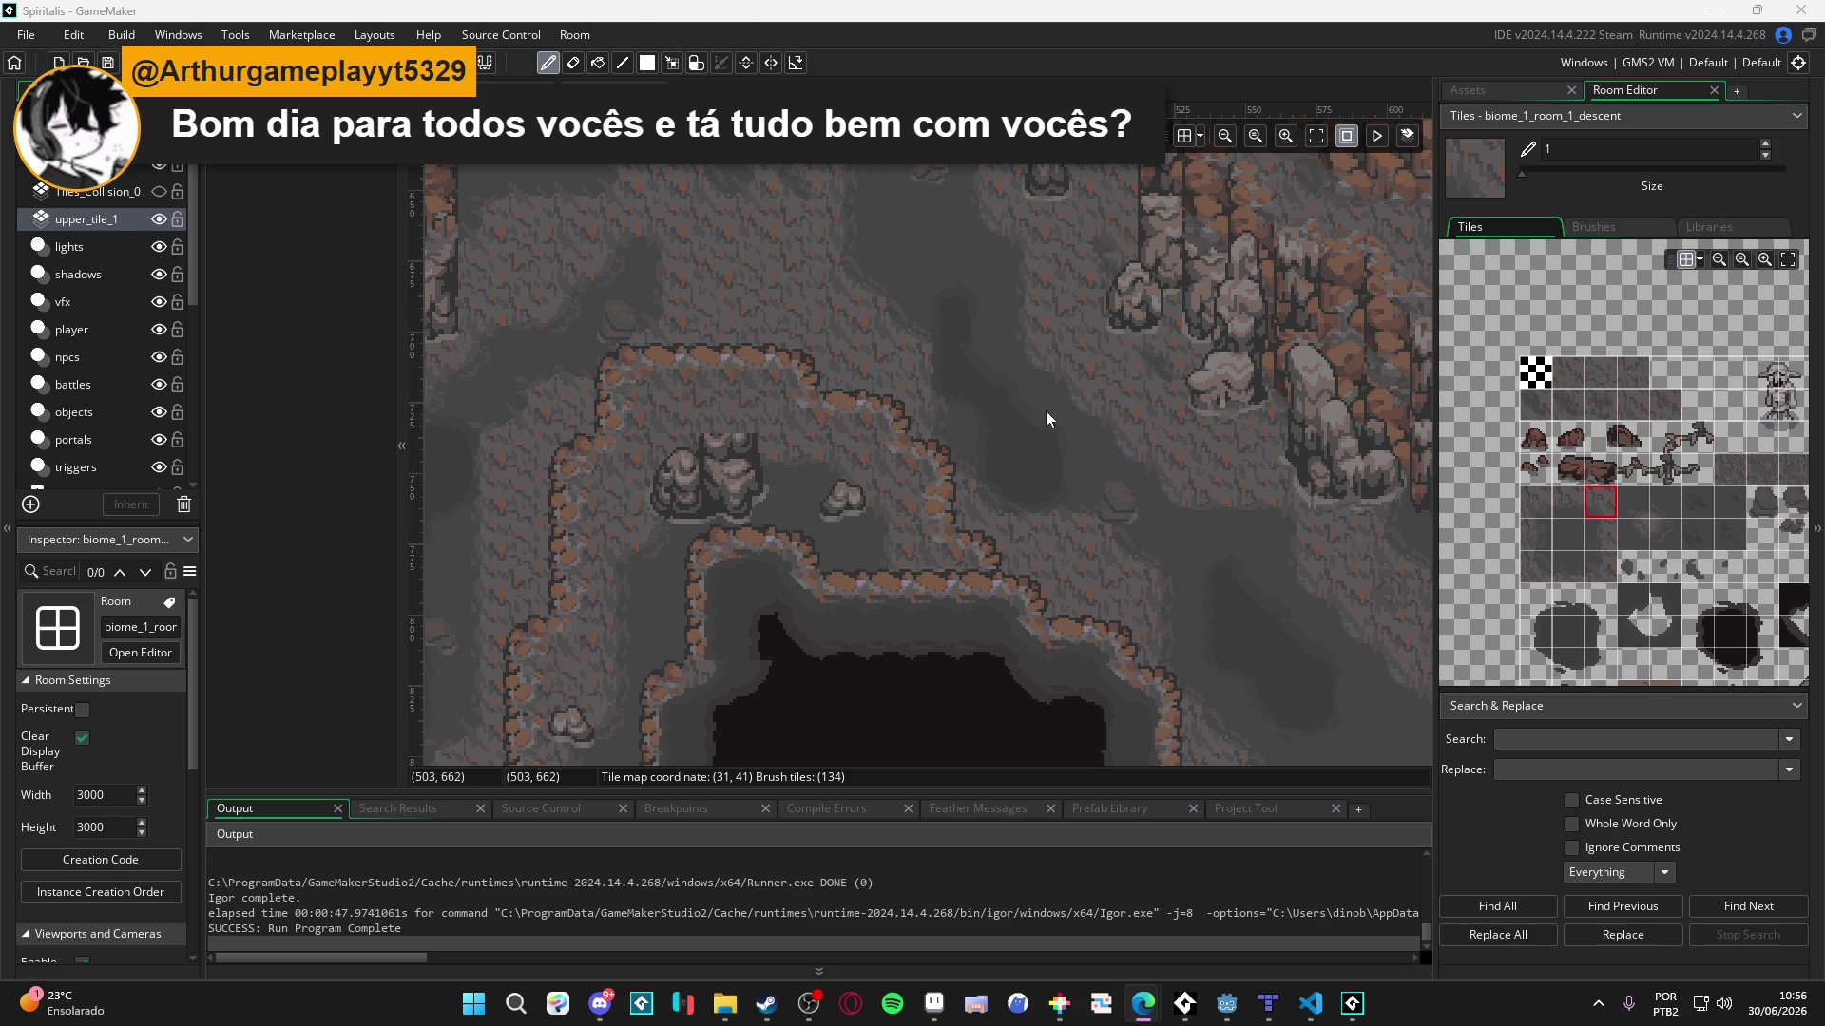
scroll(990, 508, down, 3)
scroll(1023, 512, down, 2)
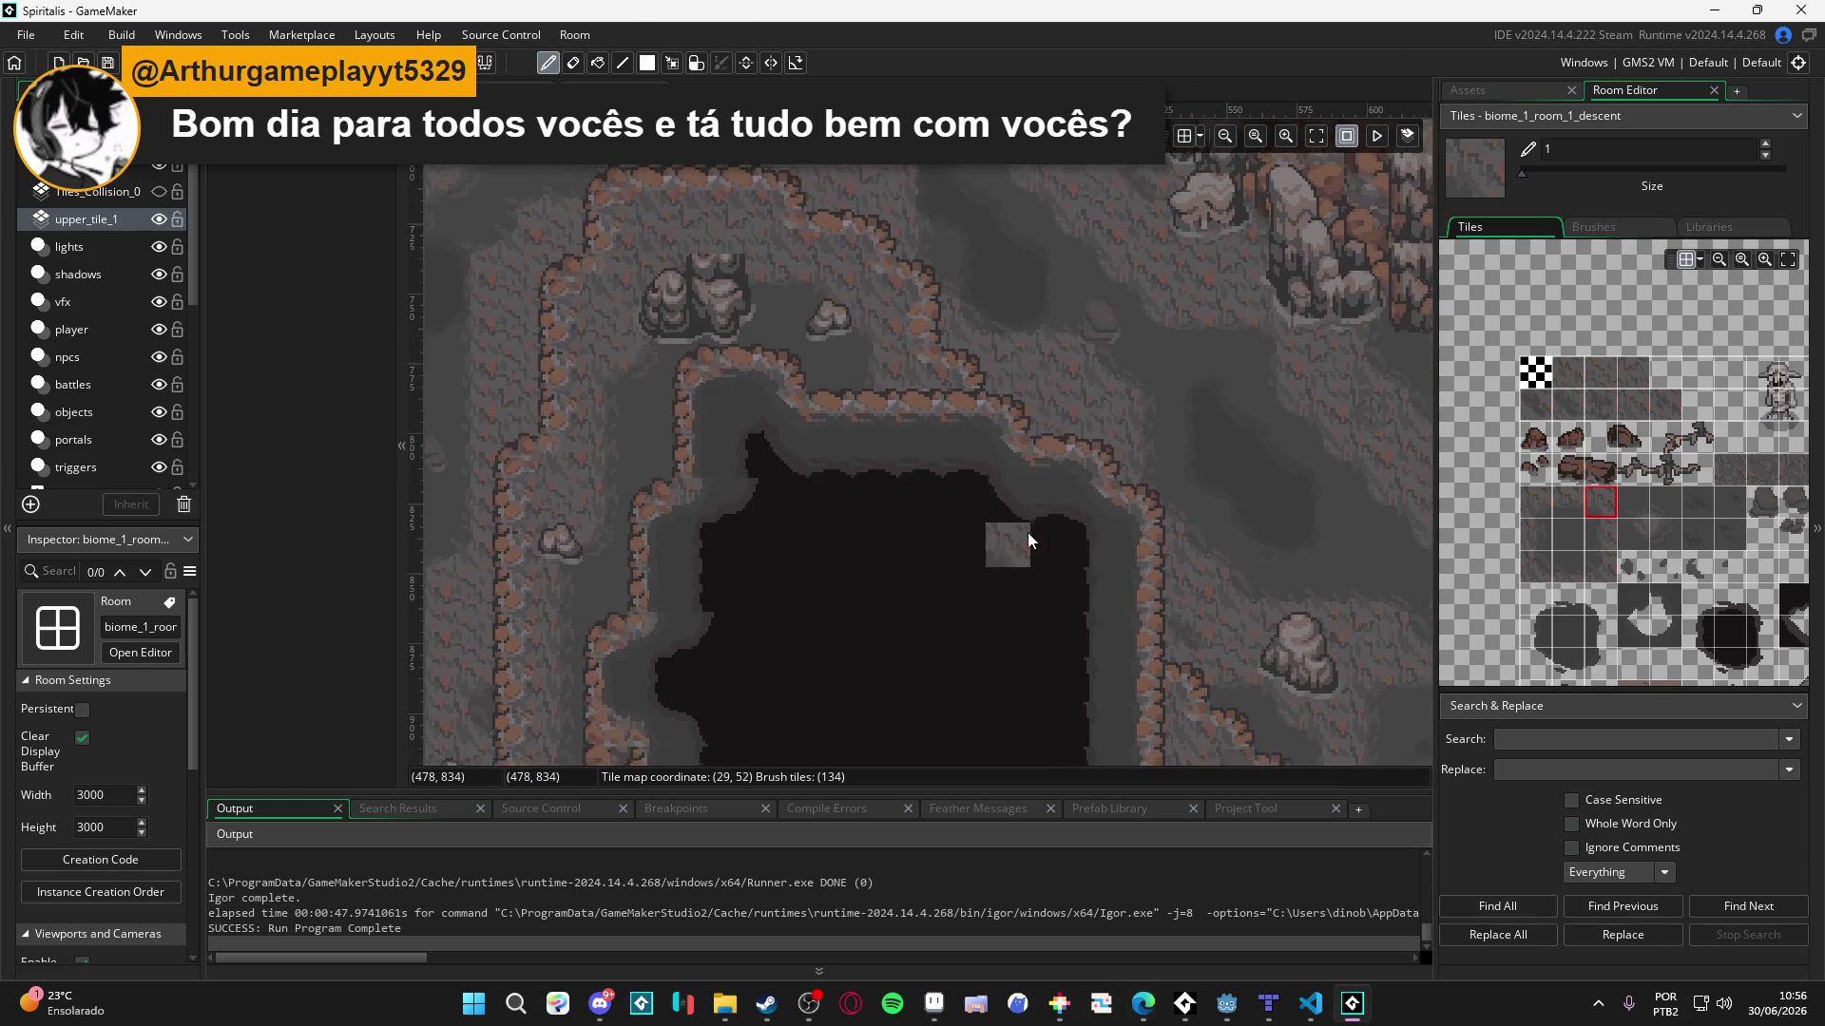
scroll(1059, 471, down, 2)
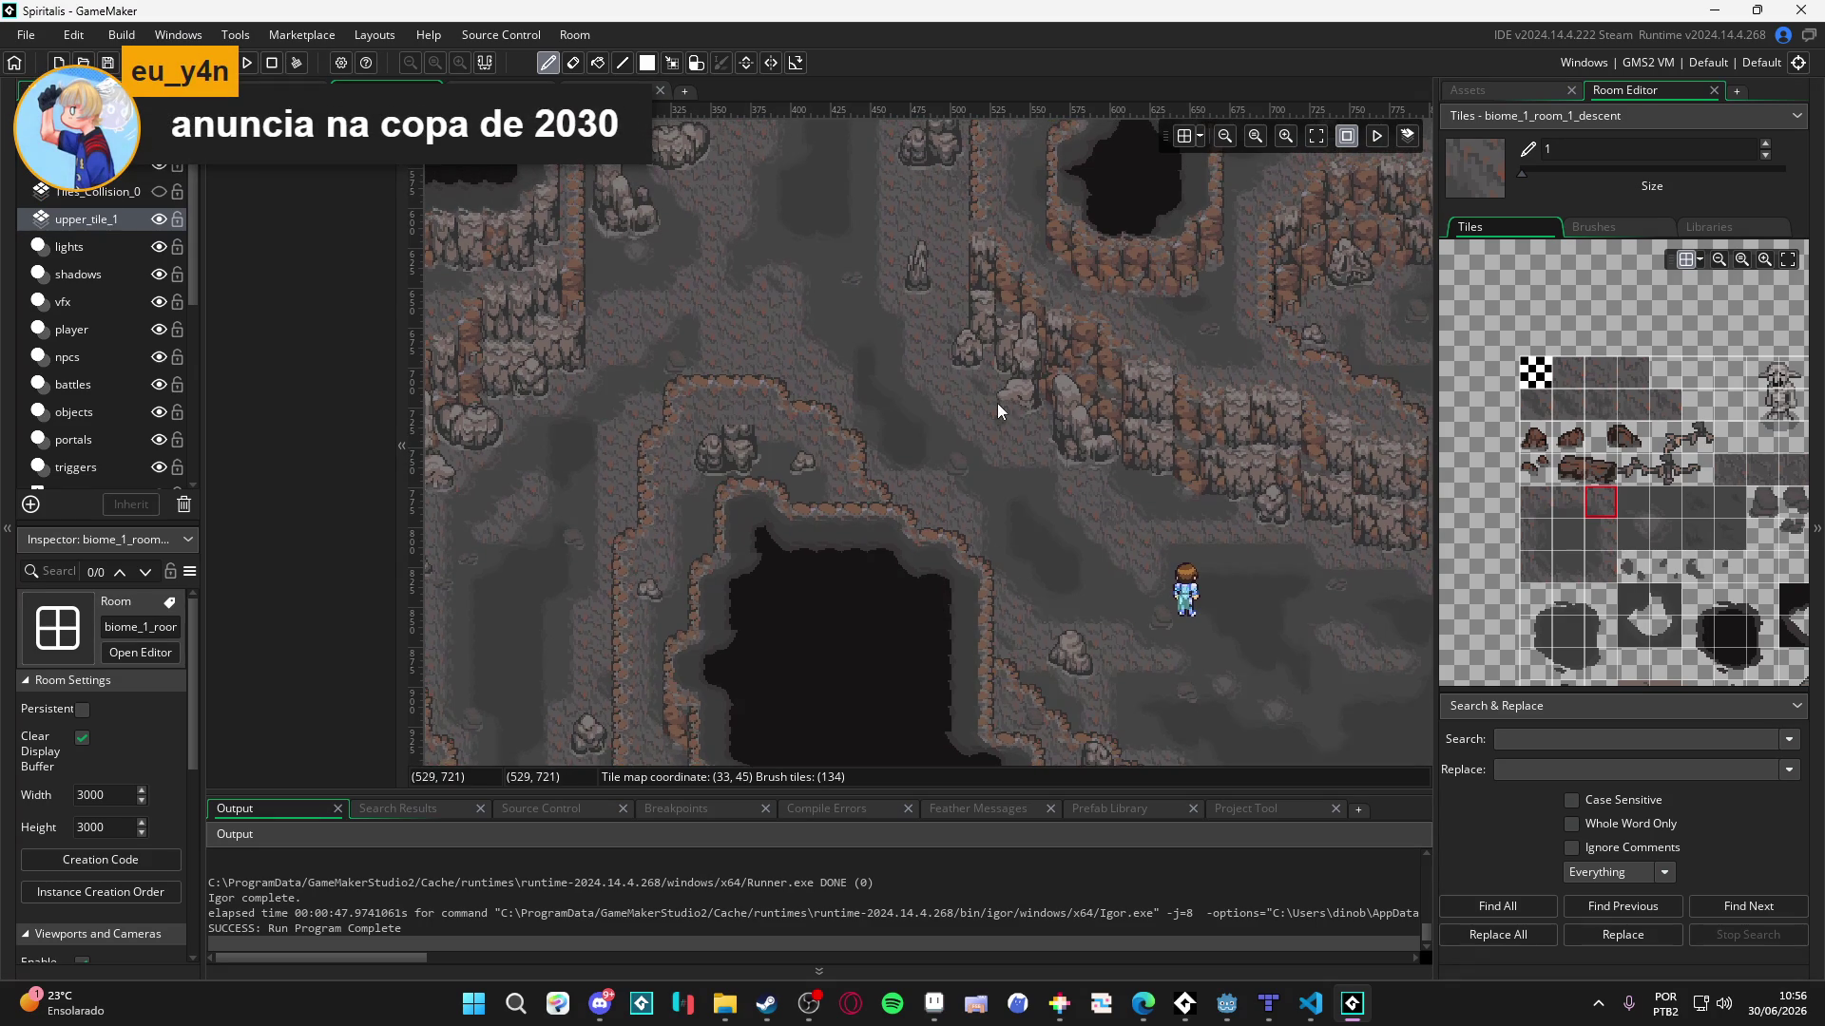
drag(996, 403, 1002, 537)
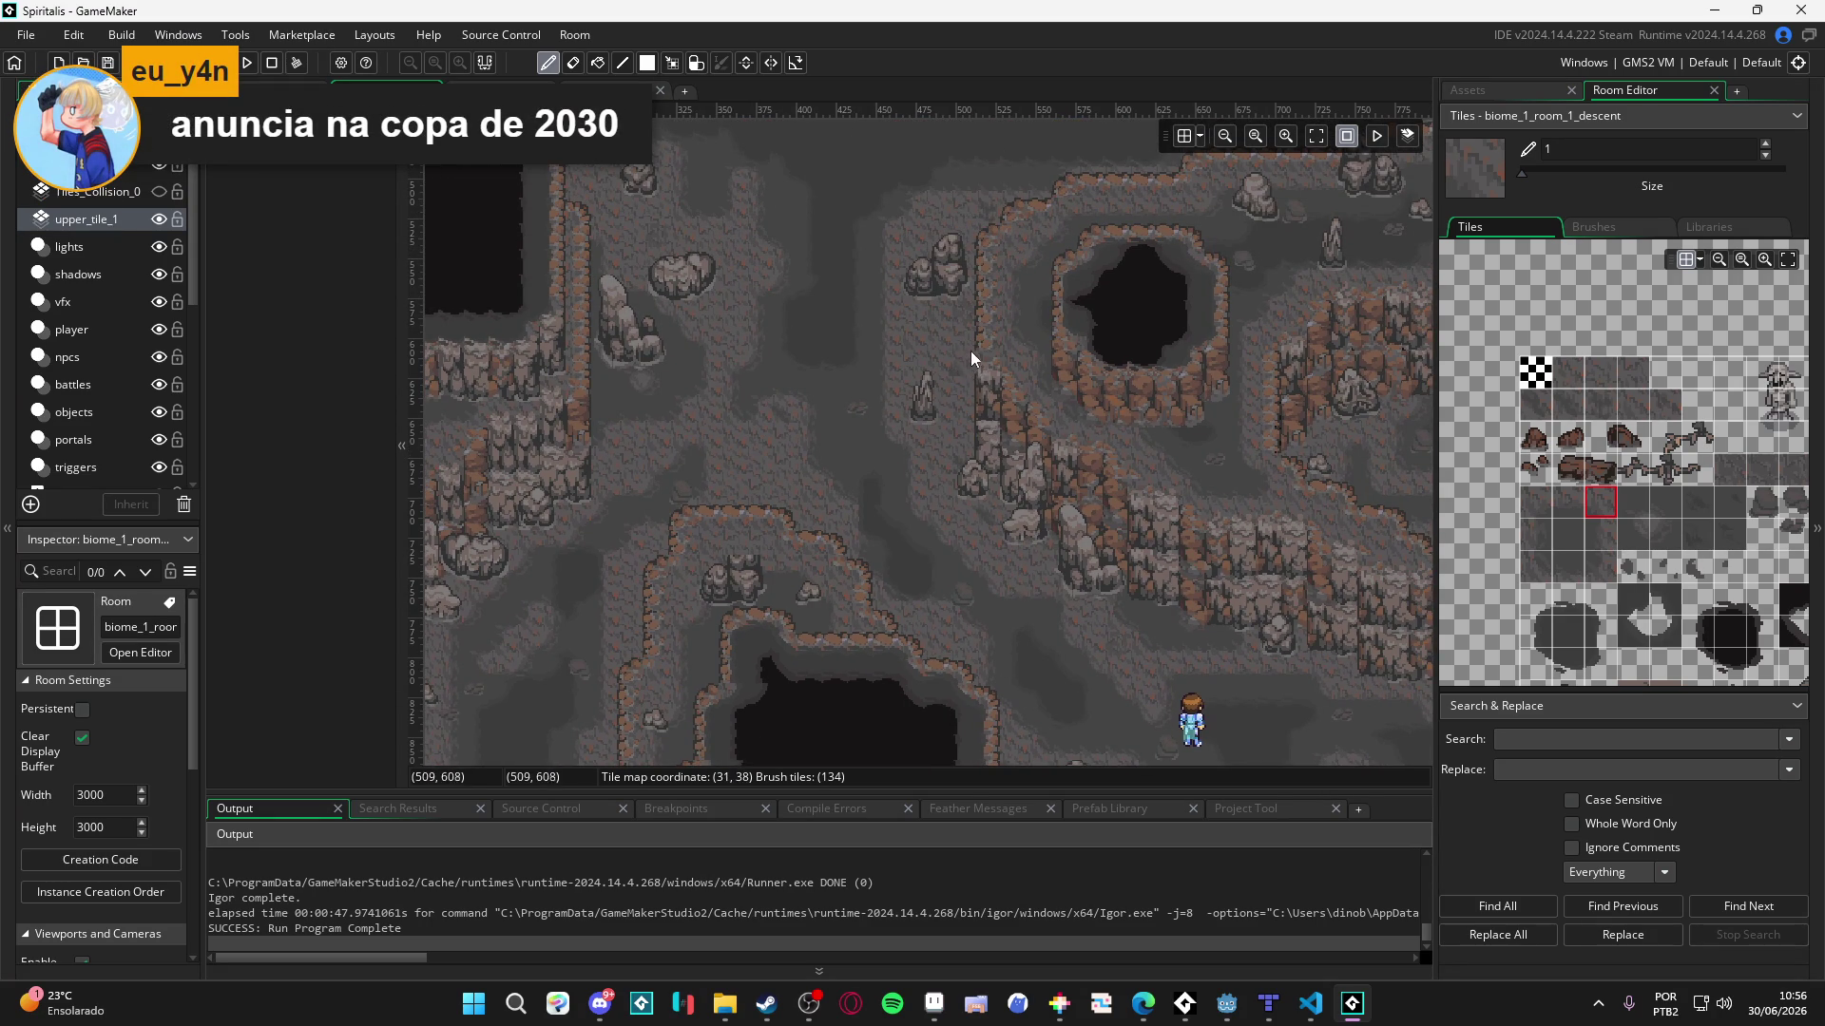
drag(734, 410, 739, 585)
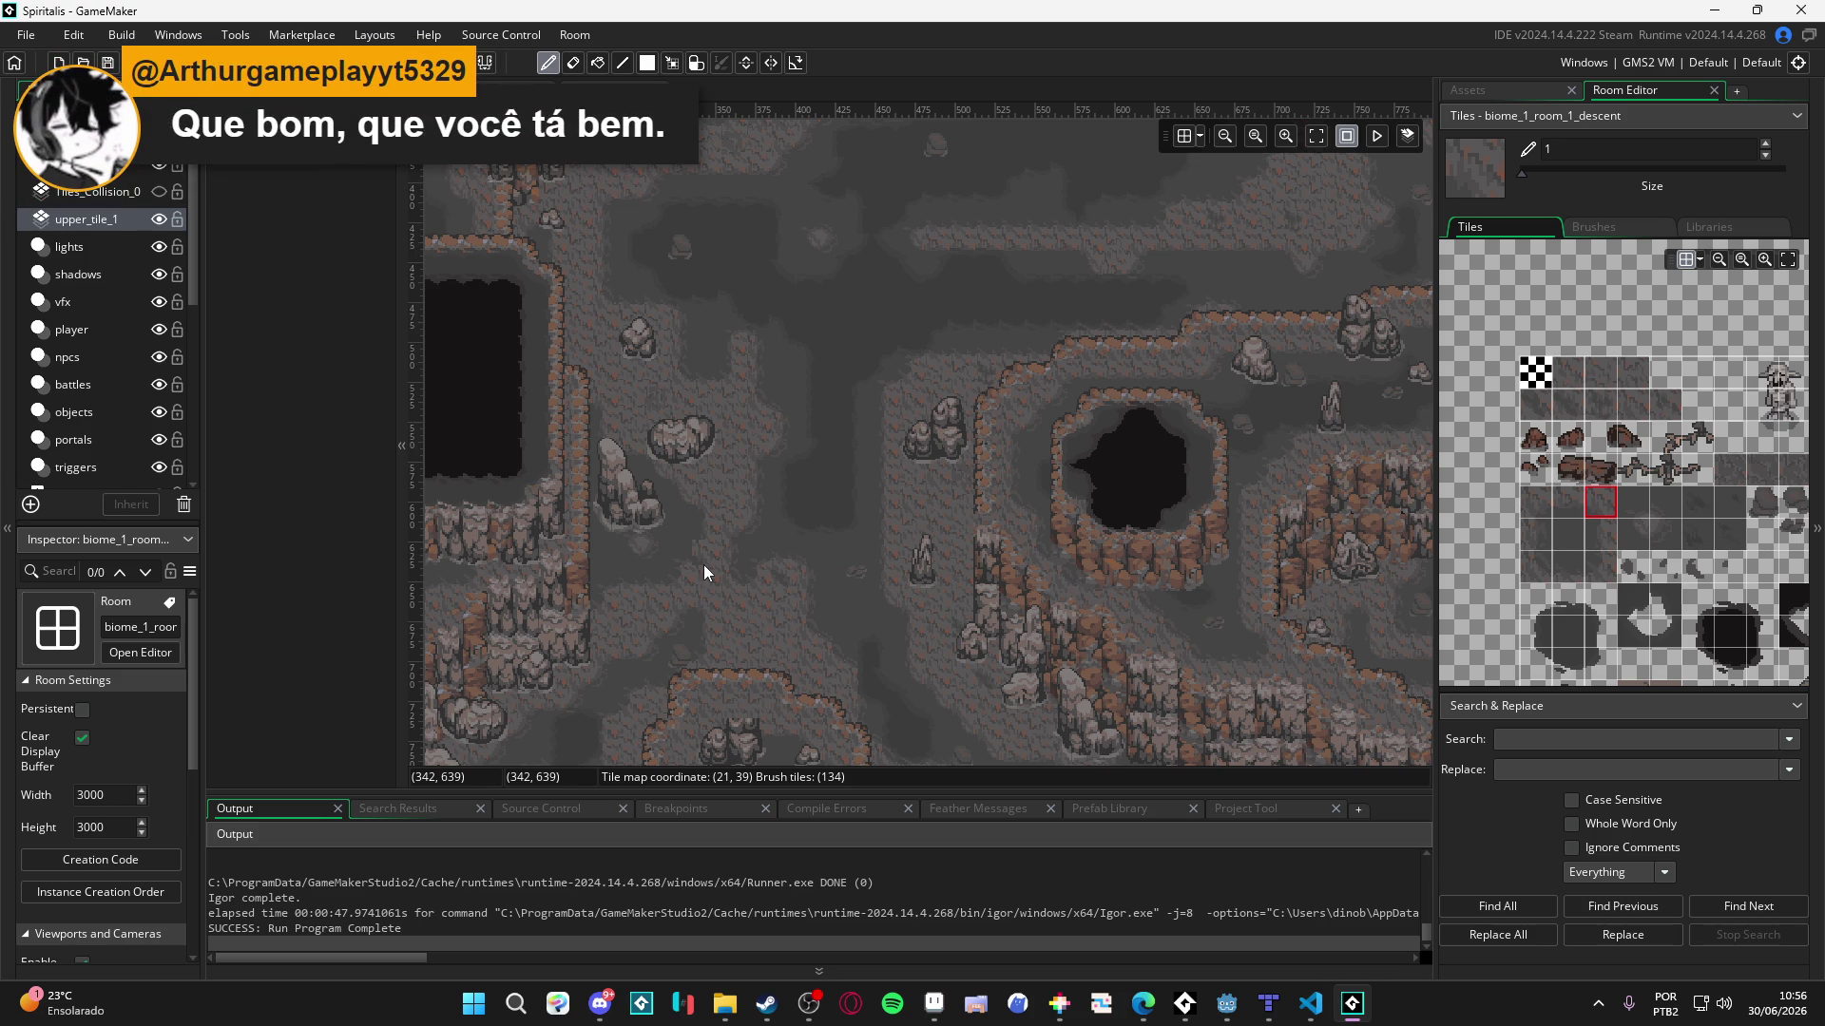
scroll(859, 577, down, 5)
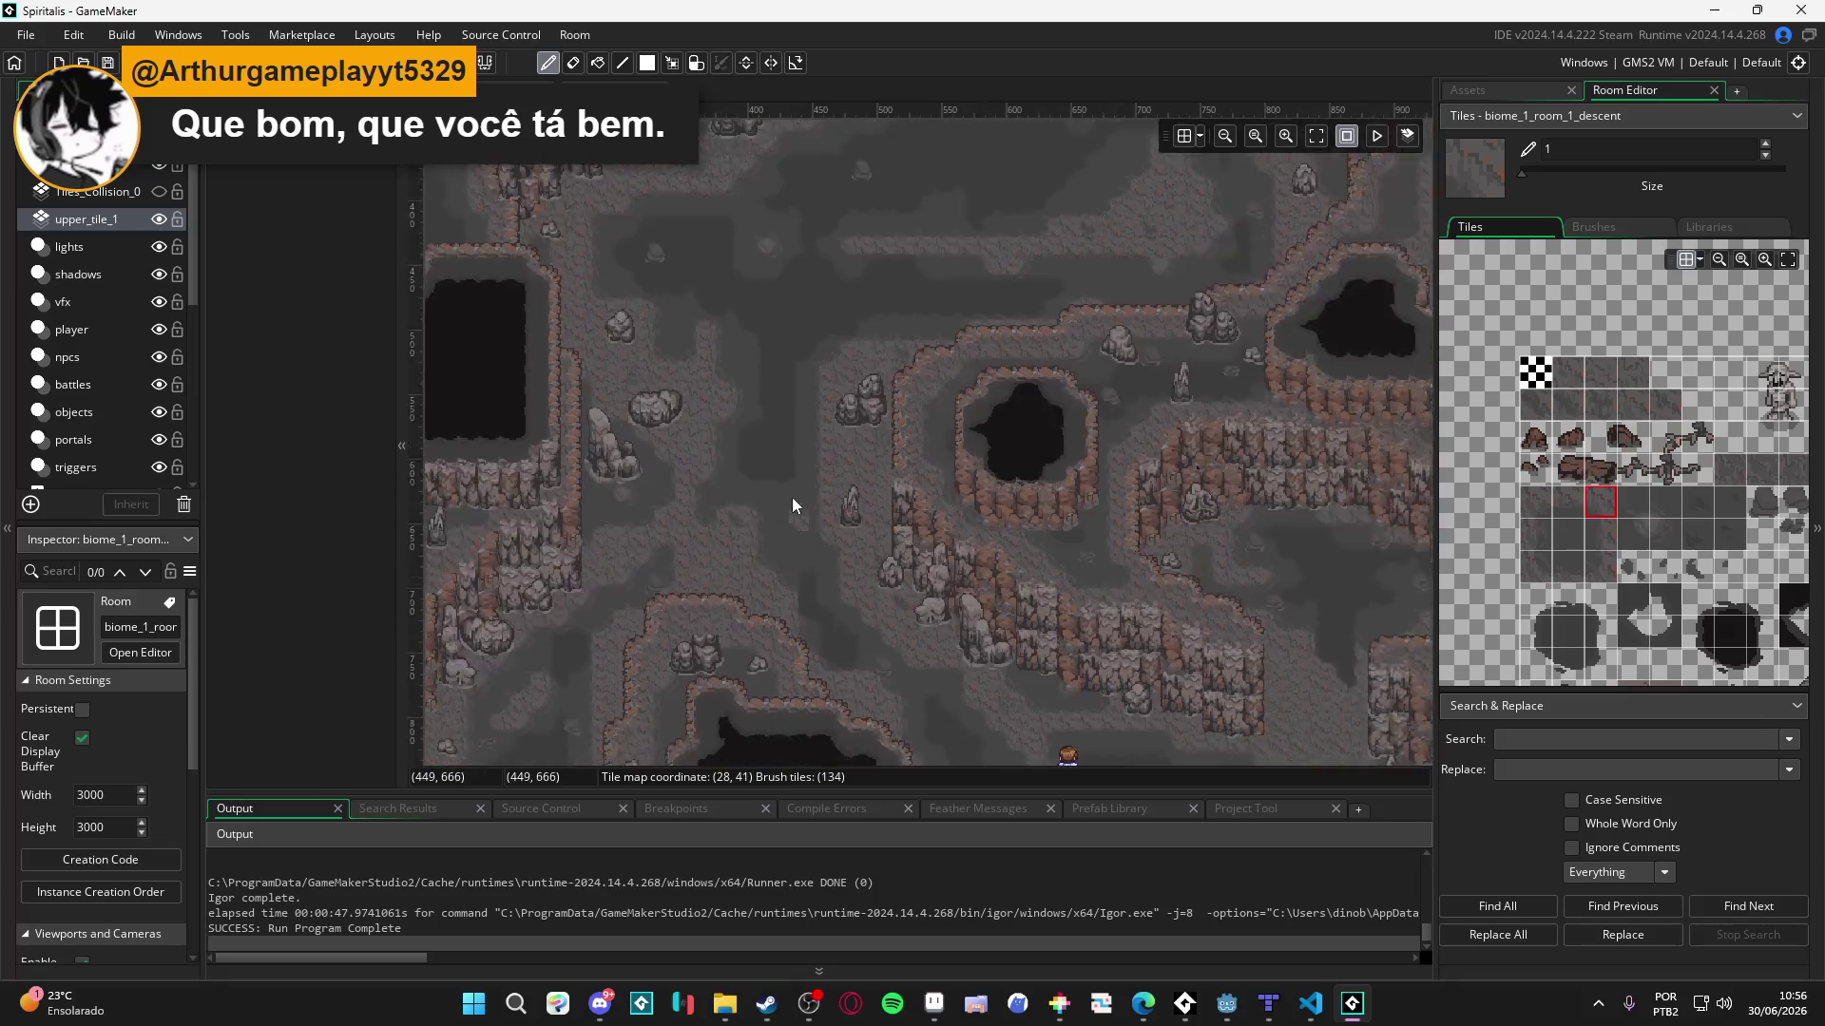
scroll(915, 391, down, 2)
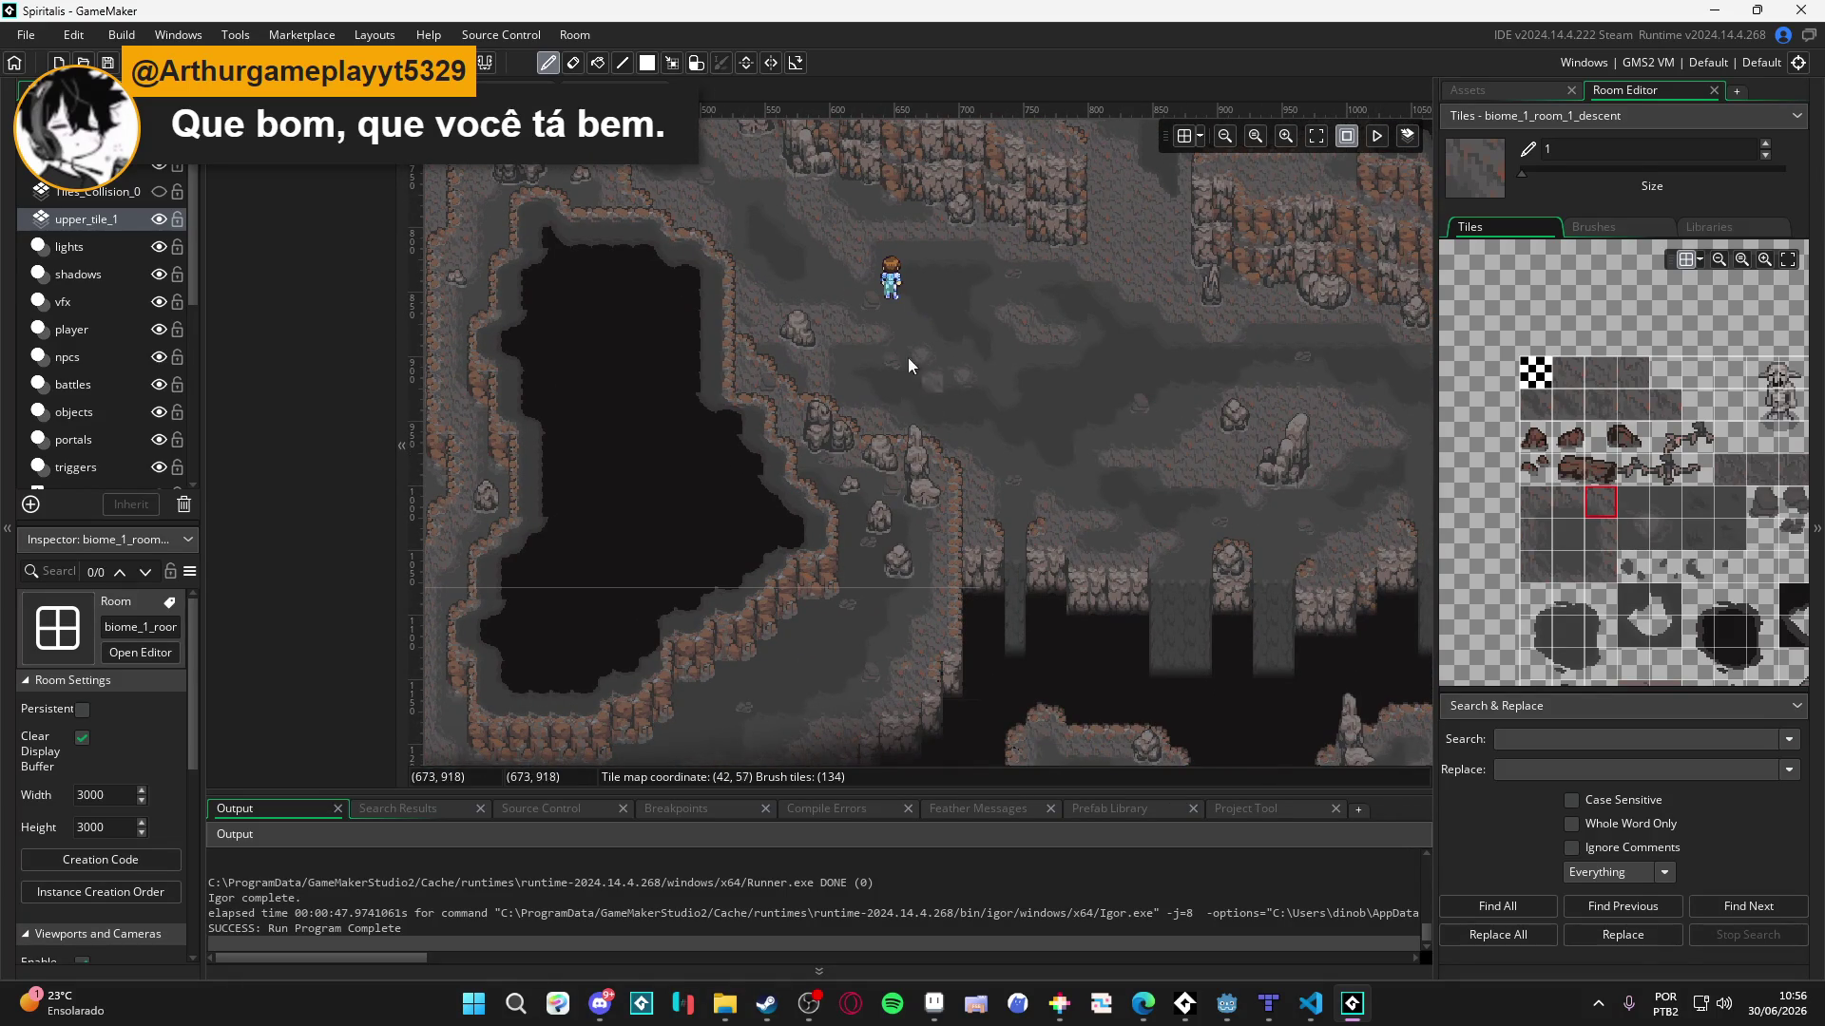
scroll(869, 370, up, 2)
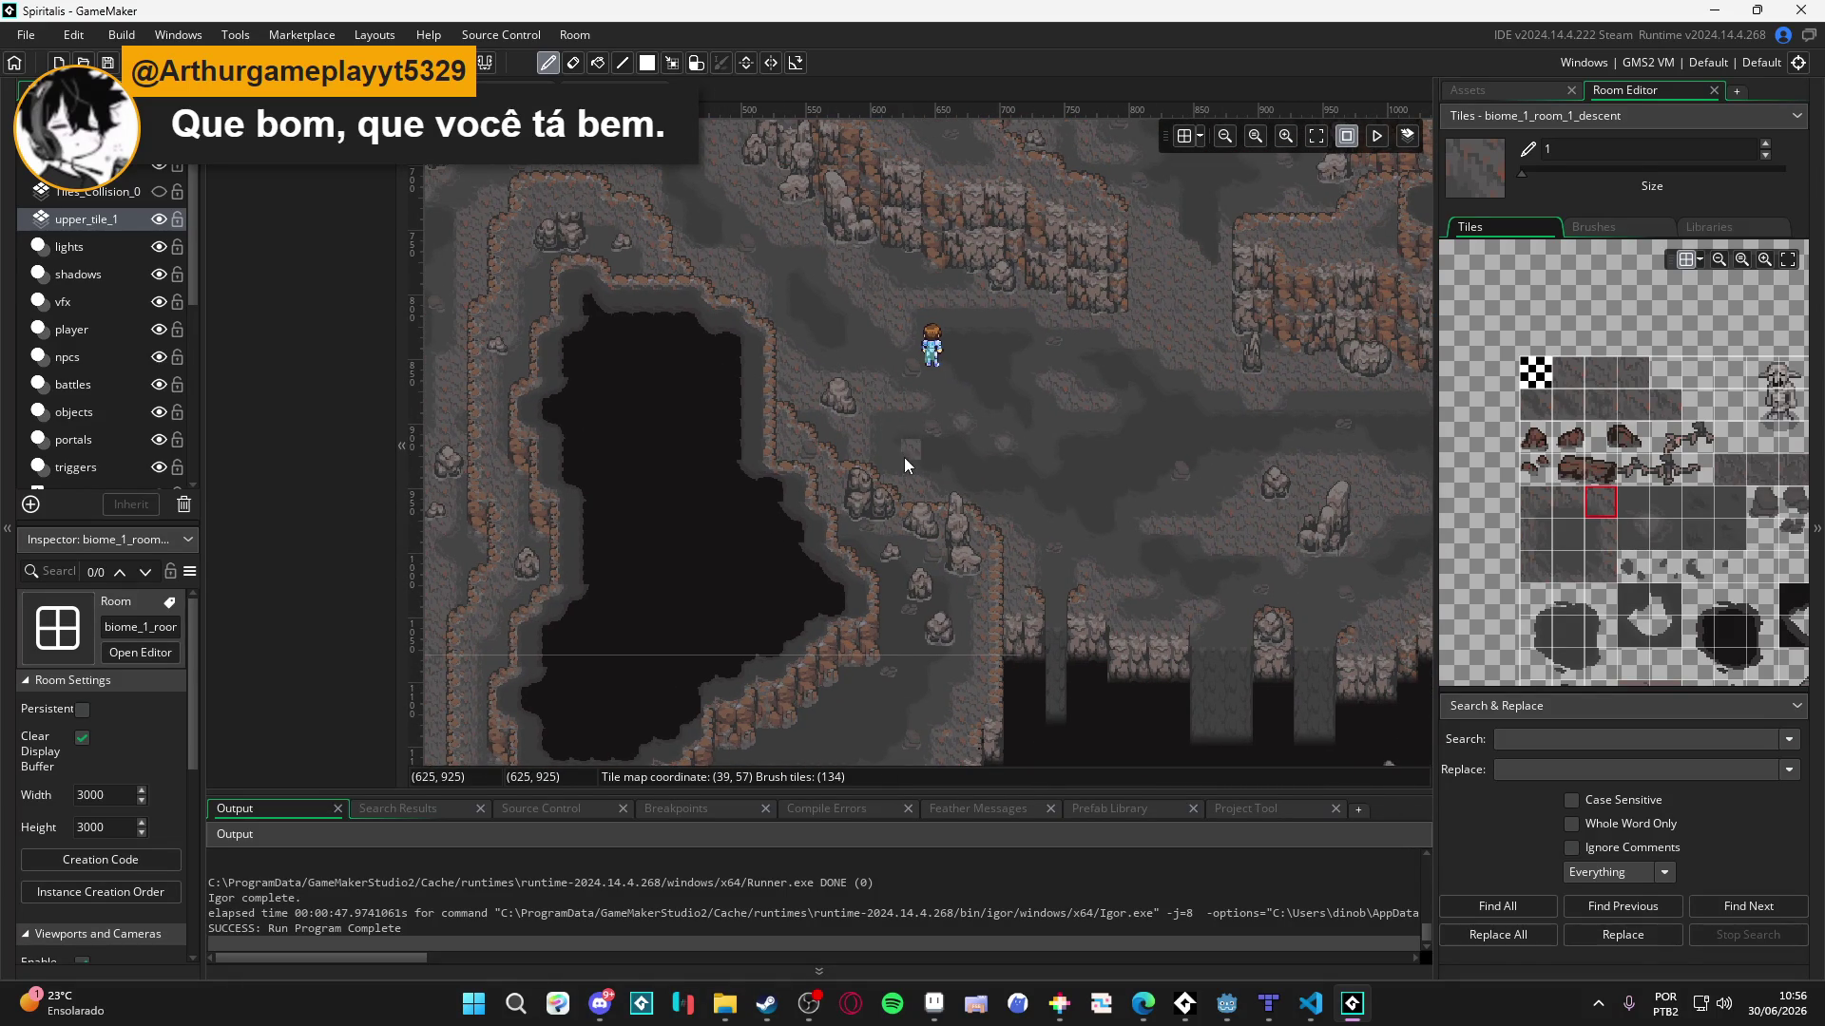
scroll(897, 456, up, 2)
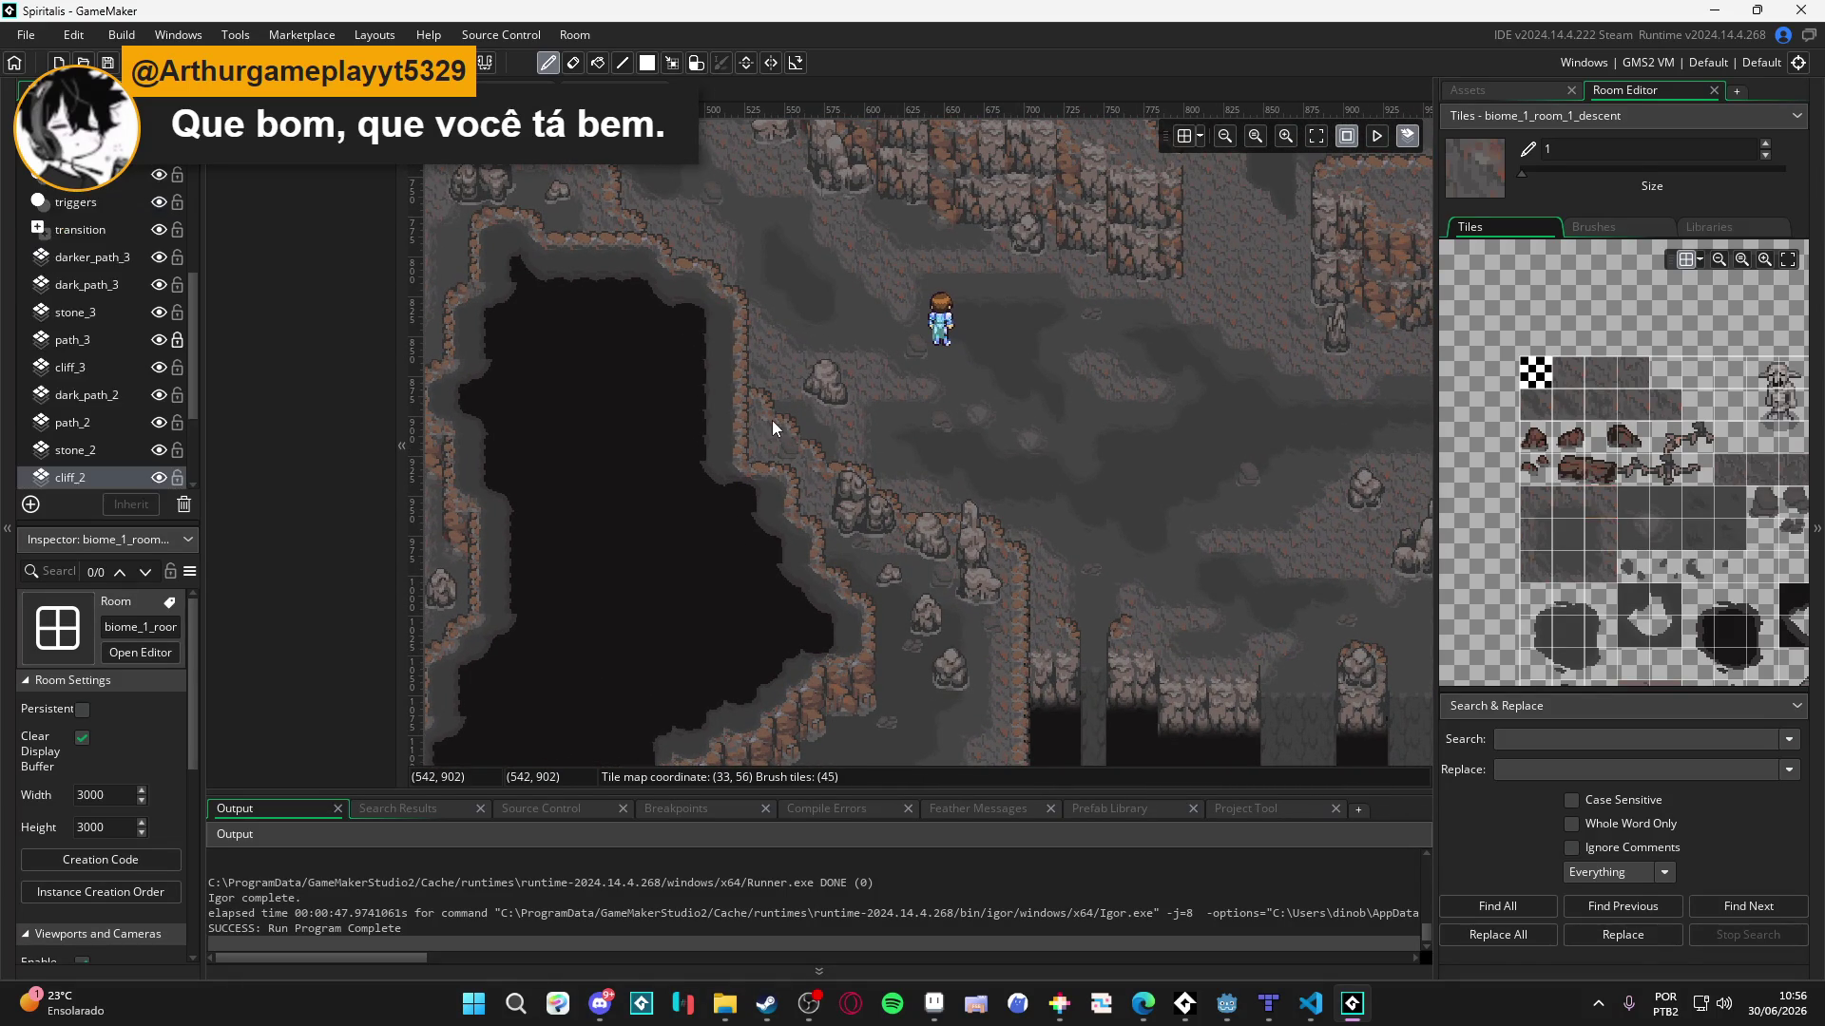
scroll(152, 370, up, 3)
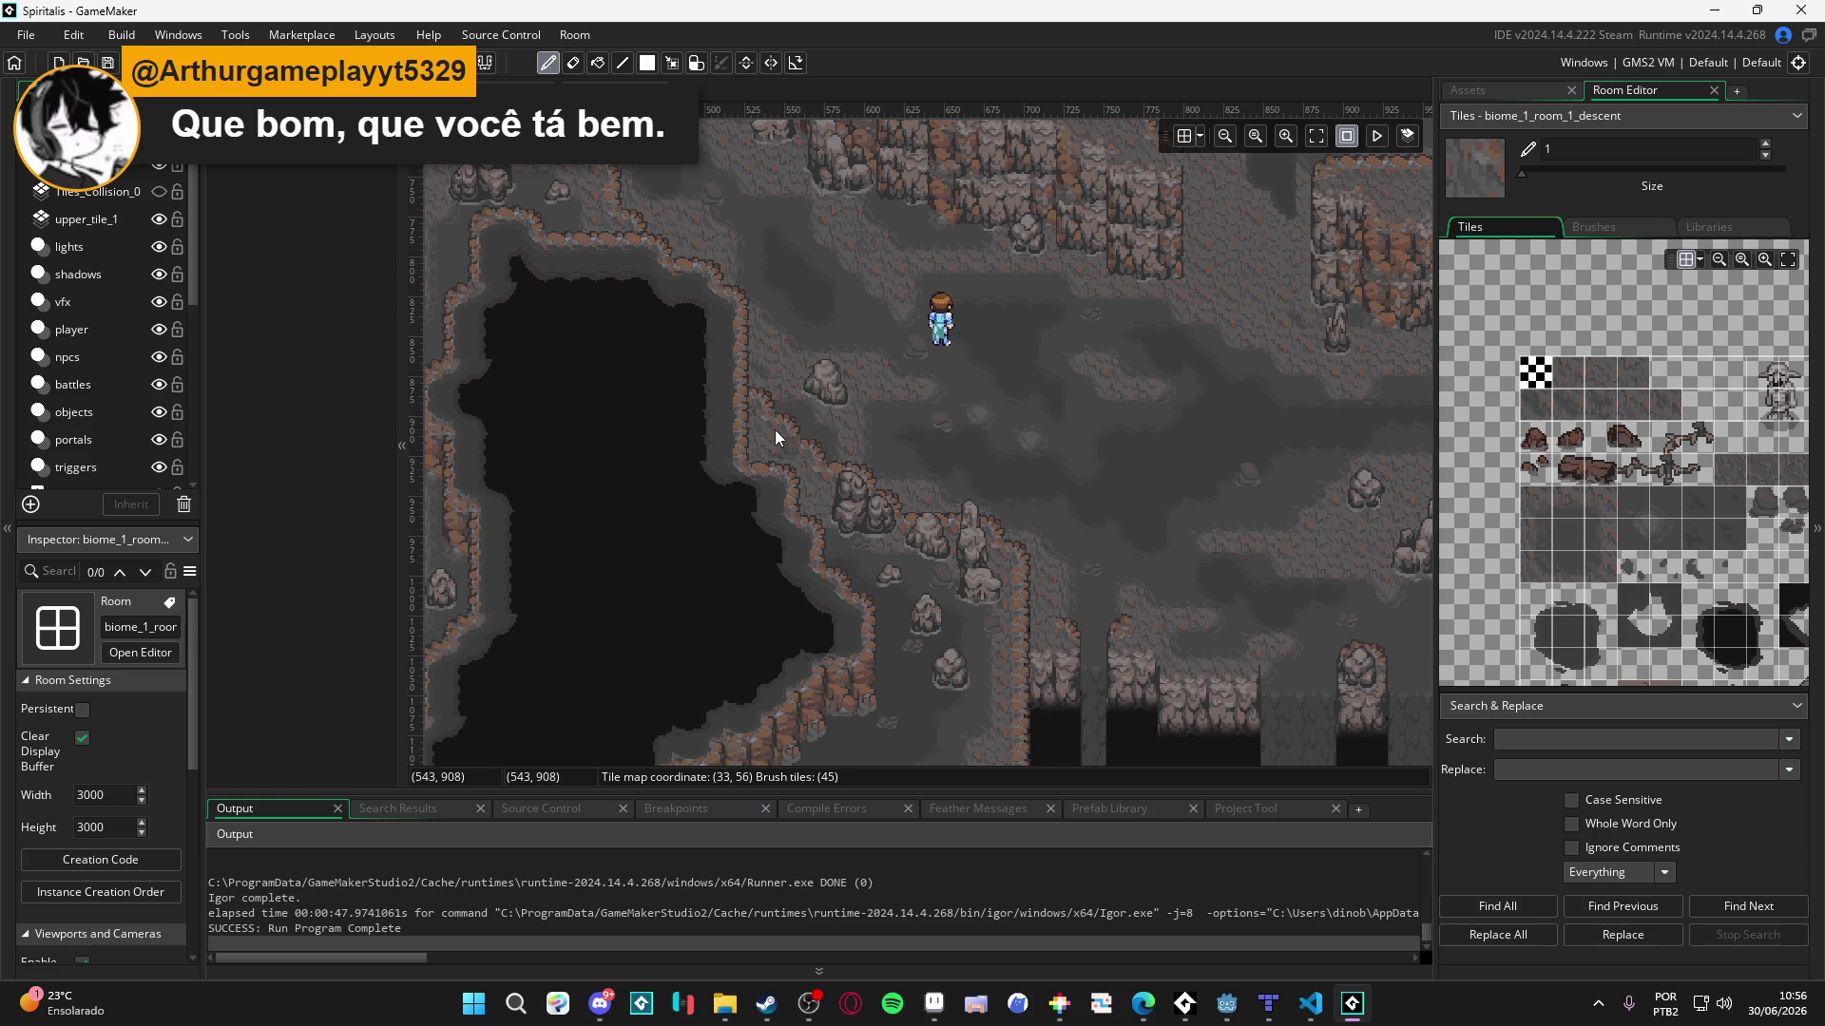
- Select the diagonal run of ledge tiles beside the left pit and copy them into the brush
drag(779, 430, 752, 429)
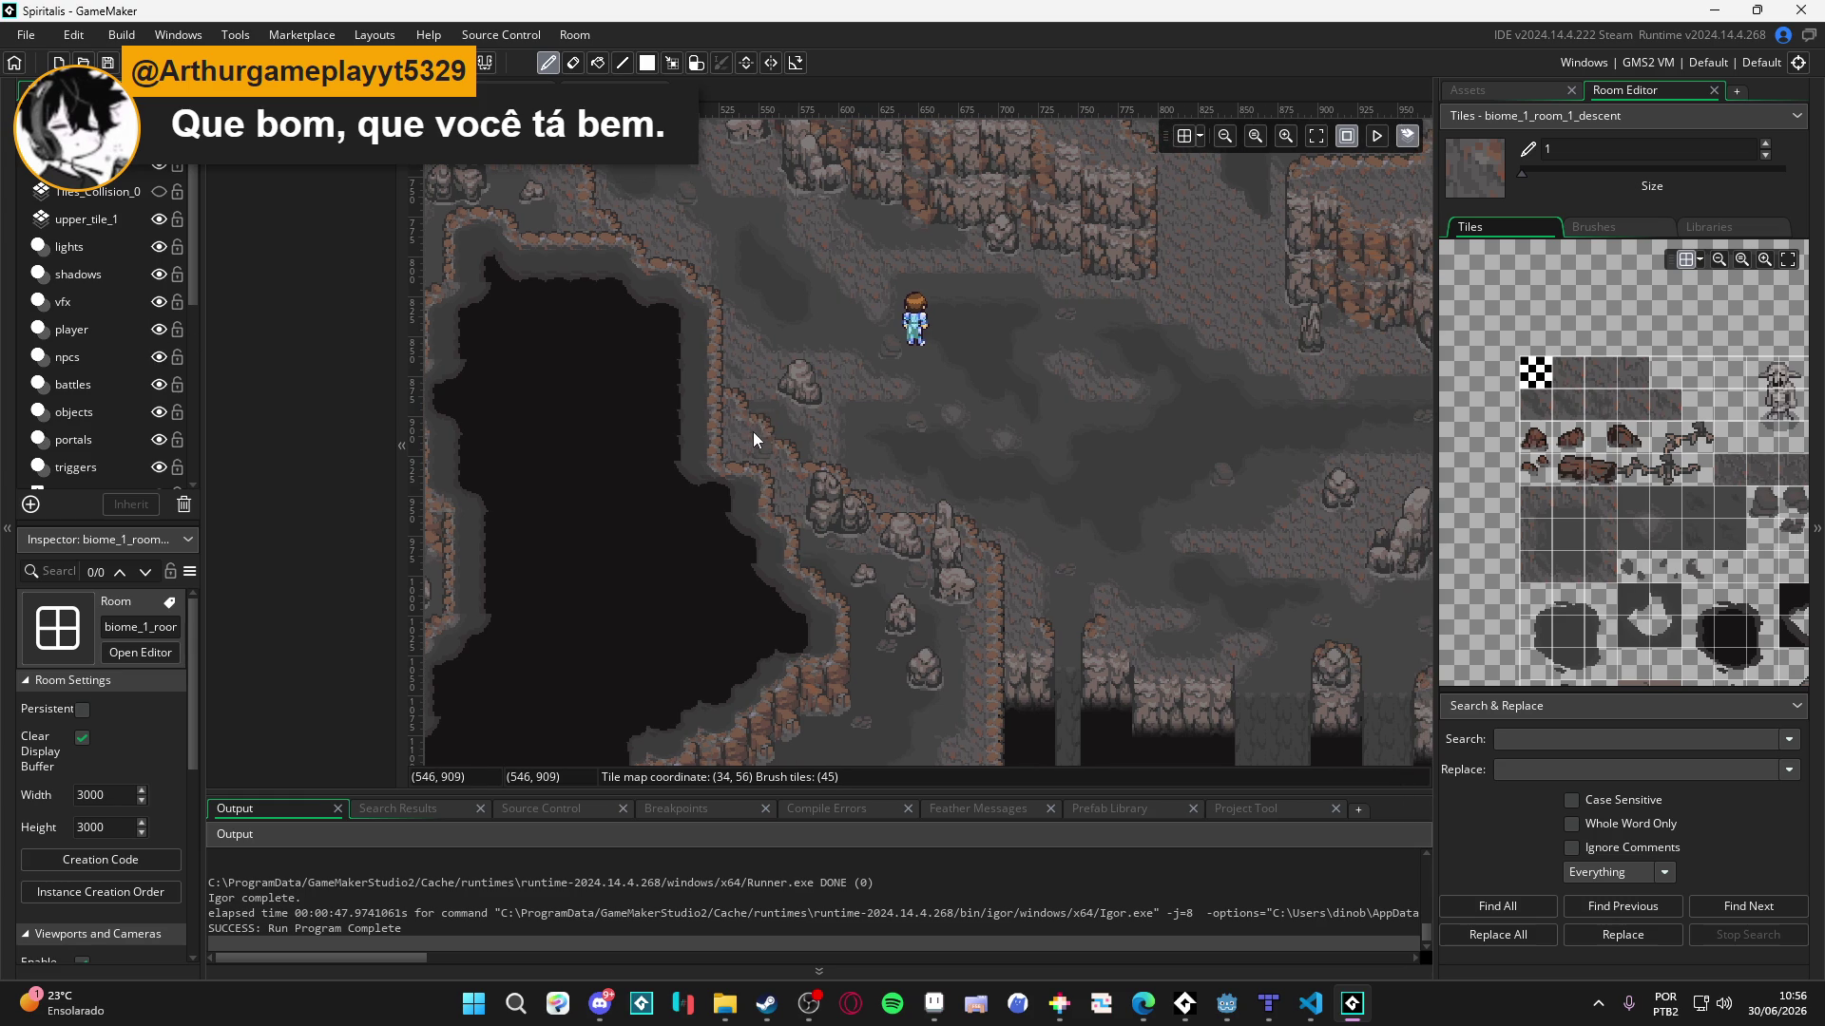
key(m)
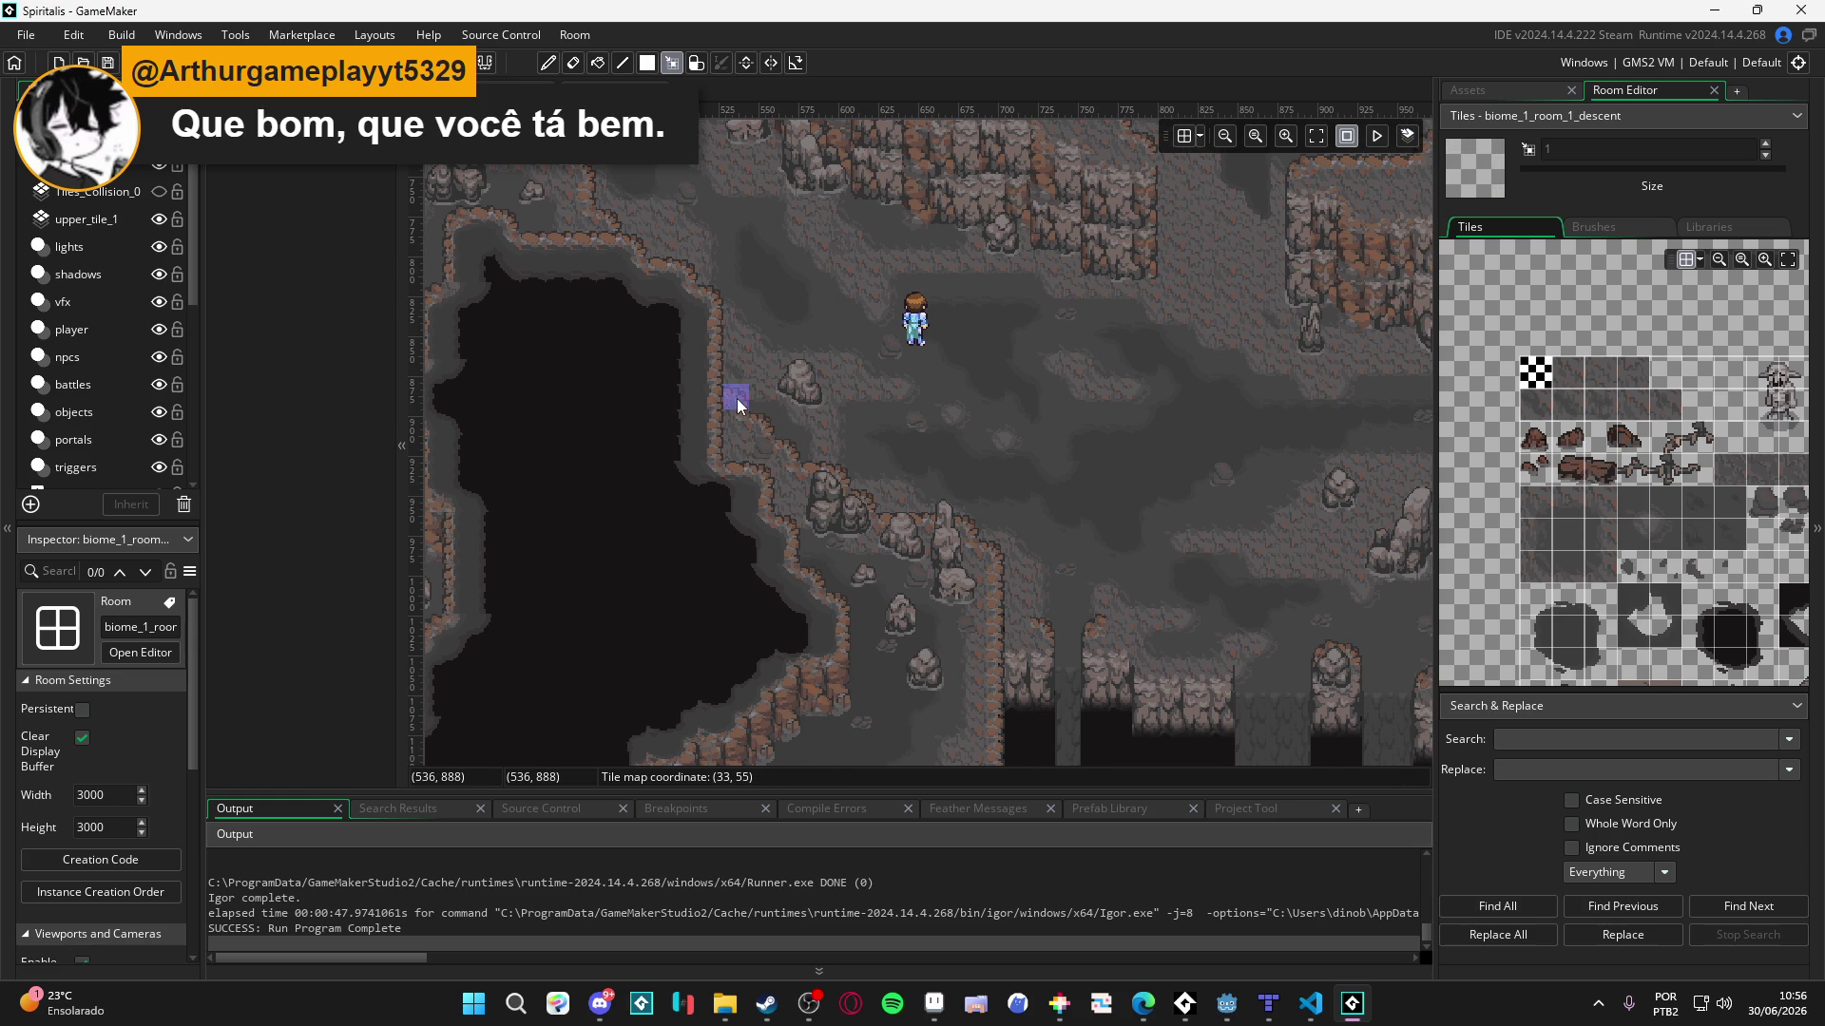
mouse_move(738, 397)
mouse_down()
mouse_move(791, 479)
mouse_move(844, 496)
mouse_move(825, 513)
mouse_move(993, 556)
mouse_move(965, 558)
mouse_up()
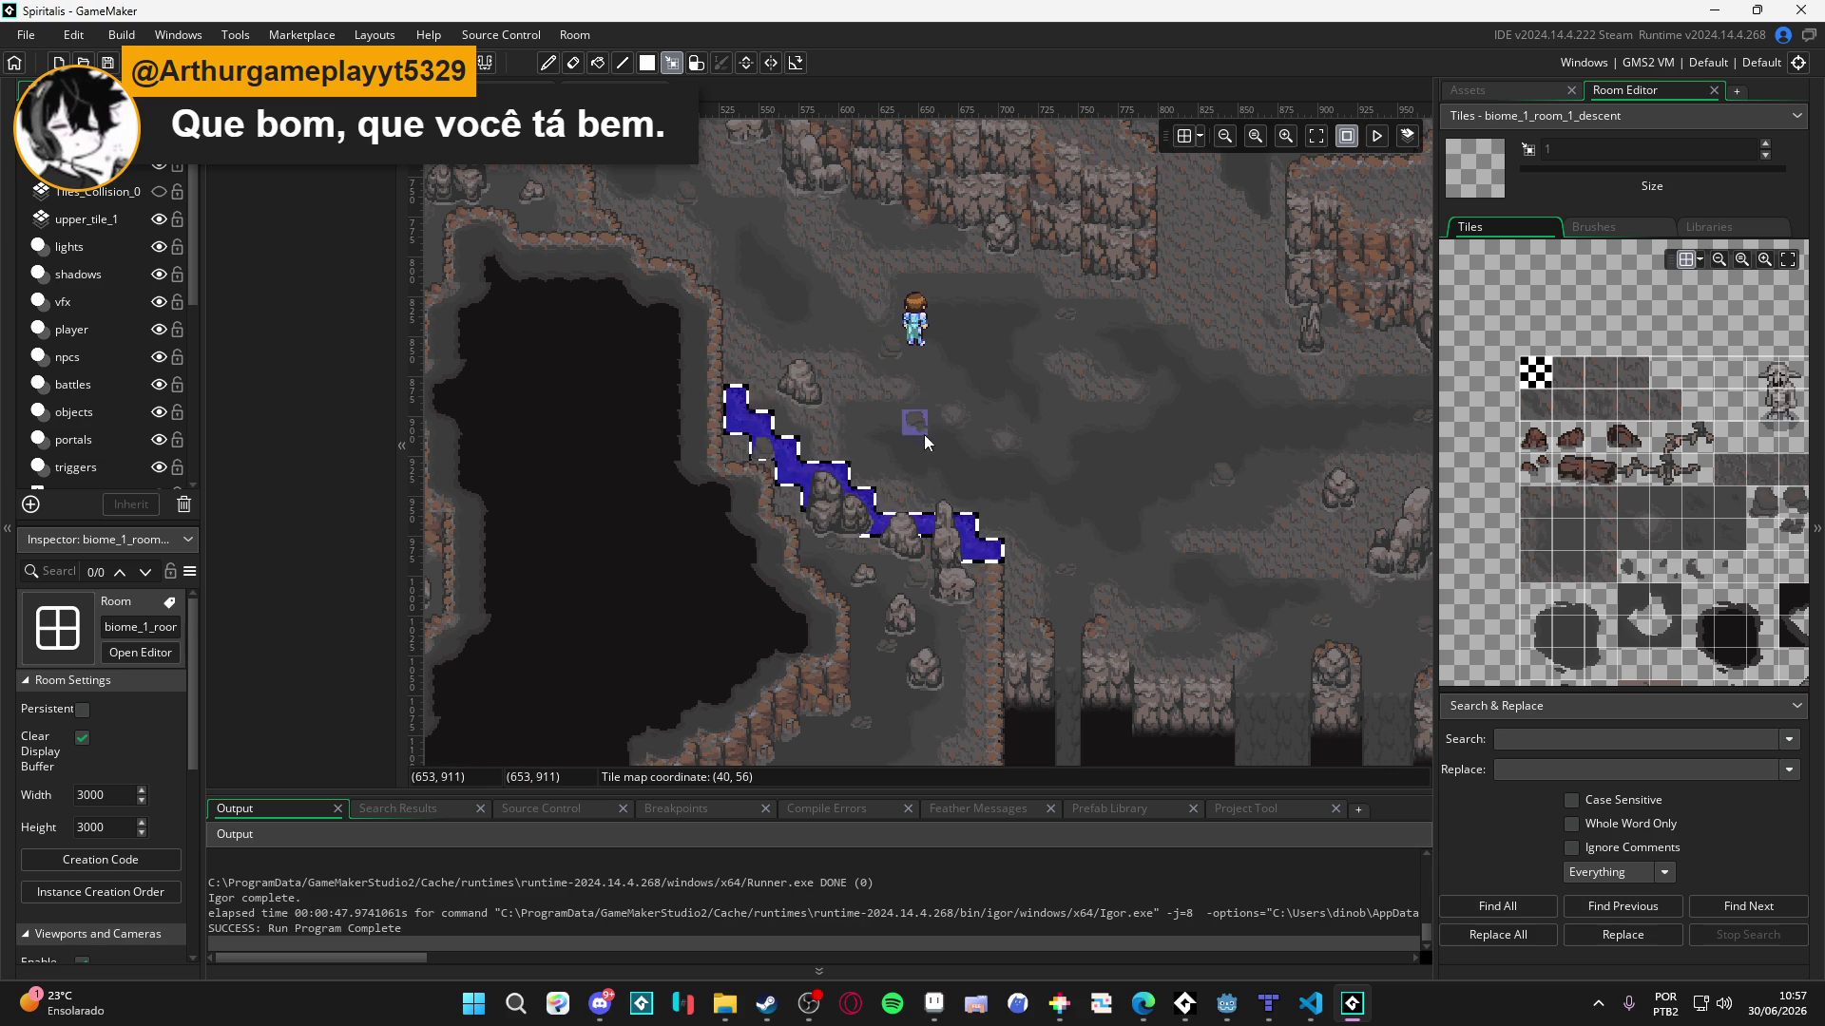
key(ctrl+c)
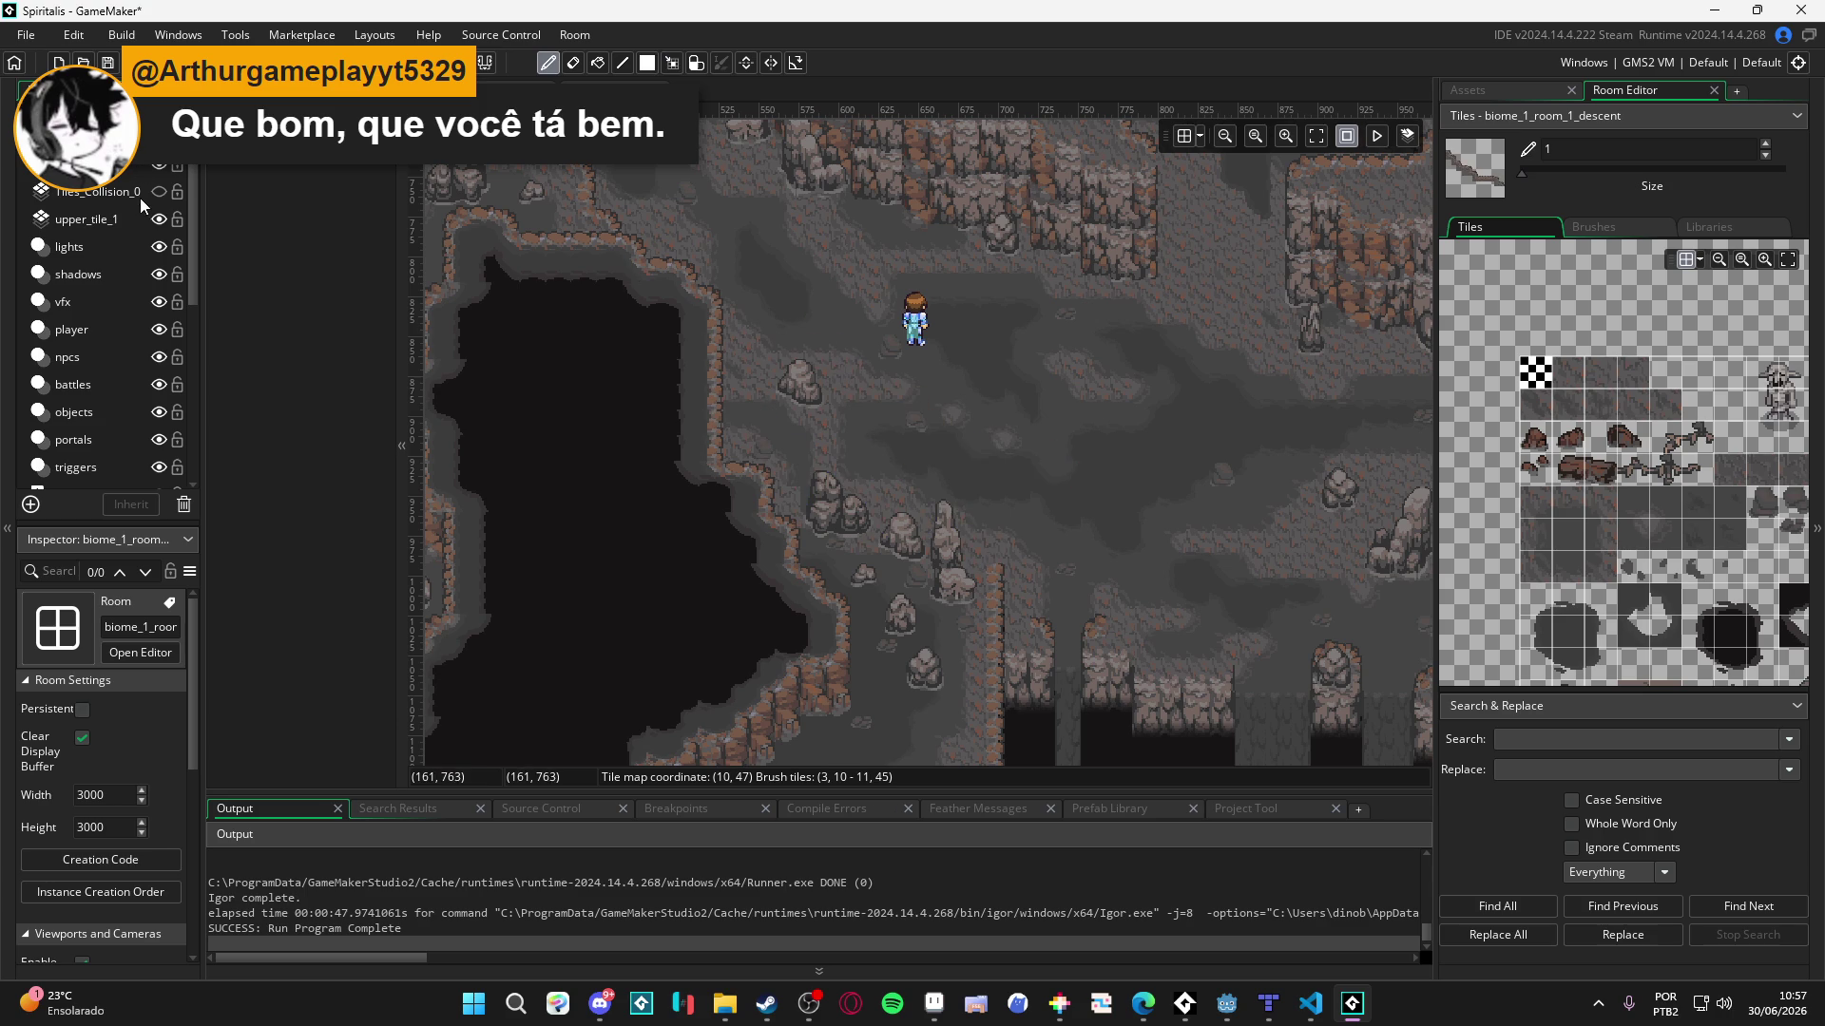
- Make upper_tile_1 the active layer and hide its tiles from view
click(133, 217)
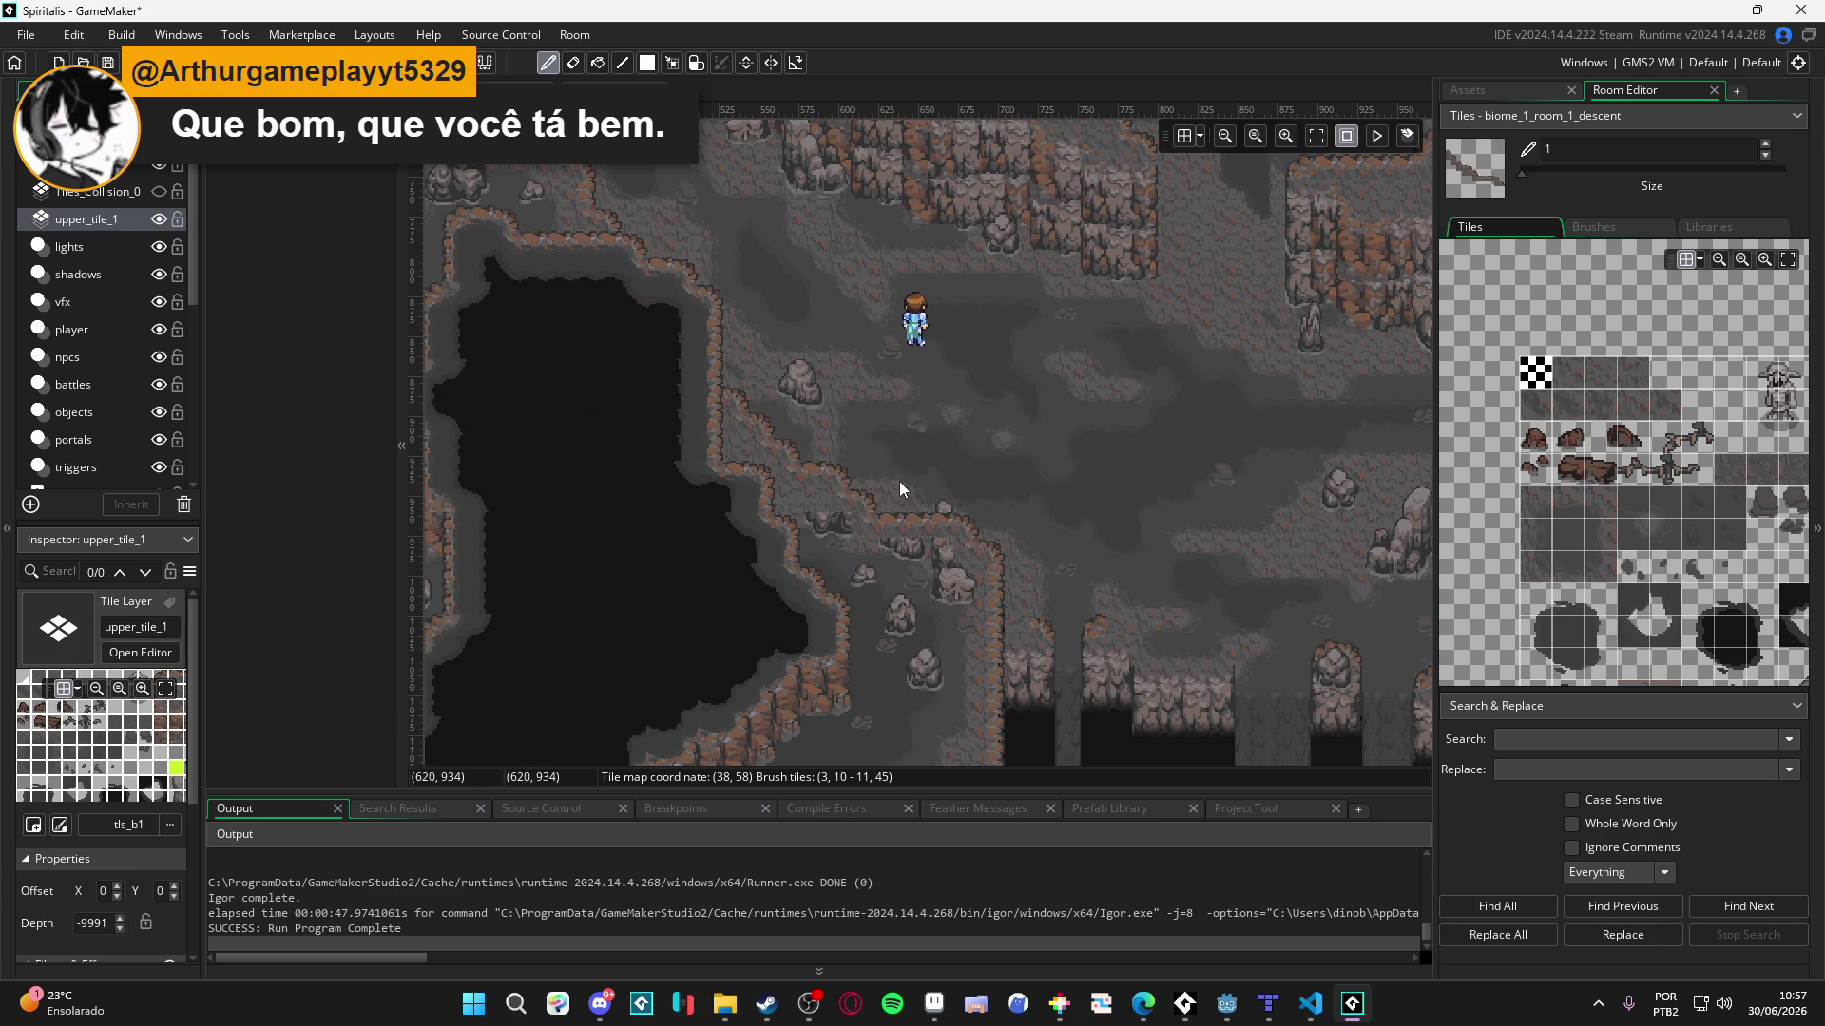
scroll(617, 375, up, 3)
scroll(618, 374, left, 6)
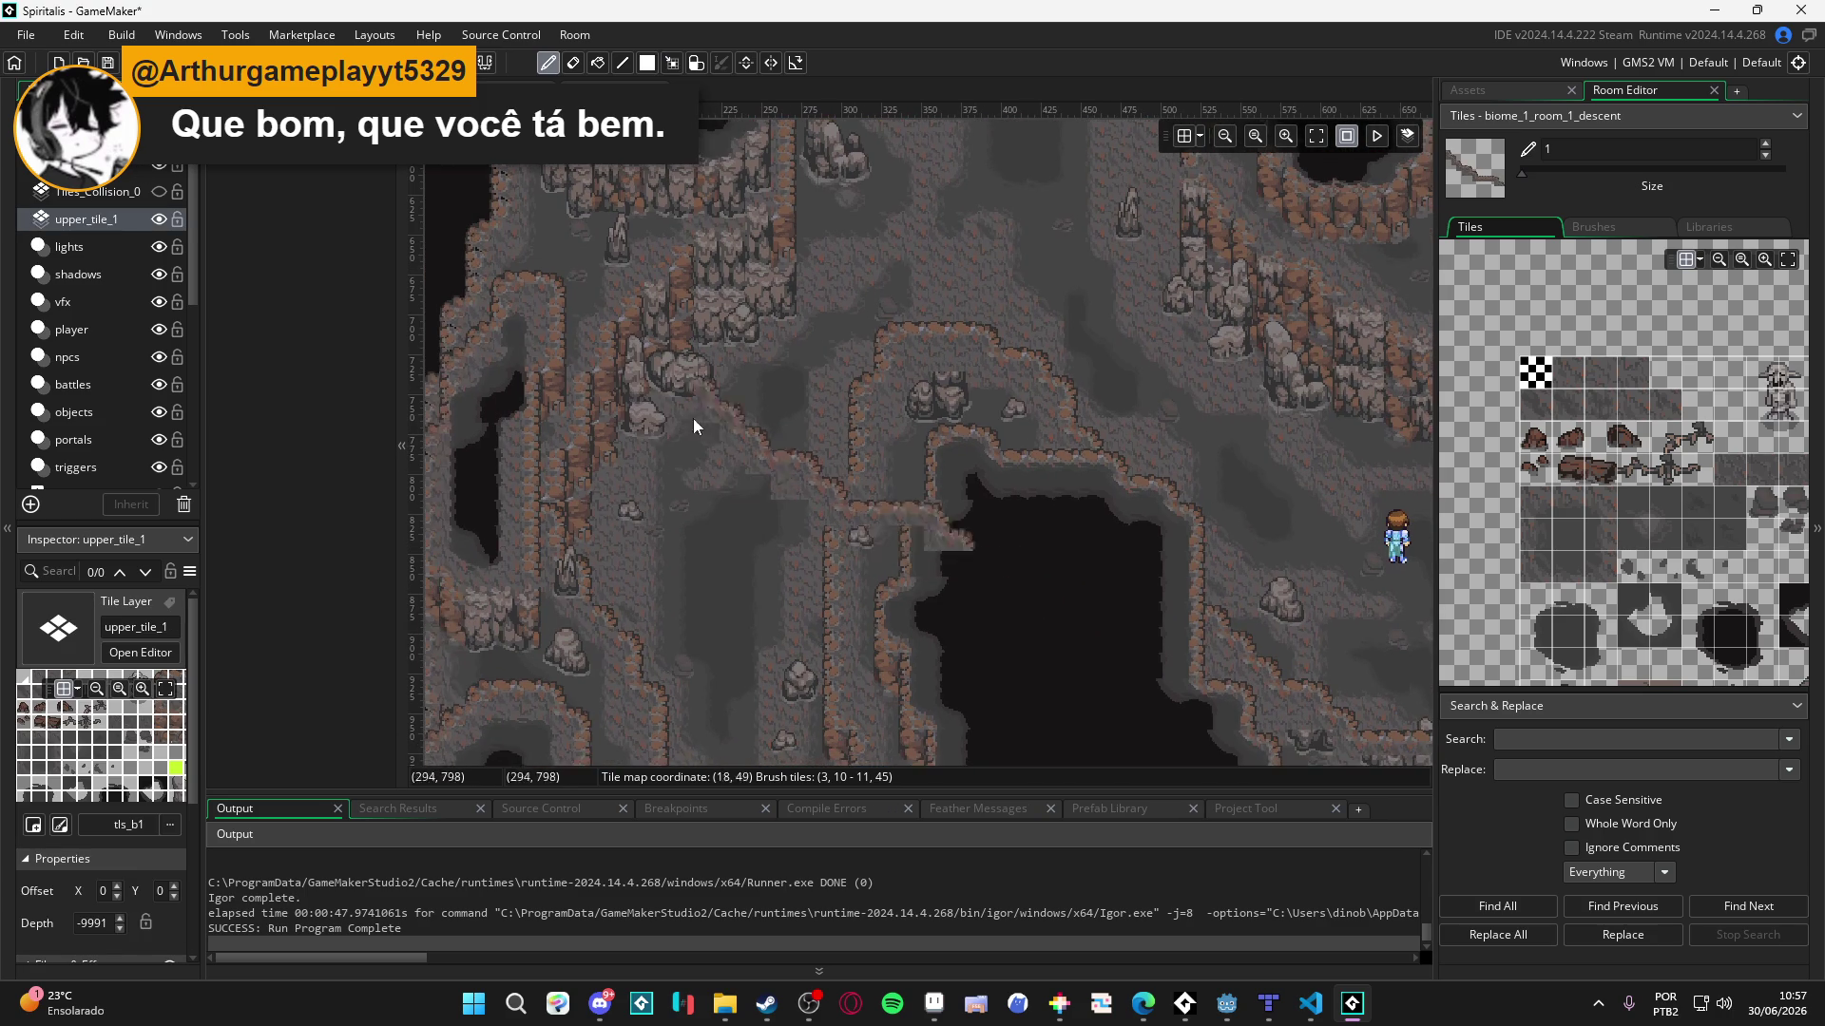
click(159, 218)
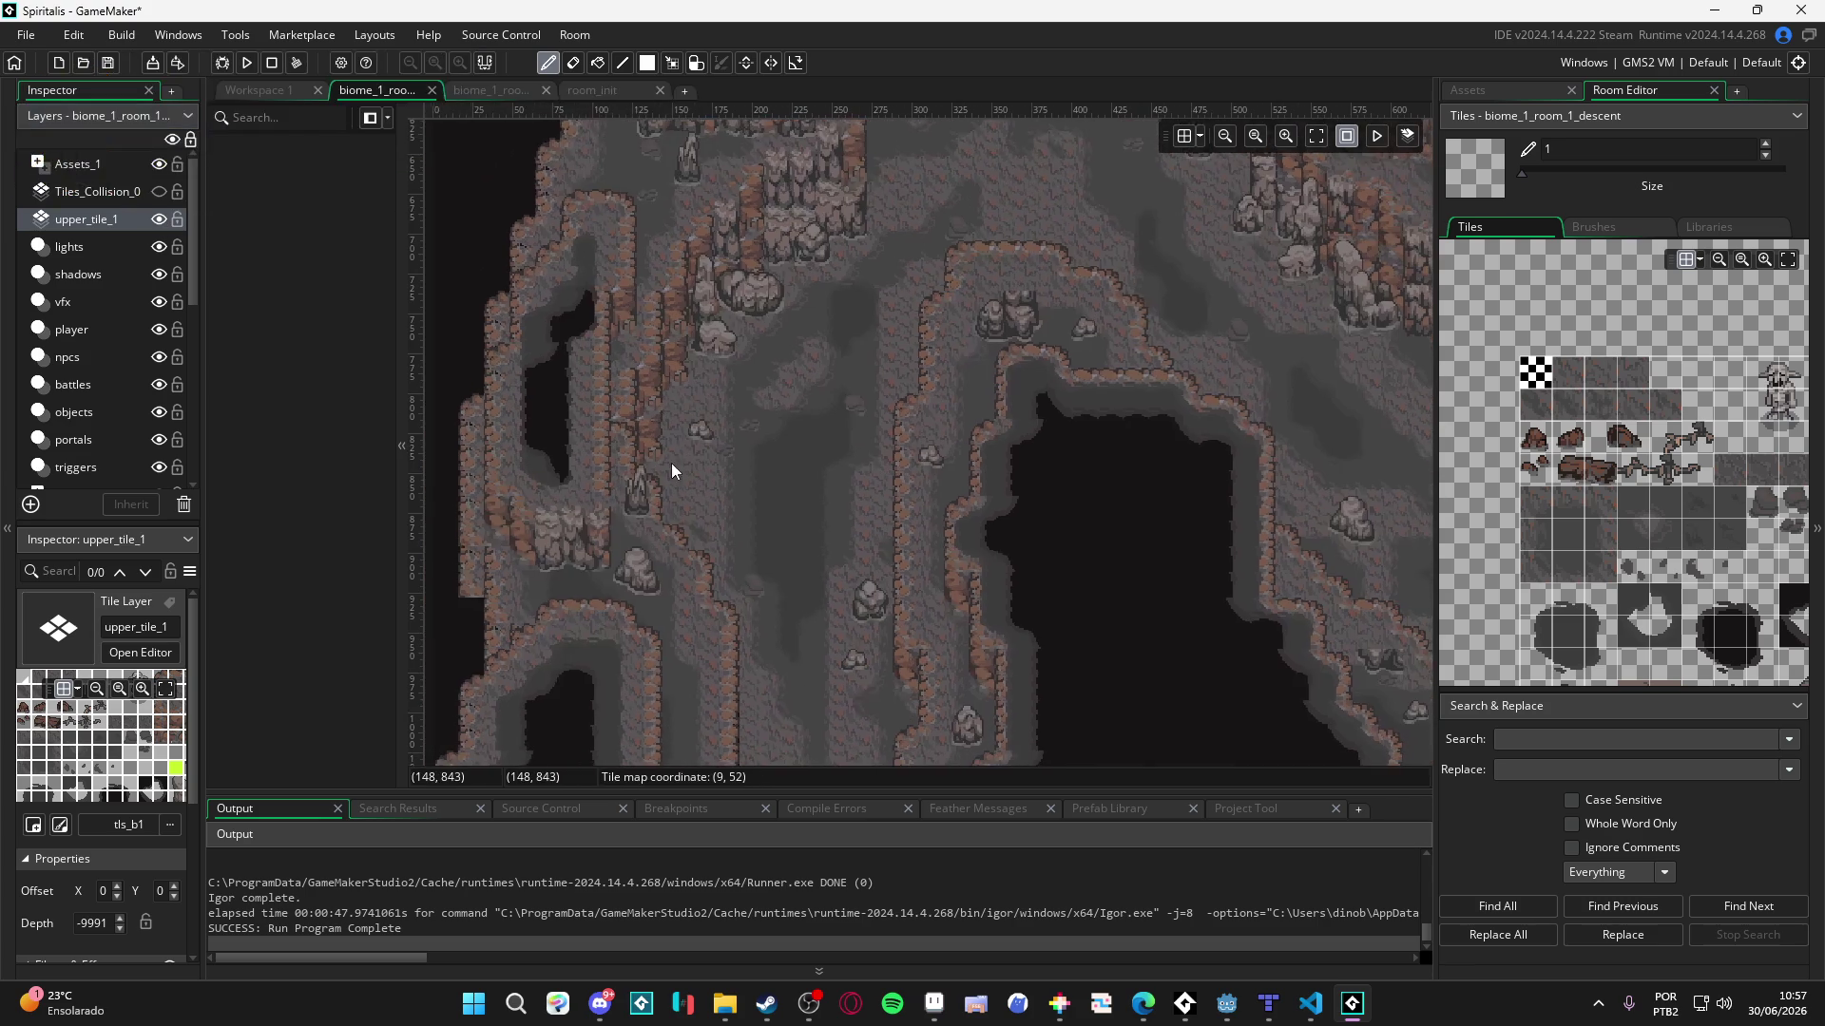
- Copy the stepped ridge cliff cells into the brush, then show the magenta collision tiles
alt+click(726, 618)
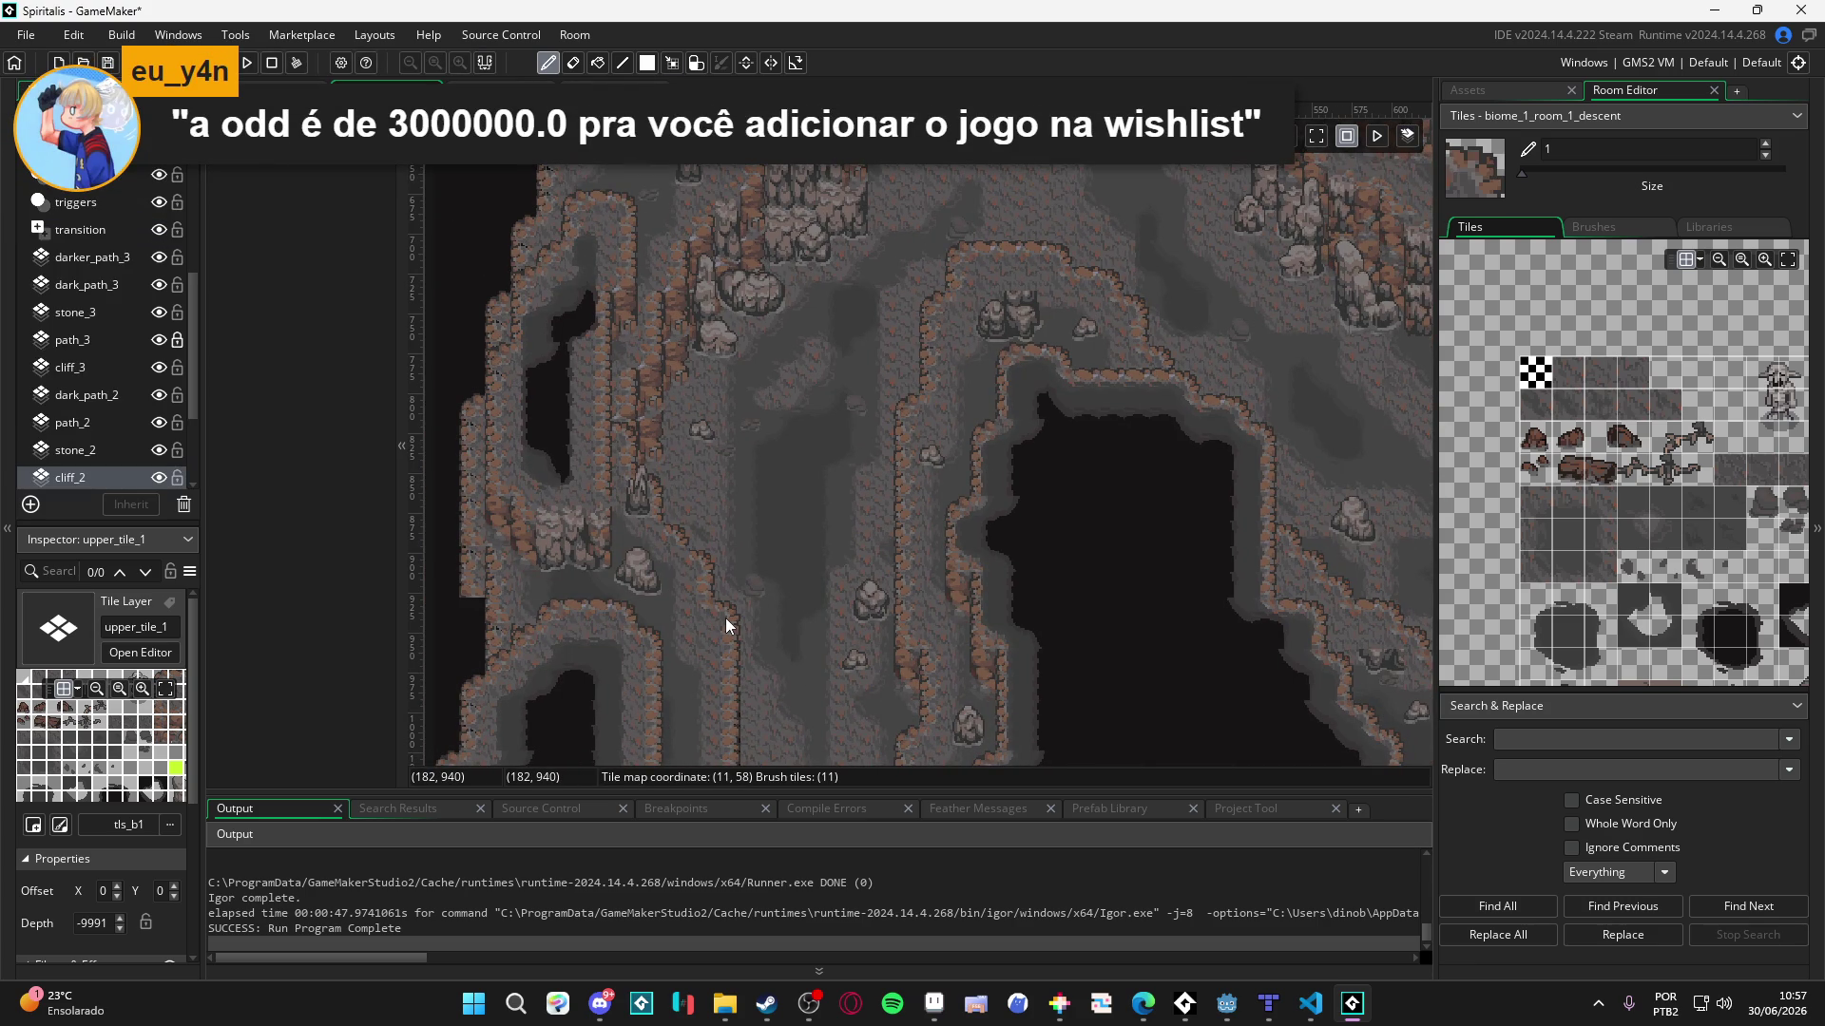
key(m)
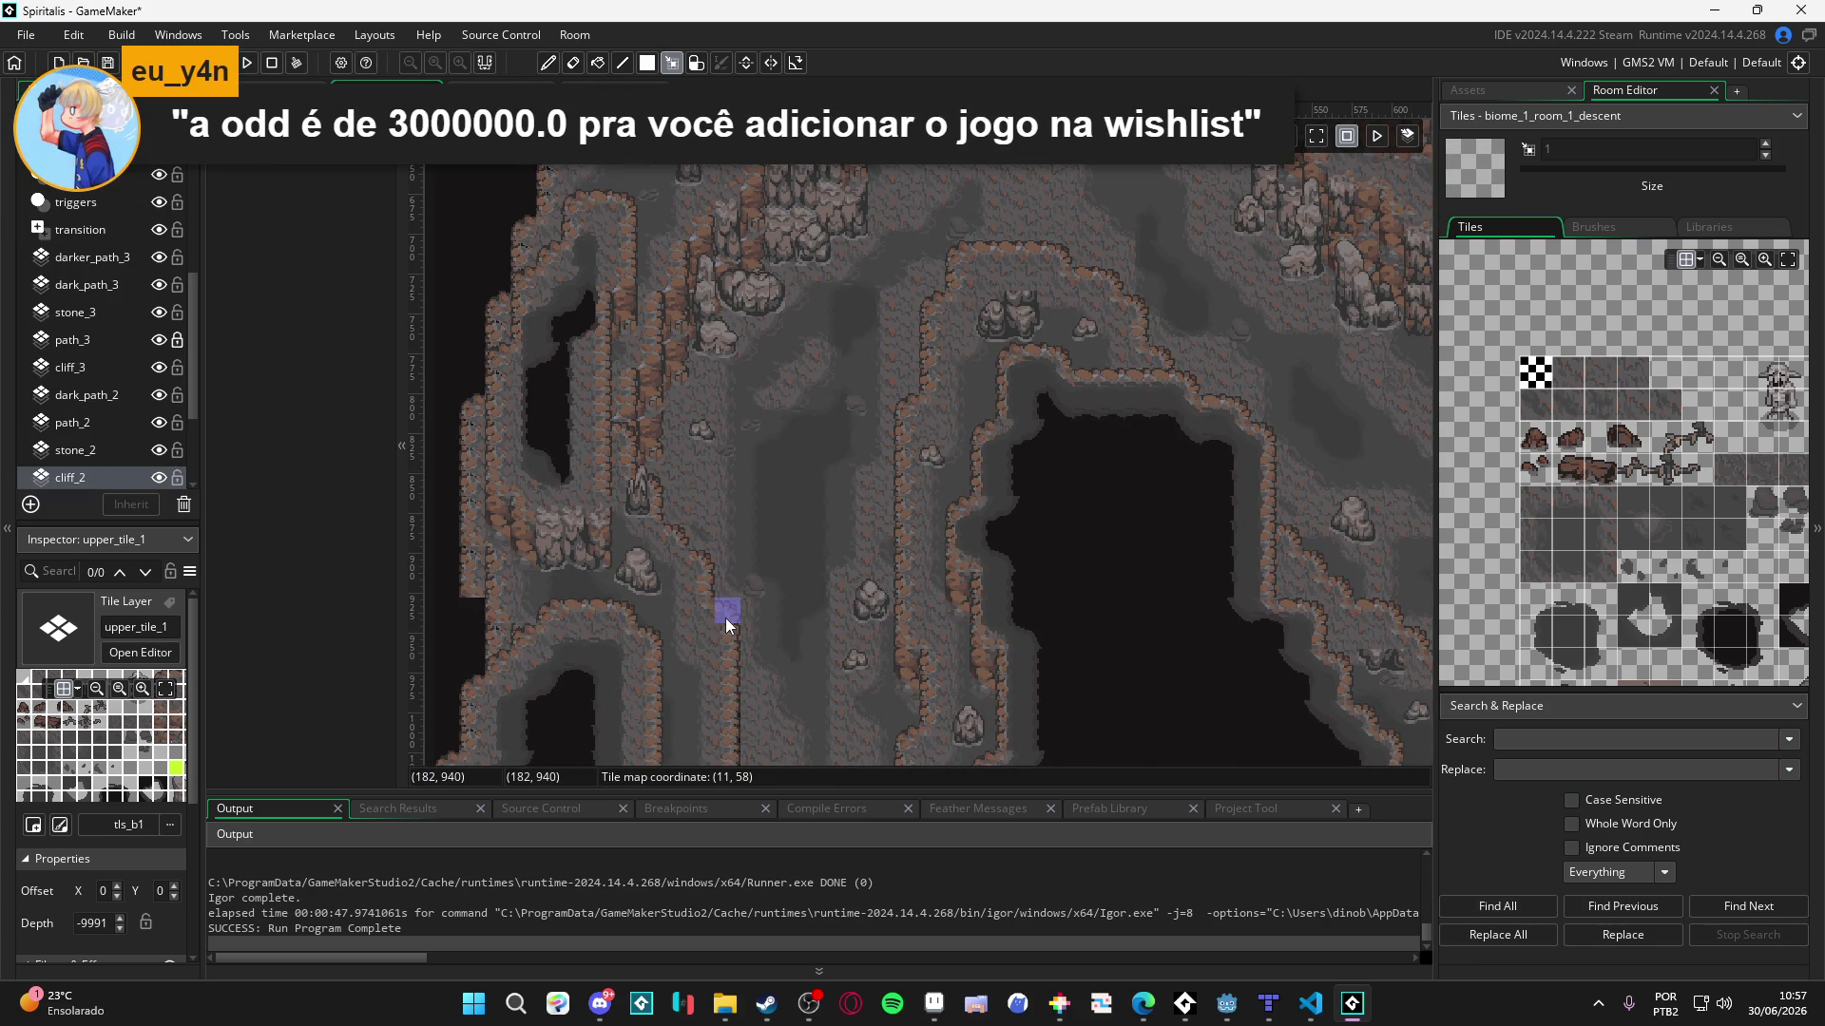
drag(726, 618, 727, 639)
drag(699, 561, 702, 585)
click(676, 534)
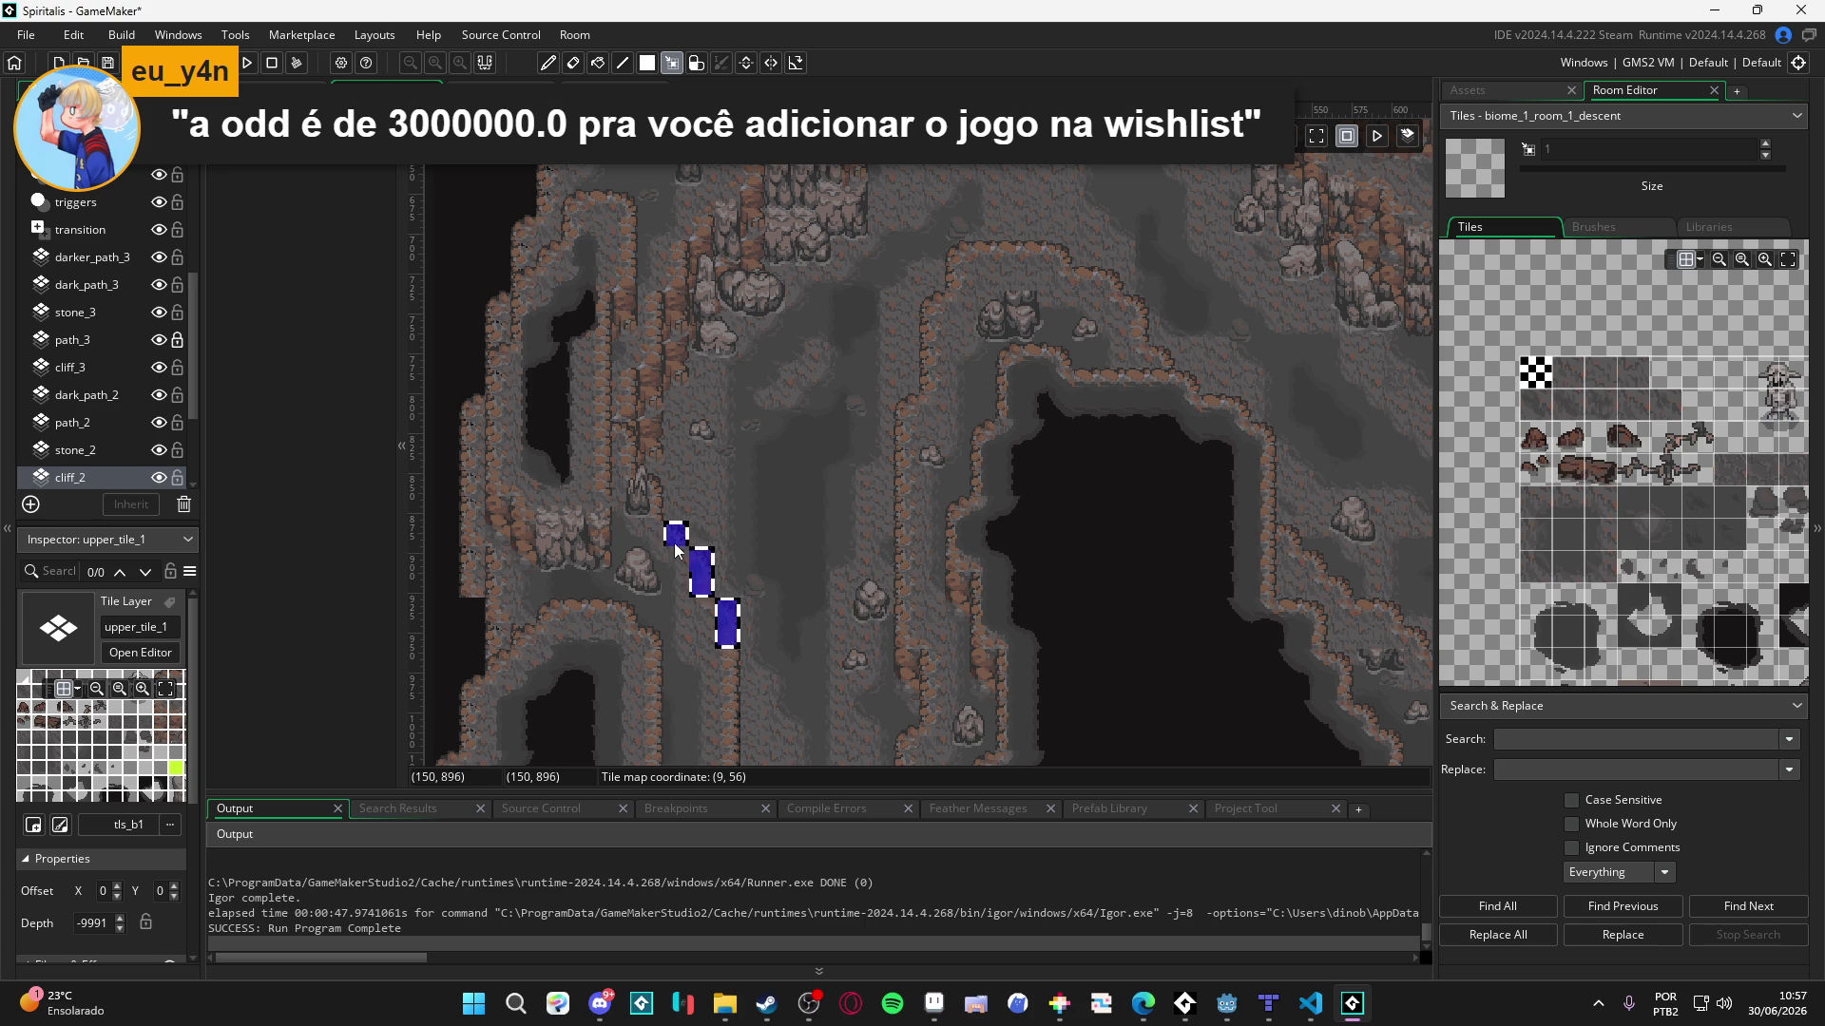
drag(664, 520, 640, 471)
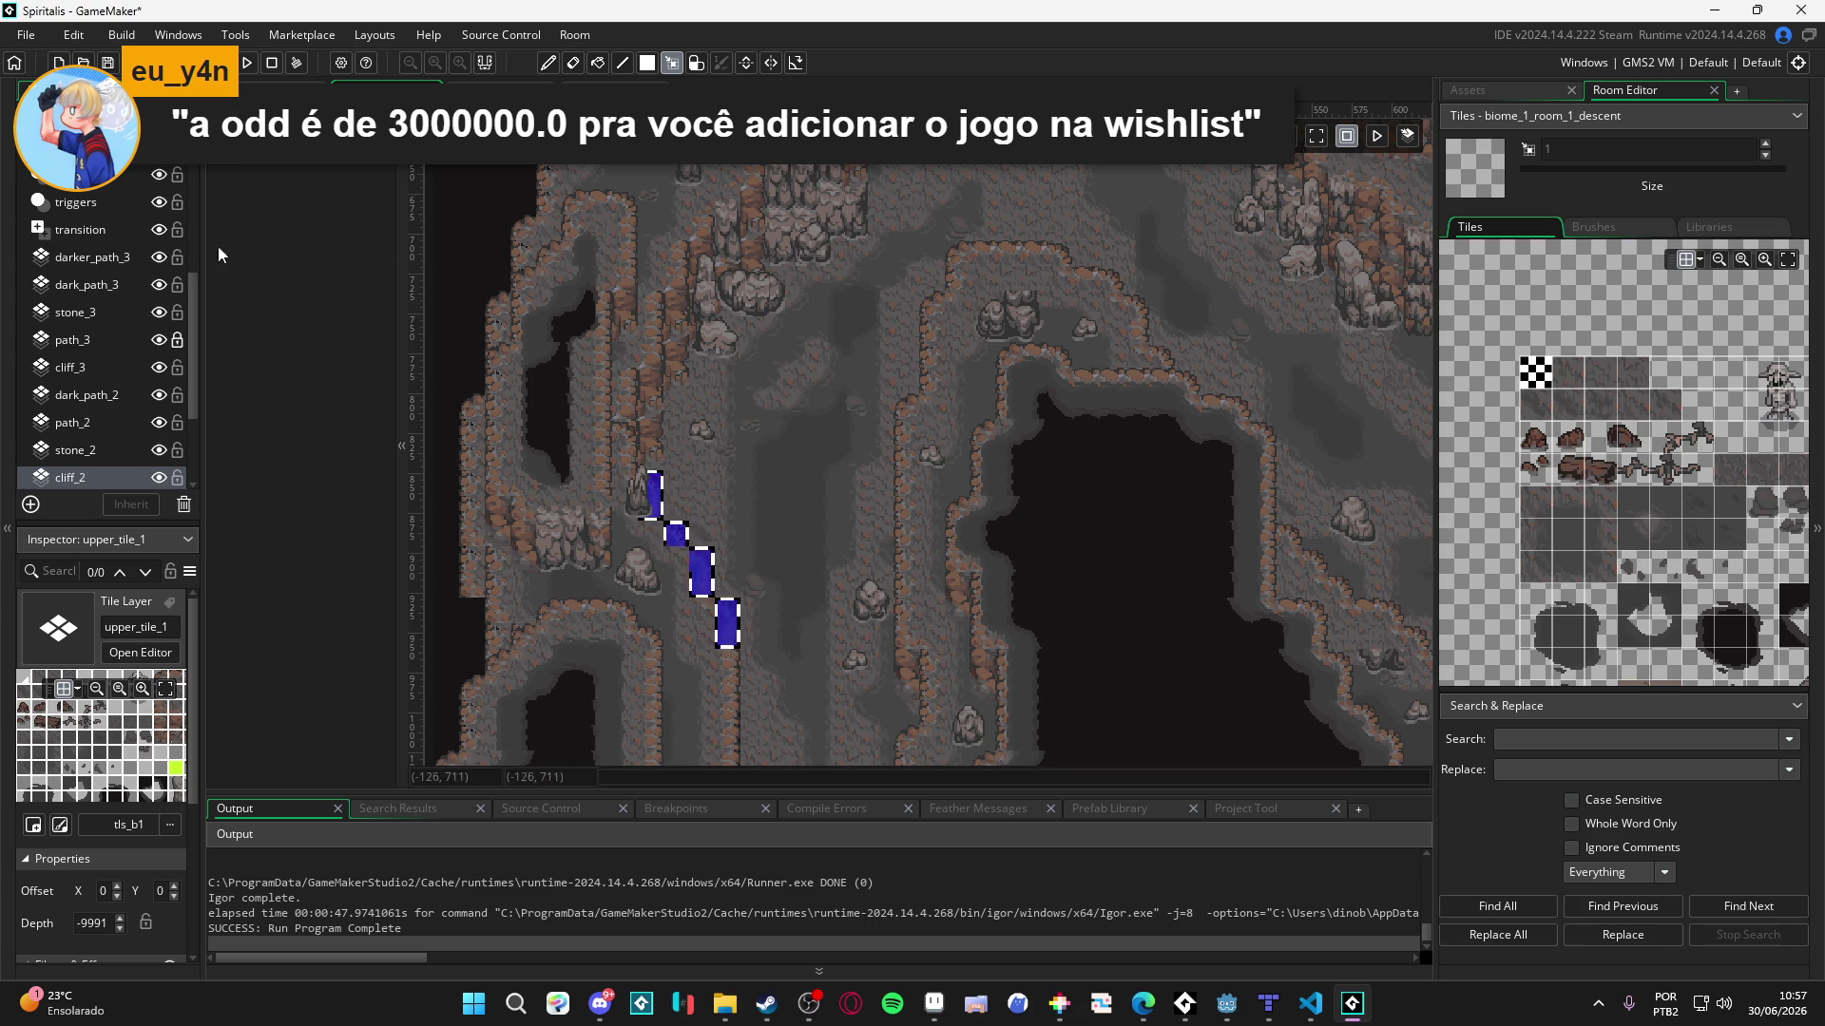
key(ctrl+c)
scroll(157, 233, up, 4)
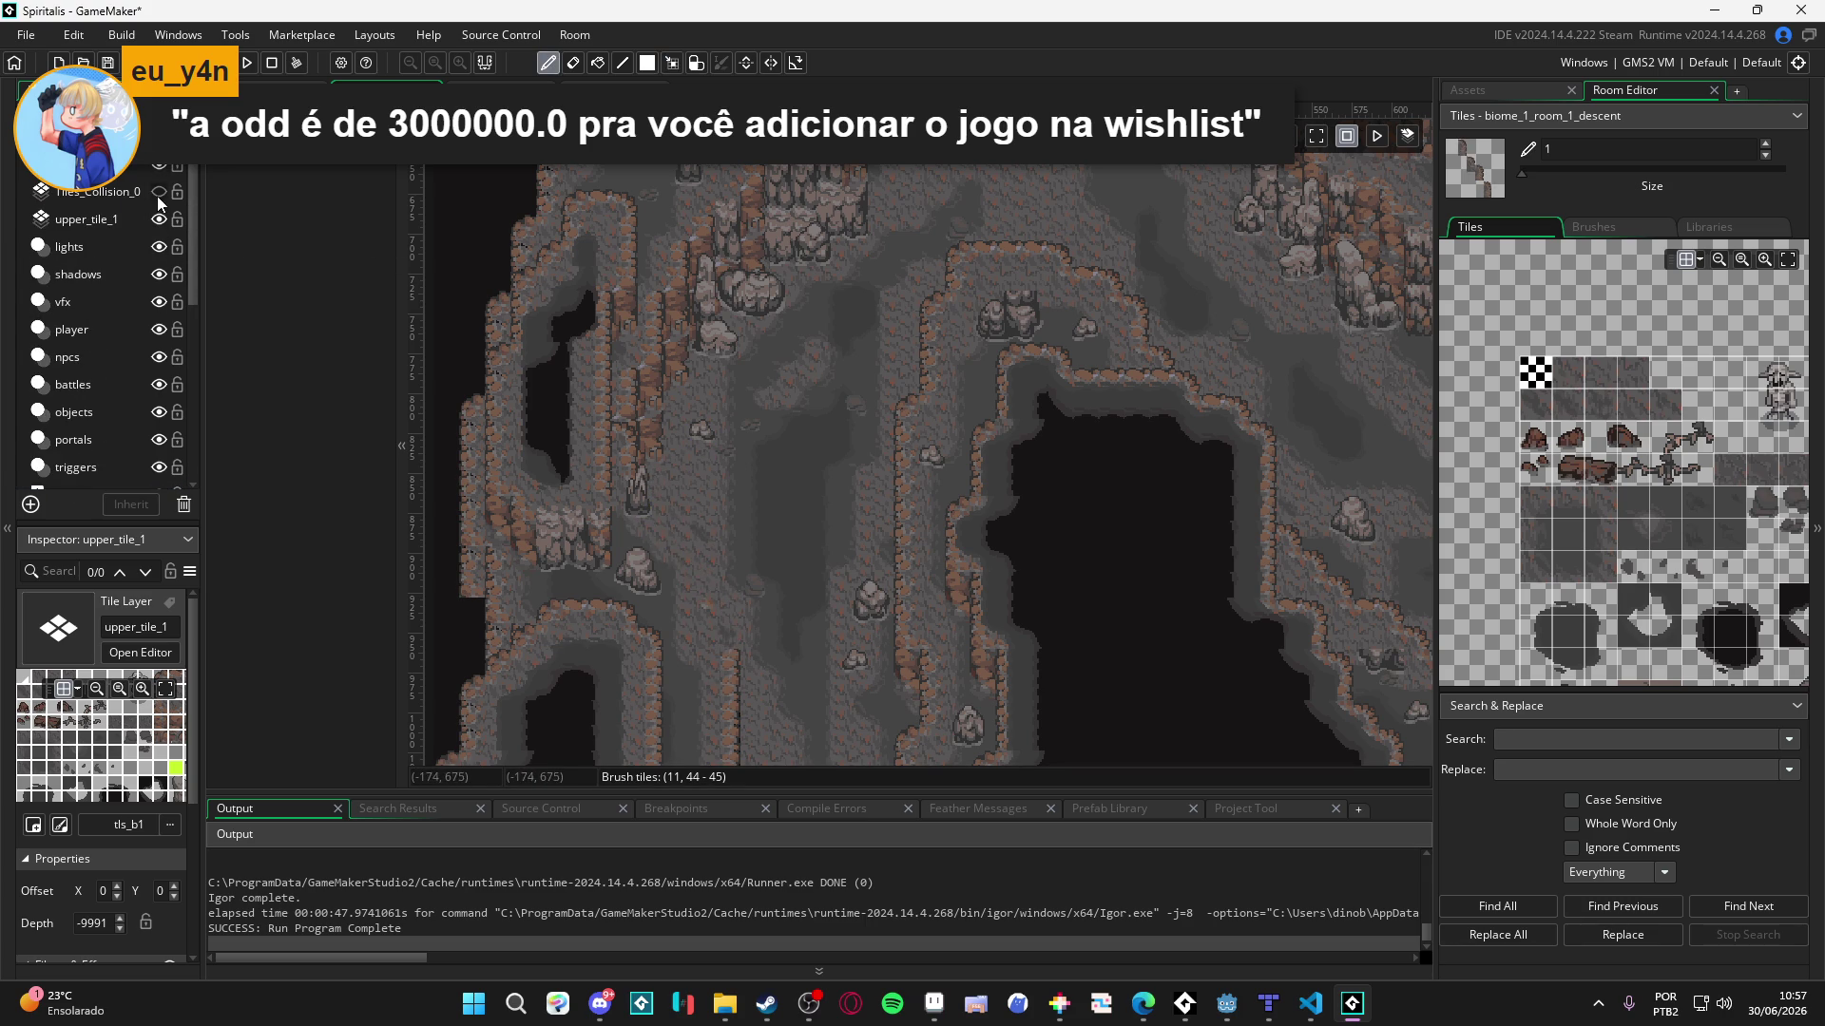
click(158, 193)
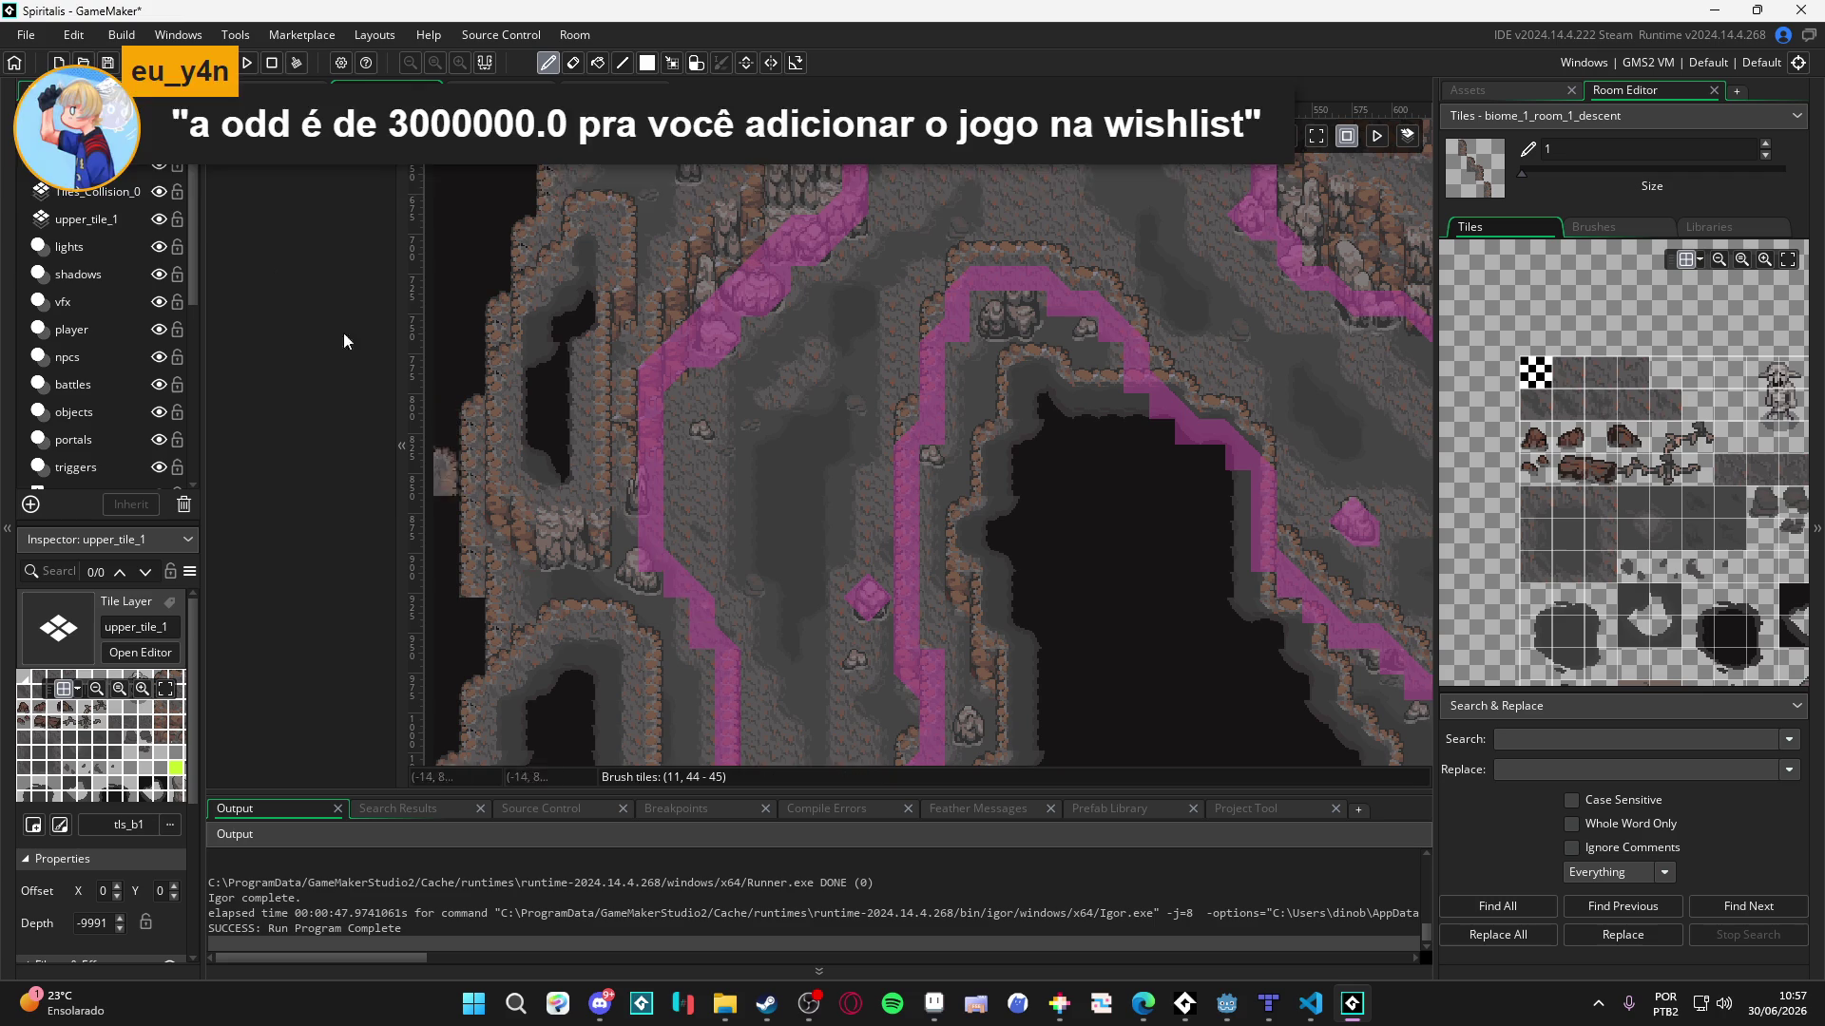
- Hide the collision tiles and paint cliff-edge tiles along the ridge's lower diagonal
click(159, 192)
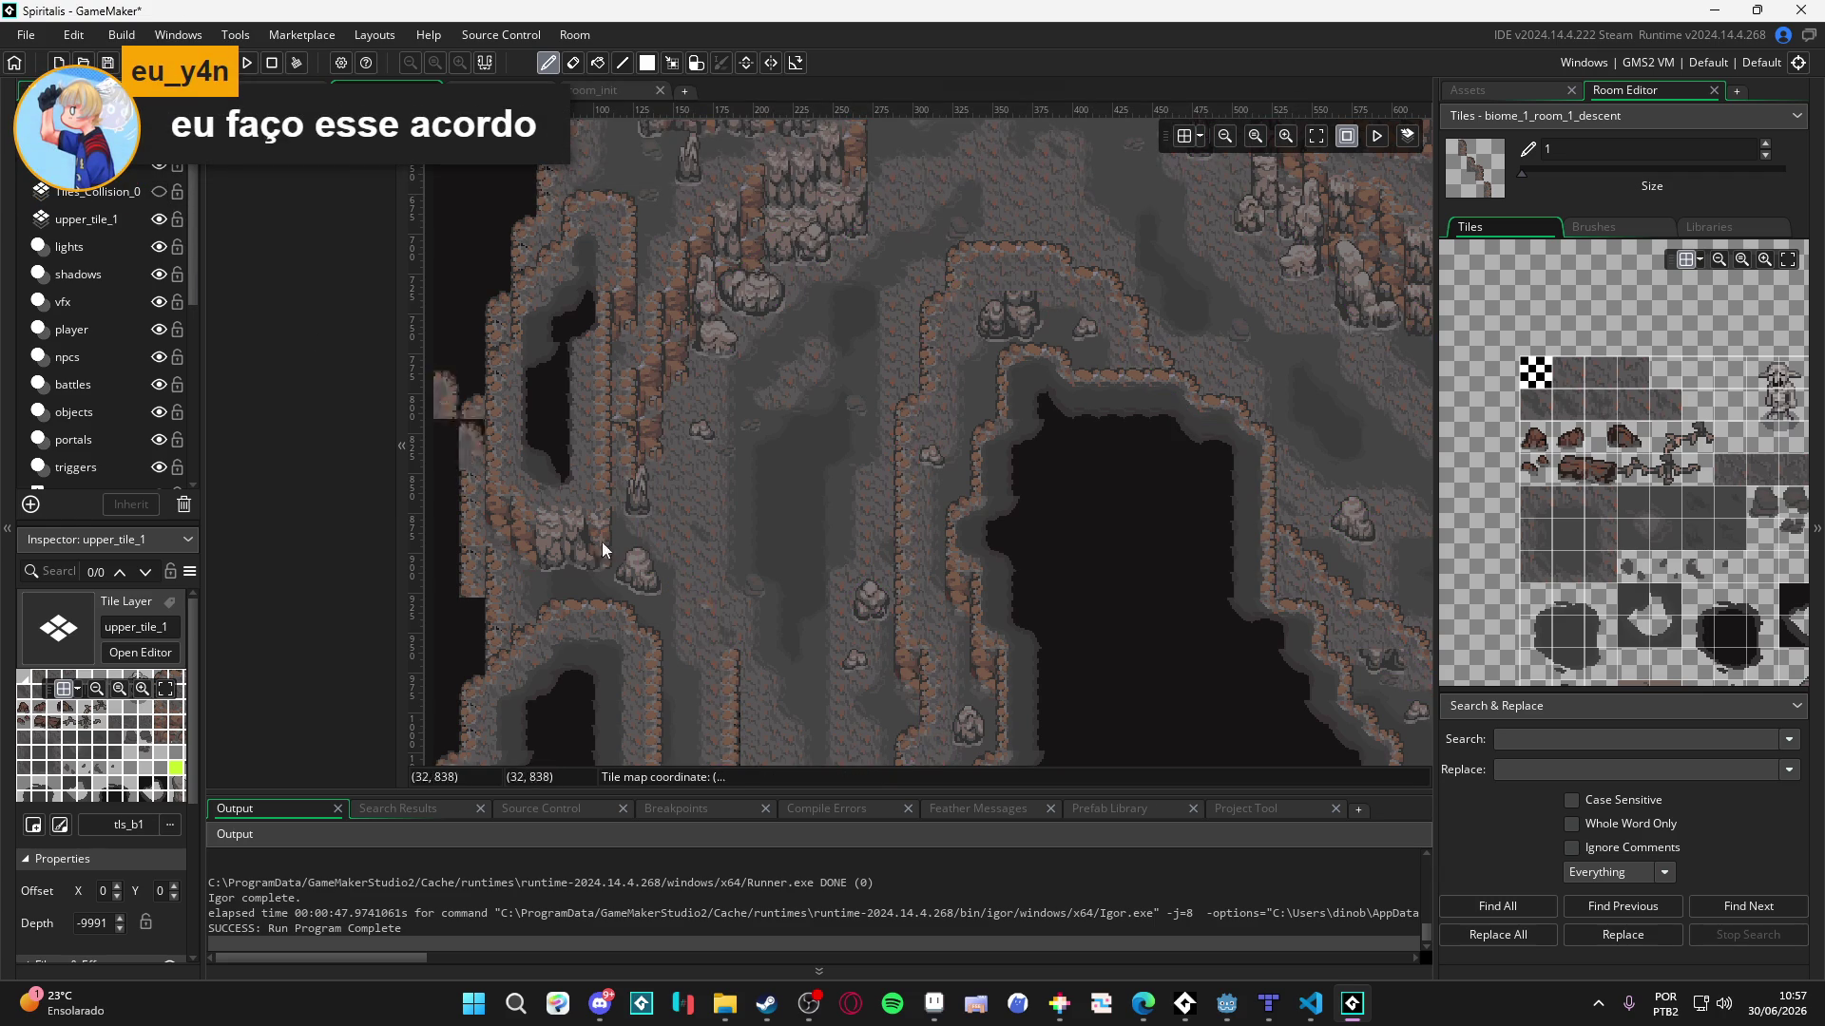
drag(697, 568, 694, 557)
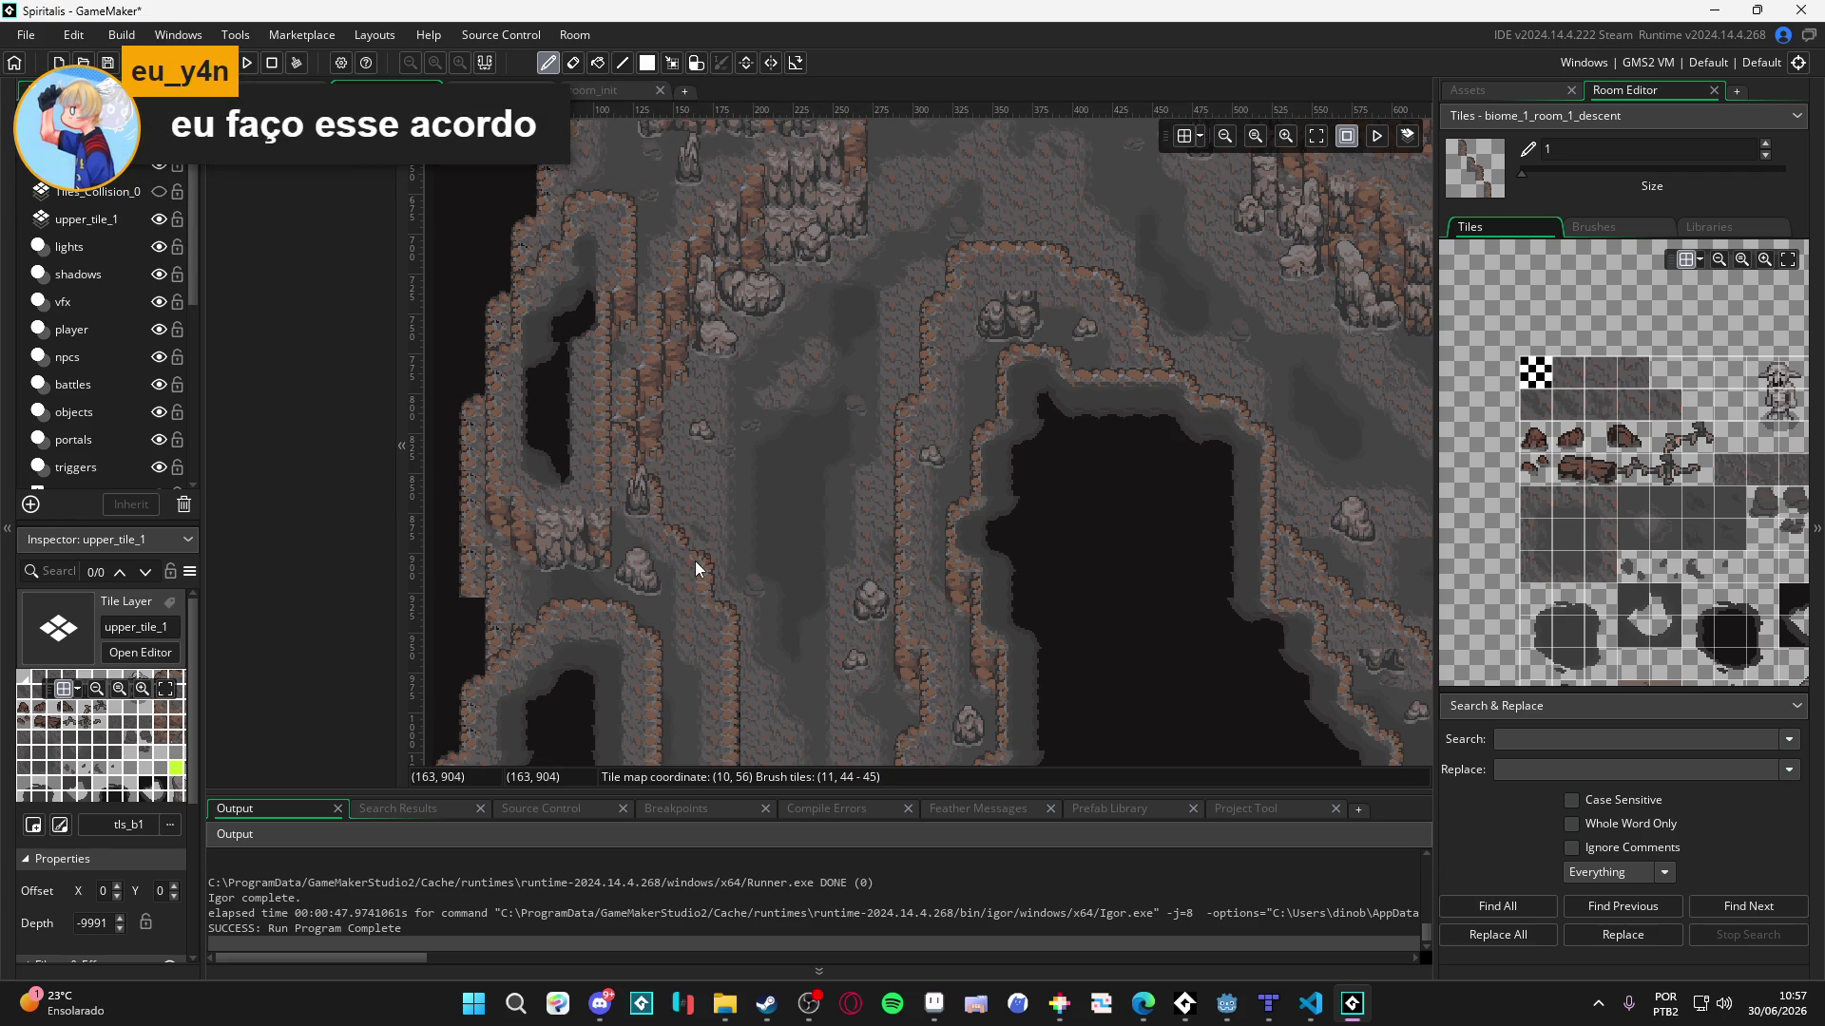
scroll(756, 471, down, 5)
scroll(785, 498, right, 2)
scroll(732, 644, up, 3)
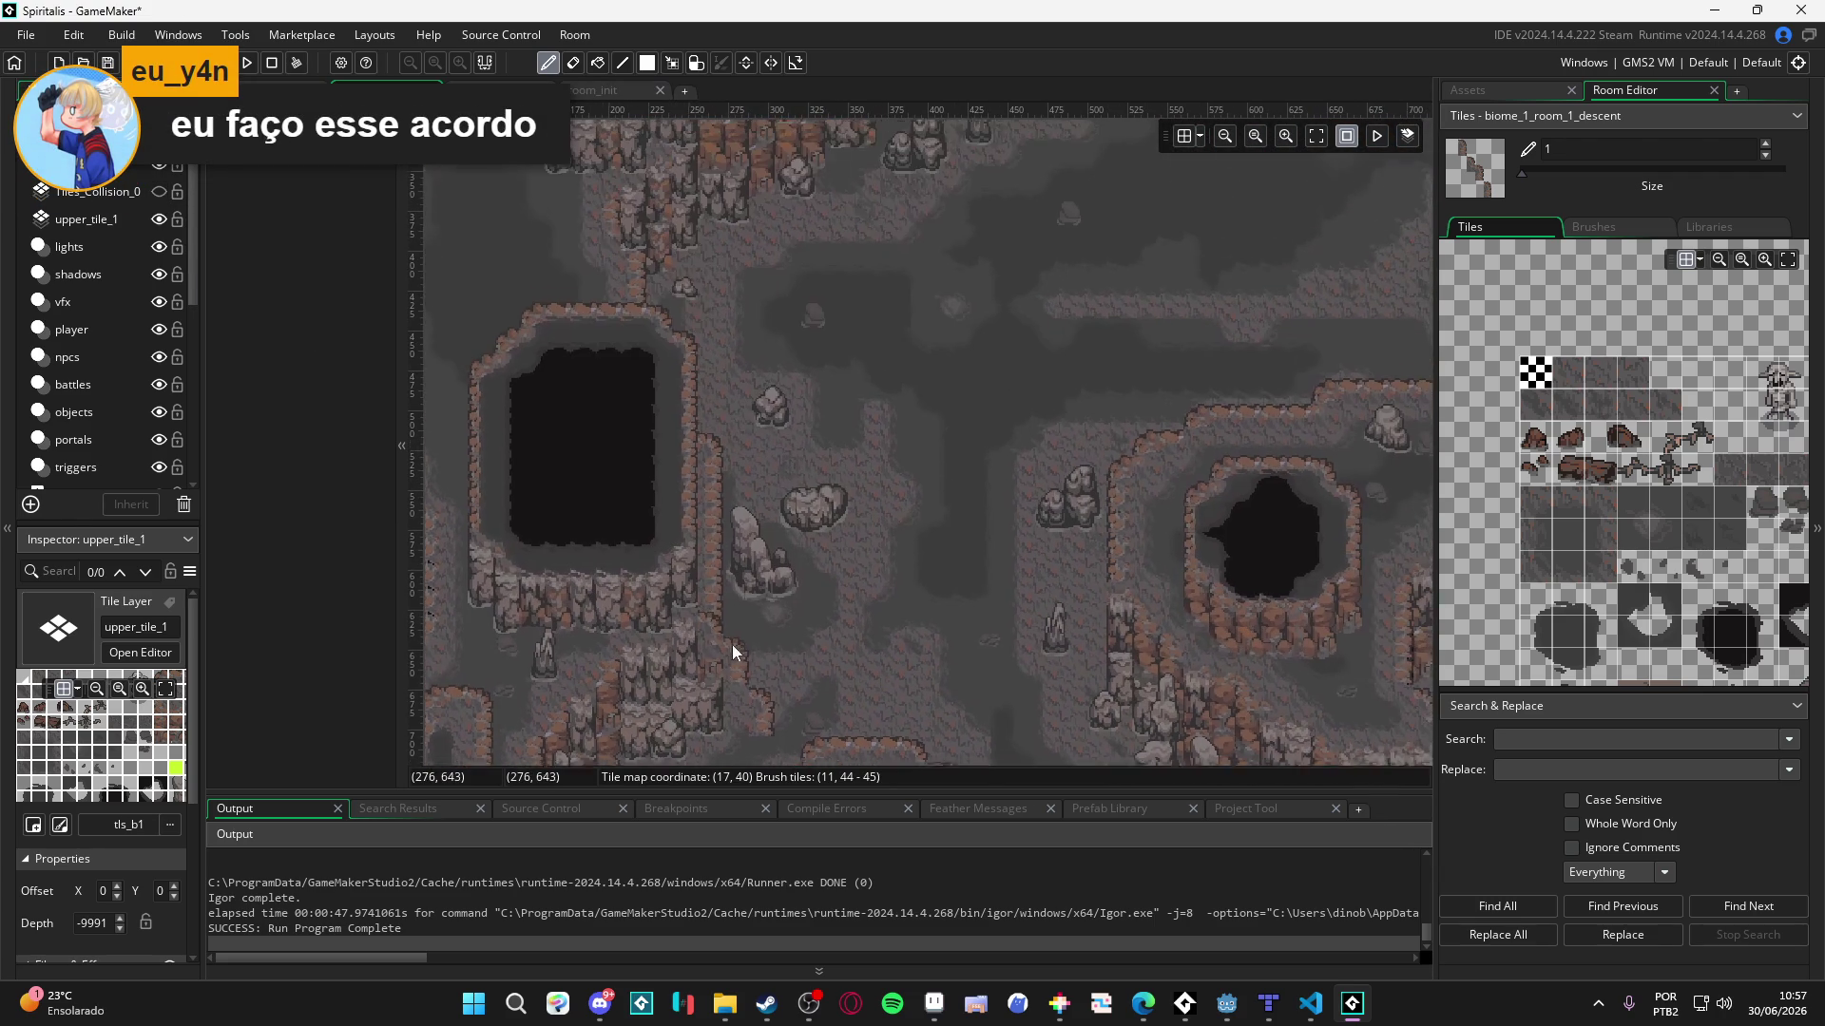
- Switch to the Tiles_Collision_0 layer and look around the canvas
click(100, 195)
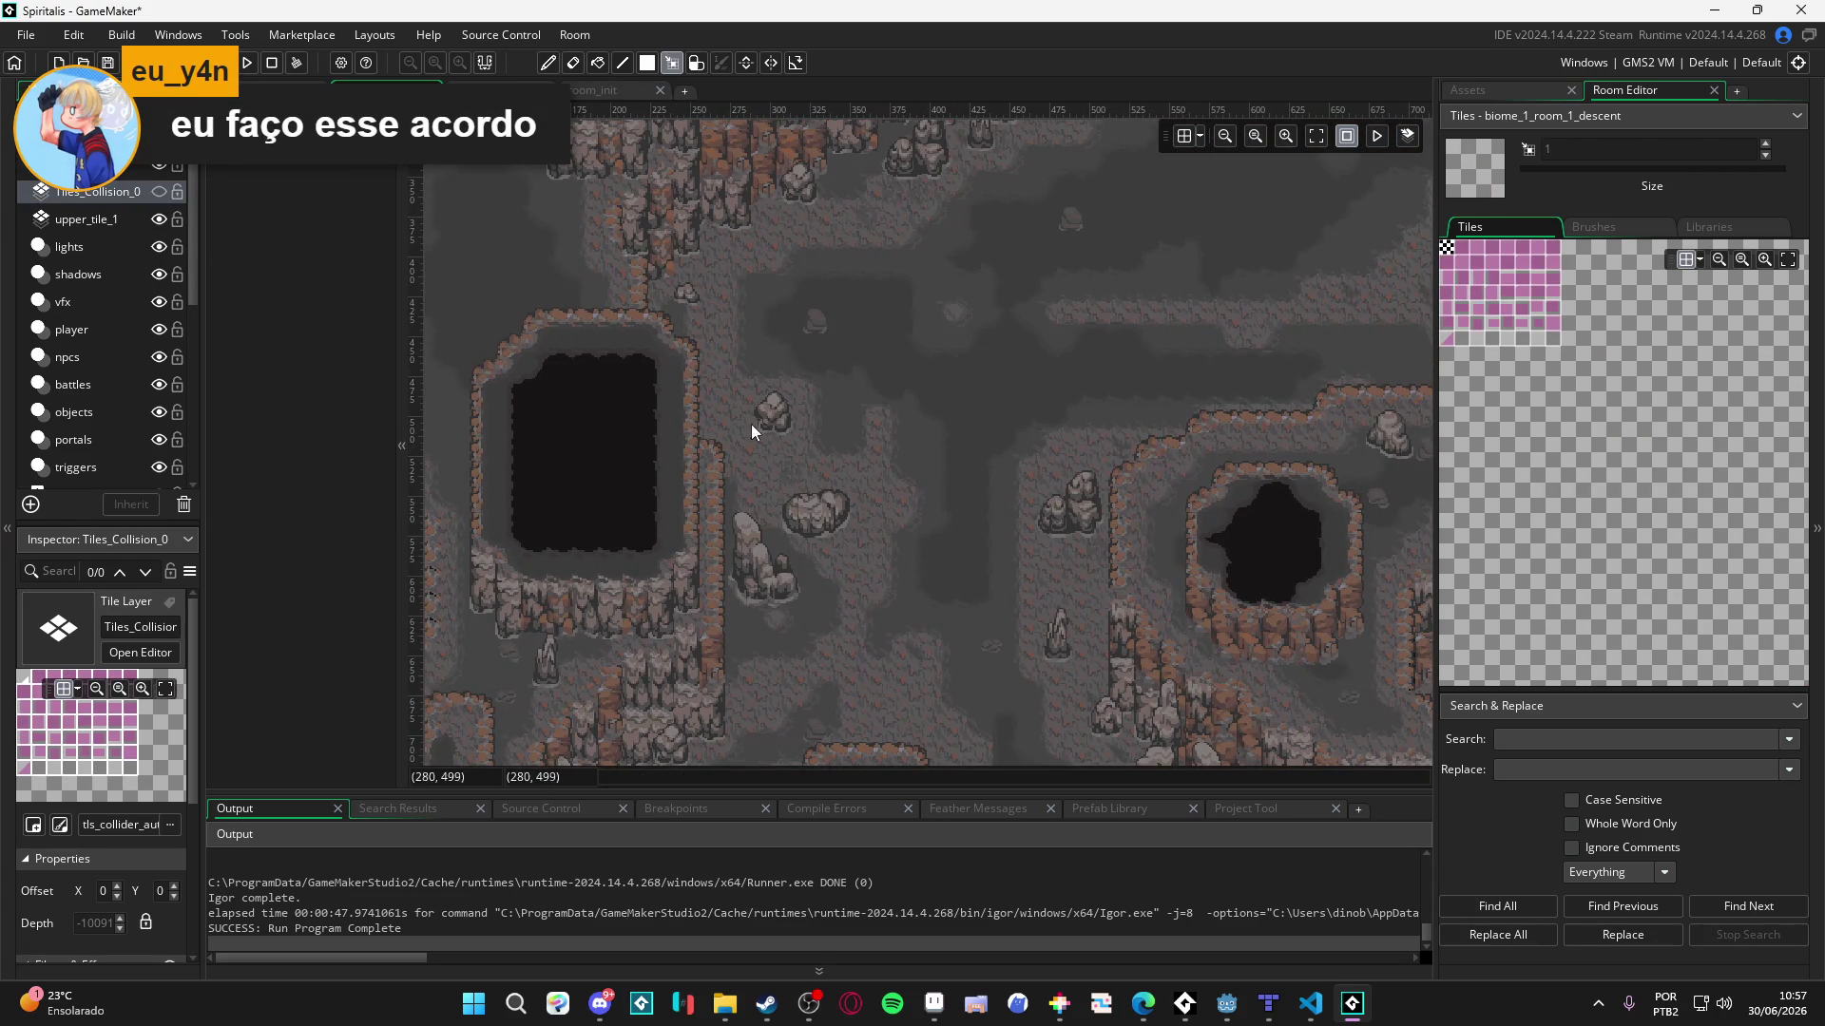
scroll(792, 463, right, 3)
scroll(778, 445, right, 3)
scroll(777, 445, down, 1)
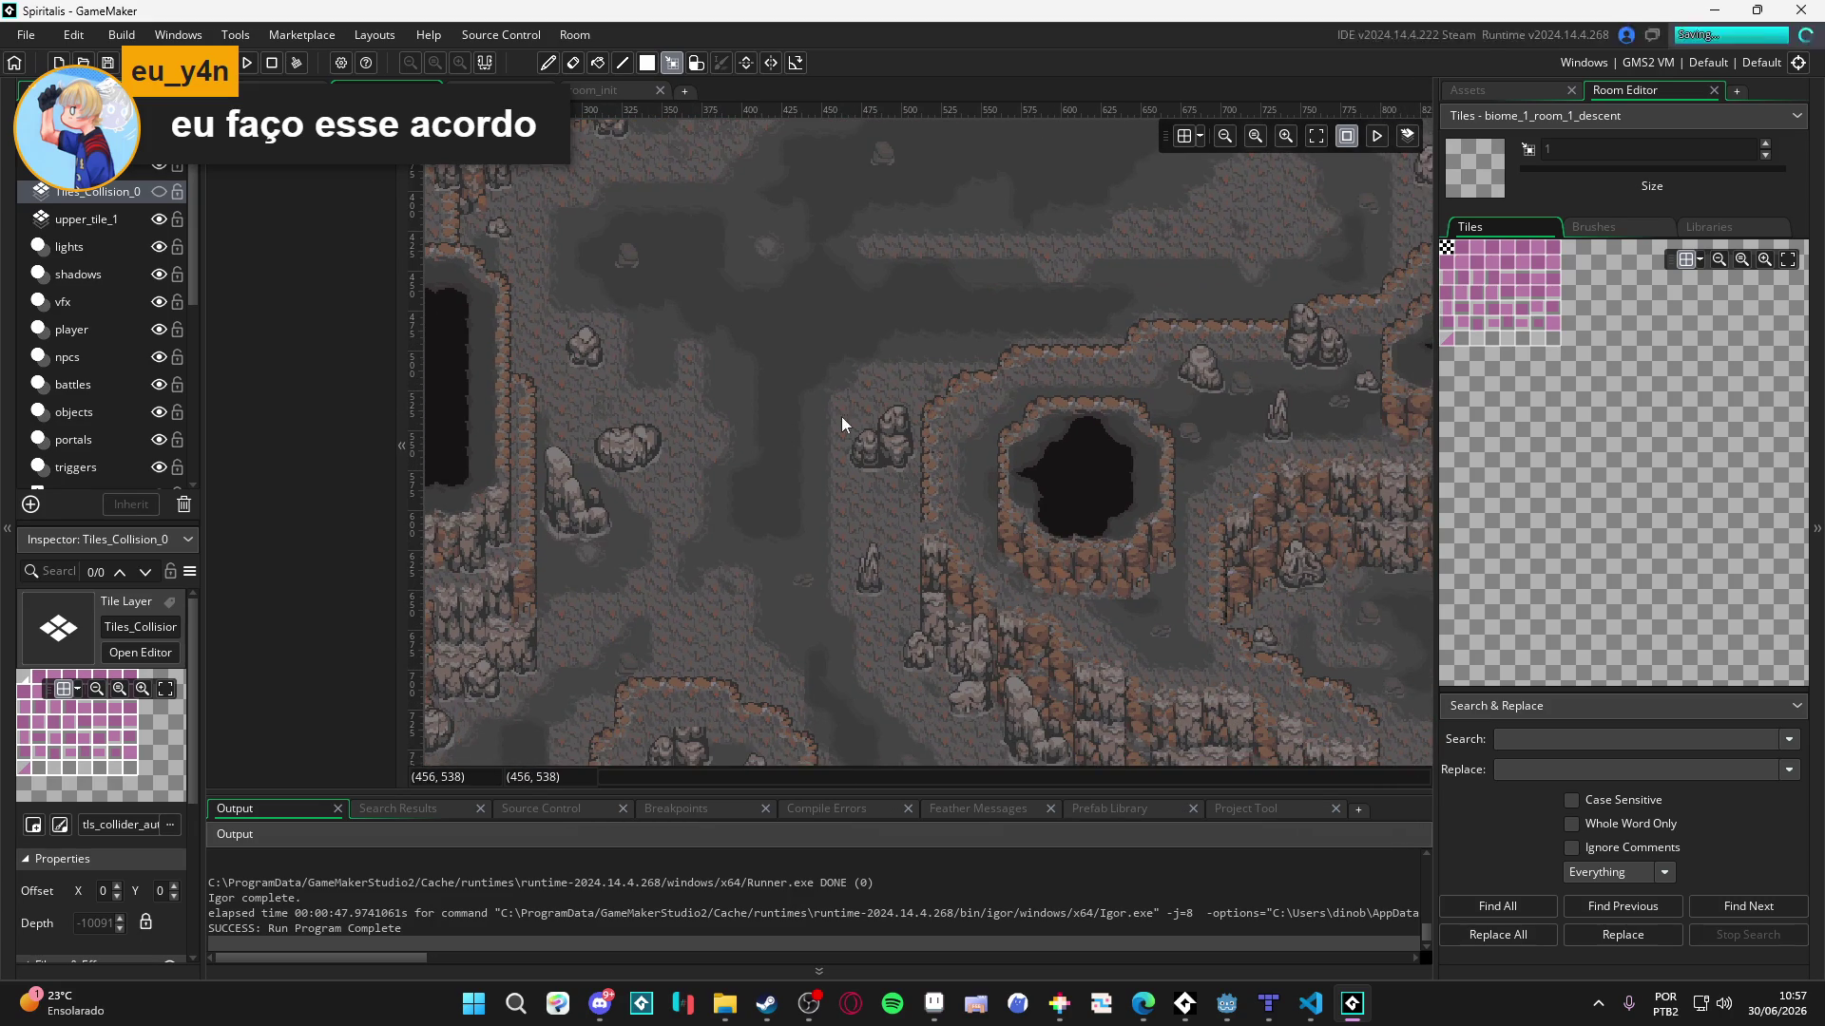
scroll(827, 415, left, 3)
scroll(827, 416, up, 3)
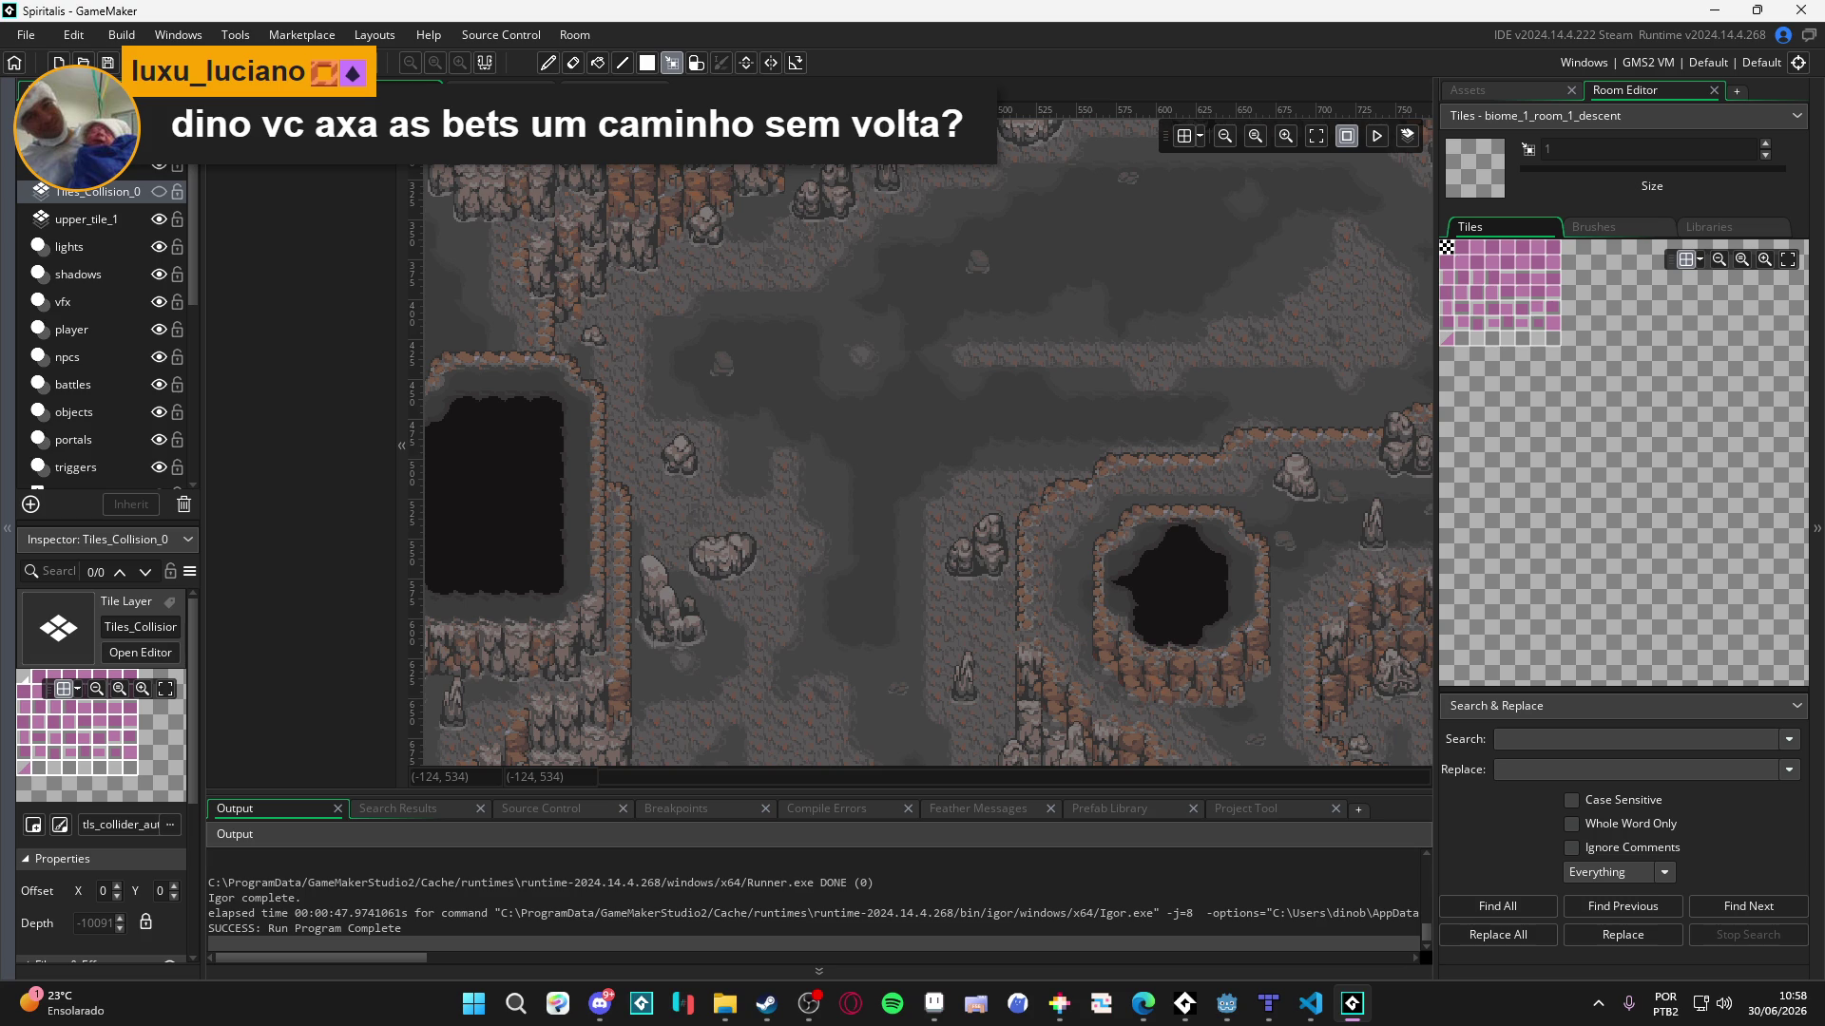
- Check the collision tiles, then paint a cliff tile onto the pit's right wall
click(158, 191)
click(158, 191)
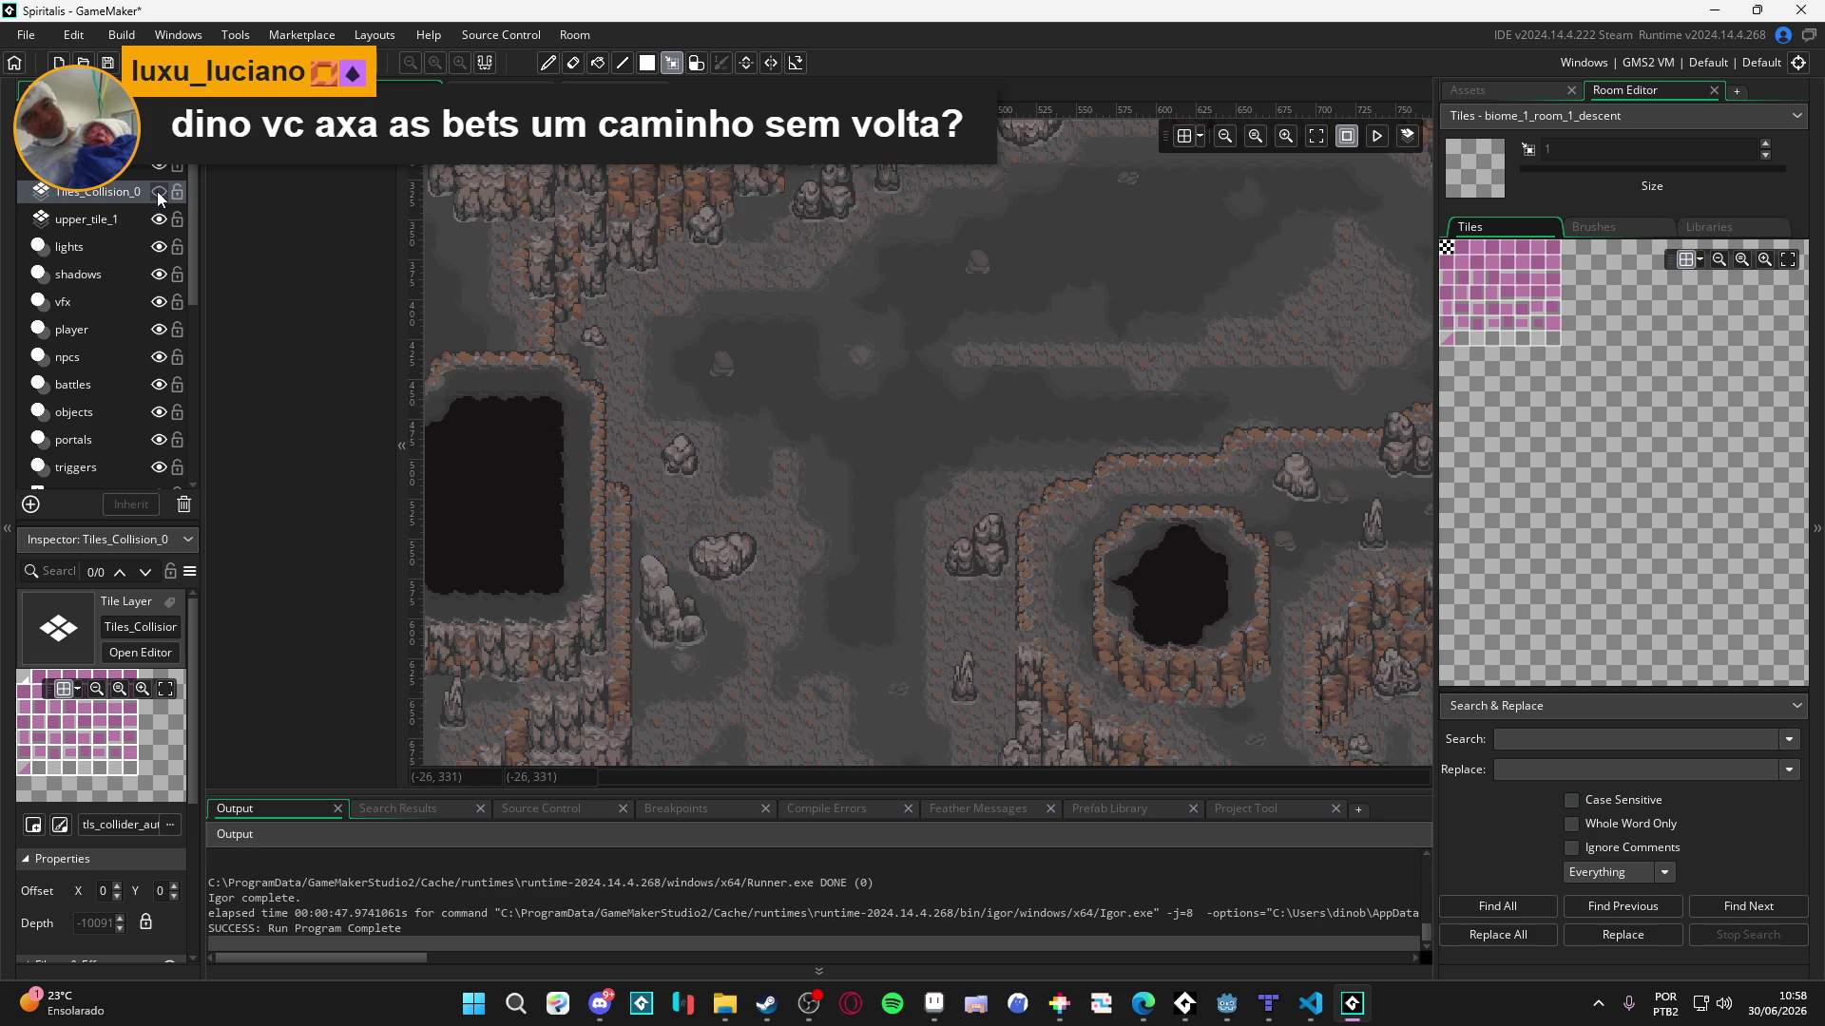
click(613, 489)
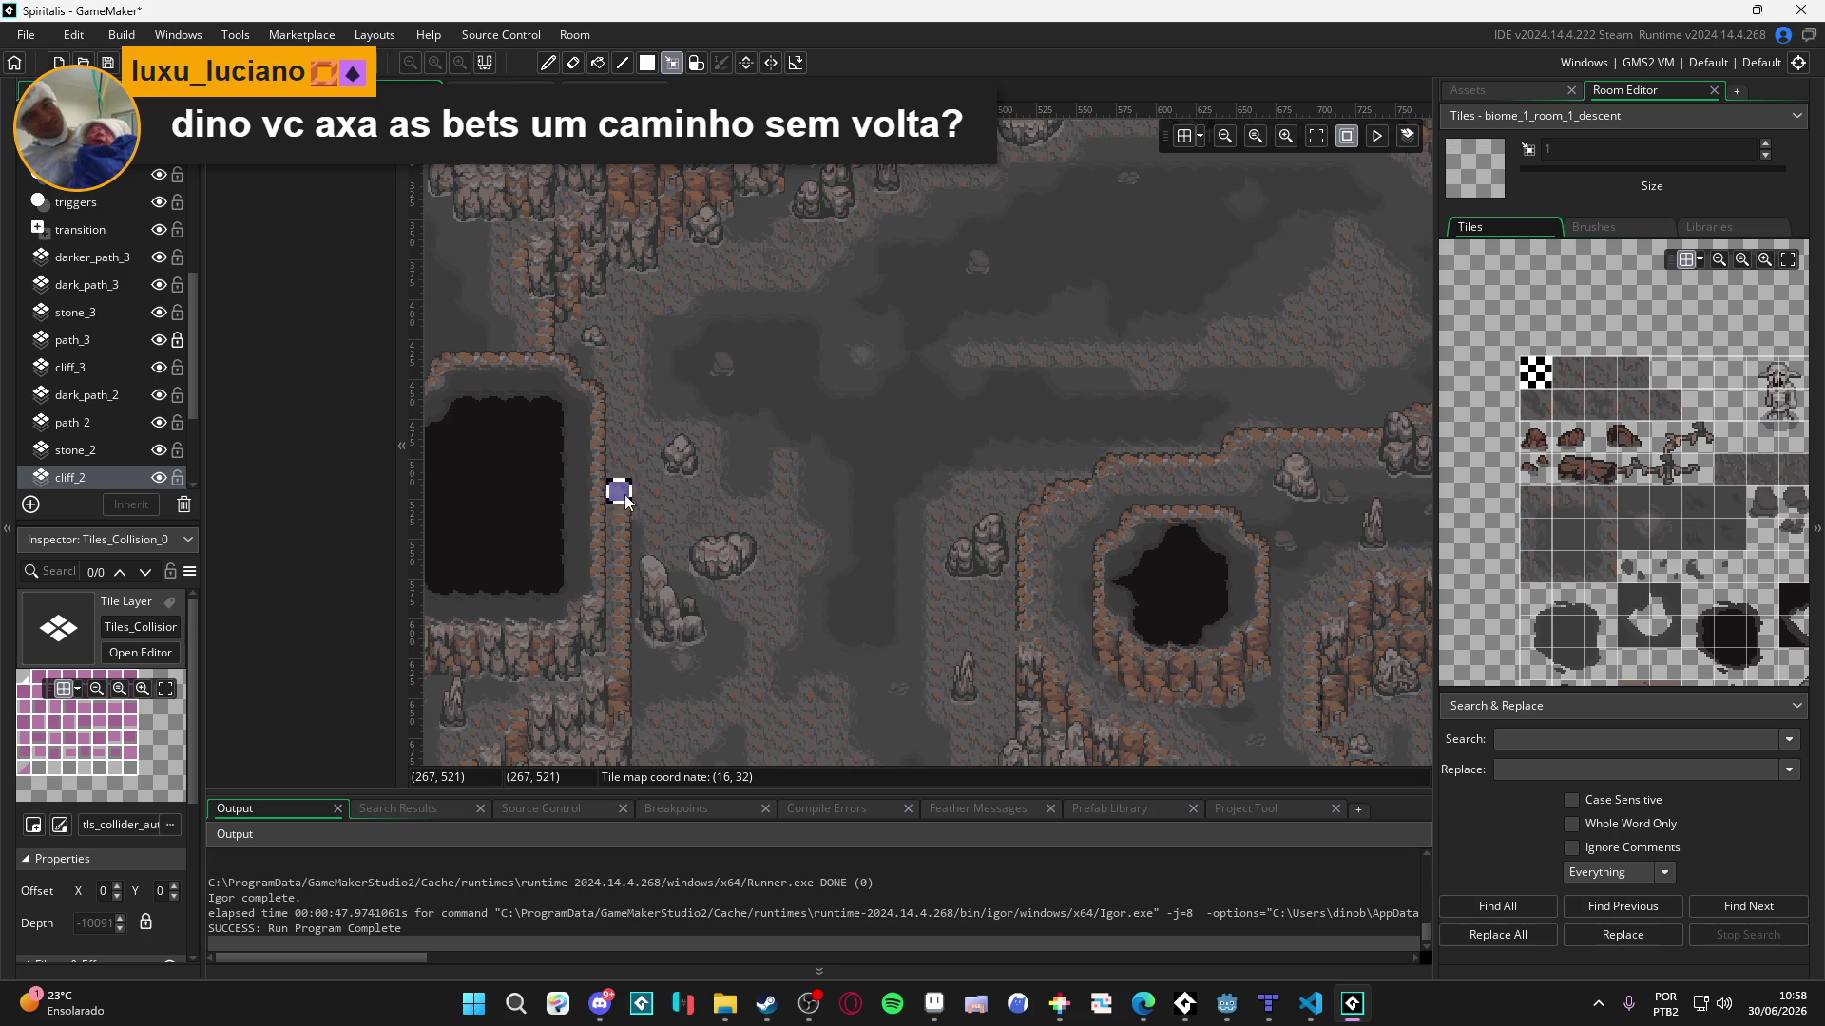
click(619, 494)
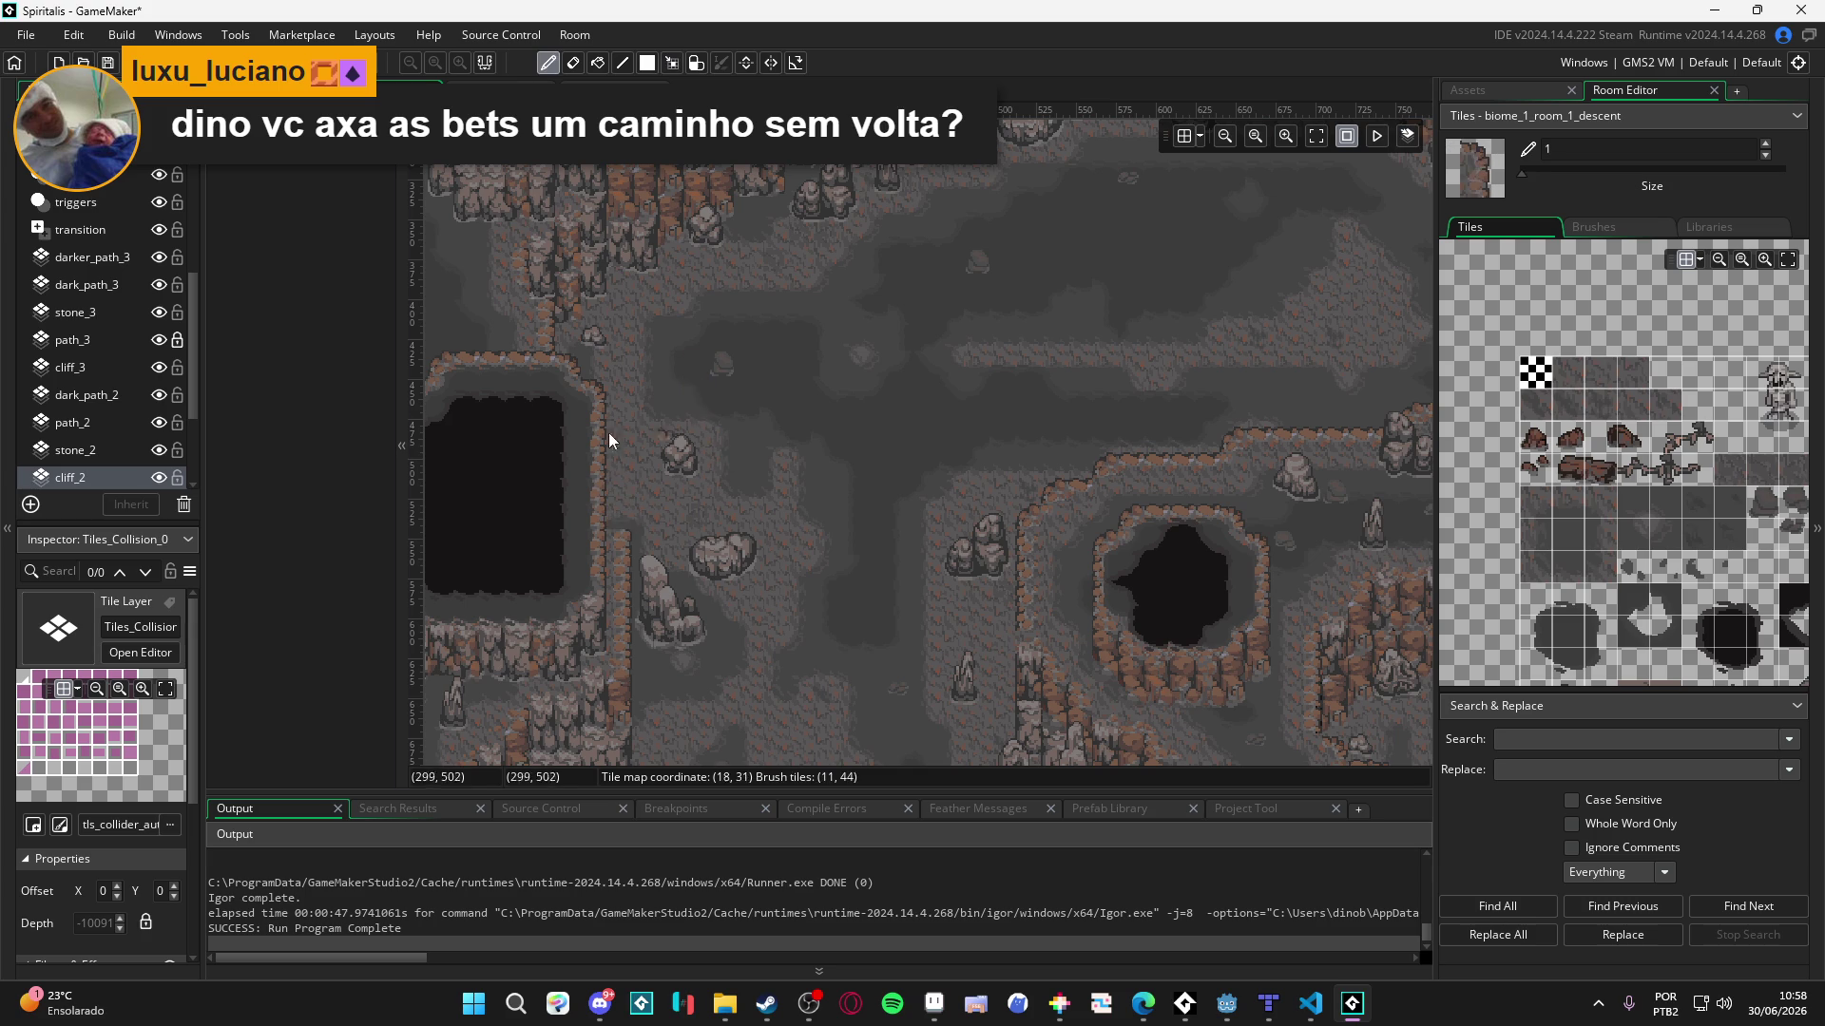
scroll(142, 289, up, 5)
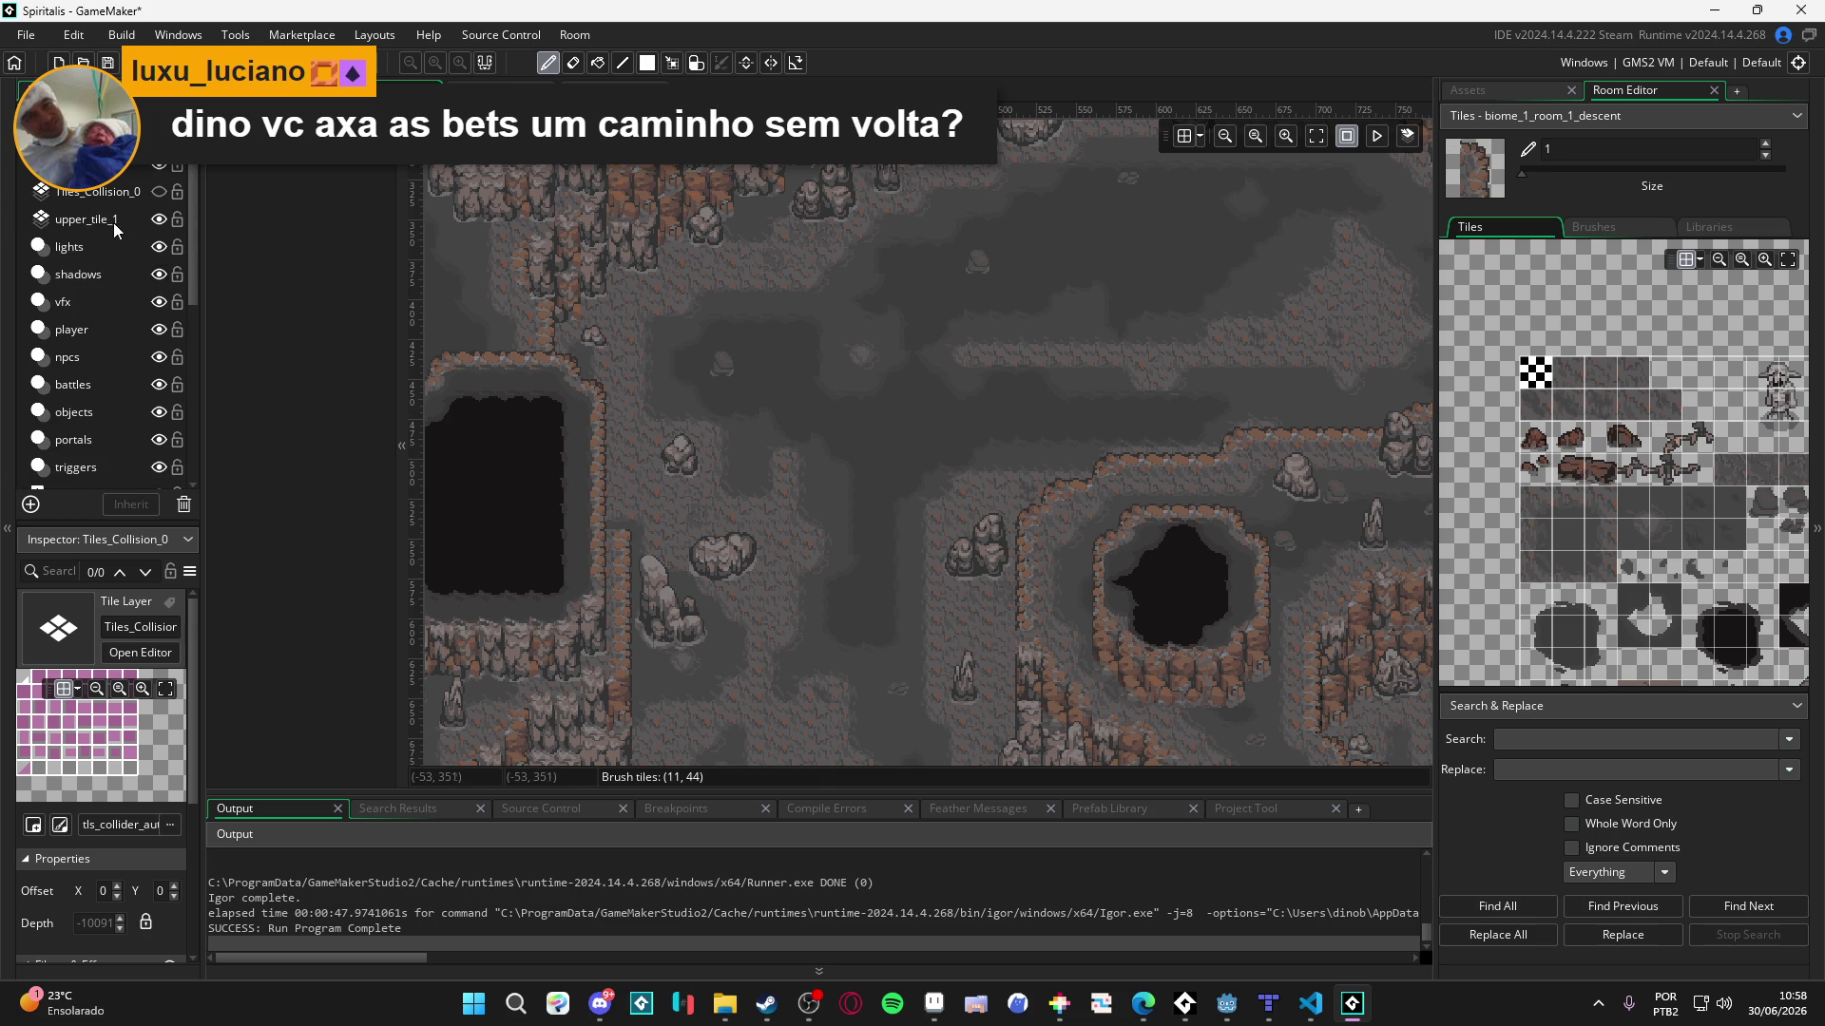
- Select upper_tile_1 and toggle its visibility to compare the cliff edges
click(112, 221)
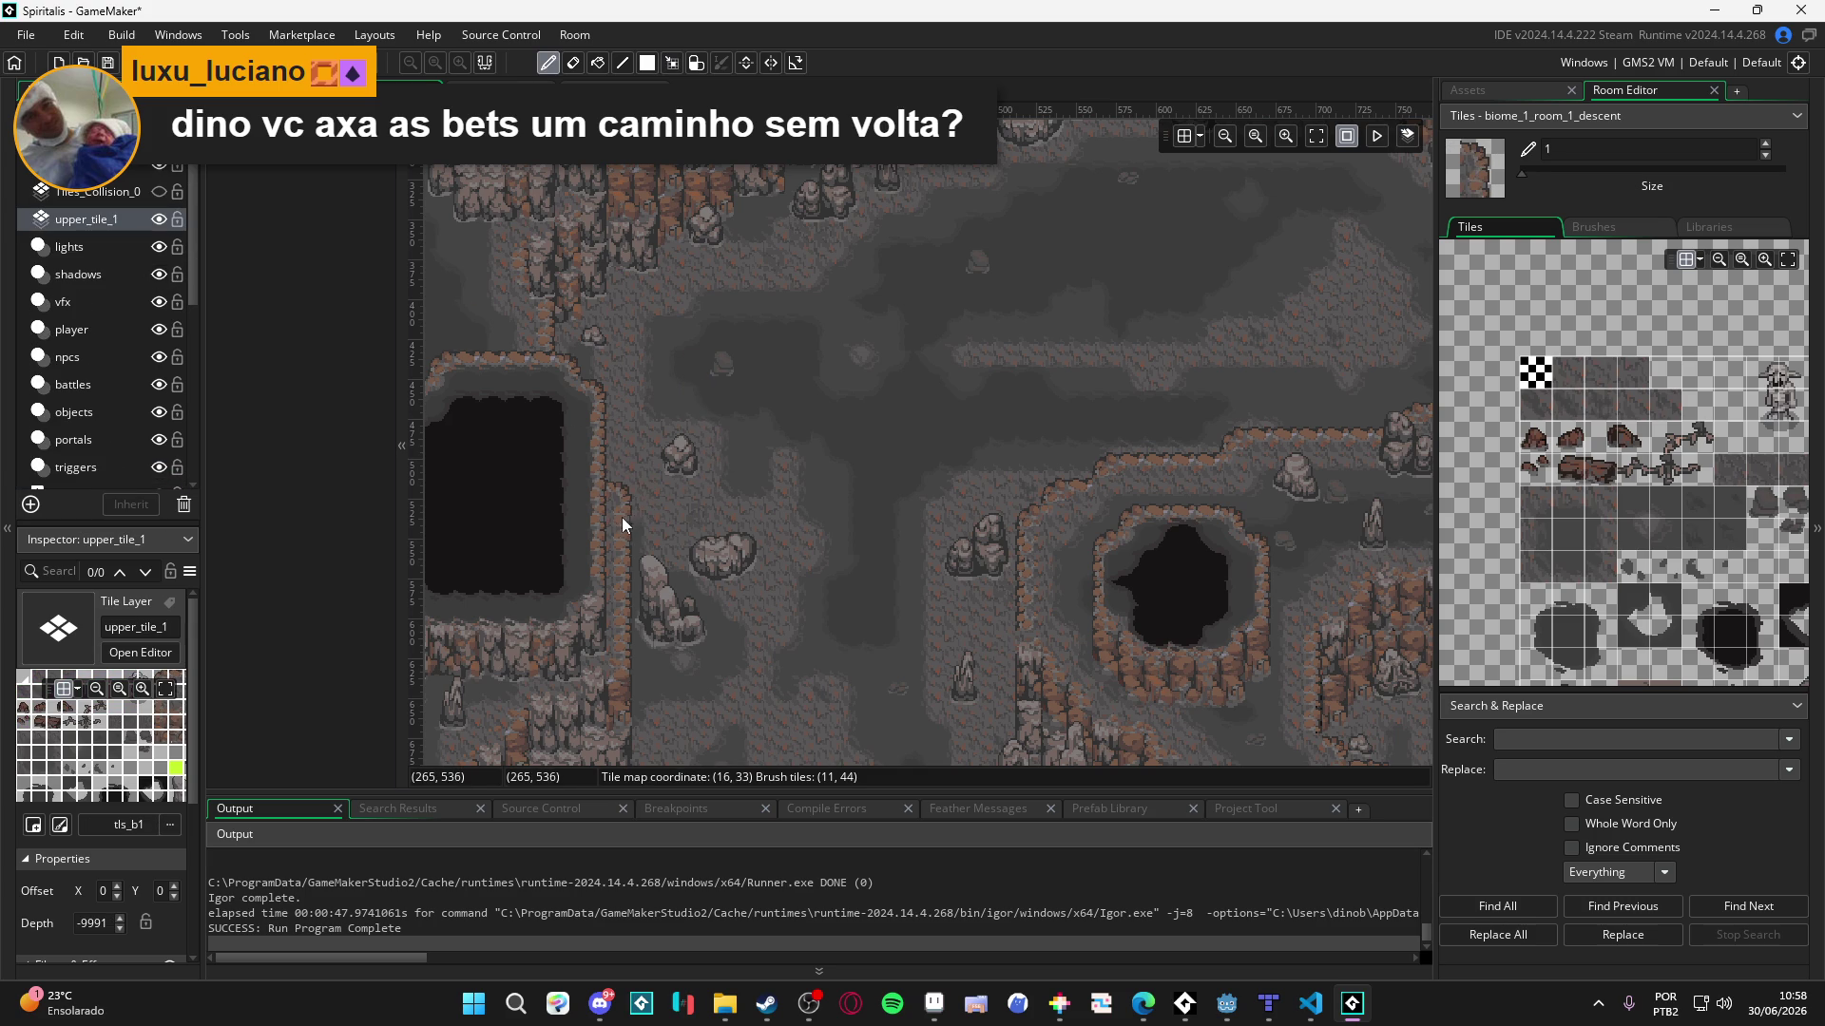
scroll(852, 308, up, 3)
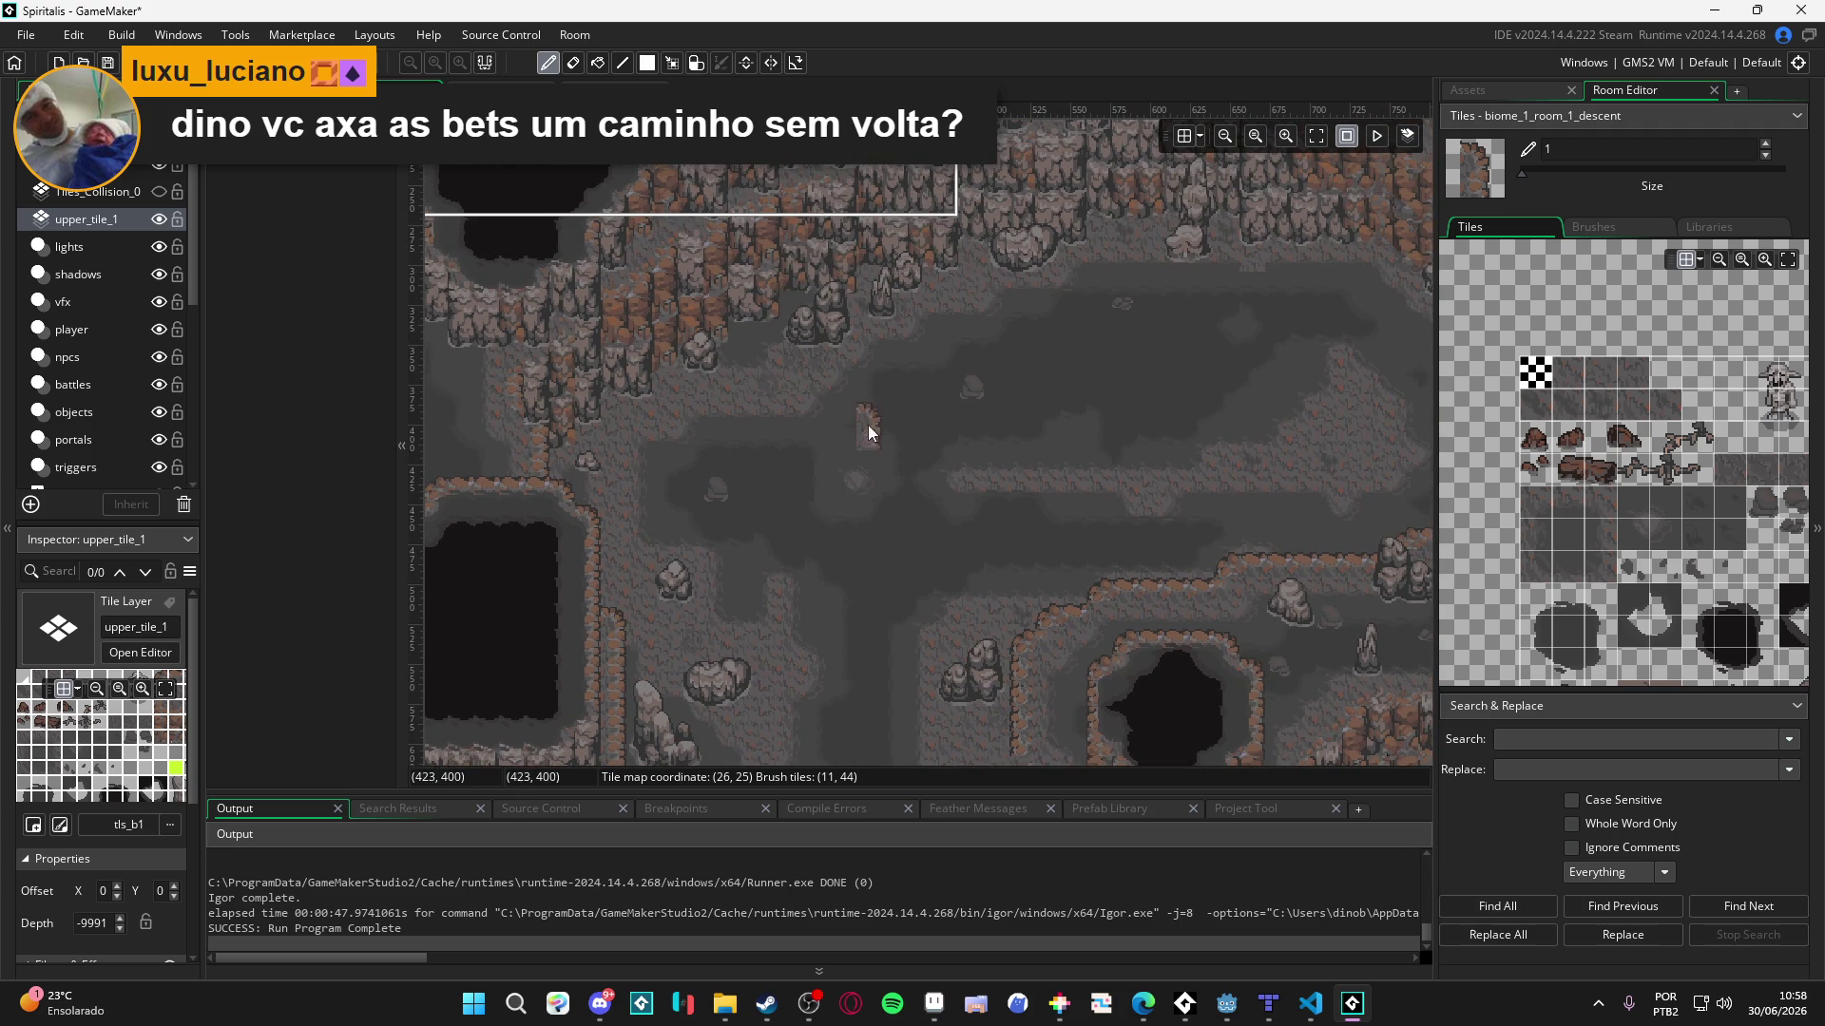
scroll(860, 457, right, 4)
scroll(860, 456, down, 1)
click(159, 219)
click(158, 219)
scroll(760, 523, down, 1)
scroll(761, 523, right, 1)
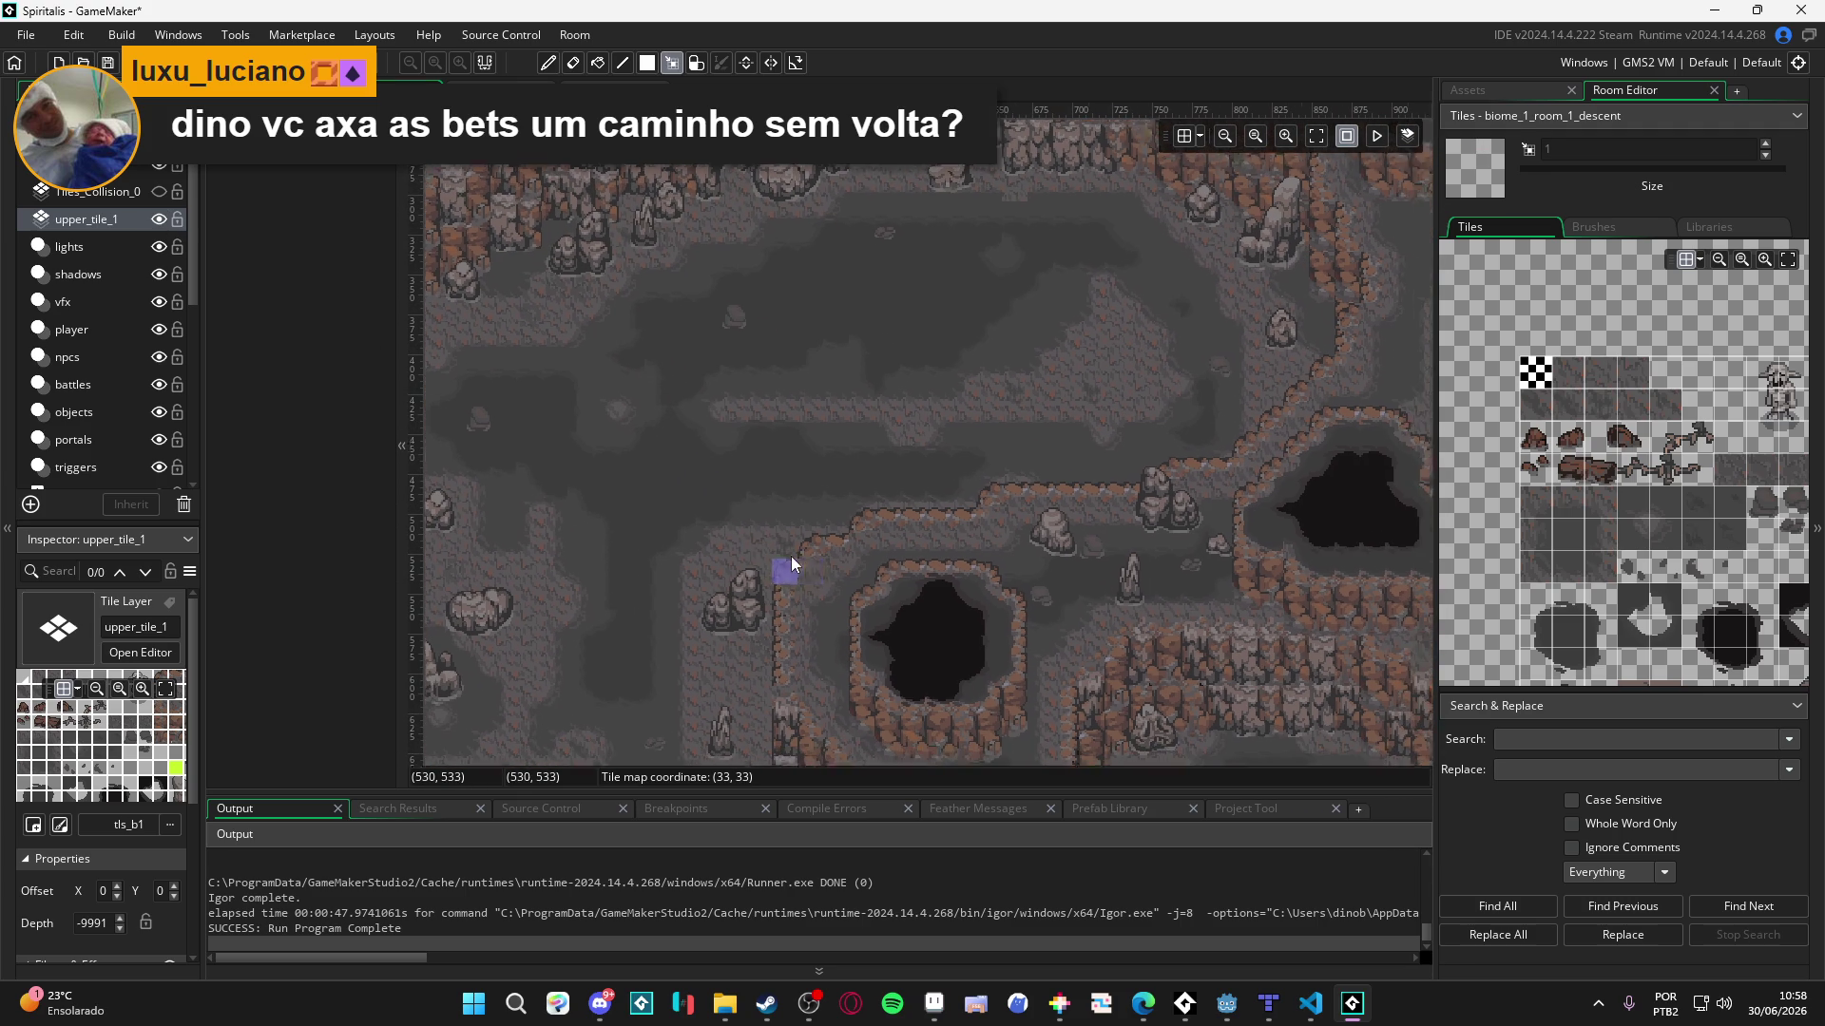
- Copy the stairstep cliff-edge tiles along the right-hand ledge into a brush
mouse_move(772, 563)
mouse_down()
mouse_move(801, 537)
mouse_move(834, 557)
mouse_move(854, 511)
mouse_move(962, 510)
mouse_move(1002, 482)
mouse_move(1121, 504)
mouse_move(1218, 480)
mouse_up()
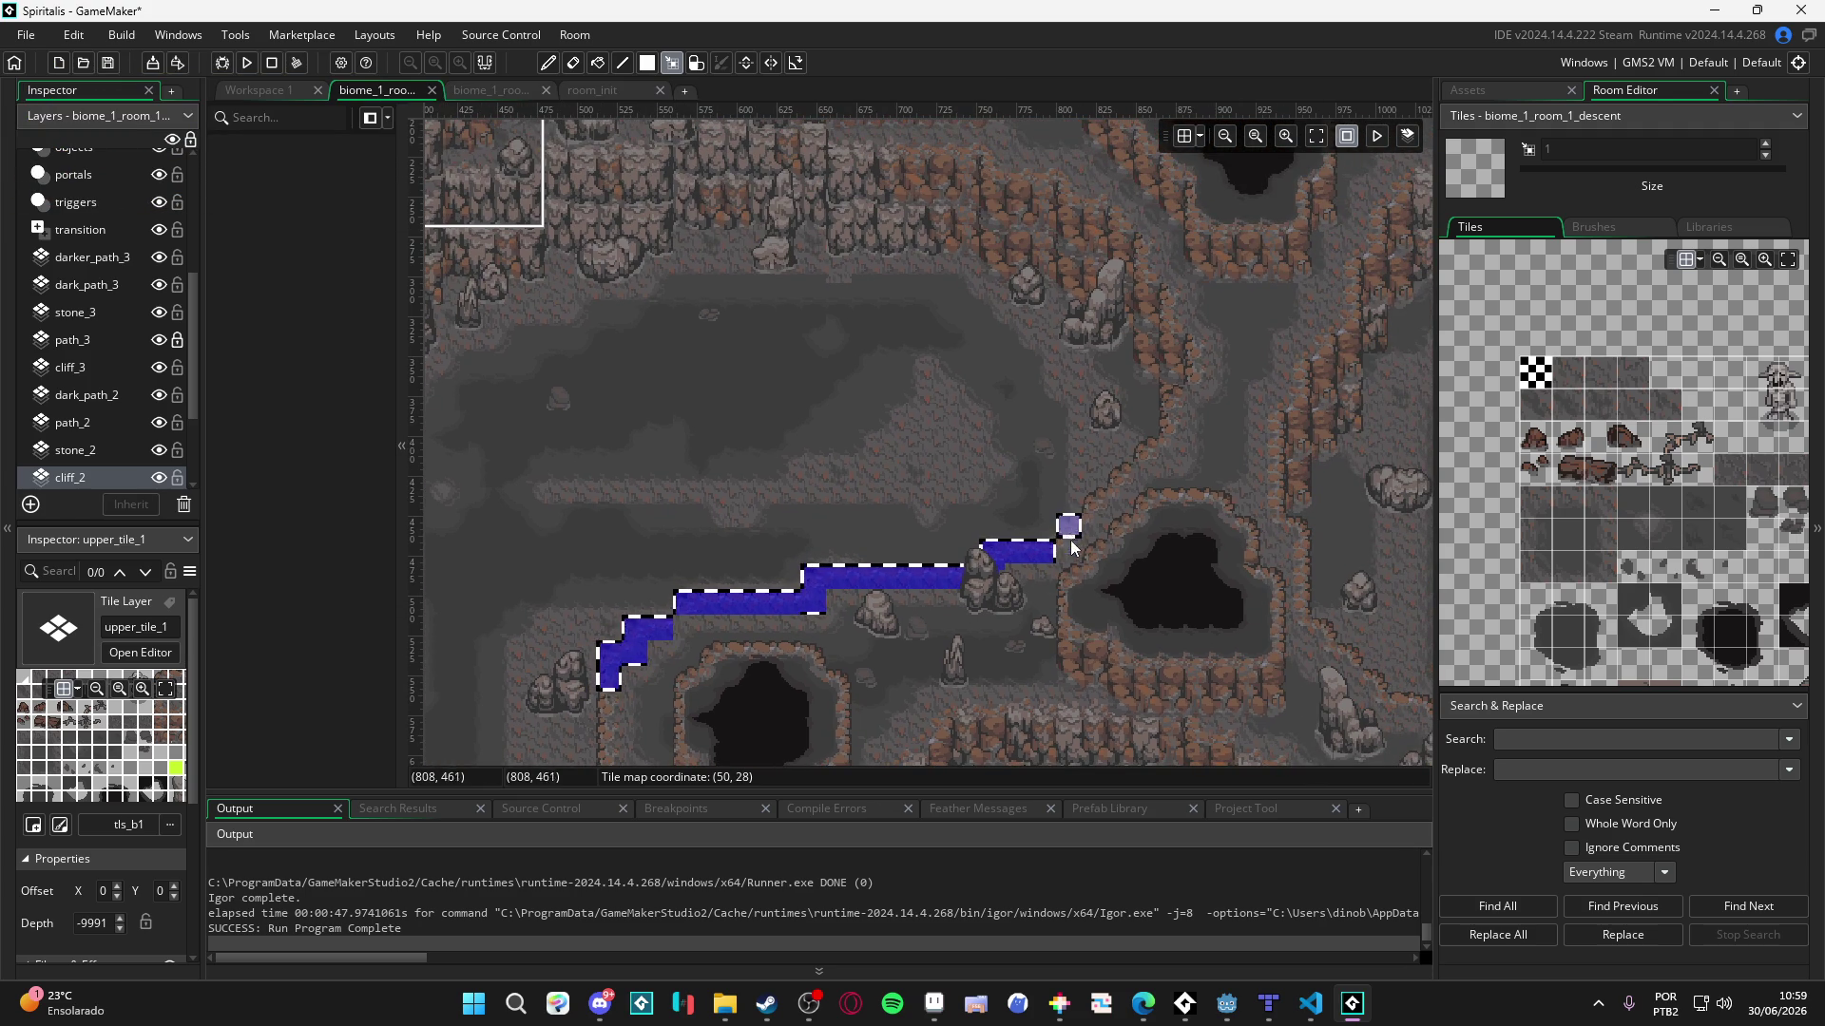
drag(1114, 498, 1119, 502)
click(1146, 448)
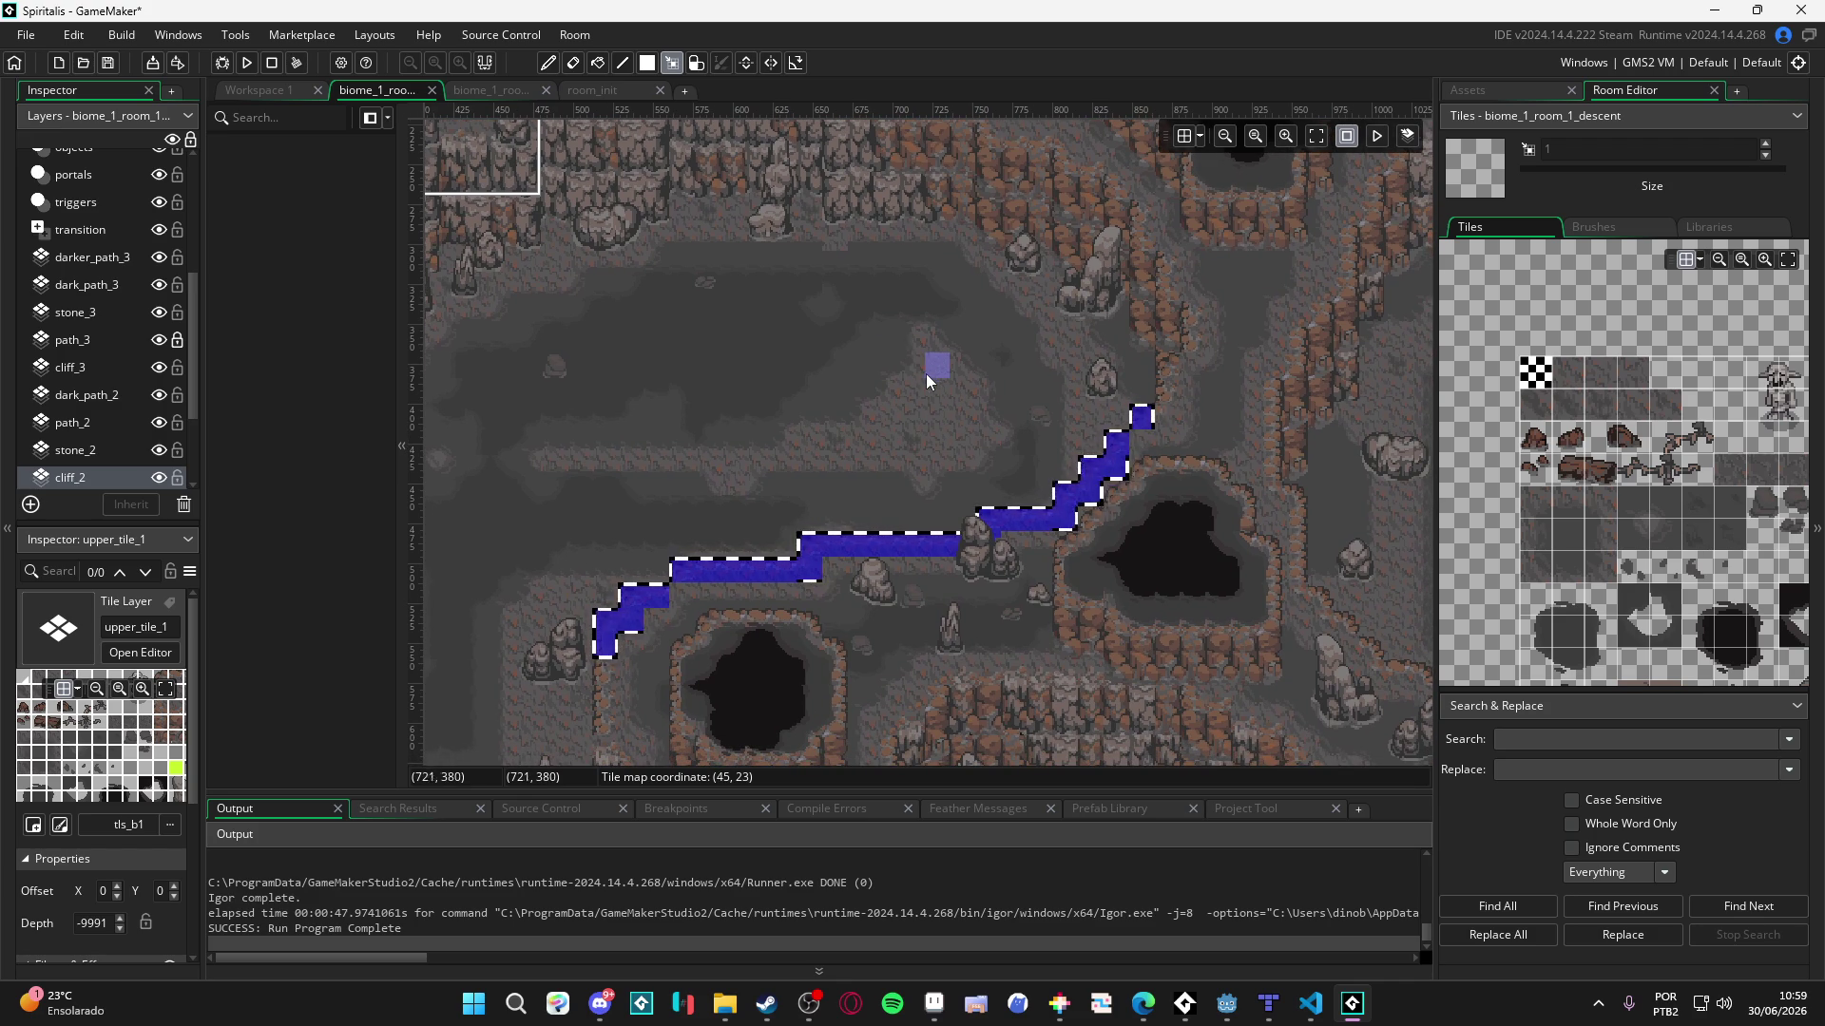
key(ctrl+c)
scroll(118, 285, up, 4)
scroll(118, 285, up, 1)
click(109, 194)
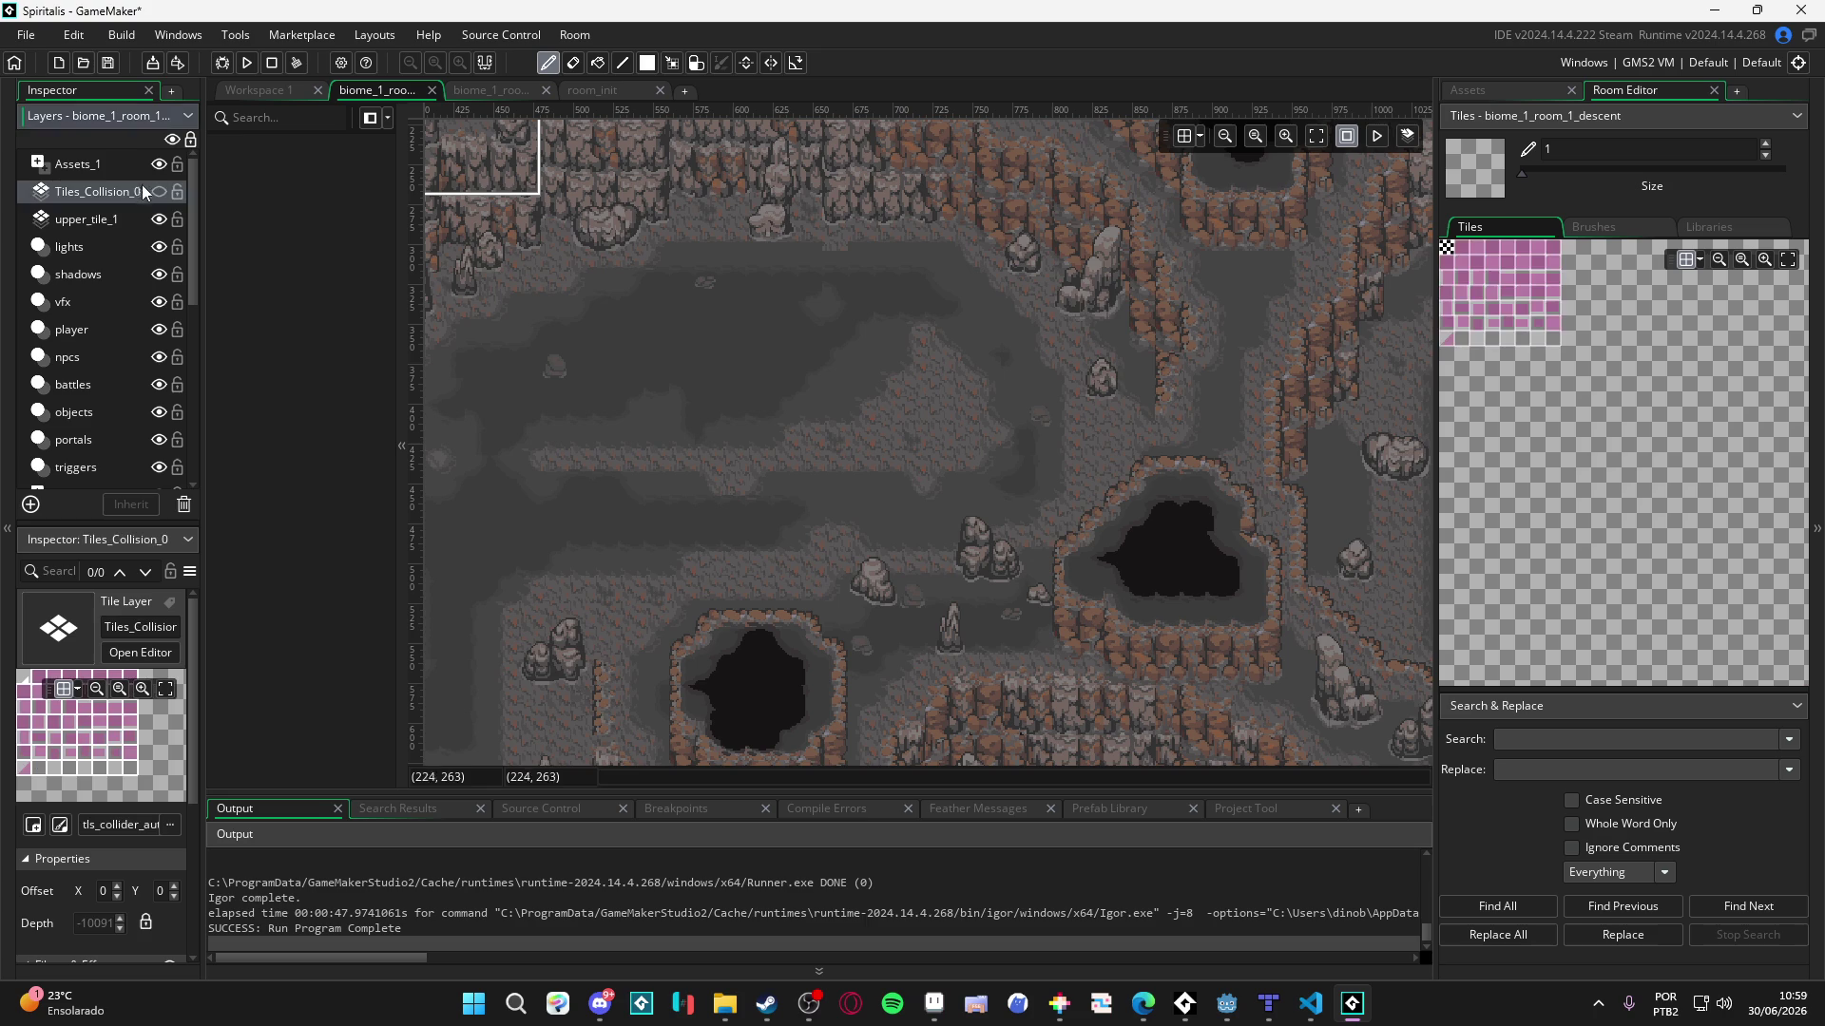
- Check the collision tiles, then return to upper_tile_1 in tile-selection mode
click(158, 191)
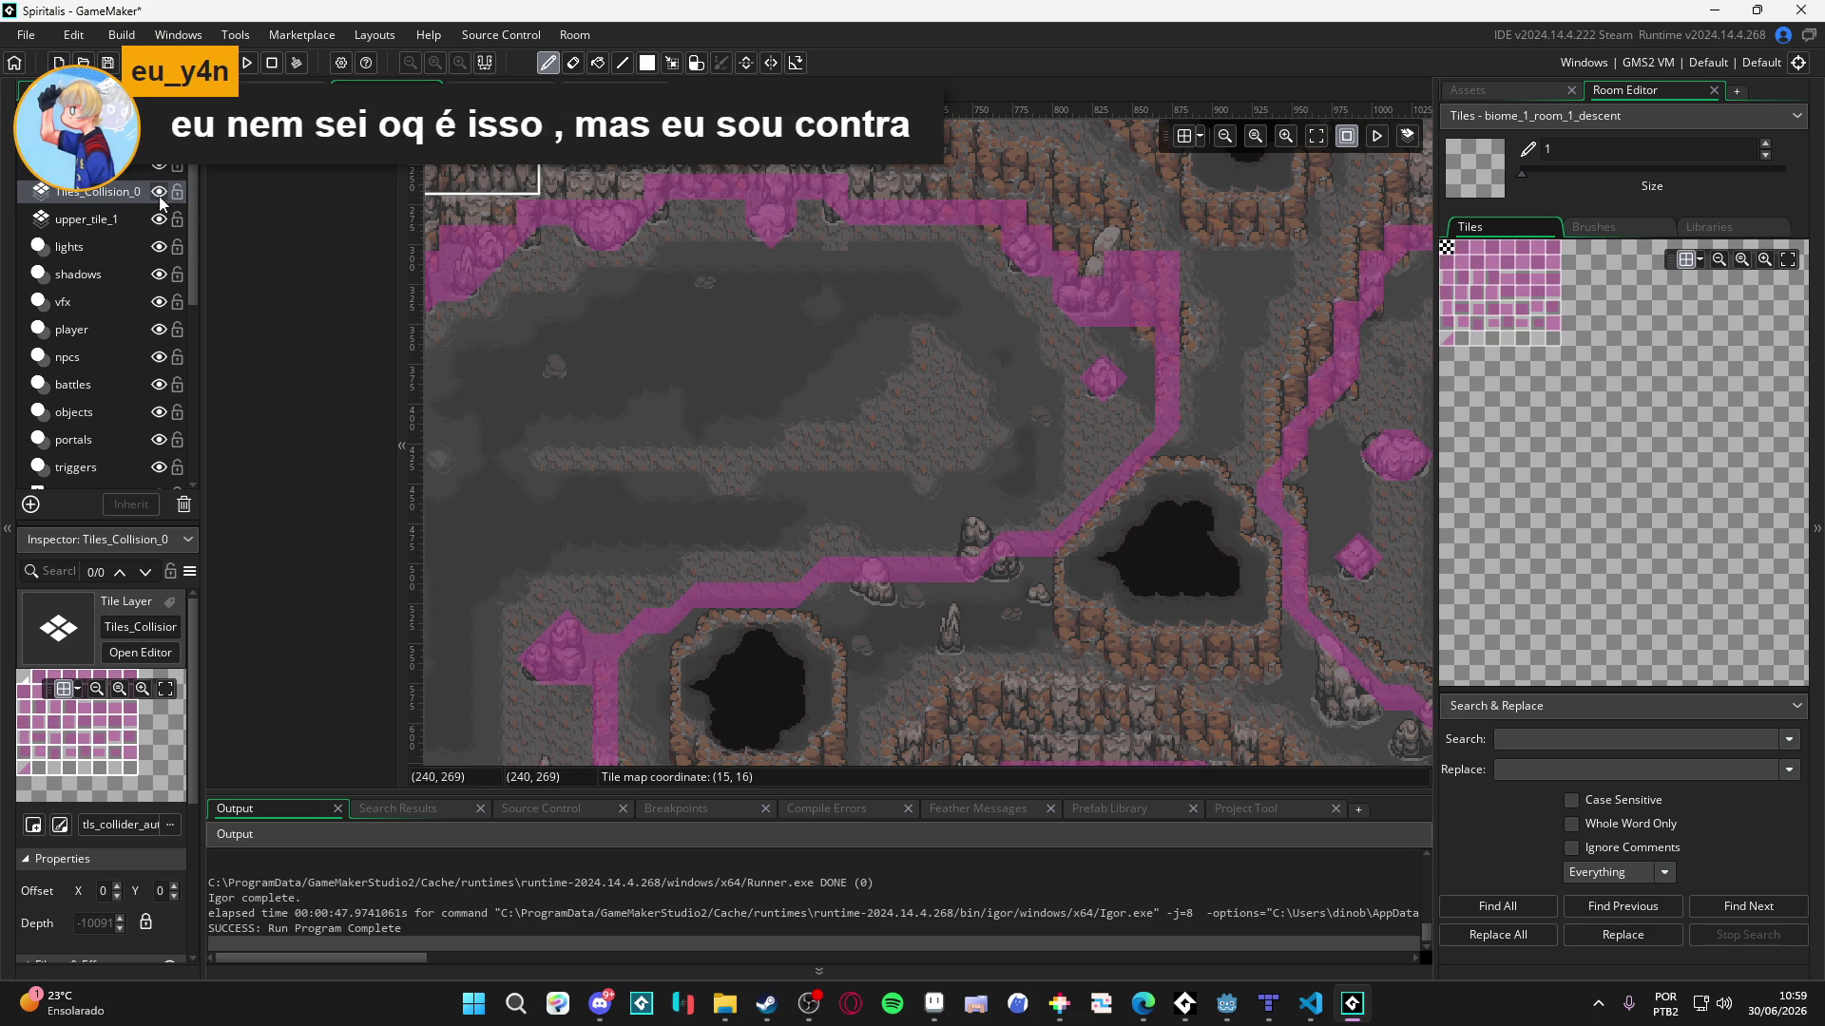
click(159, 191)
click(98, 221)
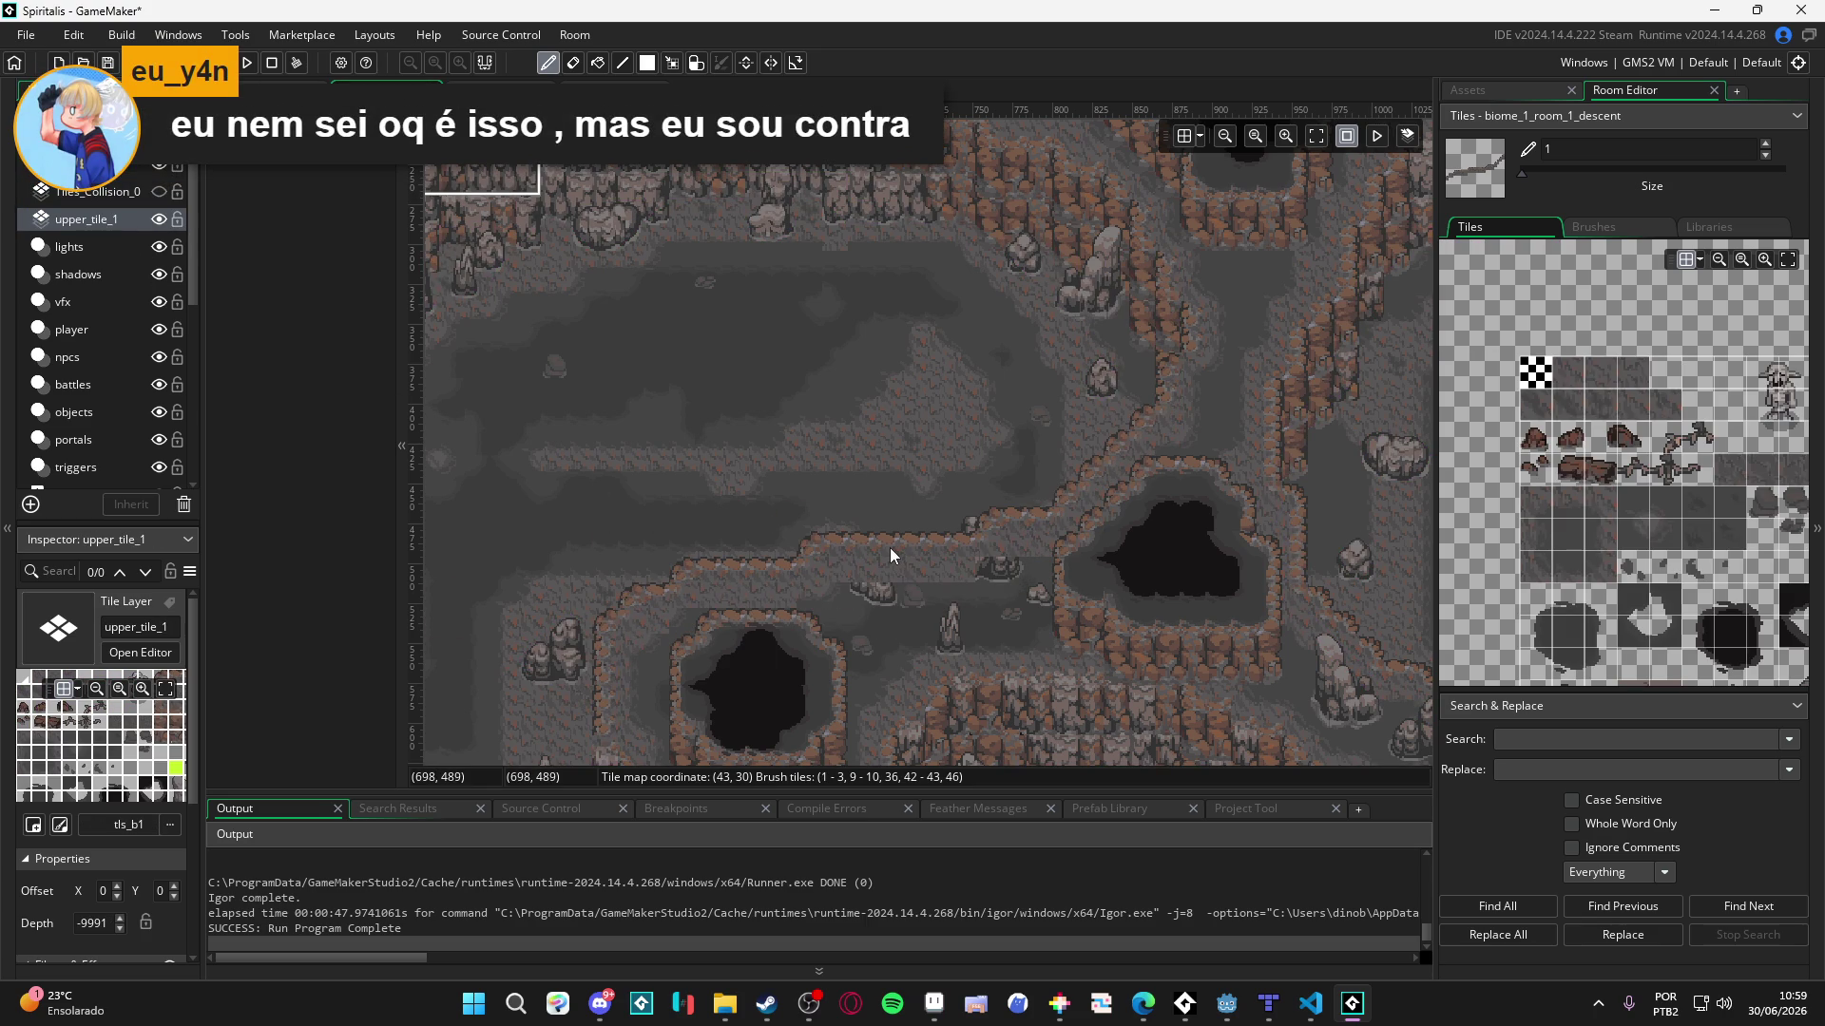
key(m)
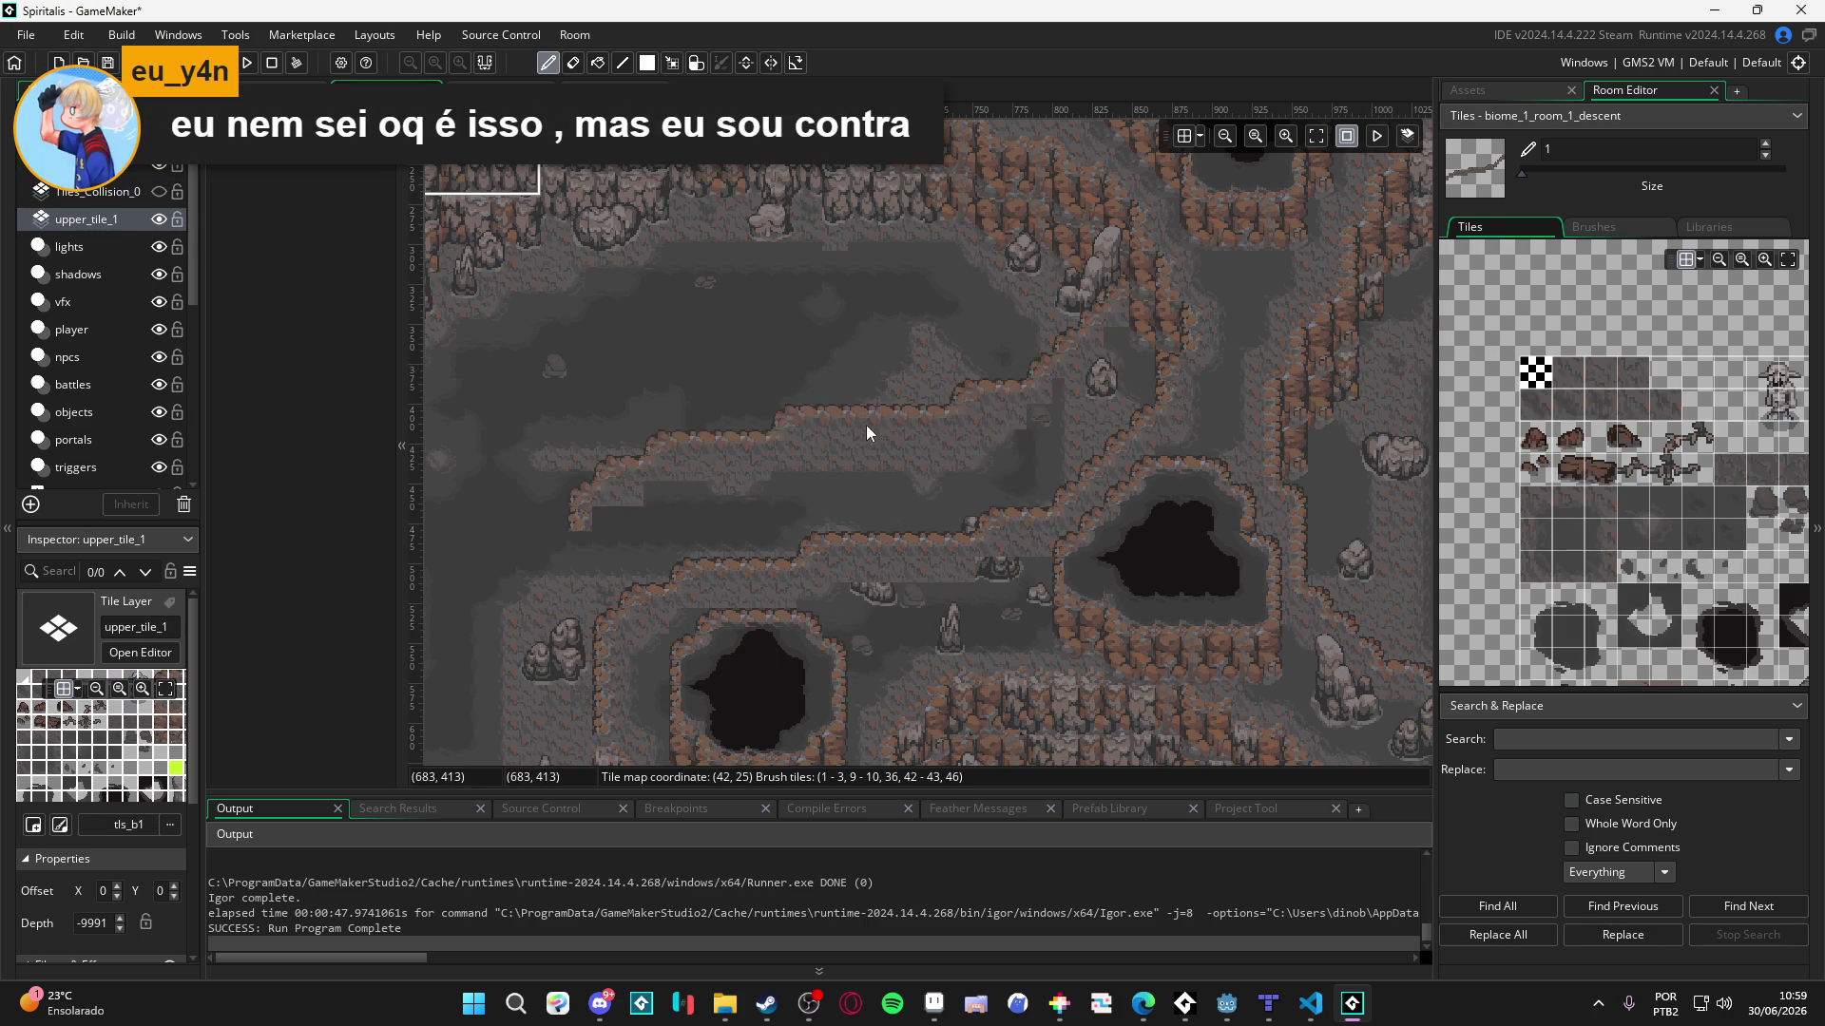
- Copy the lower ledge's edge tiles near the lower pits into a brush
mouse_move(788, 470)
mouse_down()
mouse_move(751, 441)
mouse_move(758, 390)
mouse_move(882, 532)
mouse_move(967, 435)
mouse_move(818, 402)
mouse_up()
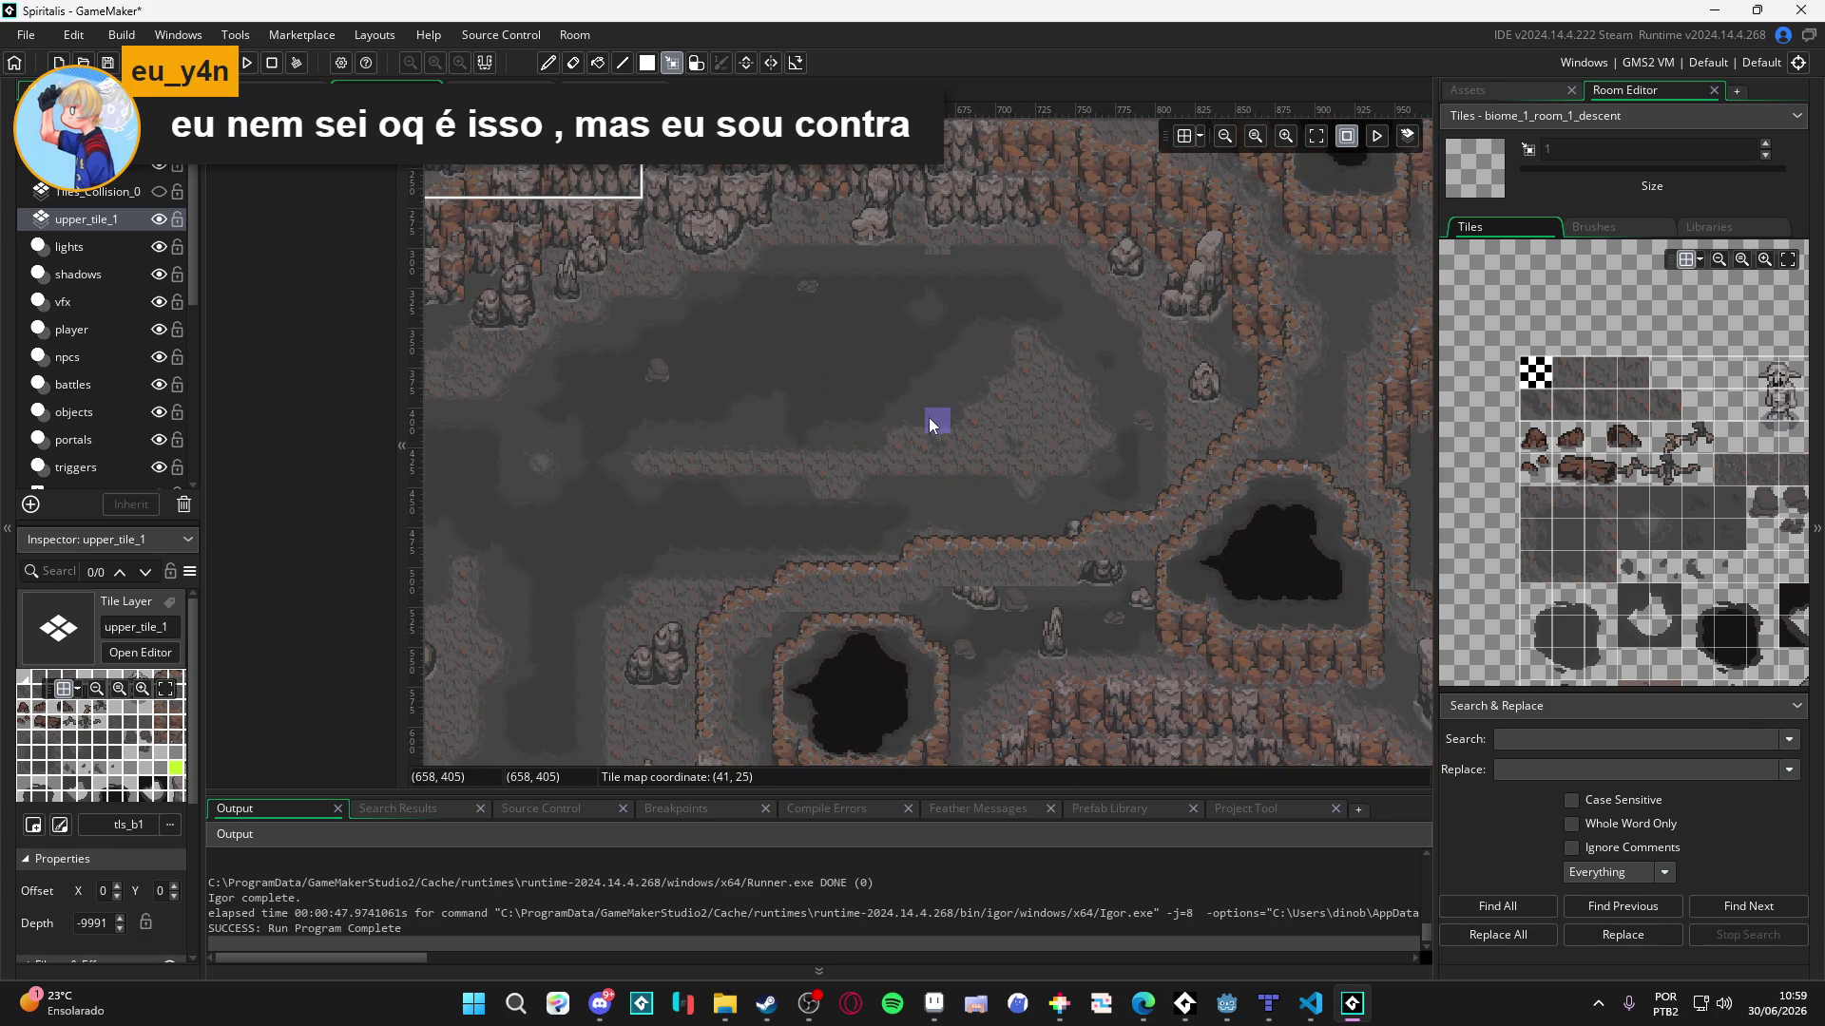
drag(927, 418, 849, 386)
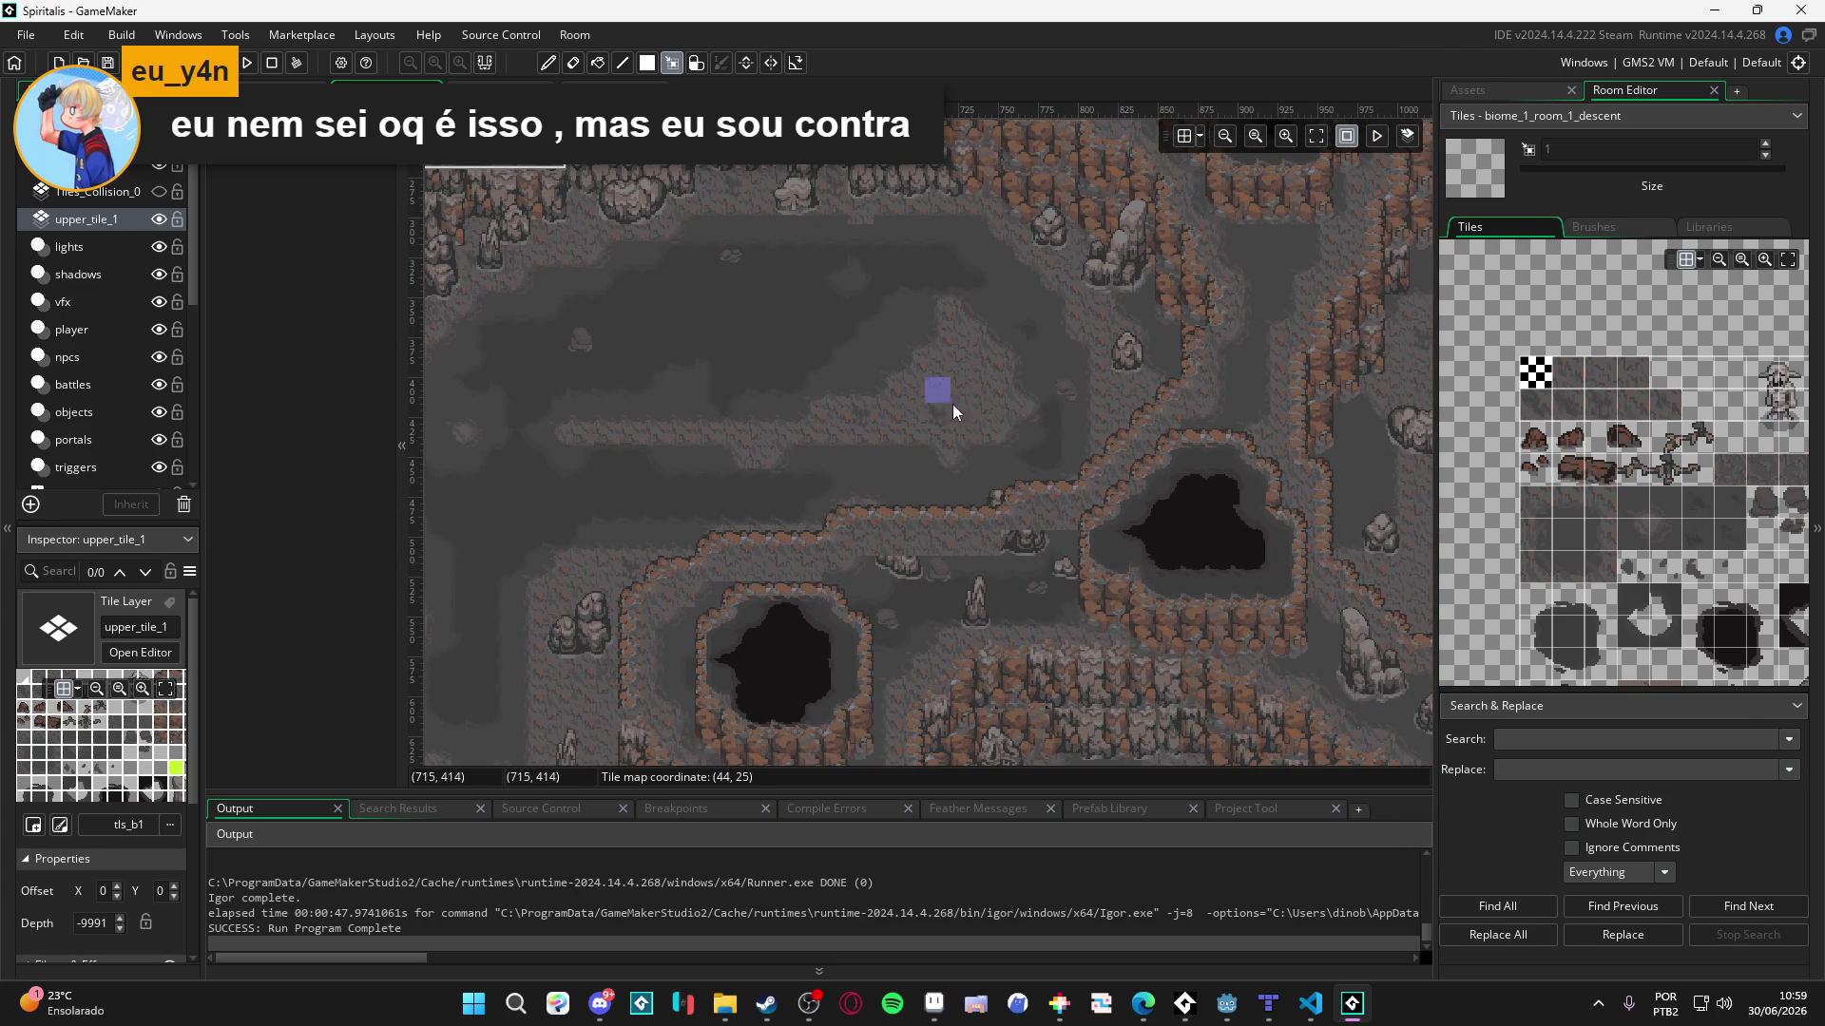
mouse_move(1024, 426)
mouse_down()
mouse_move(962, 394)
mouse_move(752, 150)
mouse_up()
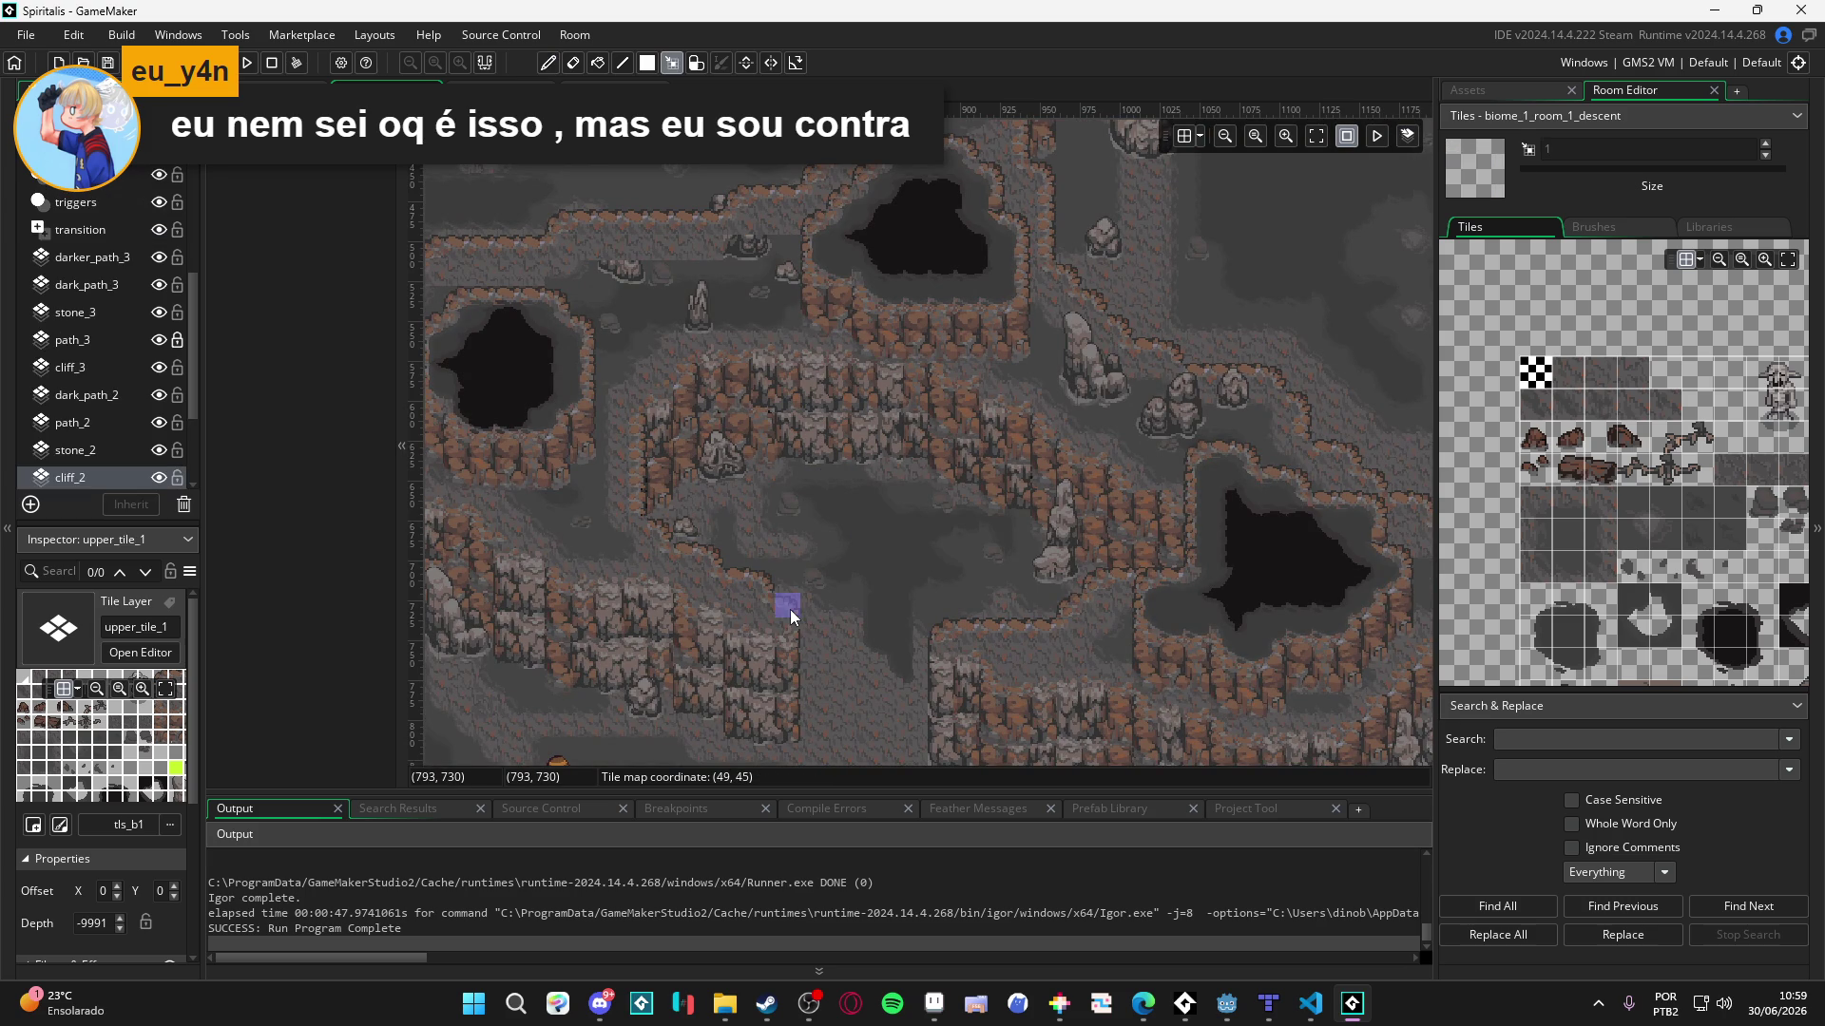
drag(788, 605, 738, 580)
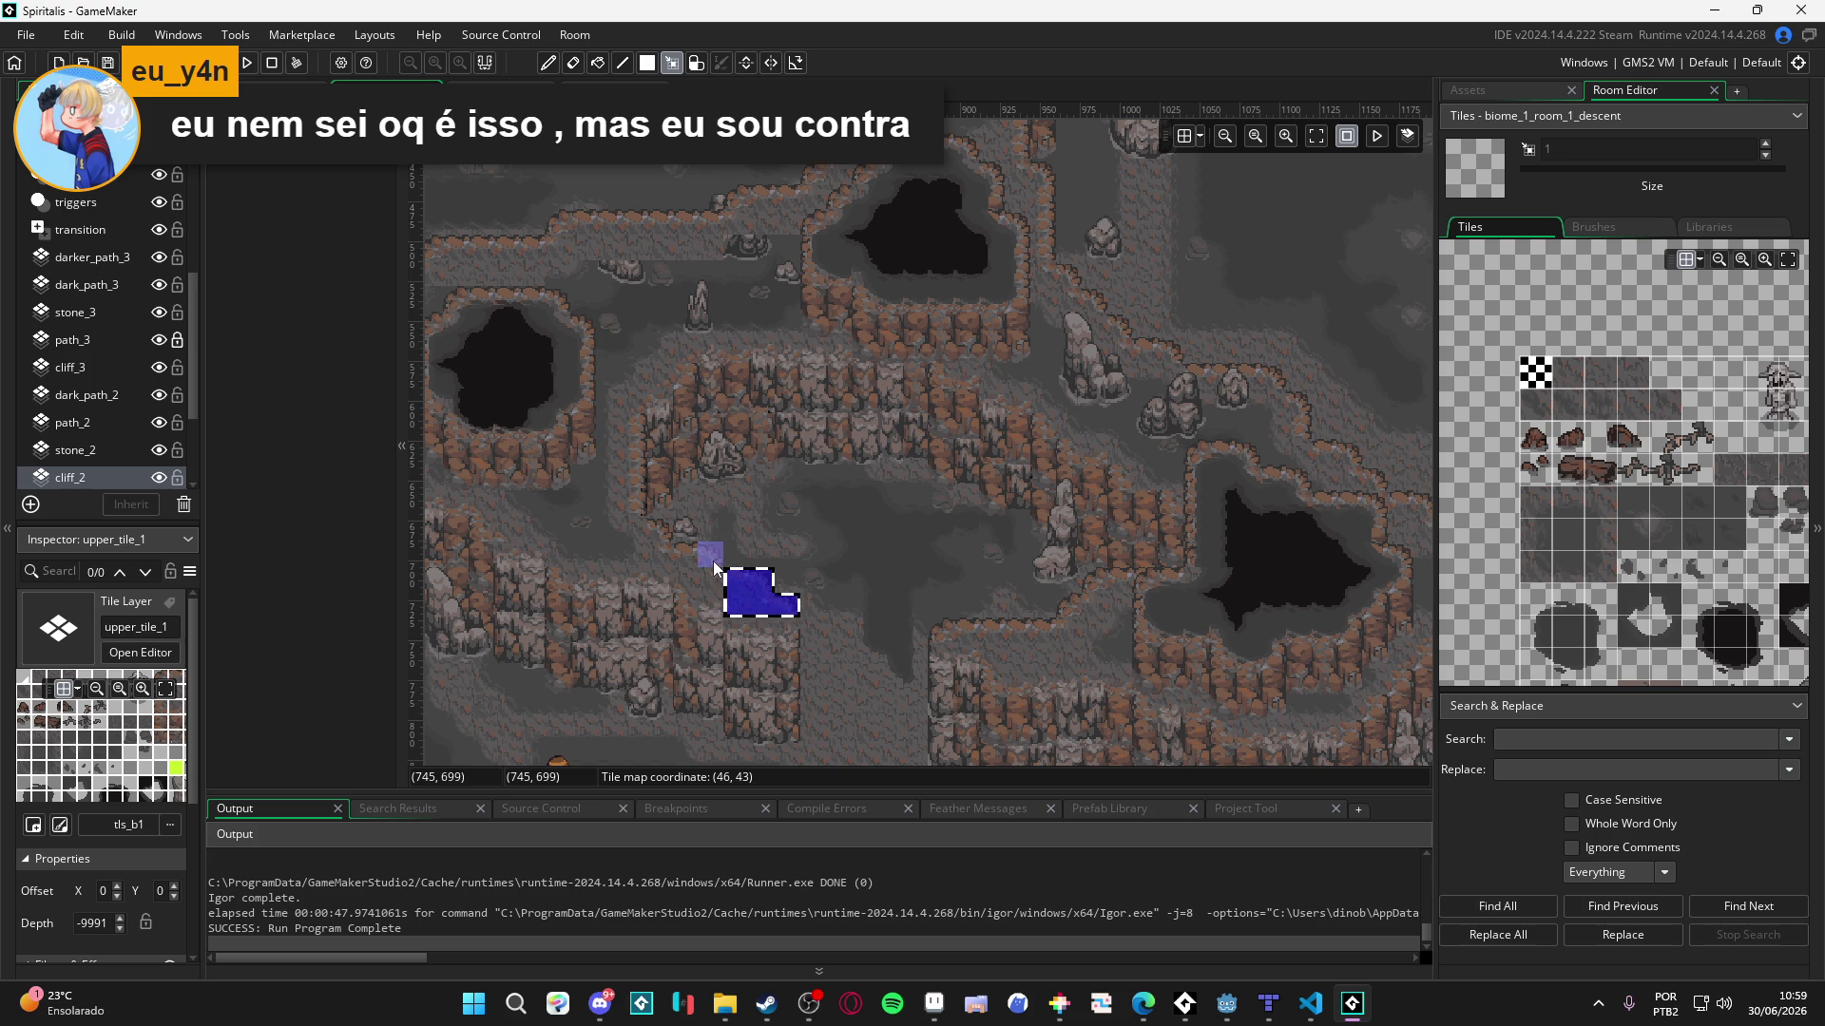
mouse_move(713, 561)
mouse_down()
mouse_move(708, 583)
mouse_move(673, 557)
mouse_up()
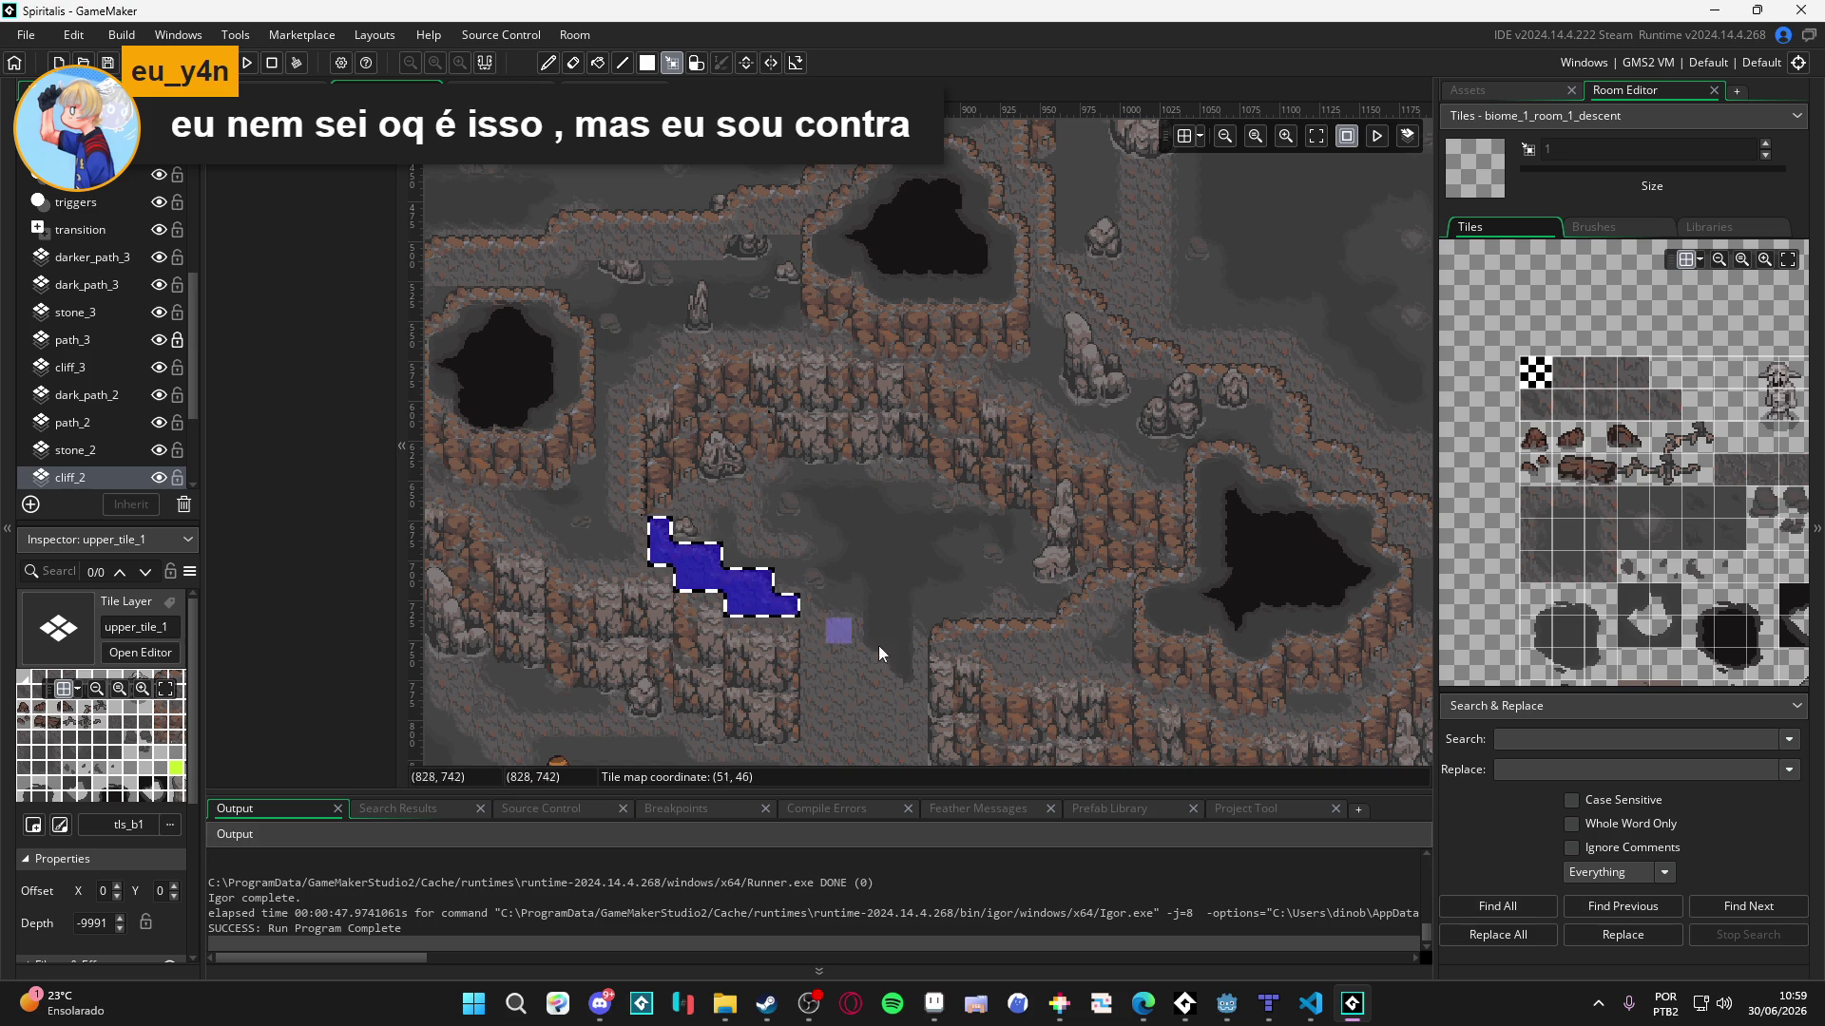
mouse_move(937, 631)
mouse_down()
mouse_move(1049, 631)
mouse_move(1043, 656)
mouse_move(1097, 590)
mouse_up()
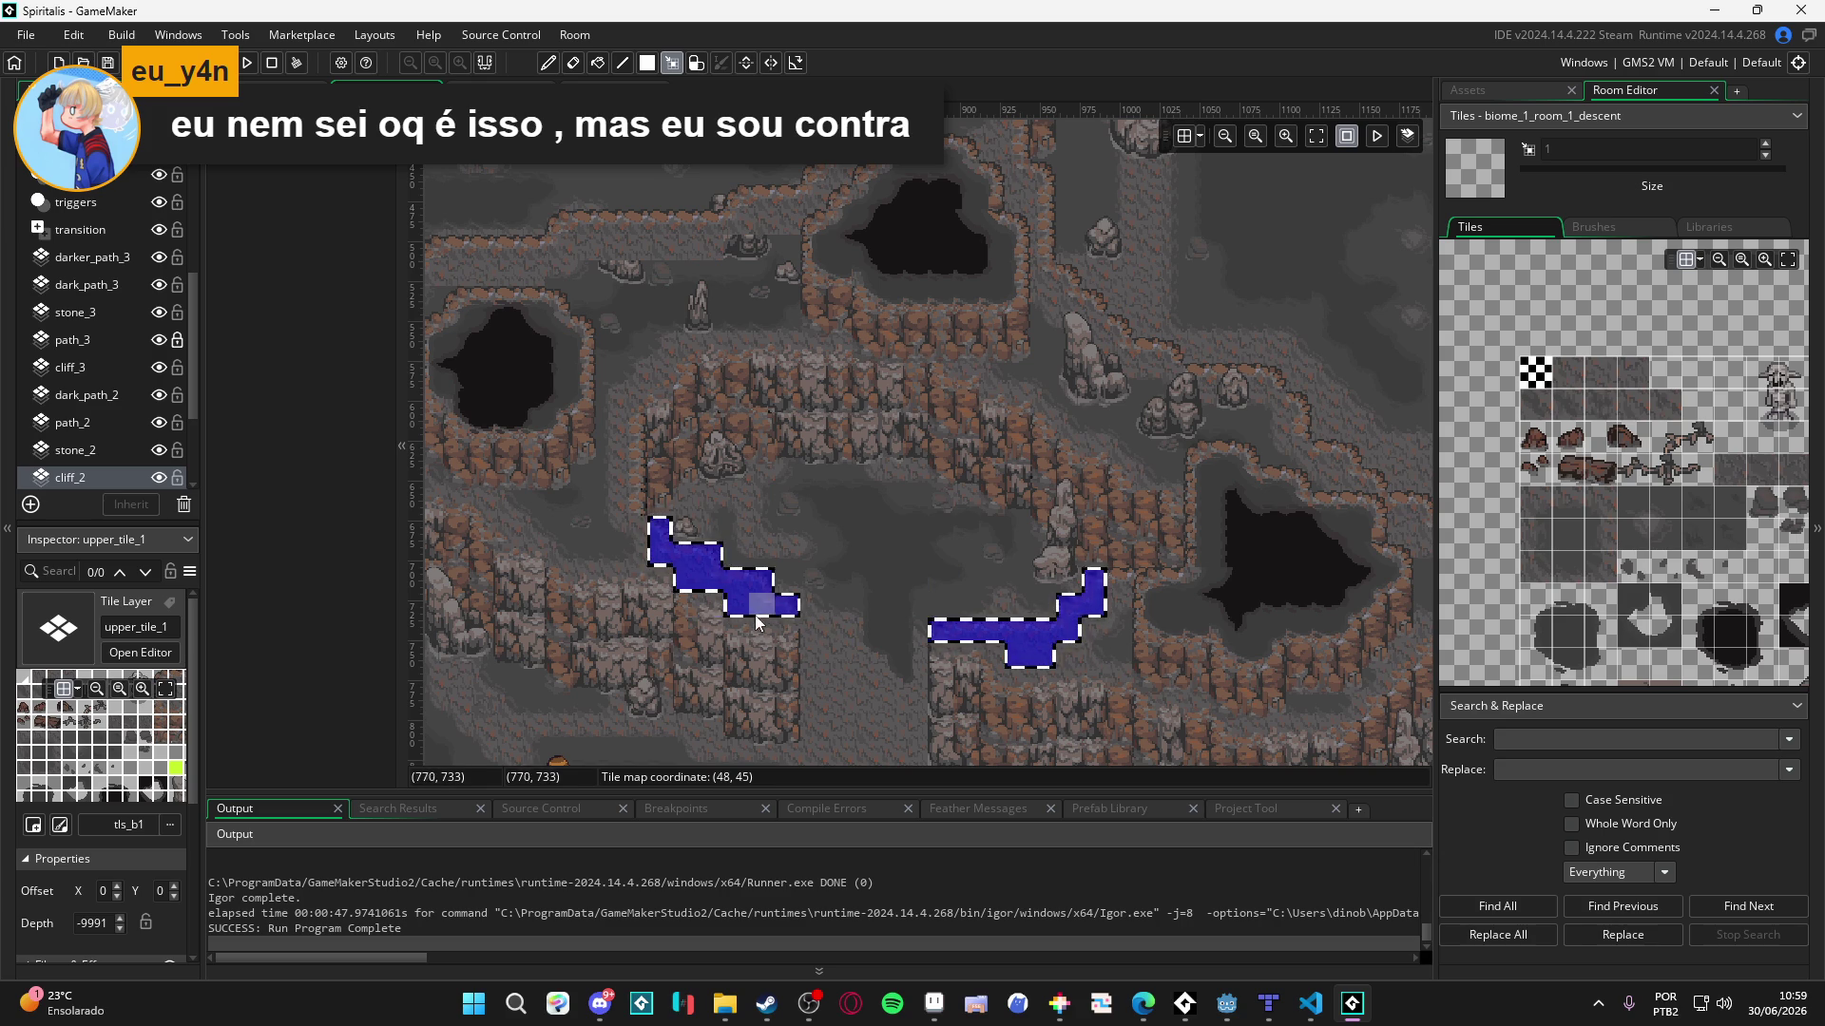
key(ctrl+c)
scroll(112, 293, up, 5)
click(114, 218)
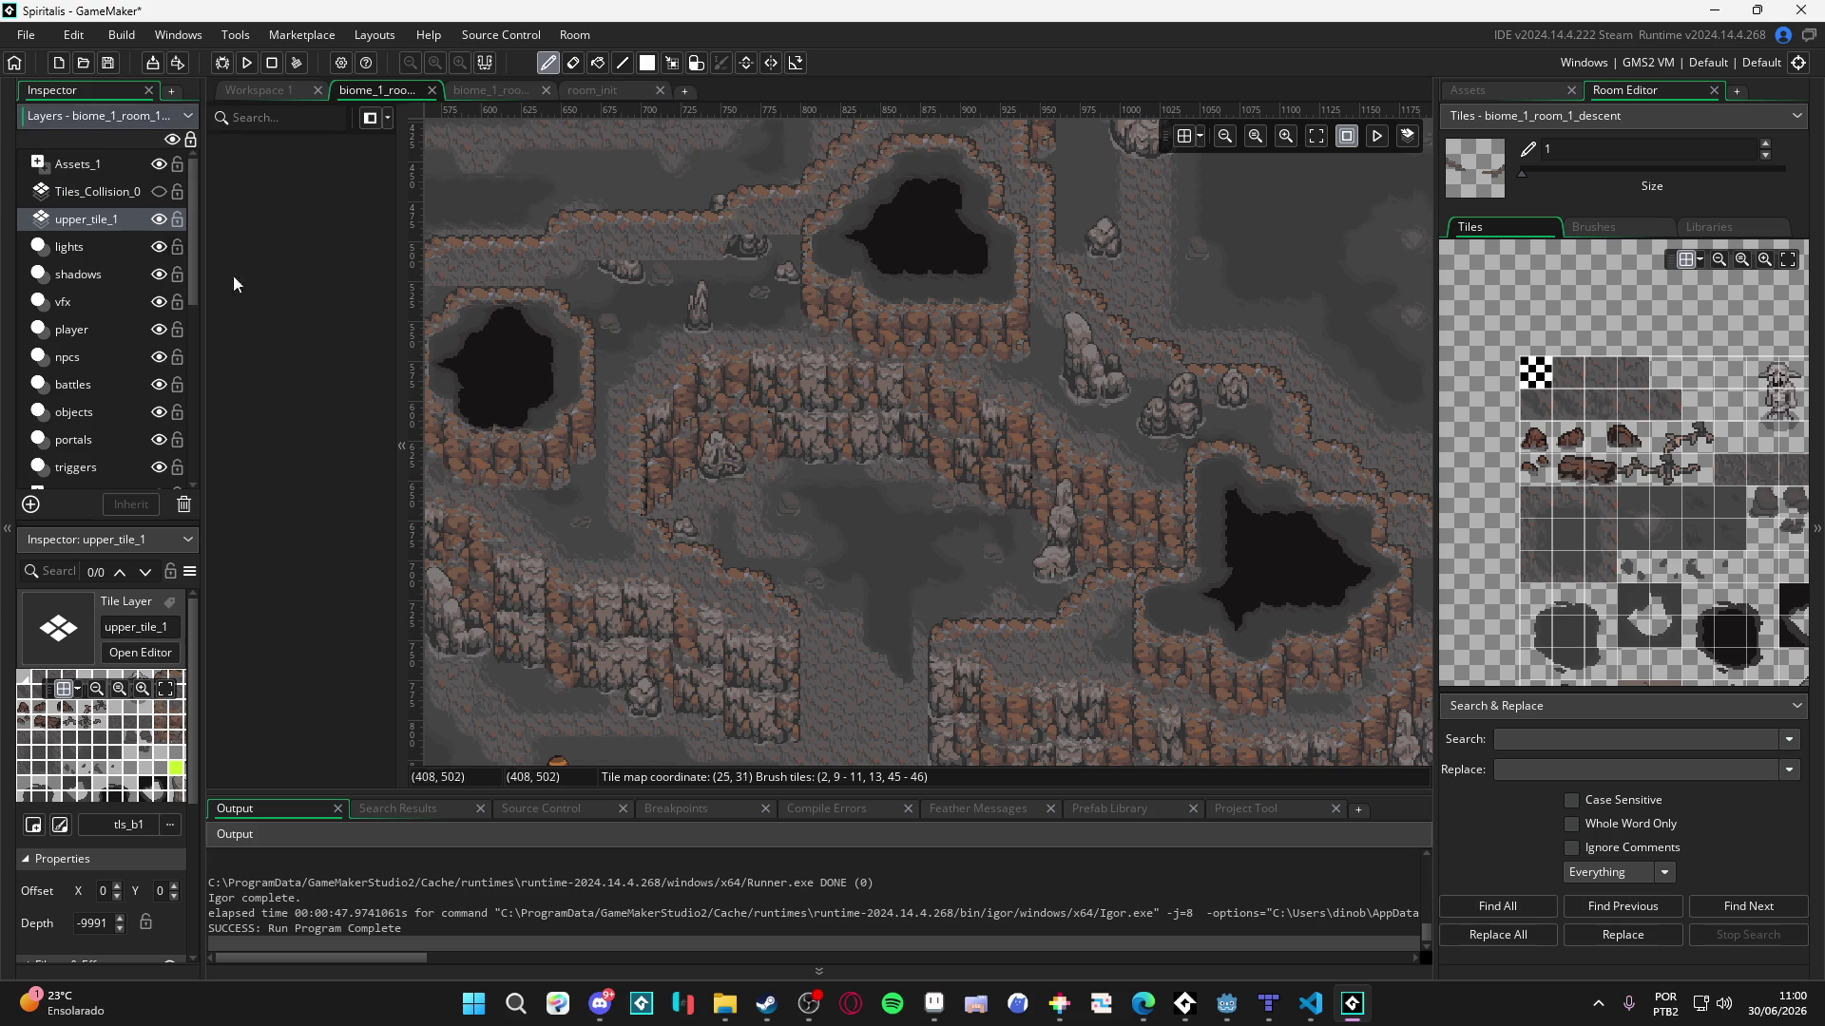
- Cut the stepped diagonal cliff-edge tiles above the central pit into the brush on upper_tile_1
key(s)
mouse_move(897, 553)
mouse_down()
mouse_move(855, 522)
mouse_move(882, 480)
mouse_move(505, 469)
mouse_up()
scroll(631, 509, up, 3)
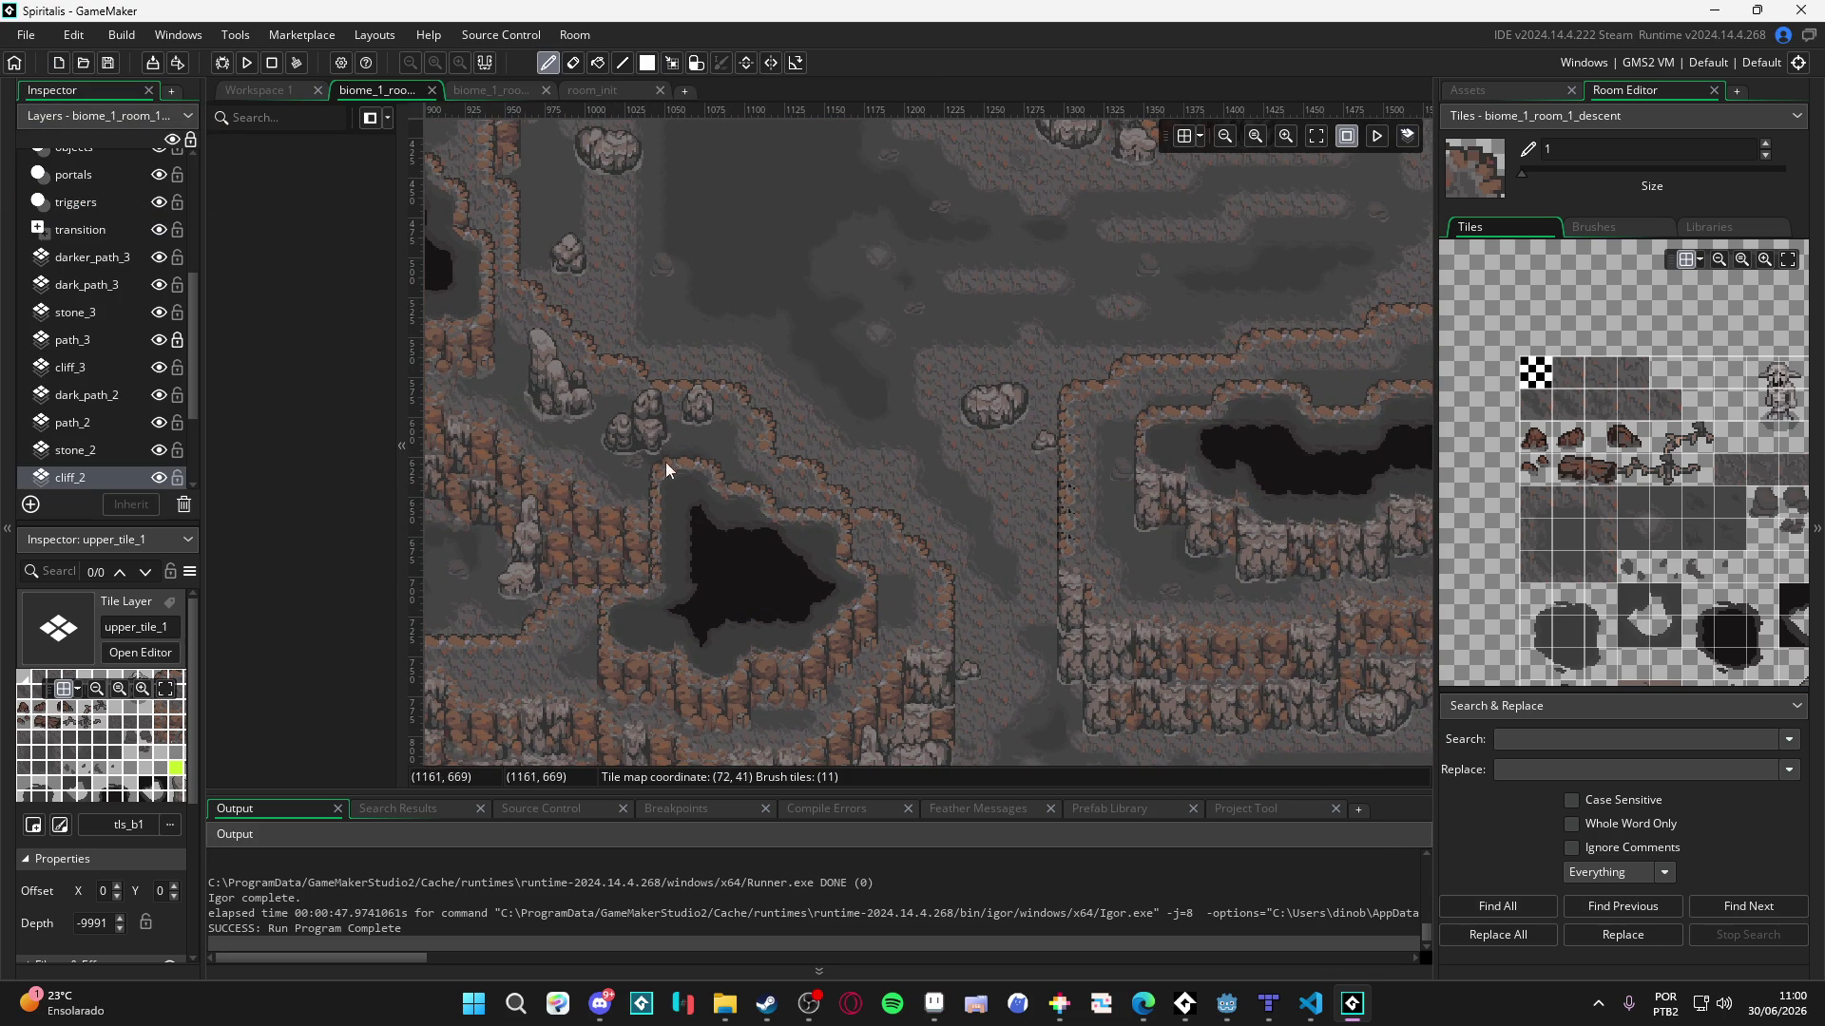
click(947, 606)
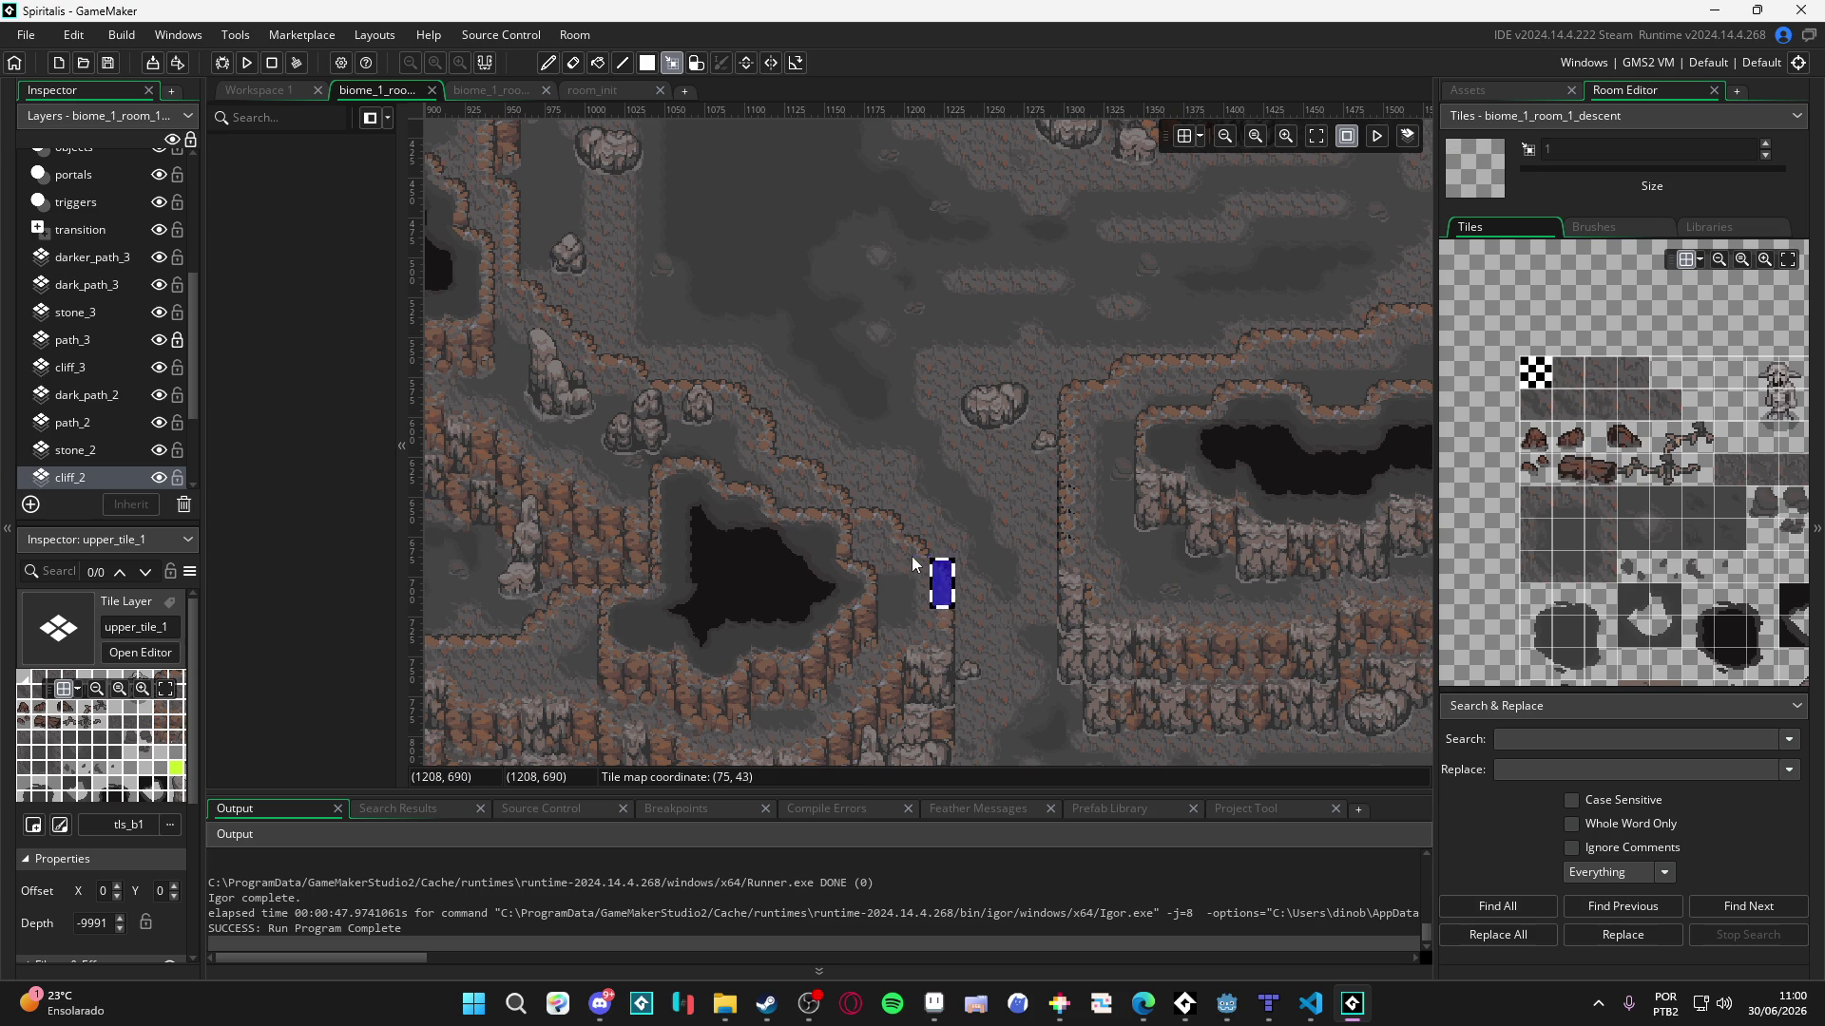
mouse_move(911, 573)
mouse_down()
mouse_move(882, 521)
mouse_move(819, 499)
mouse_move(818, 469)
mouse_move(744, 429)
mouse_move(734, 397)
mouse_move(652, 412)
mouse_move(828, 469)
mouse_move(811, 451)
mouse_move(779, 470)
mouse_move(650, 443)
mouse_move(555, 403)
mouse_move(496, 328)
mouse_move(511, 358)
mouse_up()
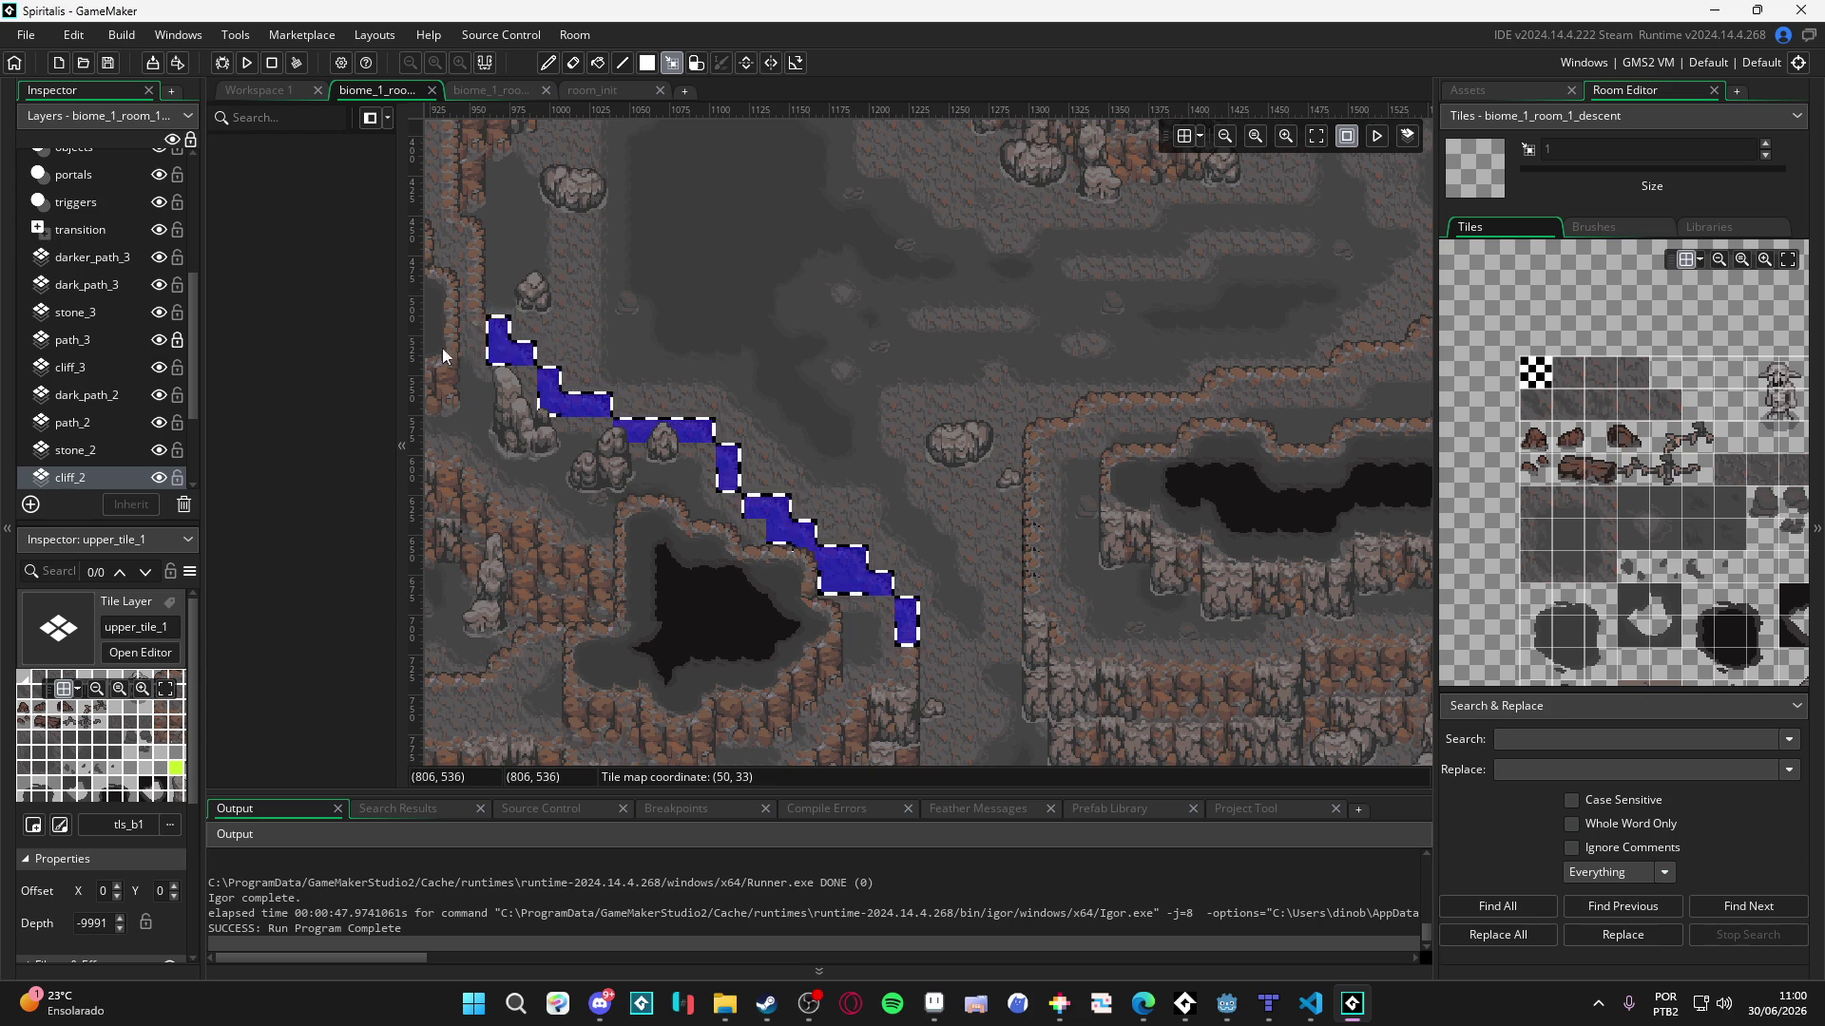
key(ctrl+x)
scroll(112, 210, up, 5)
click(123, 193)
click(122, 214)
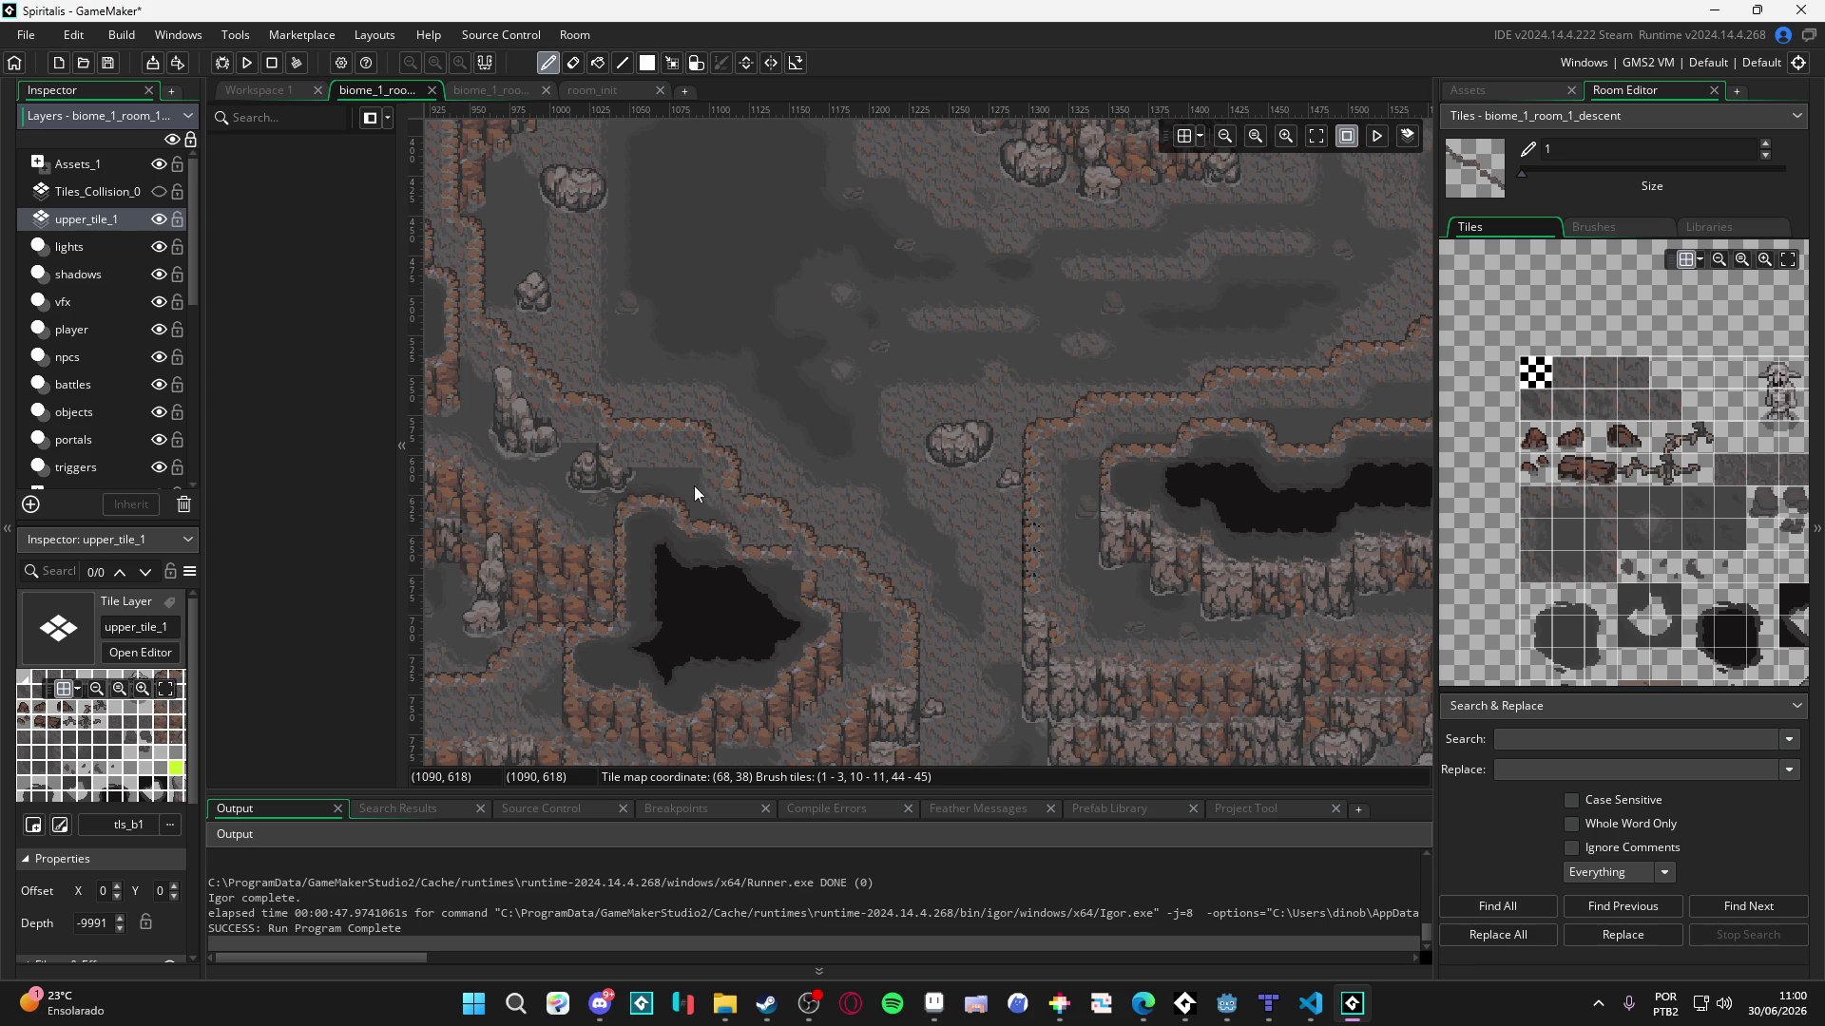
- Copy the ledge strip and its stepped upper-edge blocks into a brush
scroll(1250, 452, up, 2)
scroll(1251, 452, right, 3)
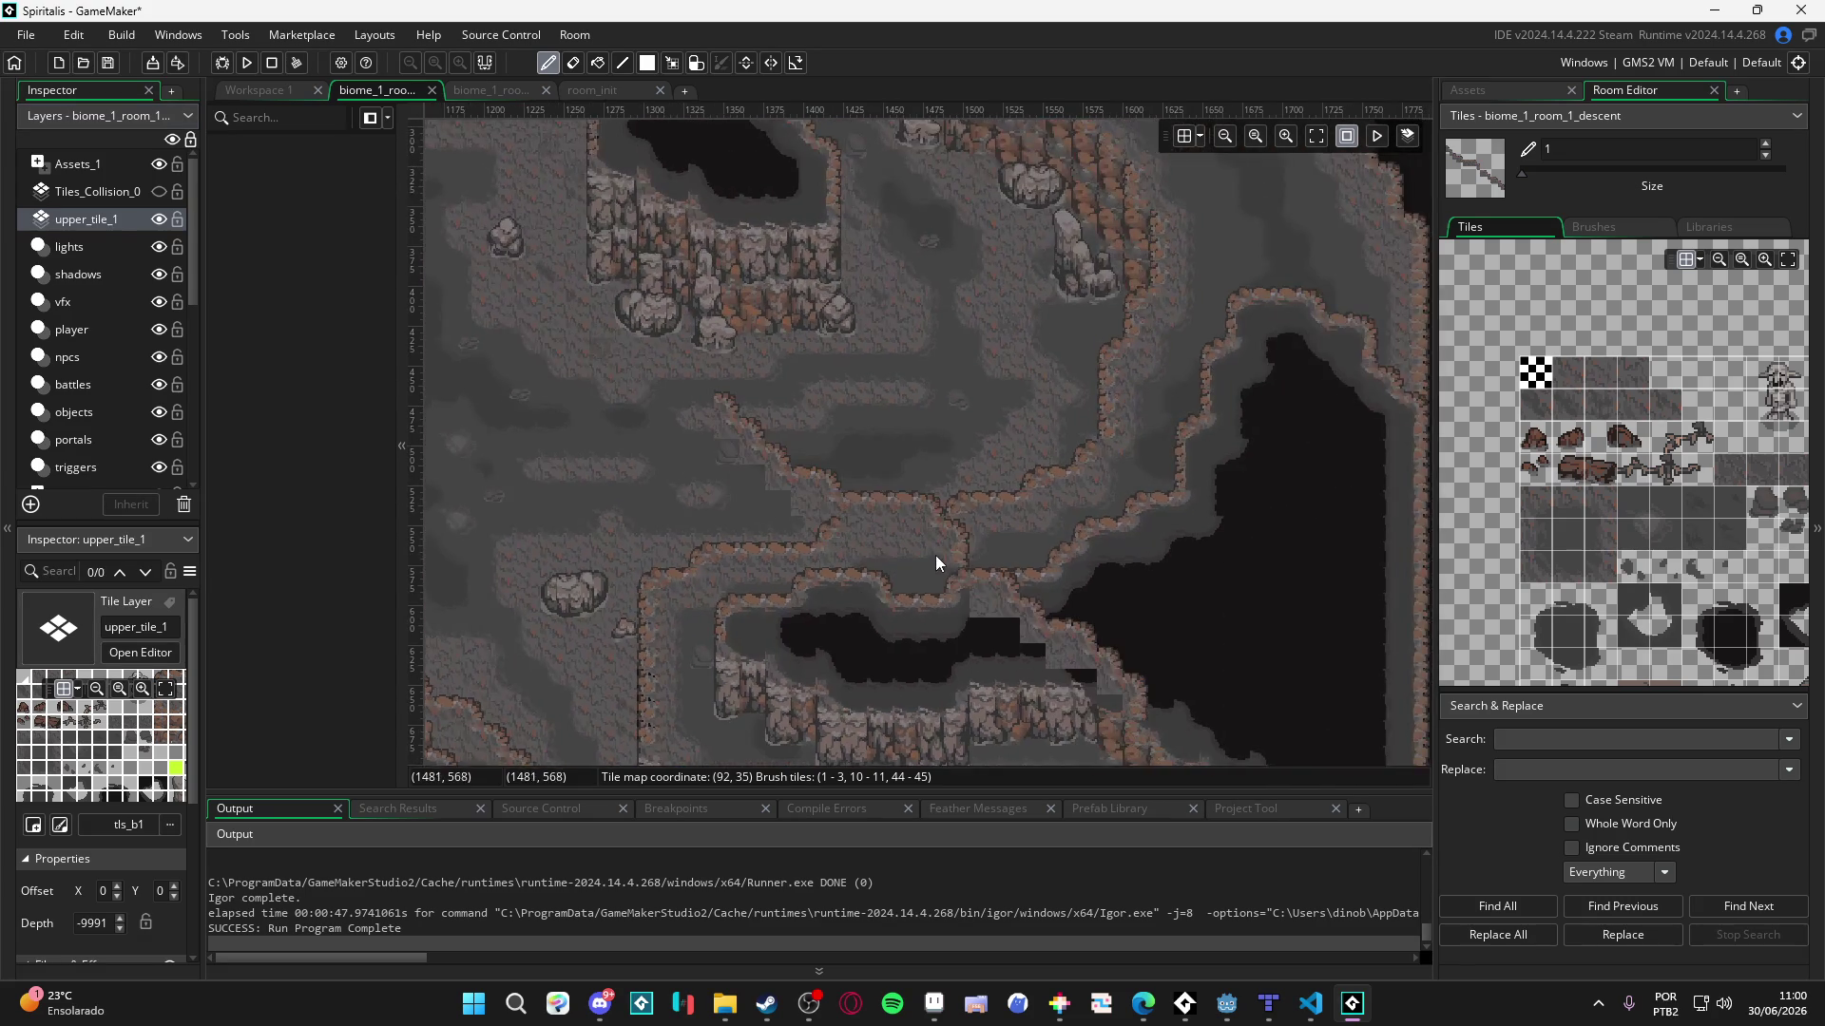
key(m)
scroll(1046, 494, up, 1)
scroll(1046, 494, right, 2)
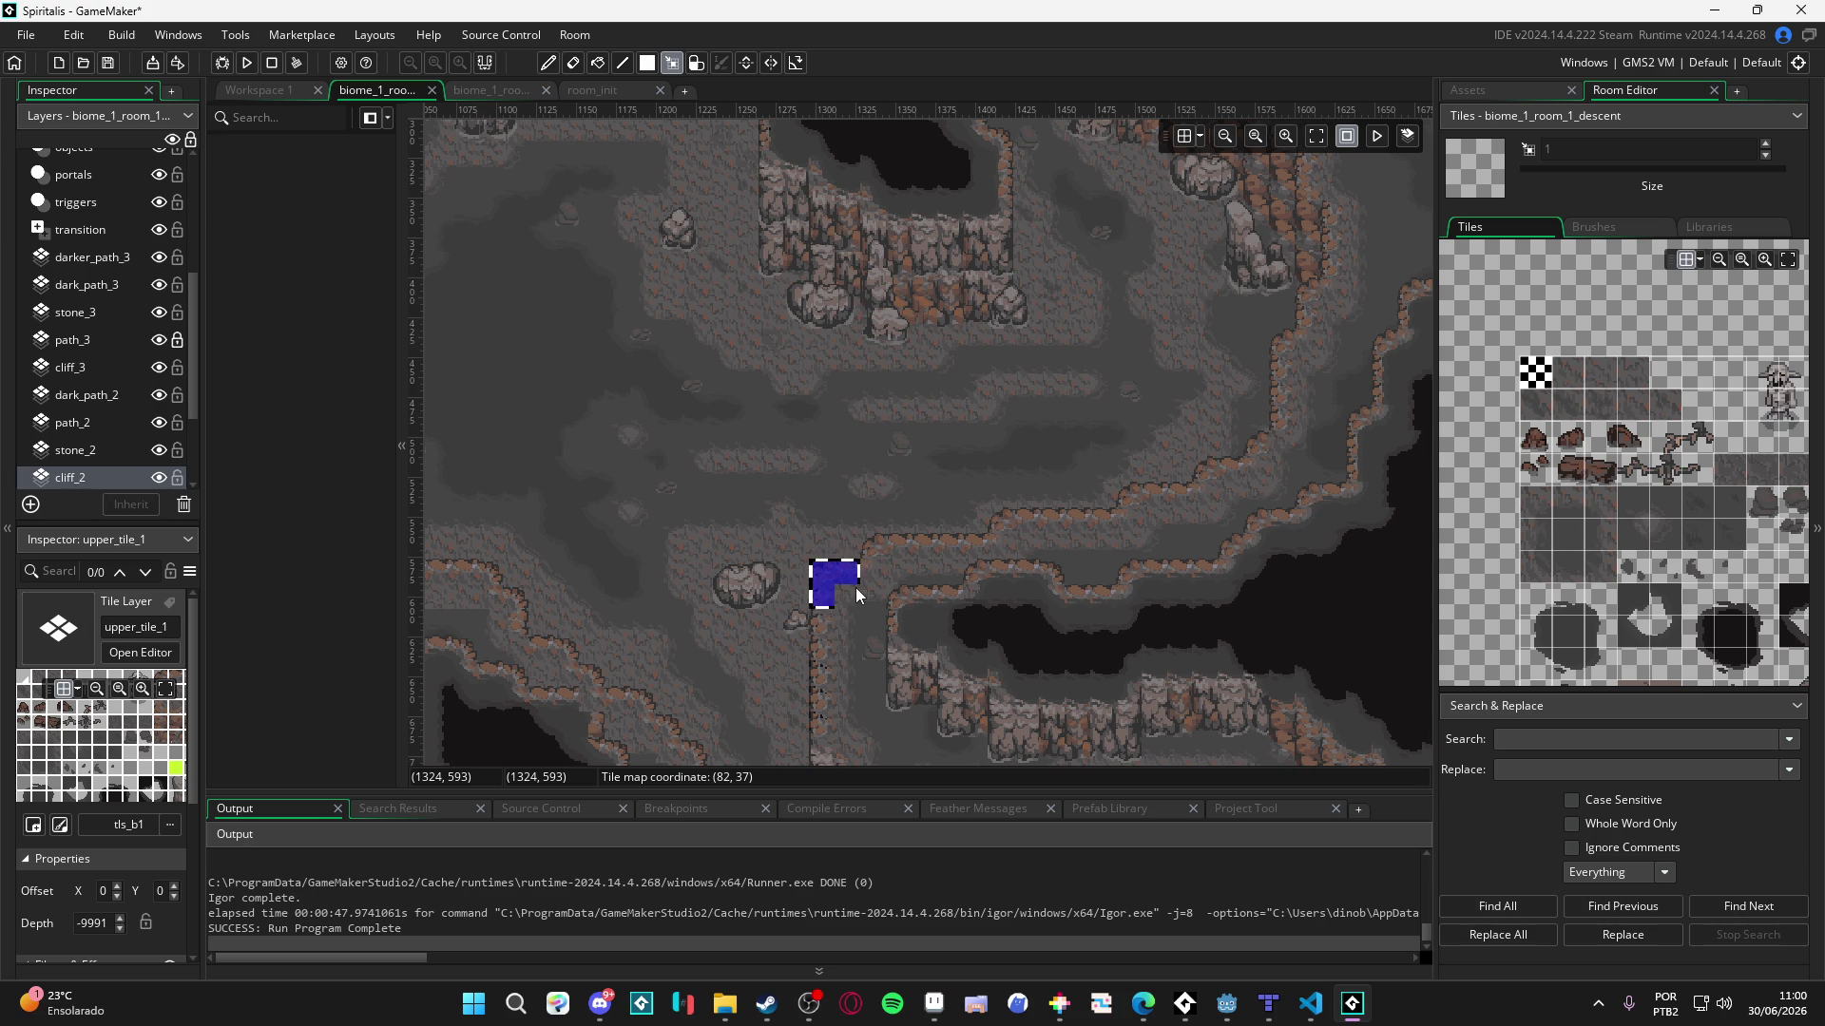
drag(878, 546, 979, 547)
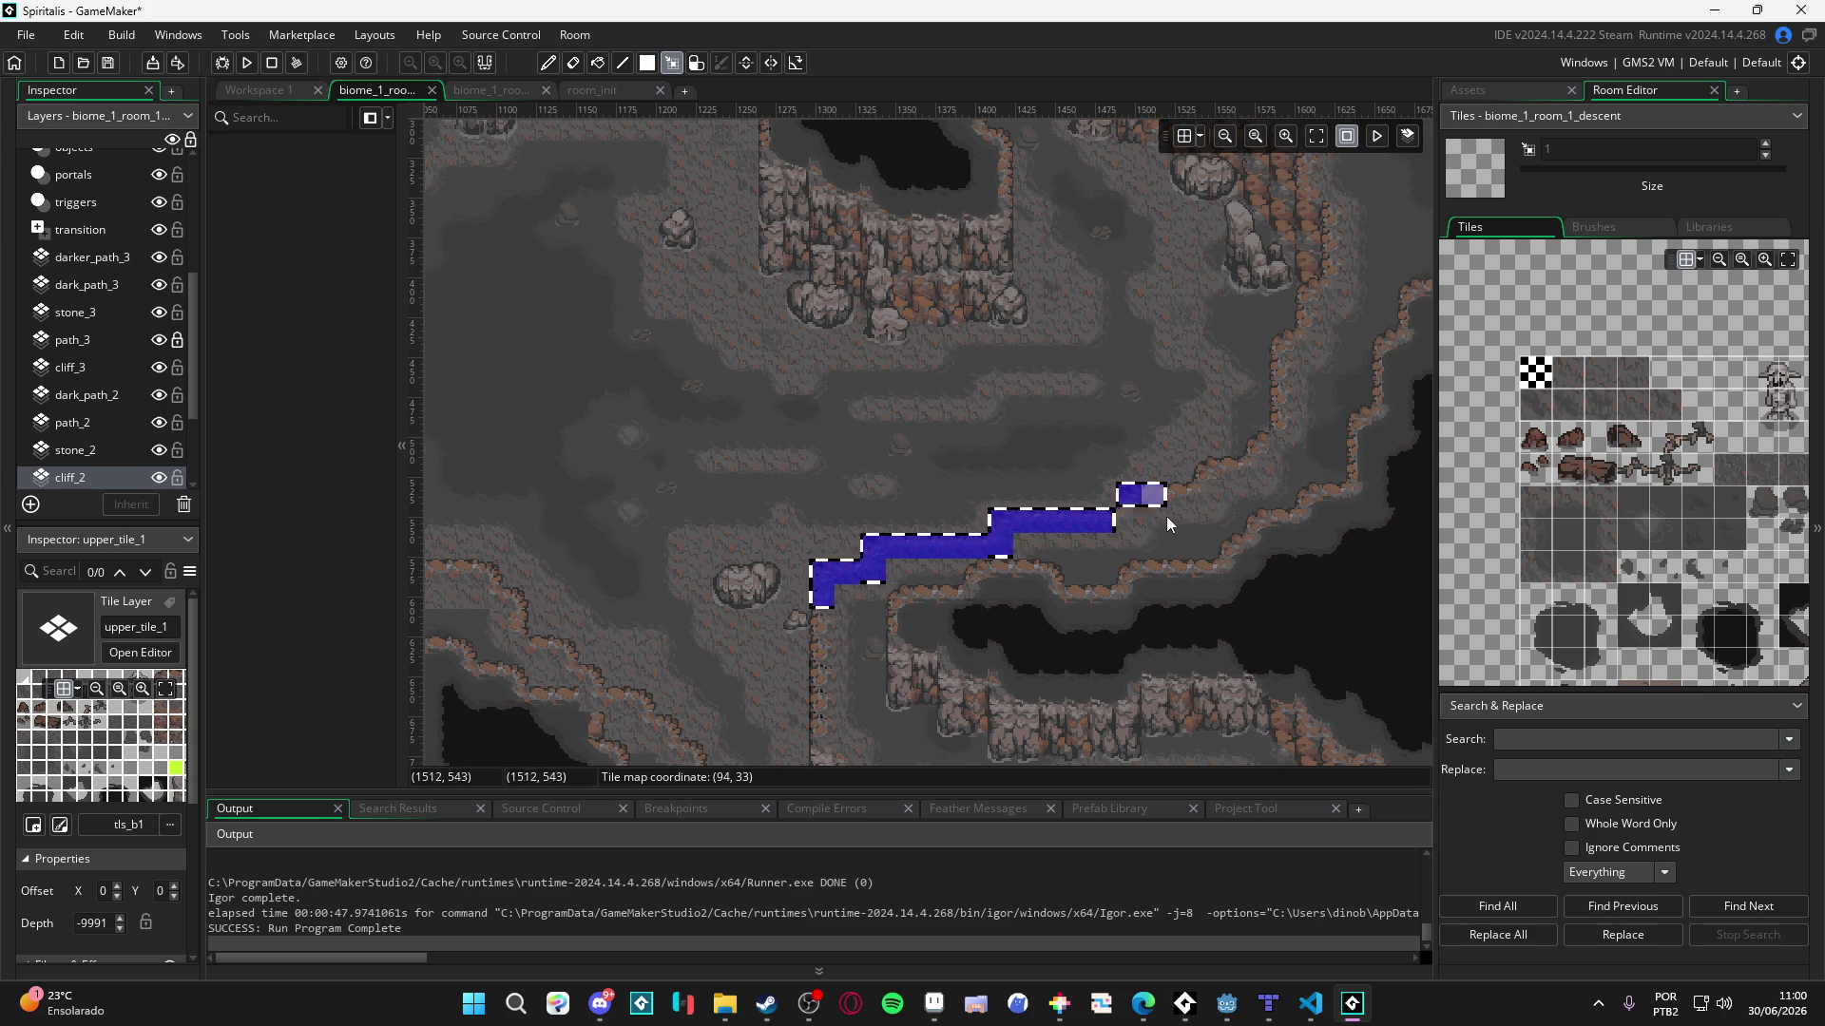
click(1212, 478)
drag(1259, 447, 1255, 469)
drag(1280, 340, 1280, 371)
drag(1305, 294, 1306, 319)
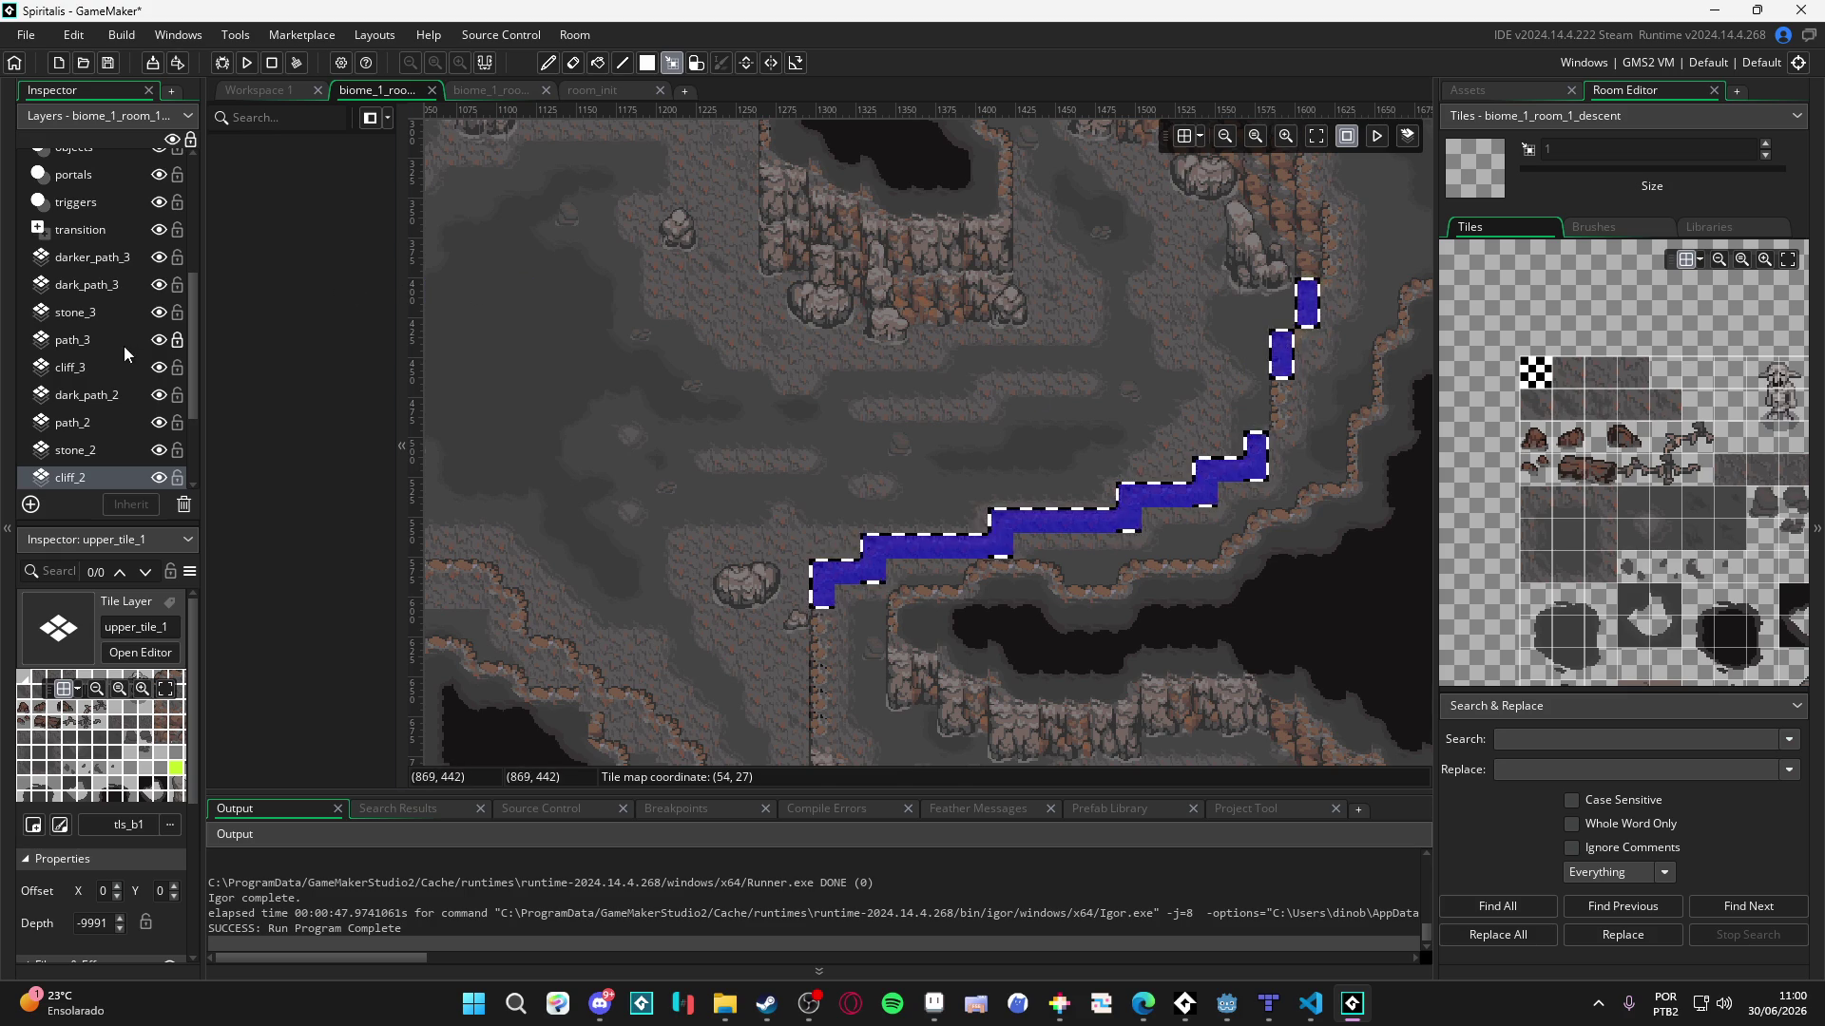
key(ctrl+c)
- Clear the brush, select dark_path_3, and scroll the Layers panel to the cliff layers
scroll(134, 346, up, 5)
click(105, 226)
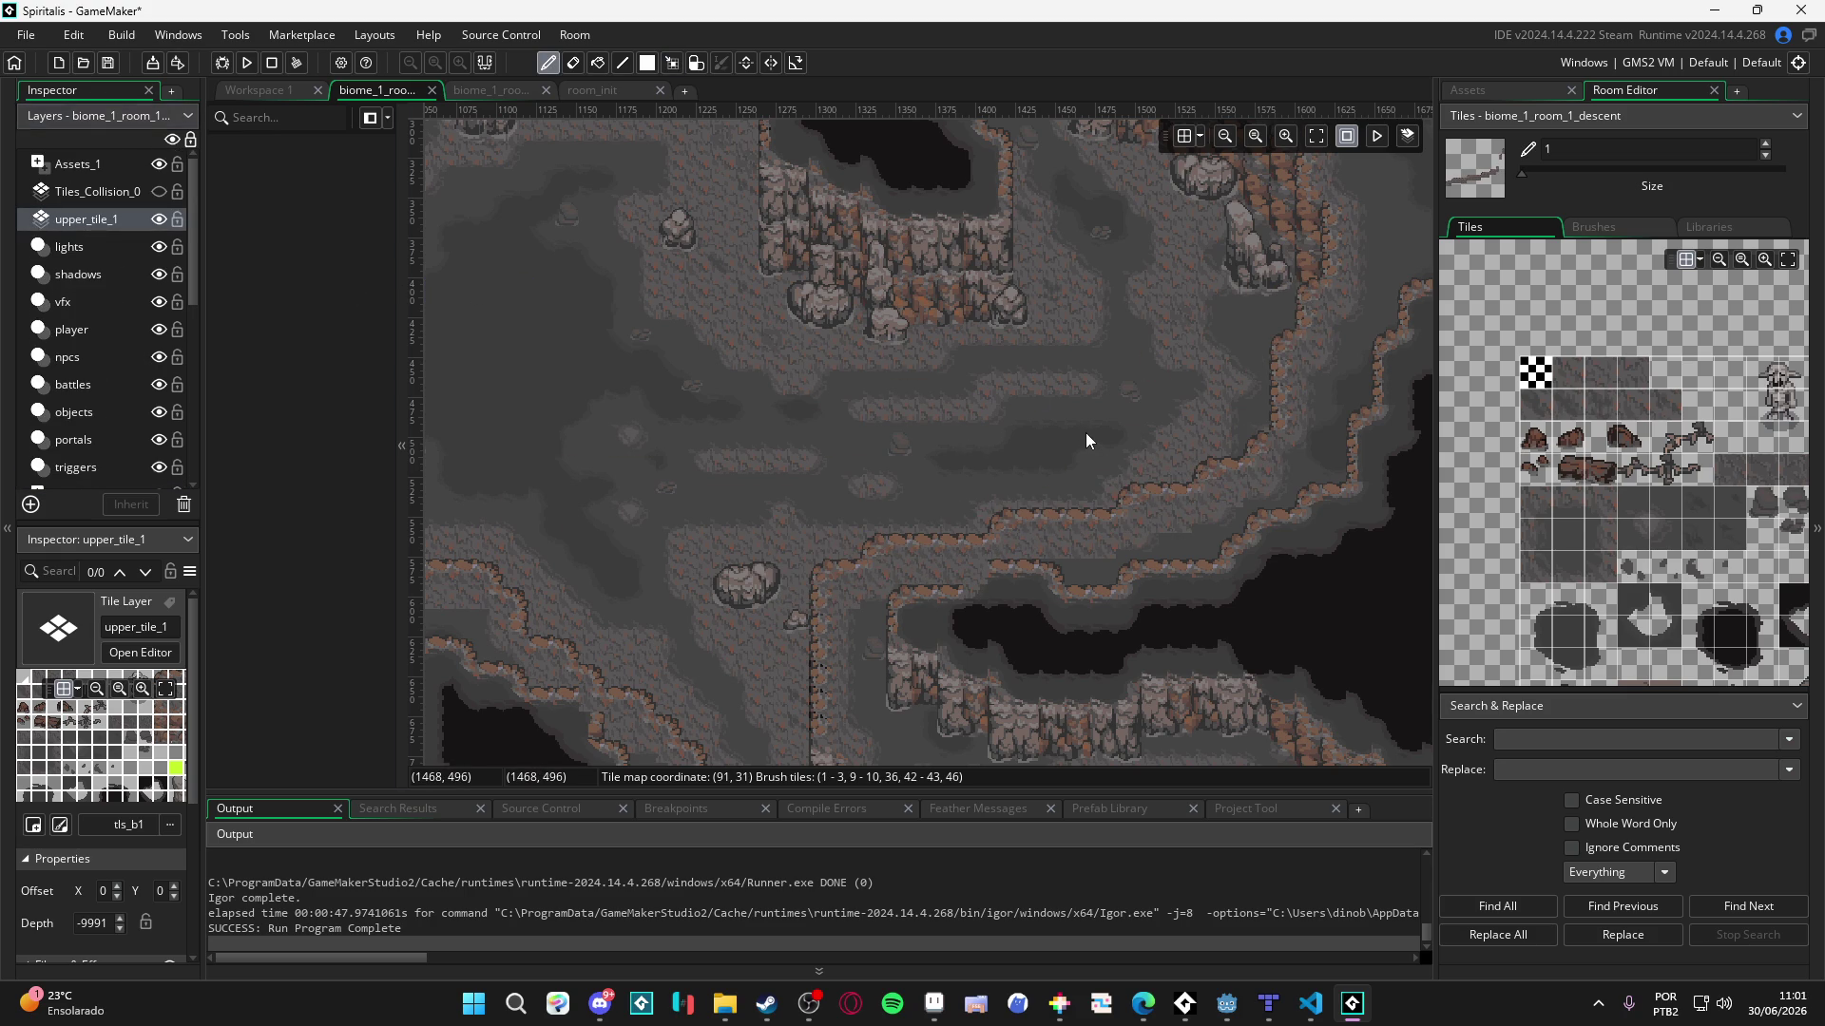
key(Escape)
scroll(932, 327, up, 5)
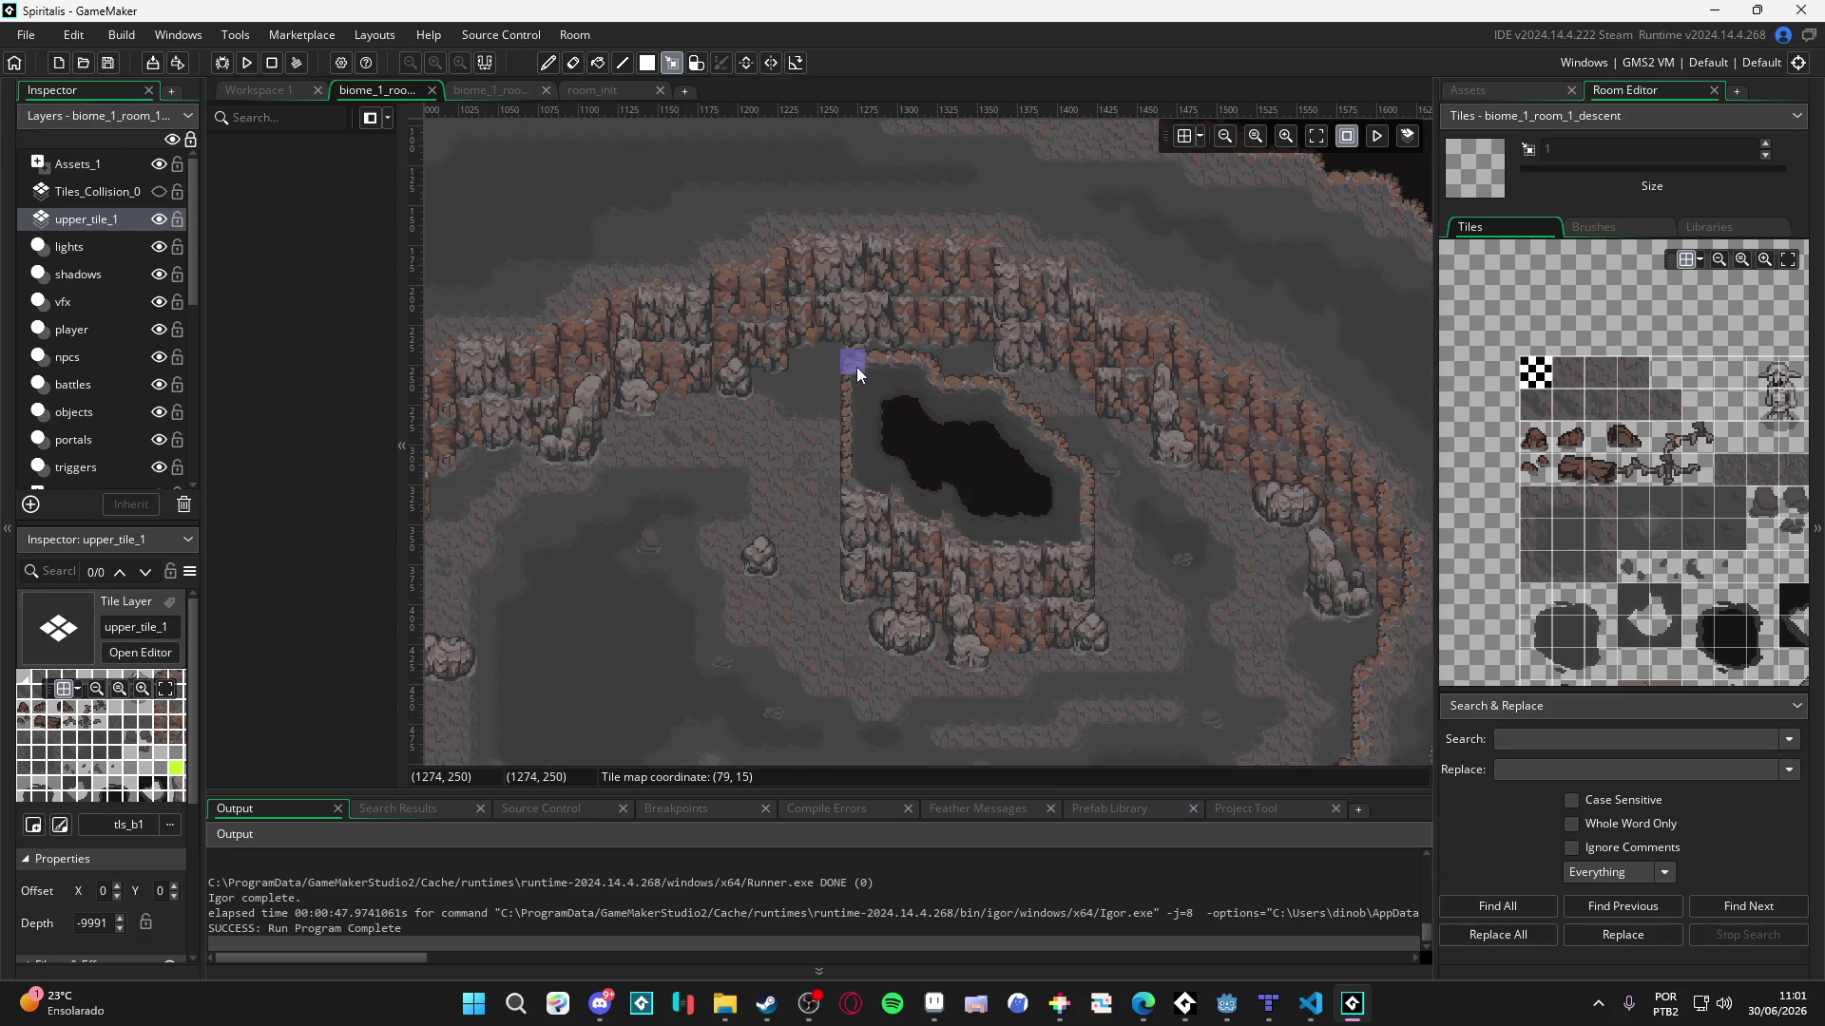
ctrl+click(853, 364)
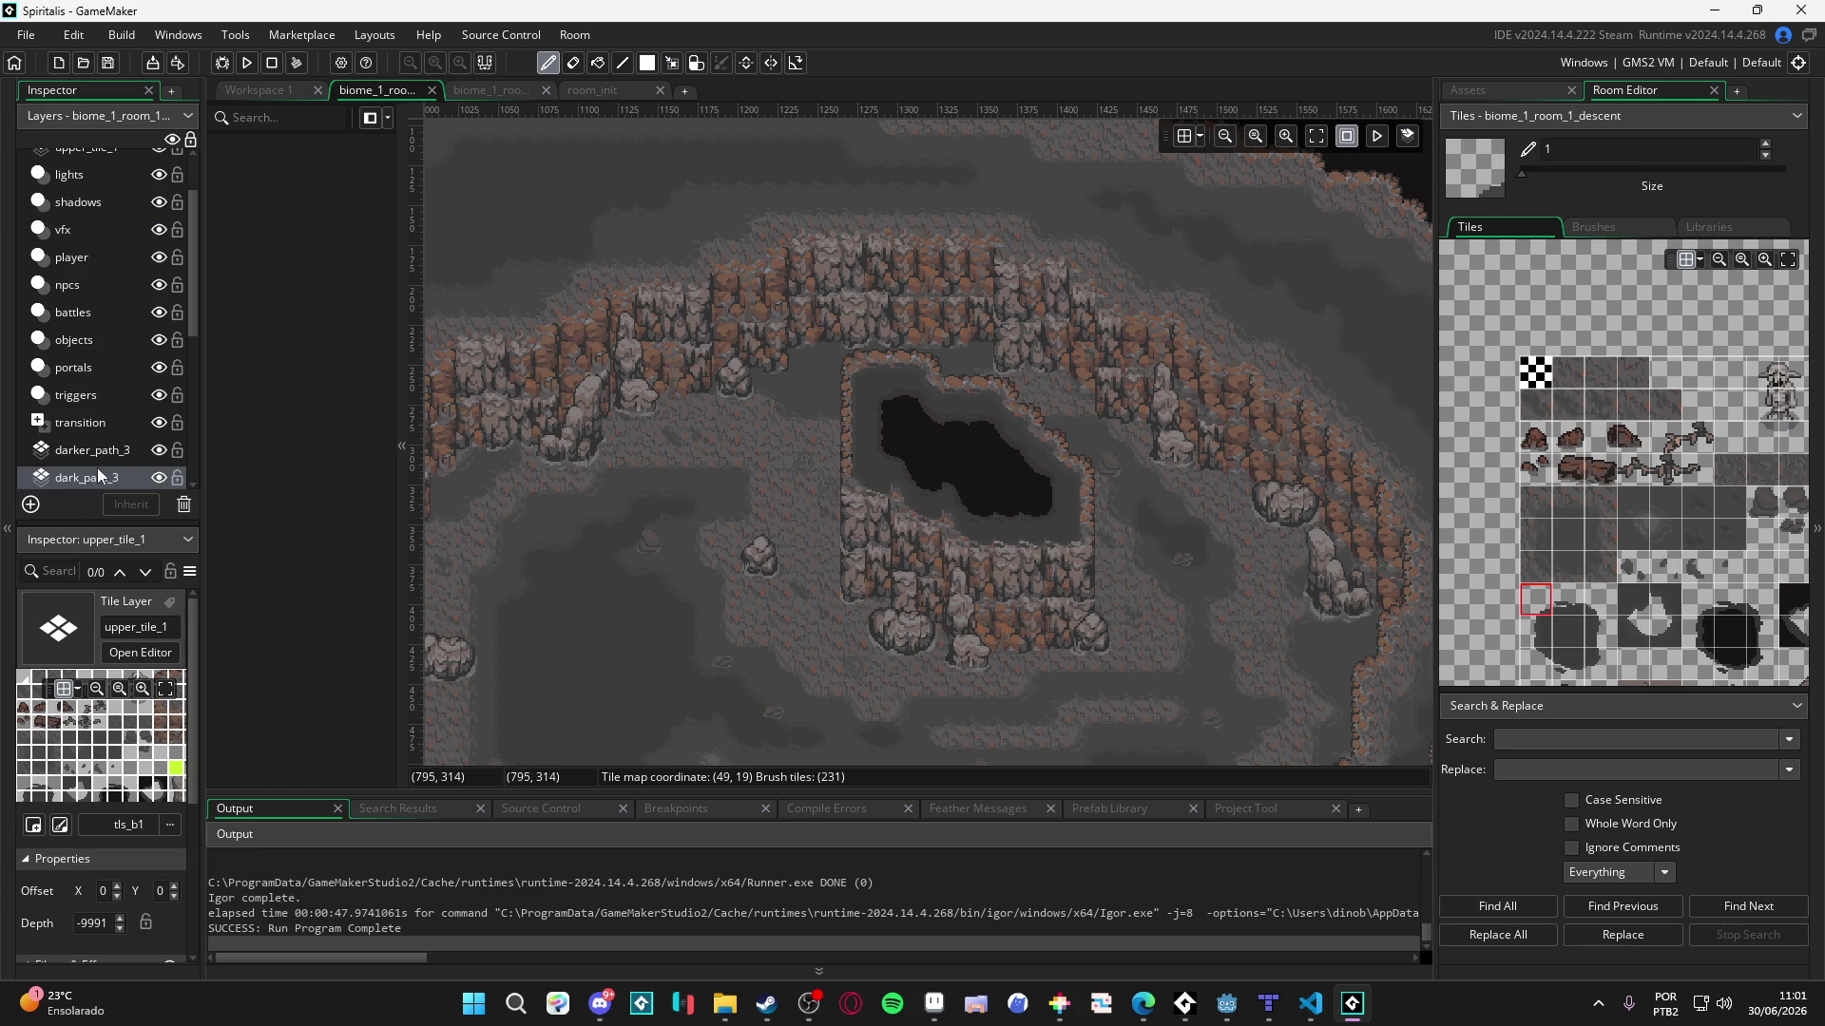
scroll(116, 459, down, 2)
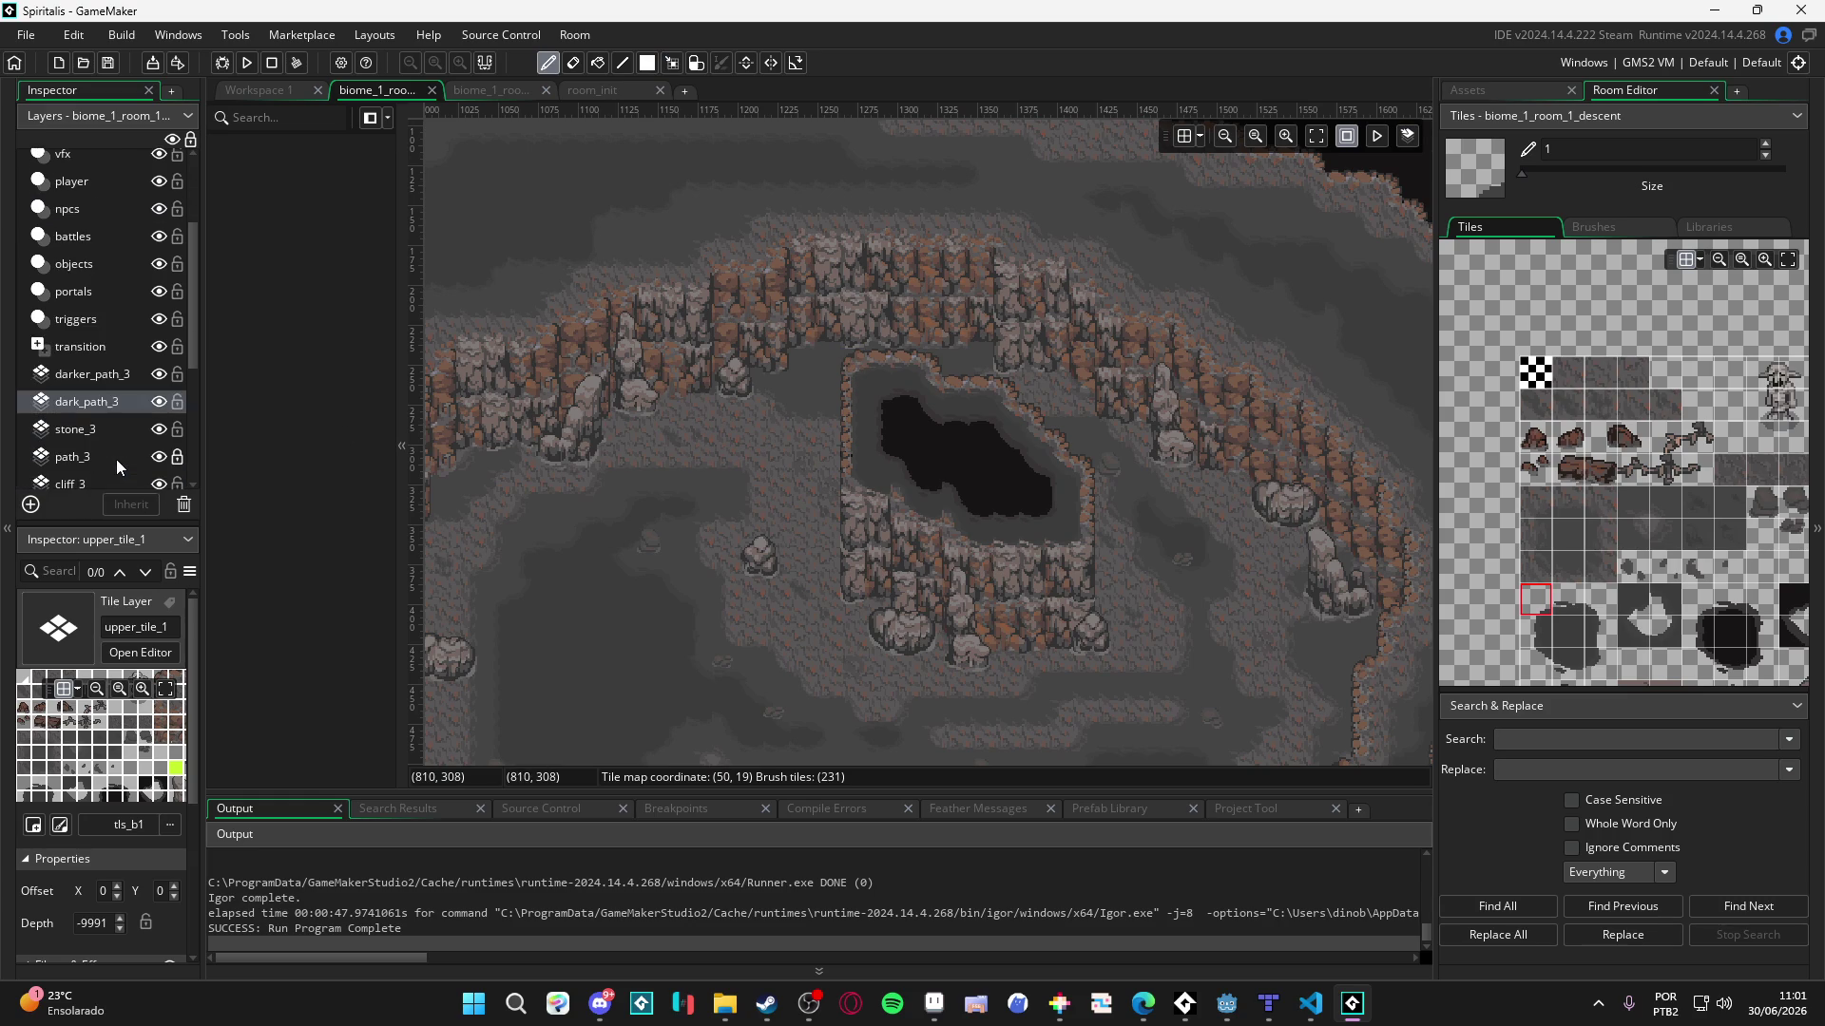
- Make cliff_3 active and copy its tiles along the pit's top edge
click(111, 448)
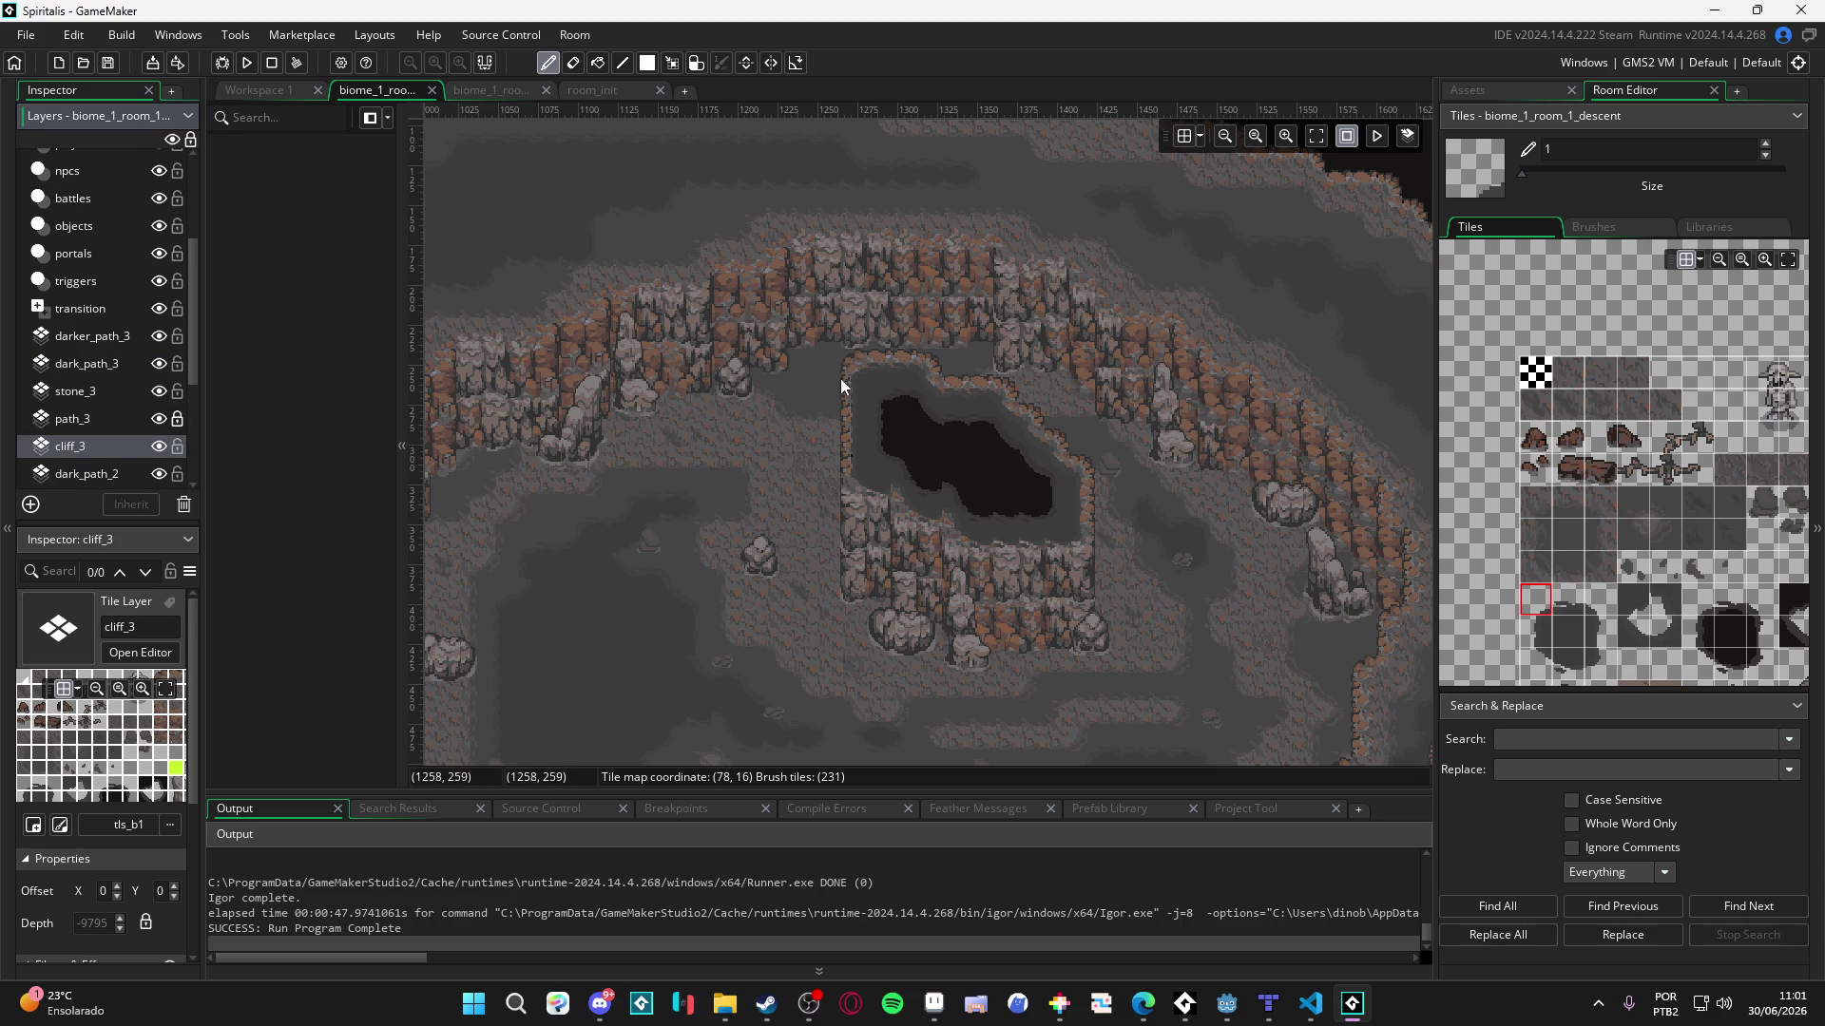
key(m)
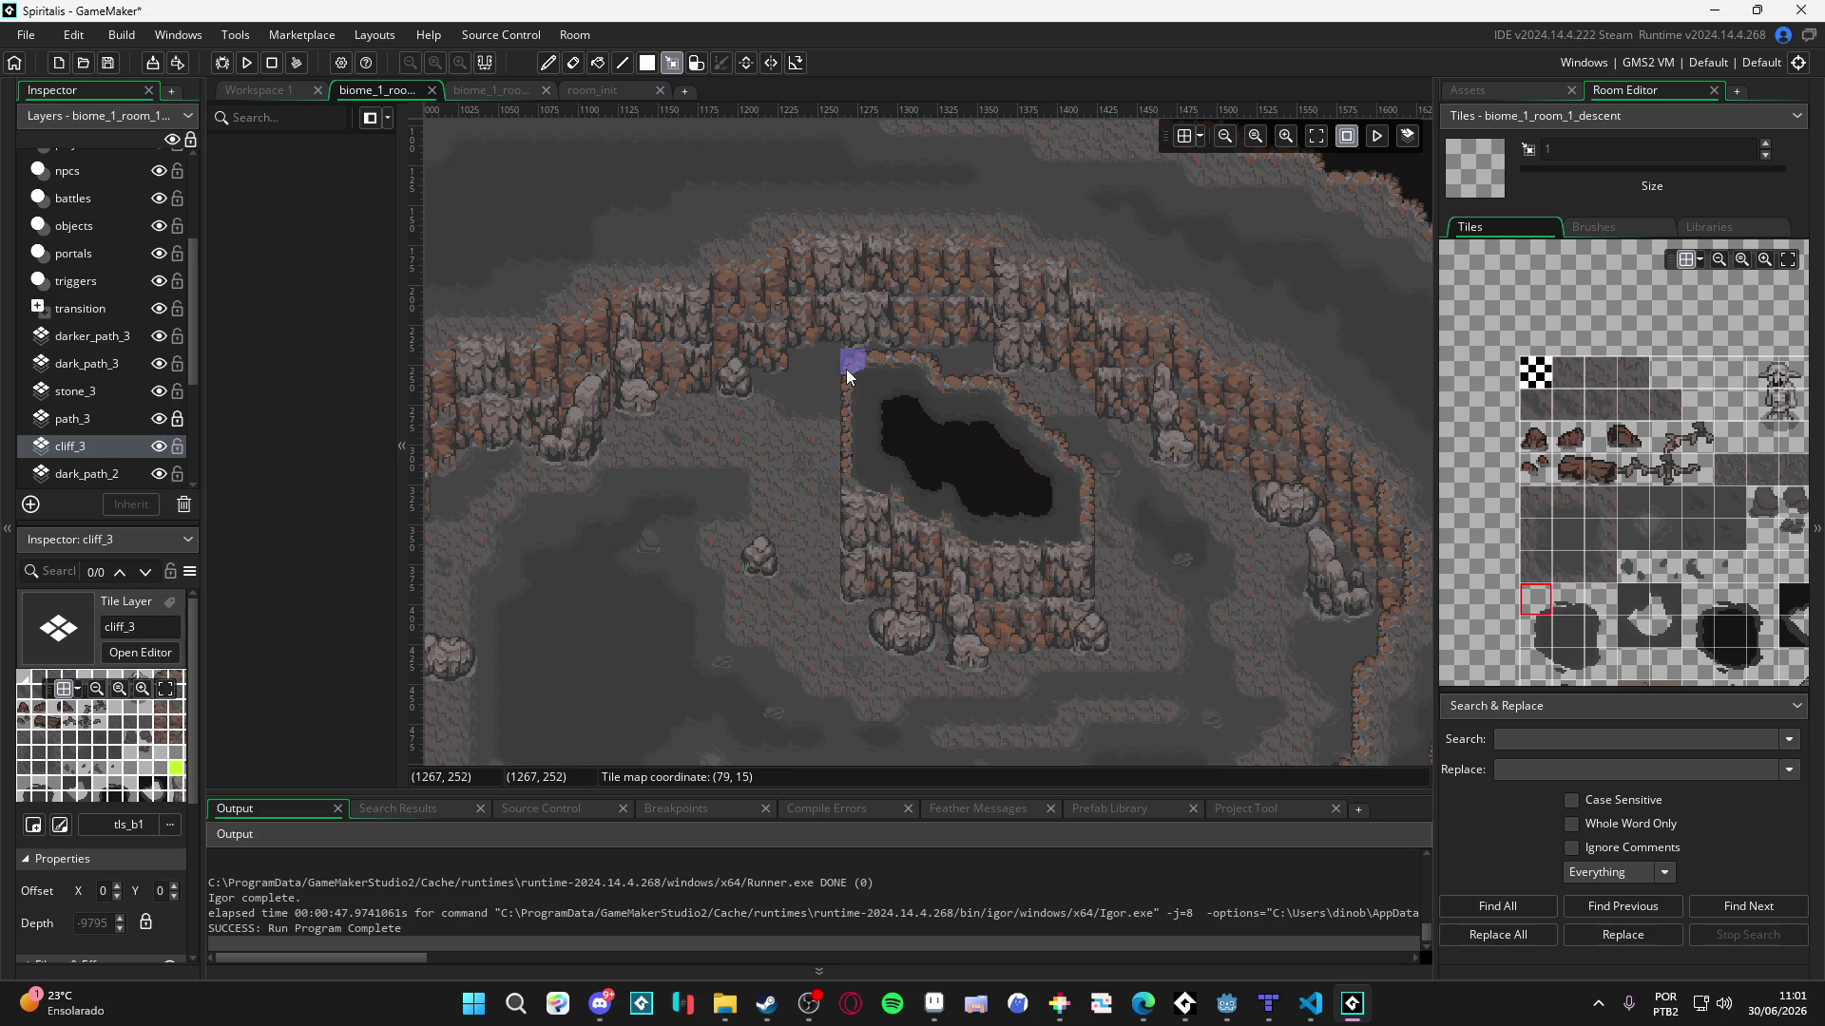
mouse_move(858, 367)
mouse_down()
mouse_move(973, 396)
mouse_move(949, 413)
mouse_move(1035, 418)
mouse_move(1007, 430)
mouse_move(1062, 437)
mouse_move(1030, 463)
mouse_move(1065, 478)
mouse_move(1033, 435)
mouse_up()
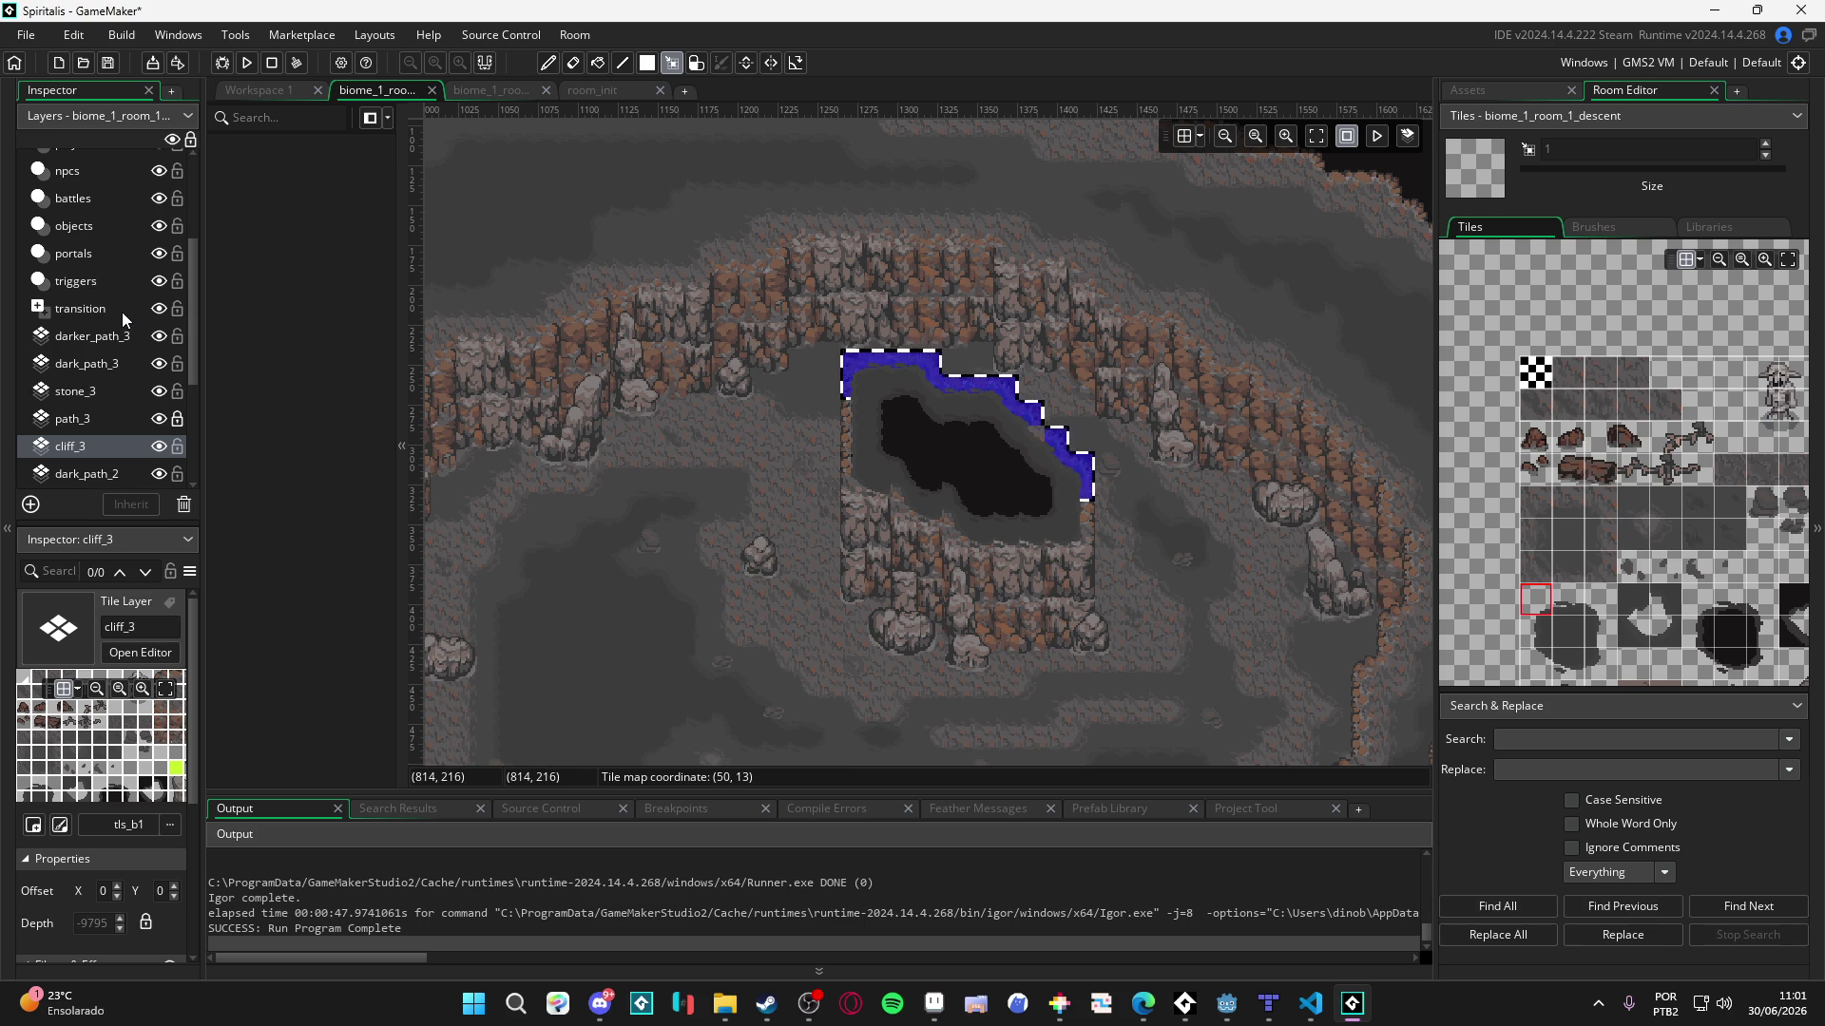
key(ctrl+c)
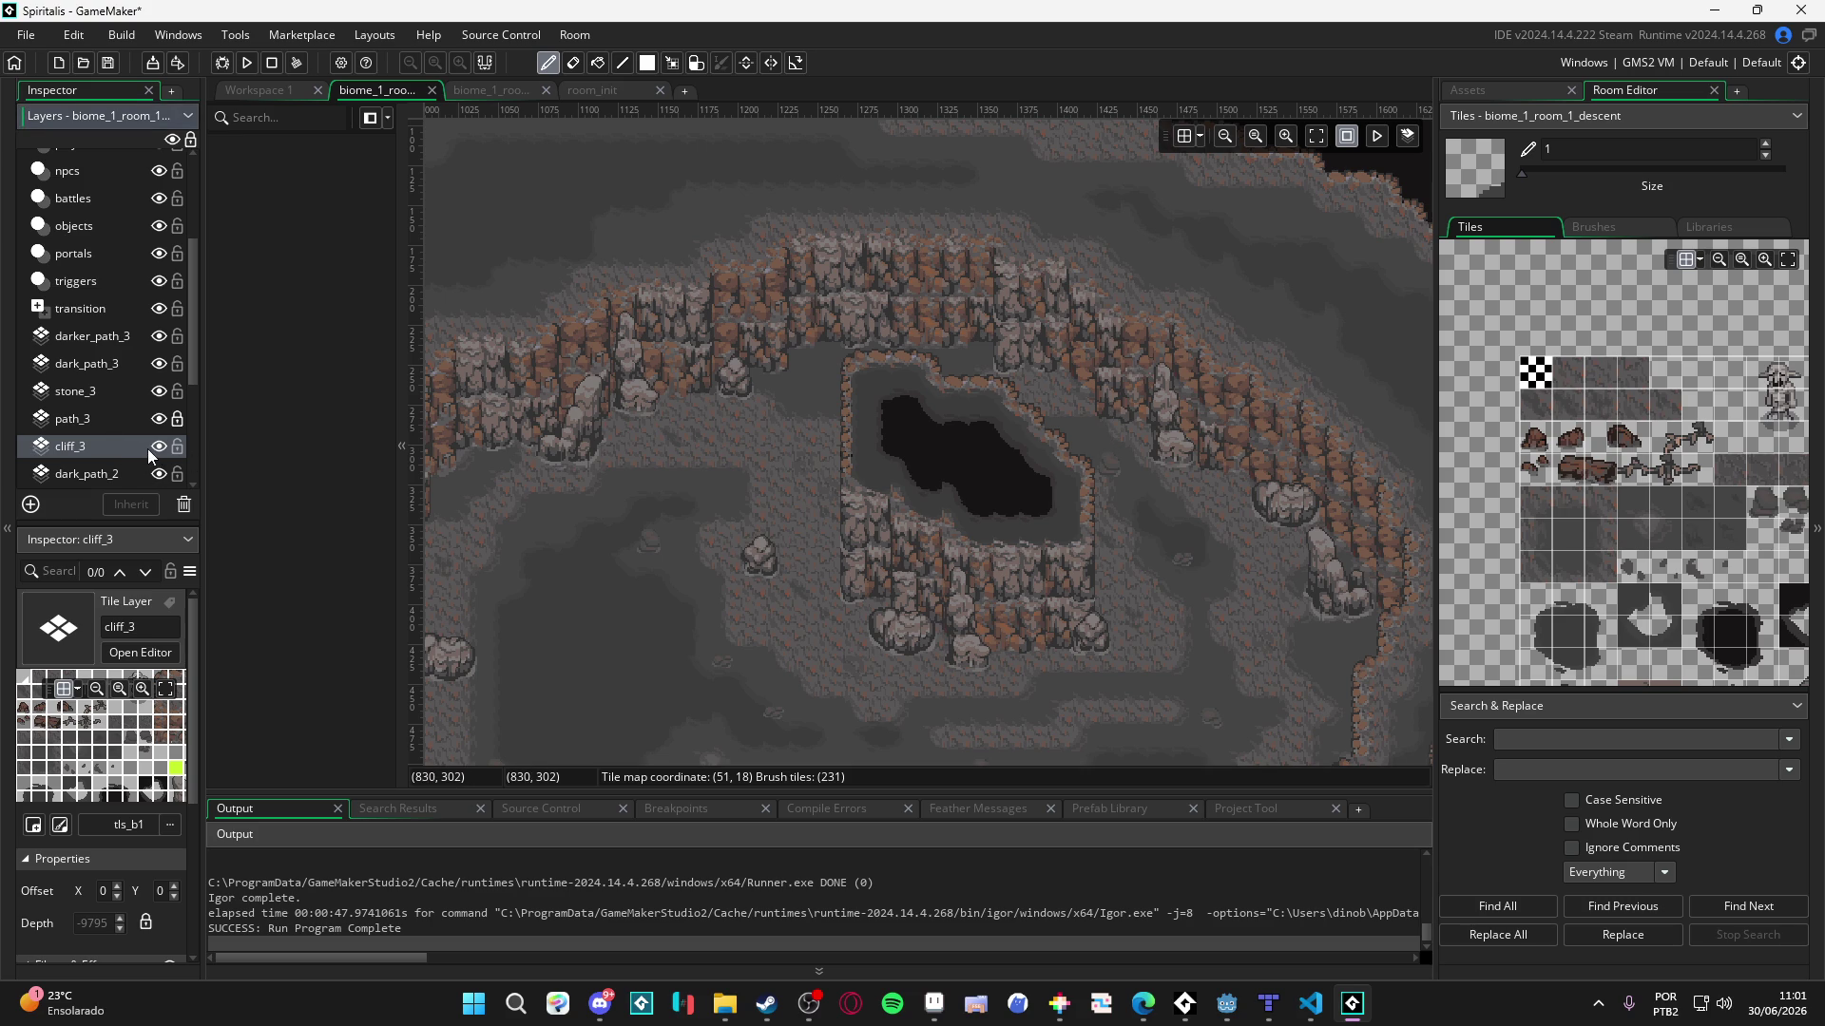
- Toggle cliff_2's visibility several times to compare the pit's rim
scroll(149, 436, down, 2)
click(156, 481)
click(156, 481)
click(156, 481)
click(156, 481)
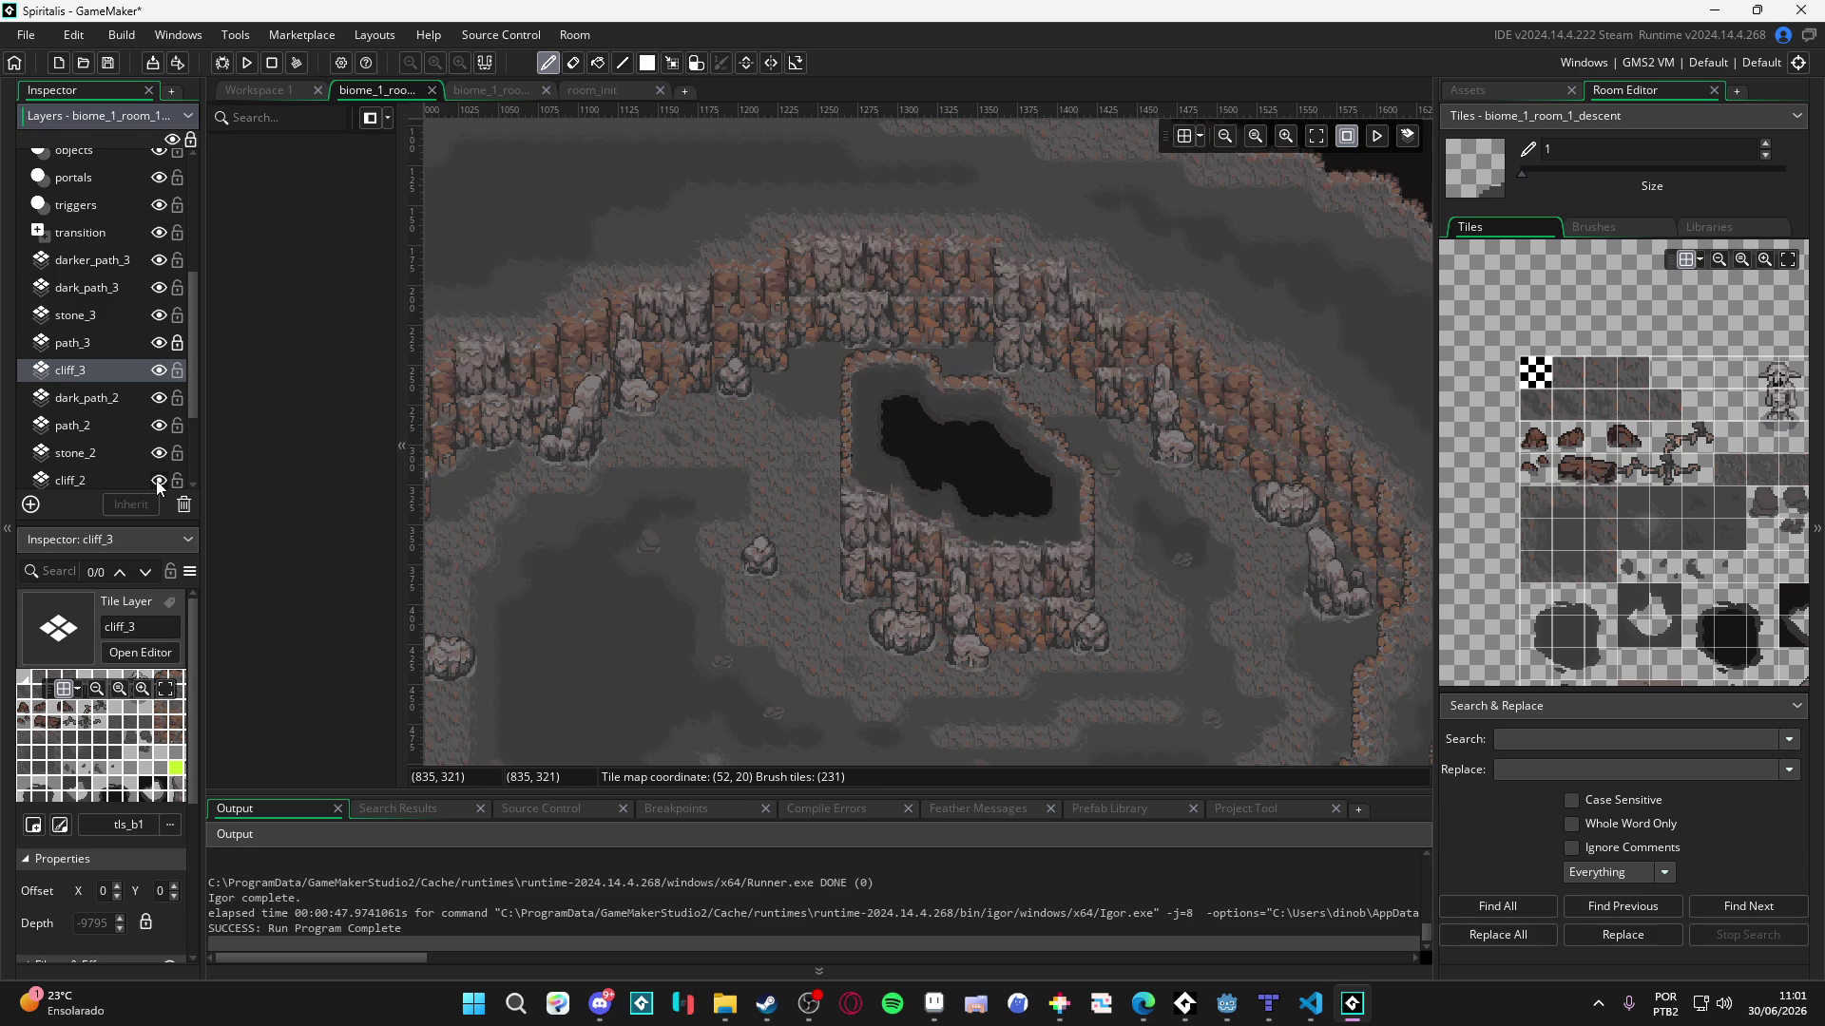
click(156, 481)
click(156, 481)
- Lift cliff_2's upper-rim tiles into a brush, then return to upper_tile_1
click(133, 481)
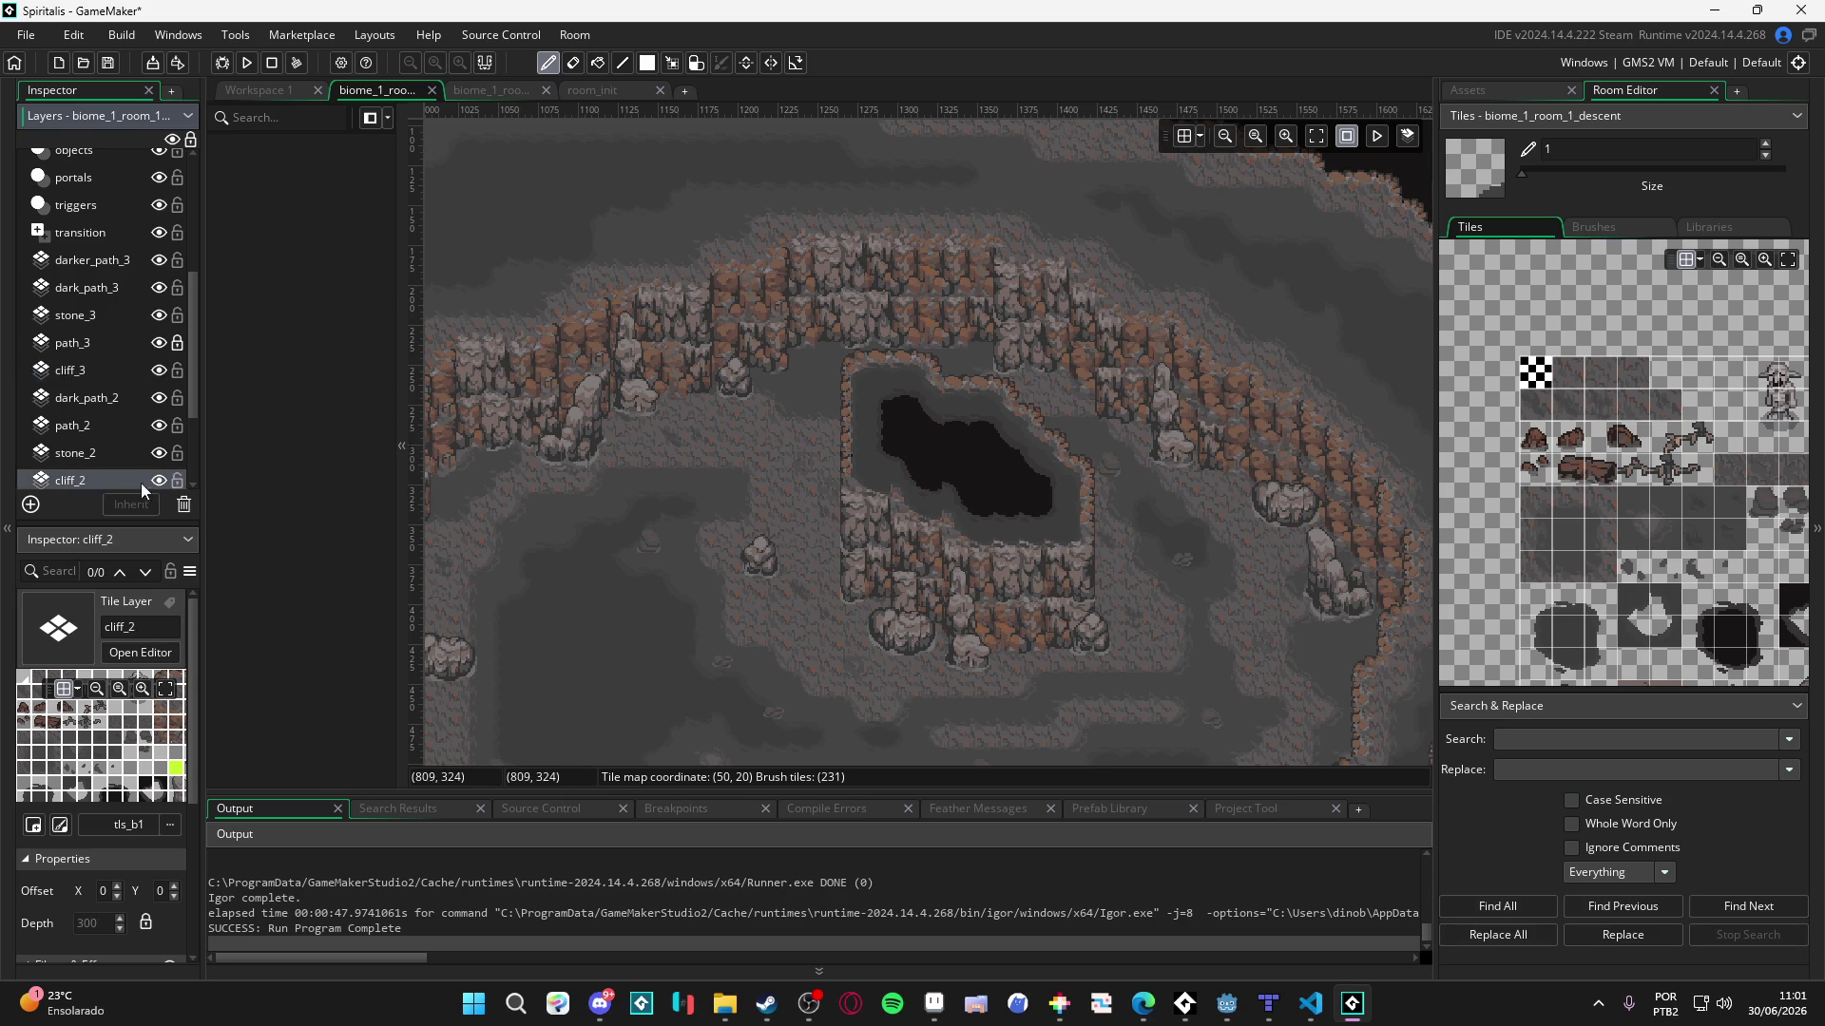
key(m)
mouse_move(848, 356)
mouse_down()
mouse_move(950, 416)
mouse_move(1035, 412)
mouse_move(1016, 437)
mouse_move(1058, 441)
mouse_move(1088, 495)
mouse_up()
key(ctrl+c)
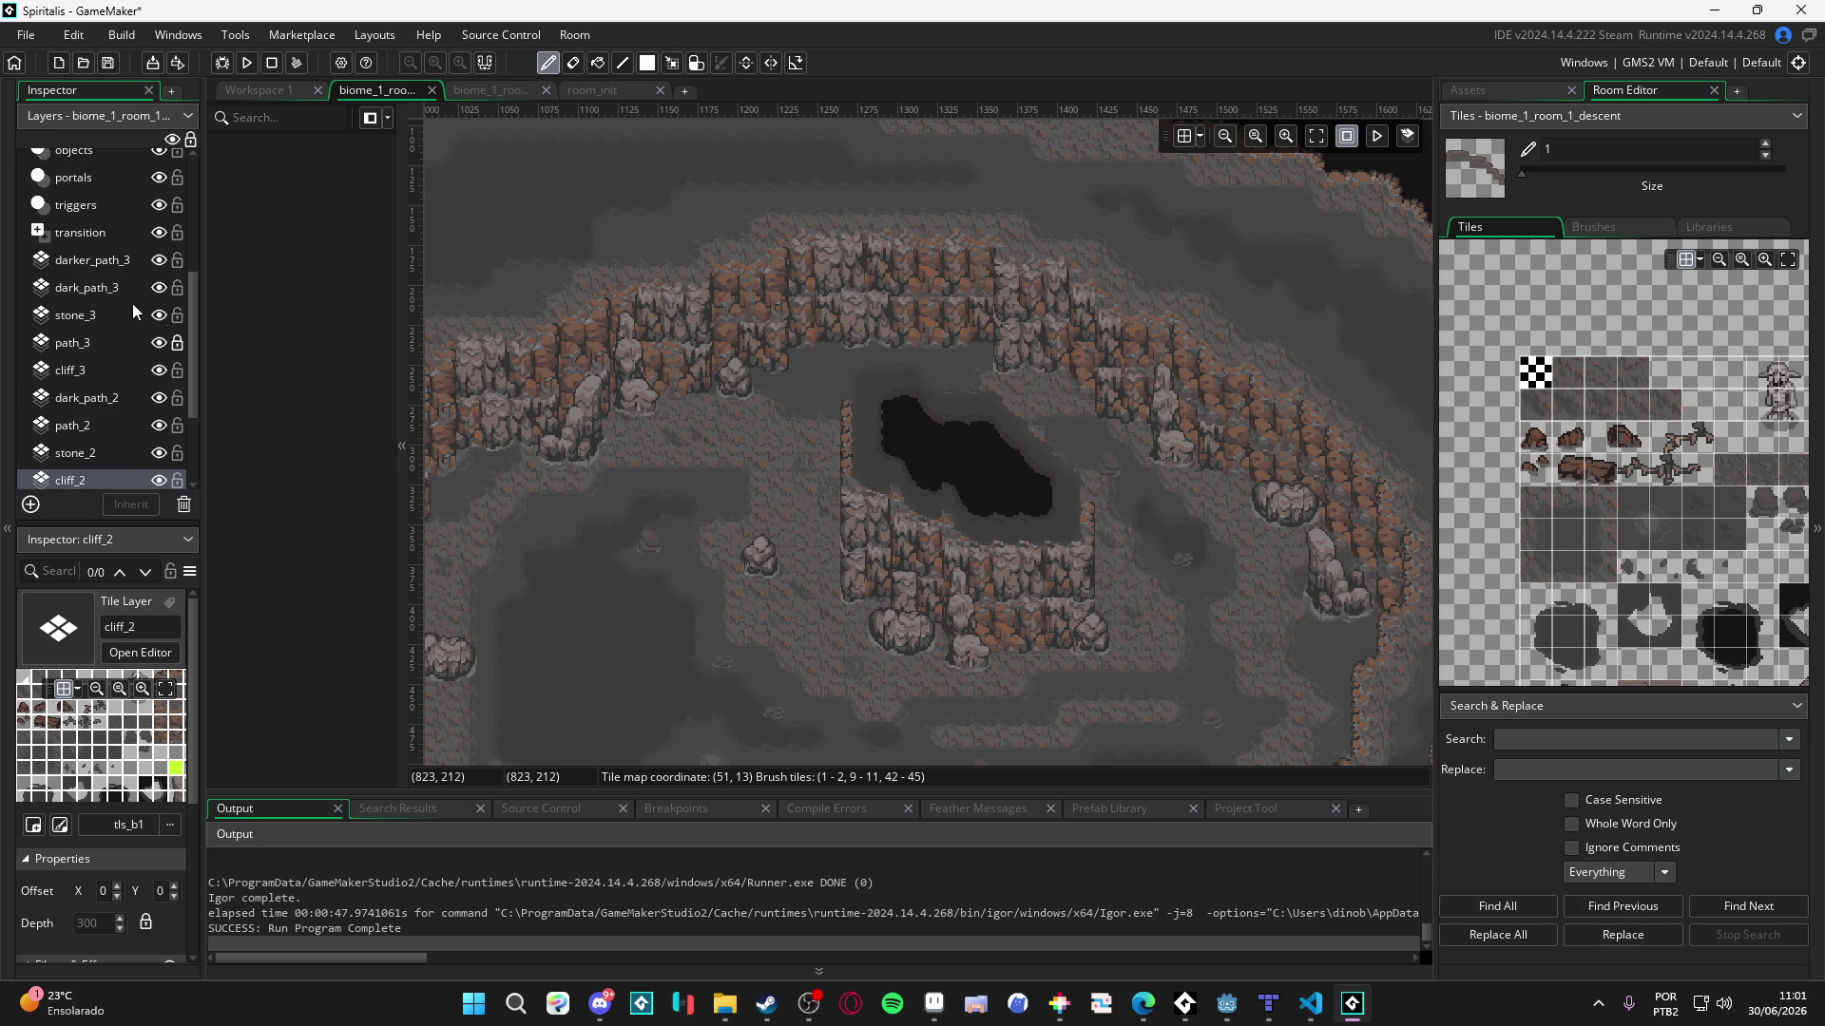
scroll(133, 304, up, 5)
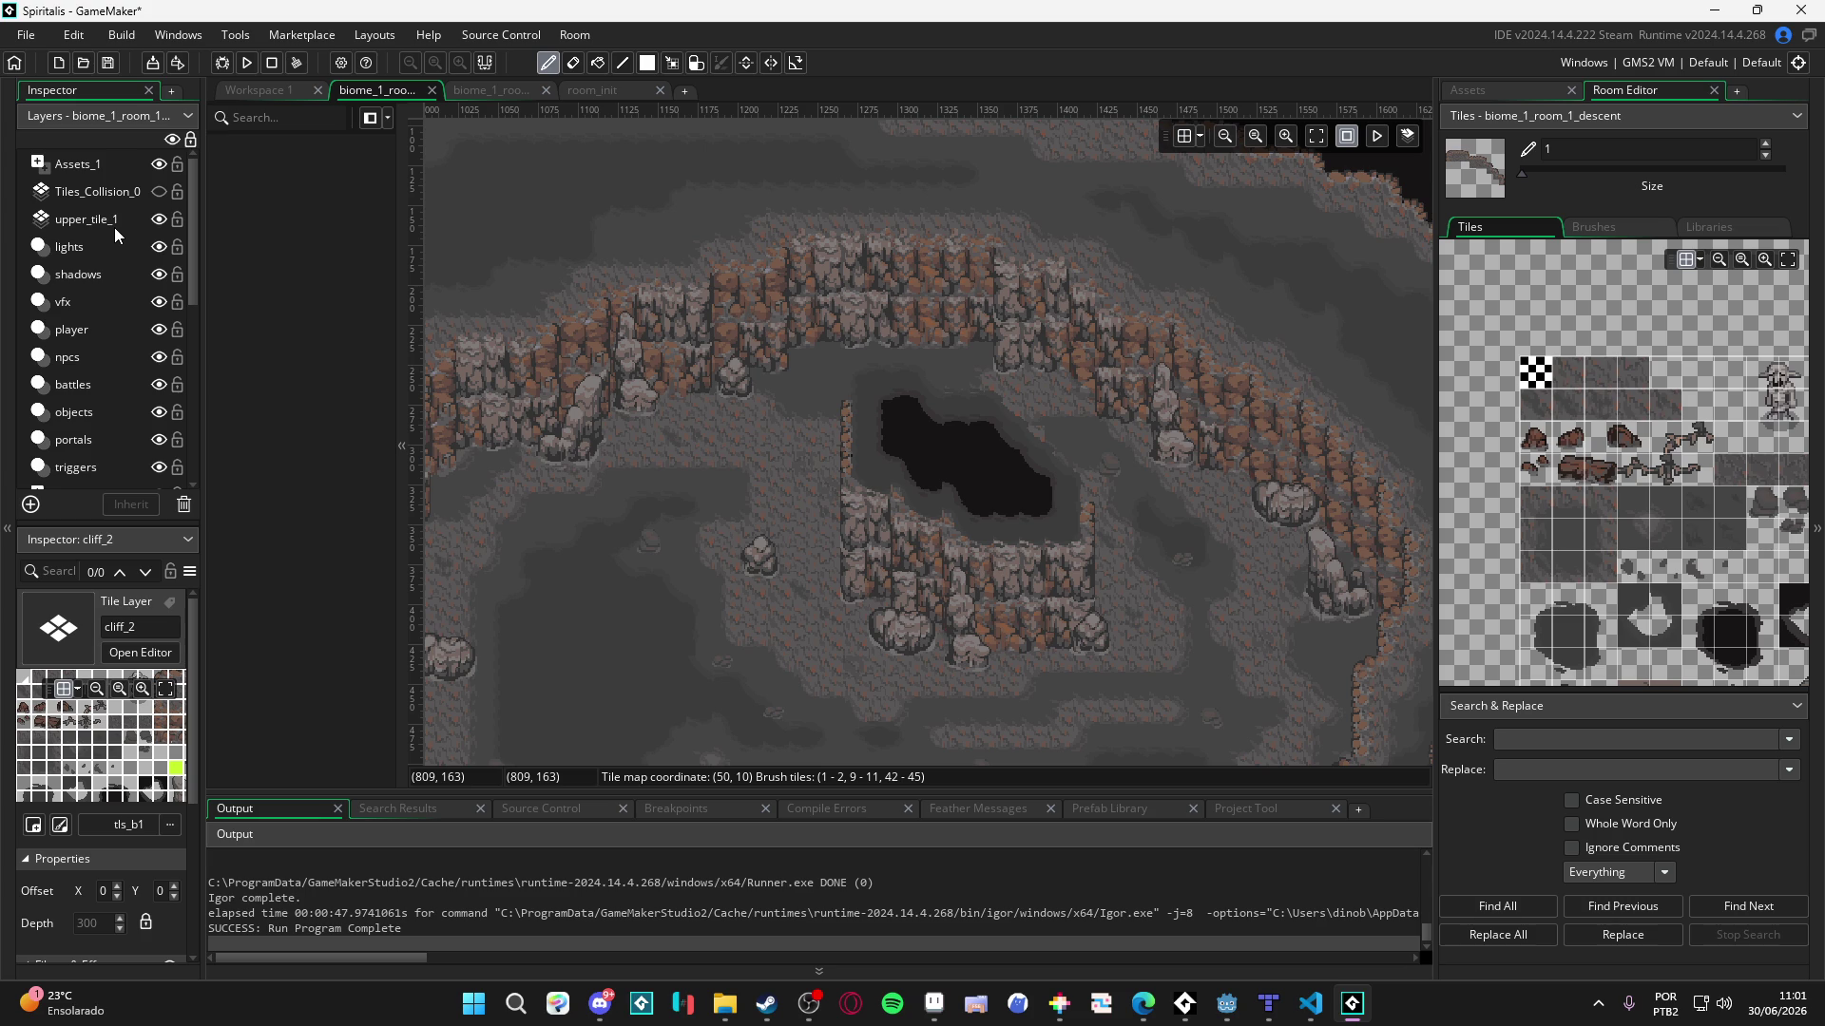
click(114, 226)
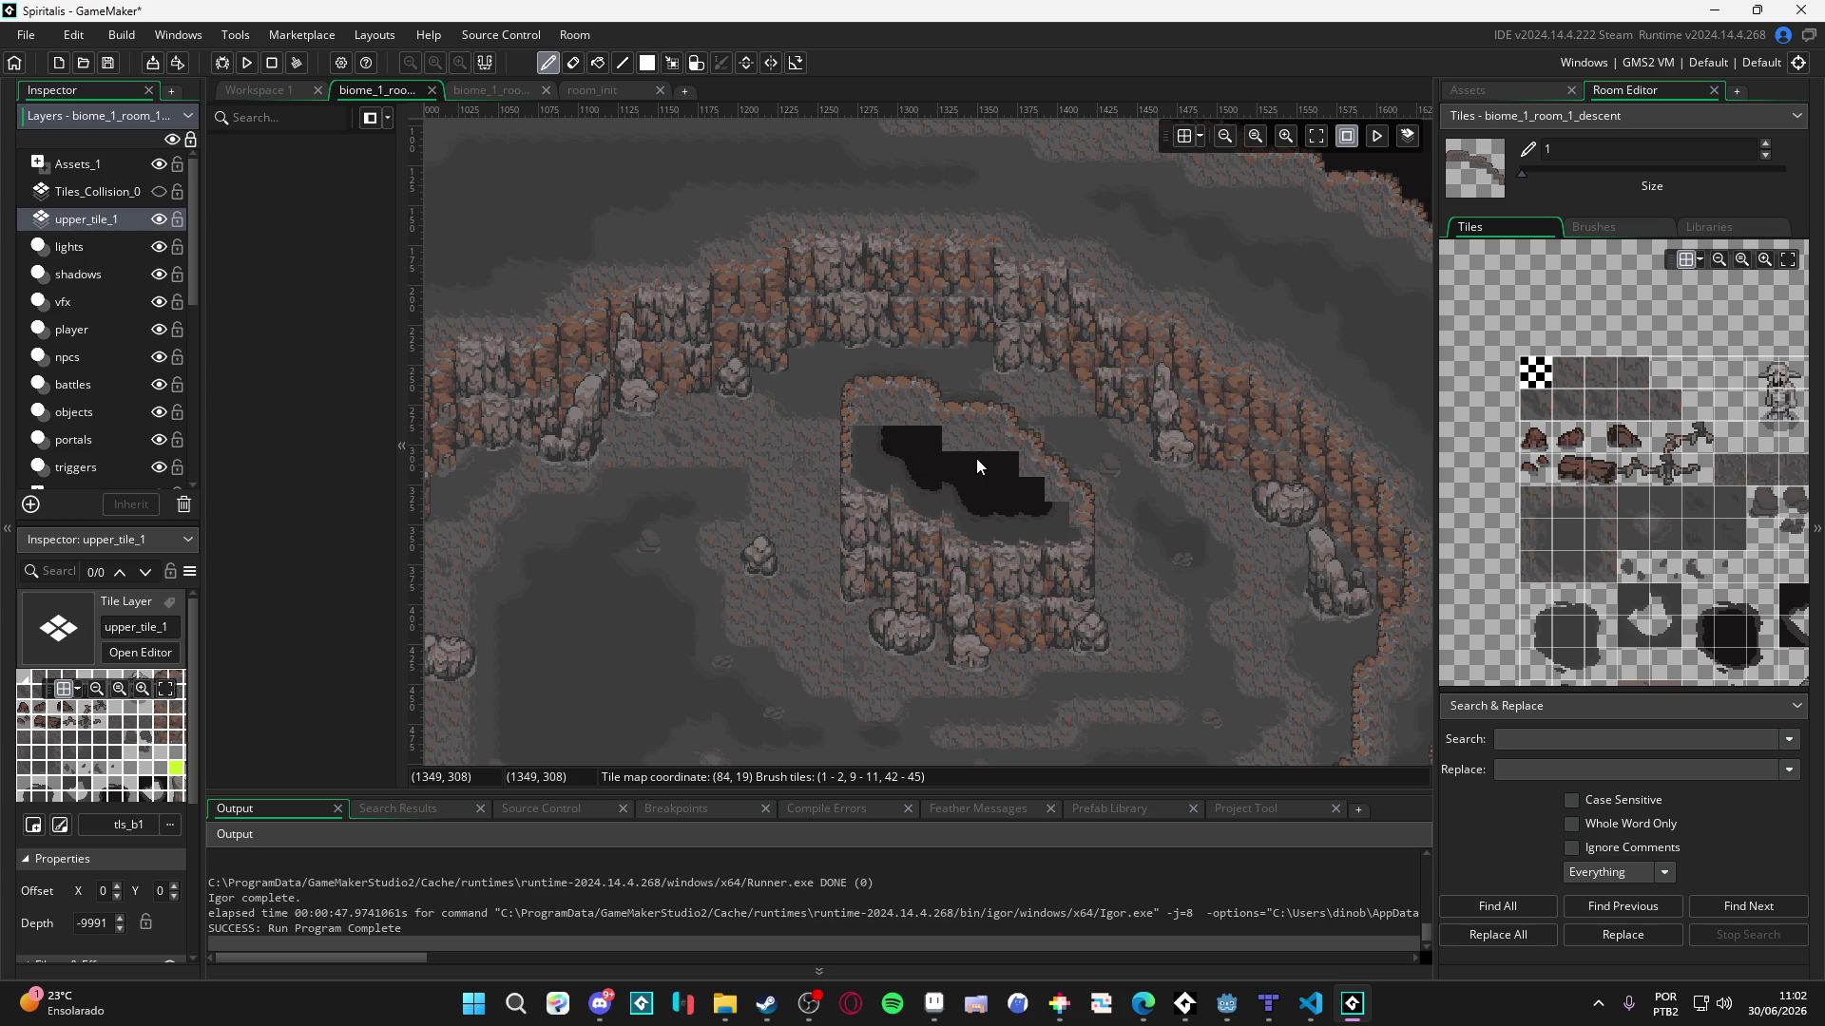
- Toggle upper_tile_1's visibility off and on to compare the pit with and without it
key(m)
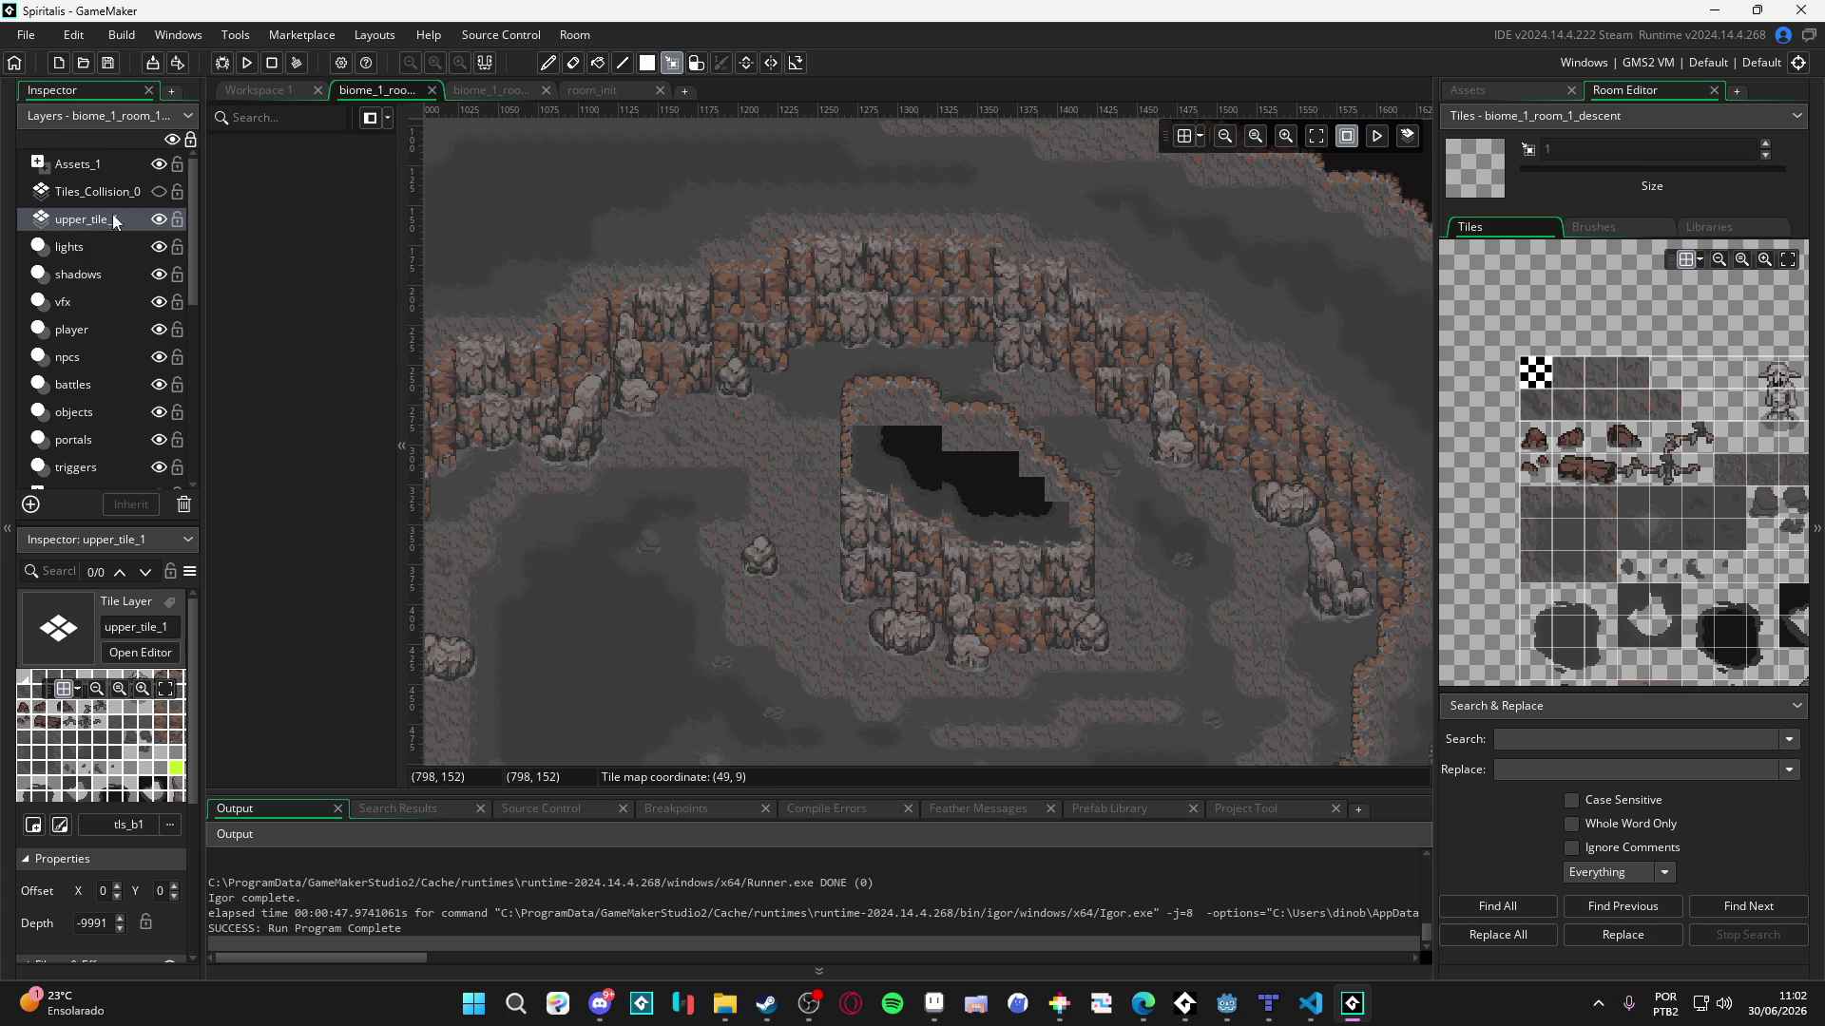
click(158, 219)
double_click(158, 219)
click(158, 218)
click(158, 218)
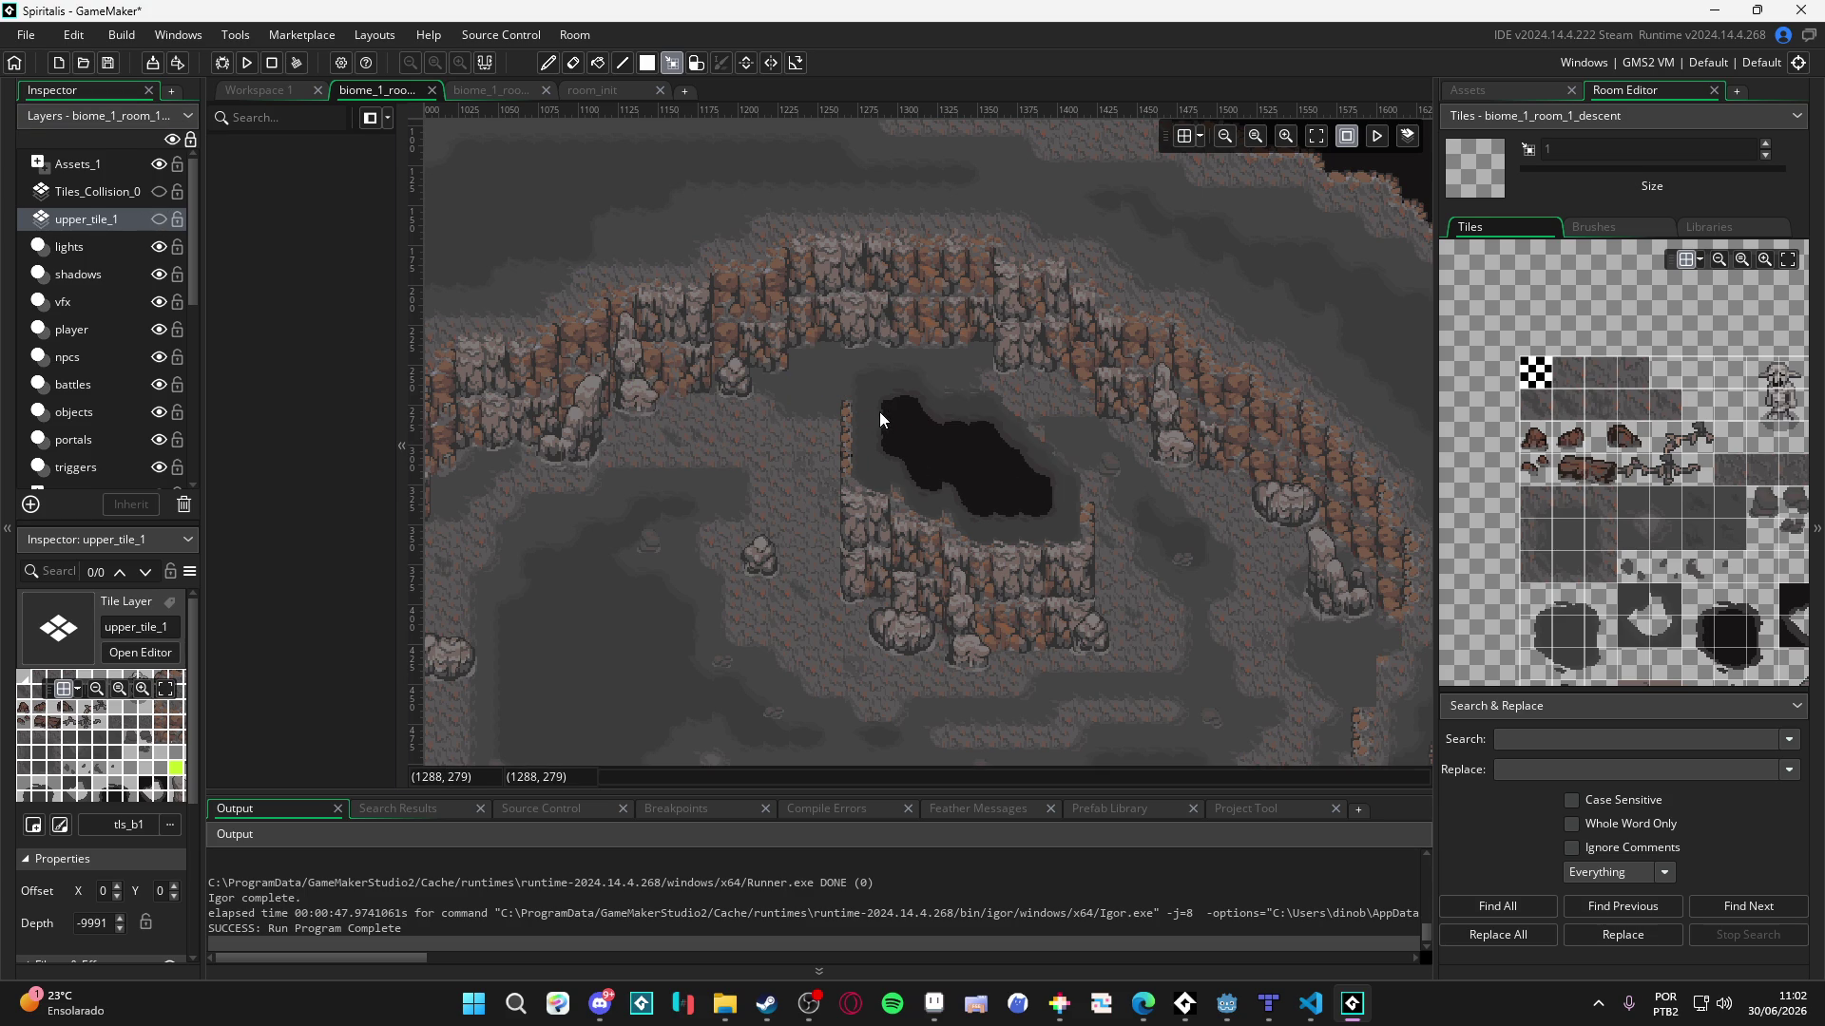
click(158, 219)
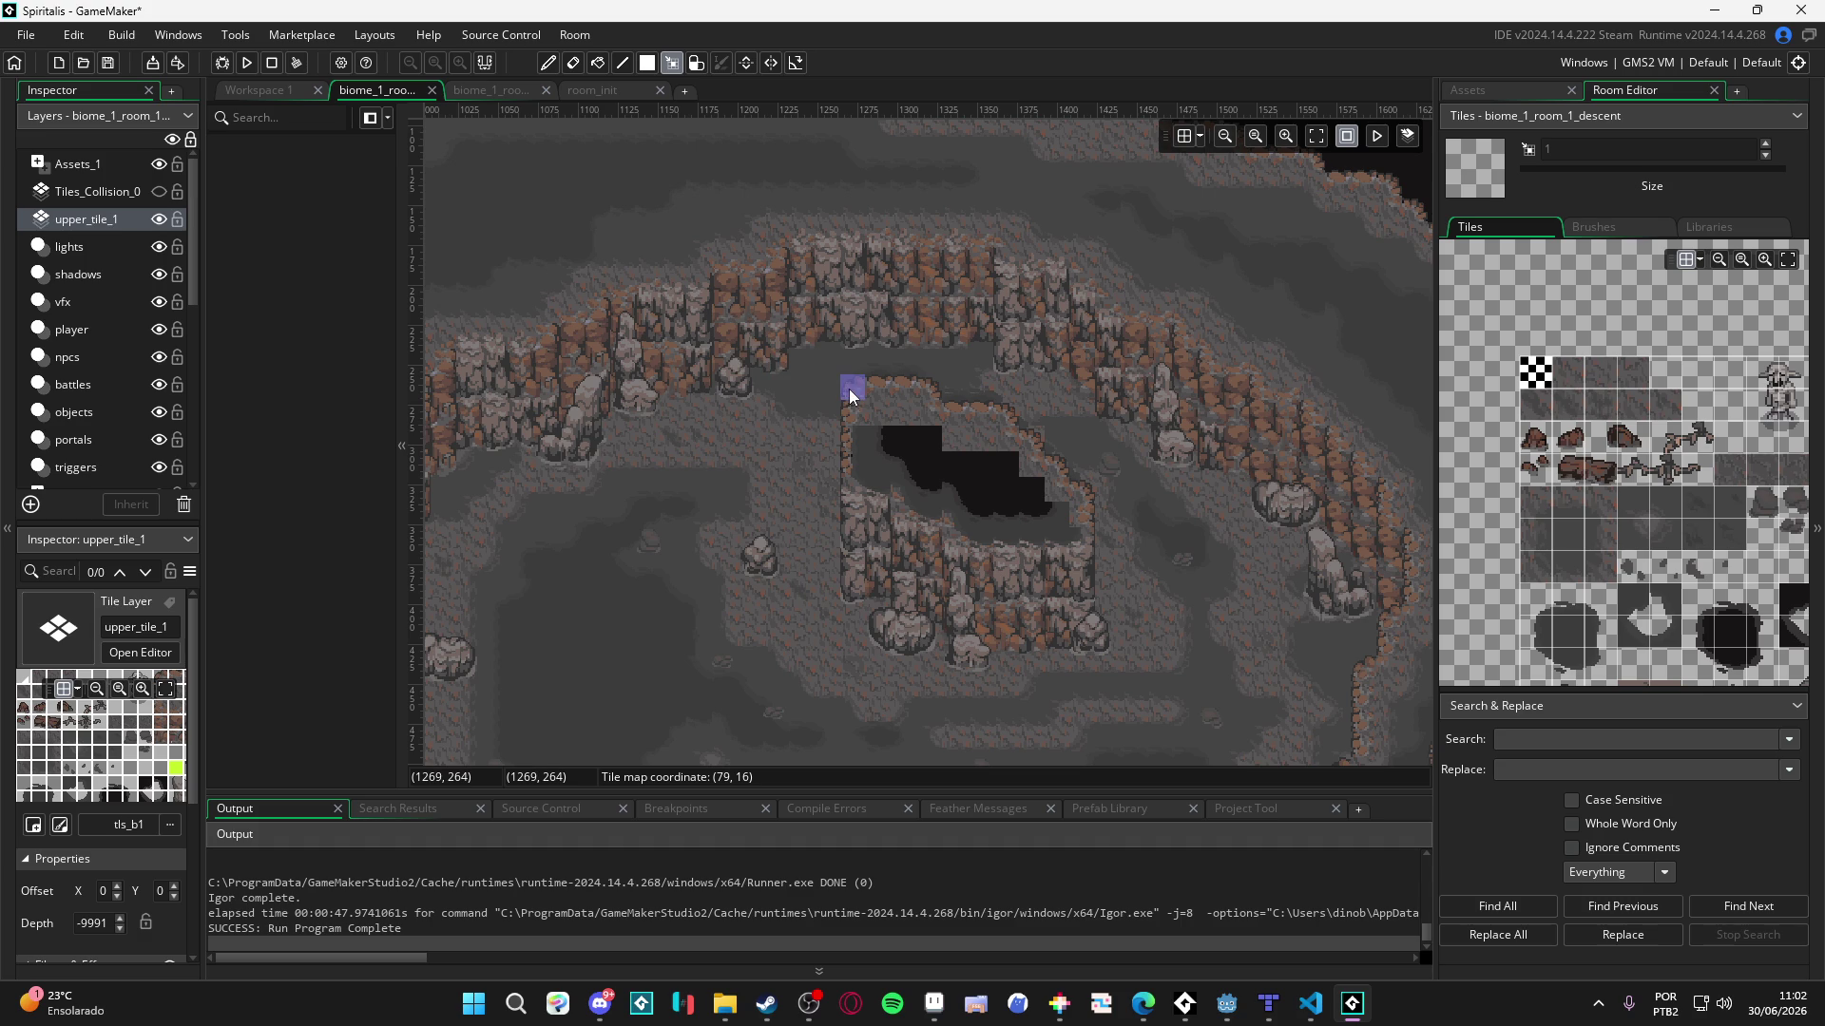
- Cut the rock rim tiles around the pit and paste them one tile higher
drag(848, 390, 1091, 523)
key(ctrl+x)
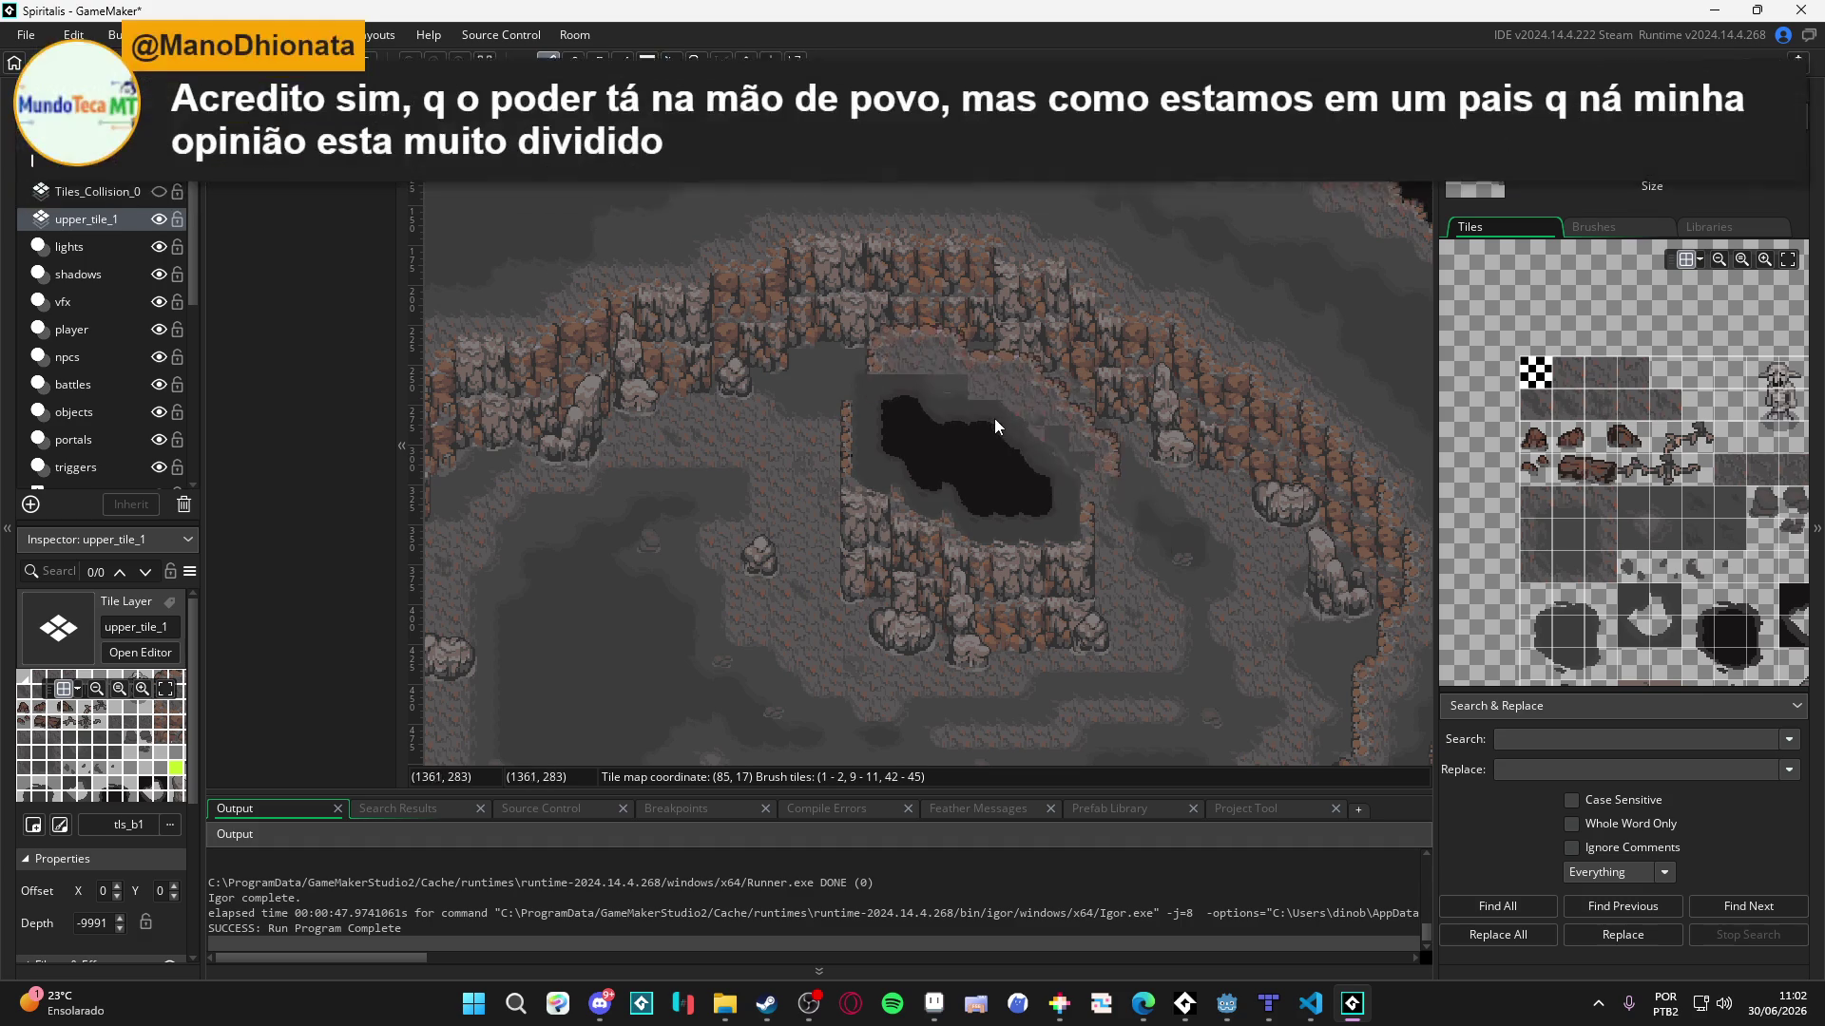
click(983, 437)
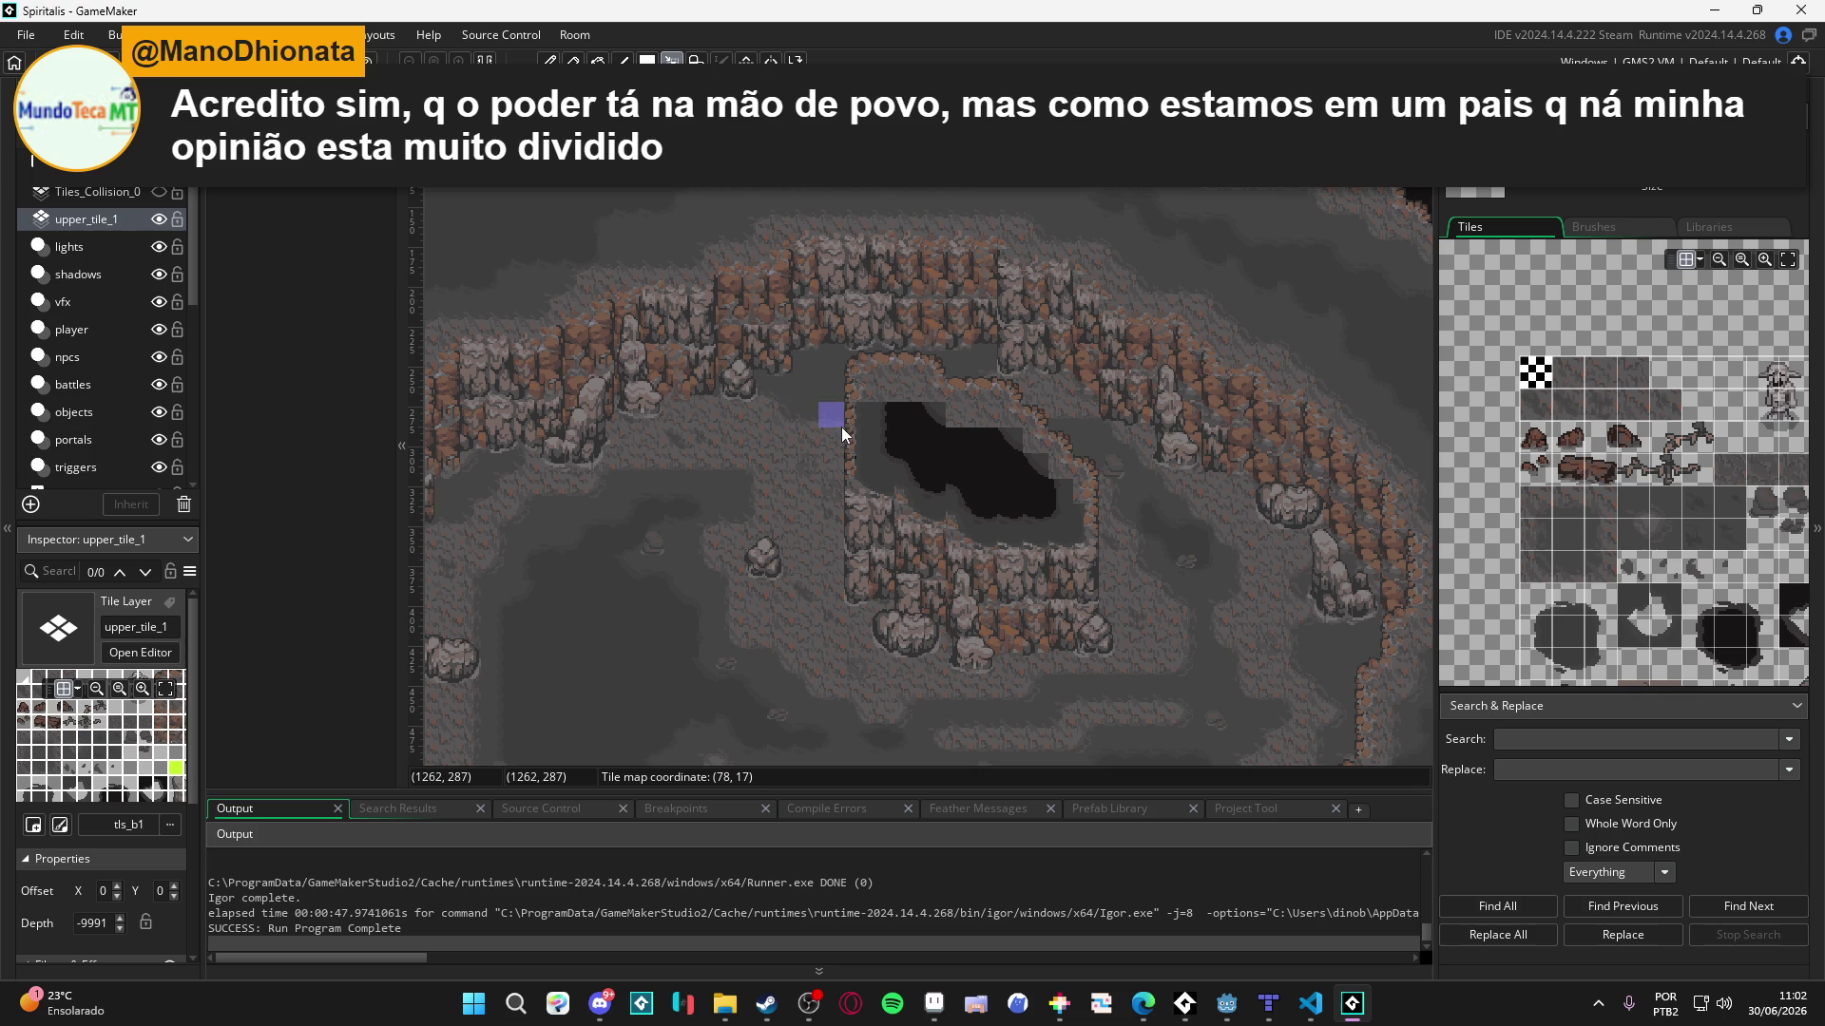
scroll(927, 444, right, 2)
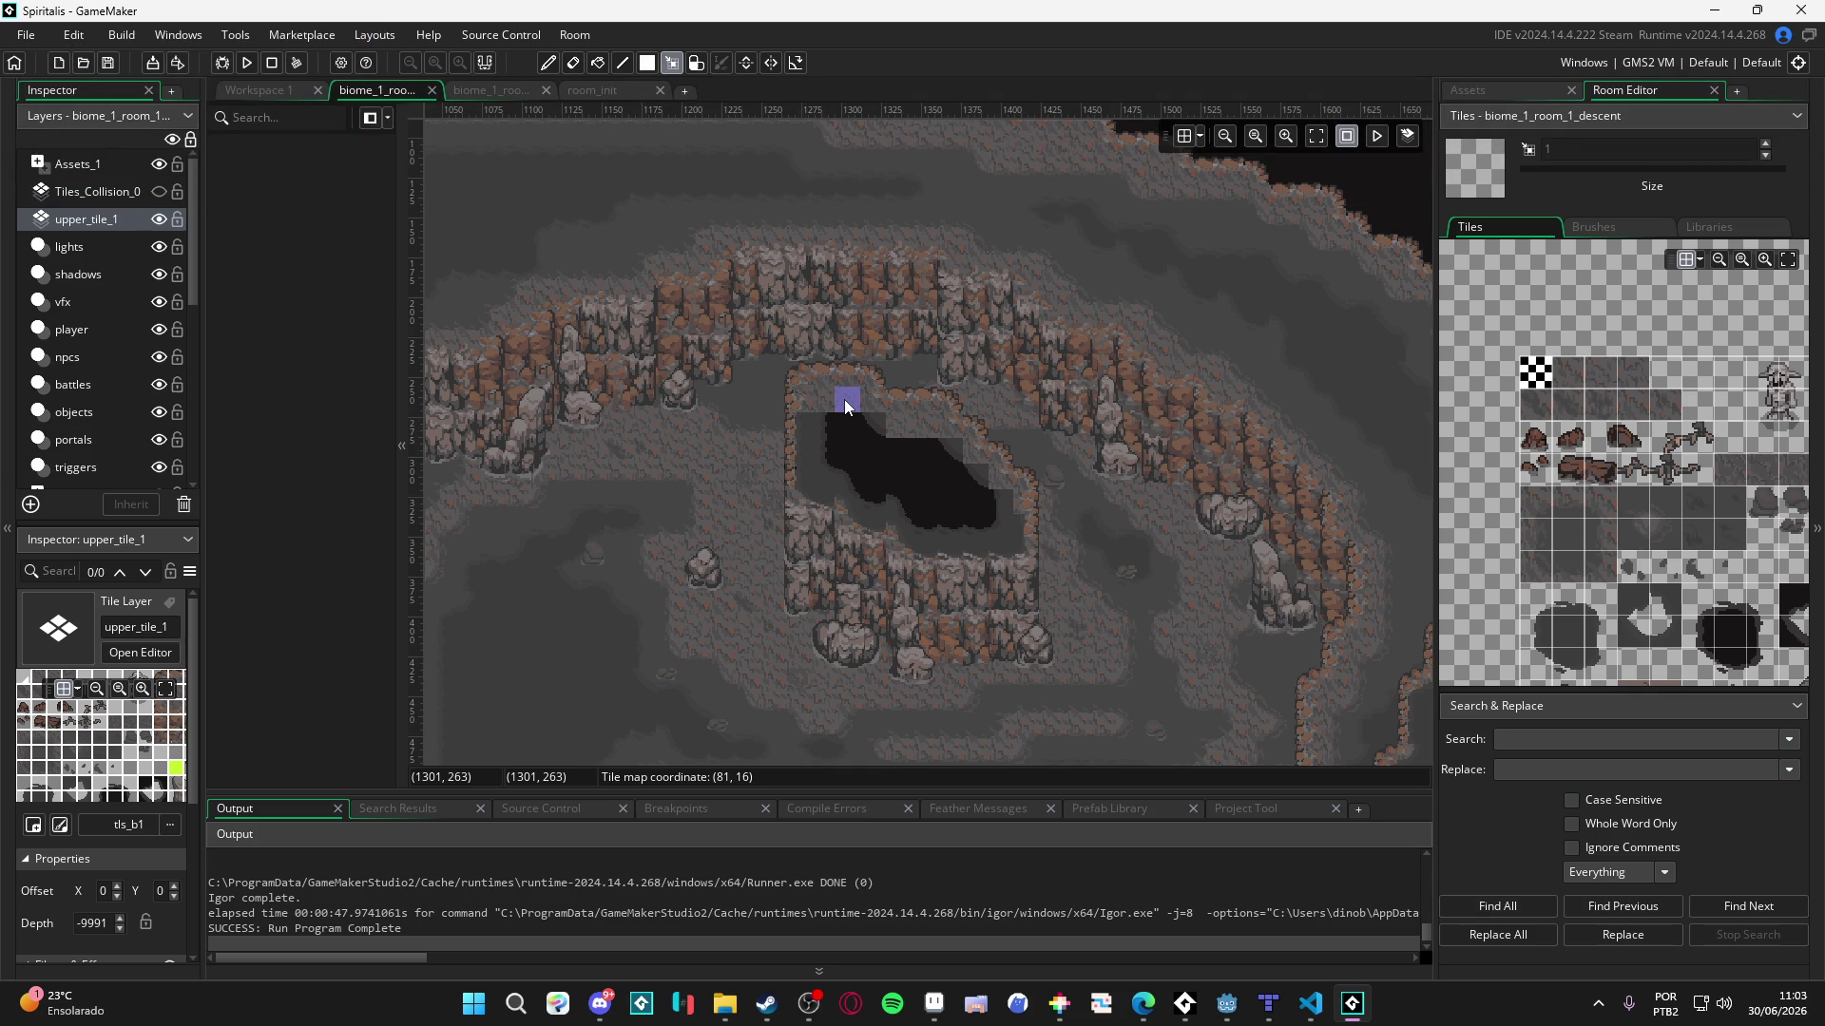
click(158, 218)
click(156, 219)
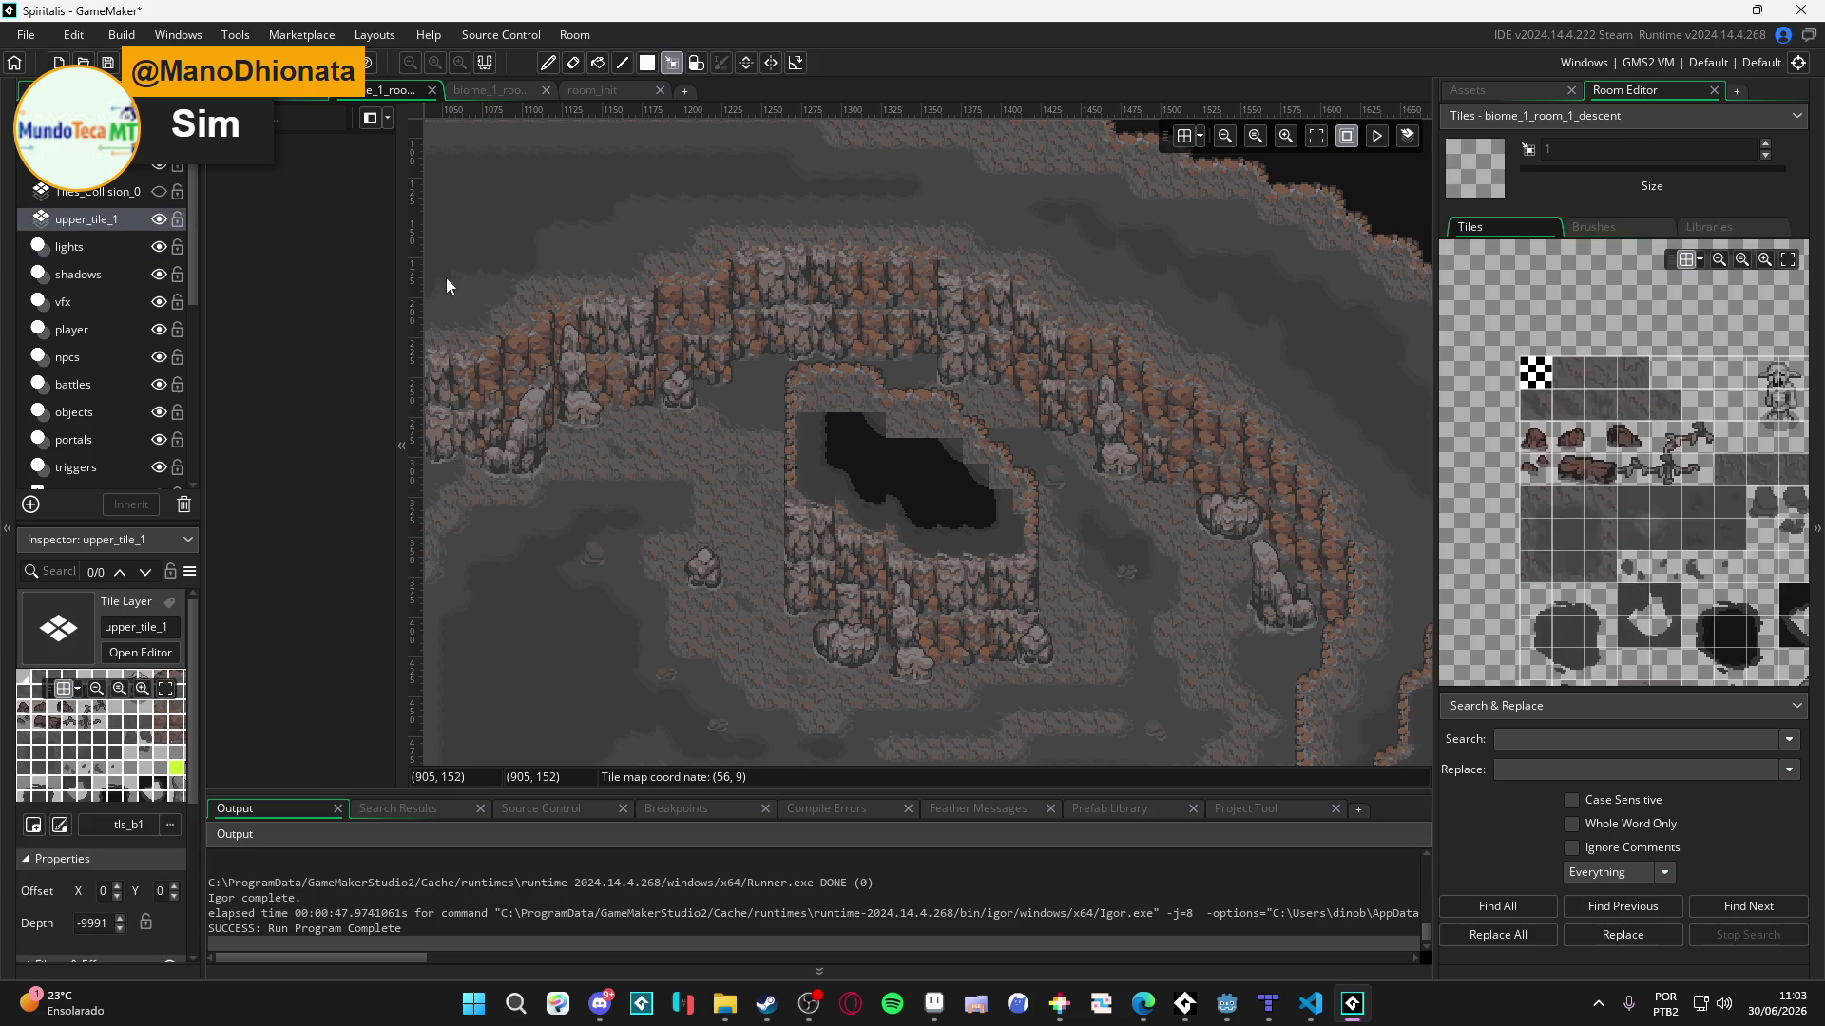
scroll(824, 466, down, 1)
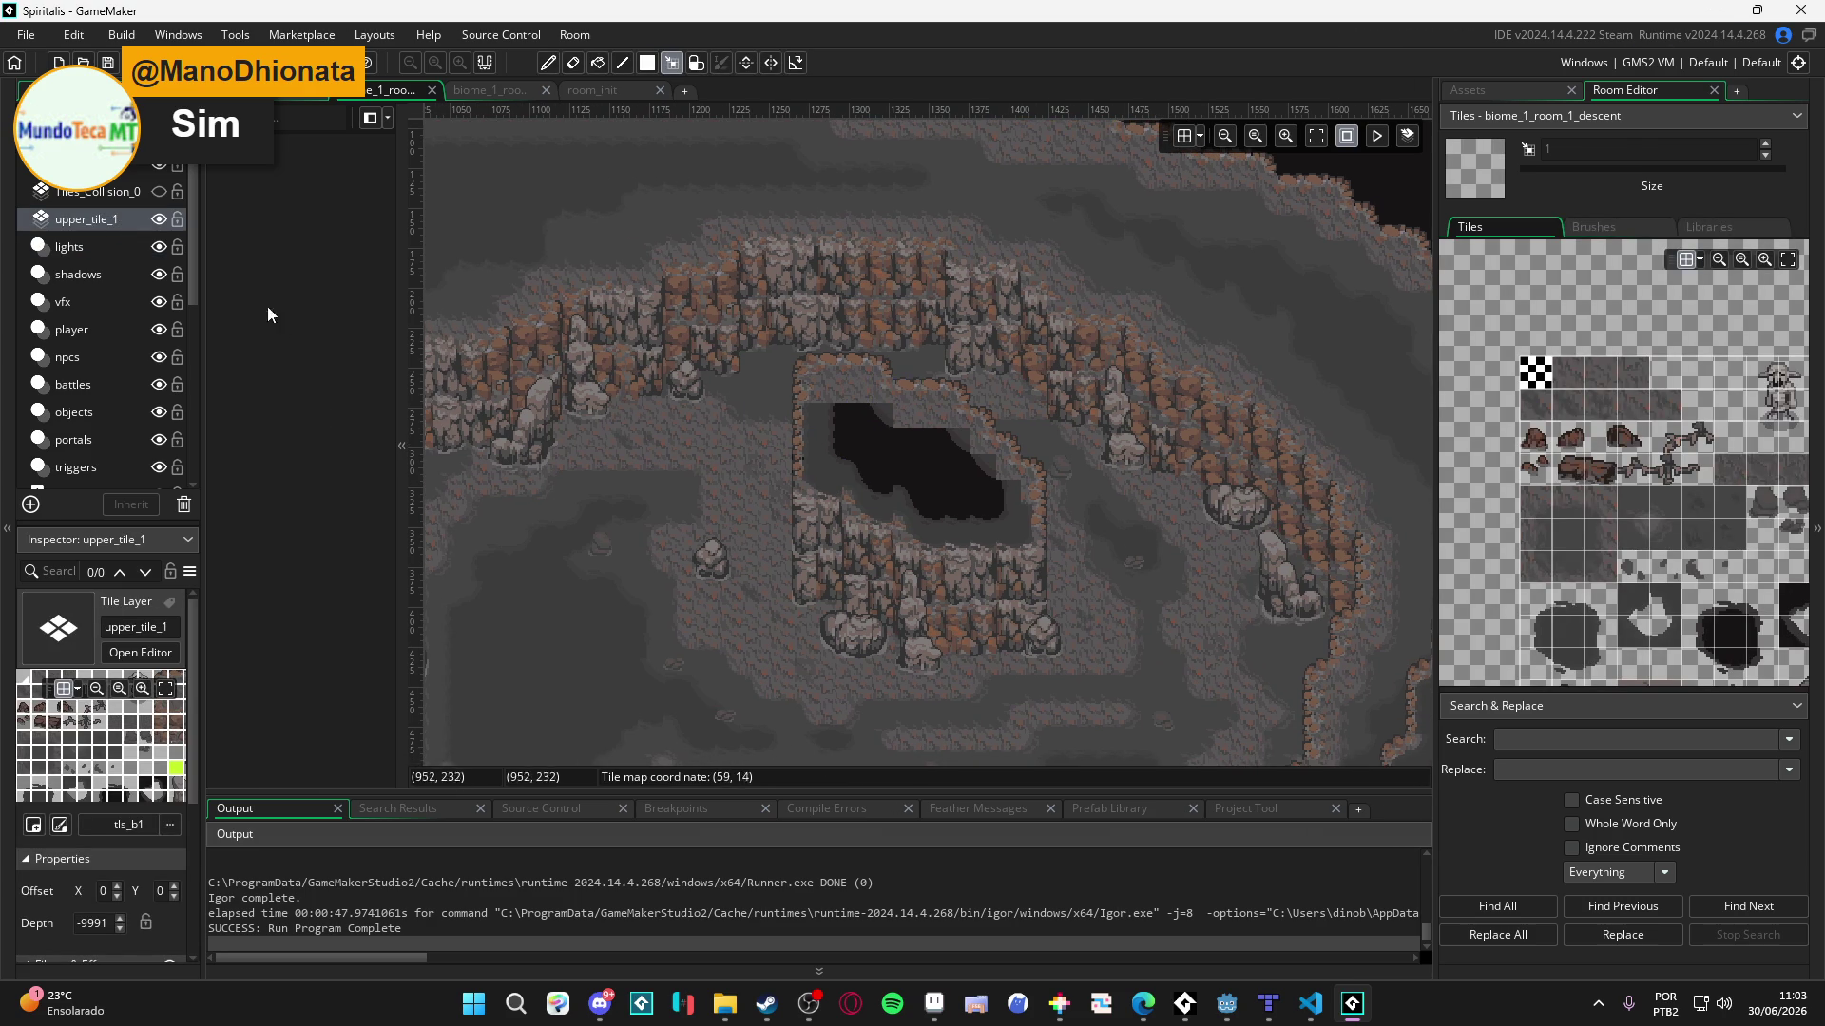
scroll(732, 442, down, 3)
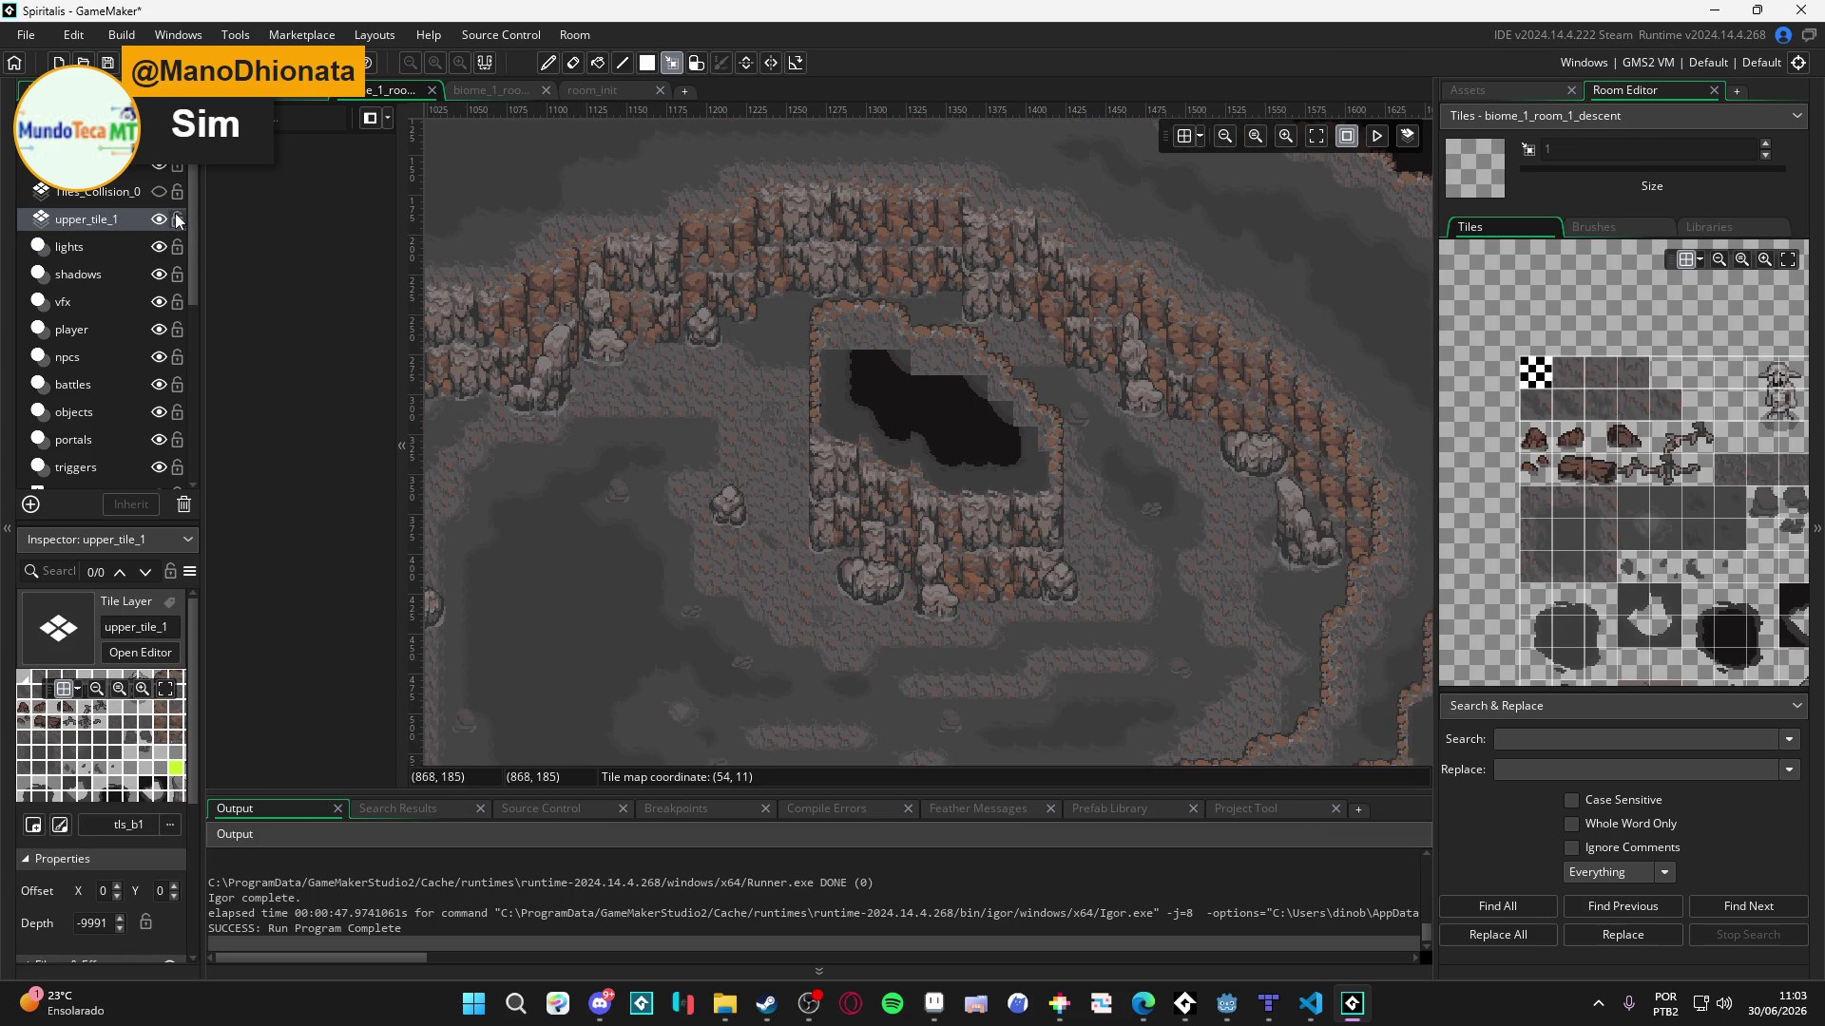
scroll(647, 317, down, 3)
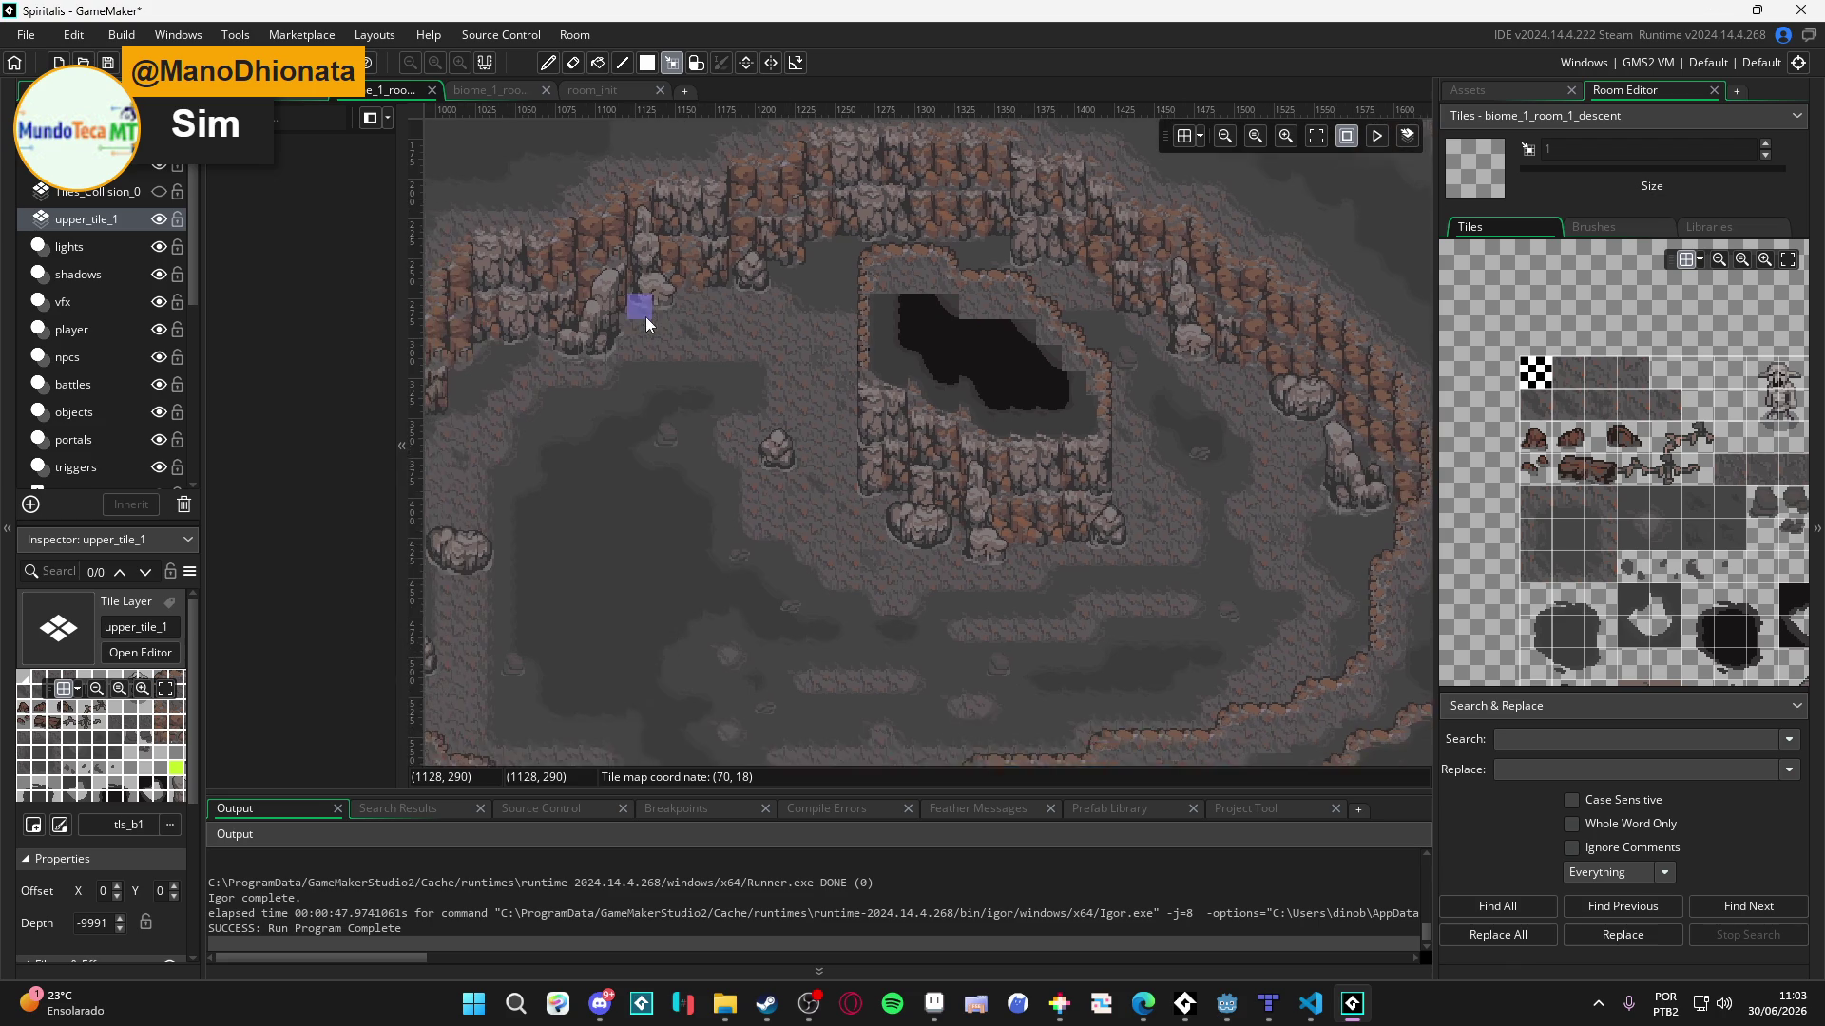
scroll(798, 346, down, 2)
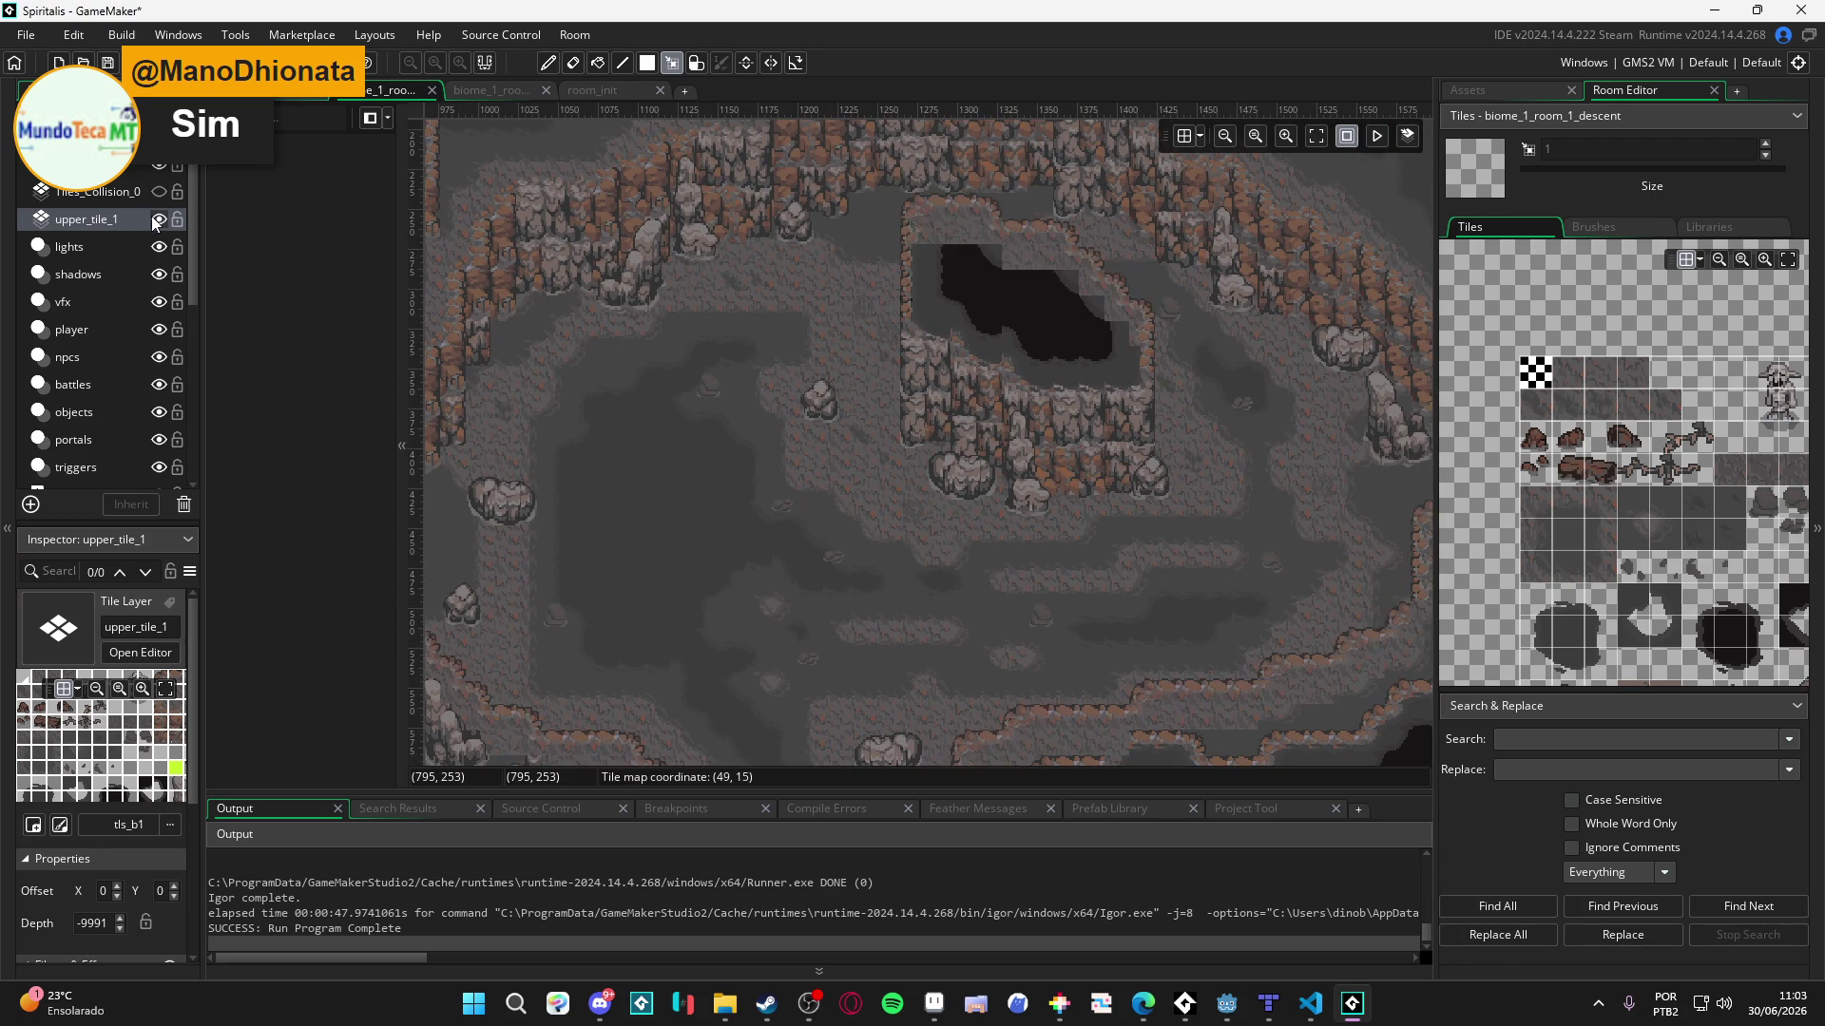
scroll(831, 424, down, 2)
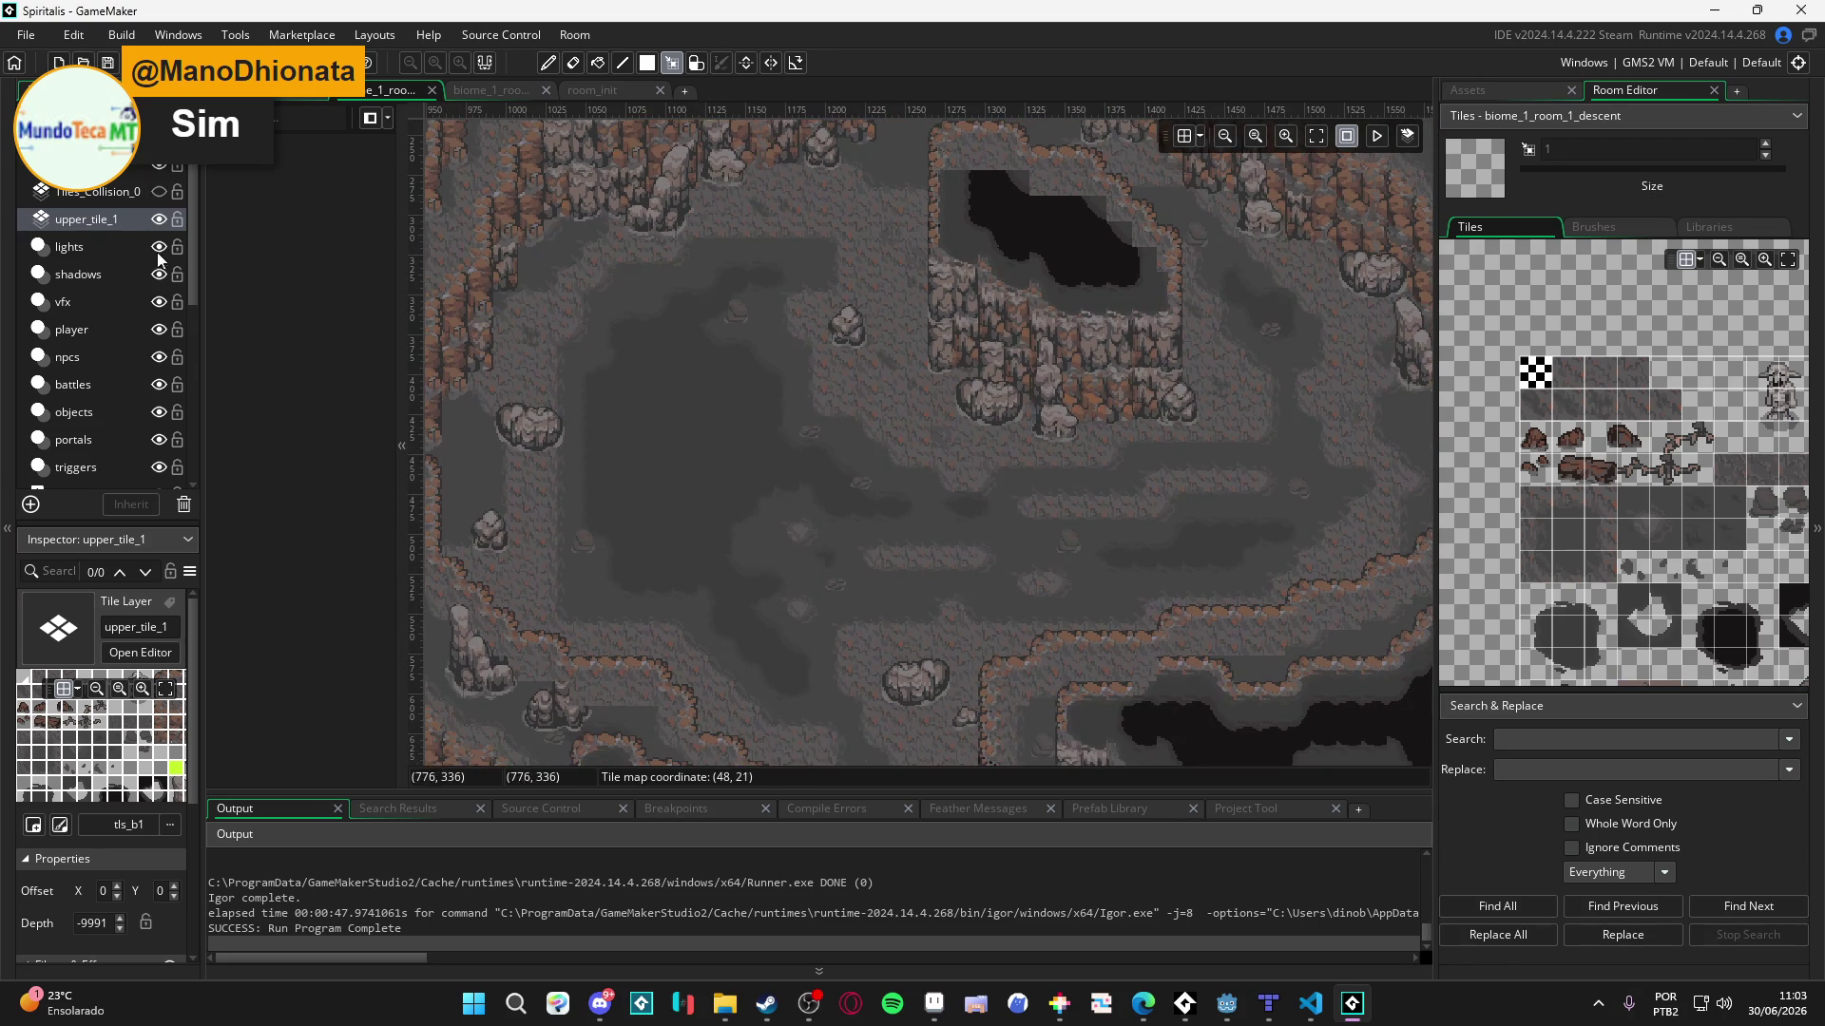
click(159, 219)
click(159, 220)
click(159, 220)
click(159, 220)
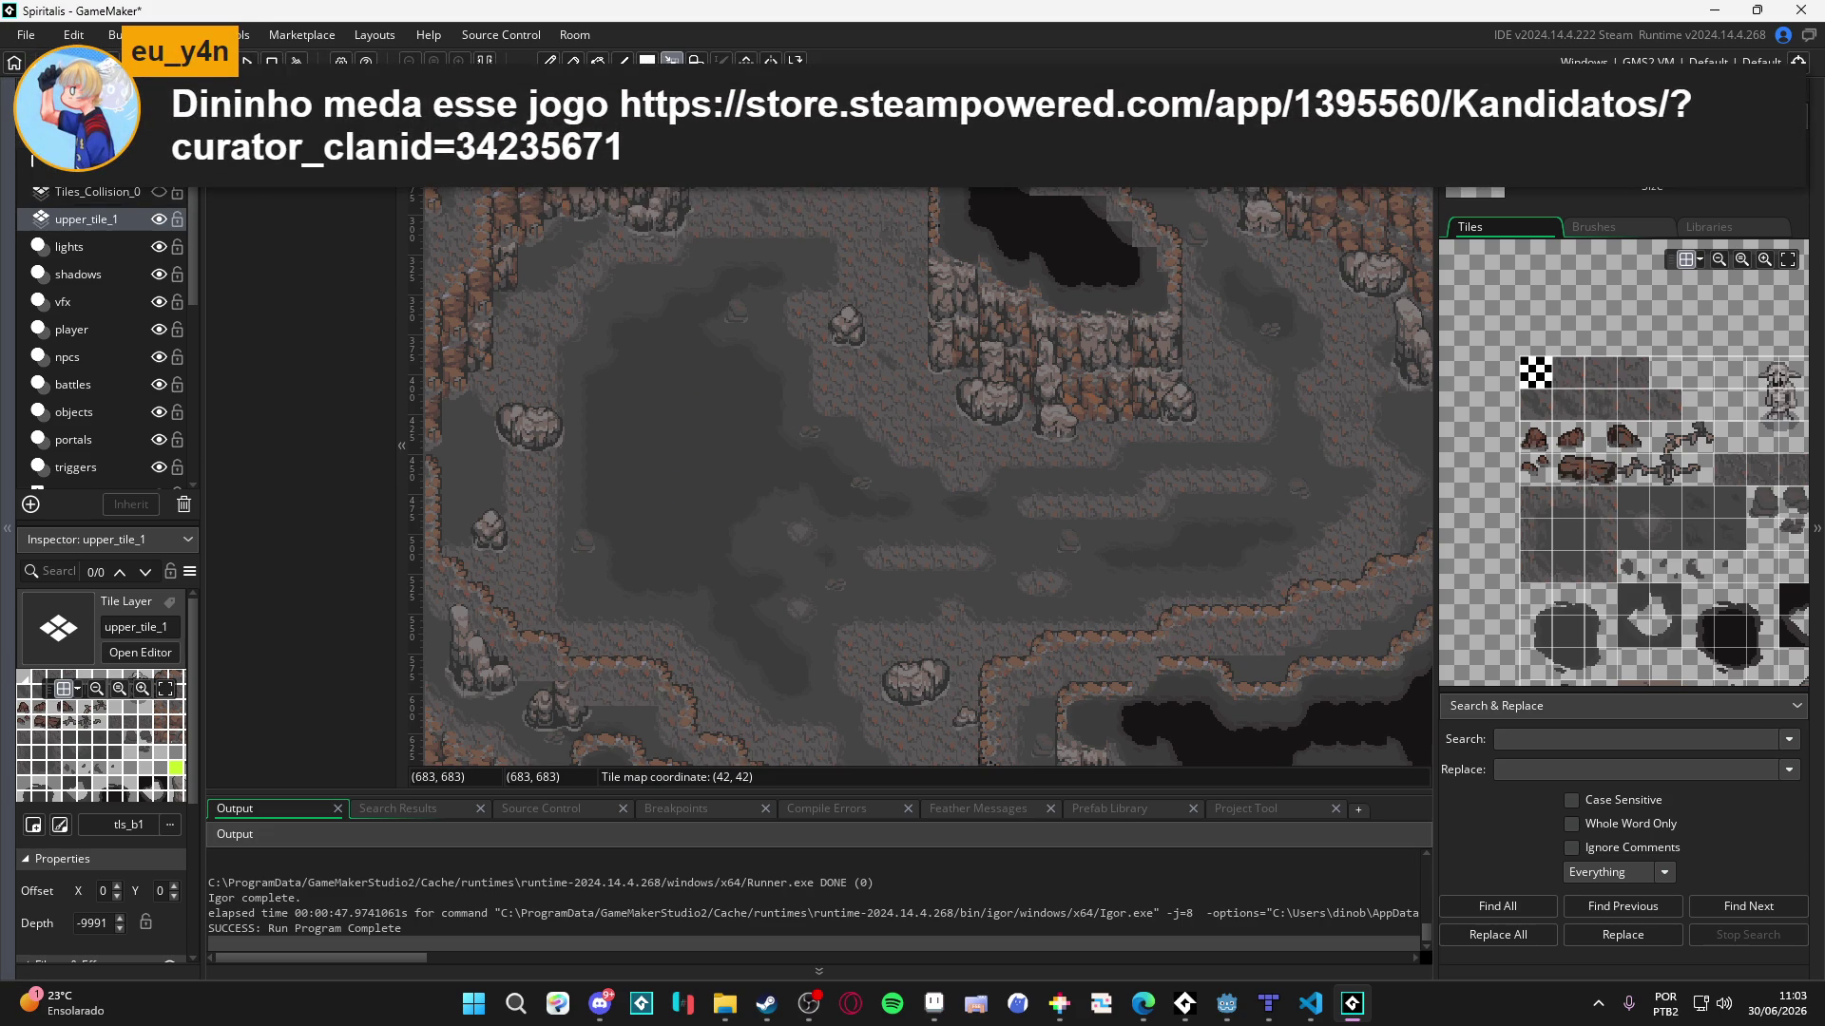
key(alt+Tab)
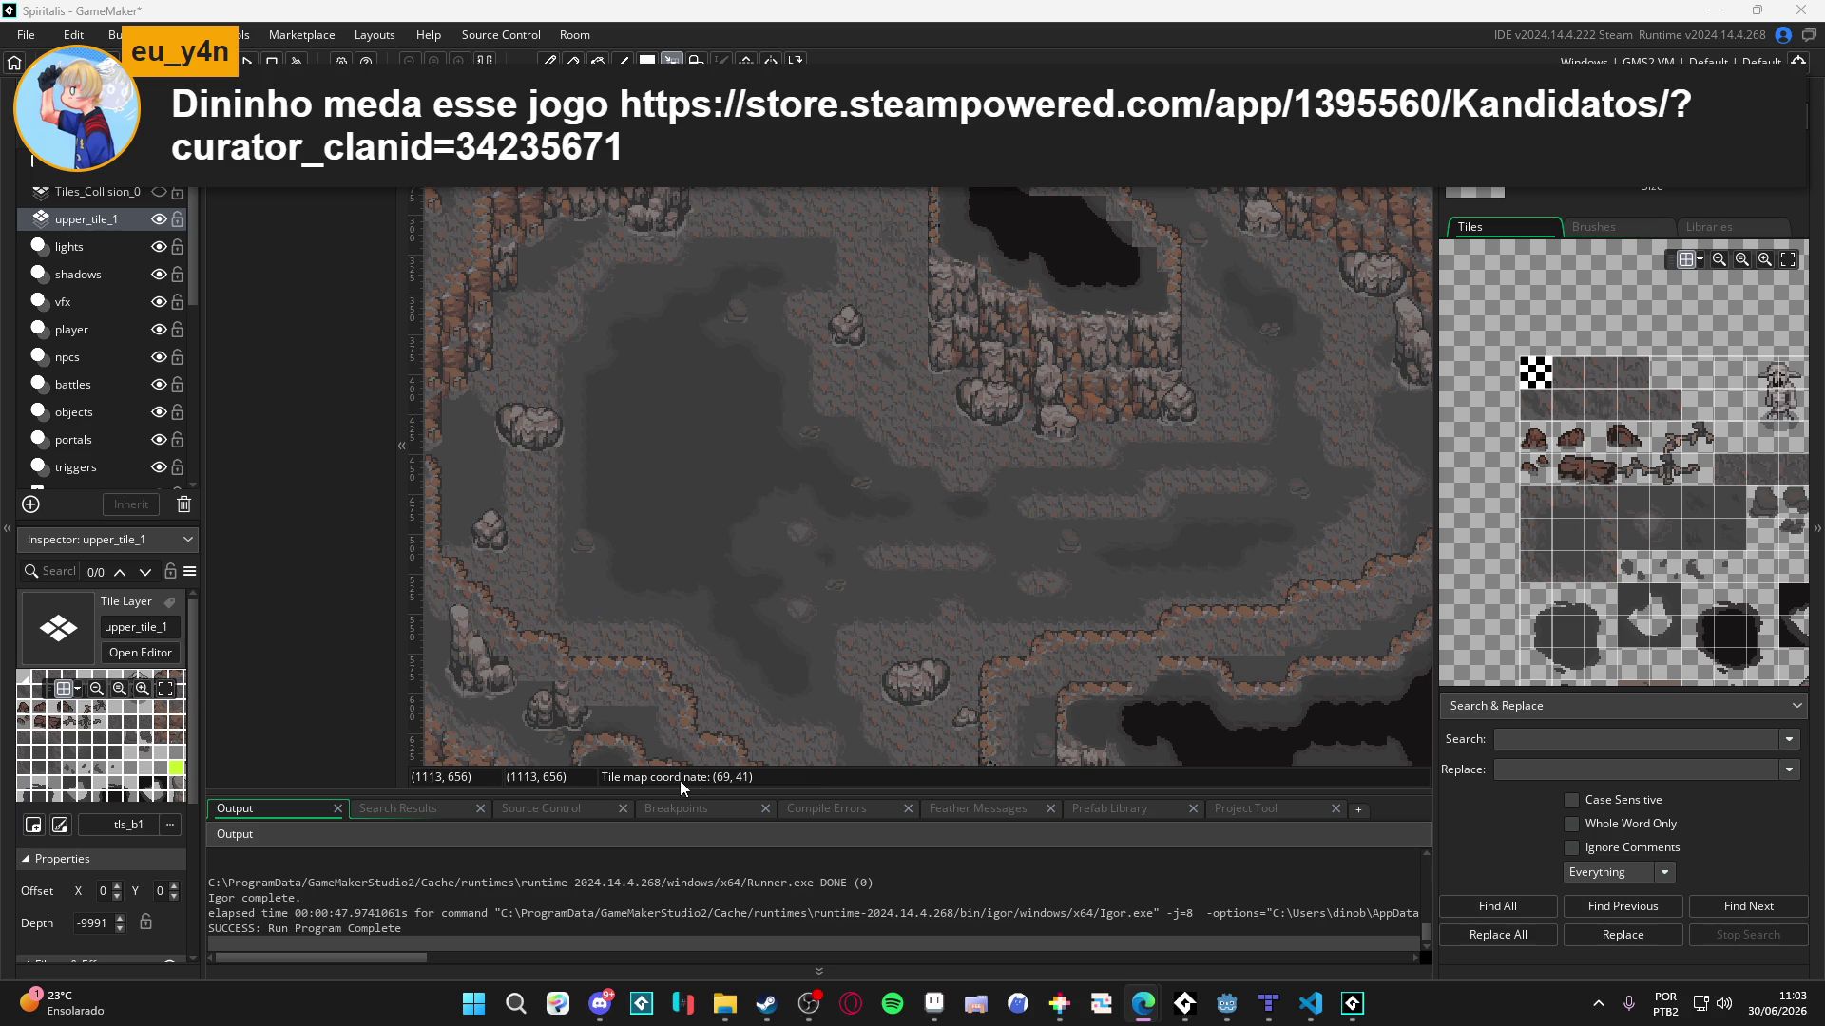
click(159, 219)
click(158, 219)
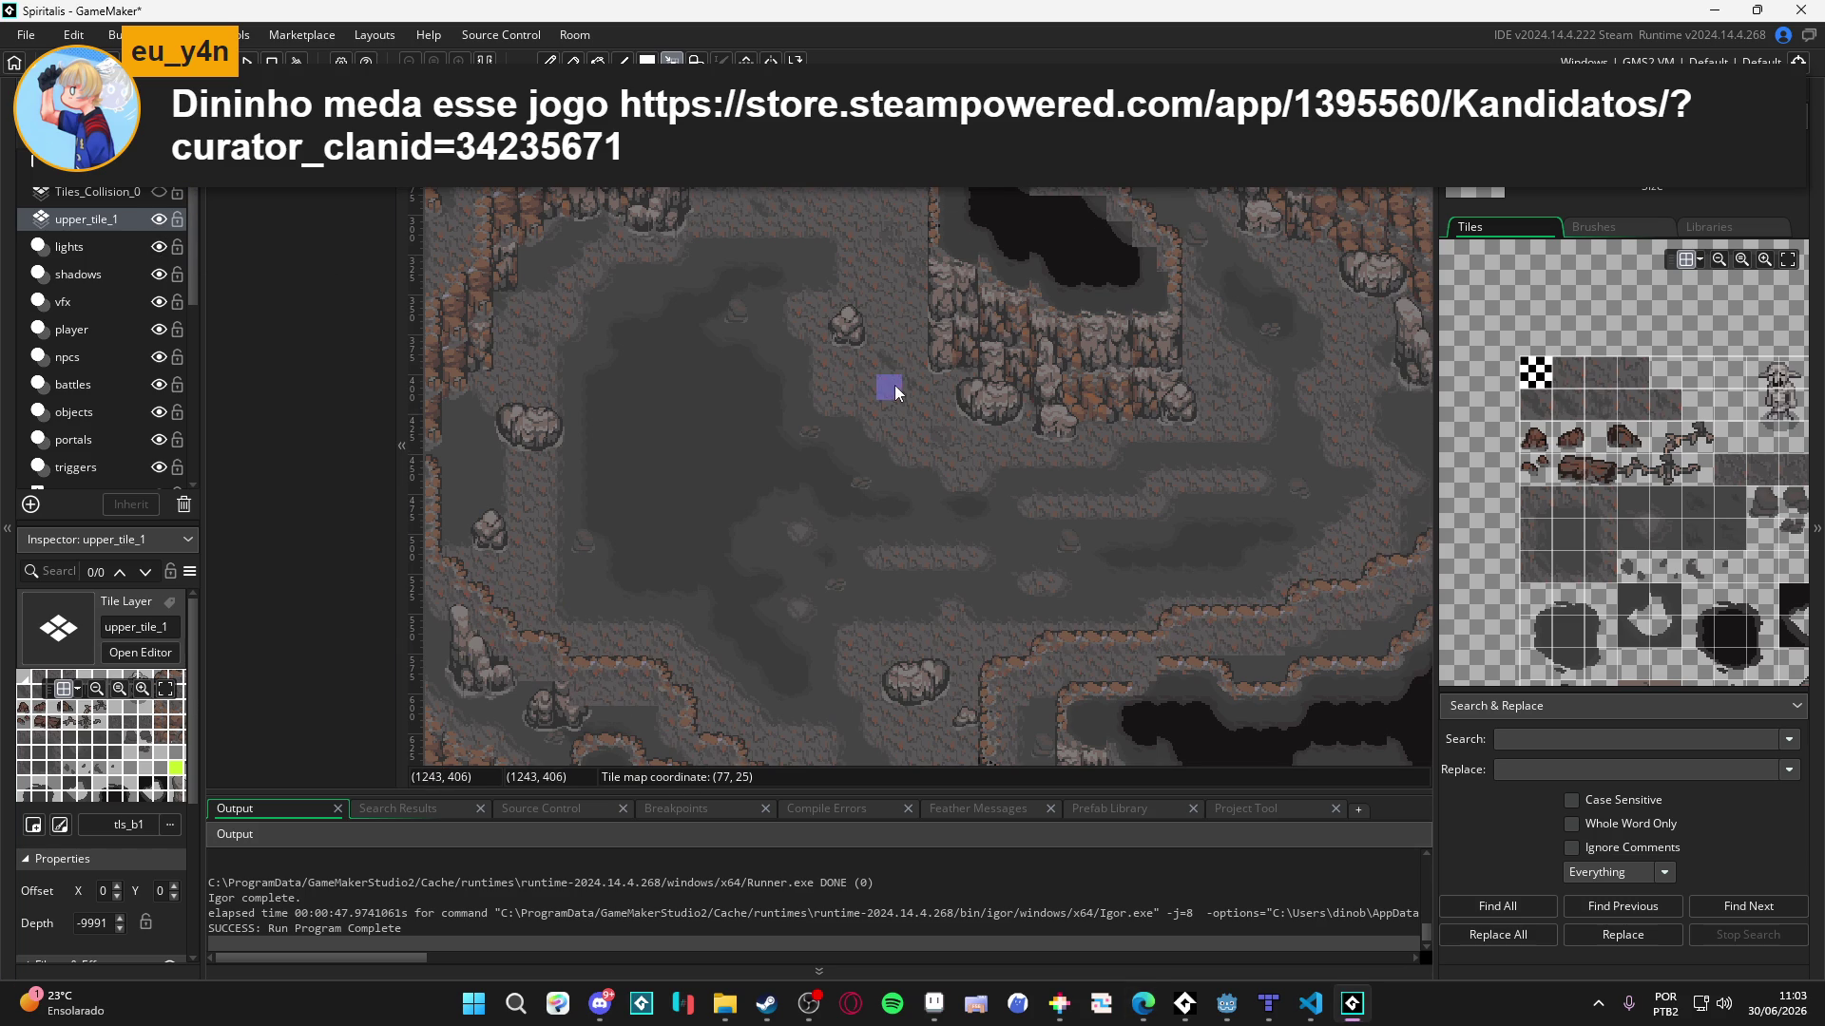
scroll(893, 385, down, 2)
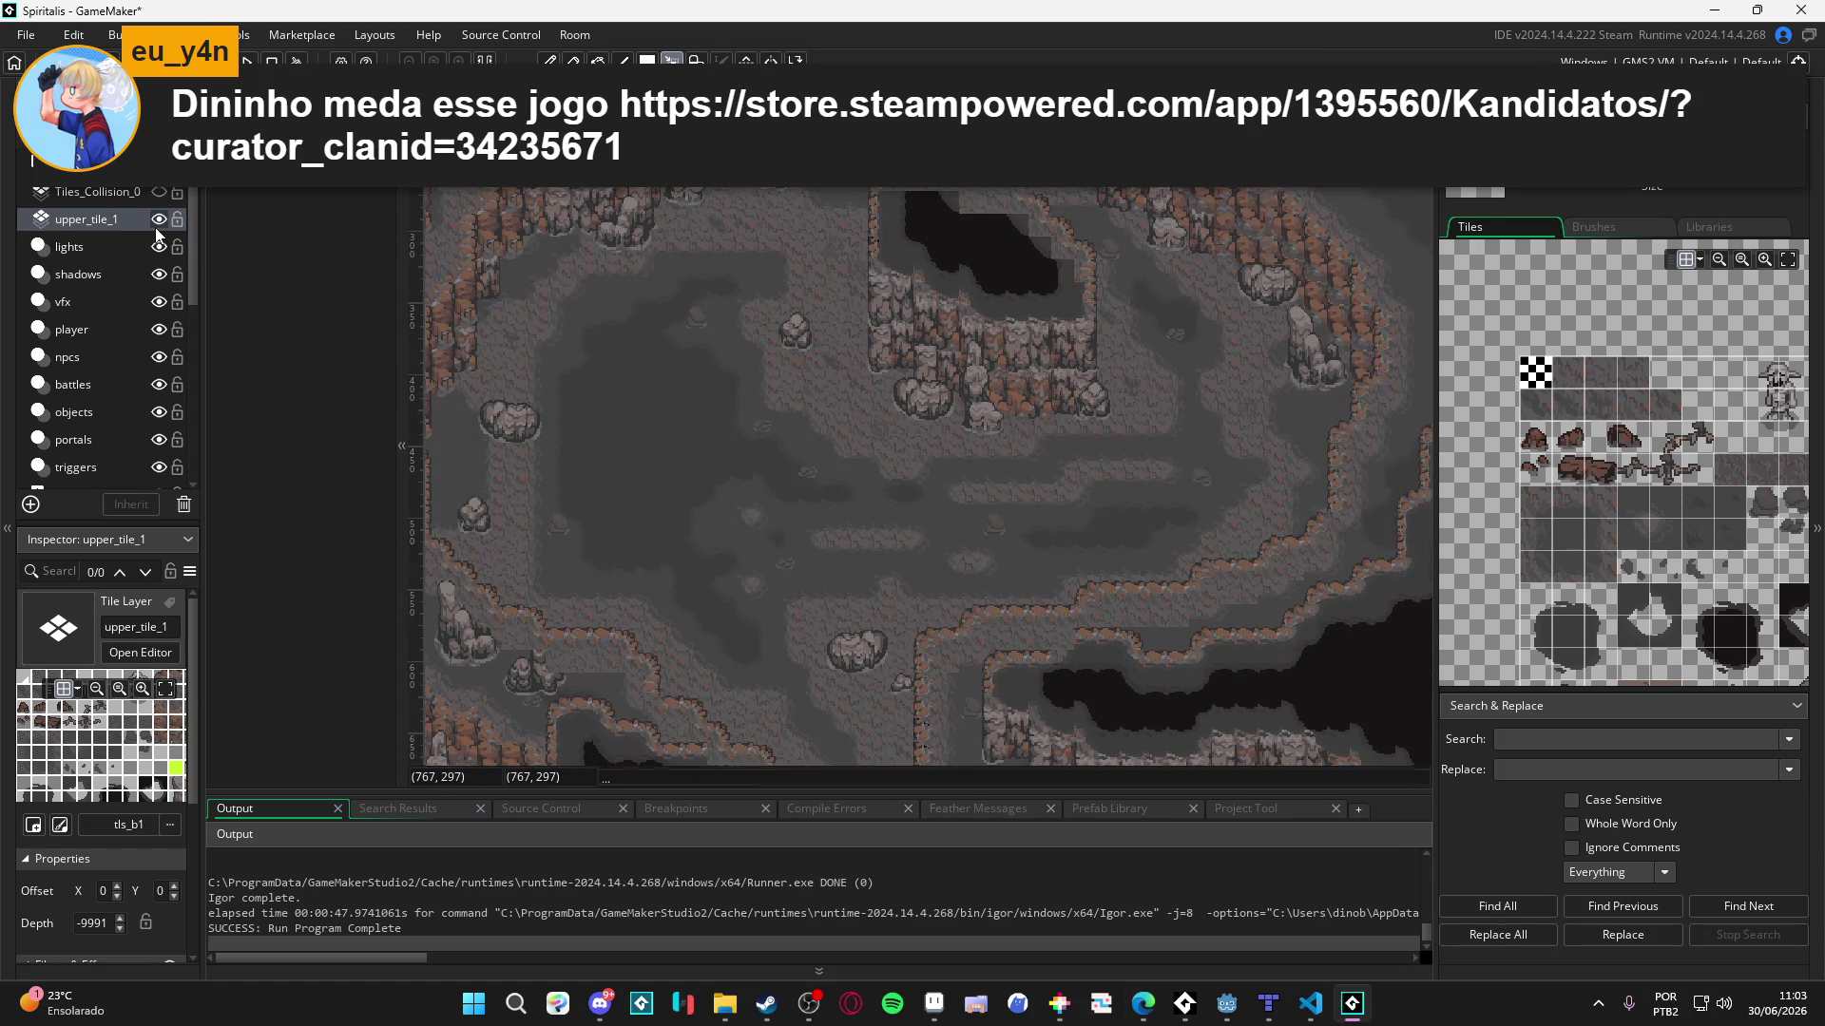